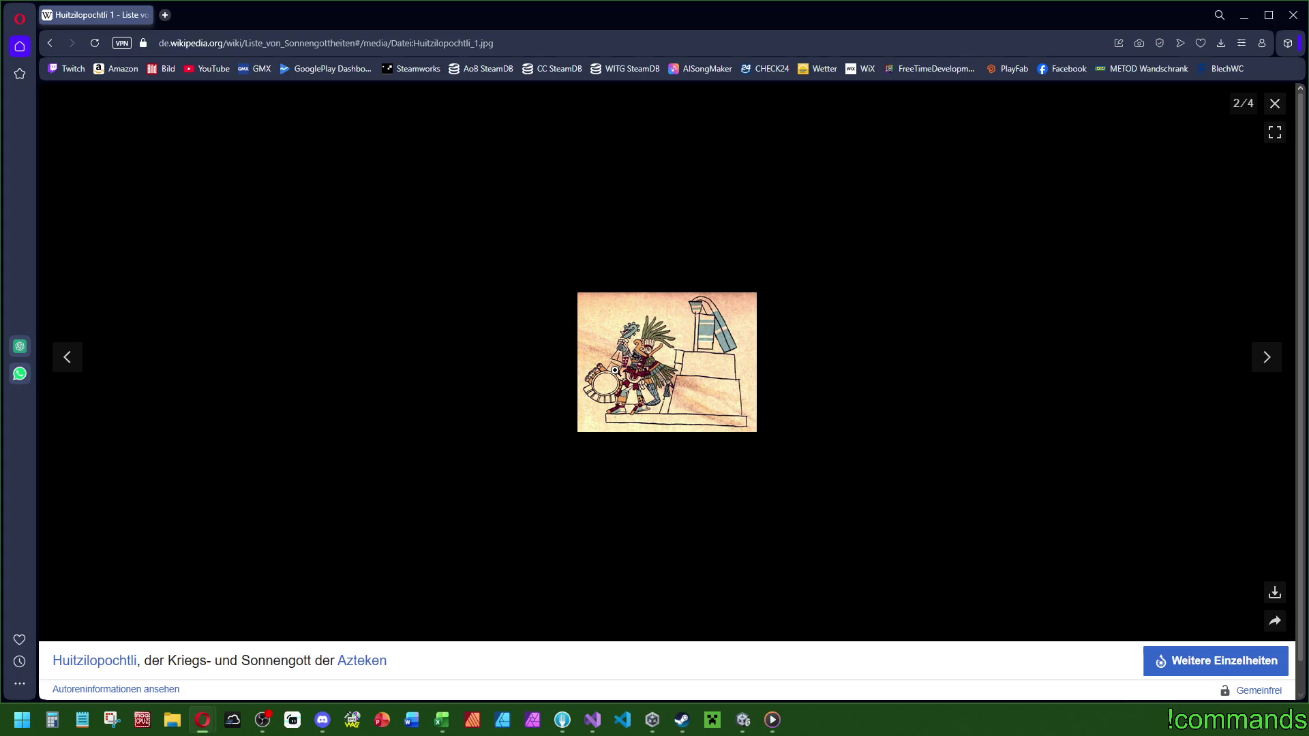
# Close the image viewer and open the Sonnengöttin der Erde article from the list
pyautogui.click(1266, 108)
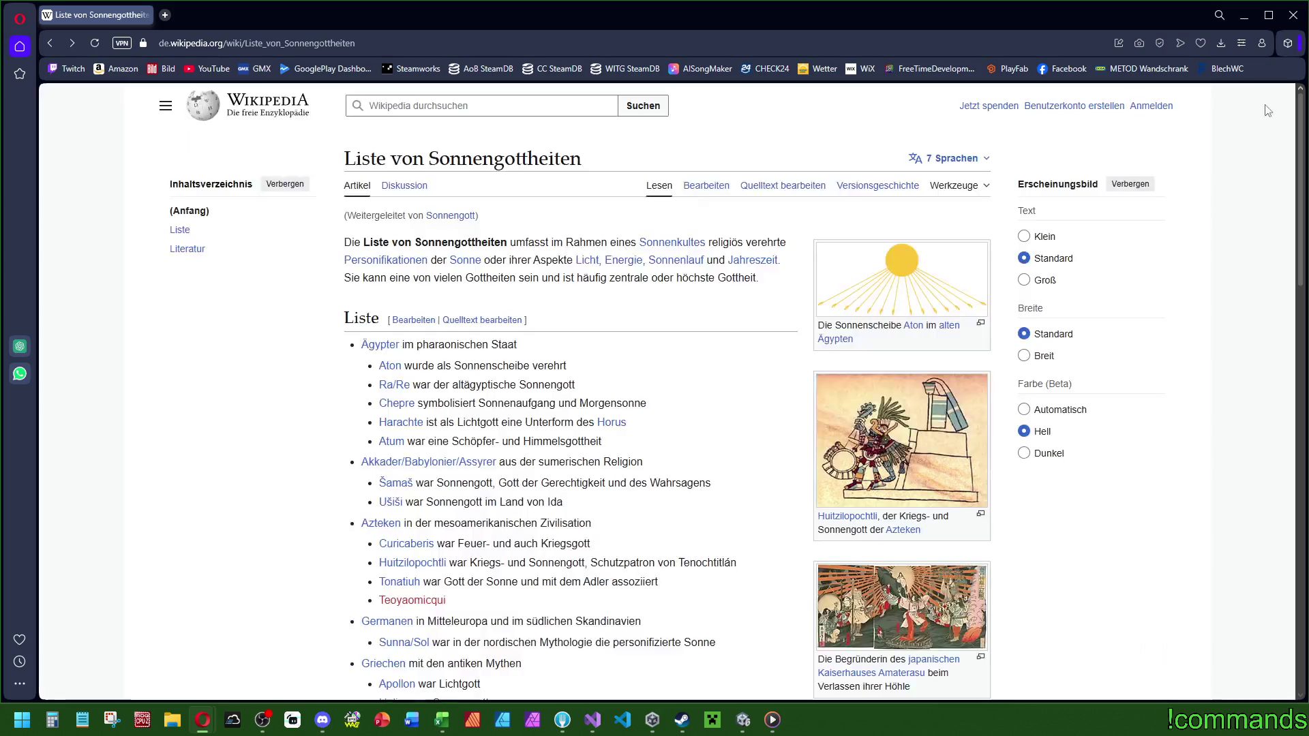
pyautogui.scroll(-5, 757, 354)
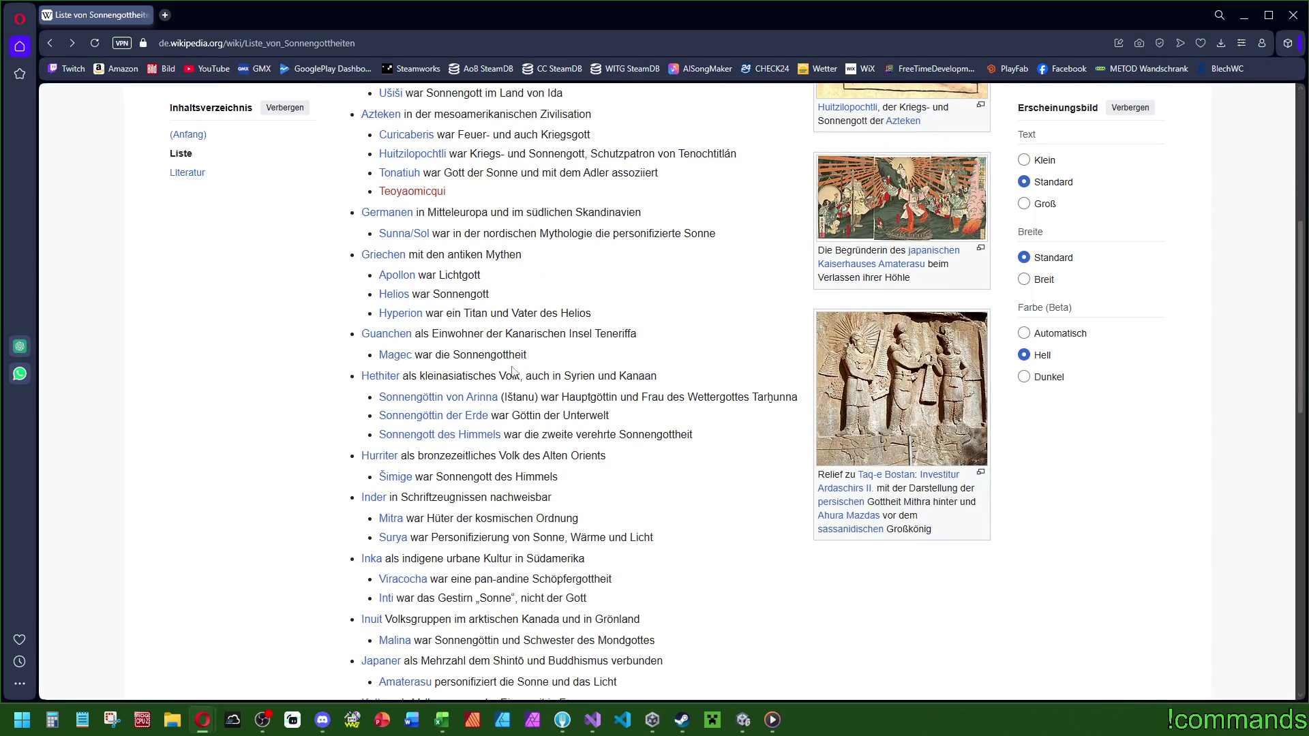
pyautogui.click(480, 421)
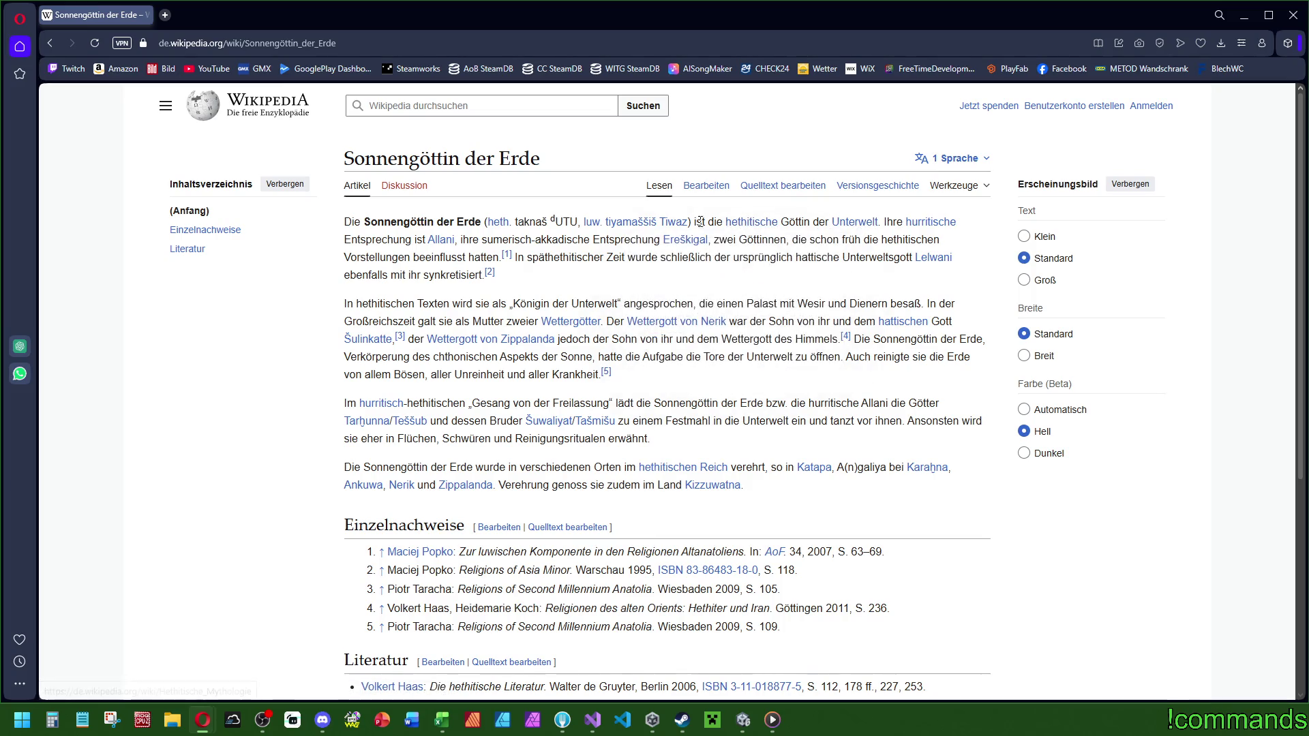
pyautogui.moveTo(706, 222); pyautogui.dragTo(956, 223)
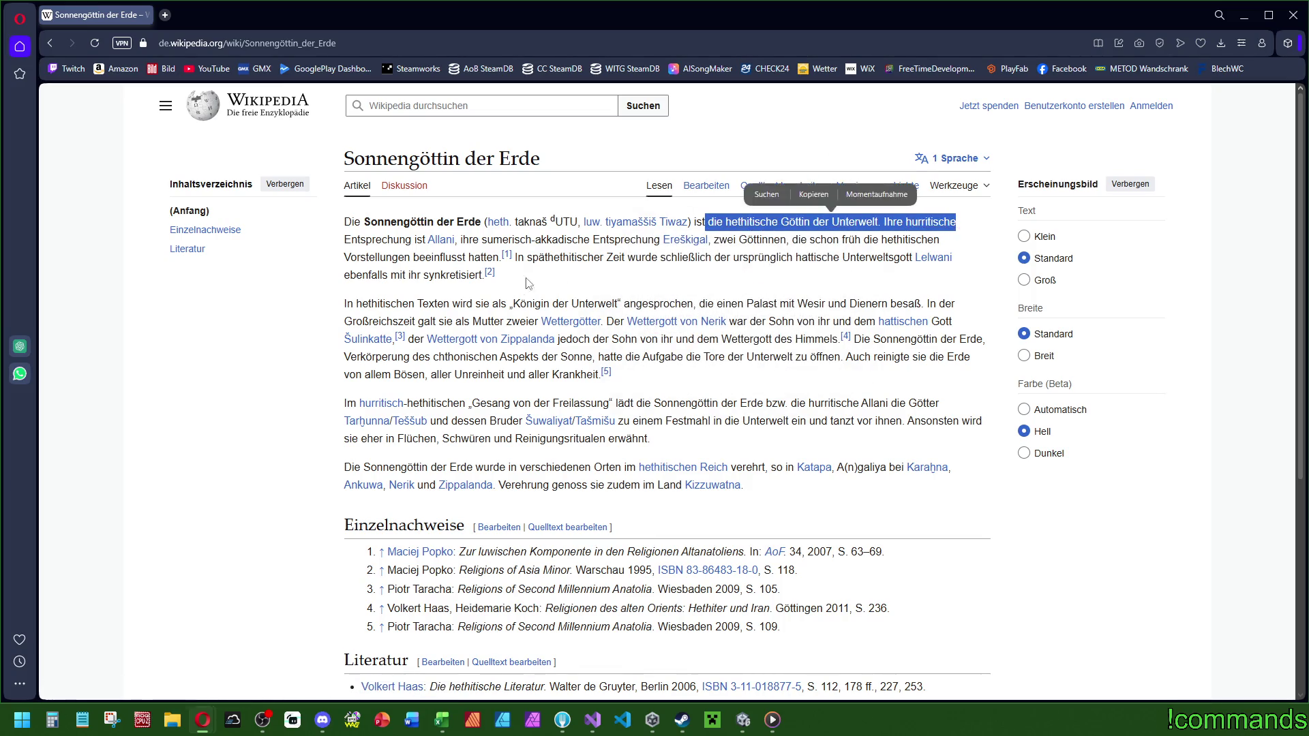
pyautogui.click(539, 262)
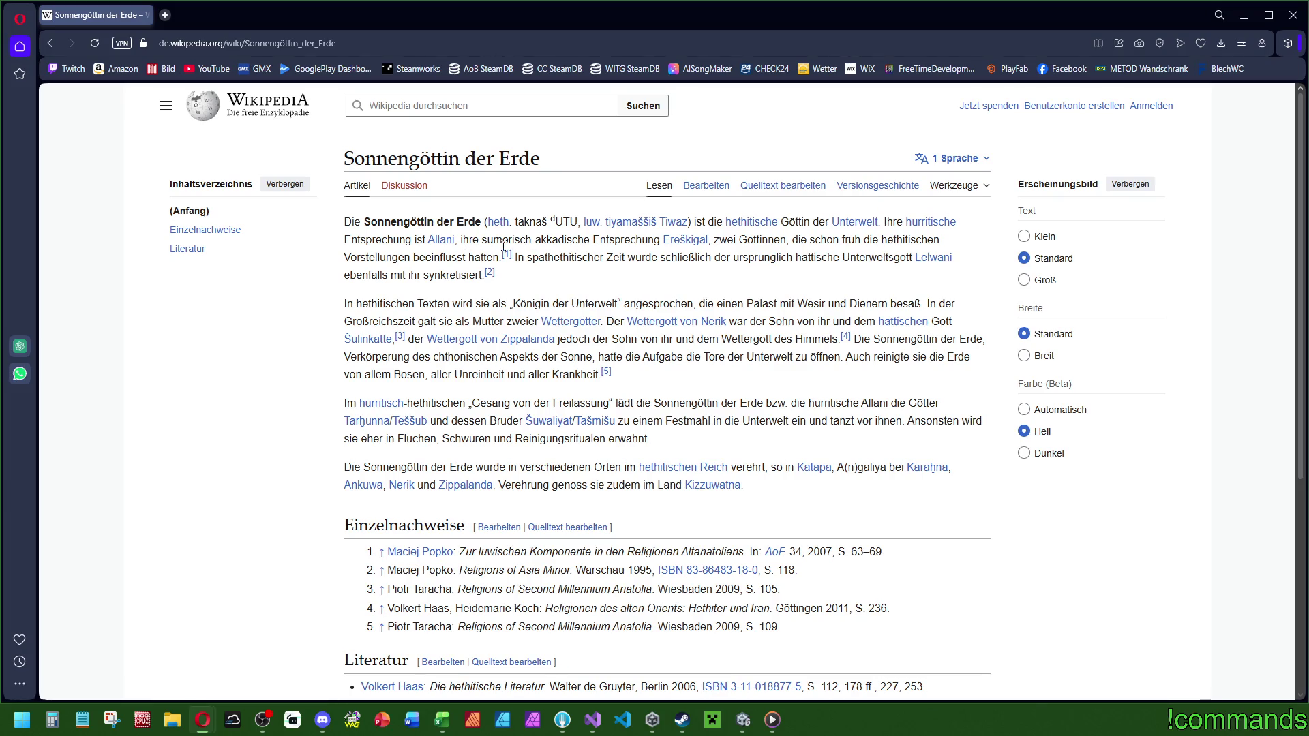
# Open the Allani article and view its relief photo full-size
pyautogui.click(448, 244)
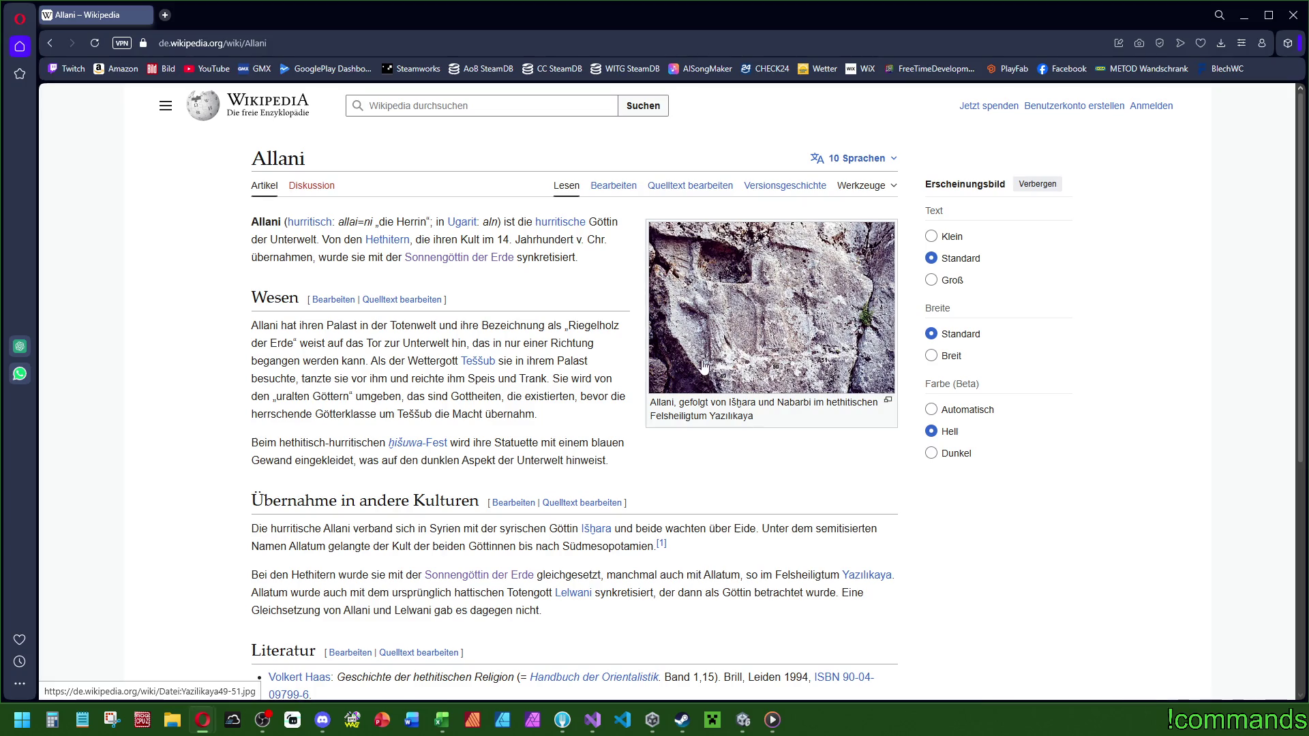
pyautogui.click(754, 274)
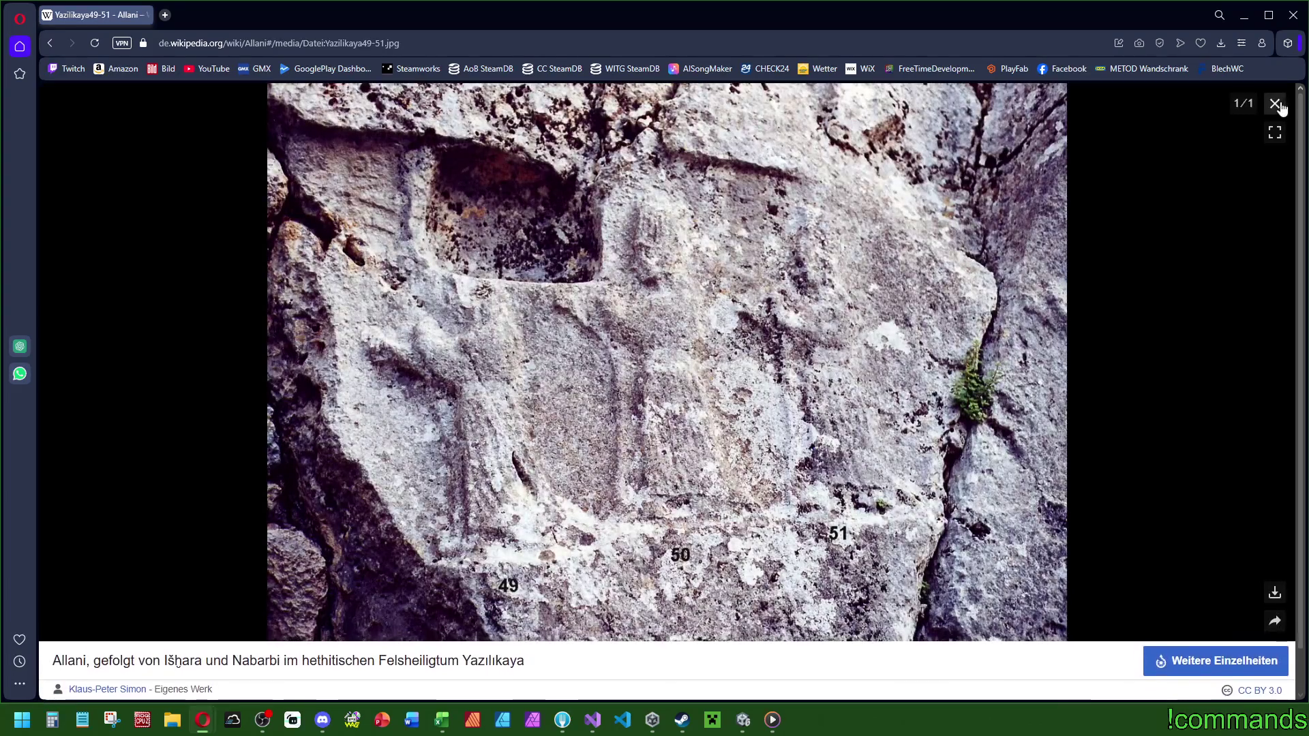
pyautogui.click(1274, 101)
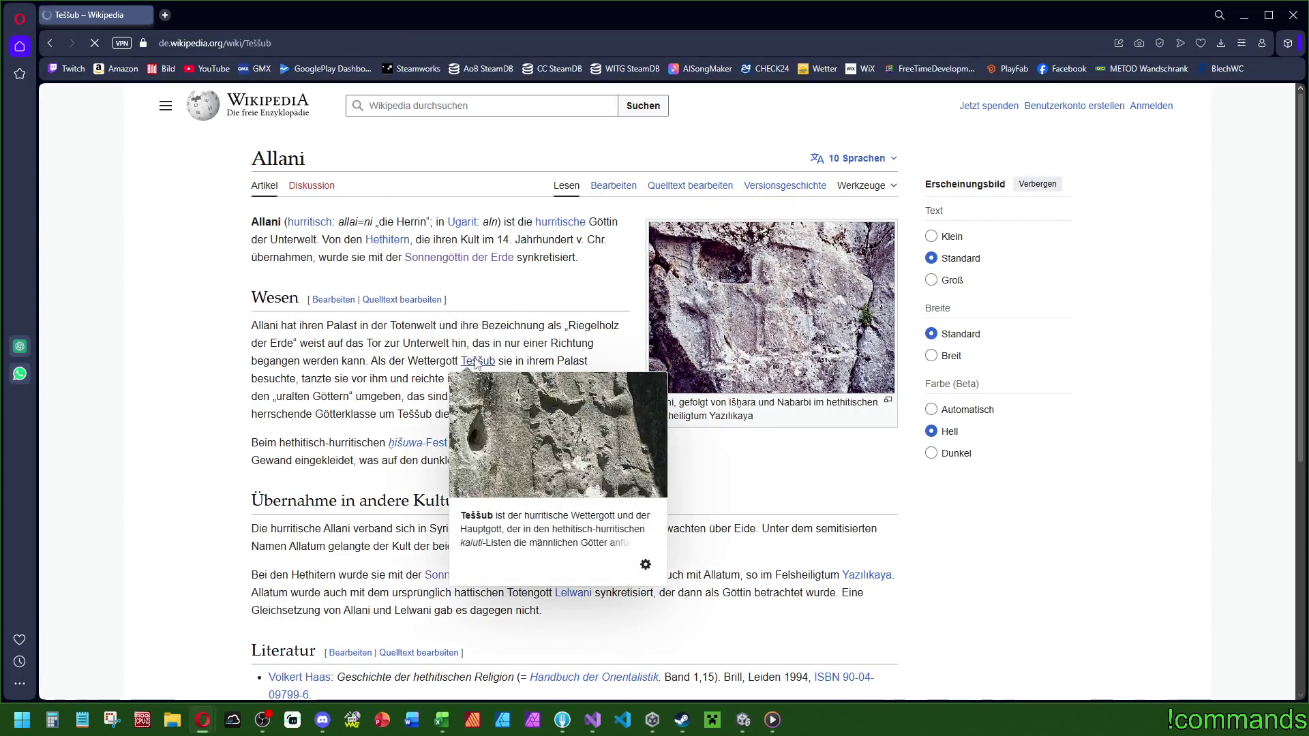
# Open the Teššub article and view its bronze statuette photo full-size
pyautogui.click(477, 361)
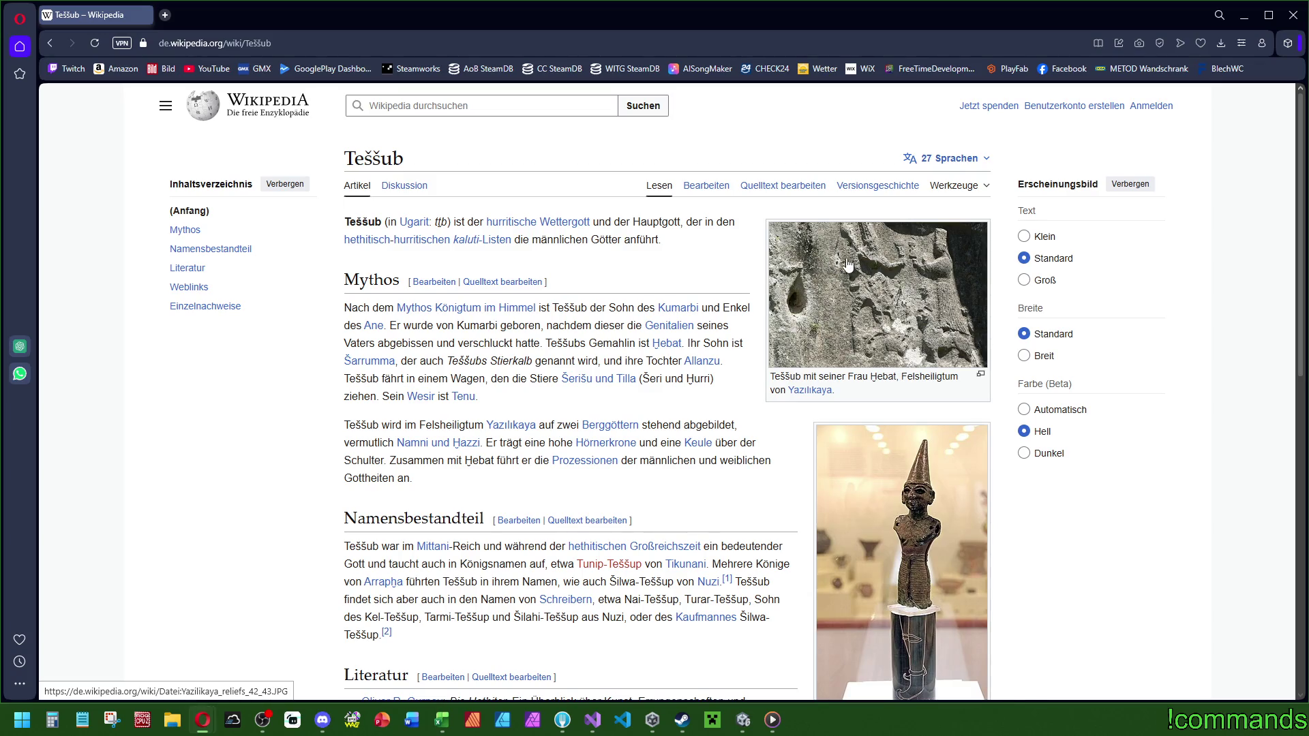
pyautogui.scroll(-4, 863, 273)
pyautogui.click(886, 274)
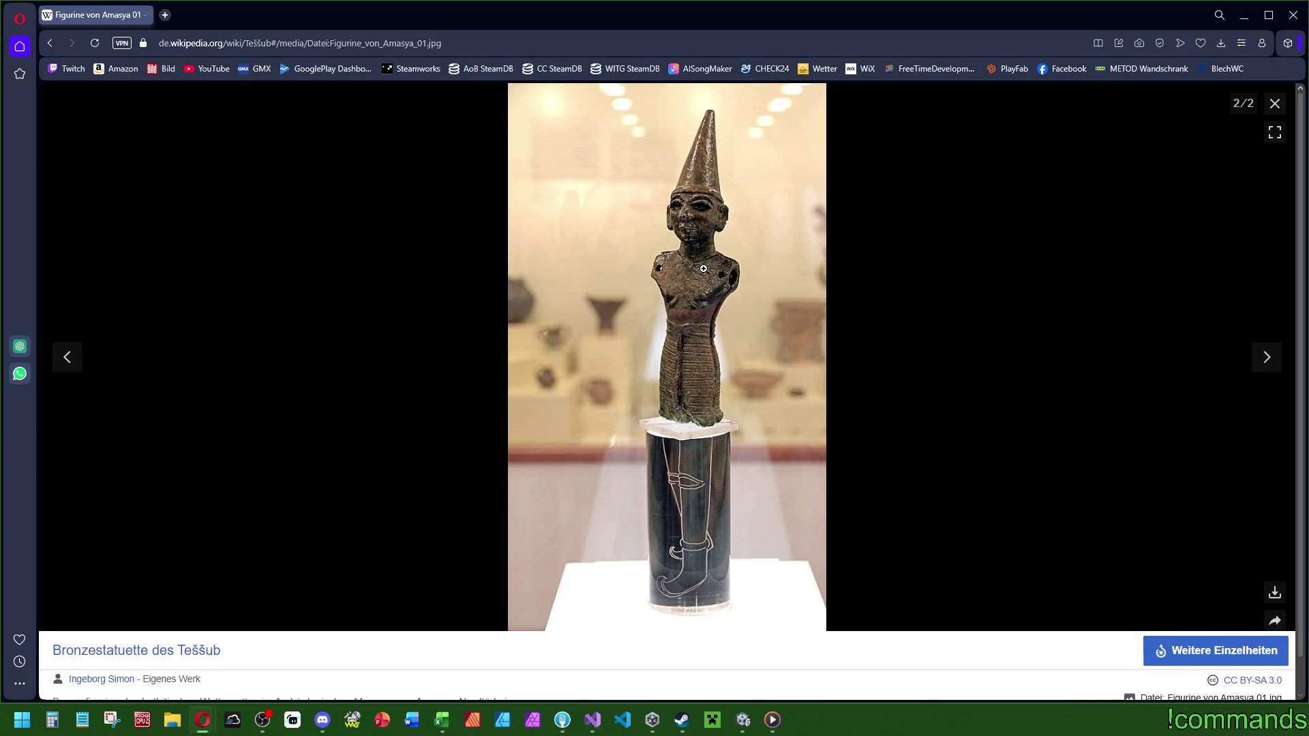
pyautogui.click(1274, 103)
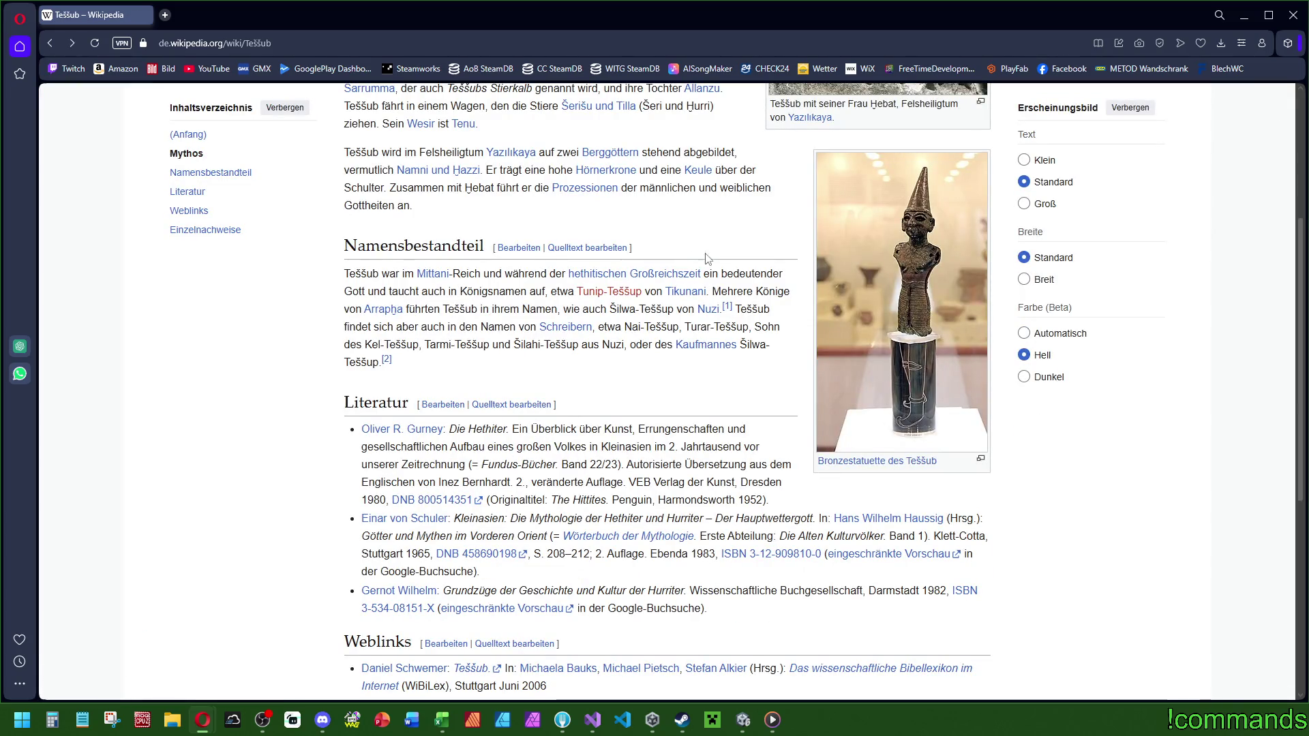
pyautogui.scroll(4, 898, 310)
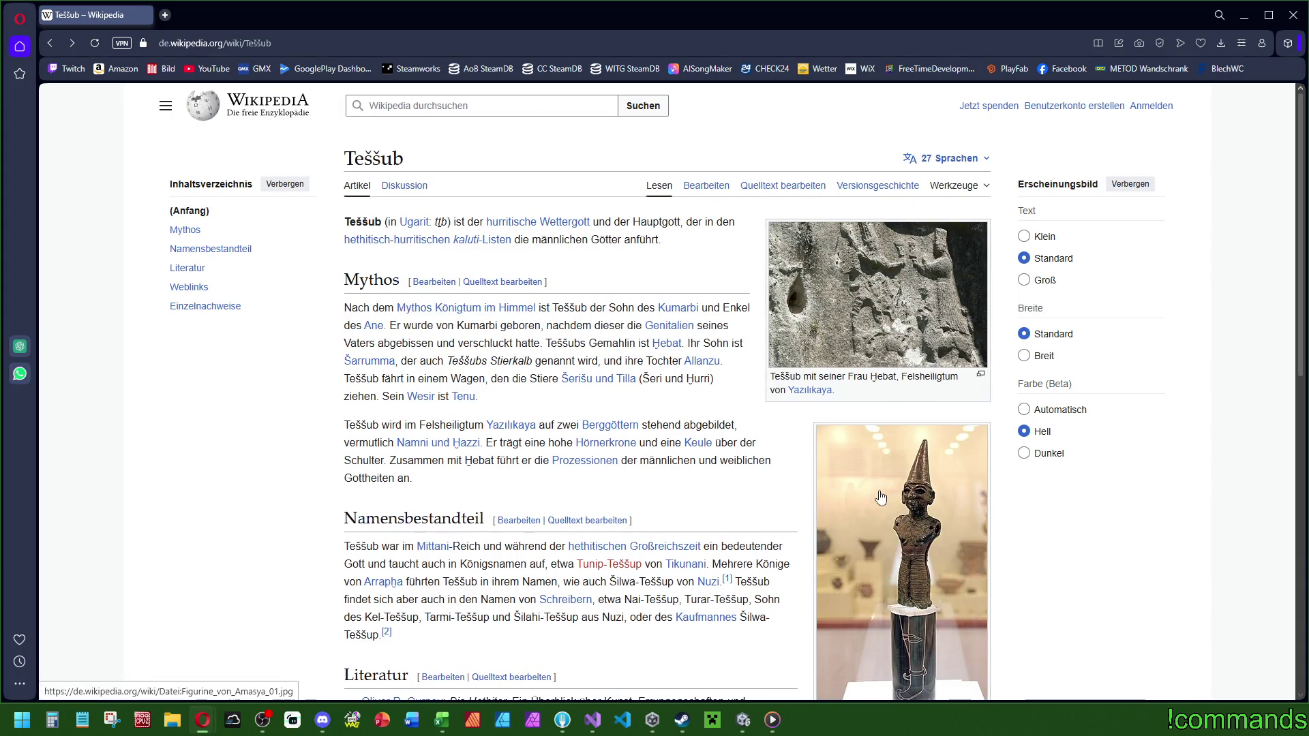
pyautogui.scroll(-2, 442, 402)
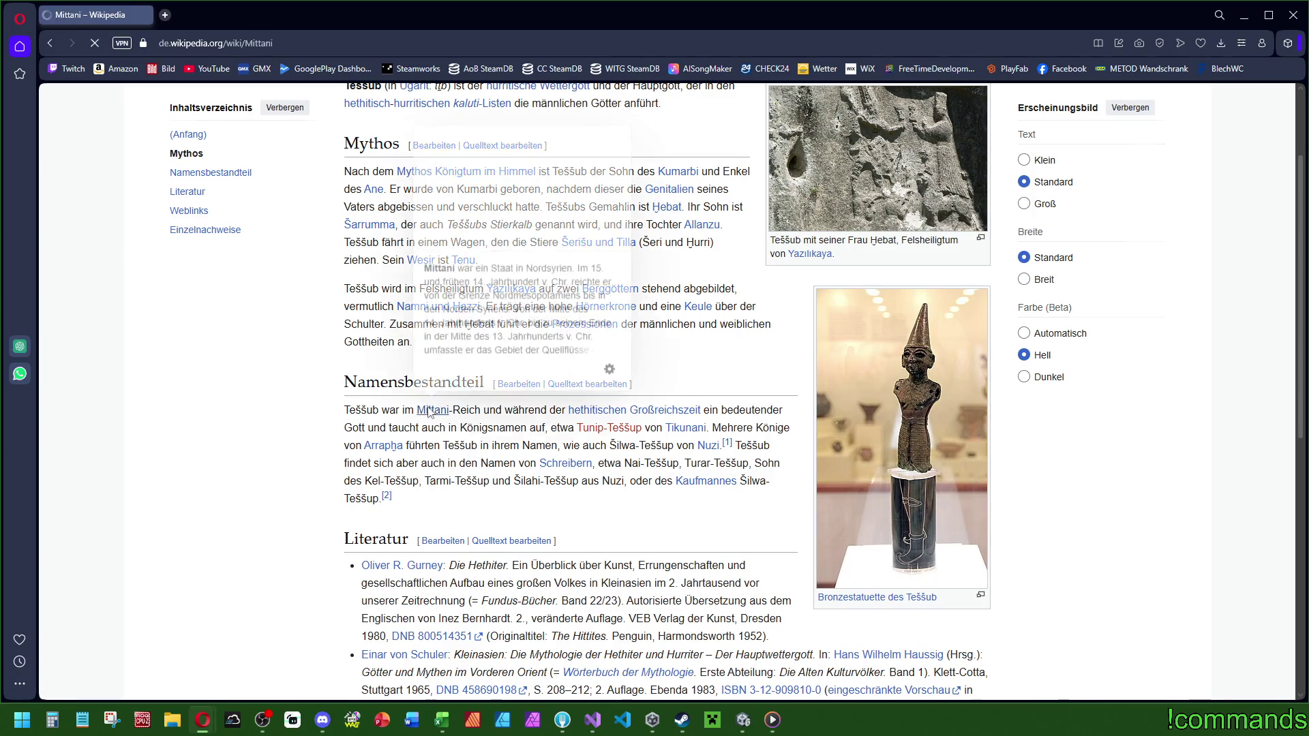
# Open the Mittani article, view its ancient Near East map, then close the browser
pyautogui.click(436, 409)
pyautogui.click(737, 375)
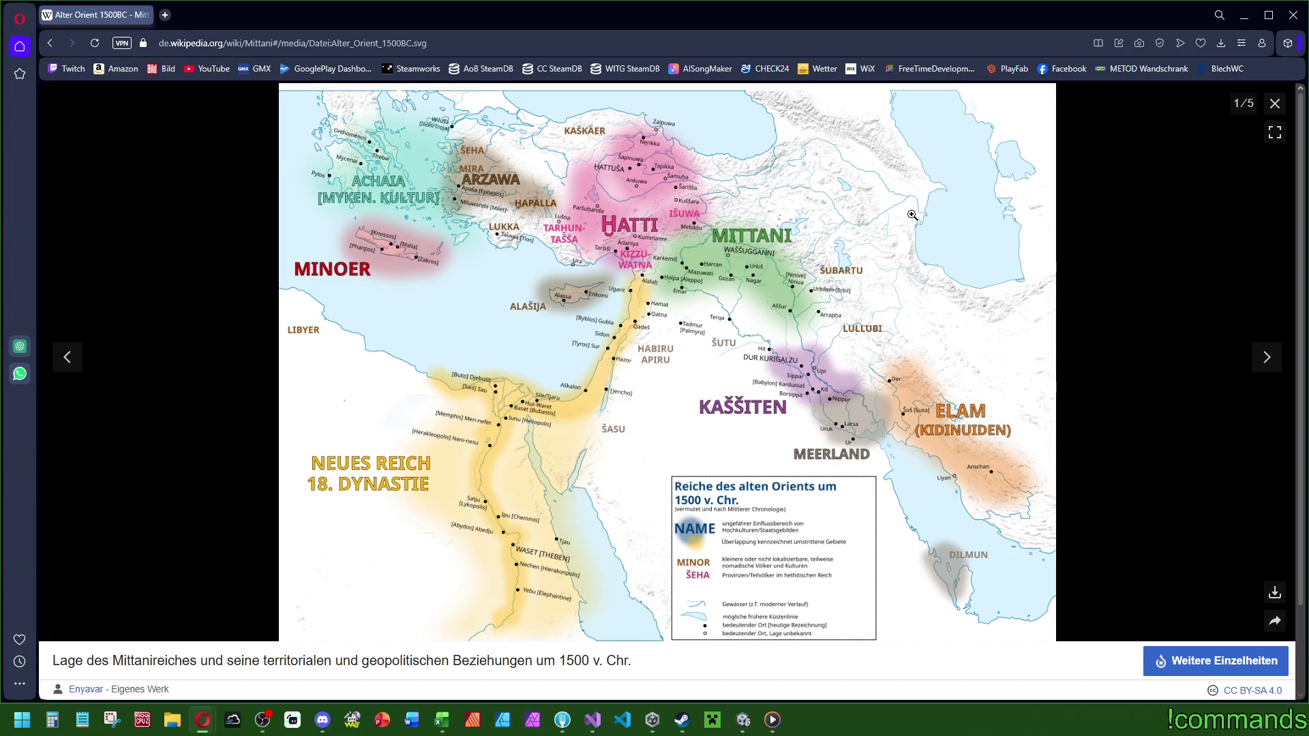
pyautogui.click(1274, 103)
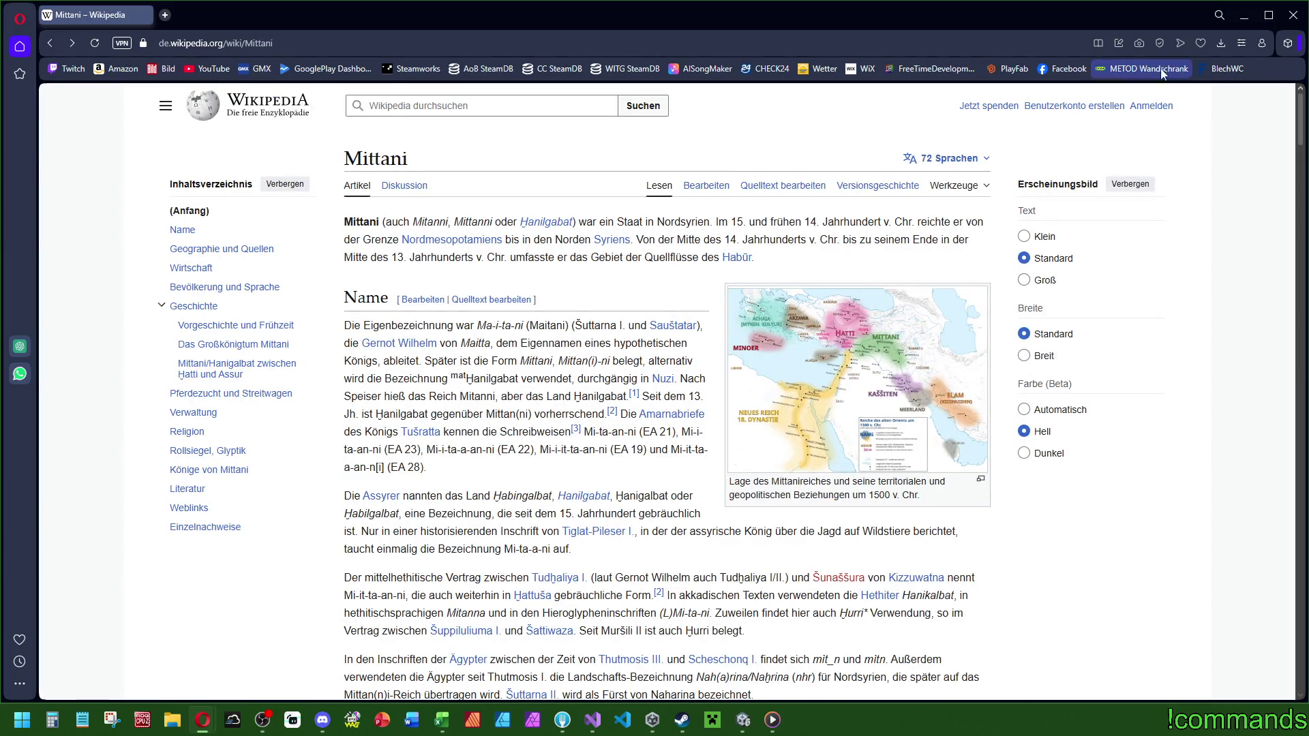
pyautogui.click(1295, 14)
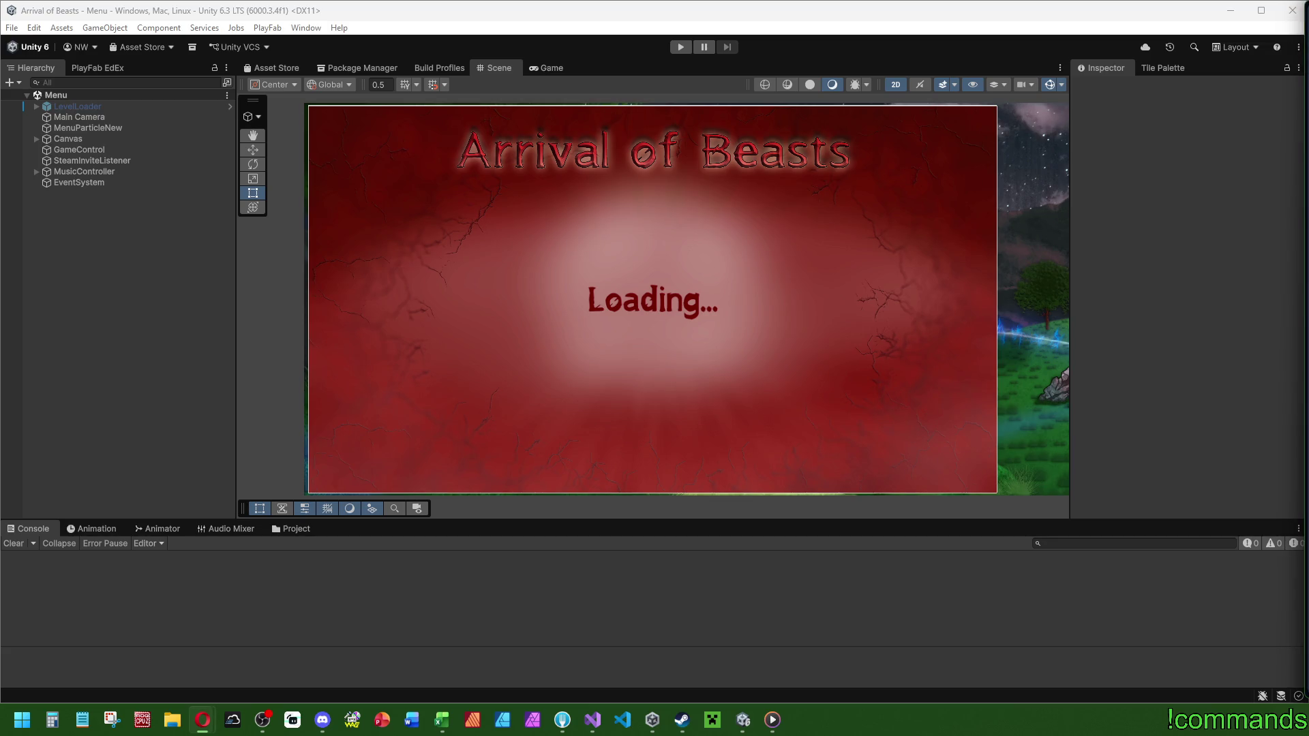
# Switch from Unity to the Opera window showing the Free Time Development Shorts page
pyautogui.hotkey('alt', 'Tab')
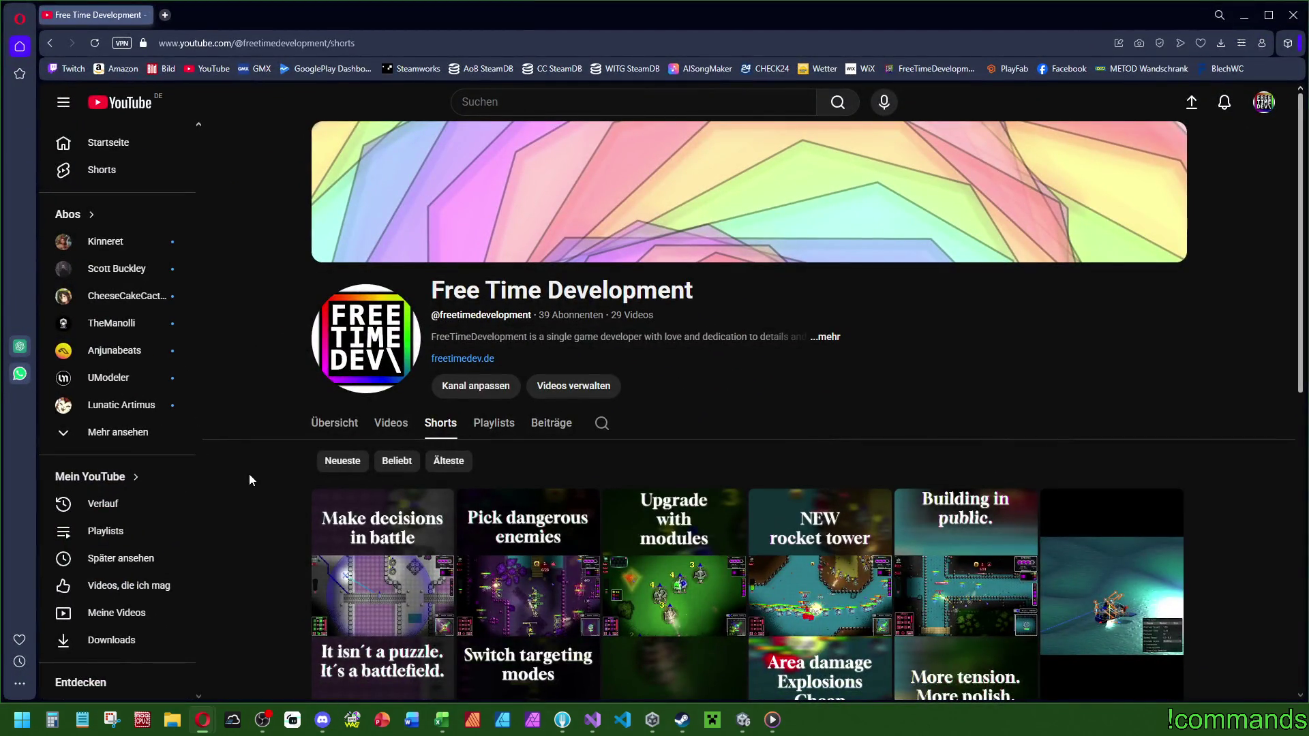
# Find the Arrival of Beasts short in the Shorts row and open it
pyautogui.scroll(-4, 264, 471)
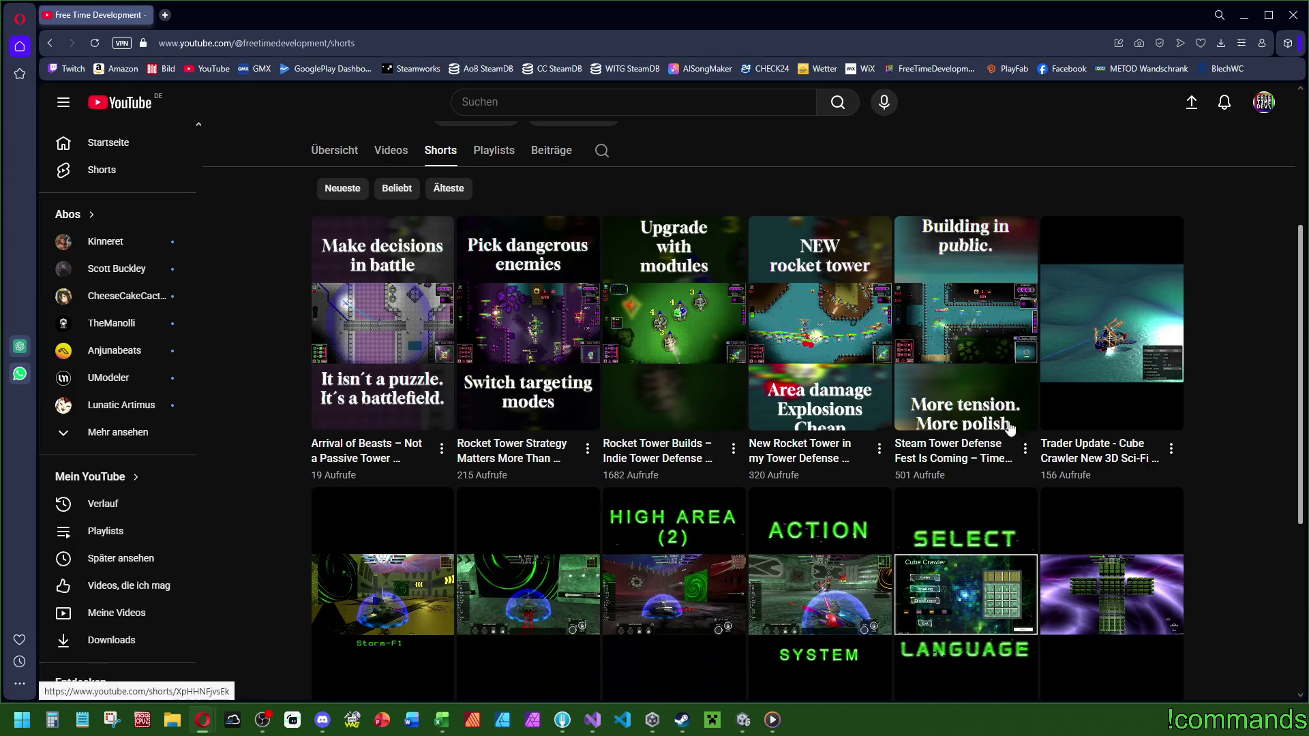
pyautogui.moveTo(1085, 486); pyautogui.dragTo(233, 496)
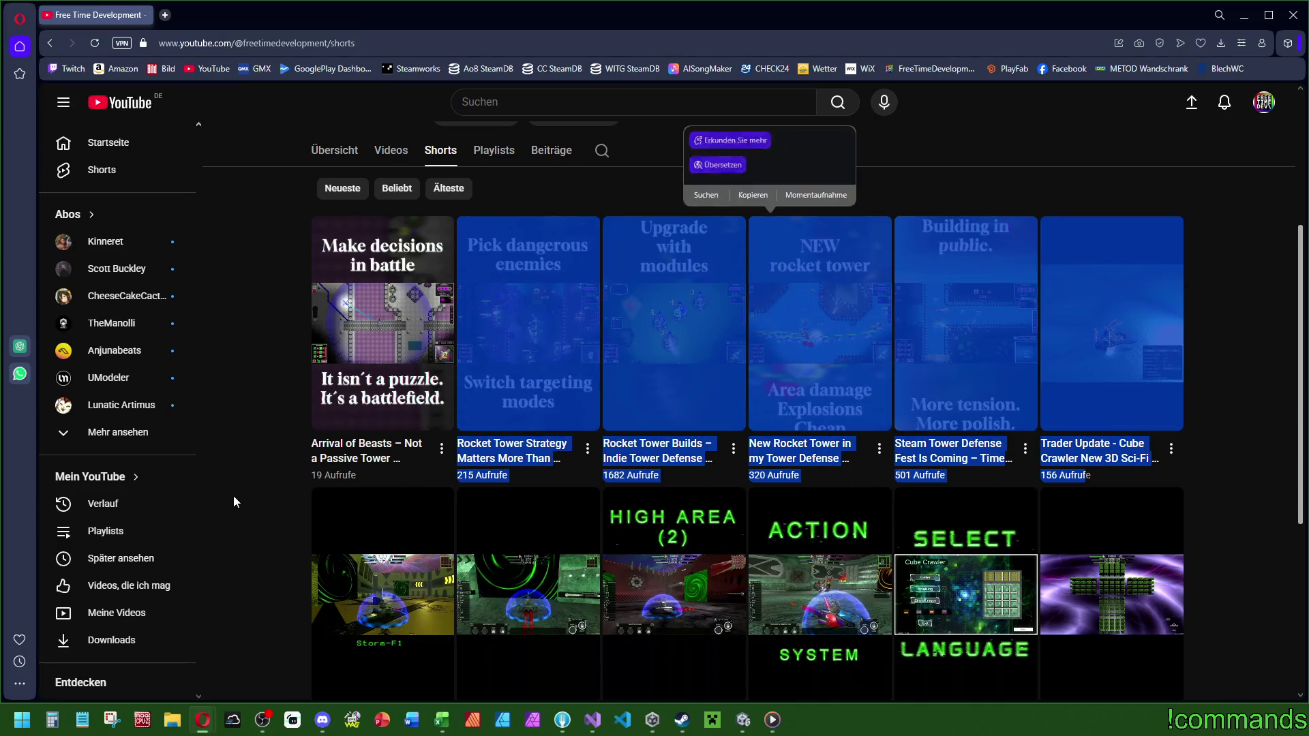
pyautogui.click(228, 500)
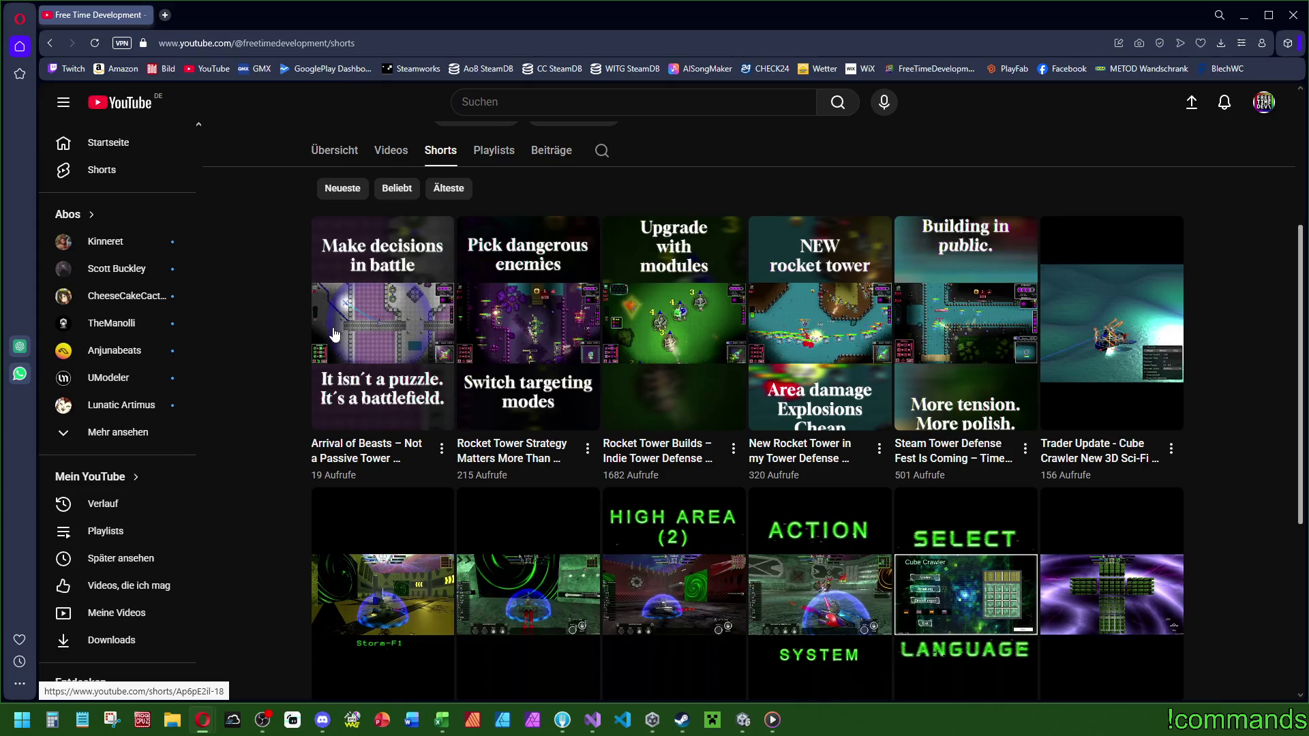
pyautogui.moveTo(311, 480)
pyautogui.mouseDown()
pyautogui.moveTo(354, 480)
pyautogui.moveTo(305, 486)
pyautogui.mouseUp()
pyautogui.click(305, 486)
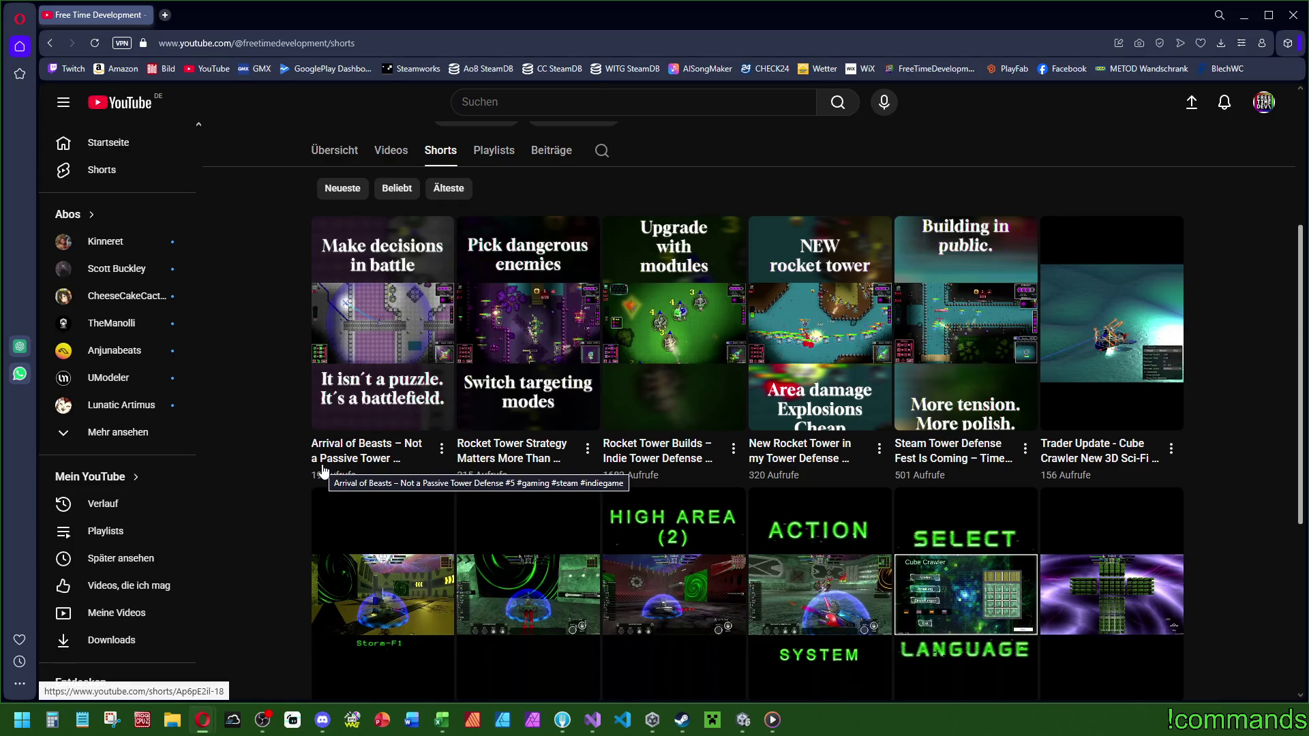
pyautogui.click(372, 356)
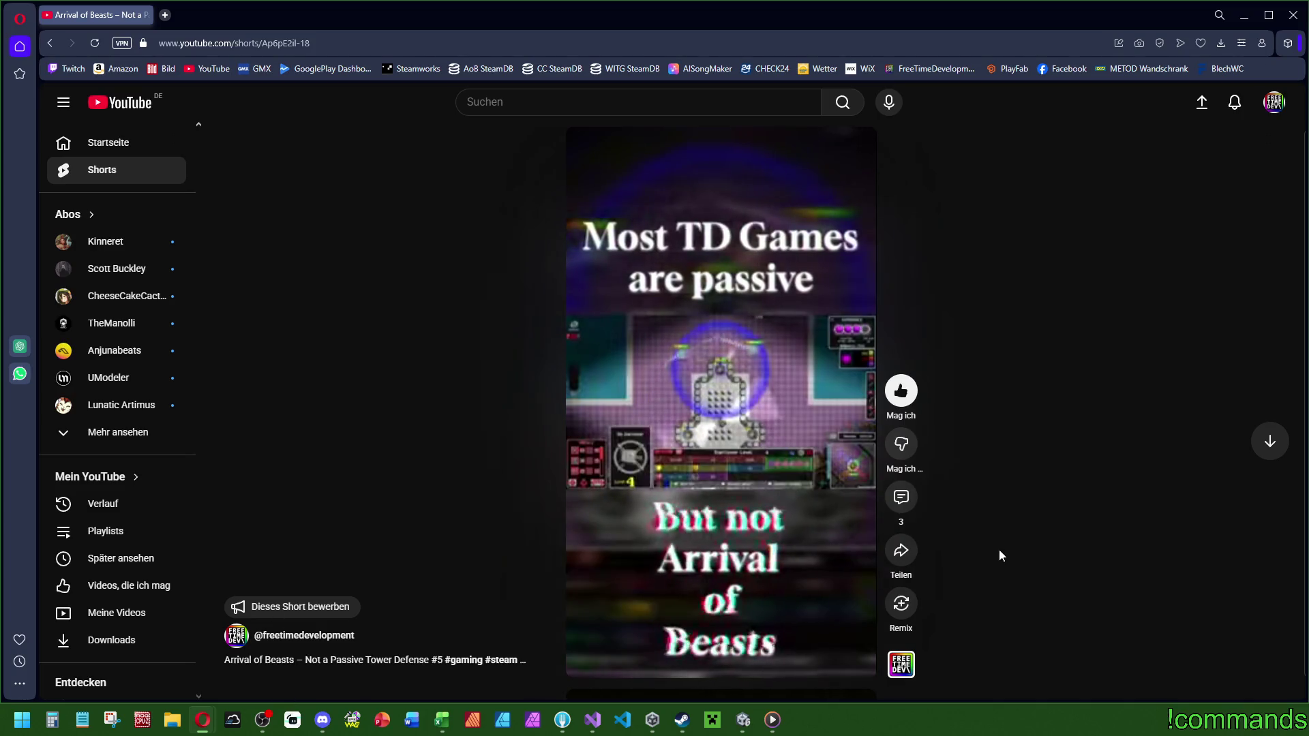
# Copy the short's share link, close the share dialog, and close the browser
pyautogui.click(898, 567)
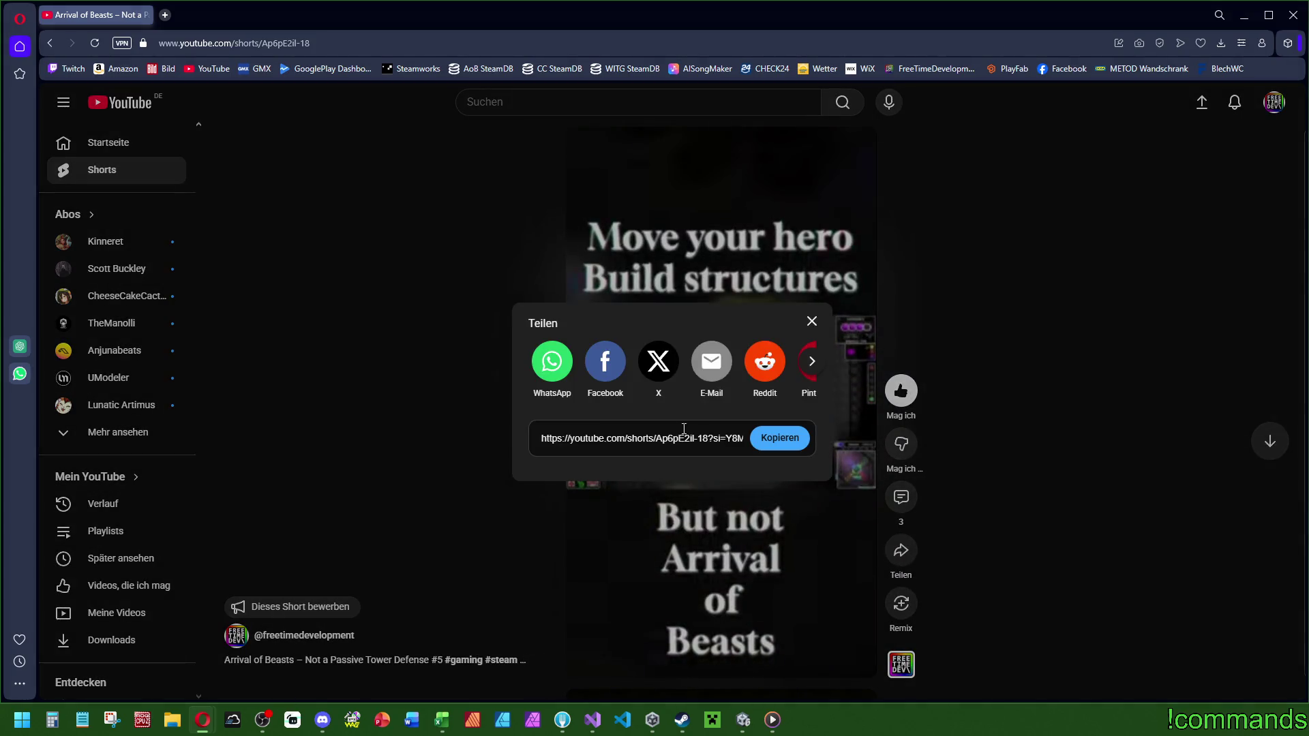
pyautogui.click(780, 438)
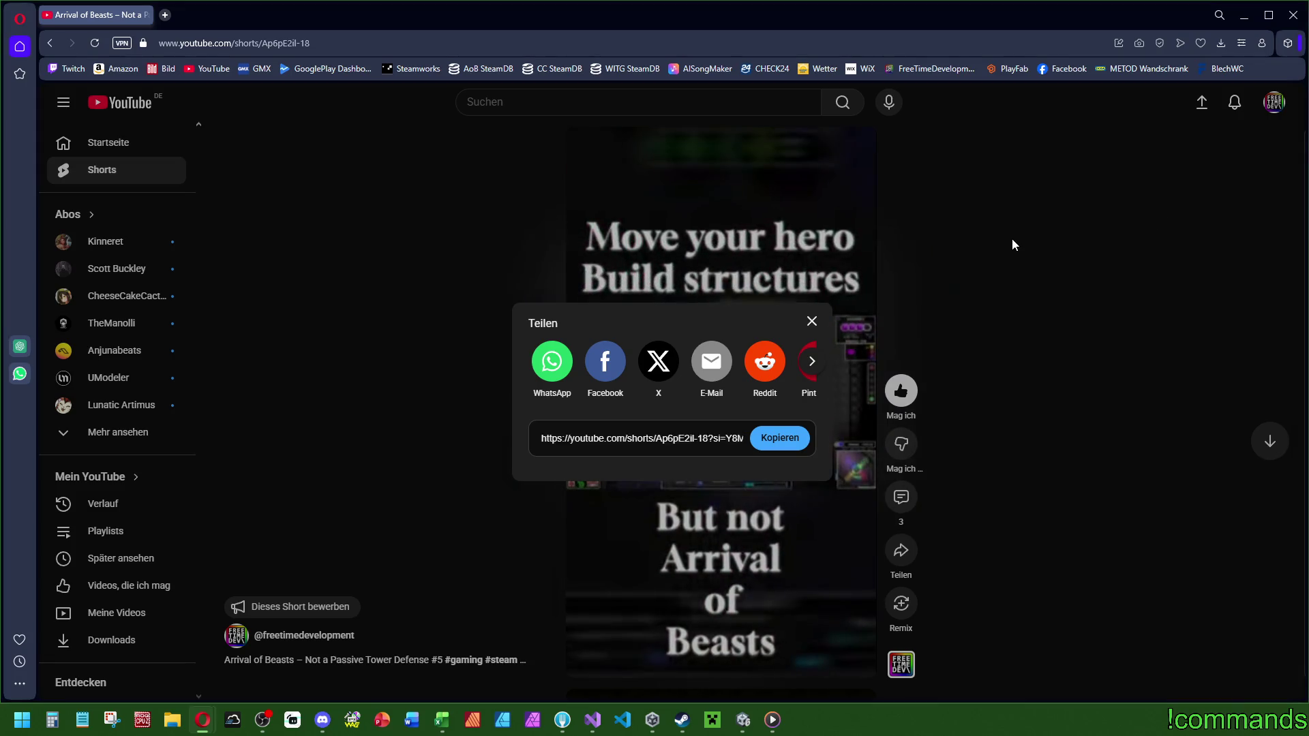
pyautogui.click(1012, 238)
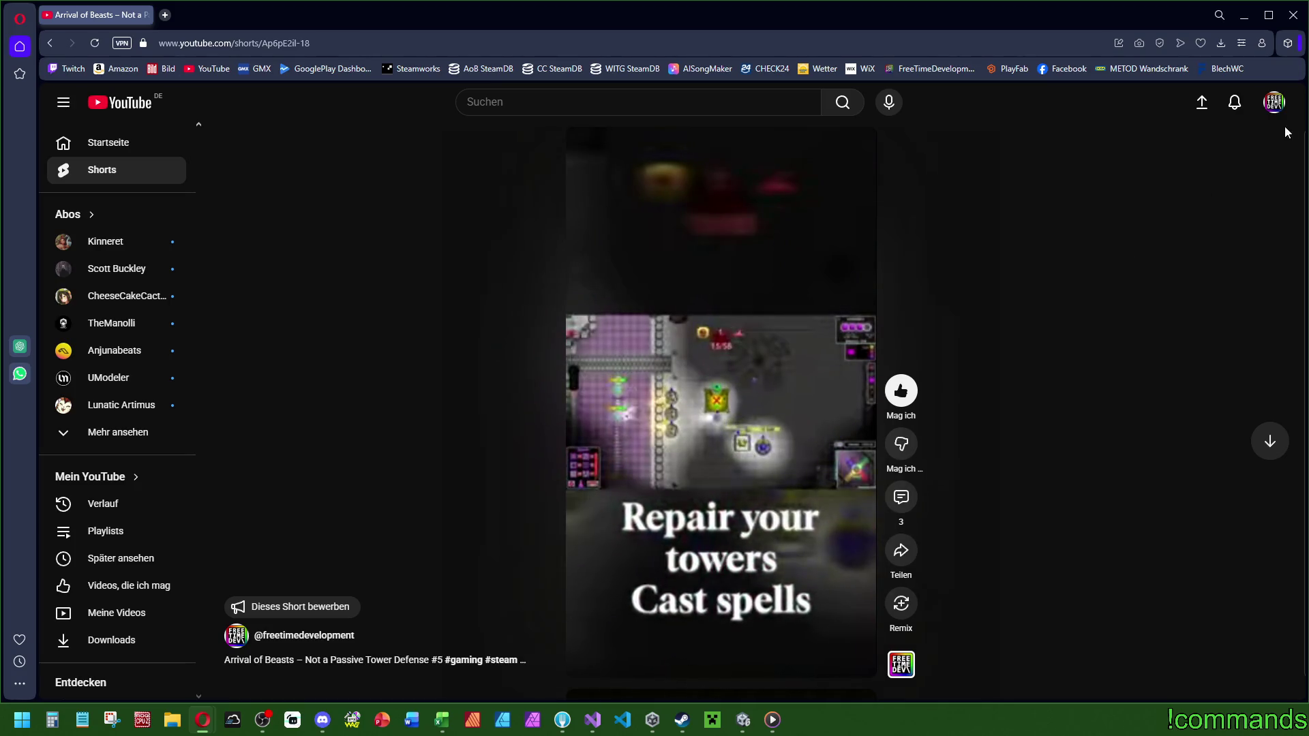
pyautogui.click(1293, 20)
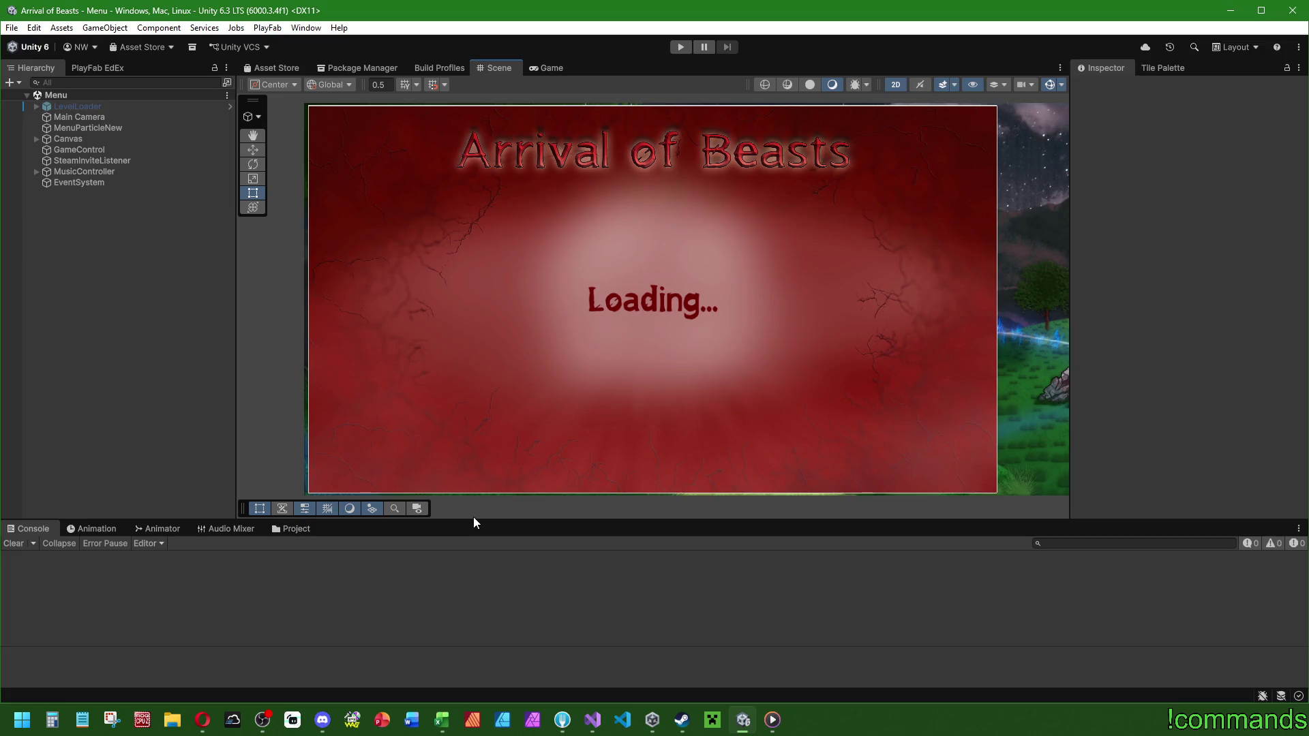
# Drag the Scene/Console divider down slightly to enlarge the Scene view, then go to Visual Studio
pyautogui.moveTo(474, 517); pyautogui.dragTo(475, 524)
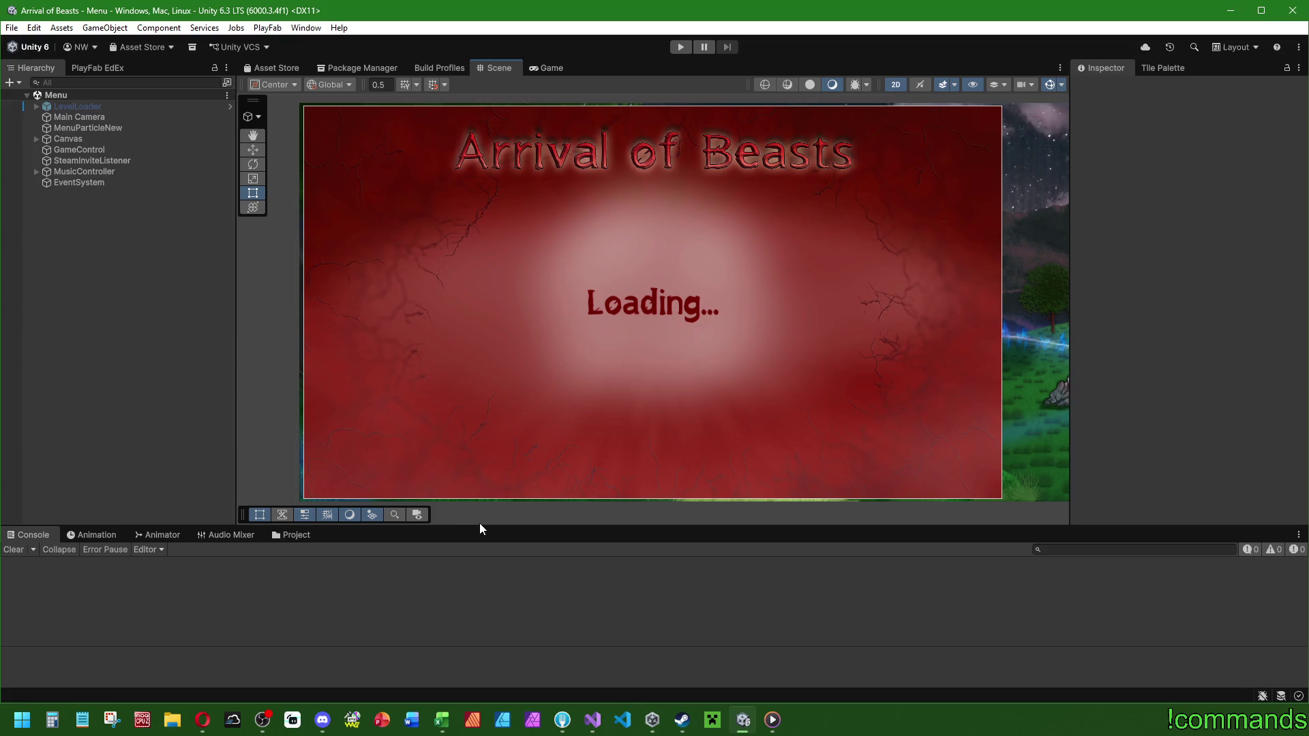
pyautogui.click(592, 722)
pyautogui.scroll(10, 691, 339)
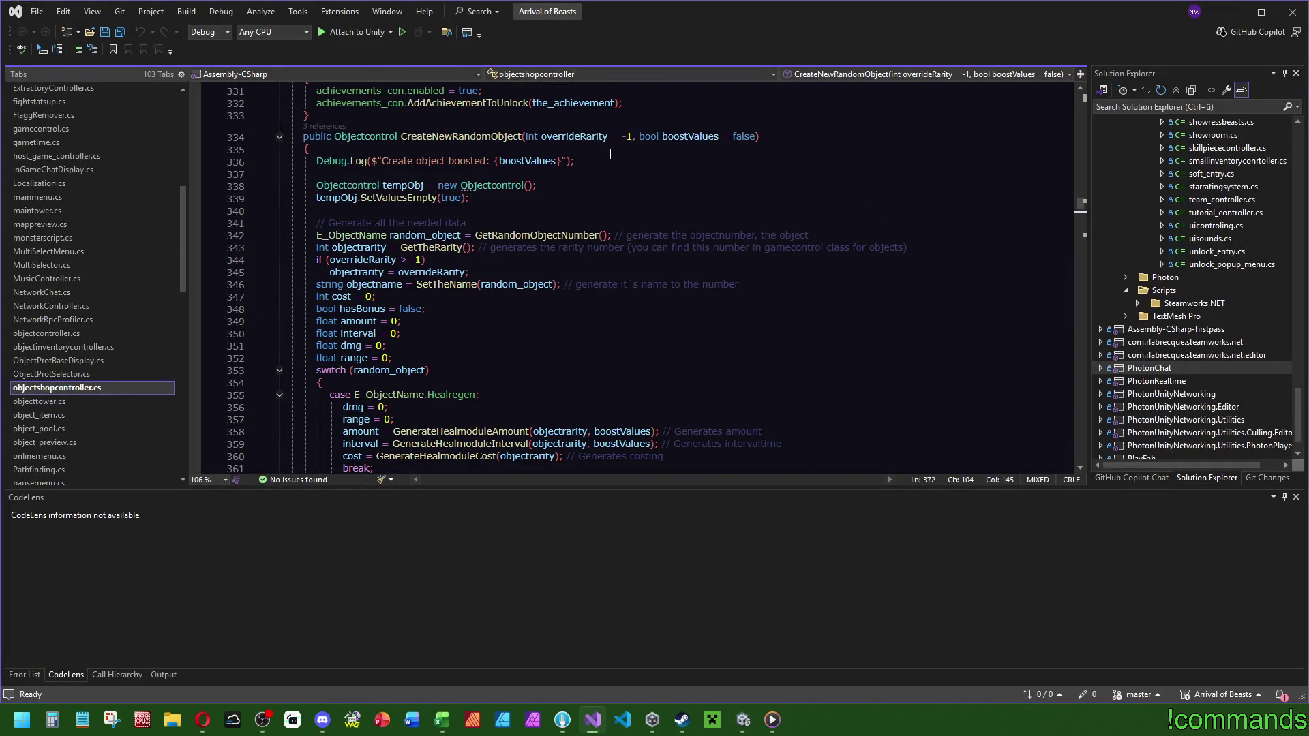
# Scroll over CreateNewRandomObject in objectshopcontroller.cs, then switch to WorkingTables.xlsx in Excel
pyautogui.scroll(-1, 609, 156)
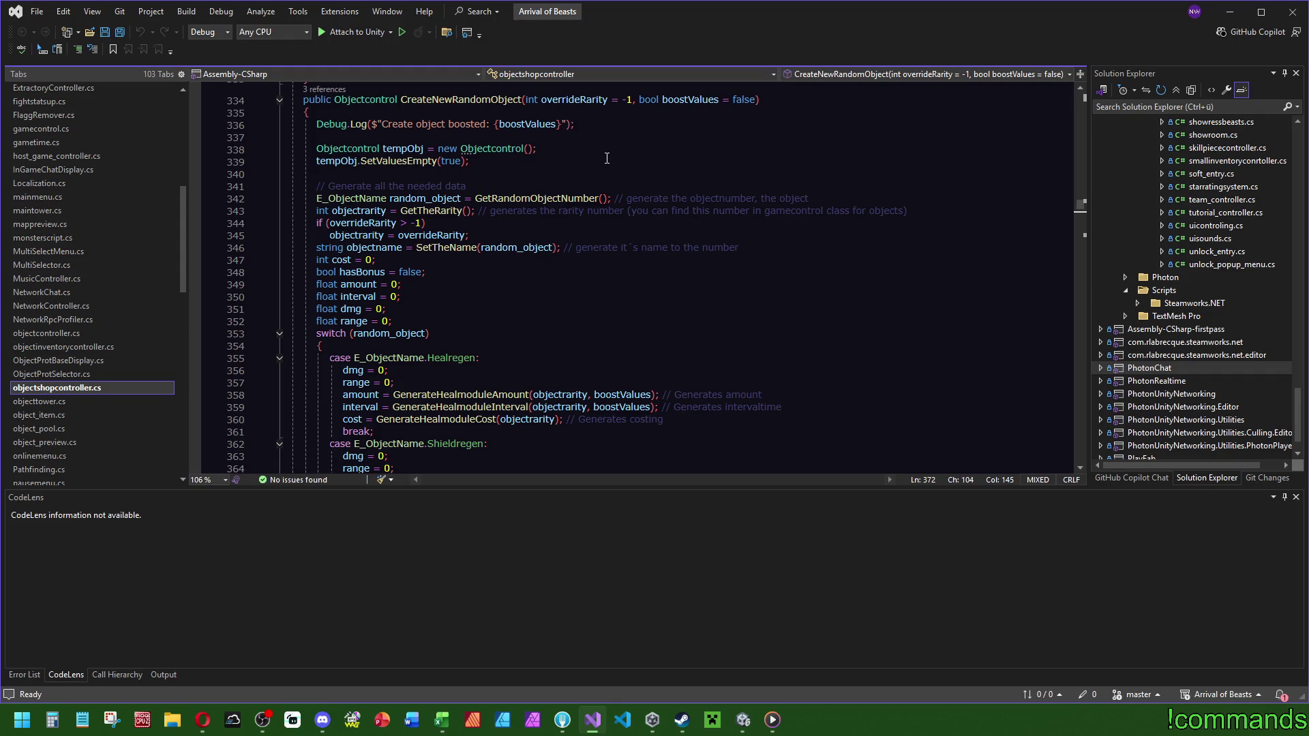
pyautogui.scroll(1, 607, 158)
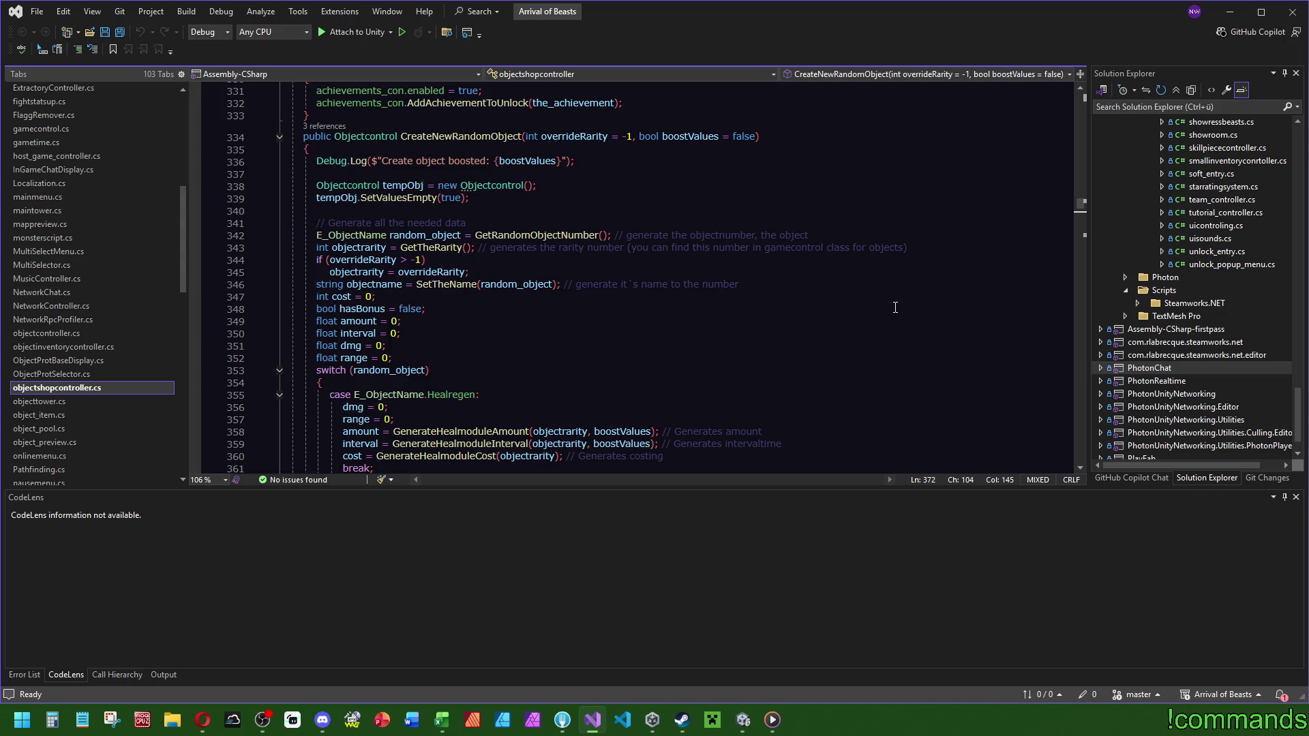
pyautogui.click(442, 720)
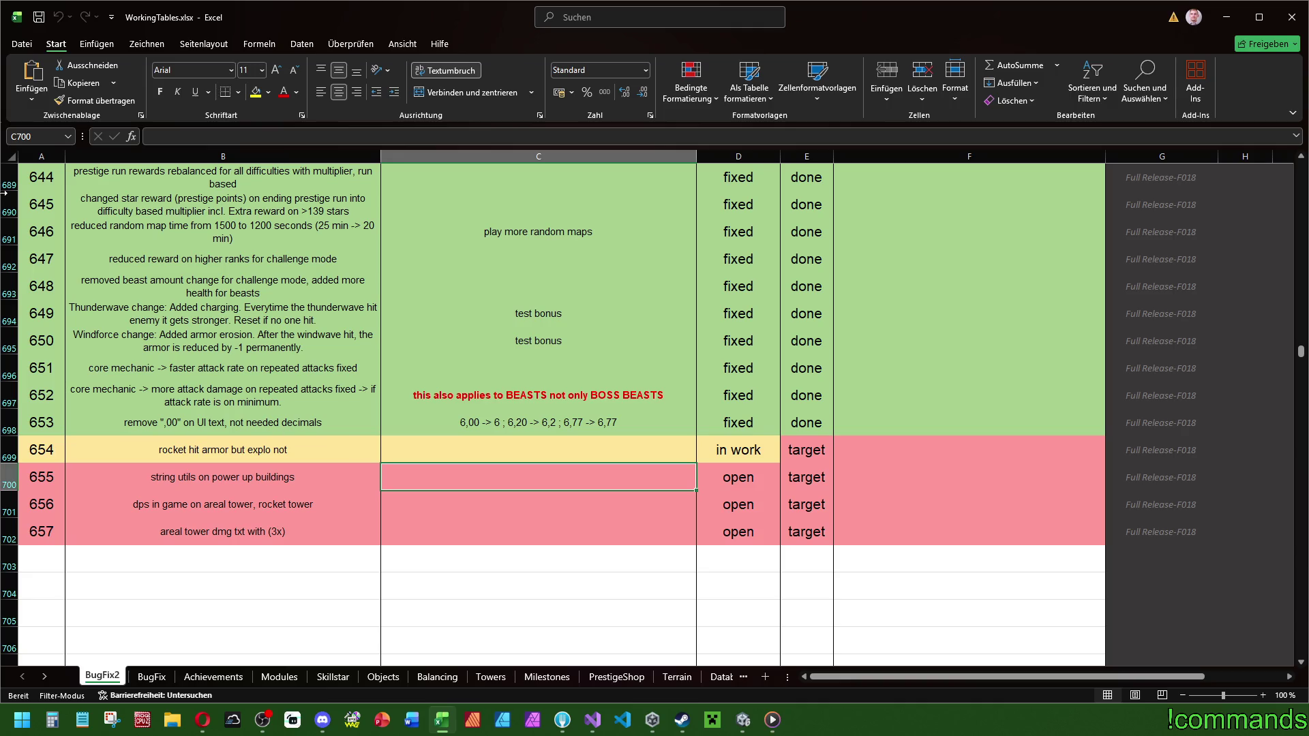
# Reduce the BugFix2 row selection to cell C699 and switch back to Visual Studio
pyautogui.hotkey('alt', 'Tab')
pyautogui.moveTo(69, 461)
pyautogui.mouseDown()
pyautogui.moveTo(409, 470)
pyautogui.moveTo(221, 448)
pyautogui.moveTo(388, 450)
pyautogui.mouseUp()
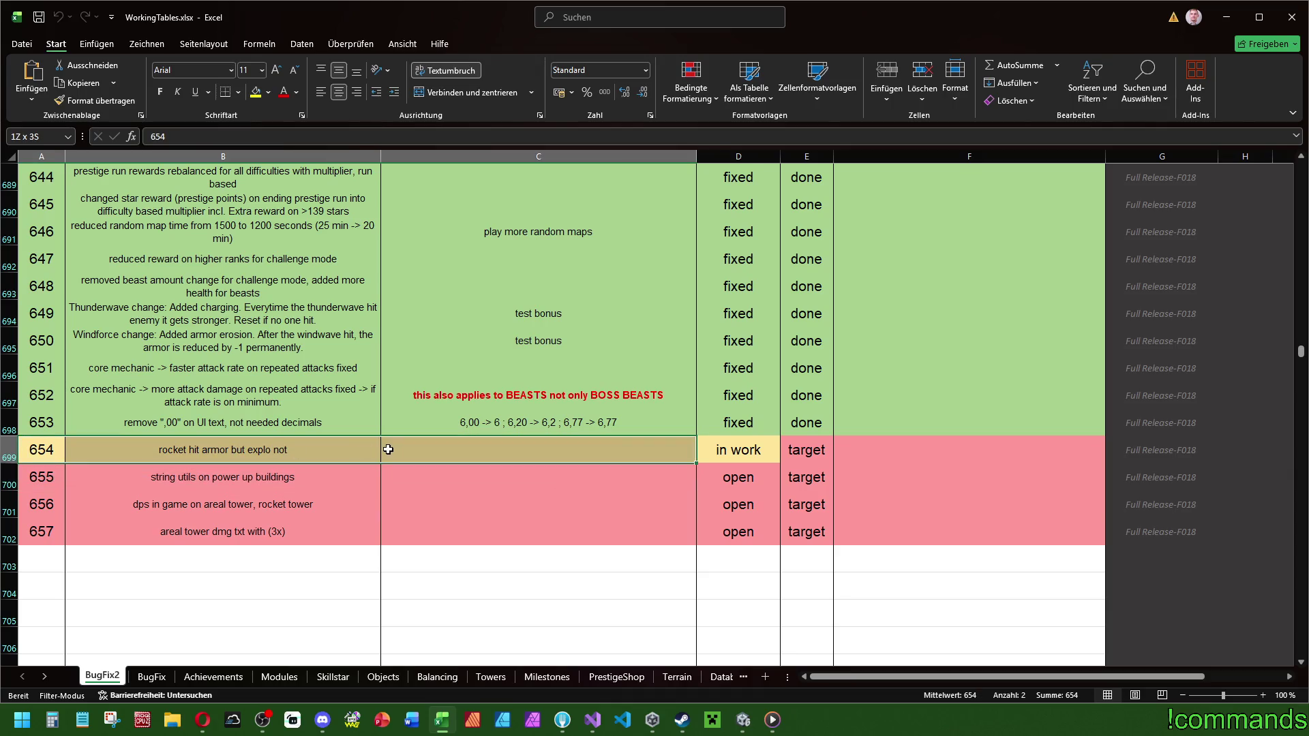
pyautogui.click(388, 450)
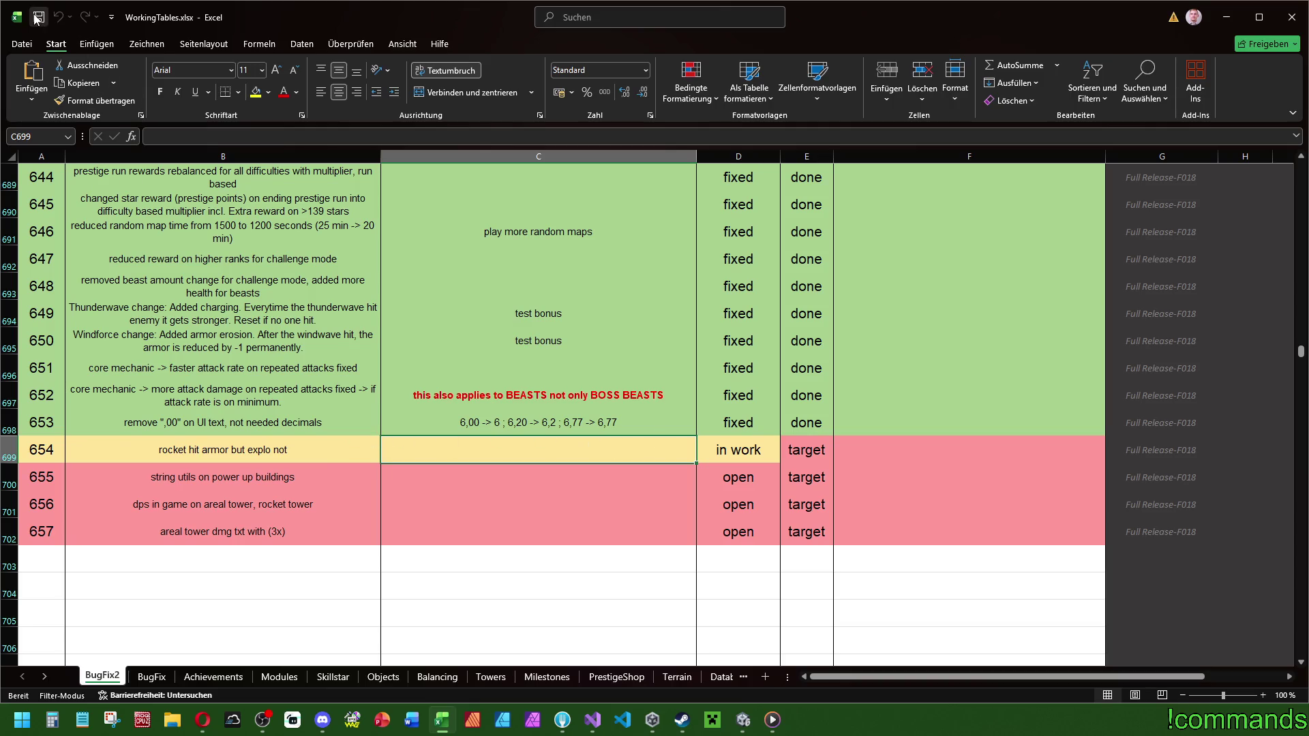
pyautogui.click(593, 720)
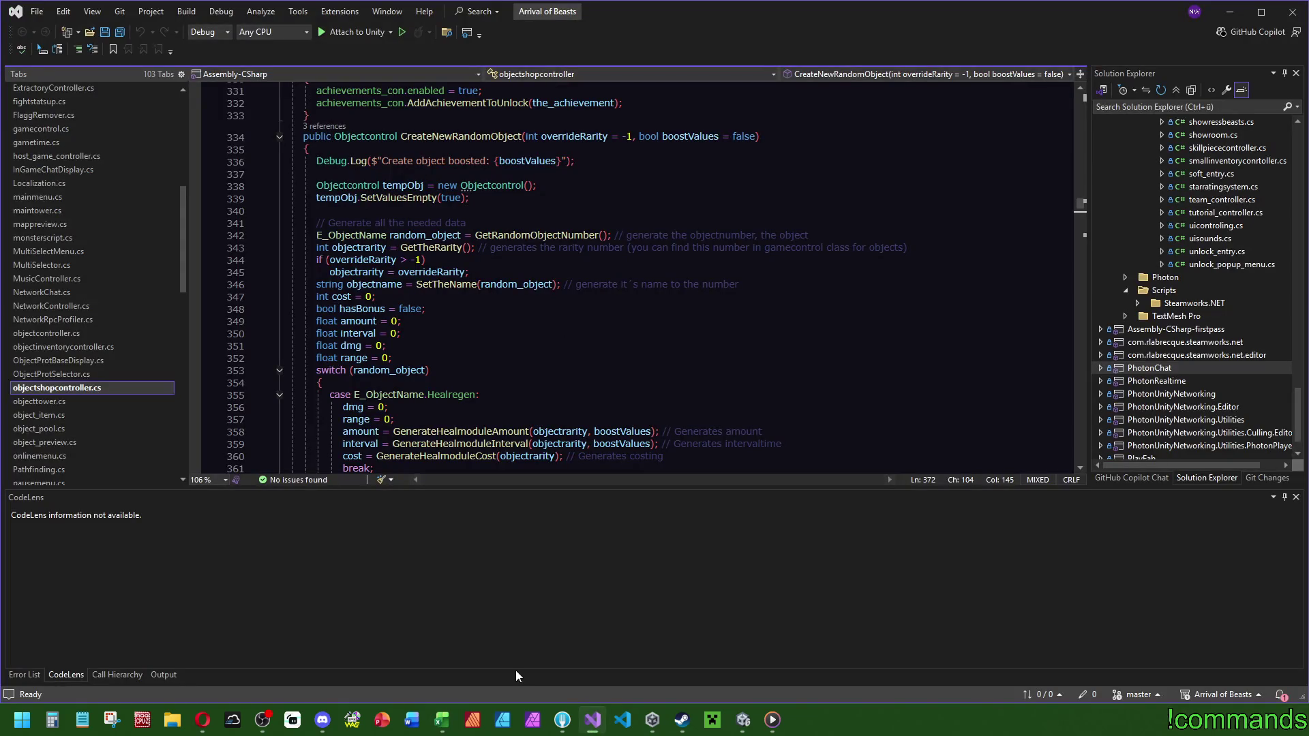
# Enlarge the code area and open monsterscript.cs from Solution Explorer
pyautogui.moveTo(263, 488); pyautogui.dragTo(263, 572)
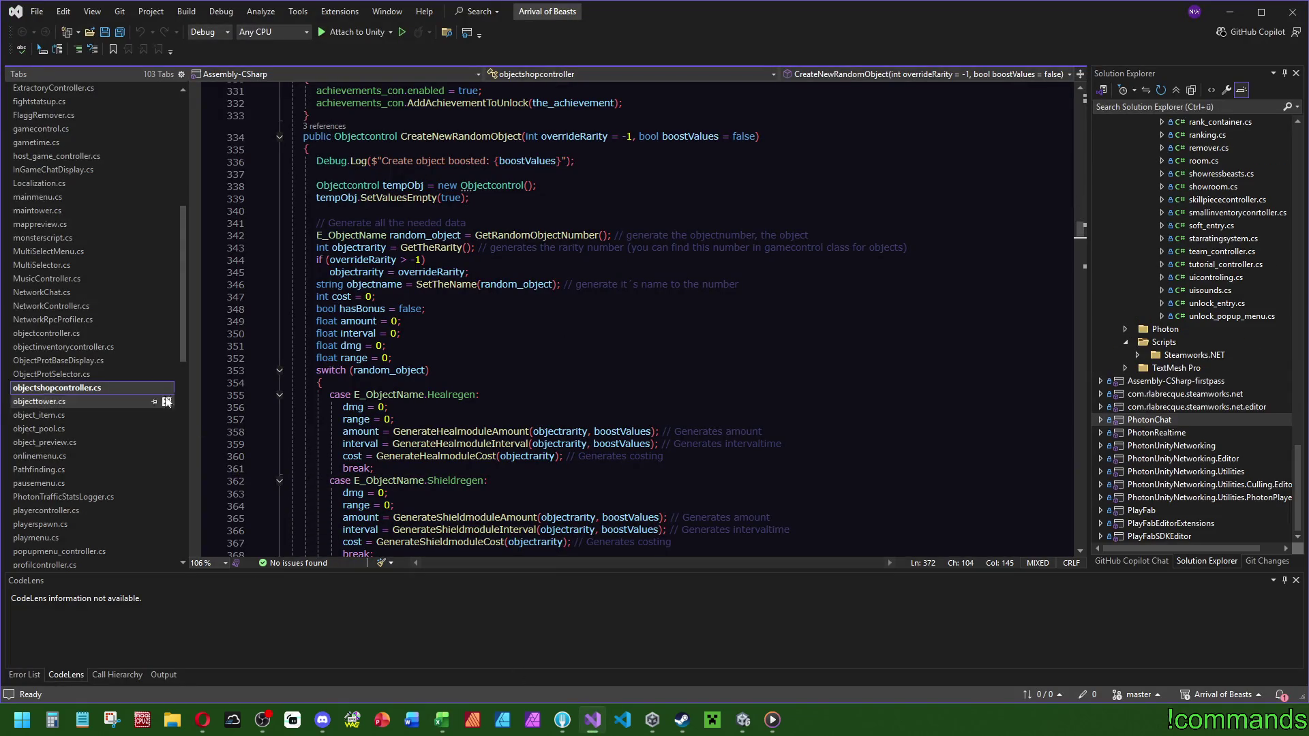
pyautogui.moveTo(178, 266); pyautogui.dragTo(183, 122)
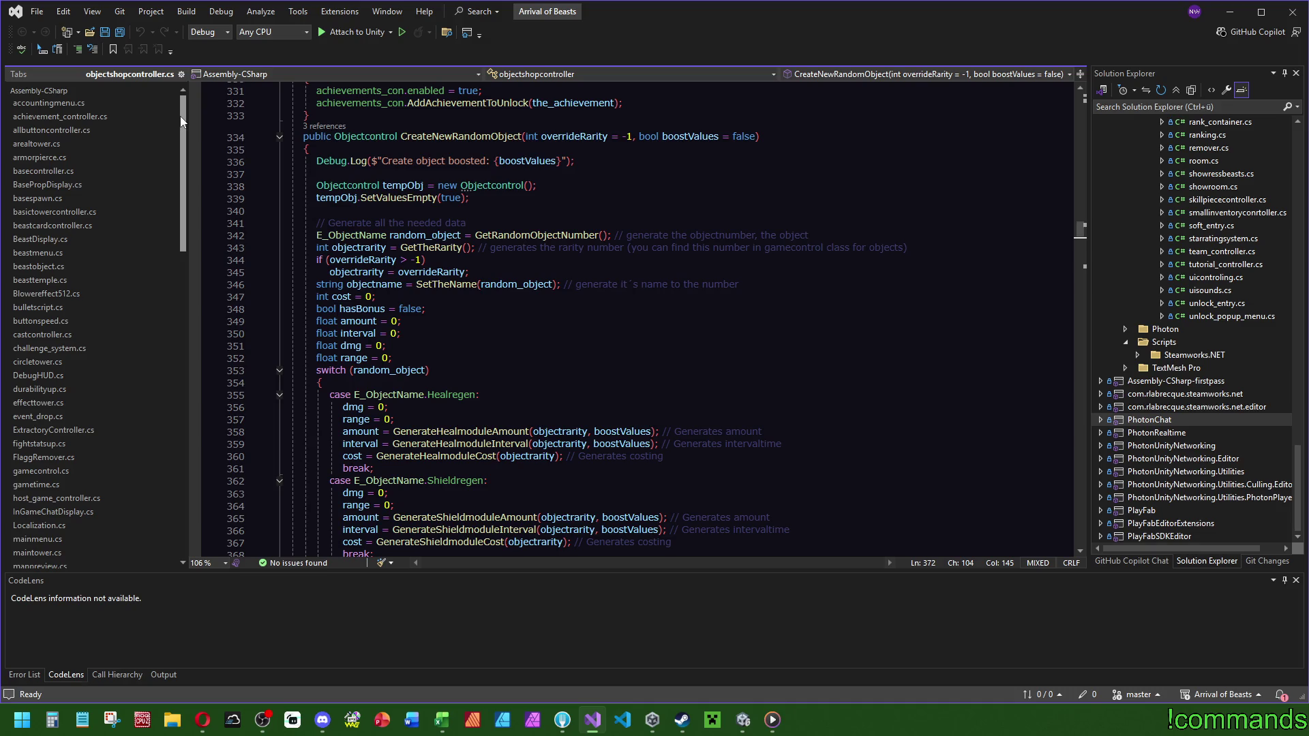
pyautogui.click(62, 432)
pyautogui.scroll(15, 1224, 330)
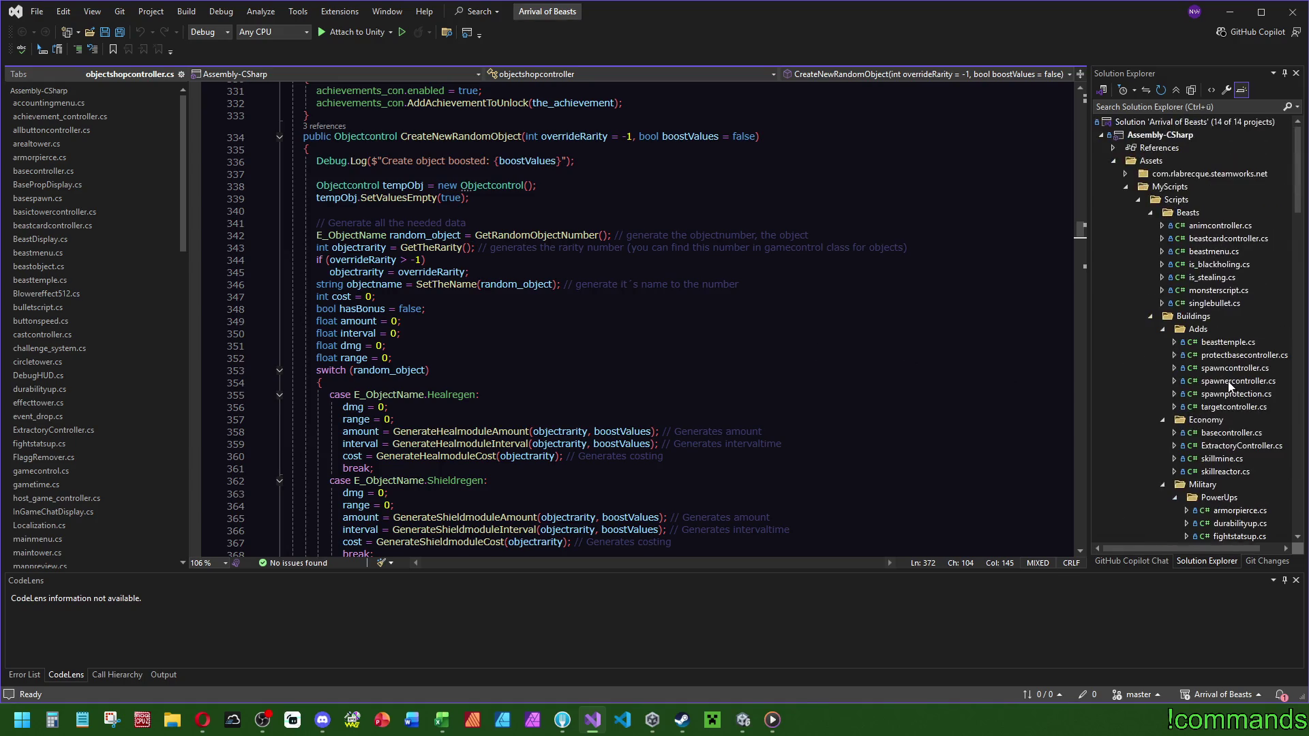
pyautogui.doubleClick(1223, 292)
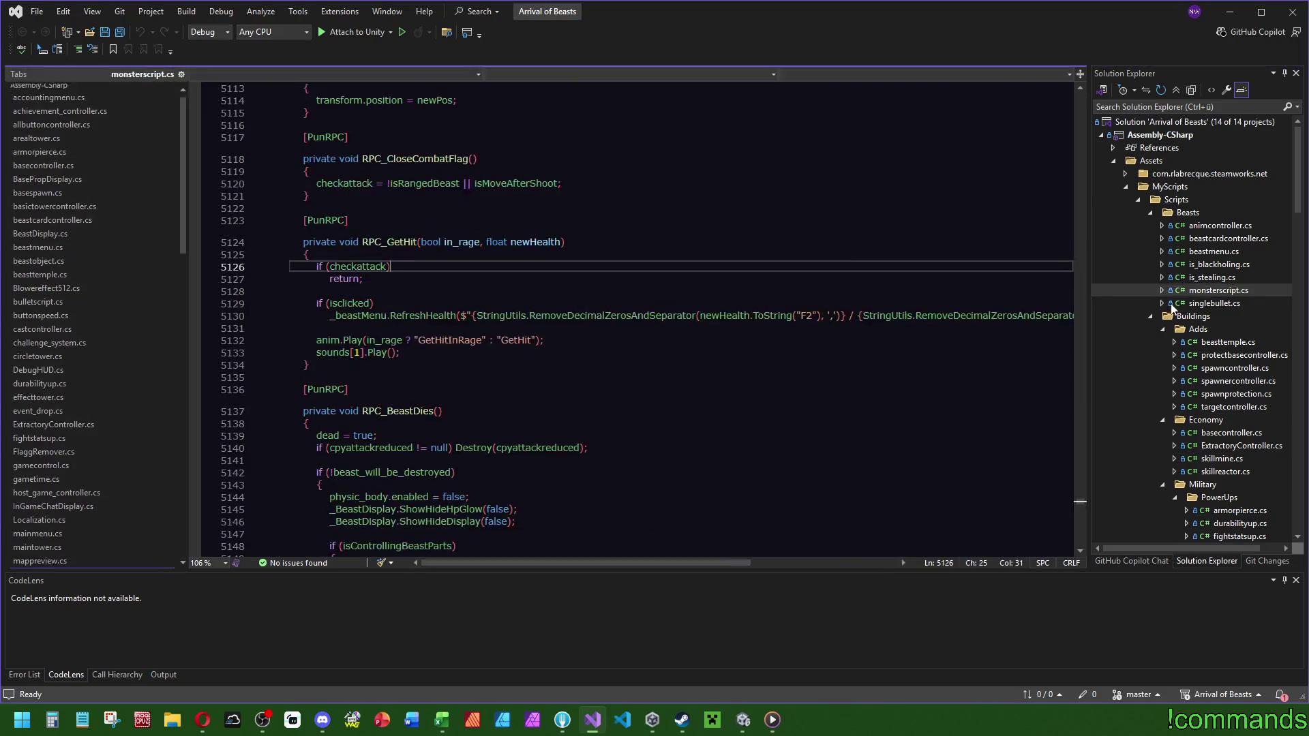
pyautogui.click(839, 302)
# Search monsterscript for 'explos' and jump from the exploDmg check to the GetDamage definition
pyautogui.hotkey('ctrl', 'f')
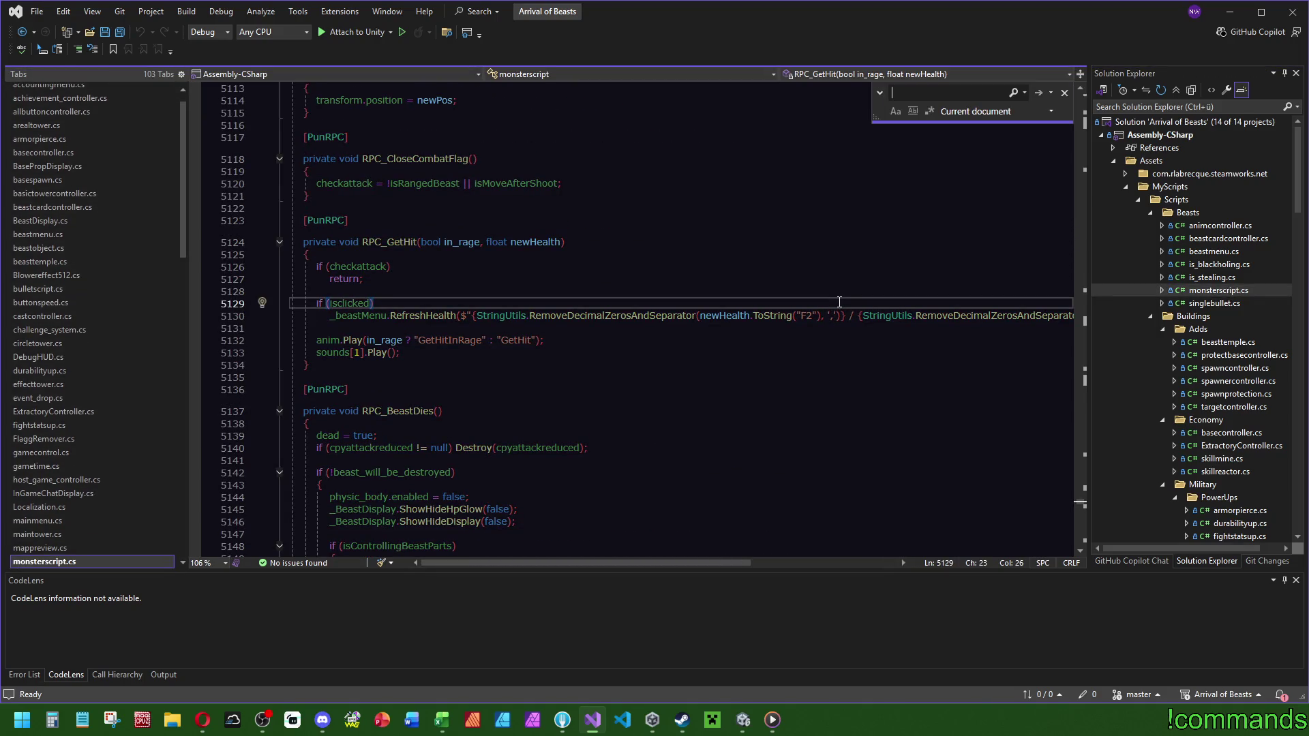
pyautogui.write('explo')
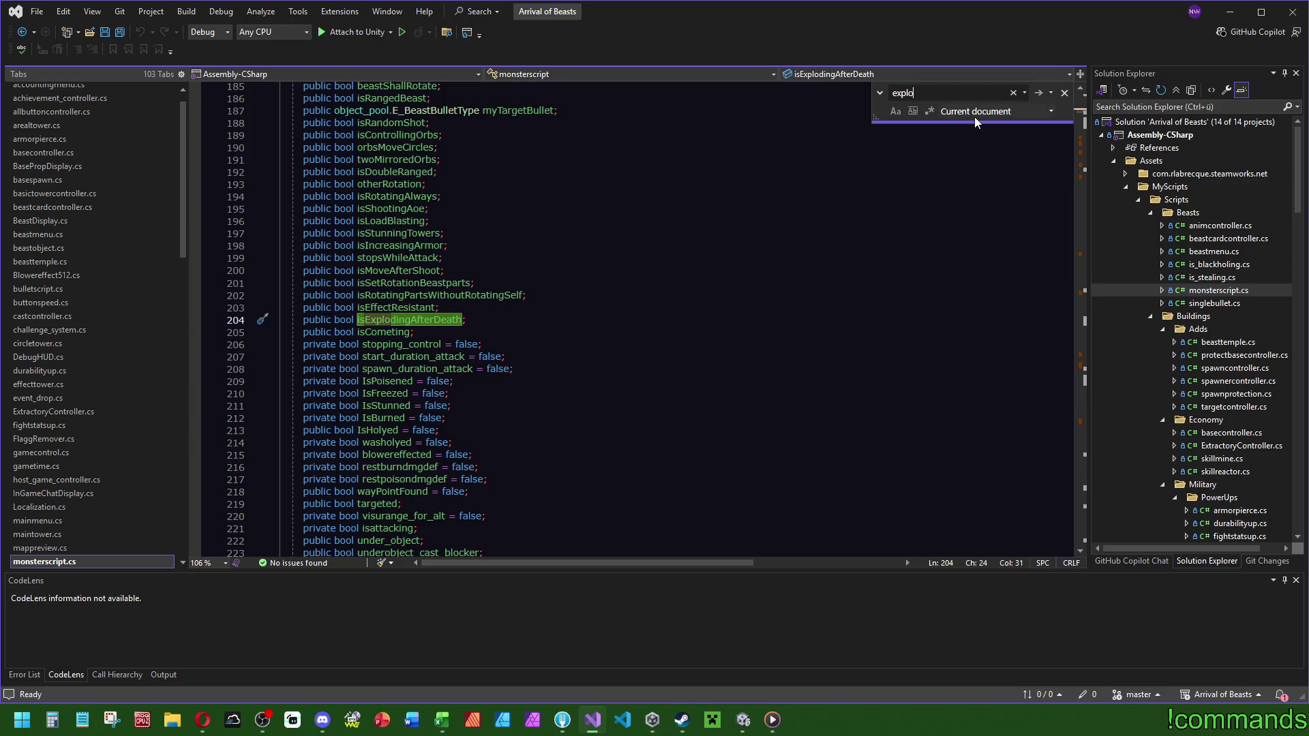
pyautogui.write('s')
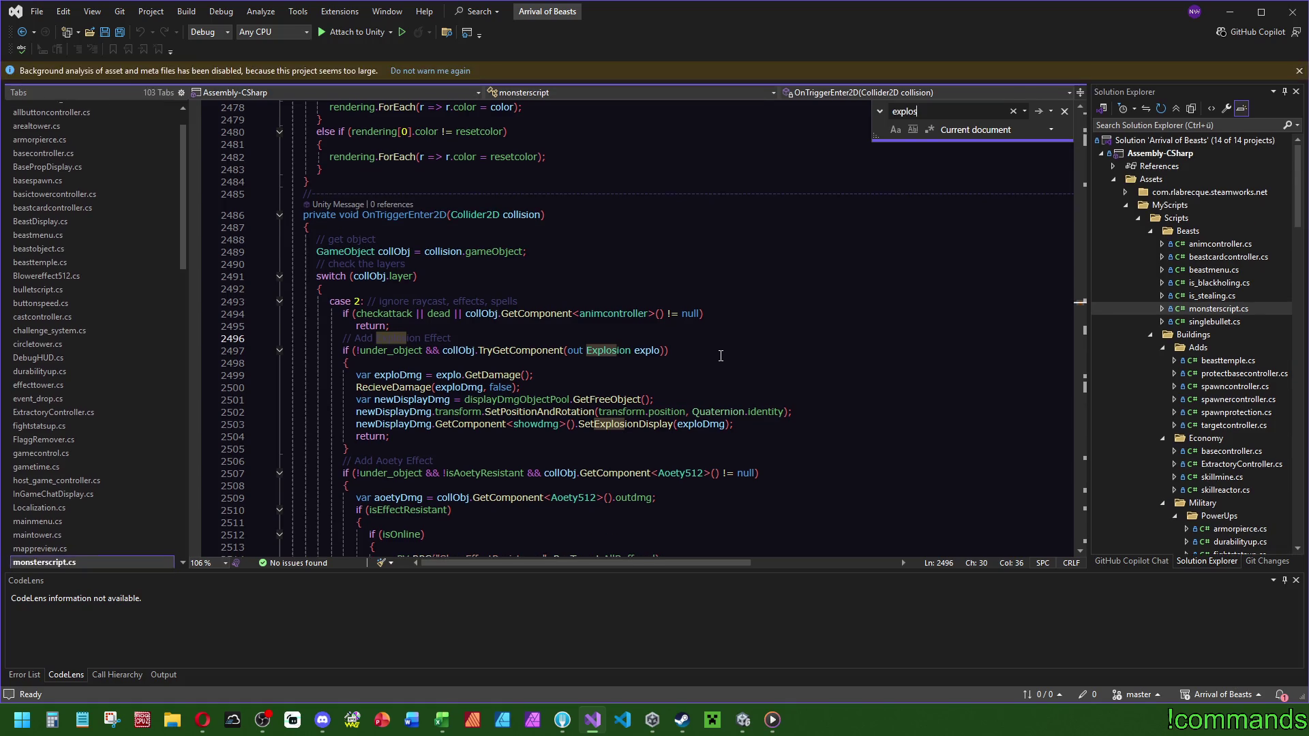
pyautogui.click(722, 356)
pyautogui.press('Escape')
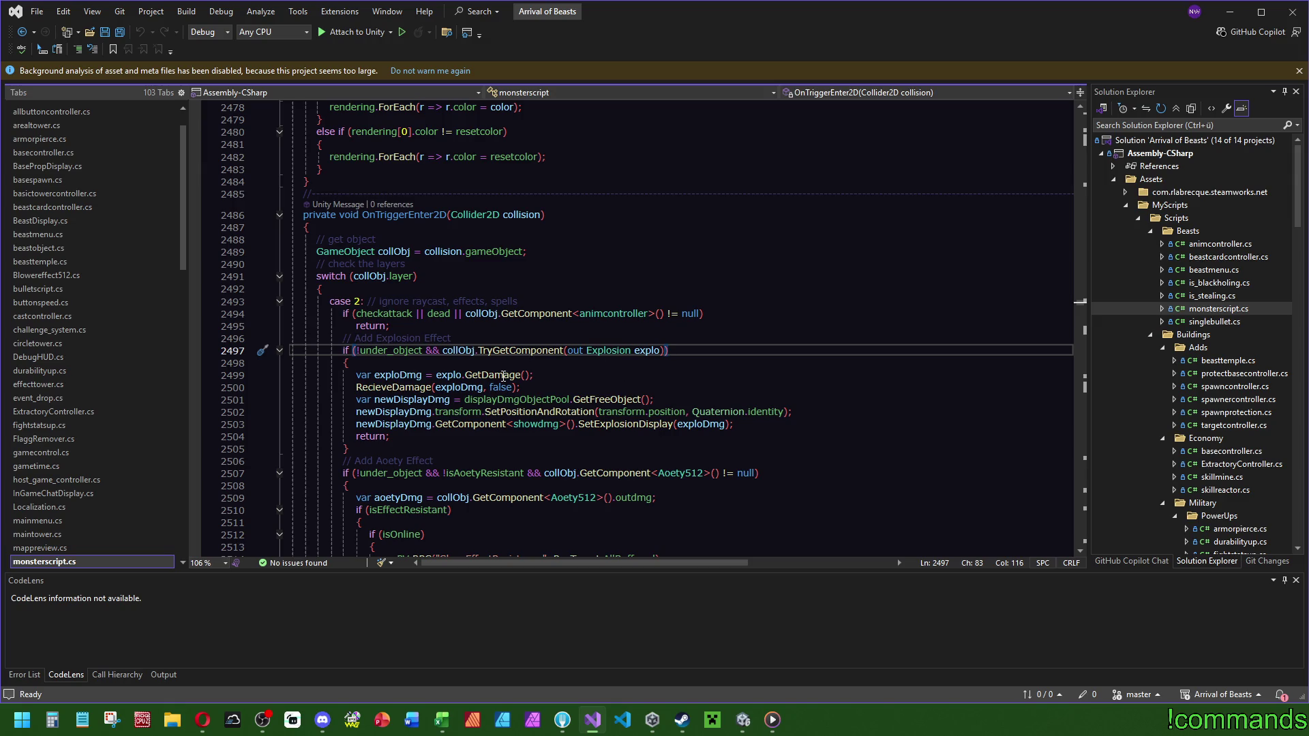
pyautogui.click(407, 375)
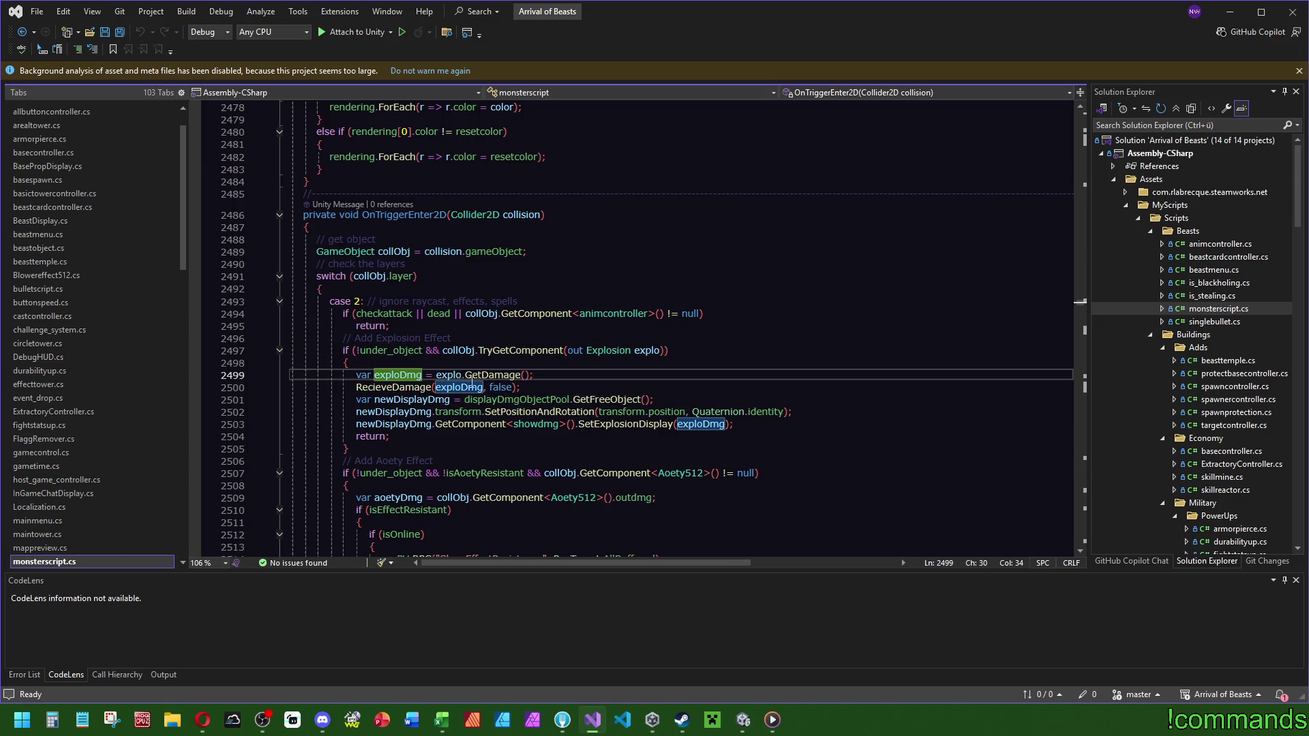
pyautogui.click(489, 374)
pyautogui.press('F12')
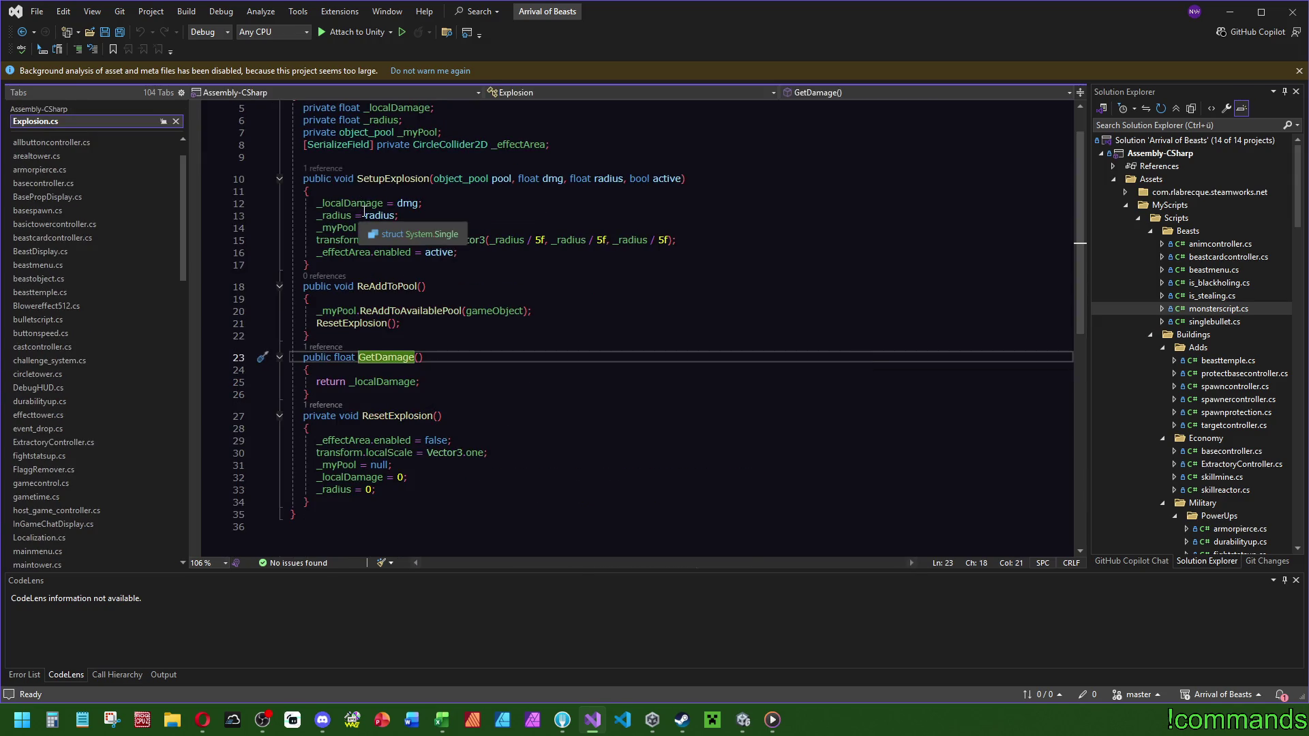
# Follow SetupExplosion's caller into Rocket.cs, then Explode's caller into bulletscript.cs
pyautogui.click(336, 170)
pyautogui.doubleClick(481, 135)
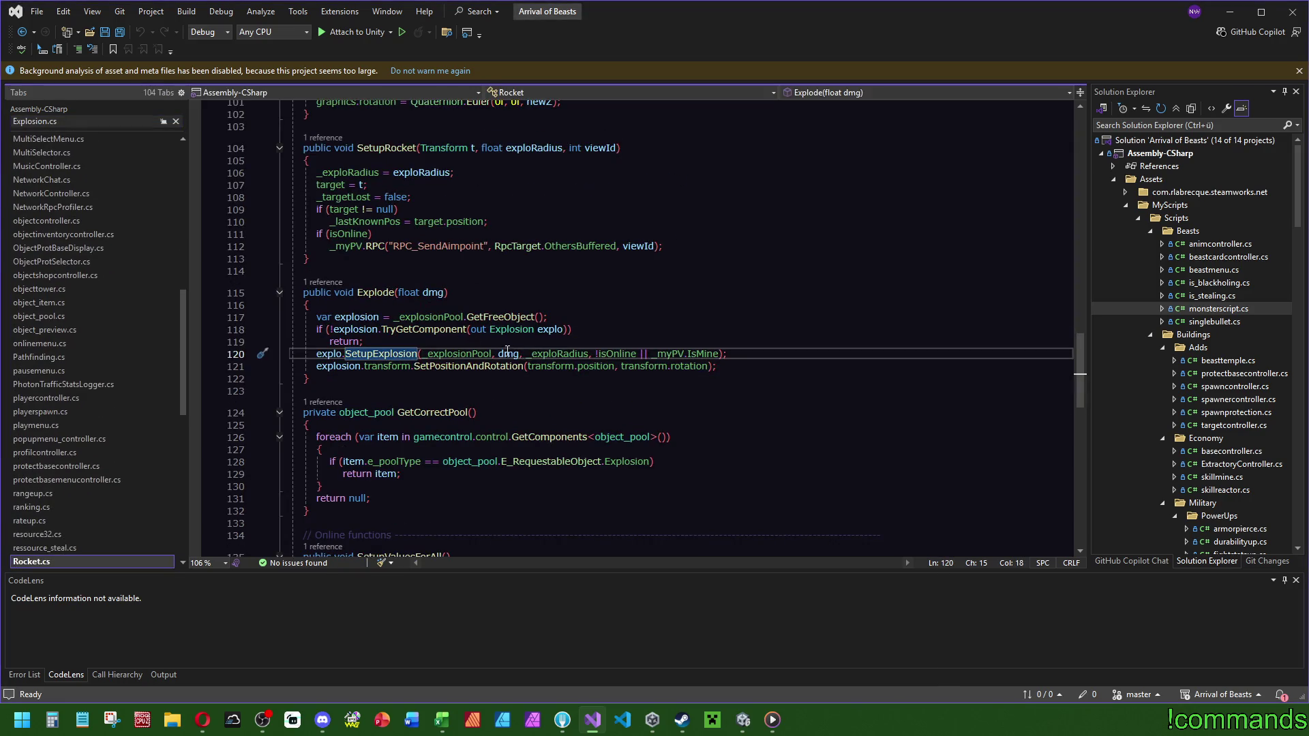
pyautogui.click(508, 354)
pyautogui.click(368, 292)
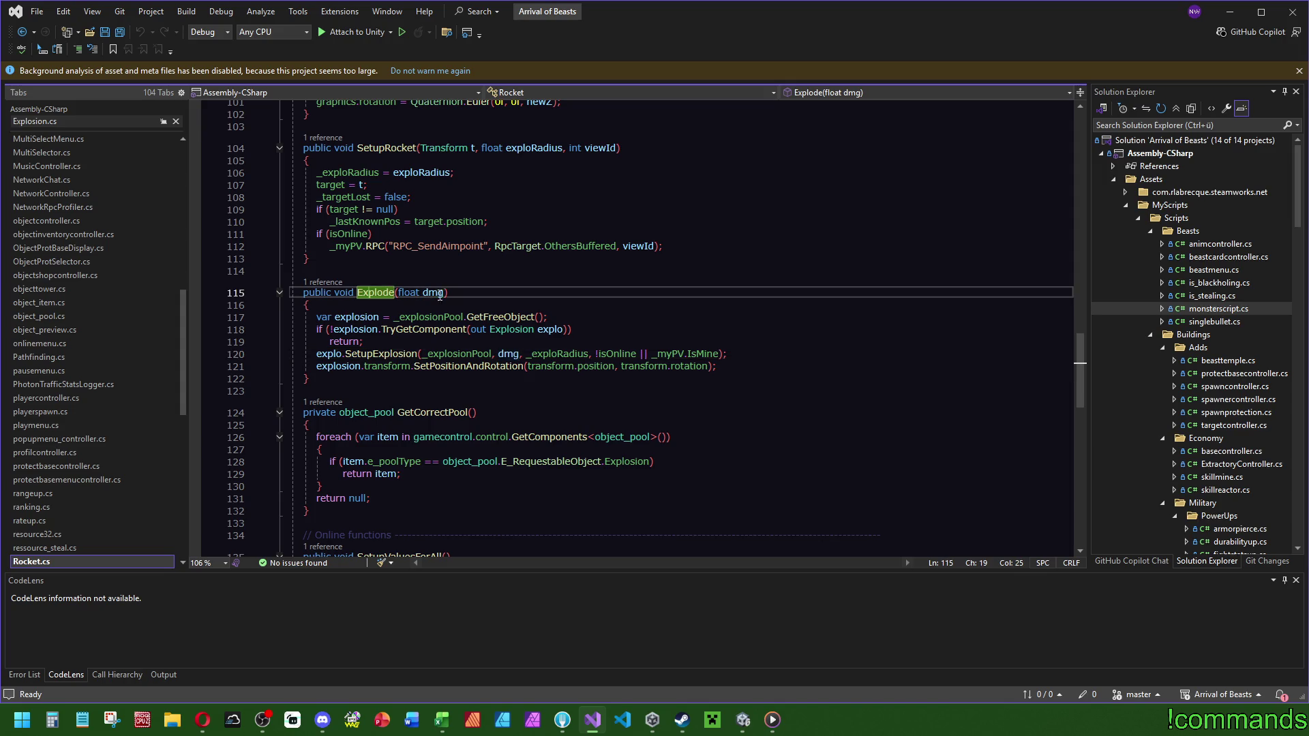
pyautogui.click(323, 282)
pyautogui.doubleClick(395, 247)
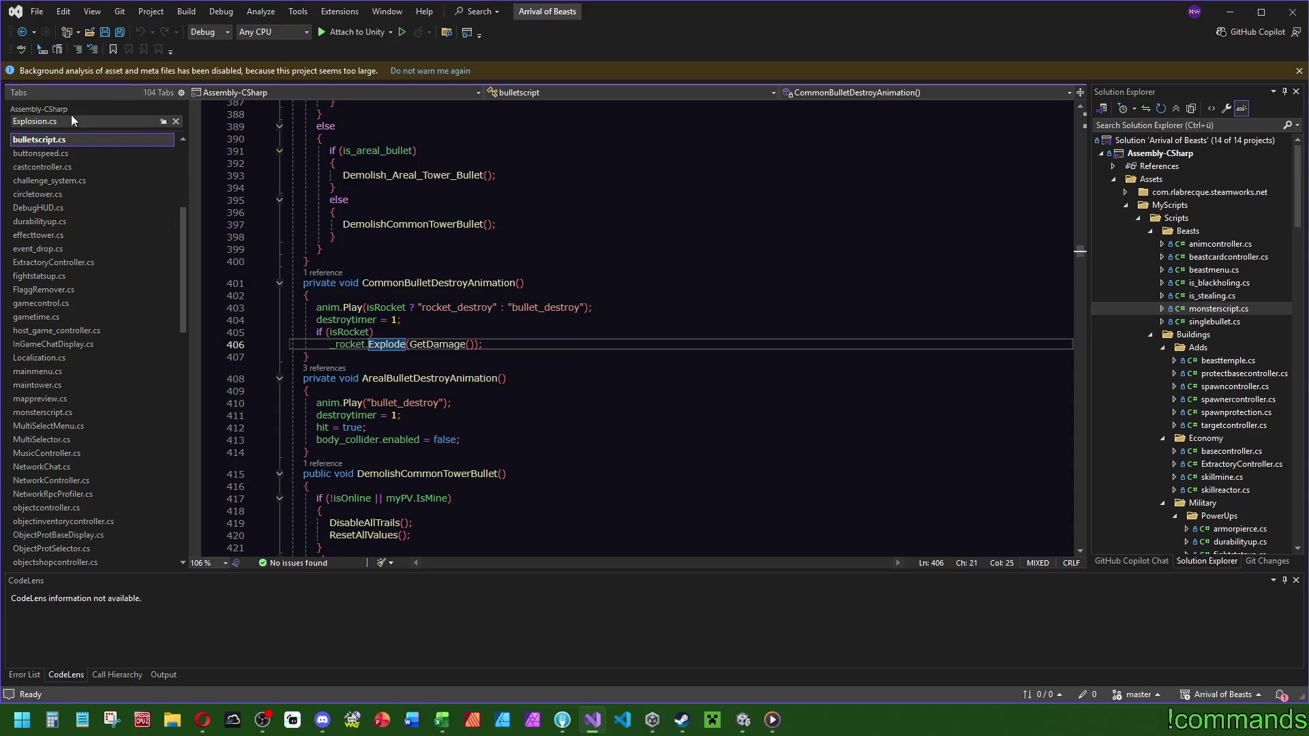
# Go to bulletscript's GetDamage definition returning localbulletdmg, then navigate back to the Explode call
pyautogui.scroll(2, 81, 231)
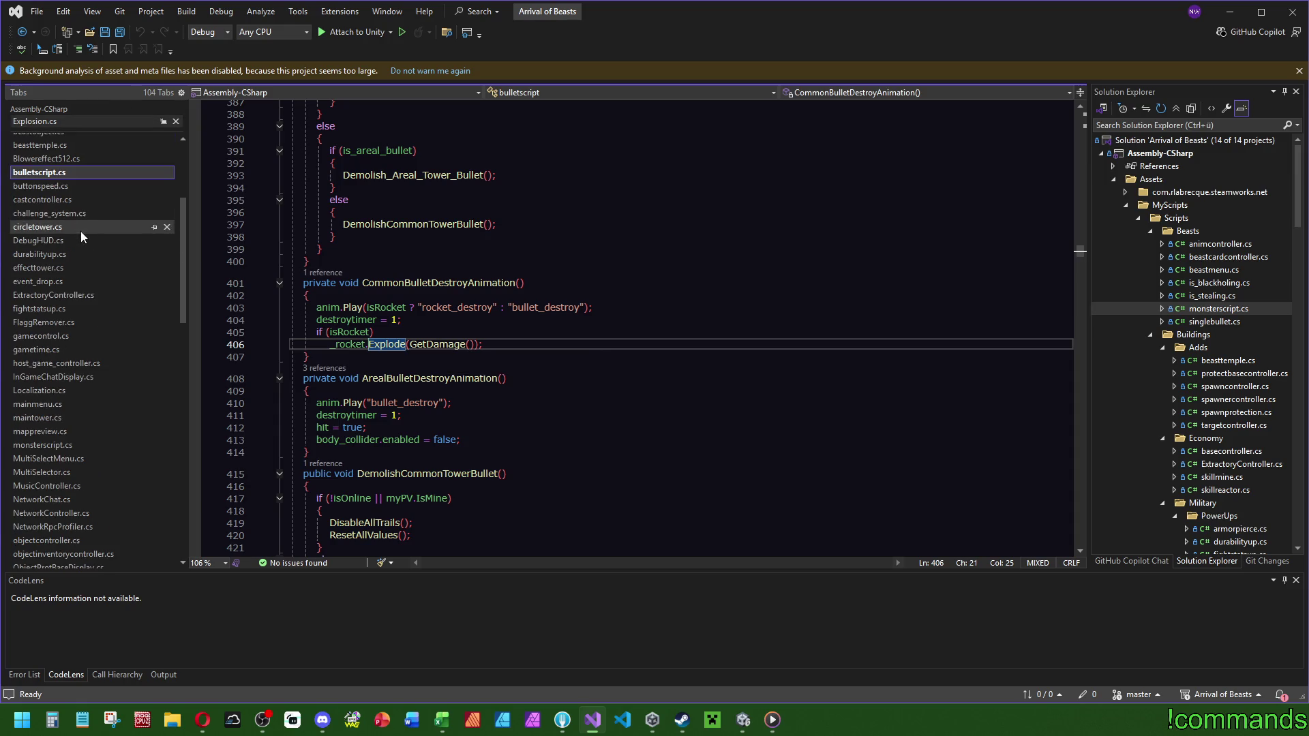
pyautogui.keyDown('ctrl'); pyautogui.click(429, 345); pyautogui.keyUp('ctrl')
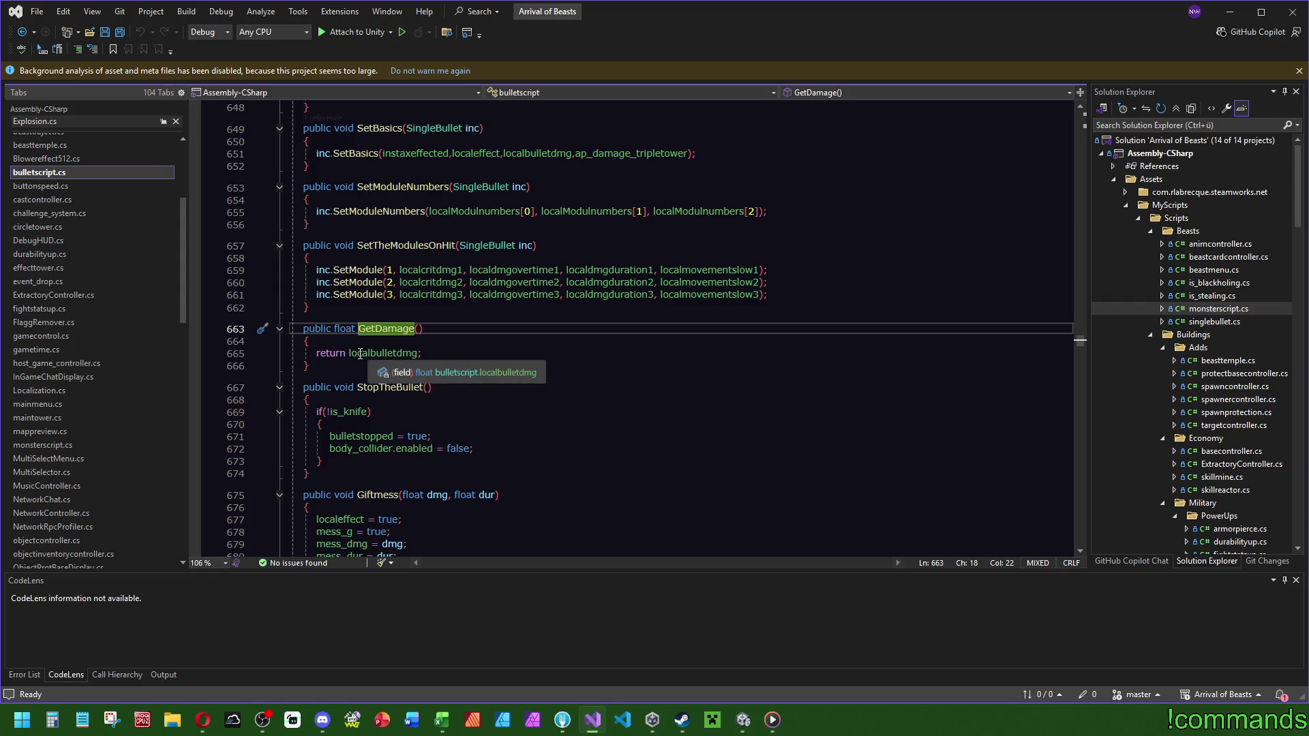
pyautogui.hotkey('ctrl', '-')
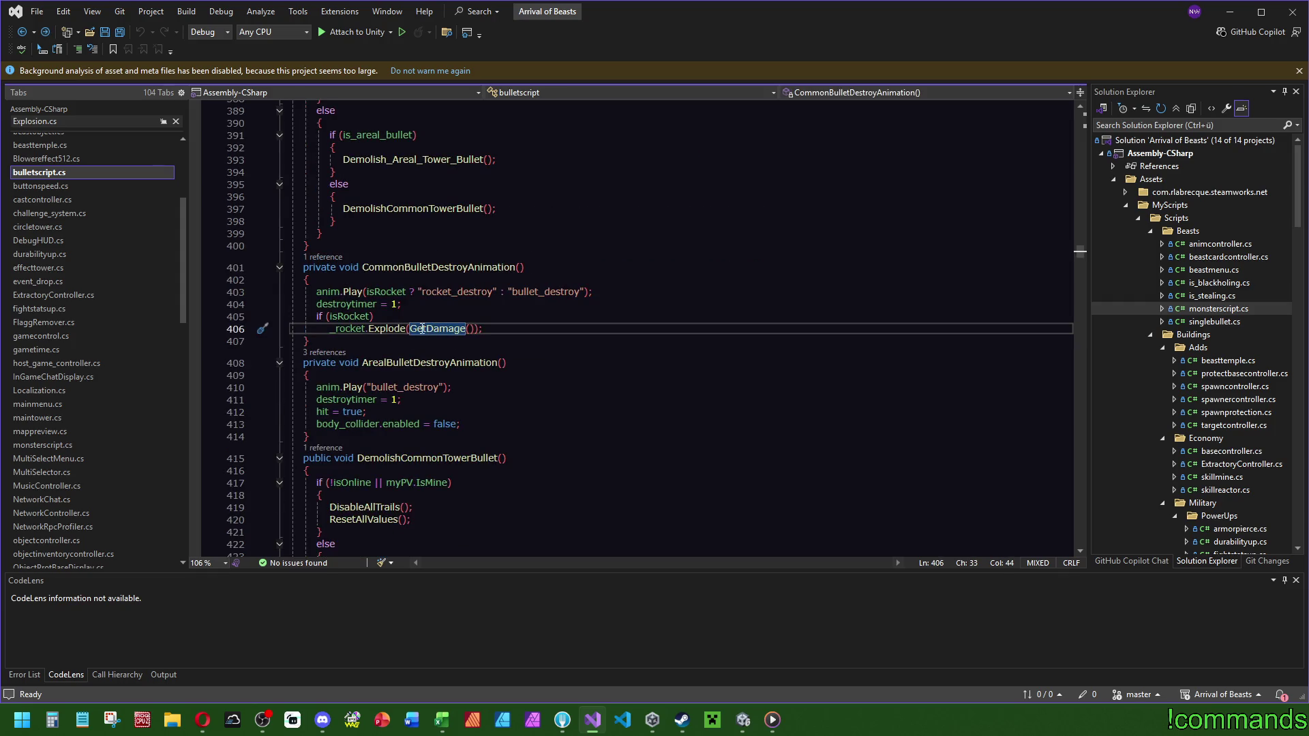
pyautogui.keyDown('ctrl'); pyautogui.click(423, 329); pyautogui.keyUp('ctrl')
pyautogui.click(411, 353)
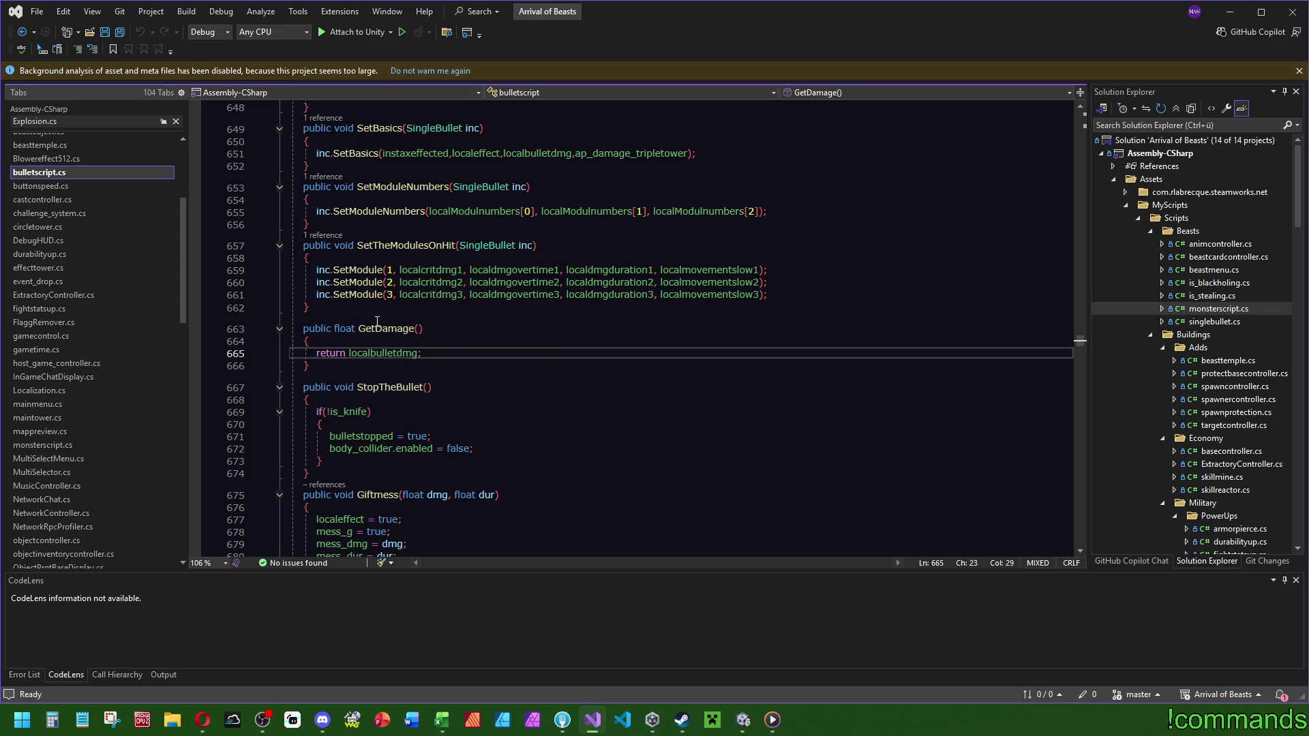
pyautogui.hotkey('ctrl', '-')
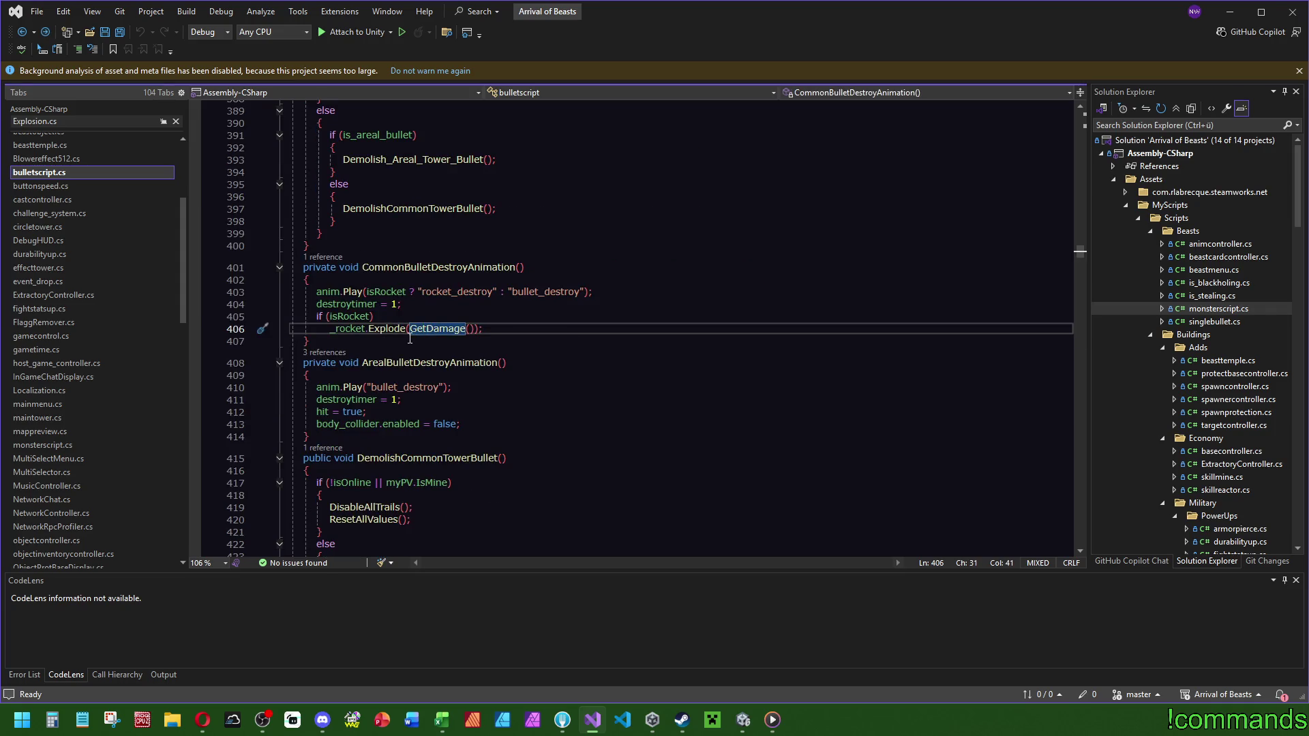
pyautogui.scroll(3, 499, 328)
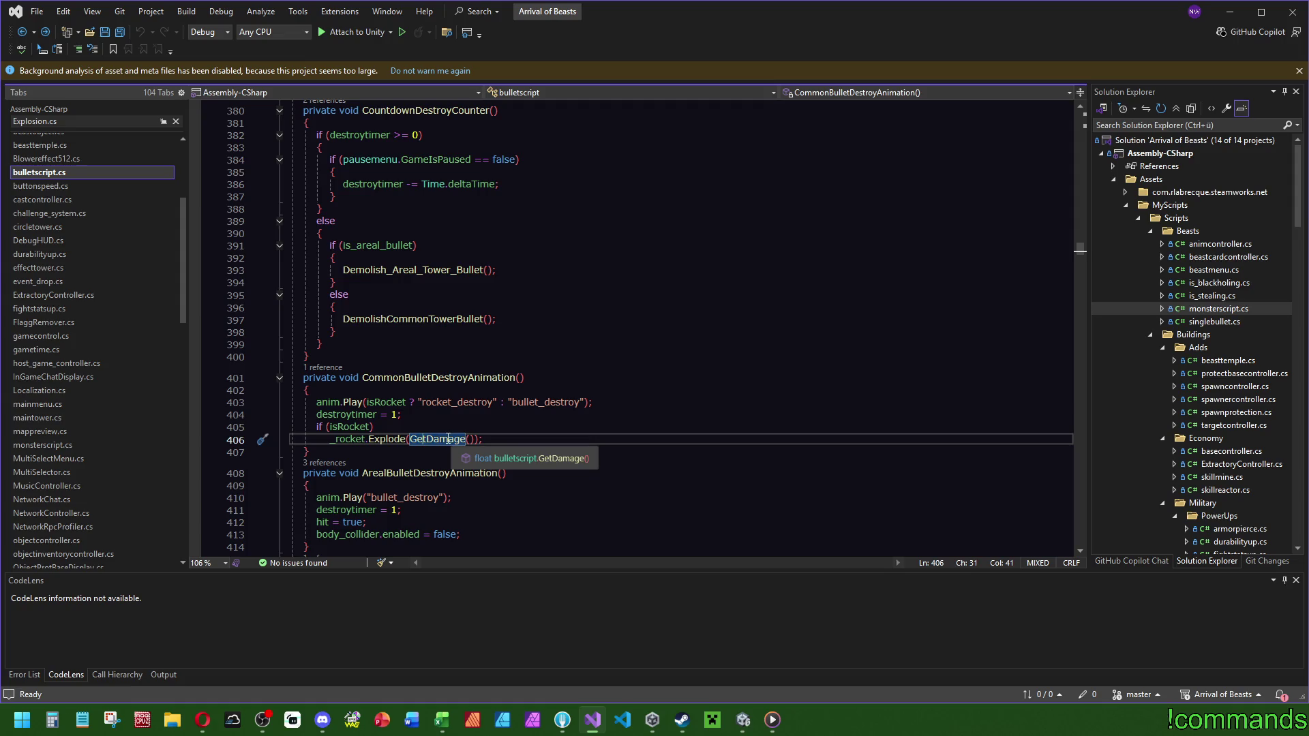
# Search bulletscript.cs for localbulletdmg and step through its uses in SetBasicBulletAttributes, SetAP_BulletAttributes and SetBasics
pyautogui.press('F12')
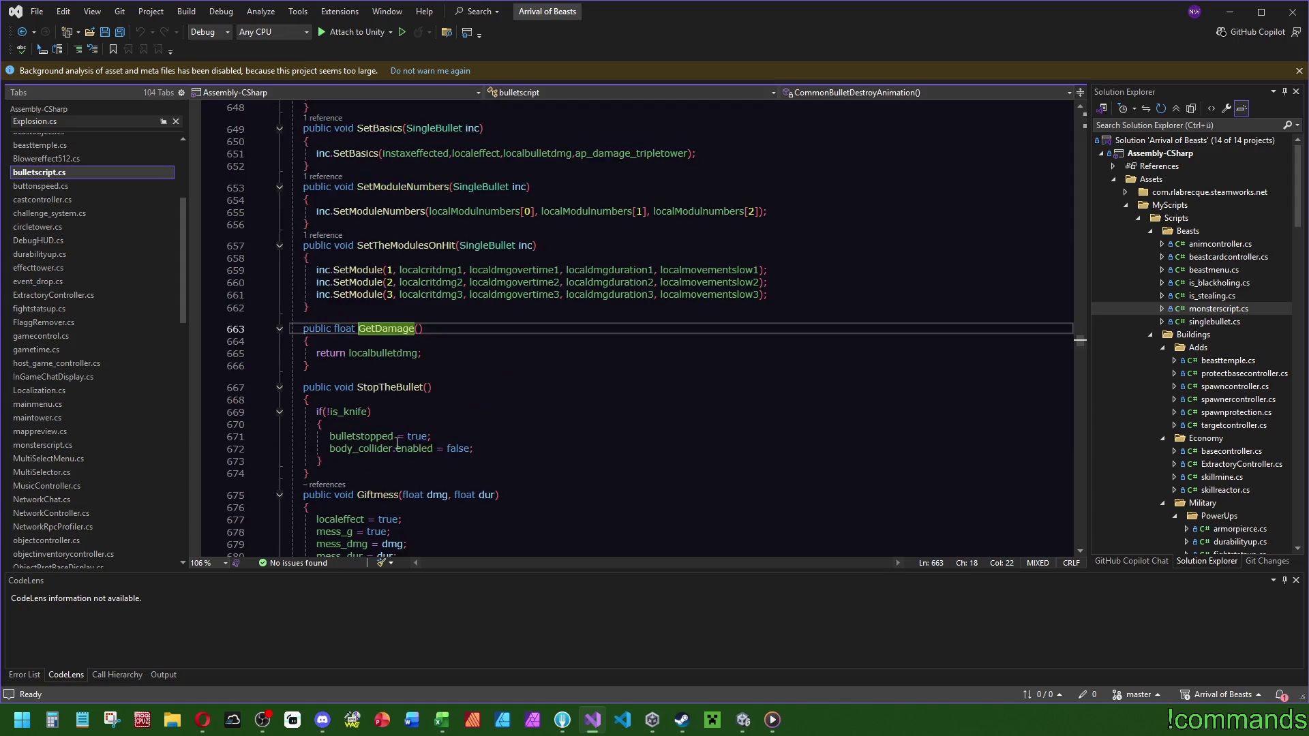
pyautogui.click(379, 354)
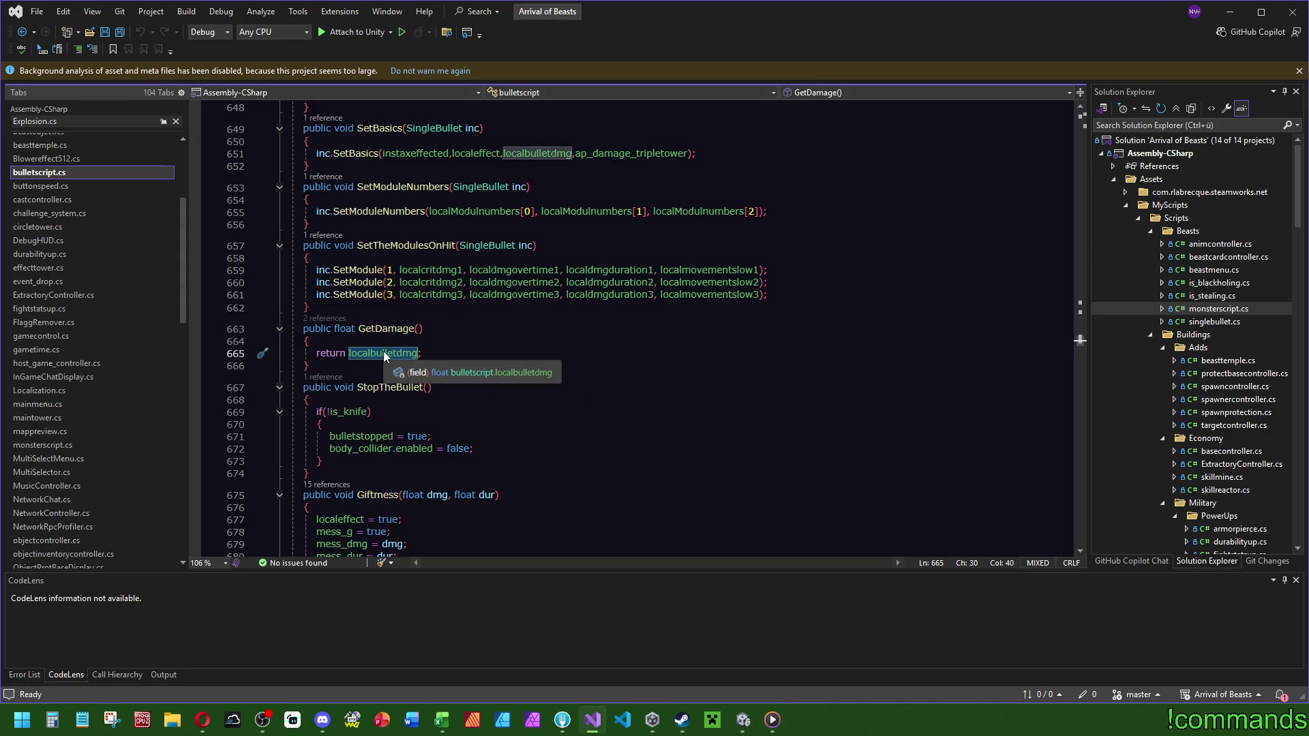
pyautogui.hotkey('ctrl', 'f')
pyautogui.click(1082, 312)
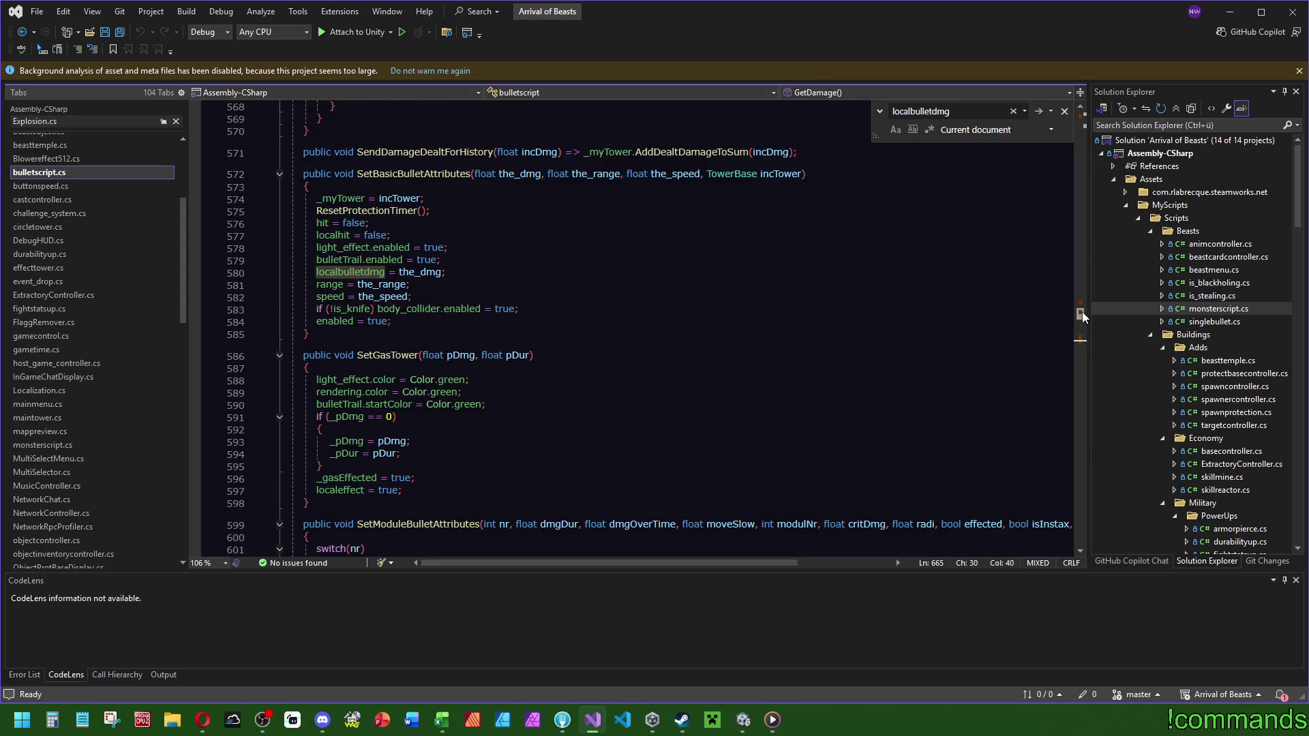
pyautogui.moveTo(1082, 312)
pyautogui.mouseDown()
pyautogui.moveTo(1081, 299)
pyautogui.moveTo(1082, 341)
pyautogui.mouseUp()
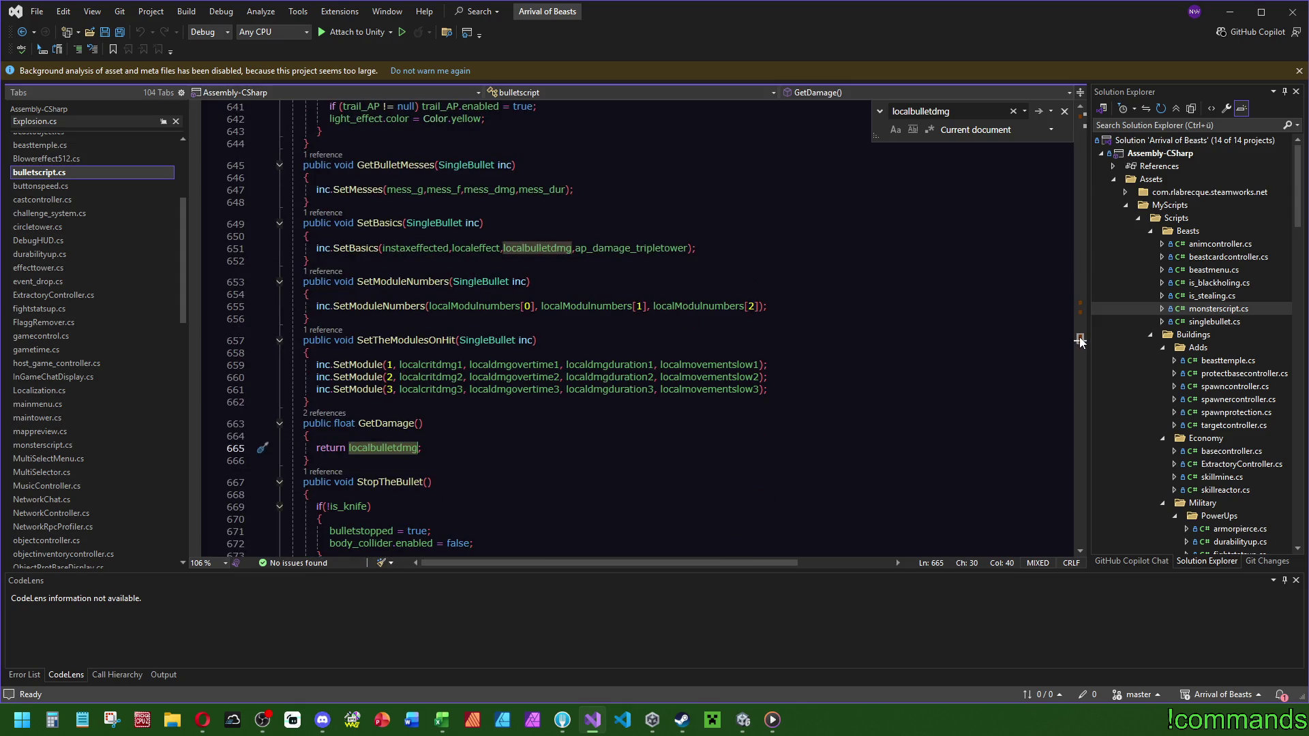
pyautogui.moveTo(1081, 341); pyautogui.dragTo(1082, 336)
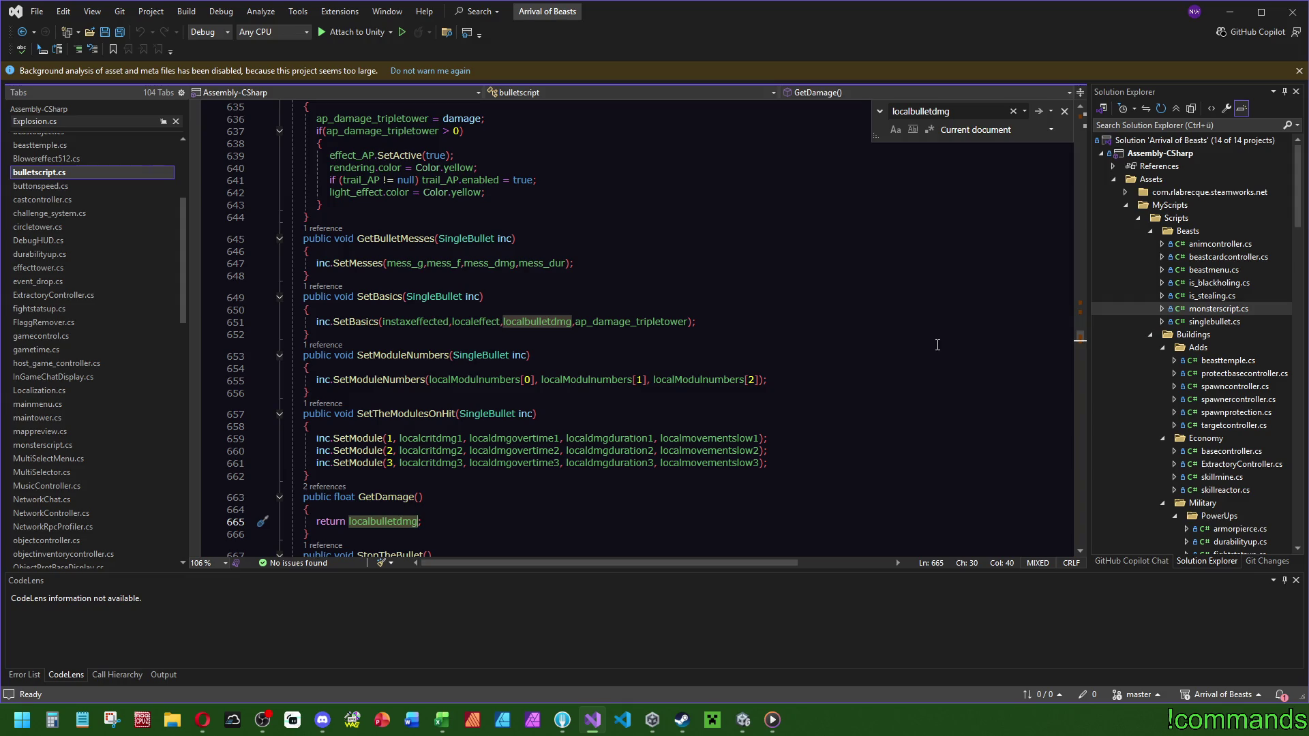
pyautogui.scroll(1, 931, 324)
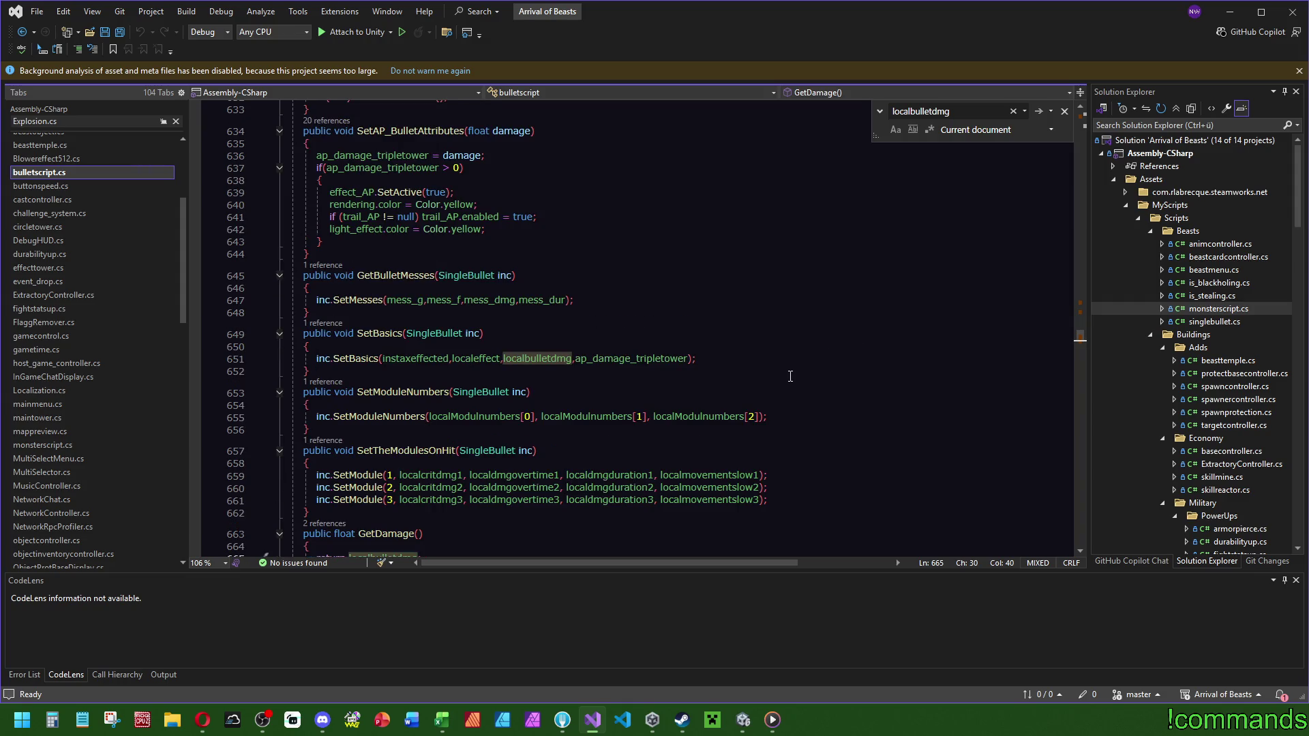
pyautogui.scroll(7, 790, 376)
pyautogui.moveTo(1081, 332)
pyautogui.mouseDown()
pyautogui.moveTo(1085, 312)
pyautogui.moveTo(1082, 334)
pyautogui.mouseUp()
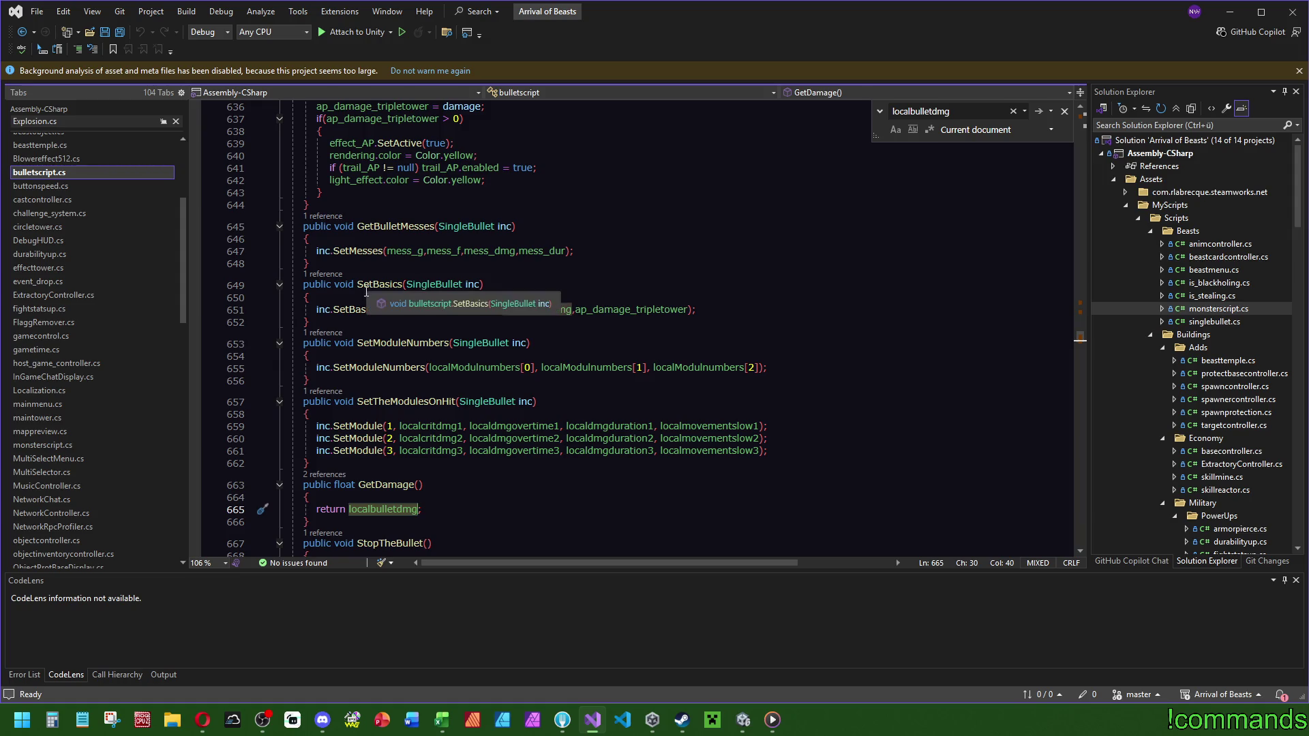
# Inspect the SetBasics definition in singlebullet and list its callers
pyautogui.click(361, 310)
pyautogui.press('F12')
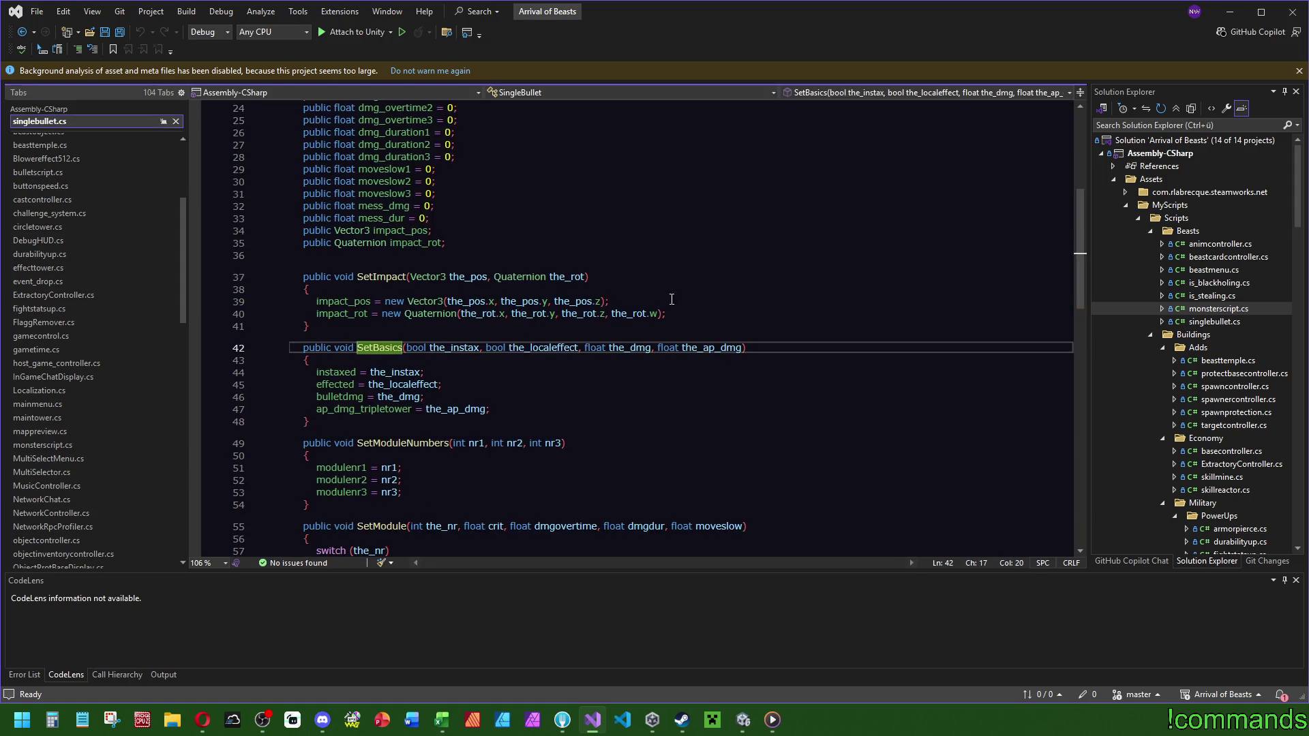
pyautogui.scroll(5, 87, 371)
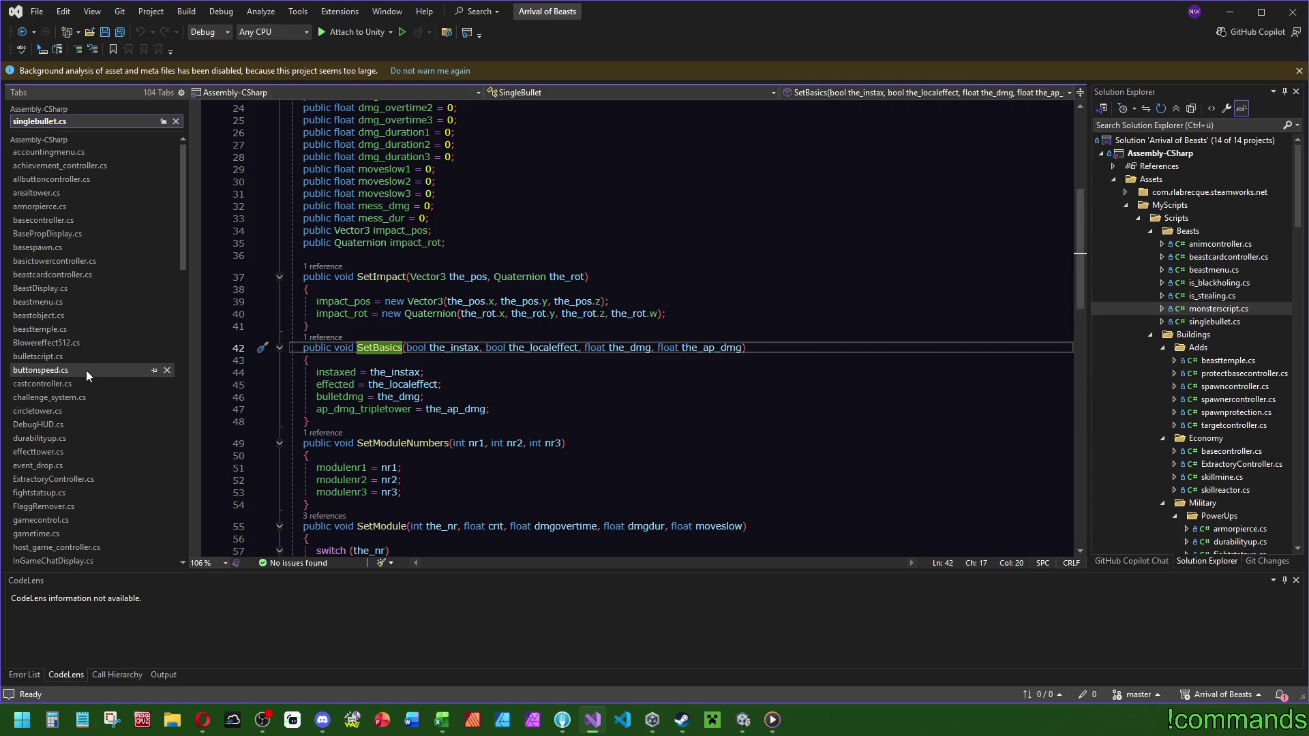
pyautogui.hotkey('ctrl', '-')
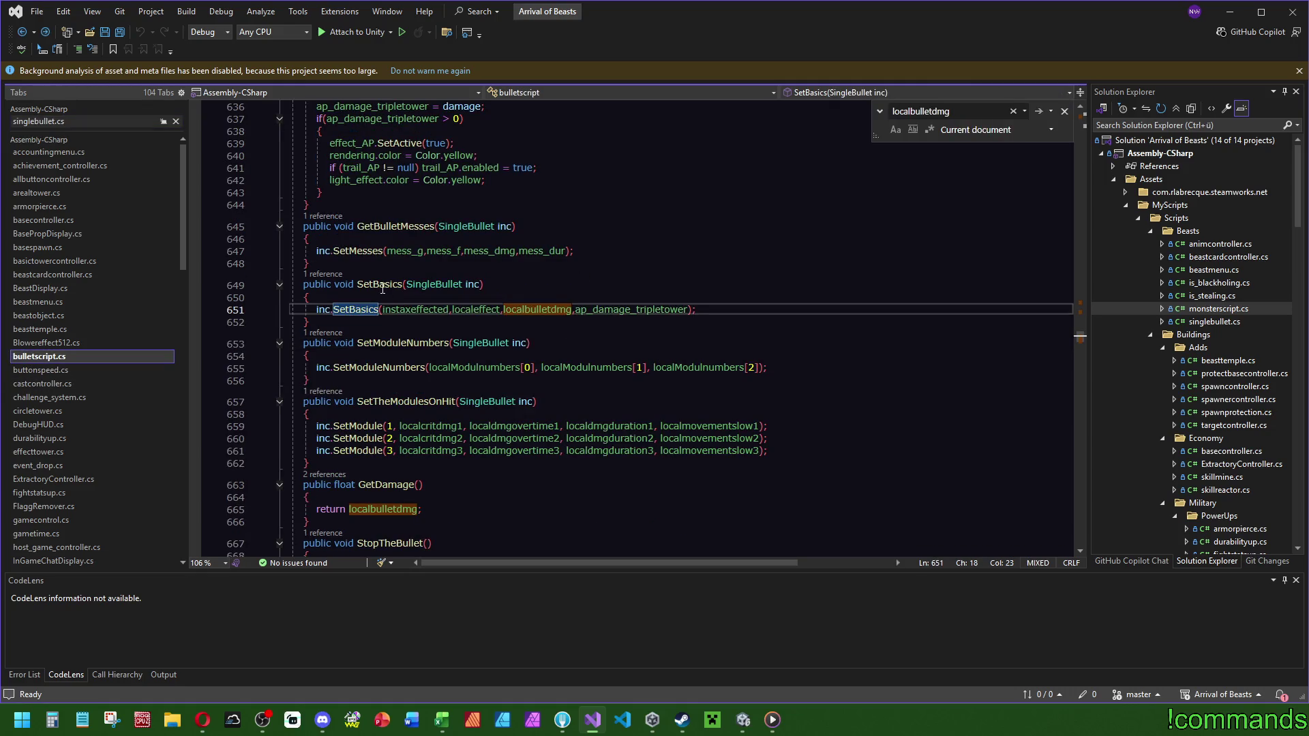
pyautogui.moveTo(355, 314)
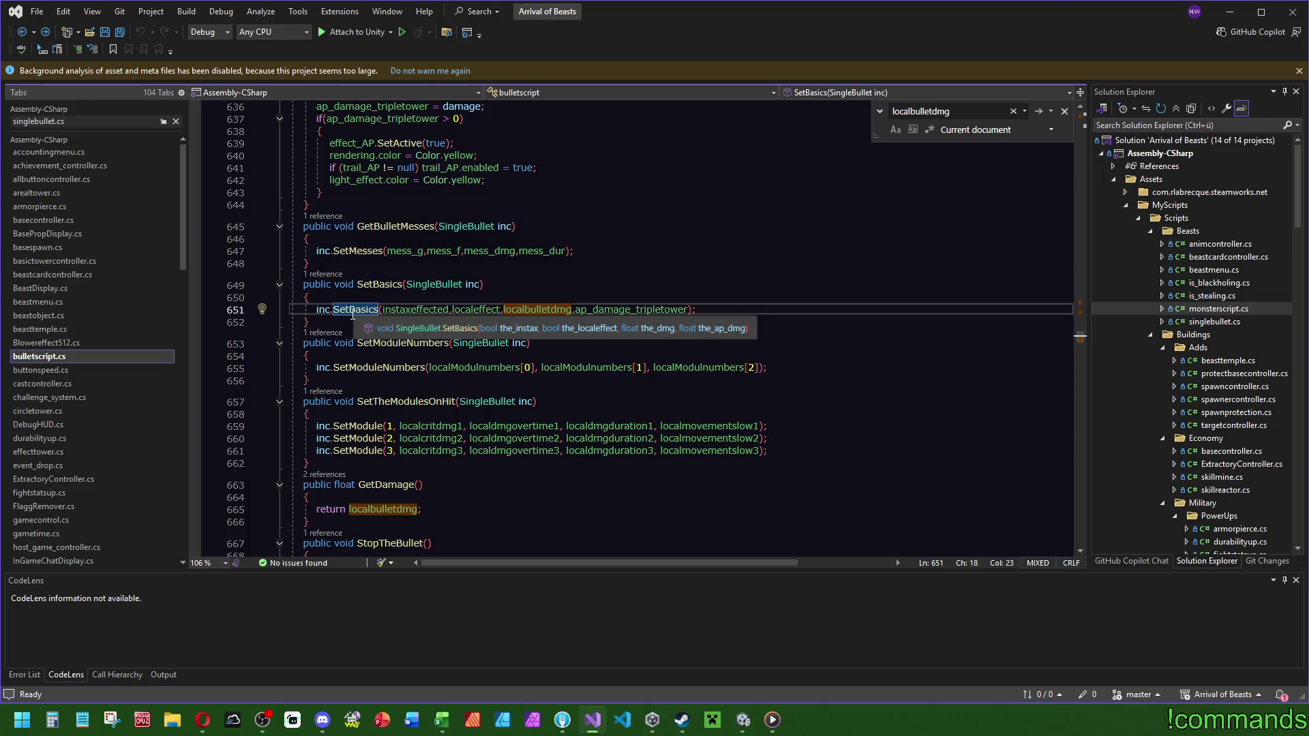
pyautogui.click(326, 274)
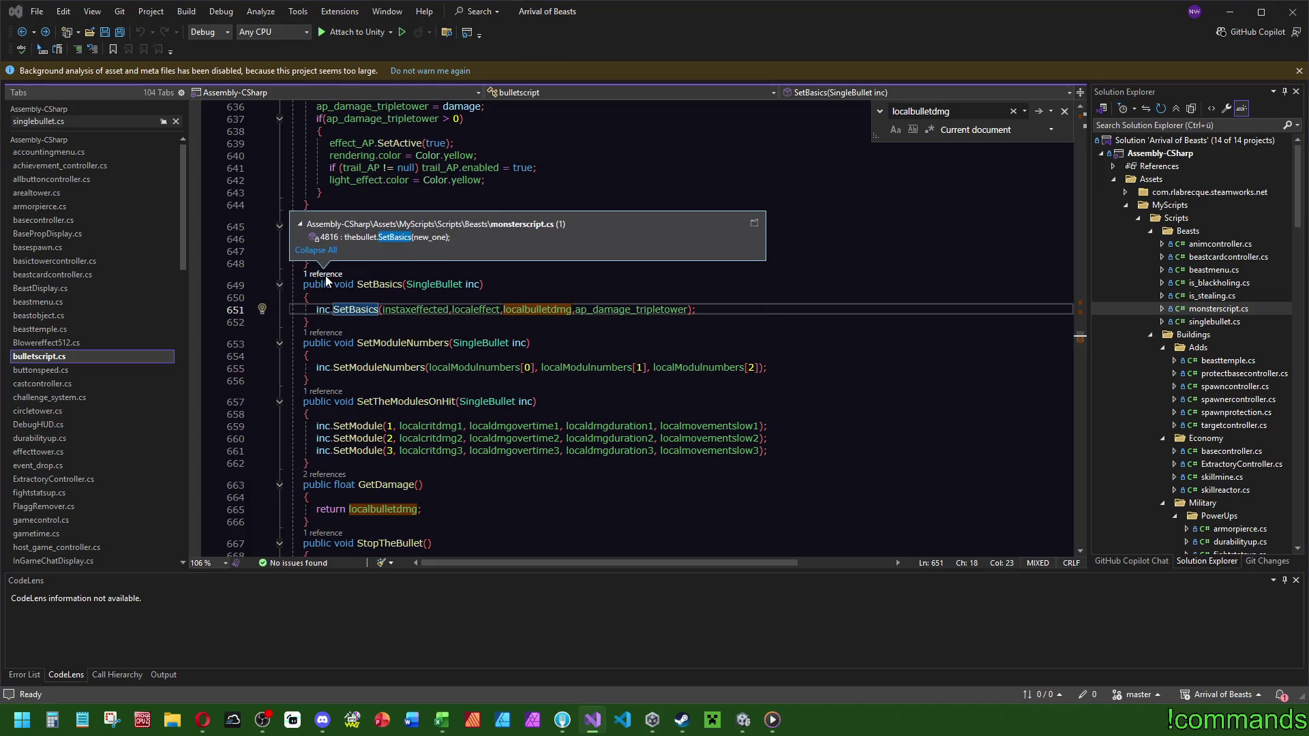
pyautogui.click(345, 319)
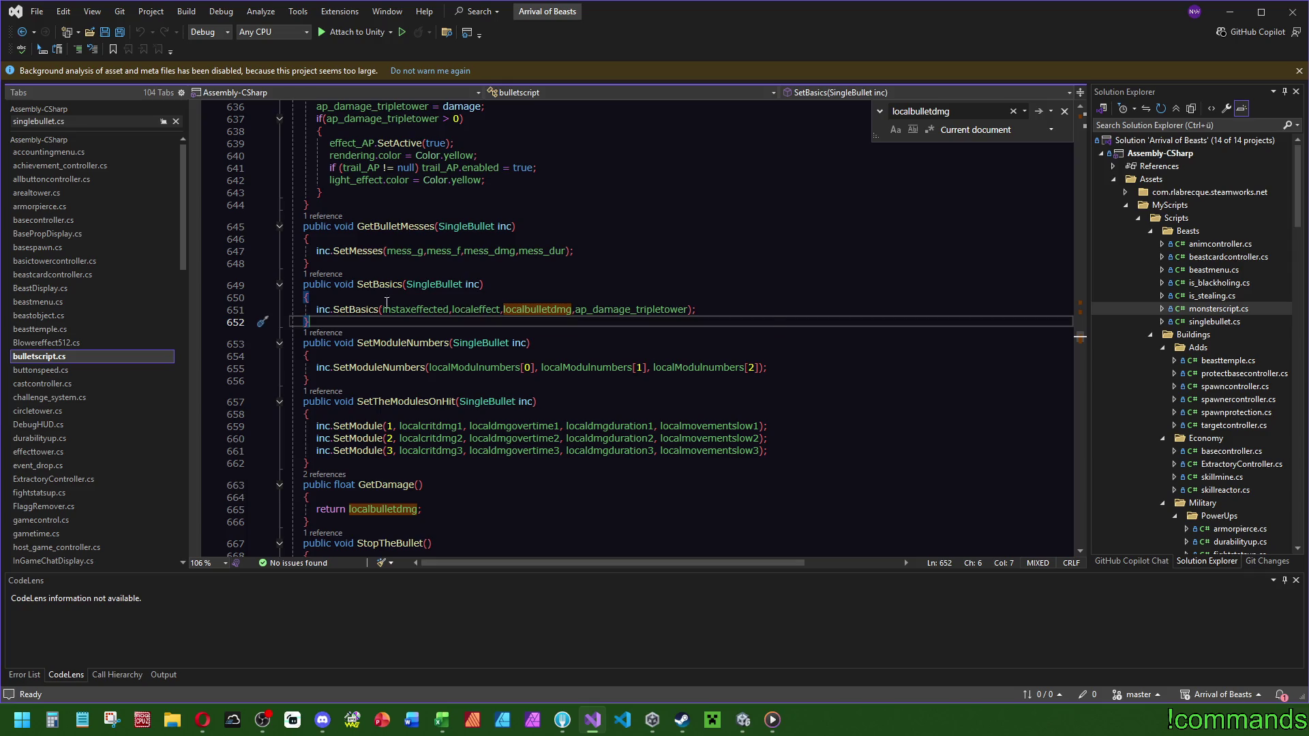
pyautogui.moveTo(347, 310)
# Add the missing ';' at the end of line 651, then open SetBasics's caller in monsterscript.cs
pyautogui.click(740, 310)
pyautogui.write(';')
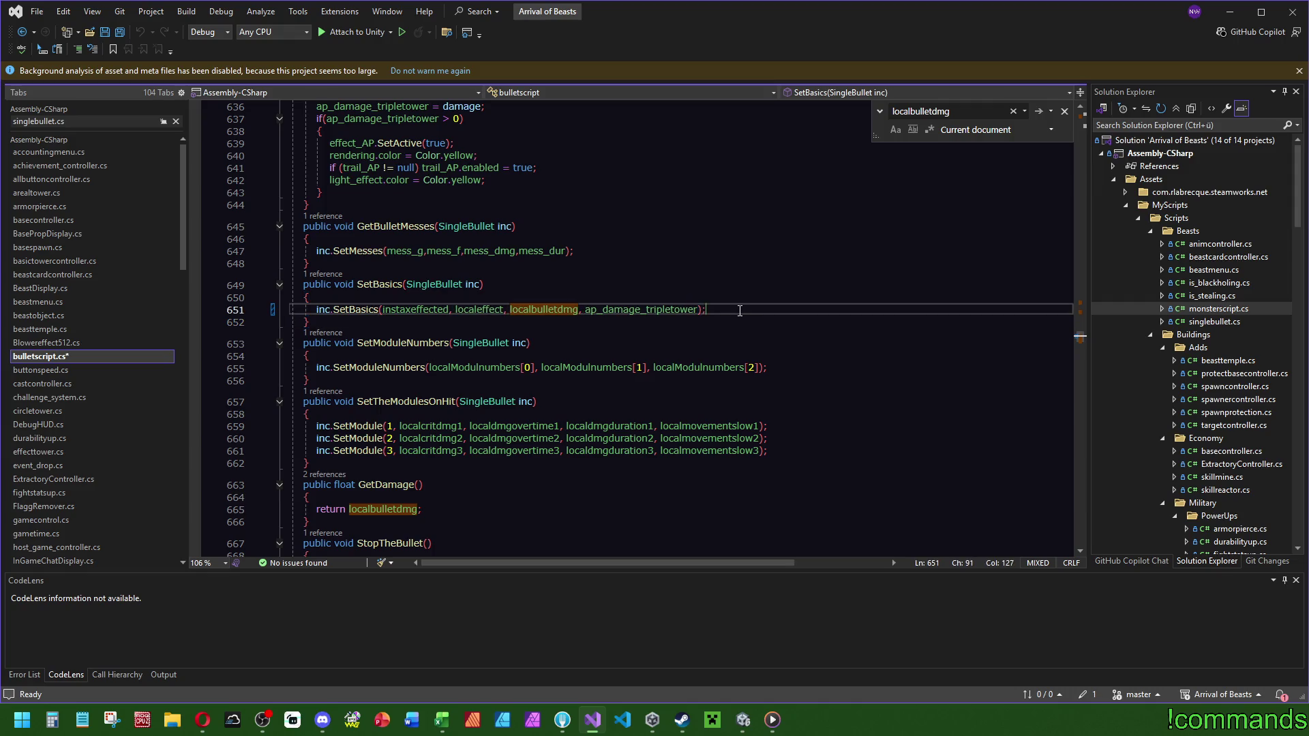
pyautogui.keyDown('ctrl'); pyautogui.click(376, 313); pyautogui.keyUp('ctrl')
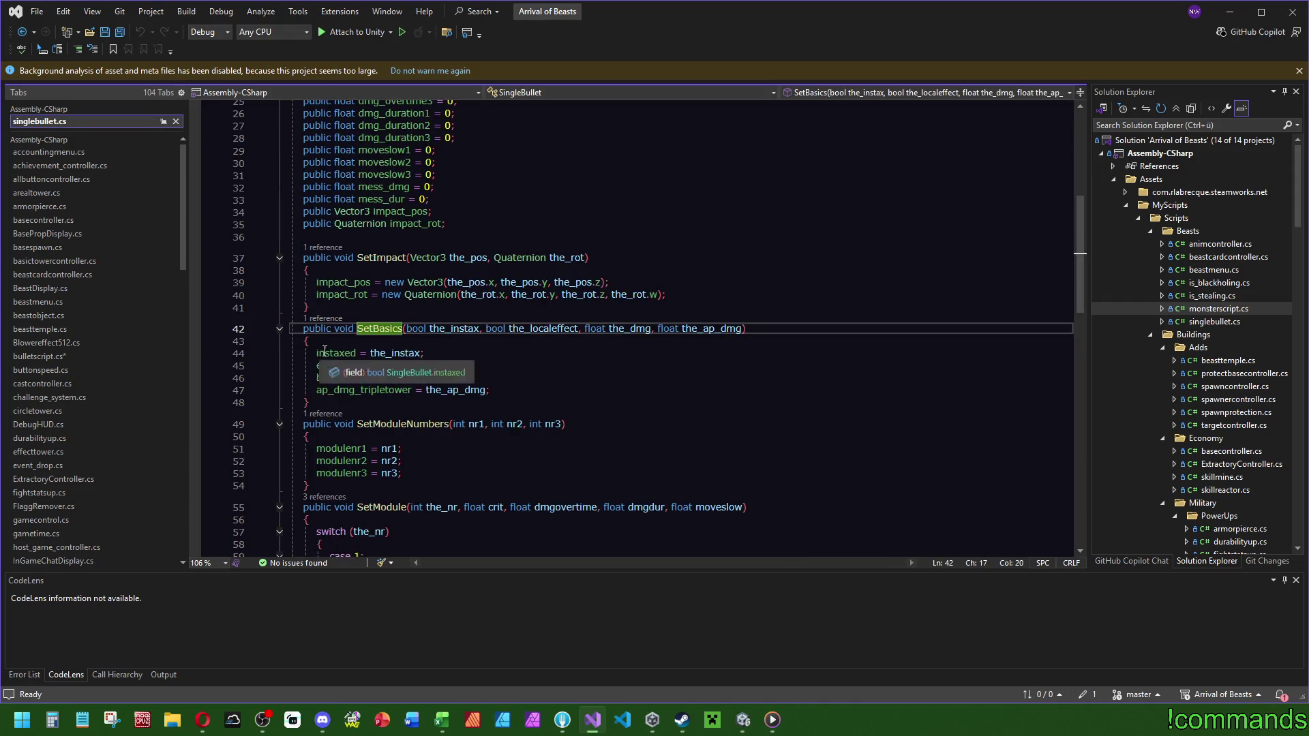
pyautogui.hotkey('ctrl', '-')
pyautogui.click(545, 308)
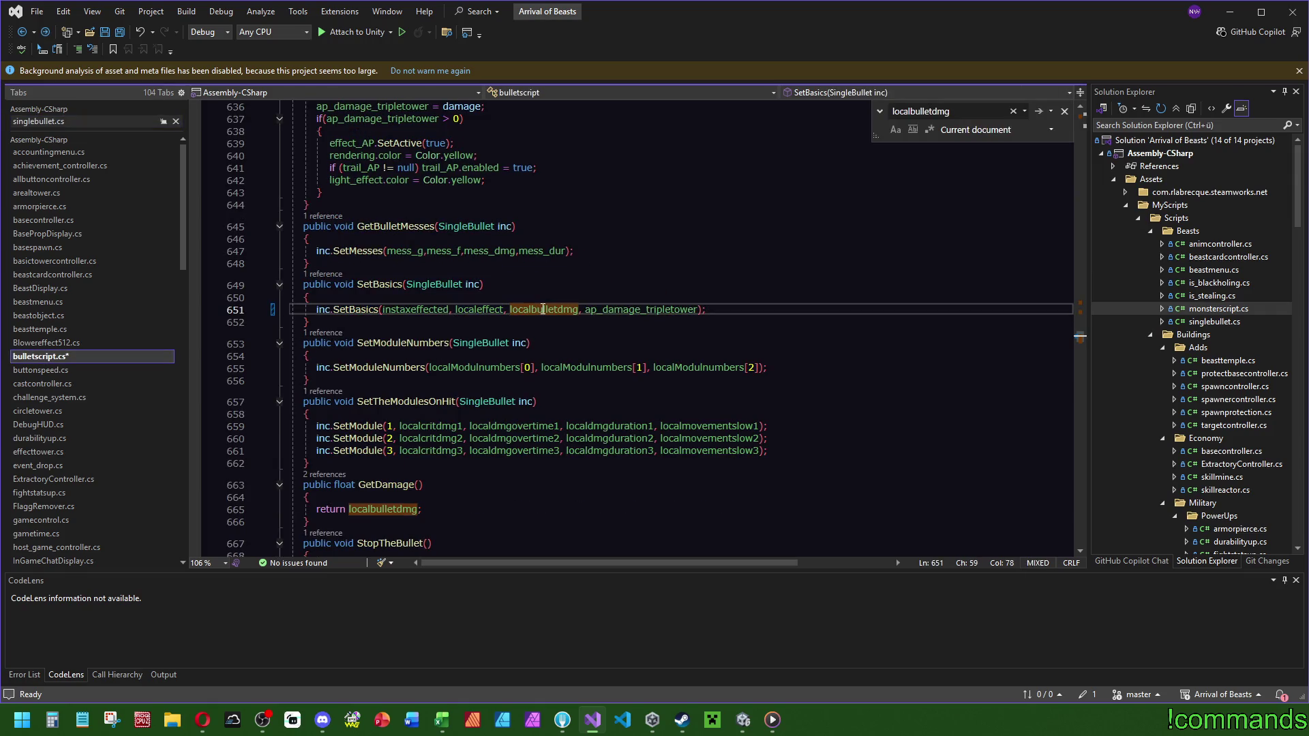
pyautogui.click(323, 274)
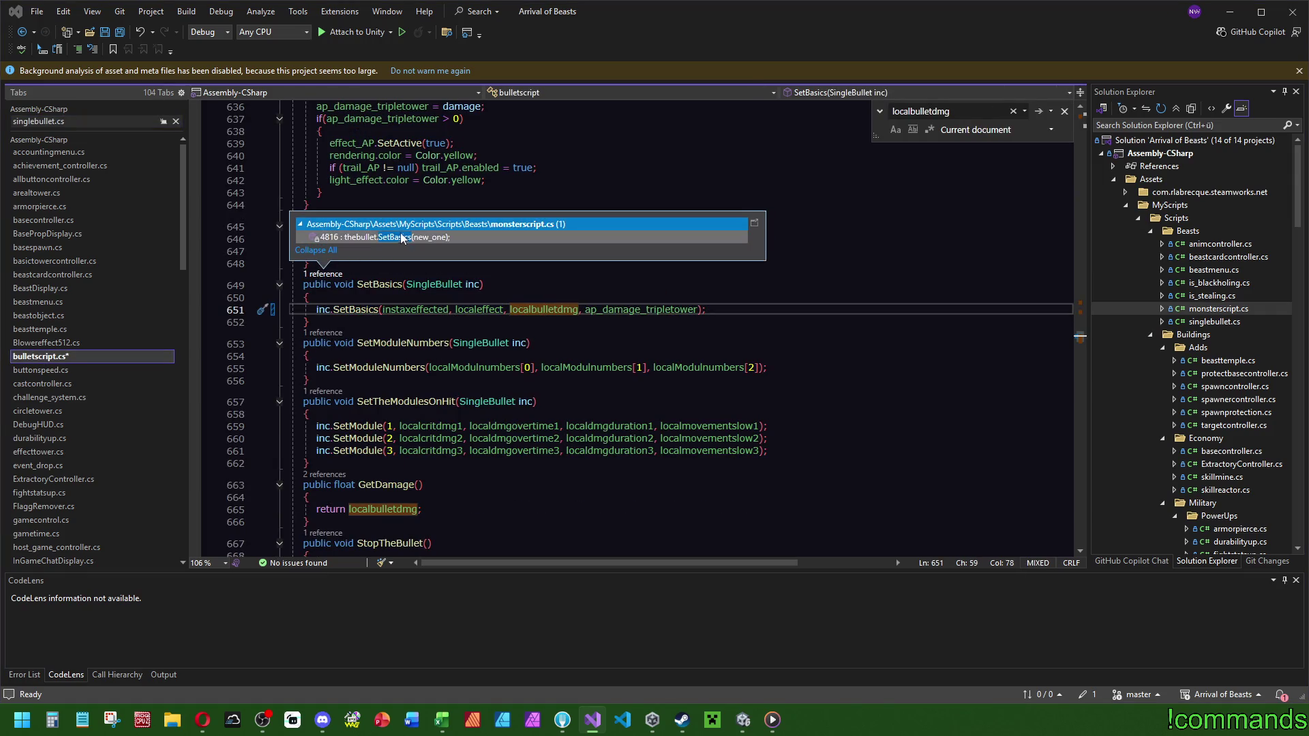
pyautogui.click(401, 239)
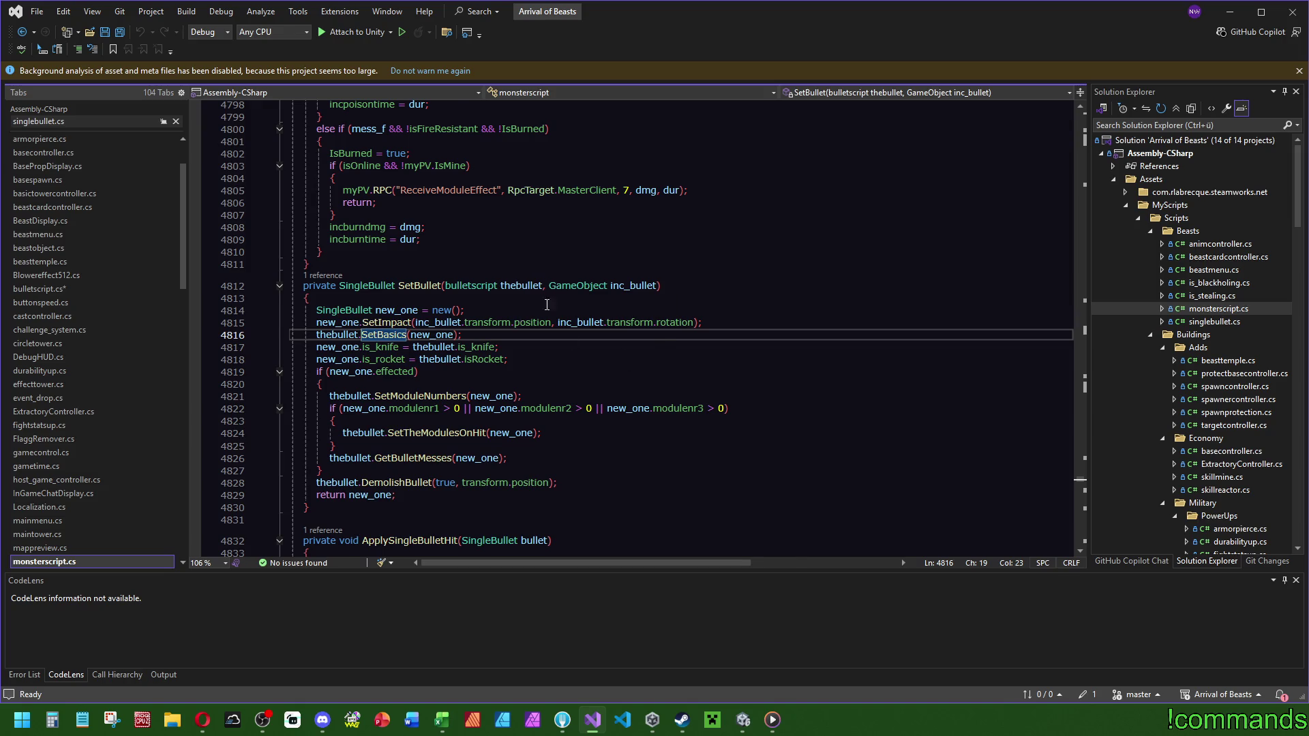
# Jump to SetBasics in bulletscript.cs and open the rockettower.cs entry among SetBasicBulletAttributes' 18 references
pyautogui.press('F12')
pyautogui.scroll(11, 519, 393)
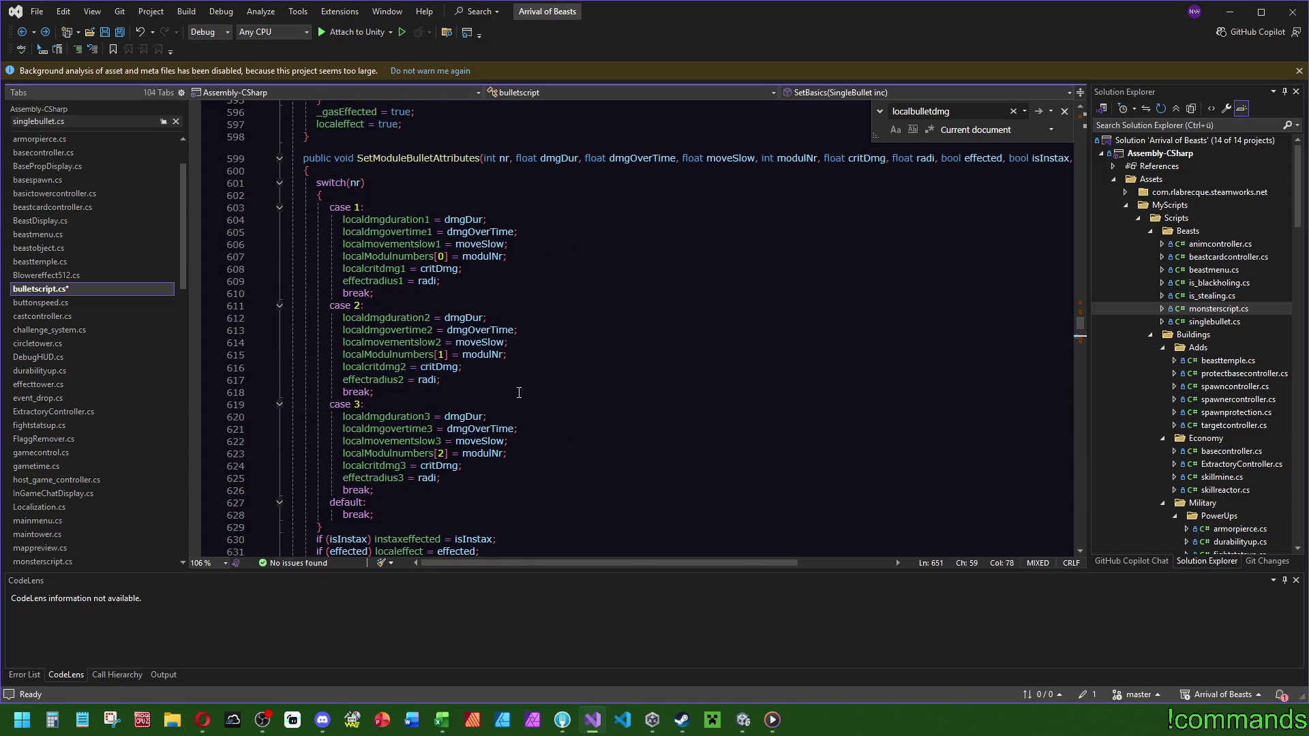
pyautogui.scroll(13, 518, 393)
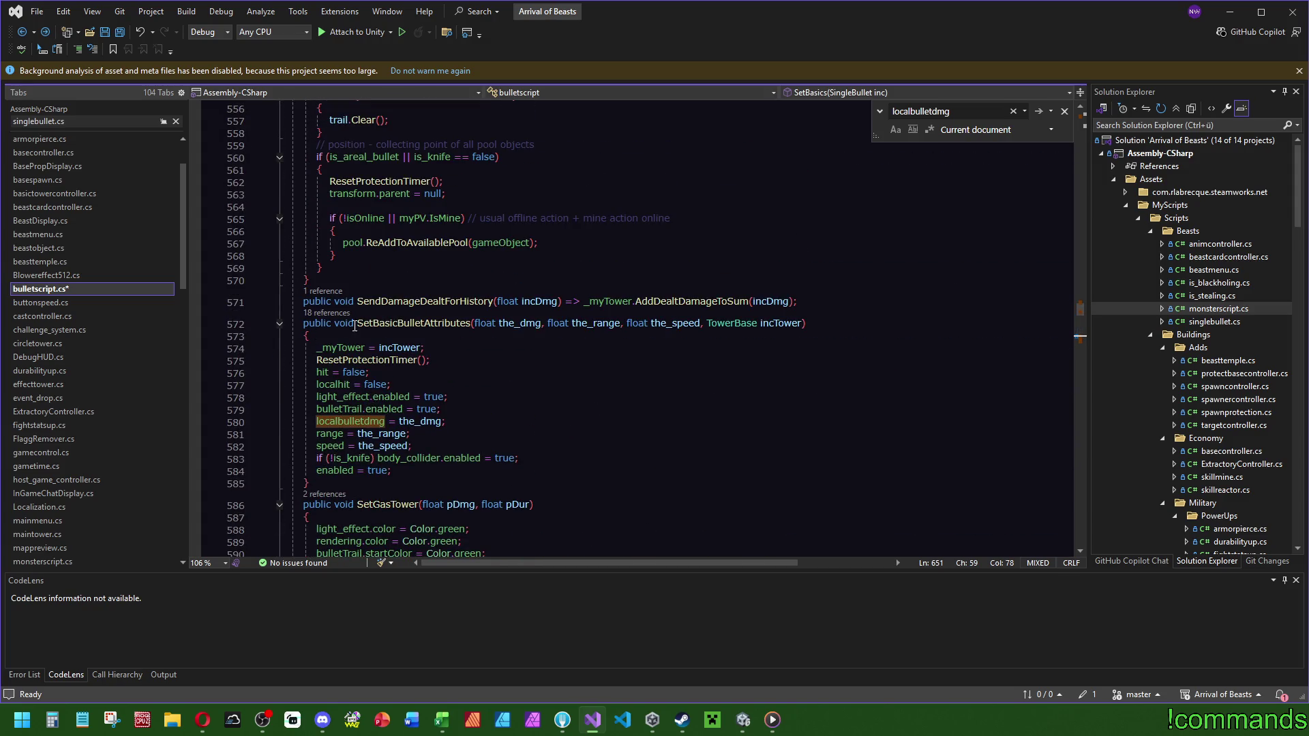
pyautogui.click(327, 313)
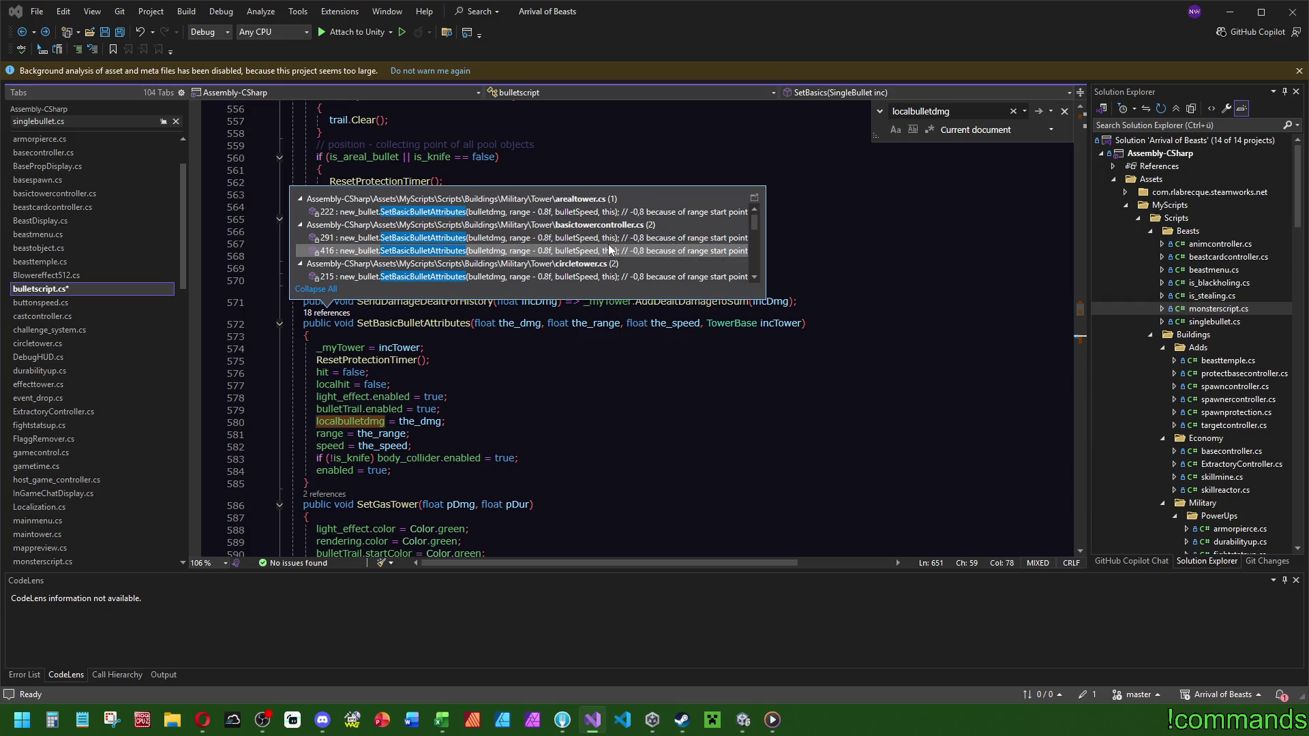
pyautogui.click(575, 374)
pyautogui.scroll(-20, 546, 396)
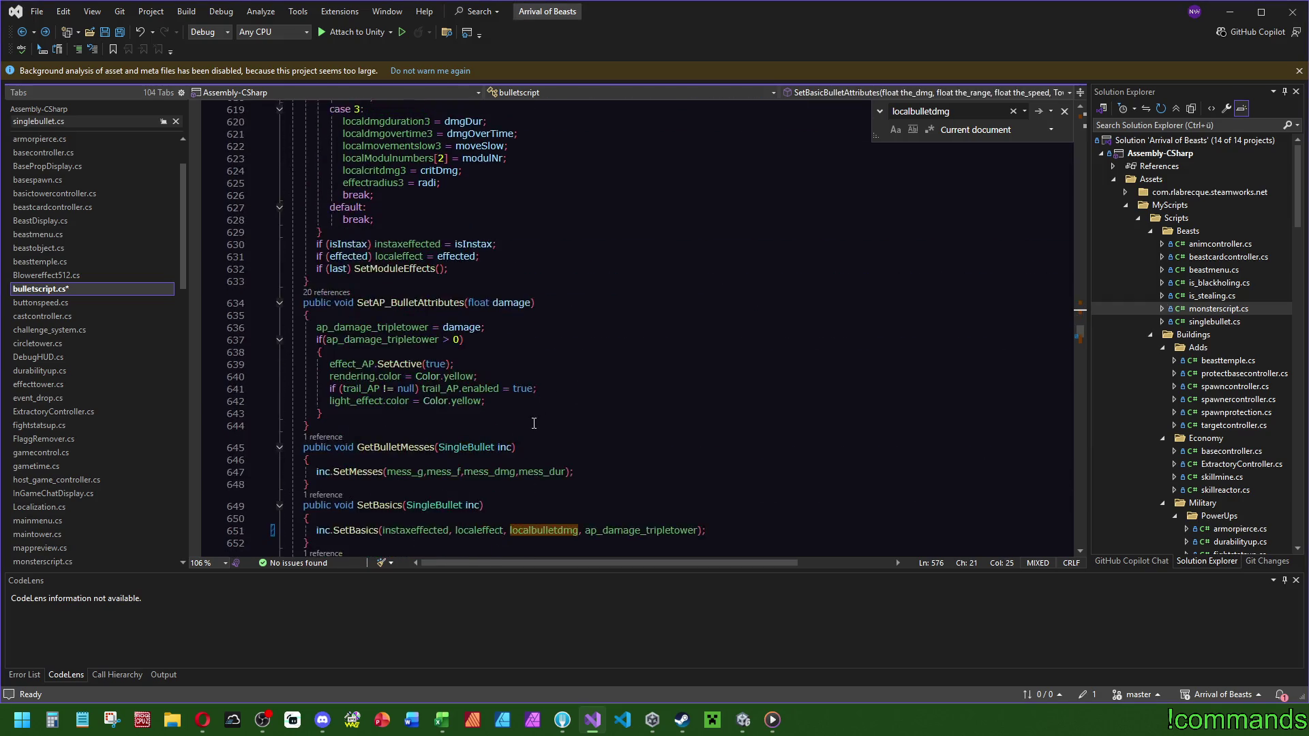
pyautogui.scroll(20, 534, 424)
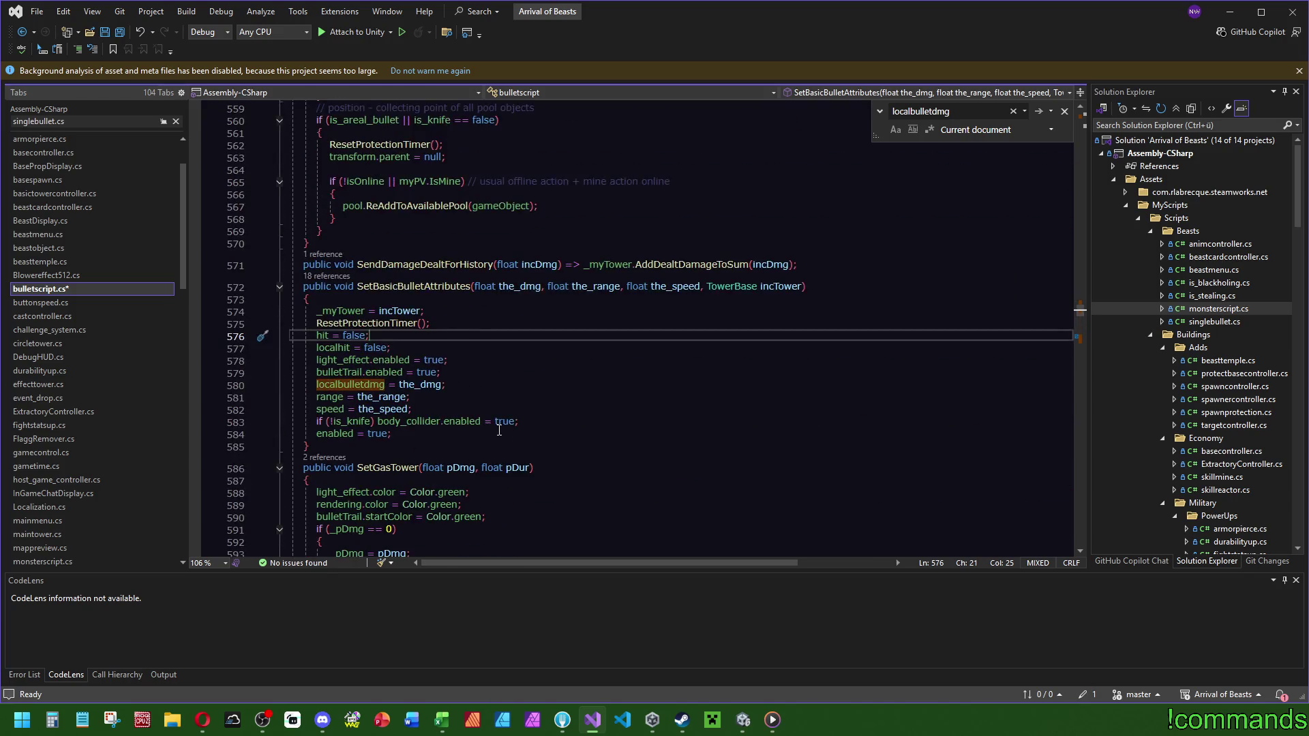
pyautogui.scroll(1, 535, 439)
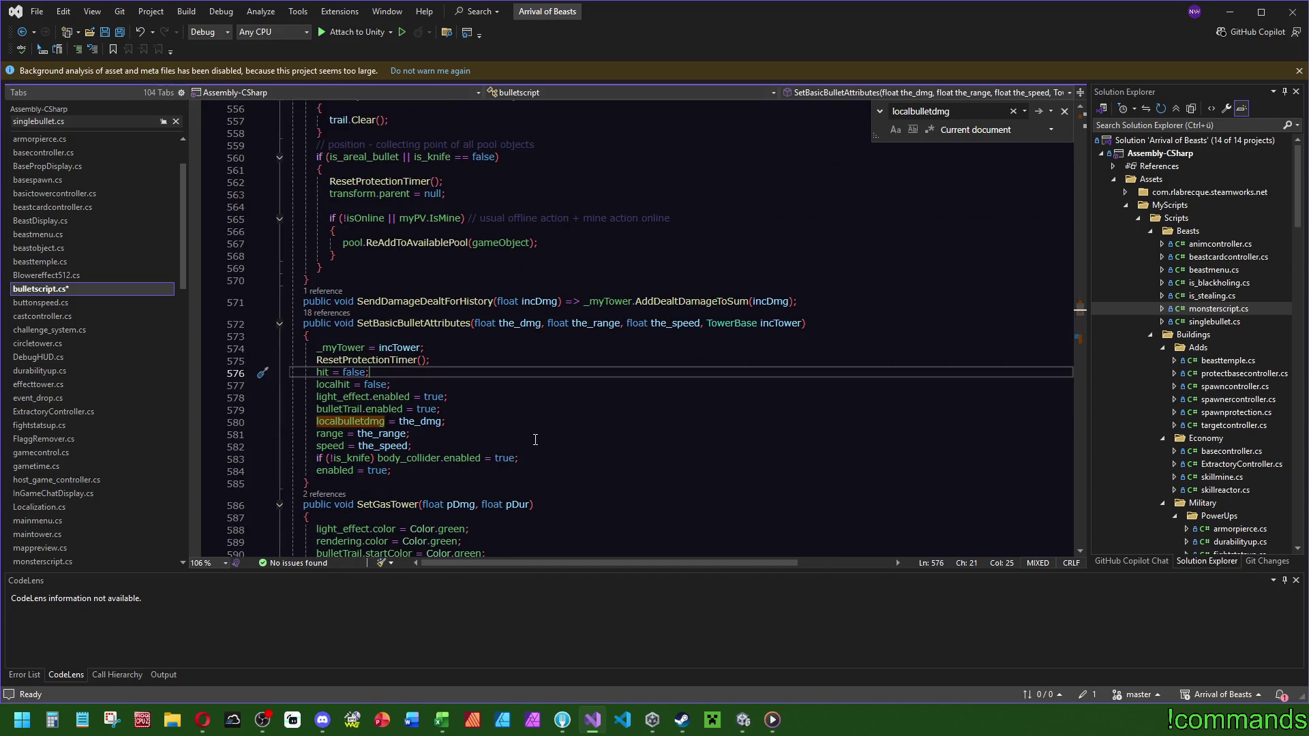
pyautogui.click(326, 313)
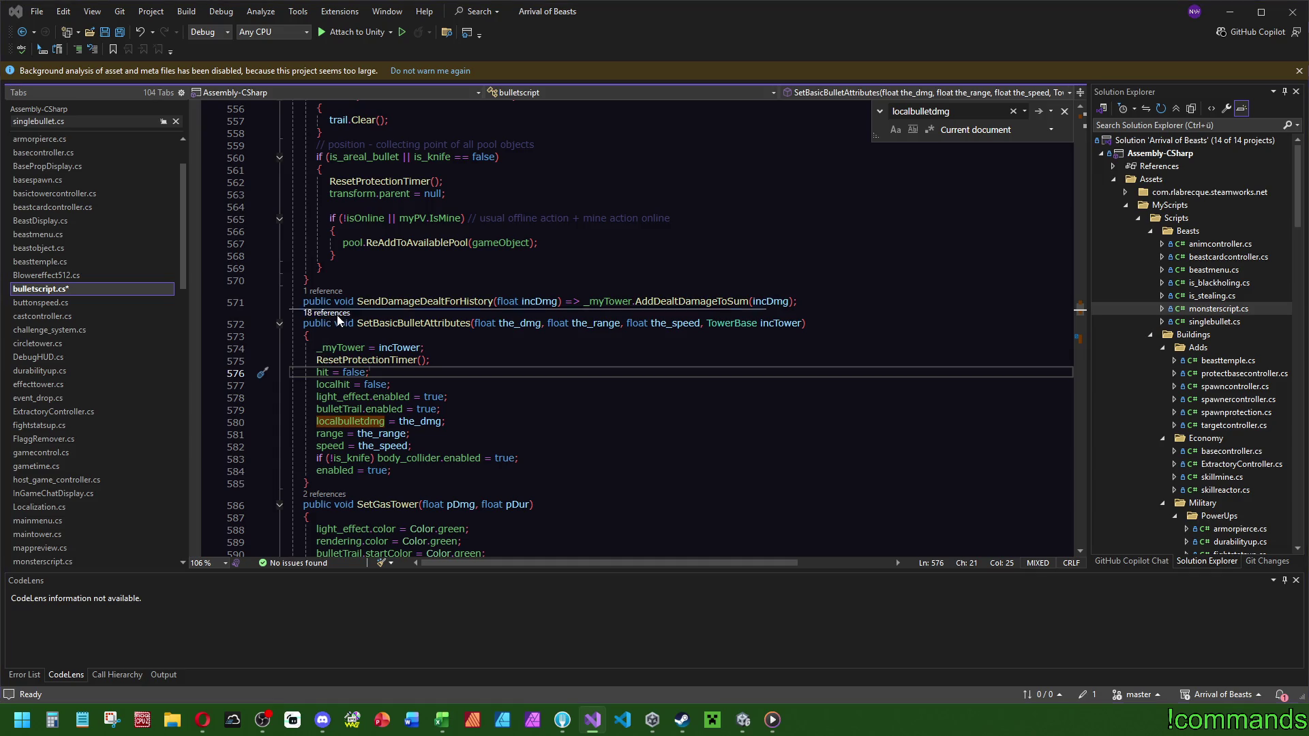
pyautogui.scroll(-5, 661, 232)
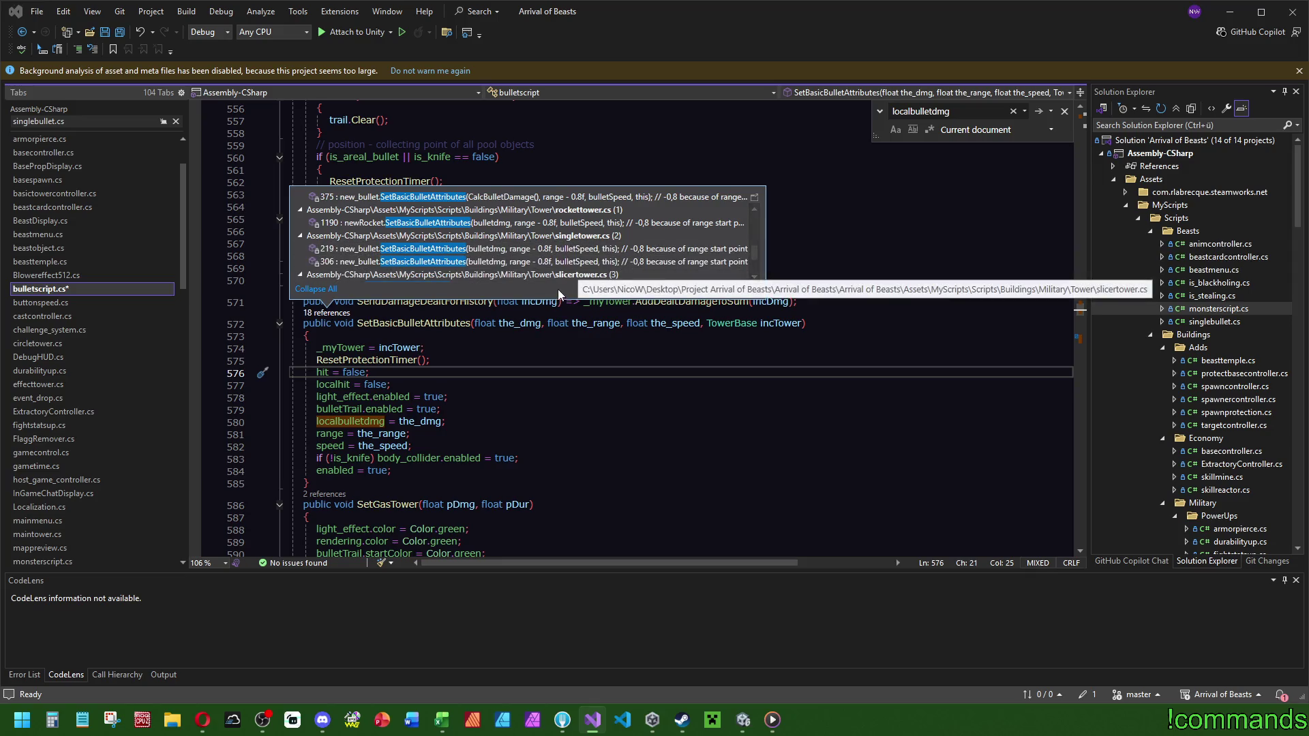
pyautogui.press('Escape')
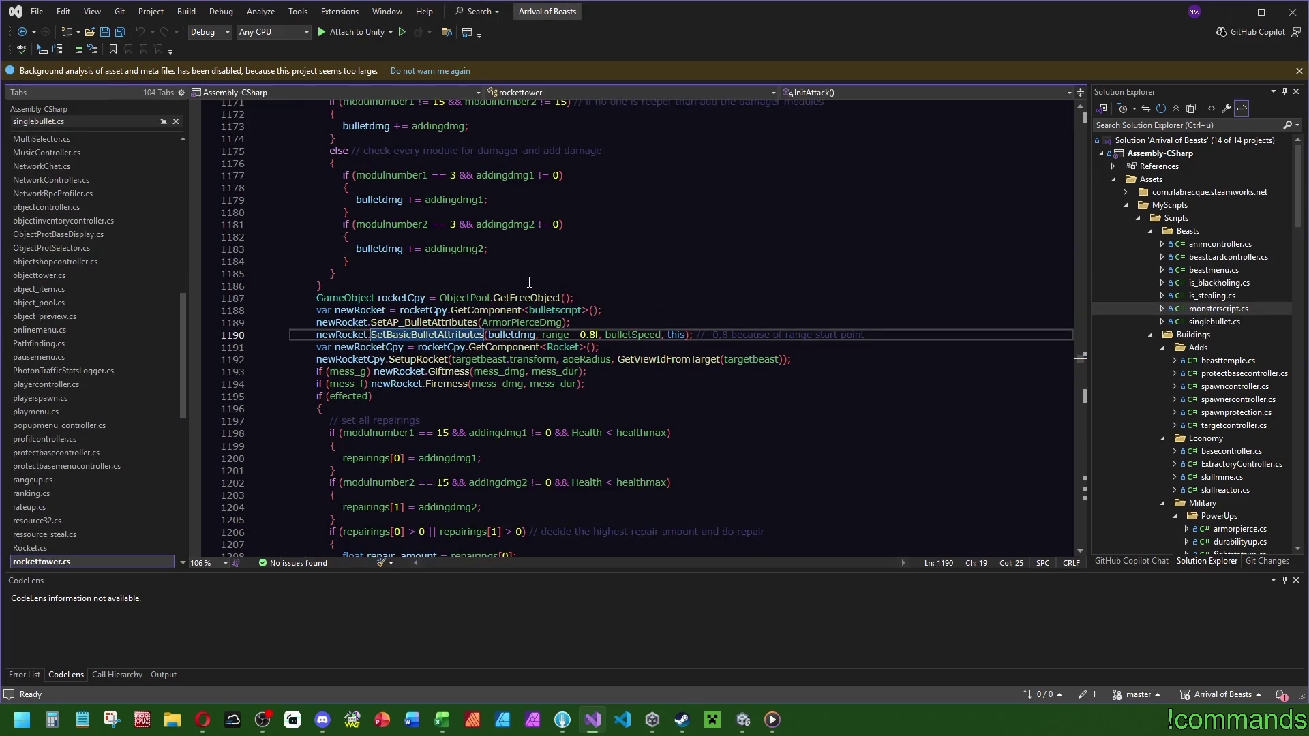
# Inspect bulletdmg on rockettower.cs line 1190, then go back to the SetBasicBulletAttributes definition
pyautogui.doubleClick(516, 336)
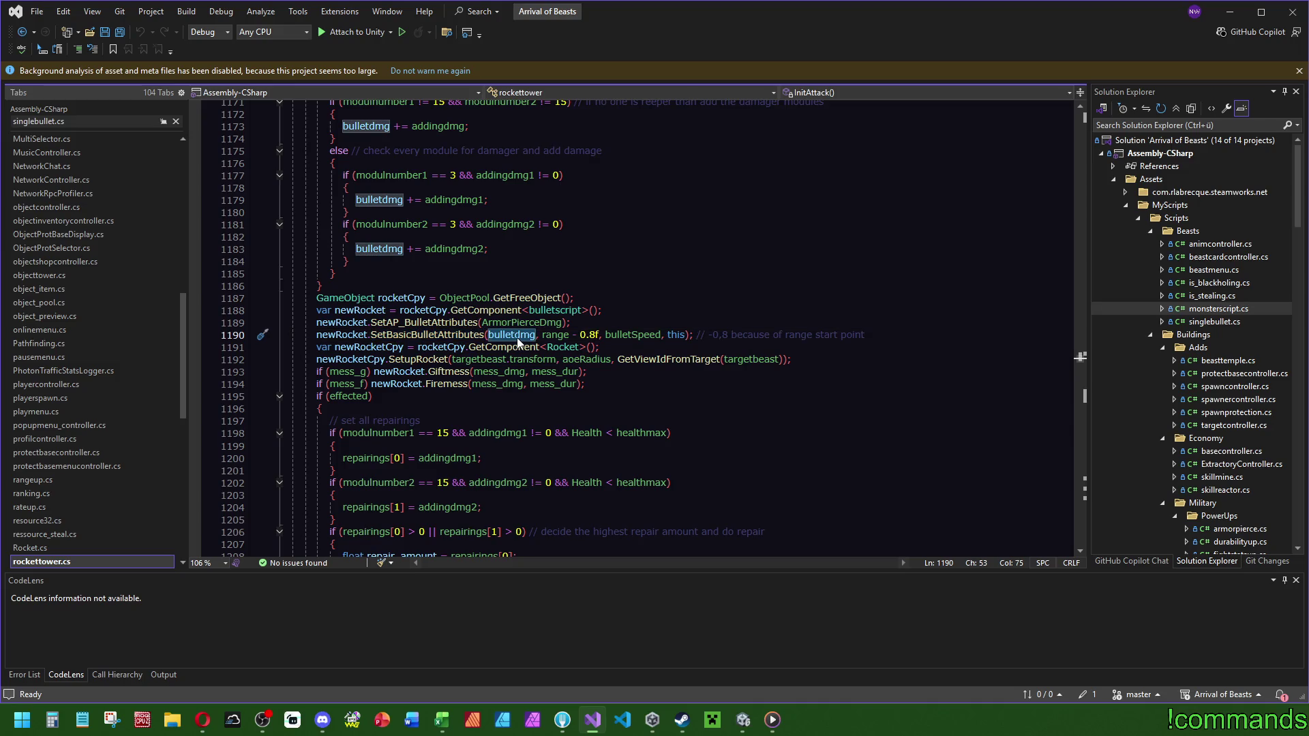
pyautogui.moveTo(515, 338)
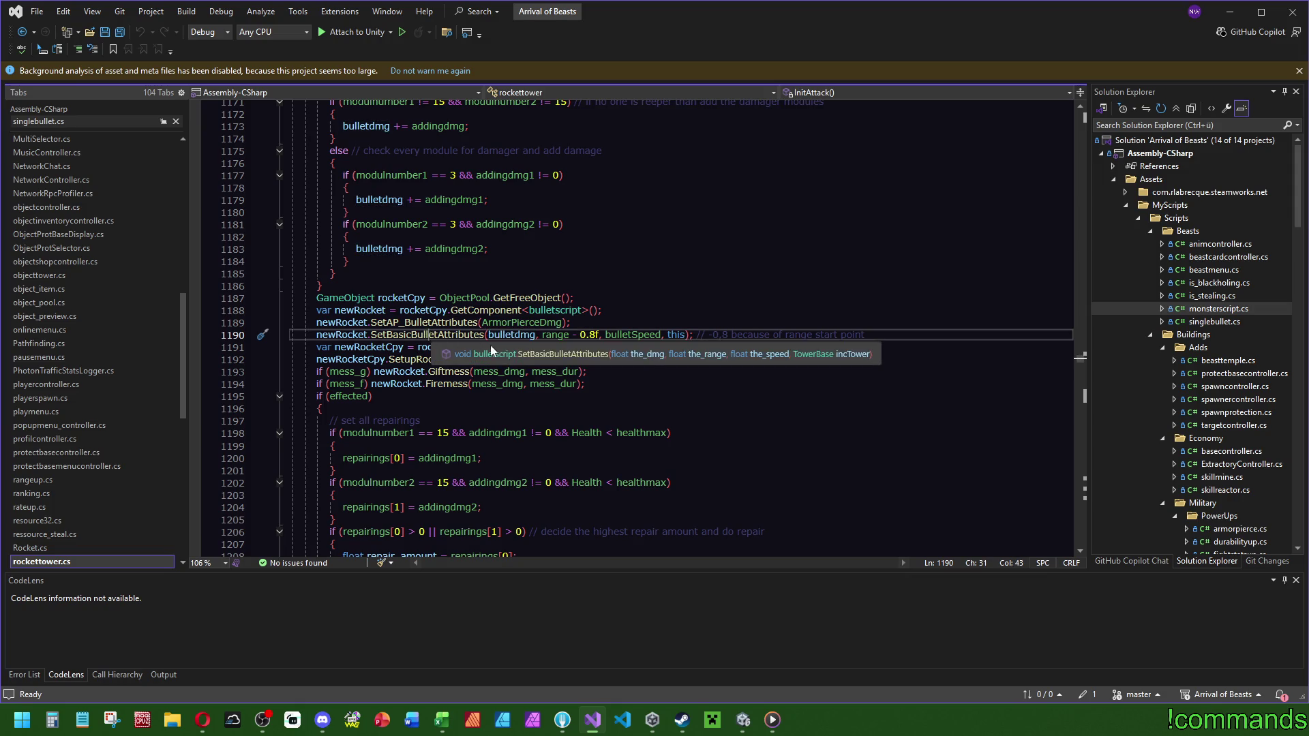
pyautogui.keyDown('ctrl'); pyautogui.click(433, 335); pyautogui.keyUp('ctrl')
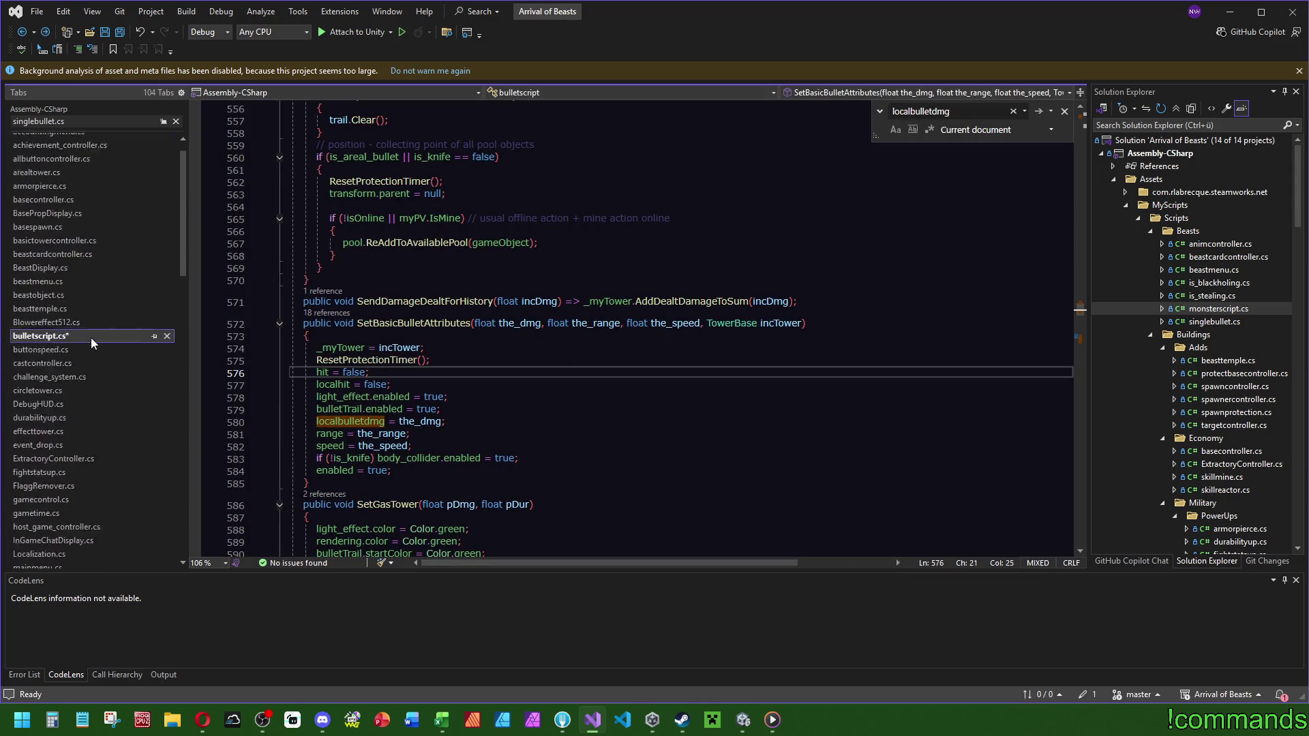
# Close singlebullet.cs and place the caret in the remaining code
pyautogui.scroll(5, 92, 337)
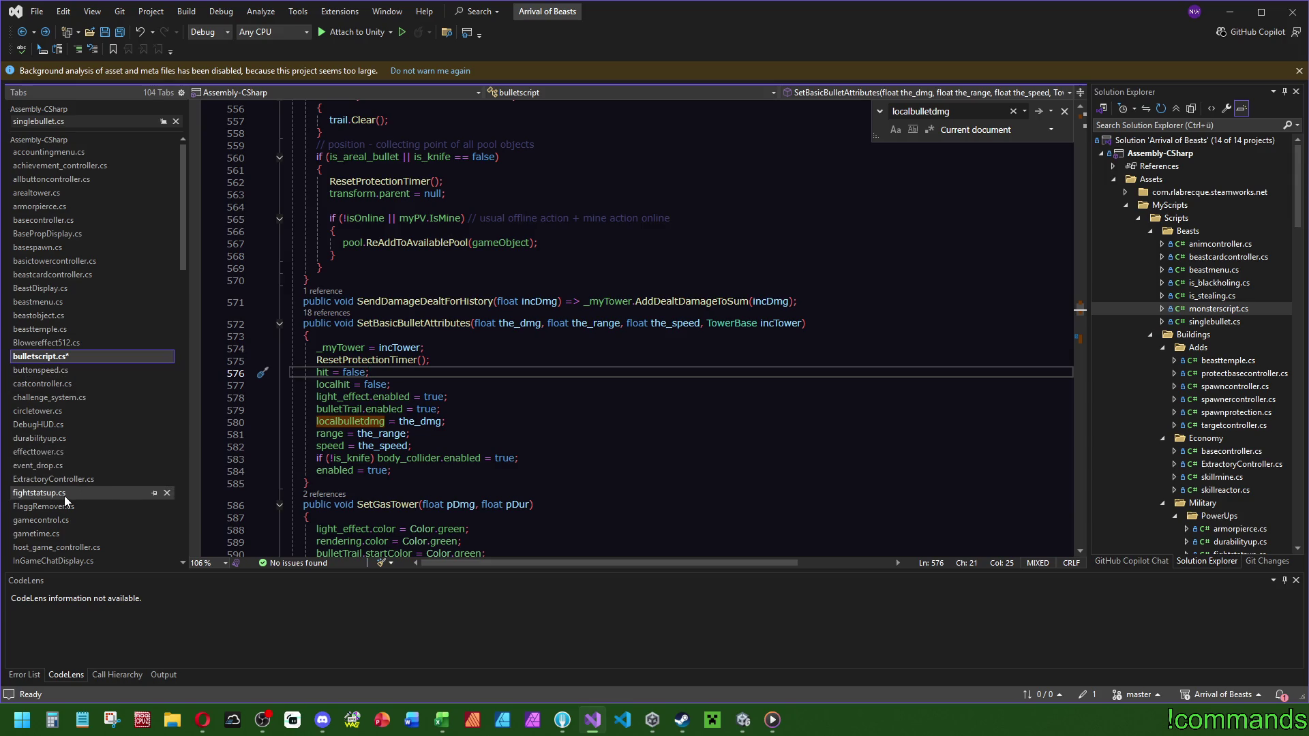
pyautogui.scroll(-4, 127, 353)
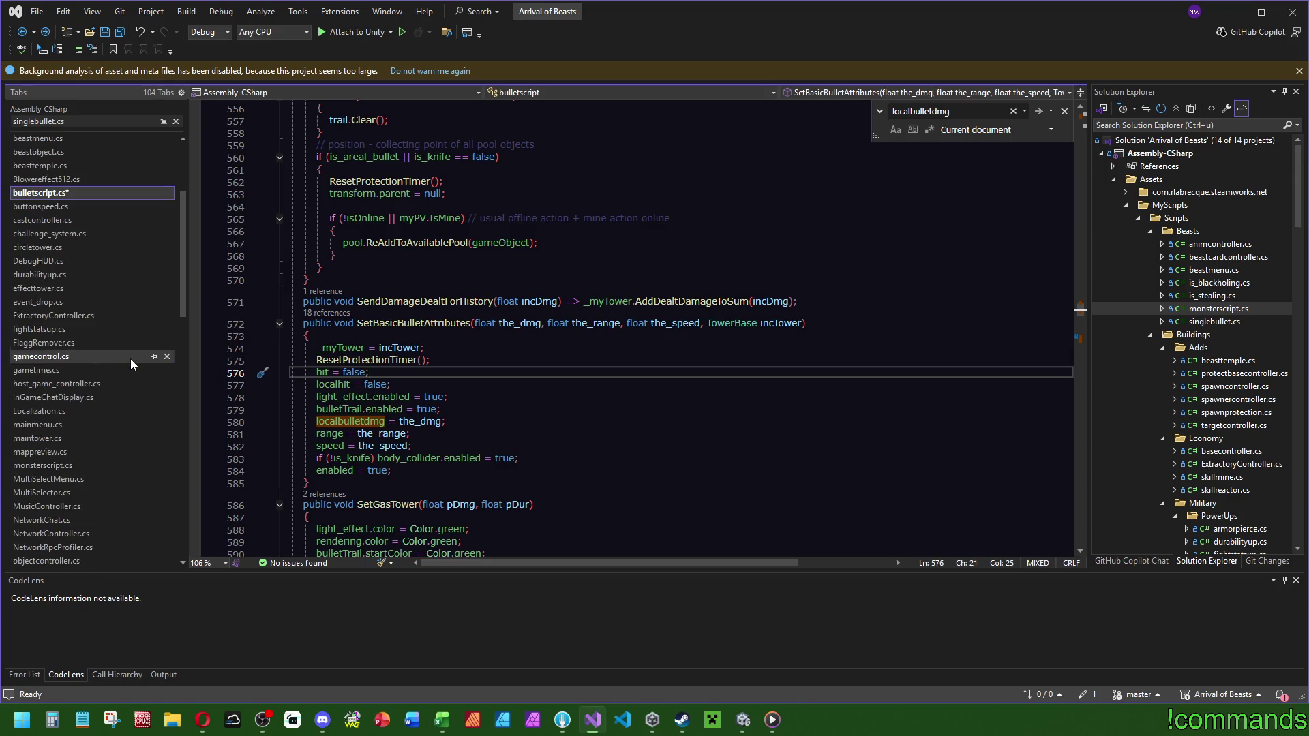
pyautogui.click(175, 121)
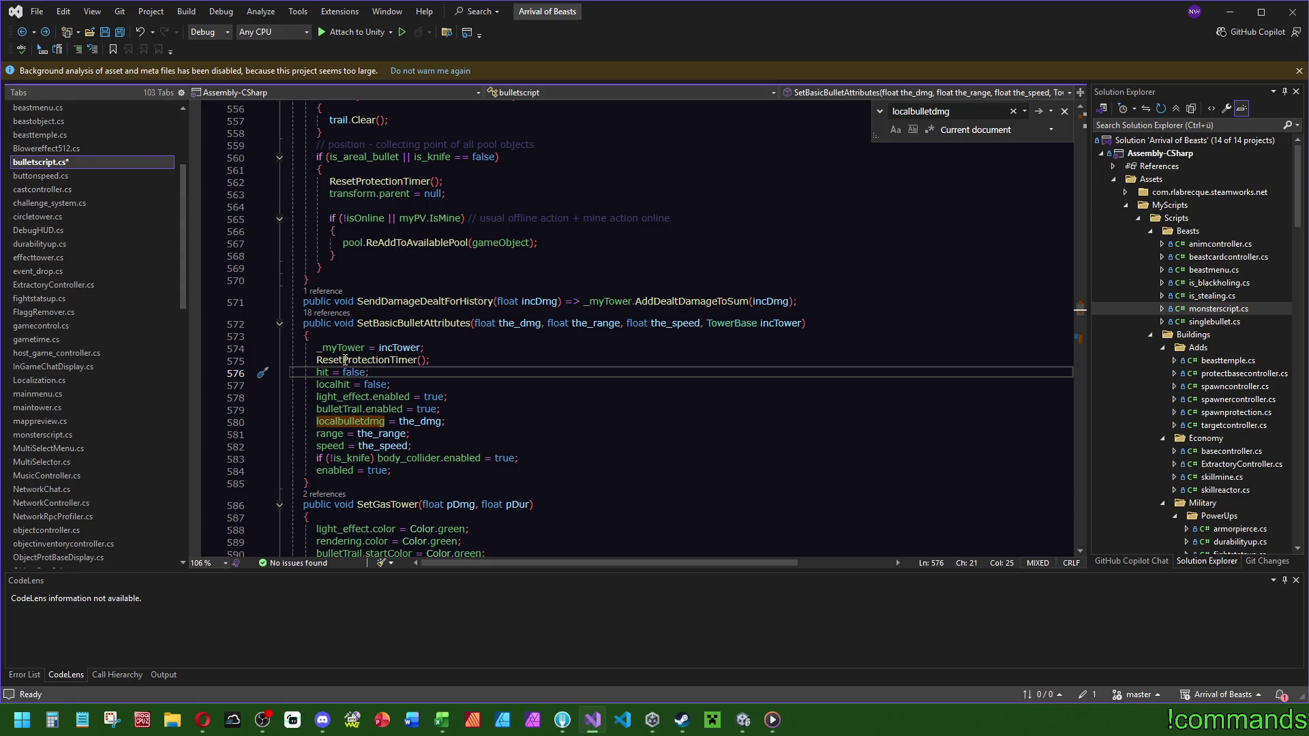
pyautogui.scroll(-11, 1004, 371)
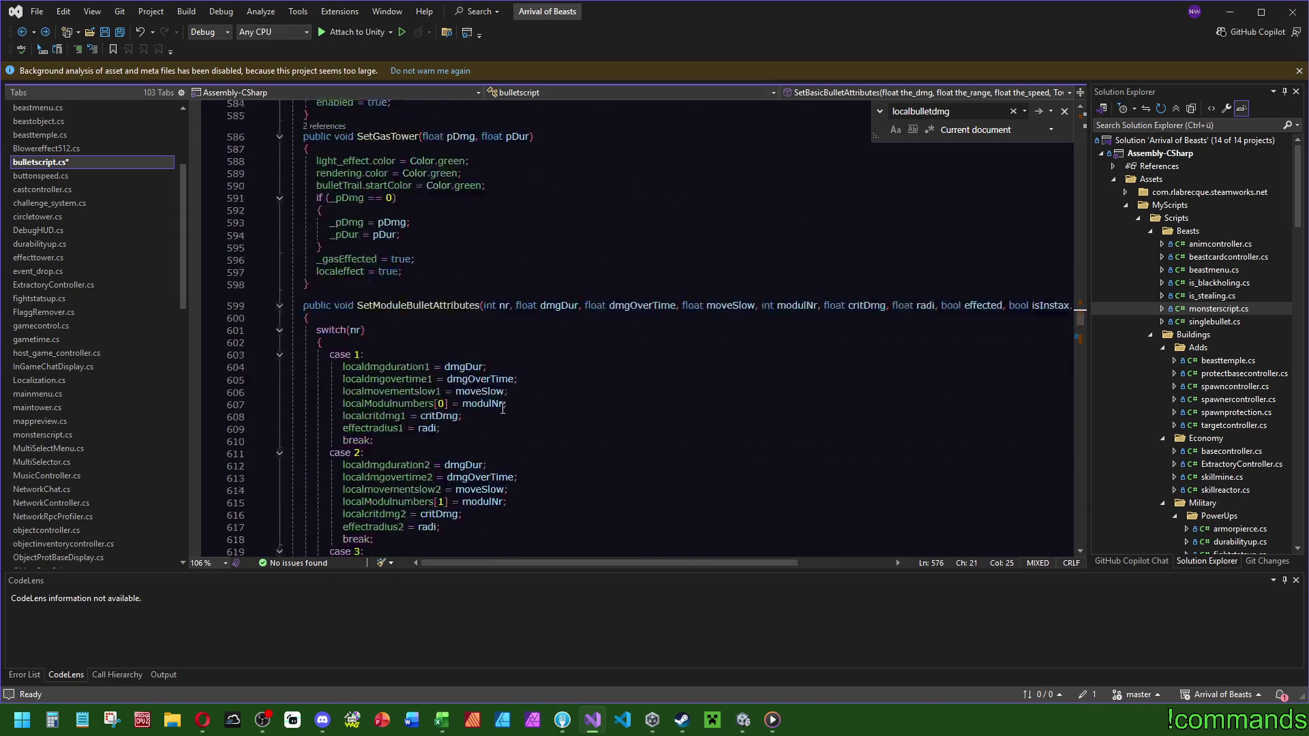
pyautogui.scroll(-20, 1004, 370)
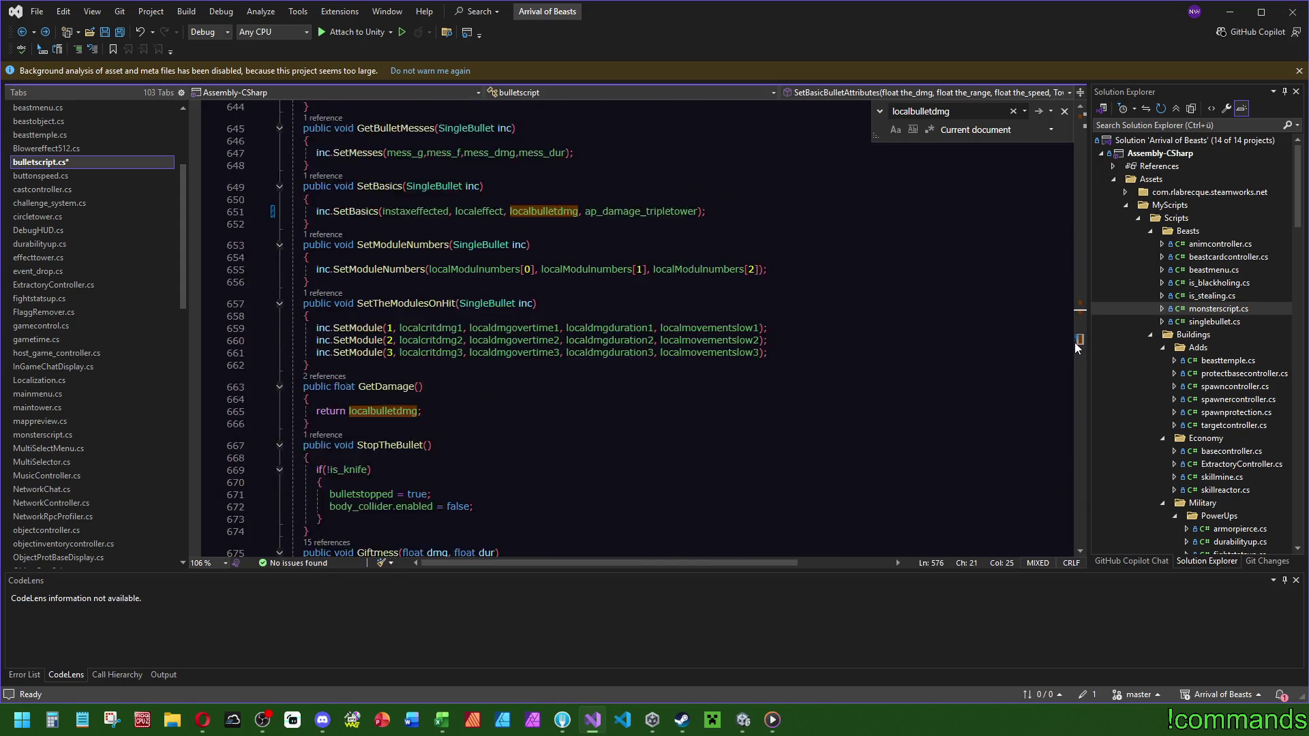
pyautogui.click(873, 376)
# Search the file for 'explosio' and go to the Rocket Explode definition
pyautogui.hotkey('ctrl', 'f')
pyautogui.write('explosio')
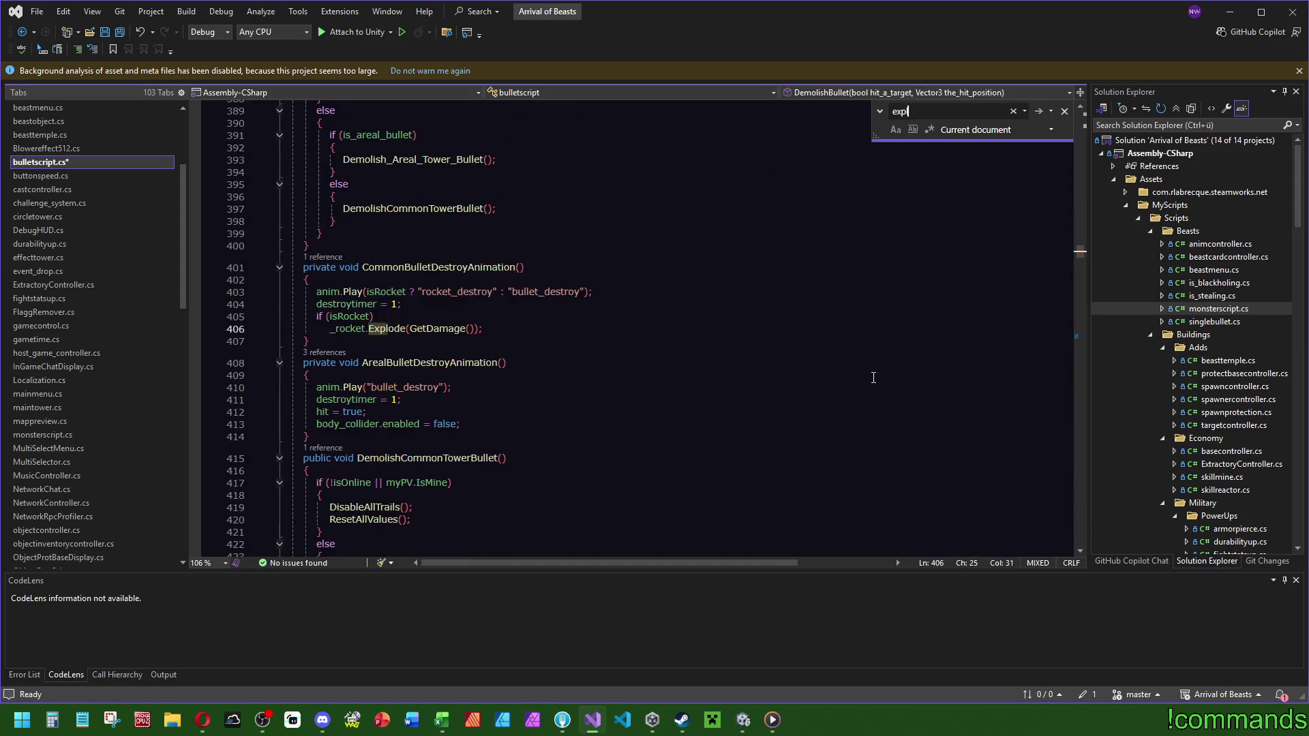
pyautogui.click(380, 329)
pyautogui.press('Escape')
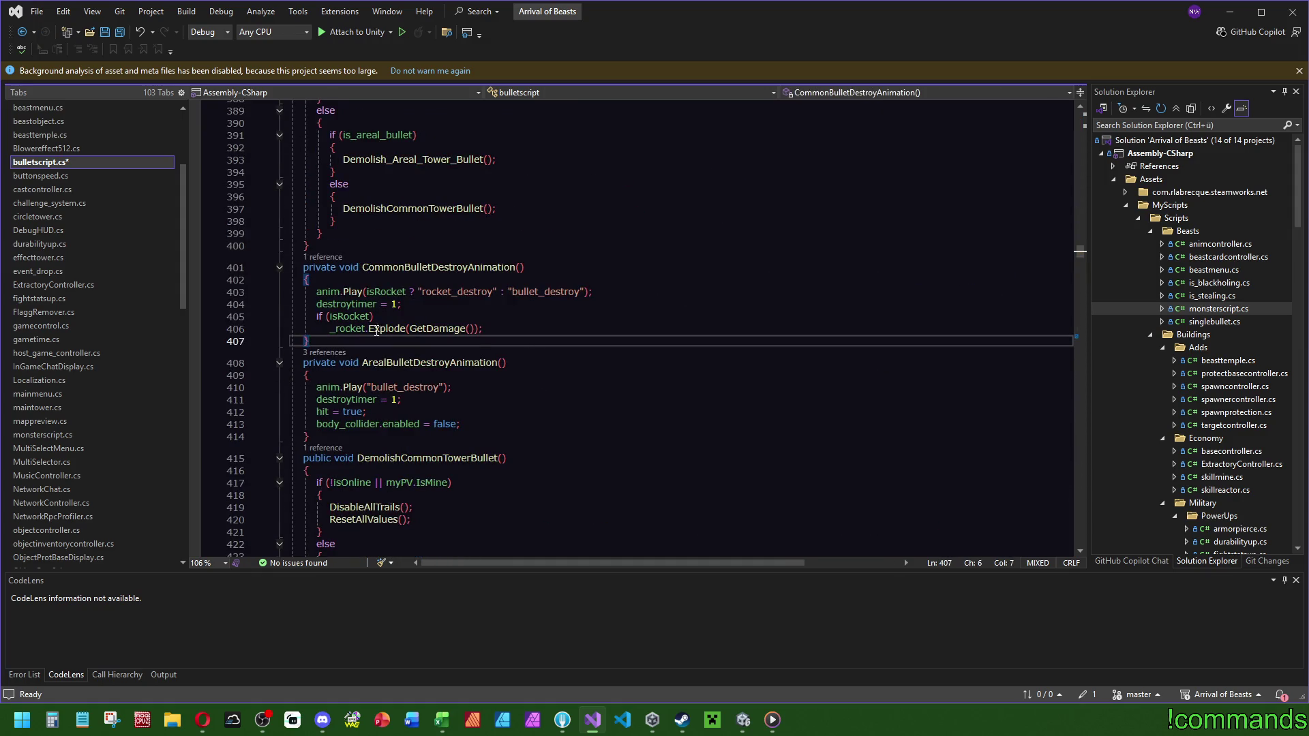
pyautogui.moveTo(401, 333)
pyautogui.press('F12')
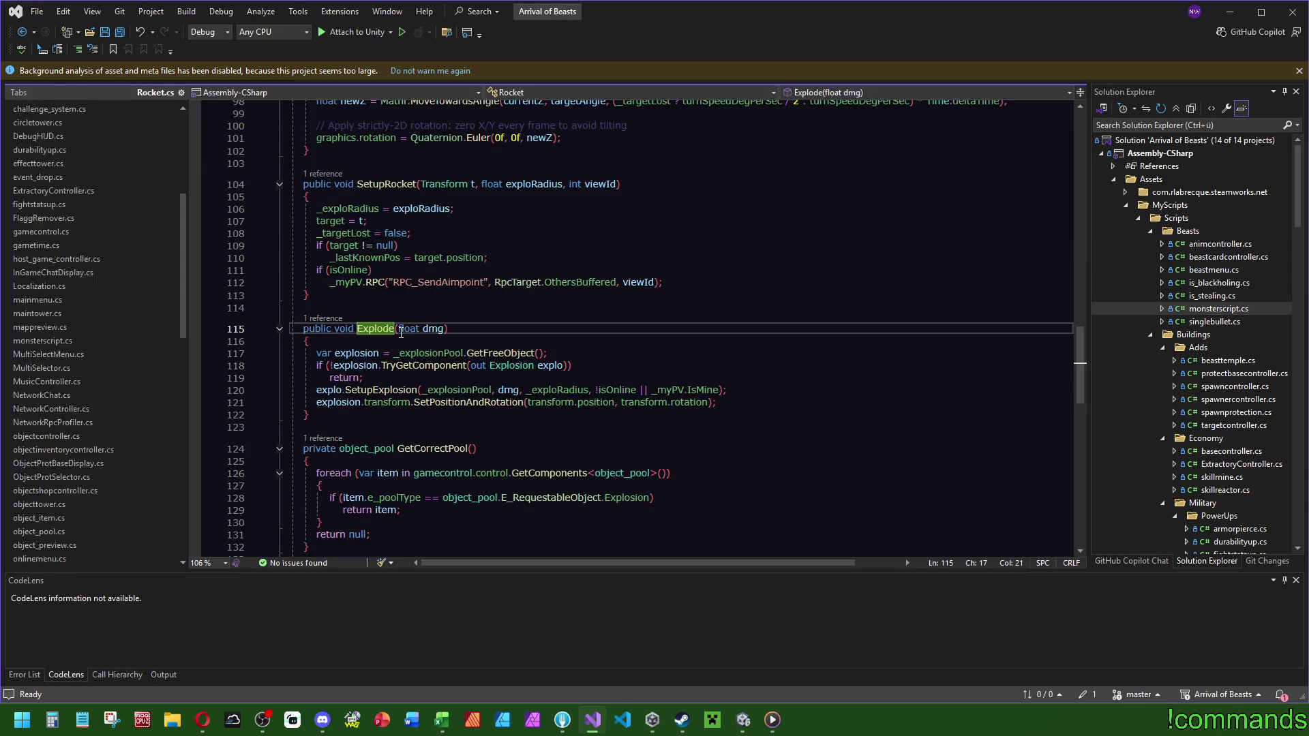
# Follow Explosion's GetDamage caller into monsterscript.cs and jump to the RecieveDamage definition
pyautogui.keyDown('ctrl'); pyautogui.click(513, 366); pyautogui.keyUp('ctrl')
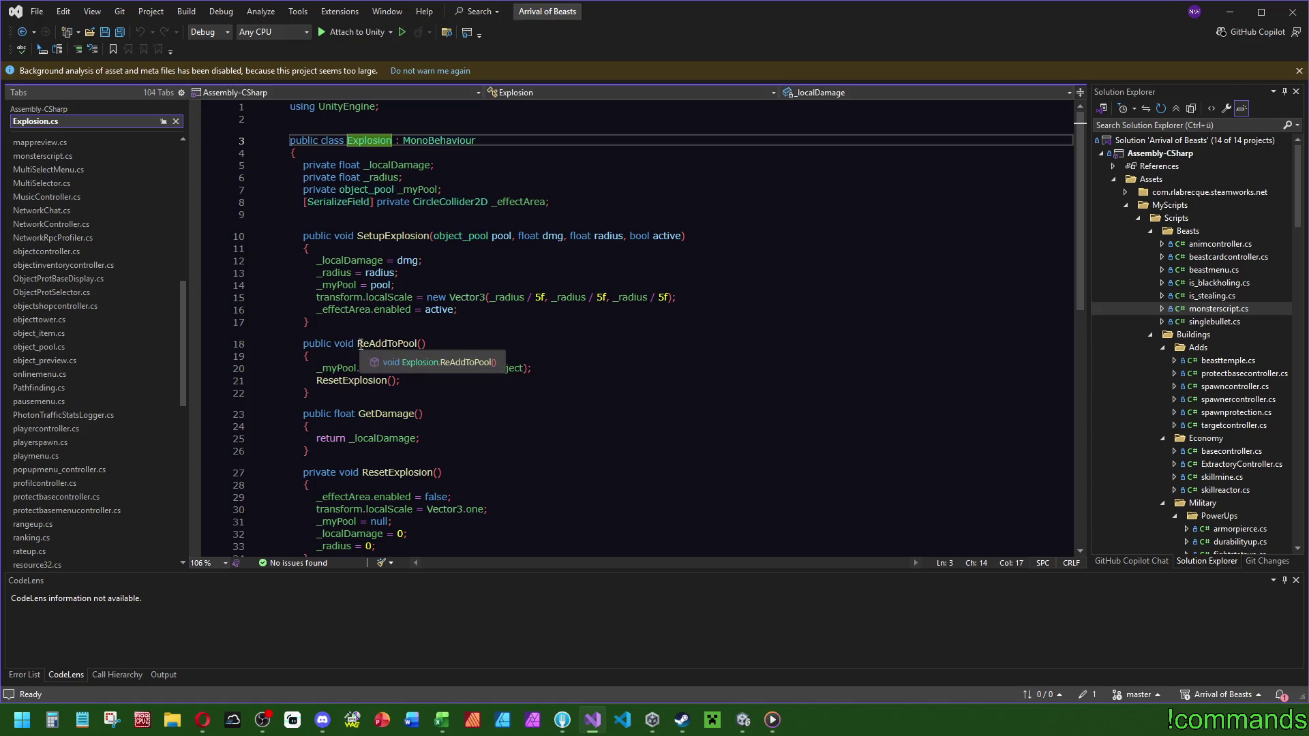
pyautogui.click(328, 409)
pyautogui.doubleClick(487, 371)
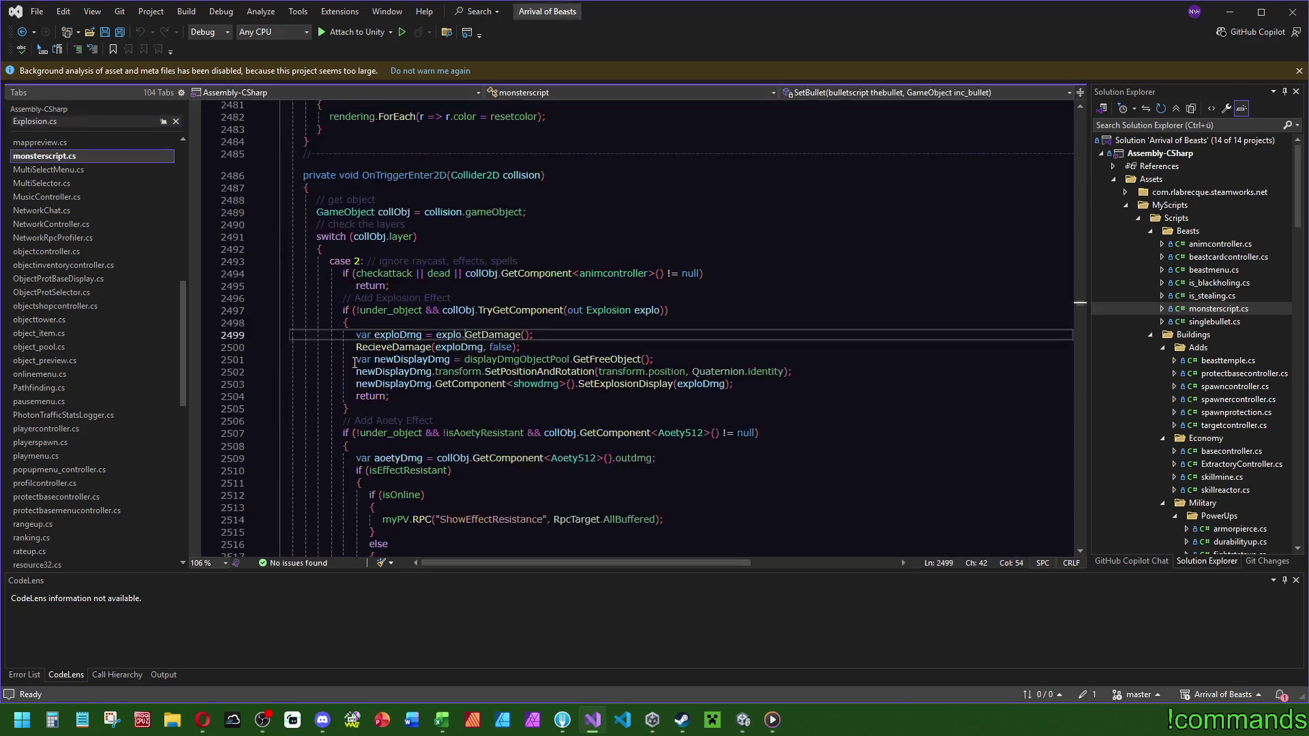
pyautogui.moveTo(510, 349)
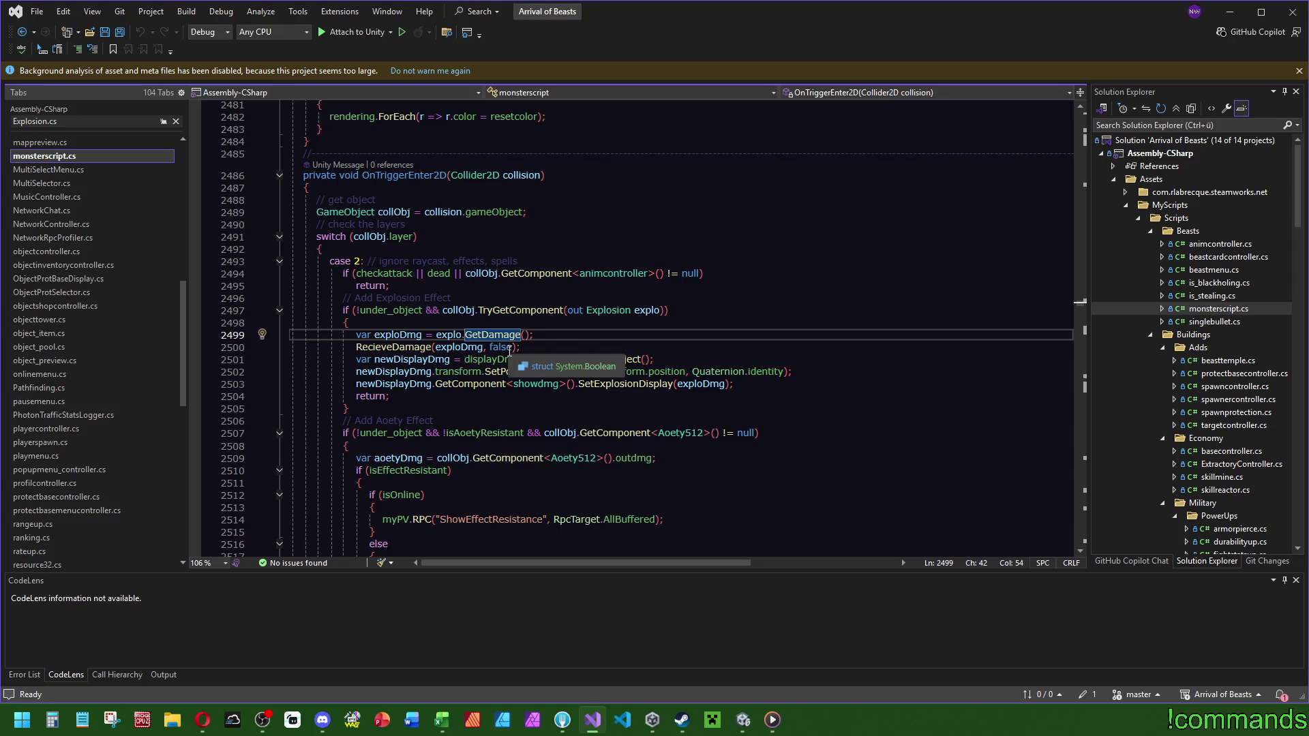
pyautogui.click(402, 336)
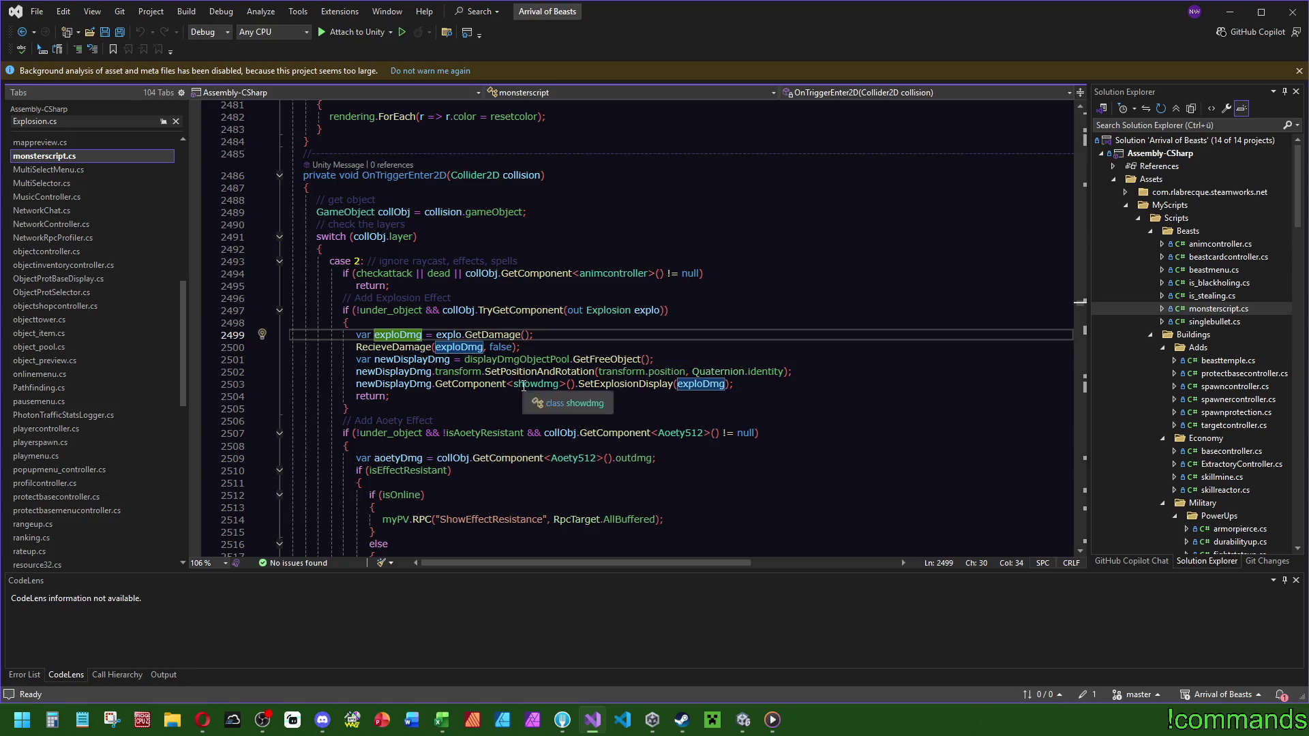
pyautogui.keyDown('ctrl'); pyautogui.click(427, 346); pyautogui.keyUp('ctrl')
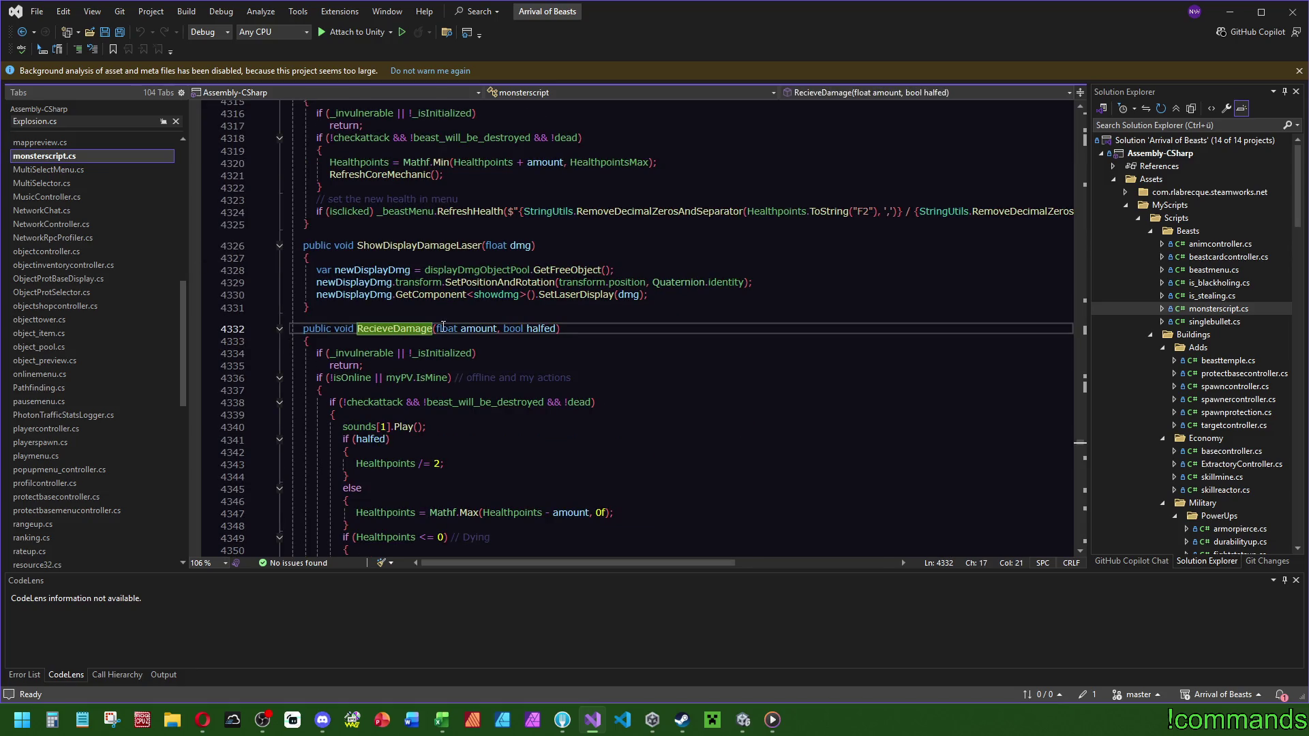
# Read through RecieveDamage's Healthpoints subtraction, death handling and survived-hit branch
pyautogui.scroll(-3, 647, 371)
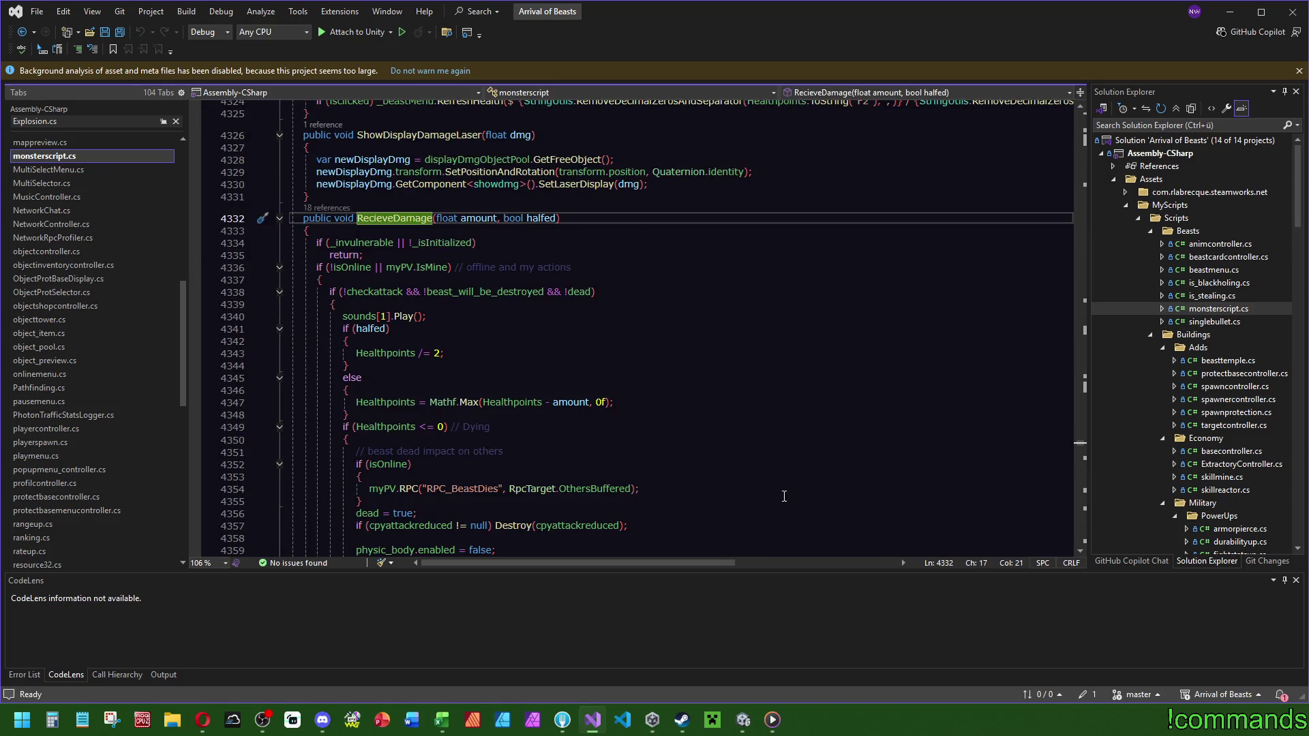
pyautogui.click(812, 398)
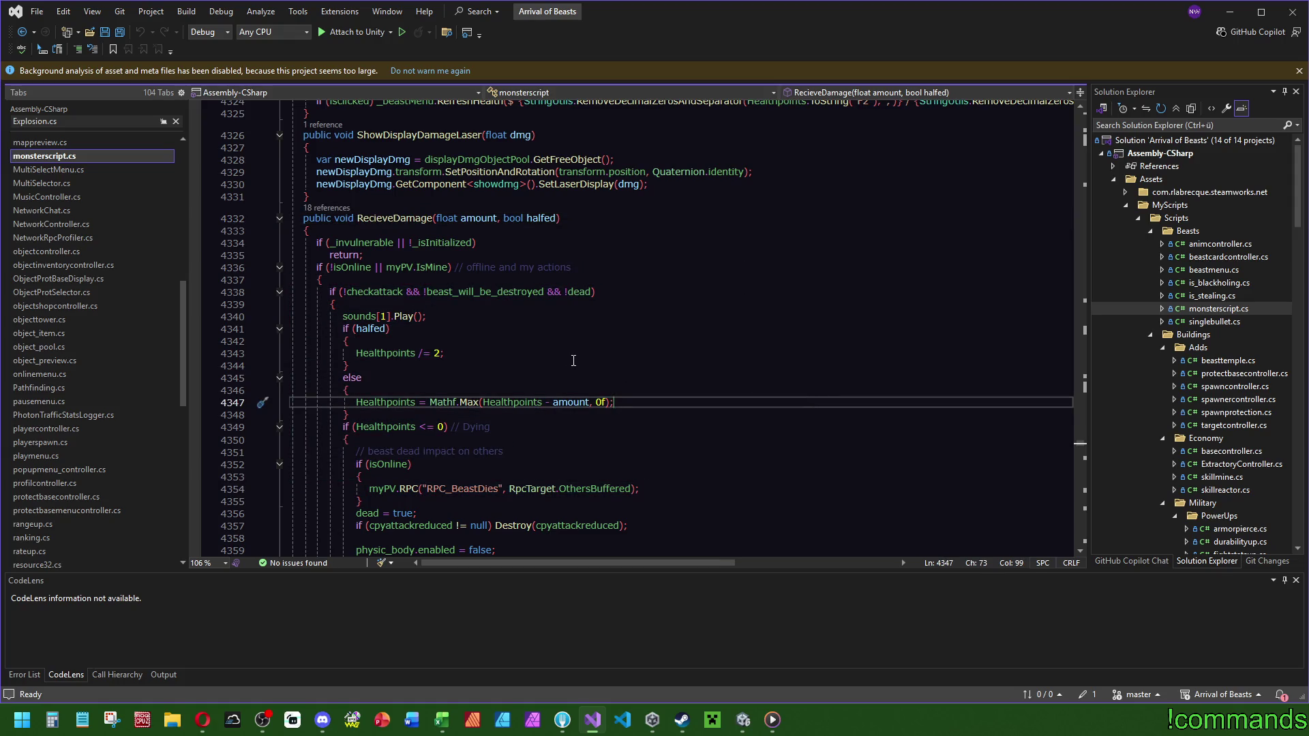
pyautogui.scroll(-10, 666, 447)
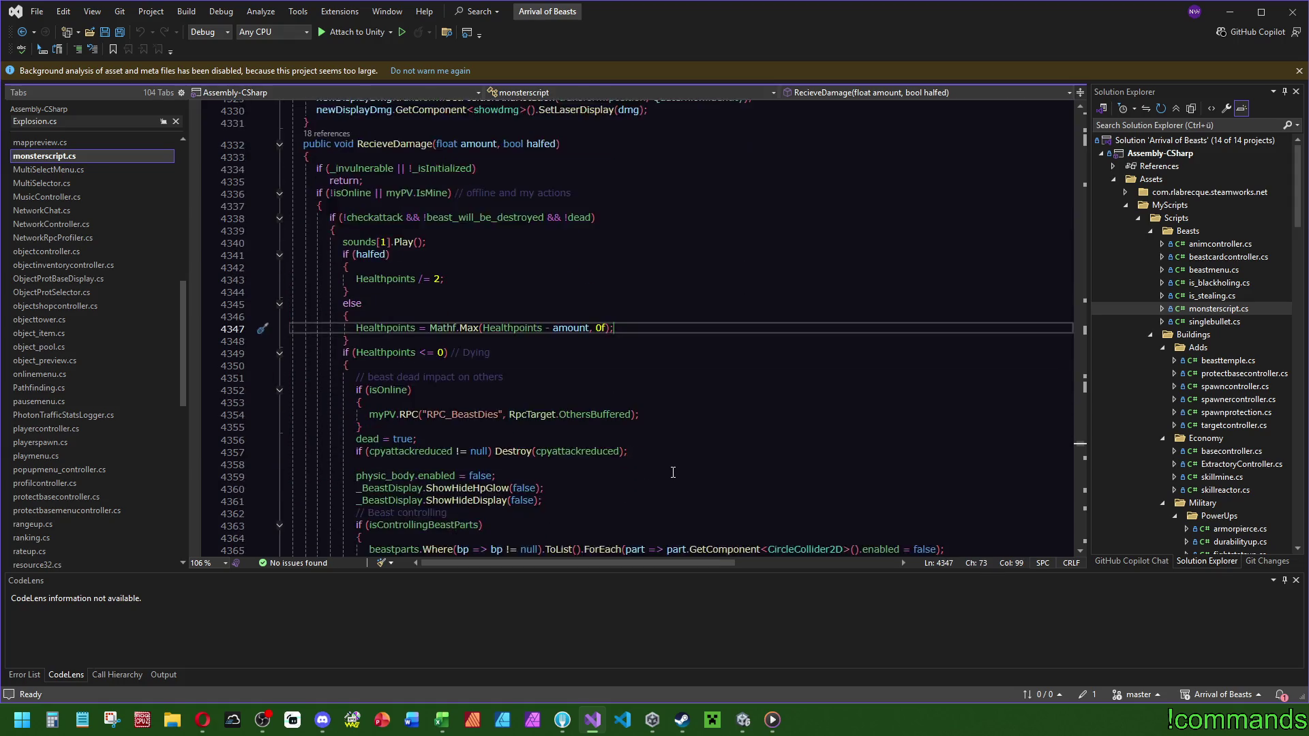
pyautogui.scroll(-1, 654, 481)
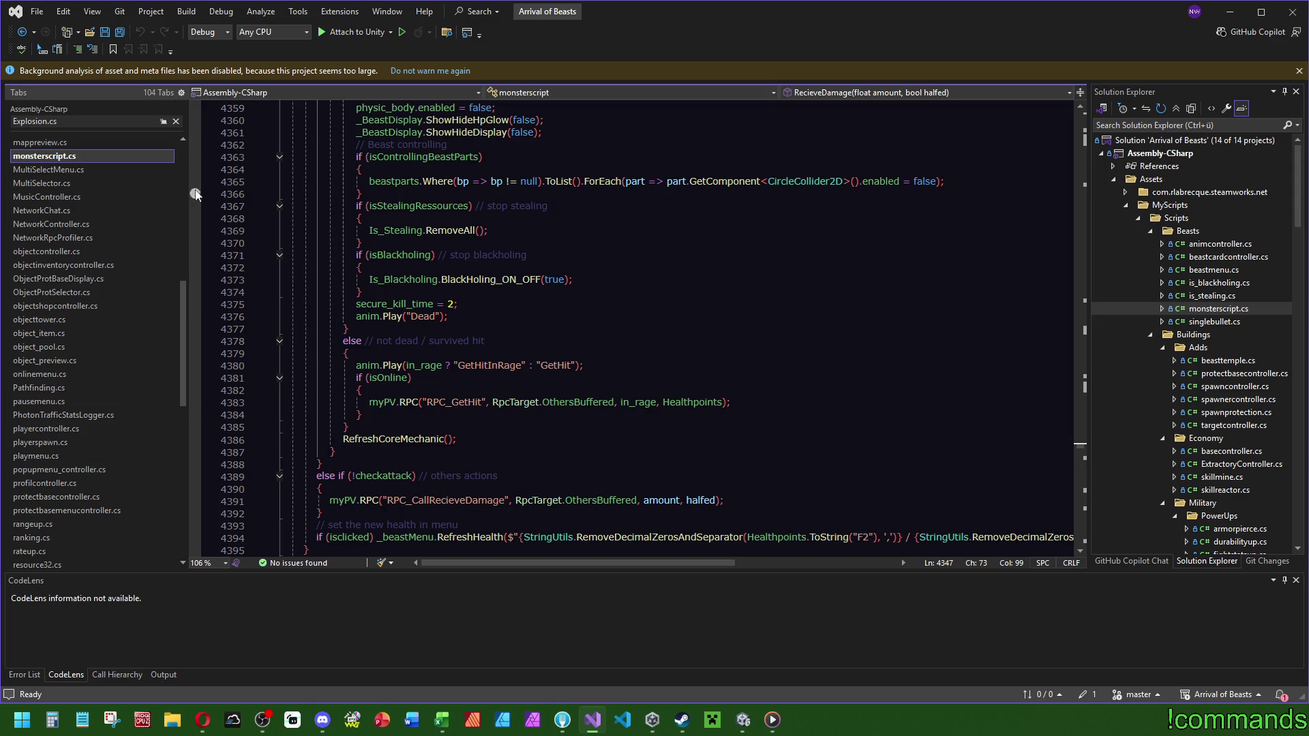
pyautogui.scroll(2, 641, 327)
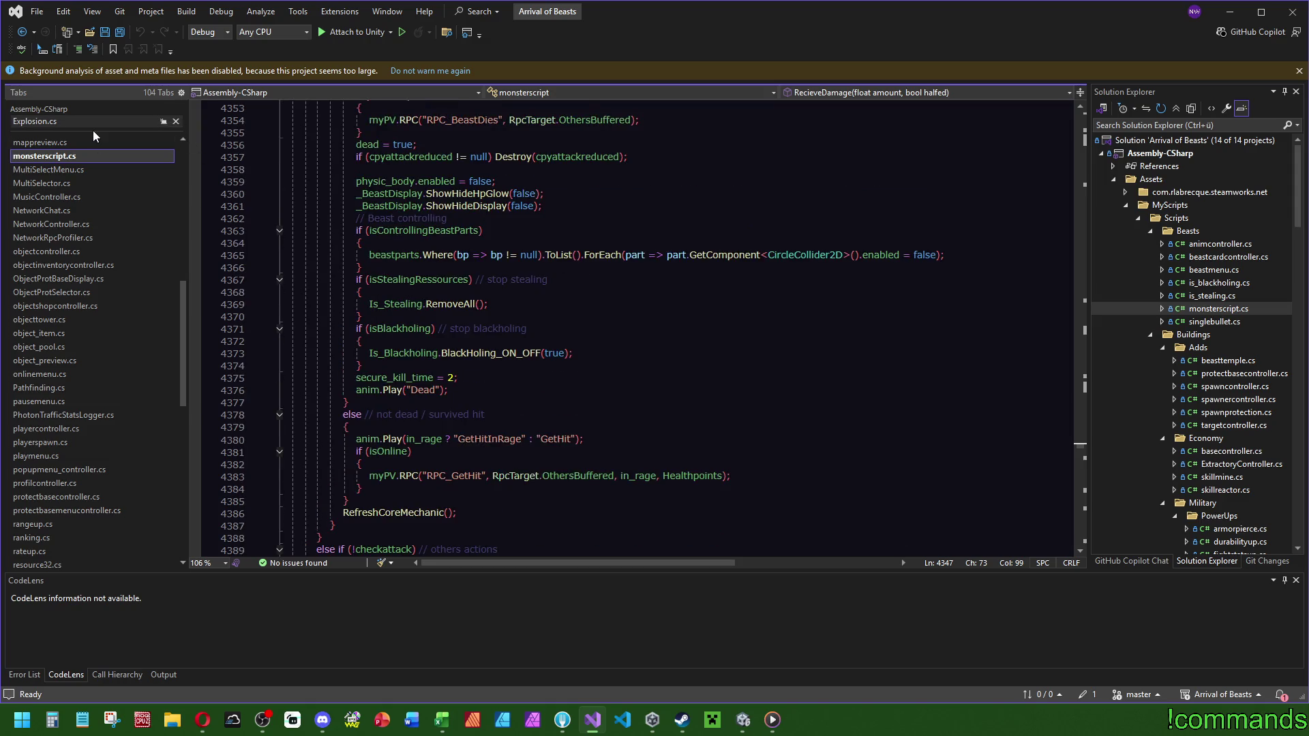
# In Unity, select GameControl and open the Rocket prefab from its Rocket Object_pool
pyautogui.click(740, 724)
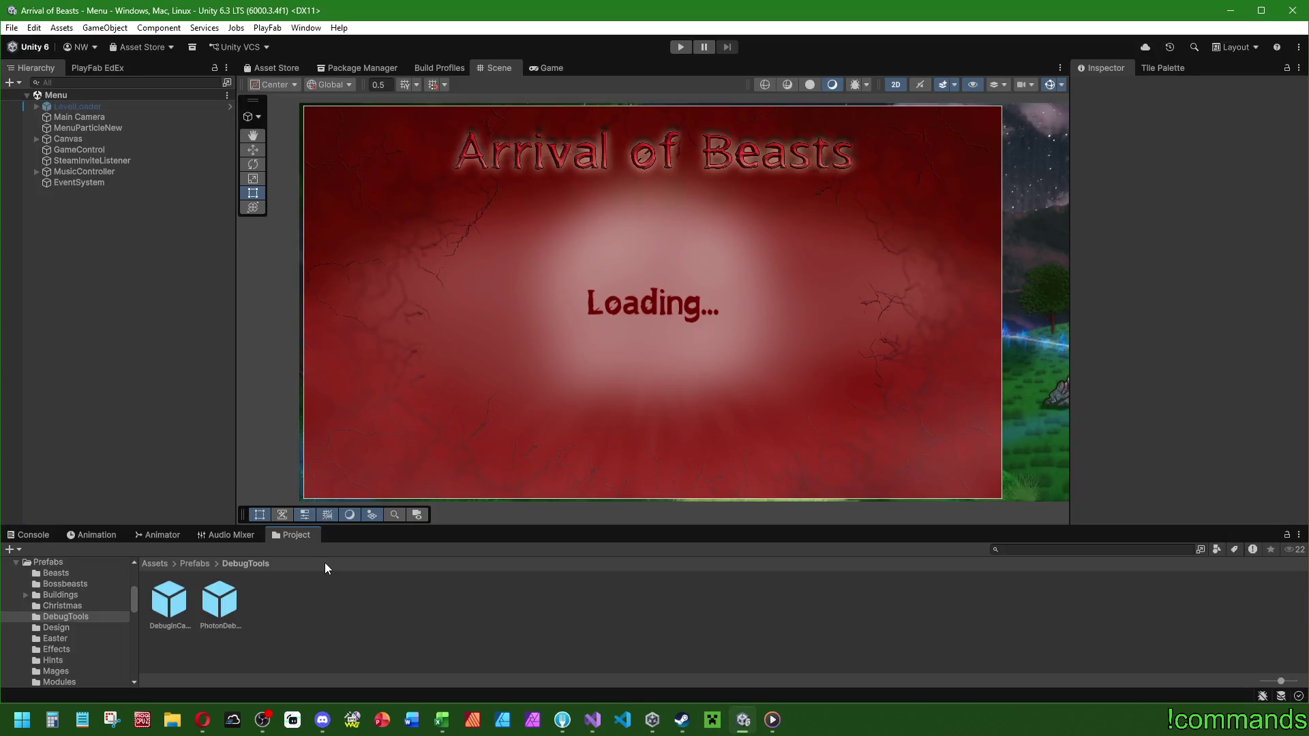
pyautogui.click(82, 150)
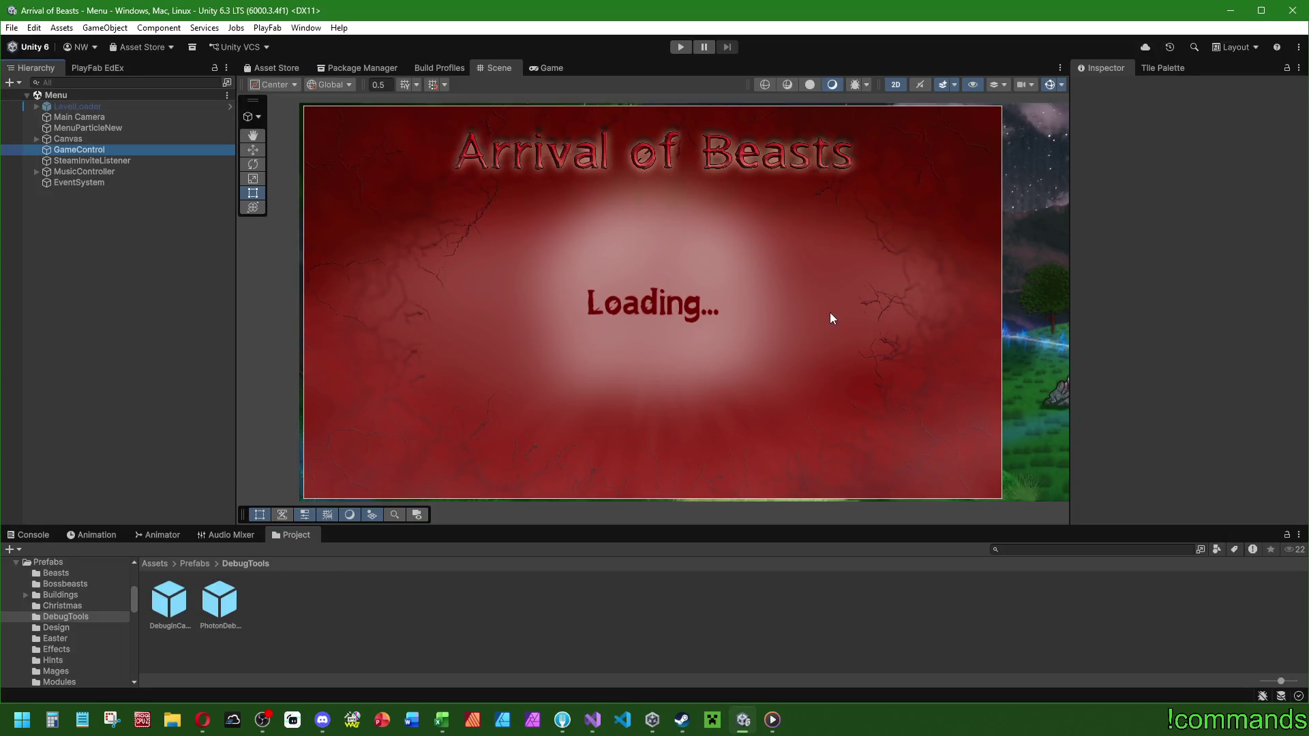
pyautogui.click(1077, 187)
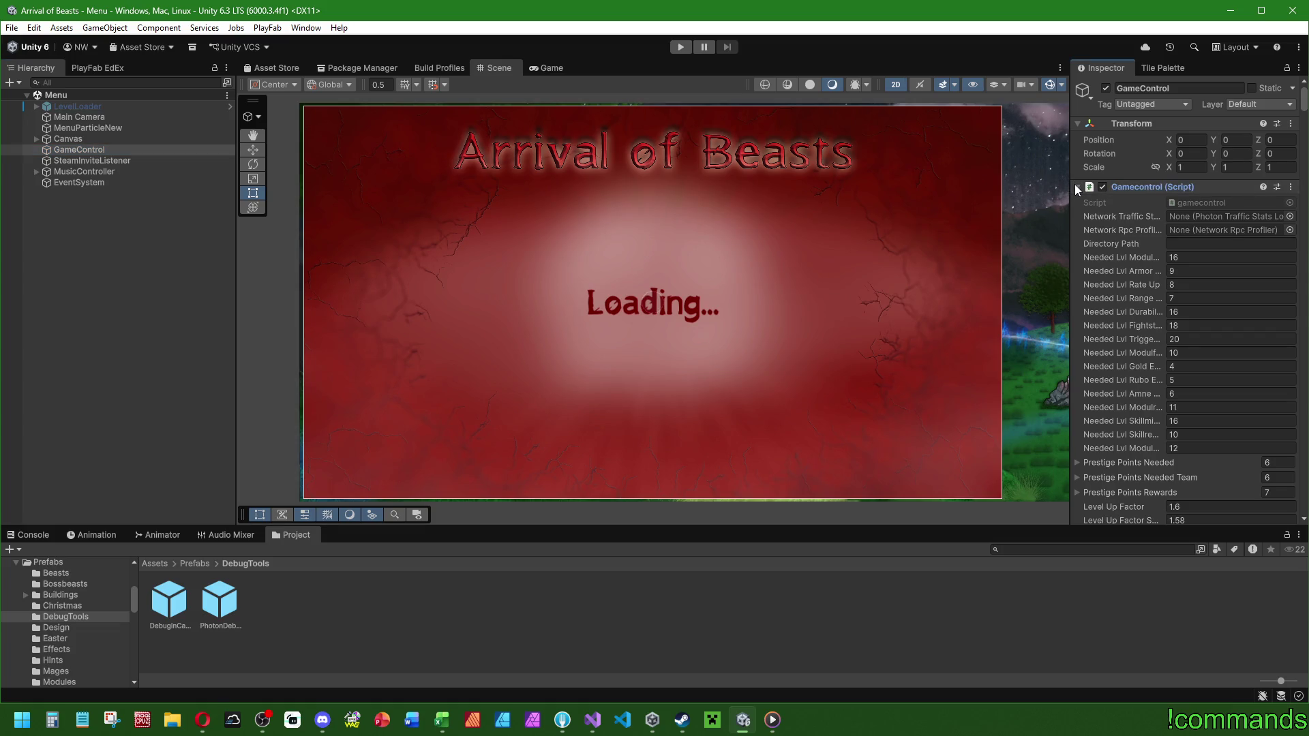
pyautogui.scroll(-10, 1132, 354)
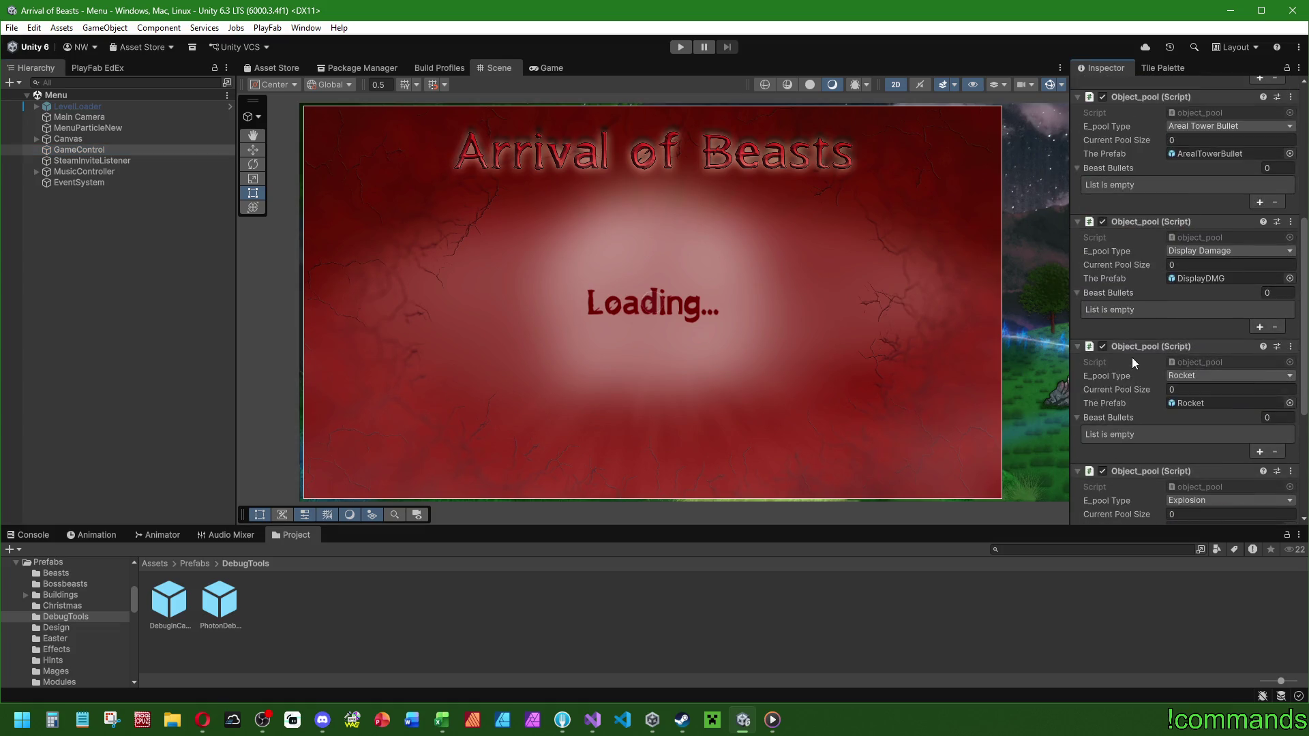
pyautogui.click(1192, 184)
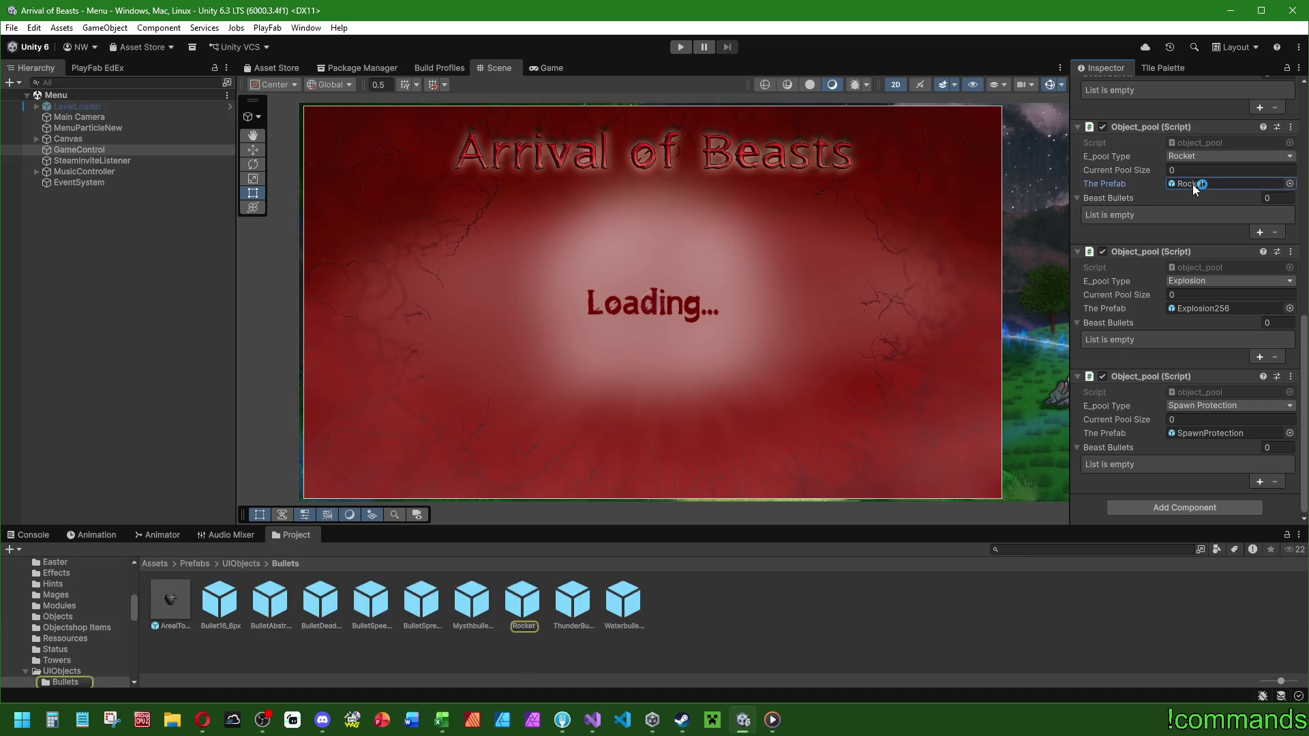
pyautogui.doubleClick(1192, 185)
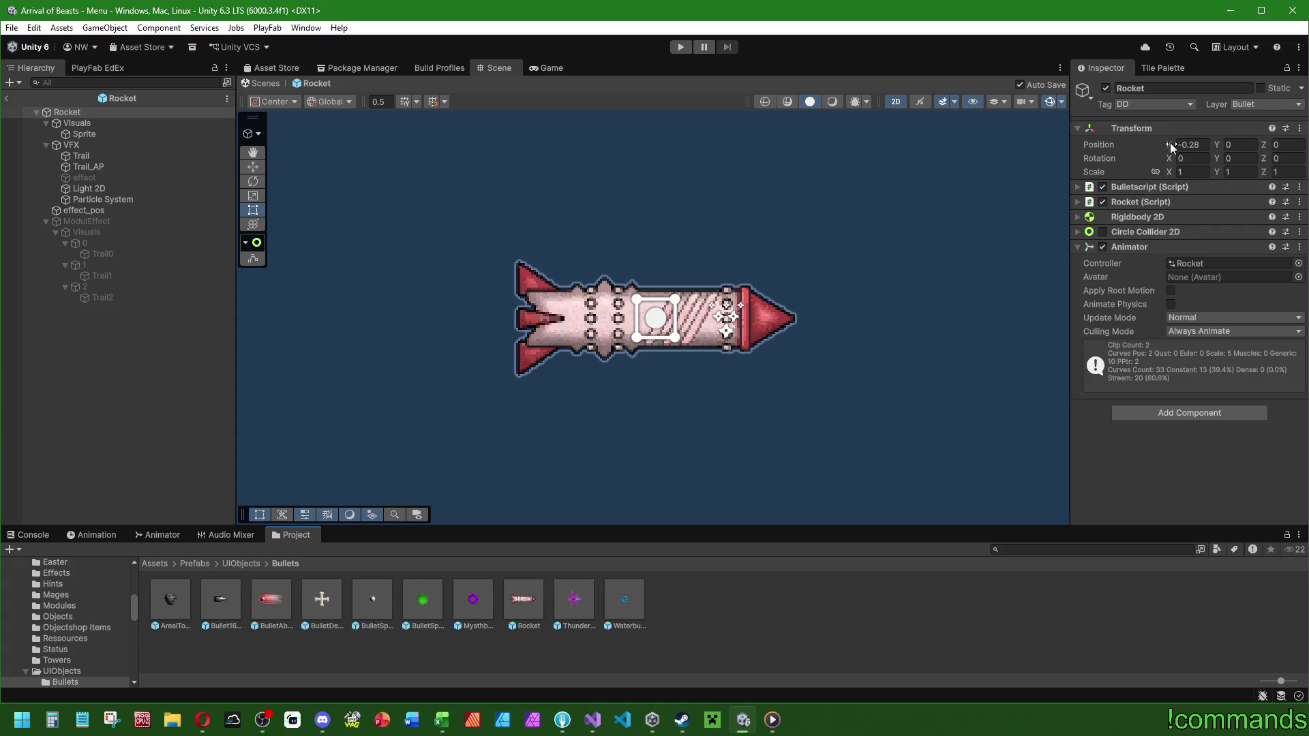
pyautogui.click(1077, 202)
# Open Rocket.cs from the Inspector, scroll through its setup and Explode code, then close it
pyautogui.doubleClick(1189, 215)
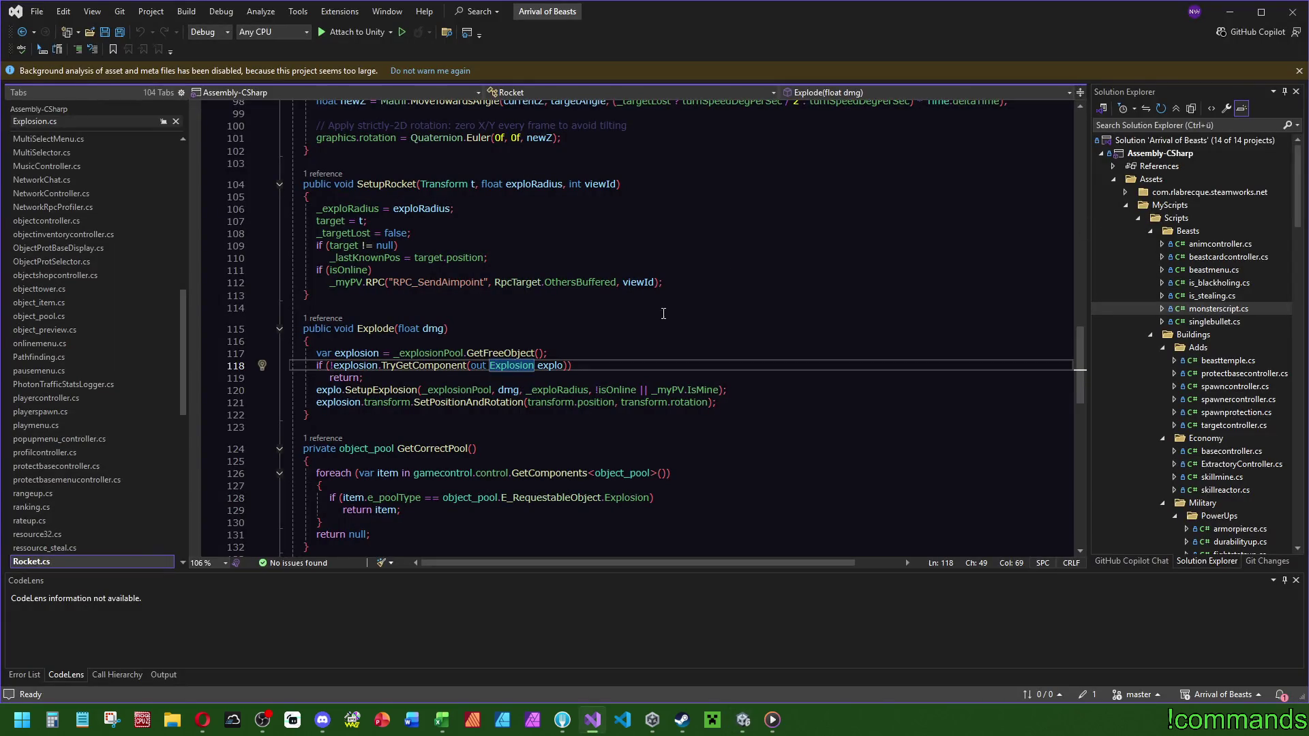
pyautogui.scroll(-5, 789, 380)
pyautogui.scroll(-10, 777, 378)
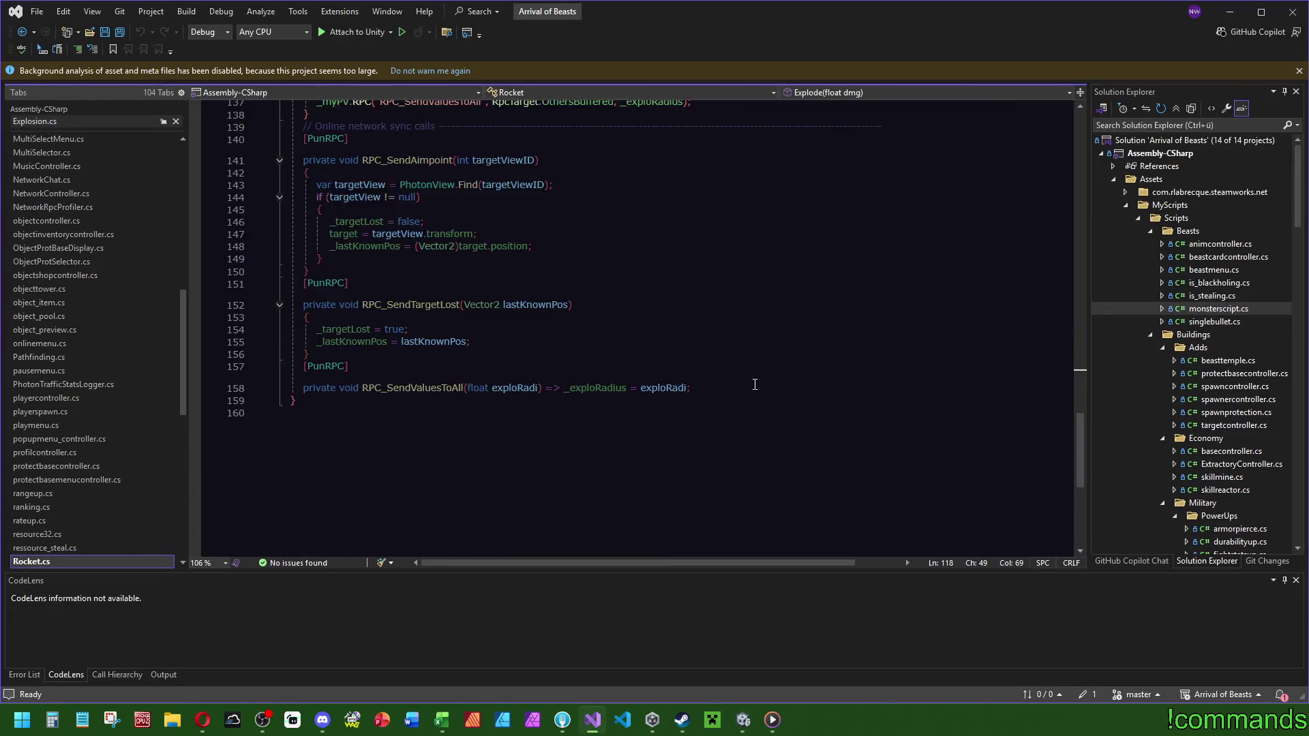
pyautogui.scroll(18, 750, 354)
pyautogui.scroll(4, 722, 338)
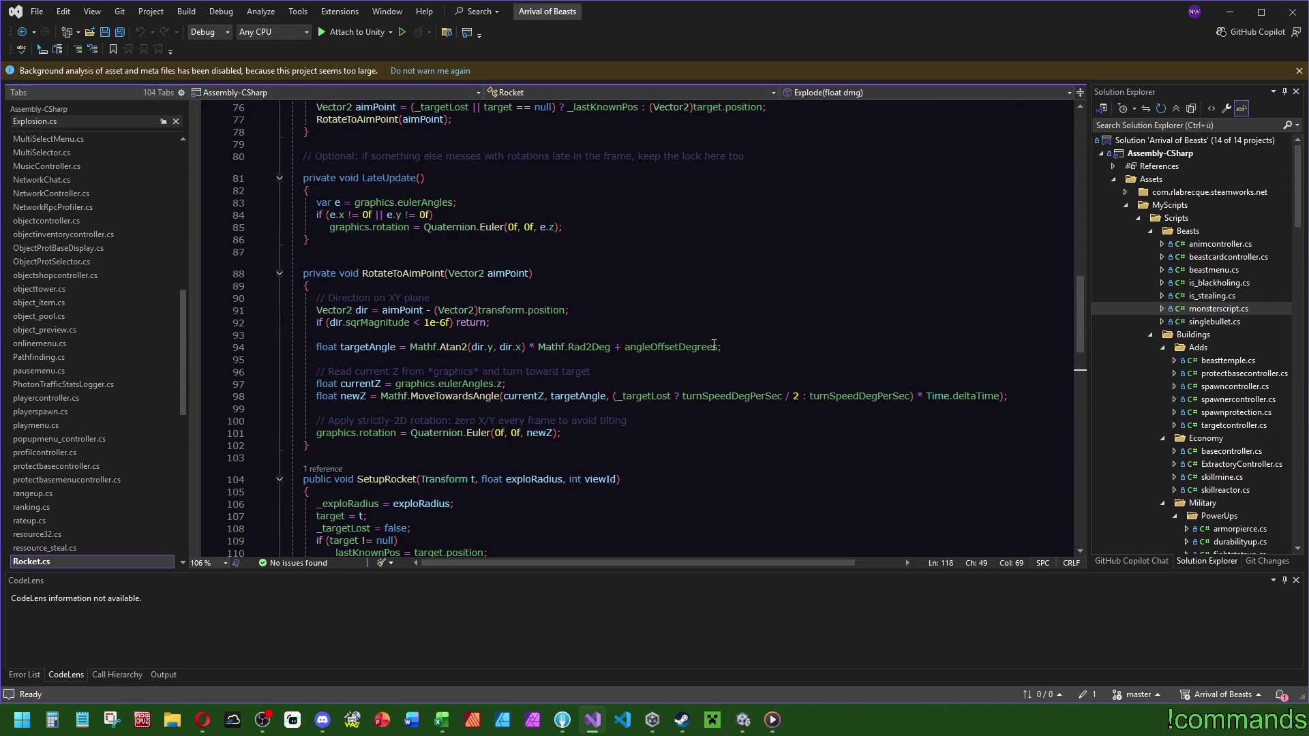
pyautogui.scroll(17, 714, 344)
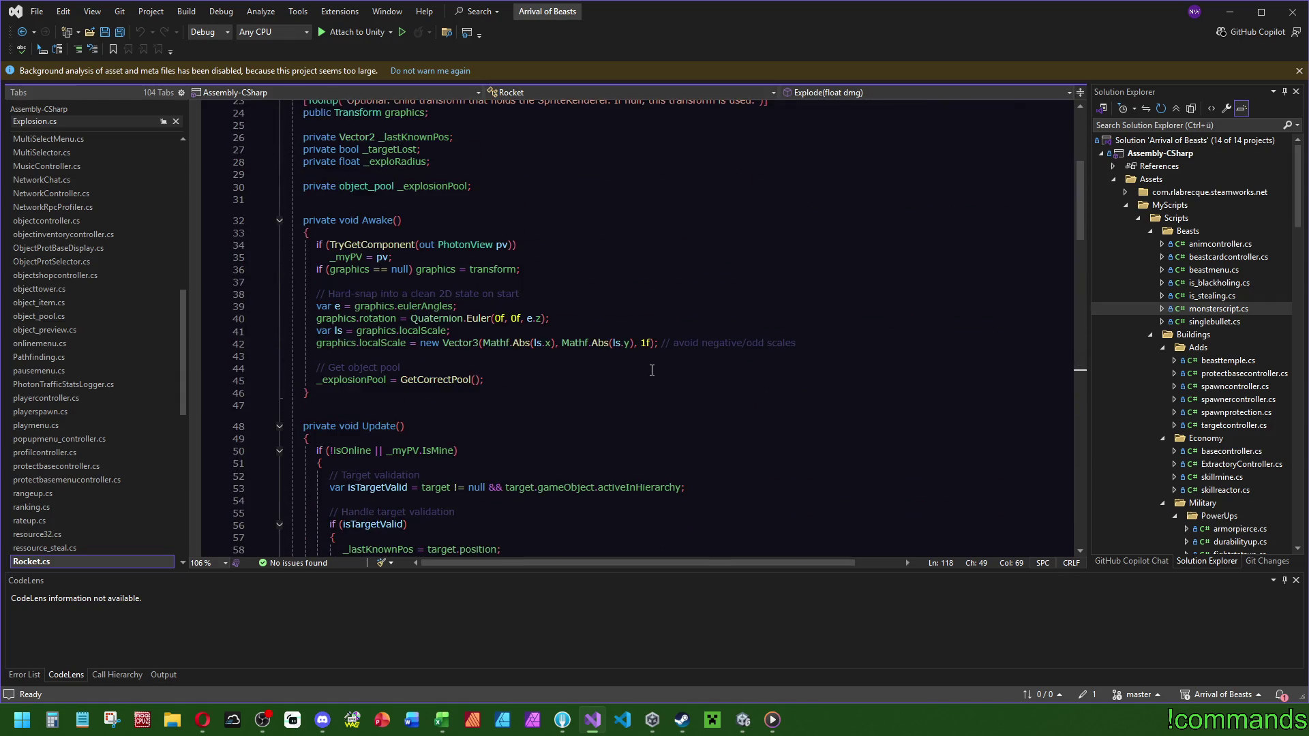
pyautogui.click(176, 562)
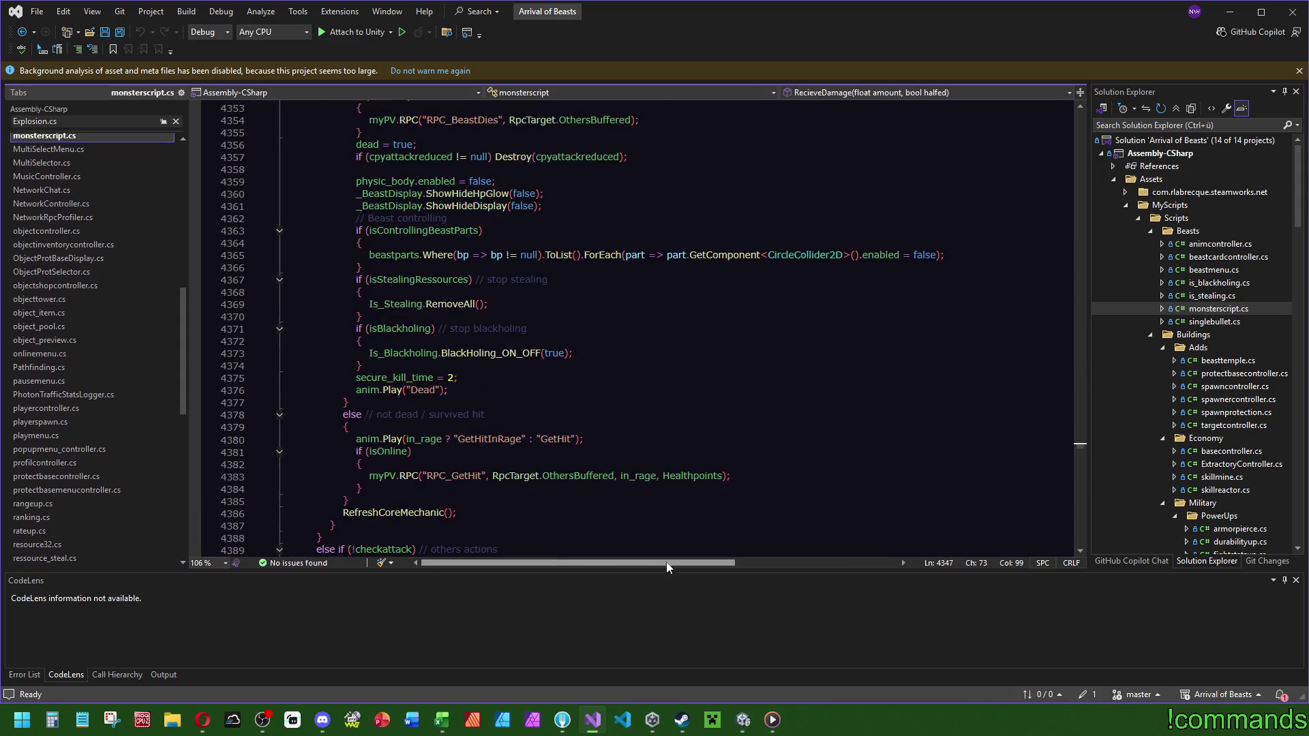
# Expand the Rocket prefab's Bulletscript fields, leave Prefab Mode to the Menu scene, and return to Visual Studio
pyautogui.moveTo(743, 720)
pyautogui.click(742, 644)
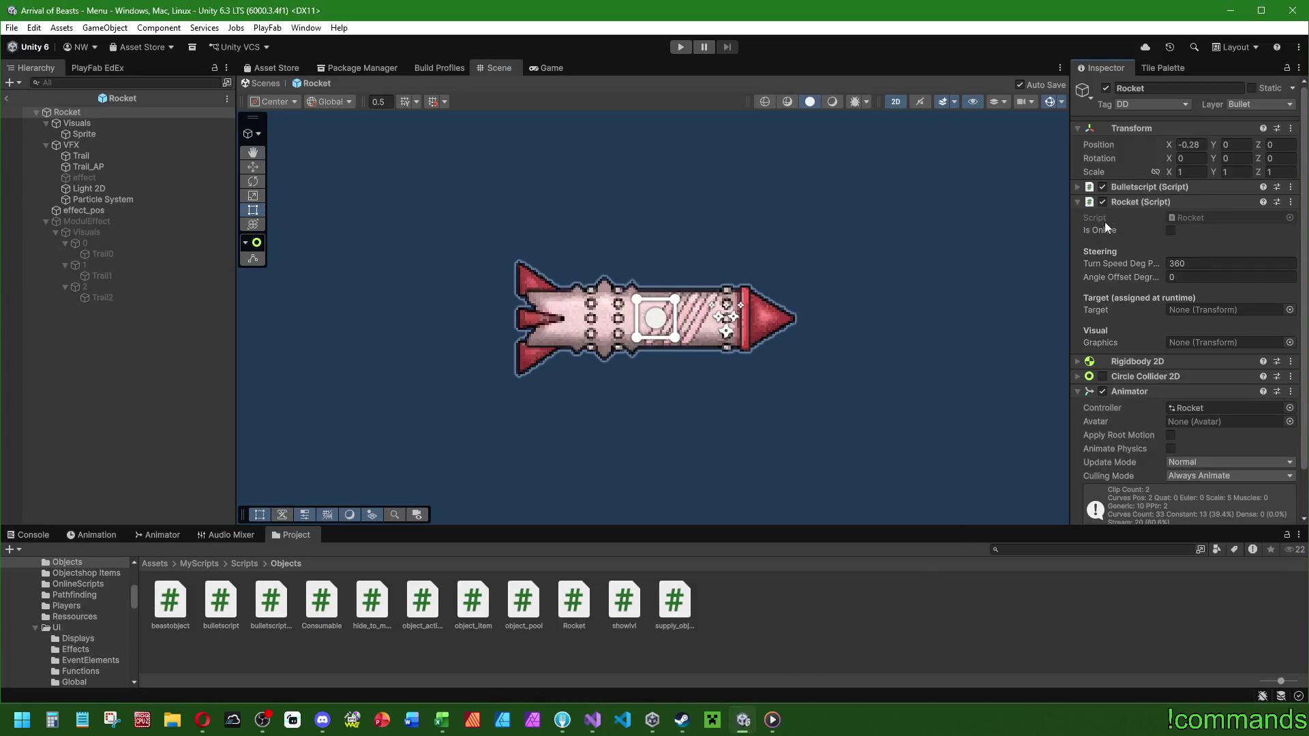
pyautogui.click(1077, 187)
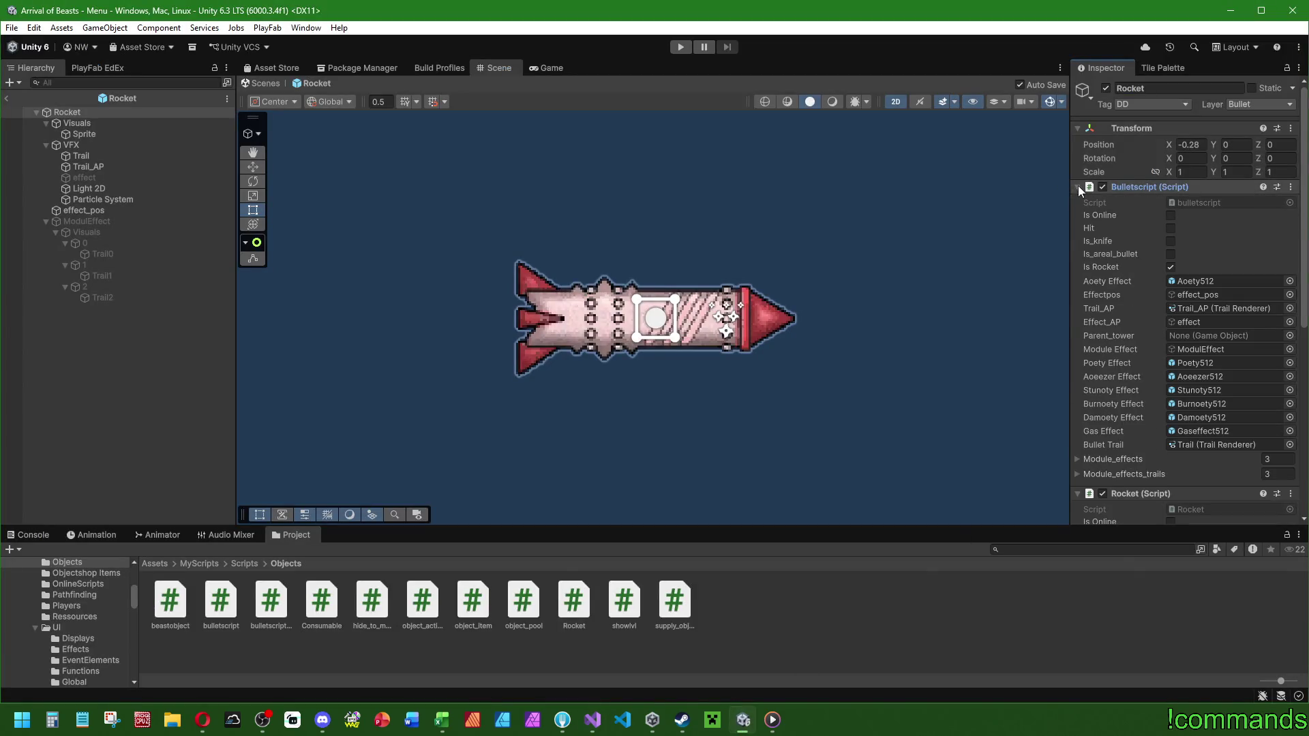
pyautogui.click(9, 98)
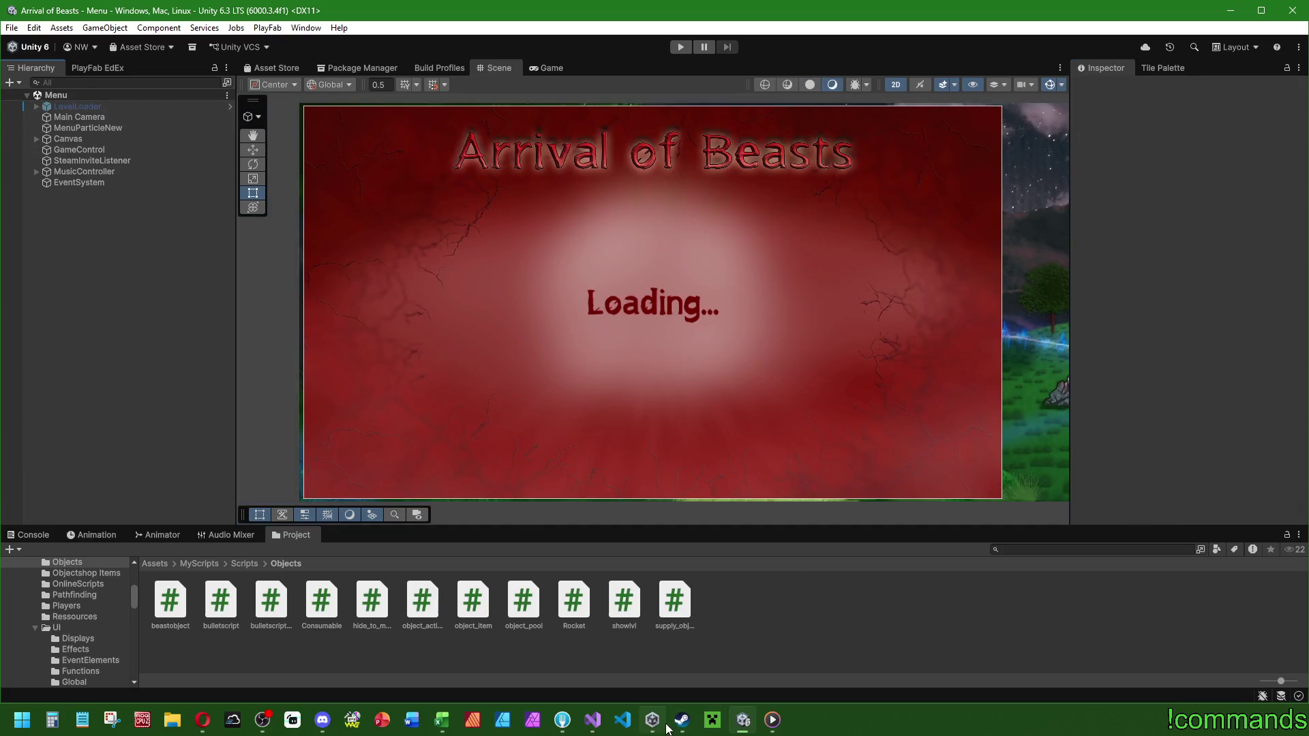
pyautogui.click(592, 719)
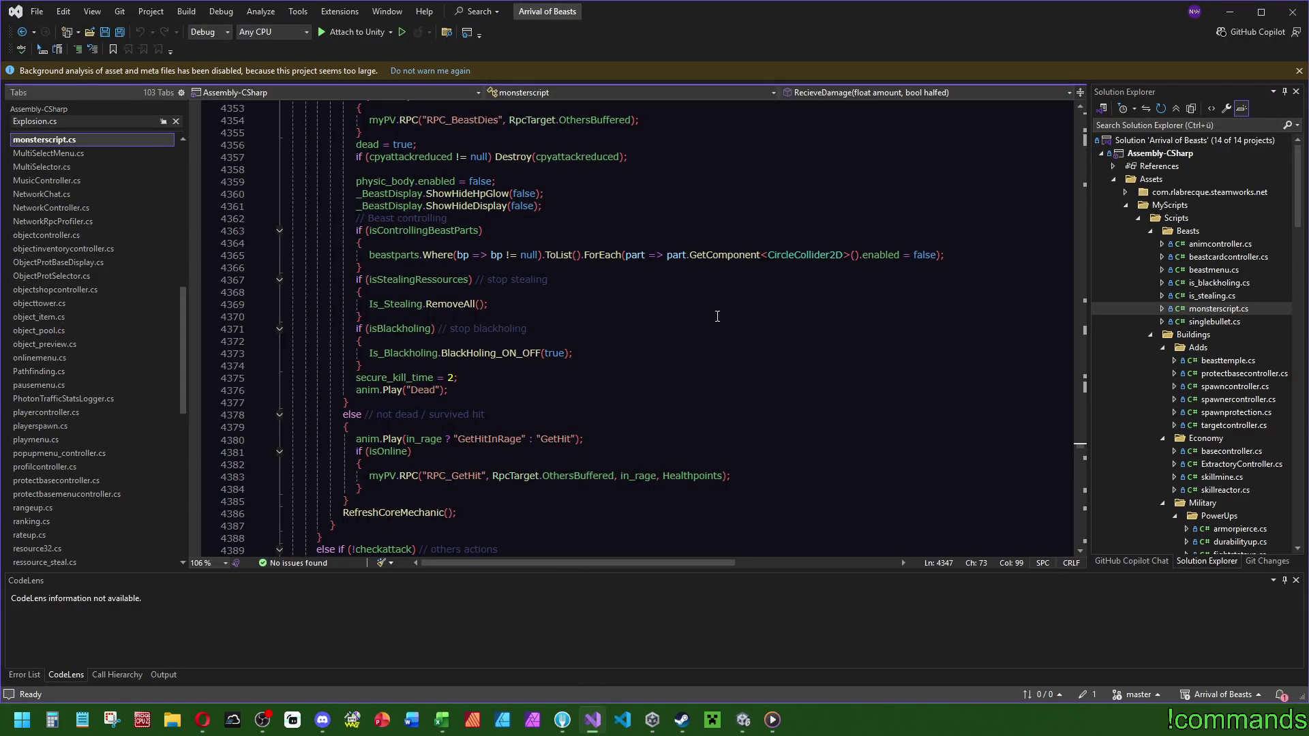
# Search monsterscript.cs for displayDmgObjectPool
pyautogui.click(682, 328)
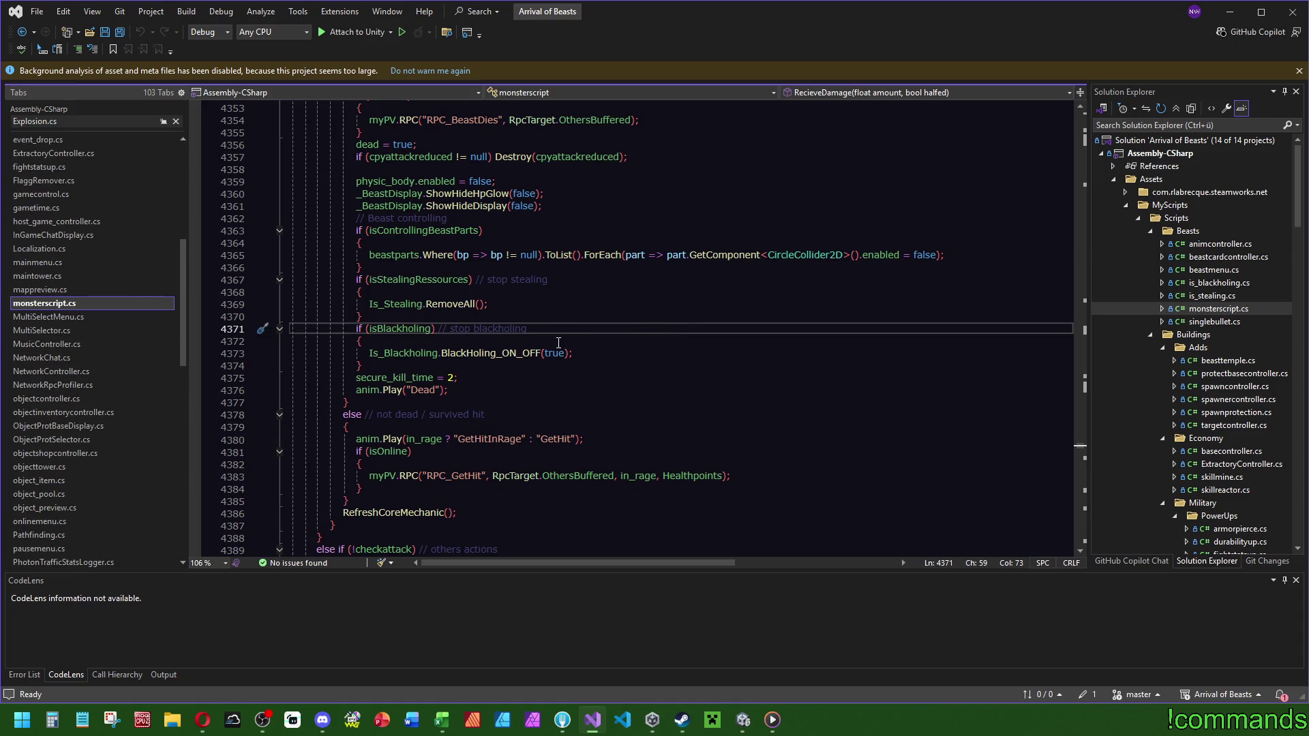
pyautogui.hotkey('ctrl', 'f')
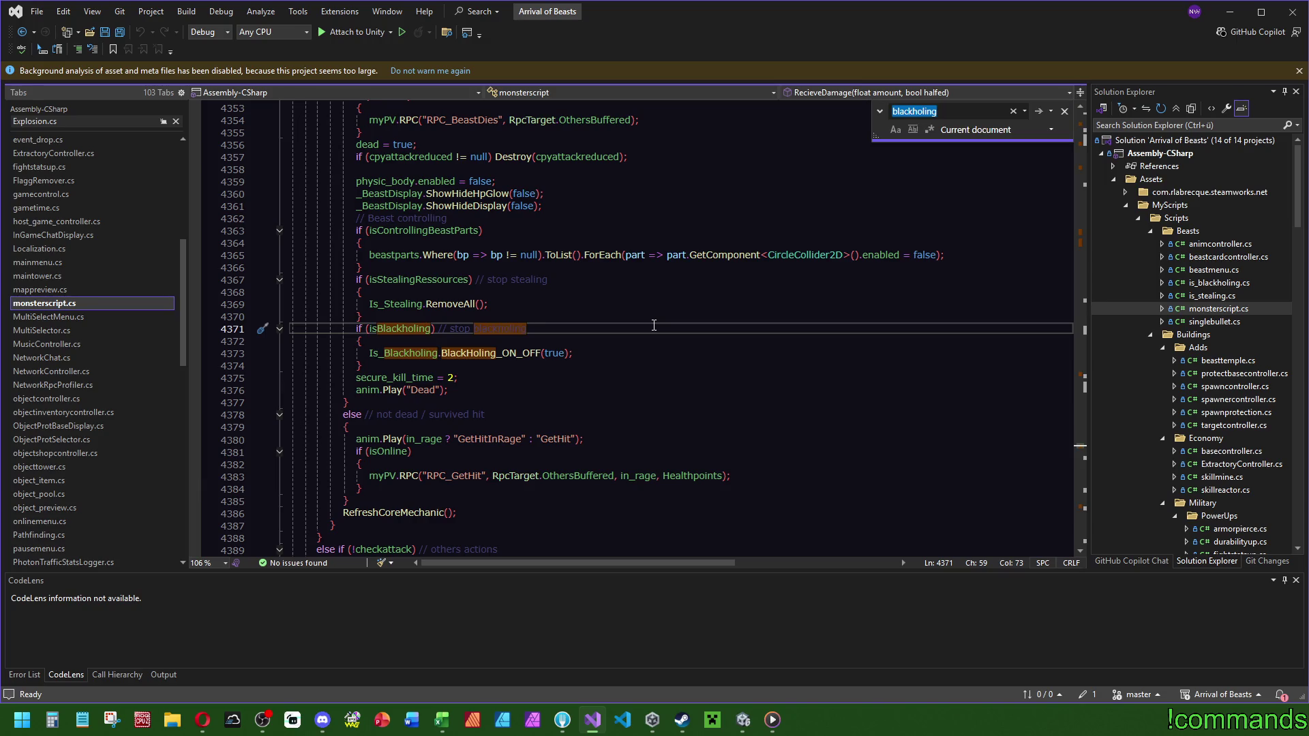
pyautogui.write('displaydm')
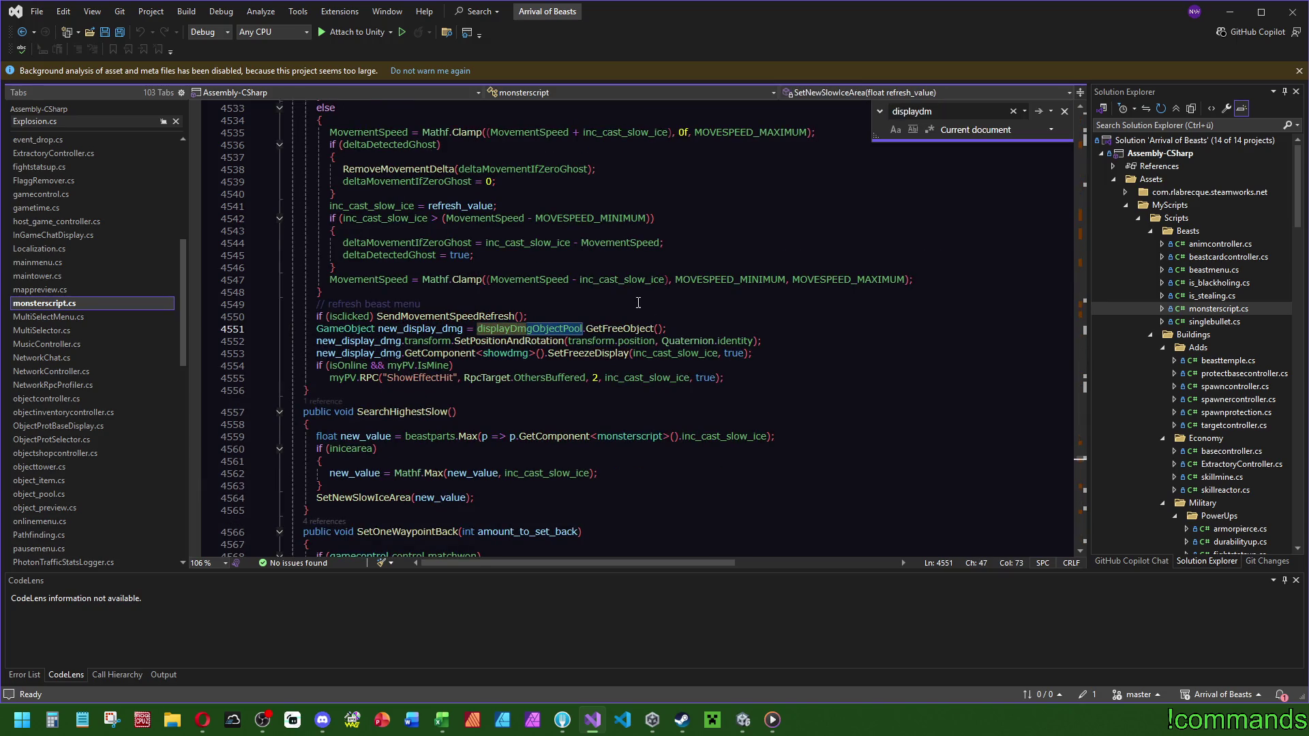
pyautogui.doubleClick(501, 330)
pyautogui.hotkey('ctrl', 'f')
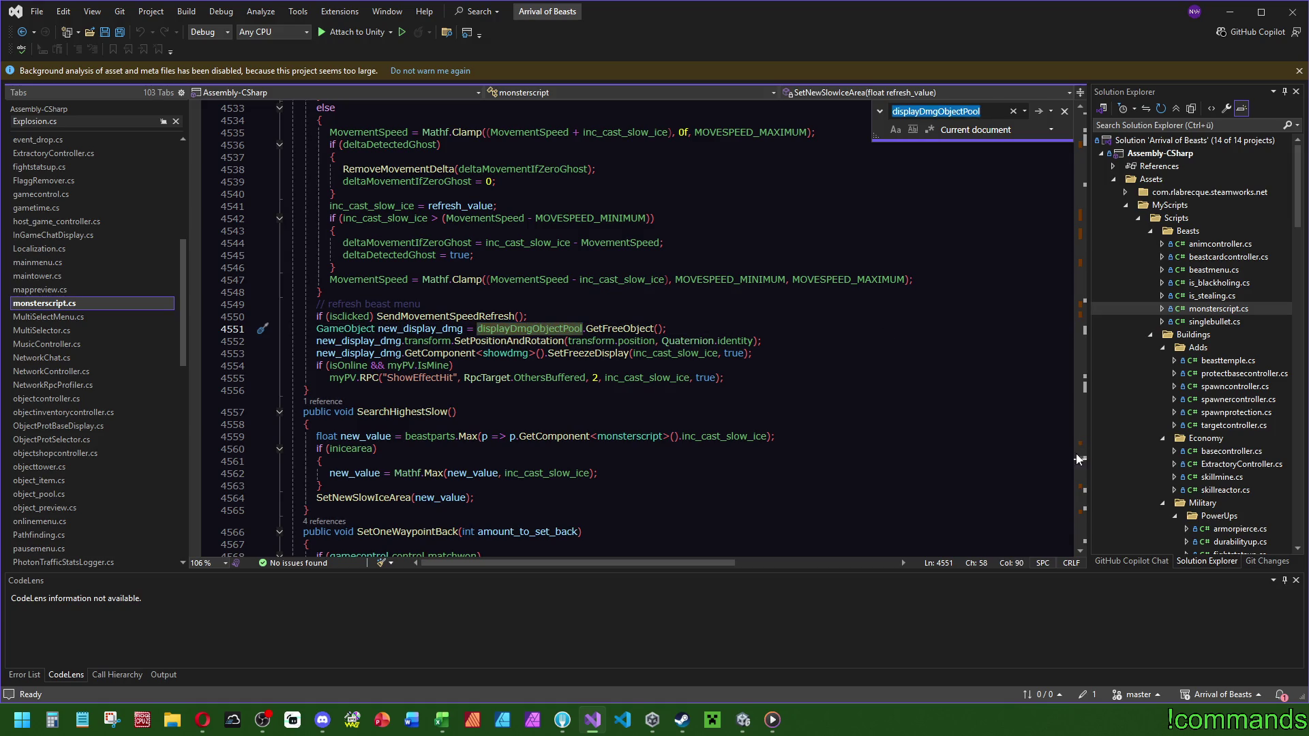
# Review the displayDmgObjectPool matches and set a breakpoint on line 4834 in ApplySingleBulletHit
pyautogui.moveTo(1080, 457); pyautogui.dragTo(1085, 457)
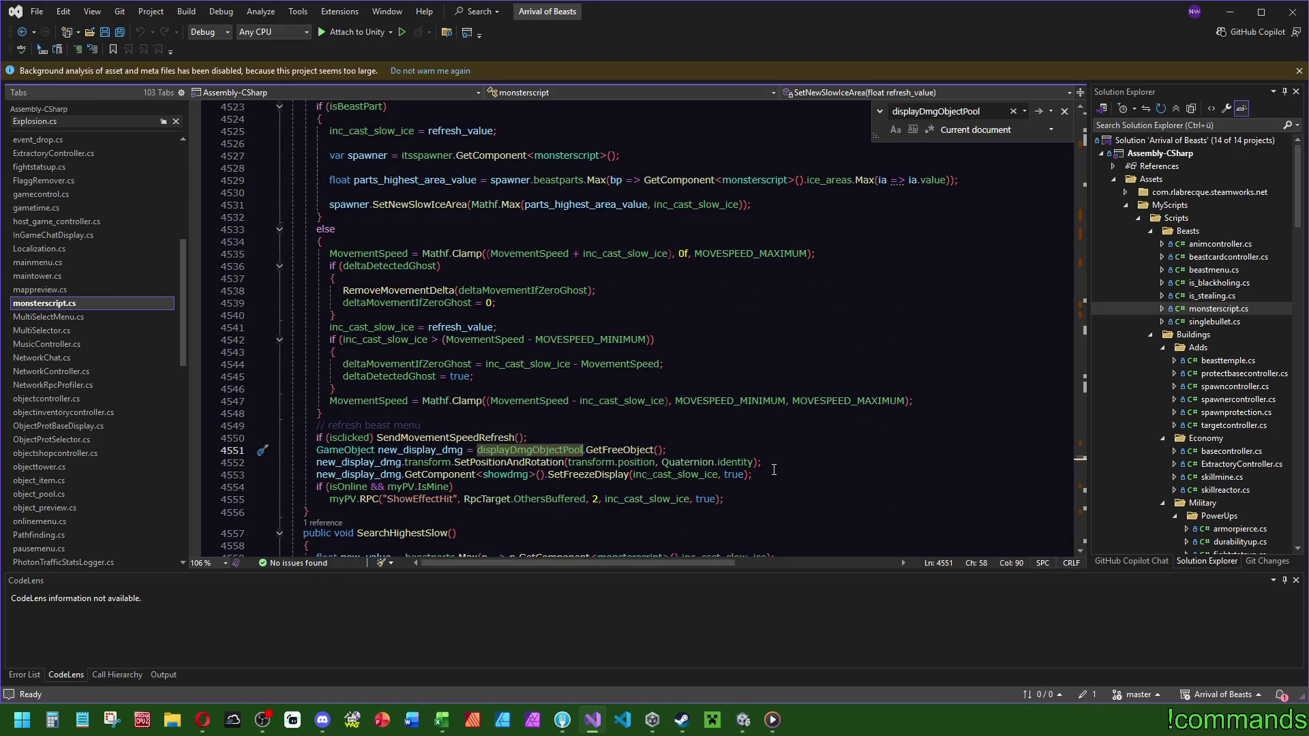
pyautogui.scroll(-3, 576, 431)
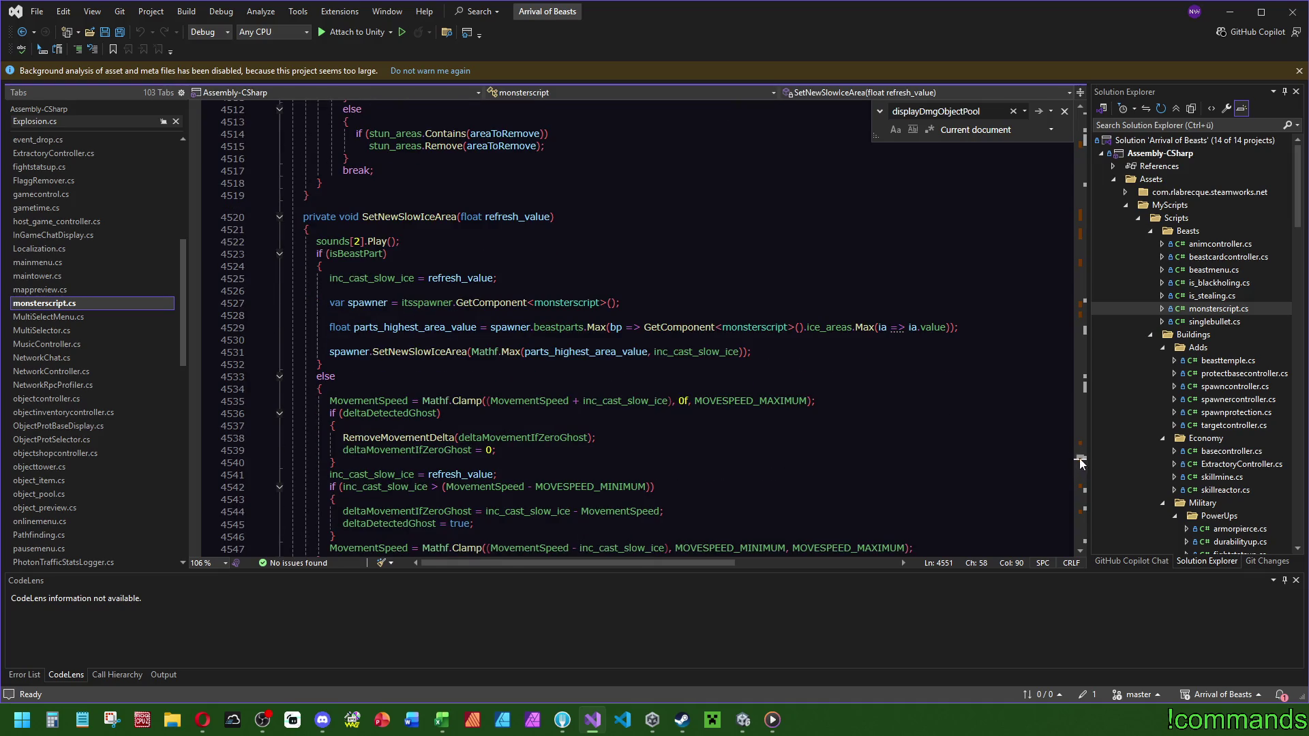
pyautogui.moveTo(1082, 458); pyautogui.dragTo(1084, 492)
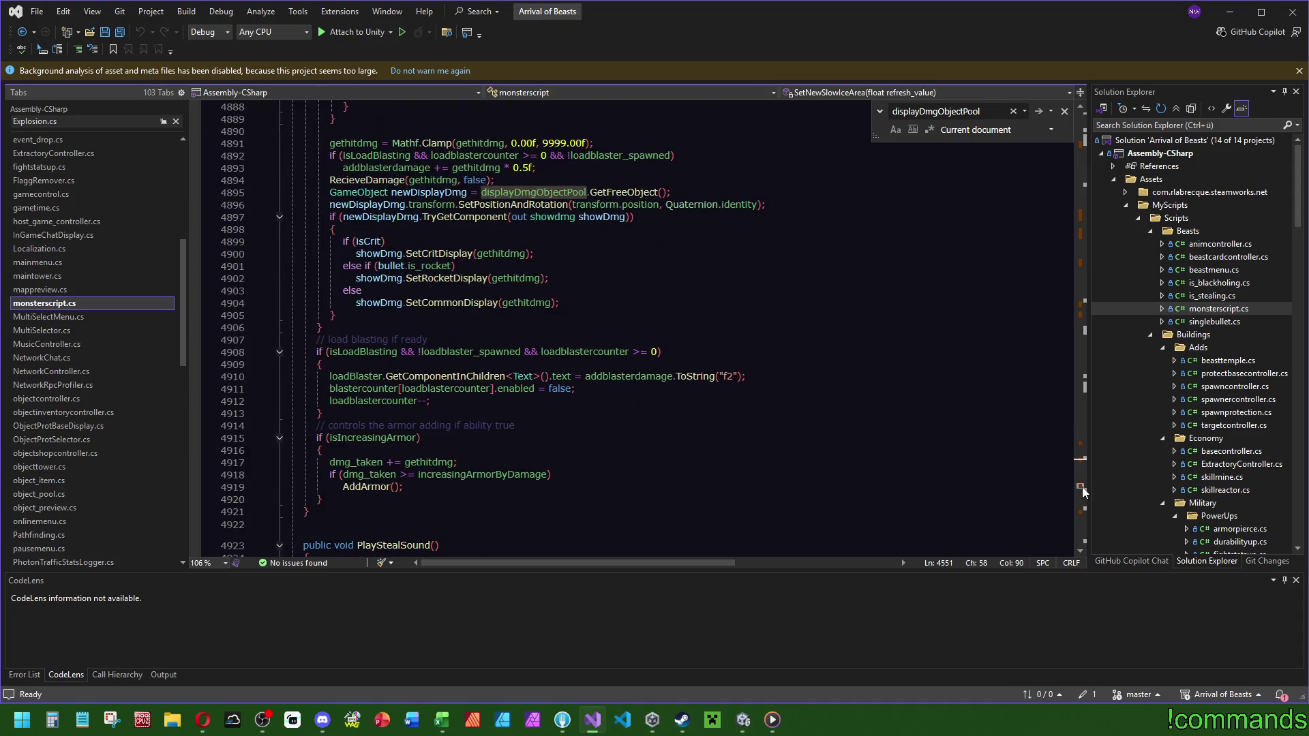
pyautogui.scroll(20, 706, 481)
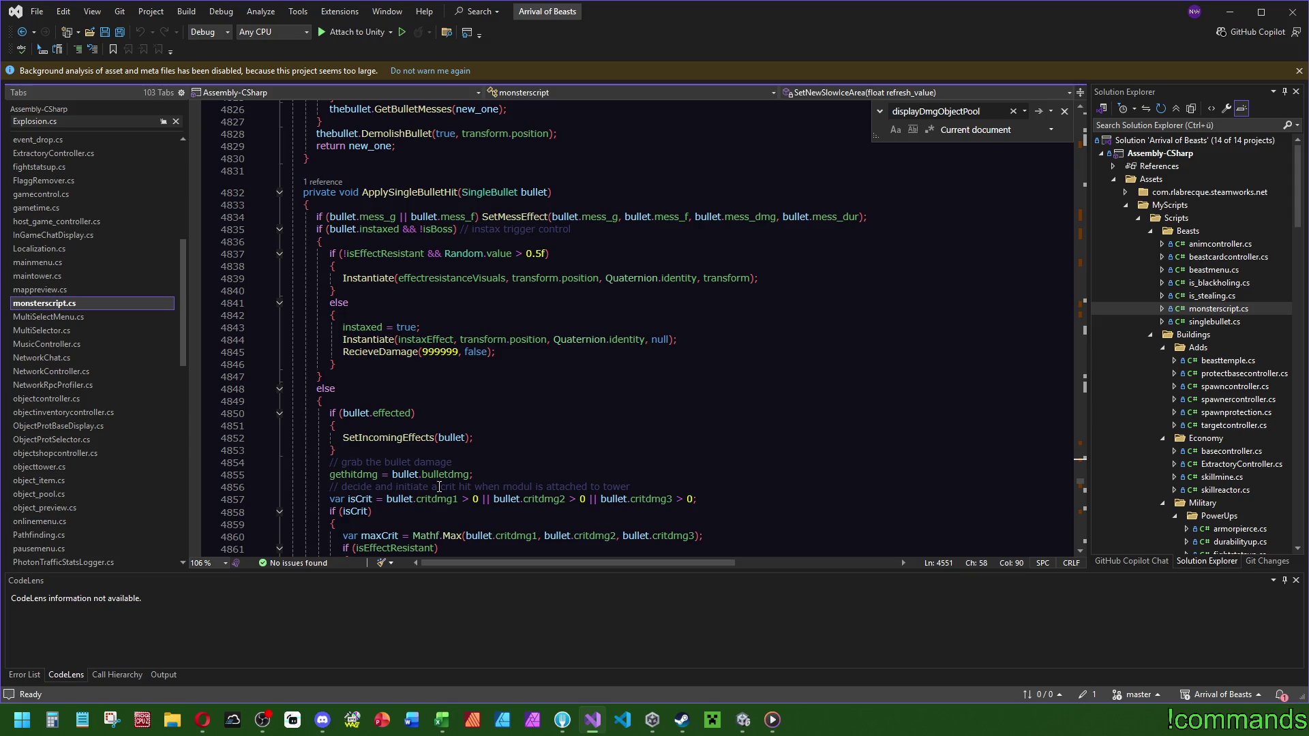
pyautogui.scroll(-6, 439, 487)
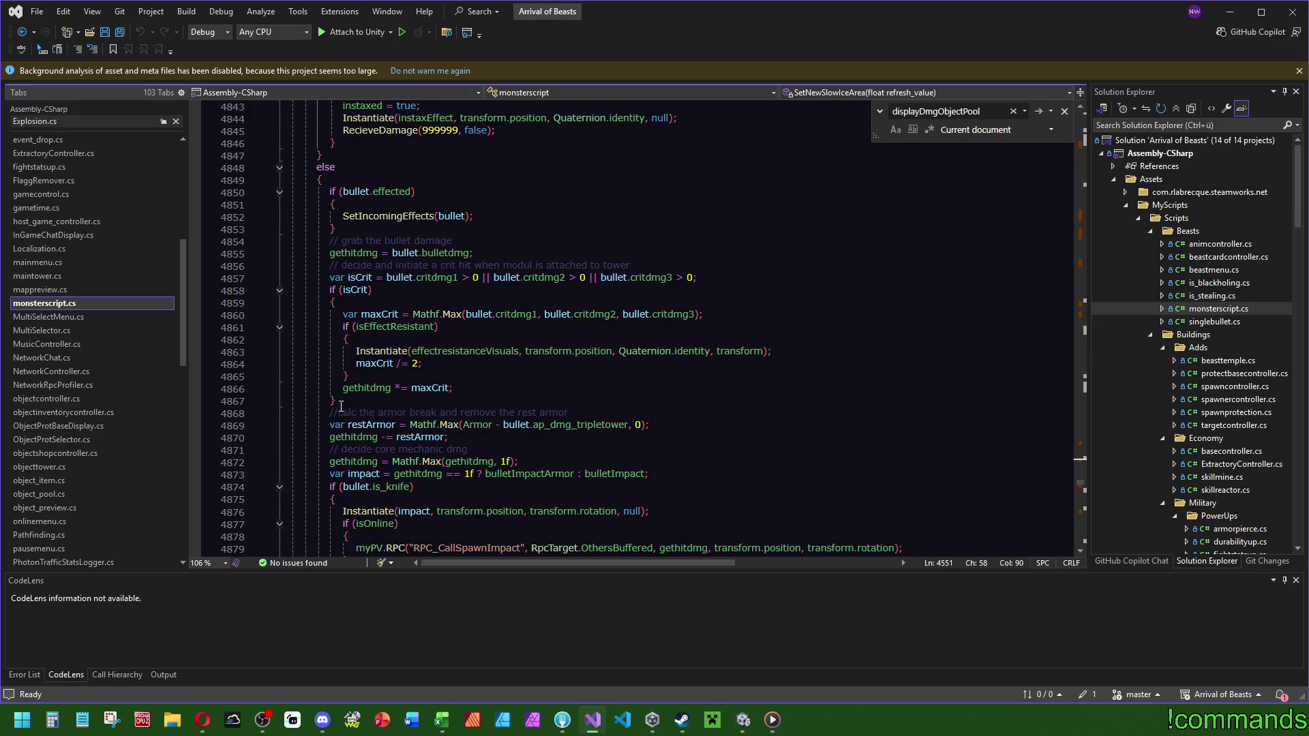
pyautogui.scroll(6, 396, 427)
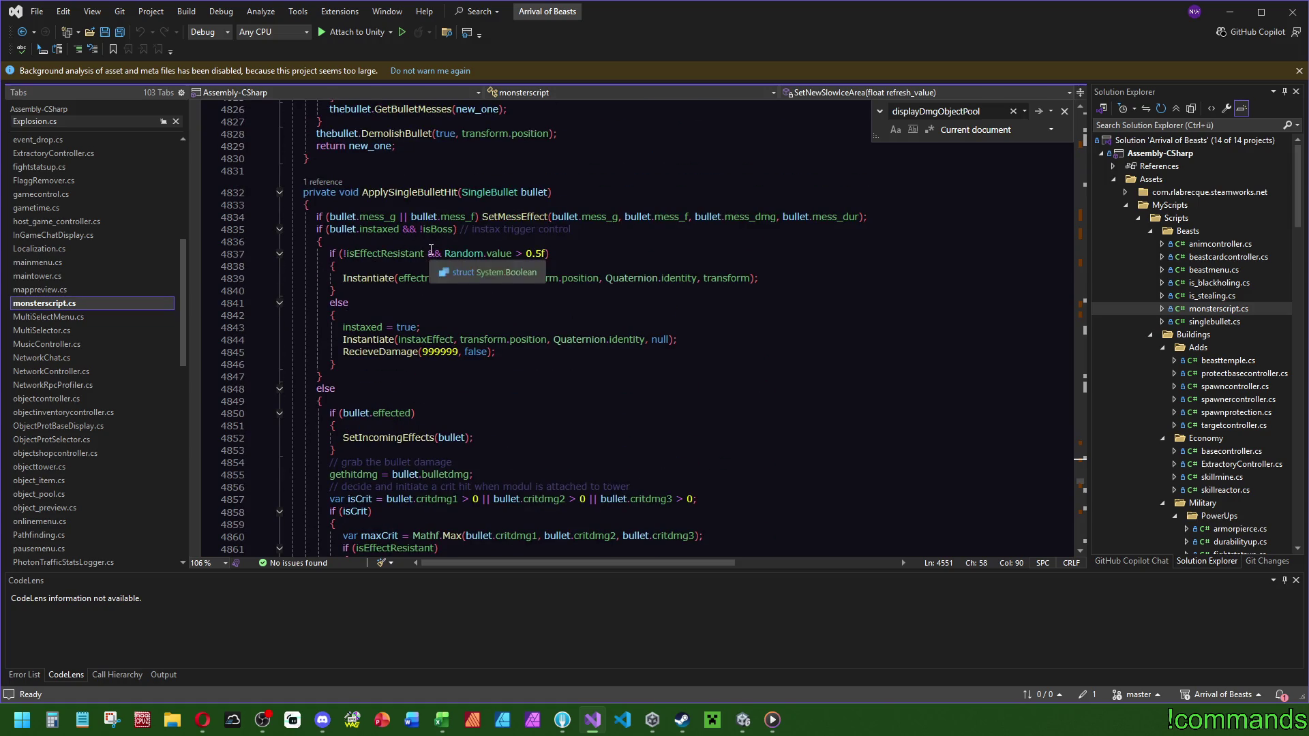
pyautogui.click(197, 217)
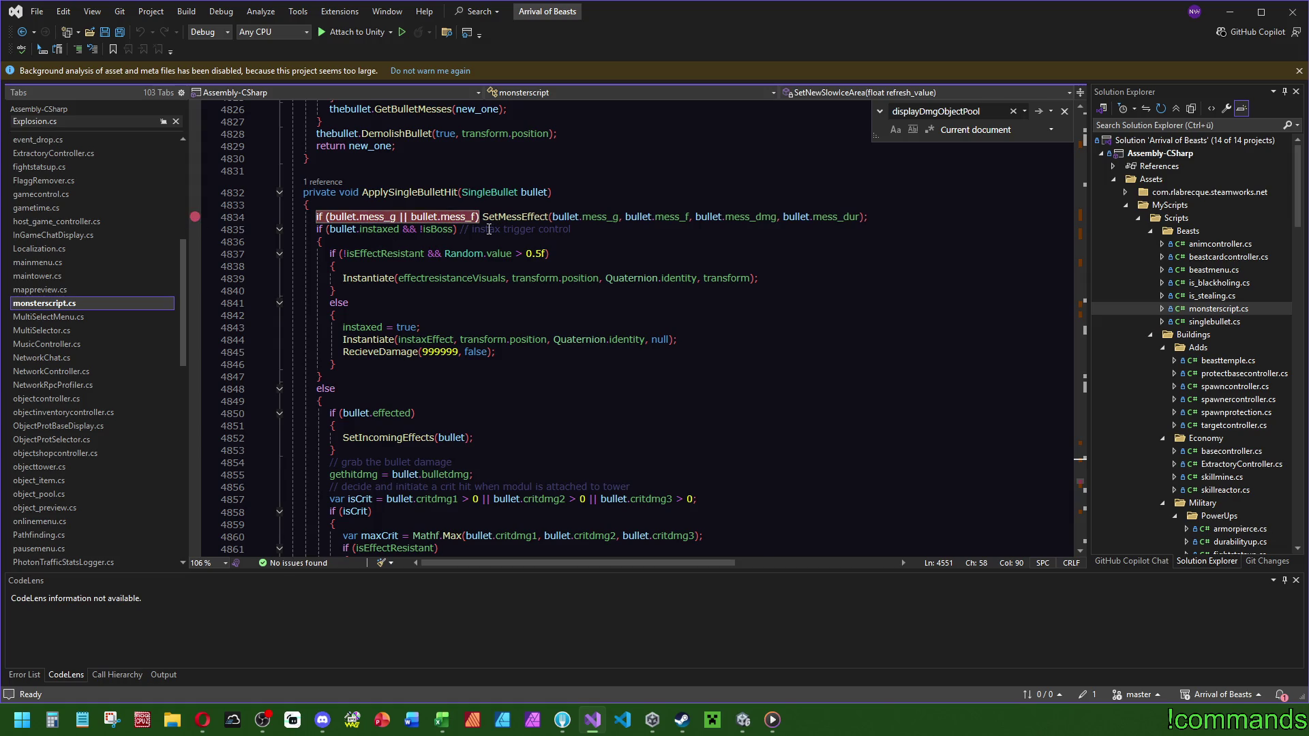
# Attach the debugger, enable Unity debugging for this session, and show the Console panel
pyautogui.click(356, 32)
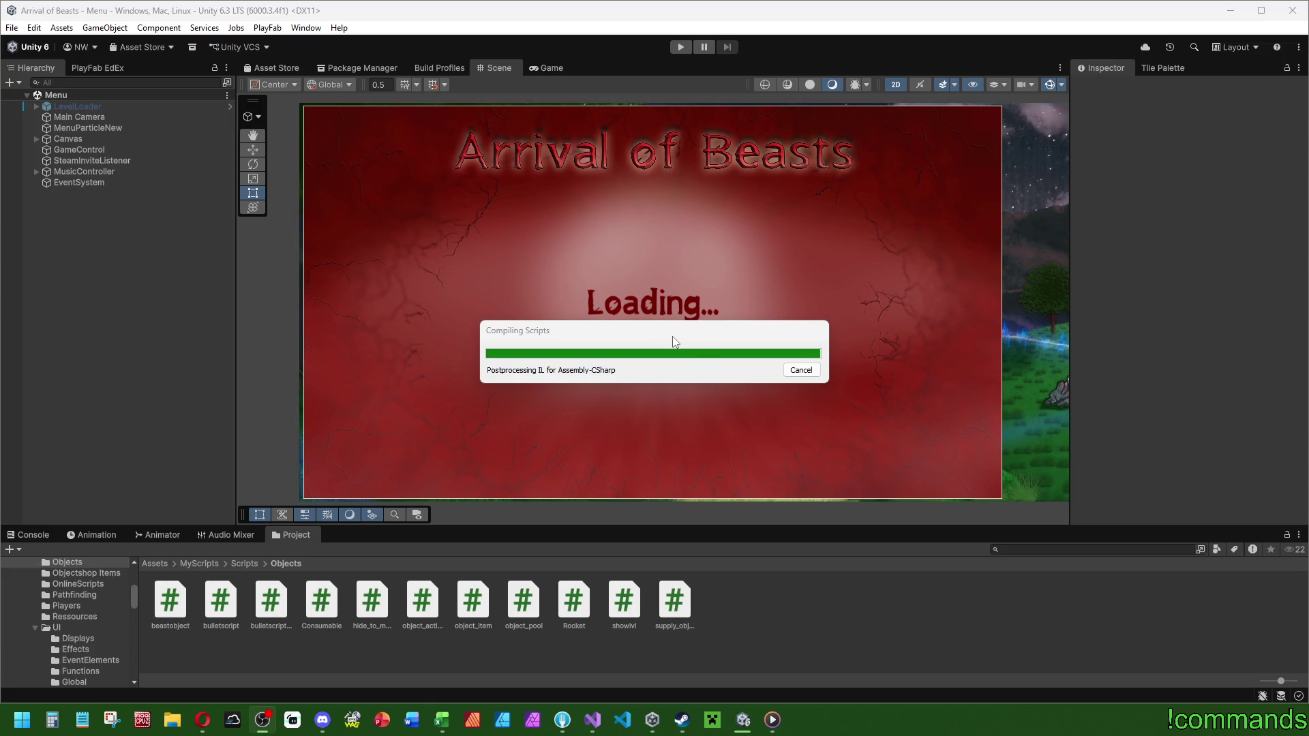
pyautogui.moveTo(675, 338); pyautogui.dragTo(840, 382)
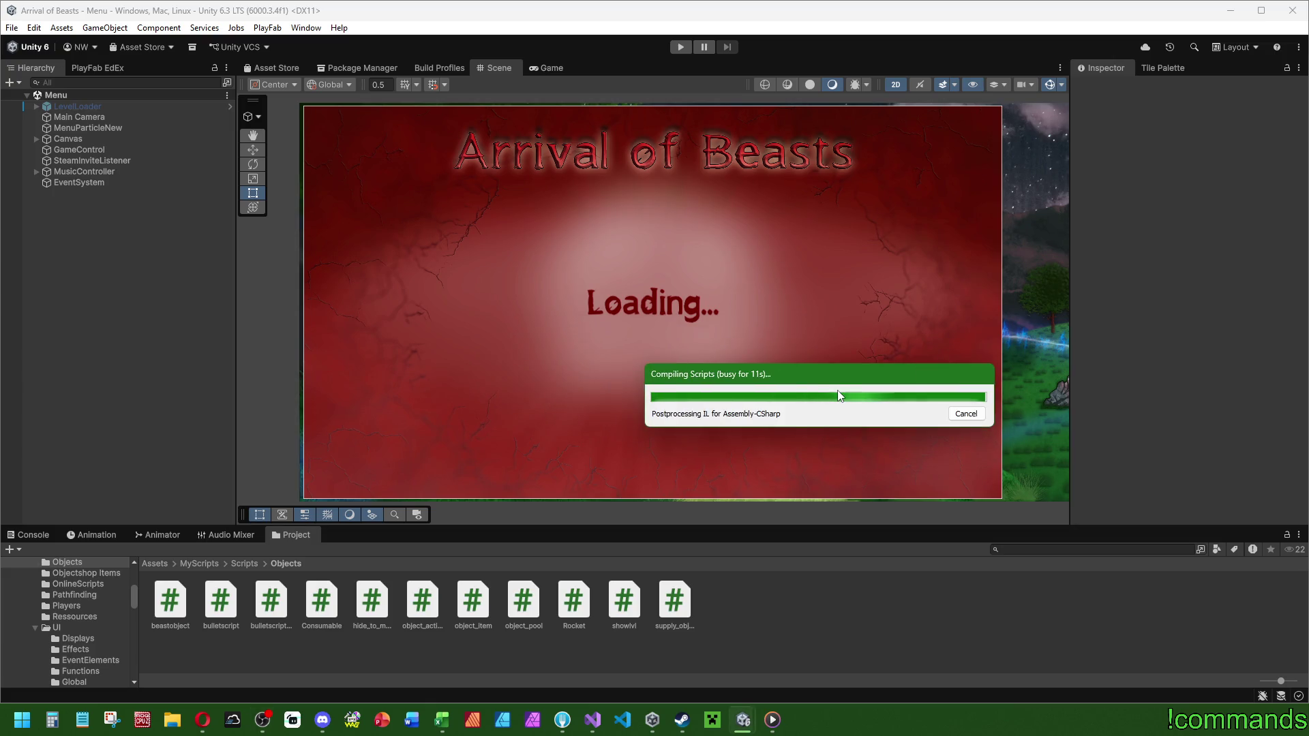
pyautogui.click(572, 426)
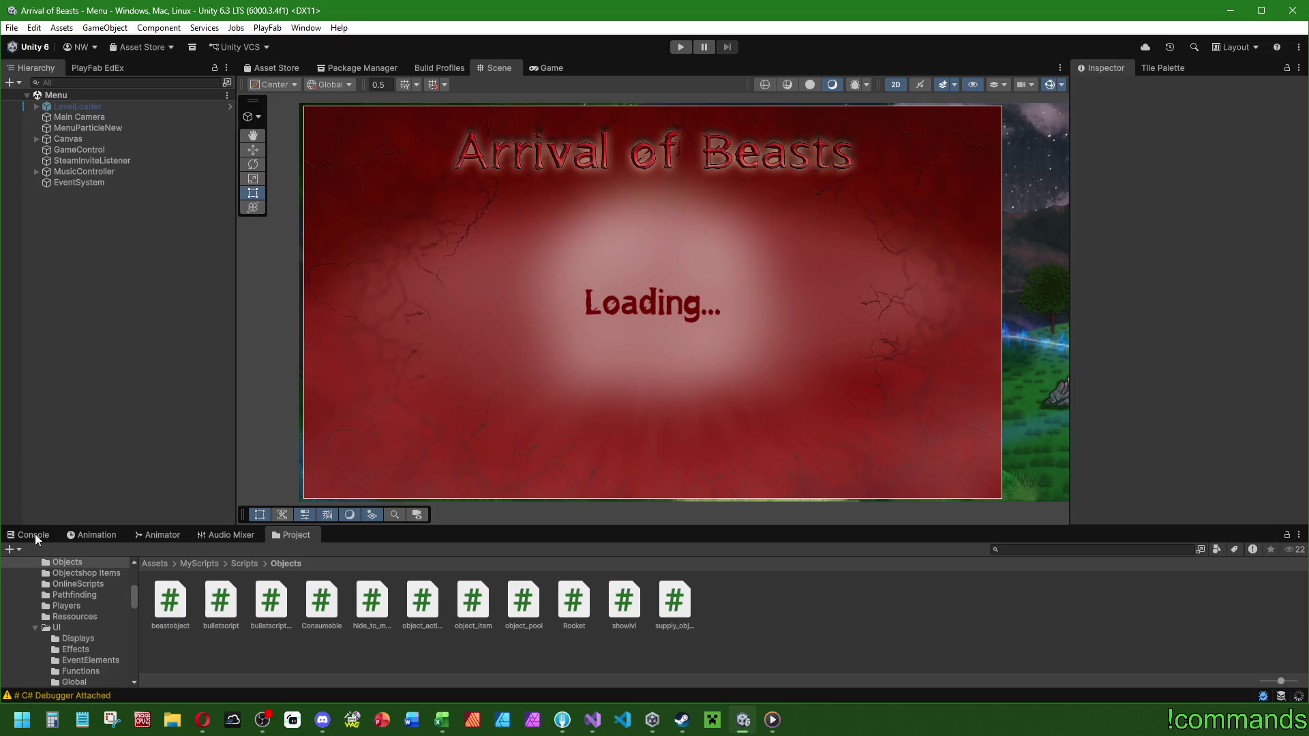
pyautogui.click(33, 536)
pyautogui.click(12, 27)
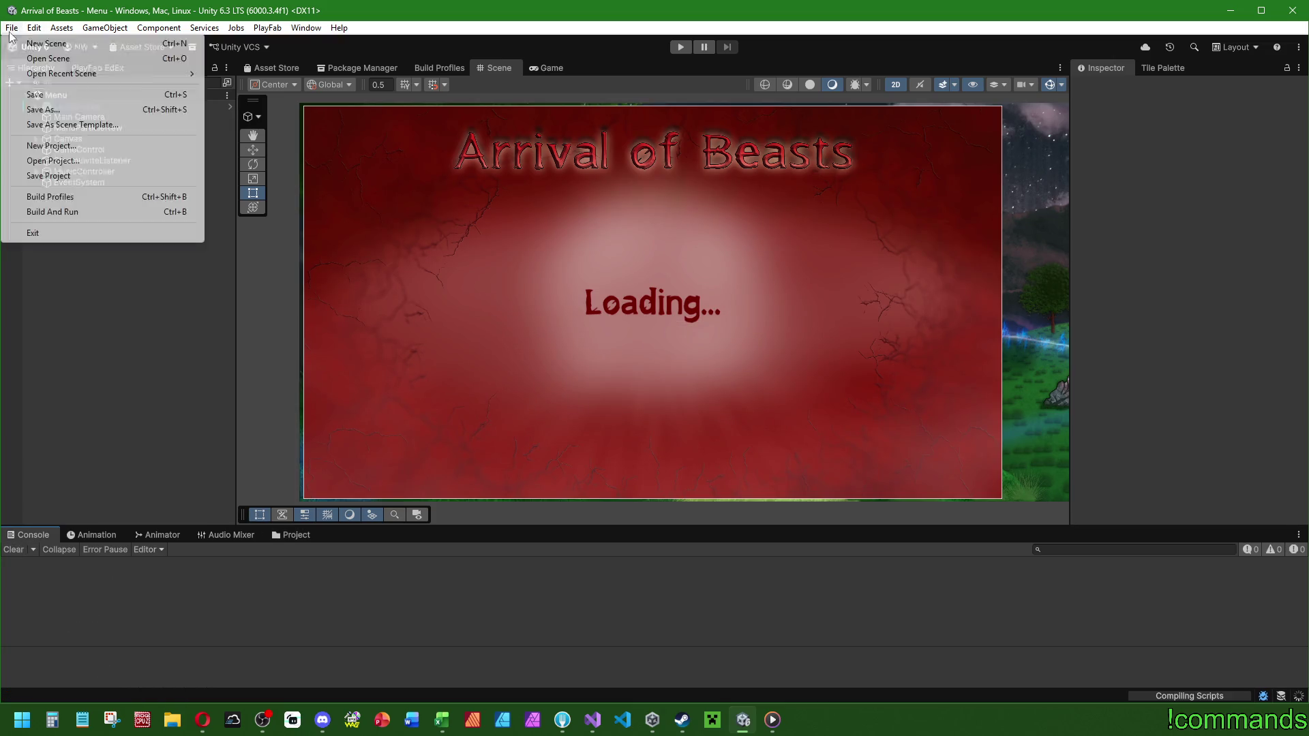
# Enter Play mode and let the game load to the Arrival of Beasts main menu
pyautogui.click(675, 45)
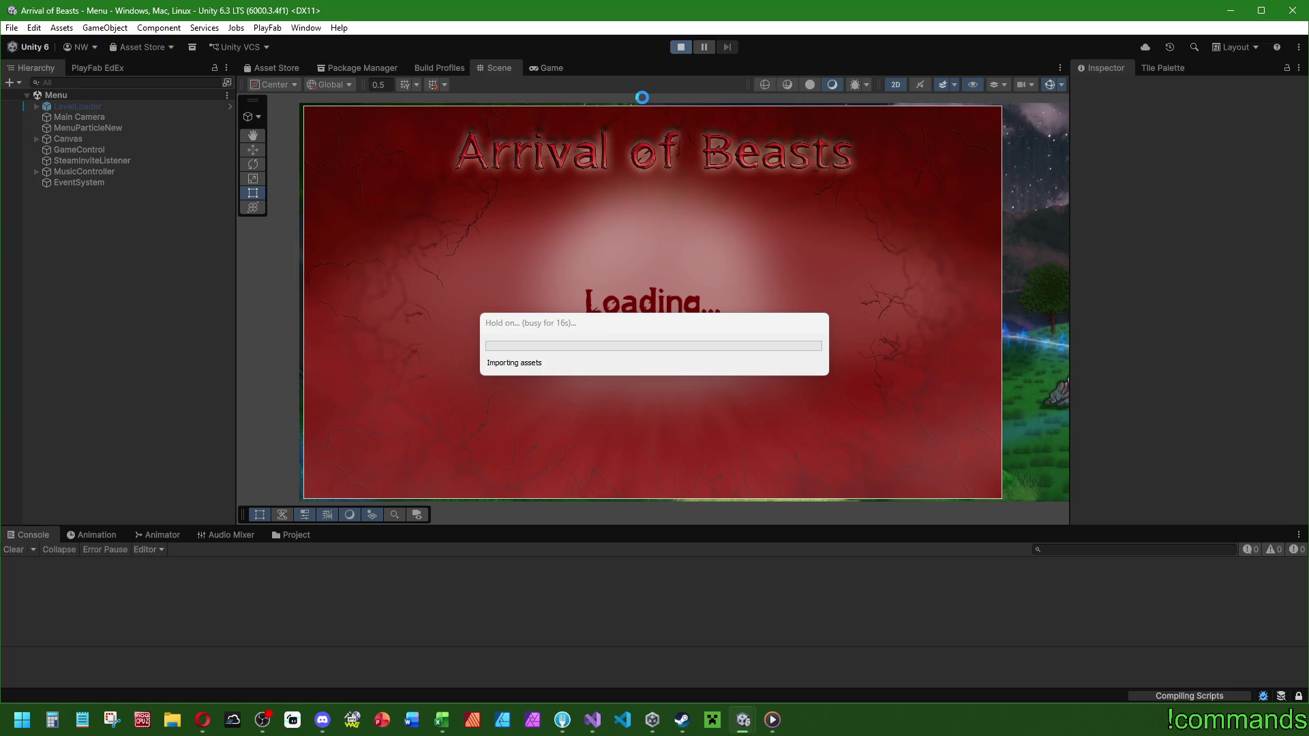
pyautogui.click(202, 720)
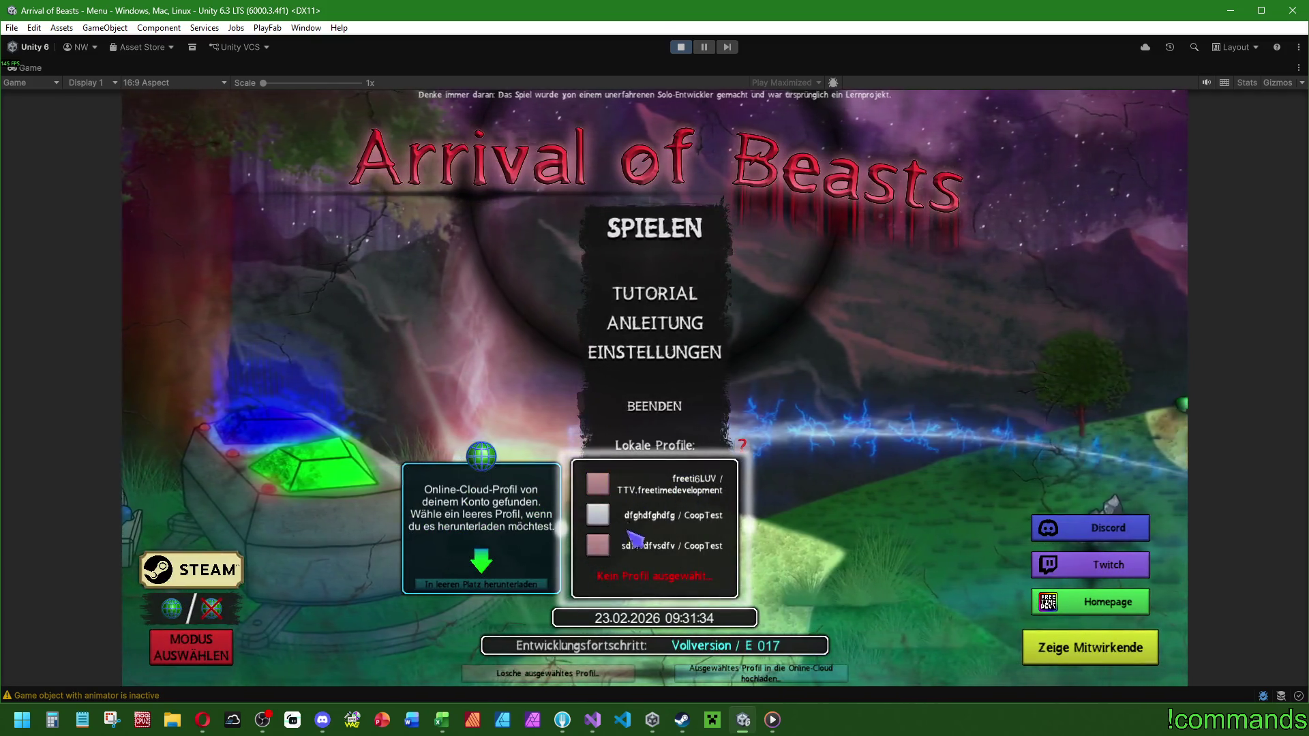
# Clear the console and restore the editor panels around the running Game view
pyautogui.doubleClick(38, 68)
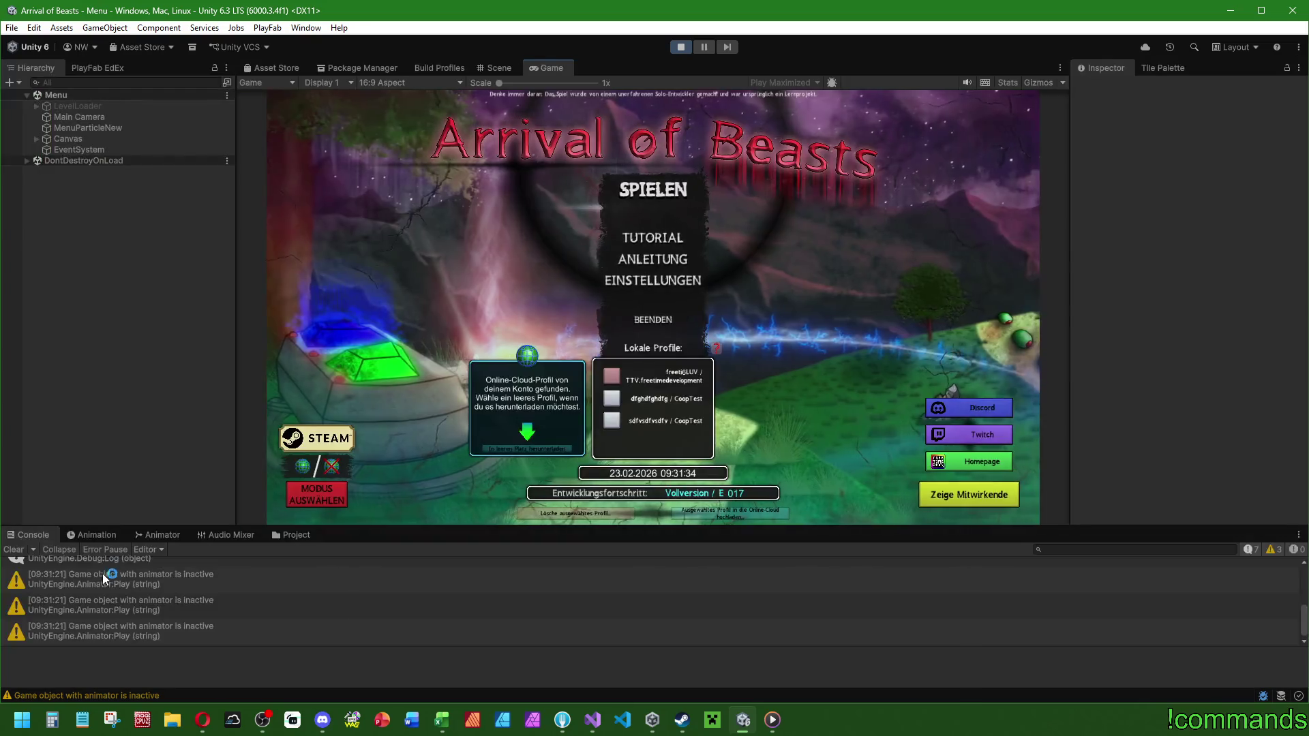
pyautogui.click(15, 550)
pyautogui.click(512, 67)
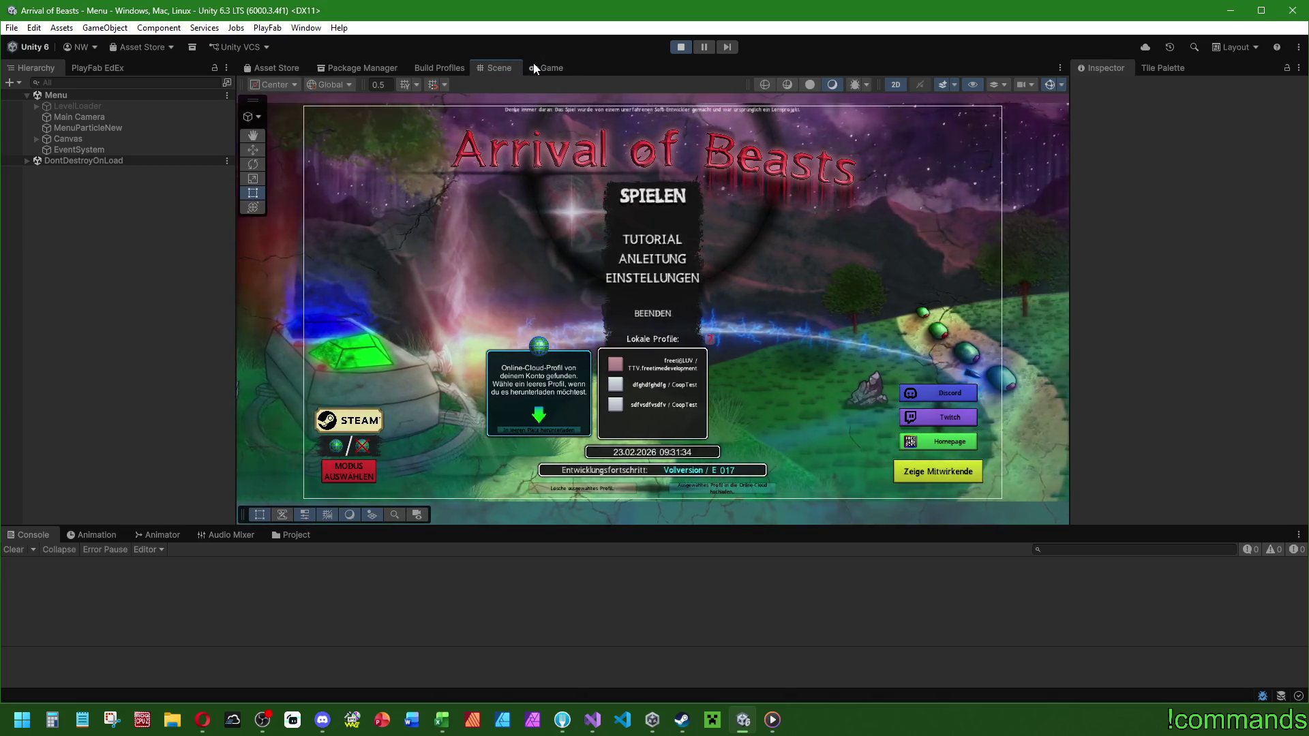
pyautogui.click(547, 67)
pyautogui.doubleClick(558, 68)
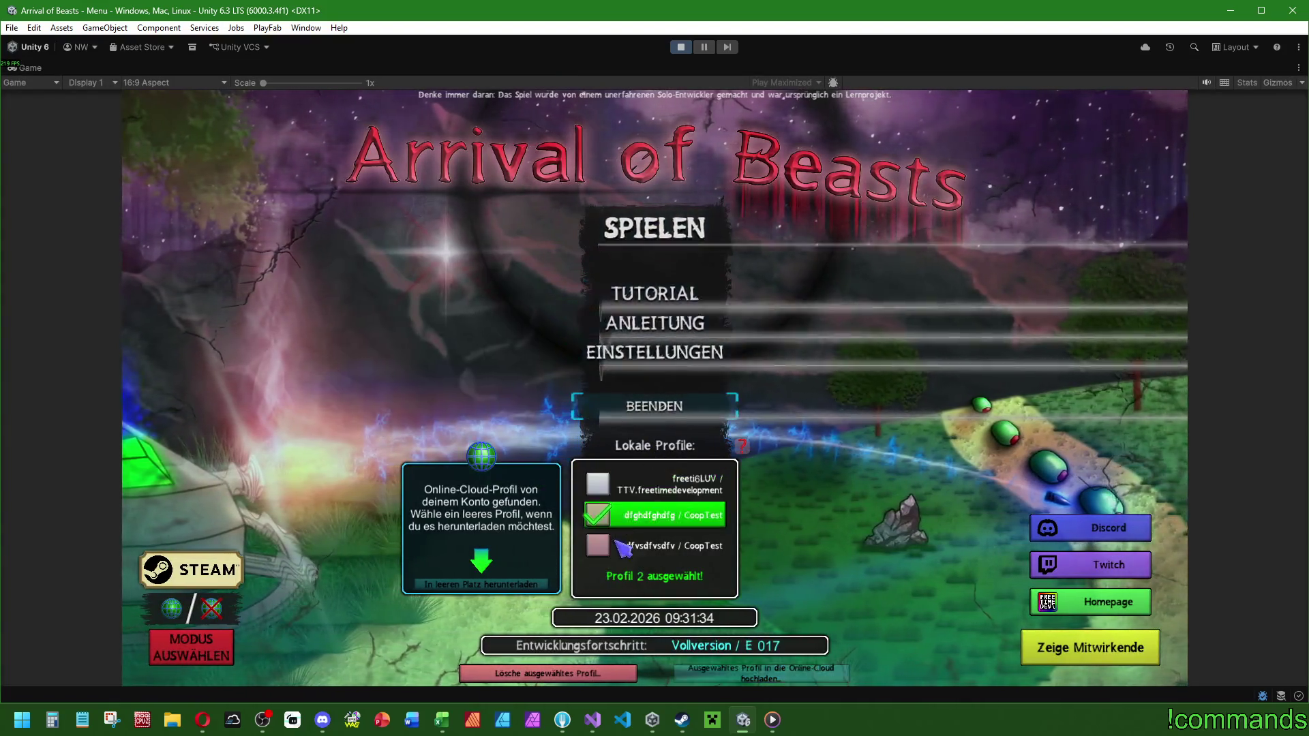
pyautogui.moveTo(721, 300)
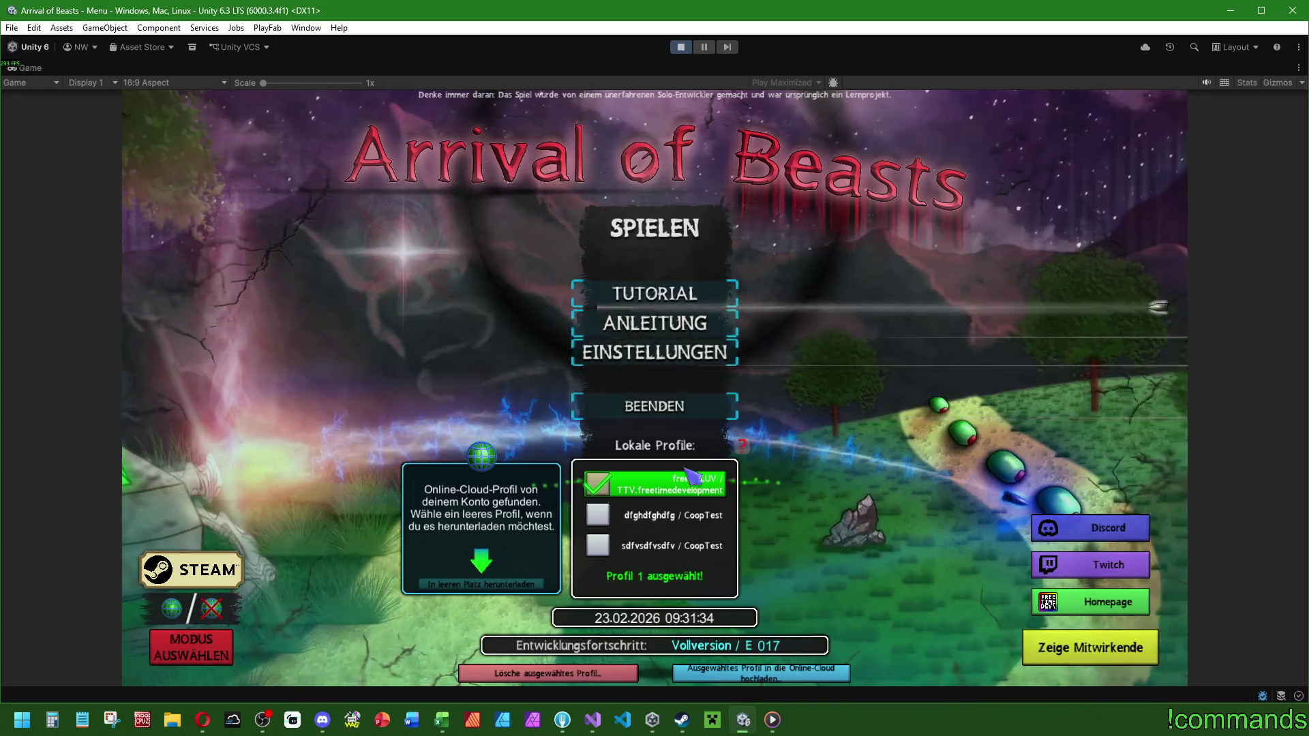
pyautogui.doubleClick(45, 67)
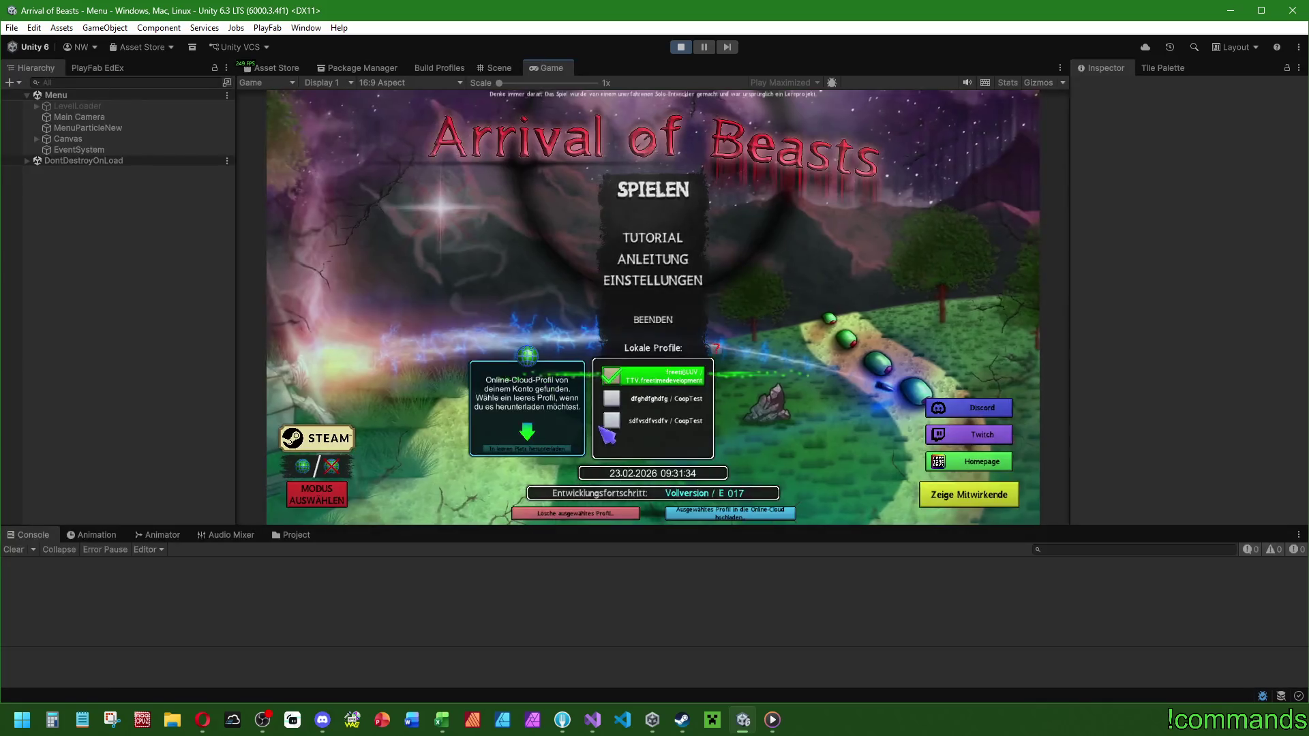
# Expand Canvas > Mainmenu > Profilcontroller > Image and select the Image inside Profil1
pyautogui.click(36, 138)
pyautogui.click(46, 160)
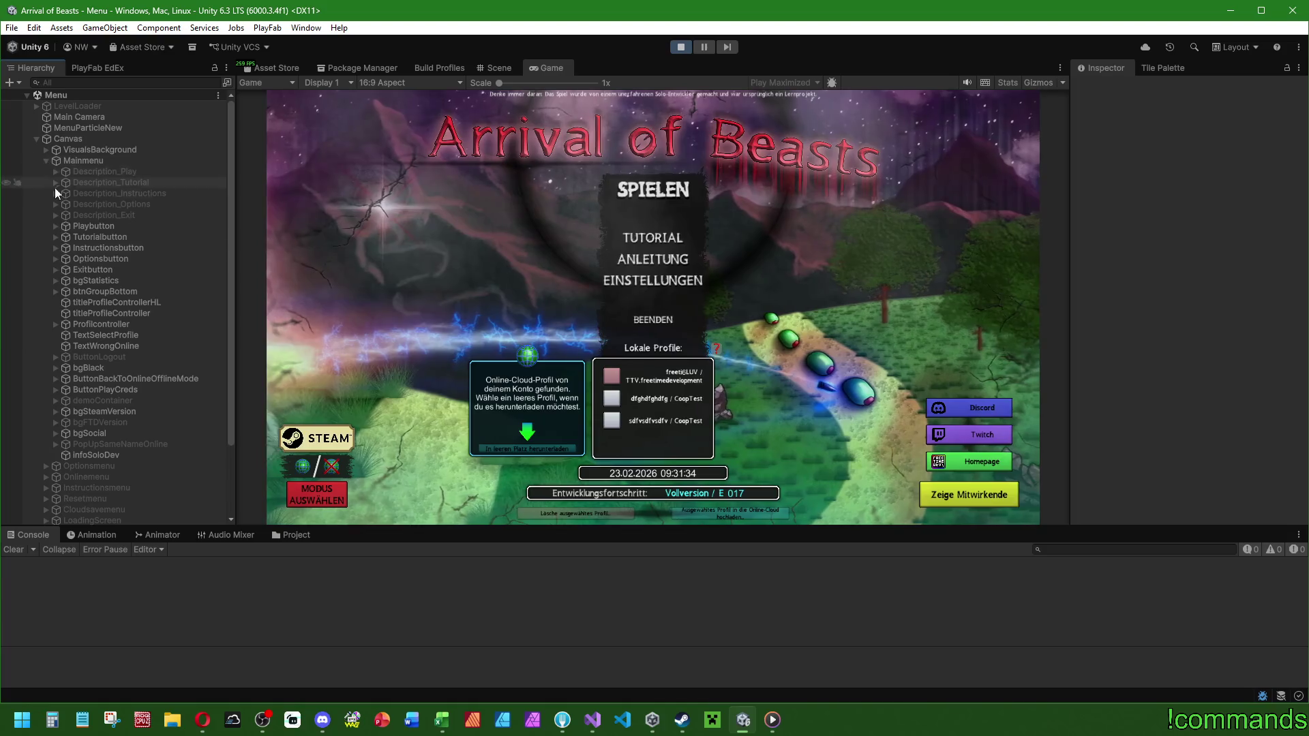
pyautogui.click(50, 324)
pyautogui.click(56, 325)
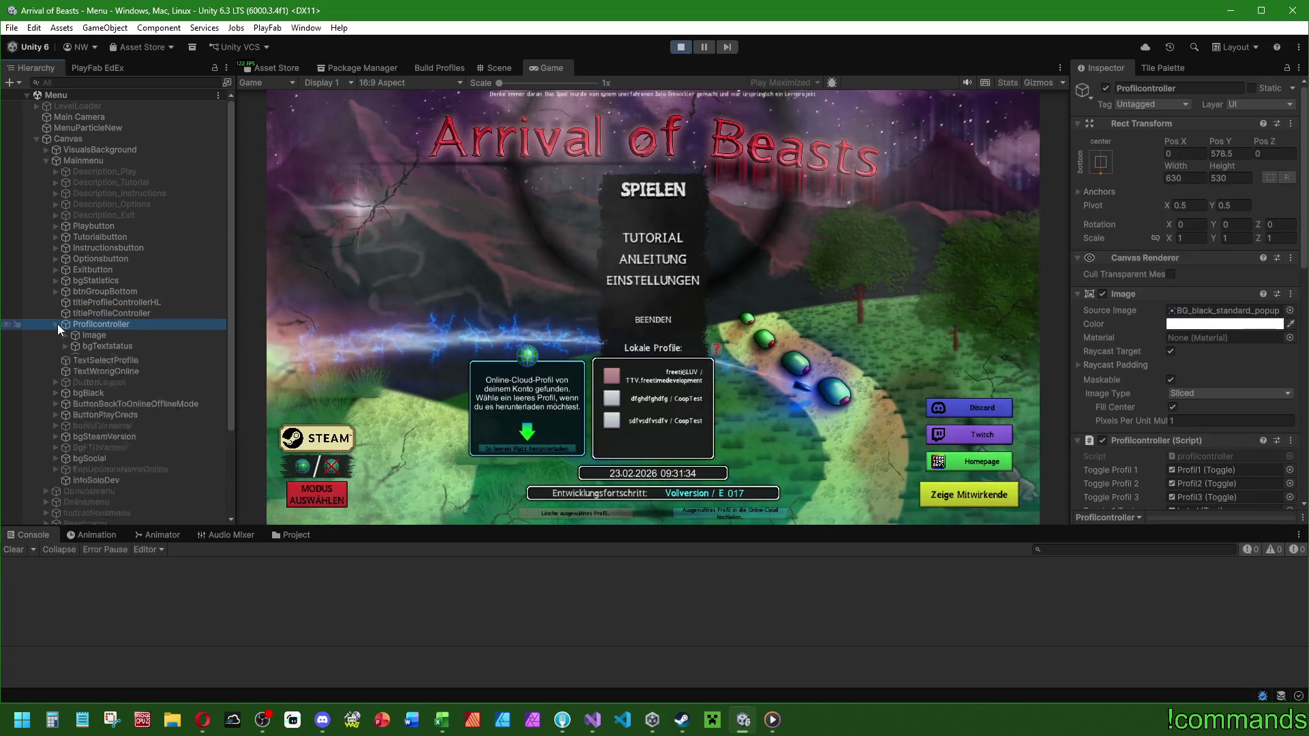
pyautogui.click(64, 337)
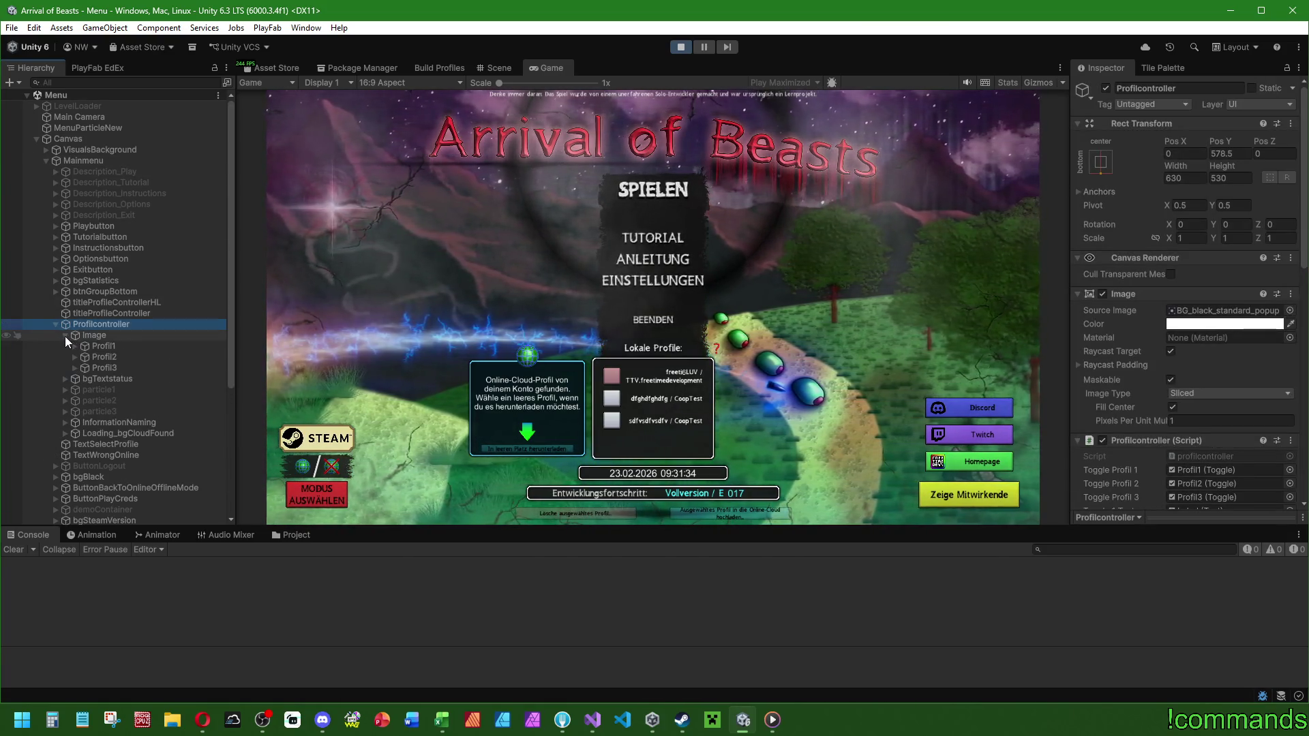
pyautogui.click(98, 346)
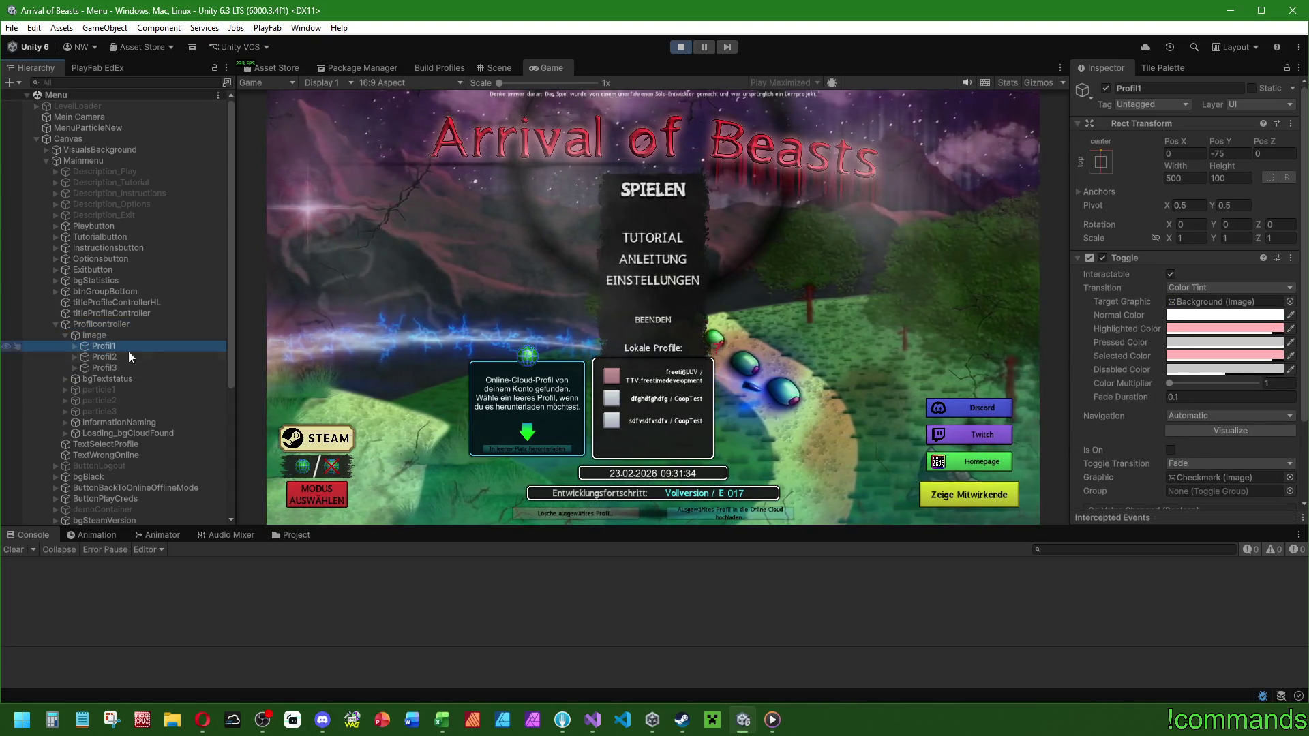
pyautogui.click(87, 333)
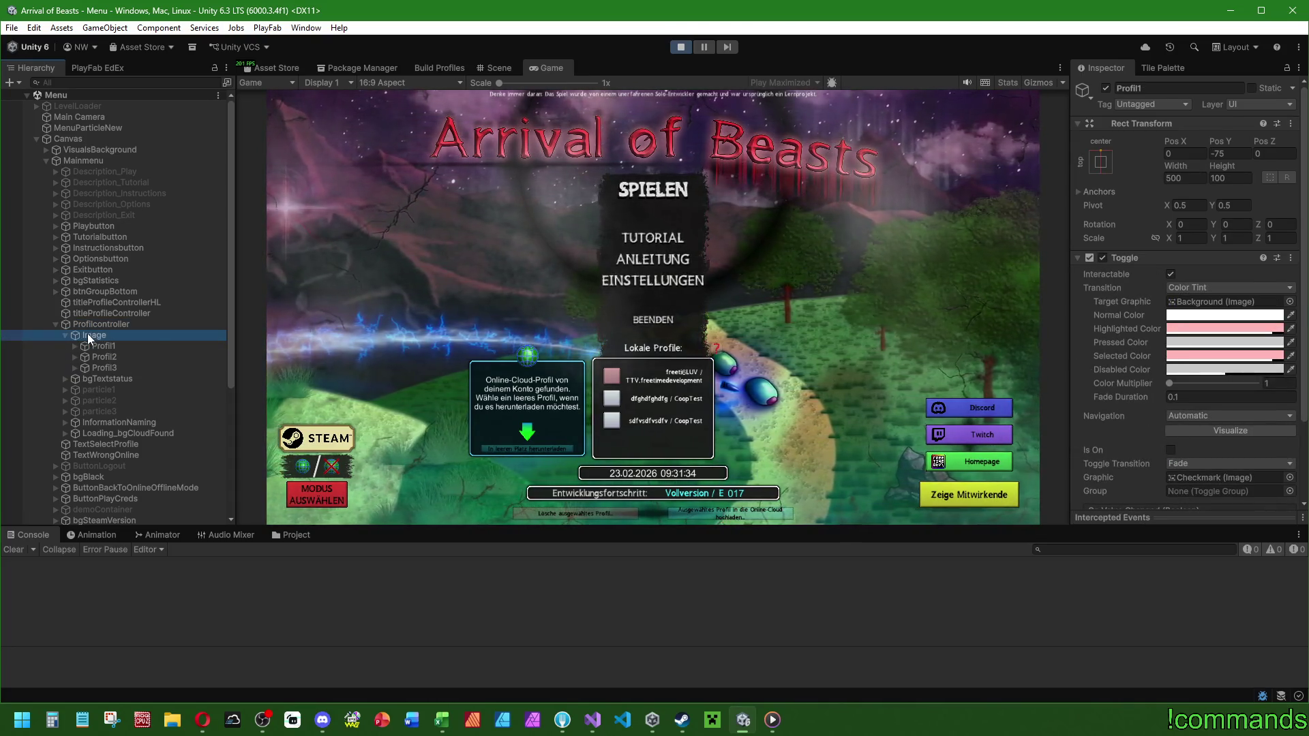
pyautogui.click(75, 346)
pyautogui.click(97, 360)
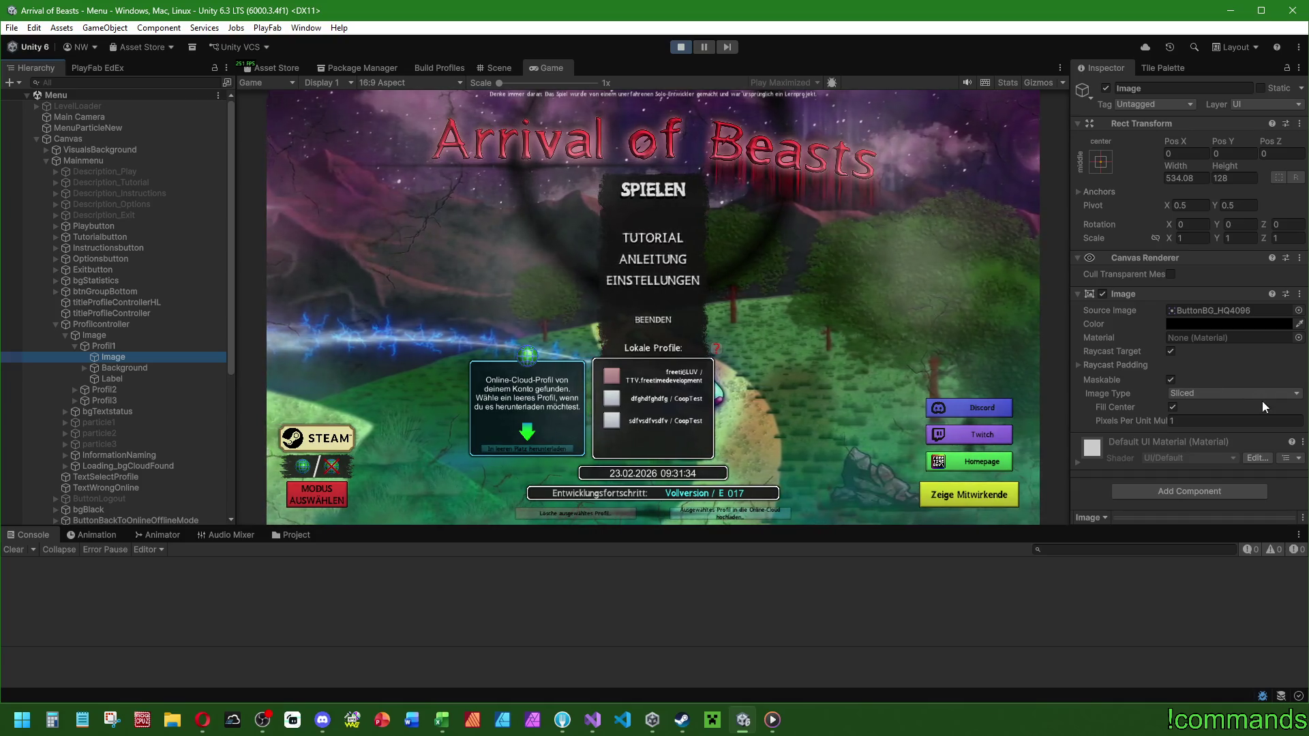
# Change the Profil1 Image colour from black to white
pyautogui.click(1193, 325)
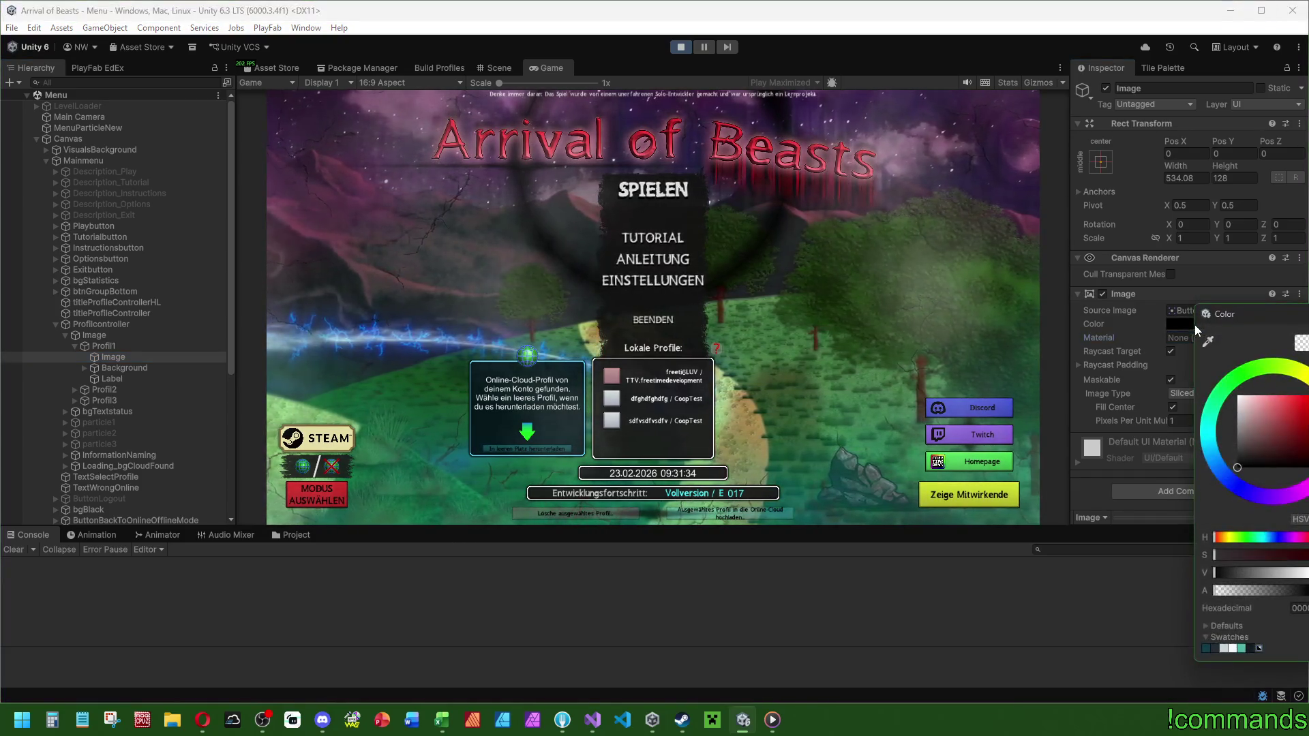
pyautogui.click(1240, 399)
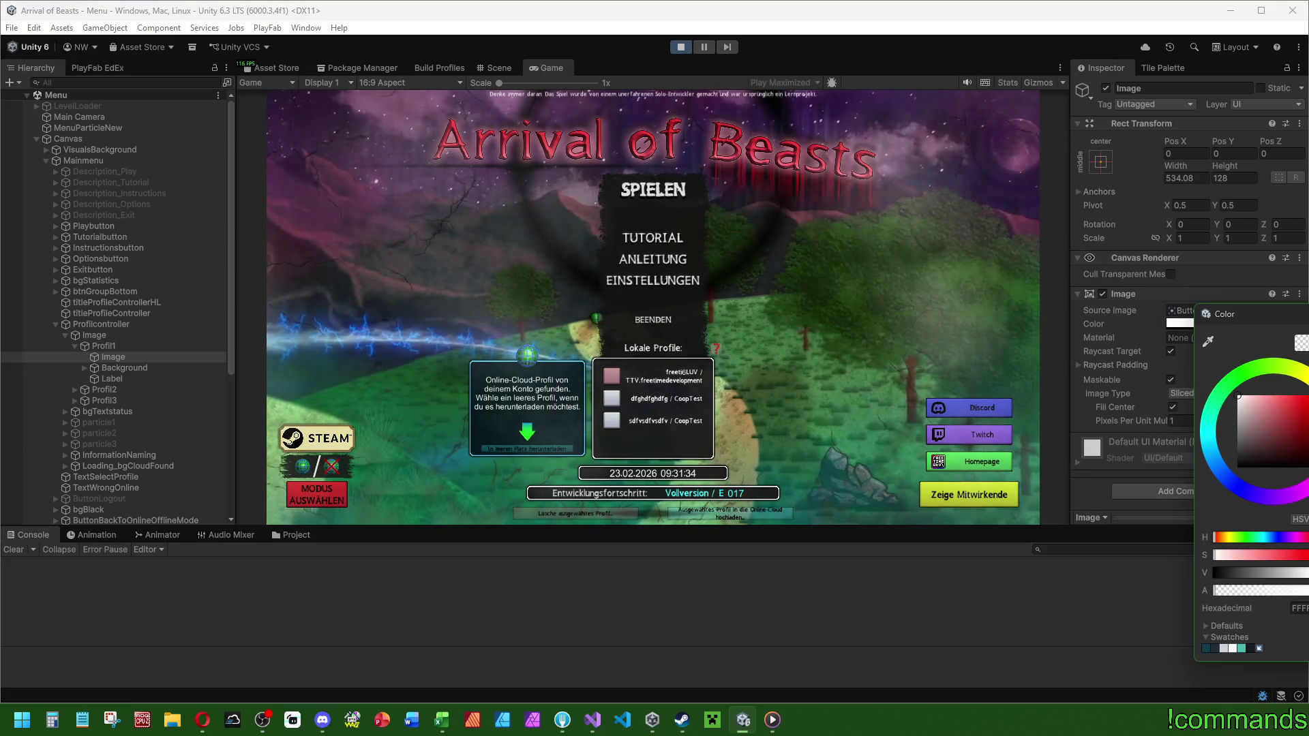
pyautogui.press('Return')
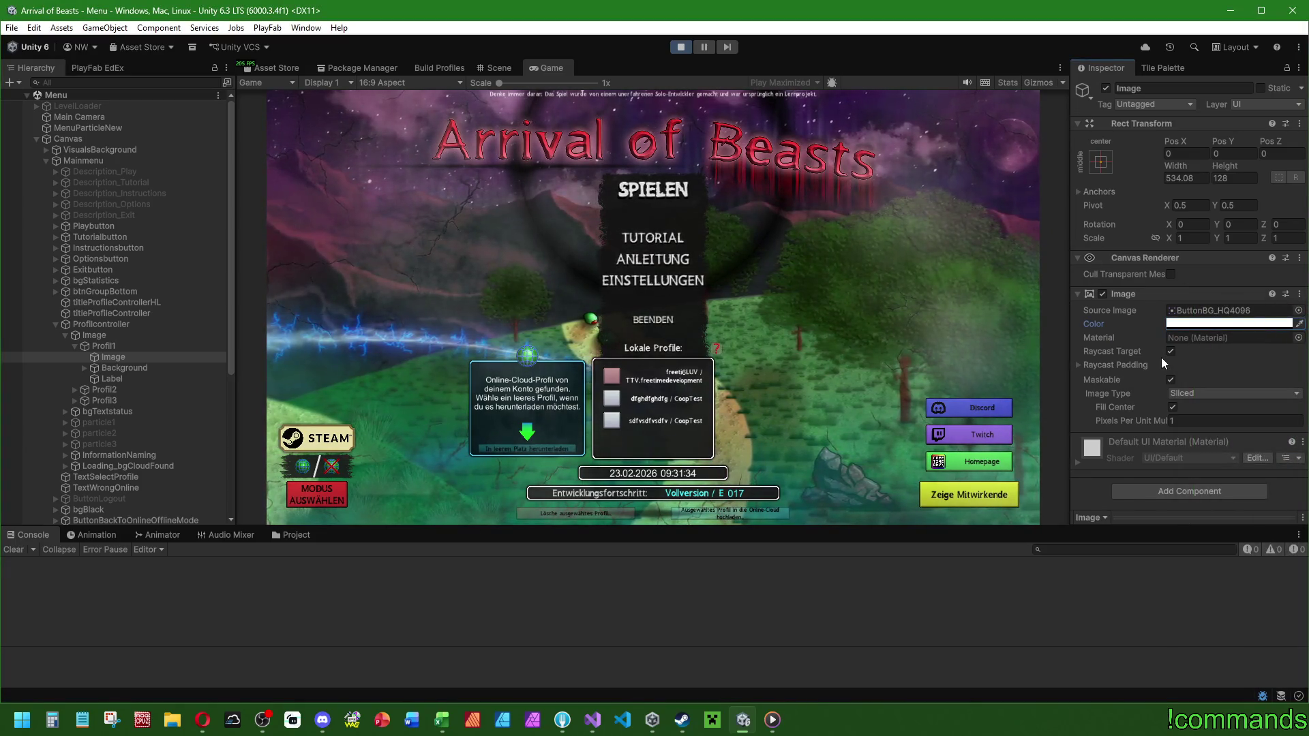
pyautogui.click(122, 368)
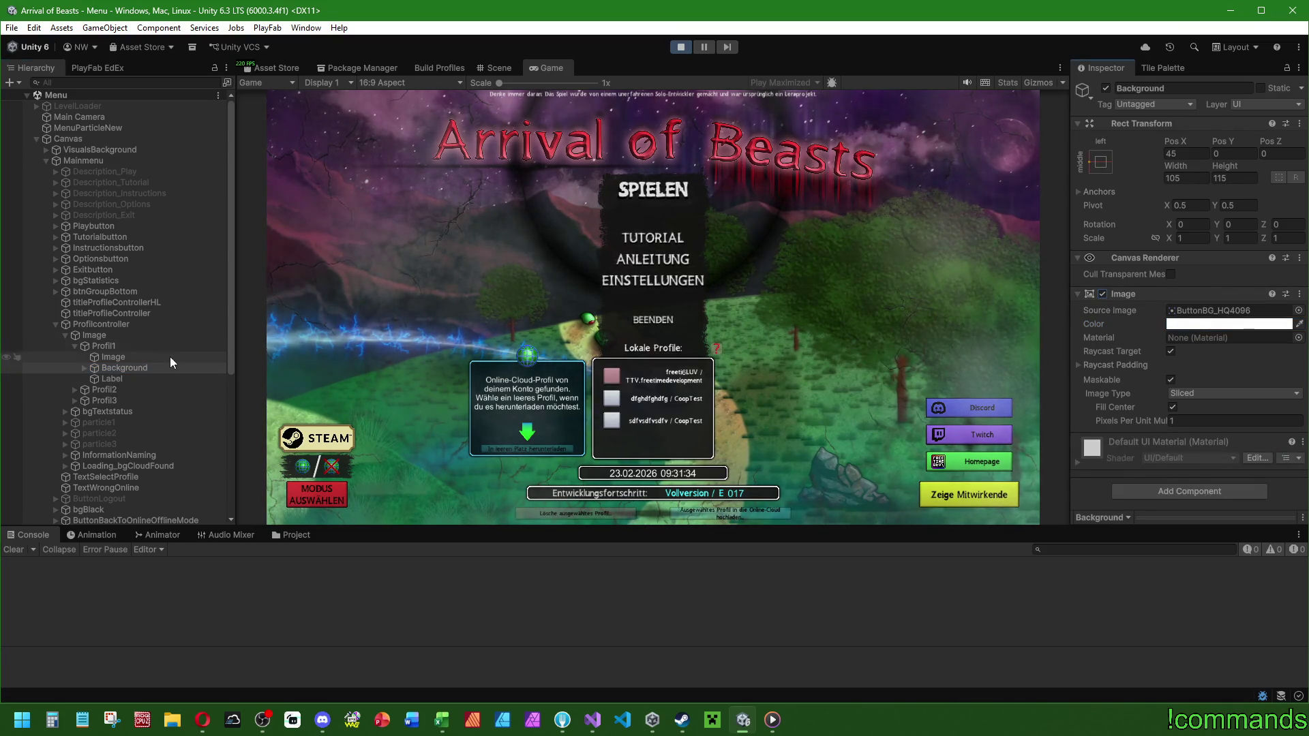
pyautogui.click(155, 358)
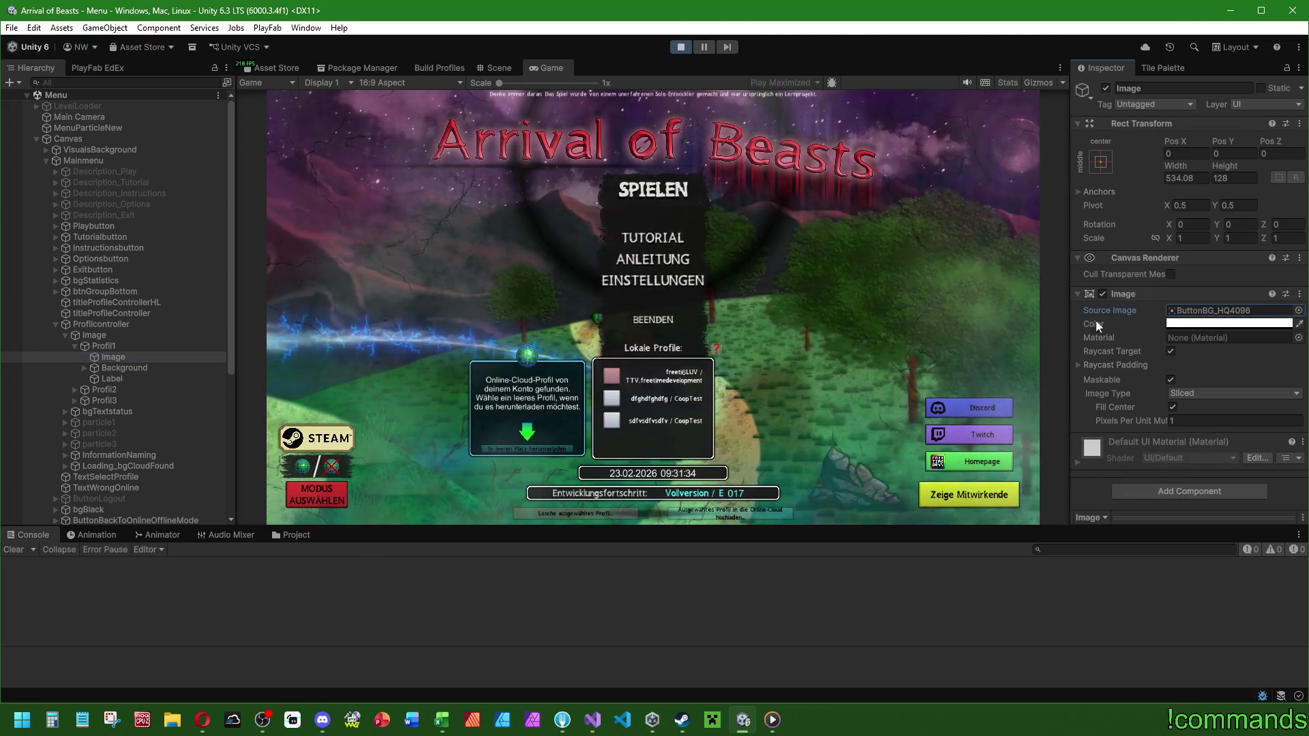
# Make the Profil1 toggle interactable and collapse the Canvas branch
pyautogui.click(110, 345)
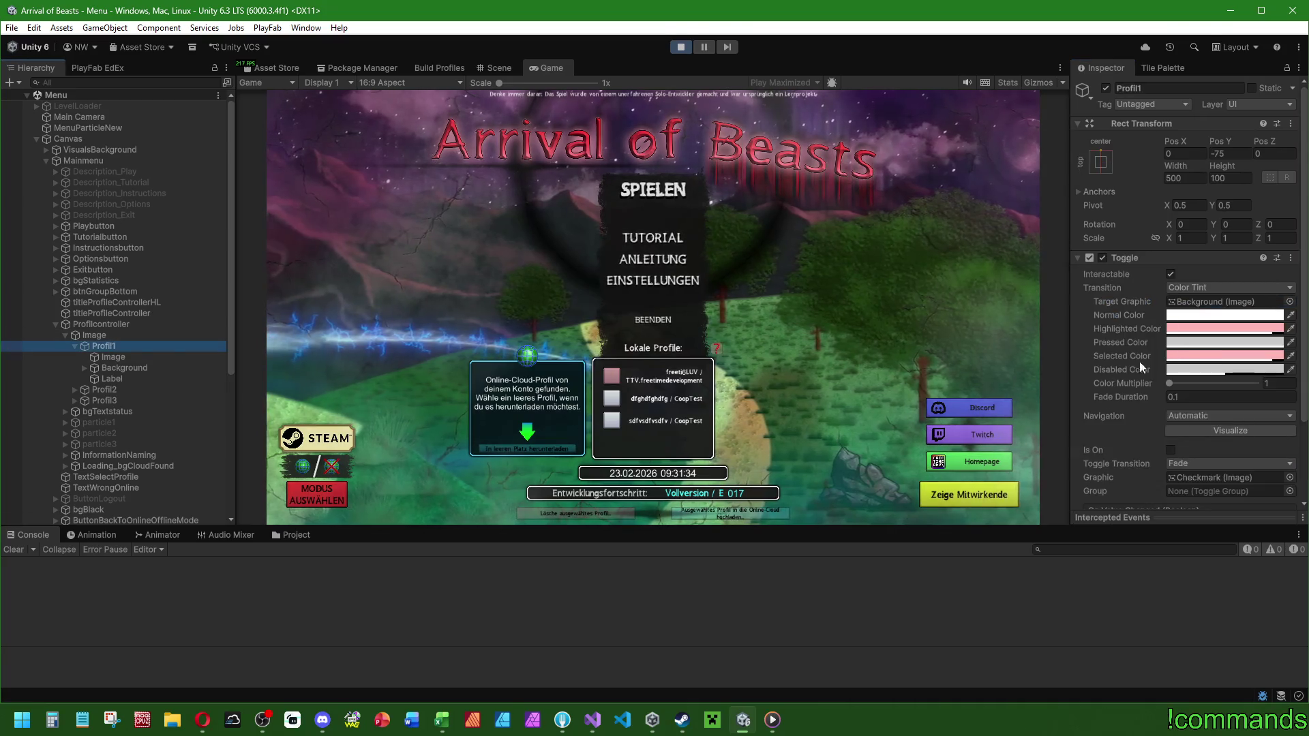
pyautogui.click(1173, 274)
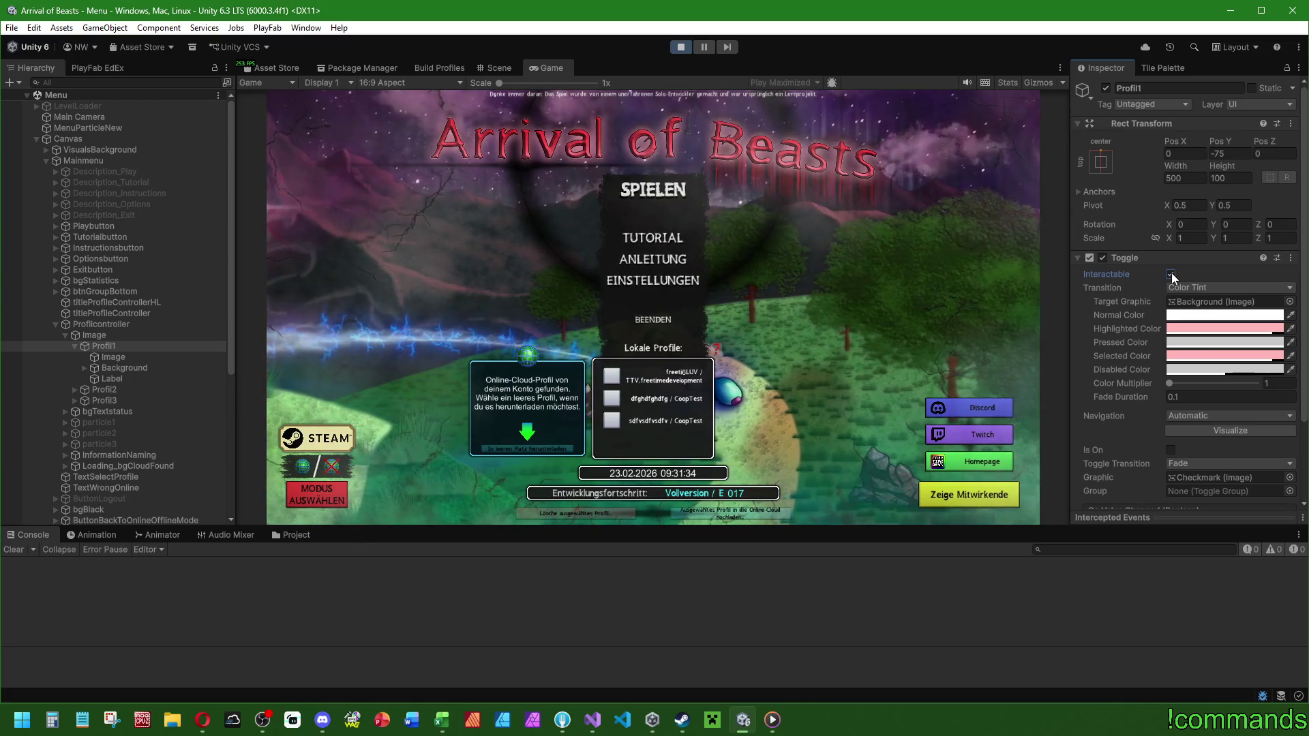
pyautogui.click(122, 336)
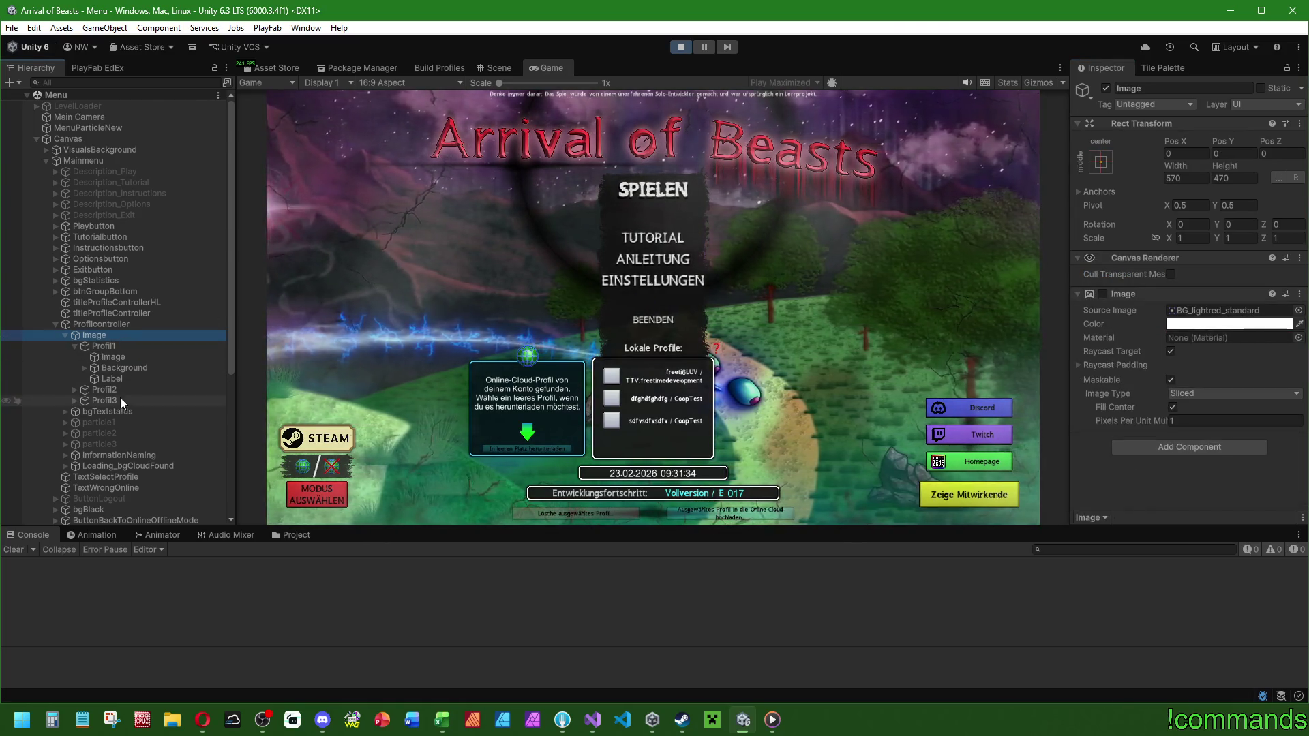
pyautogui.click(36, 140)
# Start the game from the main menu in an enlarged Game view and compute 20 × 8 in the calculator
pyautogui.click(655, 191)
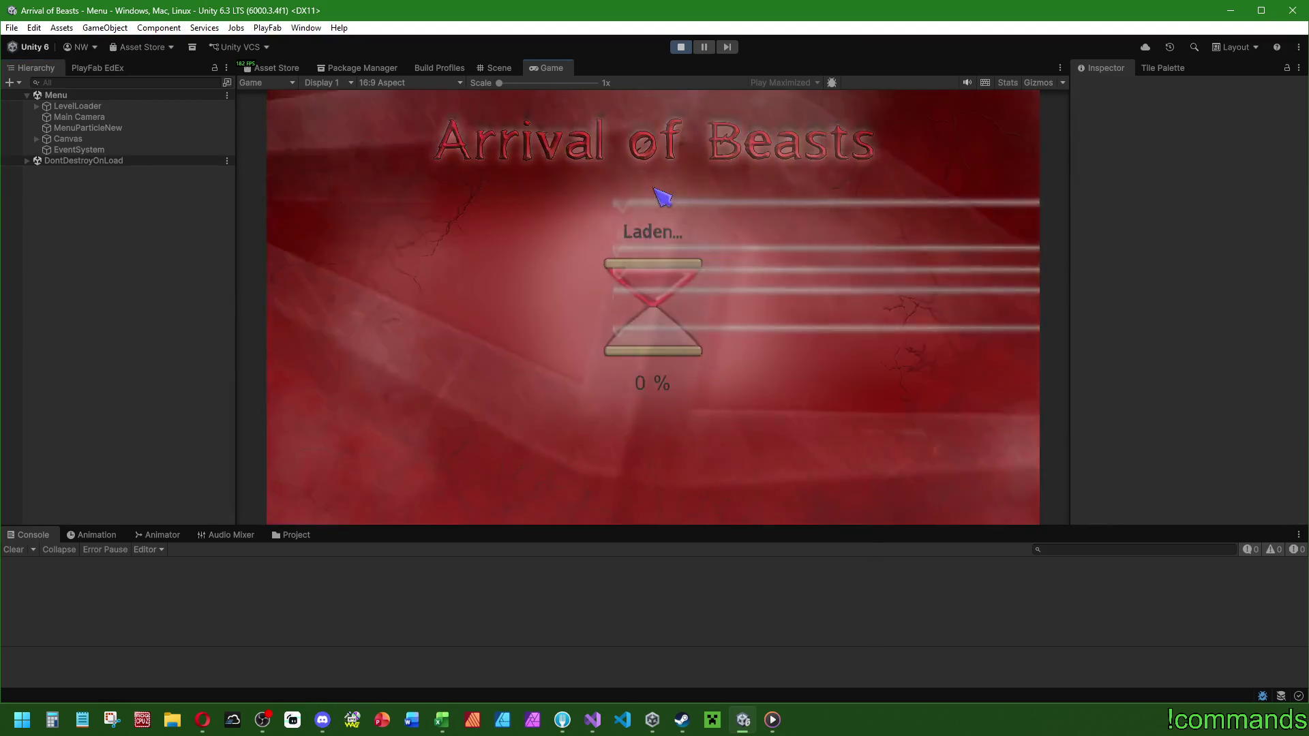
pyautogui.doubleClick(545, 66)
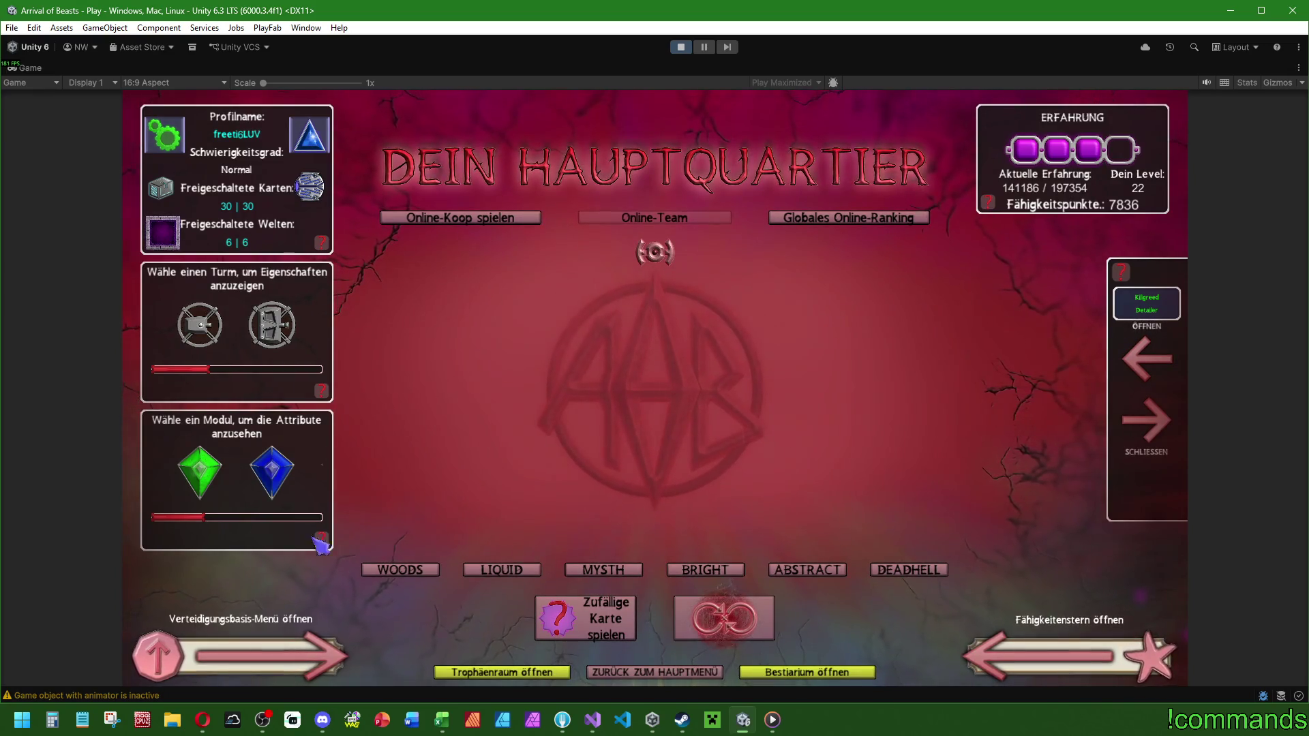
pyautogui.click(52, 720)
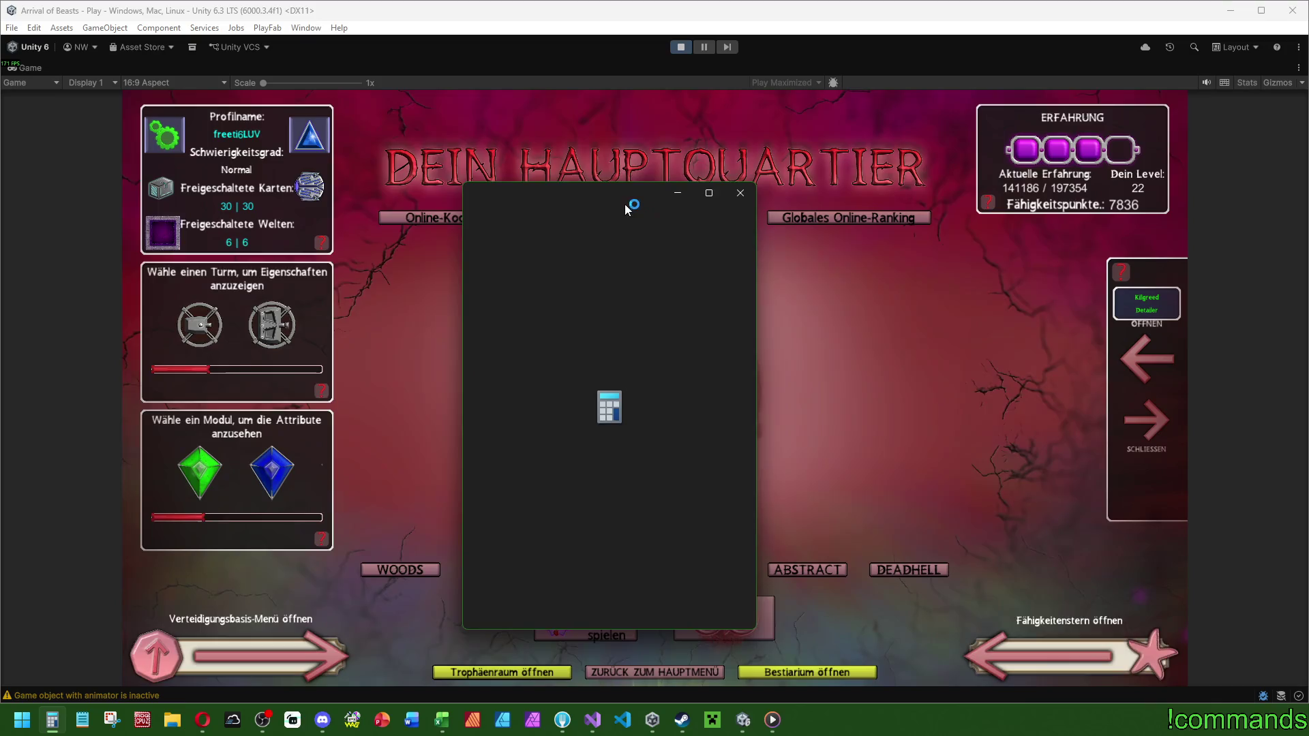
pyautogui.write('20')
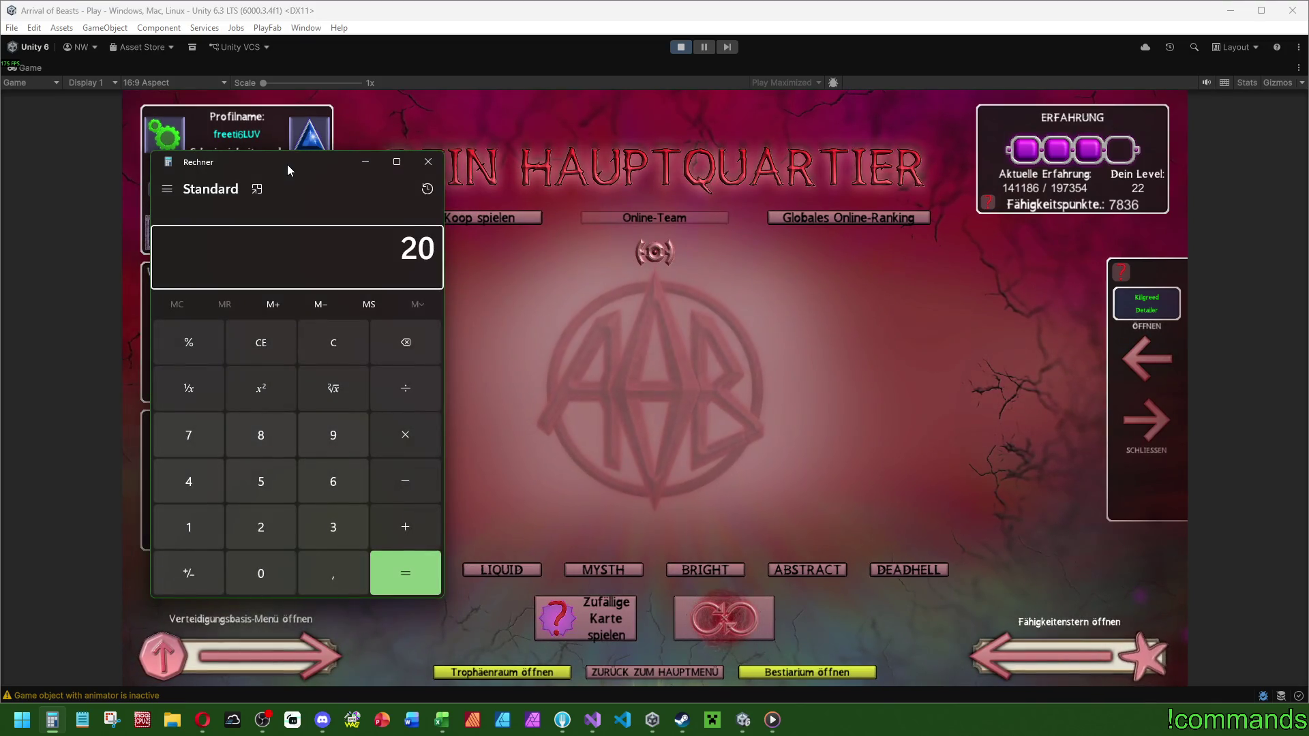
pyautogui.write('*8')
pyautogui.press('Return')
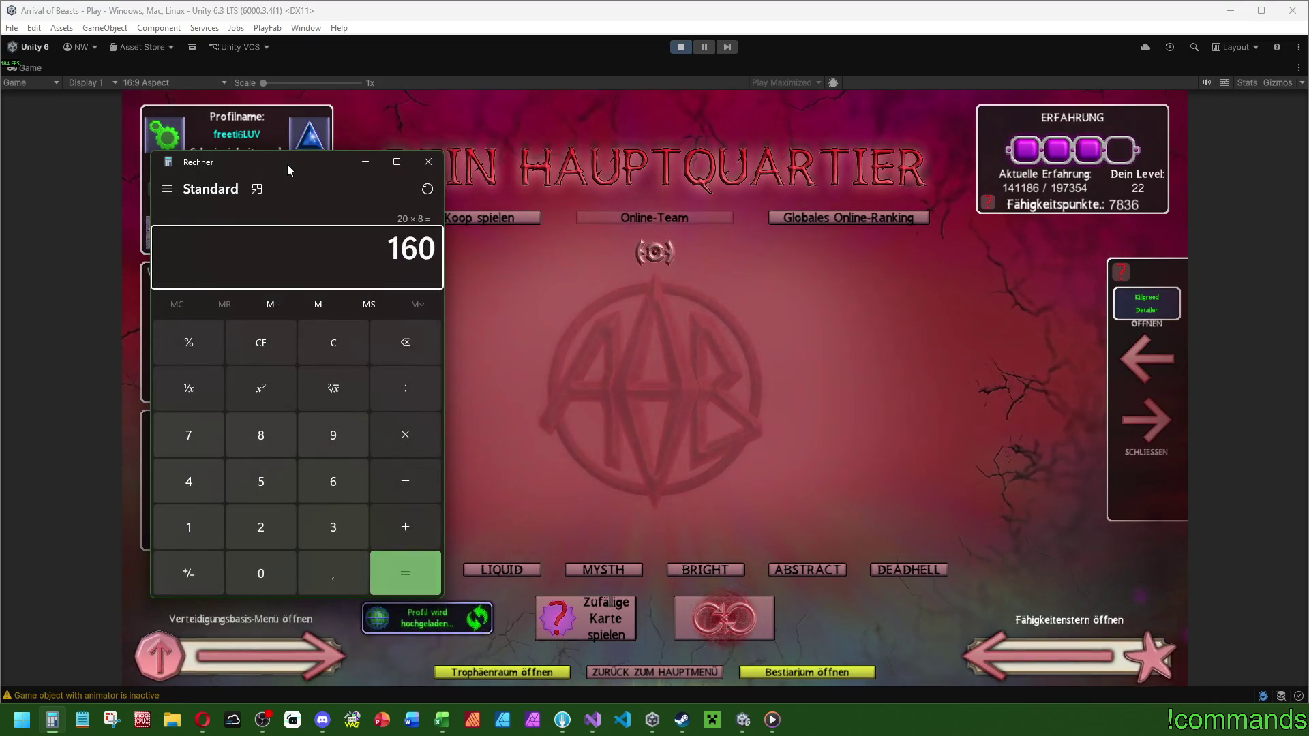
pyautogui.click(428, 162)
# Switch to the Liquid world map and choose the Loop level to bring up its start confirmation
pyautogui.moveTo(475, 570)
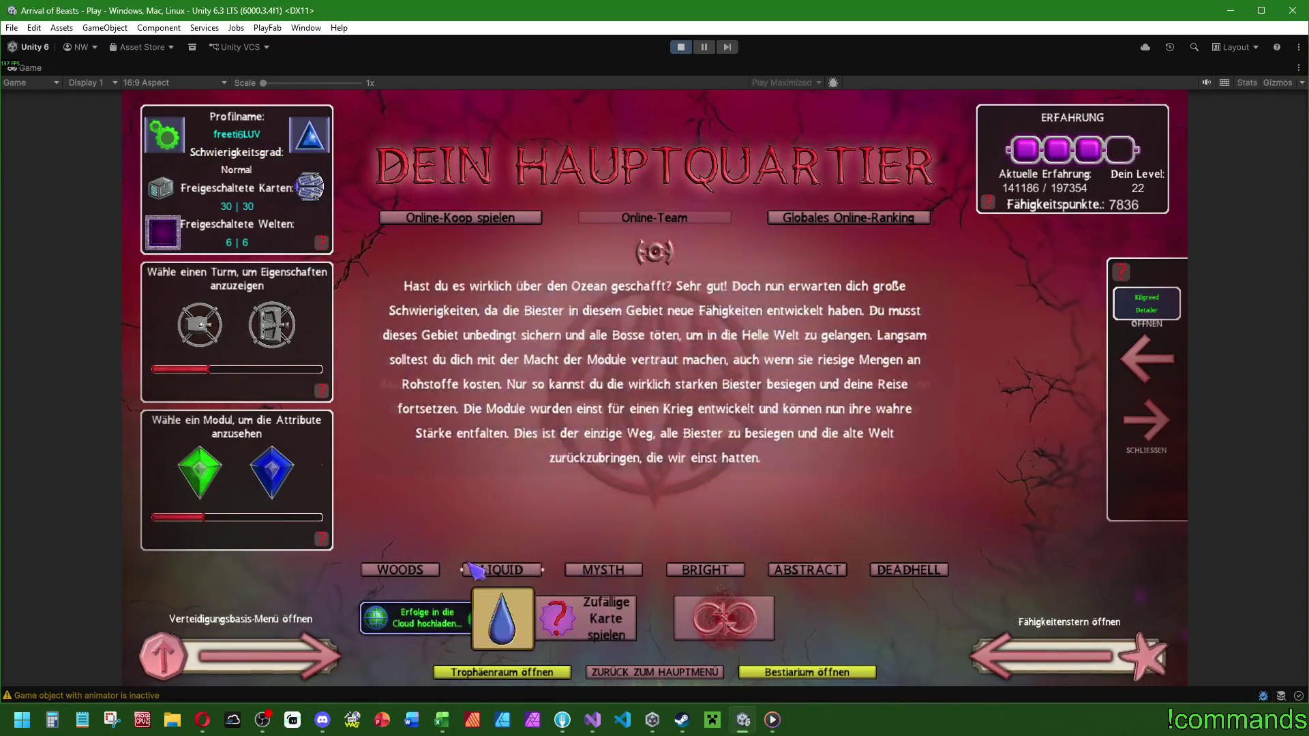
pyautogui.moveTo(392, 578)
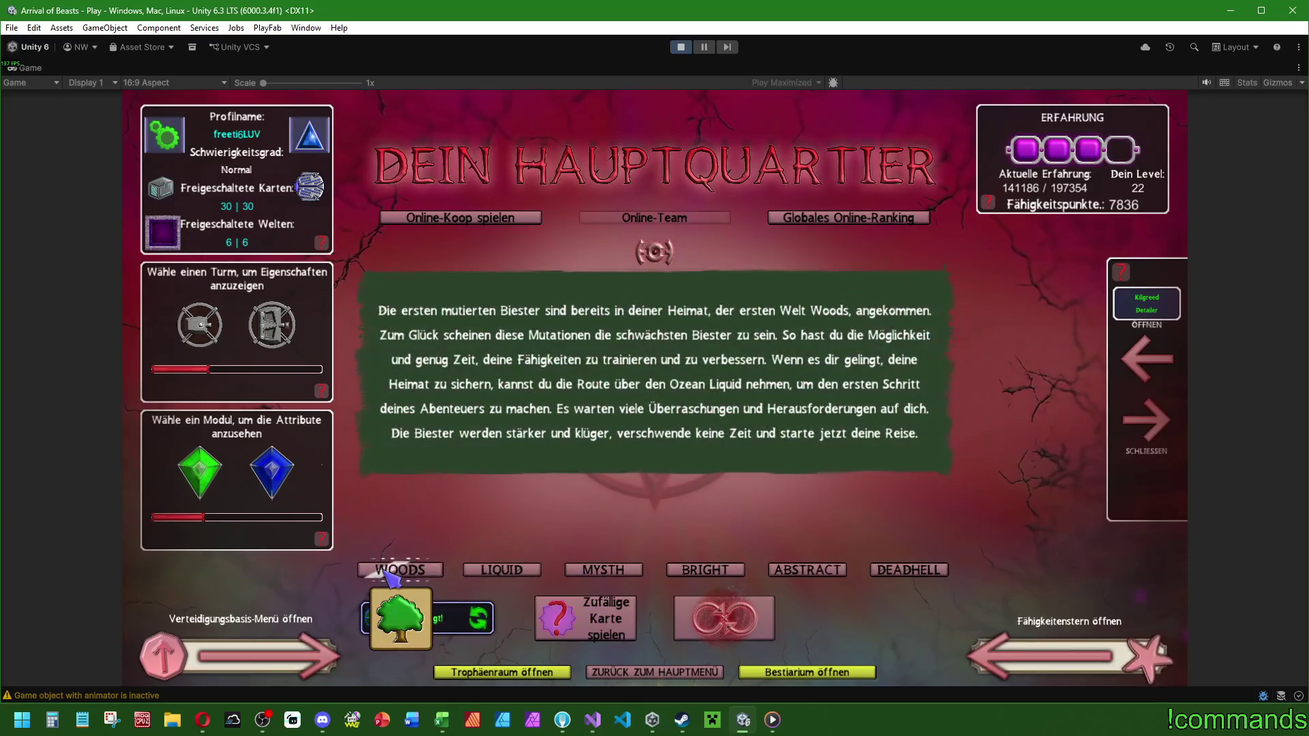
pyautogui.click(503, 573)
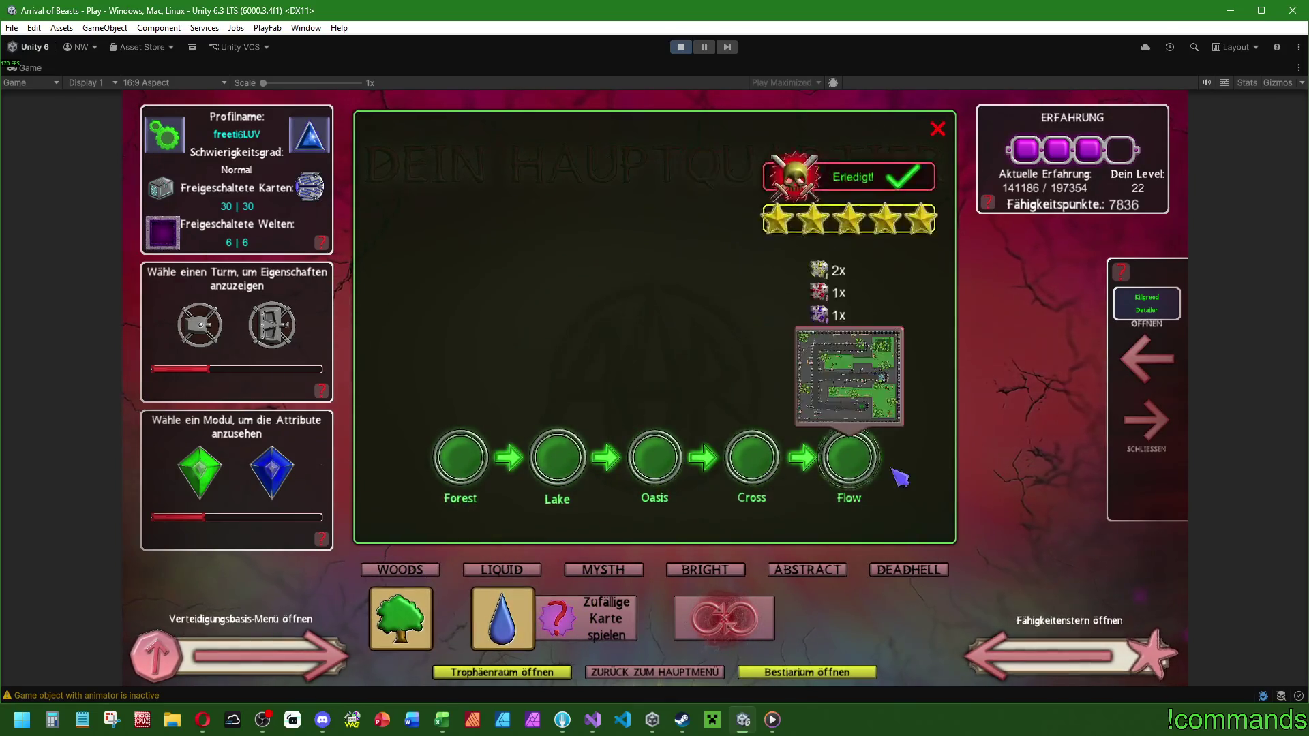
pyautogui.moveTo(564, 477)
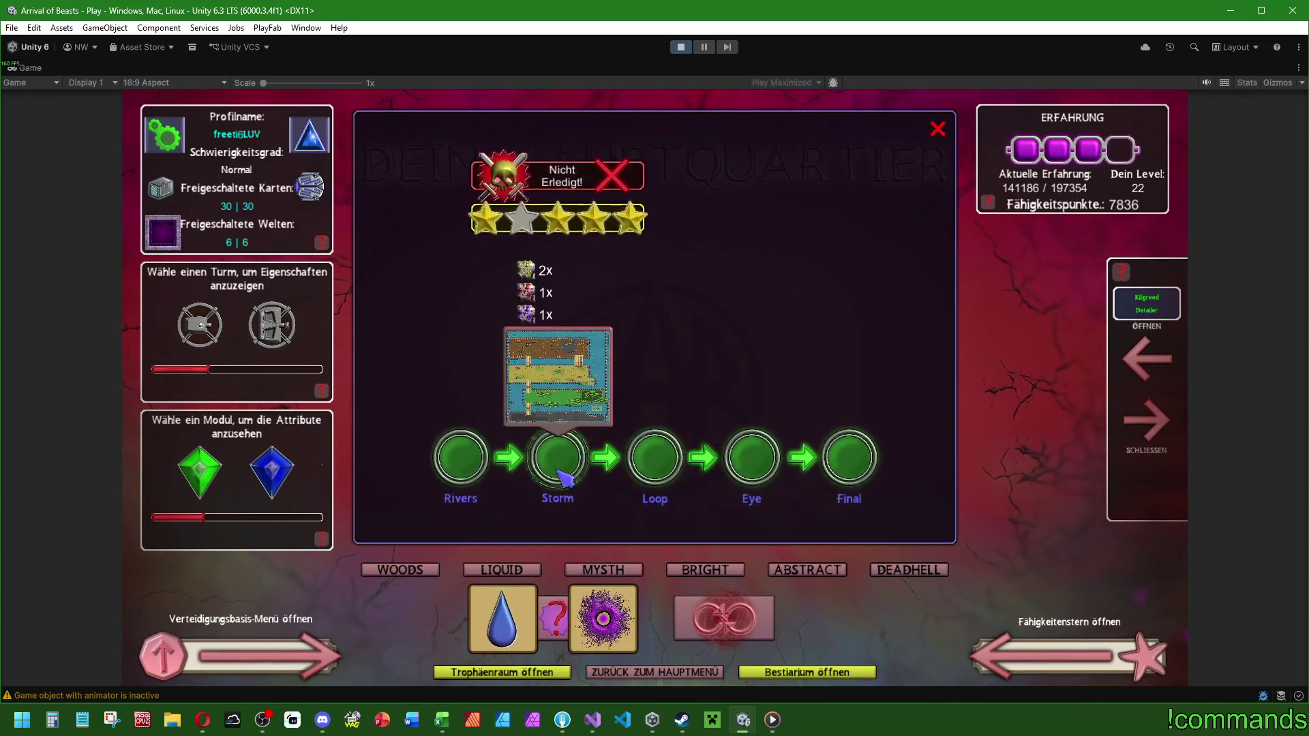
pyautogui.moveTo(757, 495)
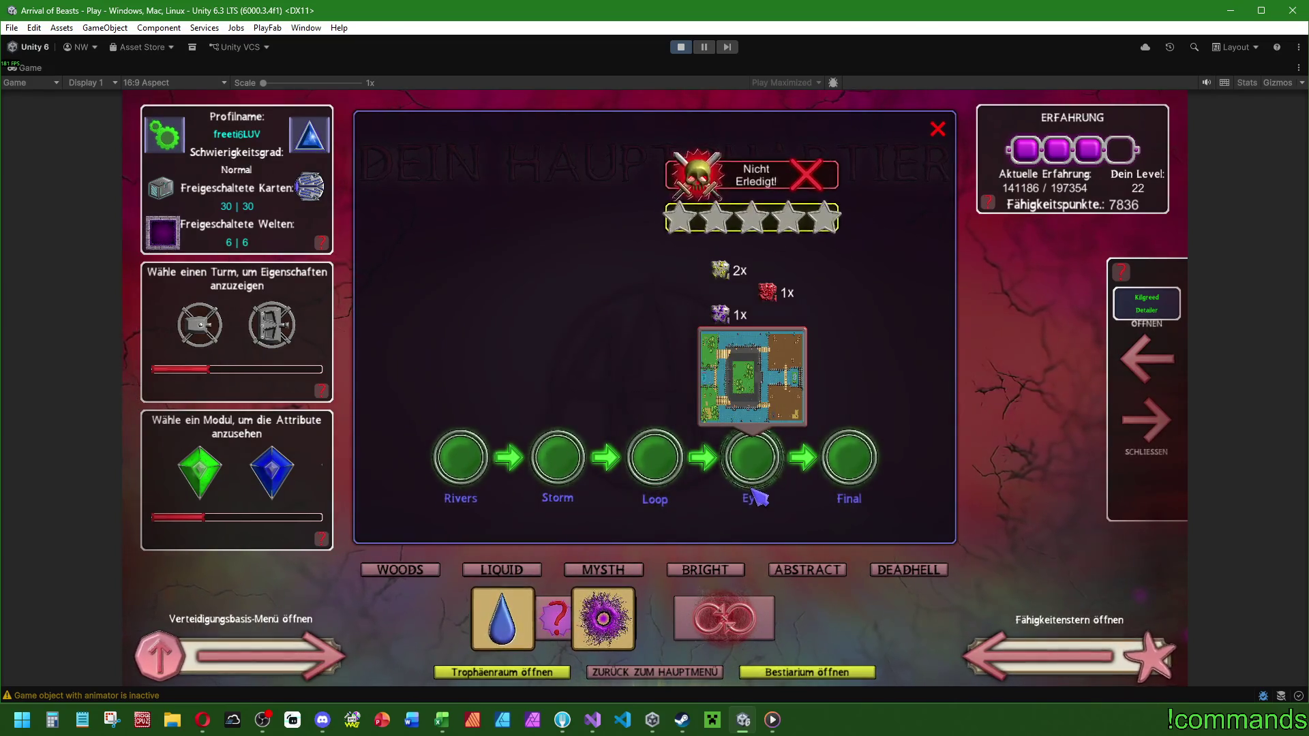
pyautogui.click(651, 501)
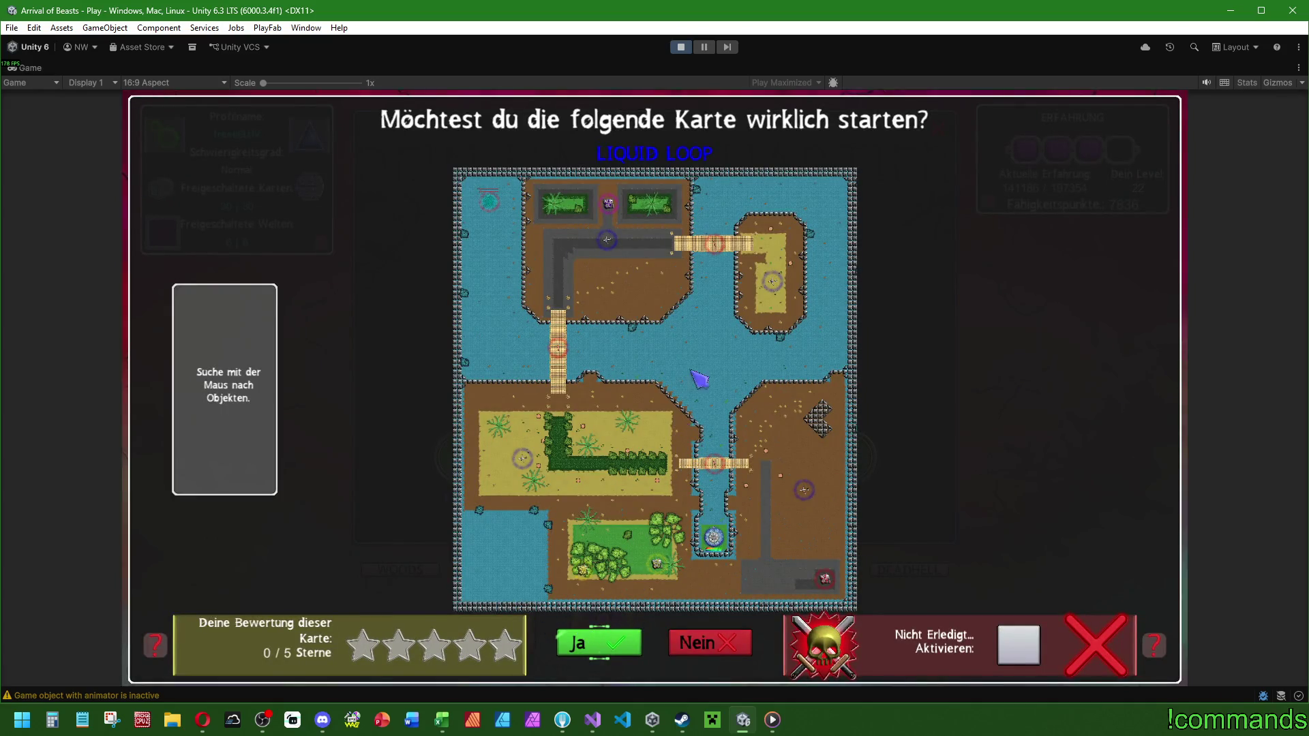
pyautogui.press('Return')
# Confirm starting the Liquid Loop map and place an economy building near the map's start
pyautogui.click(280, 555)
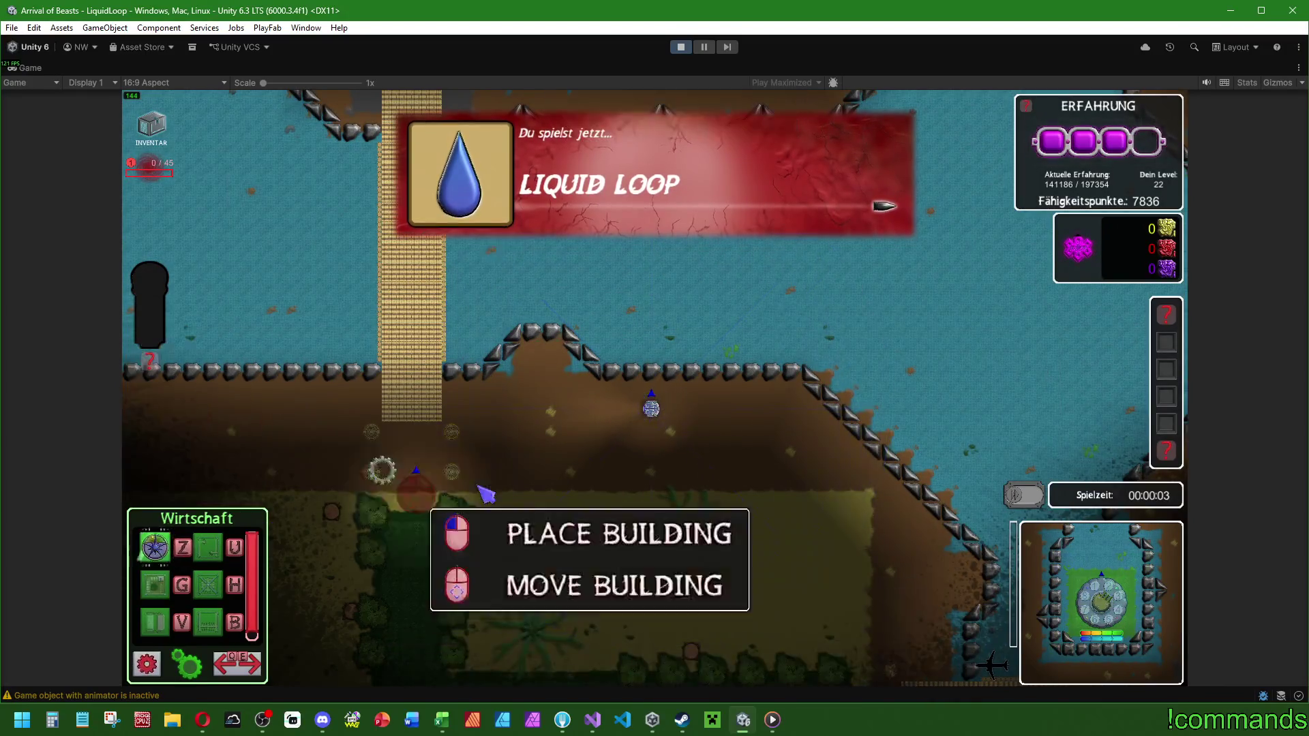
pyautogui.click(671, 401)
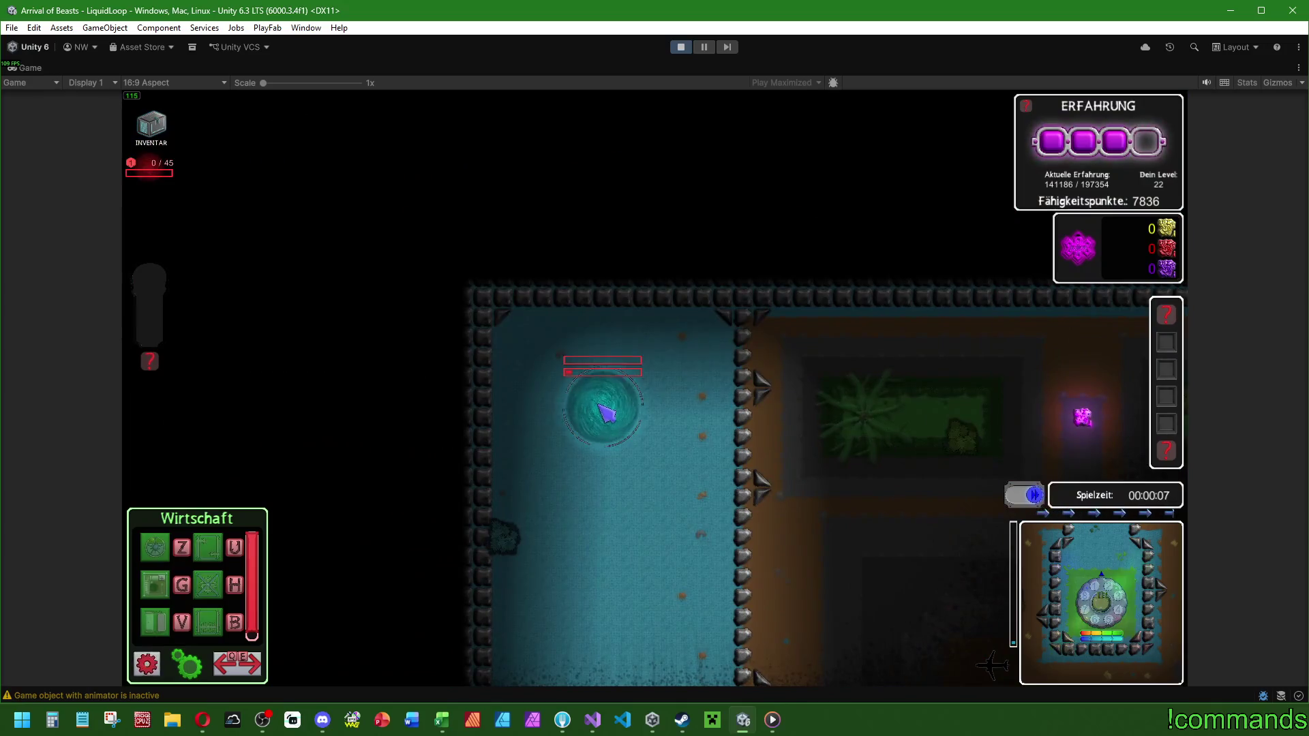
pyautogui.moveTo(605, 412)
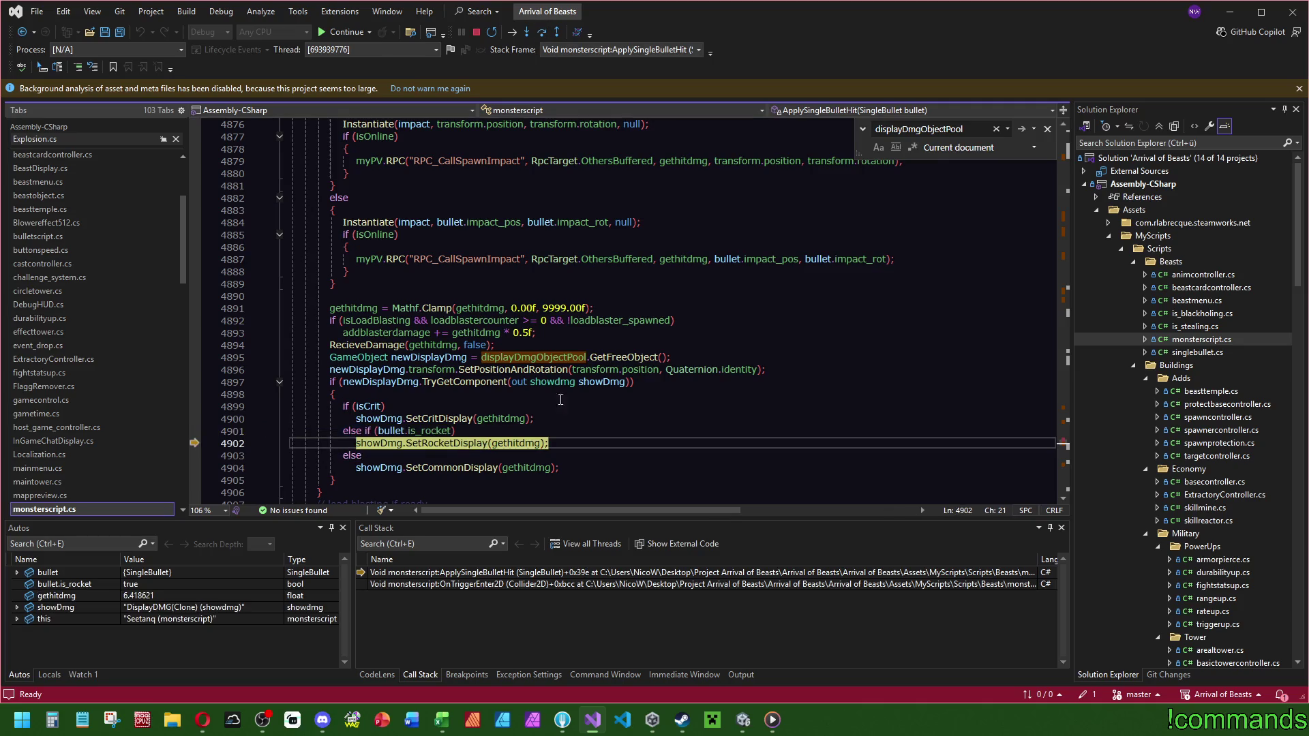
# Step into SetRocketDisplay and step over its display setup lines one by one
pyautogui.moveTo(497, 447)
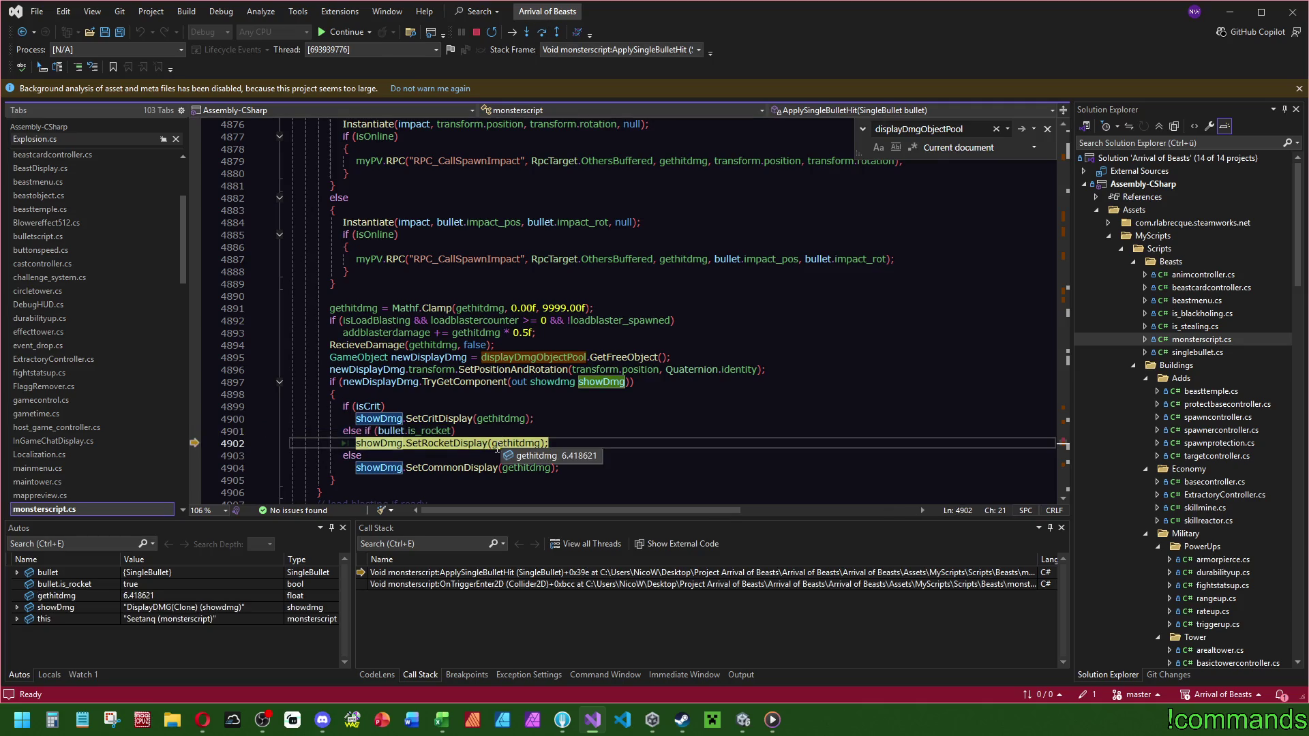
pyautogui.click(528, 34)
pyautogui.click(543, 34)
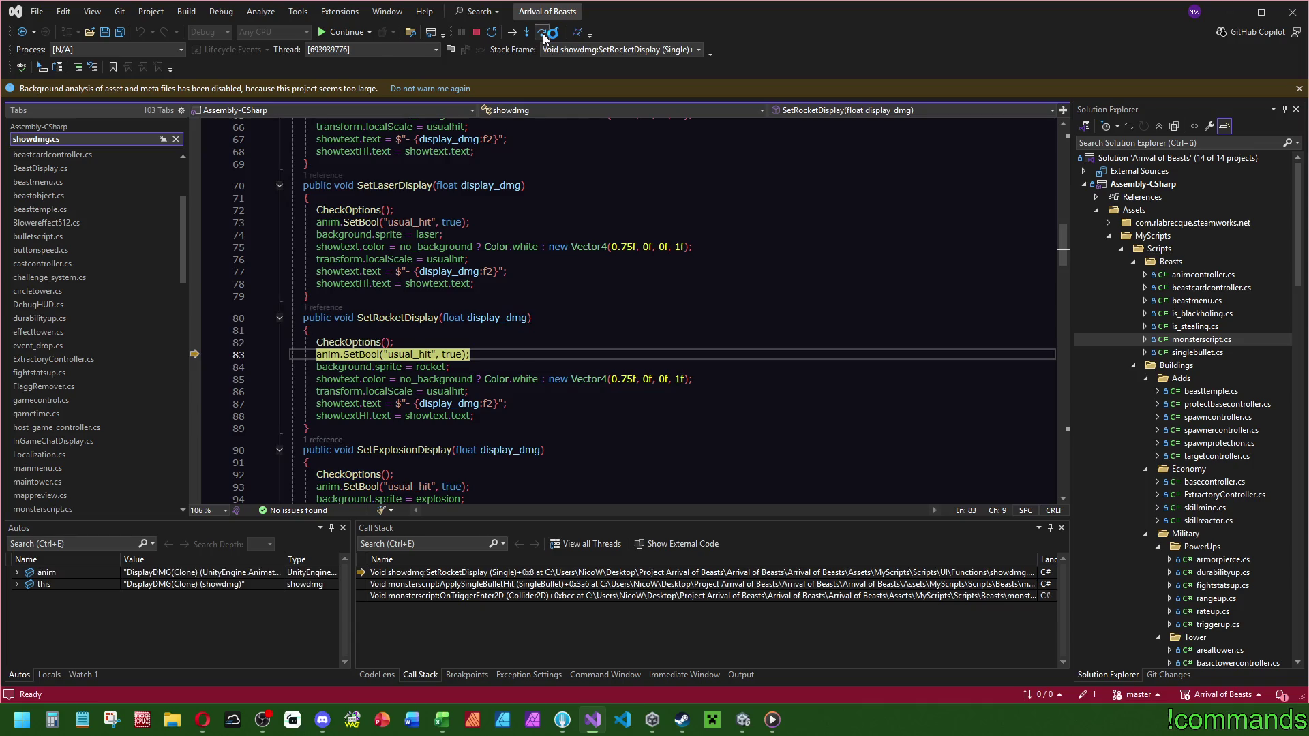
pyautogui.click(544, 34)
pyautogui.click(543, 34)
pyautogui.click(544, 34)
pyautogui.click(543, 34)
pyautogui.click(543, 34)
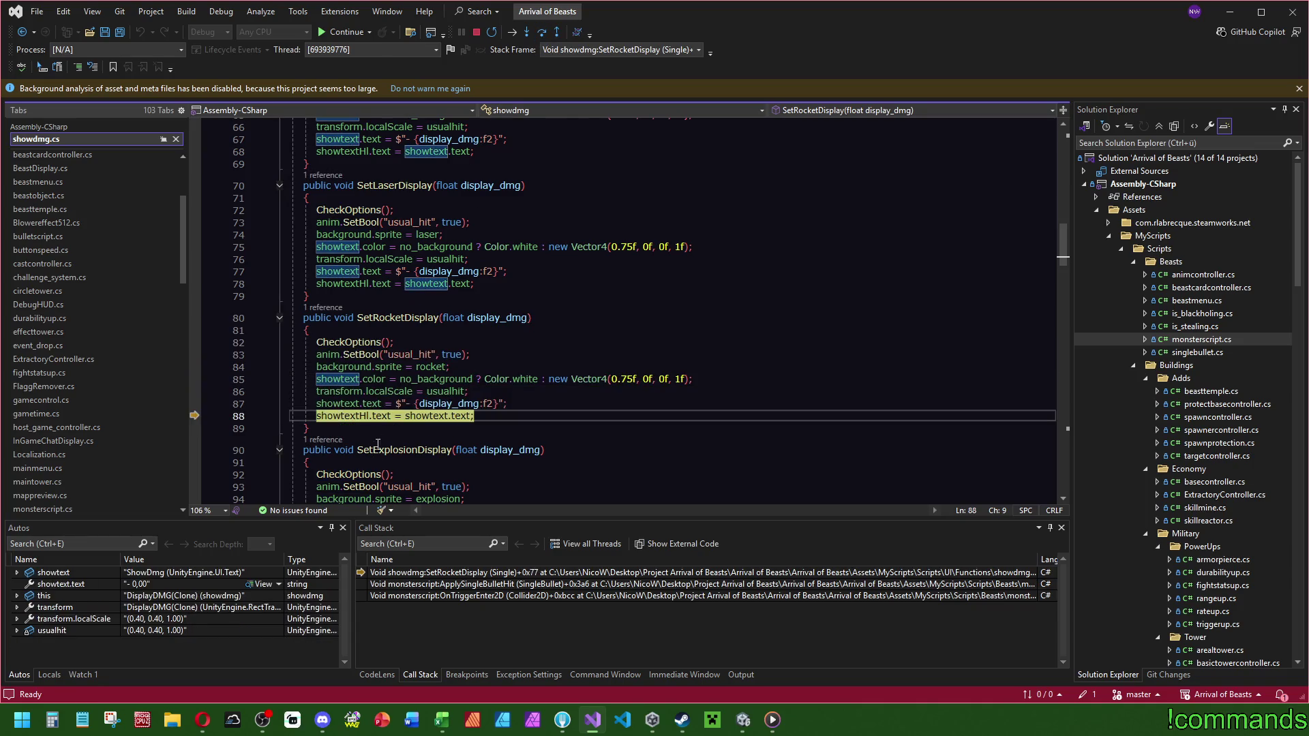
# Step out of SetRocketDisplay and search monsterscript.cs for 'explos'
pyautogui.moveTo(375, 405)
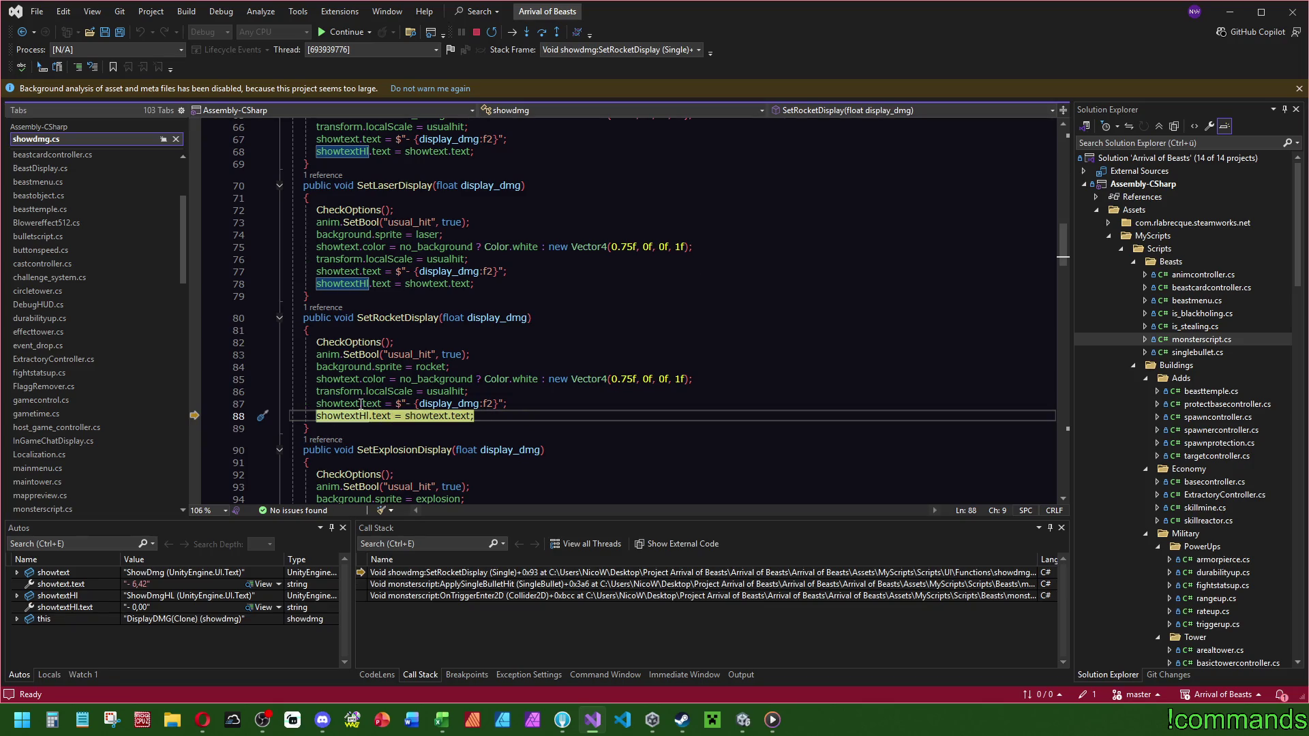
pyautogui.click(533, 33)
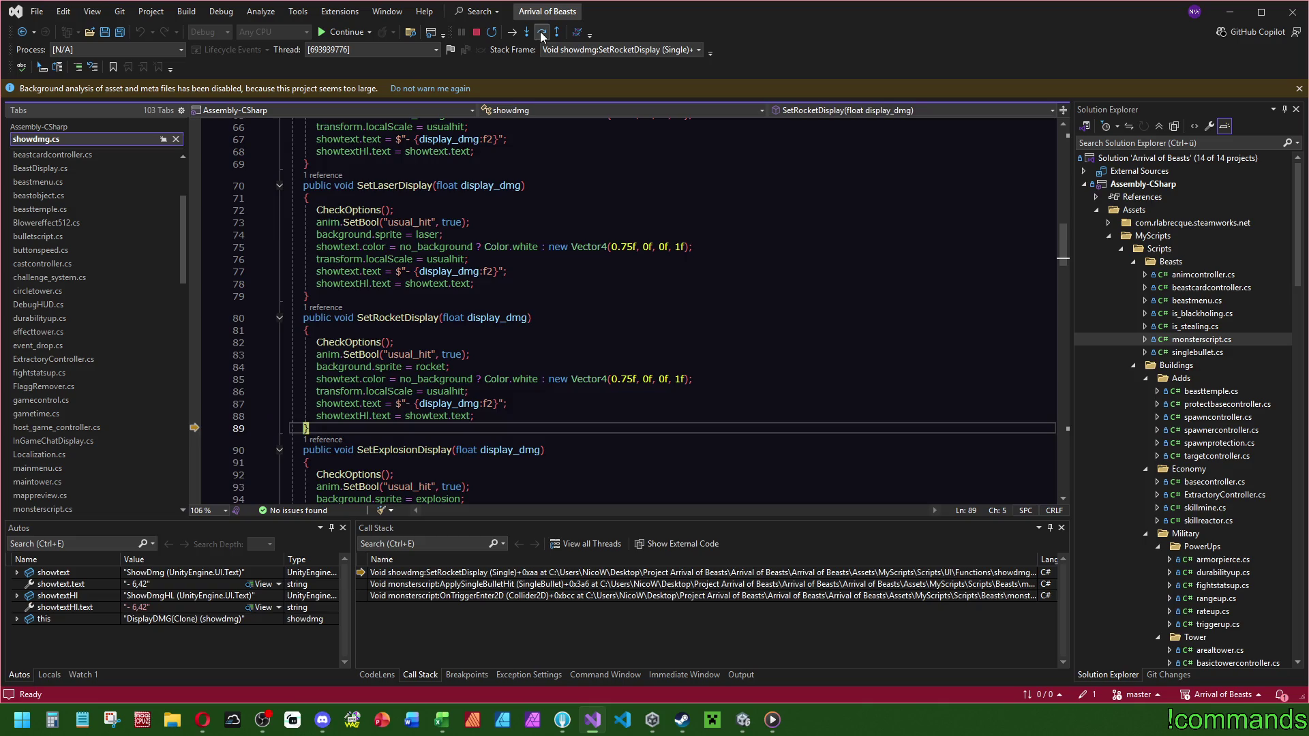
pyautogui.click(533, 33)
pyautogui.scroll(-4, 601, 213)
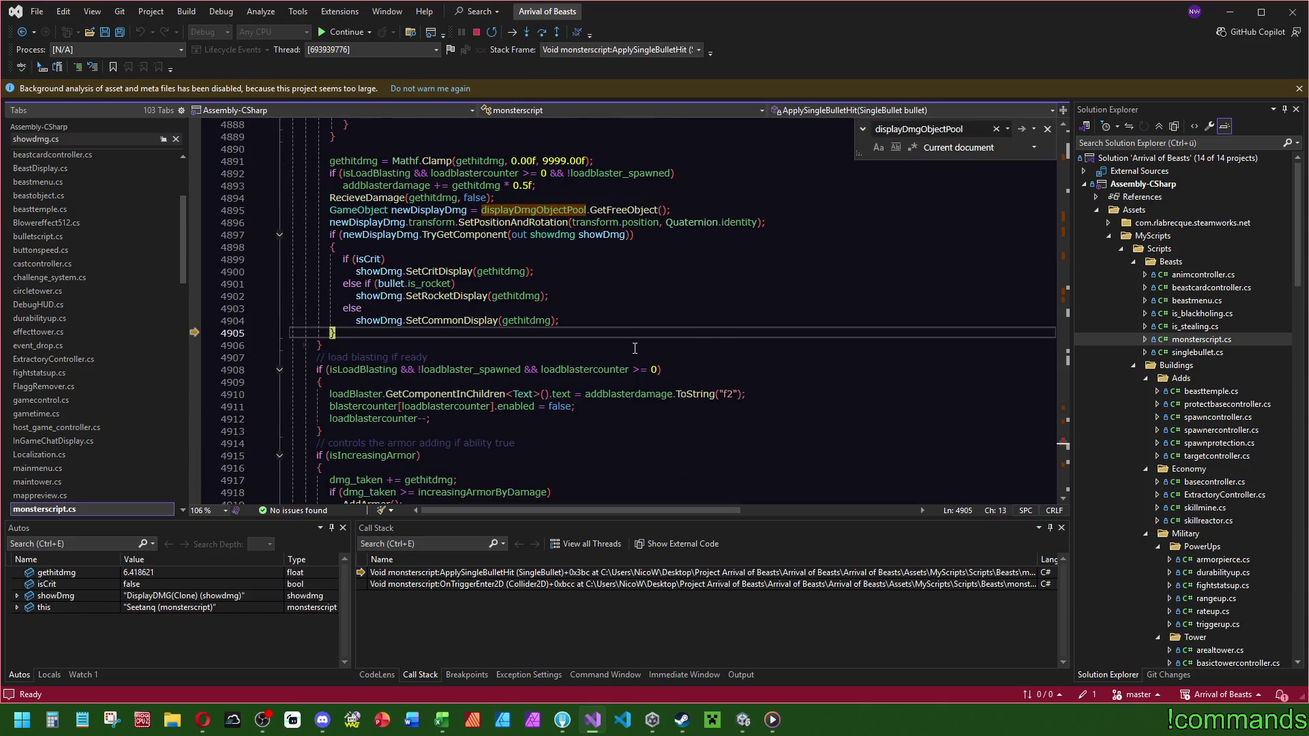
pyautogui.hotkey('ctrl', 'f')
pyautogui.write('explos')
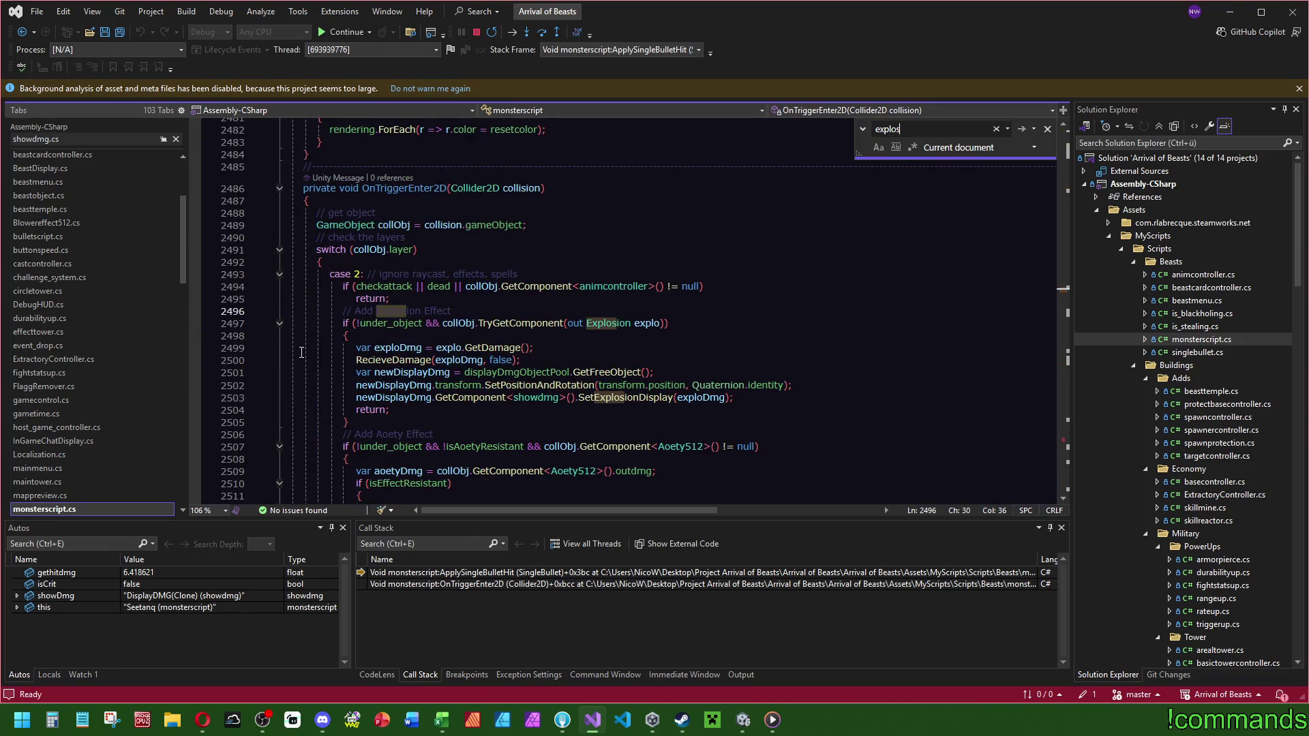
# Enable the breakpoint on explosion damage line 2499 and continue until it is hit
pyautogui.click(532, 274)
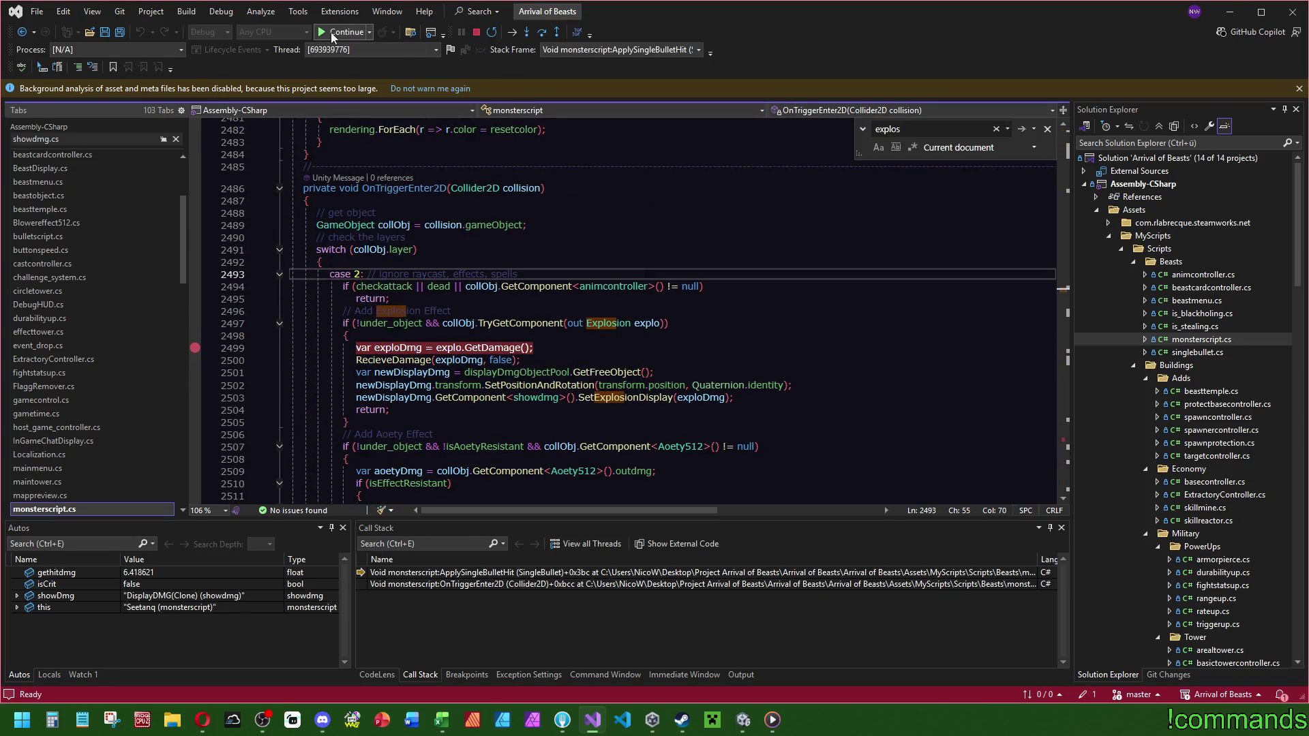
pyautogui.click(333, 36)
pyautogui.moveTo(646, 324)
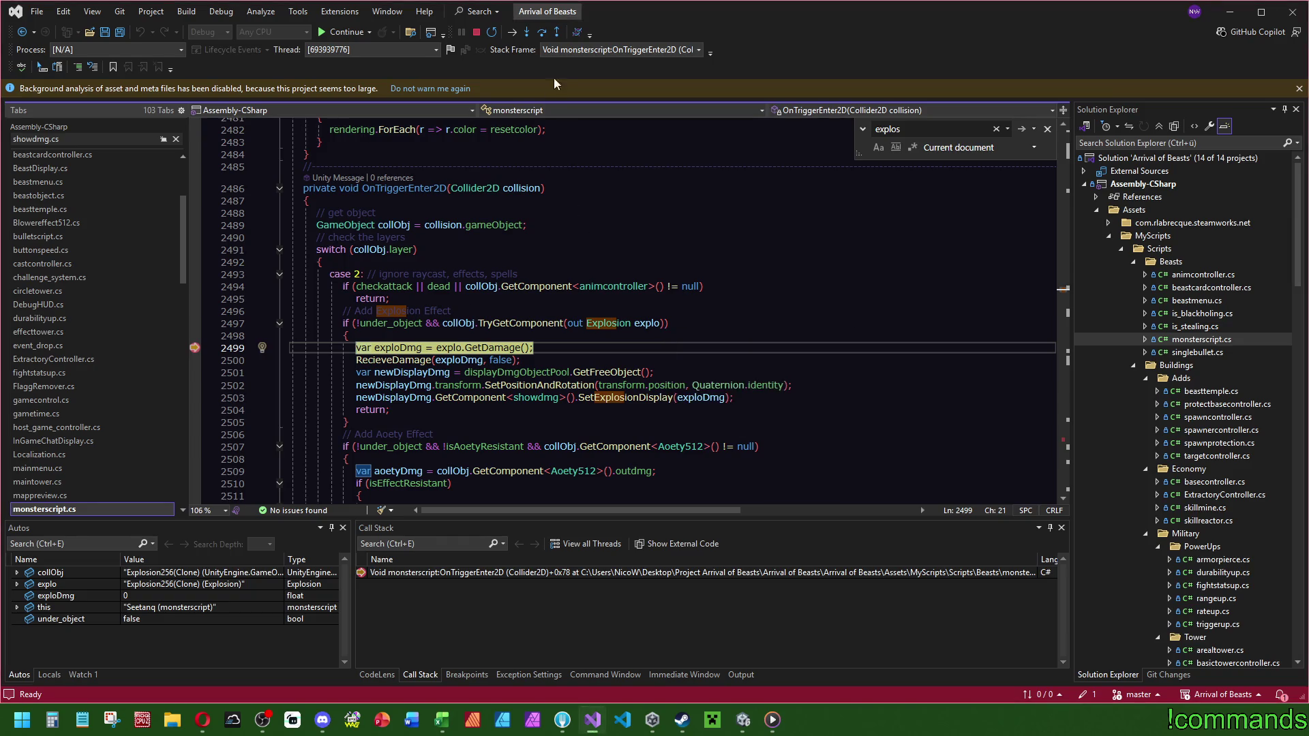
# Step into RecieveDamage past the invulnerability check, then resume the game and pause it
pyautogui.click(543, 33)
pyautogui.click(543, 32)
pyautogui.click(543, 32)
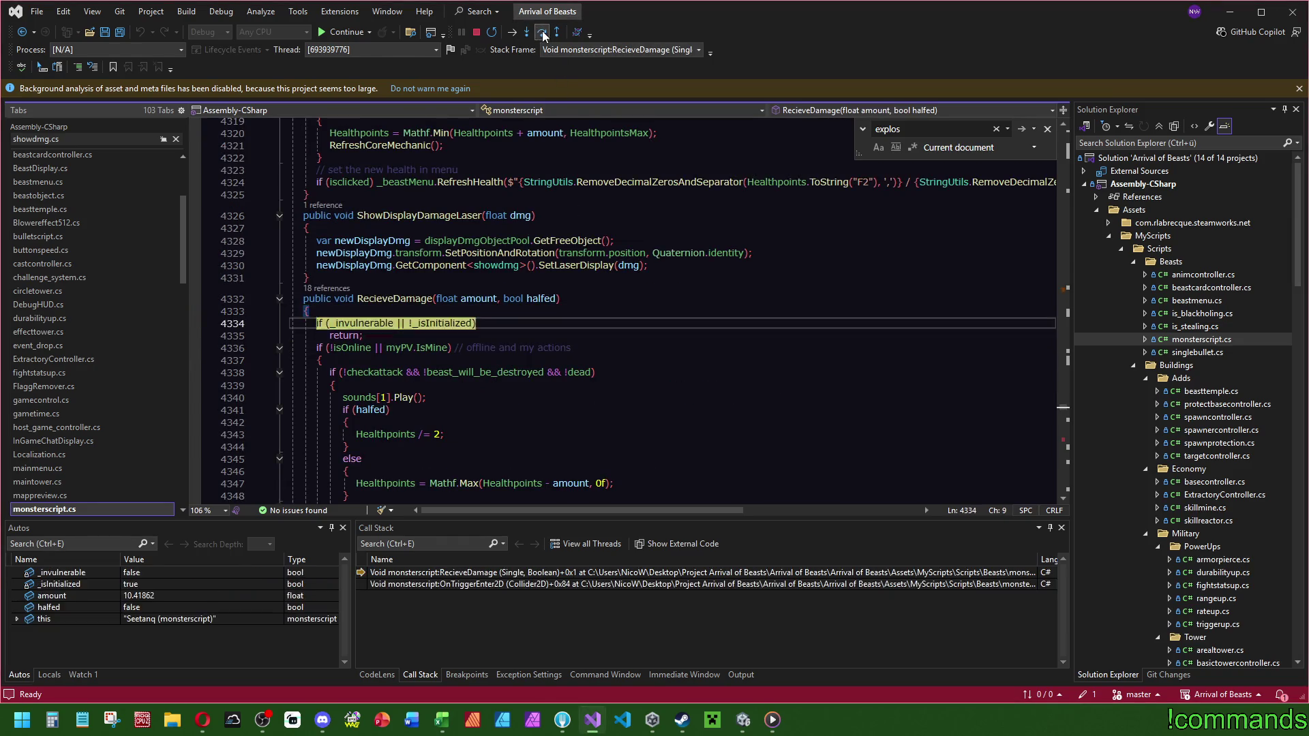
pyautogui.click(543, 33)
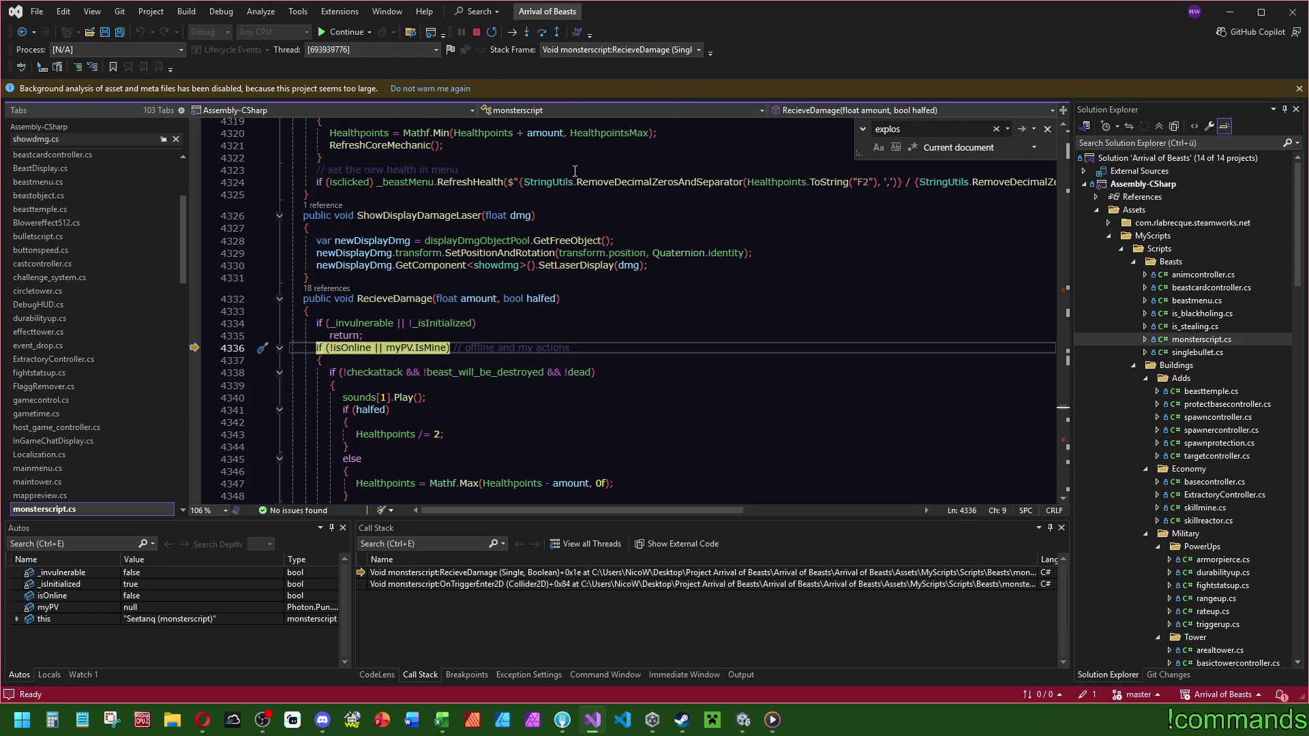
pyautogui.scroll(-18, 469, 268)
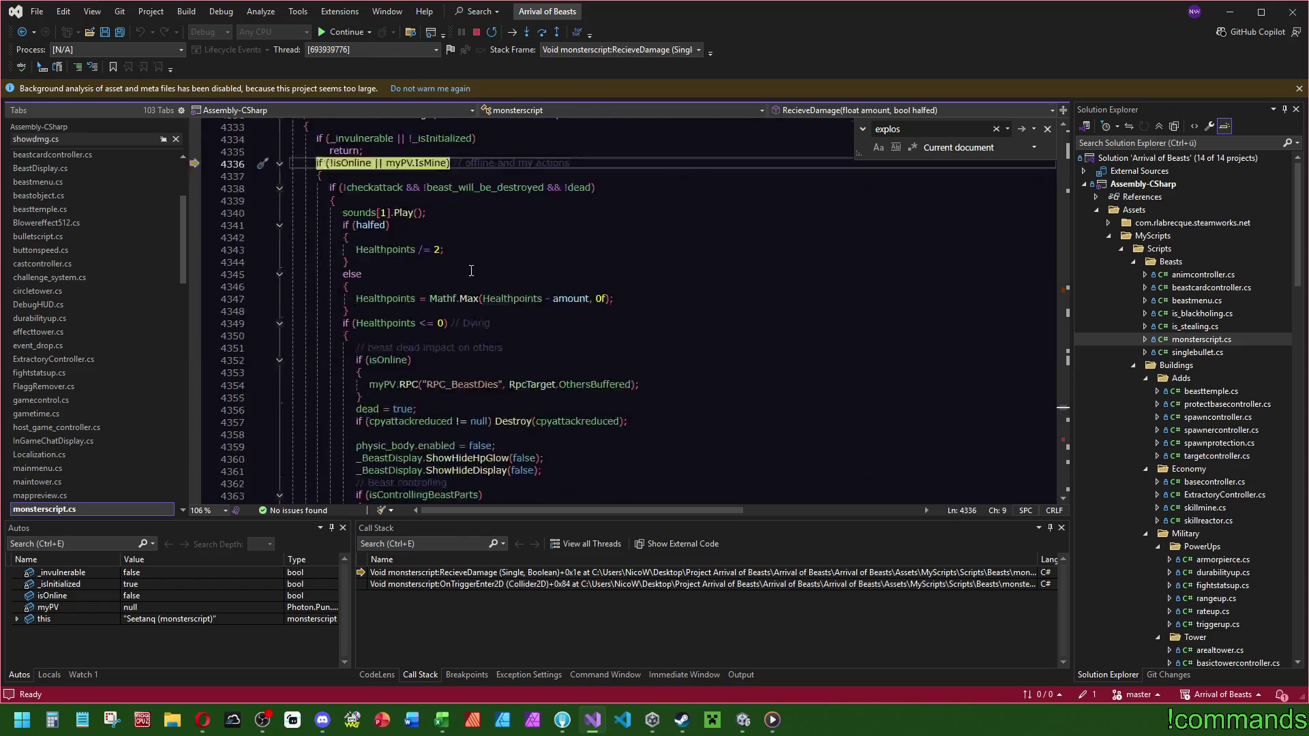
pyautogui.scroll(17, 494, 254)
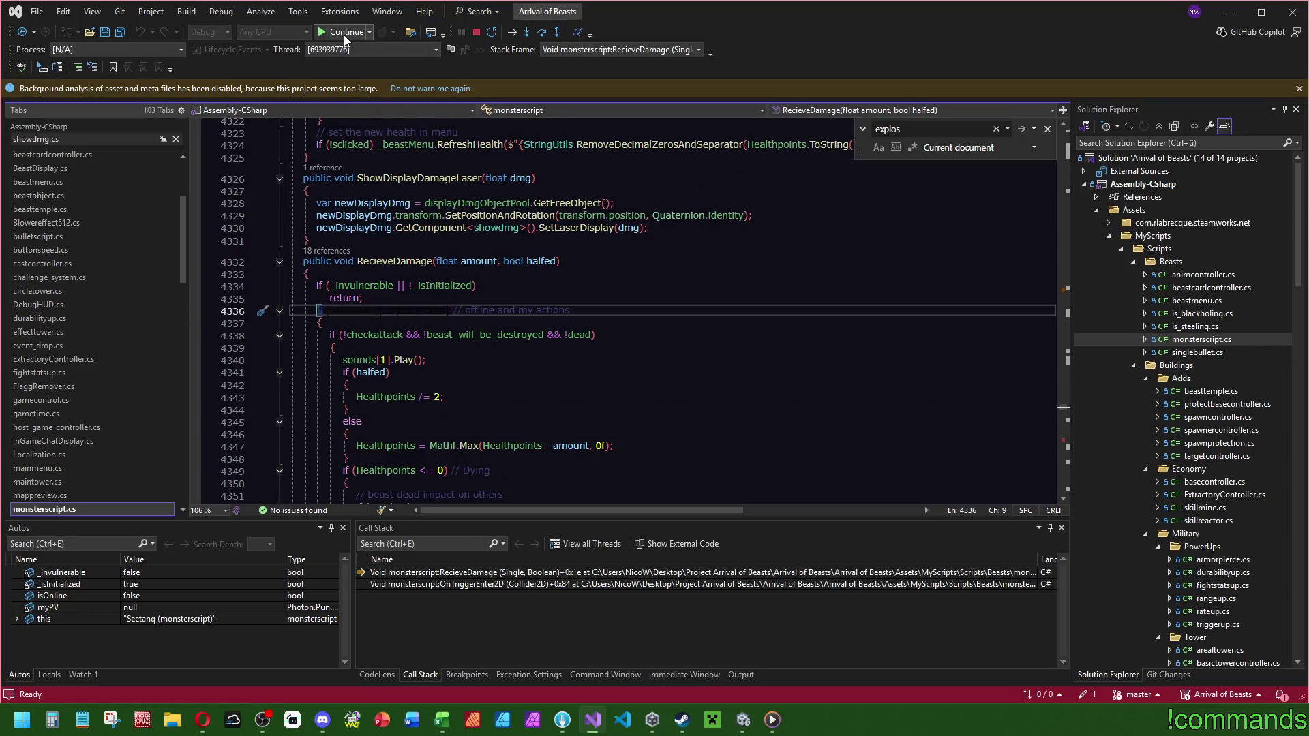
pyautogui.press('F5')
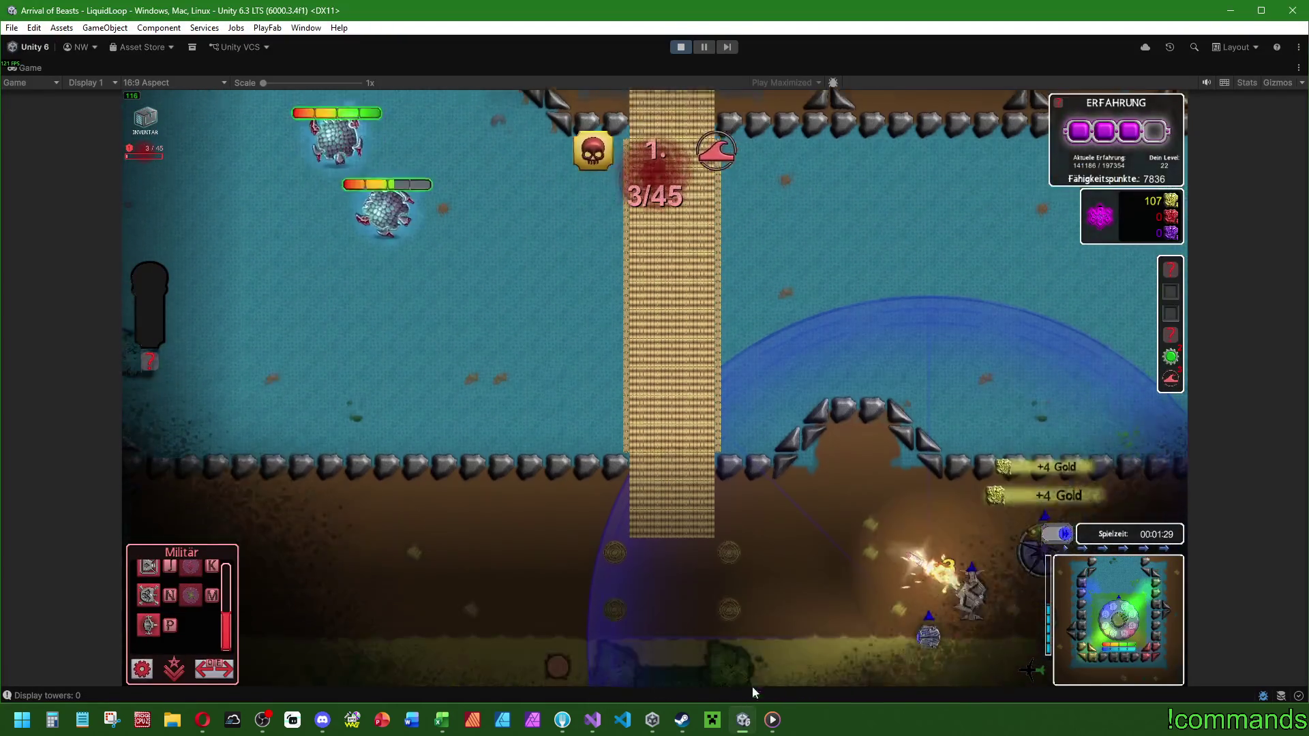
pyautogui.press('Escape')
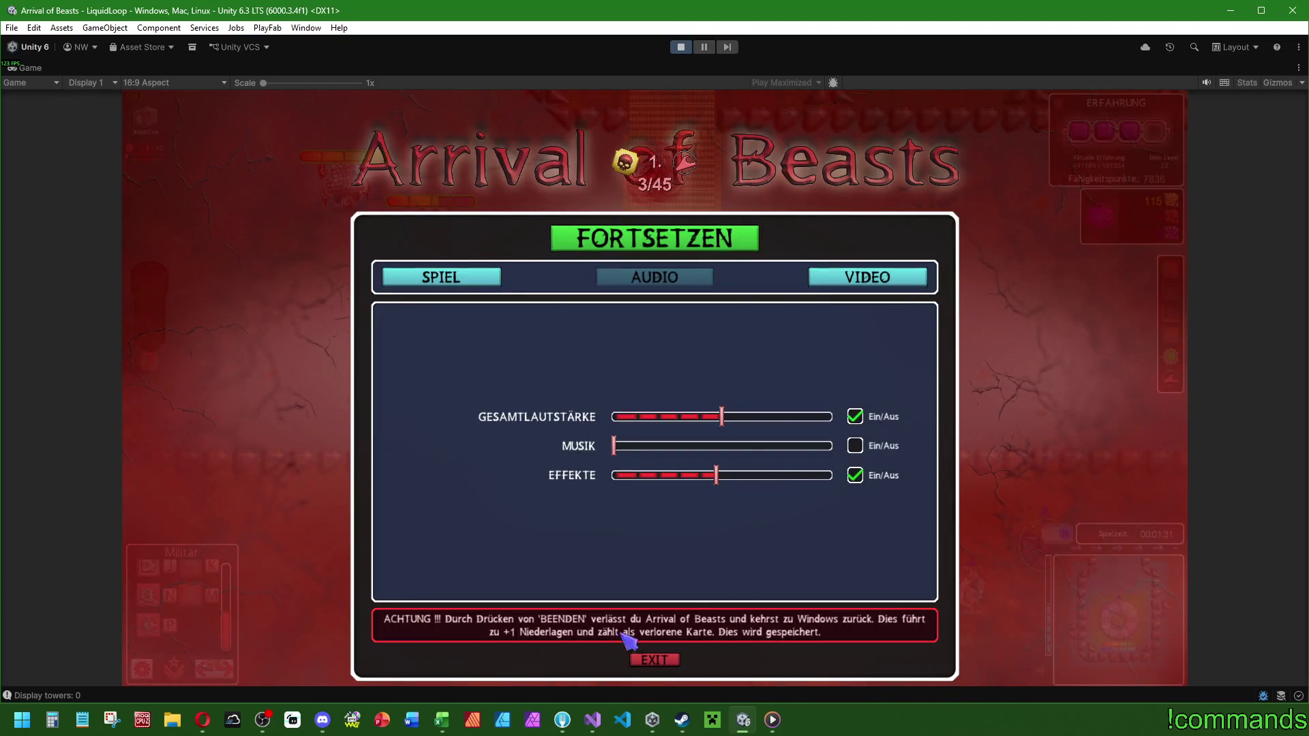
# Delete the breakpoint on line 2499 of monsterscript.cs and return to the paused Unity game
pyautogui.click(588, 723)
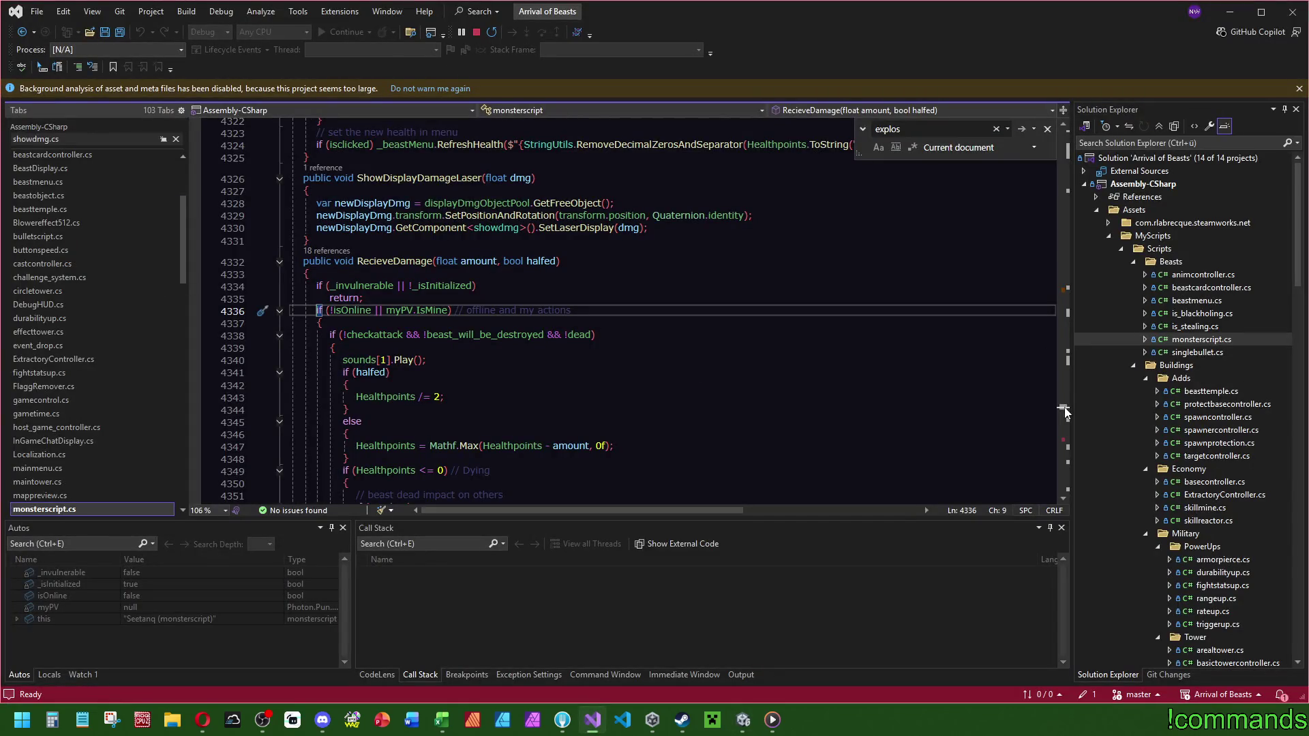
pyautogui.moveTo(1065, 409); pyautogui.dragTo(1073, 446)
pyautogui.scroll(7, 438, 302)
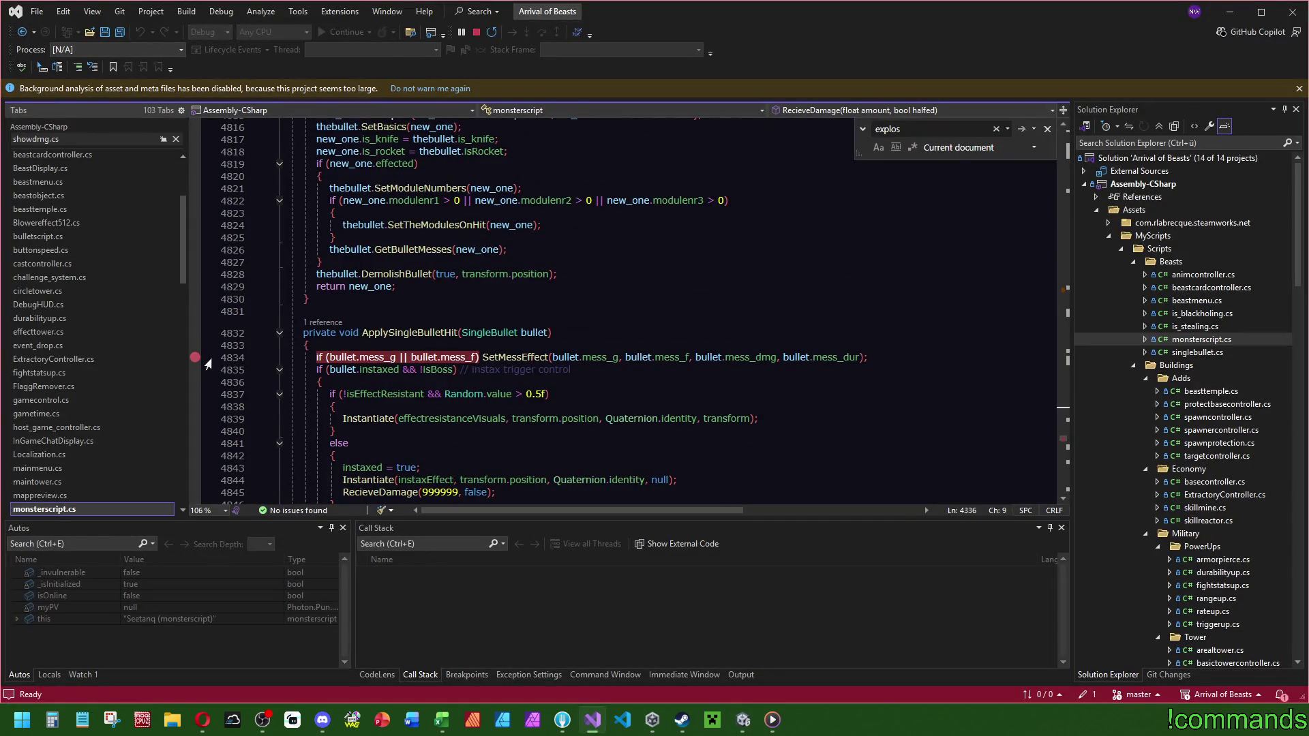
pyautogui.click(320, 357)
pyautogui.moveTo(1067, 409)
pyautogui.mouseDown()
pyautogui.moveTo(1091, 322)
pyautogui.moveTo(1086, 272)
pyautogui.mouseUp()
pyautogui.scroll(1, 266, 360)
pyautogui.click(198, 370)
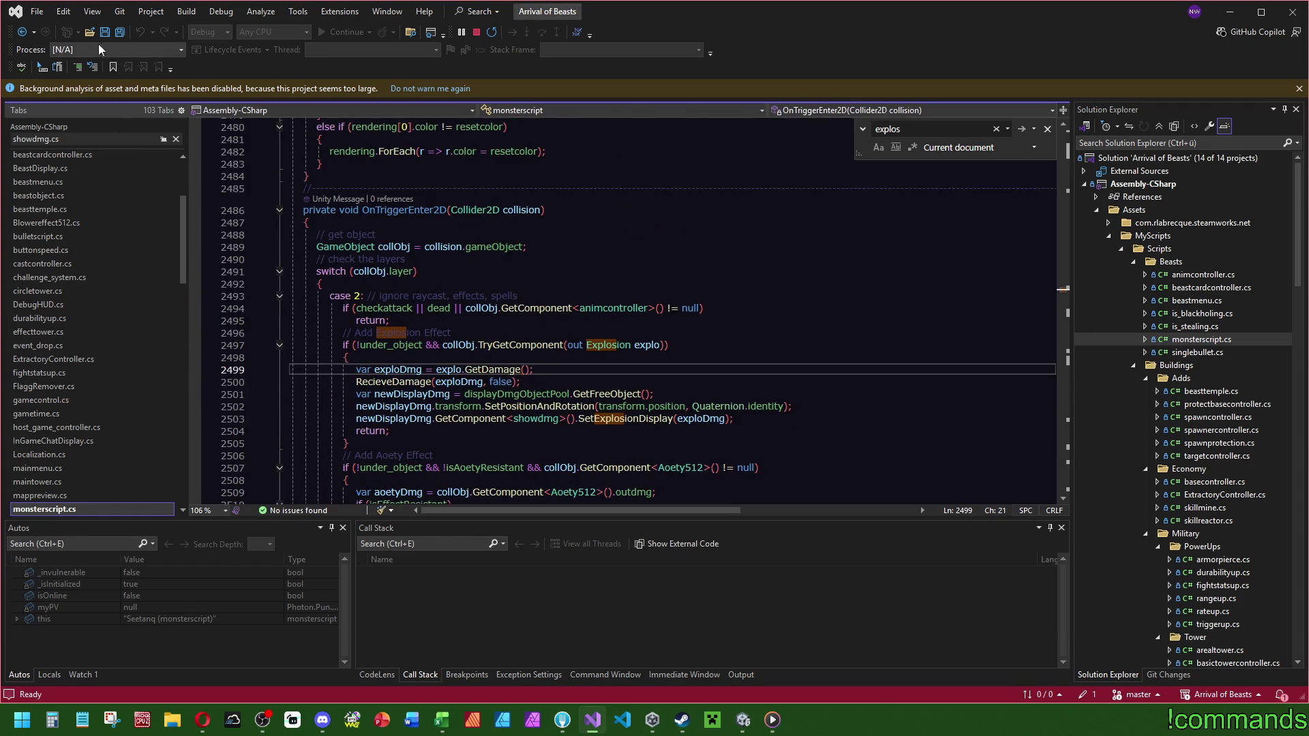
pyautogui.click(743, 720)
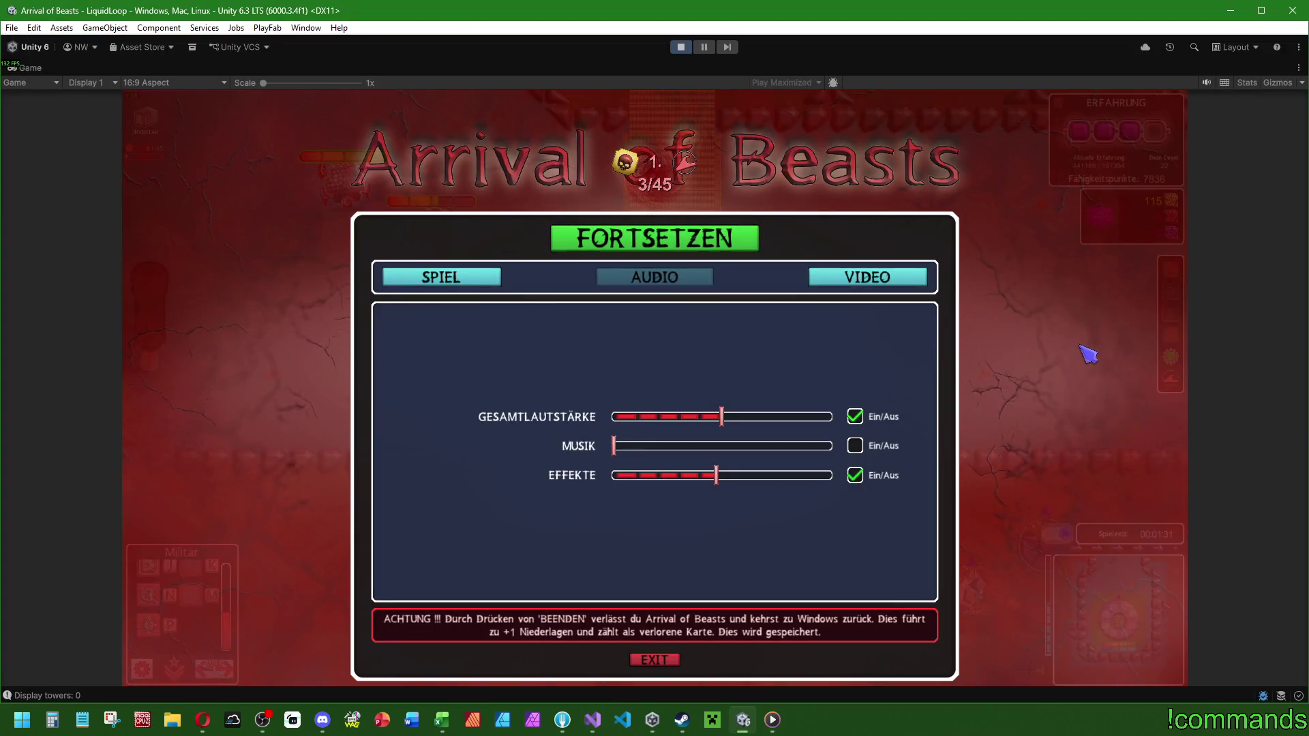
# Resume the game, open the rocket tower's info panel and pan across the map
pyautogui.press('Escape')
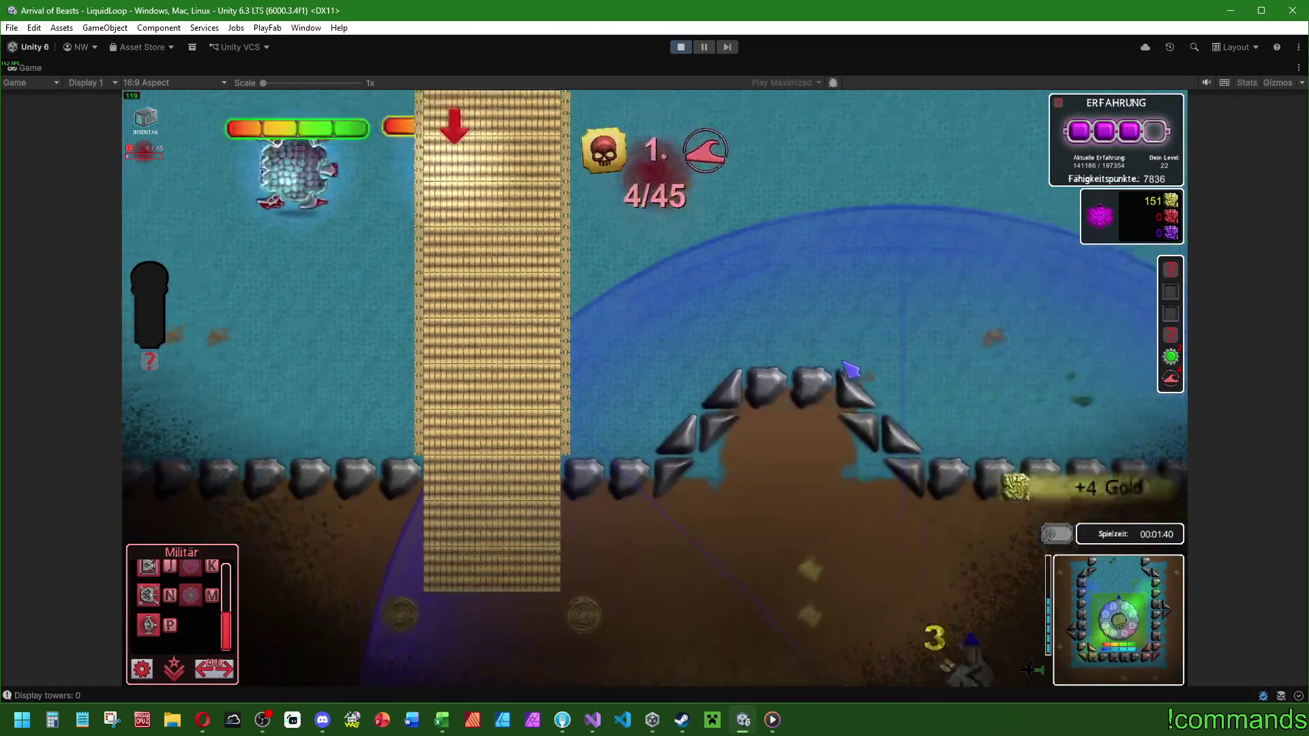
pyautogui.click(795, 535)
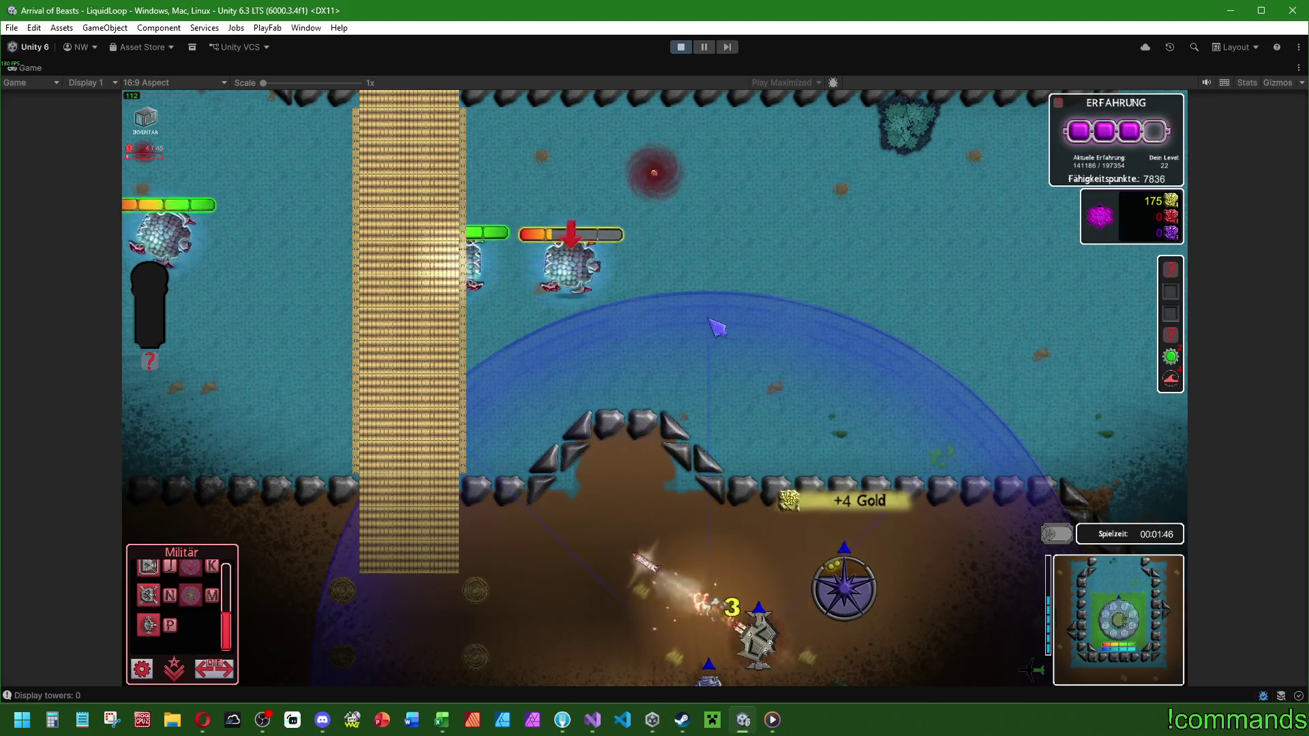
pyautogui.press('a')
pyautogui.press('w')
pyautogui.scroll(2, 788, 316)
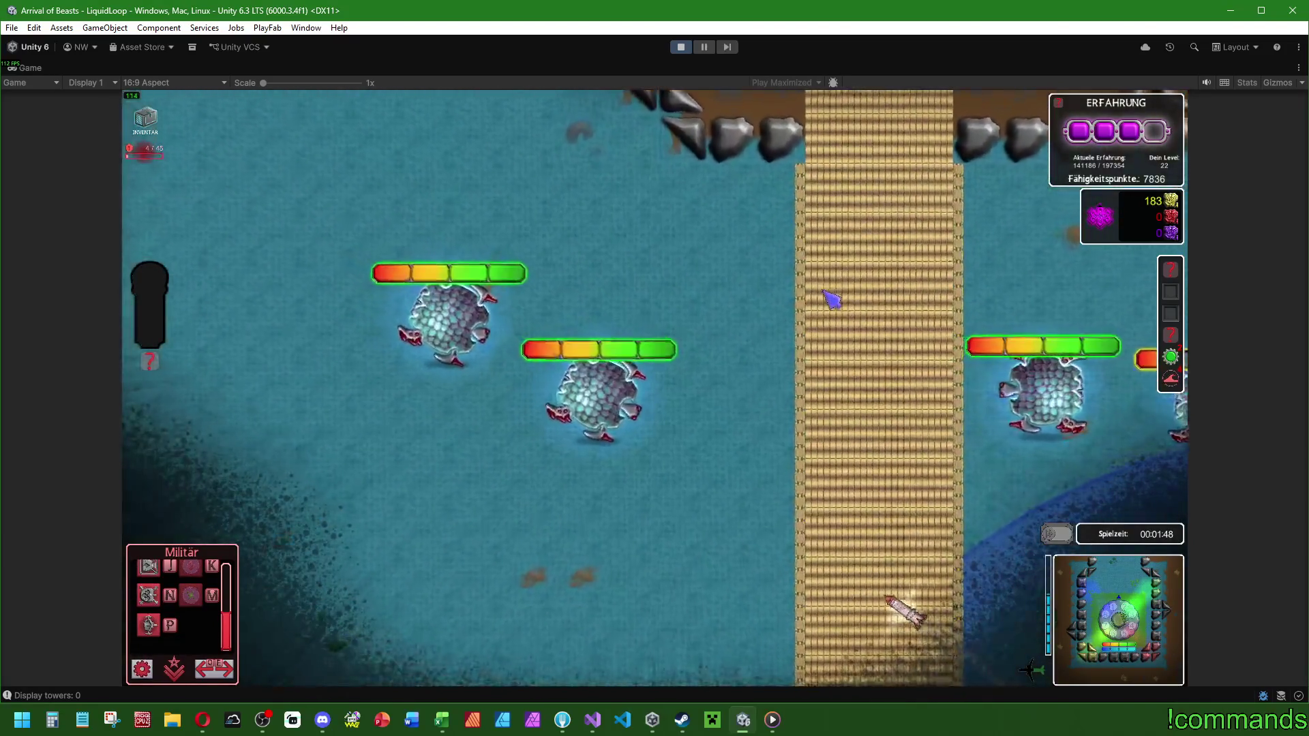
pyautogui.press('w')
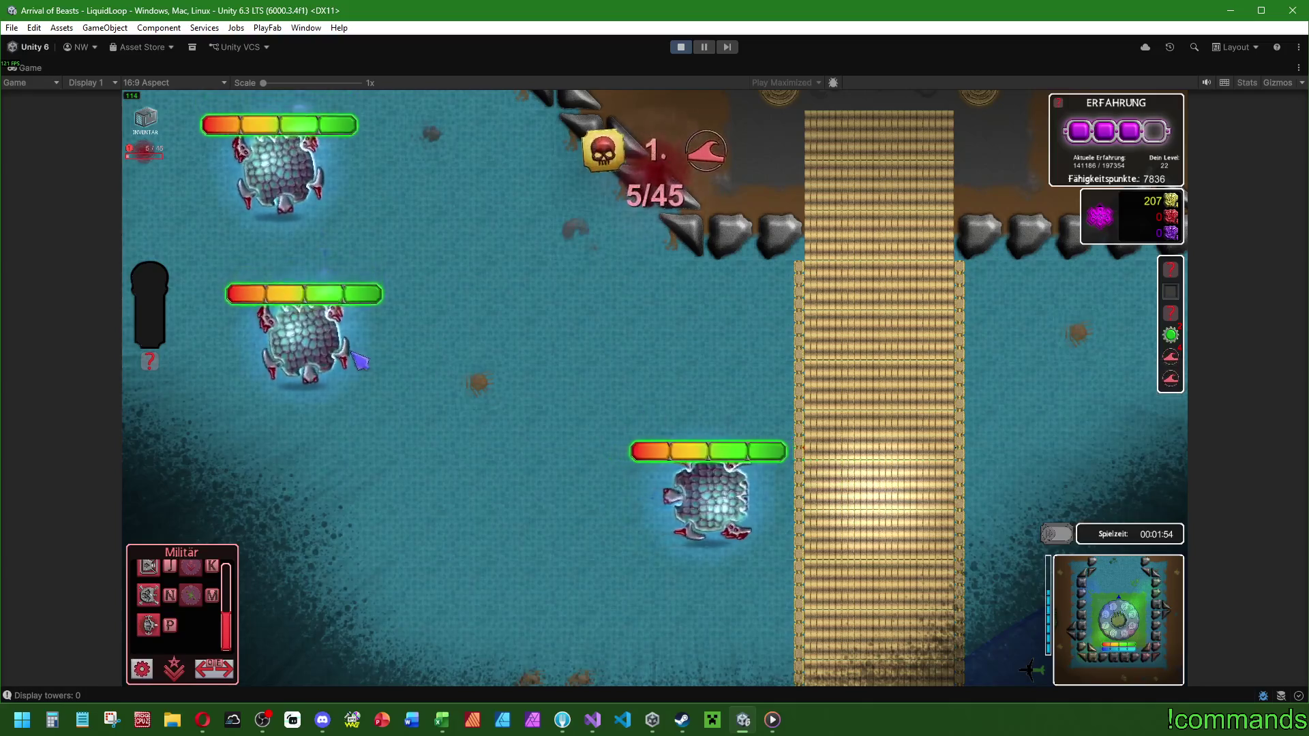
# Upgrade the level-3 Raketenturm to level 4 and stop play mode
pyautogui.press('Tab')
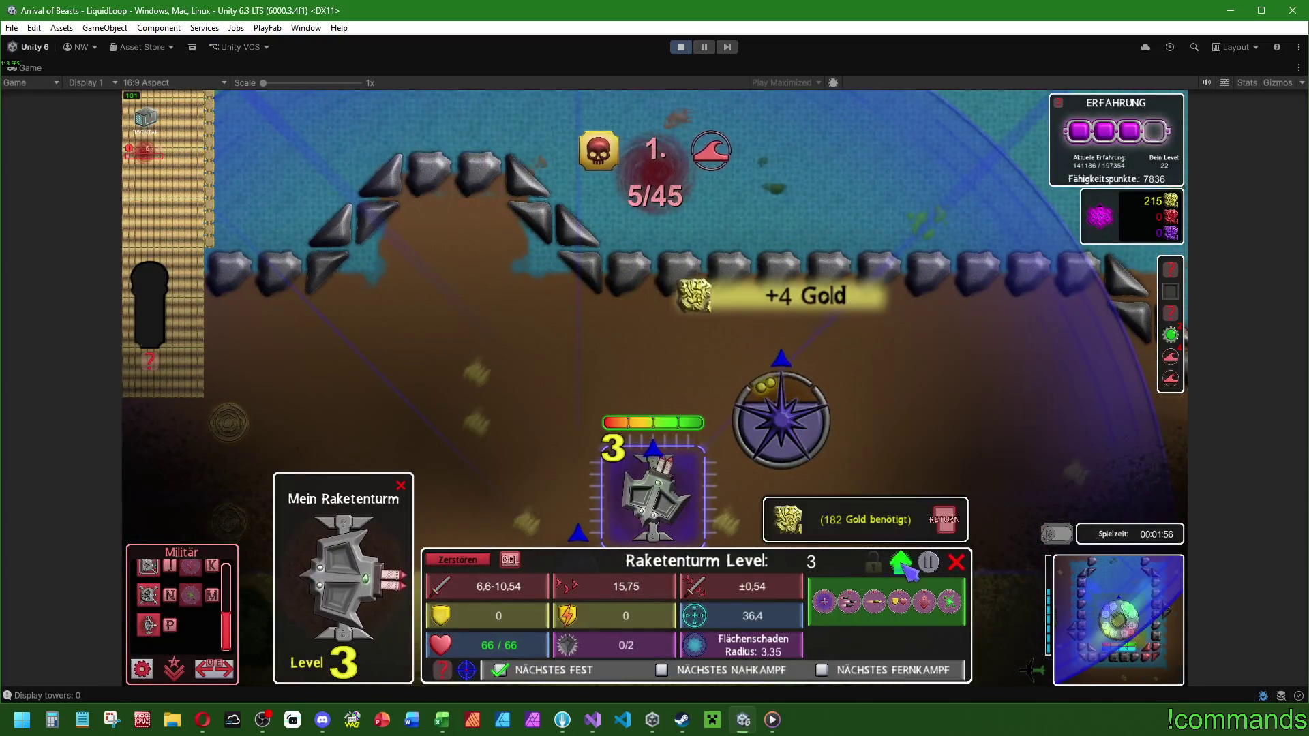
pyautogui.click(900, 563)
pyautogui.click(908, 413)
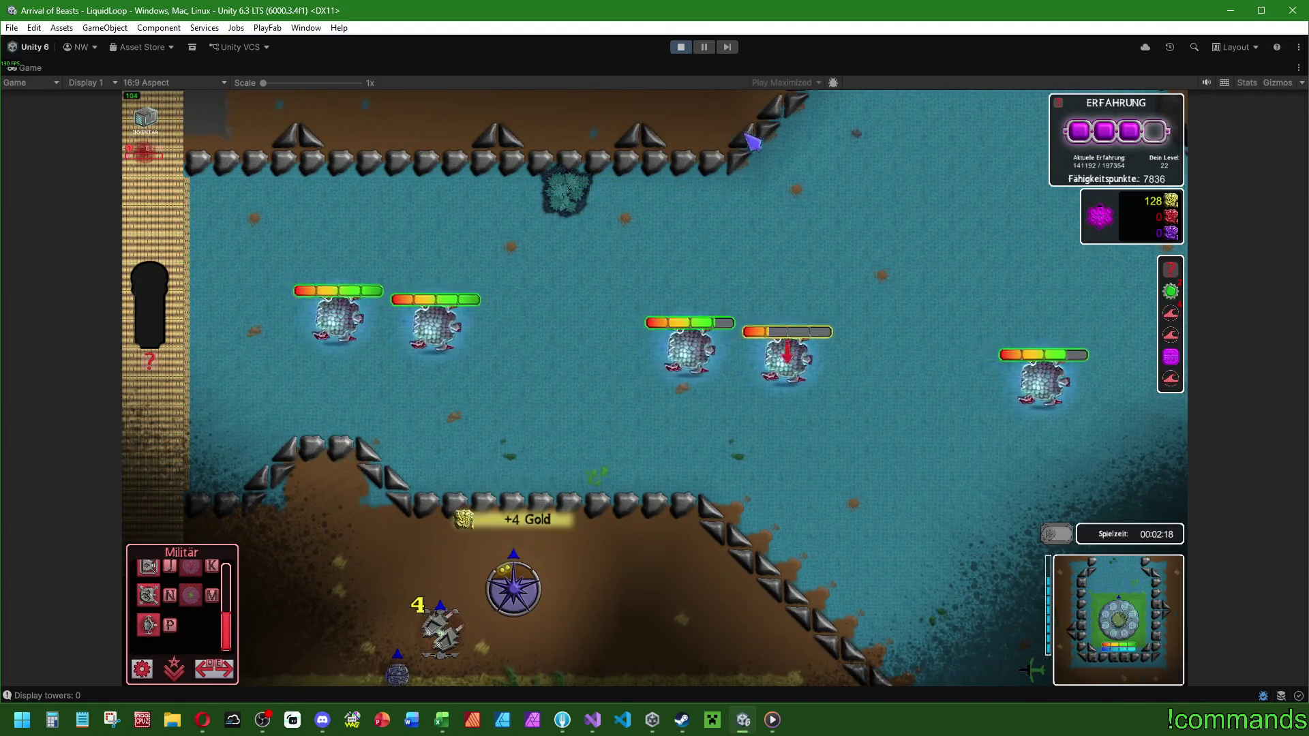
pyautogui.click(686, 47)
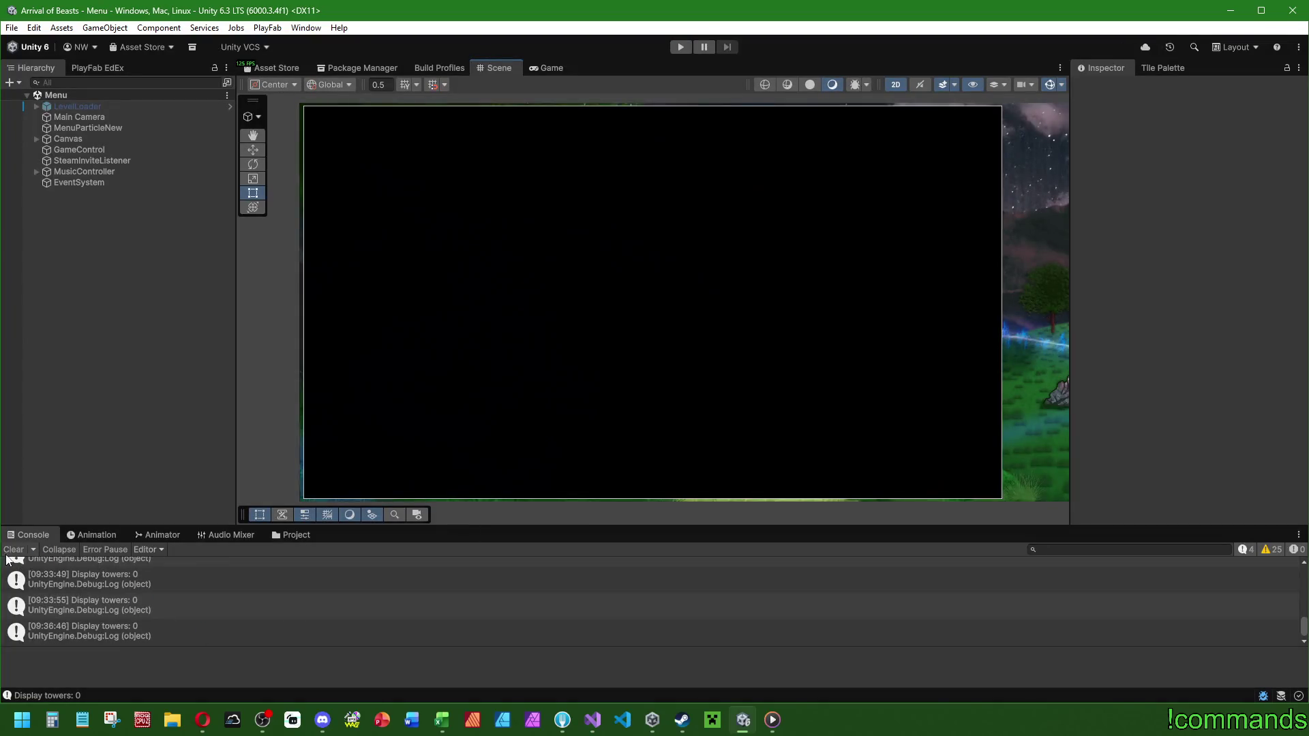
# In the WorkingTables BugFix2 sheet, set bug 654's D699 to 'fixed' and E699 to 'done'
pyautogui.click(441, 720)
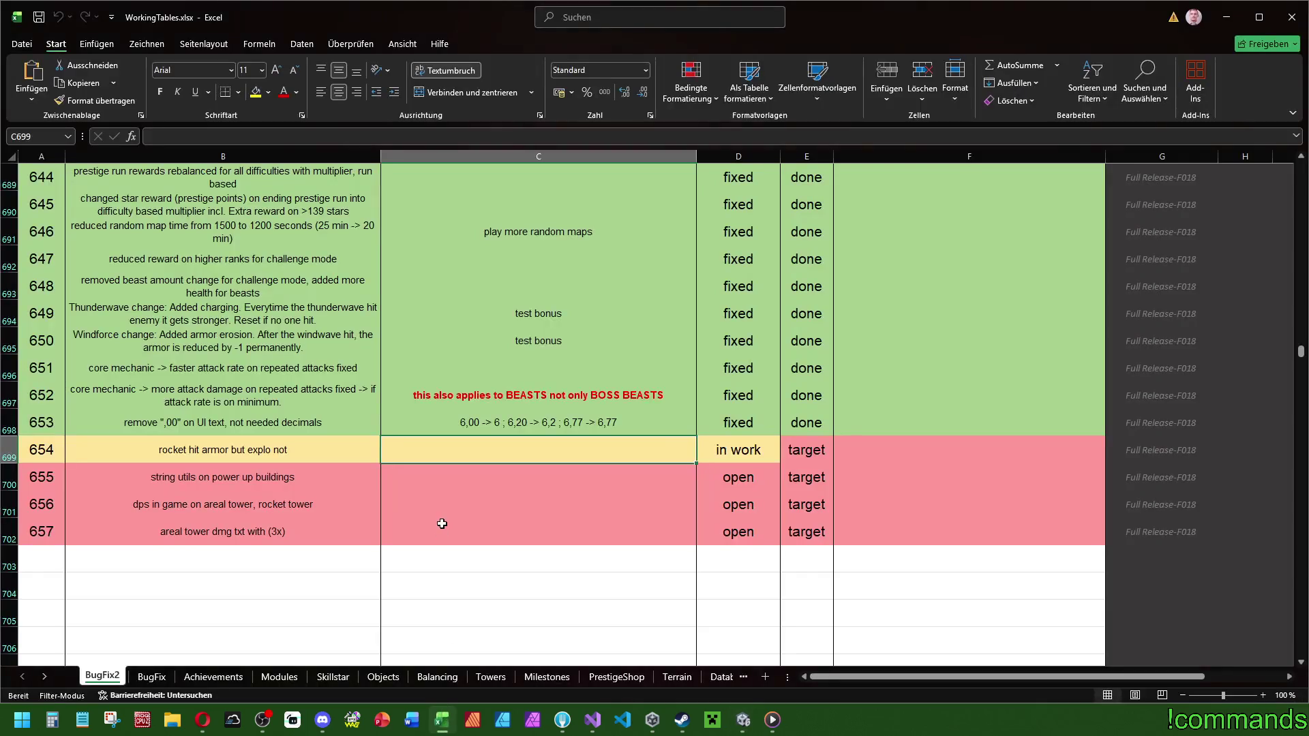
pyautogui.click(760, 450)
pyautogui.click(785, 457)
pyautogui.click(747, 492)
pyautogui.click(821, 454)
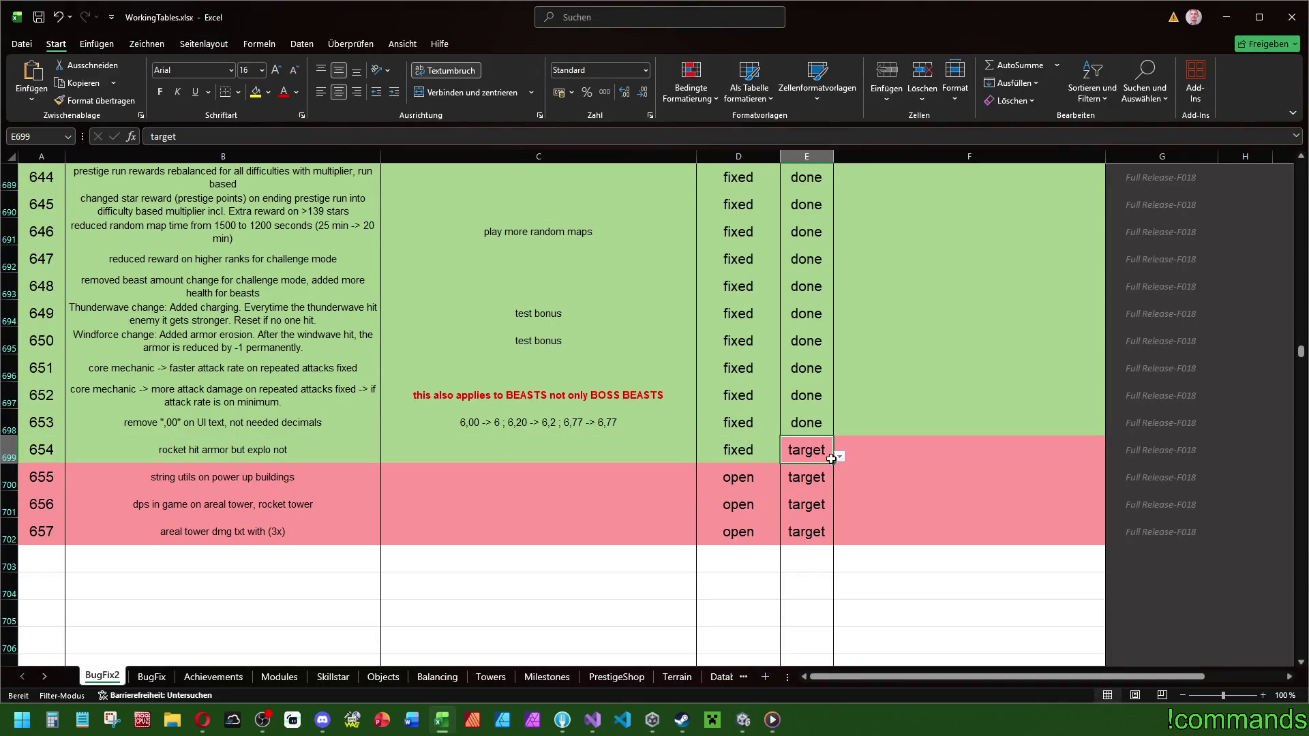
pyautogui.click(840, 457)
pyautogui.click(794, 479)
pyautogui.click(377, 452)
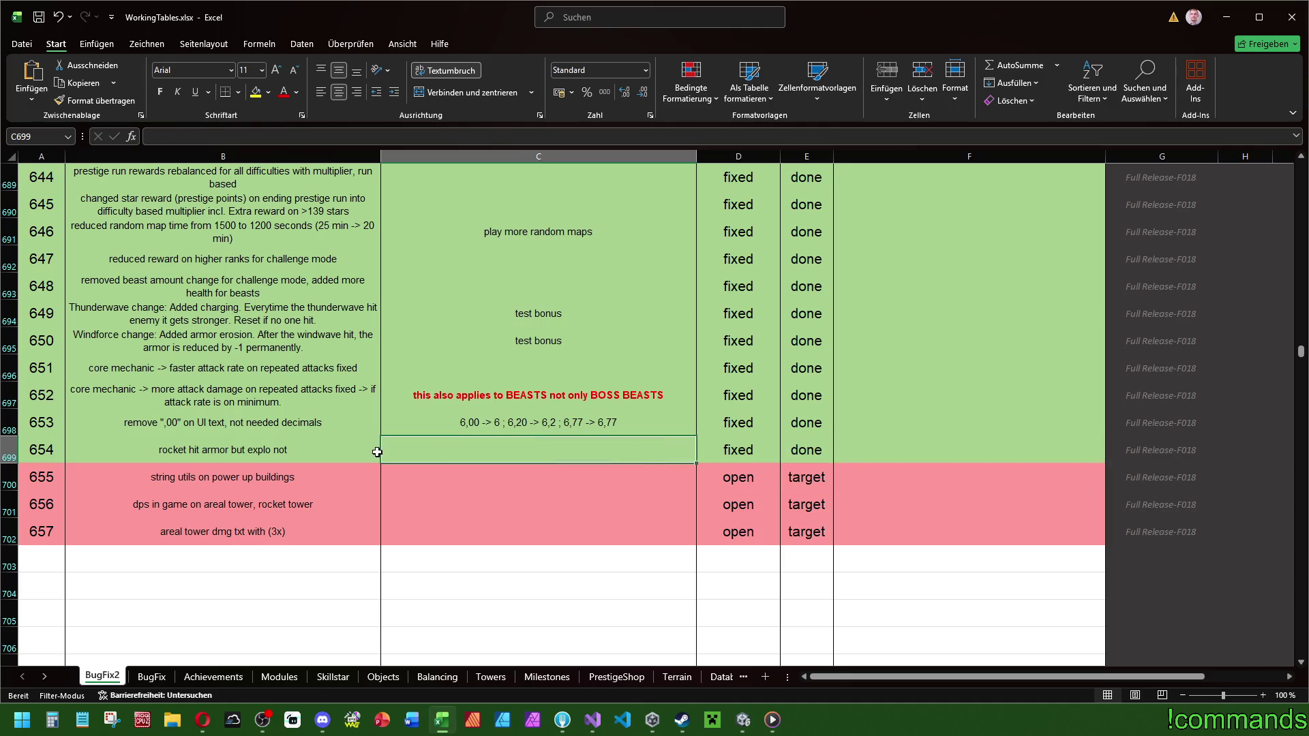
pyautogui.click(144, 488)
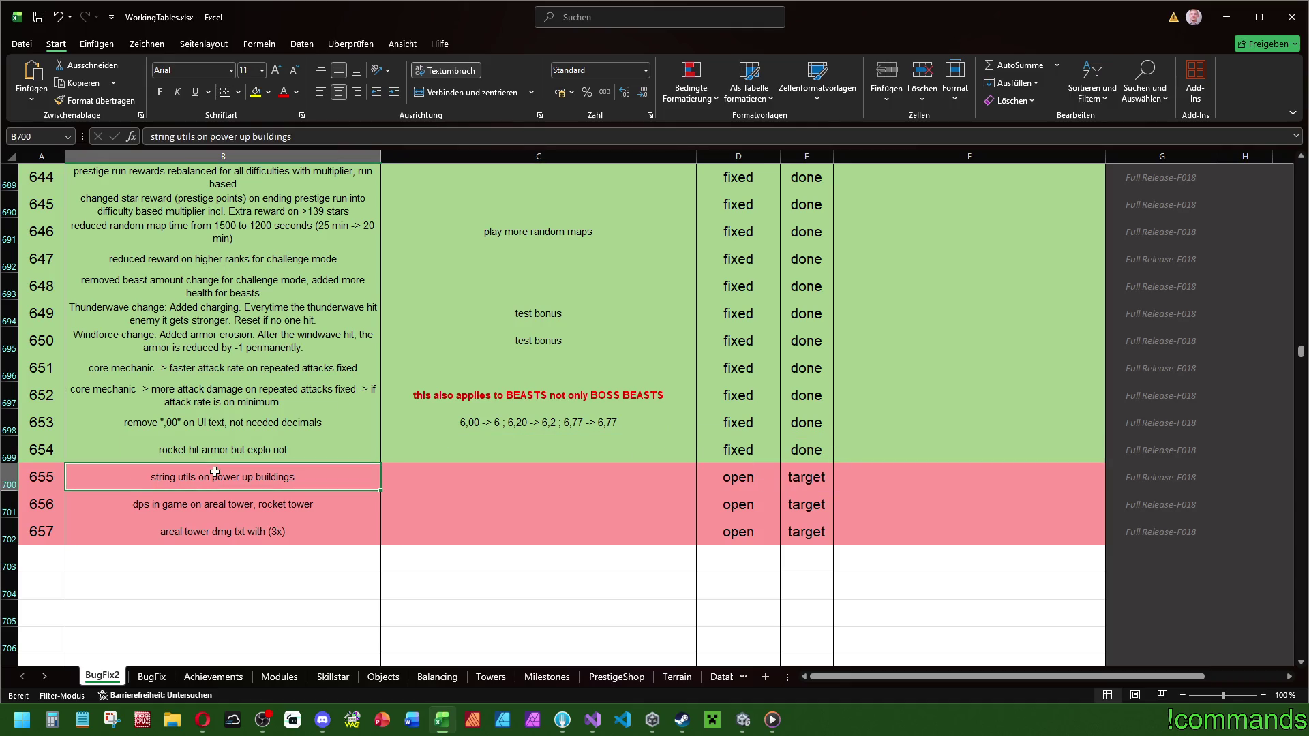
# Save all files in Visual Studio, then open and close showdmg.cs
pyautogui.click(587, 724)
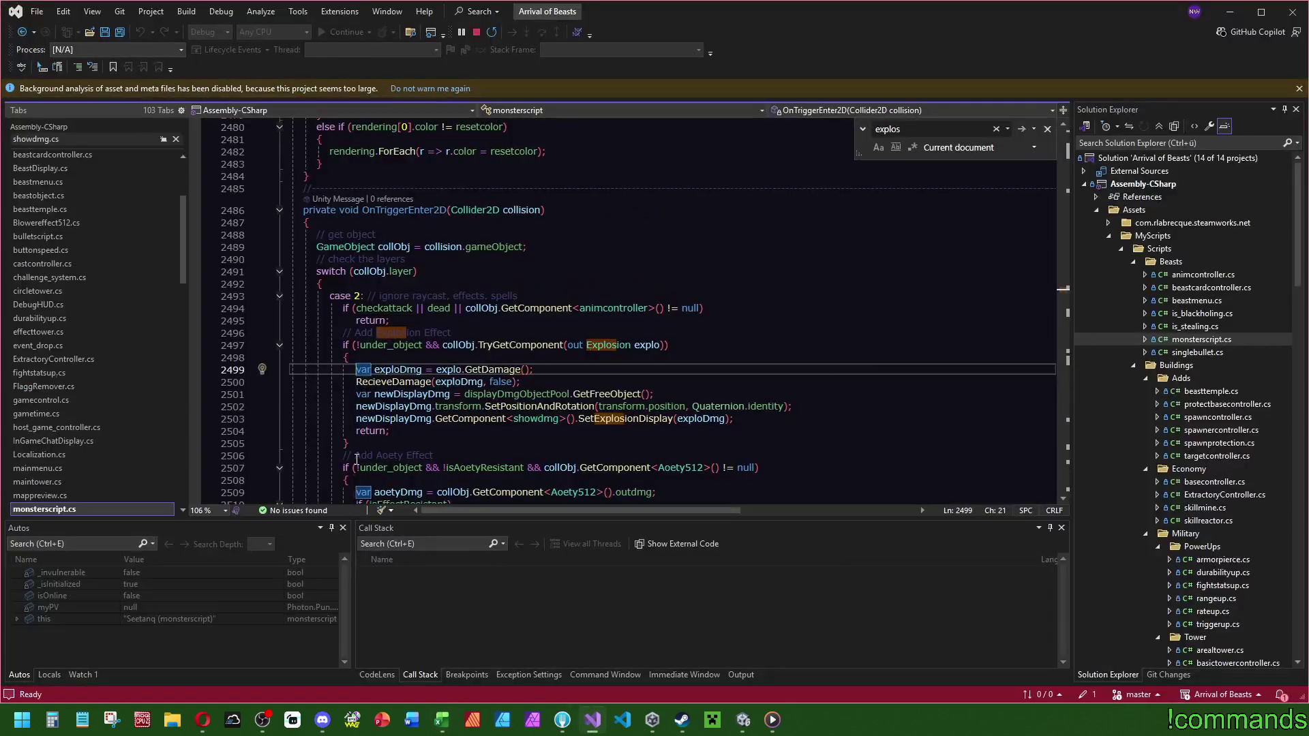
pyautogui.click(483, 255)
pyautogui.click(123, 31)
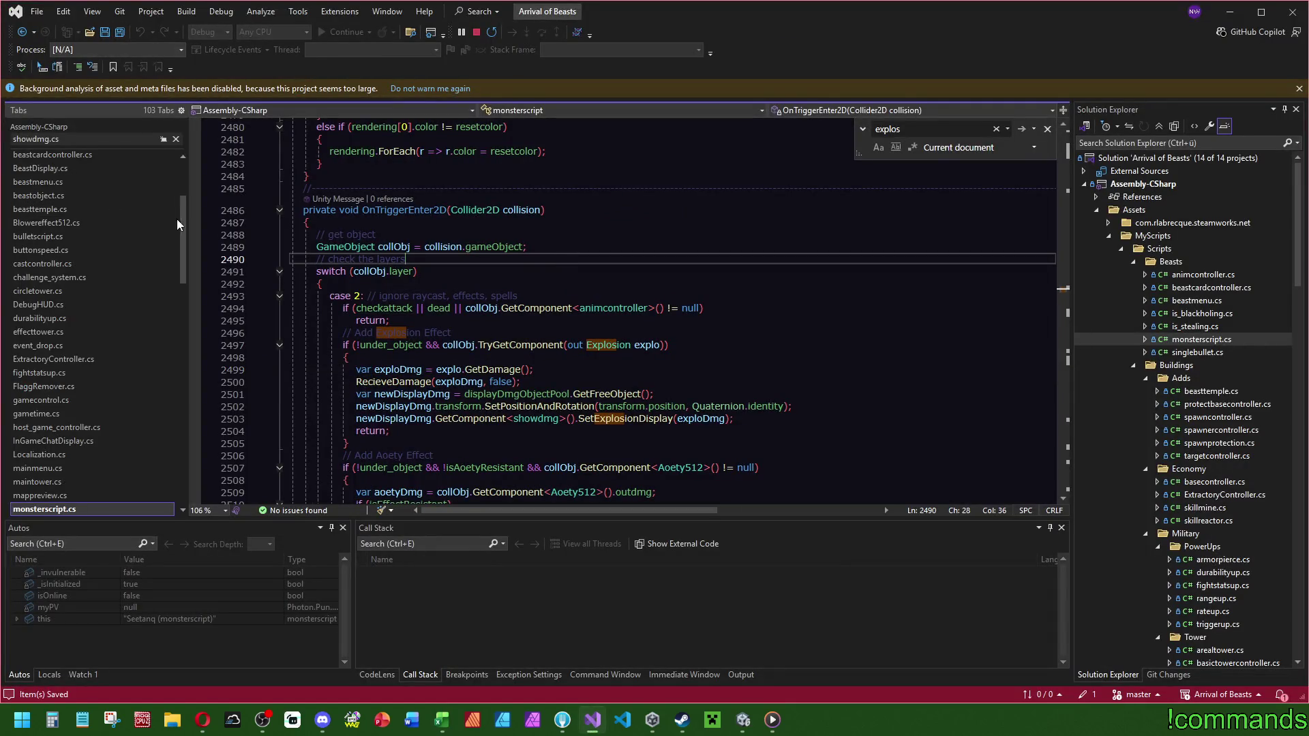
pyautogui.scroll(3, 179, 220)
pyautogui.click(136, 138)
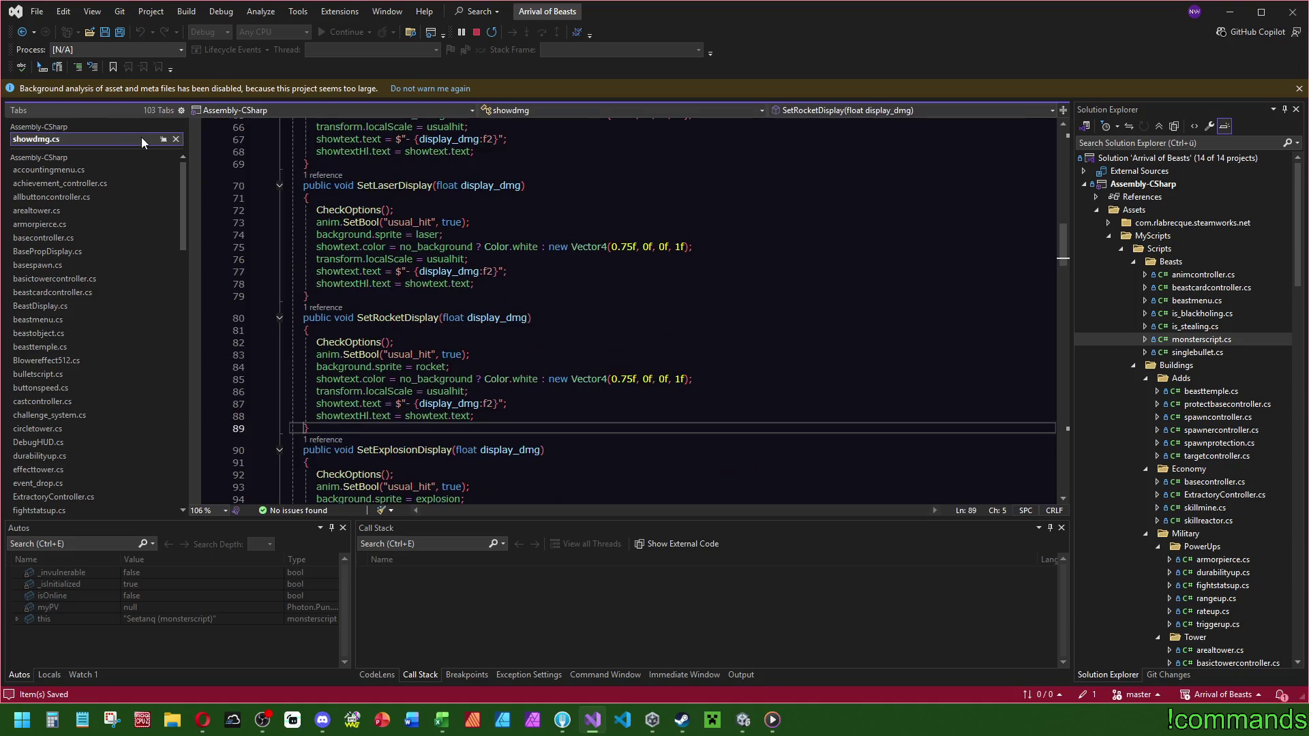
pyautogui.click(176, 139)
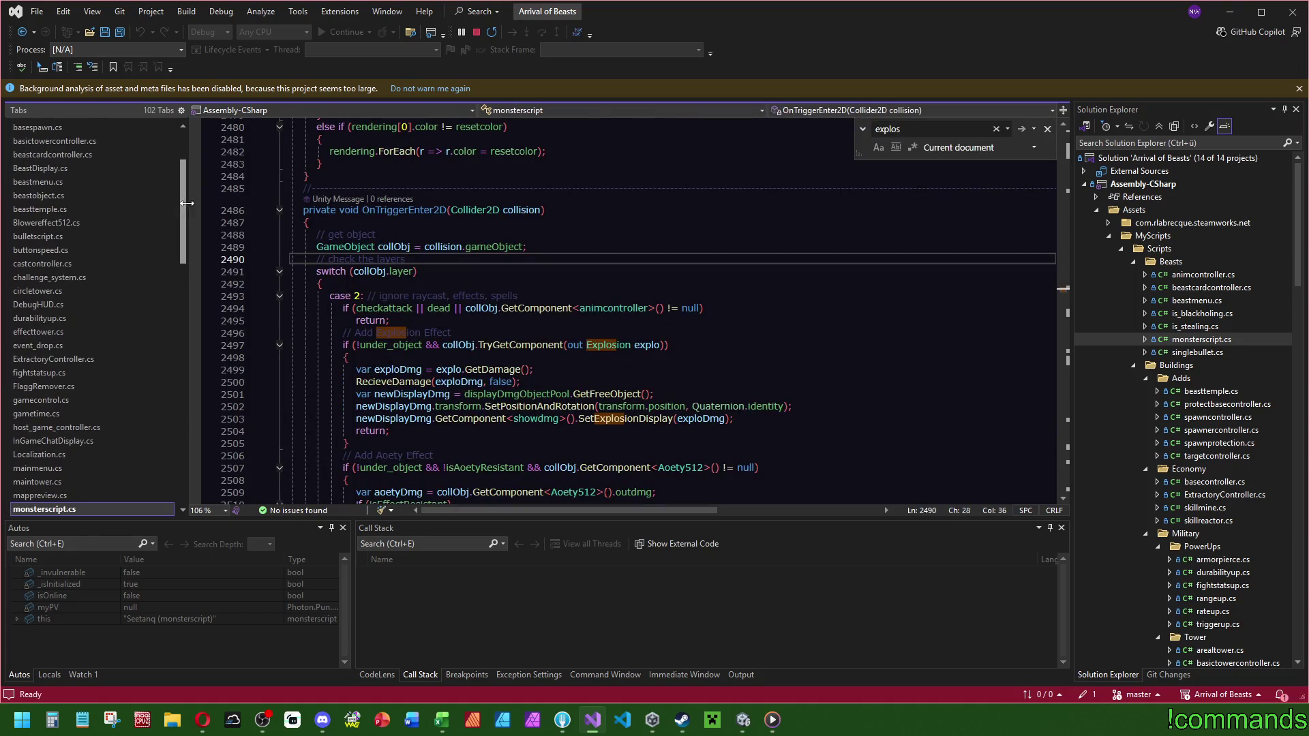
pyautogui.moveTo(186, 212); pyautogui.dragTo(171, 455)
# Search TowerBase.cs for 'power' and go to the RefreshHoverPowerUp definition
pyautogui.click(63, 345)
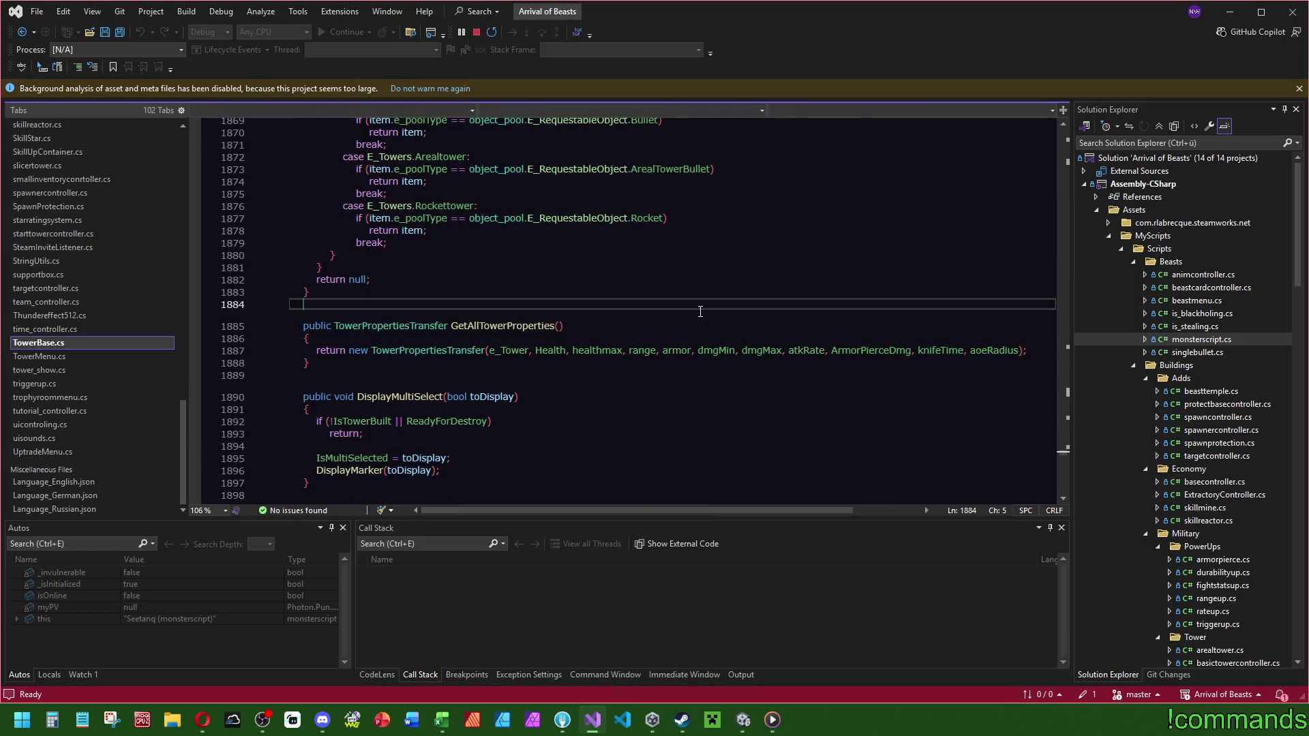
pyautogui.hotkey('ctrl', 'f')
pyautogui.write('power')
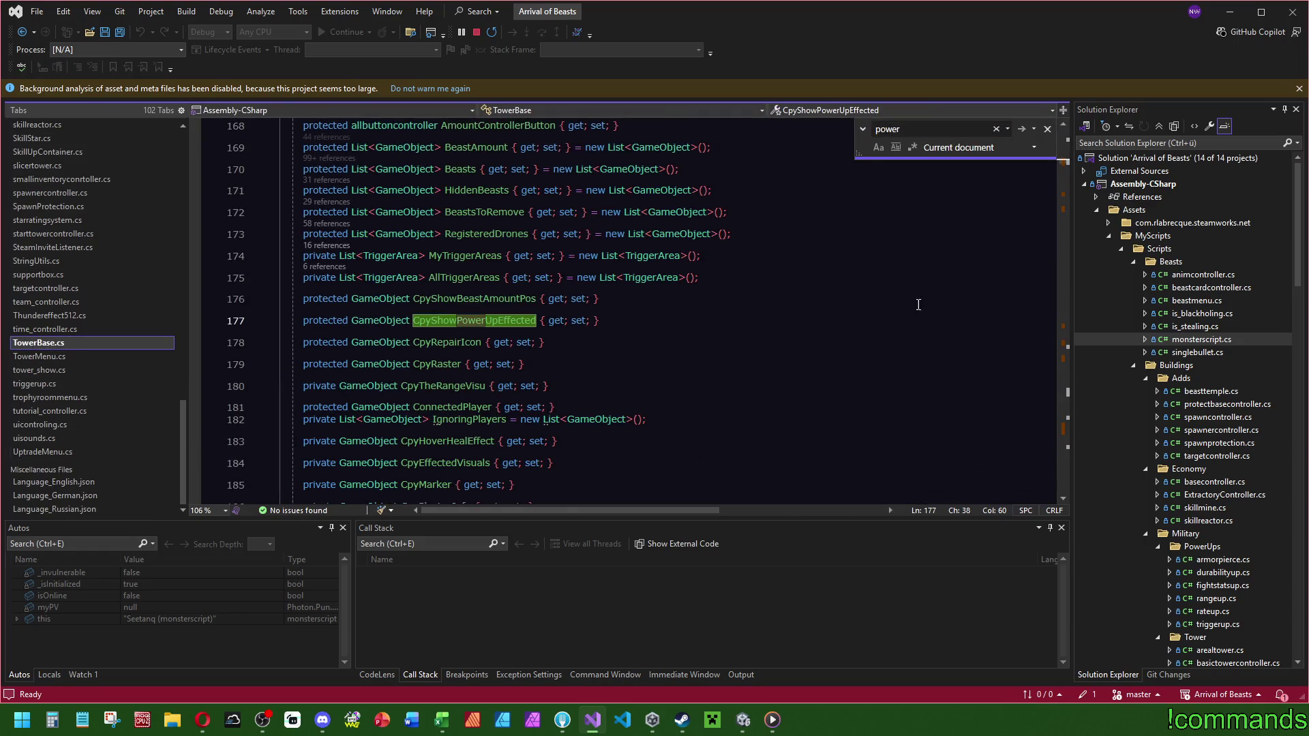
pyautogui.moveTo(1068, 167)
pyautogui.mouseDown()
pyautogui.moveTo(1073, 440)
pyautogui.moveTo(1074, 425)
pyautogui.mouseUp()
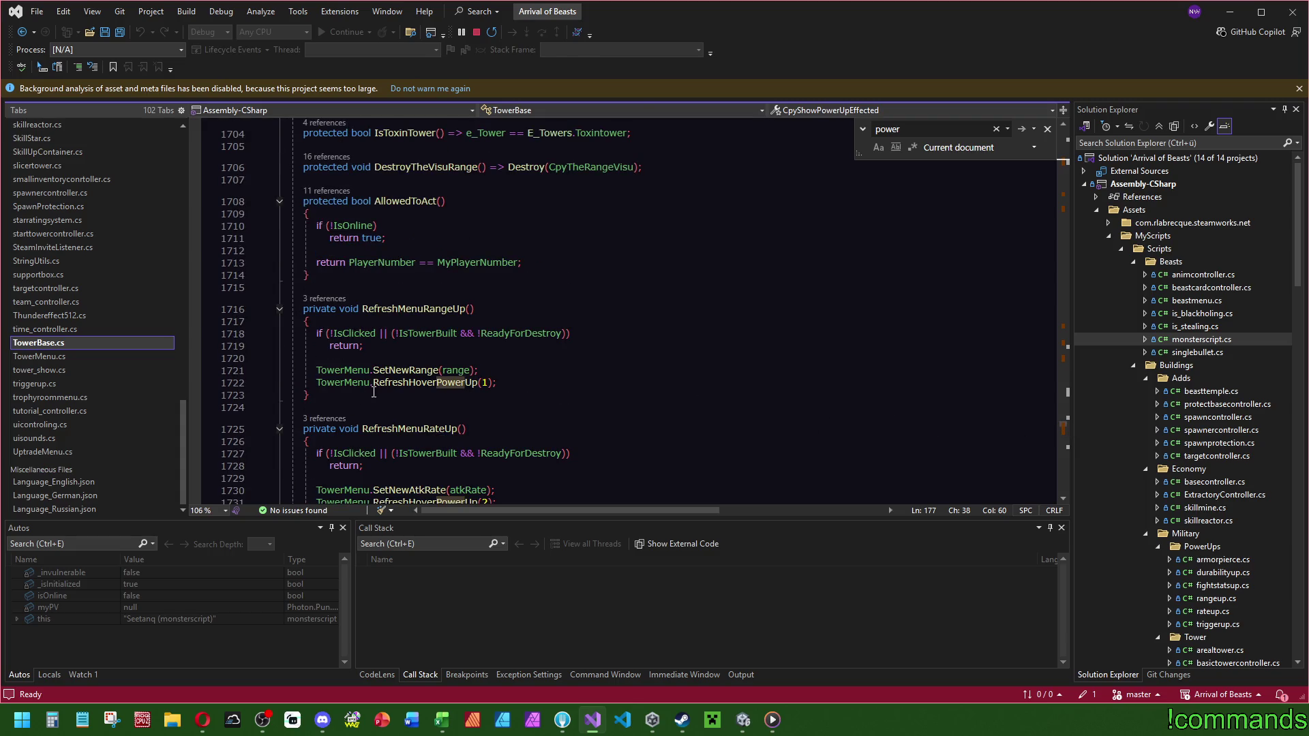
pyautogui.click(437, 383)
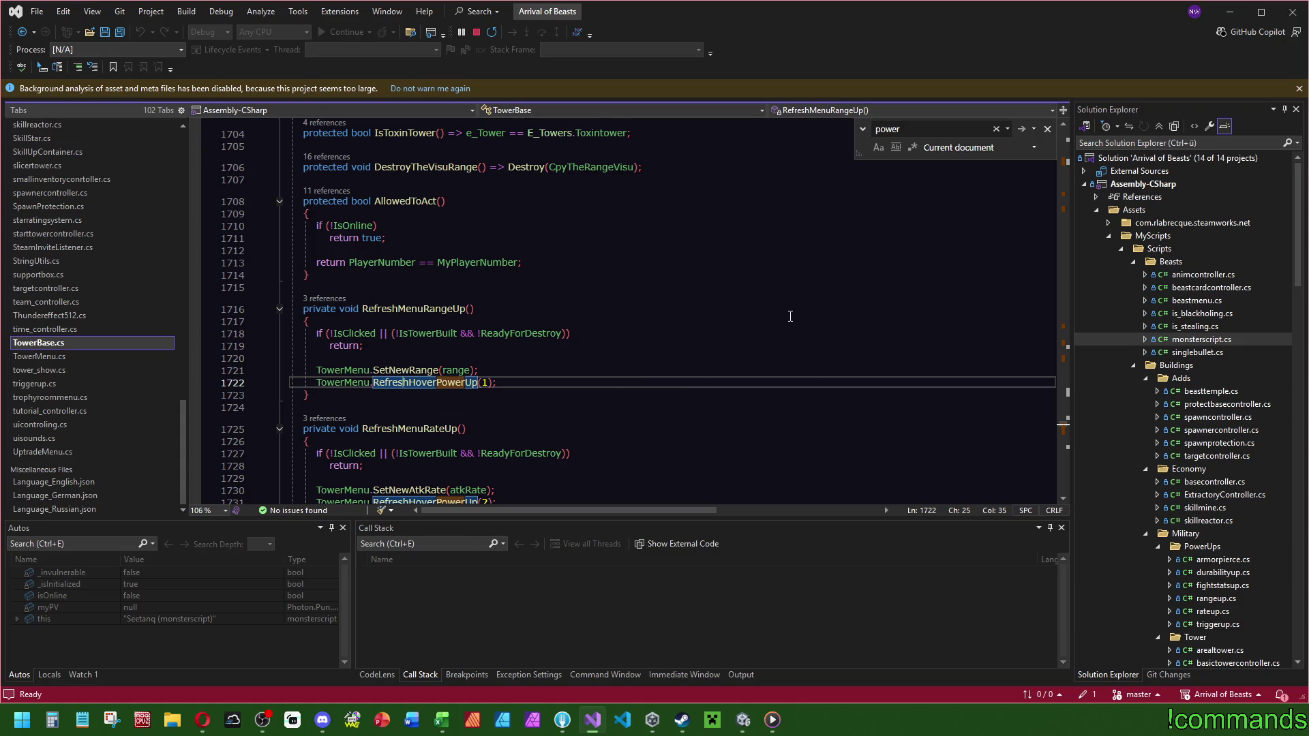
pyautogui.press('F12')
# Go to ShowPowerUpHoverForTower's definition and inspect targetValue on line 236
pyautogui.click(626, 348)
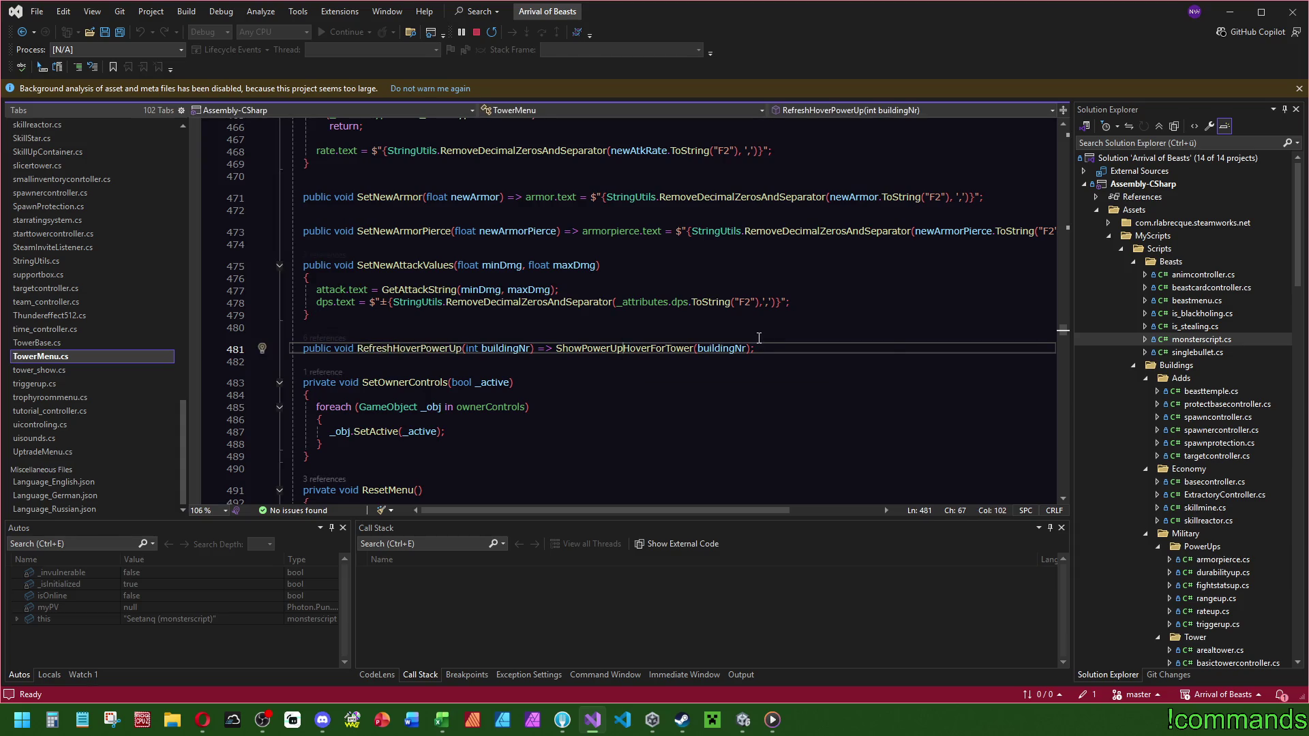
pyautogui.press('F12')
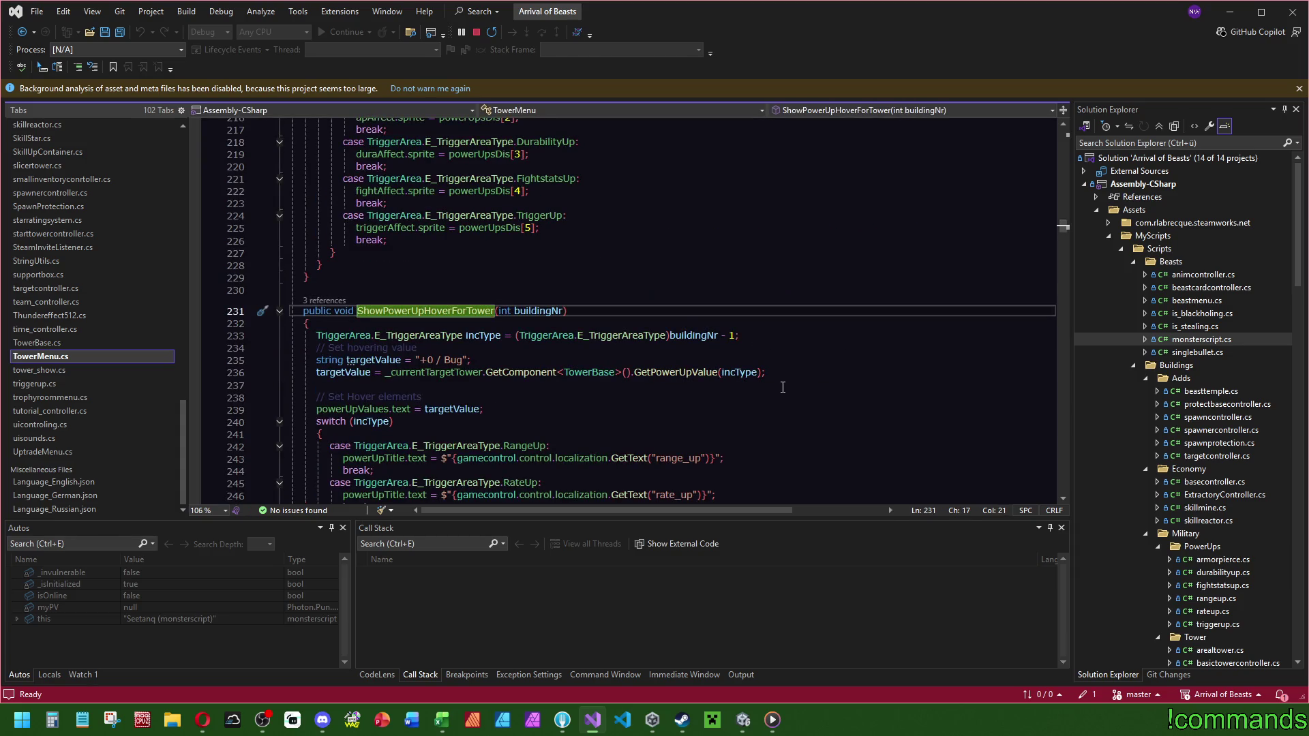
pyautogui.scroll(-4, 817, 384)
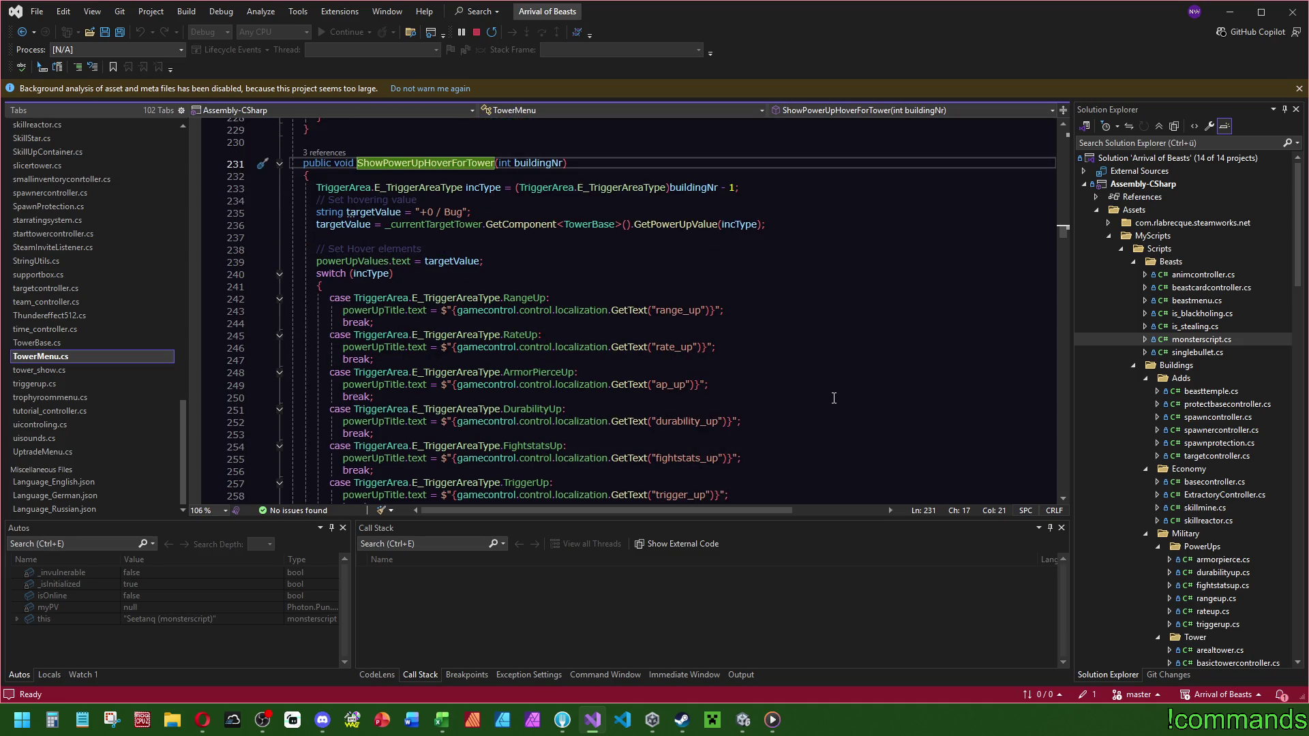
pyautogui.click(368, 224)
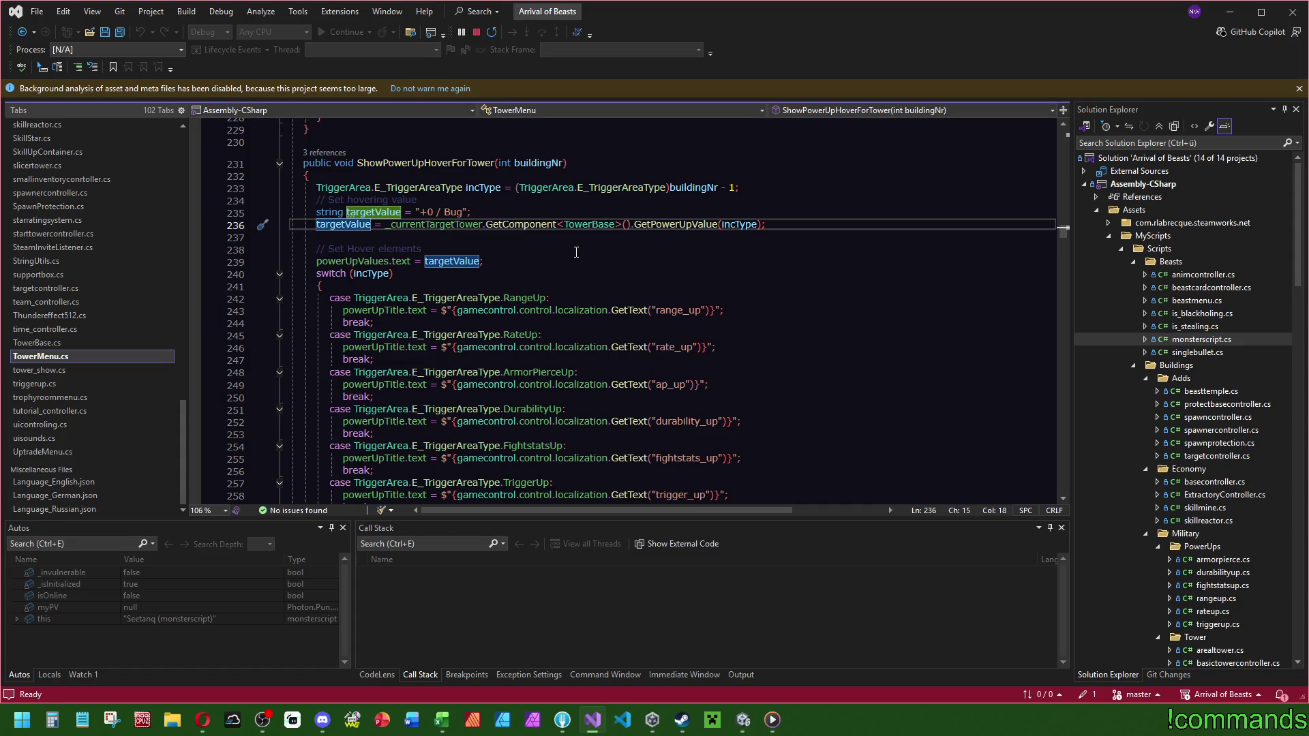
pyautogui.moveTo(691, 227)
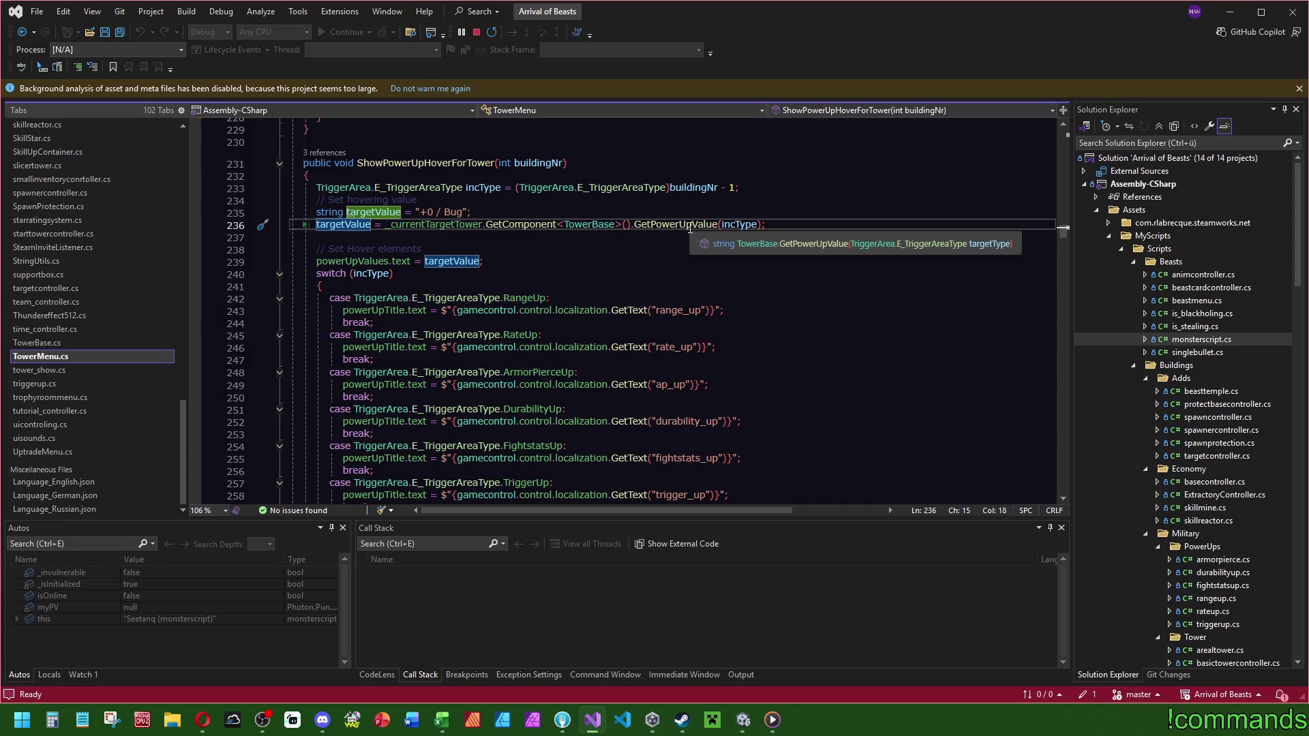
pyautogui.scroll(-7, 826, 272)
pyautogui.scroll(7, 832, 283)
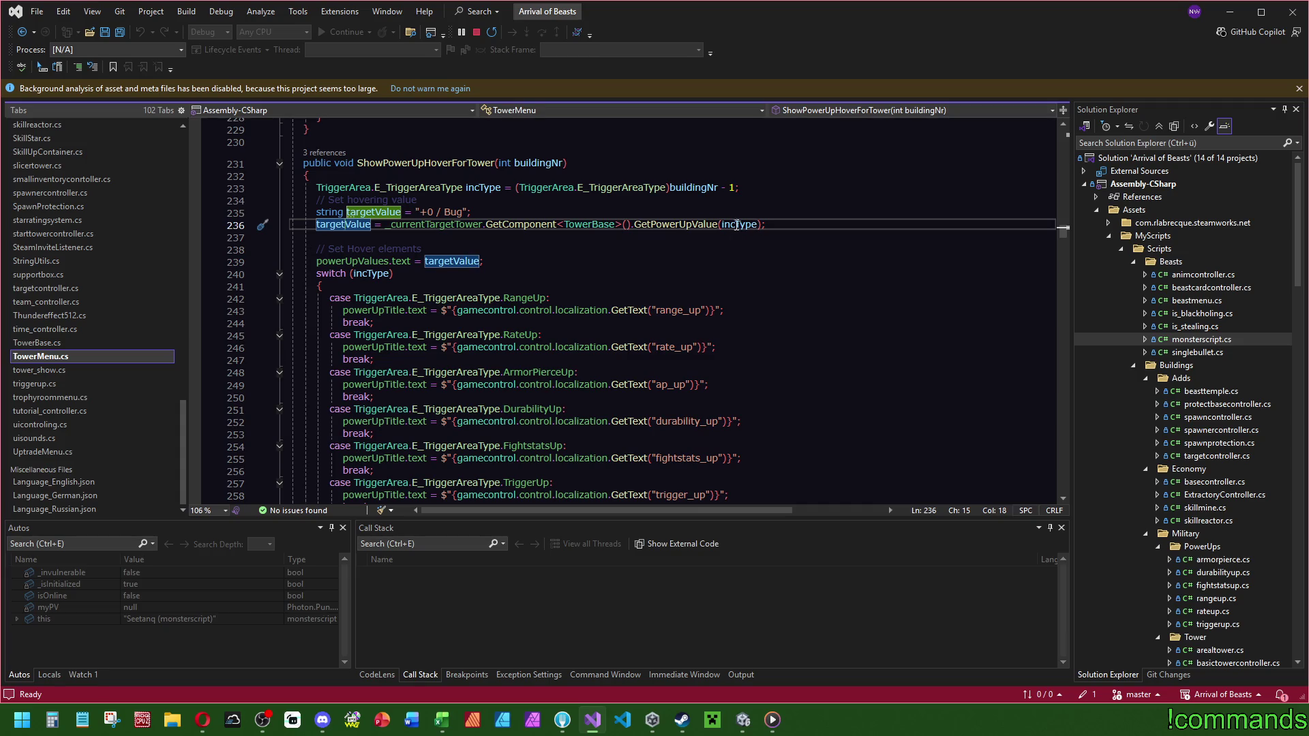
# Go to GetPowerUpValue in TowerBase.cs and place the caret before triggerarea on line 1357
pyautogui.press('End')
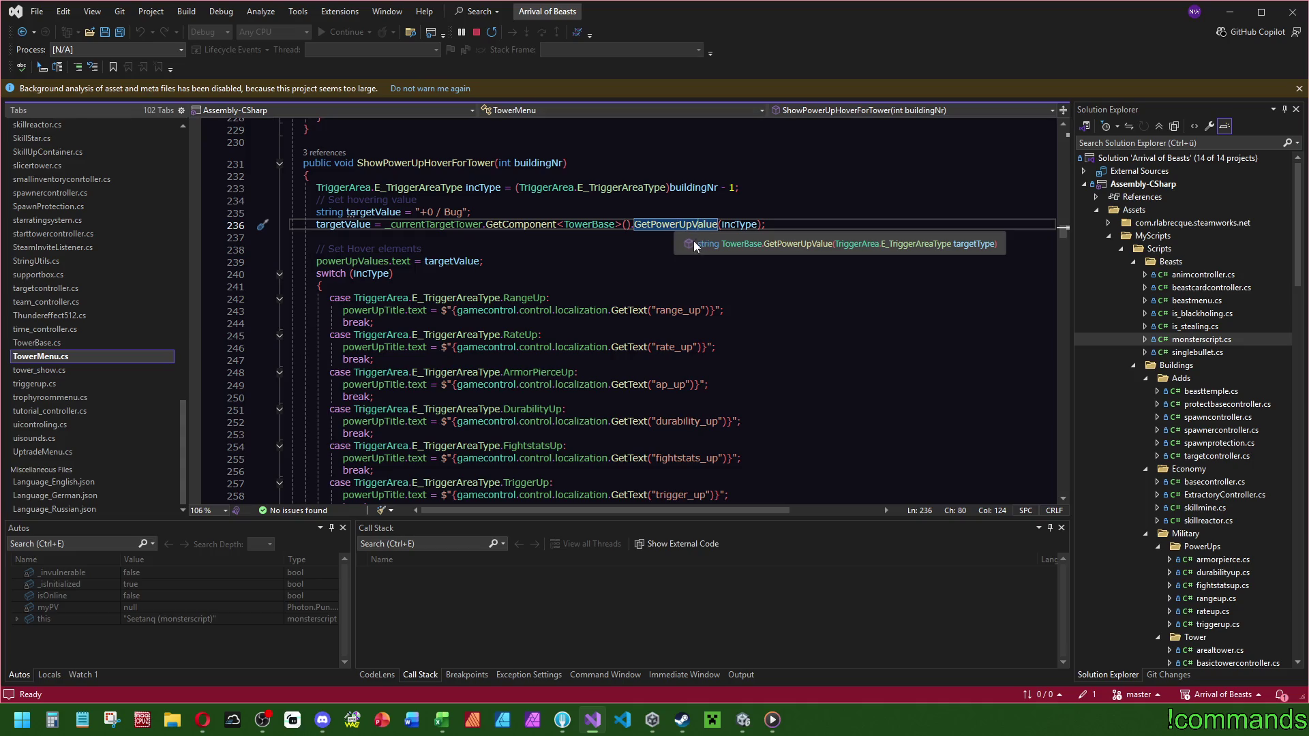
pyautogui.press('F12')
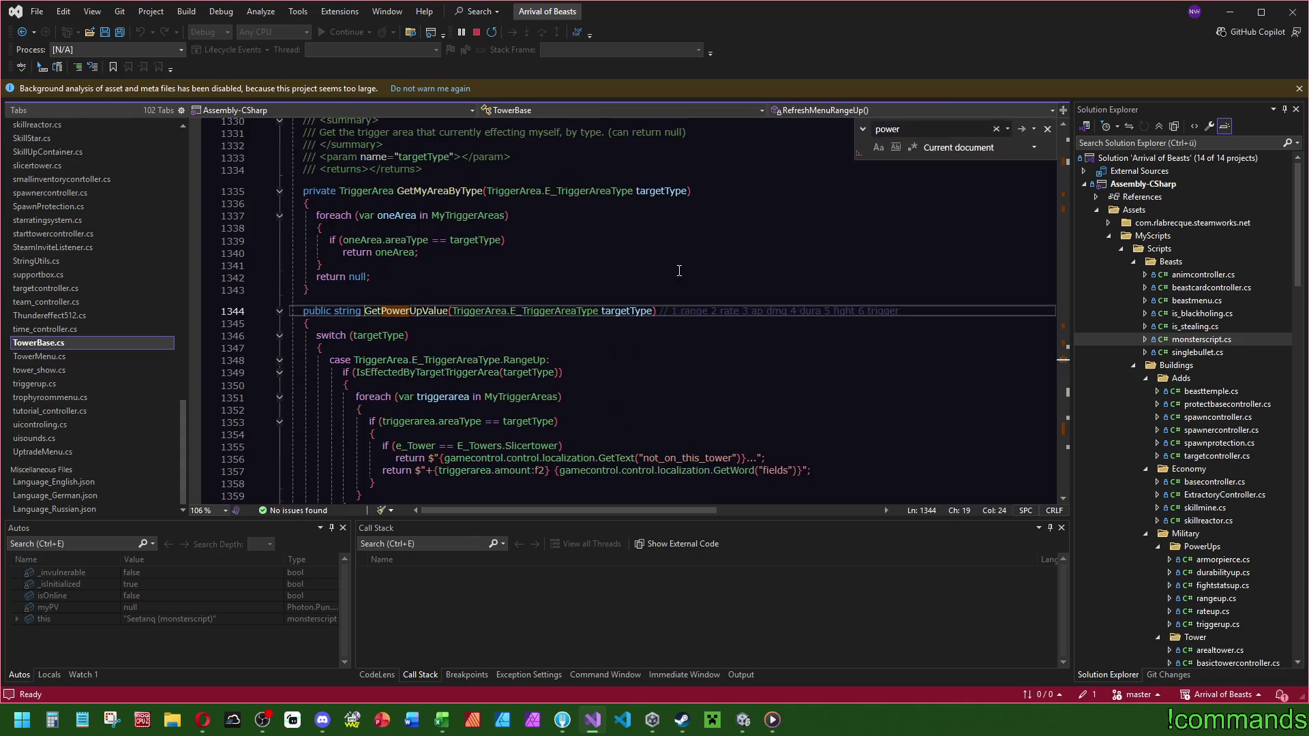
pyautogui.scroll(-2, 835, 379)
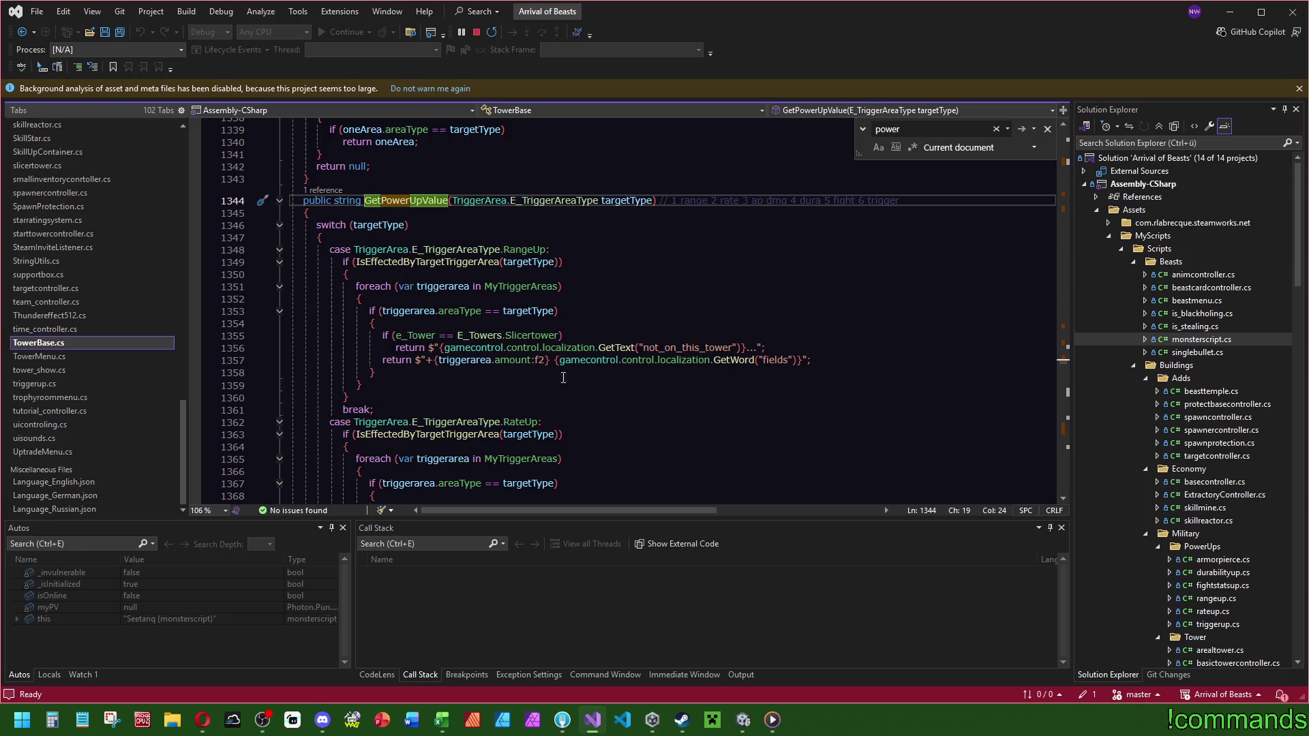
pyautogui.hotkey('ctrl', '-')
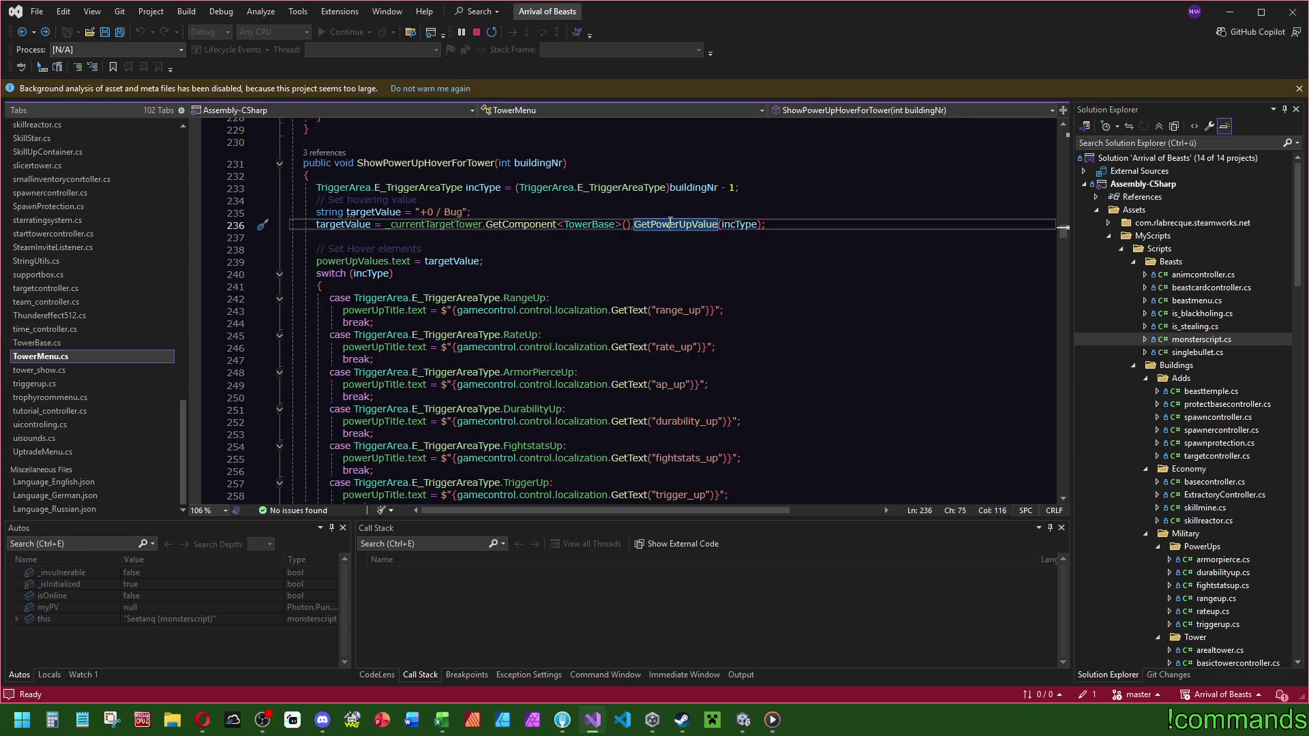
pyautogui.press('F12')
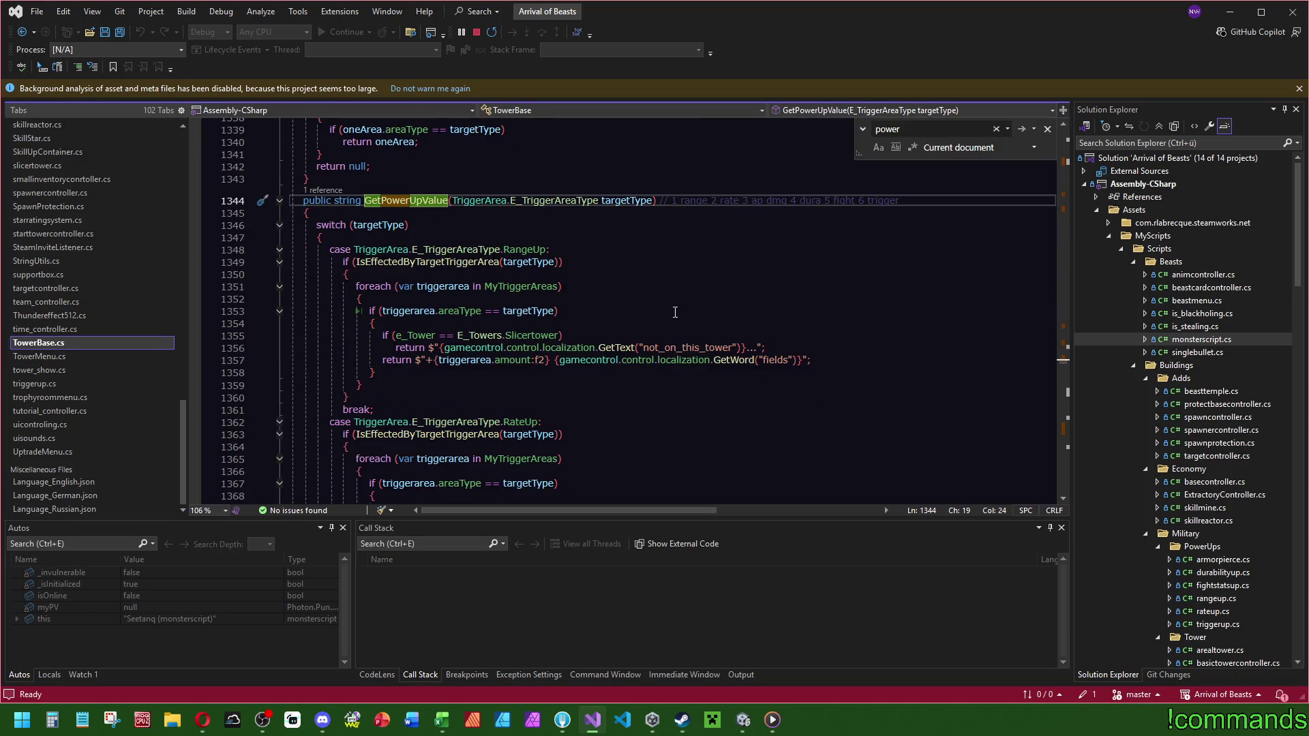
pyautogui.click(440, 360)
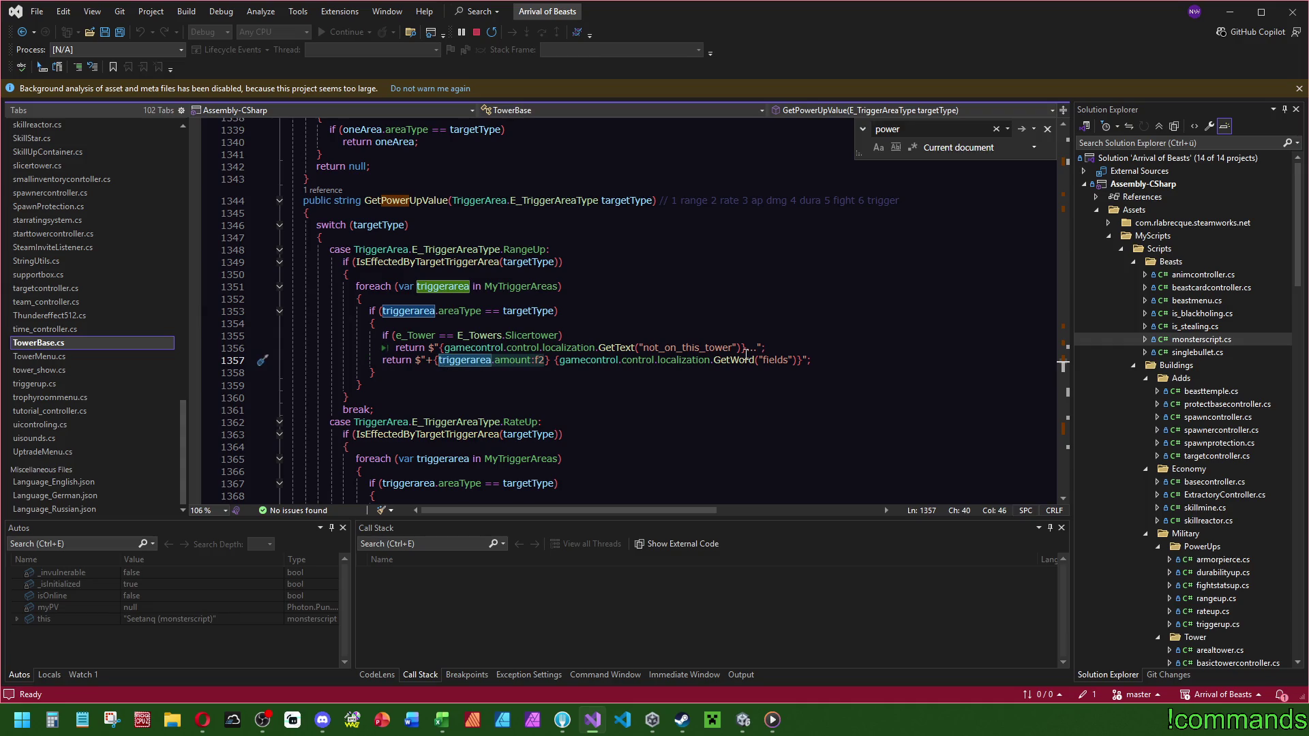
pyautogui.scroll(-2, 780, 379)
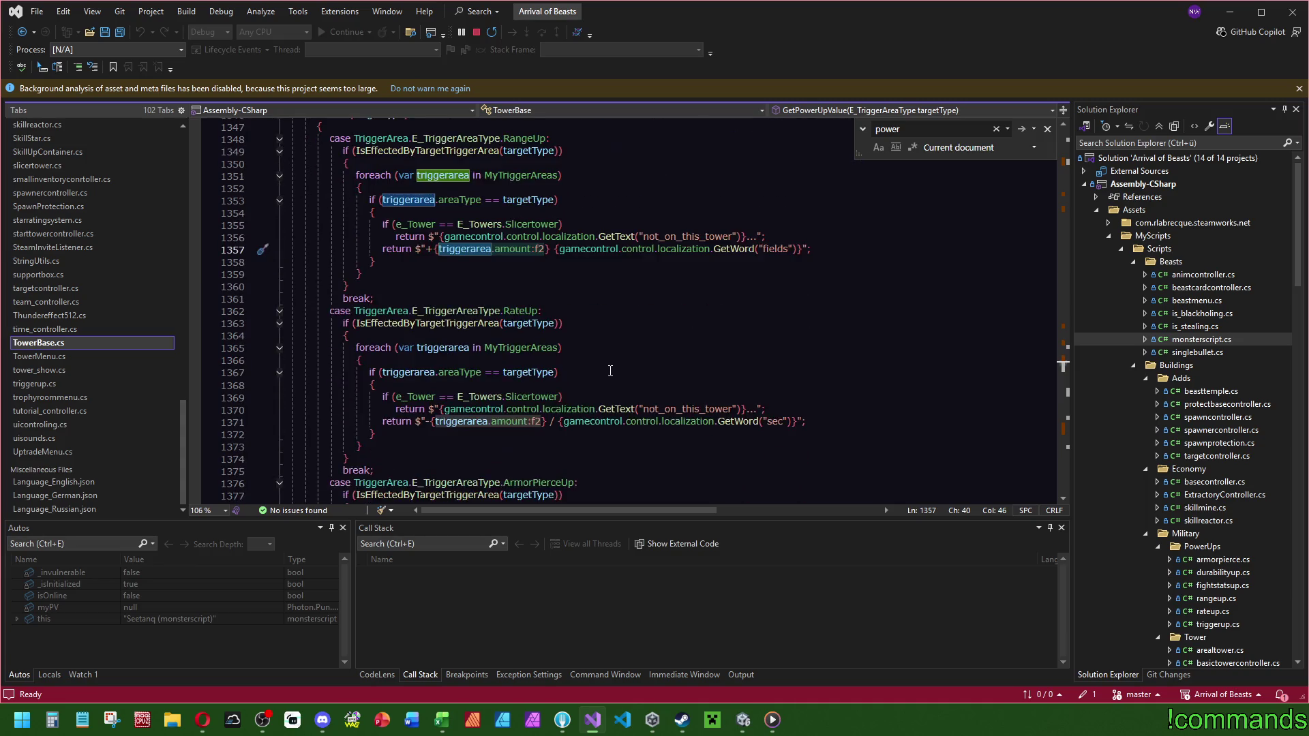
# On line 1357, wrap triggerarea.amount.ToString("F2") in StringUtils.RemoveDecimalZerosAndSeparator
pyautogui.hotkey('ctrl', 'Delete')
pyautogui.hotkey('ctrl', 'Delete')
pyautogui.hotkey('ctrl', 'Delete')
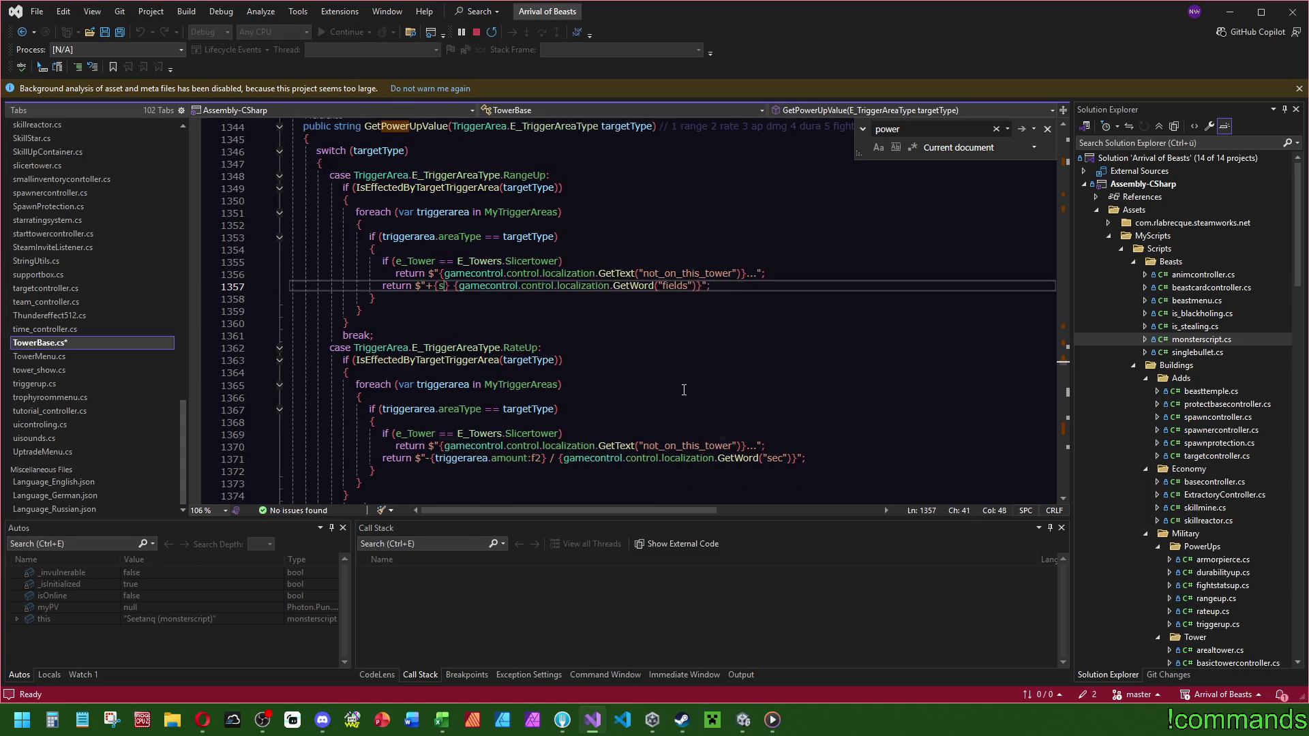
pyautogui.write('stringu.')
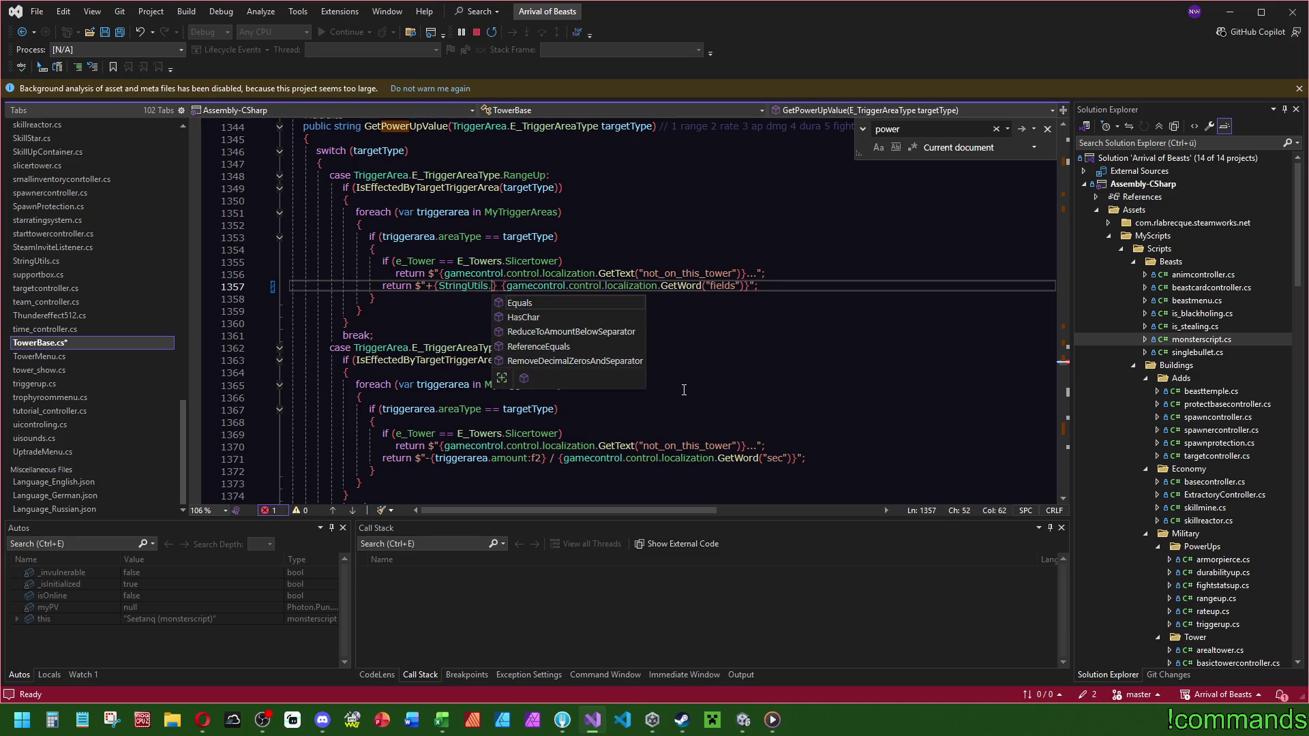
pyautogui.press('Down')
pyautogui.press('Down')
pyautogui.press('Down')
pyautogui.press('Down')
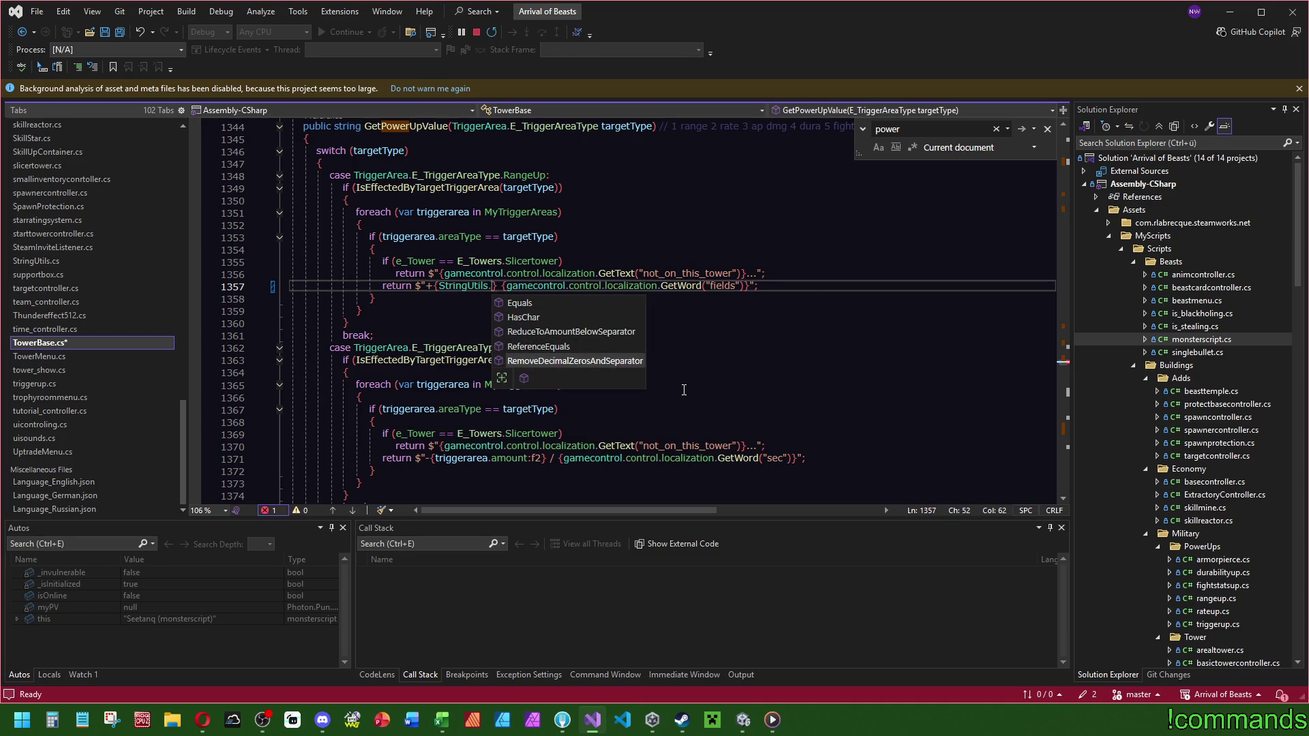
pyautogui.press('Tab')
pyautogui.write('(')
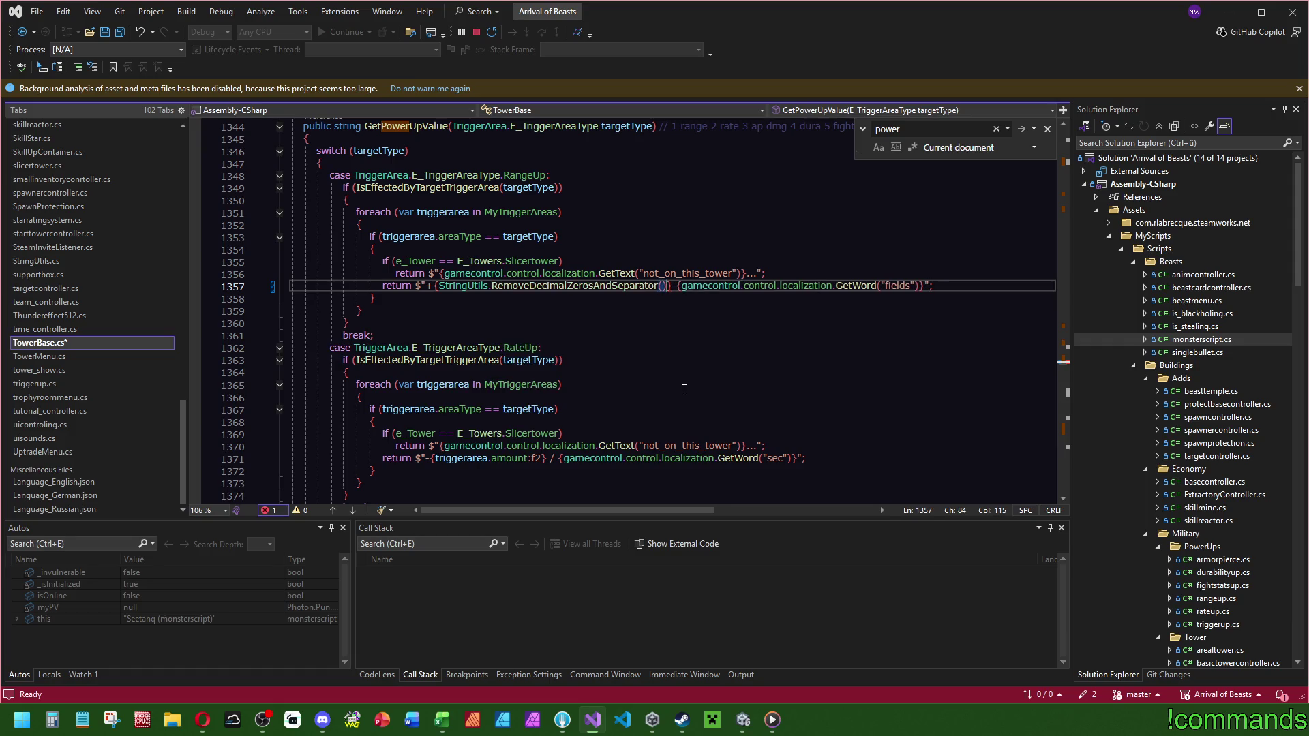
pyautogui.write(",'")
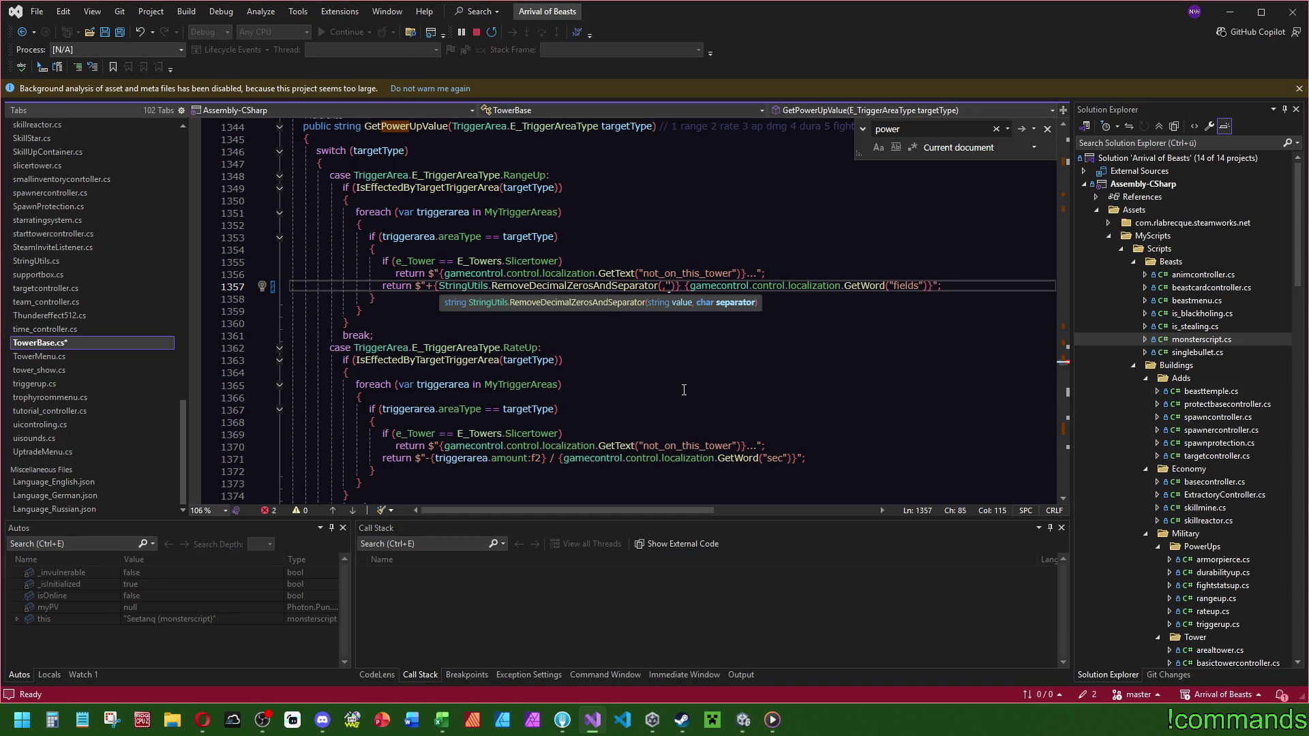
pyautogui.press('Left')
pyautogui.write('.')
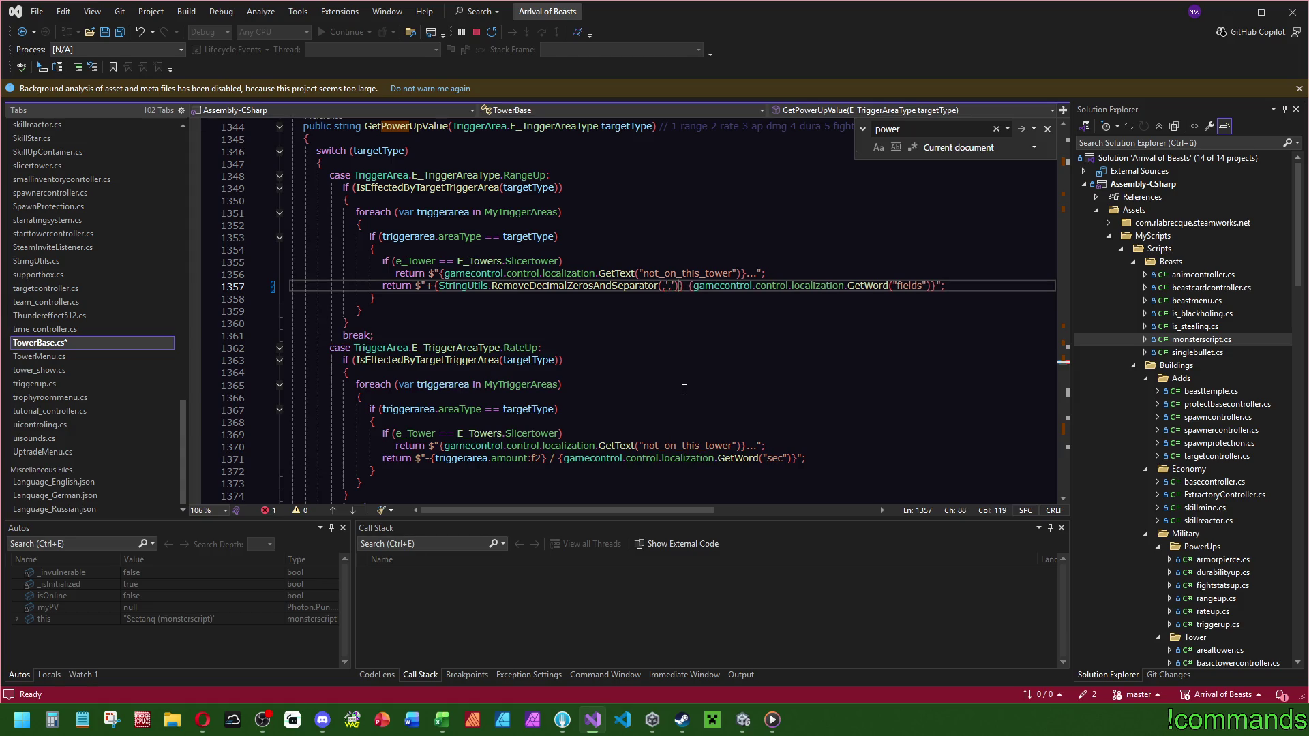
pyautogui.press('Left')
pyautogui.press('Left')
pyautogui.press('Left')
pyautogui.write('triggerarea.')
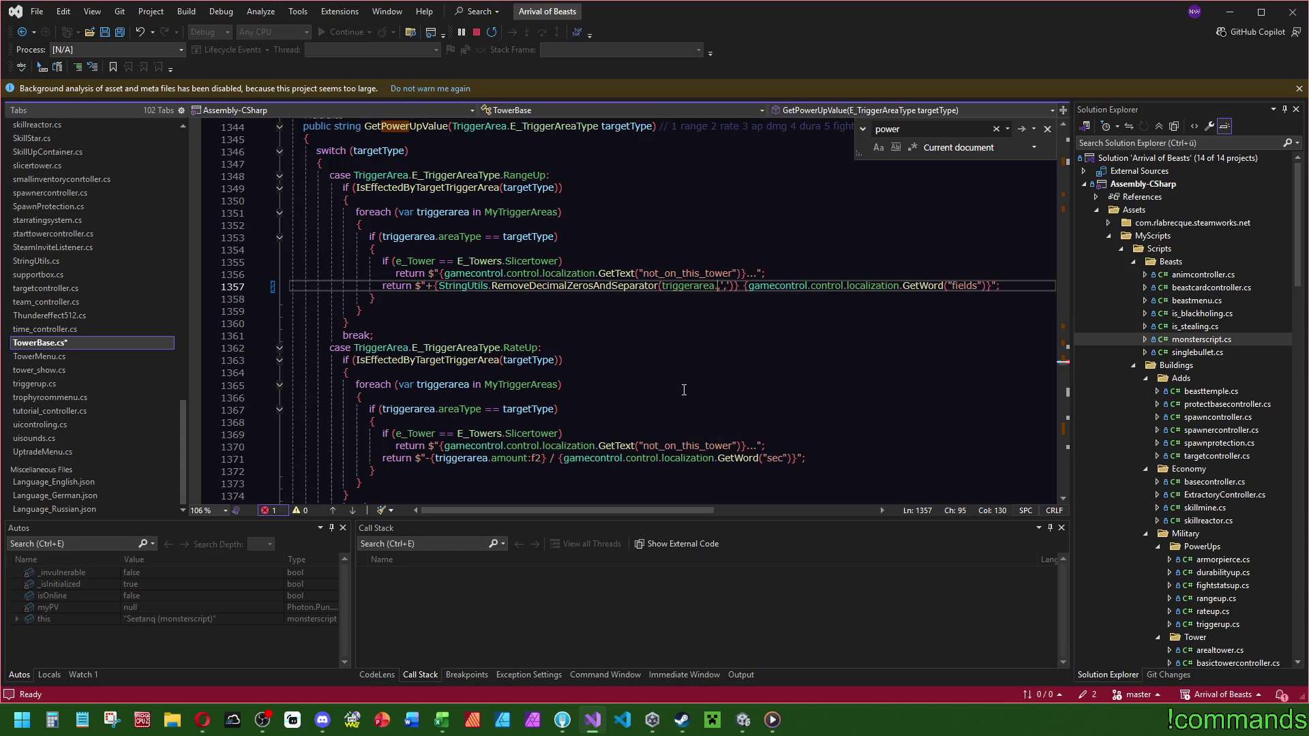
pyautogui.write('amount, ')
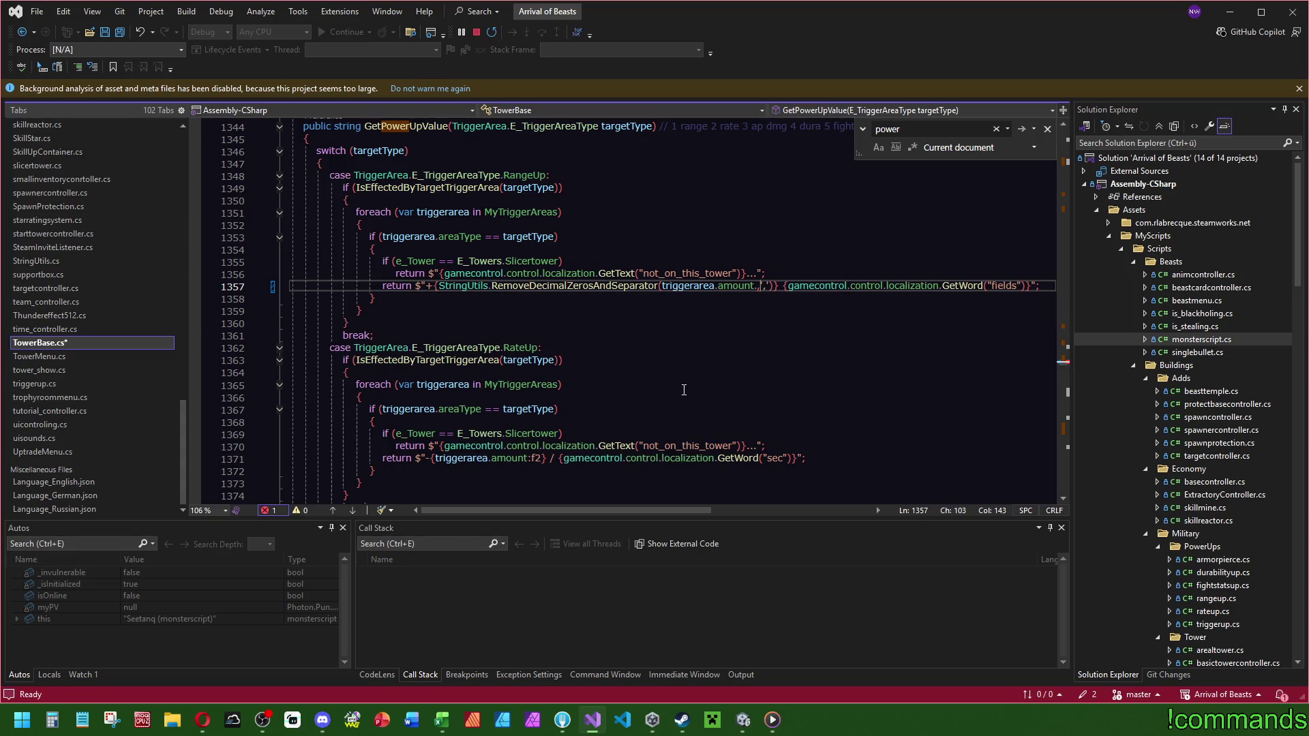
pyautogui.write('ToString(')
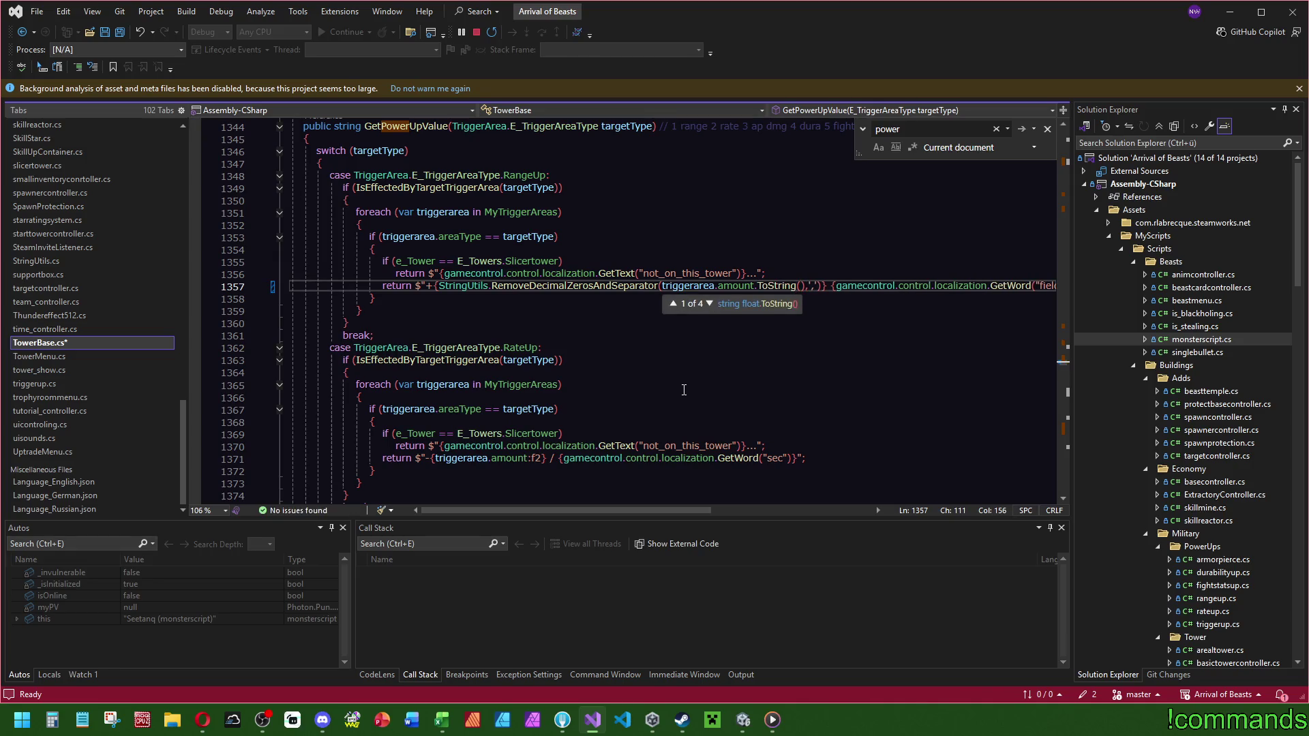
pyautogui.write('F2')
pyautogui.press('BackSpace')
pyautogui.press('BackSpace')
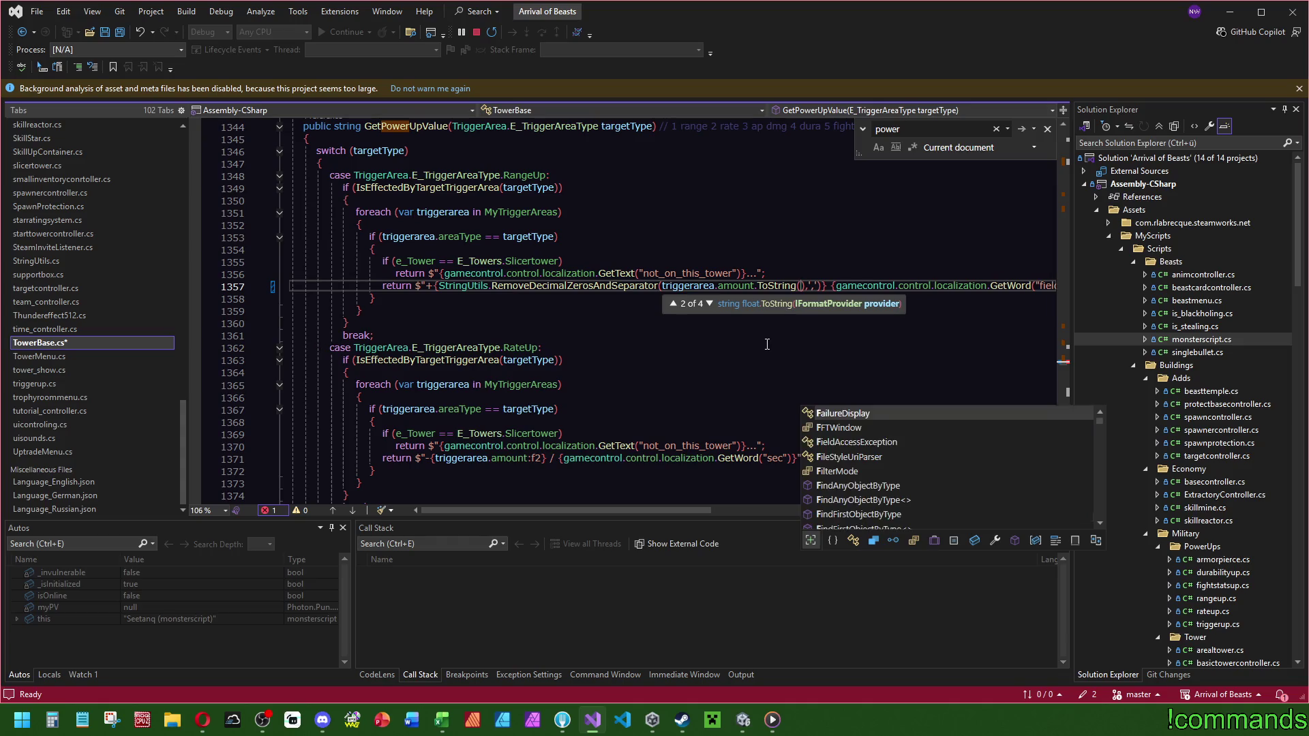
pyautogui.write('""F2')
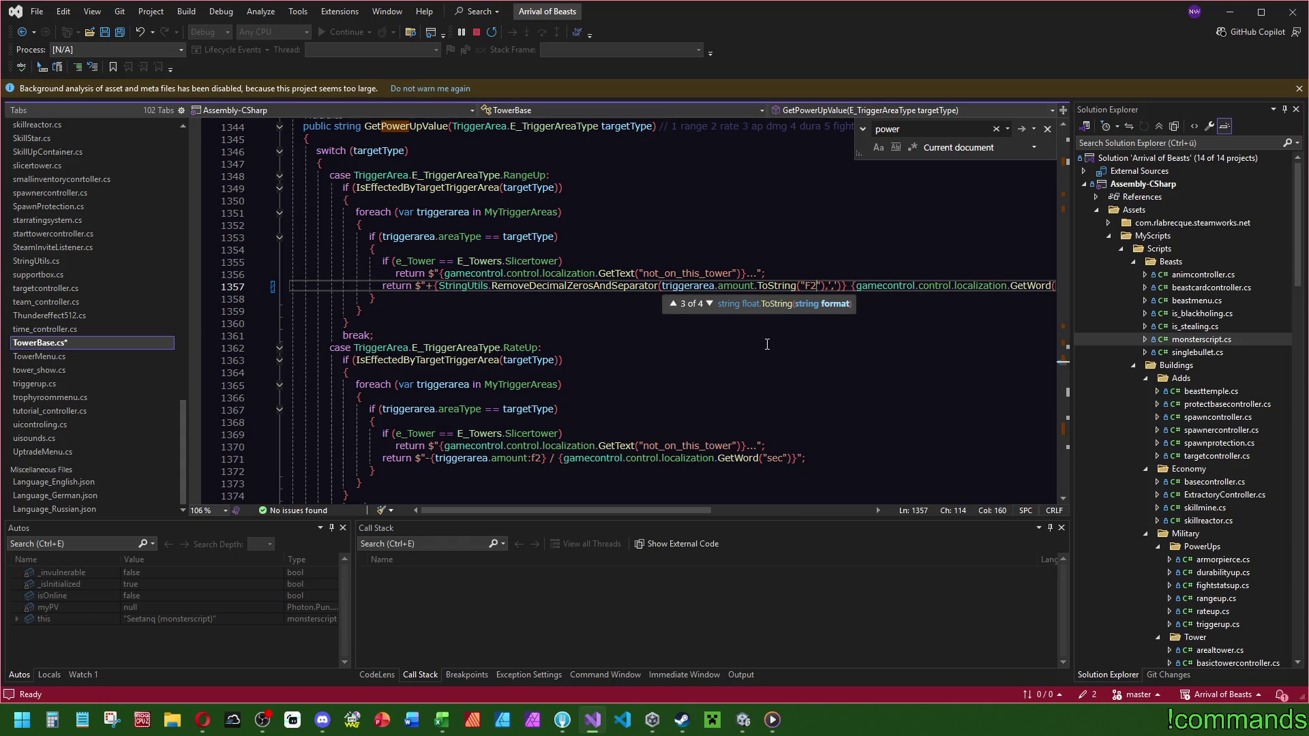
pyautogui.write(')')
pyautogui.click(872, 242)
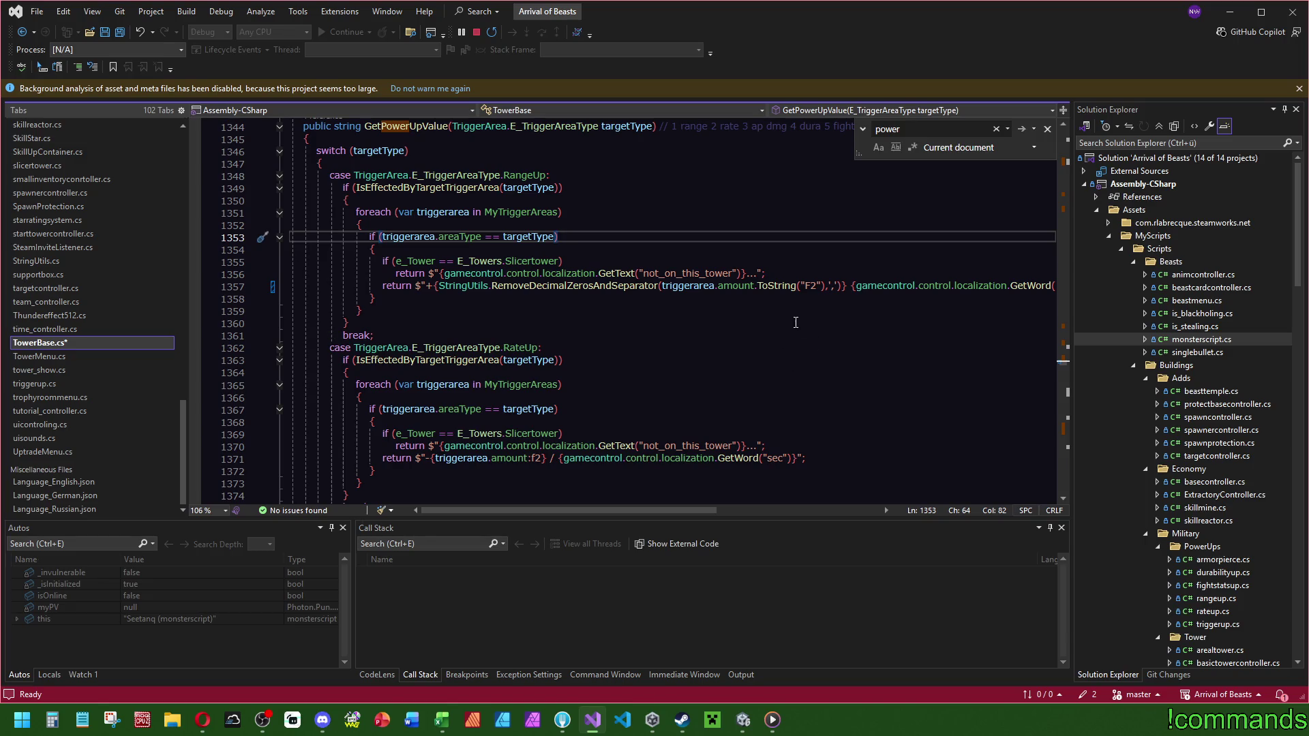
# Accept the suggested StringUtils rewrites for the RateUp, ArmorPierceUp, DurabilityUp and FightstatsUp lines
pyautogui.click(436, 285)
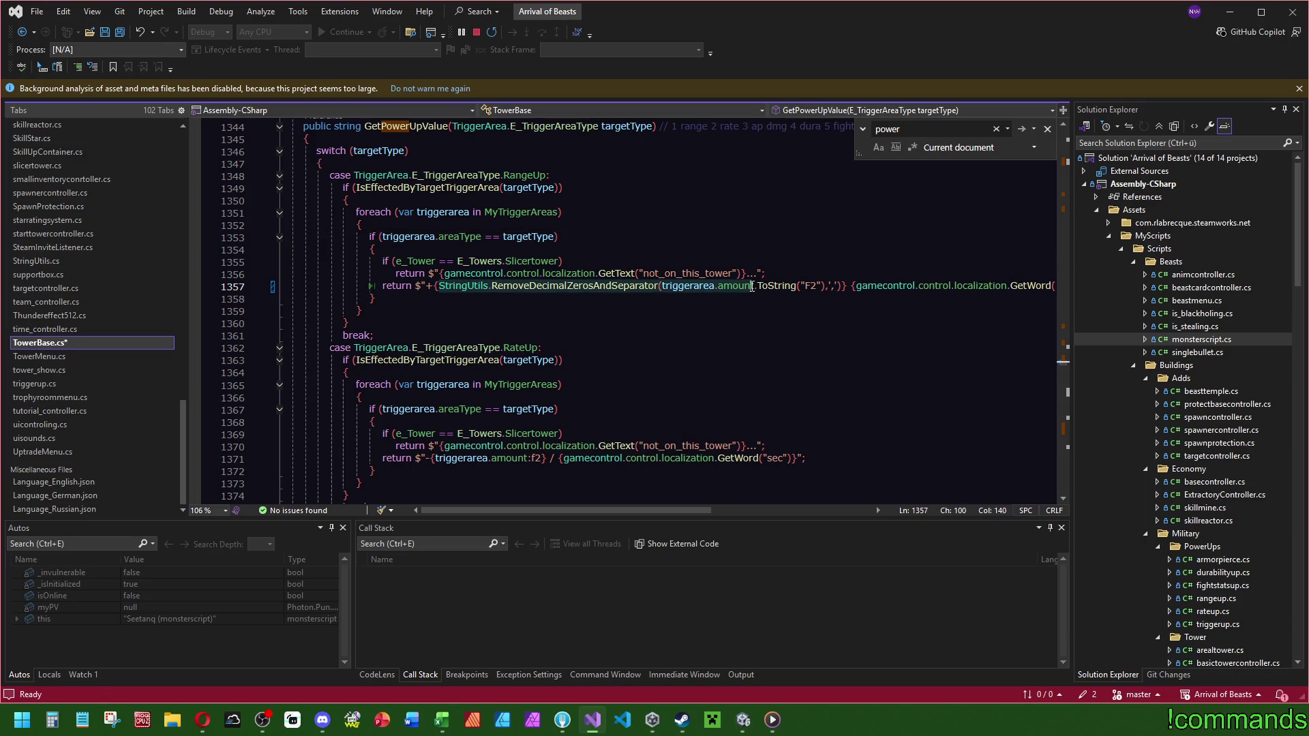
pyautogui.click(843, 286)
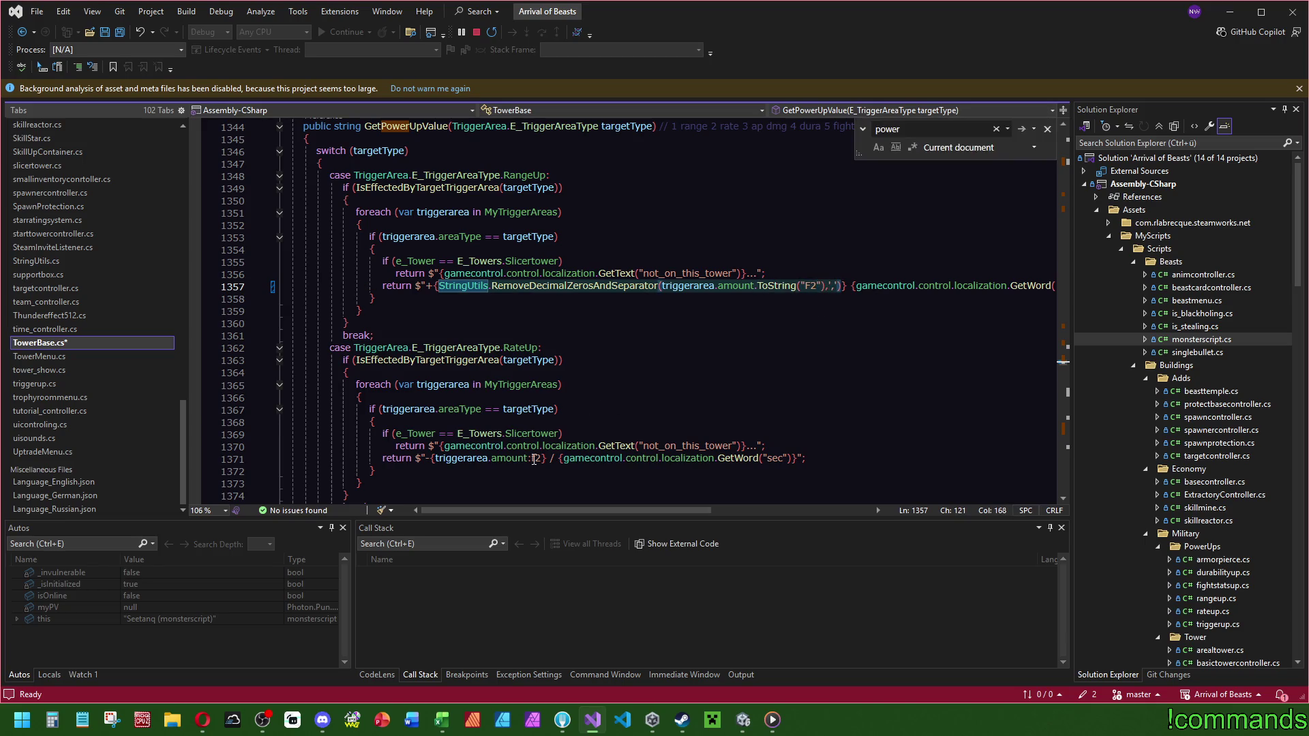
pyautogui.click(435, 458)
pyautogui.scroll(-7, 656, 315)
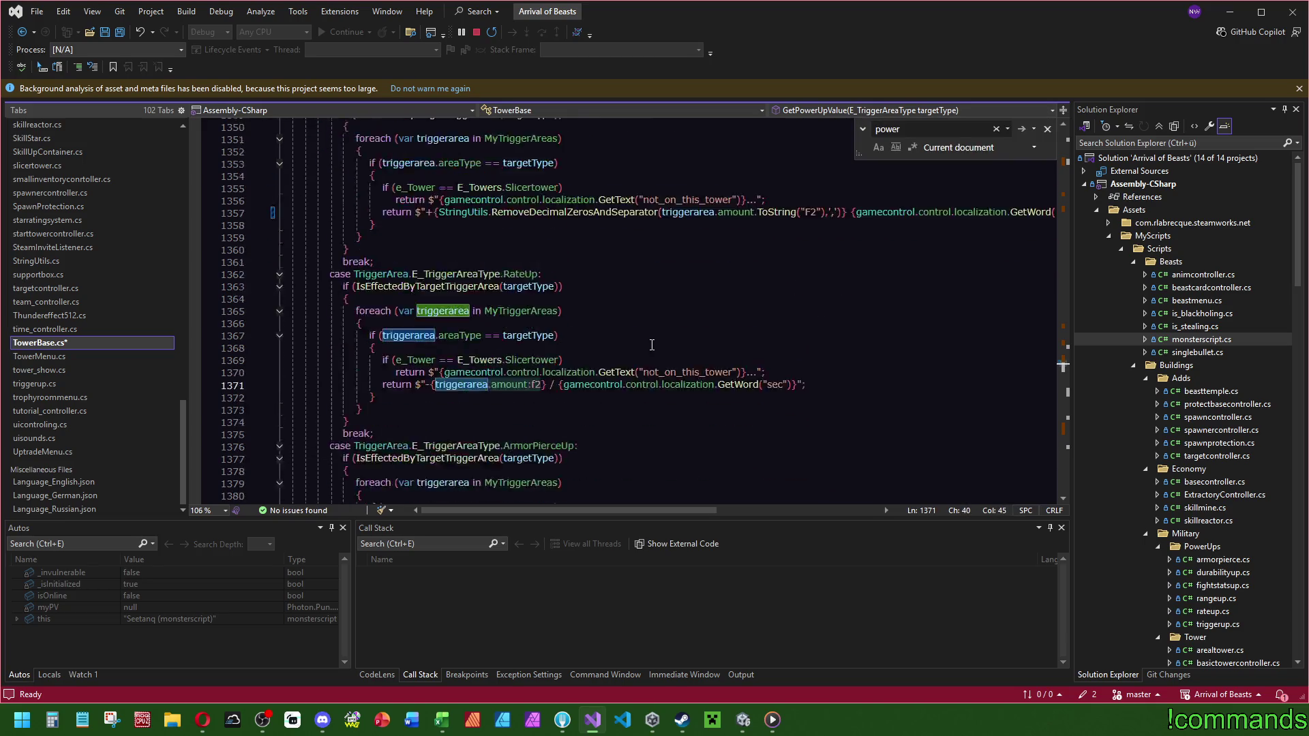
pyautogui.press('Tab')
pyautogui.click(437, 336)
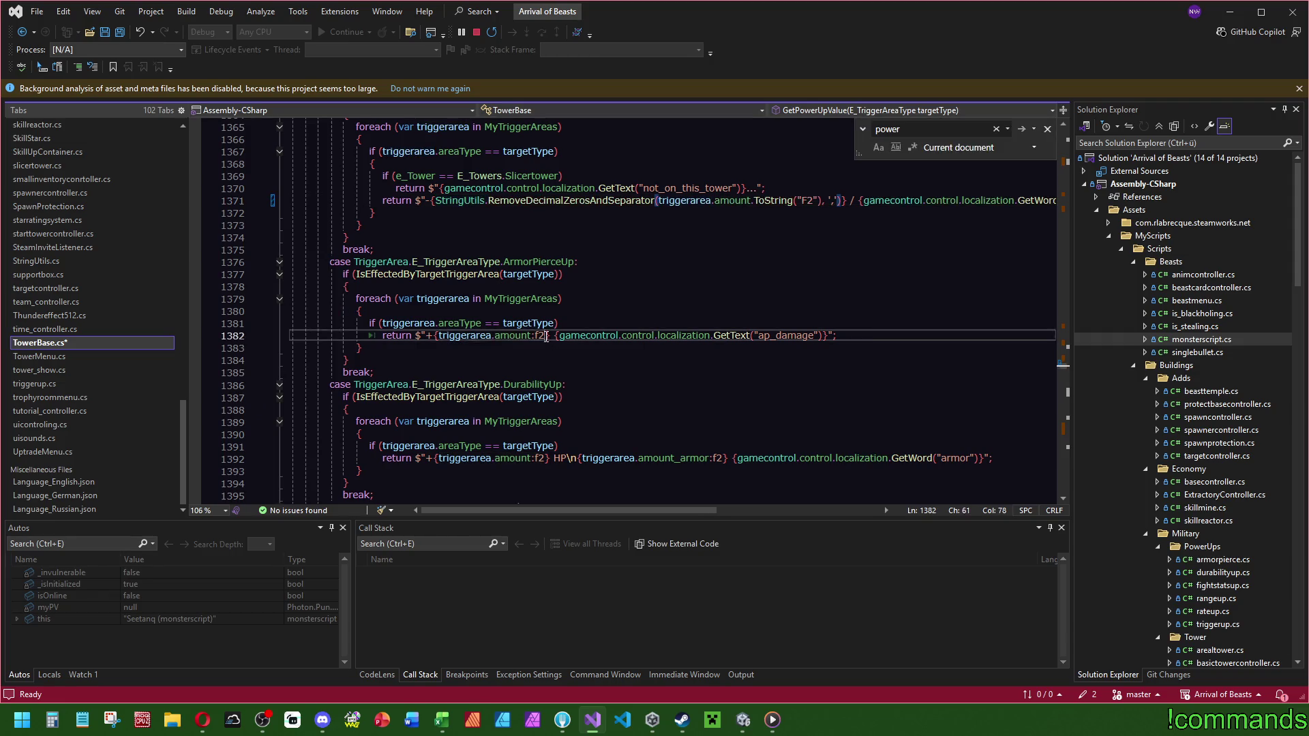
pyautogui.press('Tab')
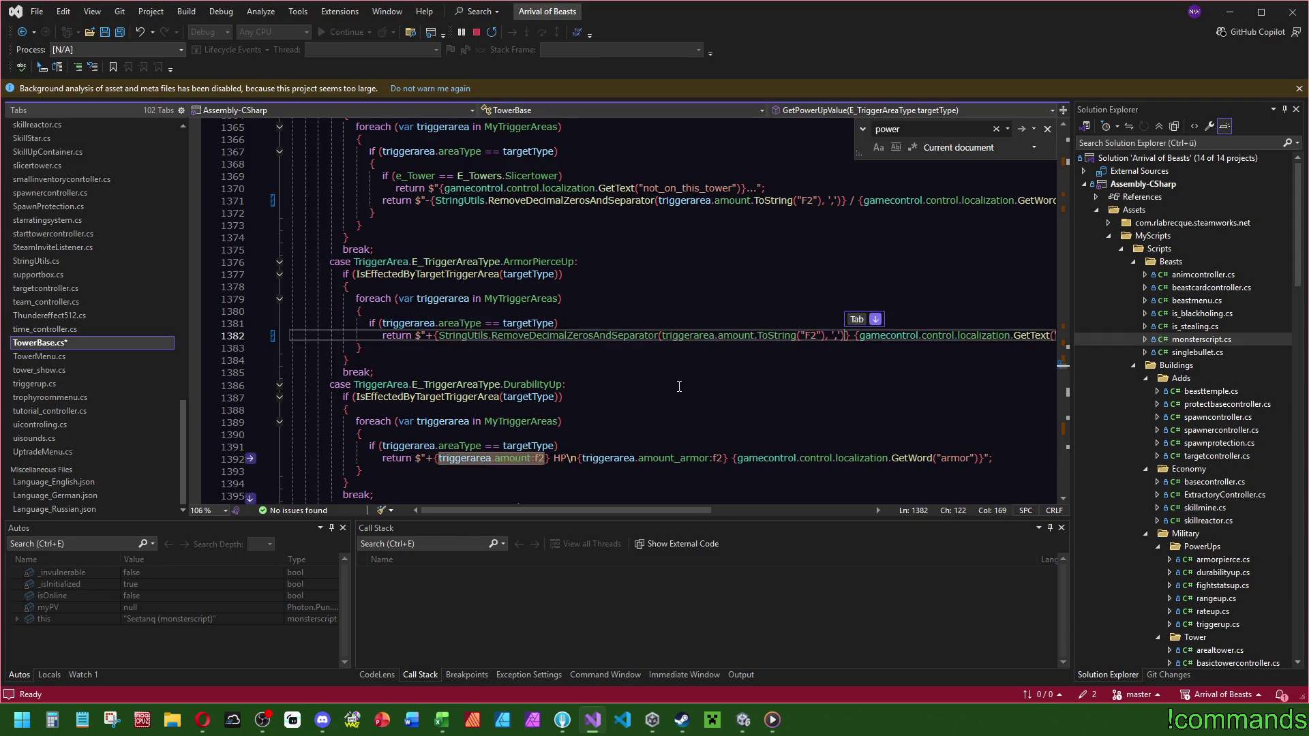
pyautogui.scroll(-3, 551, 347)
pyautogui.press('Tab')
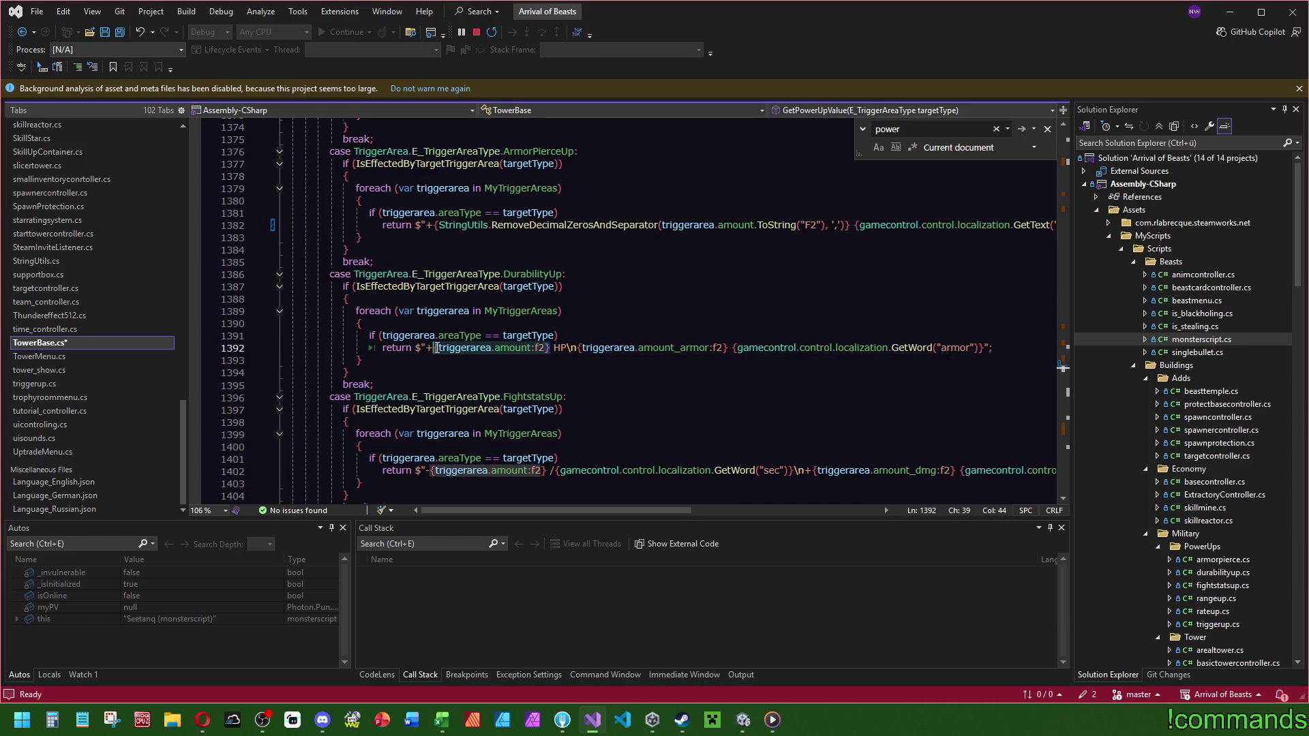
pyautogui.press('Tab')
pyautogui.scroll(-4, 624, 392)
pyautogui.press('Tab')
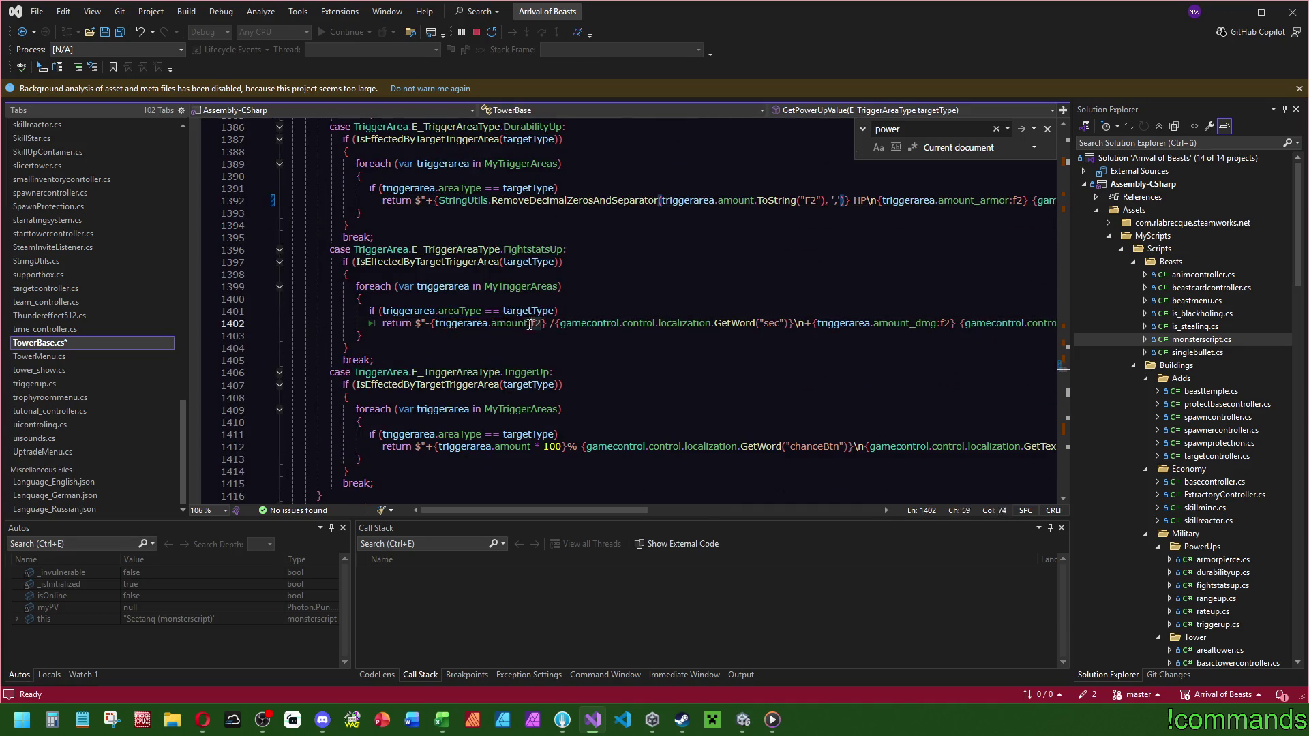
pyautogui.press('Tab')
pyautogui.scroll(-1, 647, 359)
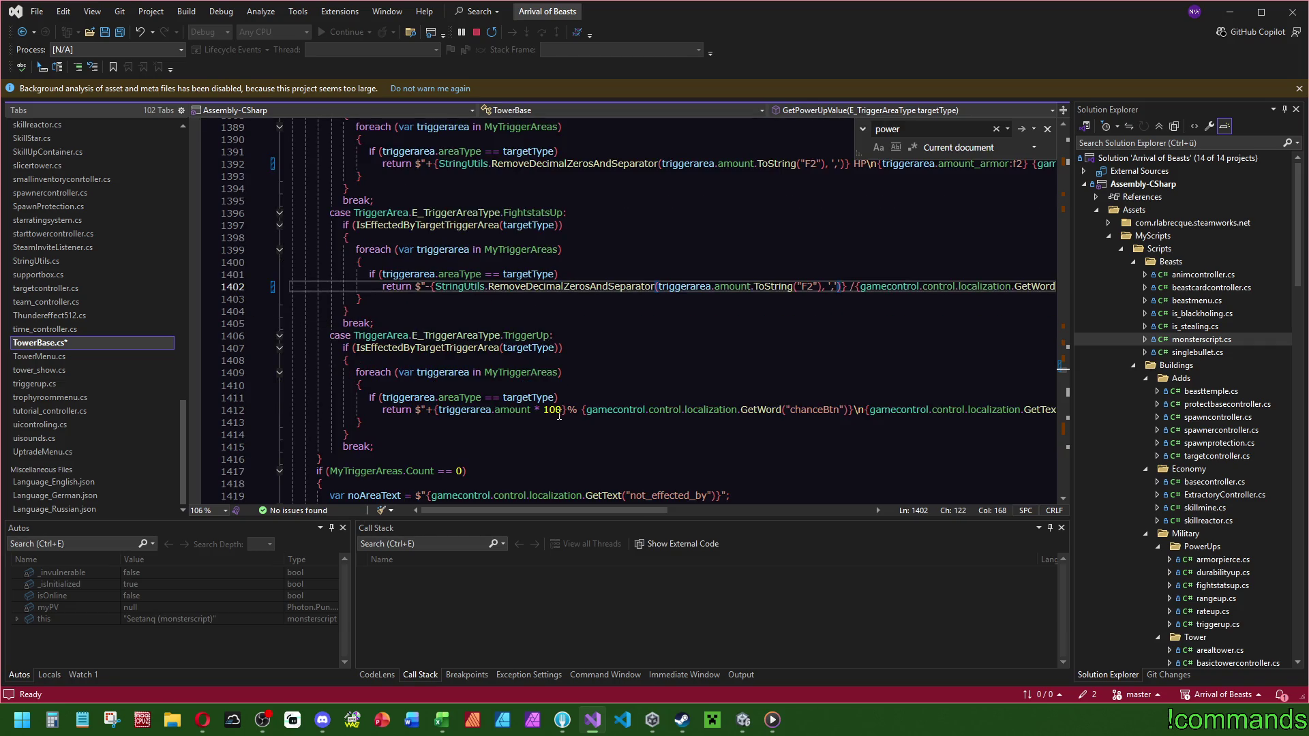
# Paste the StringUtils call over the armor value on line 1392, using amount_armor
pyautogui.moveTo(549, 510)
pyautogui.mouseDown()
pyautogui.moveTo(688, 510)
pyautogui.moveTo(552, 510)
pyautogui.mouseUp()
pyautogui.scroll(5, 752, 454)
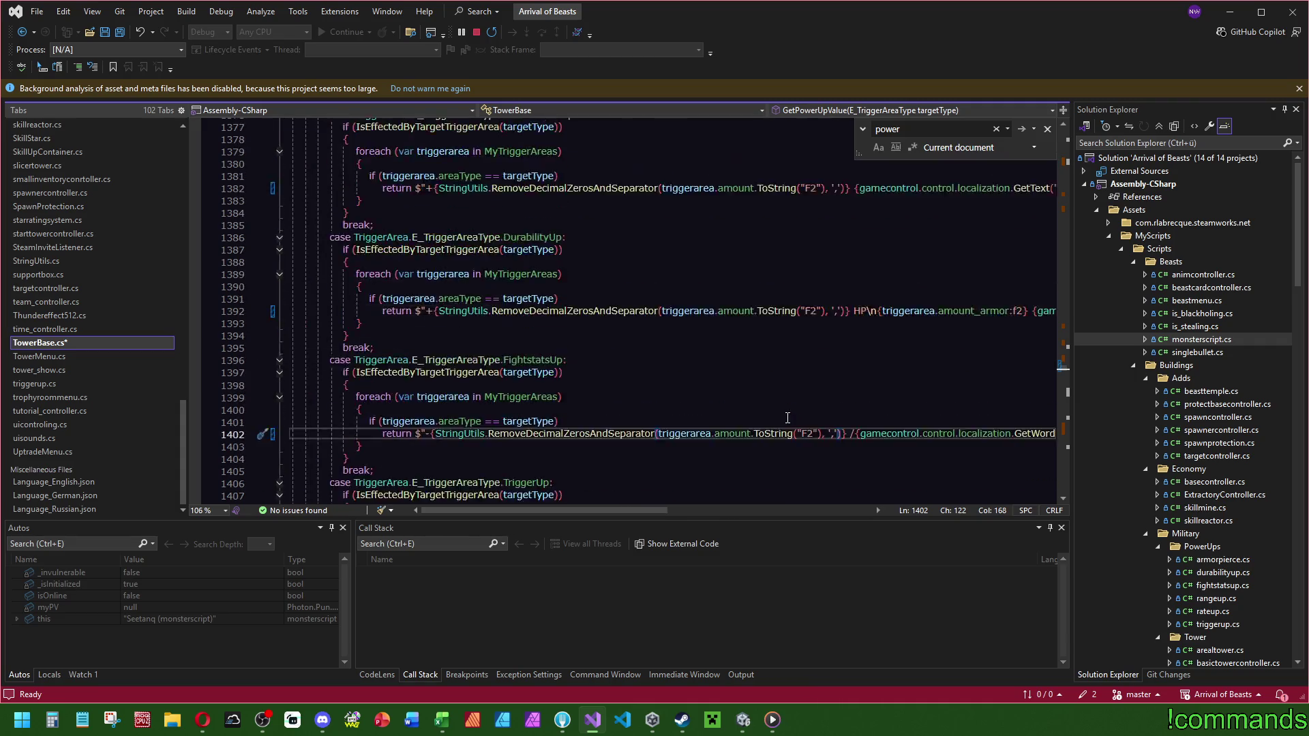
pyautogui.moveTo(637, 511); pyautogui.dragTo(745, 510)
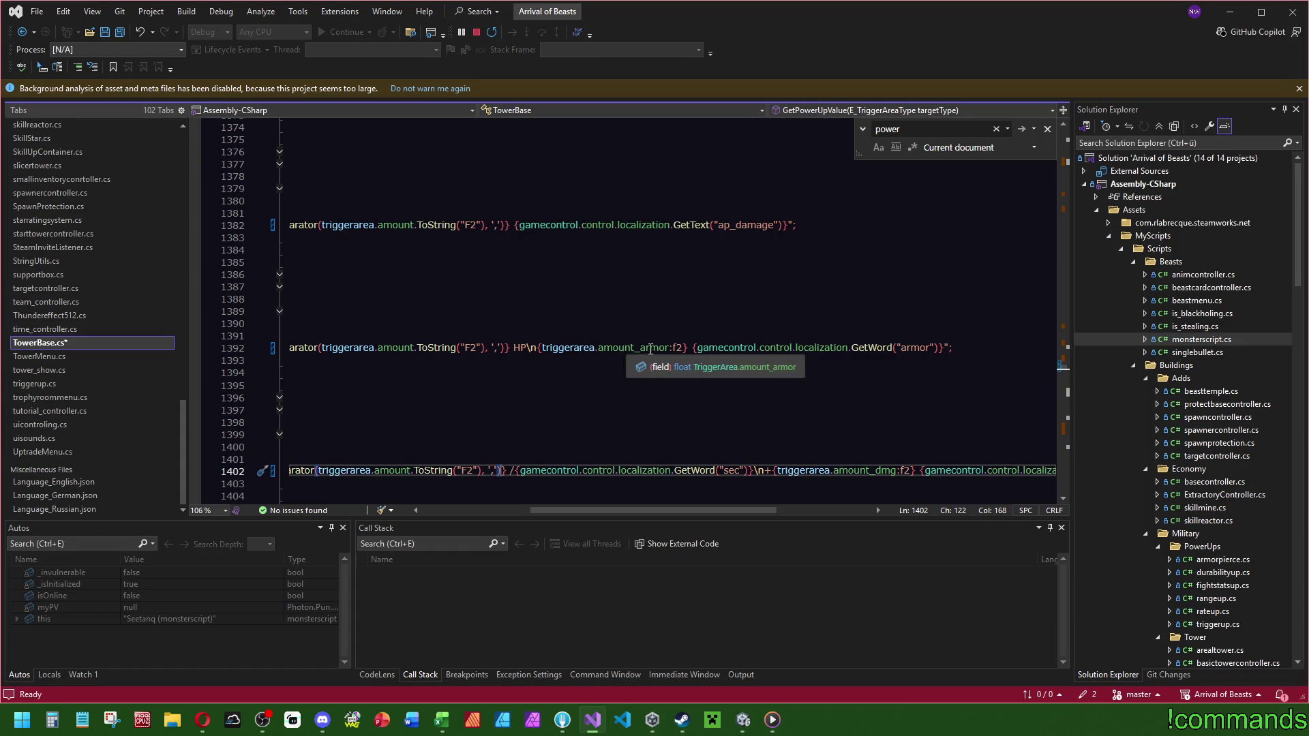
pyautogui.click(546, 350)
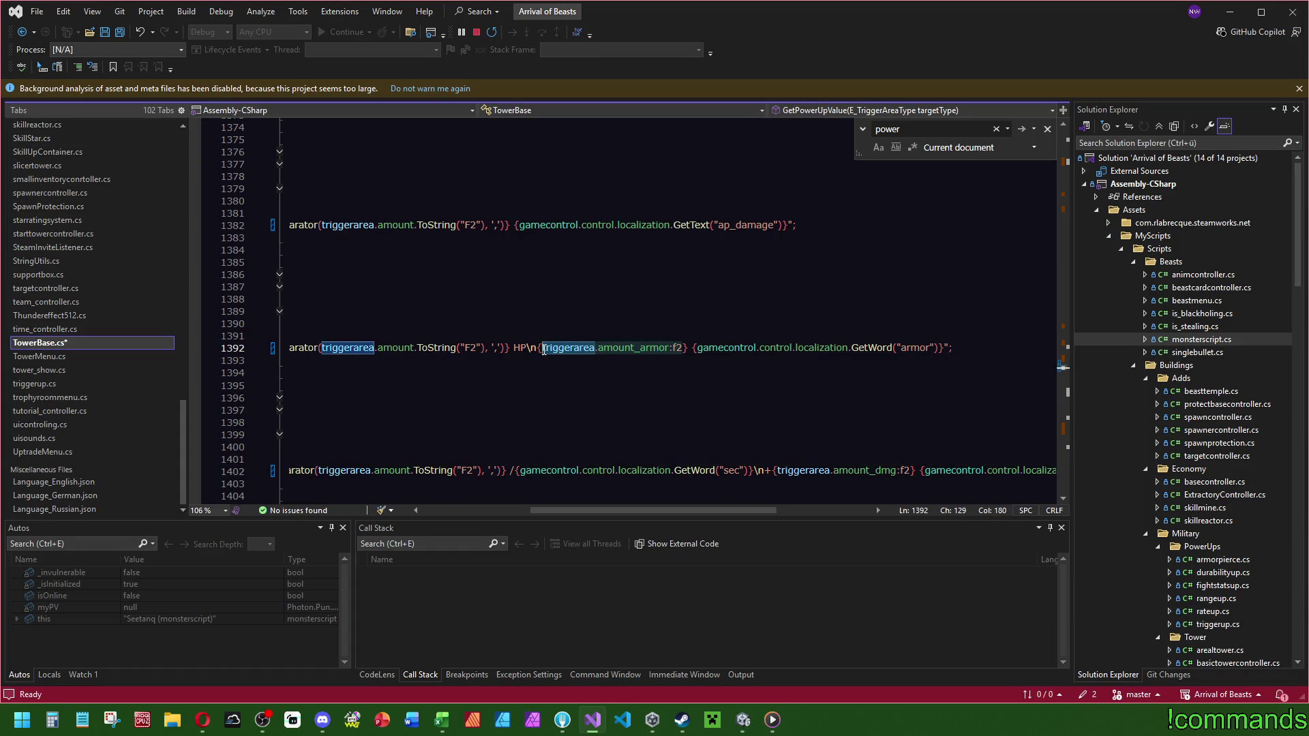
pyautogui.write('StringUtils.RemoveDecimalZerosAndSeparator(triggerarea.amount.ToString("F2"), \',\')')
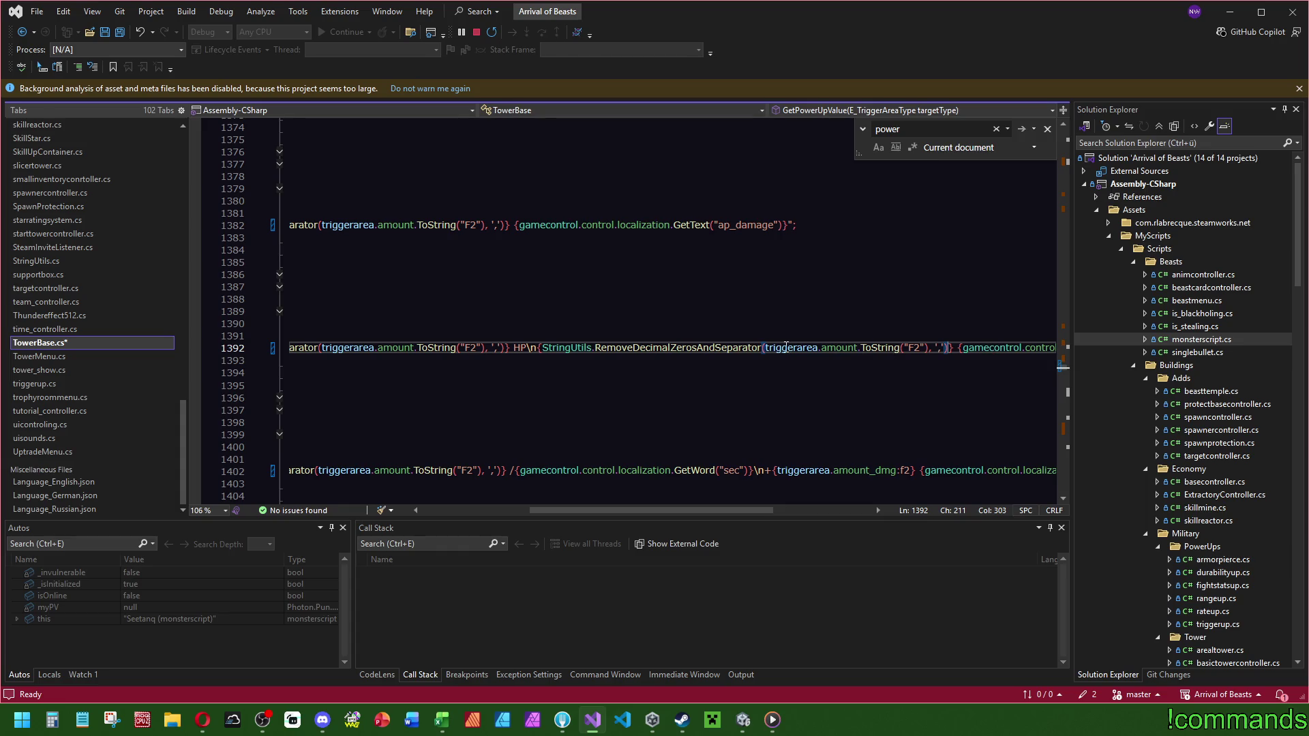
pyautogui.click(786, 348)
pyautogui.doubleClick(836, 347)
pyautogui.write('amount')
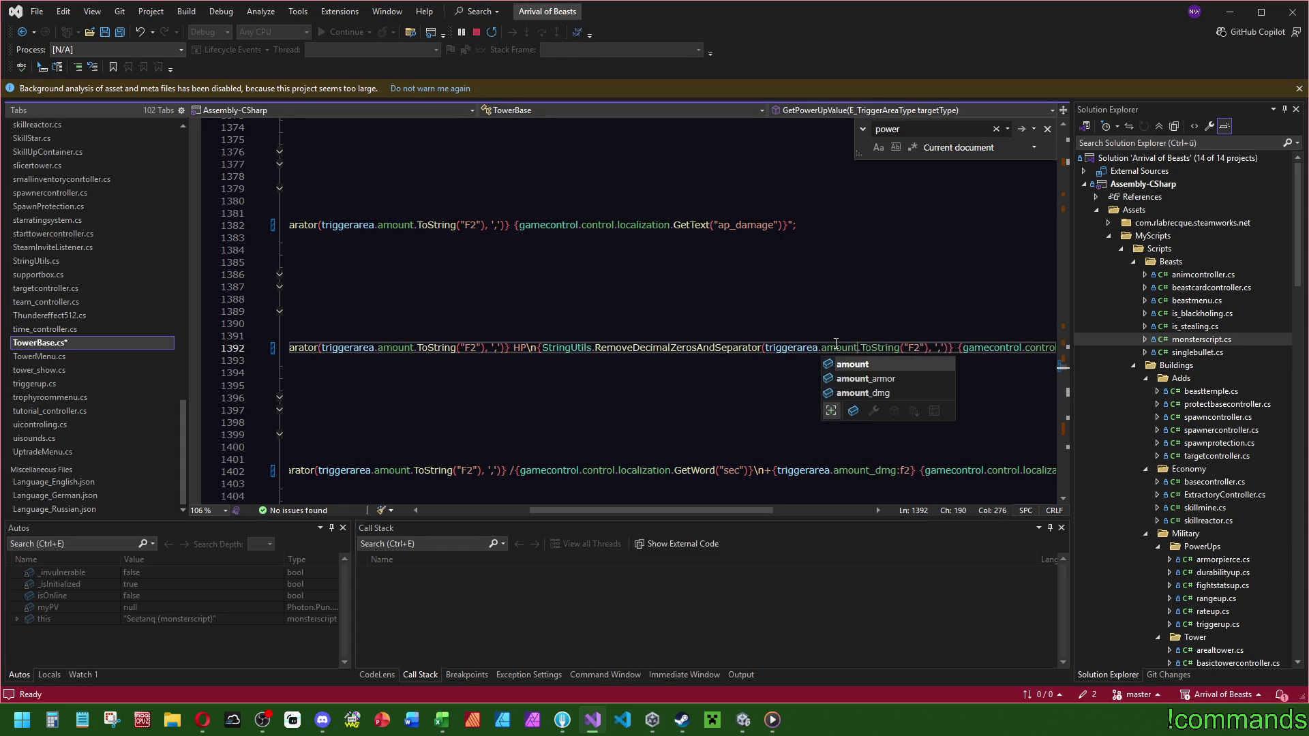
pyautogui.press('Down')
pyautogui.press('Tab')
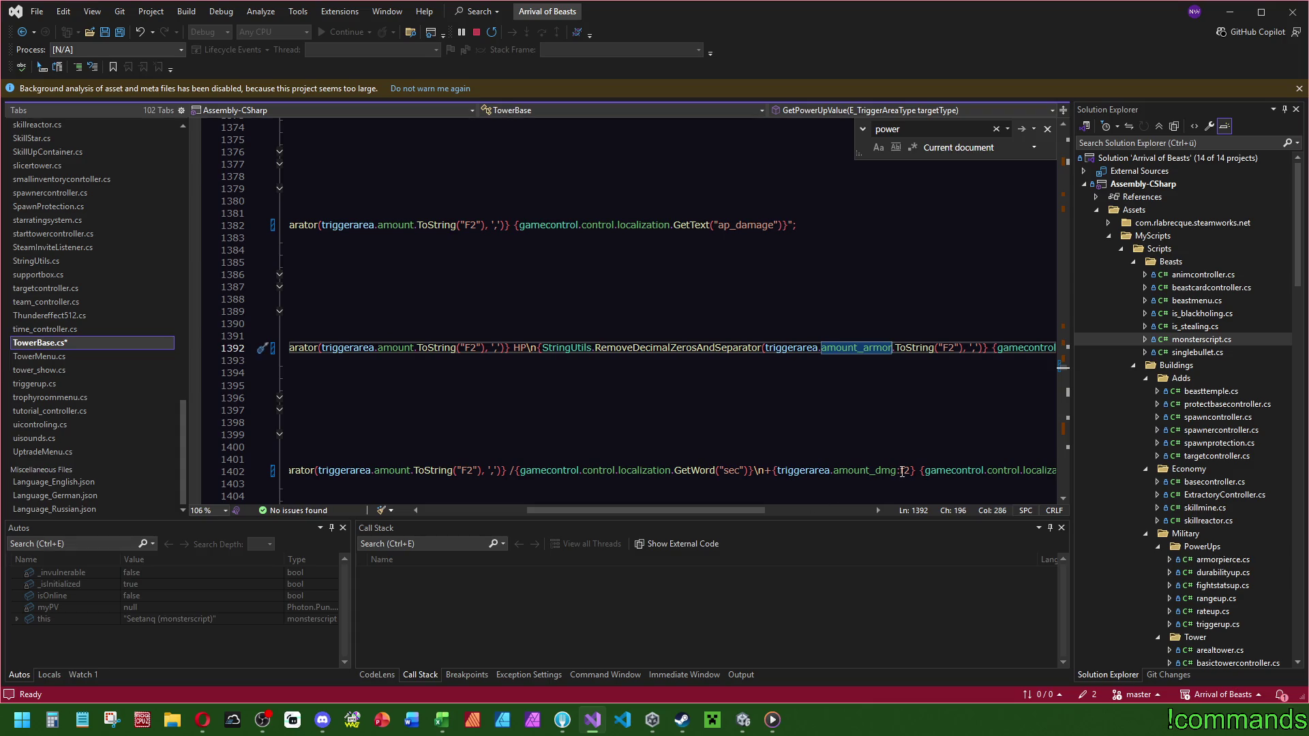
# Paste the StringUtils call over the damage value on line 1402, using amount_dmg, then inspect TriggerUp
pyautogui.moveTo(910, 471); pyautogui.dragTo(774, 471)
pyautogui.write('StringUtils.RemoveDecimalZerosAndSeparator(triggerarea.amount.ToString("F2"), \',\')')
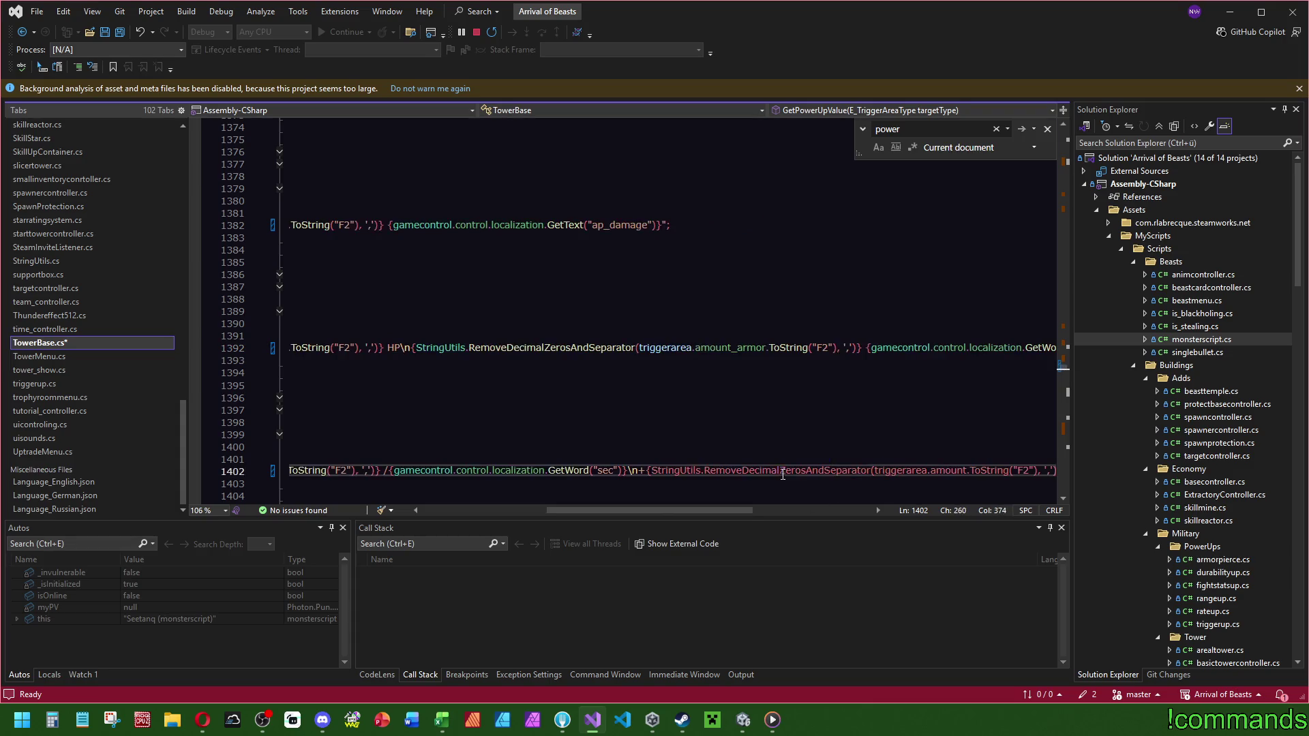
pyautogui.doubleClick(947, 471)
pyautogui.write('amou')
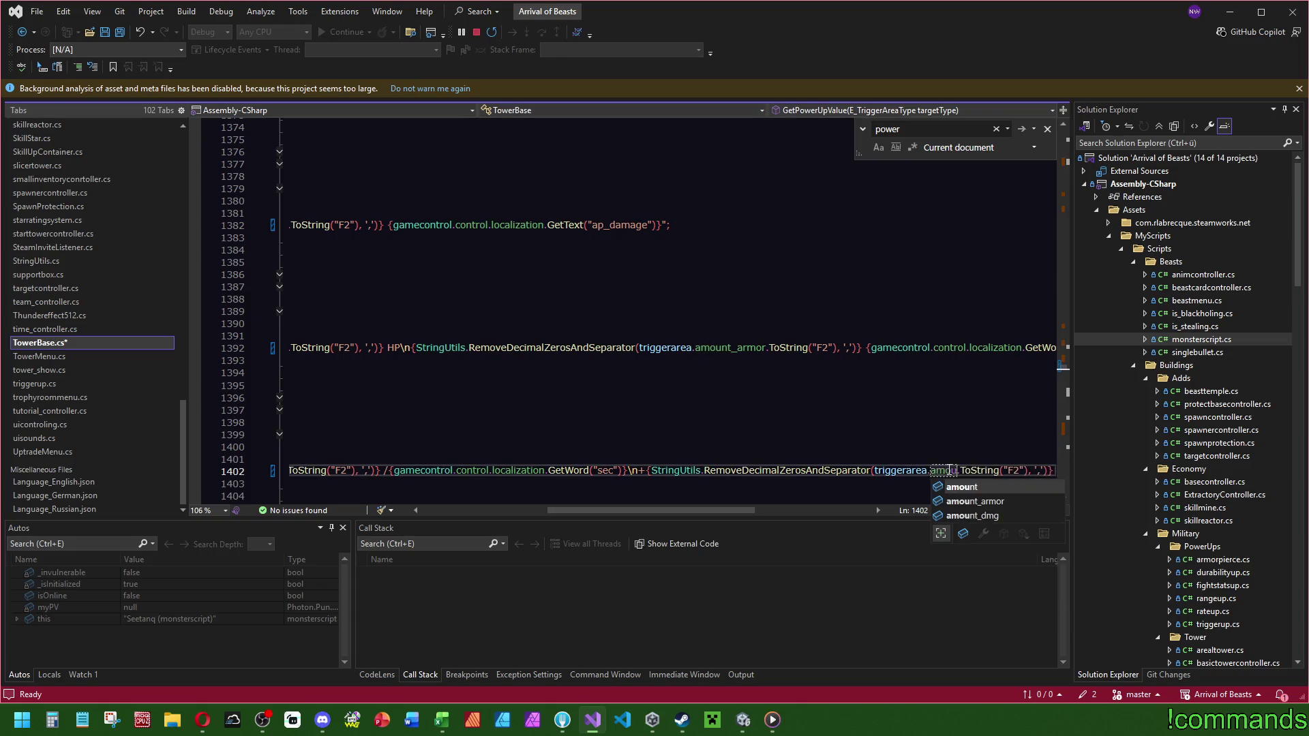
pyautogui.press('Down')
pyautogui.press('Down')
pyautogui.press('Tab')
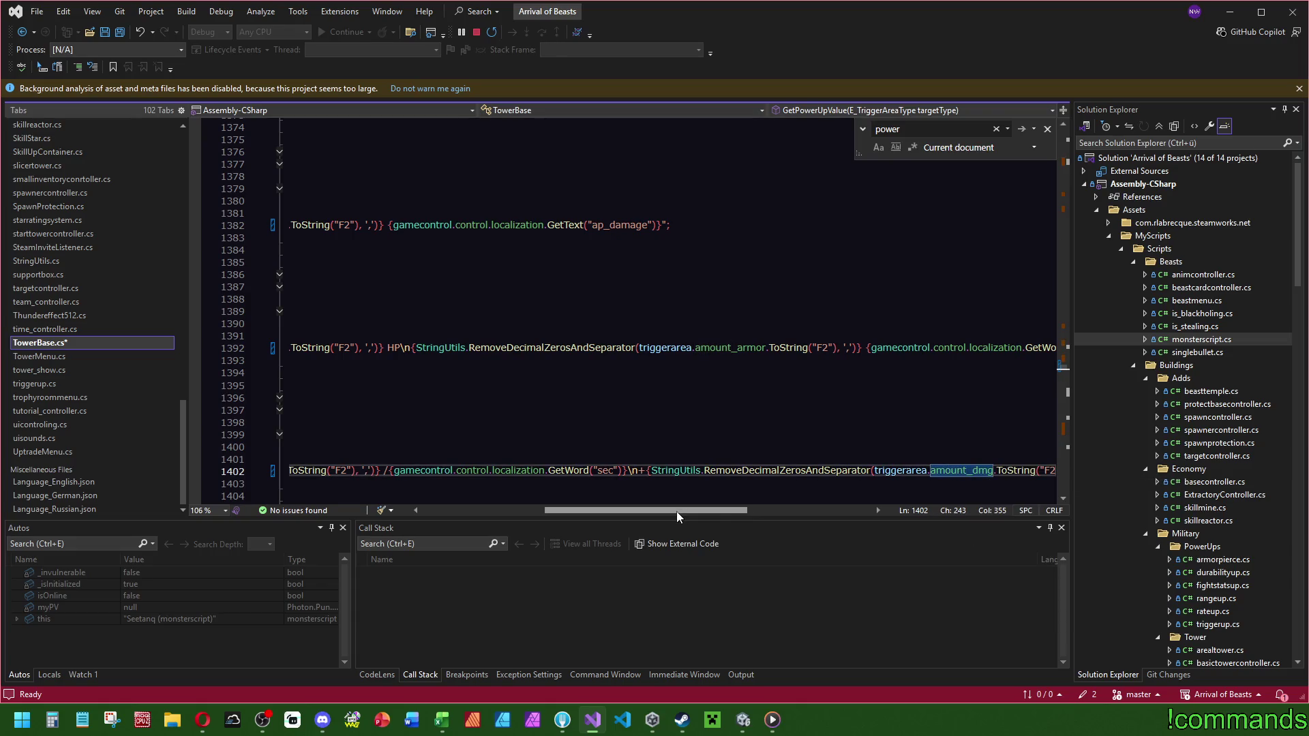
pyautogui.moveTo(677, 512)
pyautogui.mouseDown()
pyautogui.moveTo(792, 508)
pyautogui.moveTo(551, 510)
pyautogui.mouseUp()
pyautogui.scroll(-3, 697, 440)
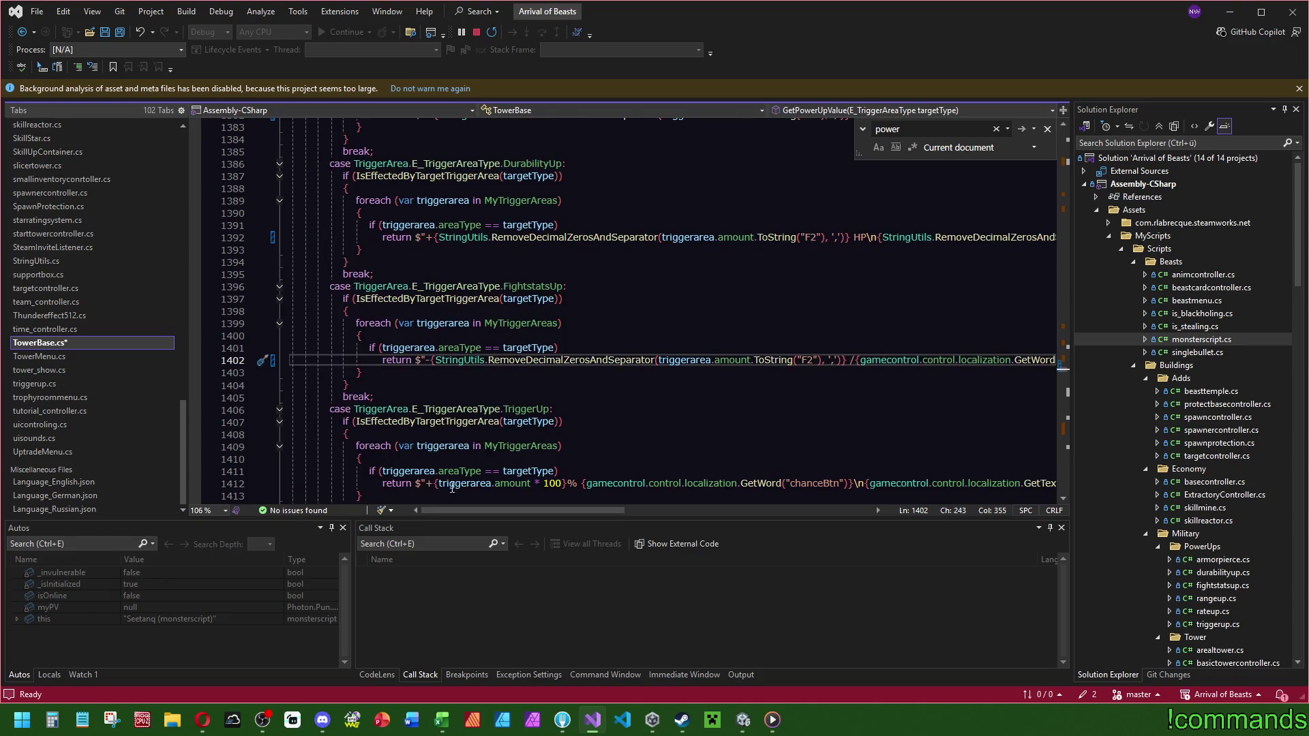
pyautogui.scroll(-3, 660, 435)
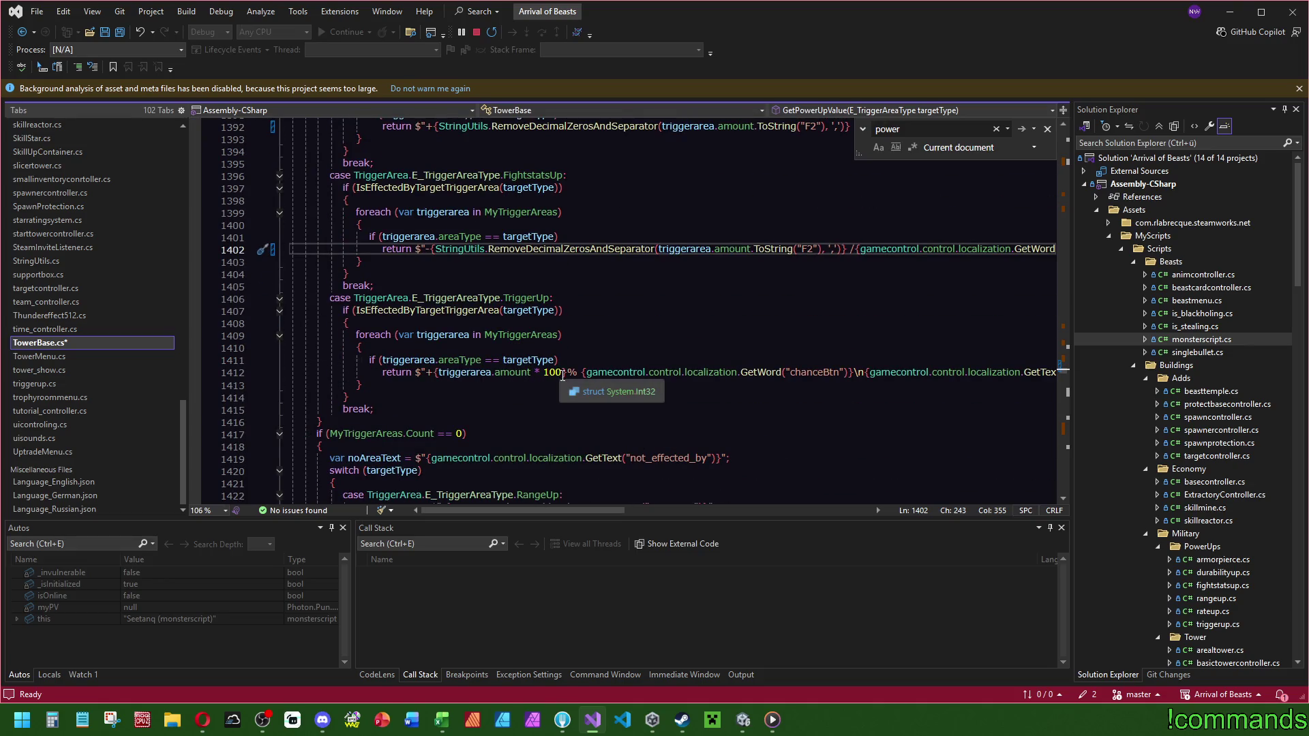
pyautogui.click(439, 372)
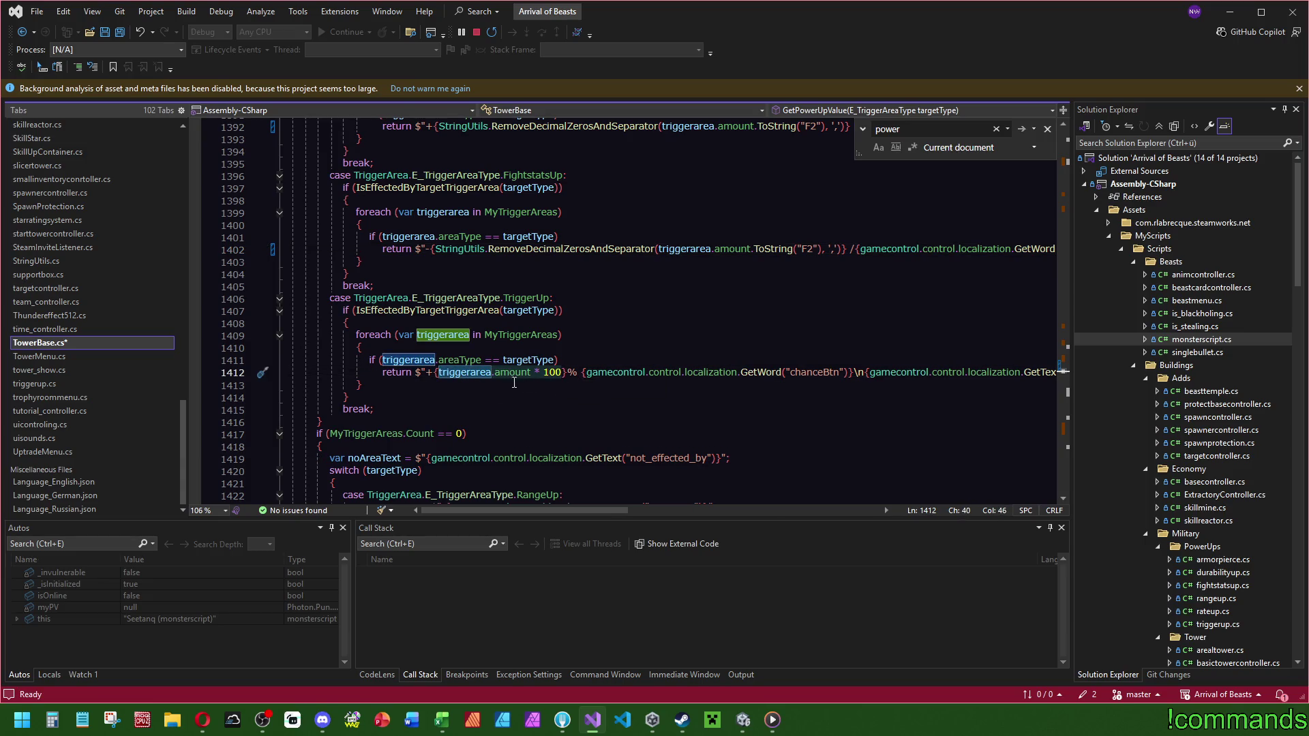
# Review the TriggerArea power-up cases in TowerBase.cs that use StringUtils.RemoveDecimalZerosAndSeparator
pyautogui.click(538, 413)
pyautogui.moveTo(580, 510)
pyautogui.mouseDown()
pyautogui.moveTo(682, 510)
pyautogui.moveTo(617, 441)
pyautogui.mouseUp()
pyautogui.scroll(-2, 782, 360)
pyautogui.scroll(-6, 777, 319)
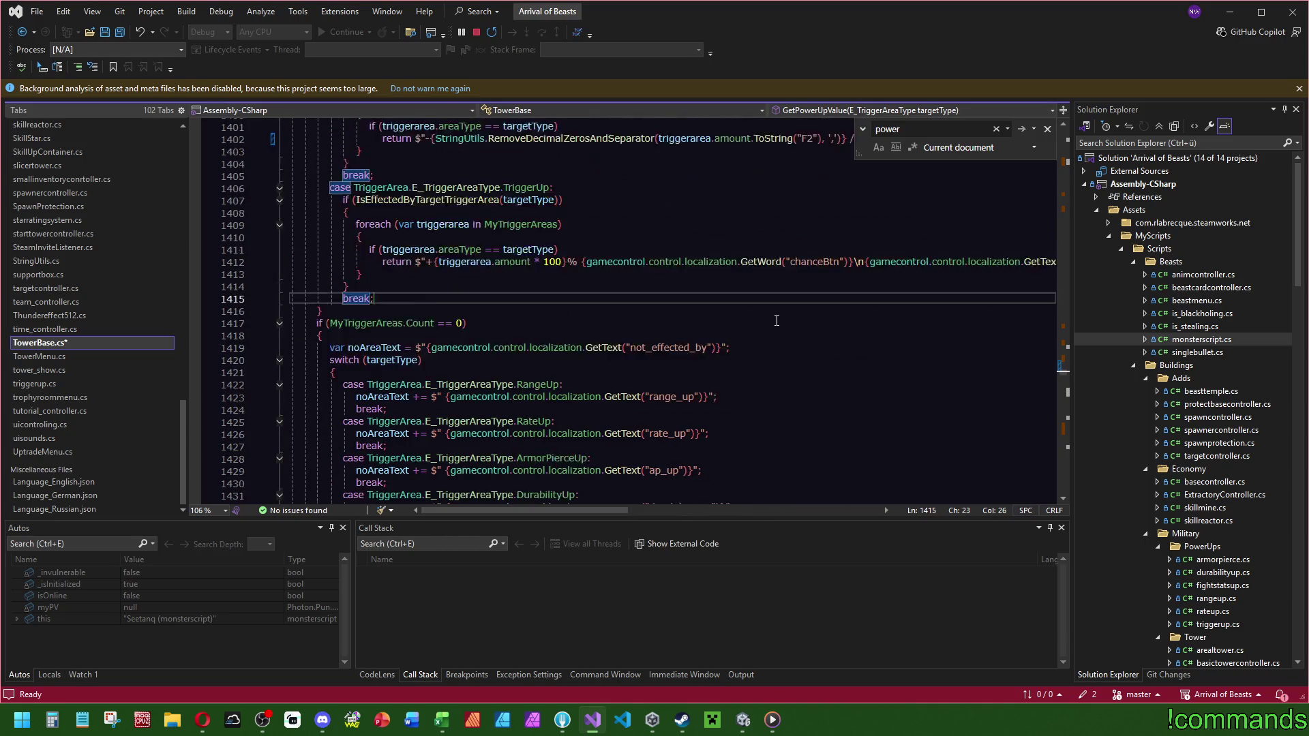
pyautogui.scroll(5, 768, 332)
pyautogui.scroll(6, 768, 332)
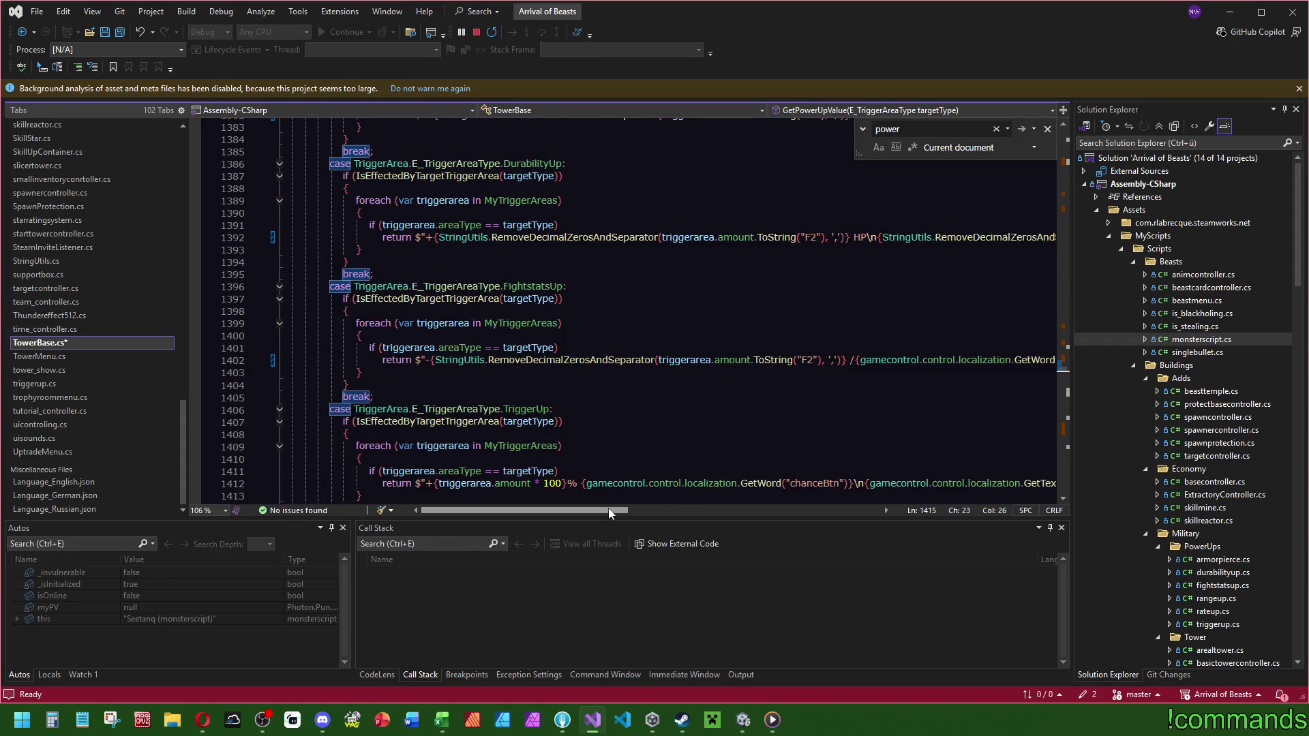
pyautogui.scroll(3, 638, 404)
pyautogui.scroll(2, 651, 419)
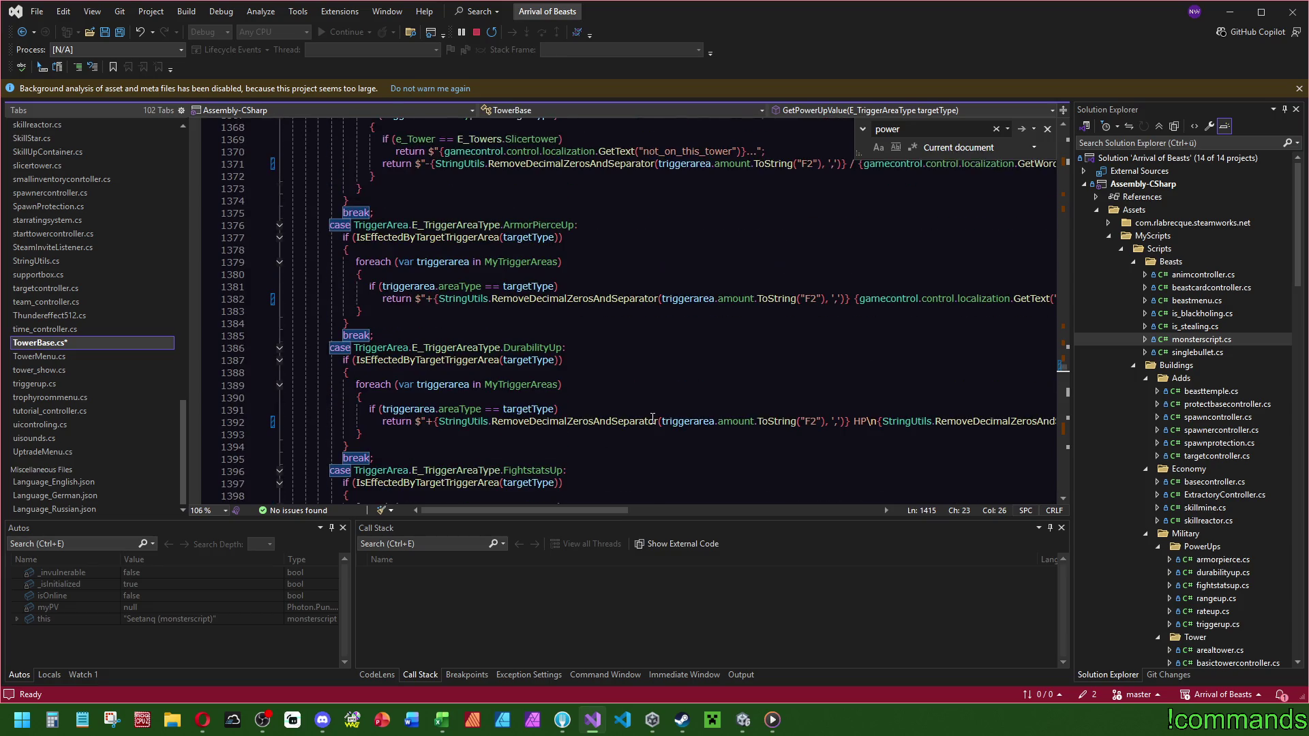
pyautogui.scroll(5, 620, 450)
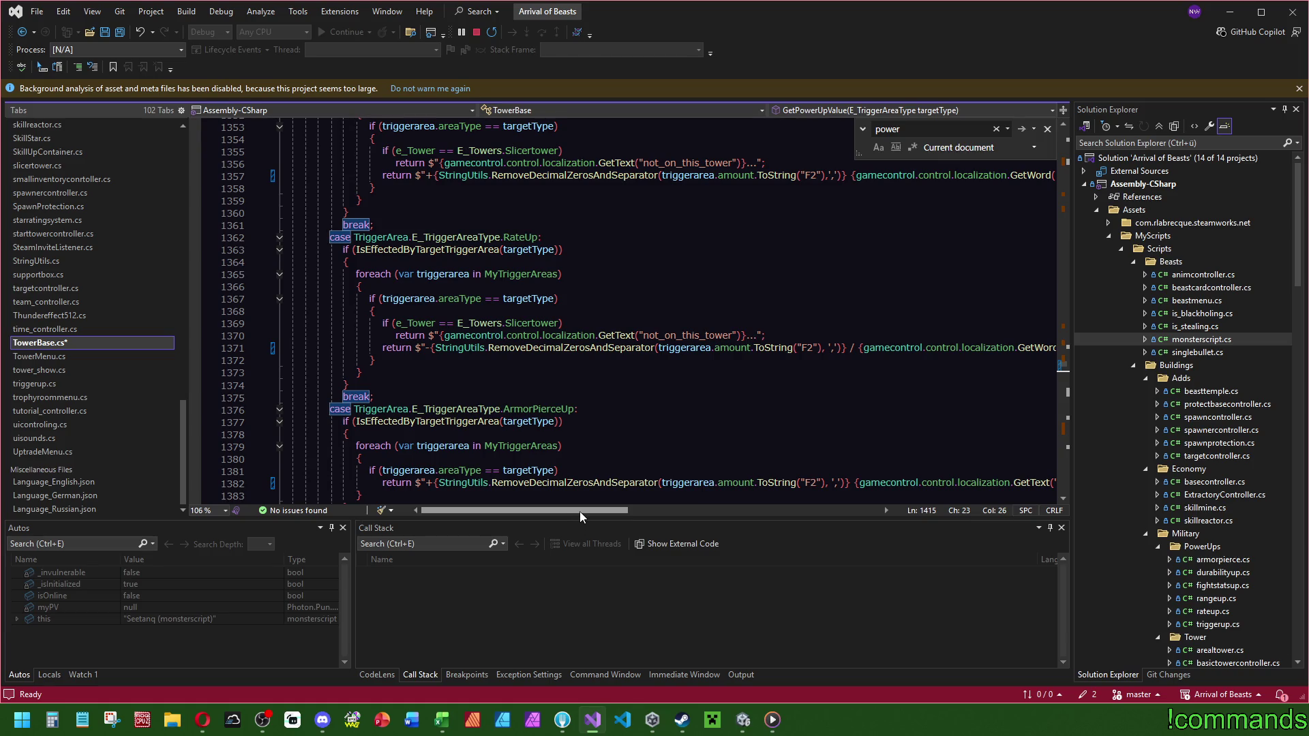
pyautogui.moveTo(580, 511)
pyautogui.mouseDown()
pyautogui.moveTo(640, 510)
pyautogui.moveTo(599, 510)
pyautogui.mouseUp()
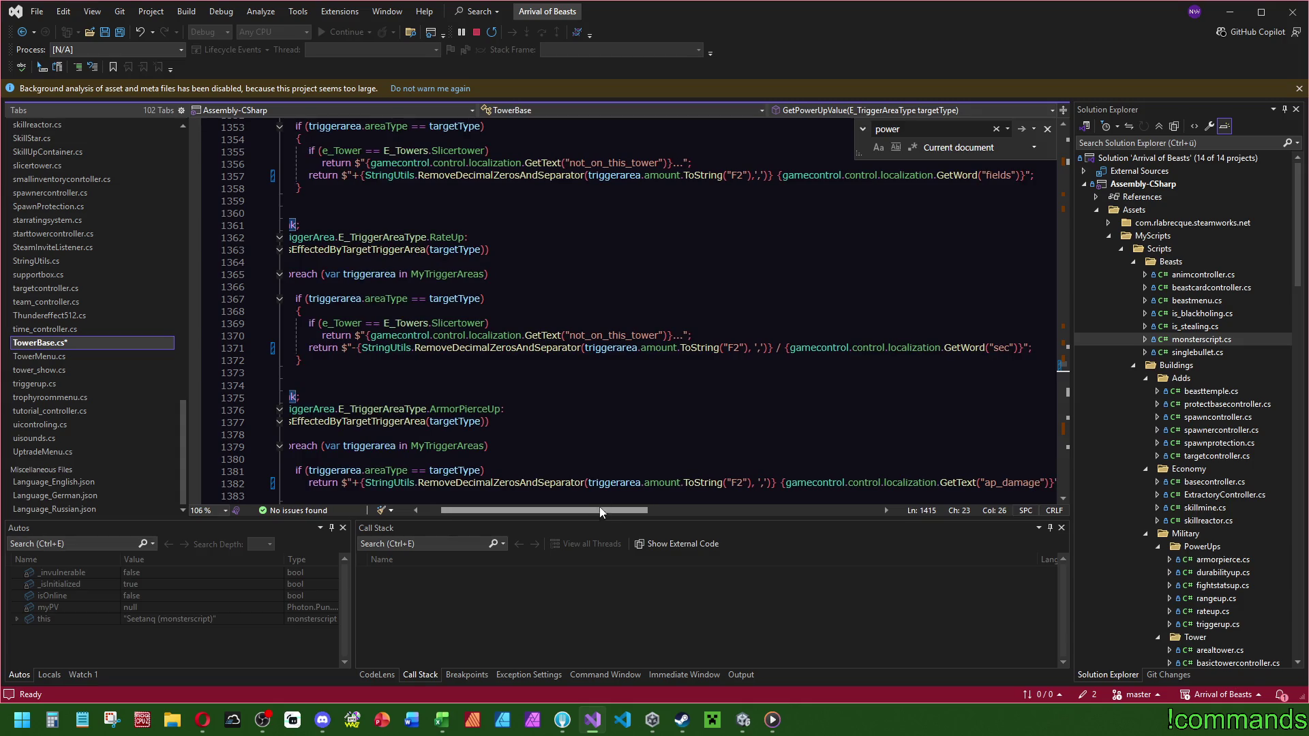
pyautogui.scroll(6, 655, 409)
pyautogui.scroll(-5, 684, 414)
pyautogui.scroll(-4, 684, 414)
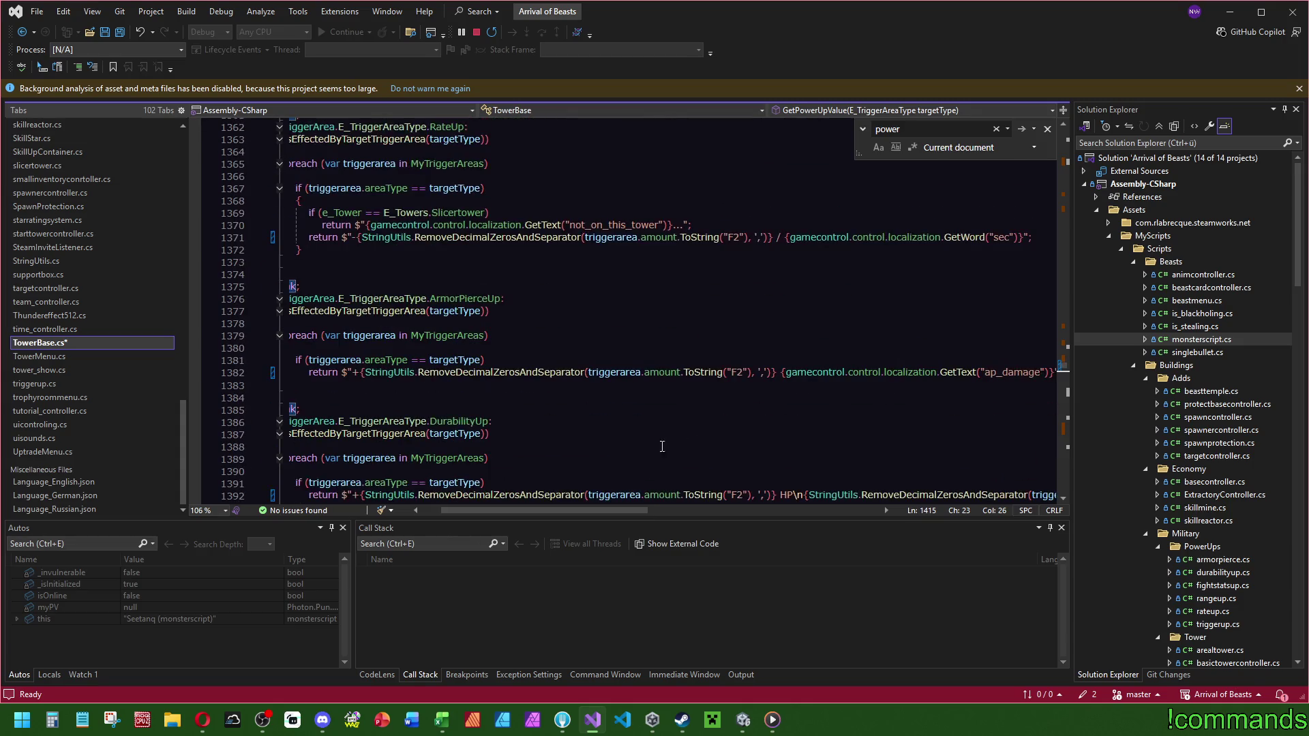
pyautogui.moveTo(607, 511)
pyautogui.mouseDown()
pyautogui.moveTo(652, 508)
pyautogui.moveTo(587, 511)
pyautogui.moveTo(841, 516)
pyautogui.moveTo(541, 507)
pyautogui.moveTo(741, 510)
pyautogui.mouseUp()
pyautogui.scroll(-4, 614, 409)
# Change the armor field reference on line 1392 to amount_ and save all files
pyautogui.doubleClick(693, 349)
pyautogui.write('amount_')
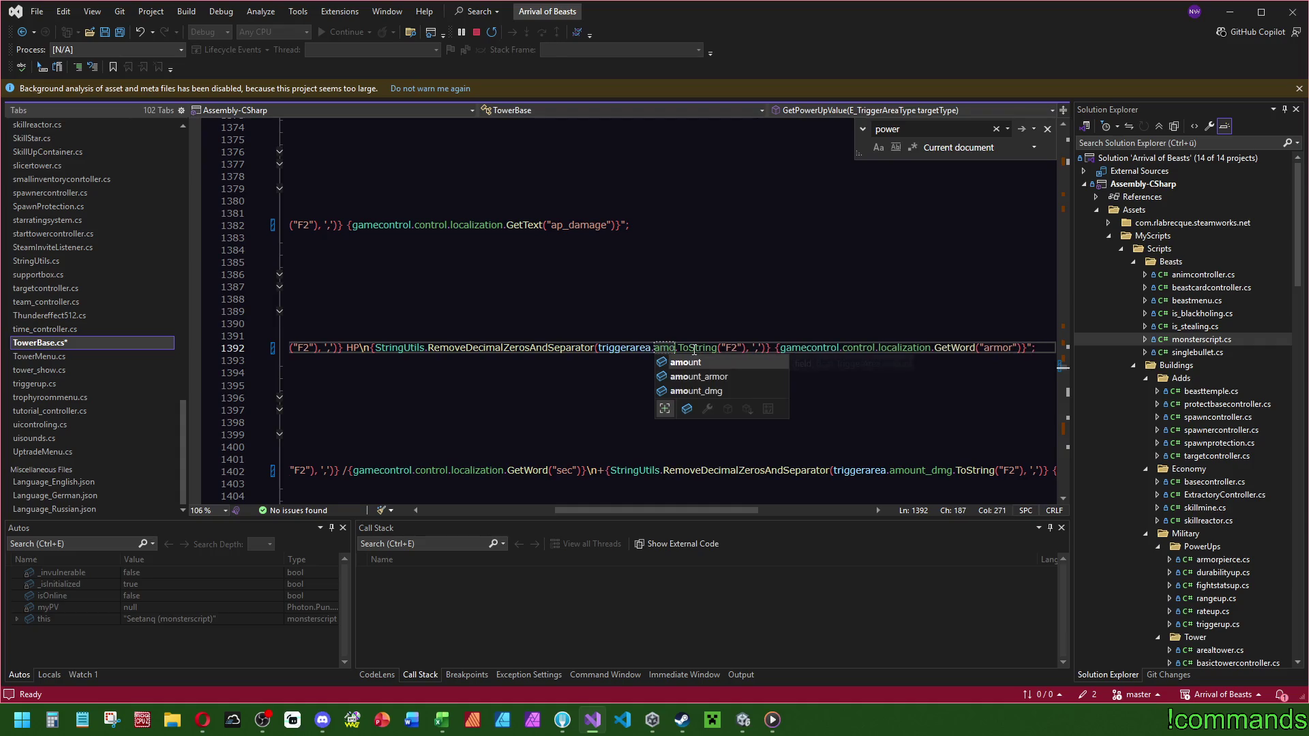
pyautogui.press('Tab')
pyautogui.moveTo(686, 514); pyautogui.dragTo(554, 512)
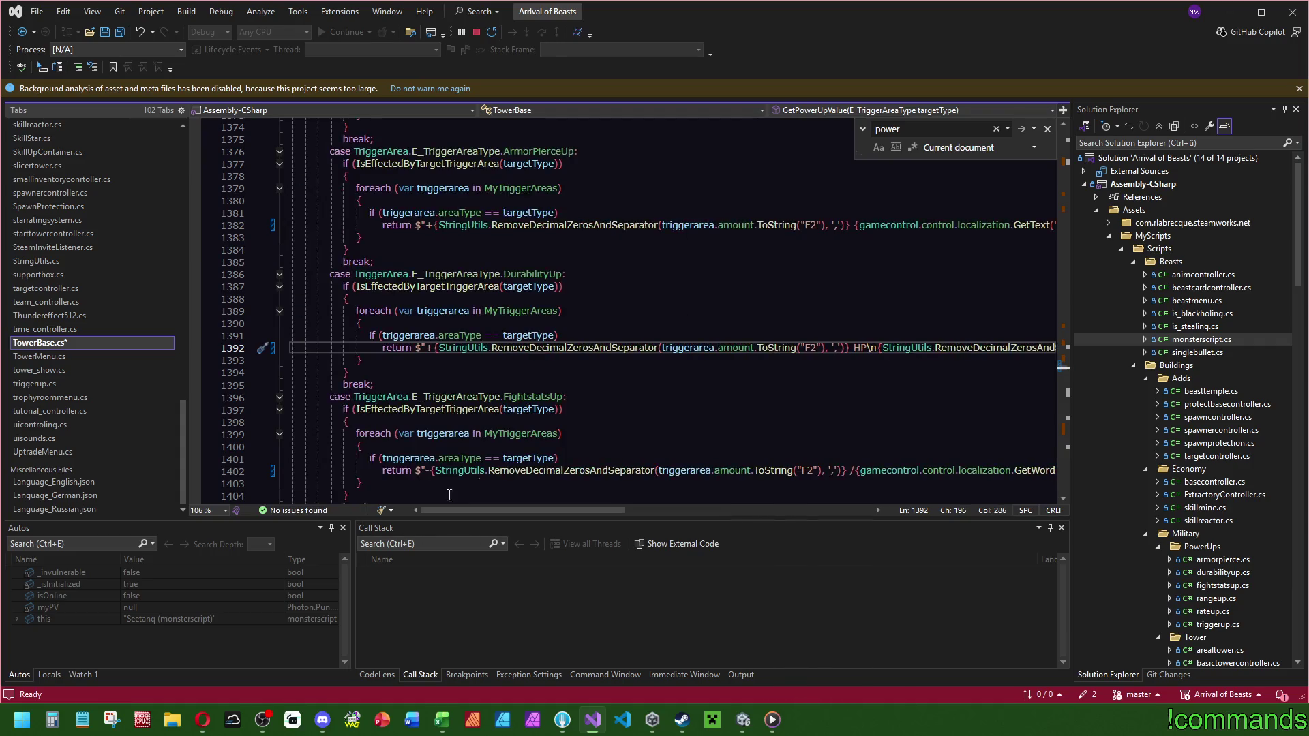
pyautogui.scroll(-6, 767, 411)
pyautogui.scroll(-13, 643, 457)
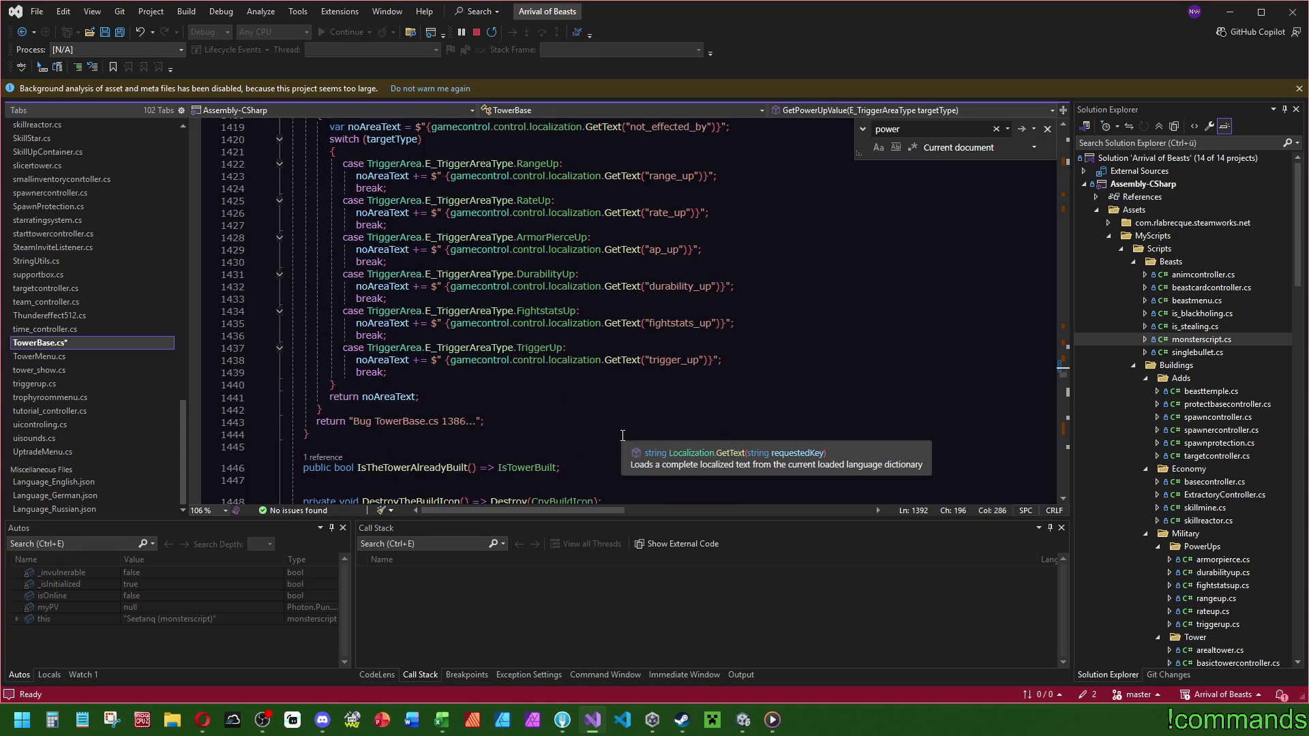
pyautogui.click(119, 33)
# In WorkingTables.xlsx, set bug 655's status to fixed and its target to done
pyautogui.click(442, 720)
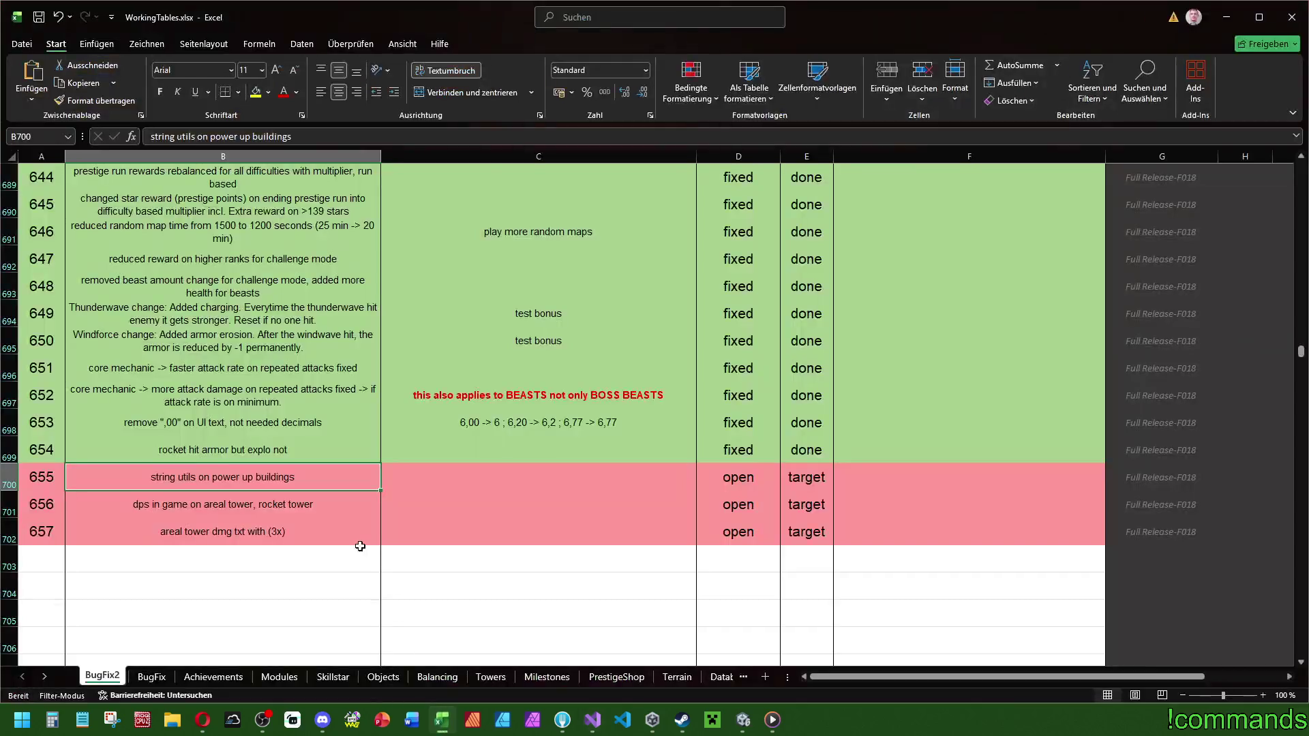
pyautogui.click(726, 481)
pyautogui.click(789, 485)
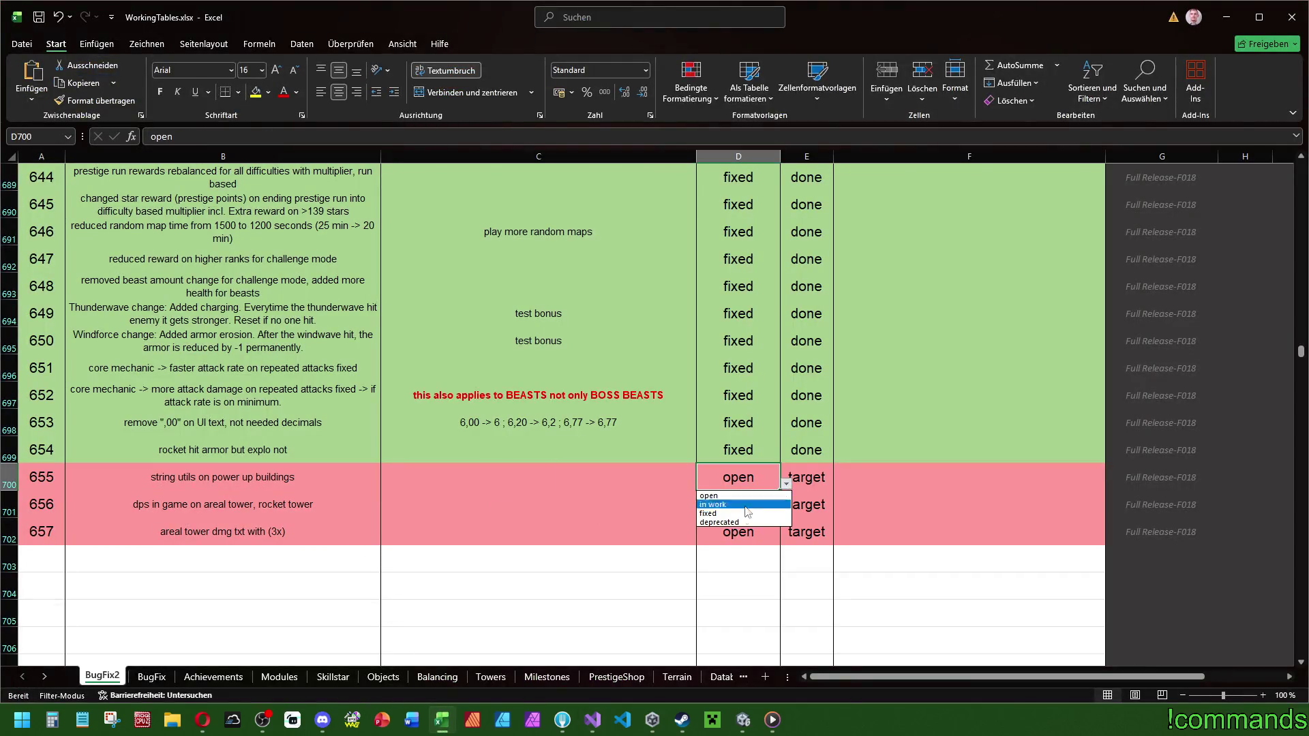
pyautogui.click(733, 508)
pyautogui.click(794, 480)
pyautogui.click(840, 484)
pyautogui.click(793, 509)
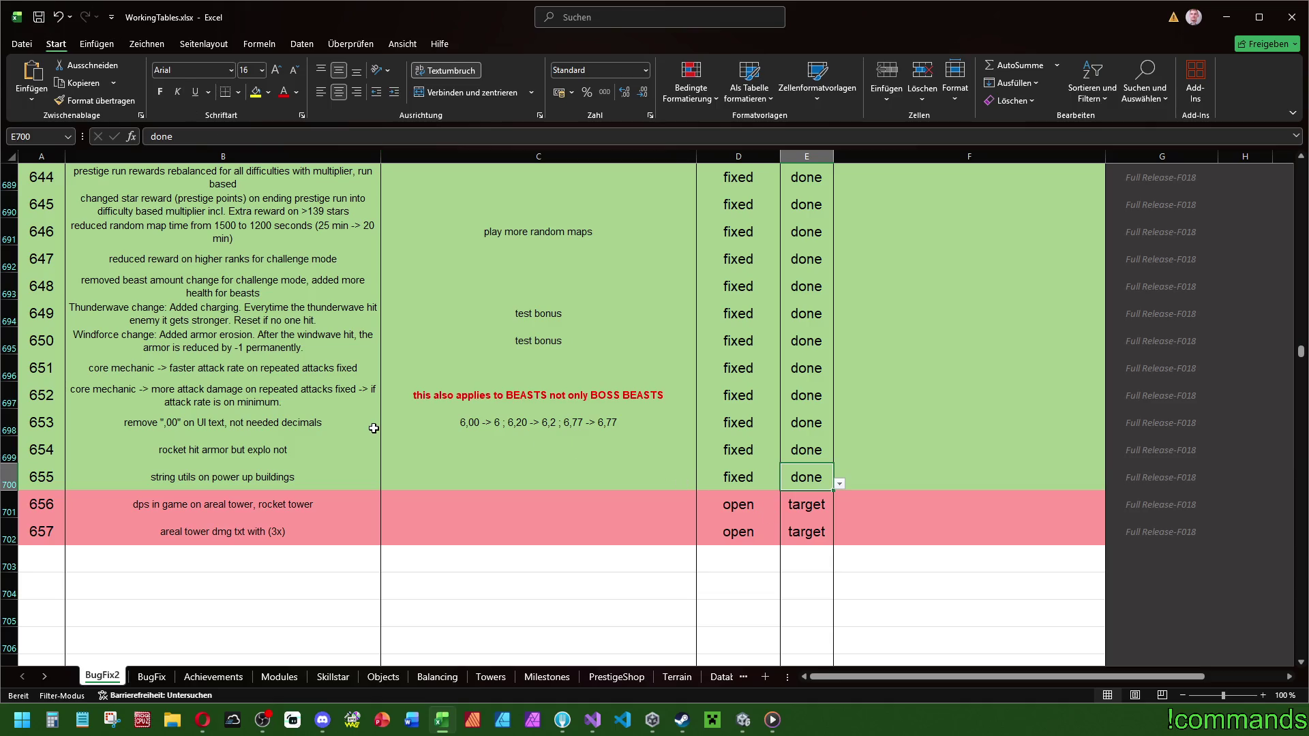
# Set bug 656 (areal tower dps) status to in work
pyautogui.click(712, 508)
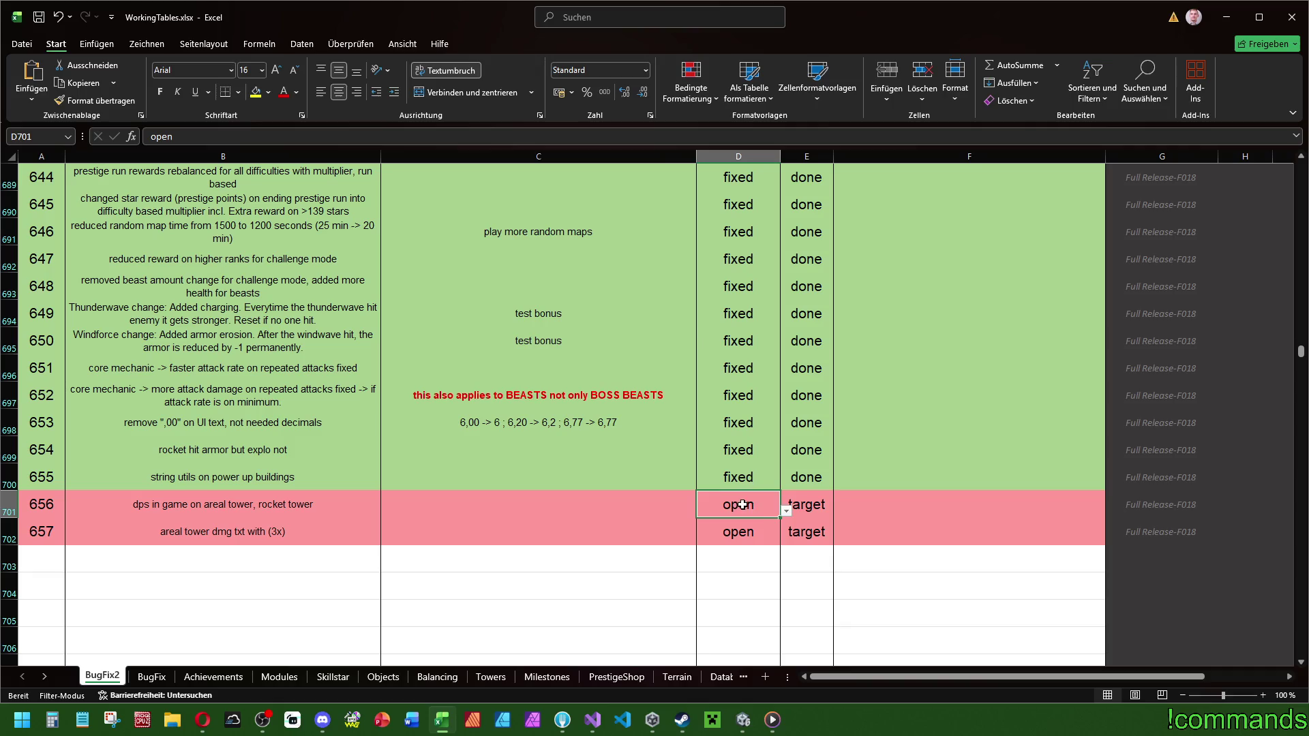
pyautogui.click(787, 511)
pyautogui.click(730, 533)
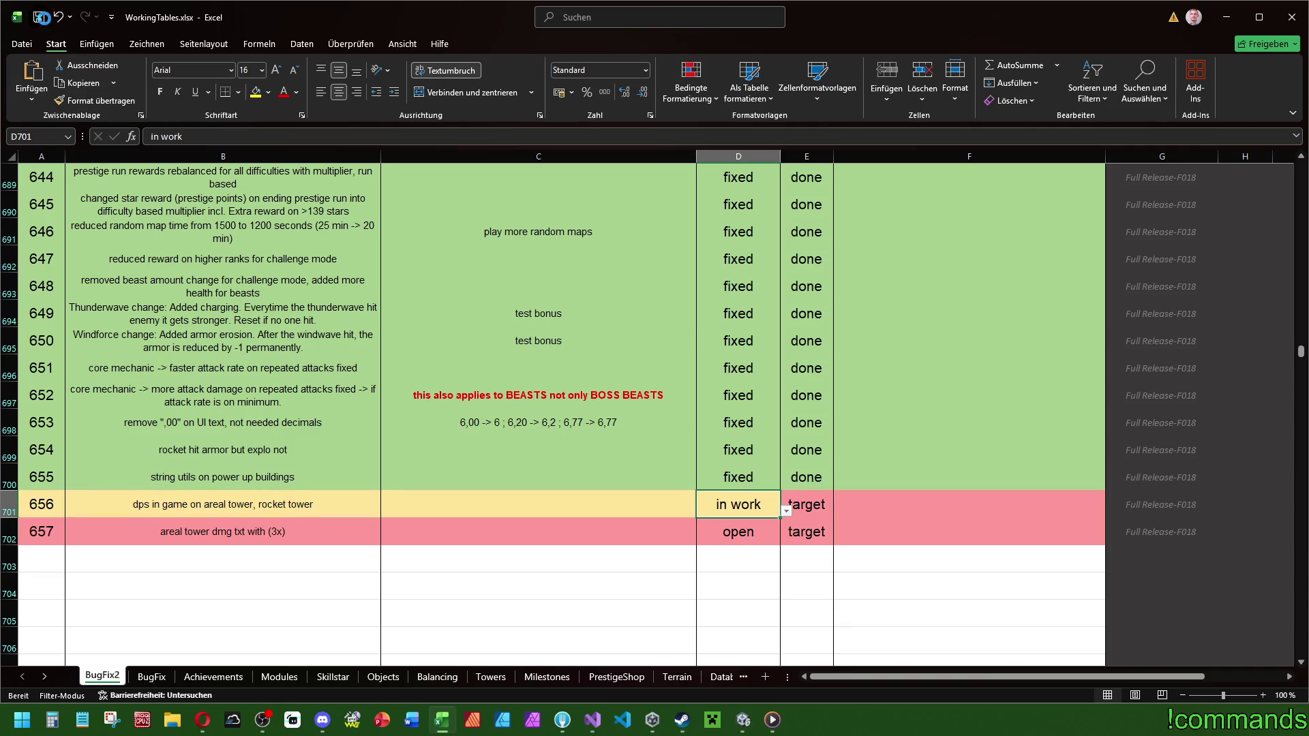
pyautogui.click(593, 724)
# Search the open documents for 'dps'
pyautogui.click(718, 333)
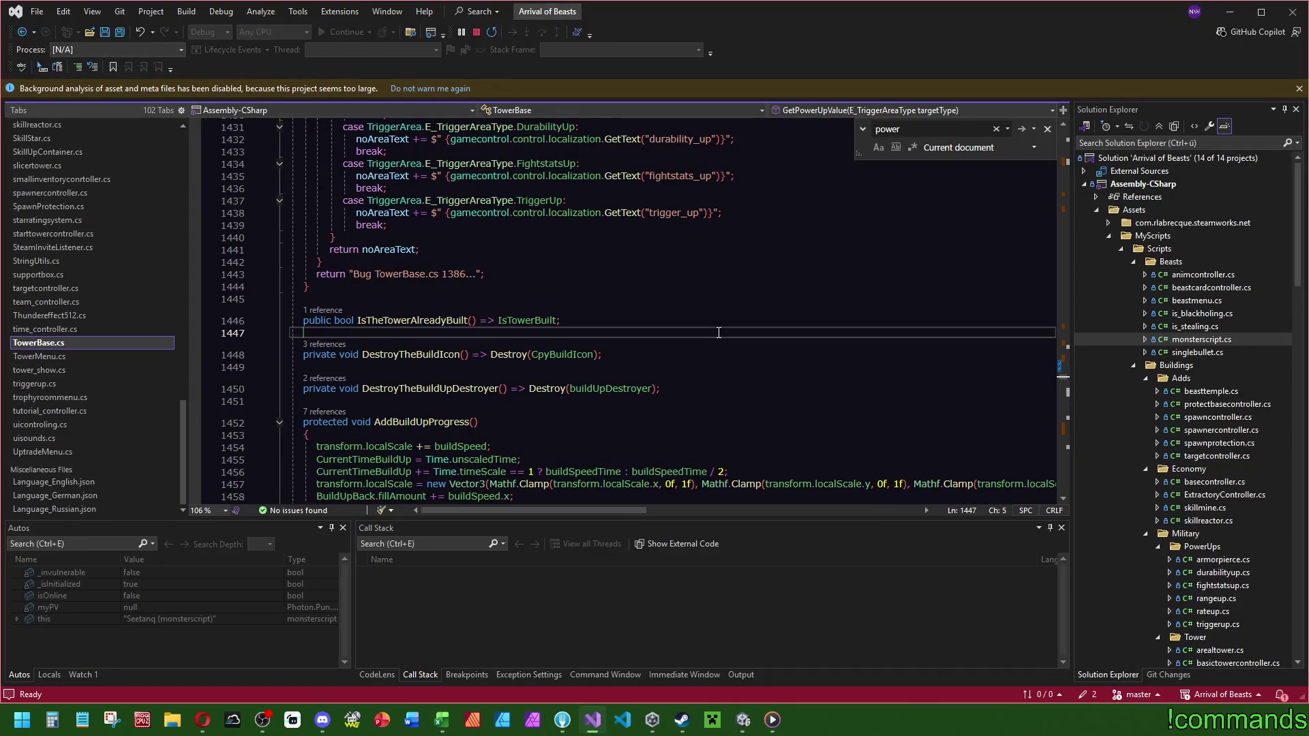
pyautogui.press('Return')
pyautogui.press('Escape')
pyautogui.hotkey('ctrl', 'z')
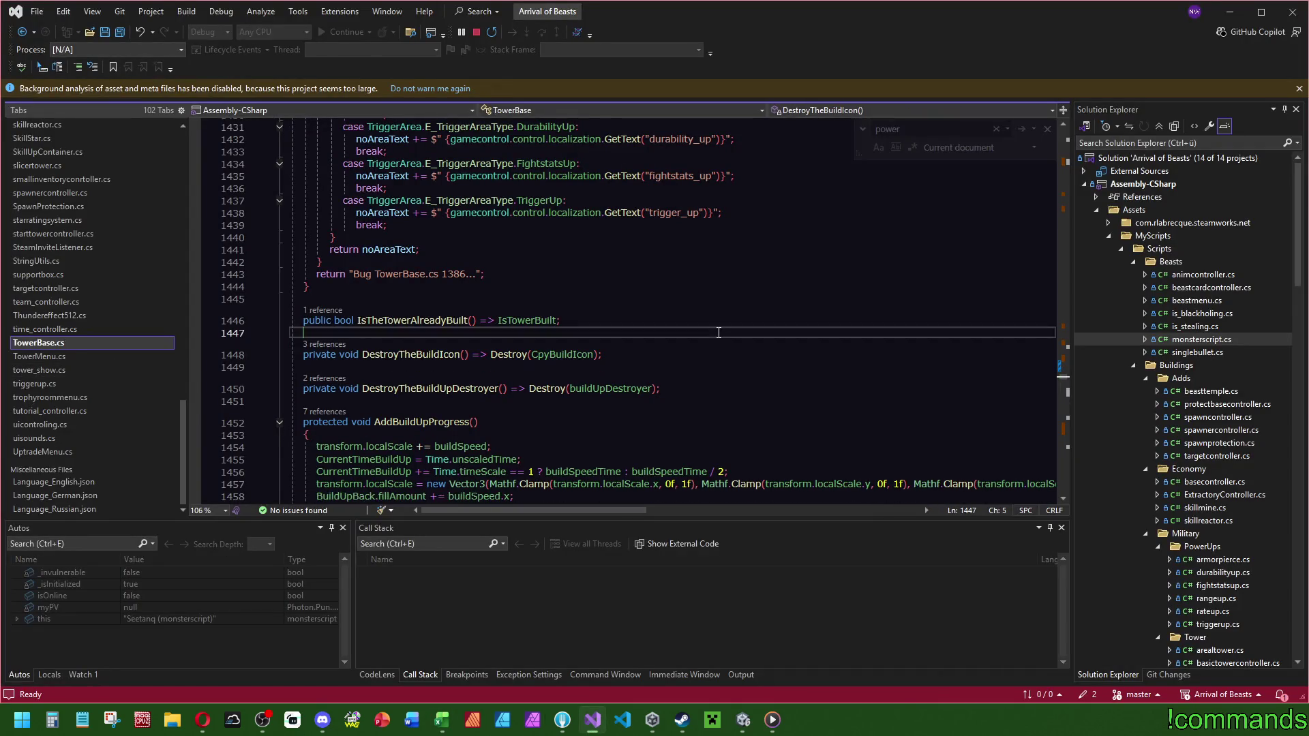
pyautogui.hotkey('ctrl', 'f')
pyautogui.write('dps')
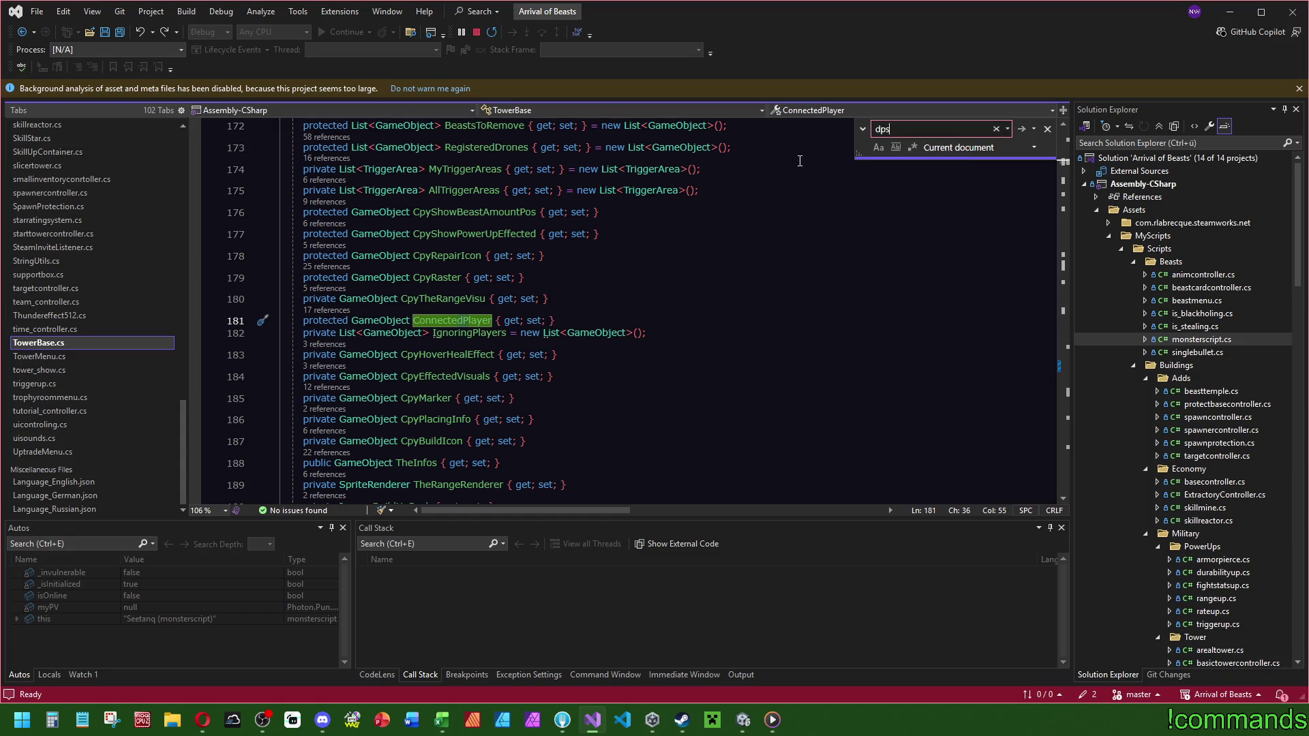
pyautogui.scroll(20, 146, 205)
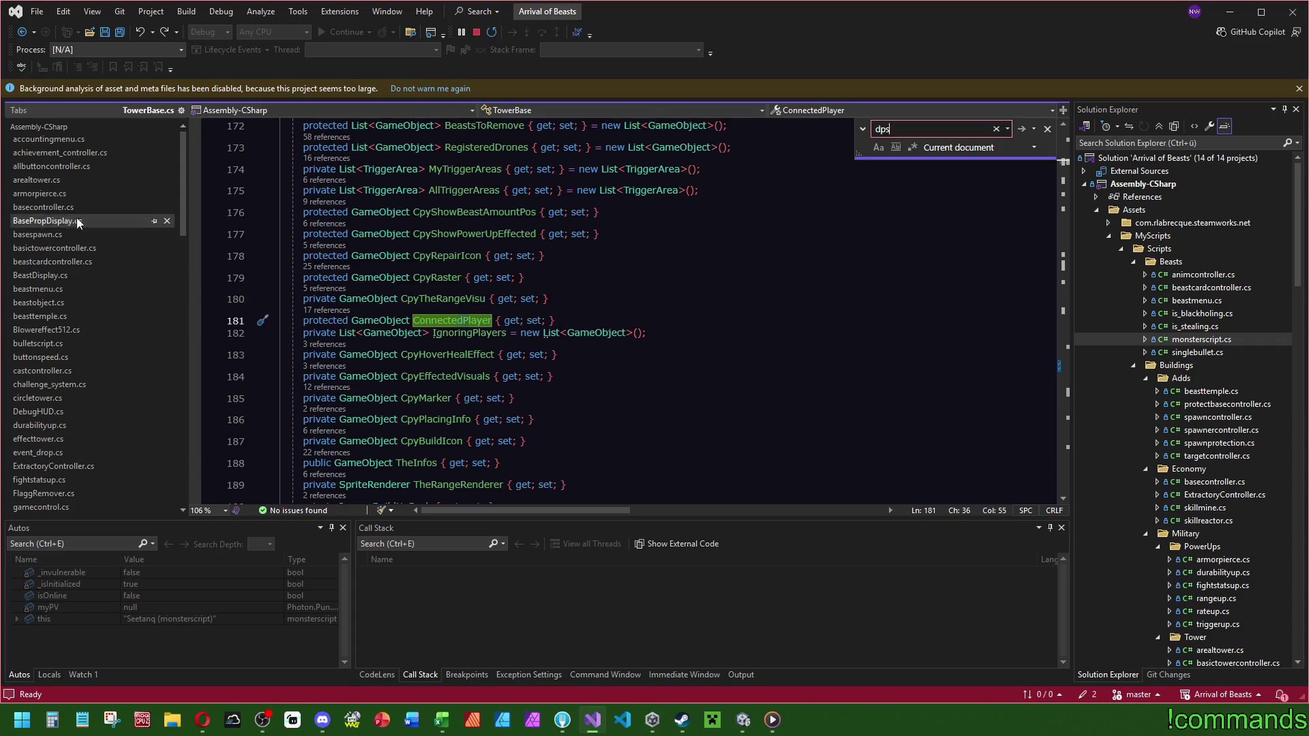
# Open the dps match in arealtower.cs and jump from CreateTheMenu to the SetupMenu definition
pyautogui.click(47, 181)
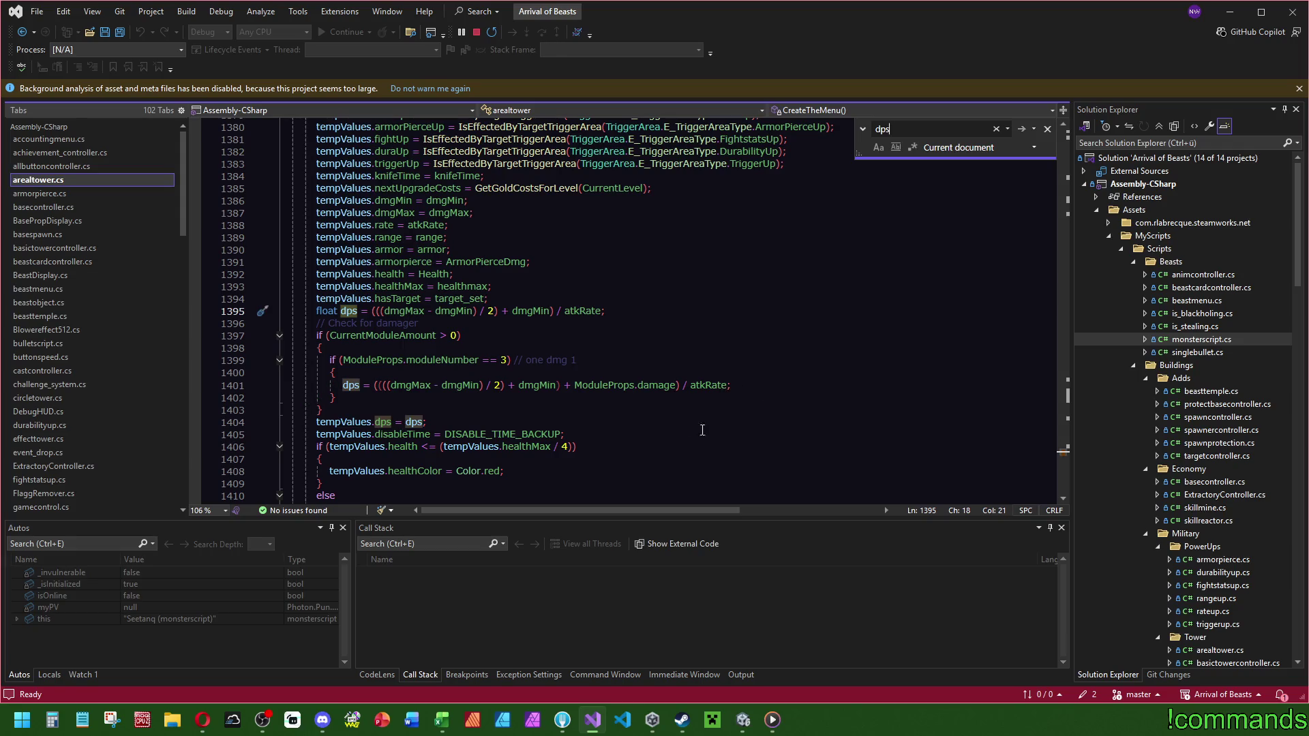
pyautogui.scroll(1, 588, 428)
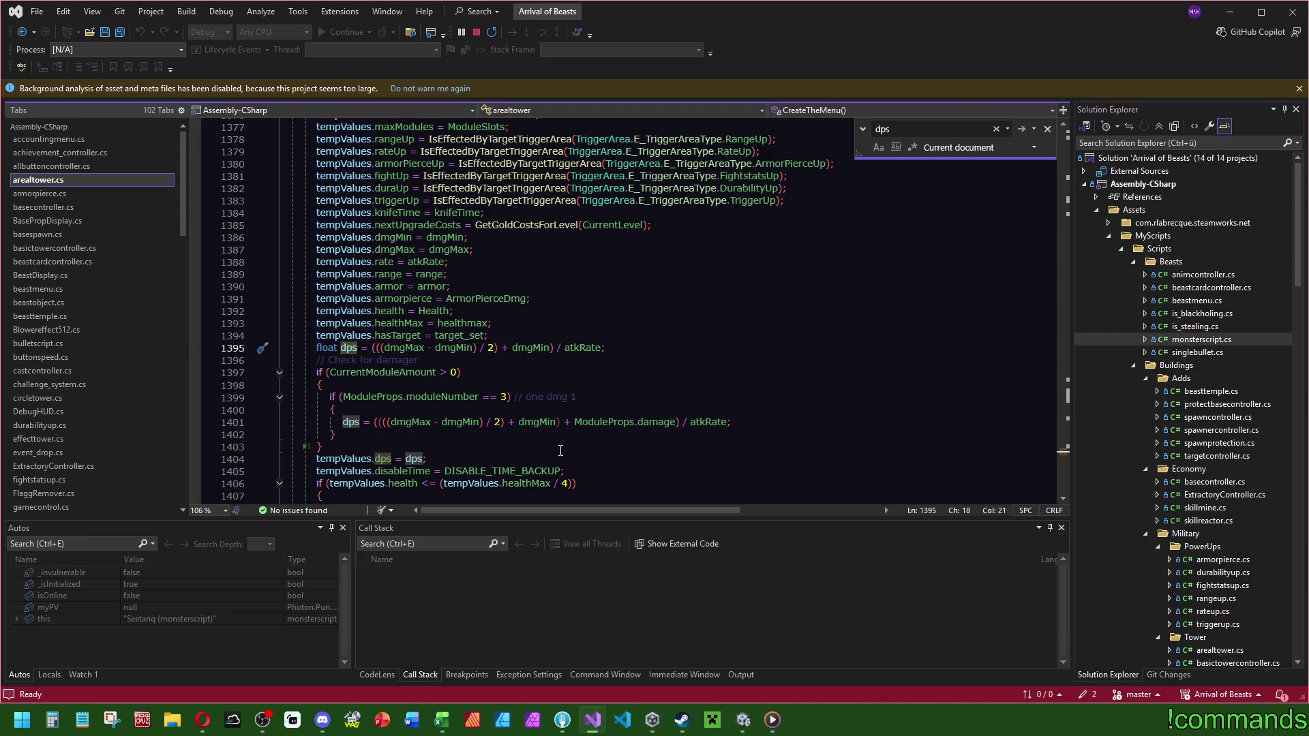
pyautogui.scroll(3, 560, 451)
pyautogui.scroll(3, 470, 428)
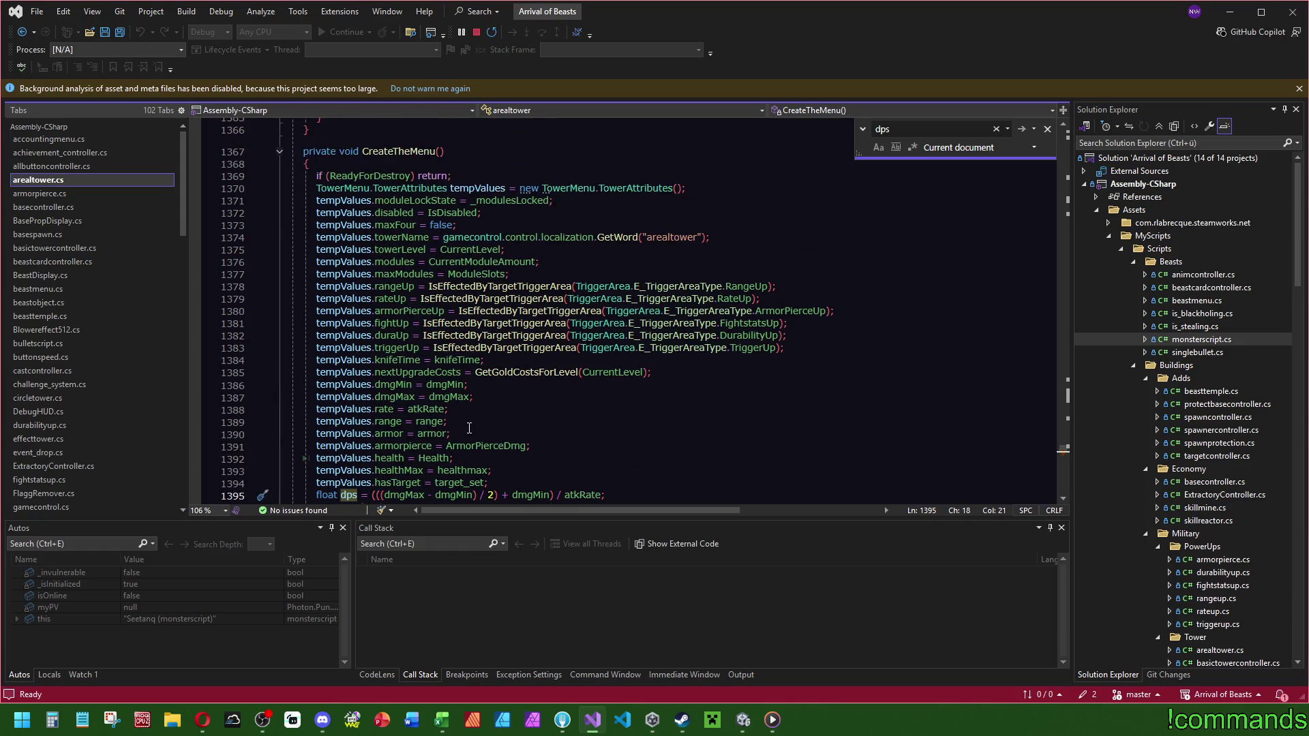
pyautogui.scroll(-15, 514, 430)
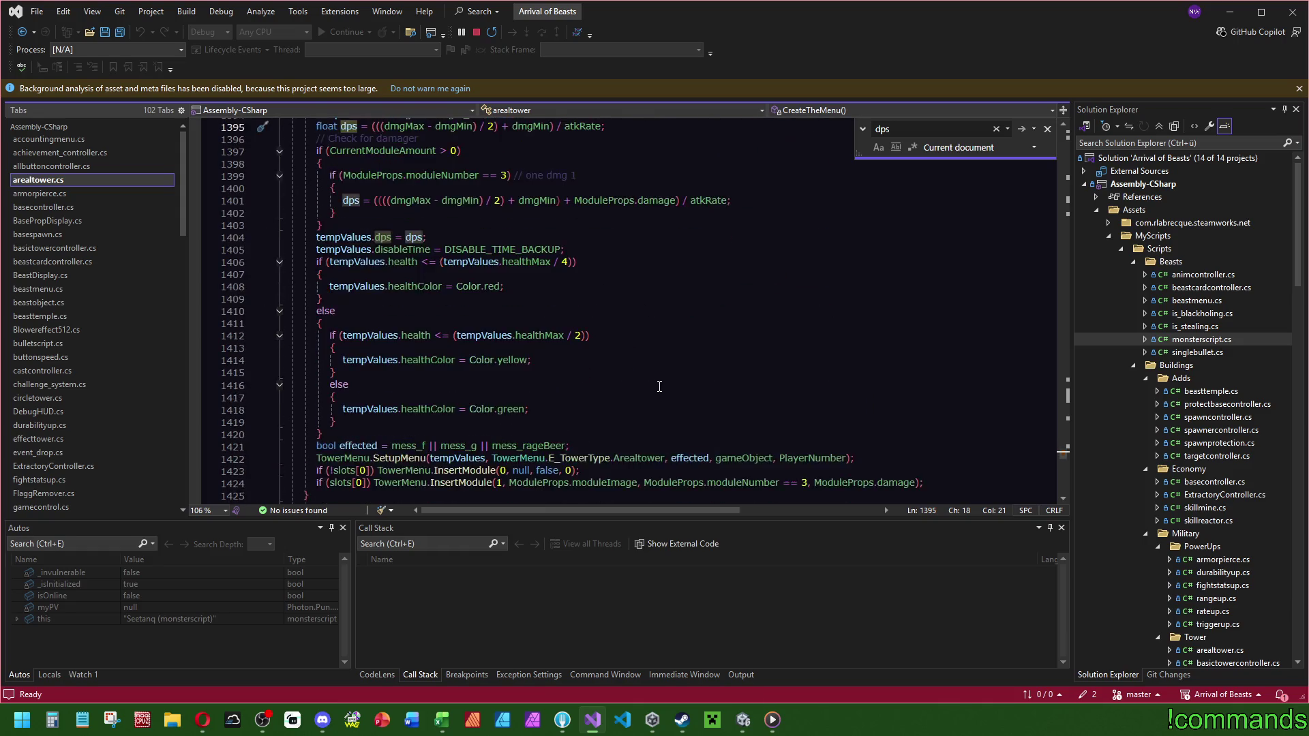
pyautogui.click(399, 273)
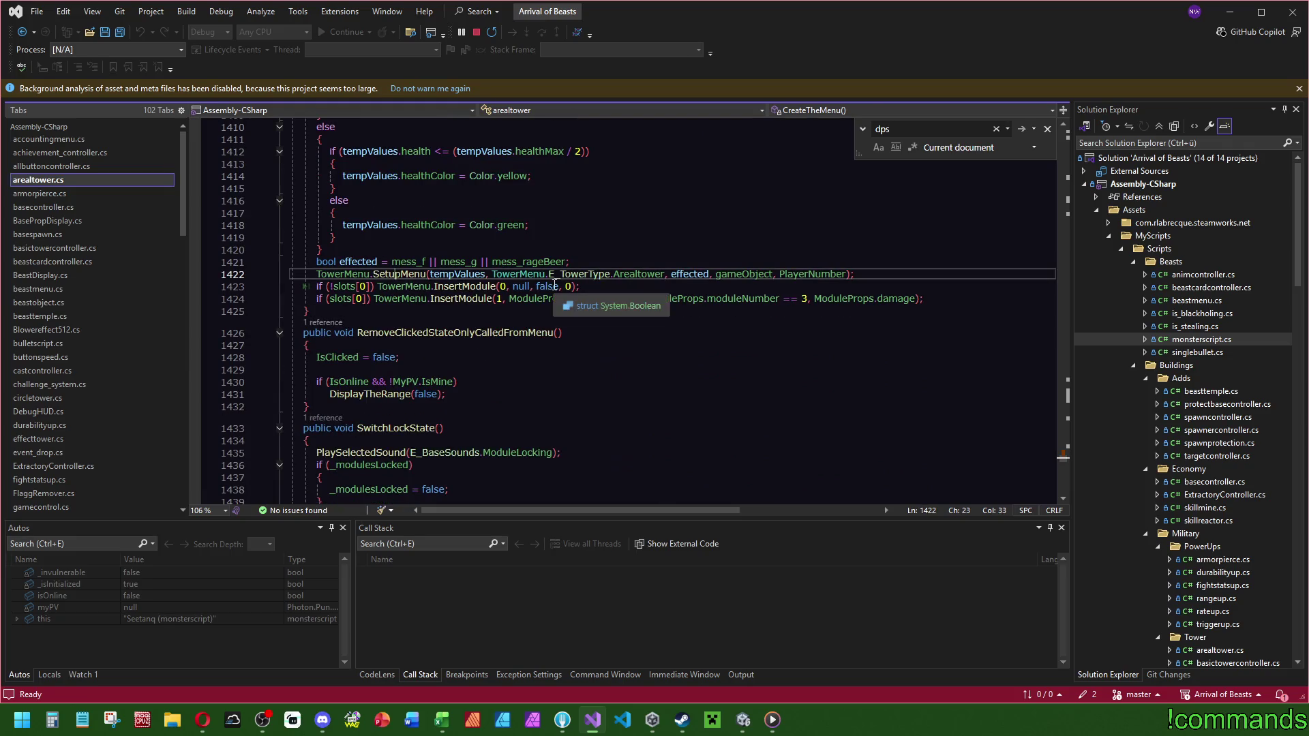
pyautogui.press('F12')
# Inspect SetupMenu's targetTower uses, peek at the SetupUI definition, and return
pyautogui.scroll(-5, 595, 299)
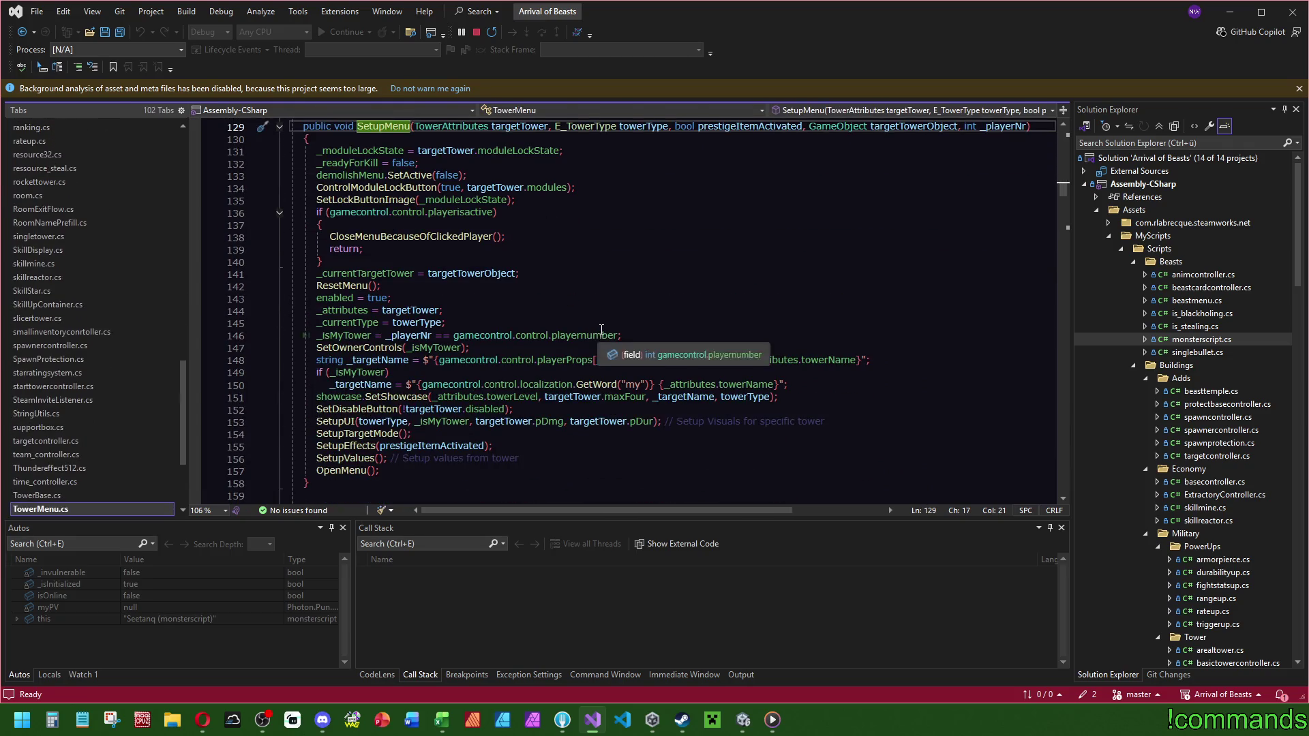
pyautogui.scroll(-3, 627, 351)
pyautogui.scroll(4, 627, 351)
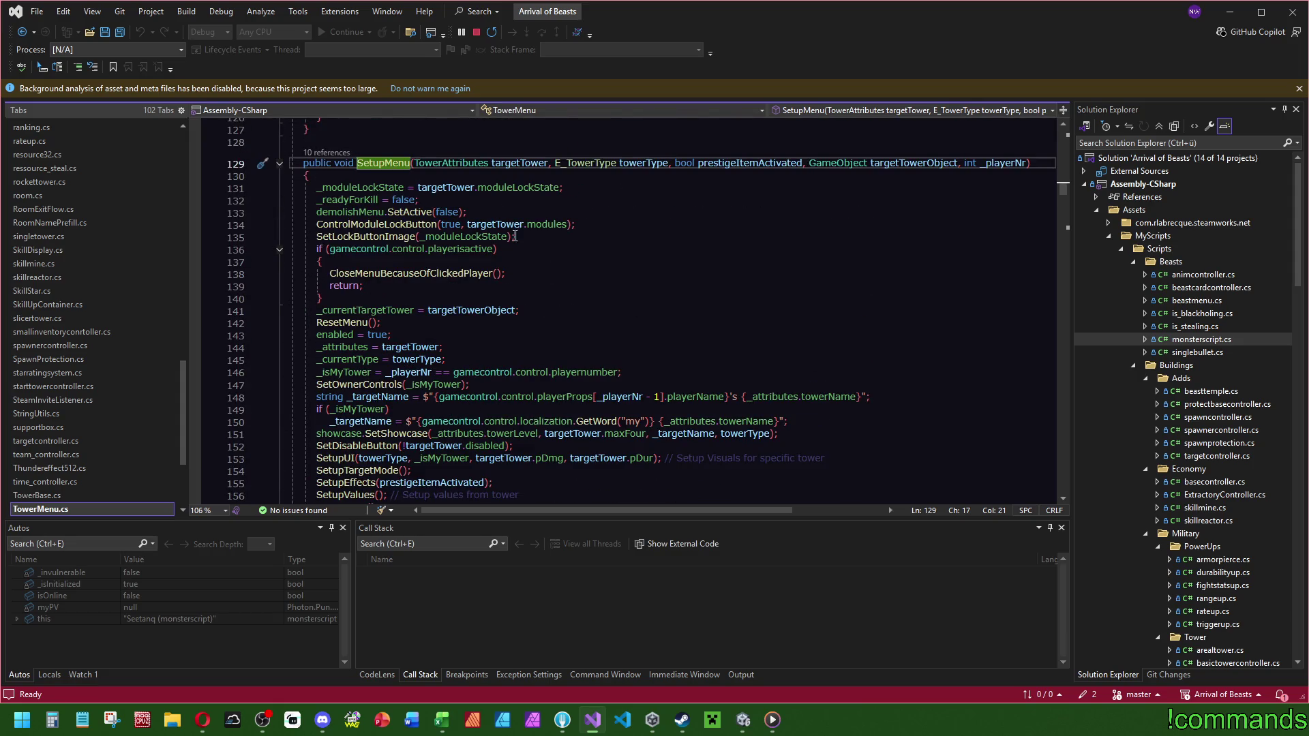
pyautogui.hotkey('ctrl', 'Right')
pyautogui.hotkey('ctrl', 'Right')
pyautogui.hotkey('ctrl', 'Right')
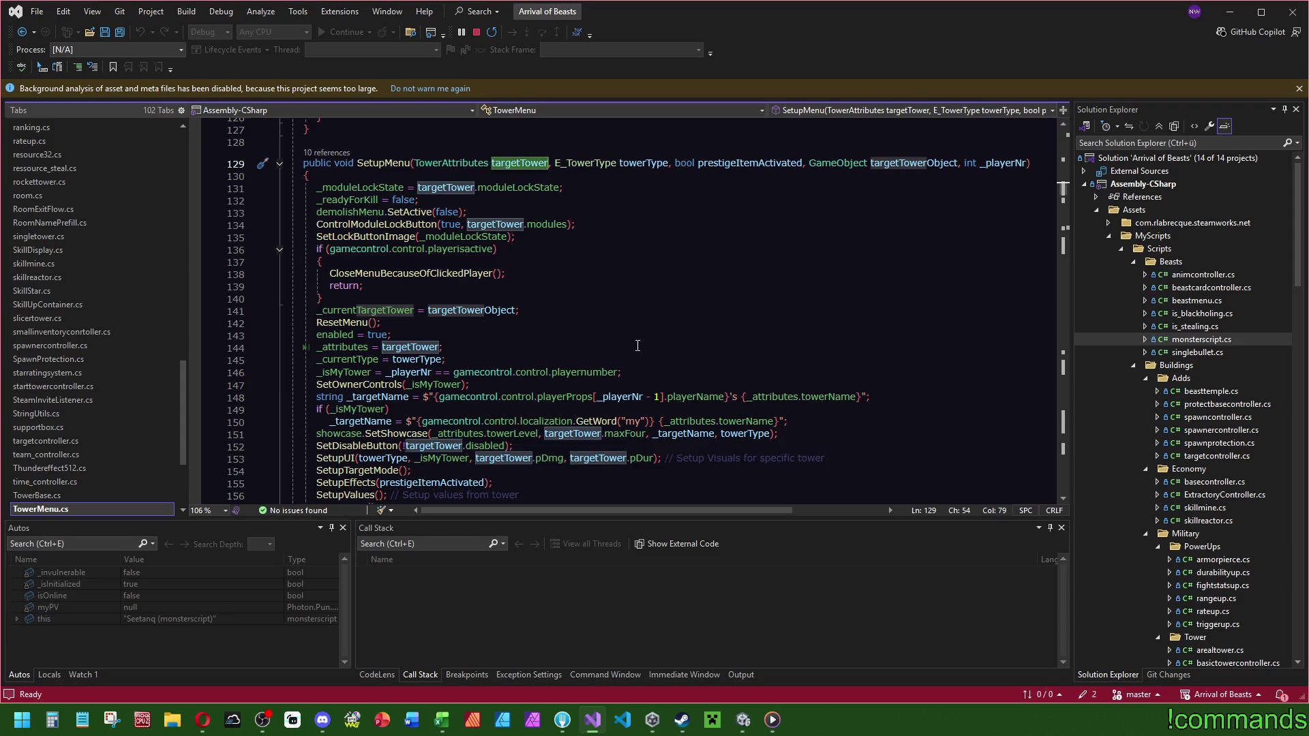
pyautogui.scroll(-1, 637, 345)
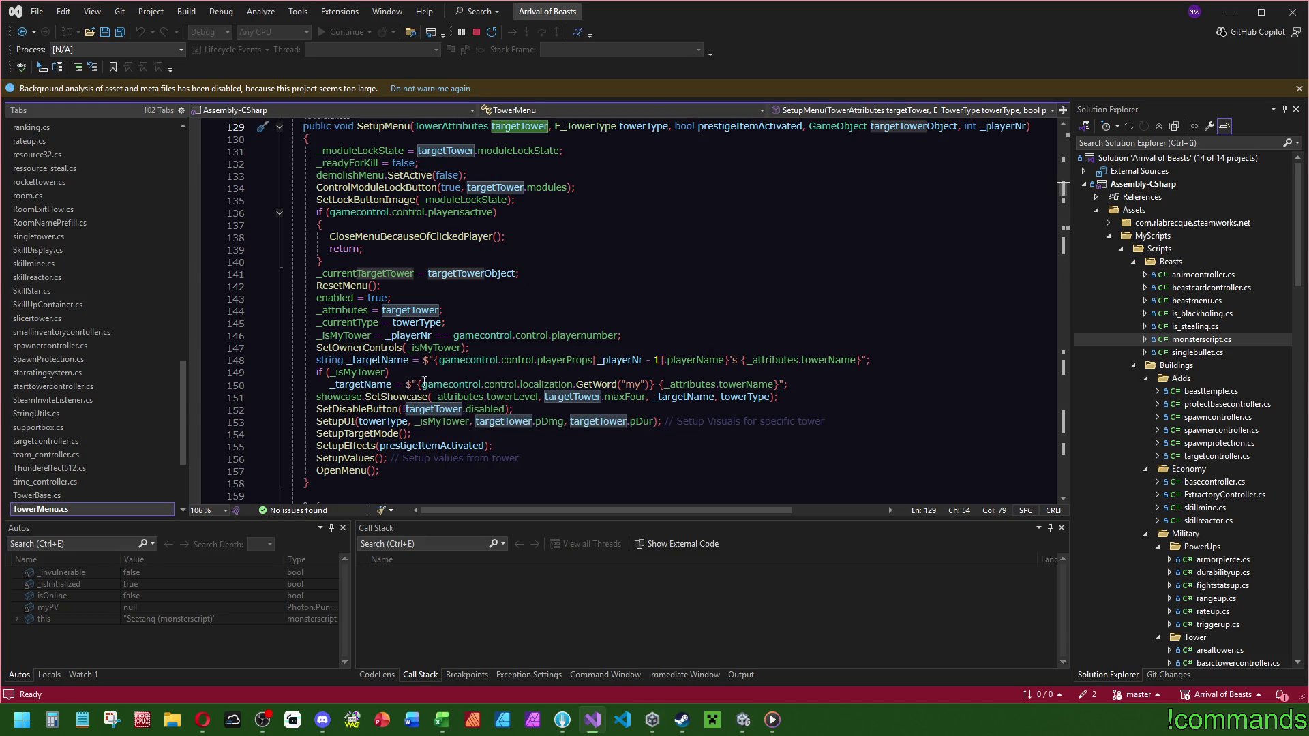
pyautogui.click(332, 421)
pyautogui.press('F12')
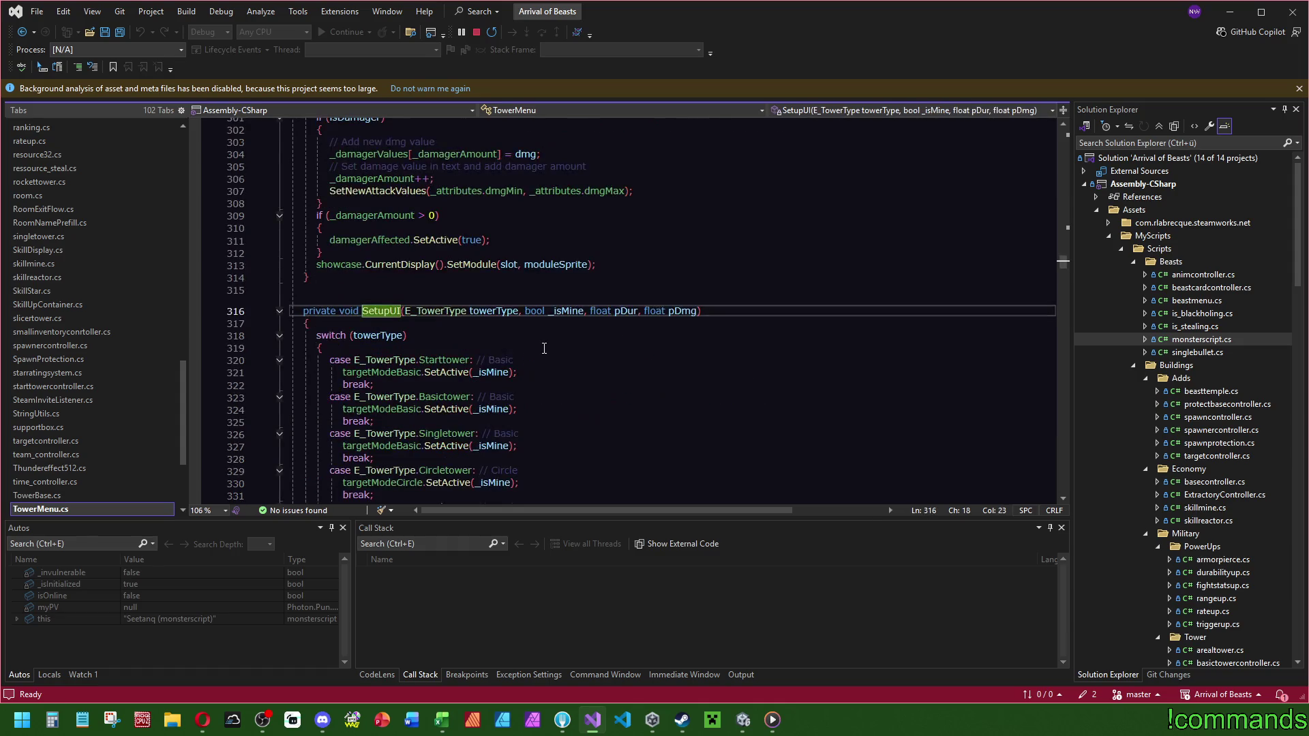
pyautogui.hotkey('ctrl', '-')
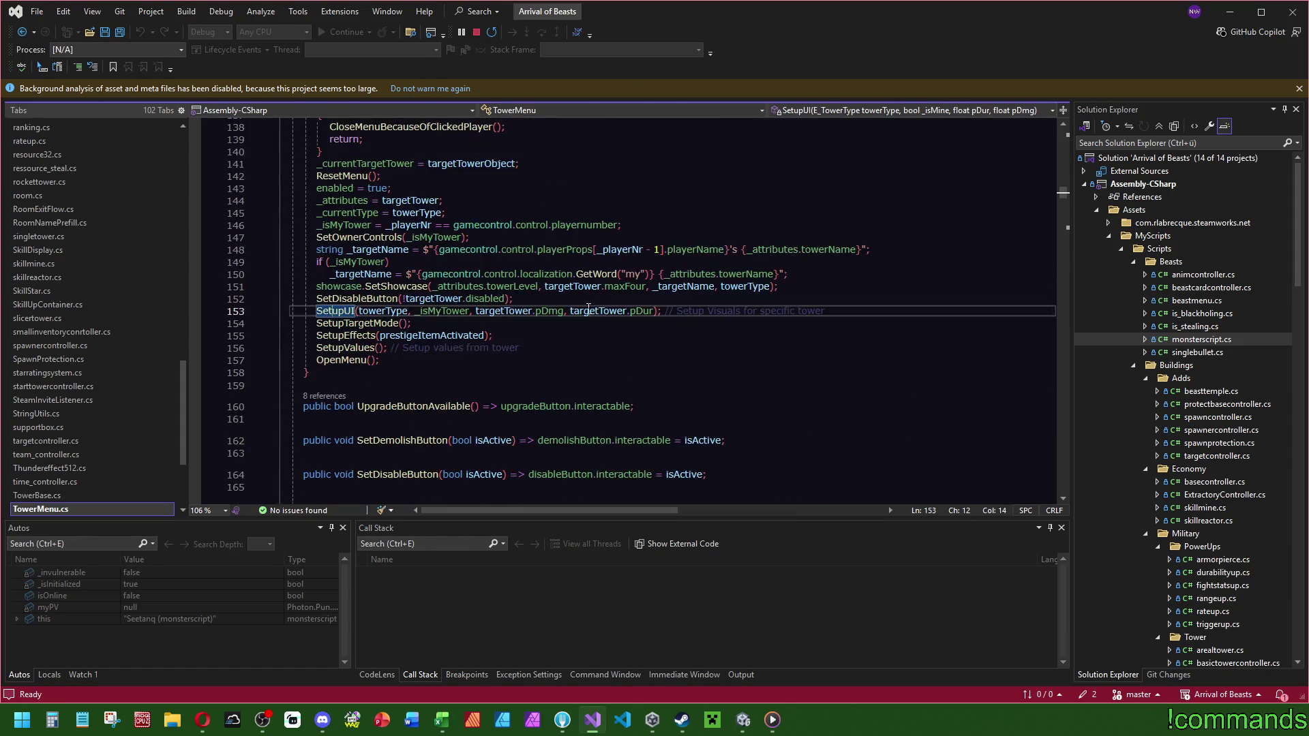
# Follow SetupValues through to the SetNewAttackValues definition where dps text is formatted
pyautogui.click(344, 348)
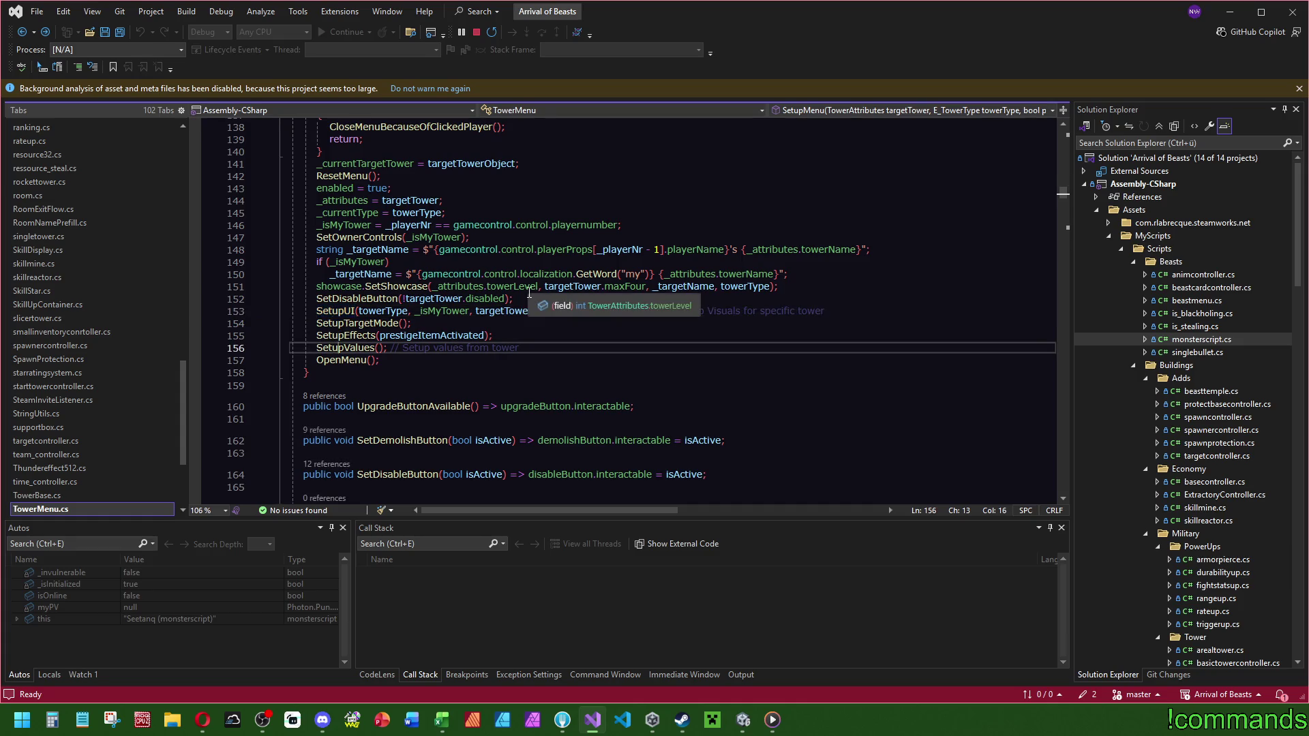
pyautogui.press('F12')
pyautogui.scroll(-3, 543, 292)
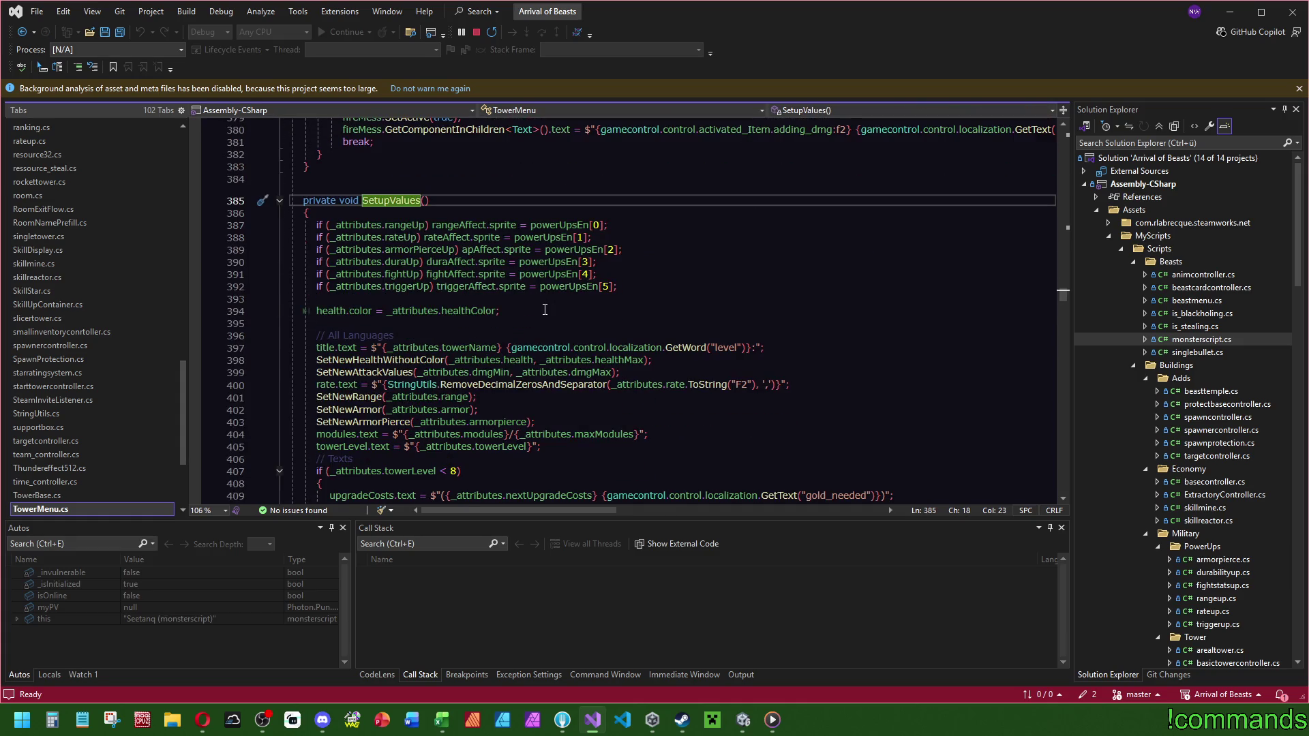
pyautogui.click(379, 371)
pyautogui.press('F12')
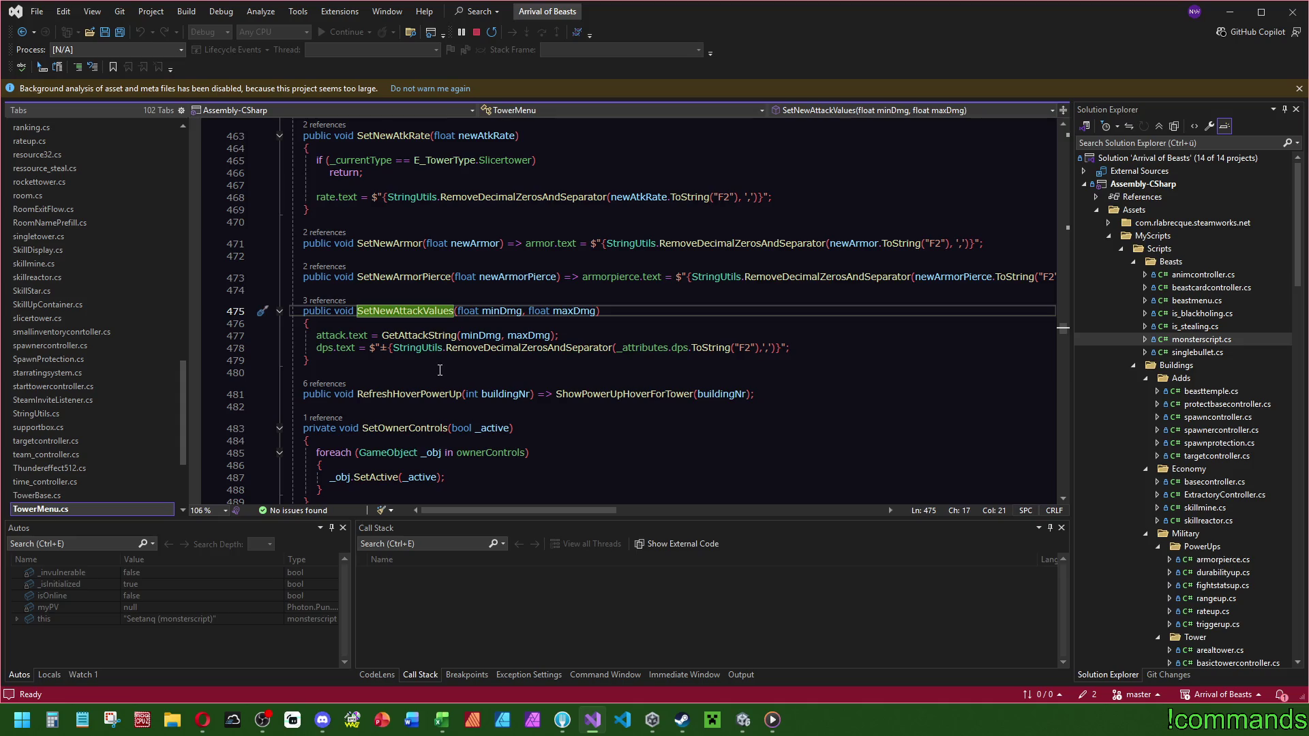
# Start an 'if (_attributes…' condition below line 477, inspect TowerAttributes, then undo the unfinished line
pyautogui.moveTo(652, 348)
pyautogui.click(598, 334)
pyautogui.press('Return')
pyautogui.write('if (')
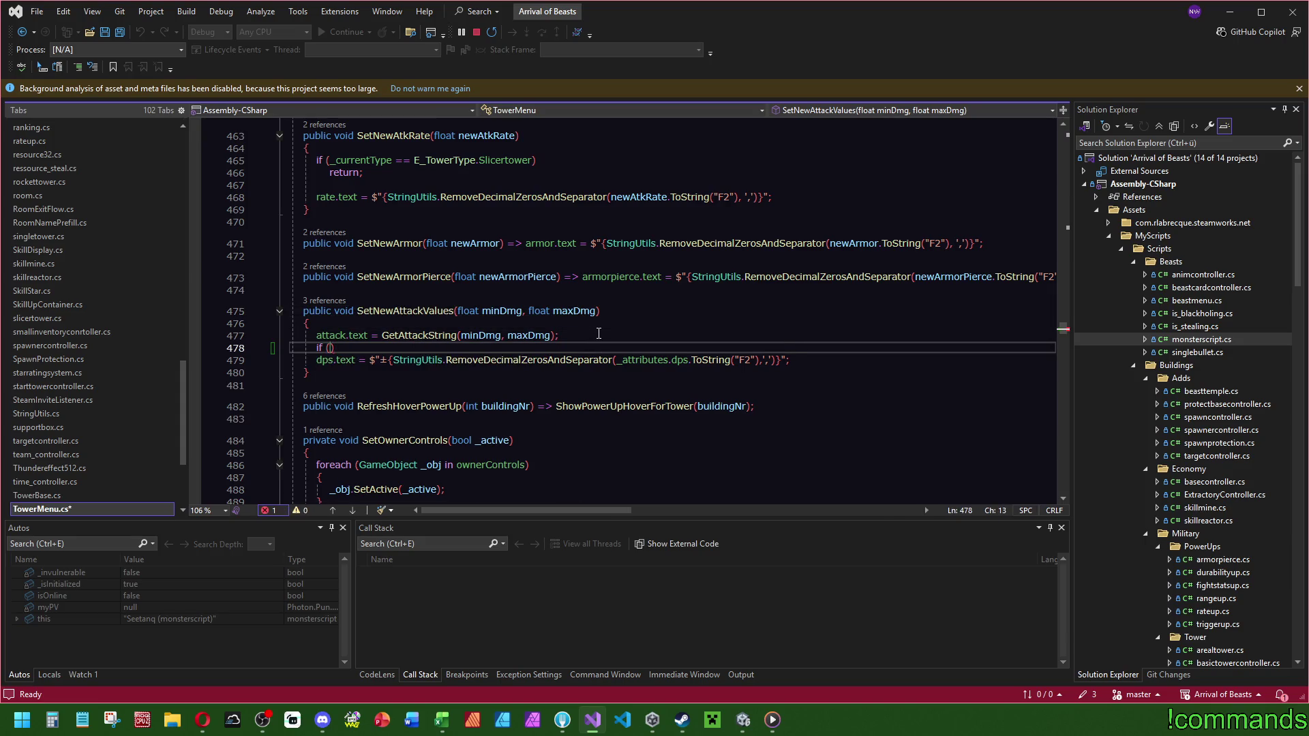
pyautogui.write('_attributes.')
pyautogui.write('E')
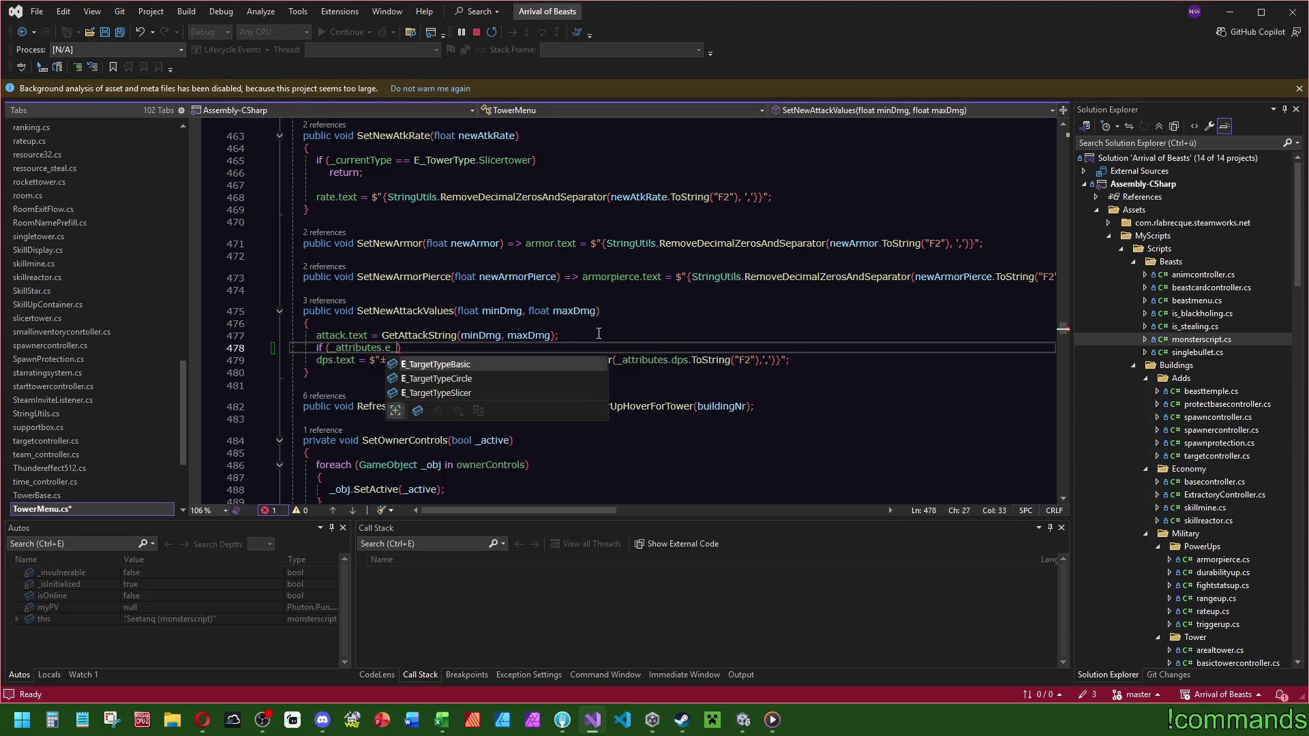
pyautogui.press('BackSpace')
pyautogui.write('to')
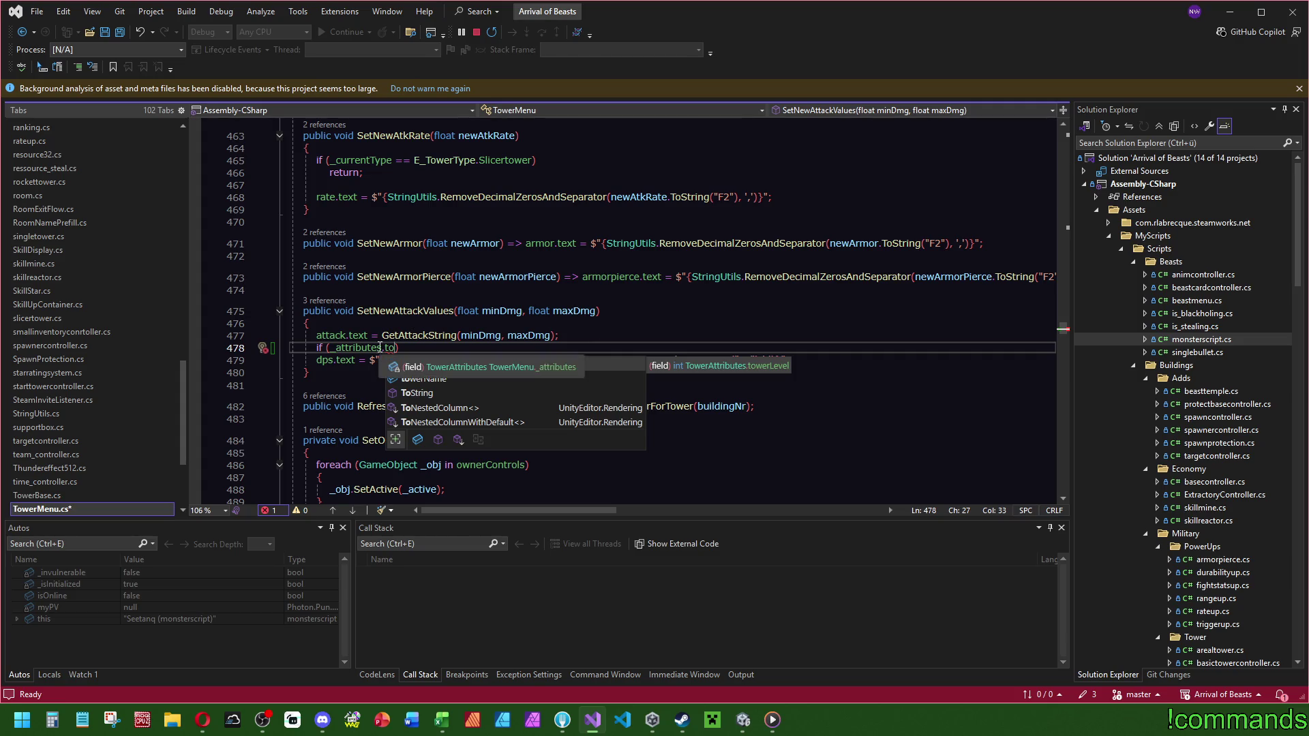
pyautogui.click(416, 368)
pyautogui.scroll(-6, 434, 395)
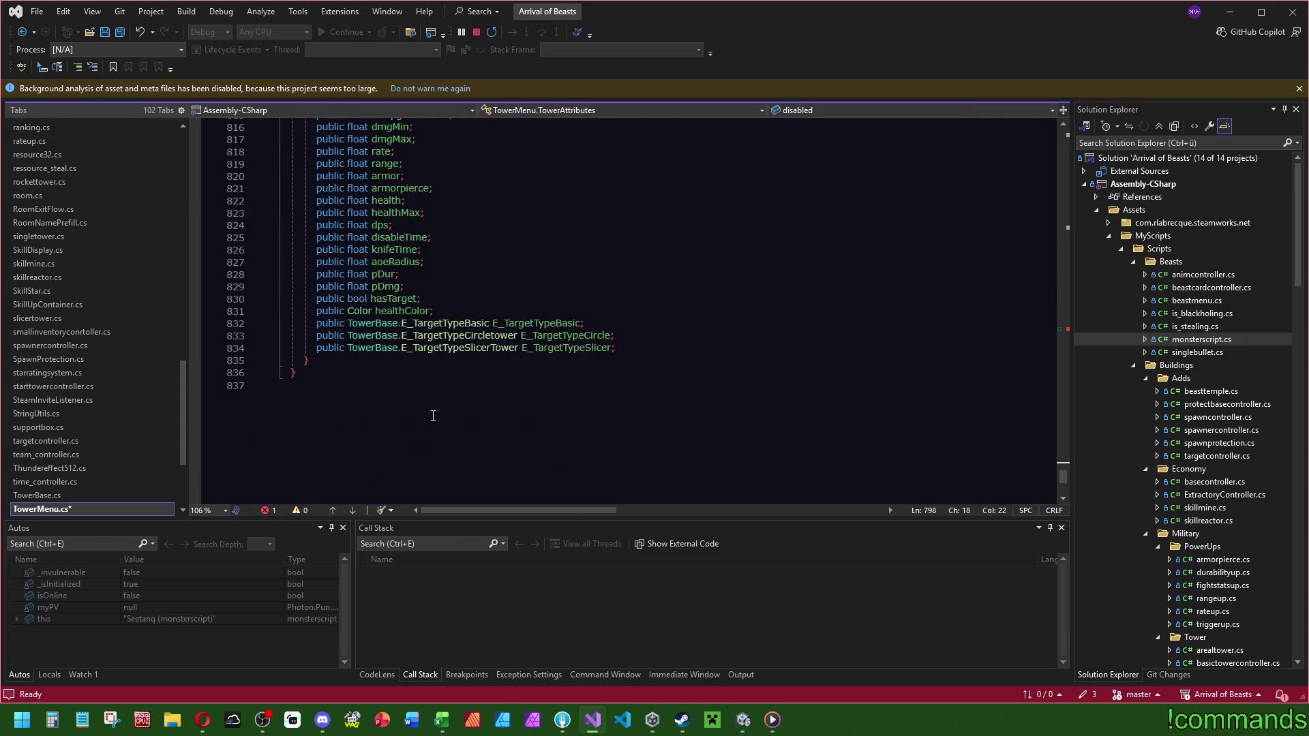
pyautogui.scroll(3, 448, 402)
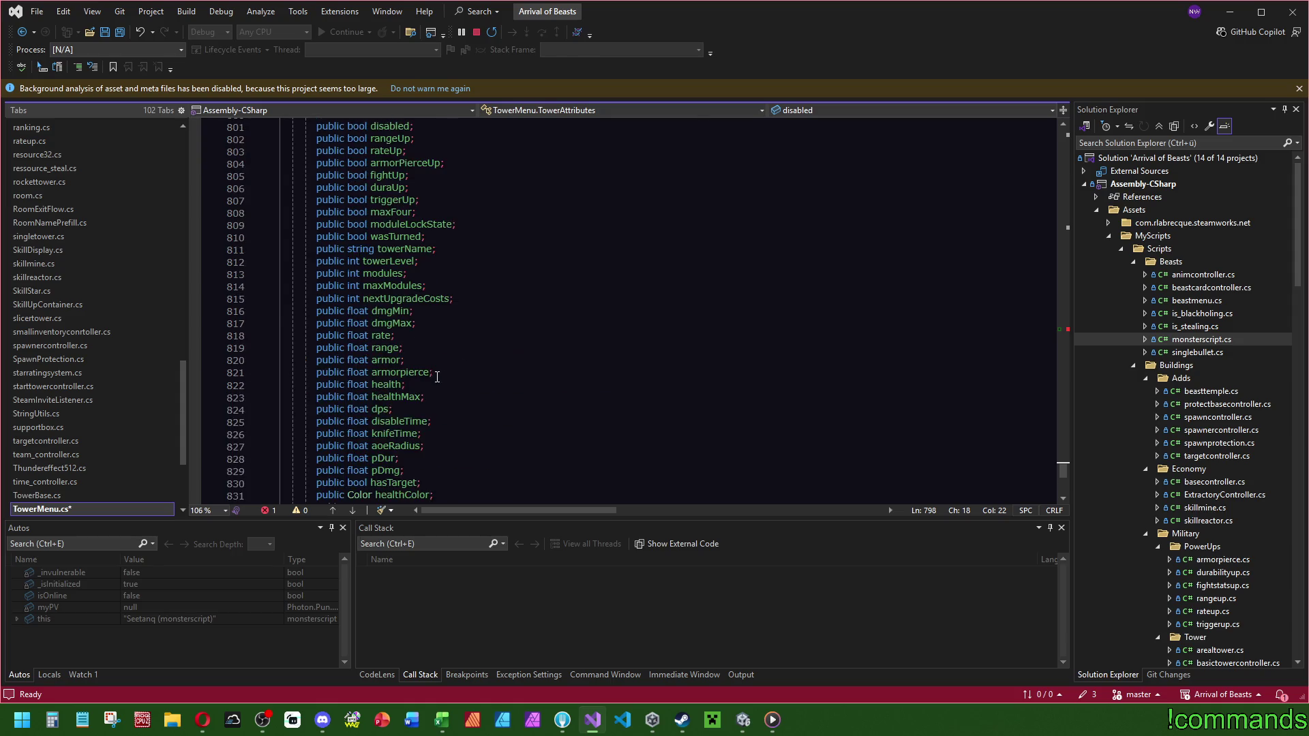
pyautogui.hotkey('ctrl', '-')
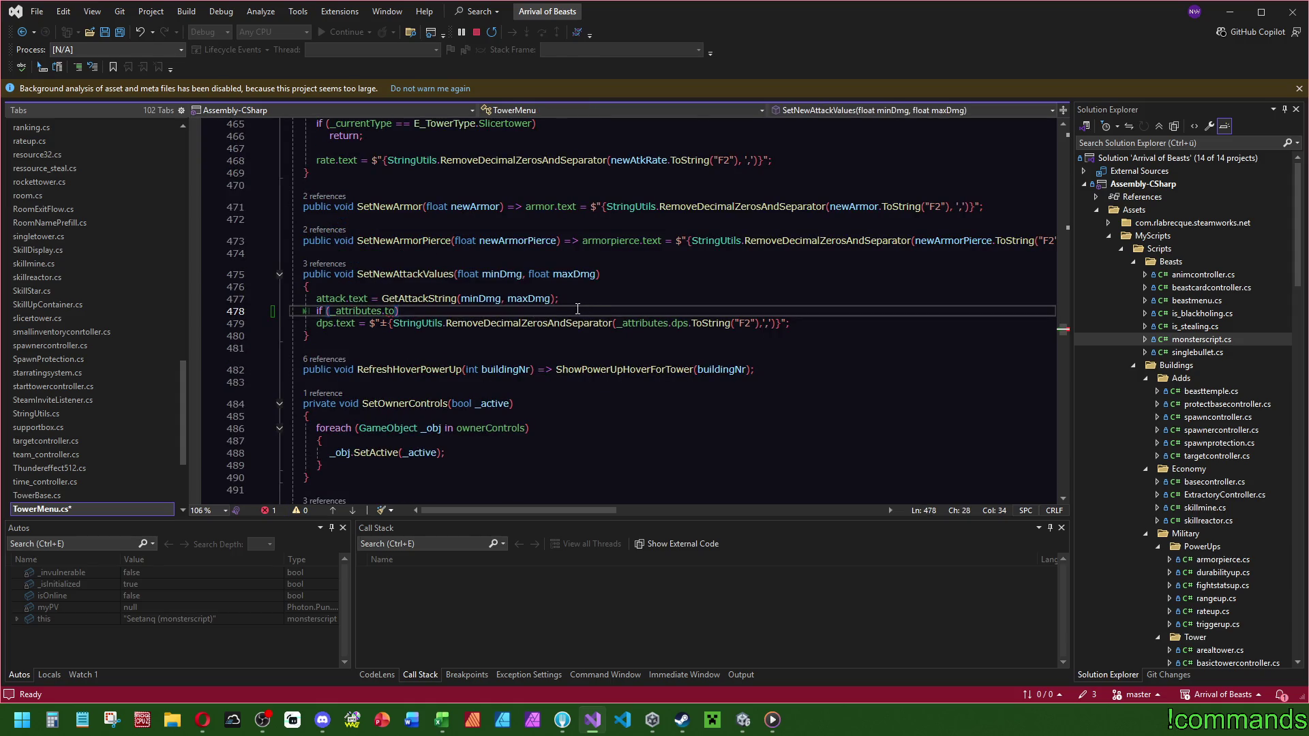
pyautogui.hotkey('ctrl', 'z')
pyautogui.scroll(8, 481, 376)
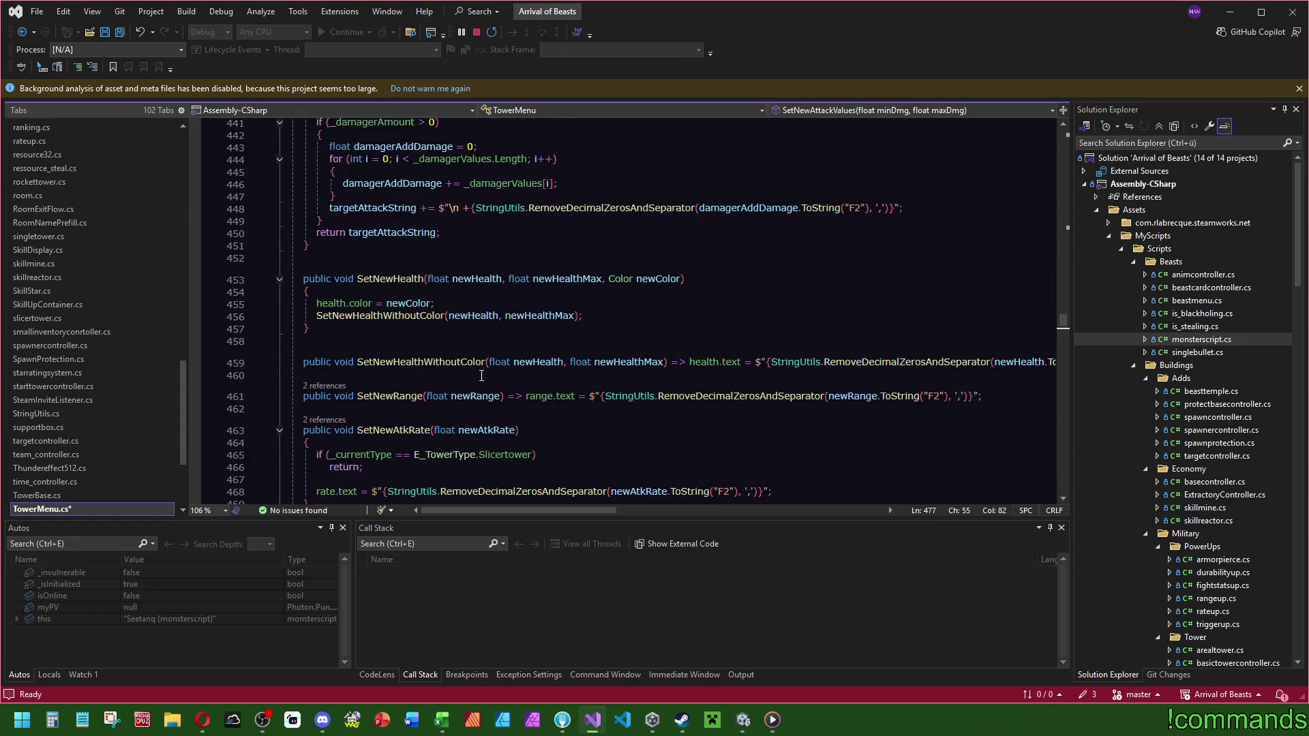
pyautogui.scroll(-8, 481, 376)
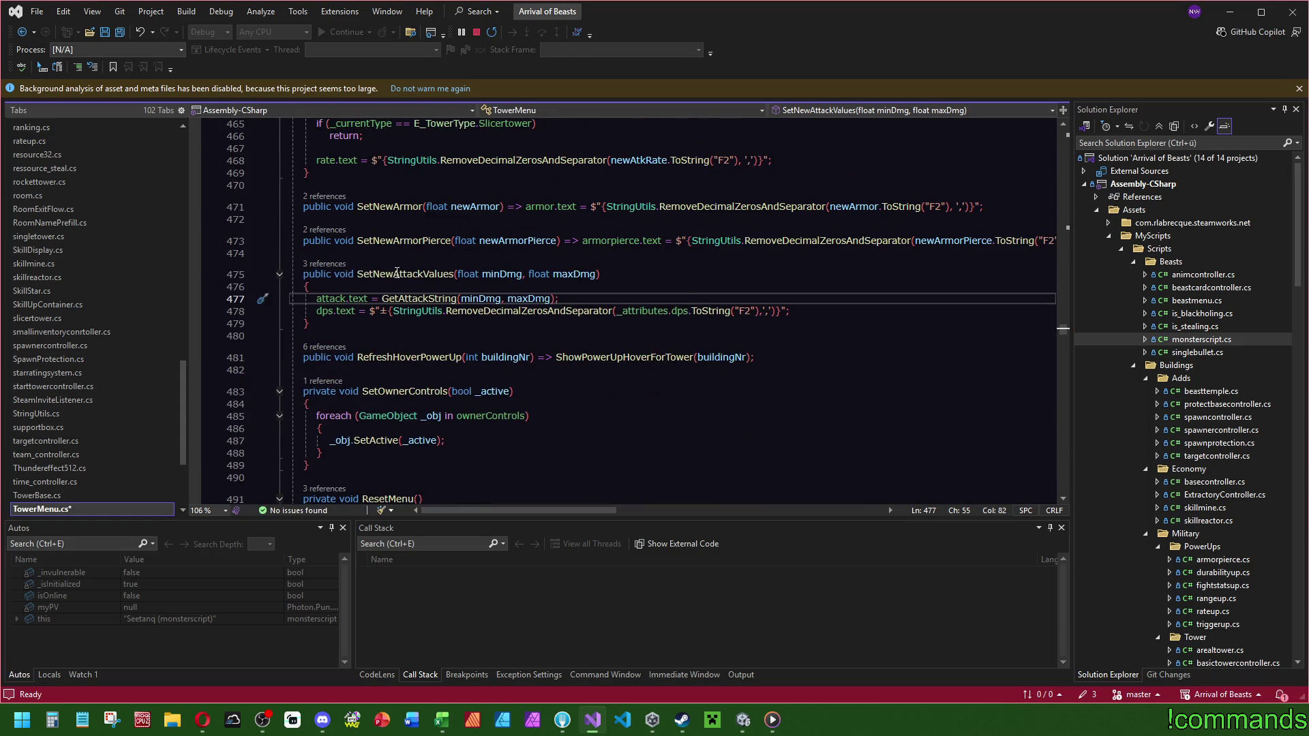
# Search TowerMenu.cs for SetNewAttackValues calls and open its TowerBase.cs usage at line 1759
pyautogui.doubleClick(403, 274)
pyautogui.hotkey('ctrl', 'f')
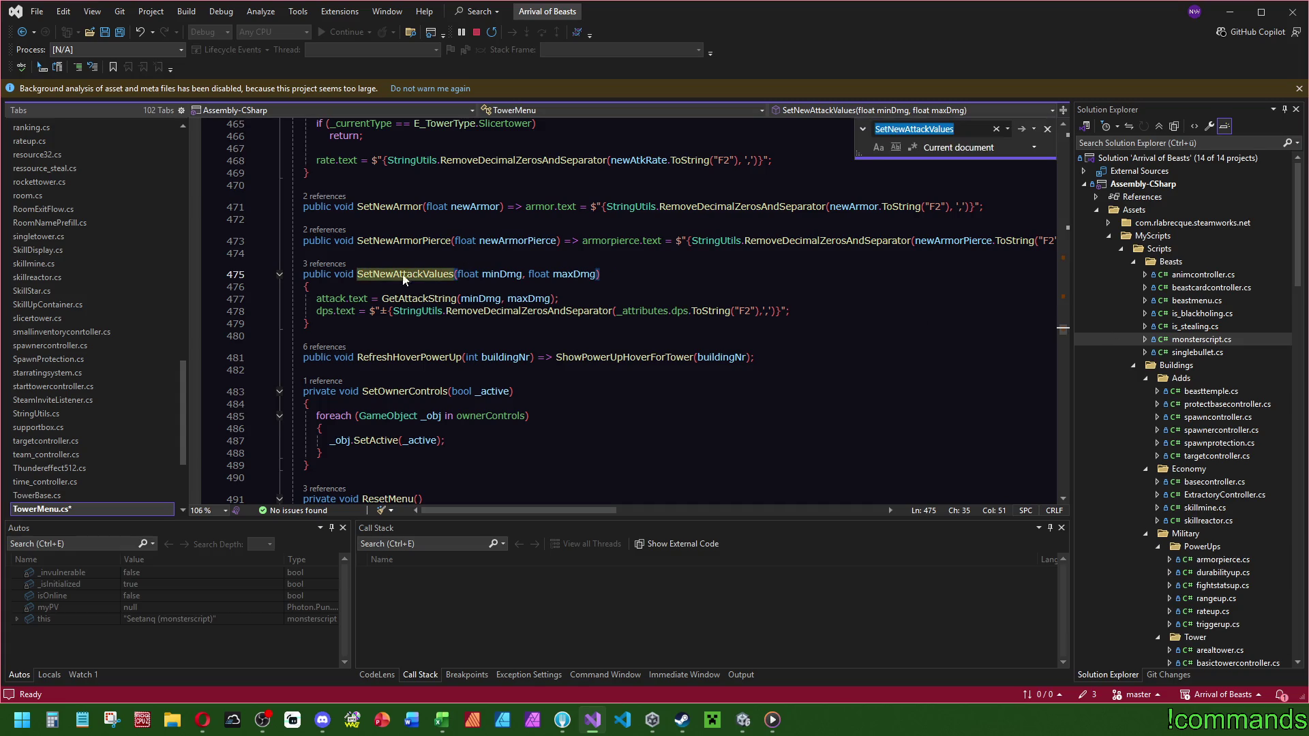
pyautogui.click(1069, 293)
pyautogui.click(1068, 255)
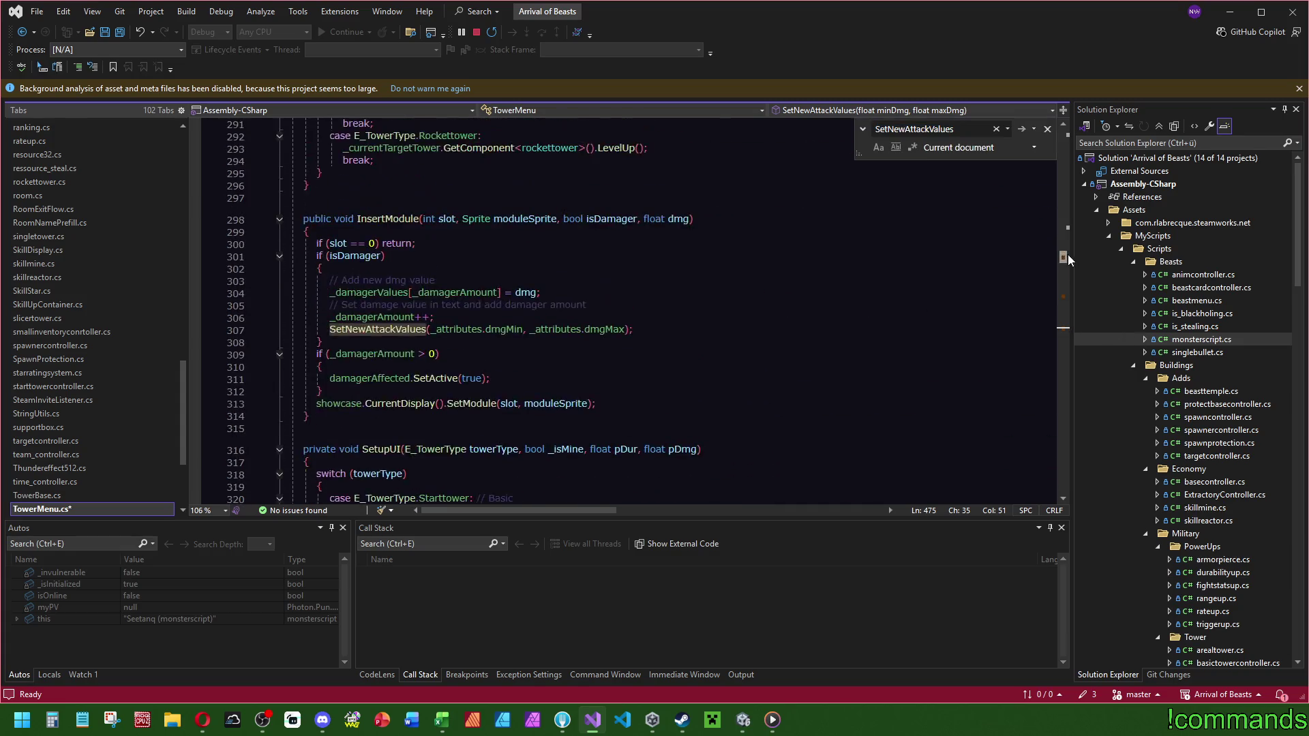
pyautogui.click(1068, 327)
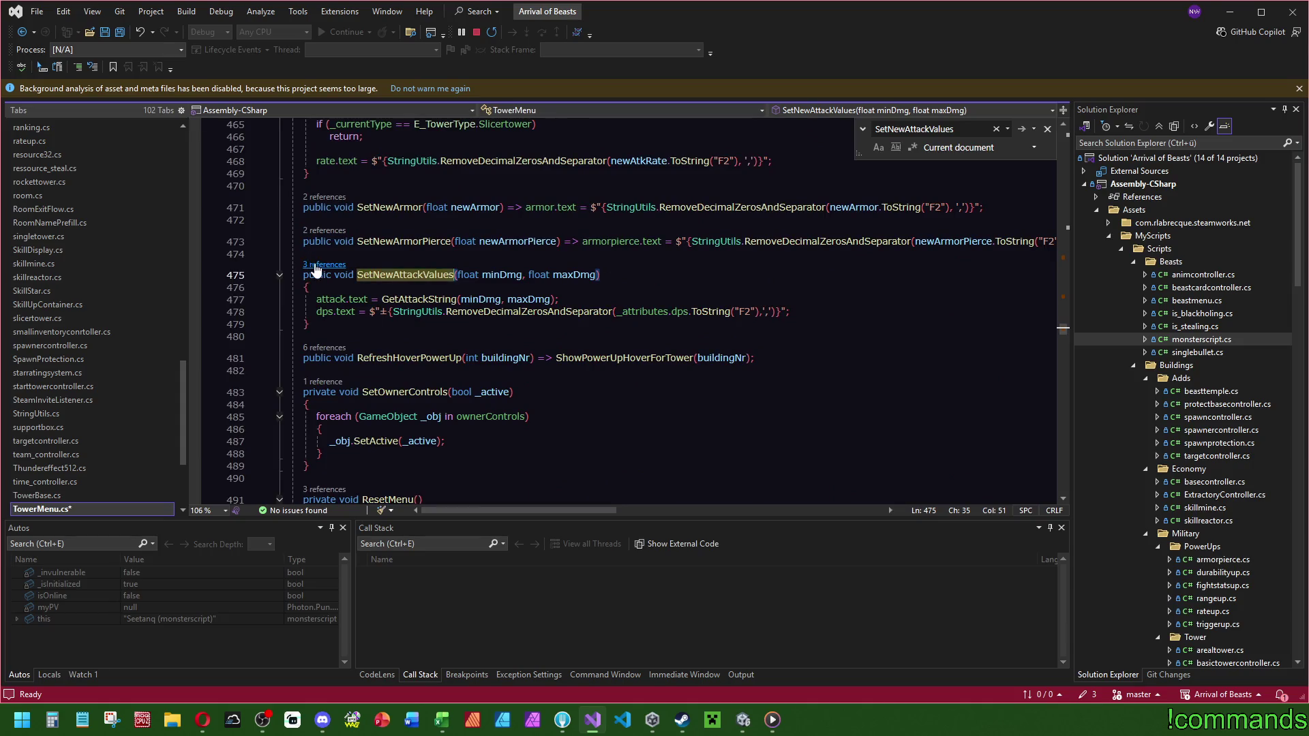
pyautogui.click(314, 265)
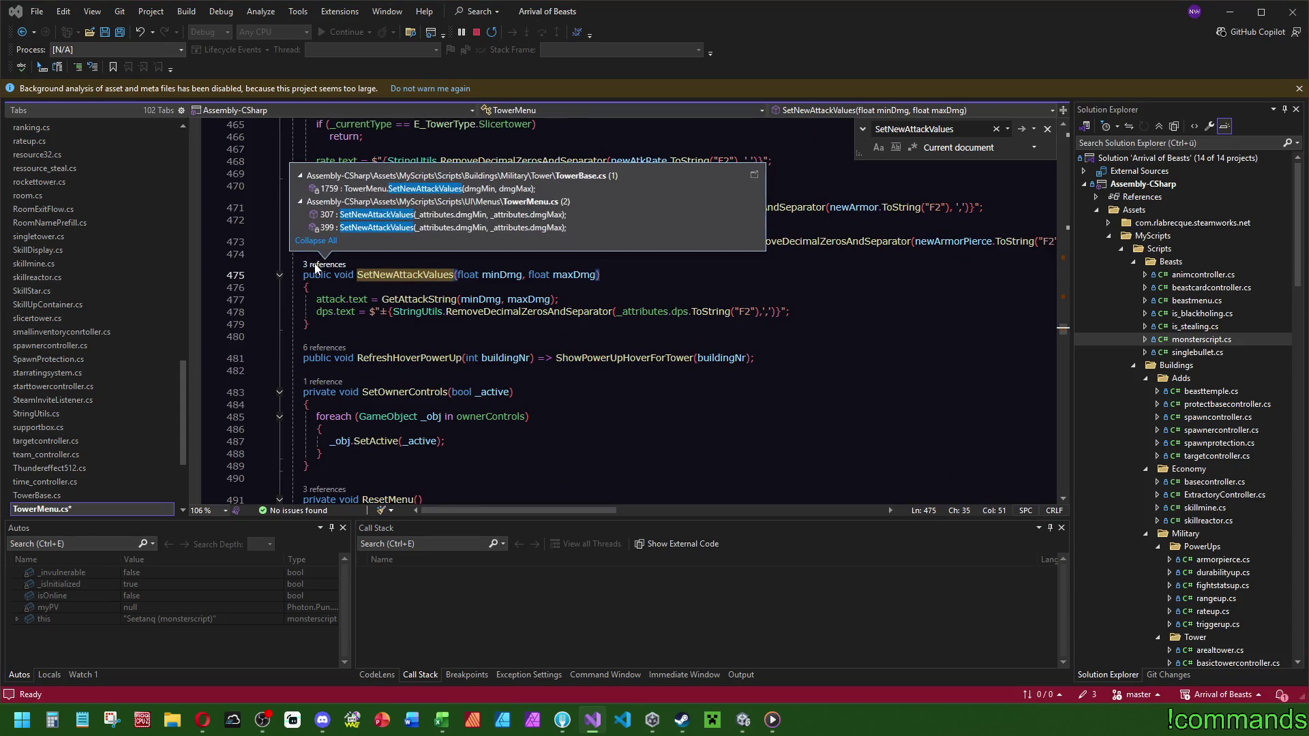
pyautogui.click(534, 187)
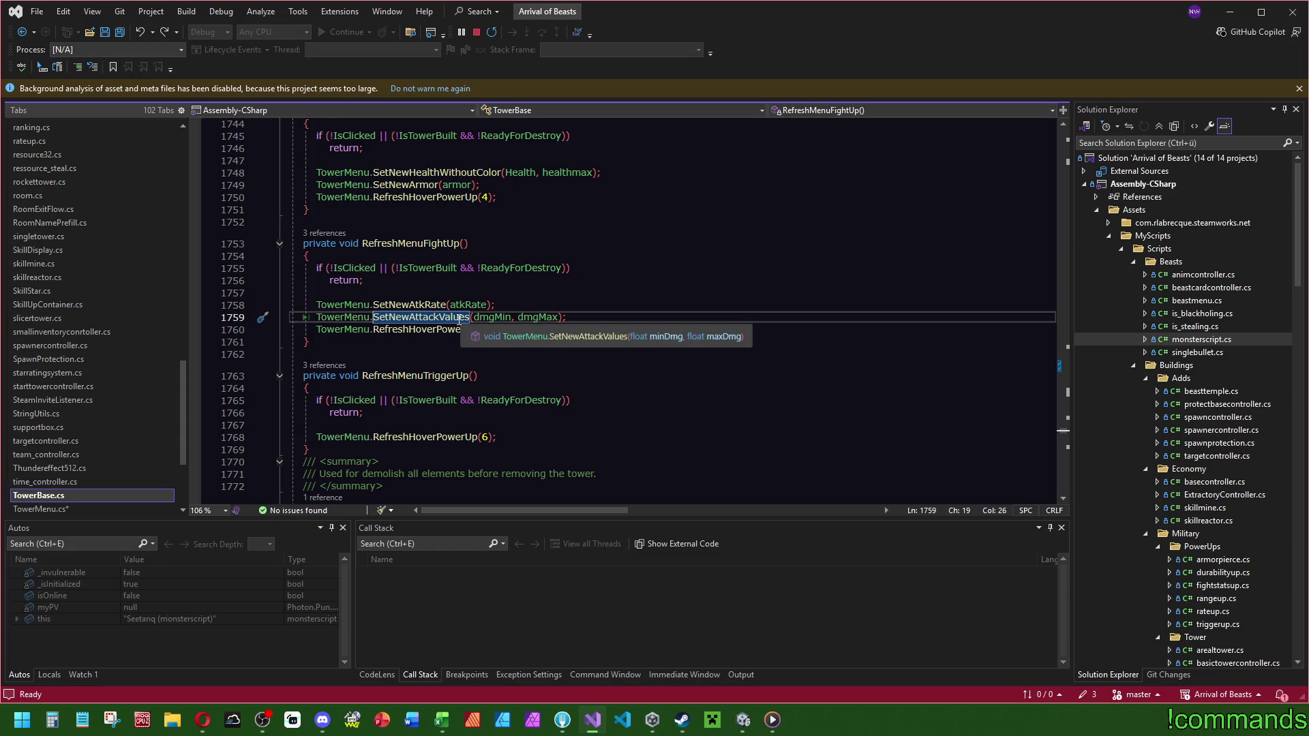
# Visit SetNewAttackValues' other usages, in InsertModule at line 307 and SetupValues at line 399
pyautogui.press('F12')
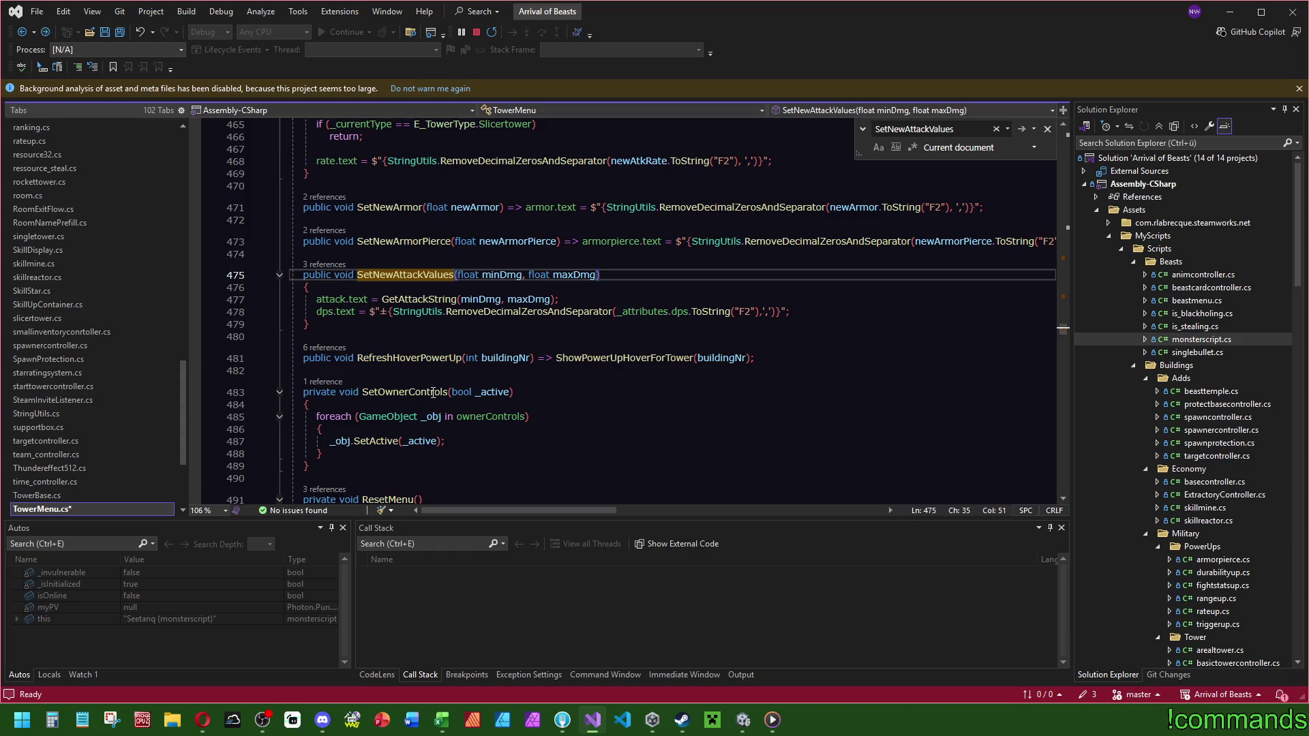
pyautogui.scroll(2, 642, 396)
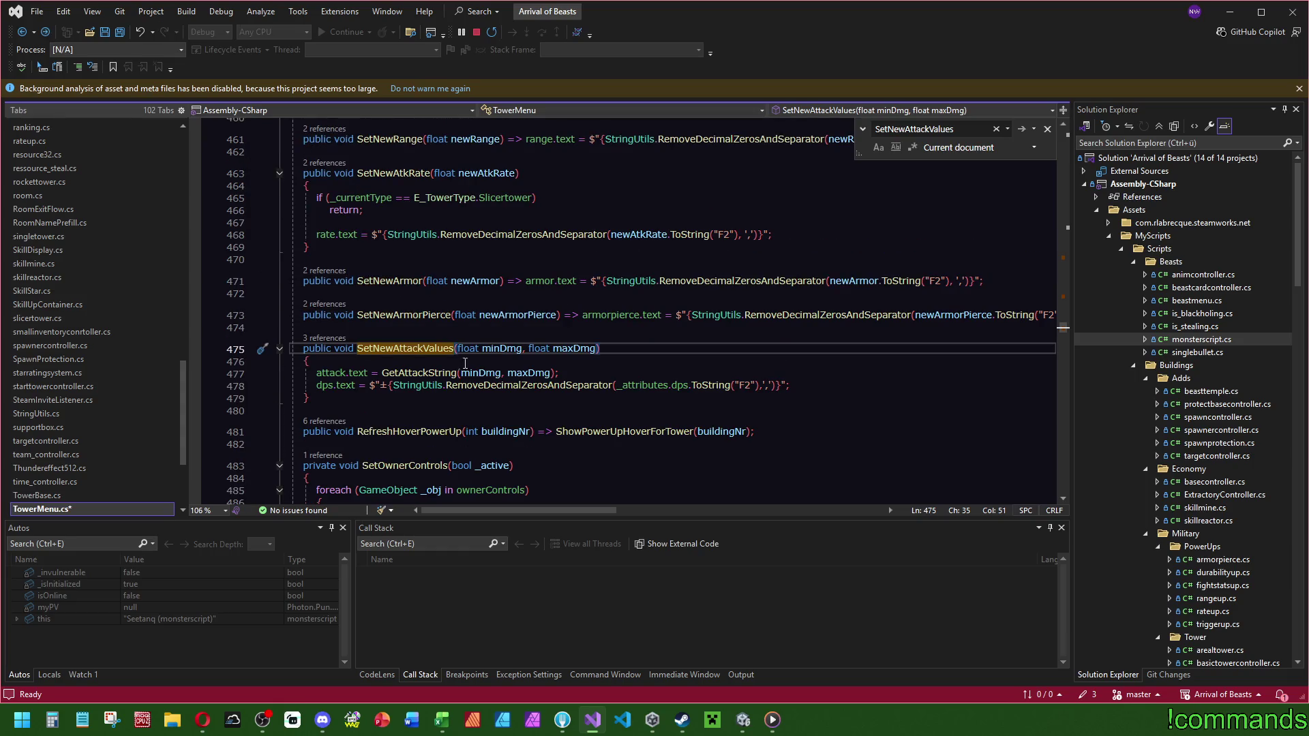
pyautogui.moveTo(1063, 330)
pyautogui.mouseDown()
pyautogui.moveTo(1070, 249)
pyautogui.moveTo(1069, 324)
pyautogui.mouseUp()
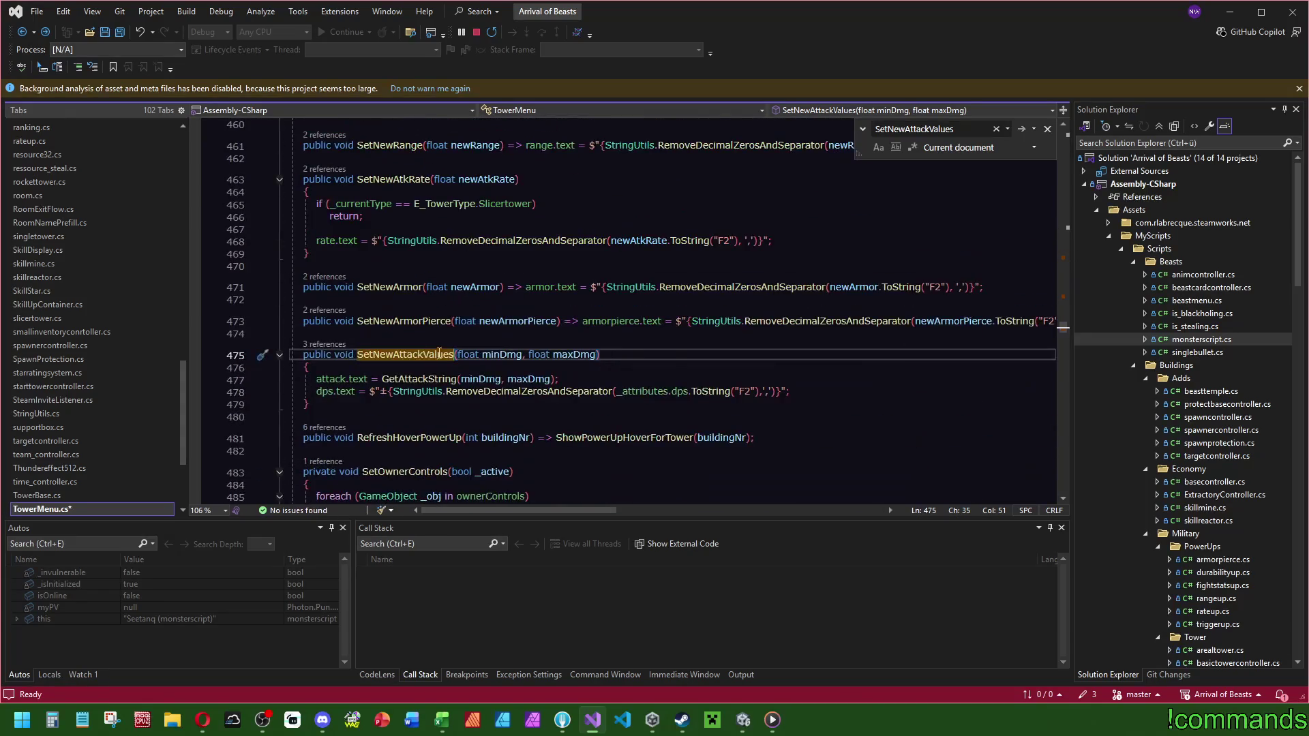
pyautogui.click(339, 346)
pyautogui.doubleClick(512, 295)
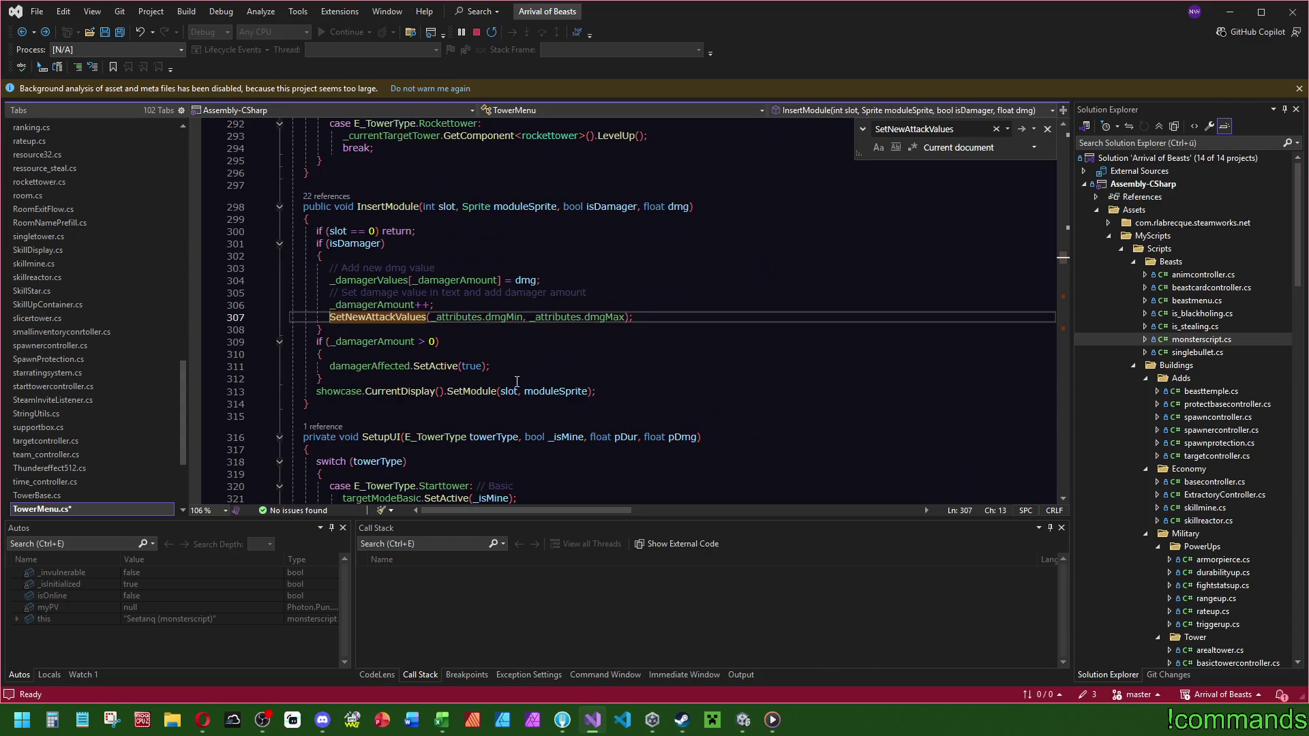
pyautogui.hotkey('ctrl', '-')
pyautogui.click(324, 309)
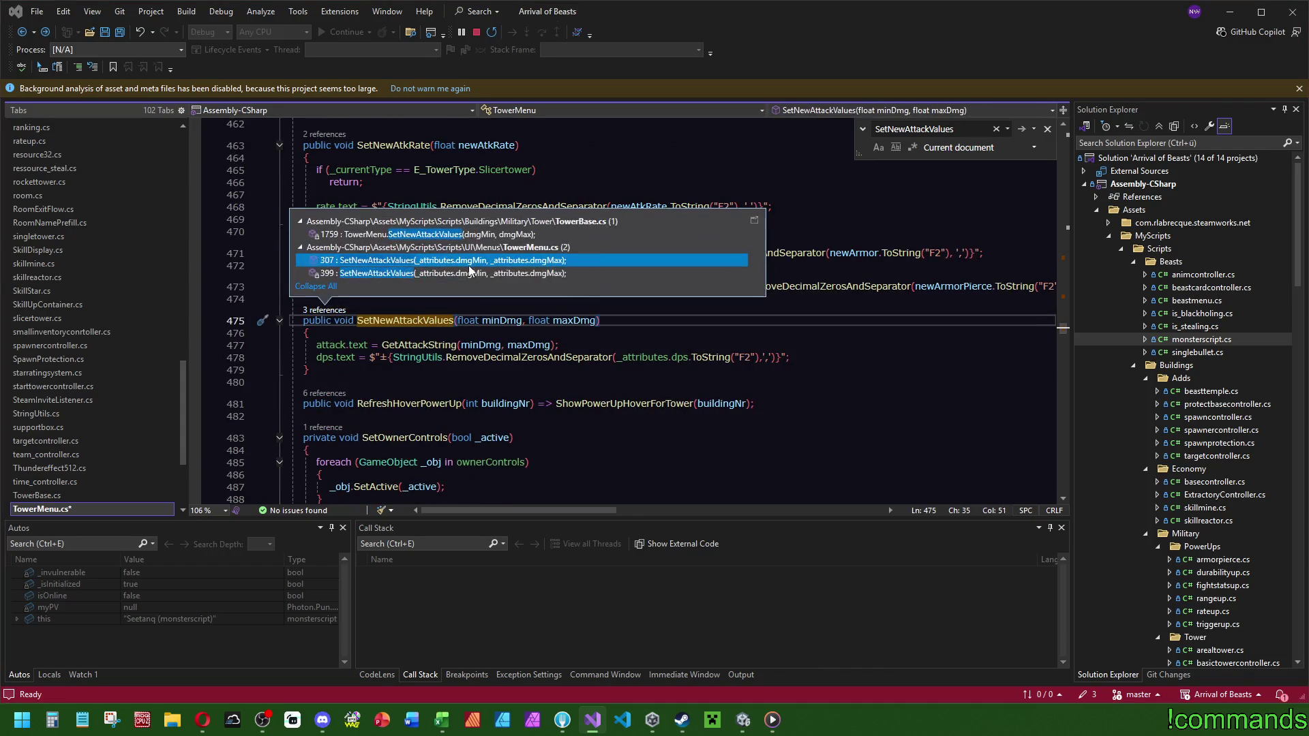
pyautogui.press('Escape')
pyautogui.hotkey('ctrl', '-')
# Follow SetupValues' caller in SetupMenu, then return to SetupValues at its SetNewAttackValues call
pyautogui.scroll(6, 559, 384)
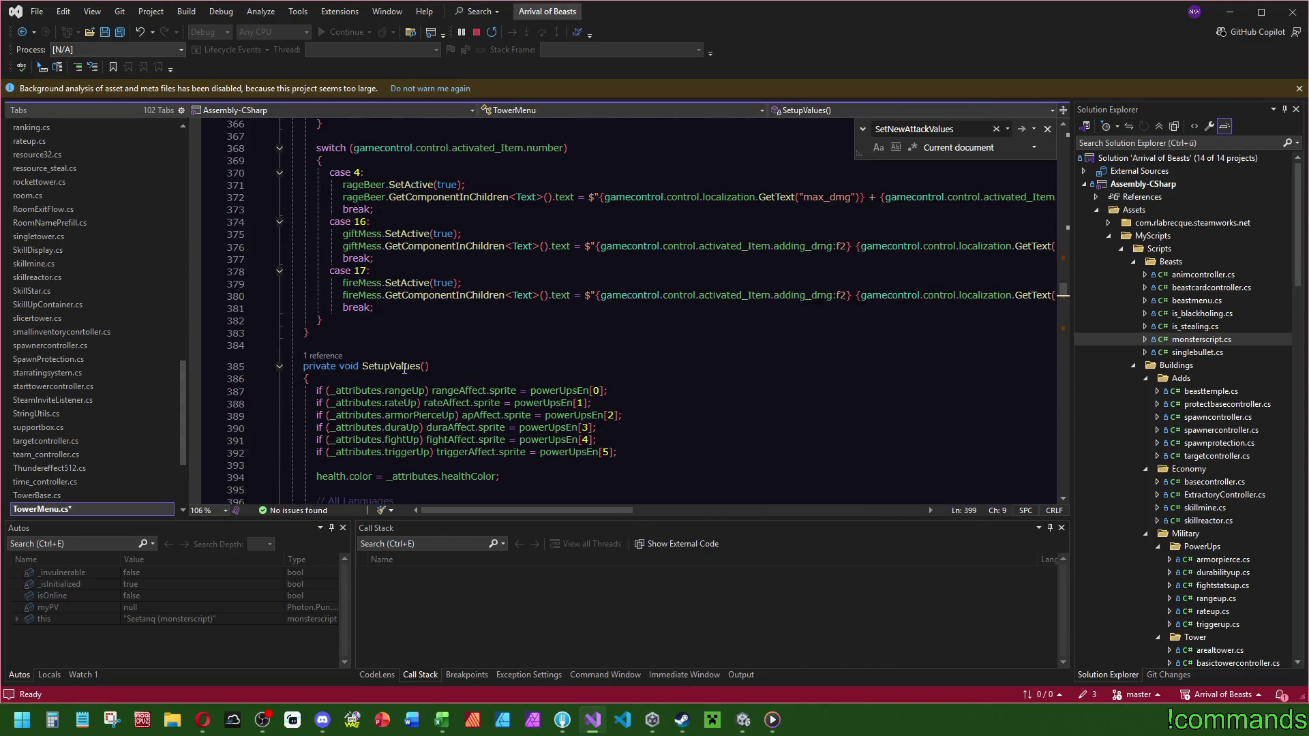
pyautogui.scroll(-1, 404, 362)
pyautogui.click(323, 319)
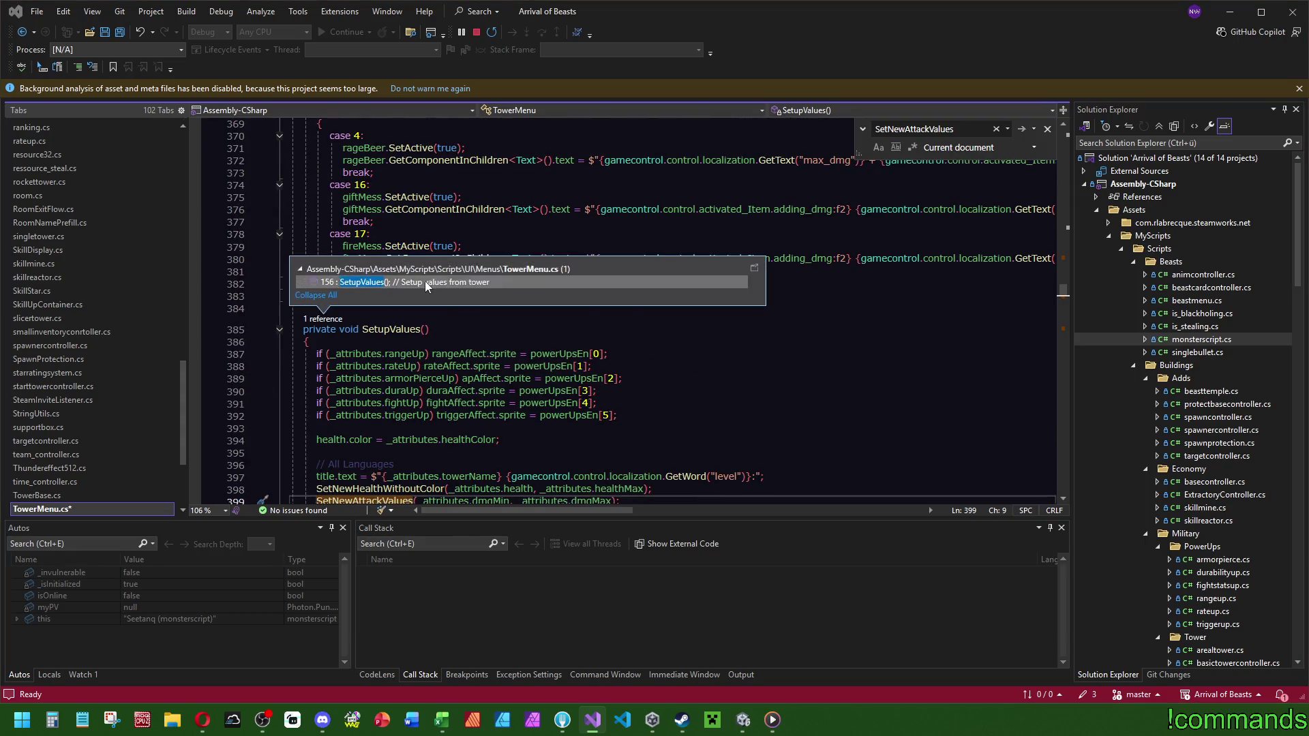
pyautogui.doubleClick(425, 281)
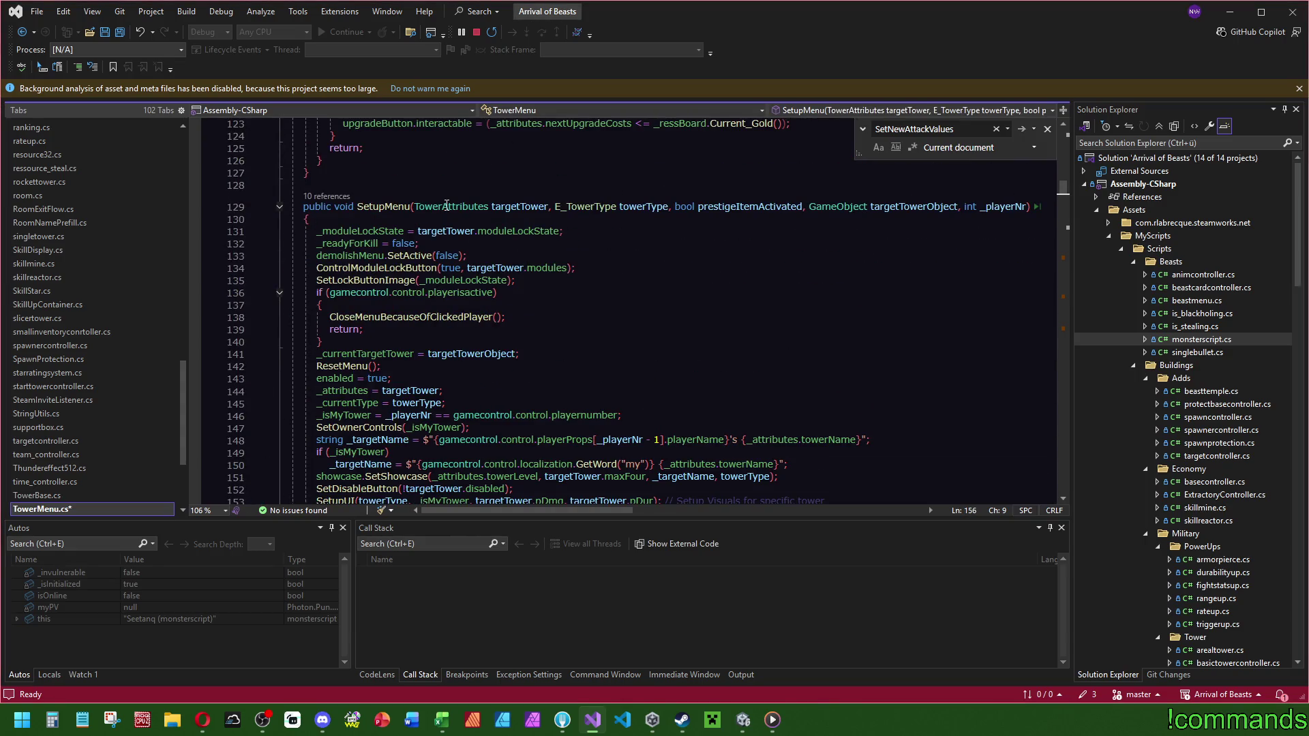
pyautogui.click(645, 206)
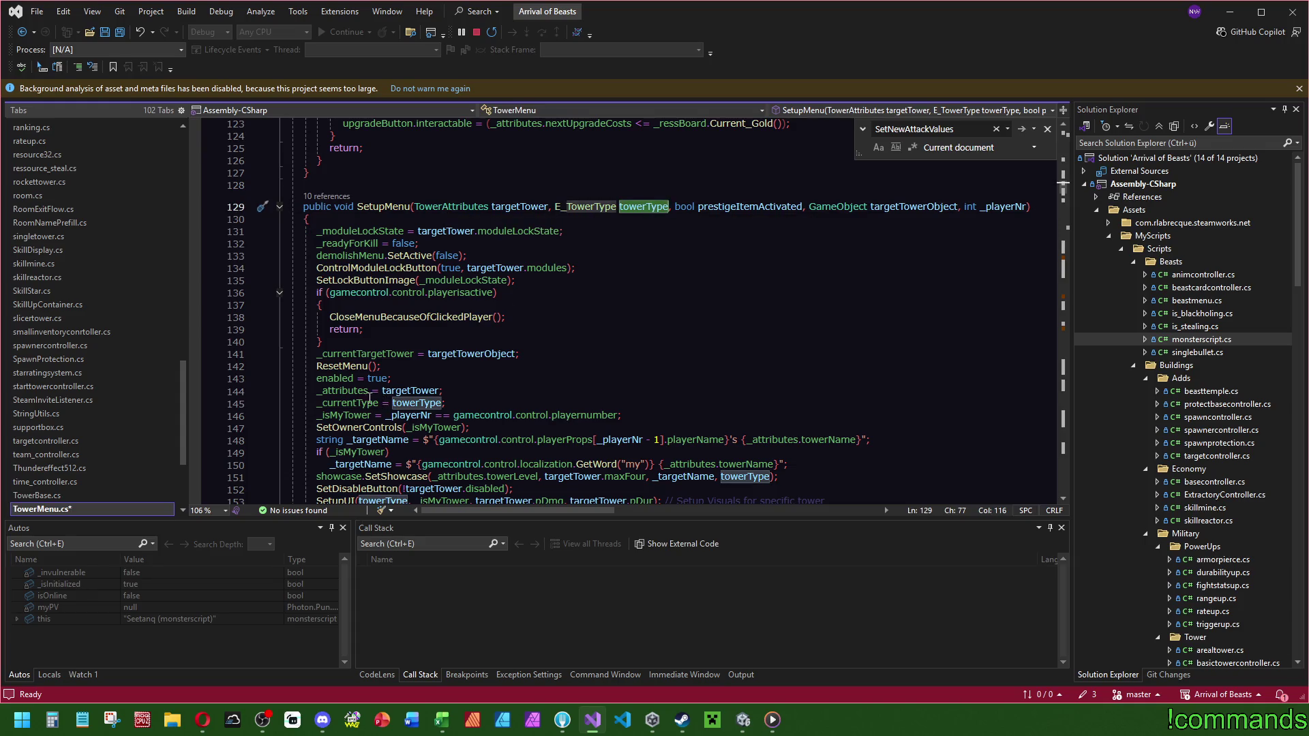
pyautogui.hotkey('ctrl', '-')
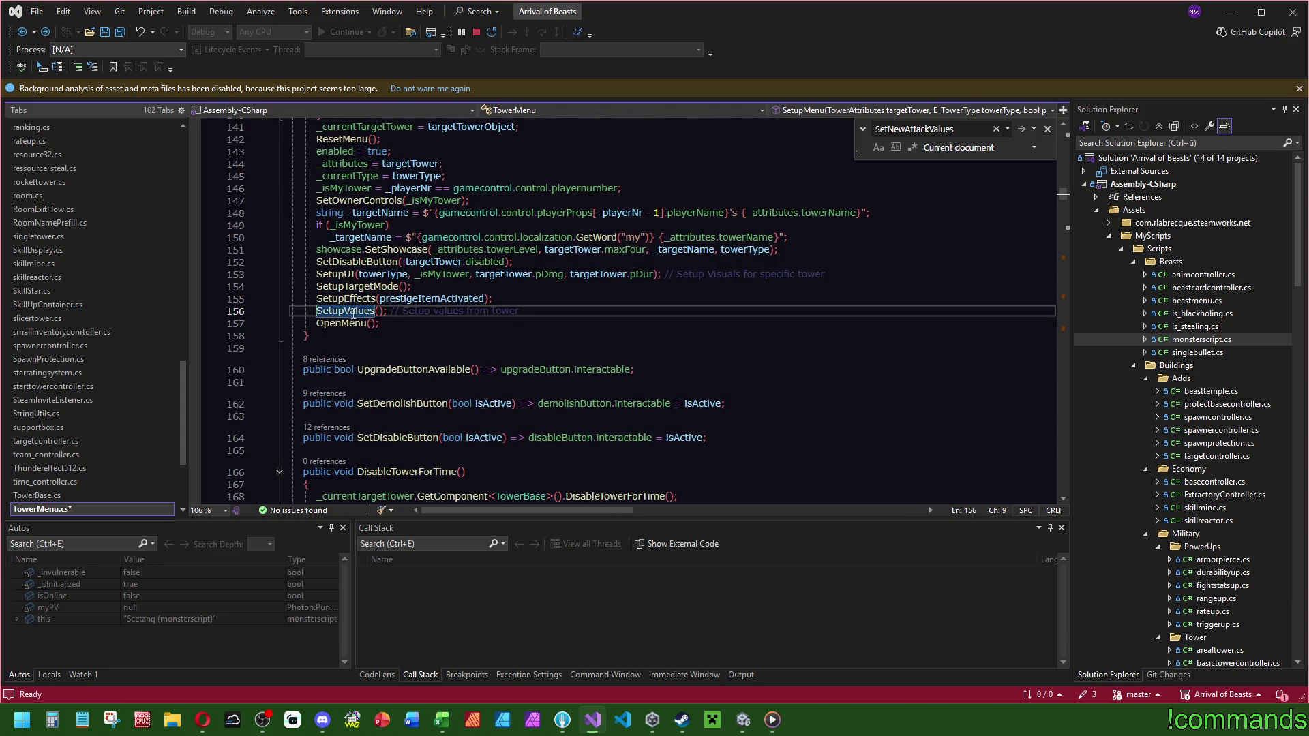
pyautogui.press('F12')
pyautogui.scroll(-4, 386, 332)
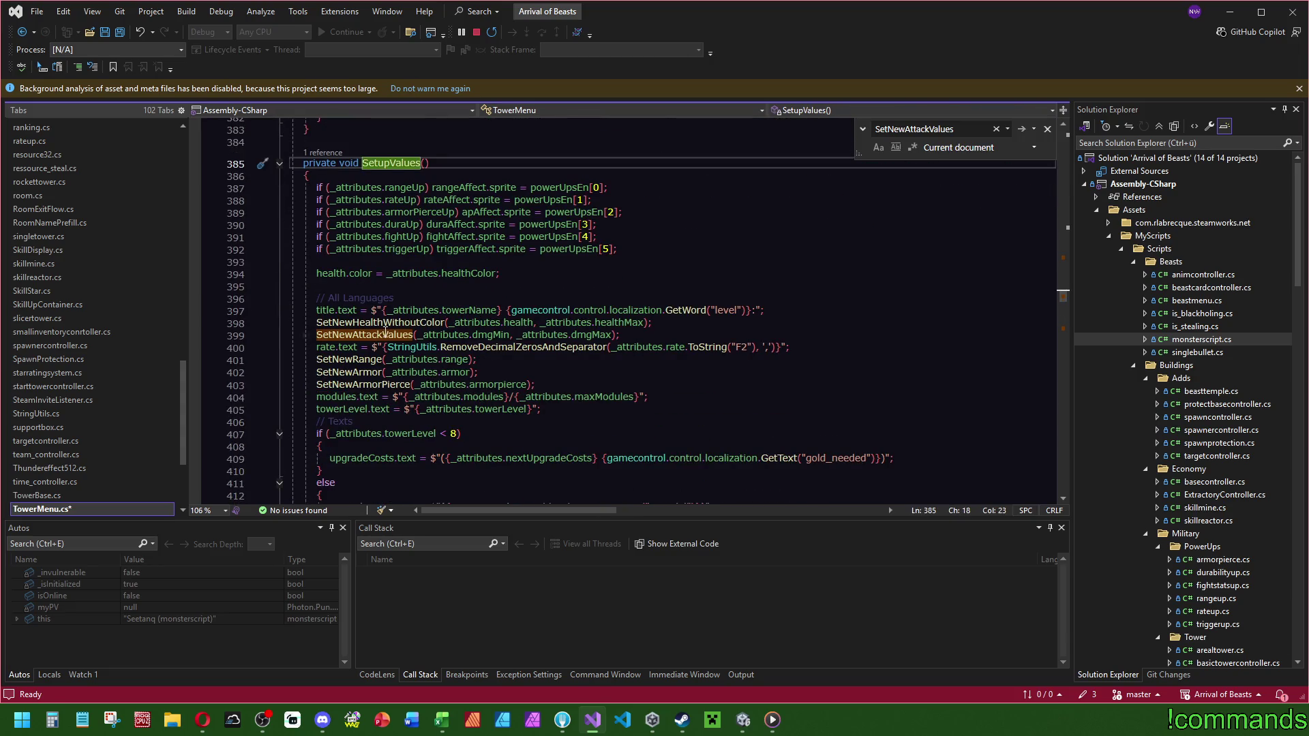
pyautogui.keyDown('ctrl'); pyautogui.click(385, 334); pyautogui.keyUp('ctrl')
# Add 'if (_currentType == E_TowerType.Arealtower)' appending ' (3x)' to attack.text, and save TowerMenu.cs
pyautogui.click(606, 335)
pyautogui.press('Return')
pyautogui.write('if')
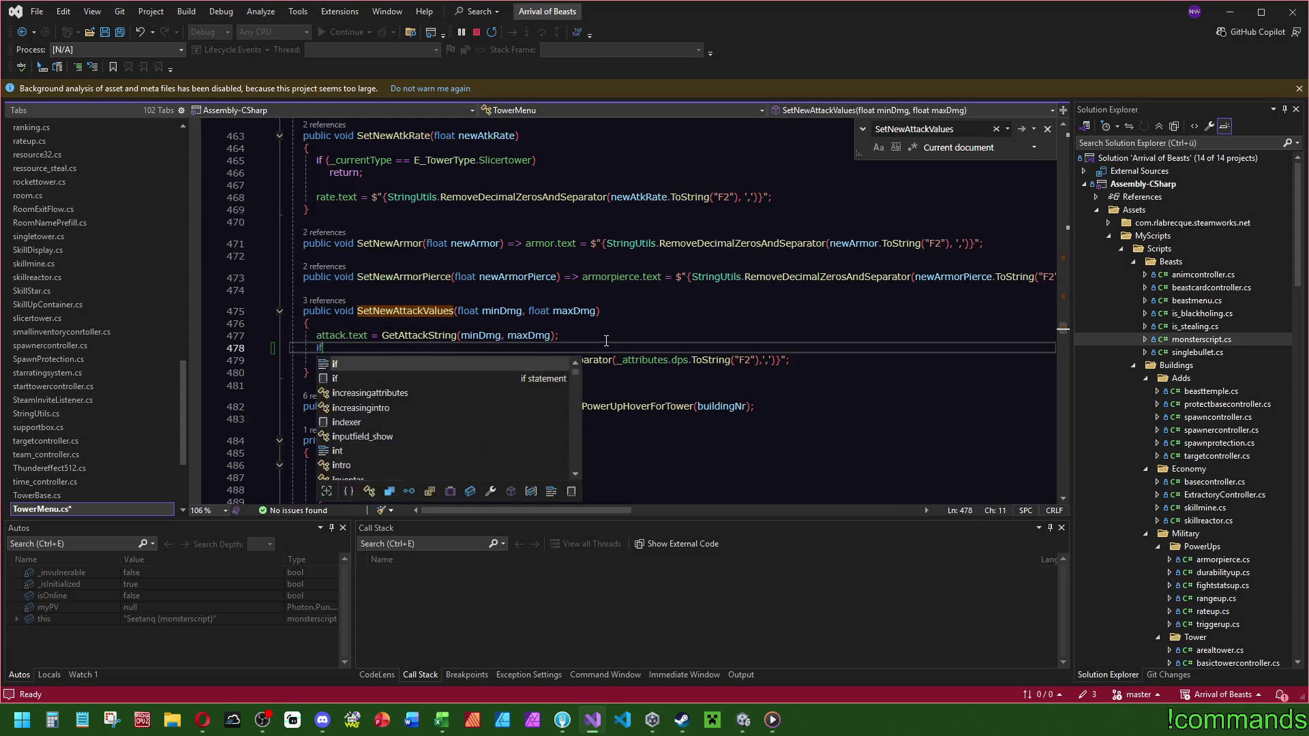
pyautogui.write(' (_c')
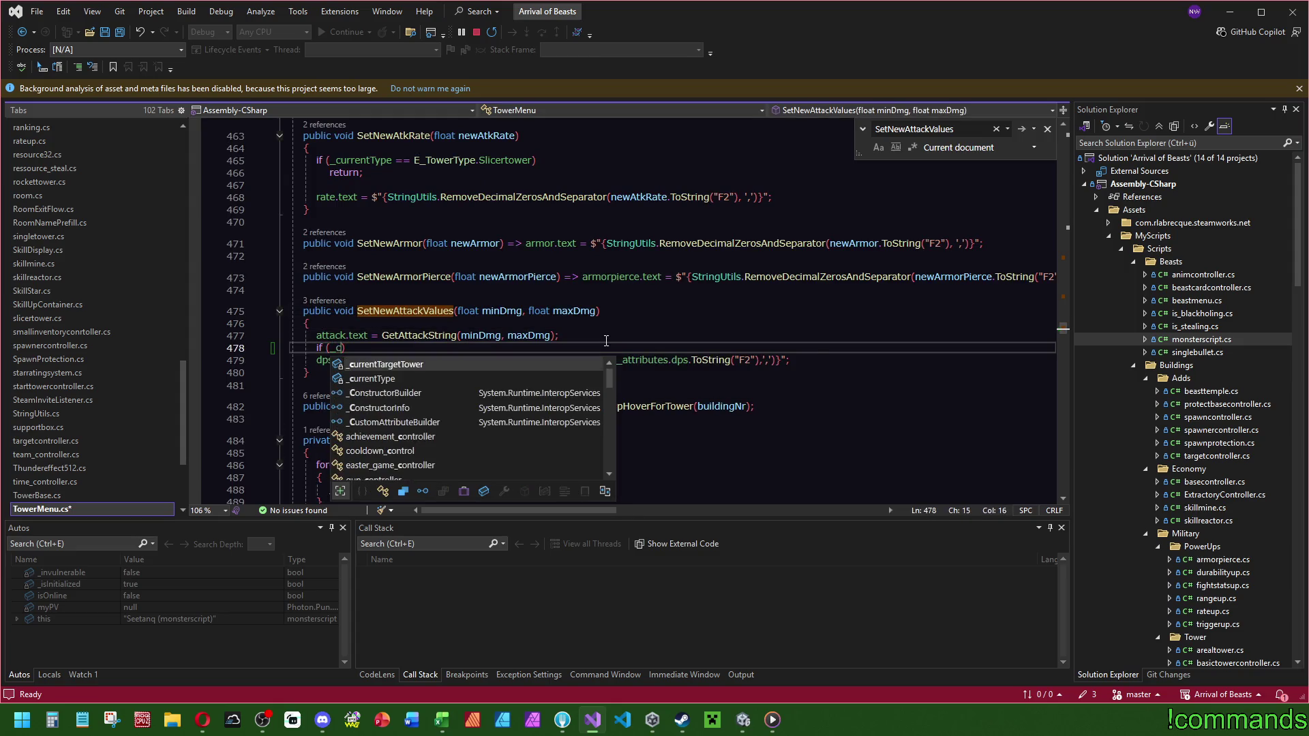
pyautogui.press('Down')
pyautogui.press('Tab')
pyautogui.write('== ')
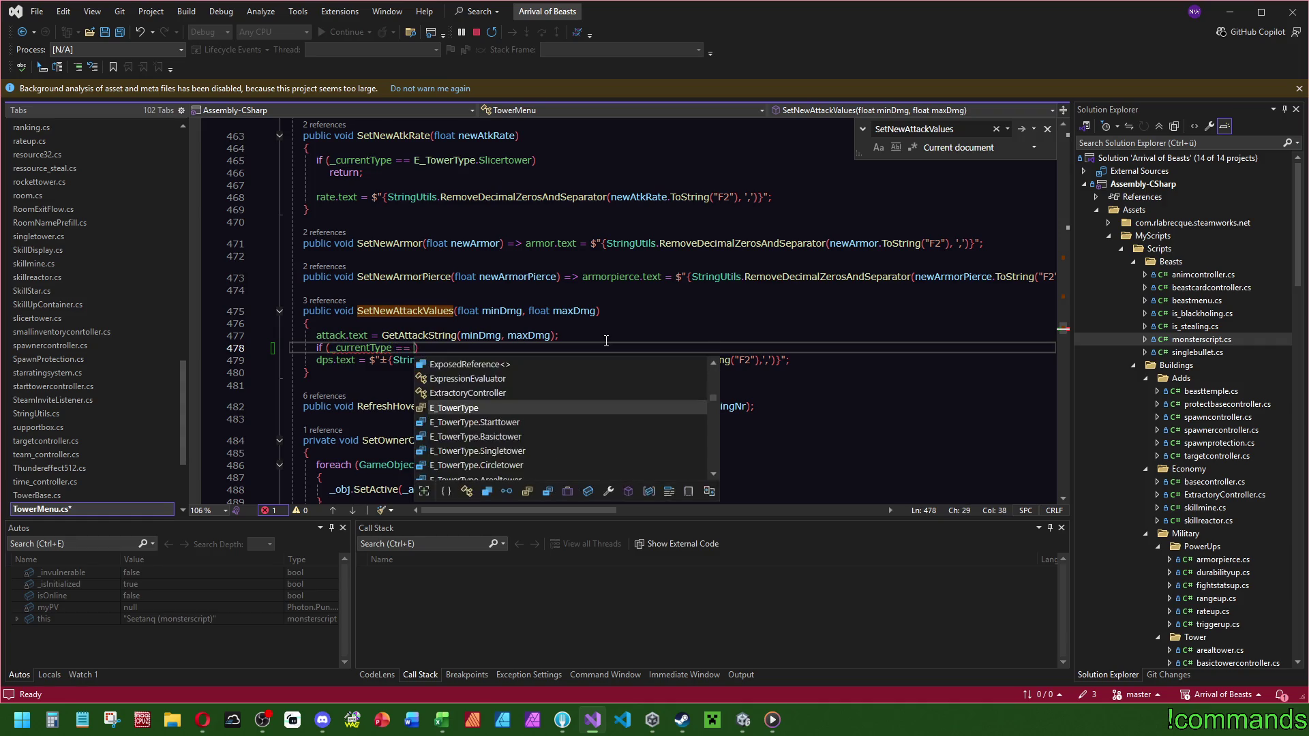
pyautogui.write('area')
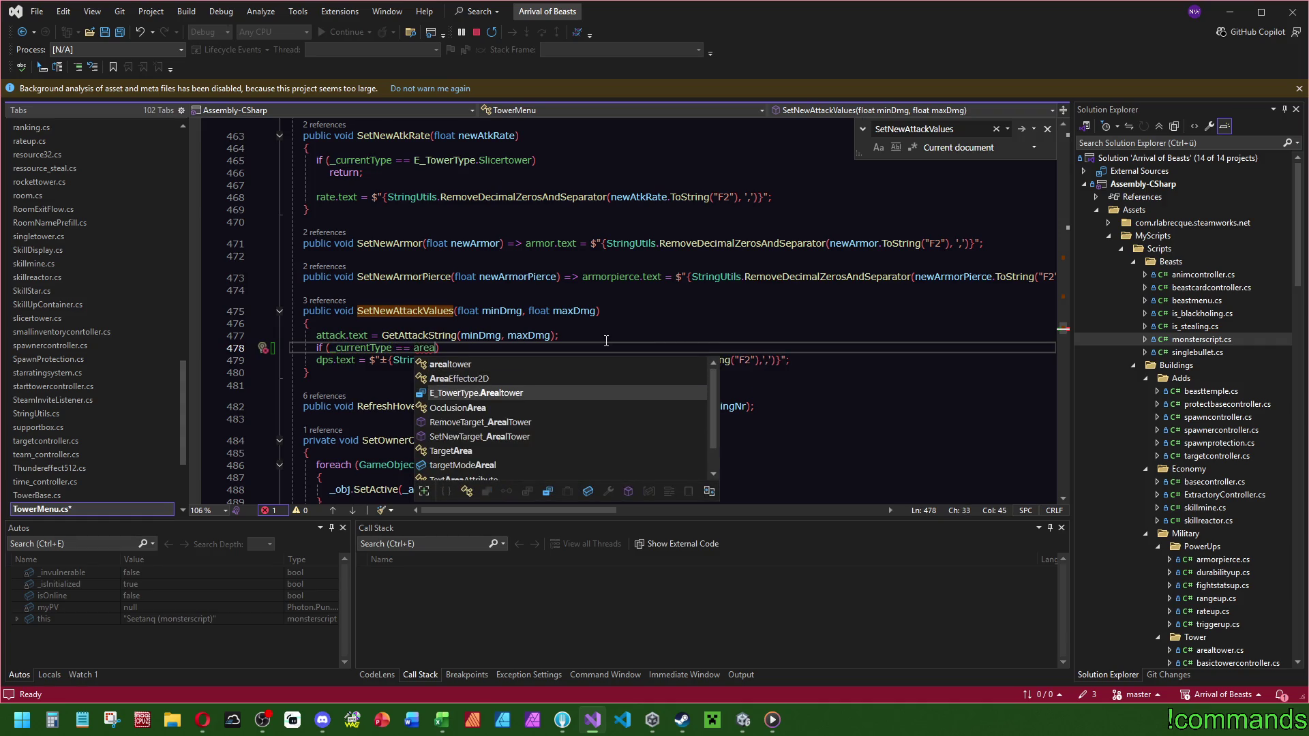
pyautogui.press('Tab')
pyautogui.press('End')
pyautogui.press('Return')
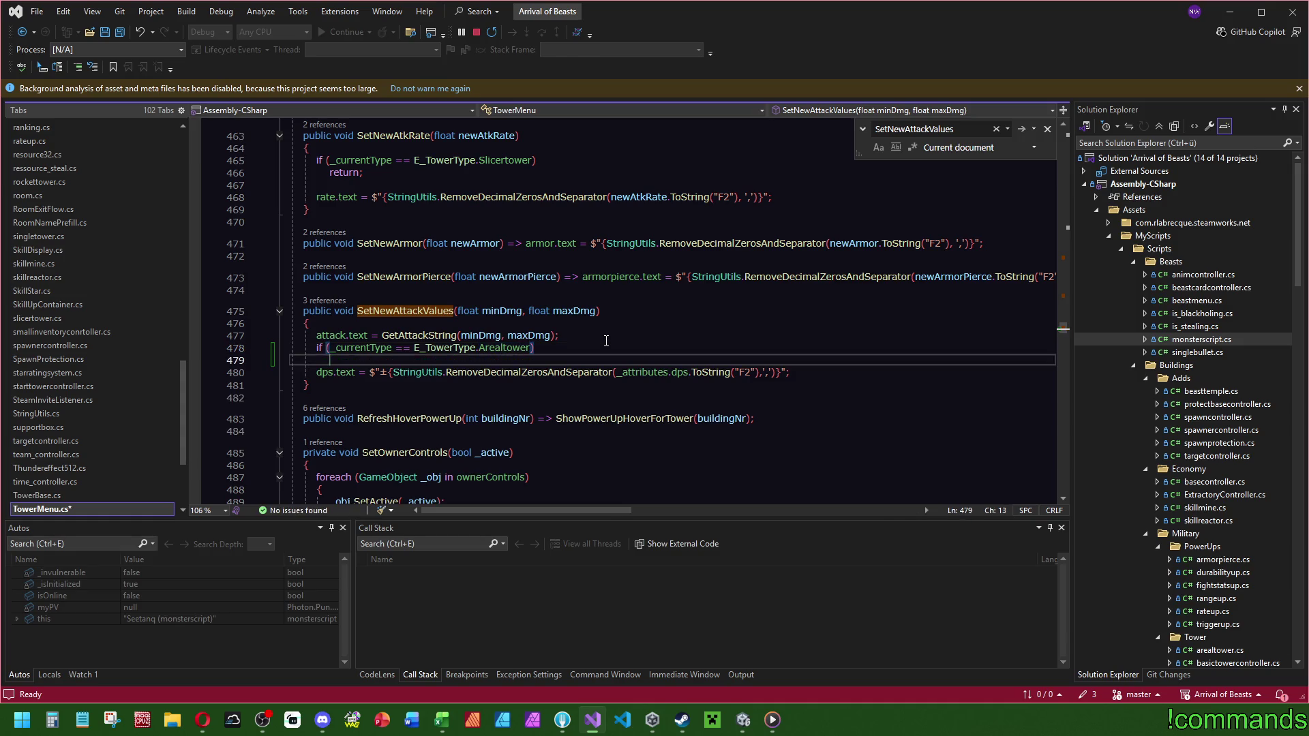
pyautogui.write('attack.t')
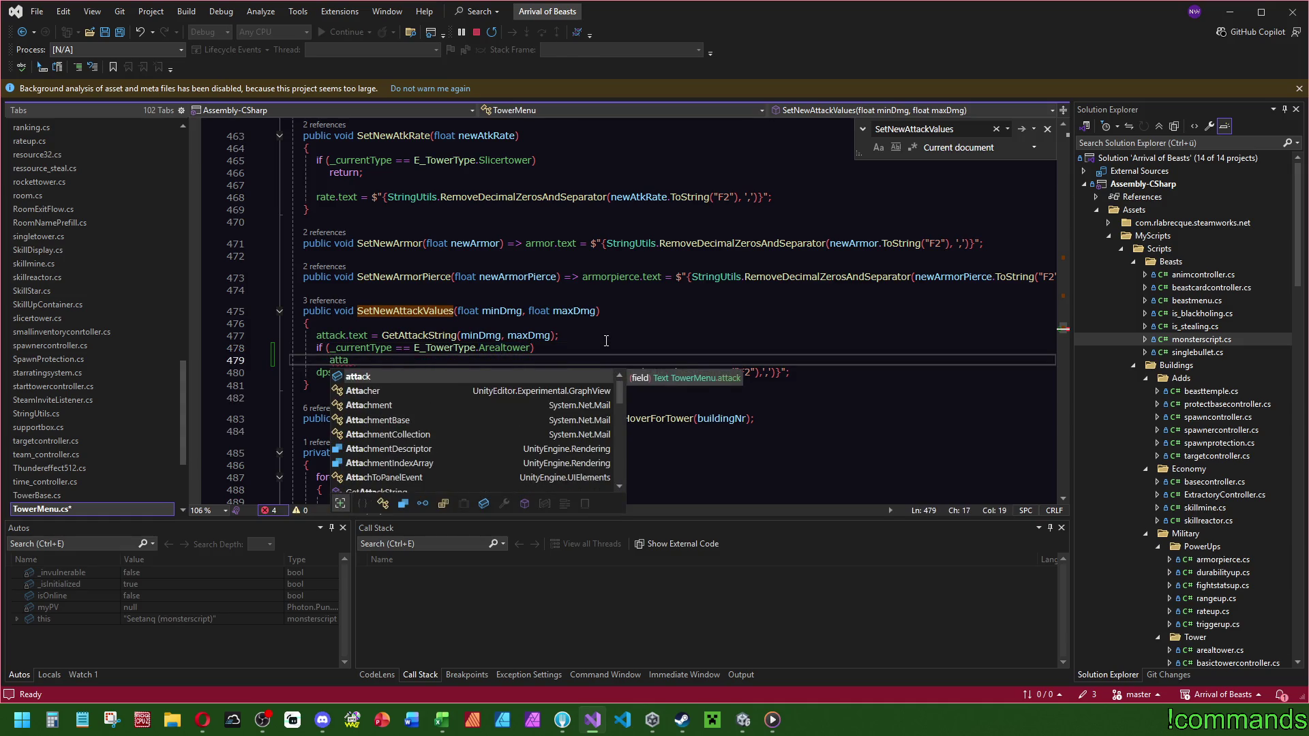
pyautogui.write('ext +=')
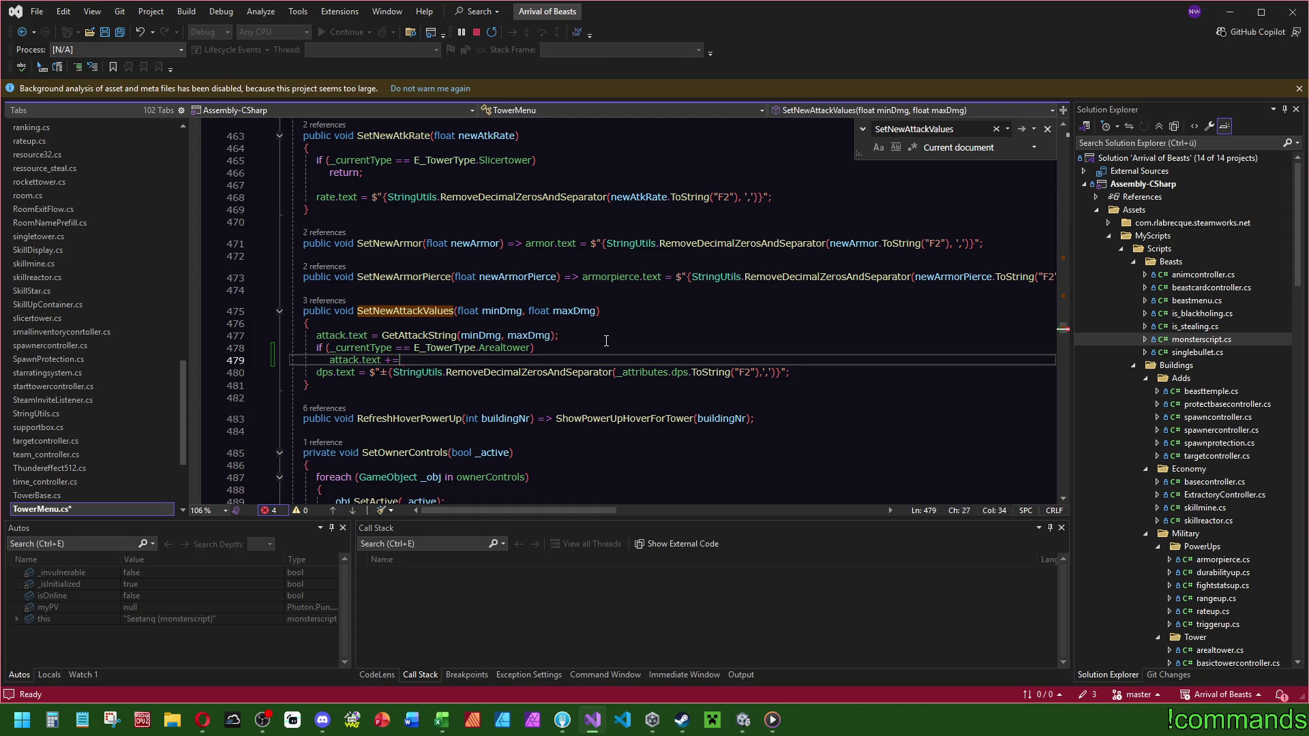
pyautogui.write(' ""')
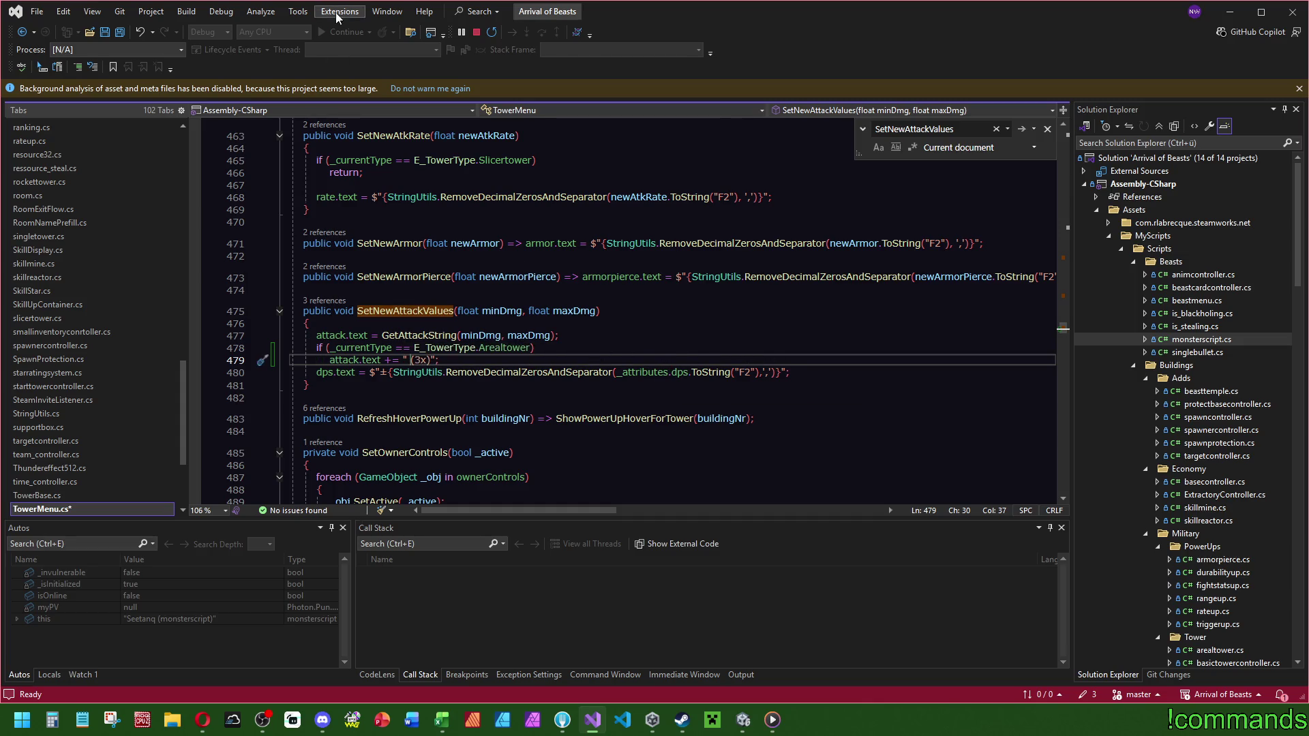
pyautogui.click(119, 32)
pyautogui.scroll(3, 522, 416)
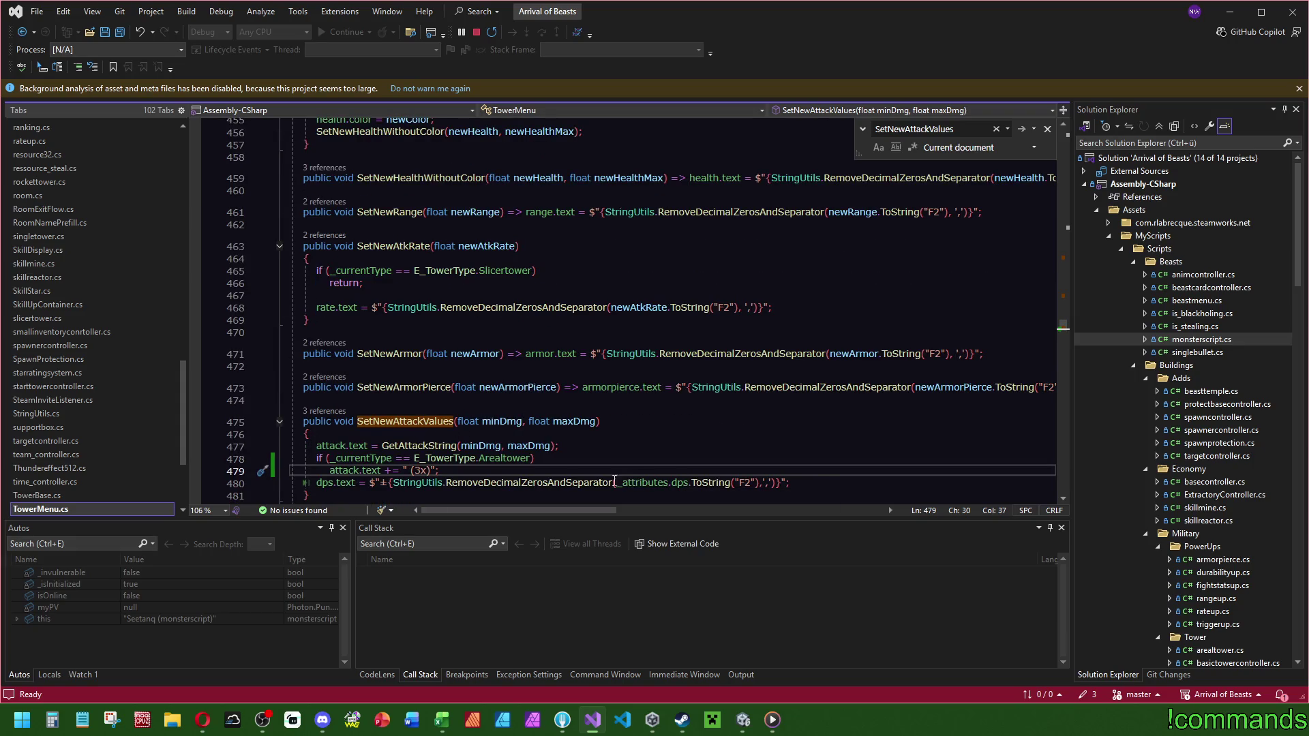
pyautogui.press('Up')
pyautogui.press('Up')
pyautogui.press('Up')
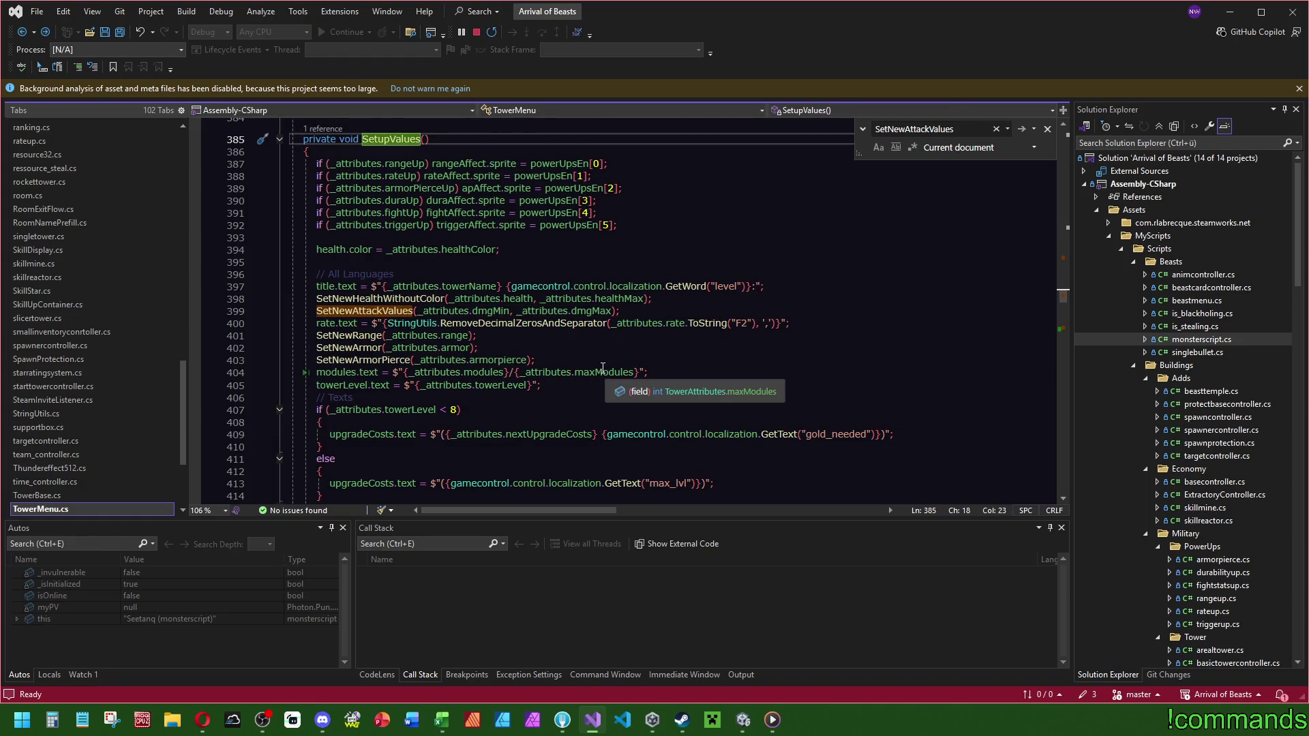
# Trace SetupValues' caller SetupMenu and open its caller in arealtower.cs
pyautogui.scroll(-3, 599, 376)
pyautogui.scroll(8, 599, 376)
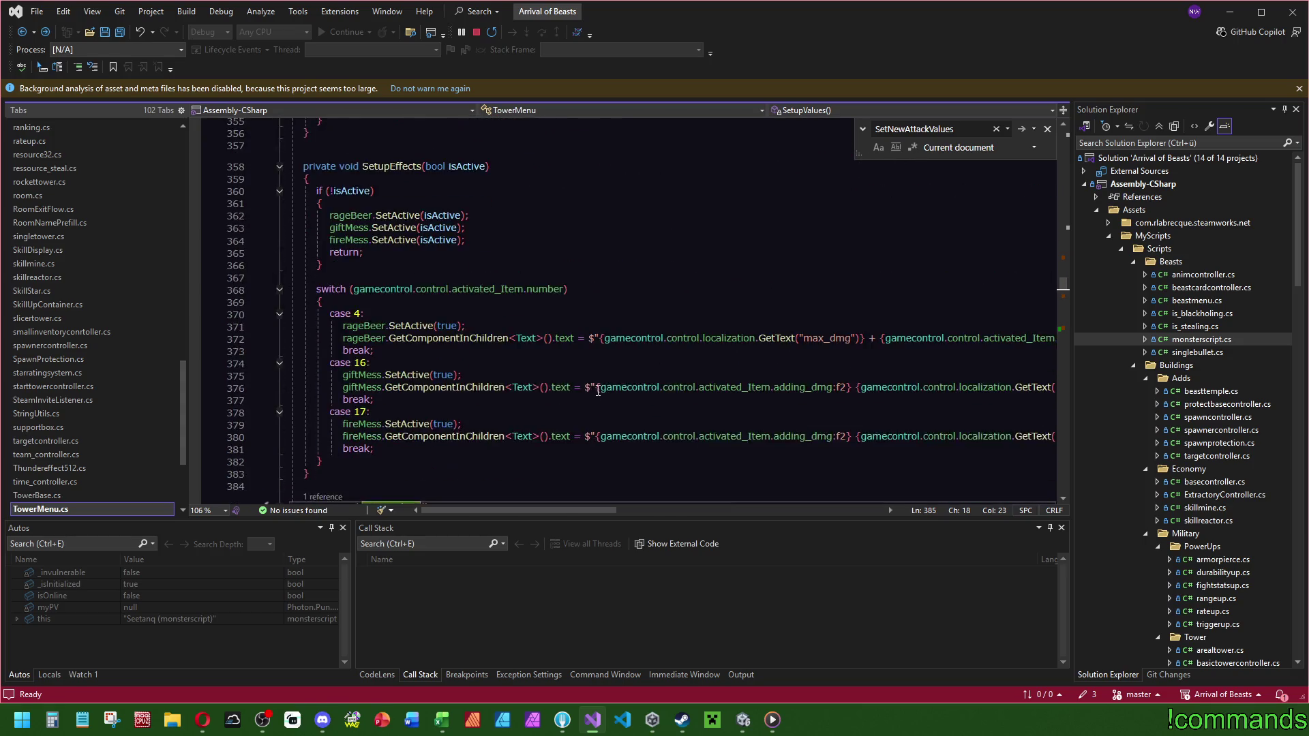
pyautogui.click(325, 313)
pyautogui.doubleClick(389, 279)
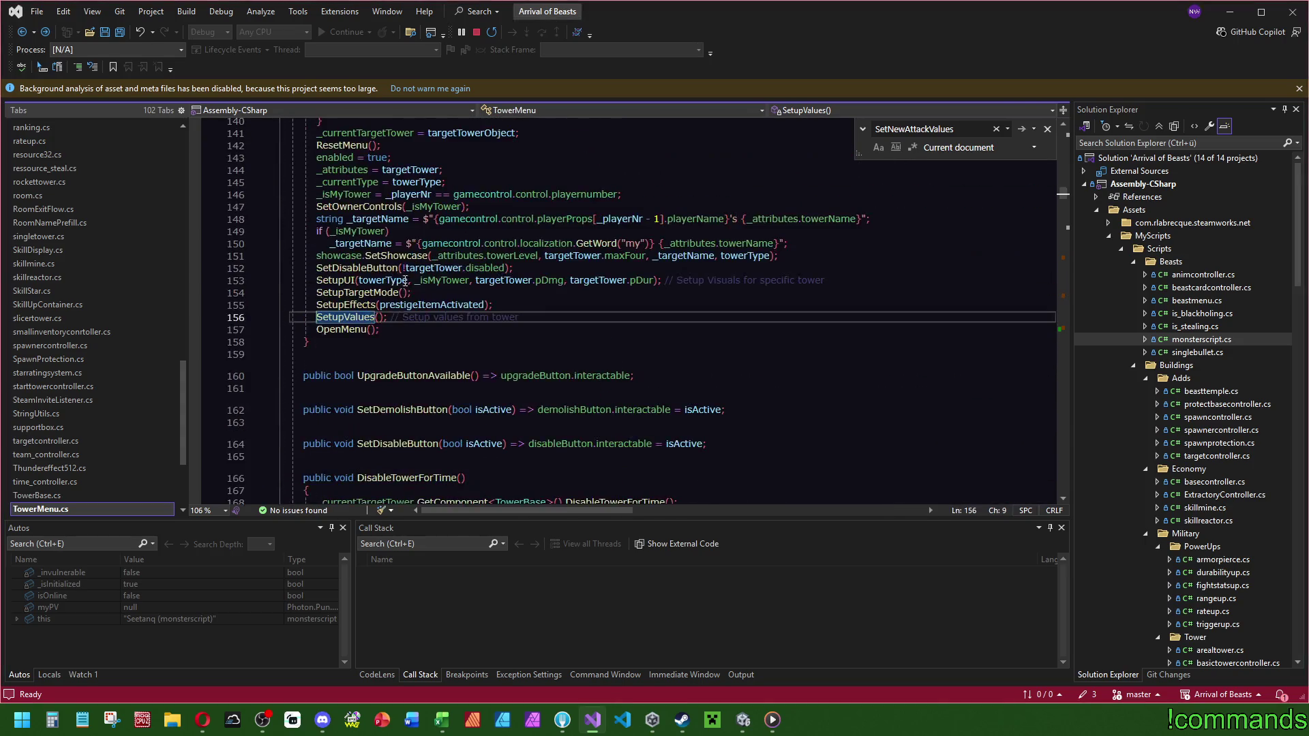
pyautogui.scroll(3, 489, 302)
pyautogui.click(327, 270)
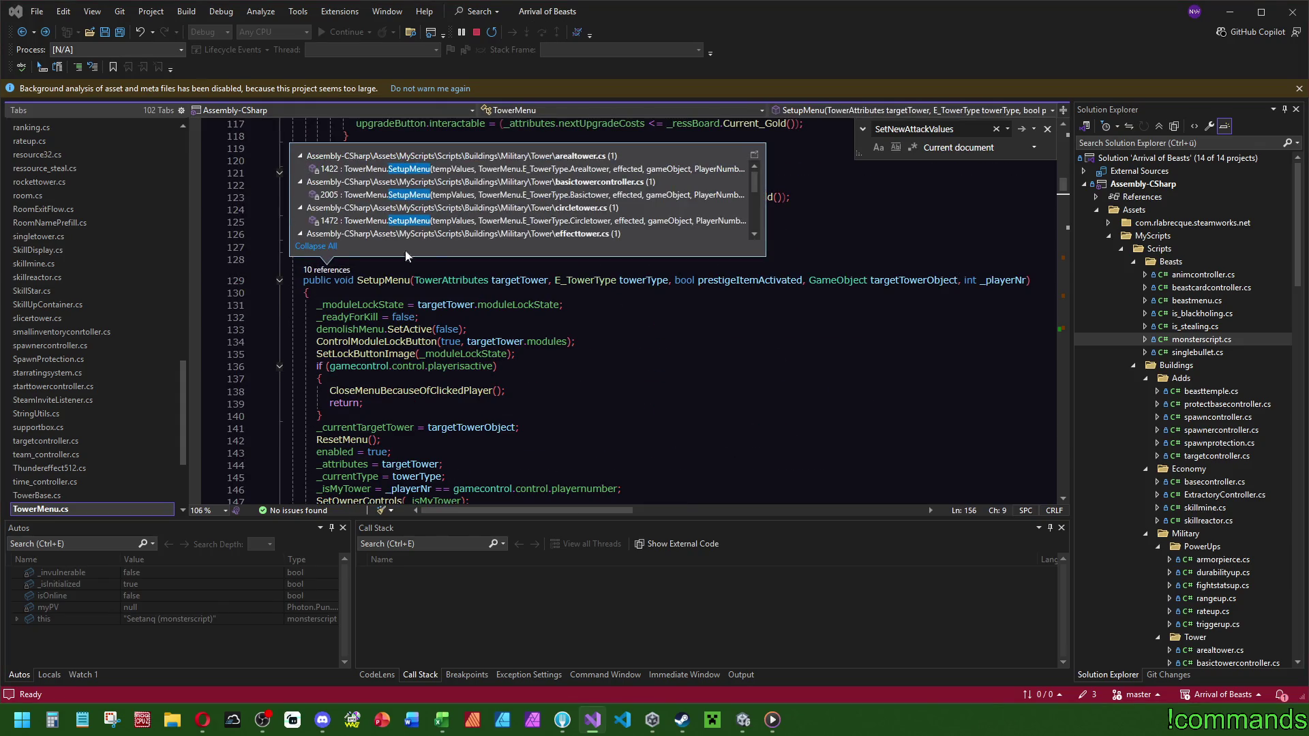
pyautogui.doubleClick(553, 173)
# Highlight every use of dps in arealtower.cs's calculation, then switch to tower_show.cs
pyautogui.scroll(5, 390, 398)
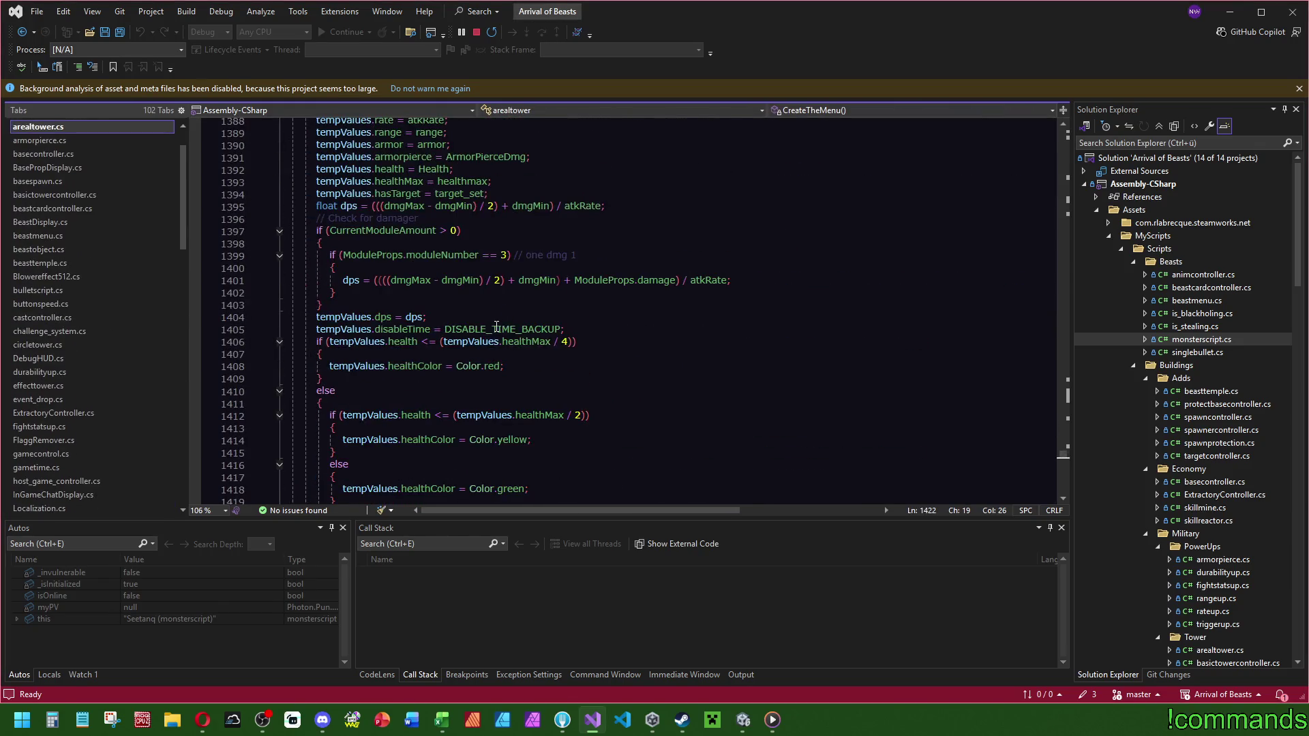
pyautogui.moveTo(357, 361)
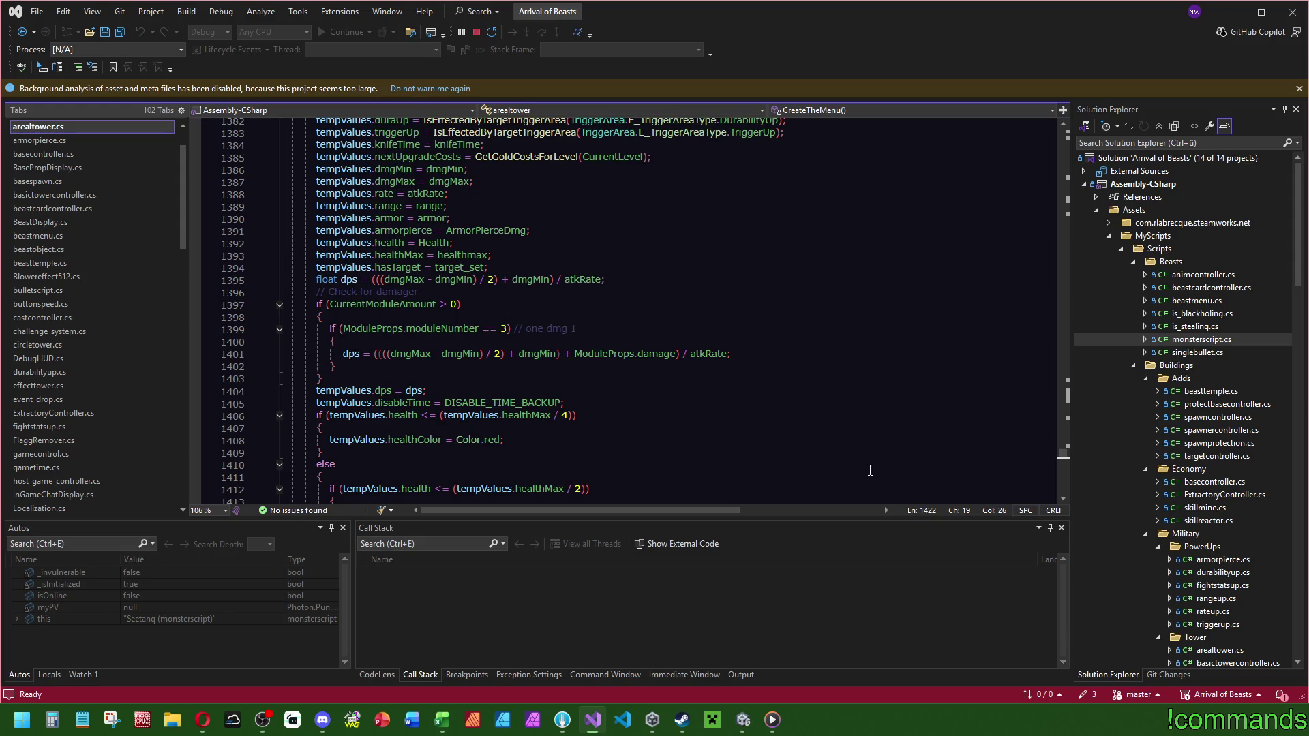
pyautogui.click(348, 354)
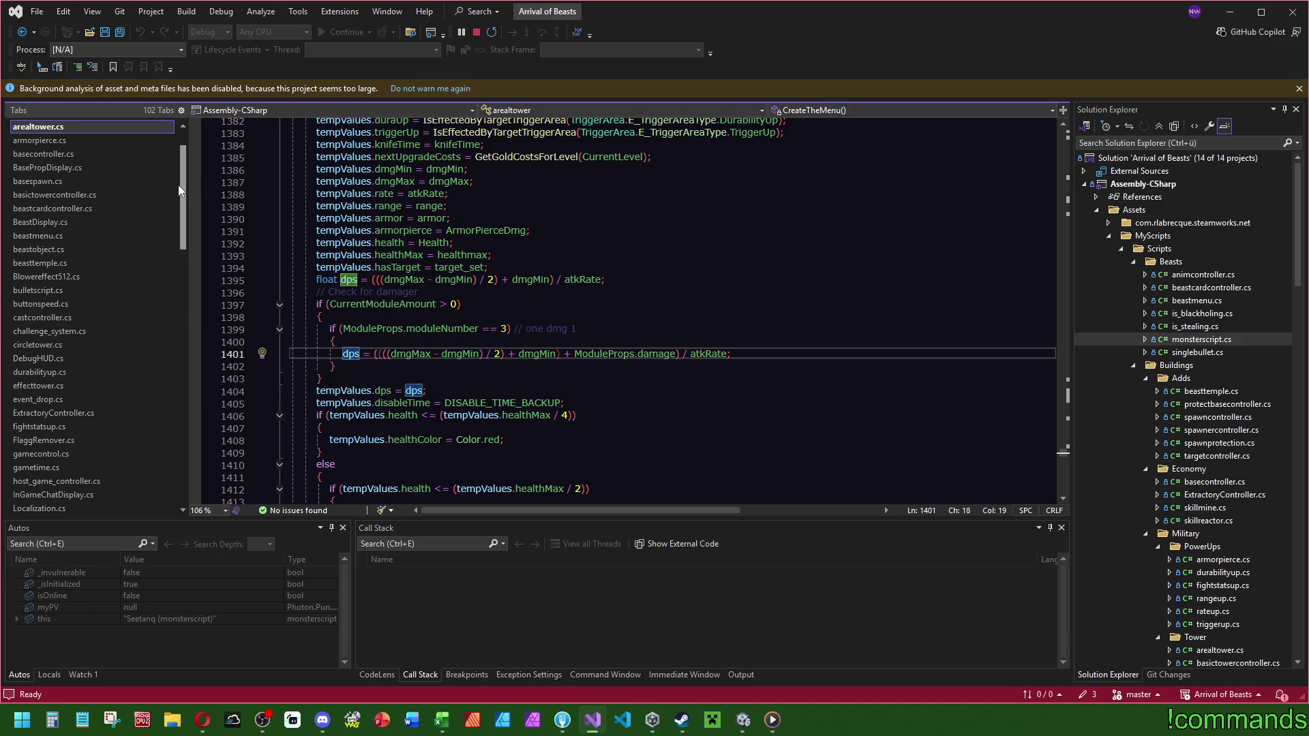
pyautogui.scroll(-1, 186, 193)
pyautogui.moveTo(184, 193); pyautogui.dragTo(185, 448)
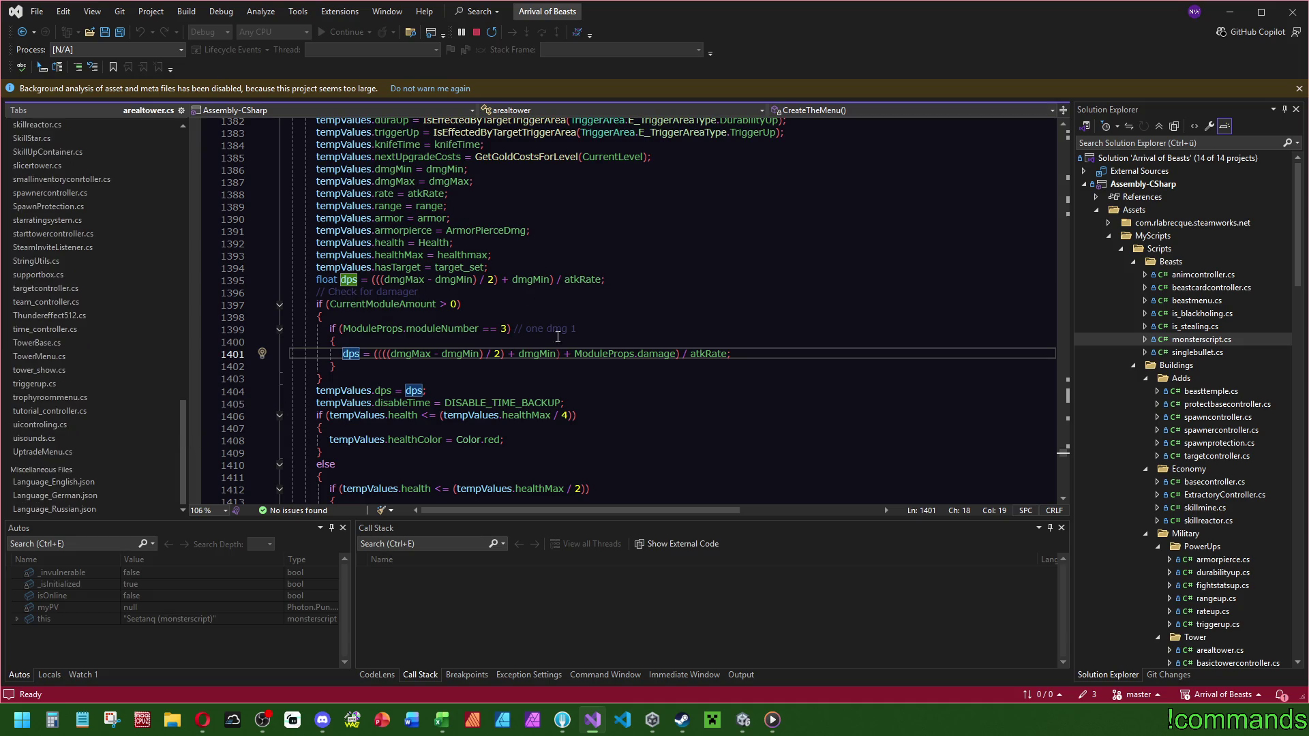
pyautogui.click(74, 370)
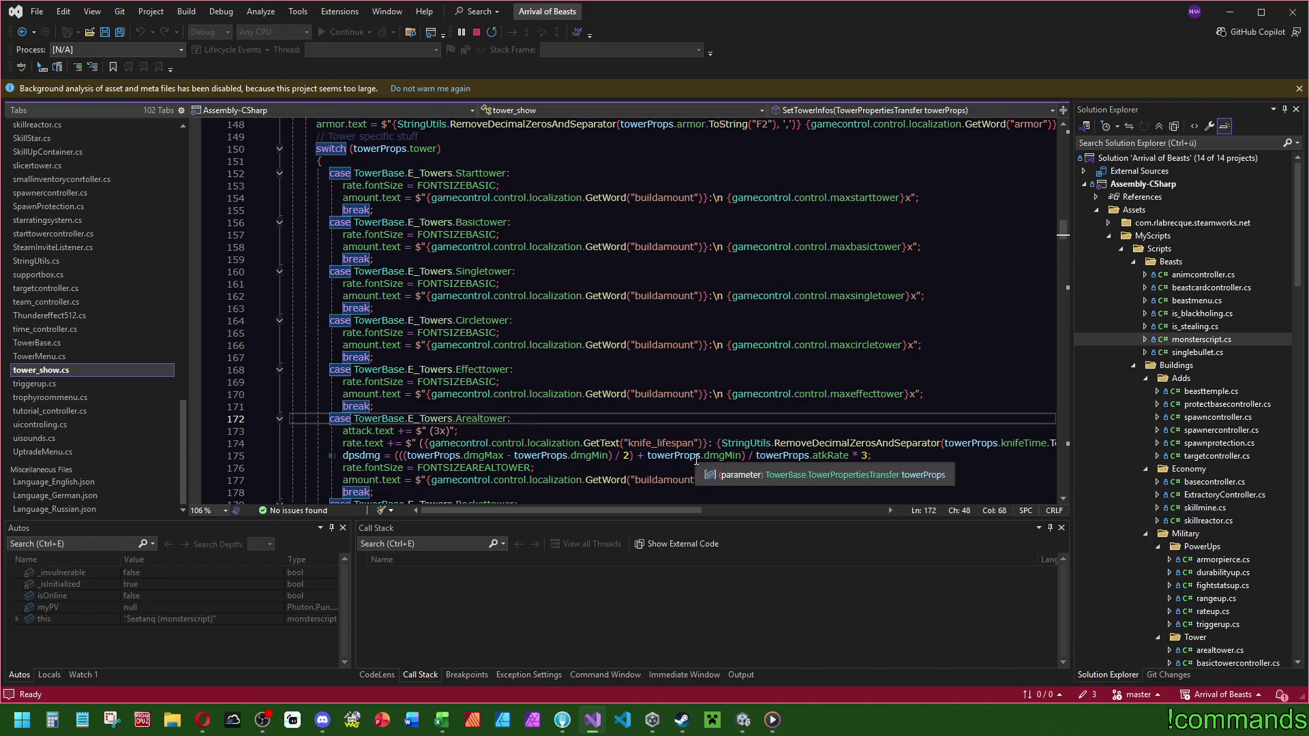
# On line 175, move '* 3' onto the averaged damage before '/ towerProps.atkRate', fixing parentheses
pyautogui.click(743, 456)
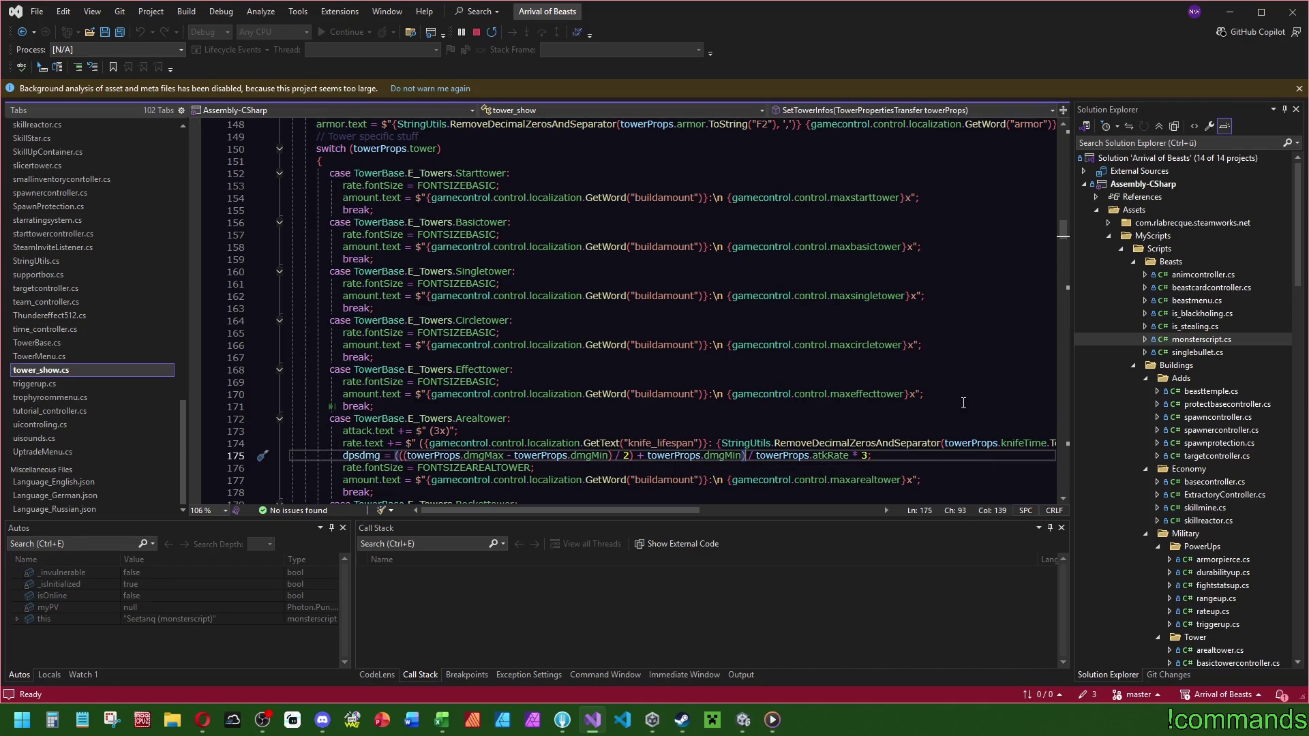
pyautogui.write('* 3)')
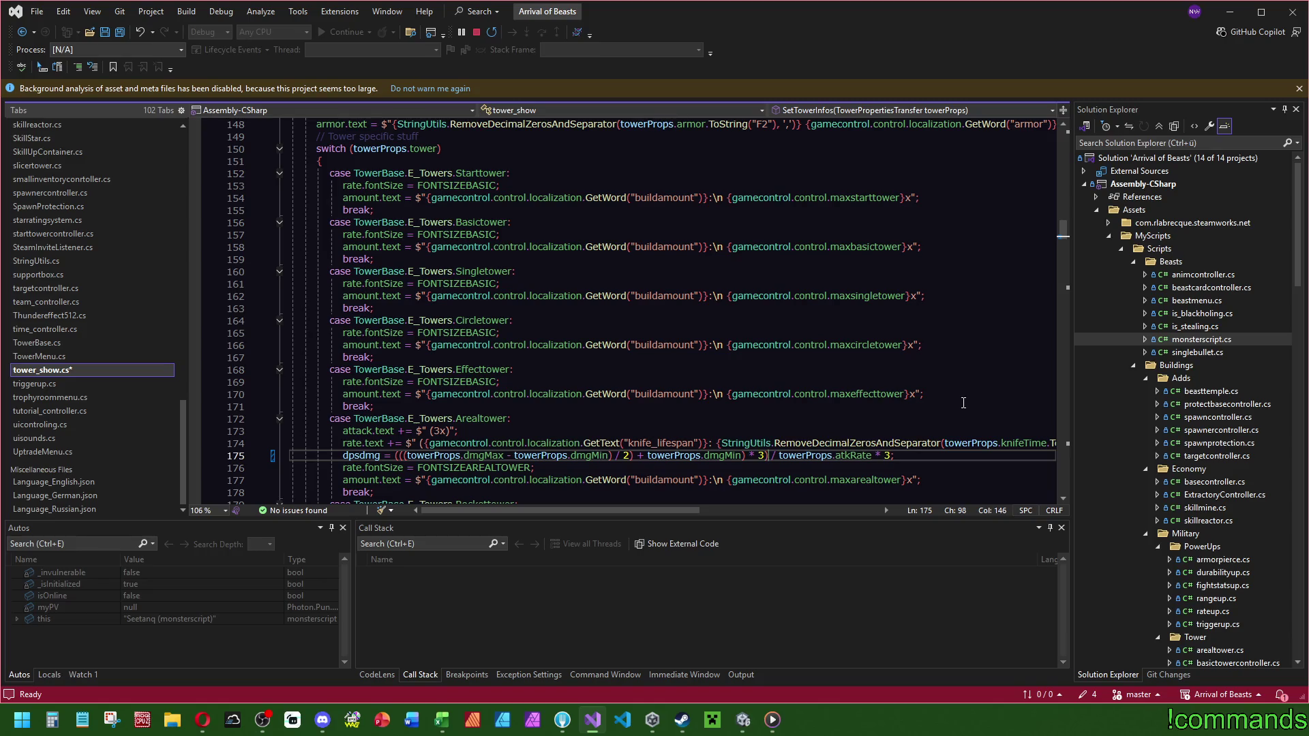
pyautogui.press('Left')
pyautogui.press('Left')
pyautogui.press('Left')
pyautogui.write('(')
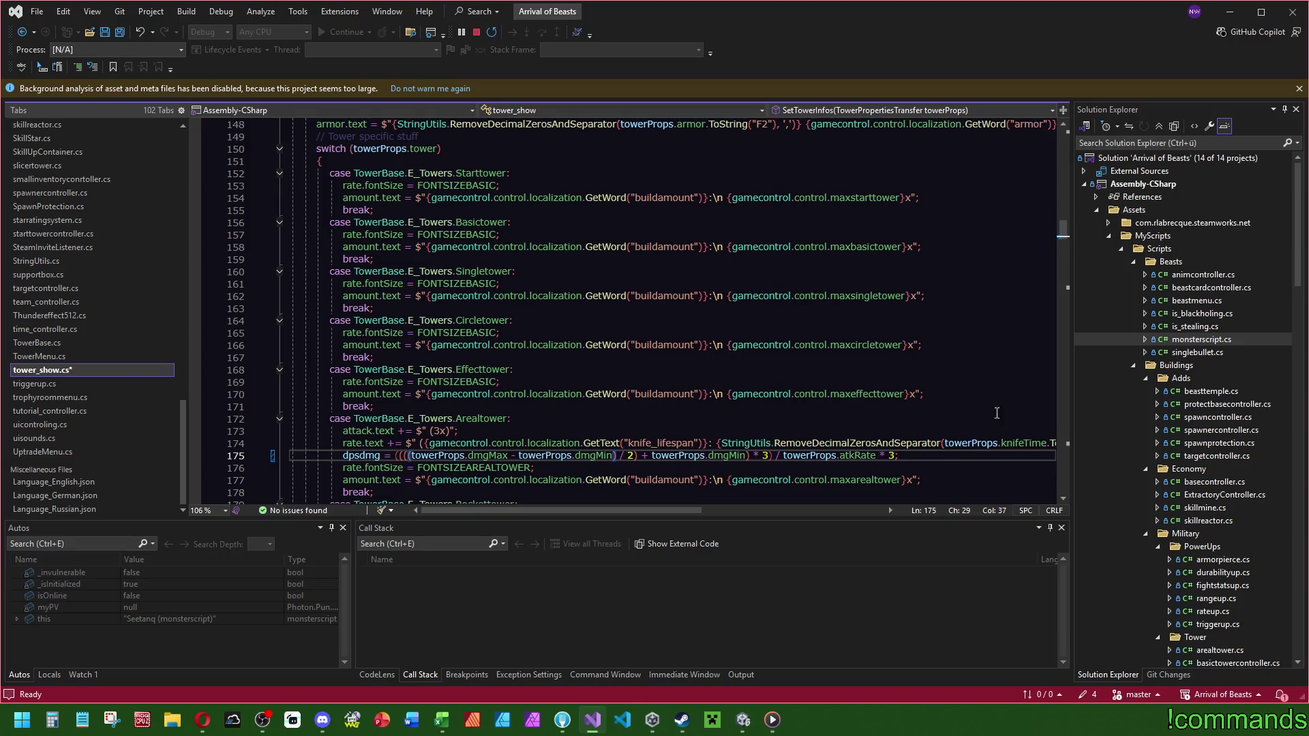
pyautogui.click(897, 457)
pyautogui.press('BackSpace')
pyautogui.press('BackSpace')
pyautogui.press('BackSpace')
pyautogui.press('Up')
pyautogui.press('Up')
pyautogui.press('Up')
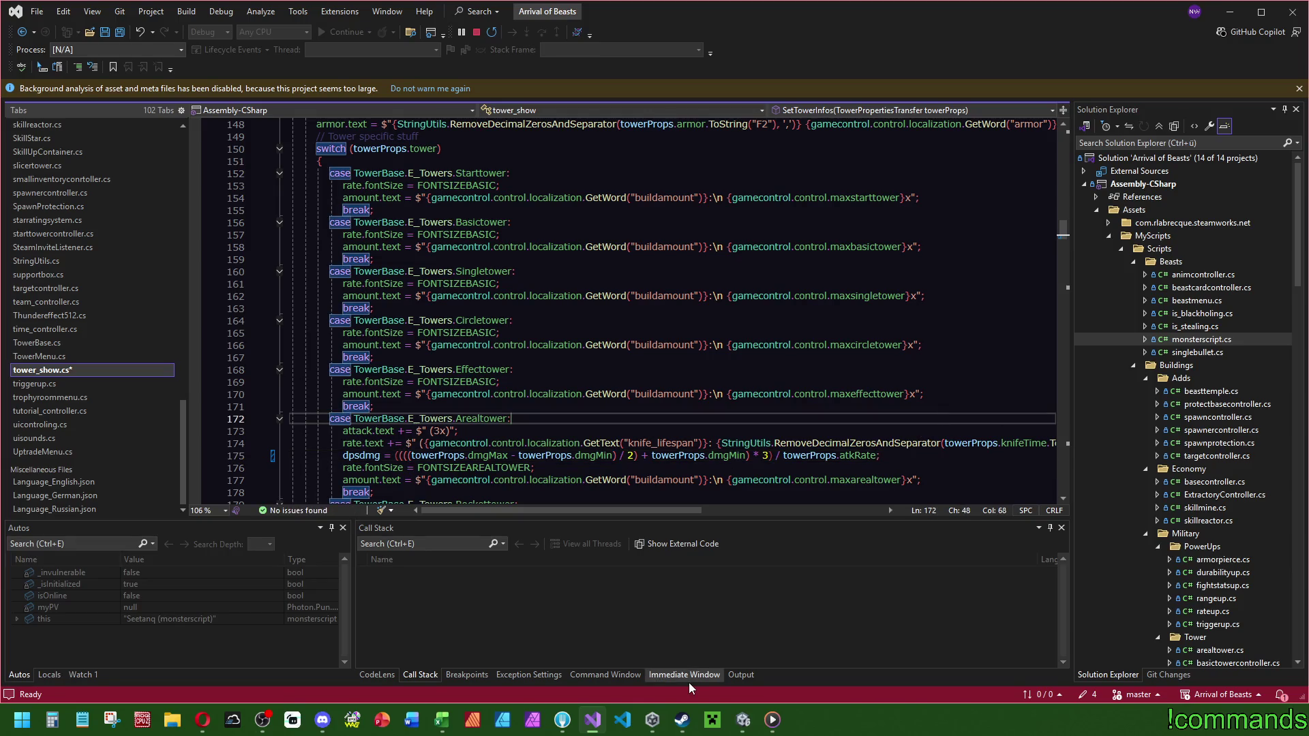
pyautogui.click(403, 456)
pyautogui.press('BackSpace')
pyautogui.click(751, 455)
pyautogui.press('BackSpace')
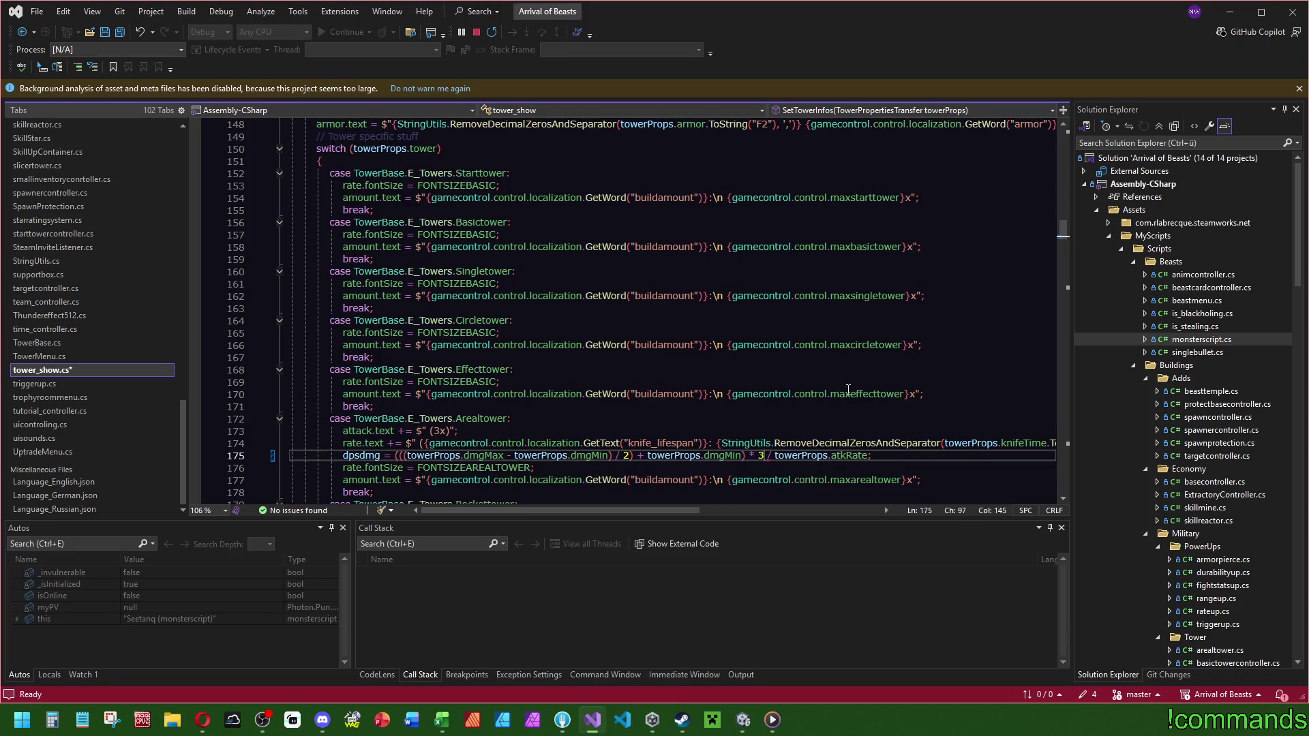
pyautogui.click(960, 395)
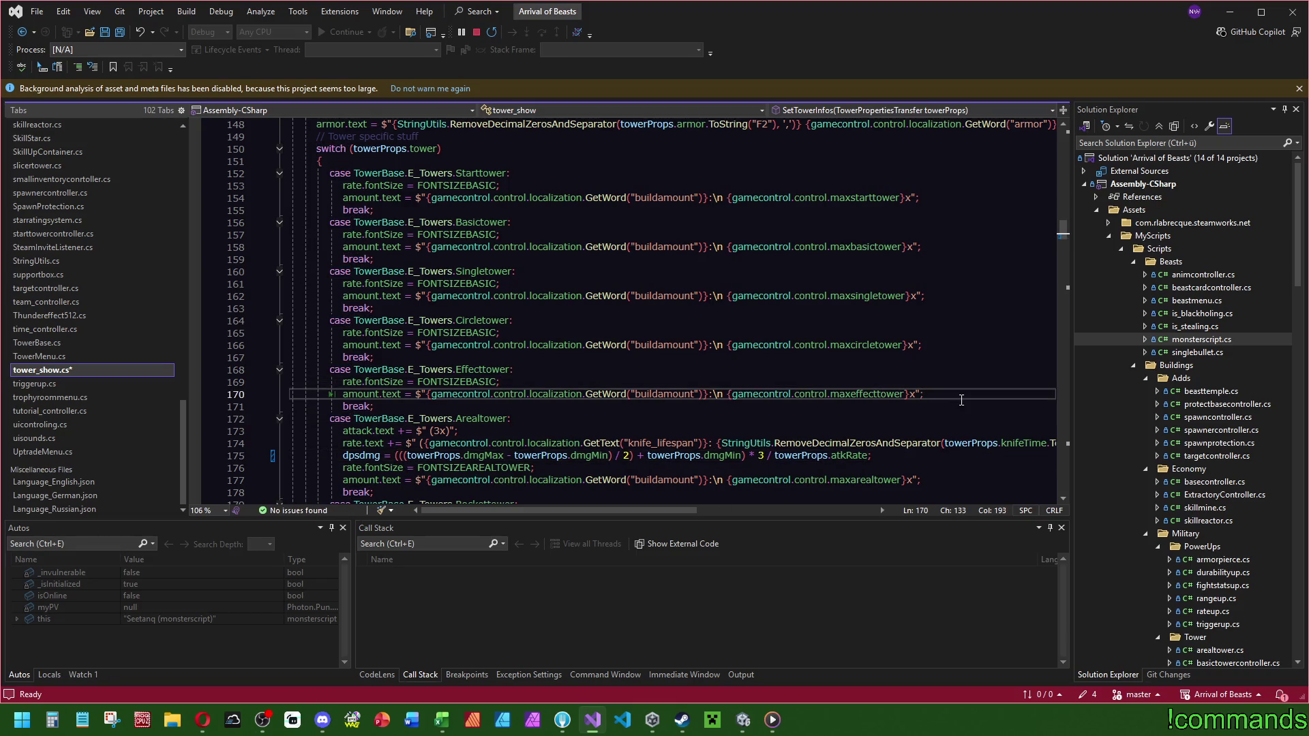
# Save tower_show.cs, then try bracket edits on arealtower.cs's dps line and undo them
pyautogui.click(116, 35)
pyautogui.hotkey('ctrl', '-')
pyautogui.hotkey('ctrl', '-')
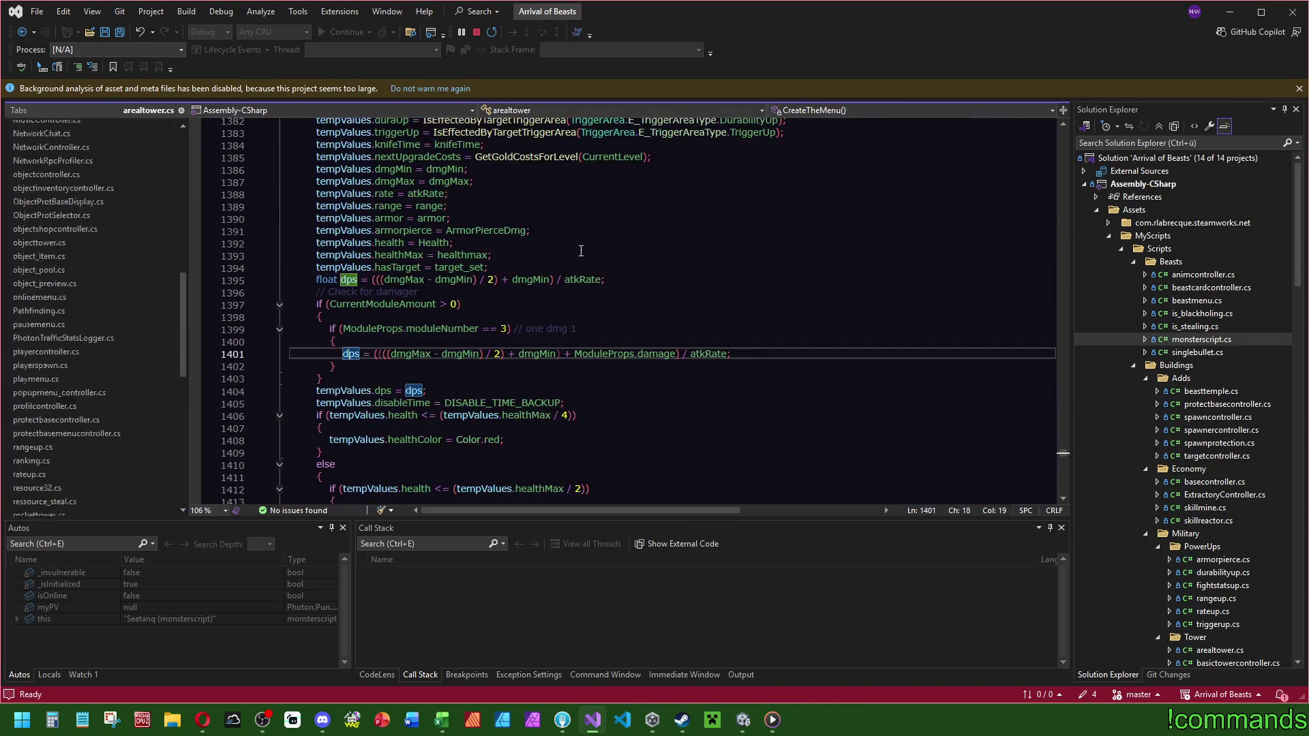
pyautogui.click(386, 353)
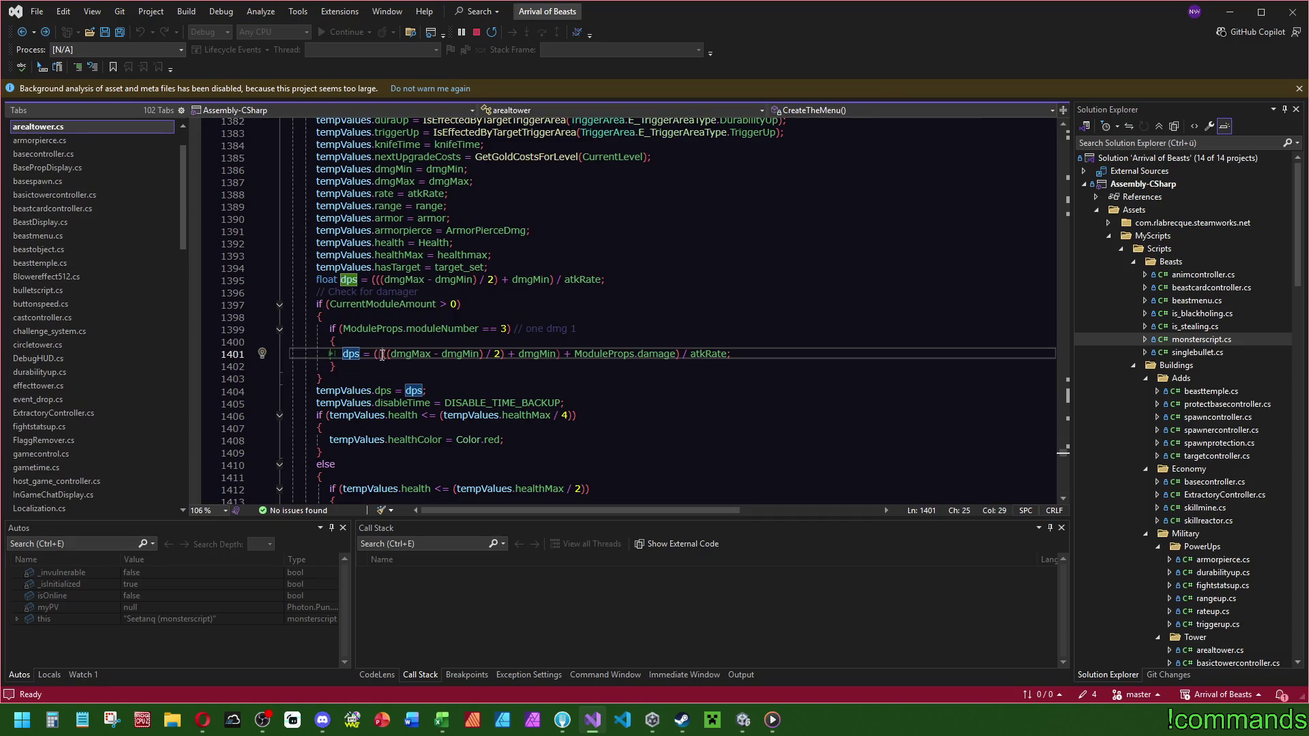
pyautogui.press('BackSpace')
pyautogui.click(555, 353)
pyautogui.press('BackSpace')
pyautogui.click(556, 353)
pyautogui.write(')')
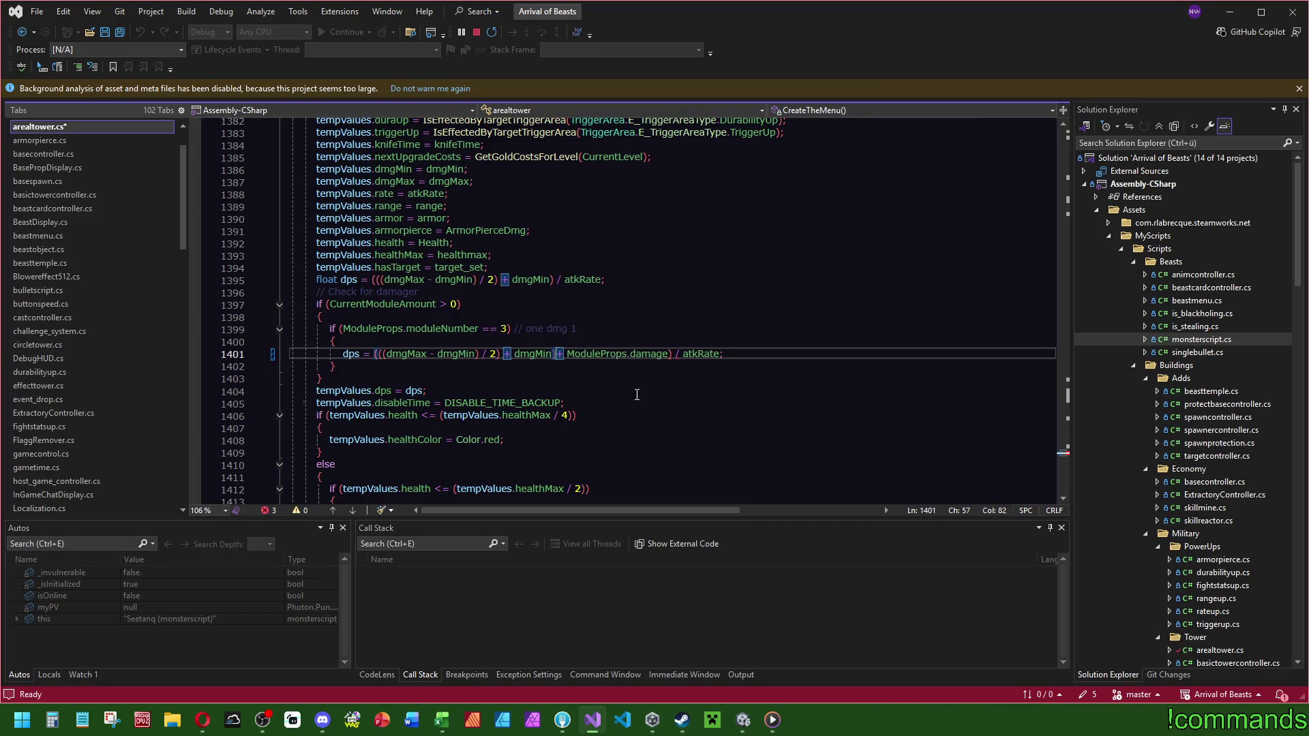
pyautogui.click(676, 293)
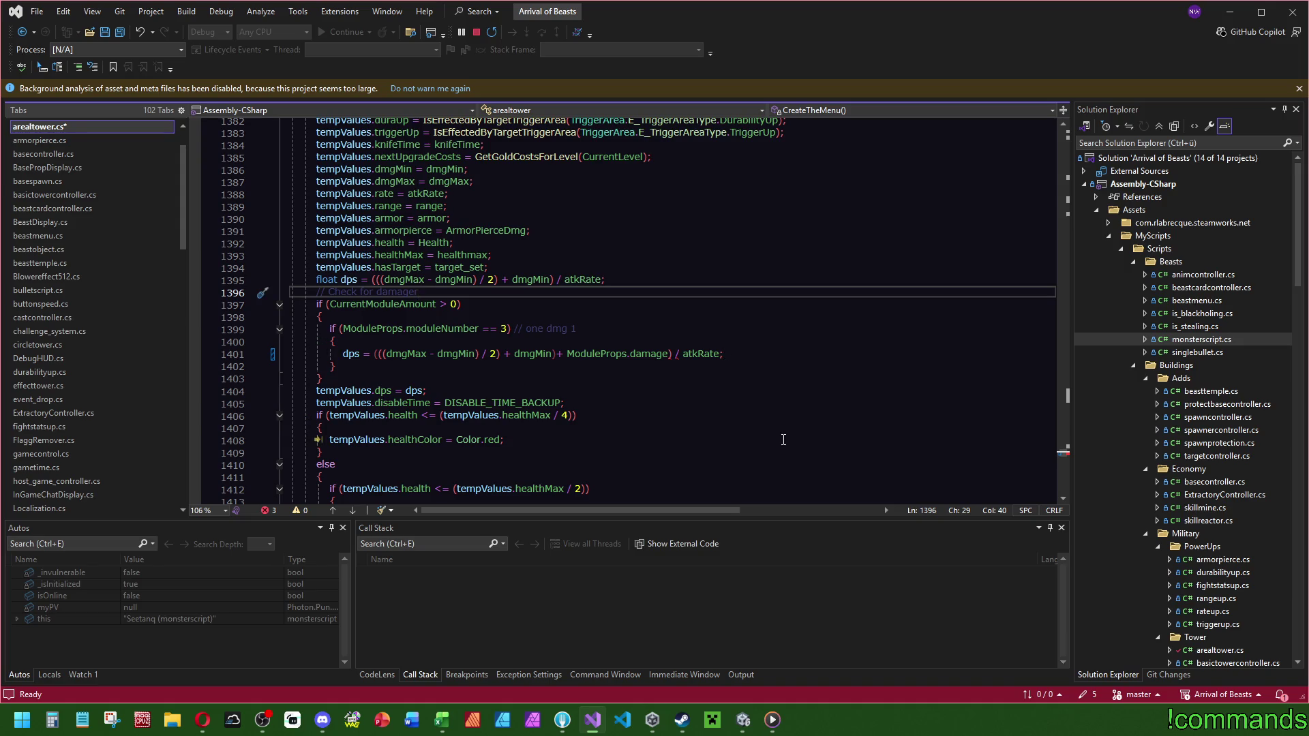
pyautogui.hotkey('ctrl', 'z')
pyautogui.hotkey('ctrl', 'z')
pyautogui.hotkey('ctrl', 'z')
# Insert '* 3' after the ModuleProps.damage term in arealtower.cs's dps formula
pyautogui.scroll(2, 737, 390)
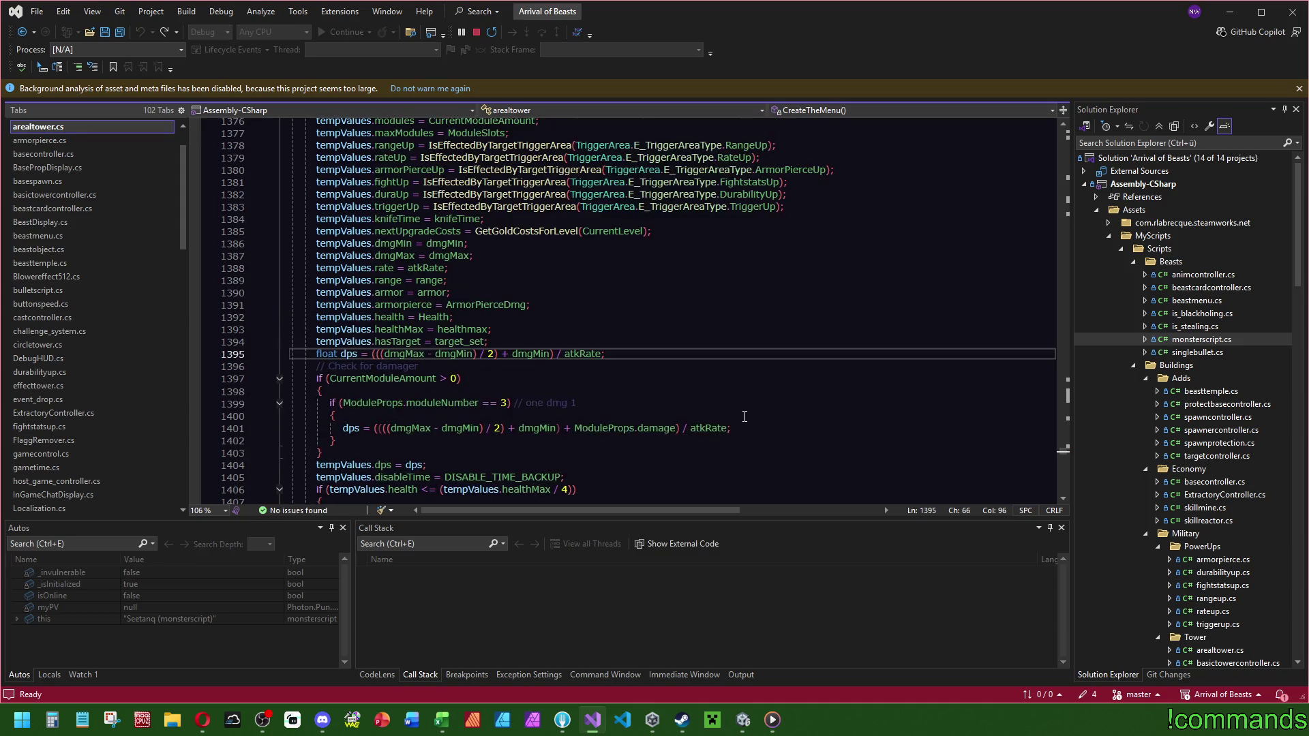
pyautogui.click(679, 428)
pyautogui.write('* 3 ')
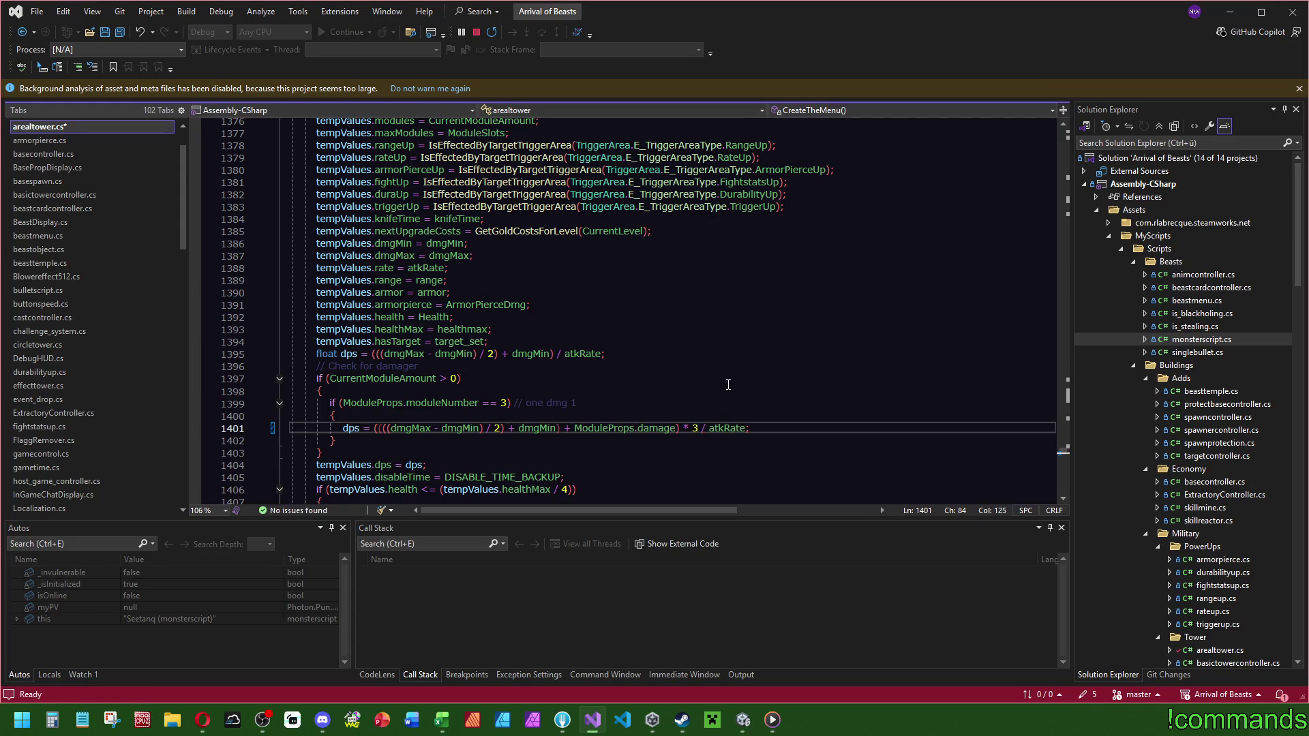
pyautogui.write(')')
pyautogui.click(382, 428)
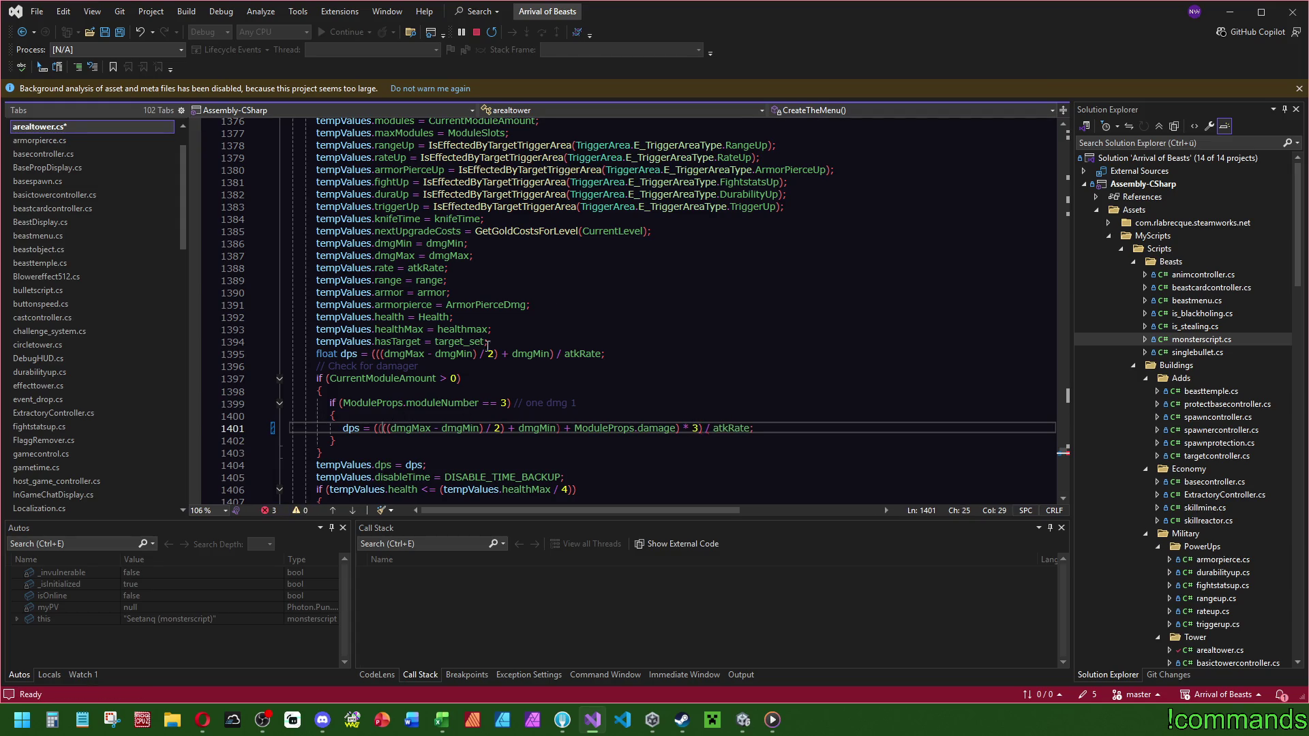
pyautogui.write('(')
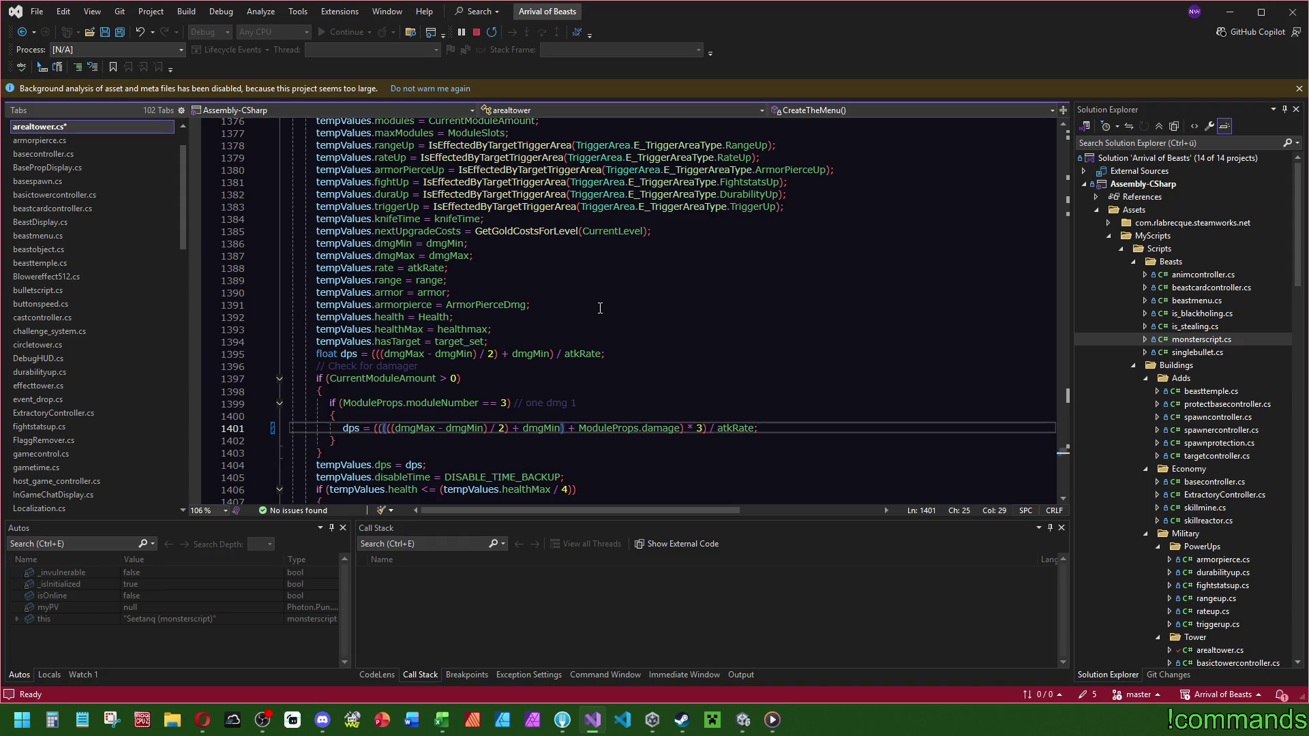
pyautogui.click(556, 306)
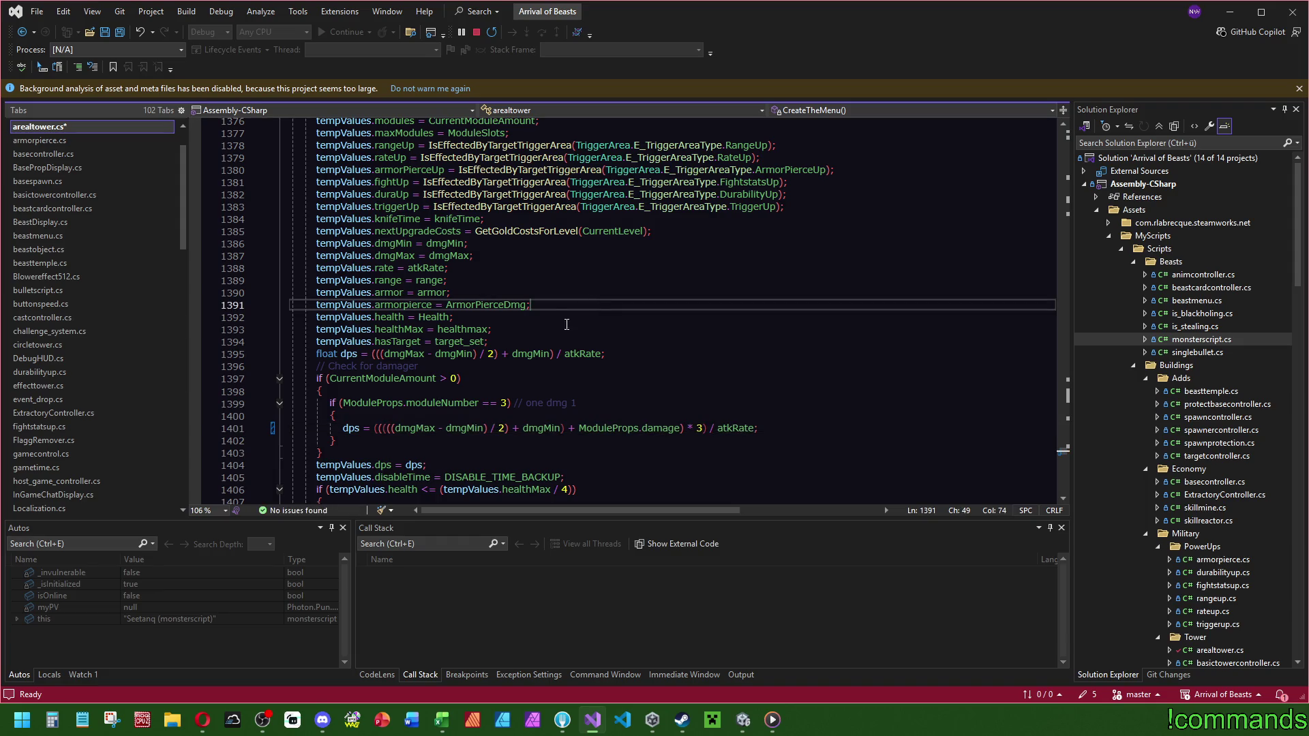
# Remove the surplus parentheses around dmgMax and dmgMin in that dps formula
pyautogui.click(381, 428)
pyautogui.click(706, 428)
pyautogui.press('BackSpace')
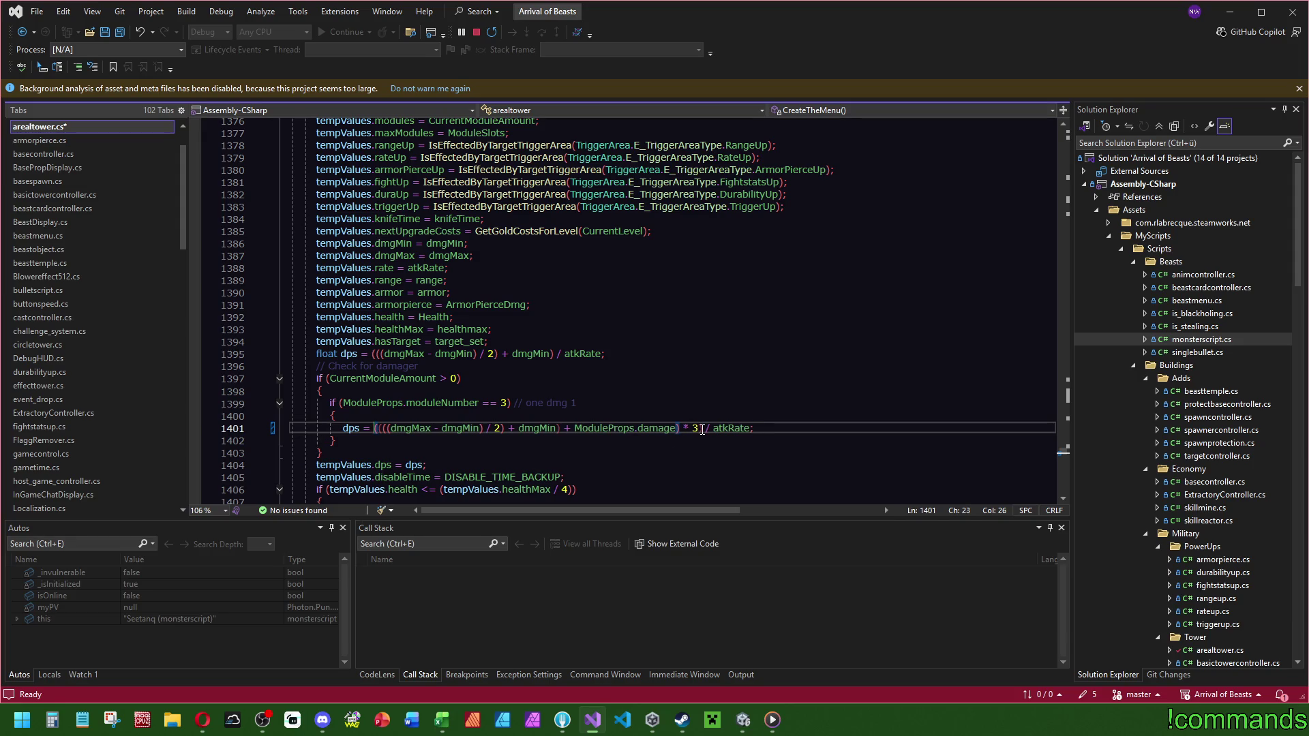
pyautogui.click(750, 378)
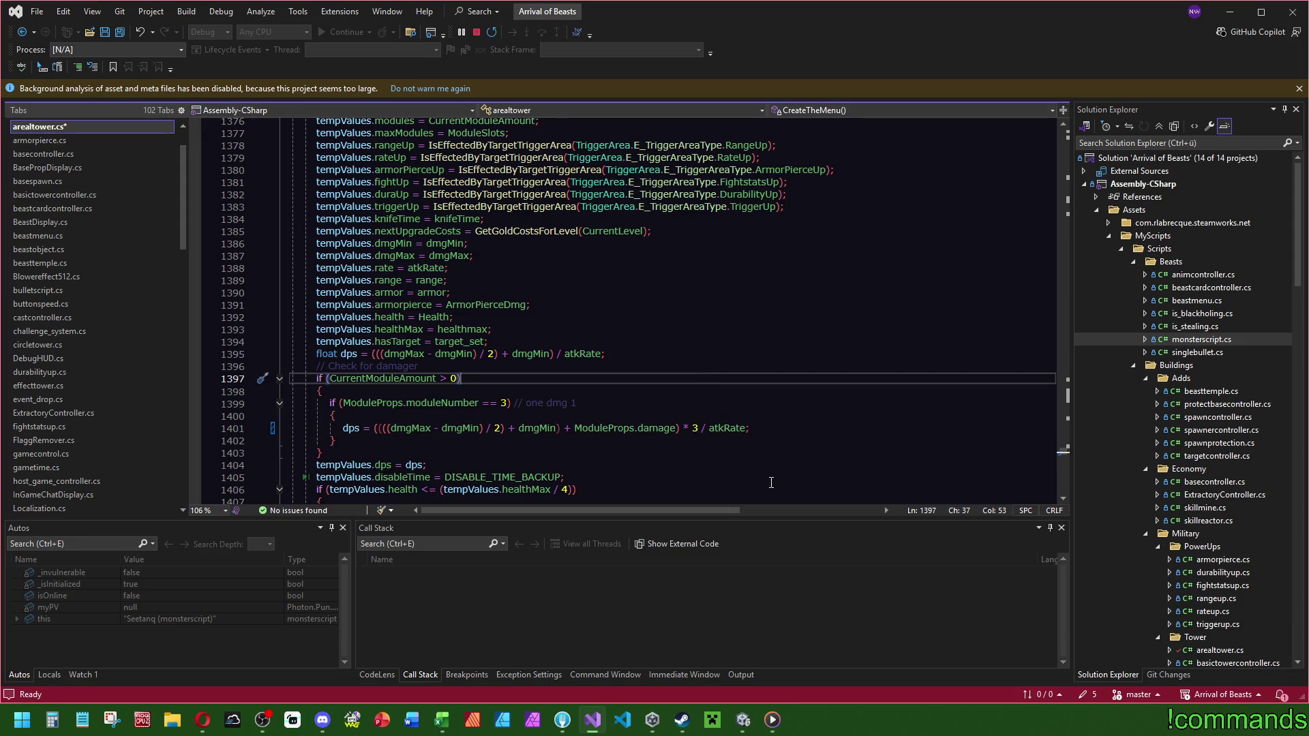
pyautogui.click(380, 428)
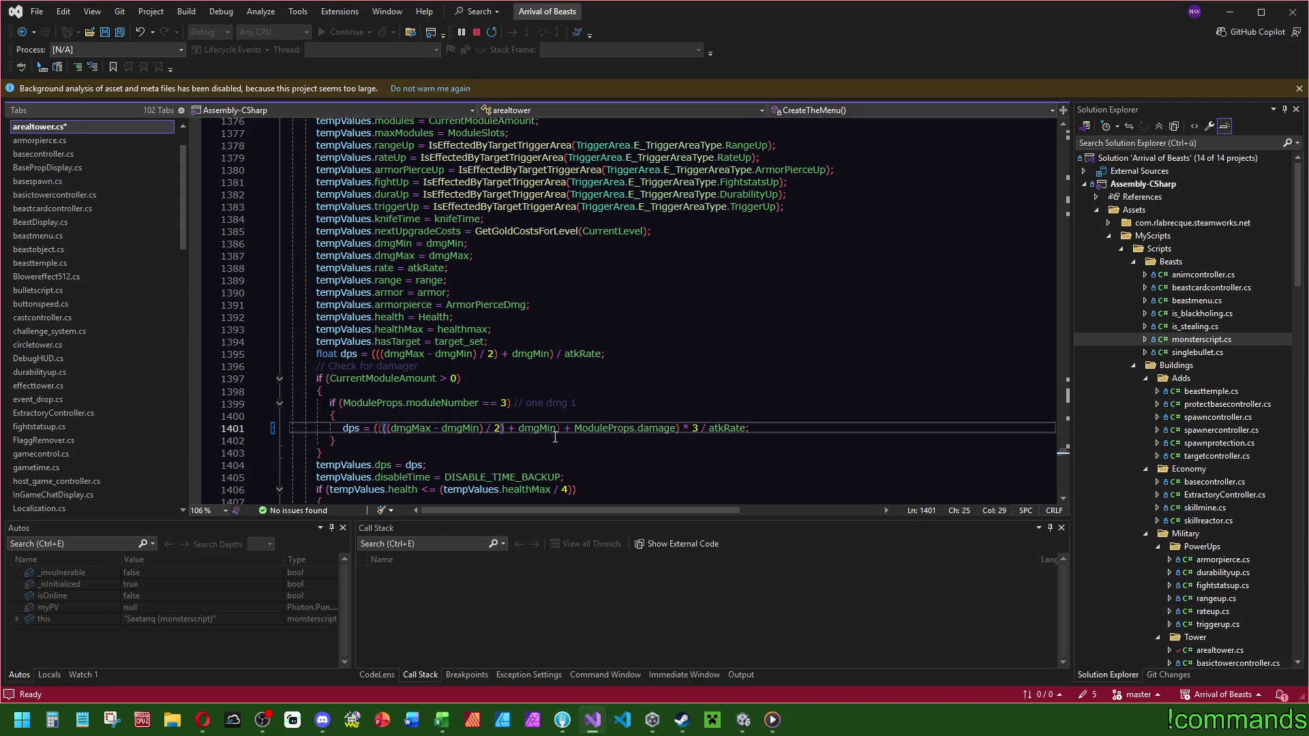
pyautogui.press('BackSpace')
pyautogui.click(557, 428)
pyautogui.press('BackSpace')
pyautogui.click(653, 366)
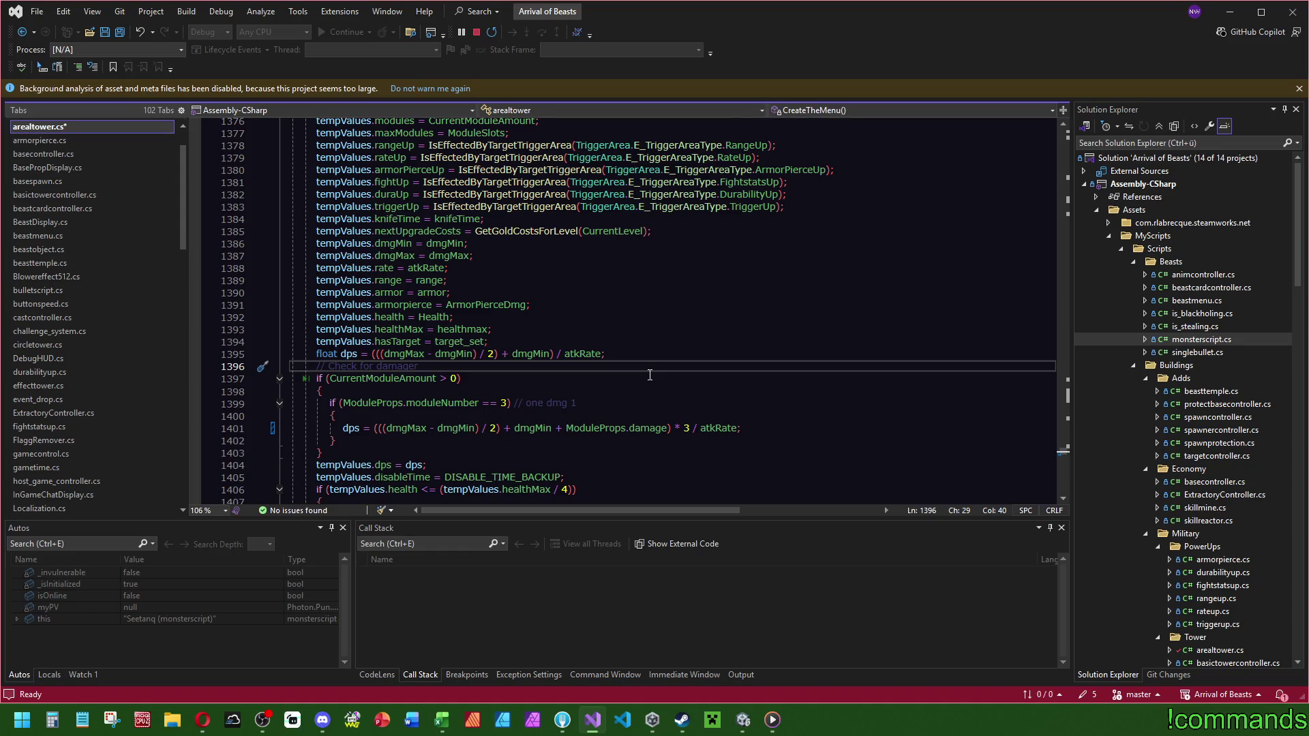
# Save arealtower.cs and scroll the Tabs list down to rockettower.cs
pyautogui.scroll(-2, 640, 394)
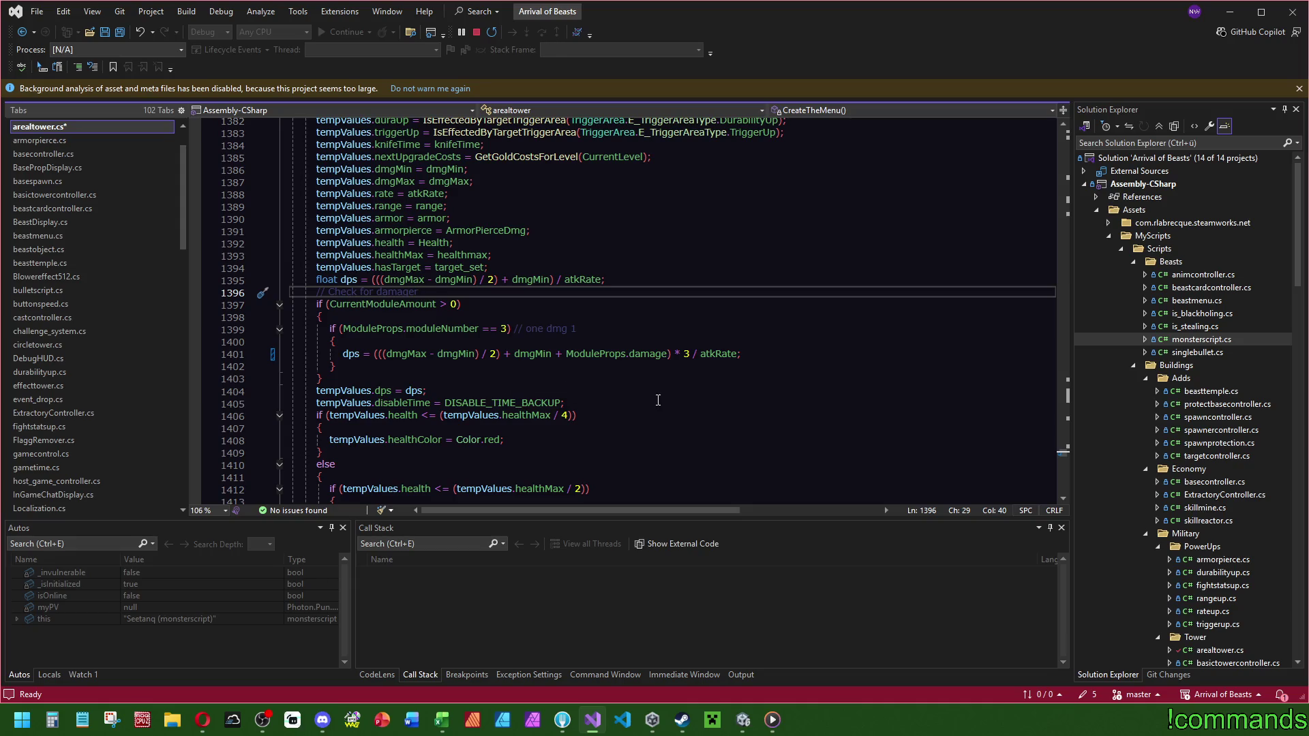
pyautogui.hotkey('ctrl', 's')
pyautogui.scroll(-5, 143, 310)
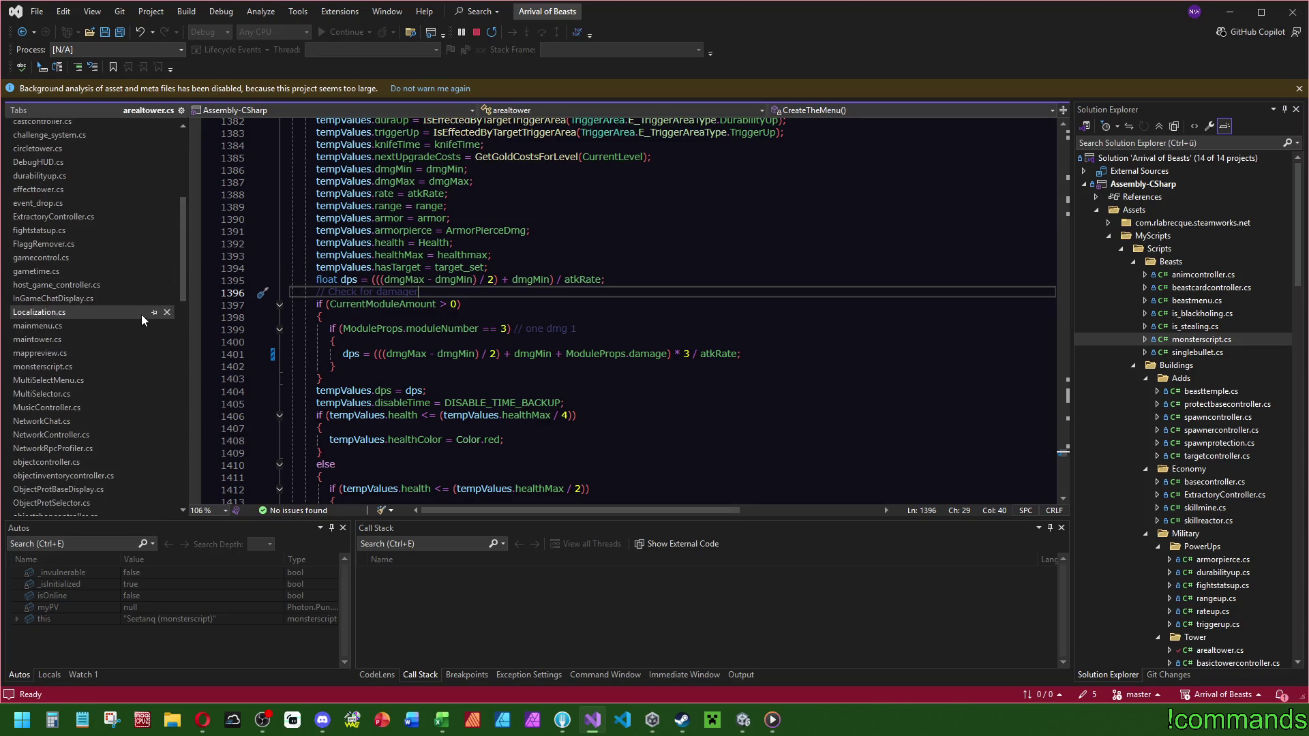
pyautogui.moveTo(182, 233); pyautogui.dragTo(189, 361)
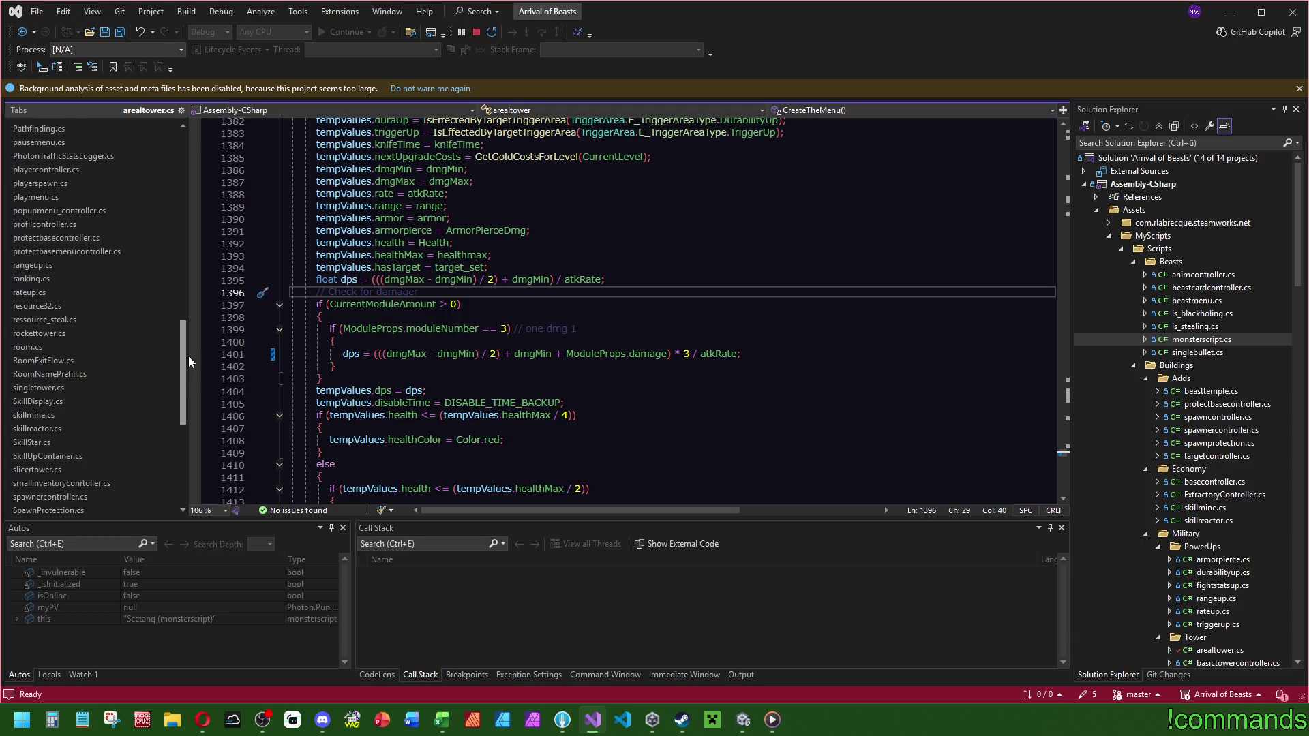
# Open rockettower.cs and search it for 'dps'
pyautogui.click(35, 333)
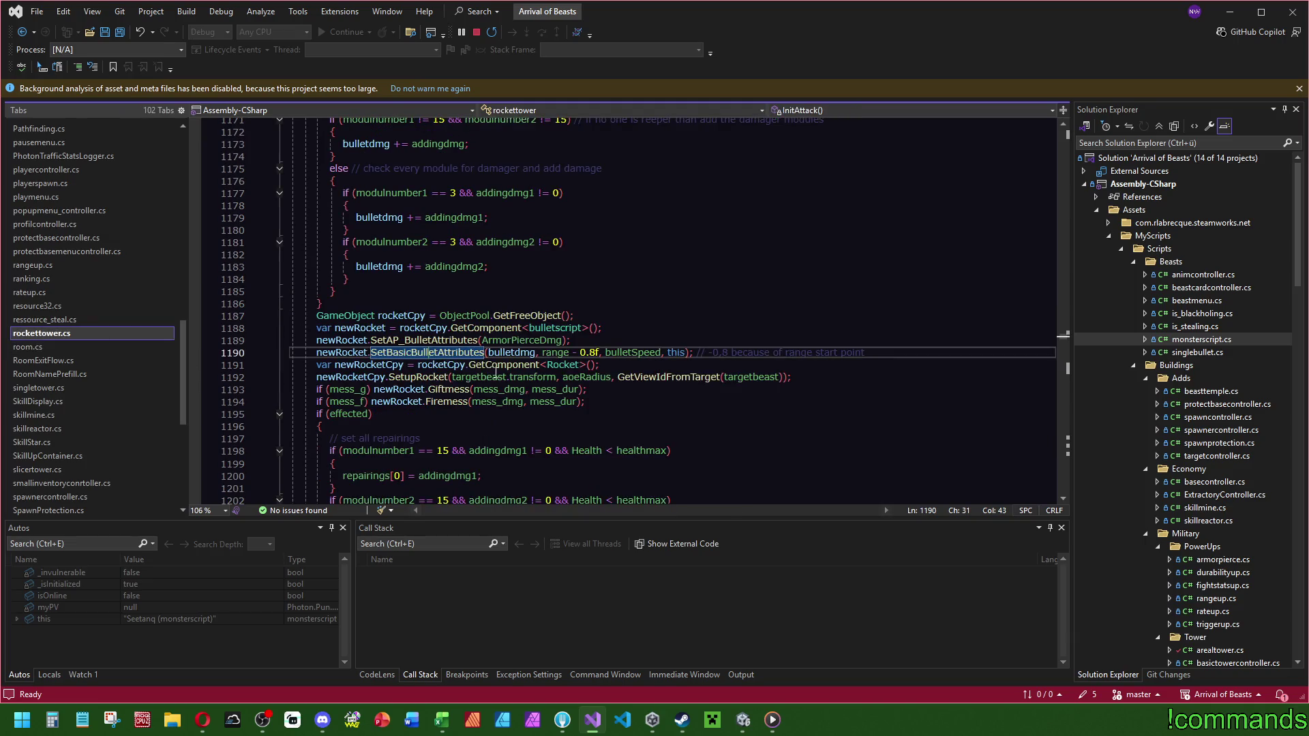
pyautogui.click(807, 339)
pyautogui.hotkey('ctrl', 'f')
pyautogui.write('dps')
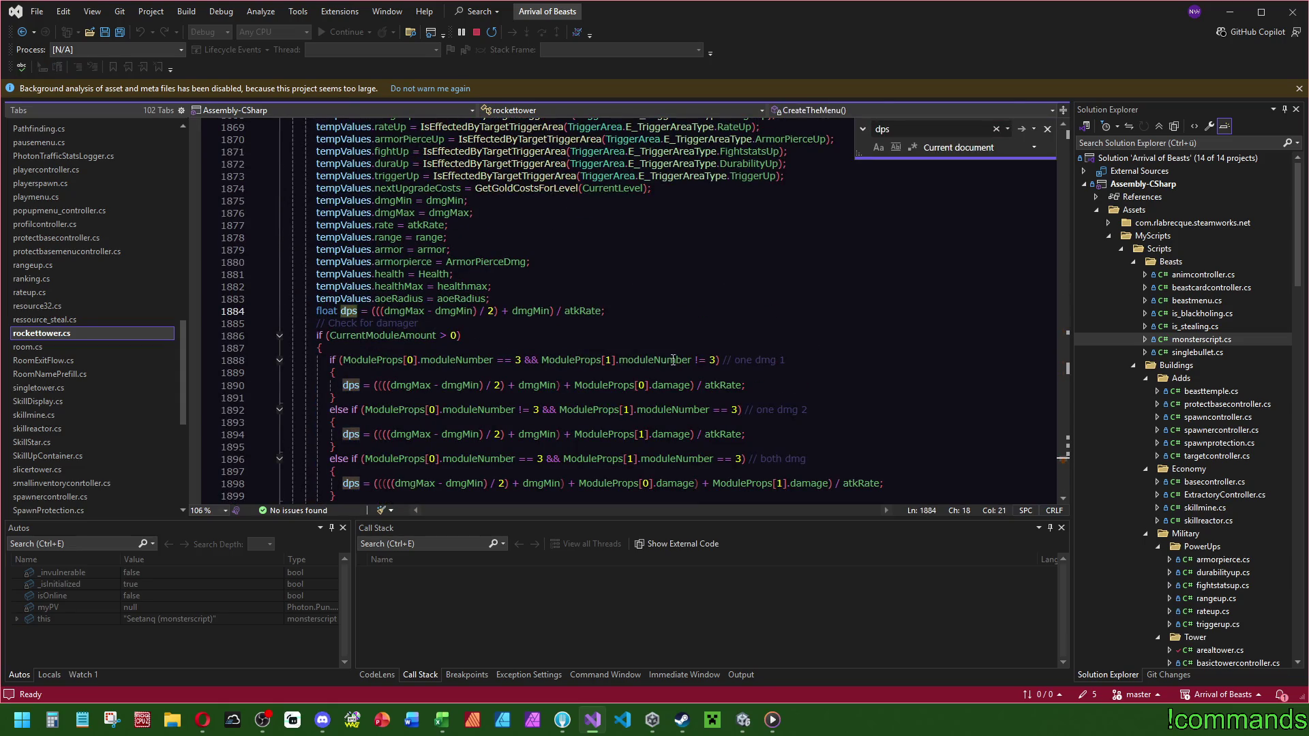
pyautogui.scroll(-4, 682, 382)
pyautogui.scroll(3, 692, 415)
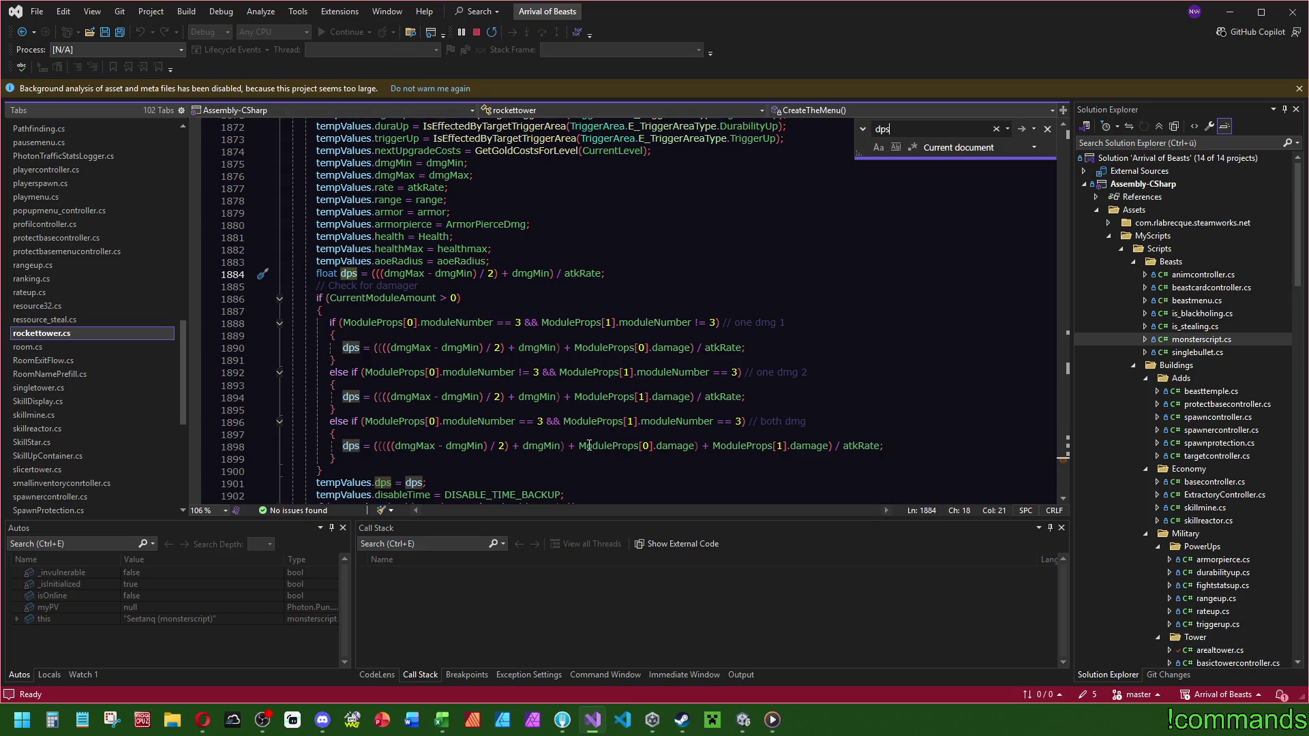
pyautogui.scroll(-2, 589, 446)
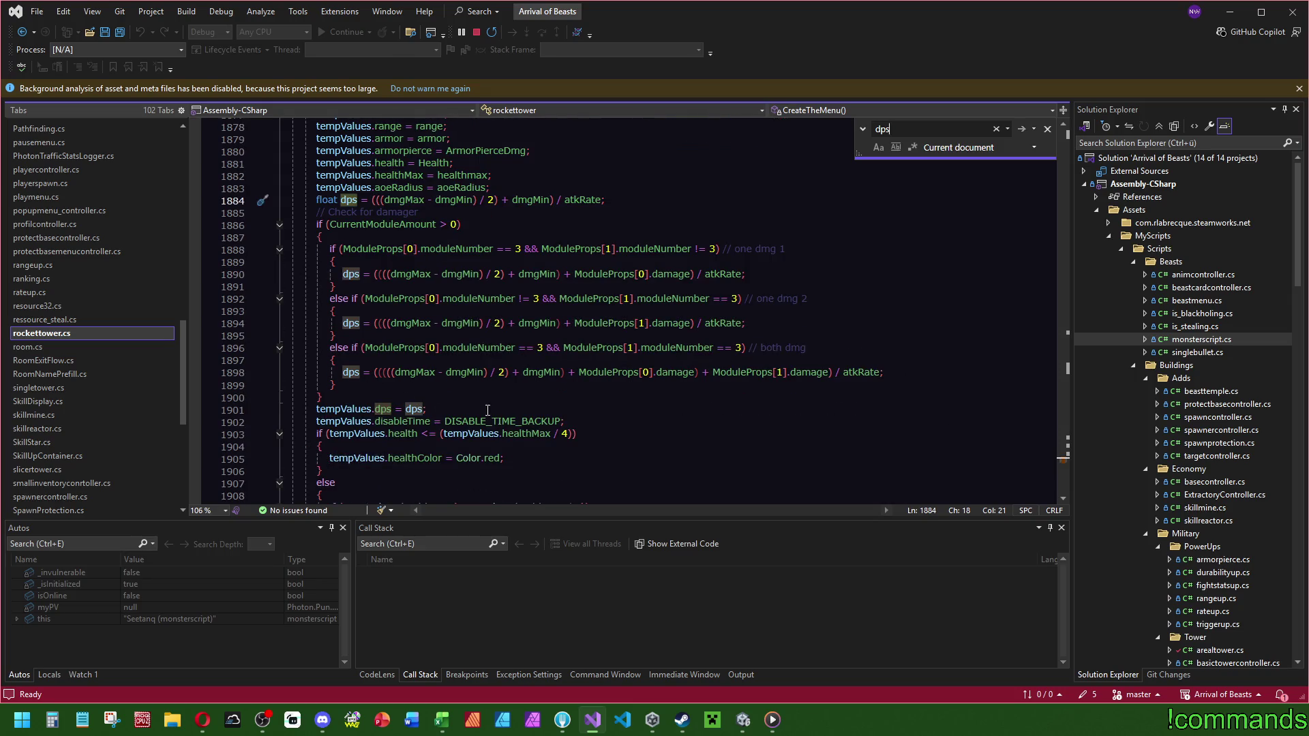
# Strip the extra parentheses from the dps formulas on lines 1894, 1890 and 1898, accepting Copilot's fixes
pyautogui.click(382, 323)
pyautogui.press('BackSpace')
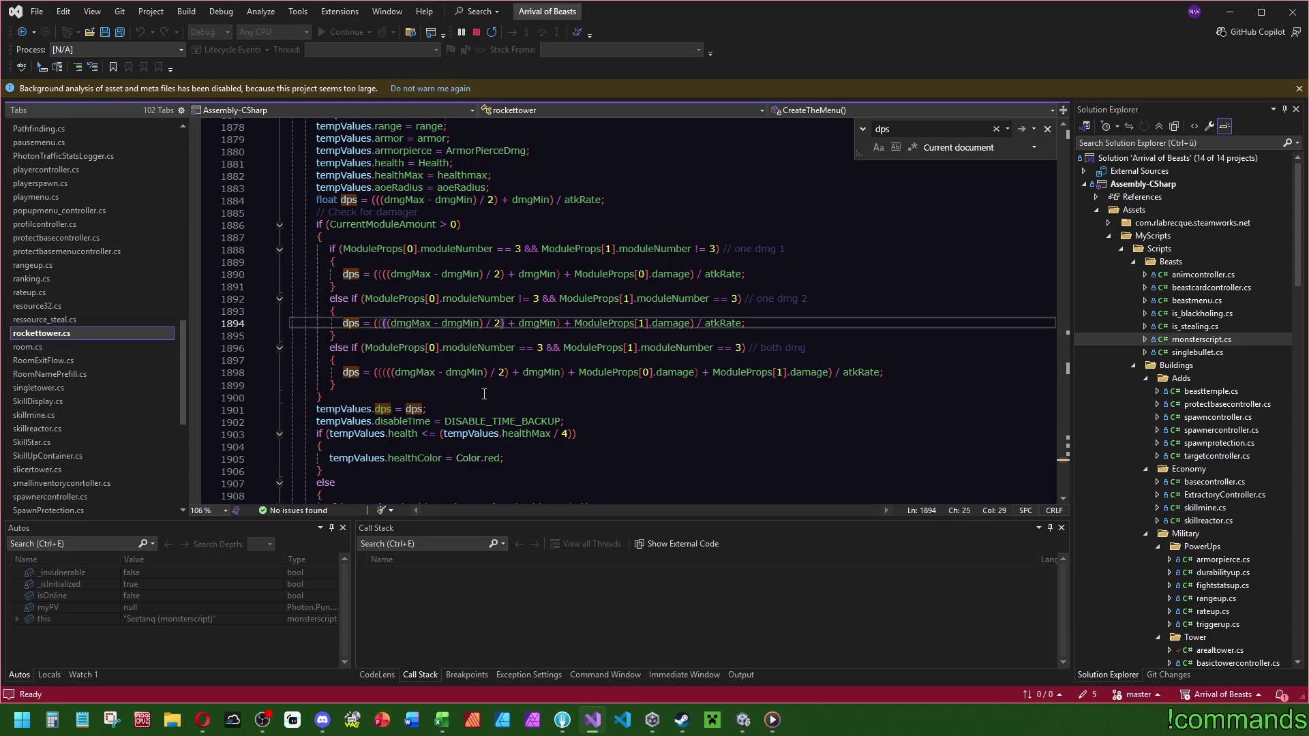
pyautogui.click(563, 324)
pyautogui.press('BackSpace')
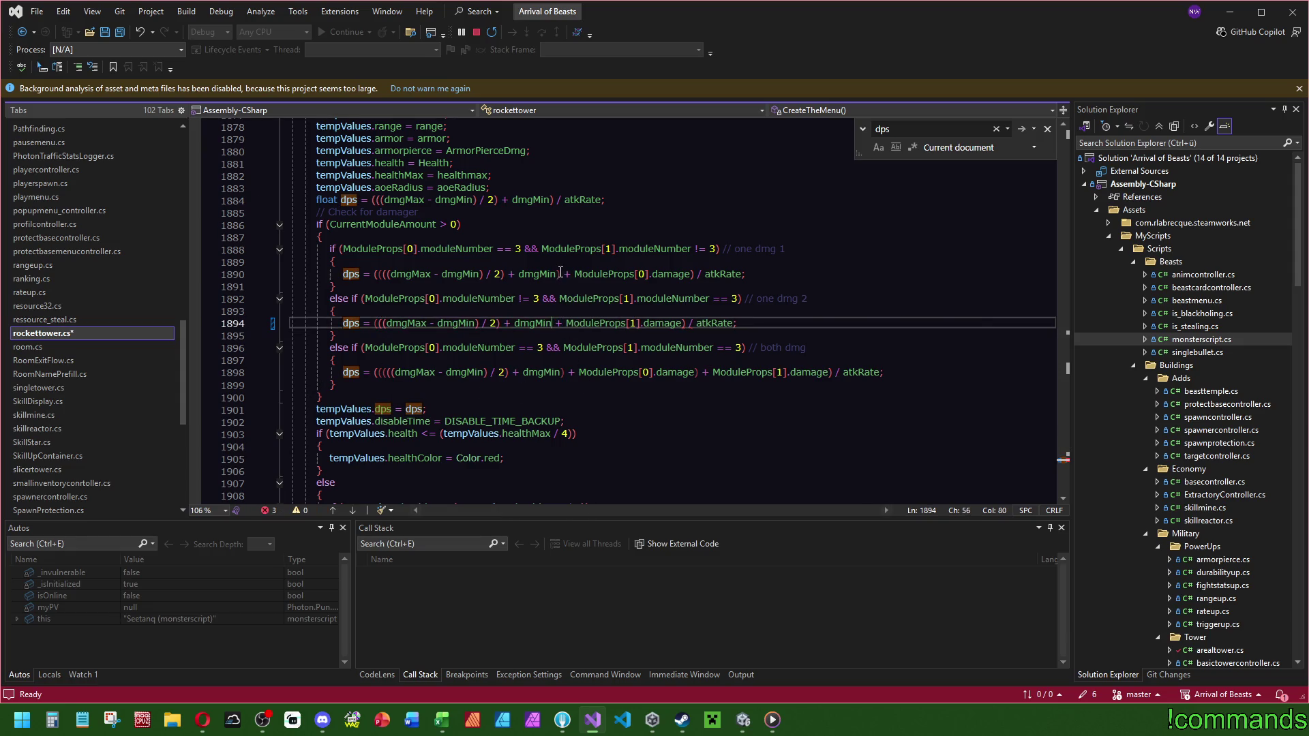
pyautogui.press('Tab')
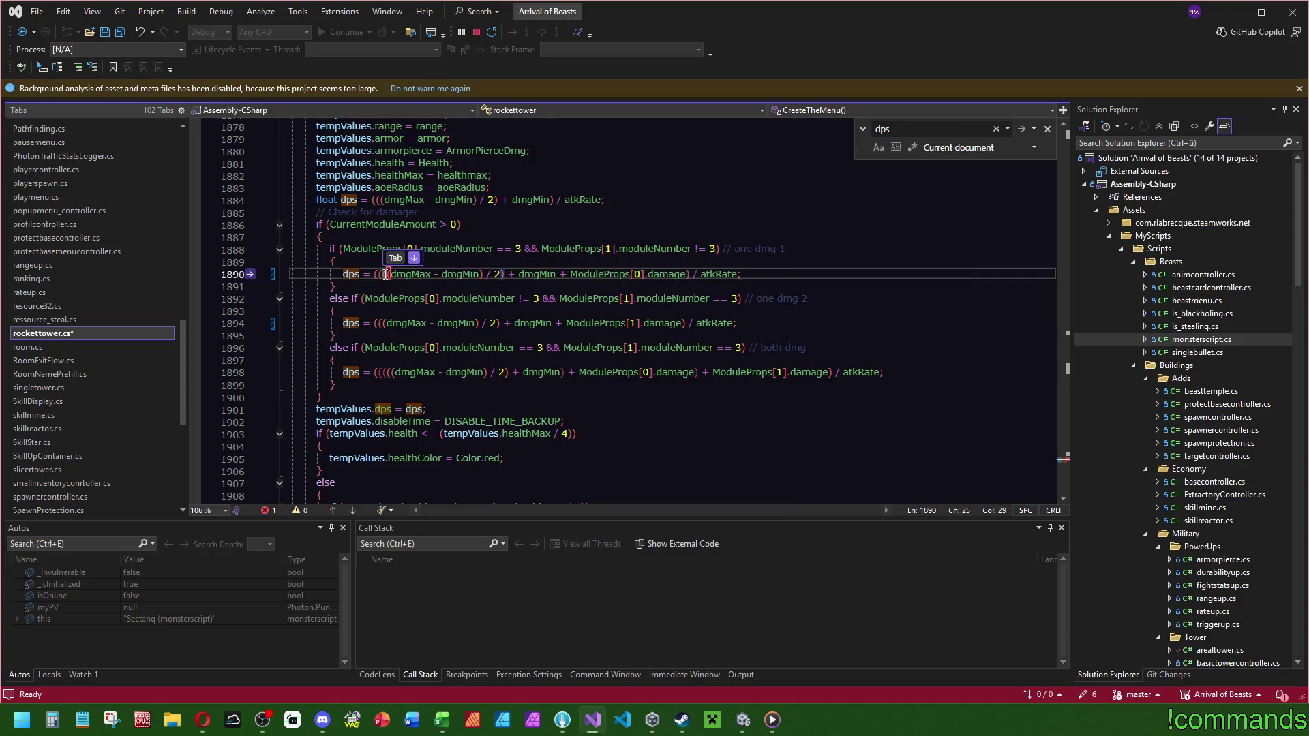
pyautogui.press('Tab')
pyautogui.press('Tab')
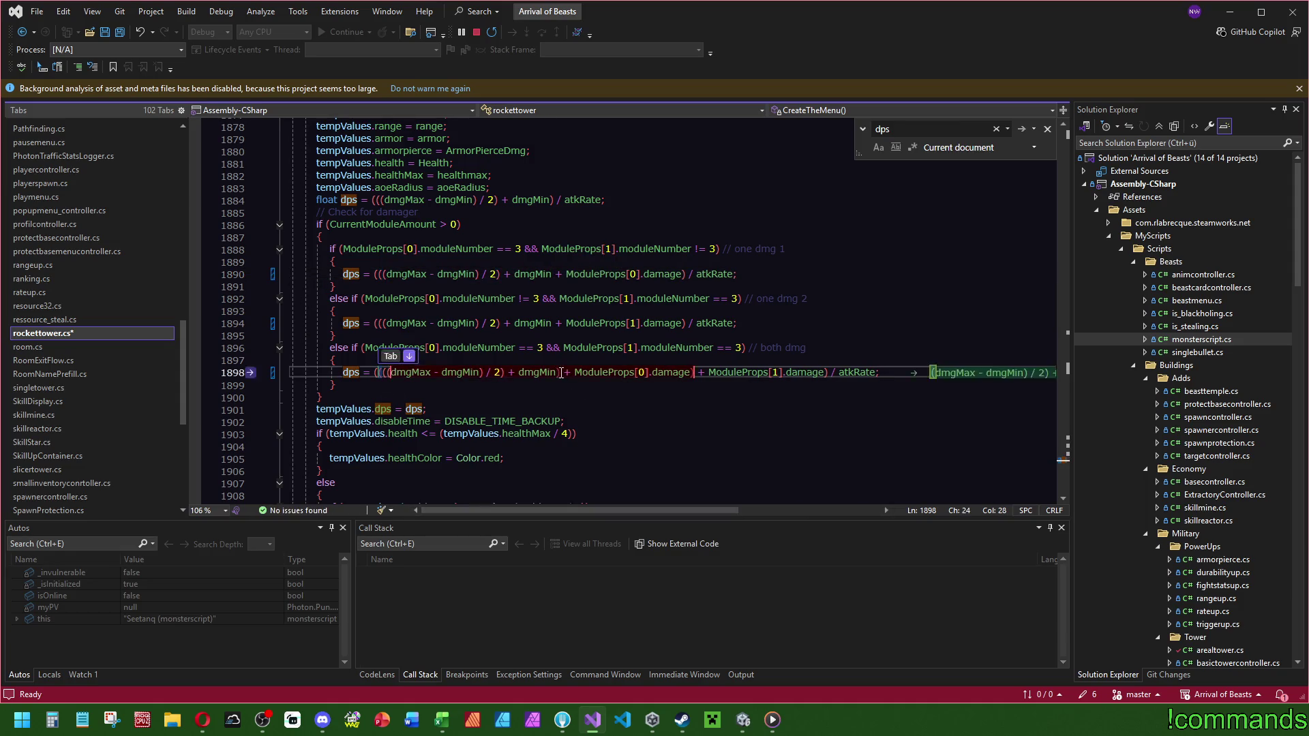
pyautogui.press('Tab')
pyautogui.press('Tab')
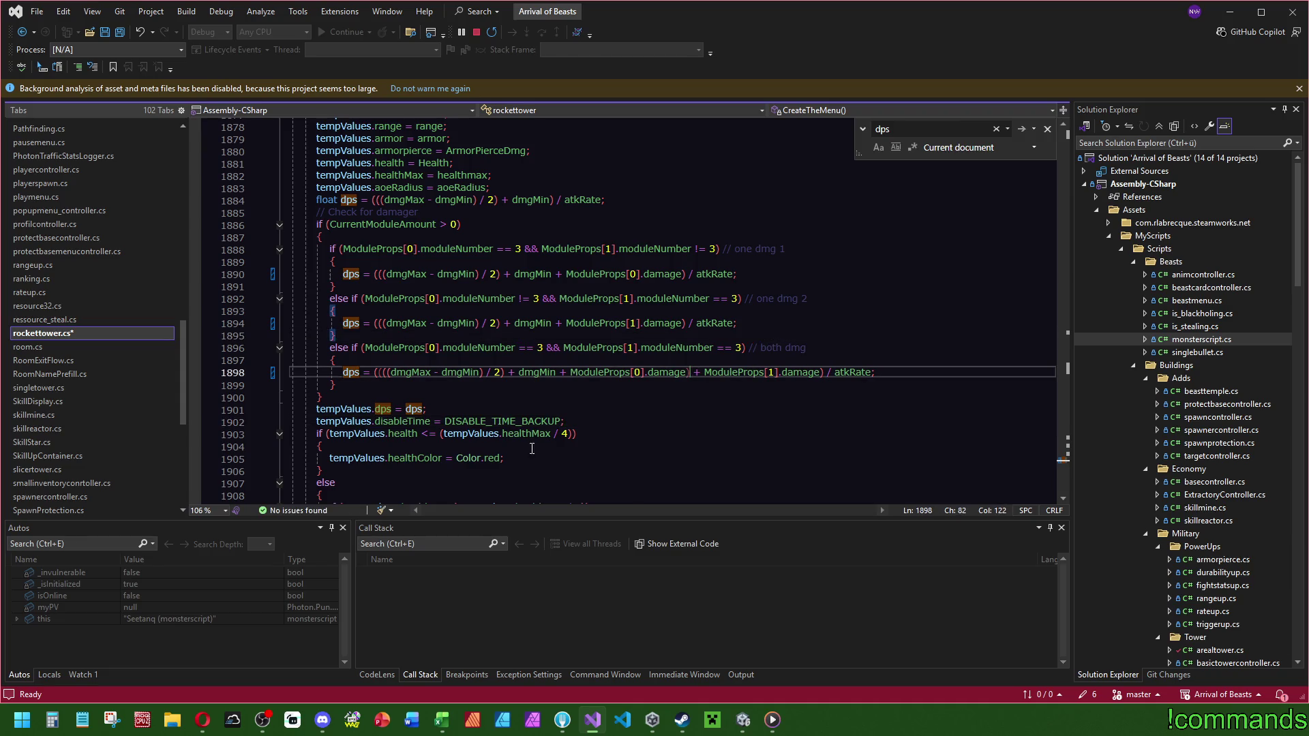
pyautogui.press('Tab')
pyautogui.click(623, 411)
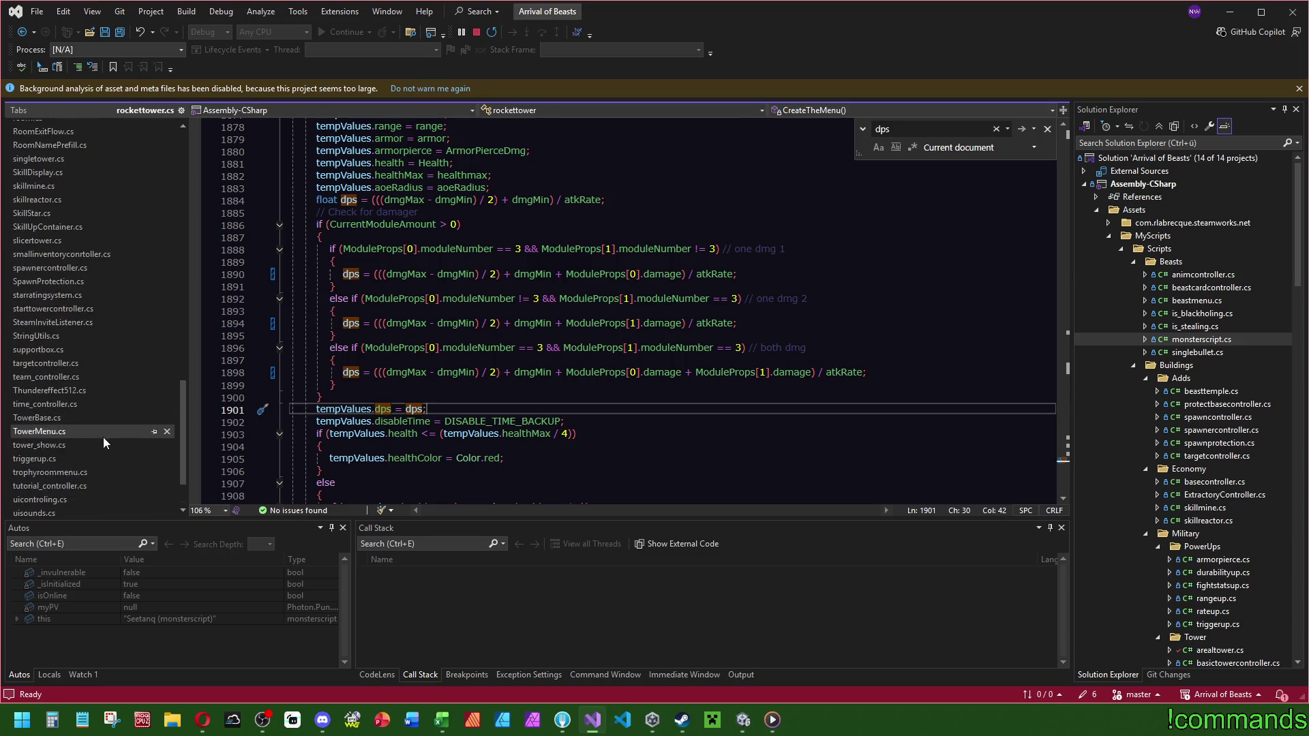
pyautogui.scroll(-7, 92, 436)
# Move '* towerProps.aoeRadius' on line 181 ahead of '/ towerProps.atkRate' and save tower_show.cs
pyautogui.click(58, 370)
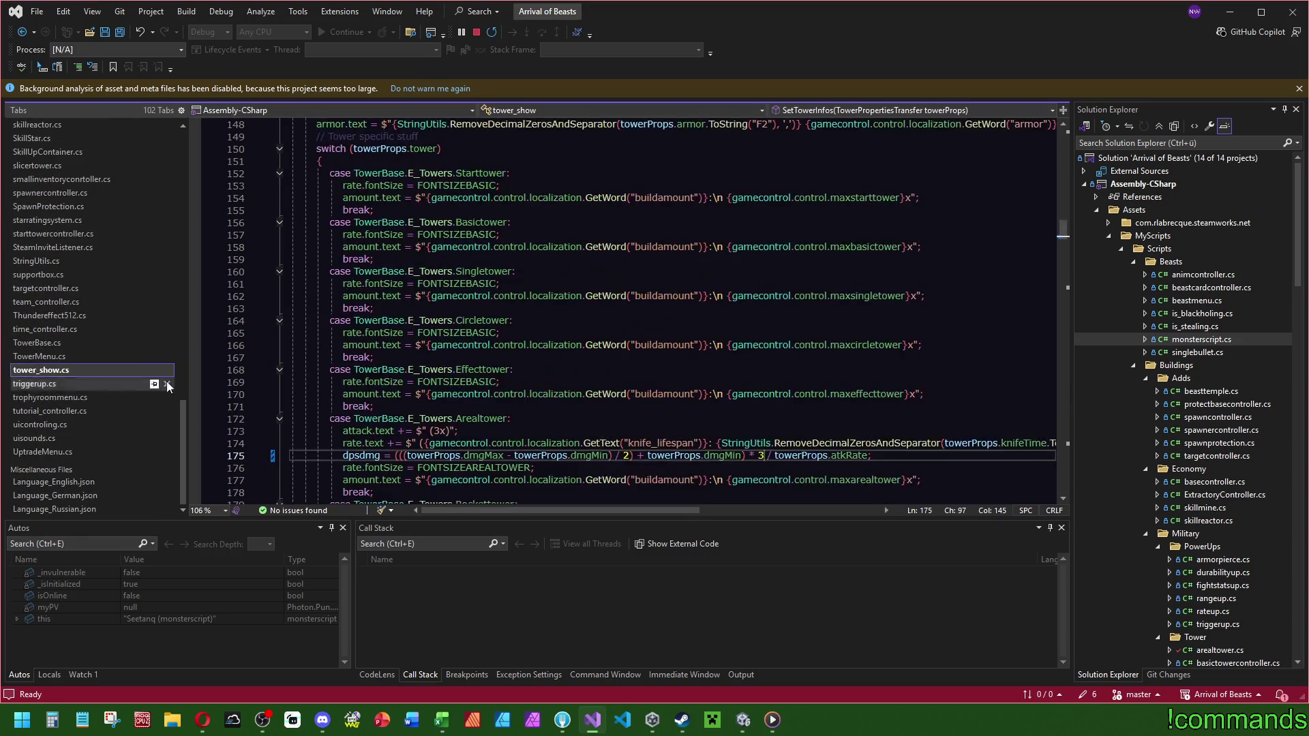
pyautogui.scroll(-3, 554, 421)
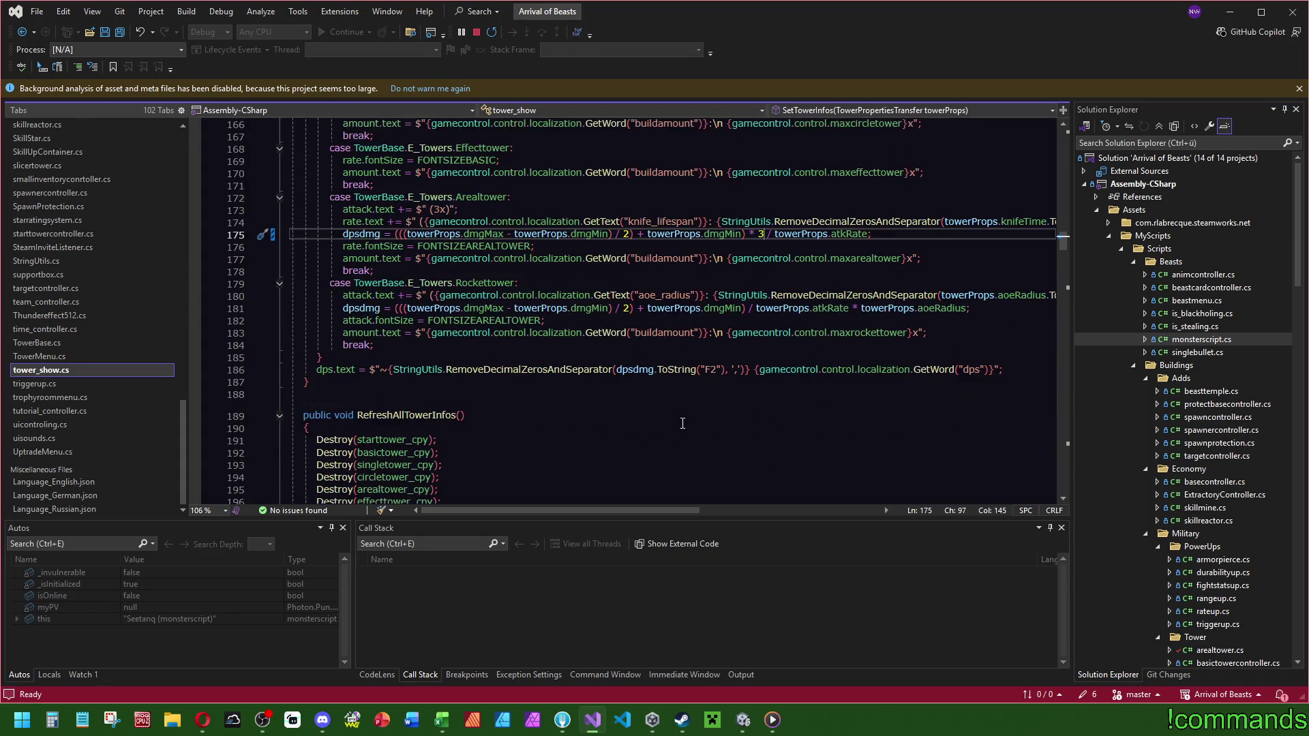
pyautogui.scroll(2, 873, 427)
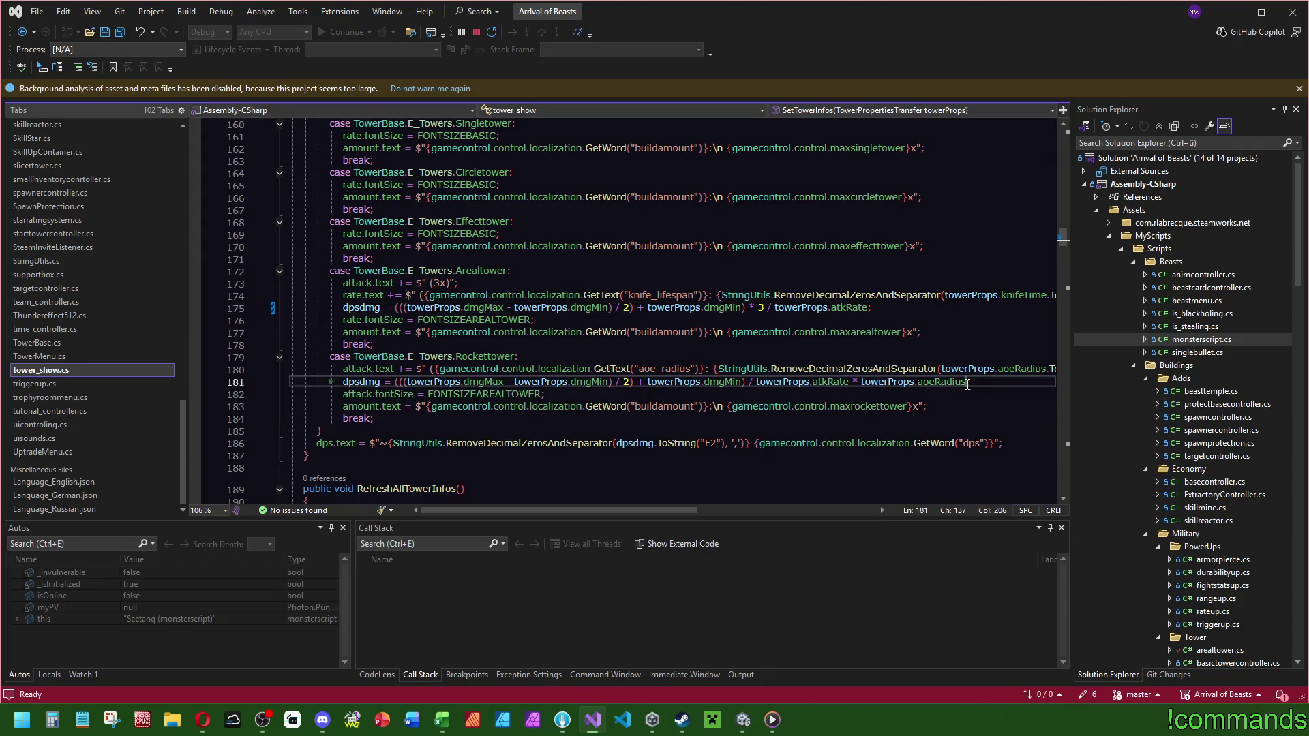
pyautogui.moveTo(967, 384); pyautogui.dragTo(851, 383)
pyautogui.press('Delete')
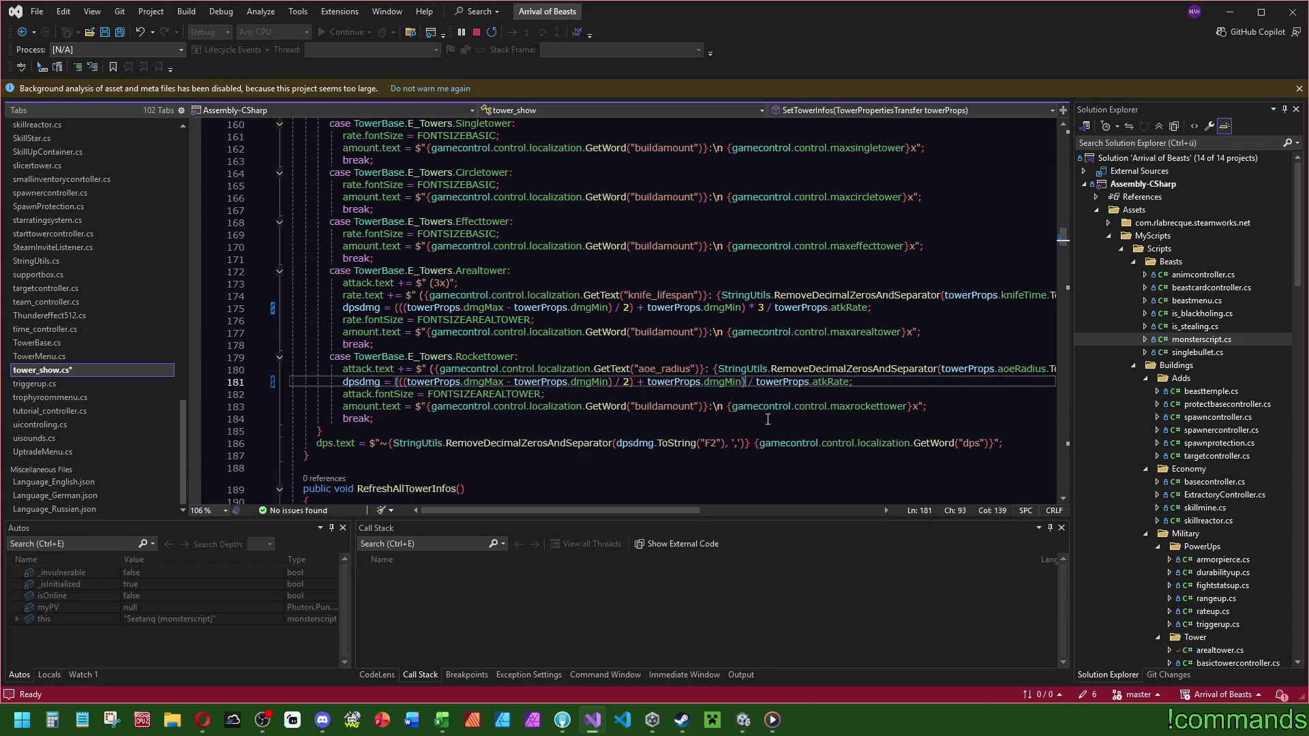
pyautogui.hotkey('ctrl', 'z')
pyautogui.click(897, 270)
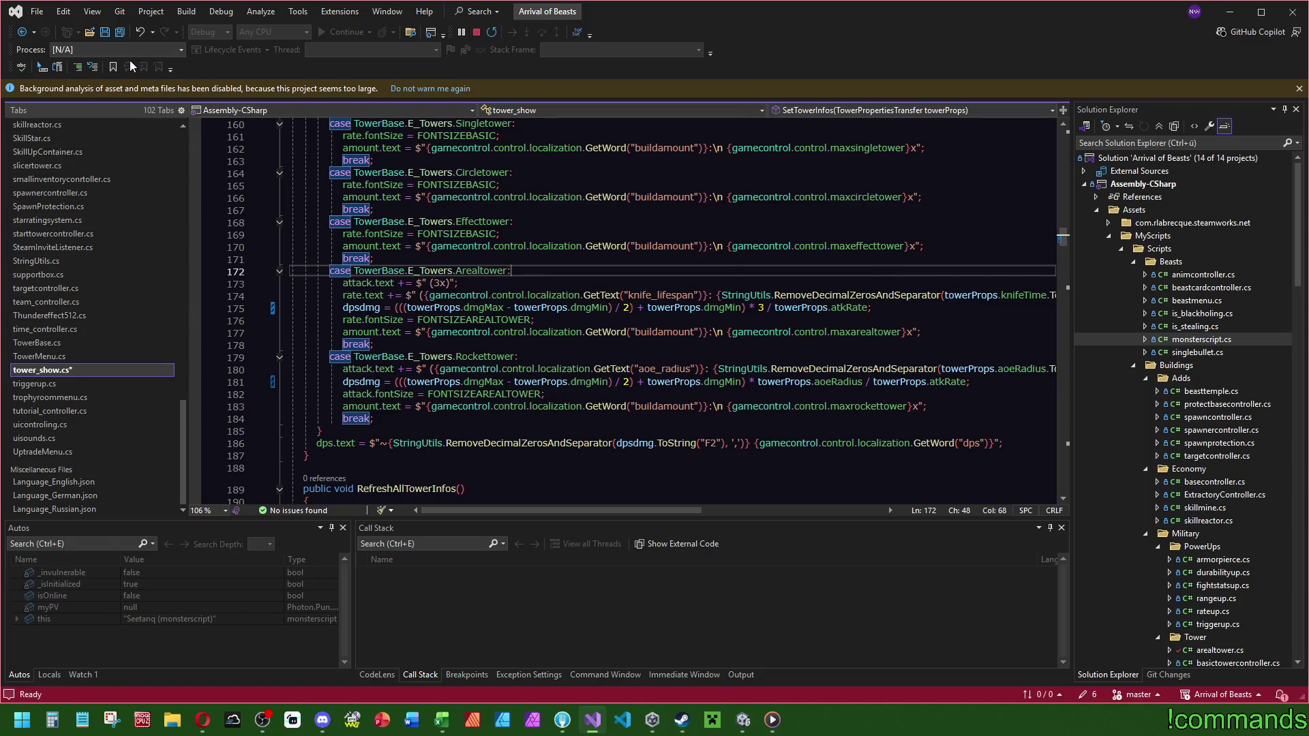
pyautogui.click(121, 32)
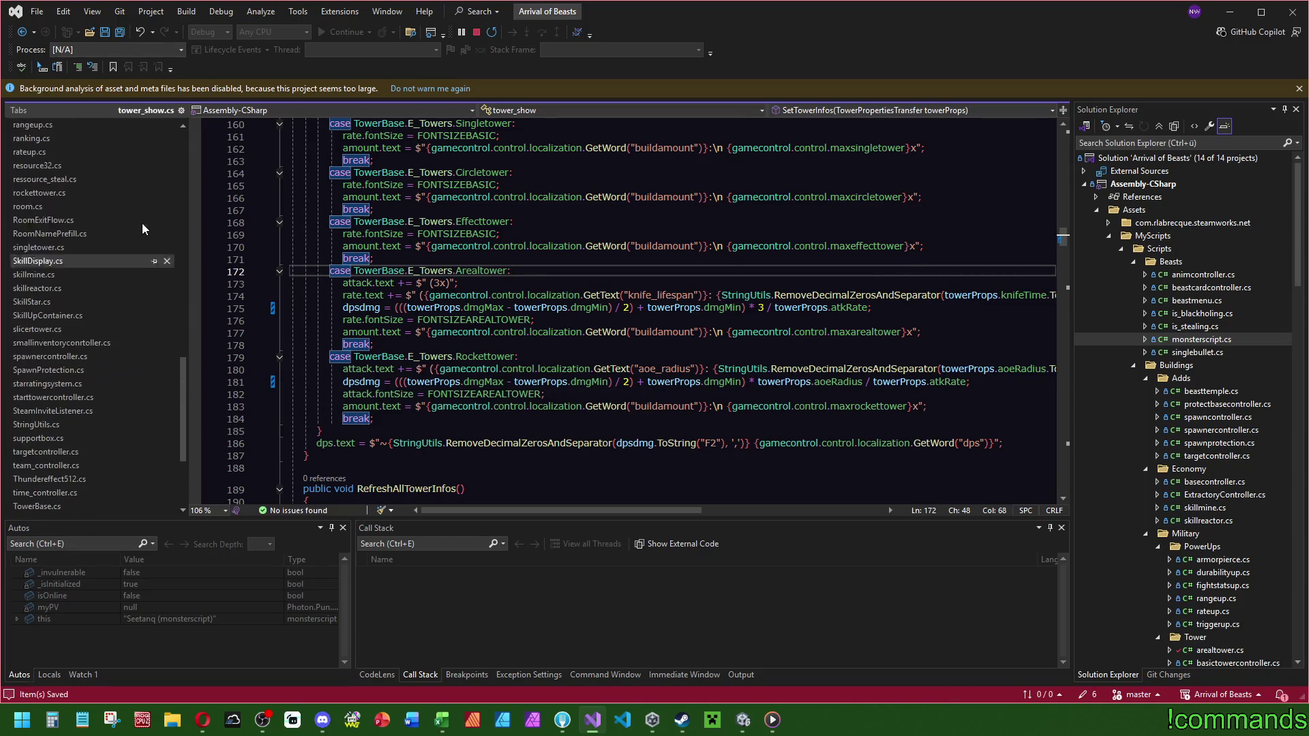
pyautogui.scroll(7, 160, 234)
# Add ' * aoeRadius' before the atkRate division in line 1884's base dps formula
pyautogui.click(61, 324)
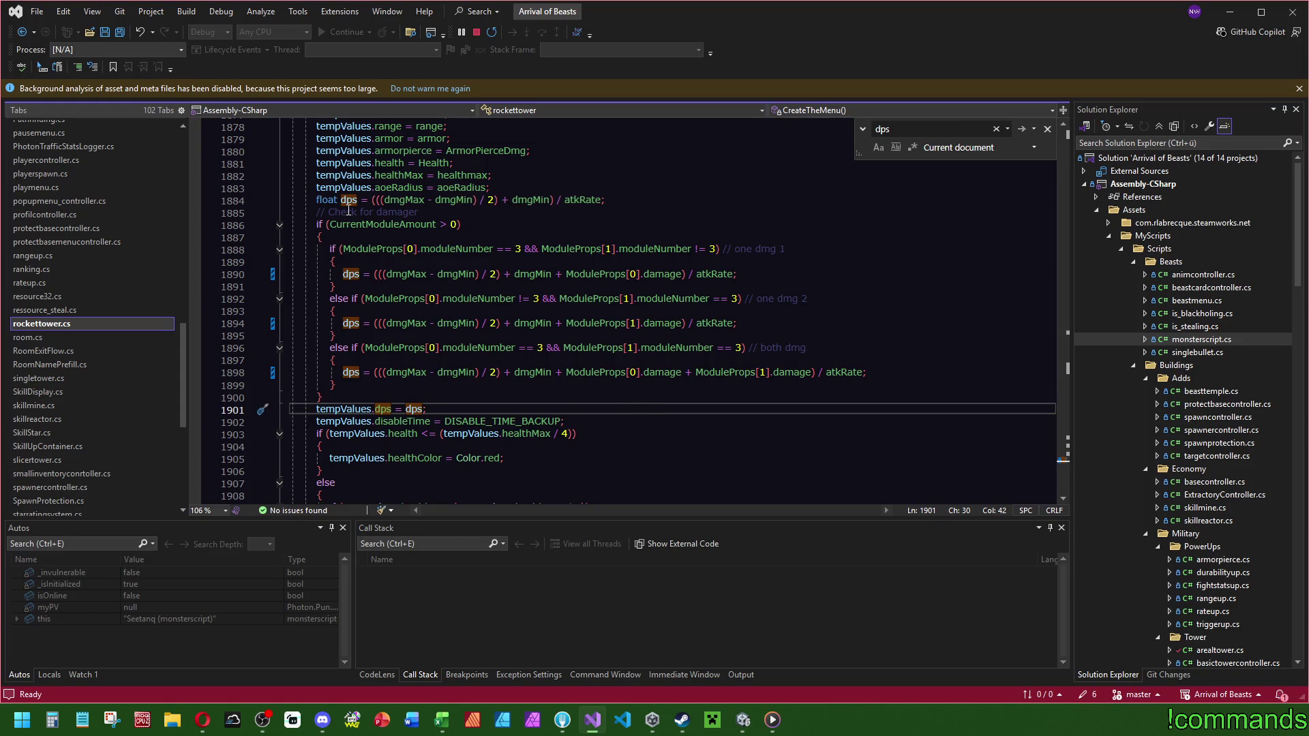
pyautogui.click(556, 200)
pyautogui.write('* ')
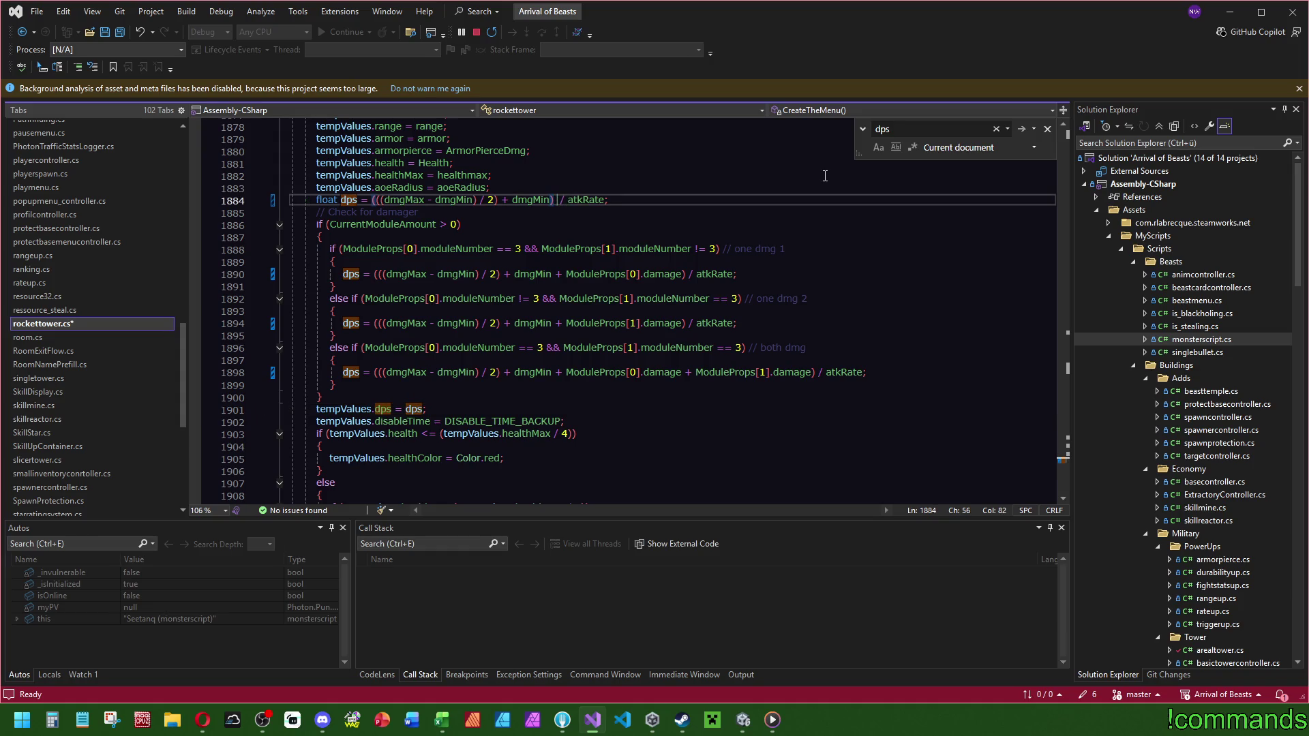
pyautogui.write('aoeRadius ')
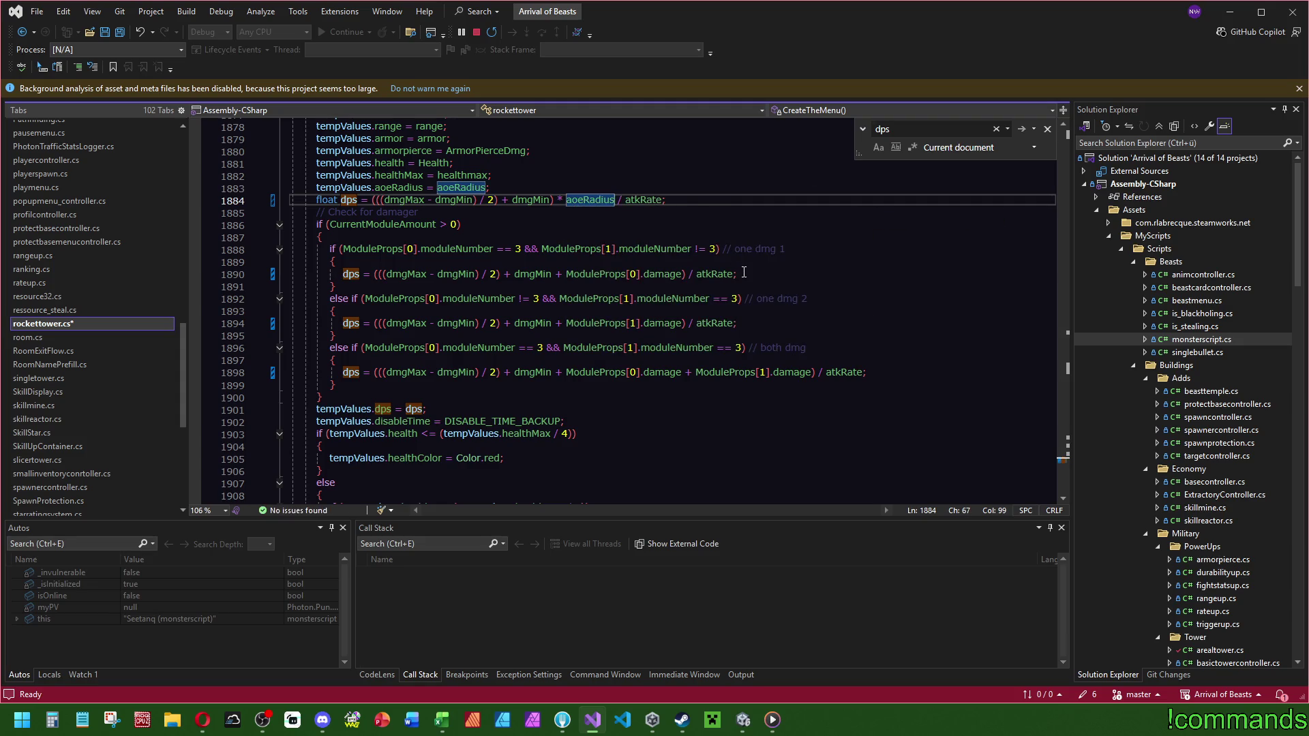
pyautogui.write(')')
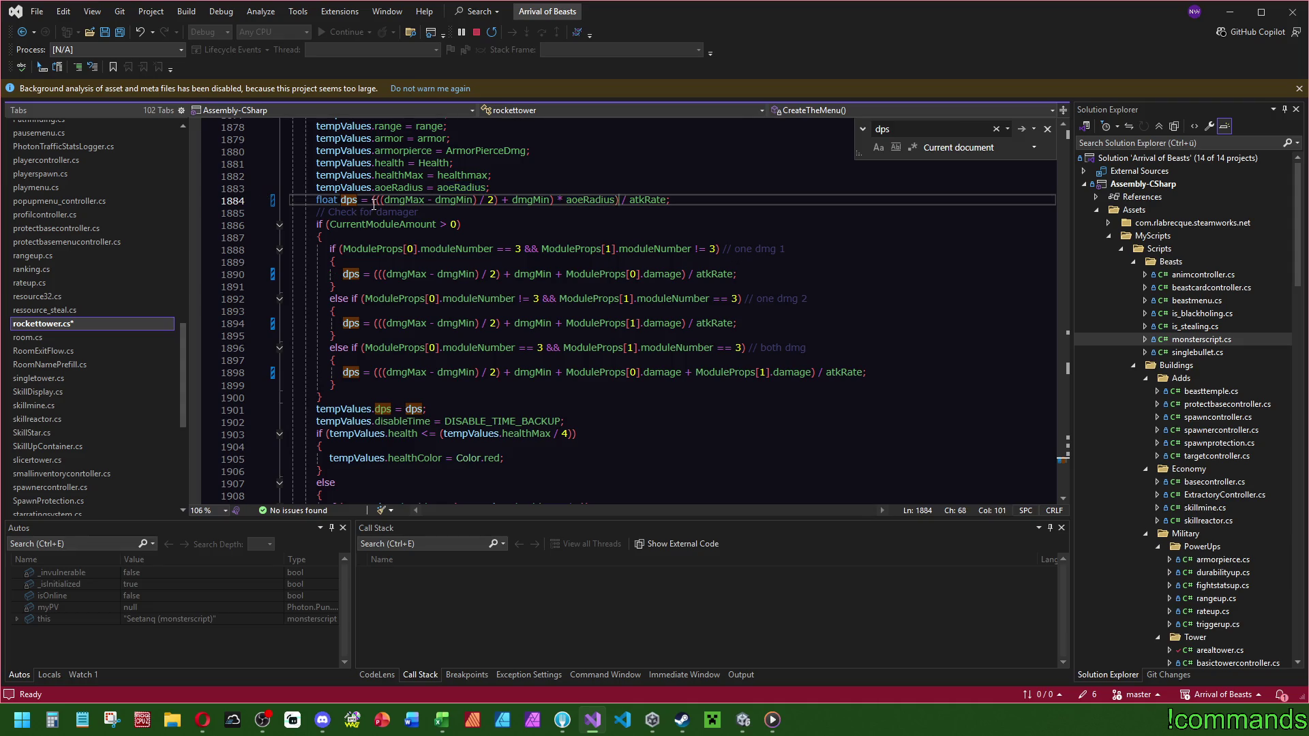
pyautogui.click(375, 200)
pyautogui.write('(')
pyautogui.hotkey('ctrl', 'z')
pyautogui.hotkey('ctrl', 'z')
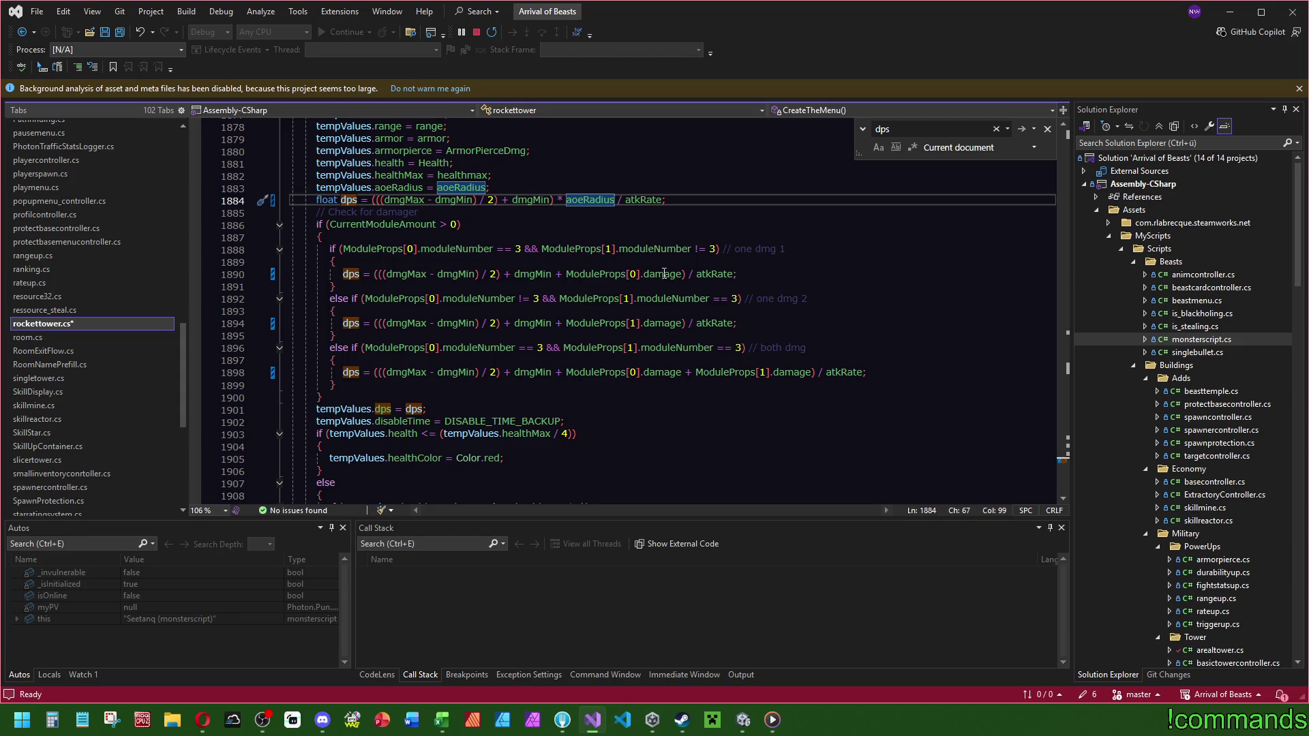
# Multiply line 1890's module-damage dps formula by aoeRadius, undoing the extra parentheses
pyautogui.click(687, 274)
pyautogui.write('* aoeRadius')
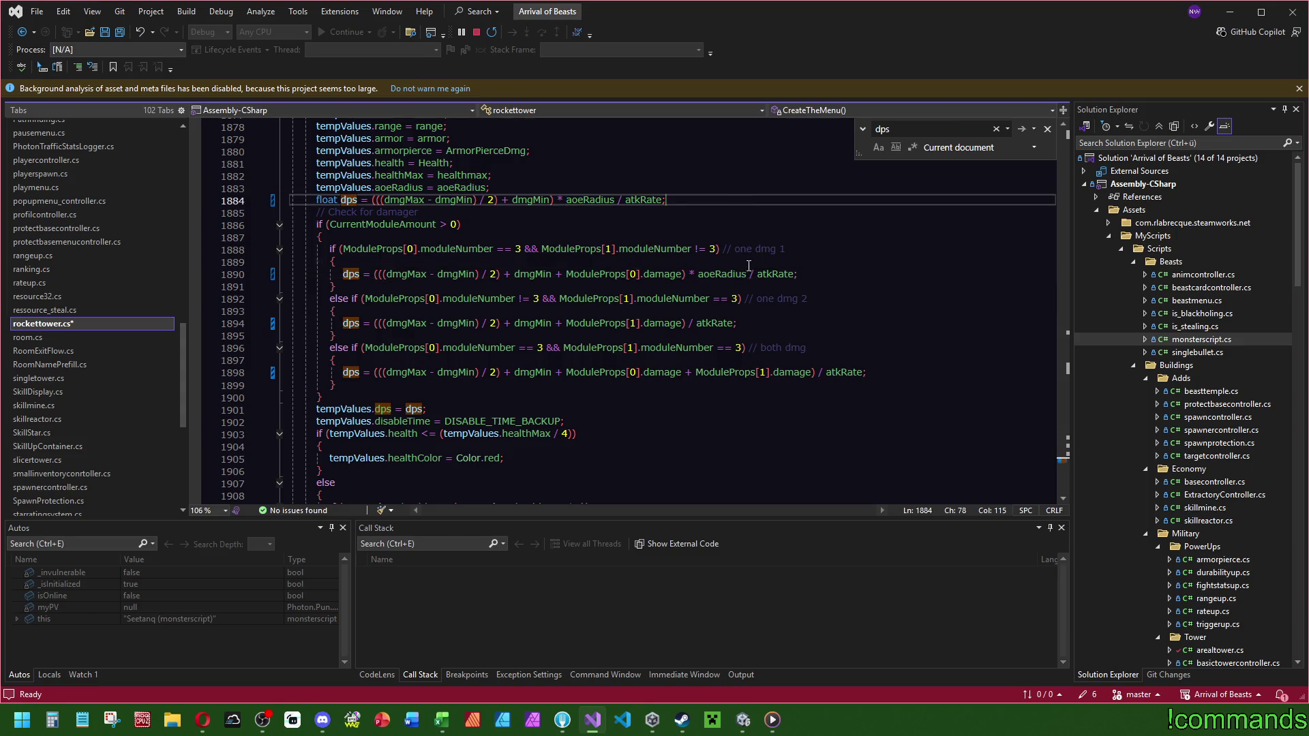
pyautogui.click(685, 274)
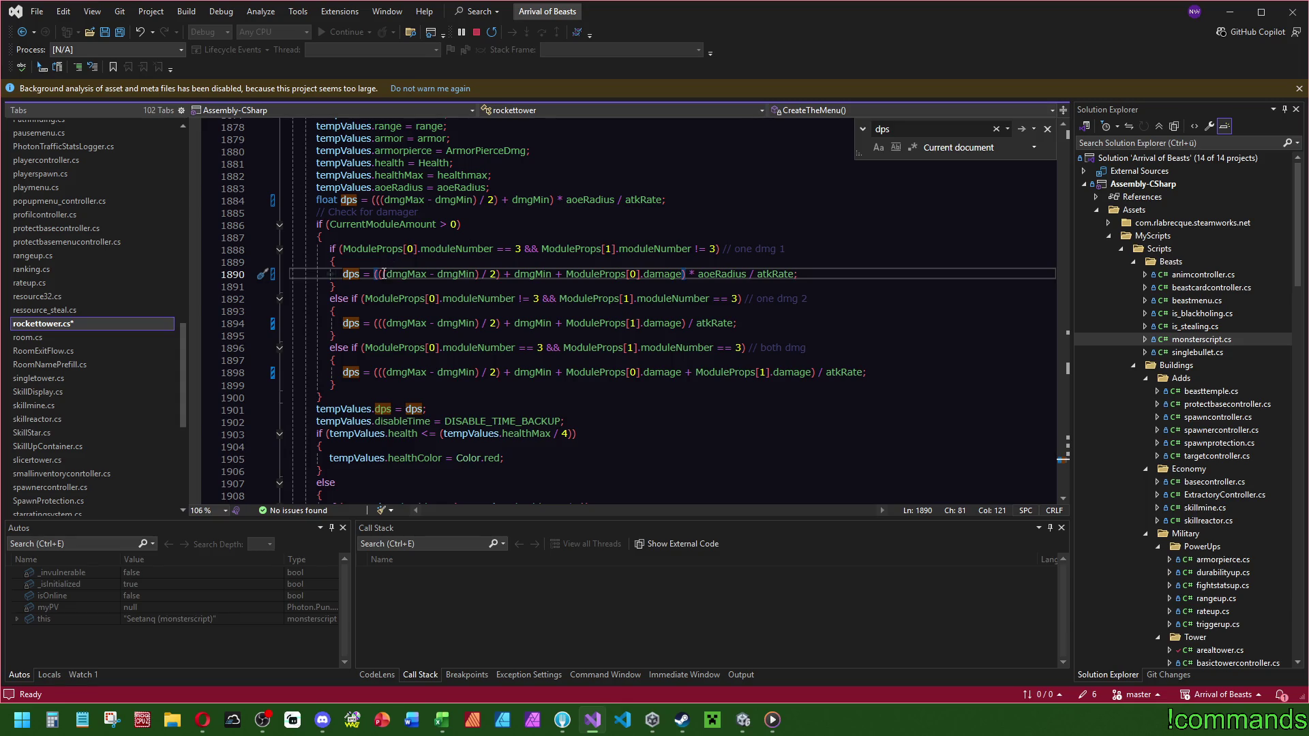
pyautogui.write(')')
pyautogui.click(384, 274)
pyautogui.write('(')
pyautogui.click(452, 199)
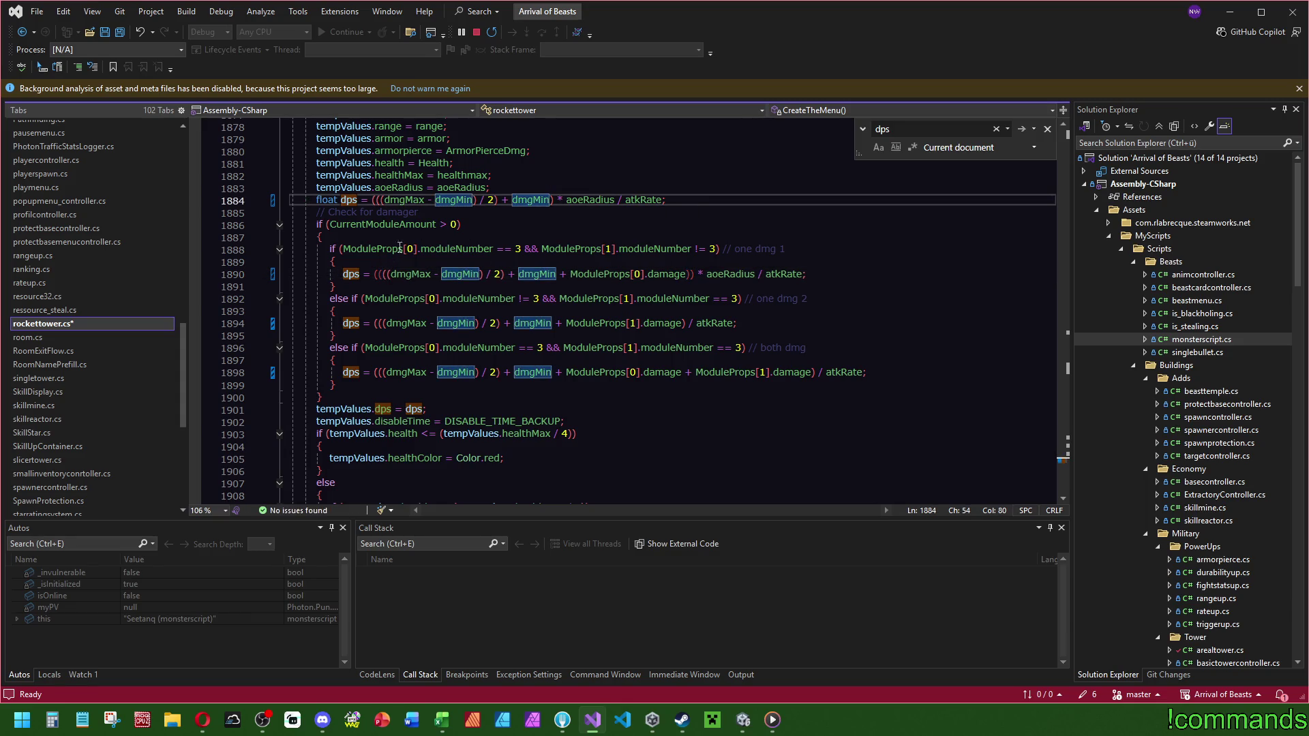
pyautogui.hotkey('ctrl', 'z')
pyautogui.hotkey('ctrl', 'z')
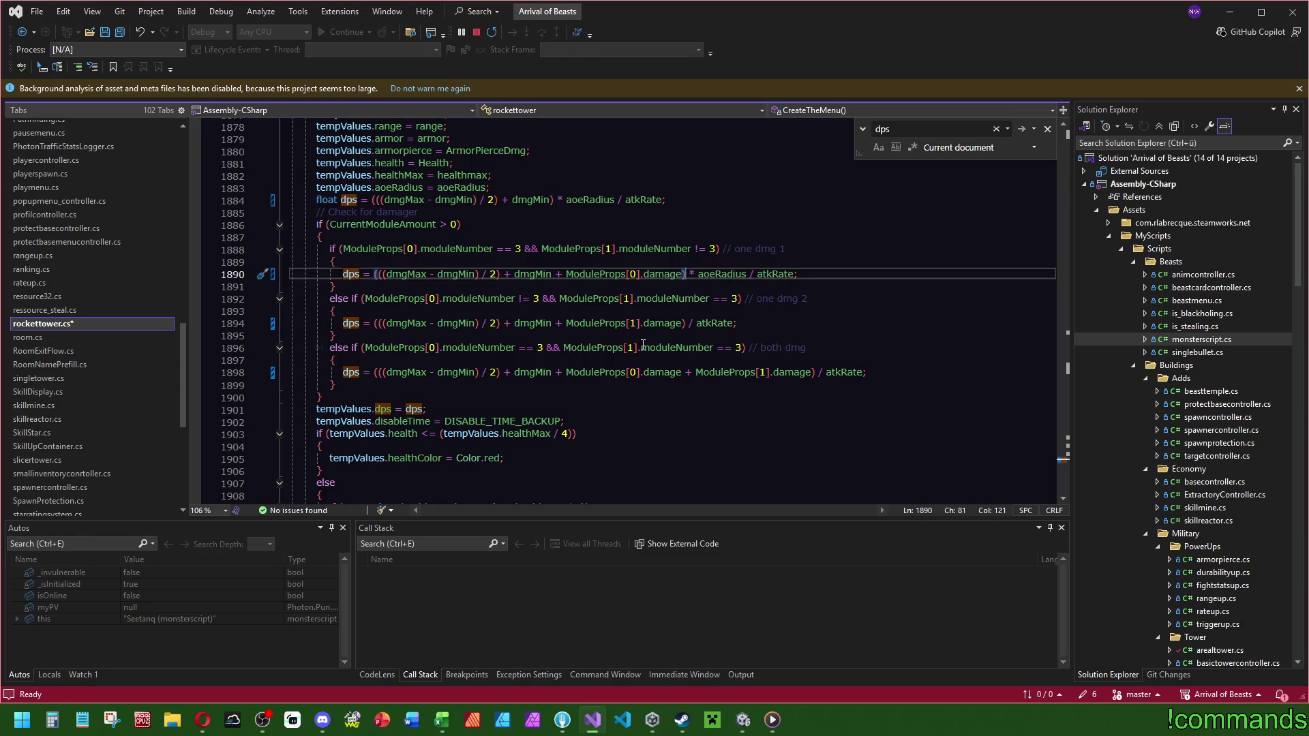
# Copy the aoeRadius factor from line 1890 onto line 1894
pyautogui.press('Down')
pyautogui.press('Down')
pyautogui.press('Down')
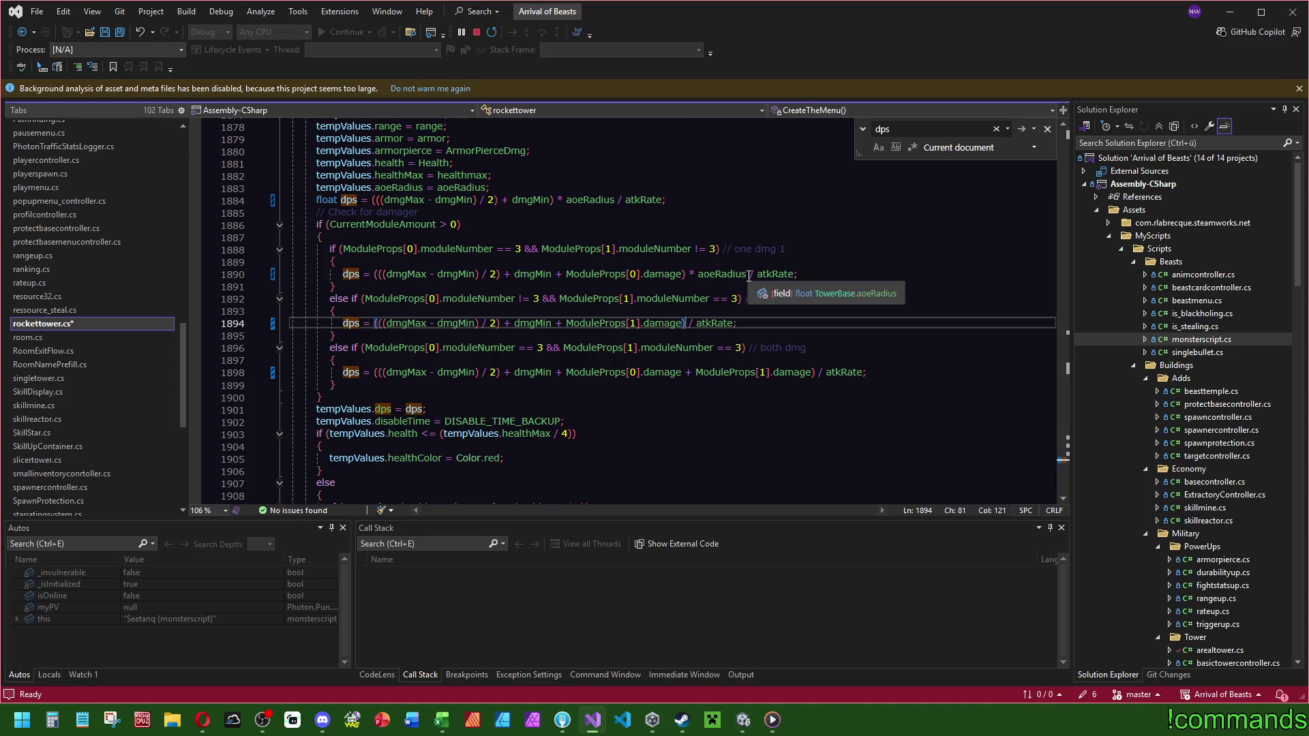
pyautogui.press('Up')
pyautogui.press('Up')
pyautogui.press('Up')
pyautogui.hotkey('ctrl', 'c')
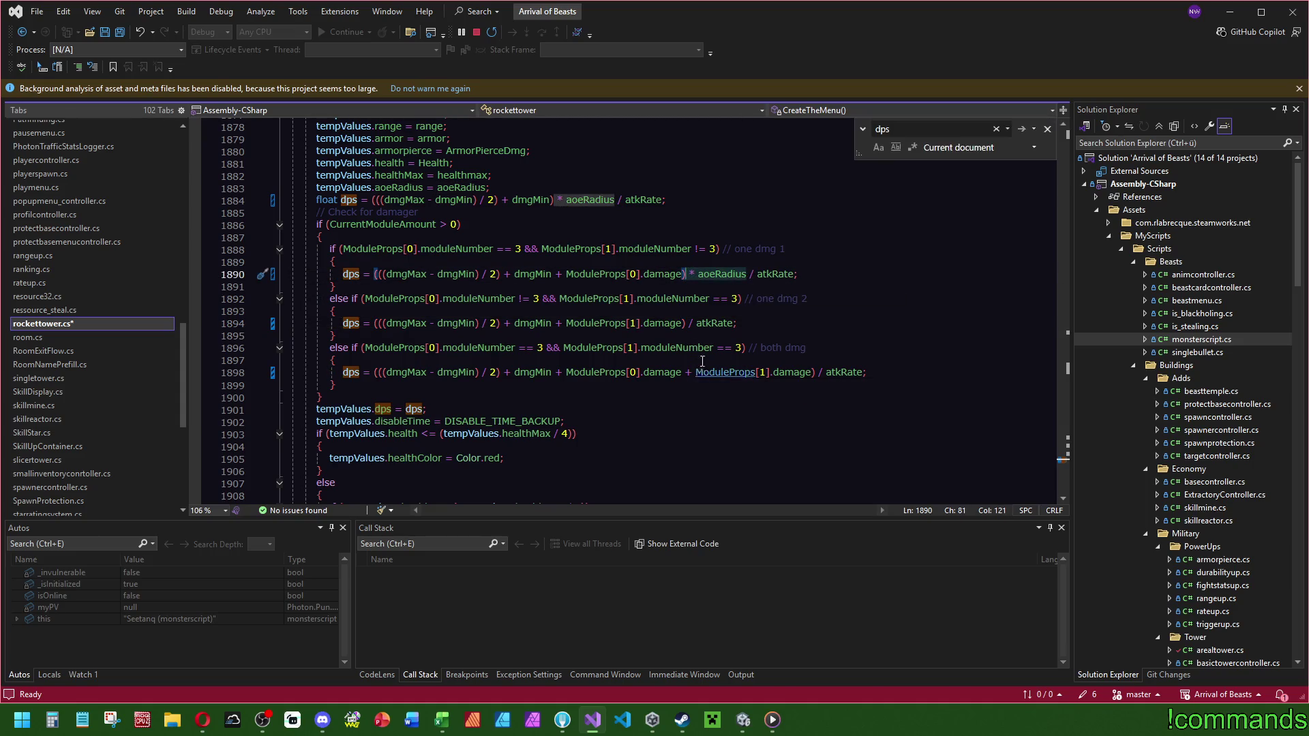
pyautogui.press('Down')
pyautogui.press('Down')
pyautogui.press('Down')
pyautogui.hotkey('ctrl', 'v')
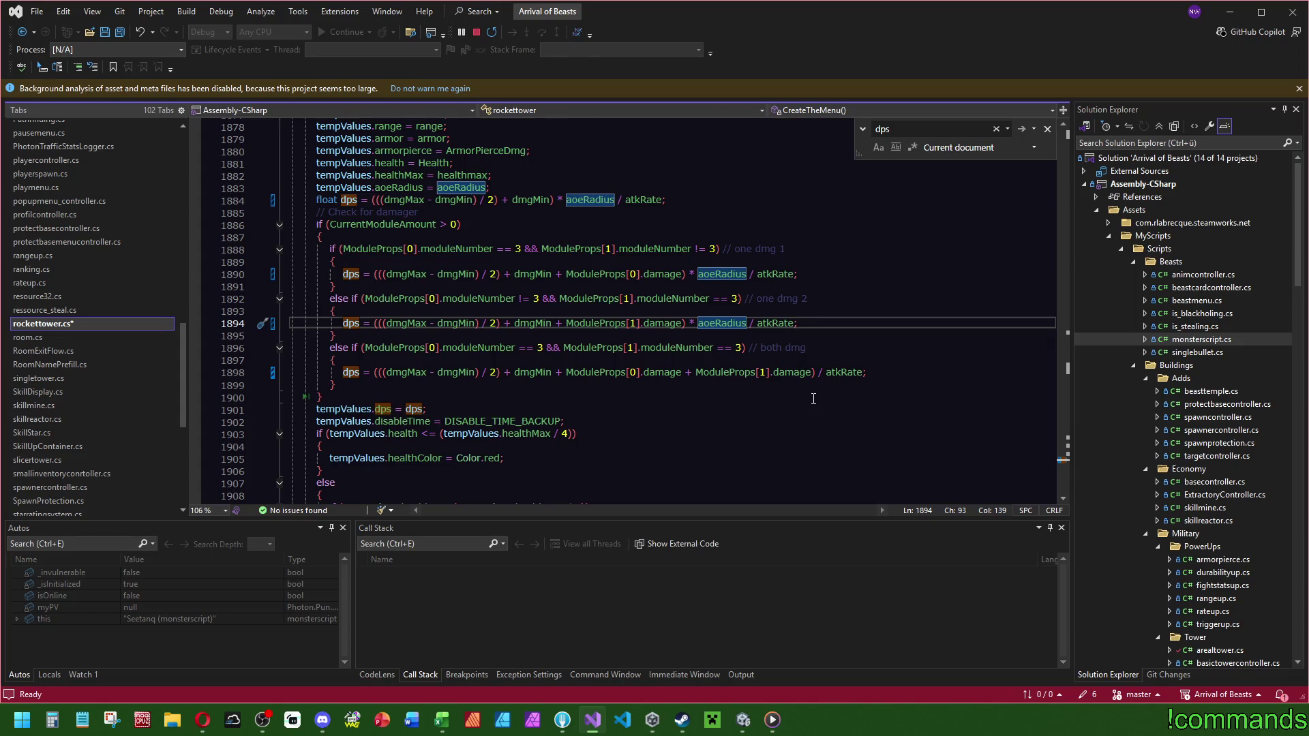
# Insert ' * aoeRadius' before '/ atkRate' in line 1898's both-damage dps formula
pyautogui.click(818, 372)
pyautogui.write('* aoeRadius')
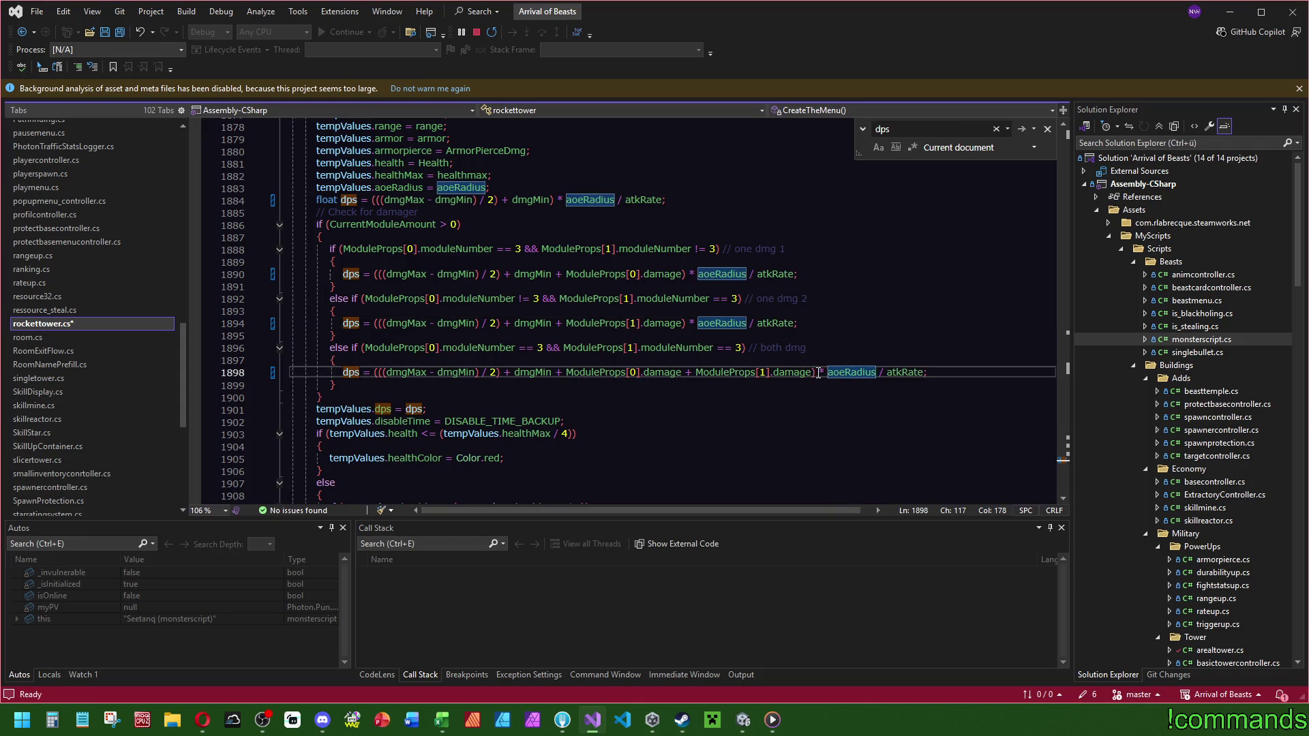
pyautogui.click(815, 374)
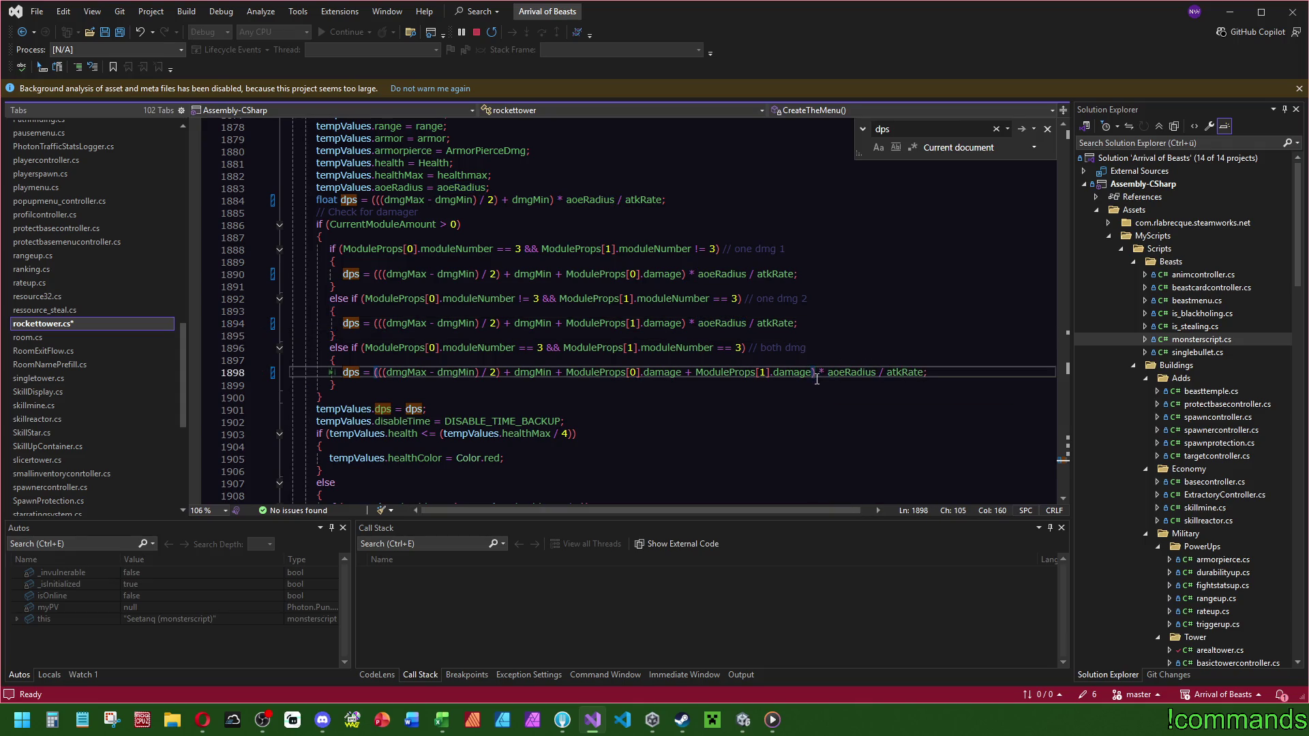
pyautogui.write(')')
pyautogui.click(374, 372)
pyautogui.write('(')
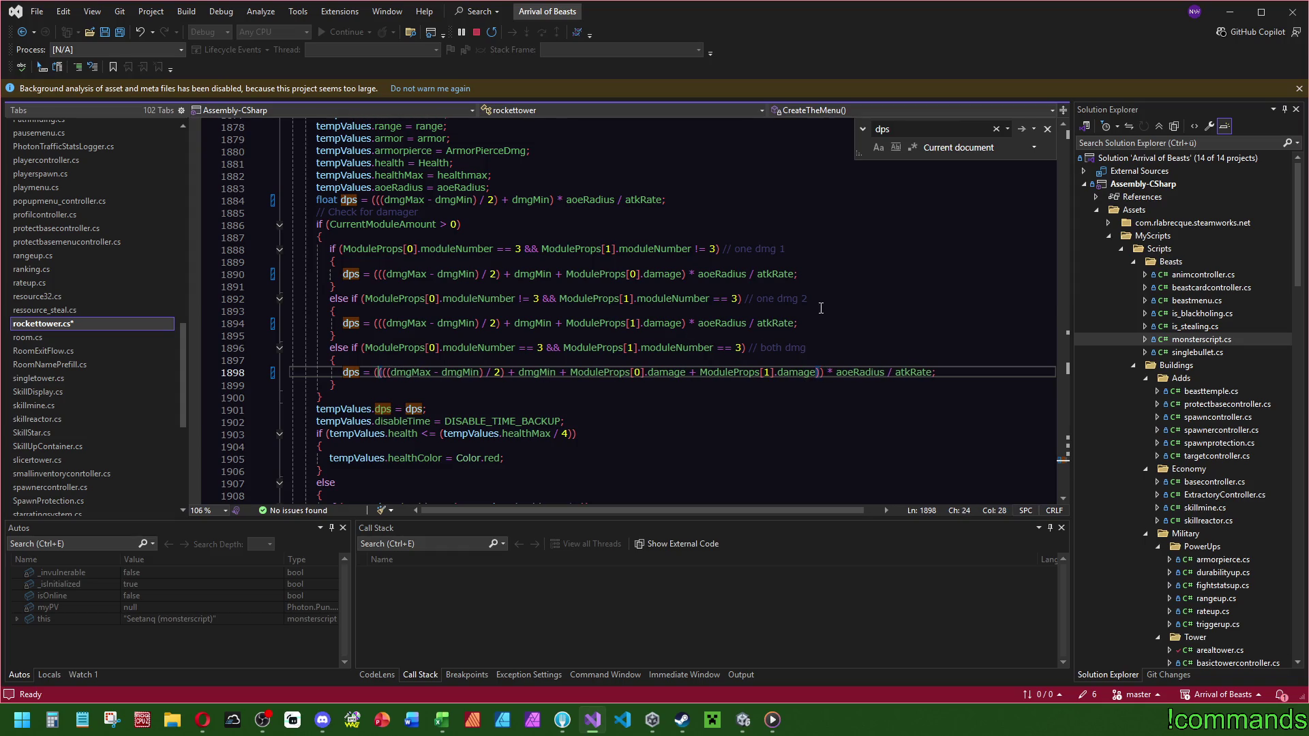
pyautogui.click(790, 312)
pyautogui.hotkey('ctrl', 'z')
pyautogui.hotkey('ctrl', 'z')
# Save rockettower.cs and switch to the WorkingTables bug list in Excel
pyautogui.click(865, 447)
pyautogui.click(818, 336)
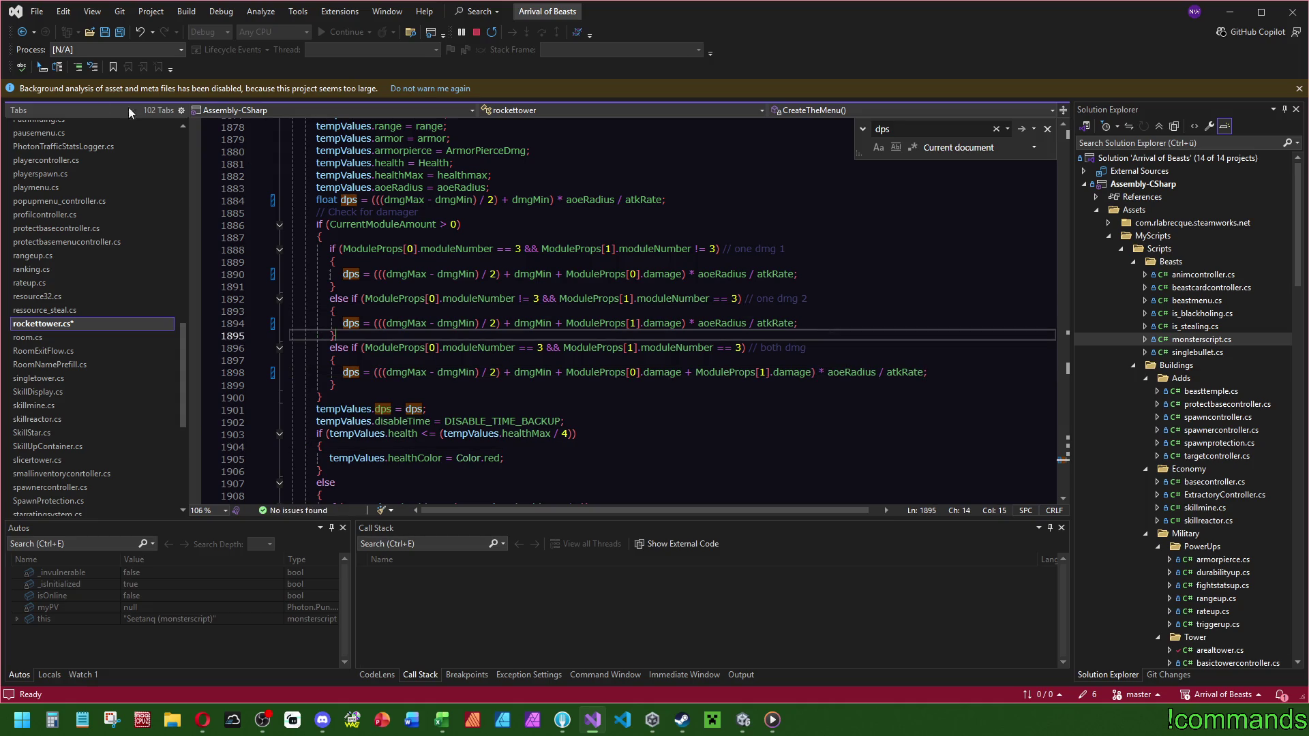
pyautogui.click(123, 33)
pyautogui.click(441, 720)
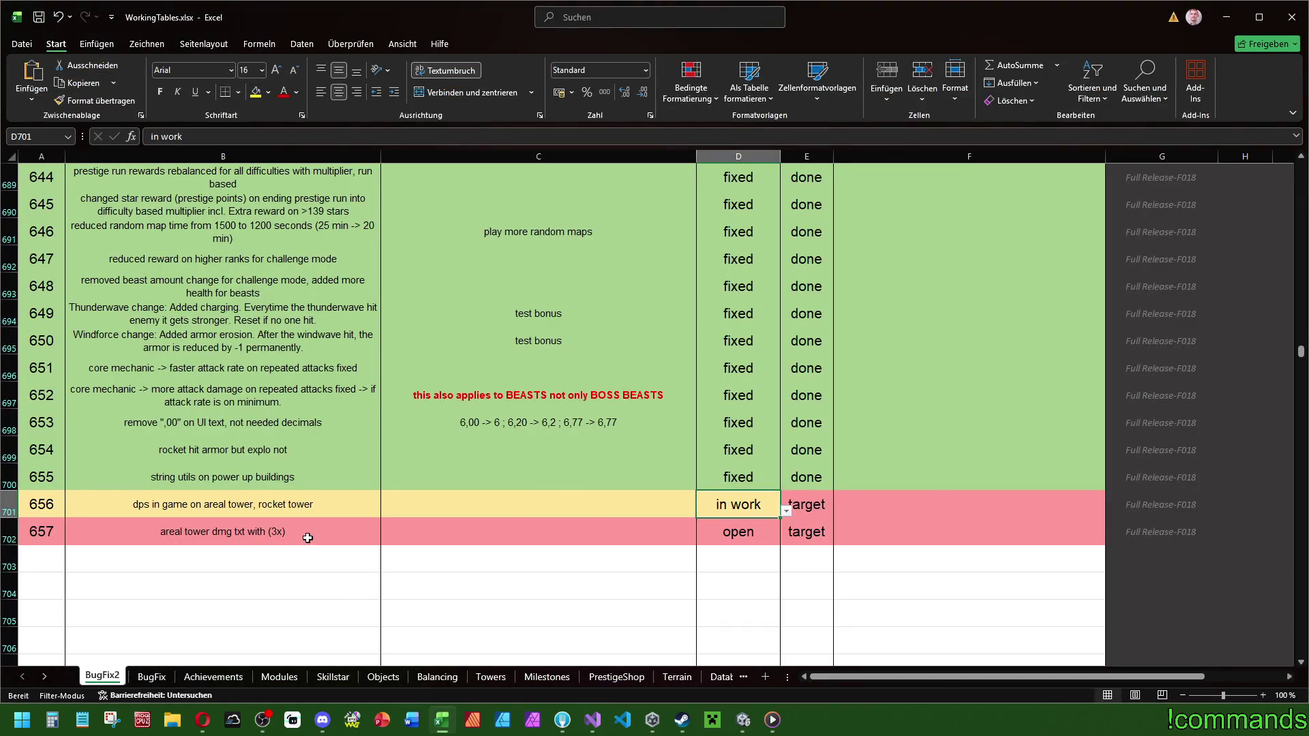
# Set the status of bugs 656 and 657 to 'fixed'
pyautogui.click(332, 536)
pyautogui.click(790, 511)
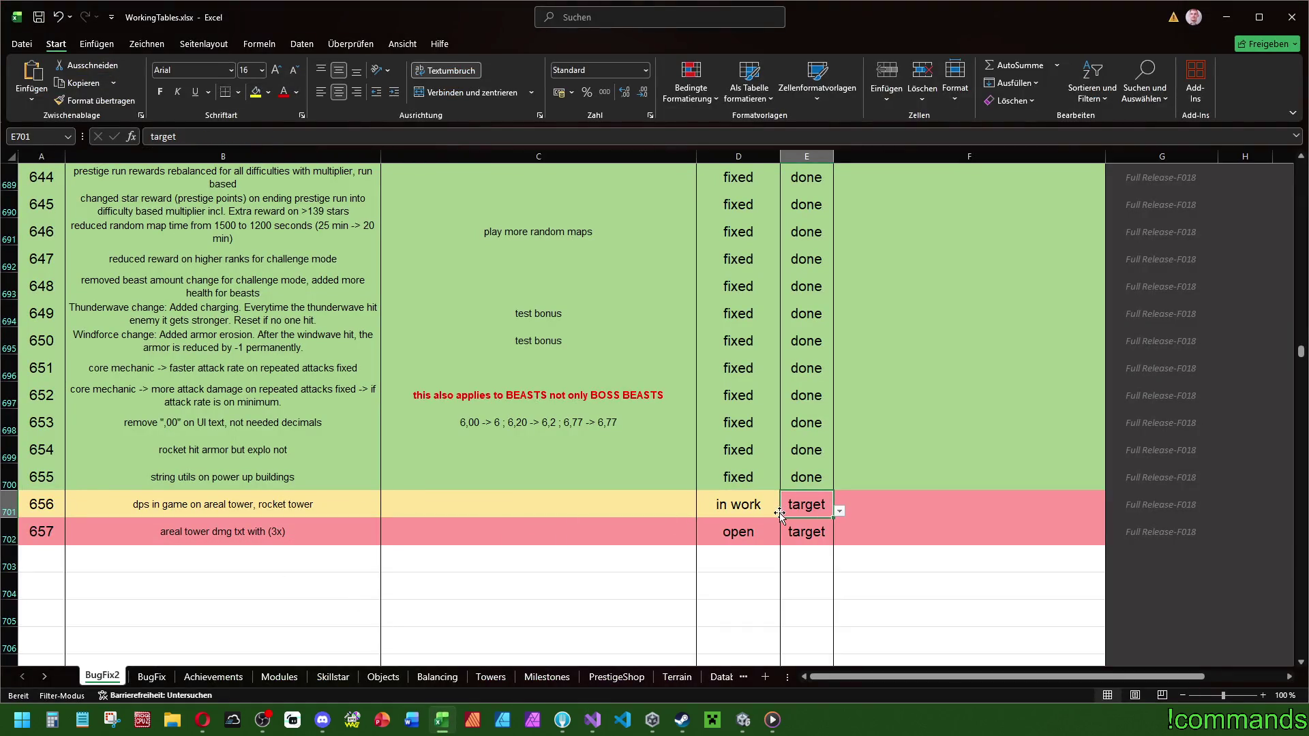
pyautogui.click(773, 513)
pyautogui.click(787, 511)
pyautogui.click(713, 540)
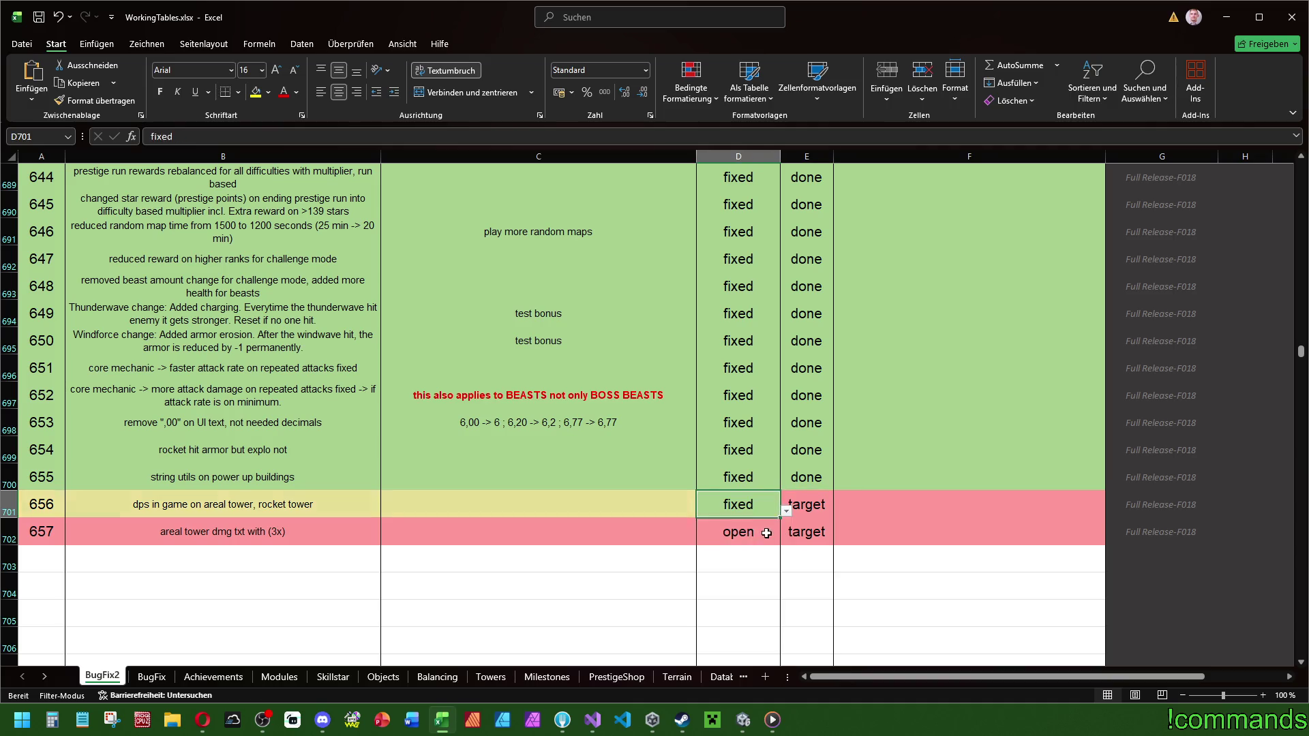
pyautogui.click(765, 532)
pyautogui.click(787, 538)
pyautogui.click(736, 570)
# Set the progress of bugs 656 and 657 to 'done'
pyautogui.click(806, 508)
pyautogui.click(839, 512)
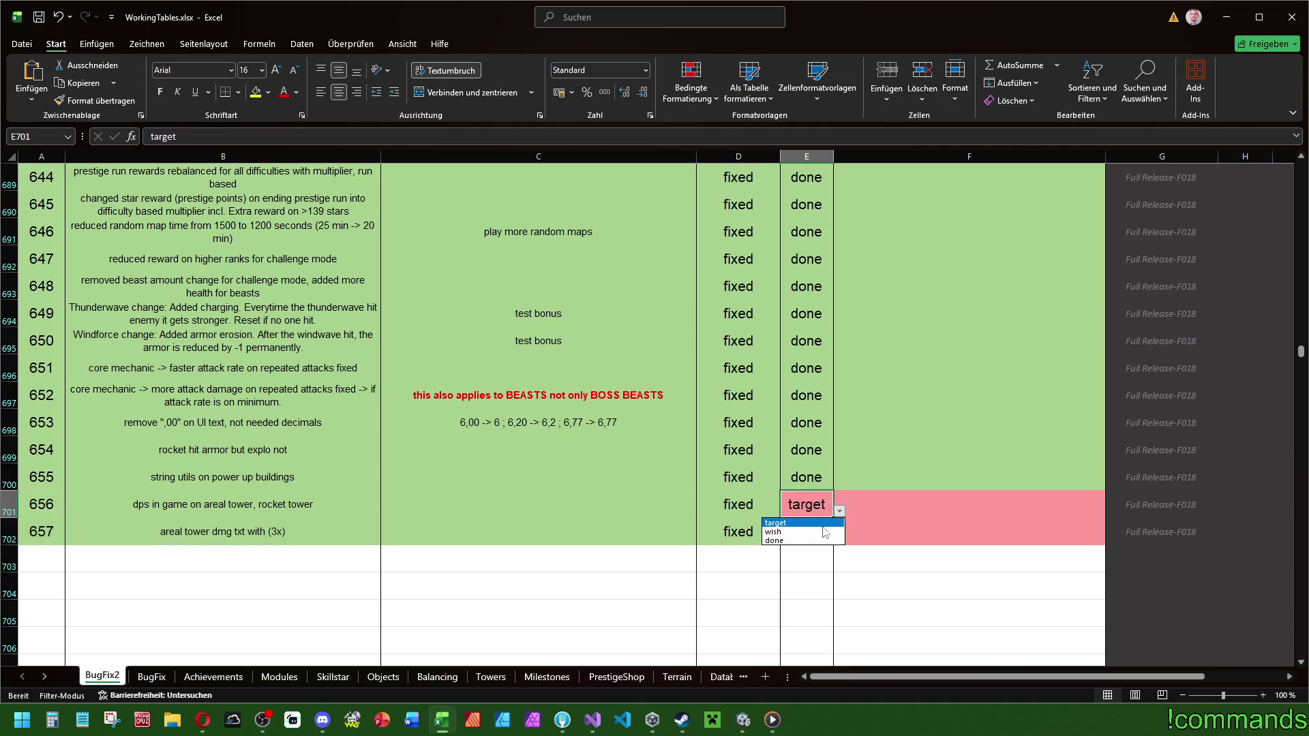
pyautogui.click(795, 531)
pyautogui.click(824, 535)
pyautogui.click(844, 539)
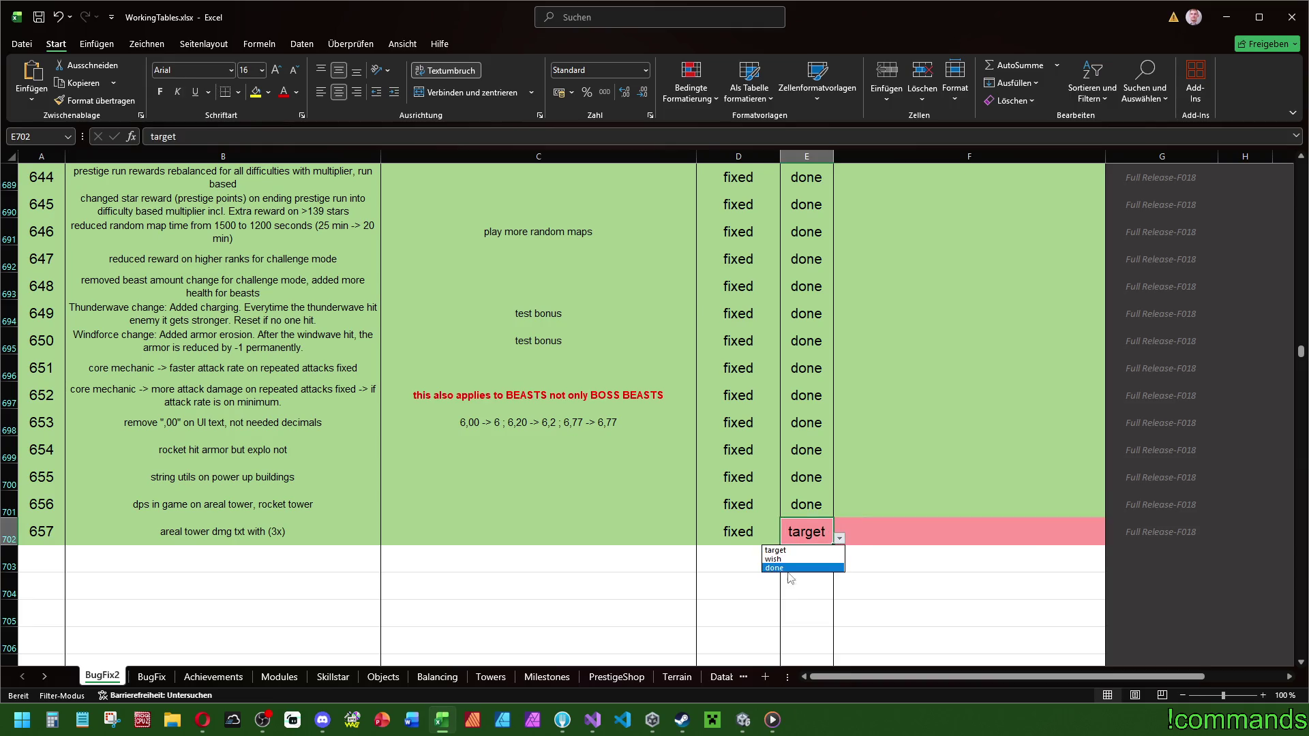
pyautogui.click(791, 577)
# Write 'areal tower dps: damage * 3' in bug 656's notes cell
pyautogui.click(523, 487)
pyautogui.click(550, 526)
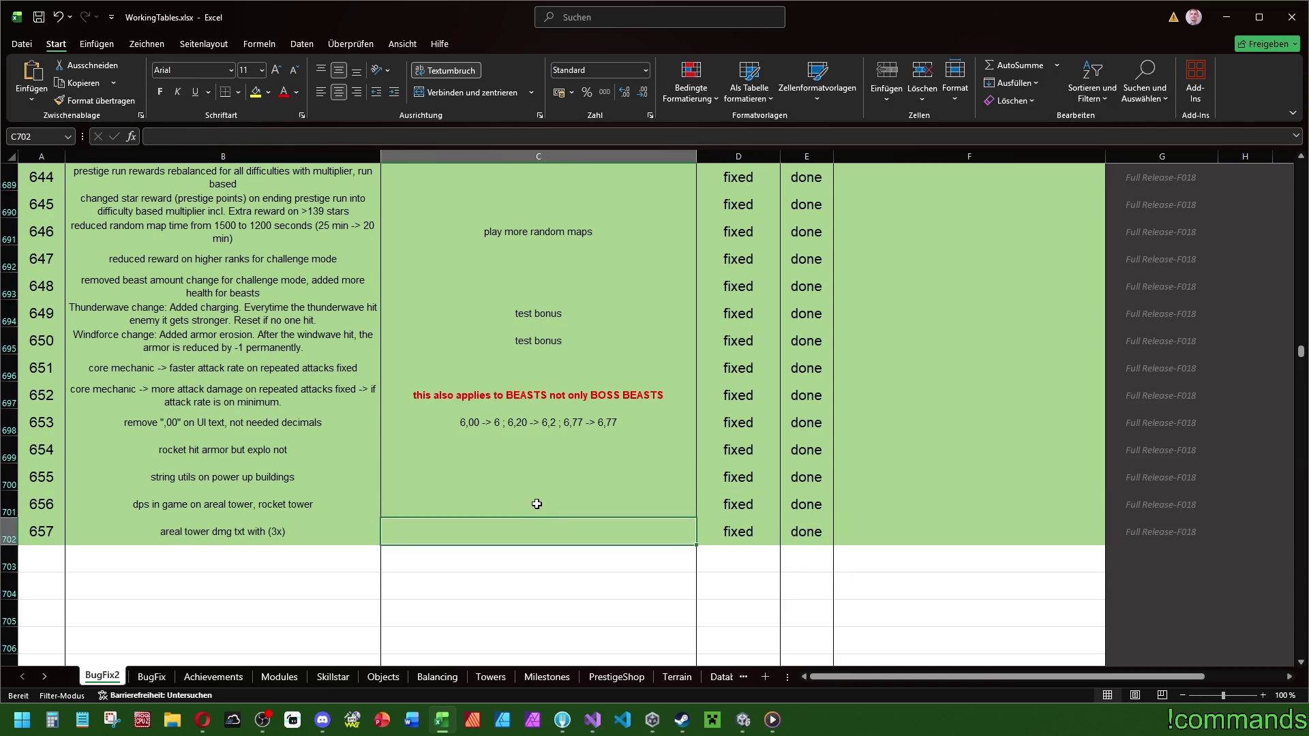
pyautogui.click(535, 504)
pyautogui.write('areal tower:')
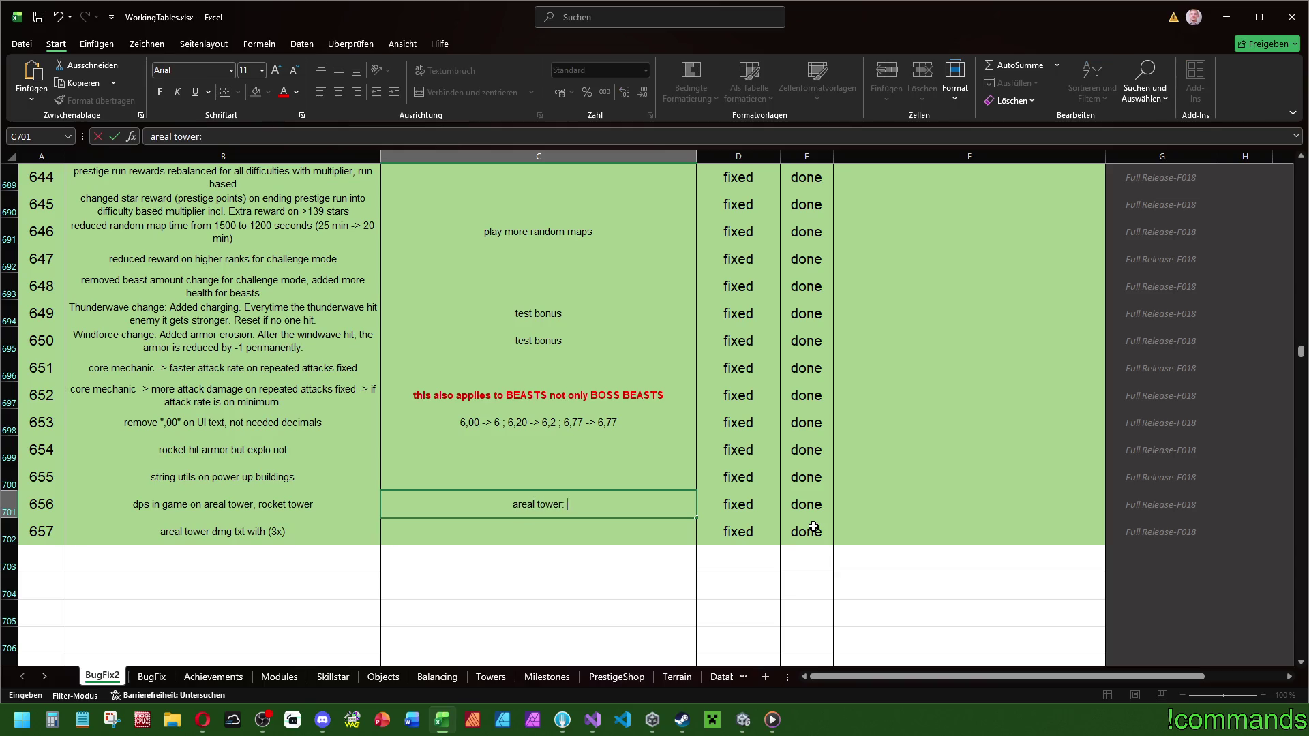
pyautogui.write('dps')
pyautogui.press('BackSpace')
pyautogui.press('BackSpace')
pyautogui.press('BackSpace')
pyautogui.press('BackSpace')
pyautogui.press('BackSpace')
pyautogui.write('dps: ')
pyautogui.write('damage')
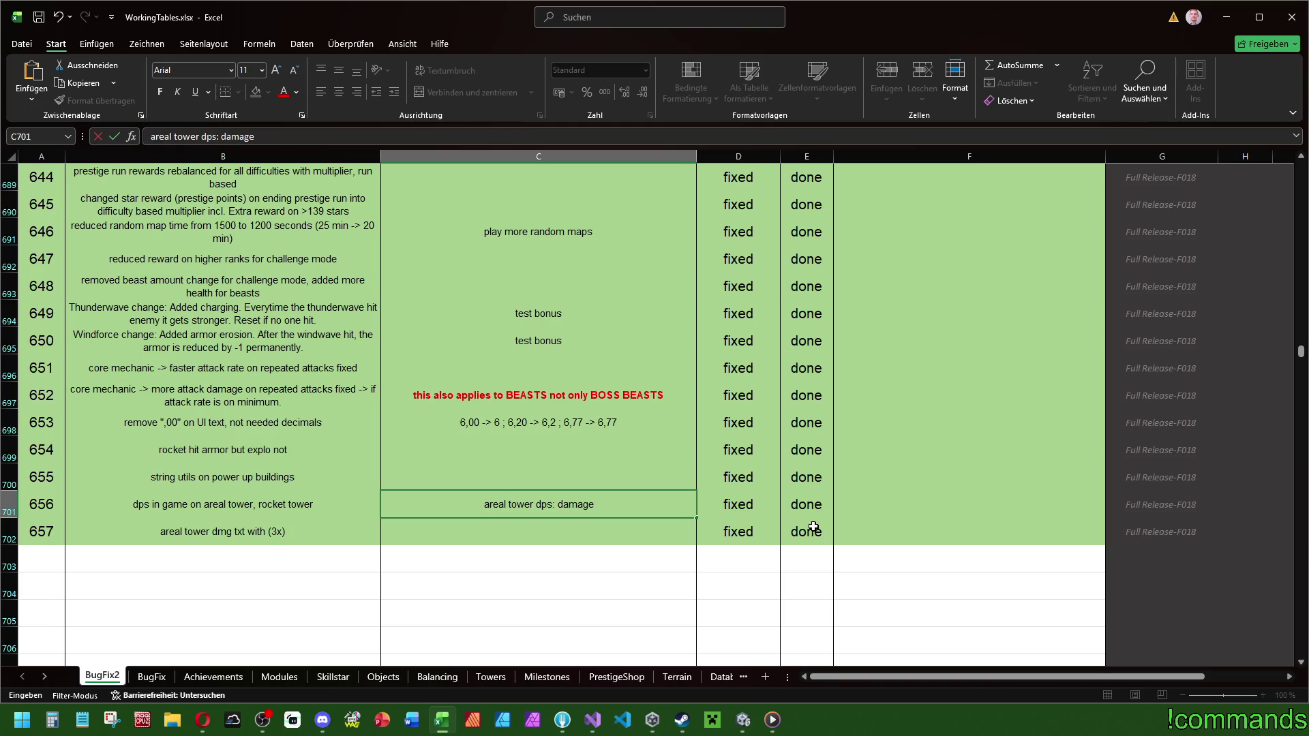
pyautogui.write(' * 3')
pyautogui.hotkey('ctrl', 'Return')
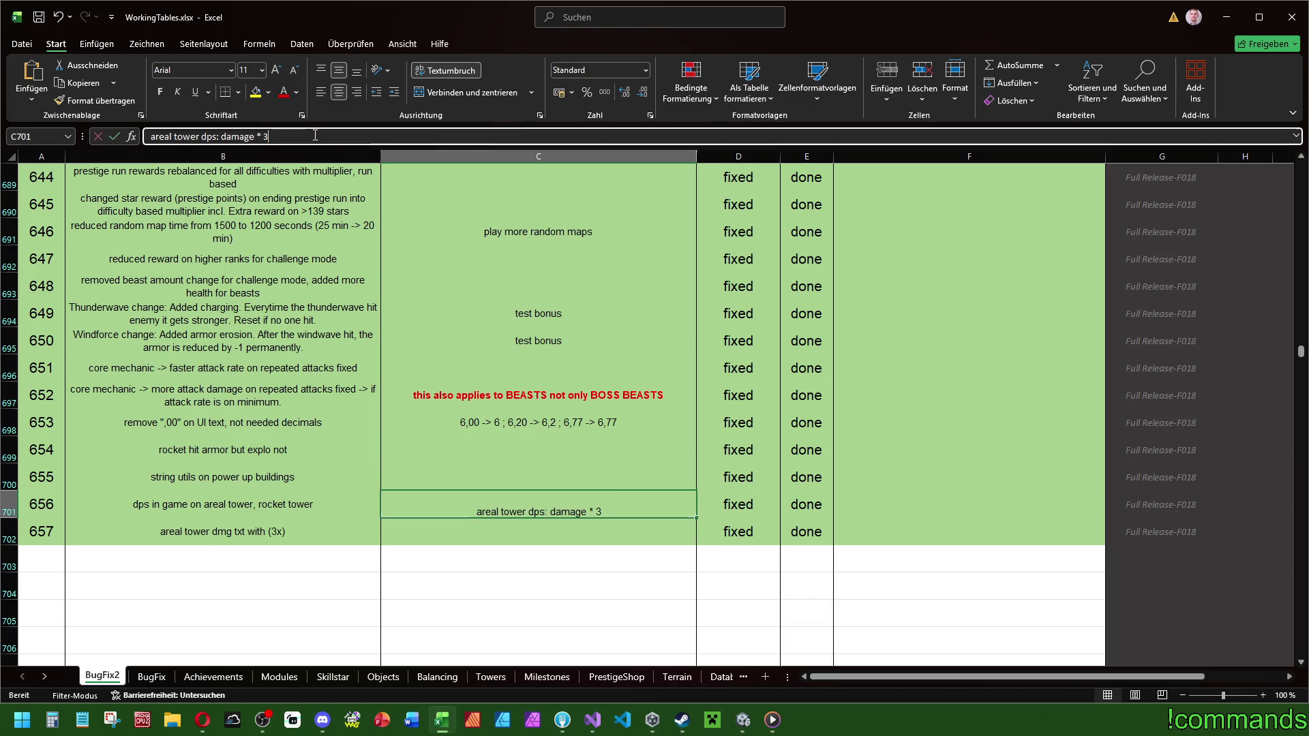
# Add a second note line 'rocket tower dps: damage * aoeRadius' and review the entry
pyautogui.click(315, 134)
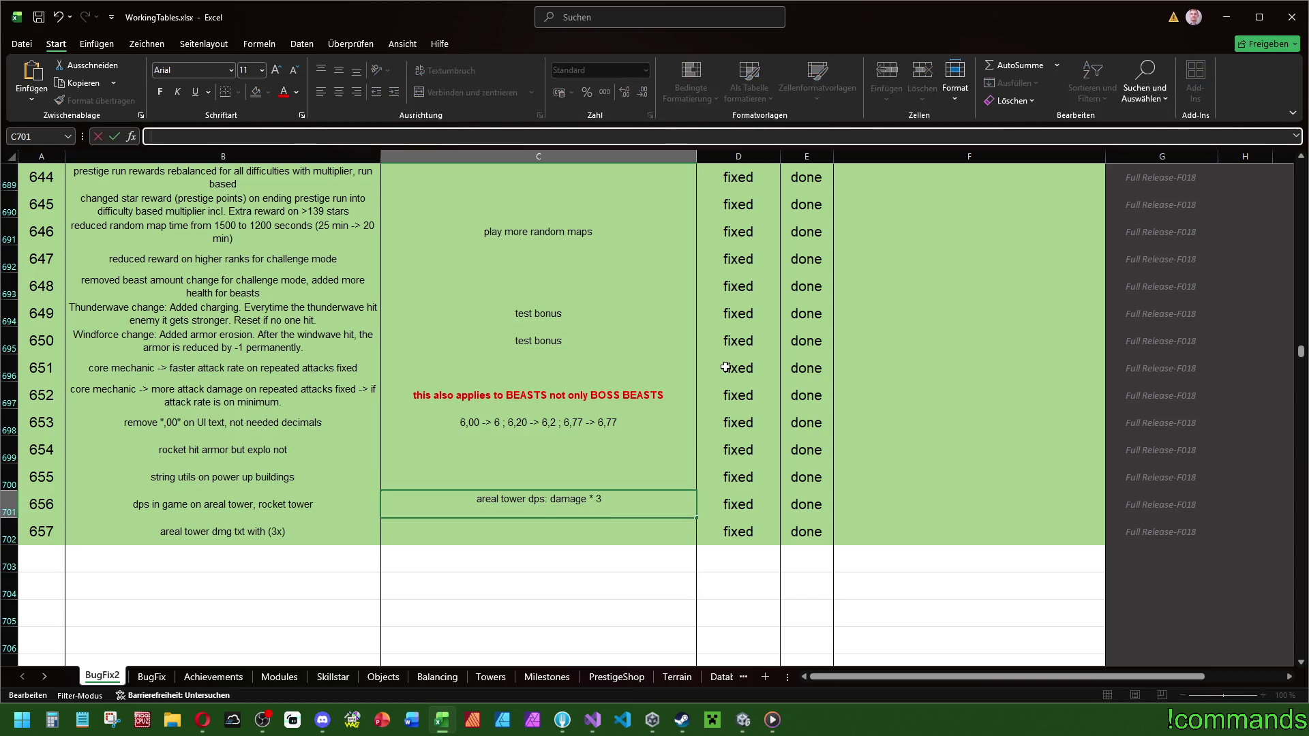
pyautogui.write('rocket tower do')
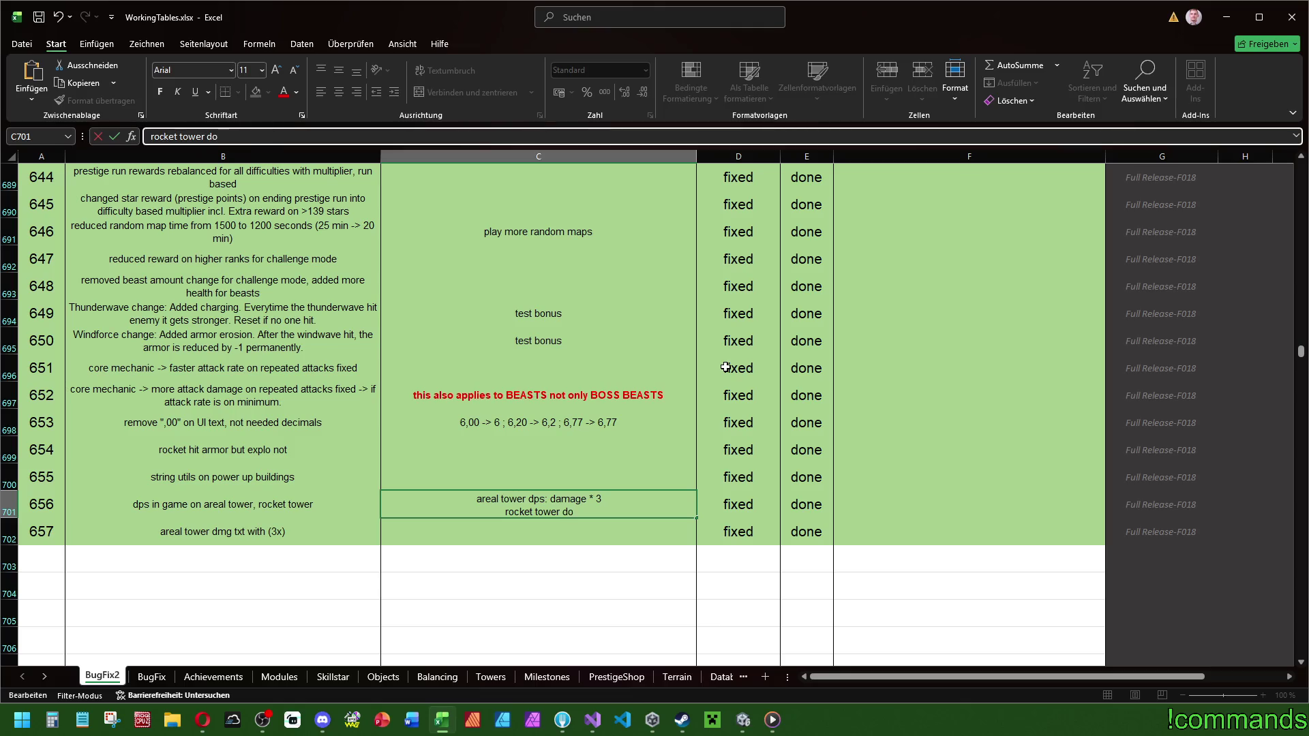
pyautogui.press('BackSpace')
pyautogui.write('ps:')
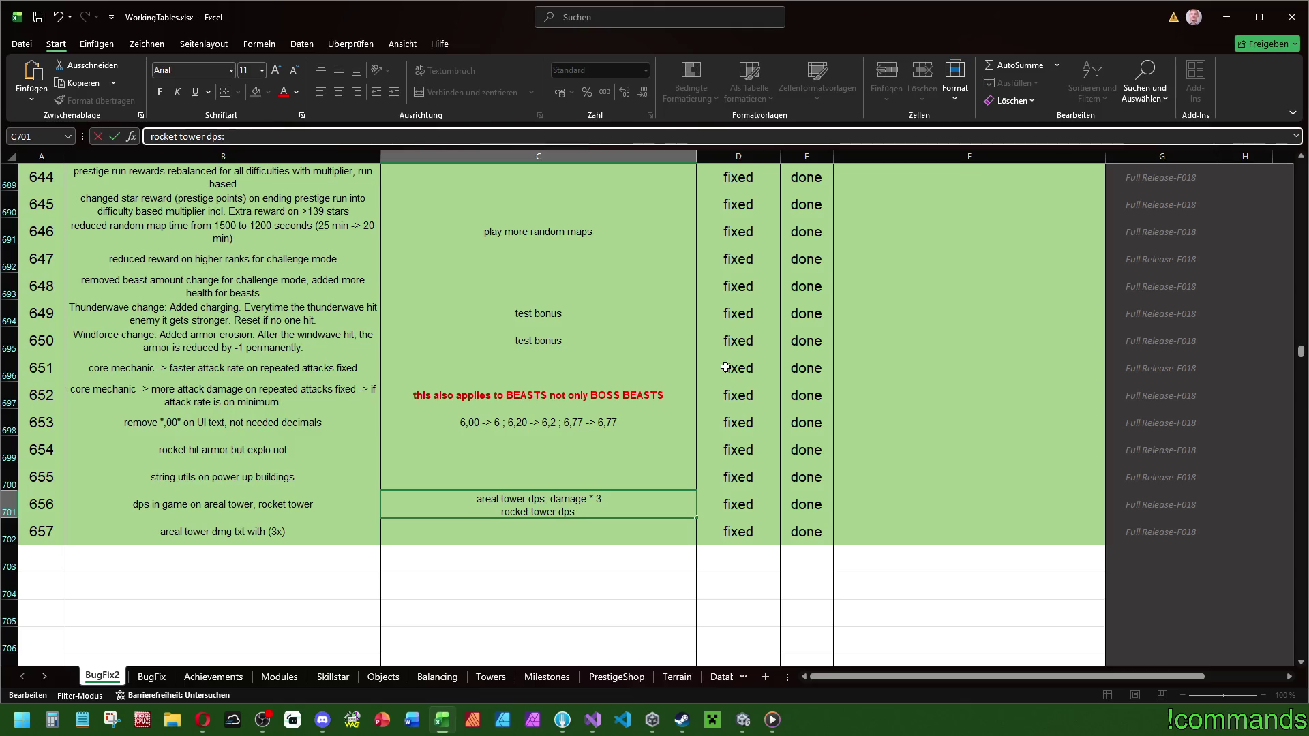
pyautogui.write(' damage * aoe')
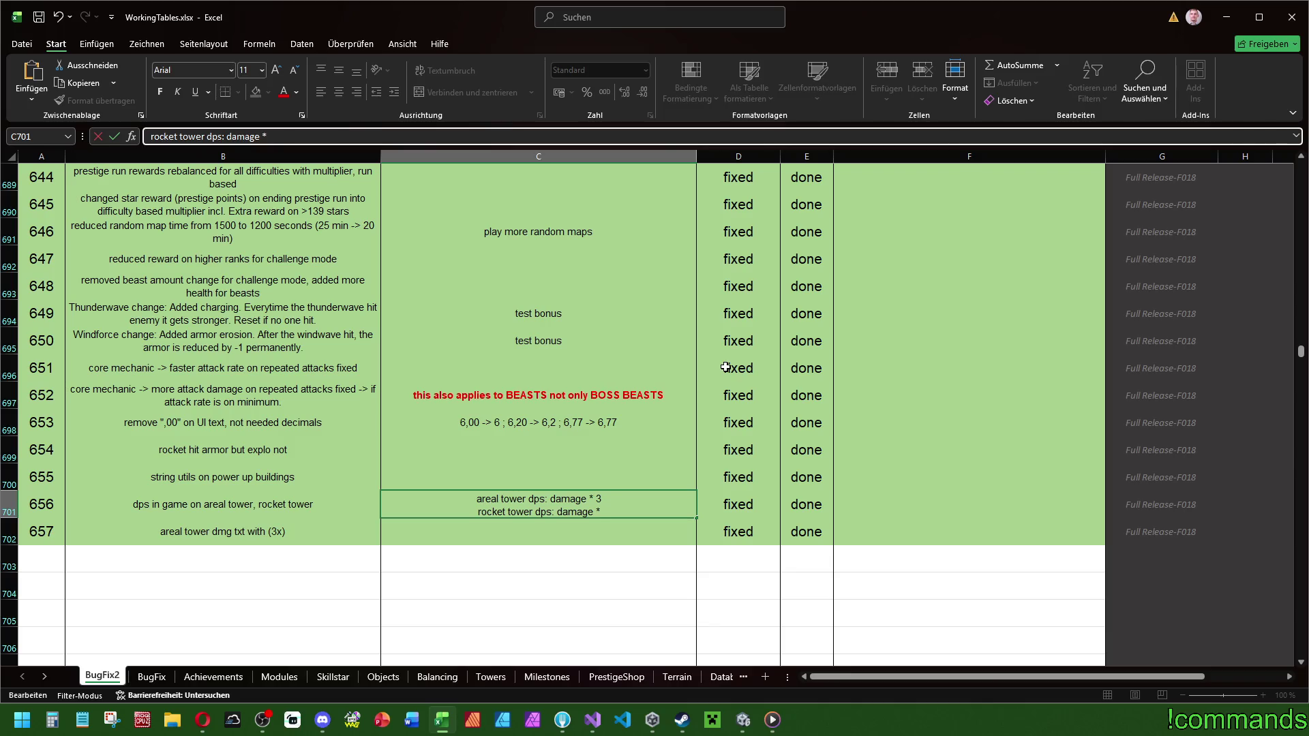
pyautogui.write('Radius')
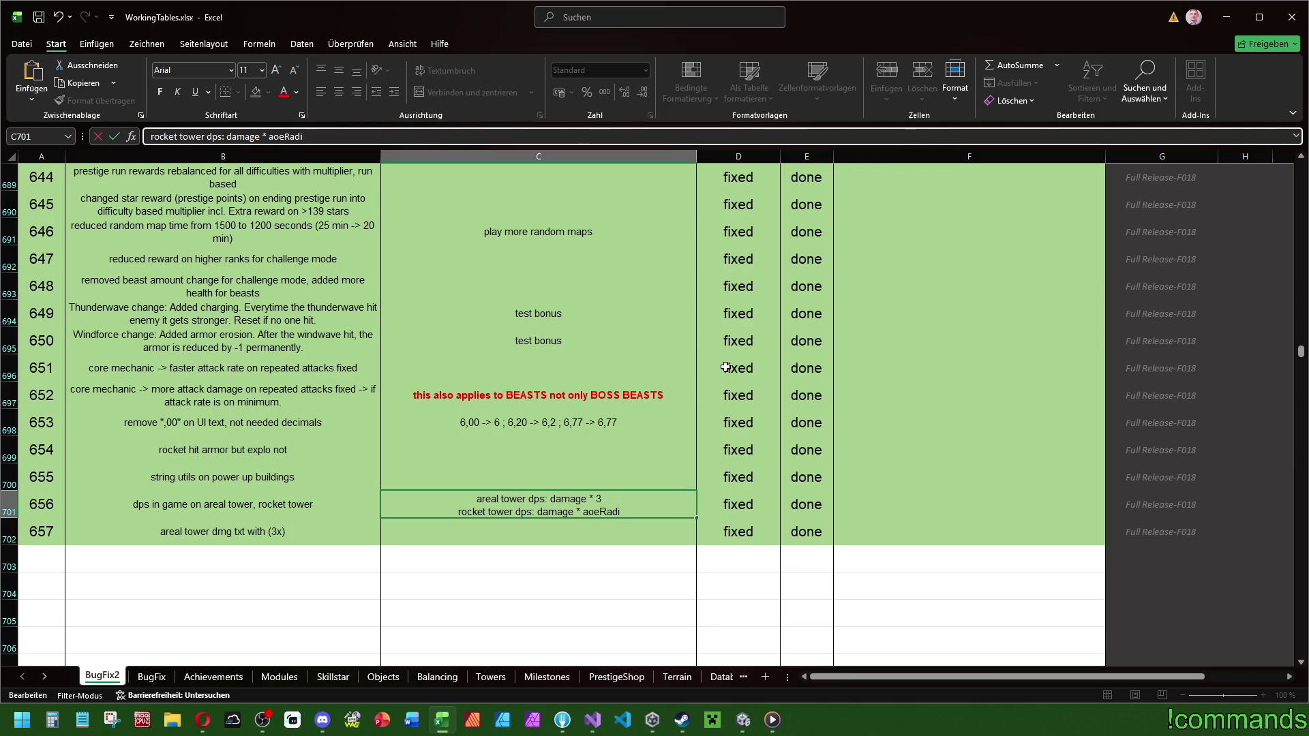
pyautogui.press('Return')
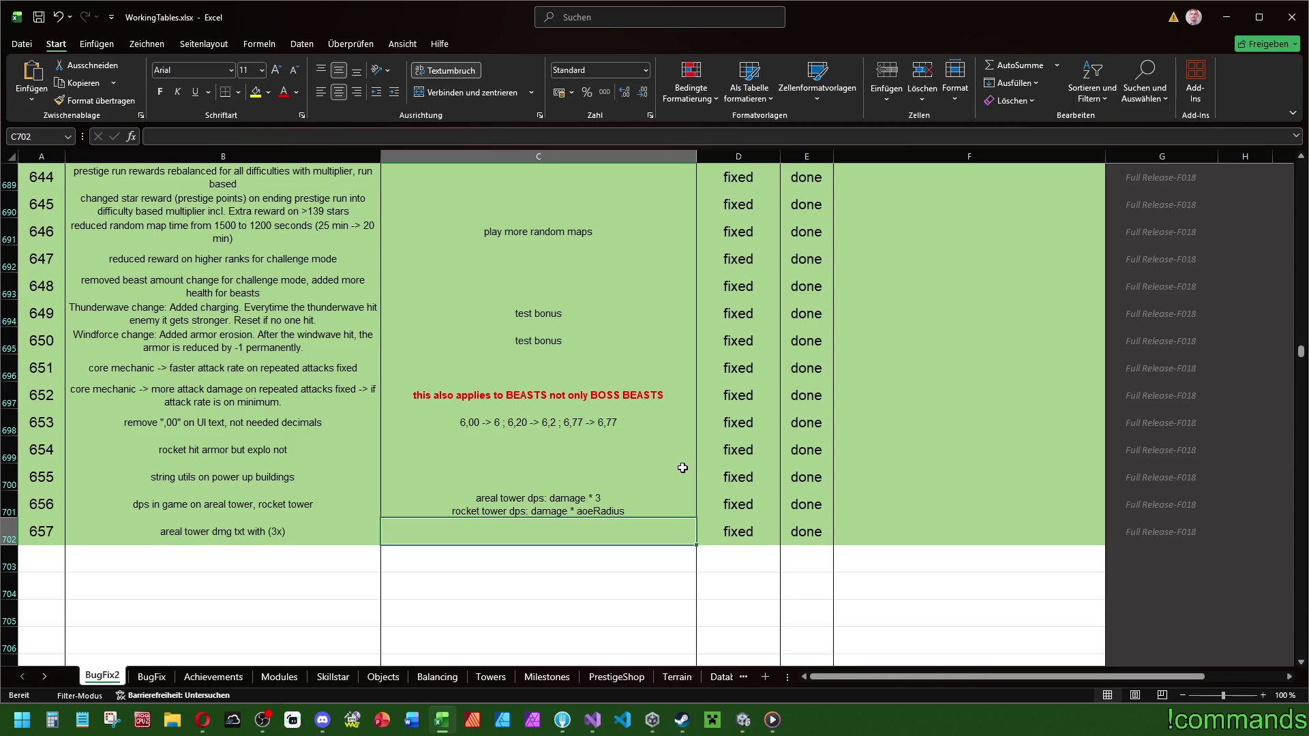
pyautogui.click(614, 504)
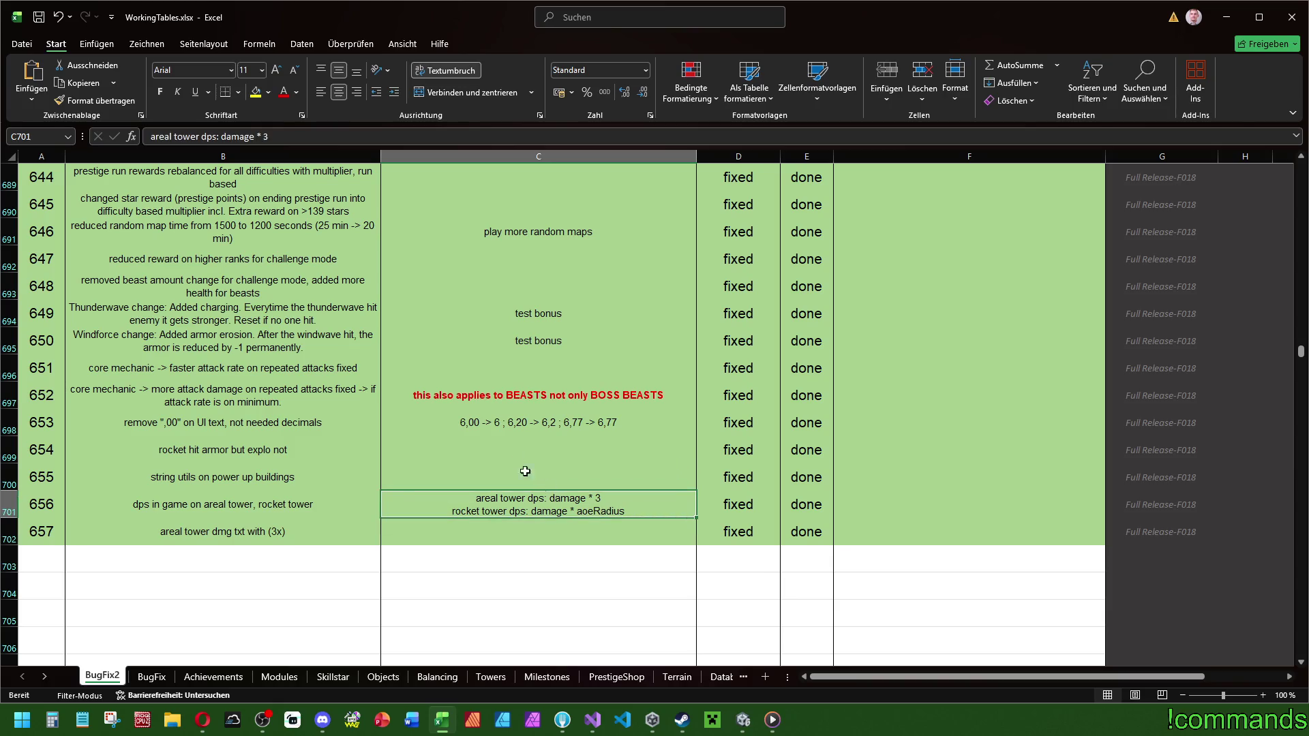
pyautogui.scroll(4, 499, 403)
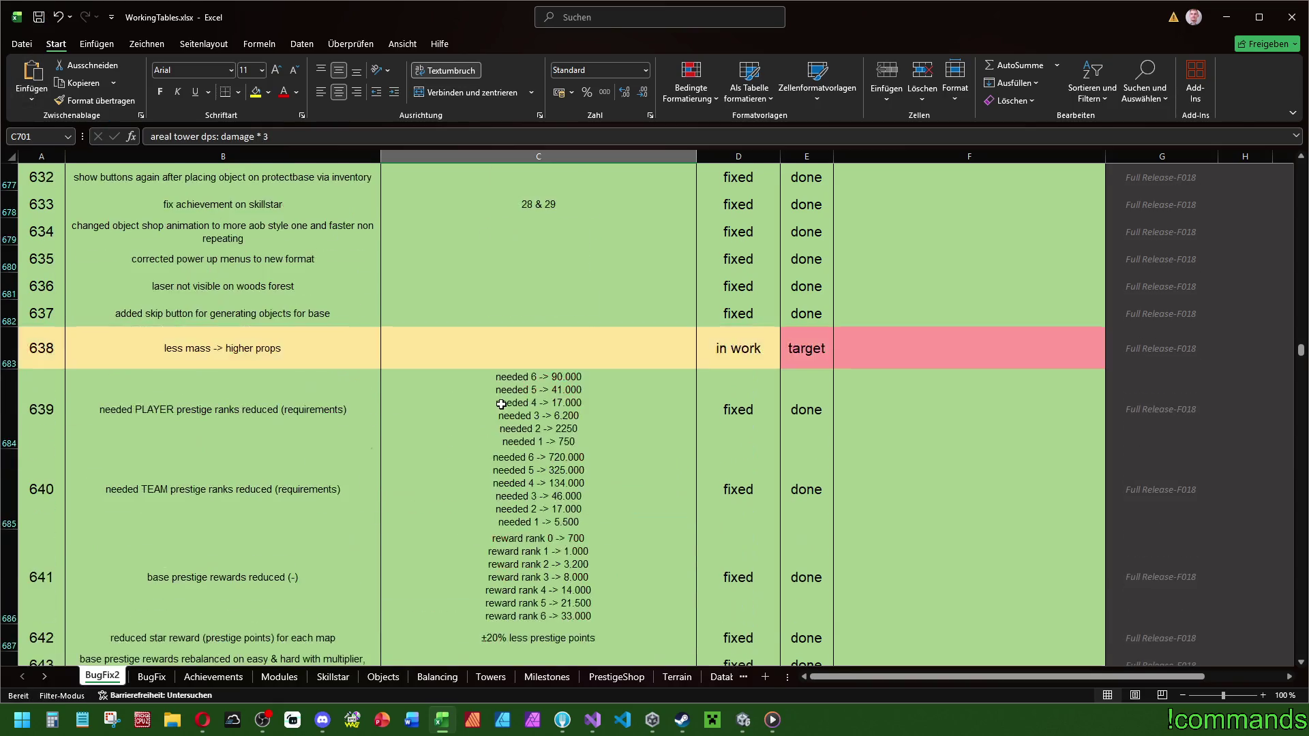
pyautogui.scroll(2, 454, 480)
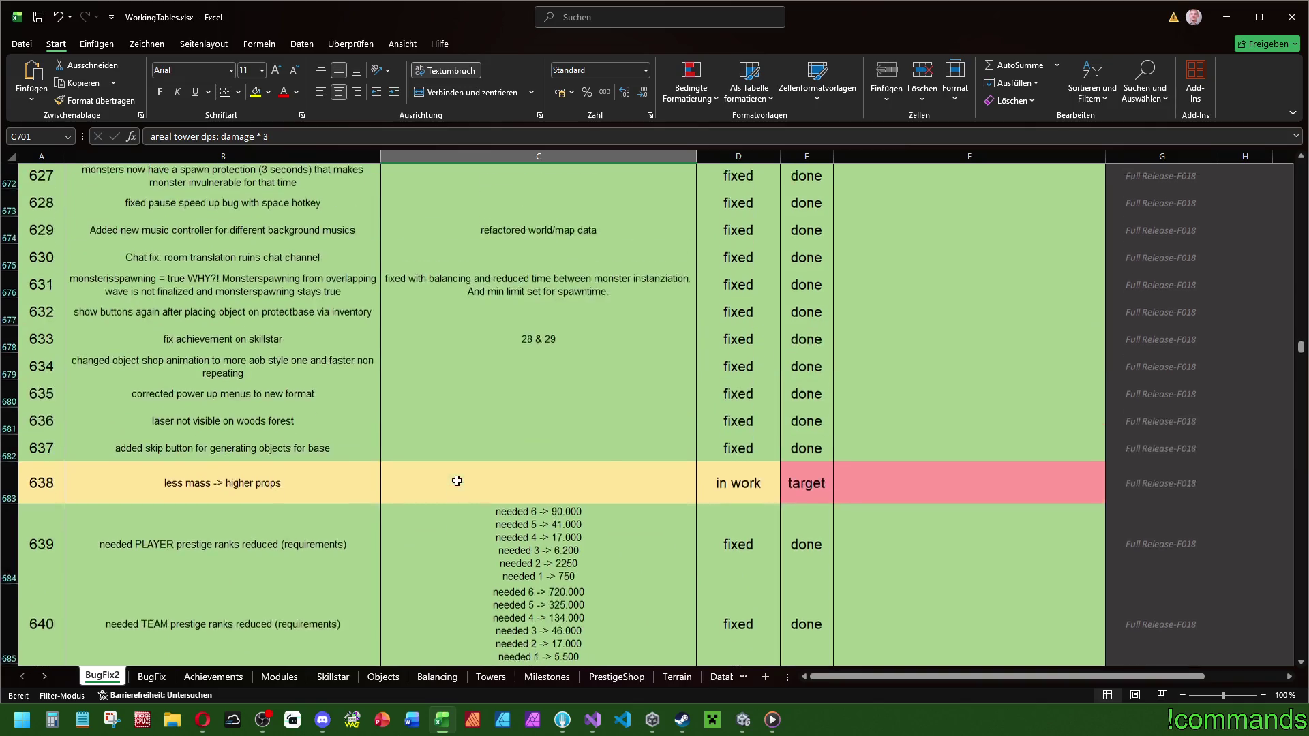
pyautogui.scroll(15, 546, 368)
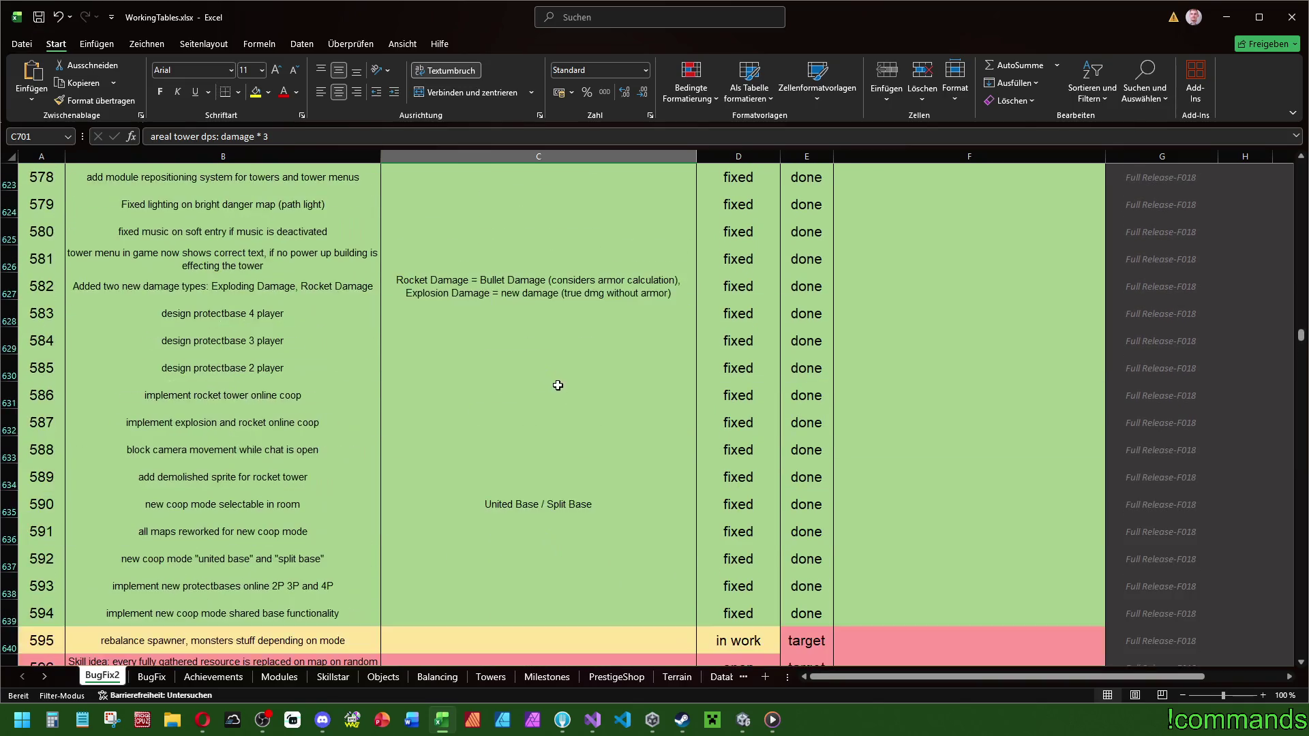
pyautogui.scroll(-4, 555, 394)
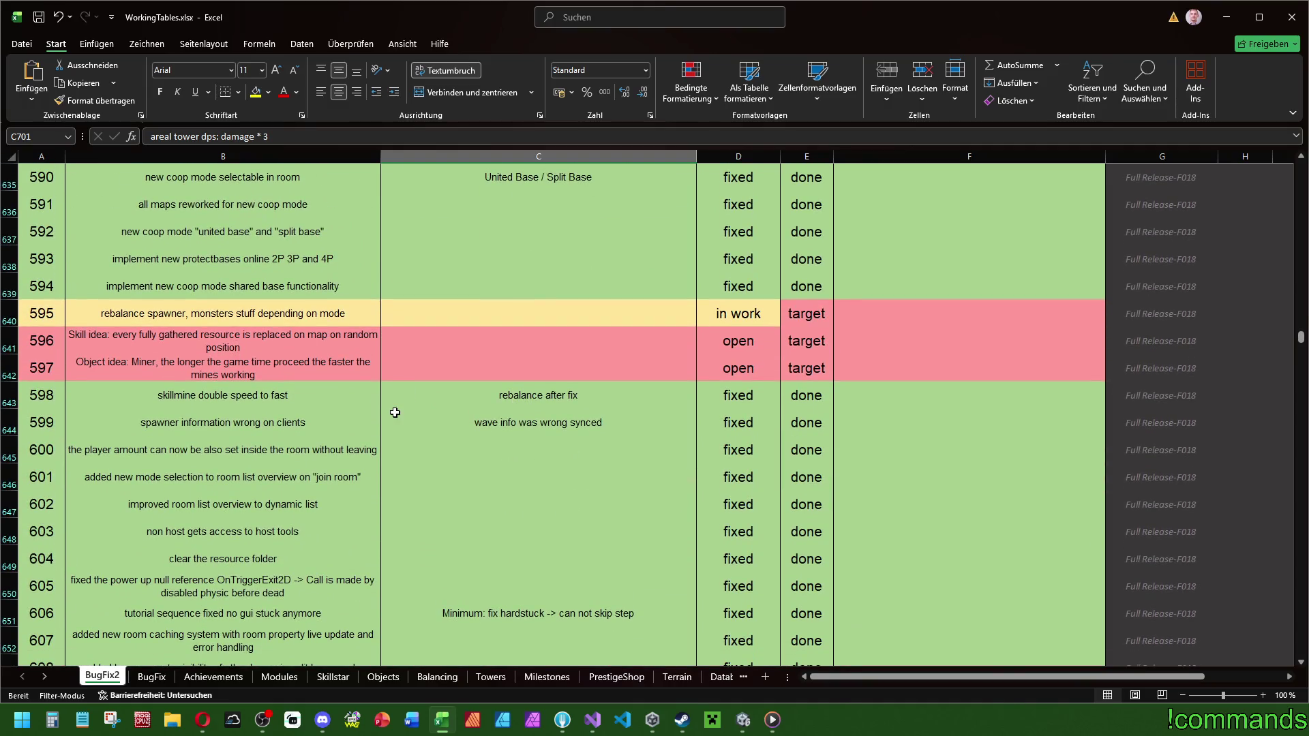
# Clear the Unity console warning and save the project and current scene
pyautogui.click(744, 723)
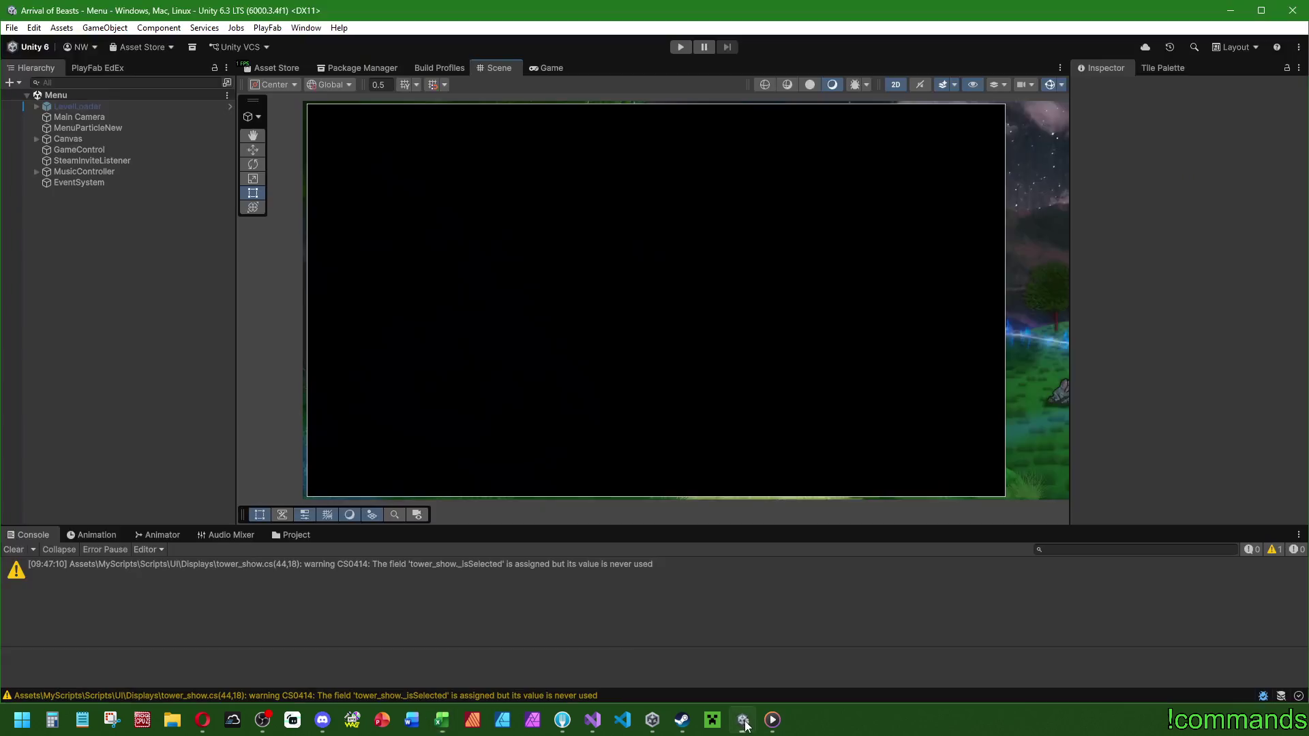
pyautogui.click(14, 550)
pyautogui.click(8, 28)
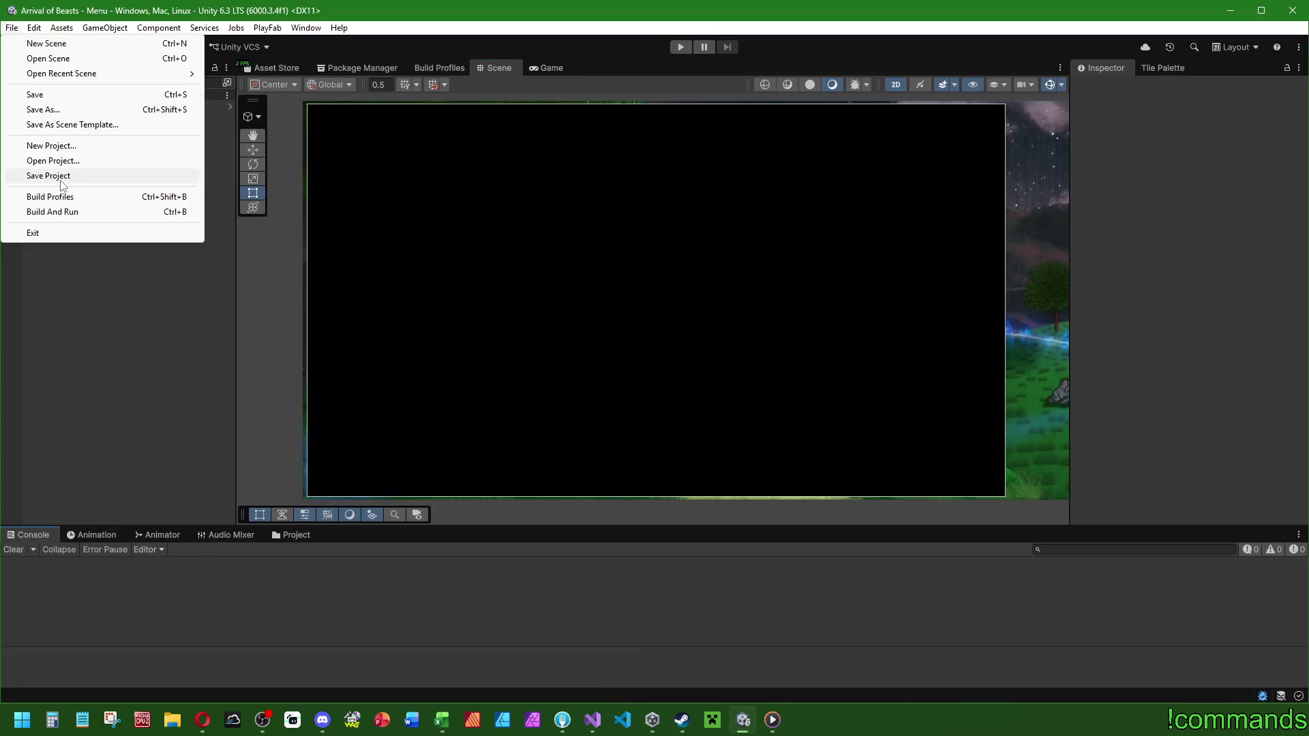
pyautogui.click(62, 178)
pyautogui.click(11, 28)
pyautogui.click(57, 96)
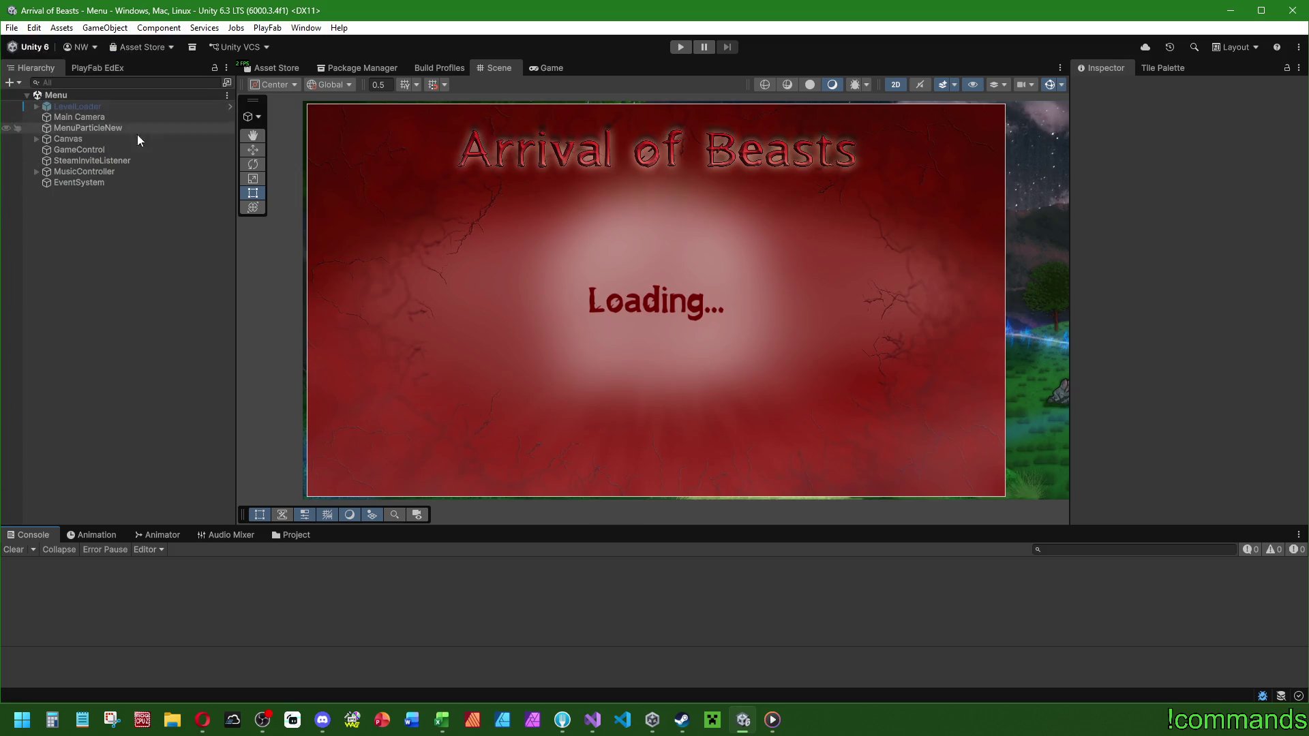
# Save the Unity project once more and switch to the Fork git client
pyautogui.click(12, 28)
pyautogui.click(56, 176)
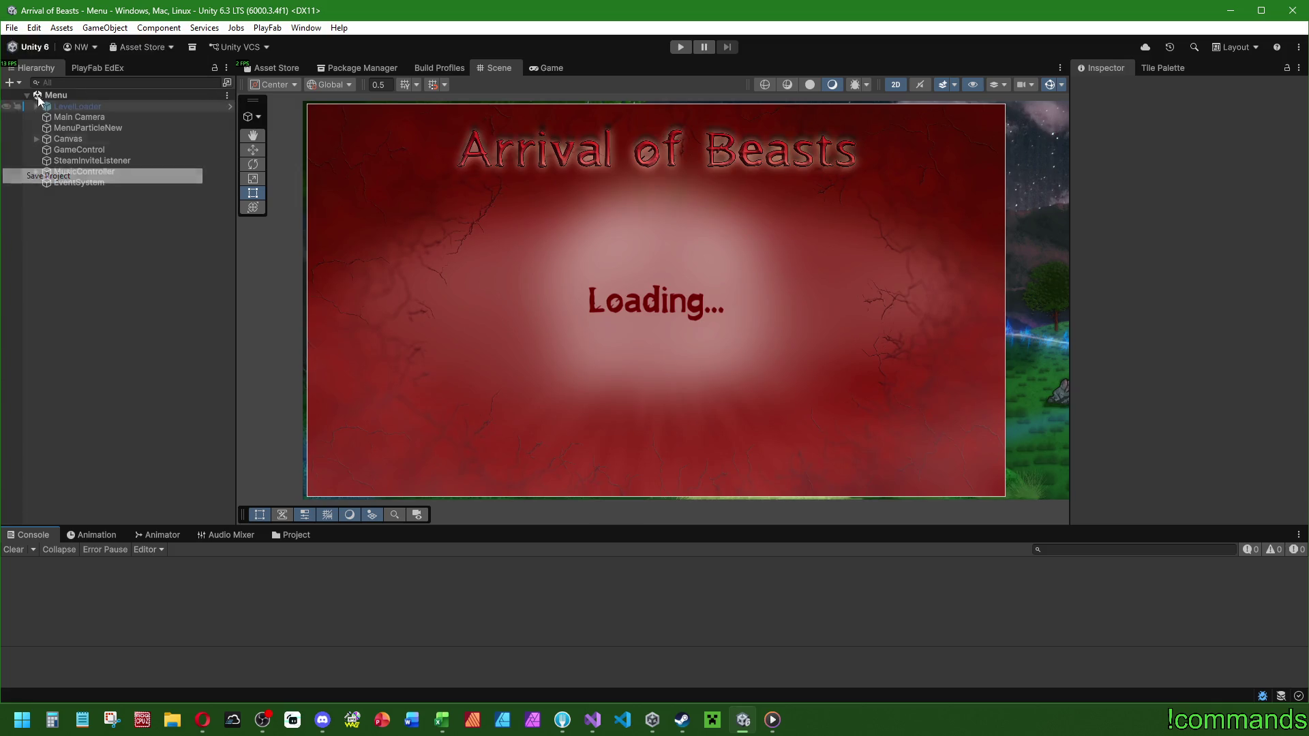
pyautogui.click(12, 28)
pyautogui.click(40, 94)
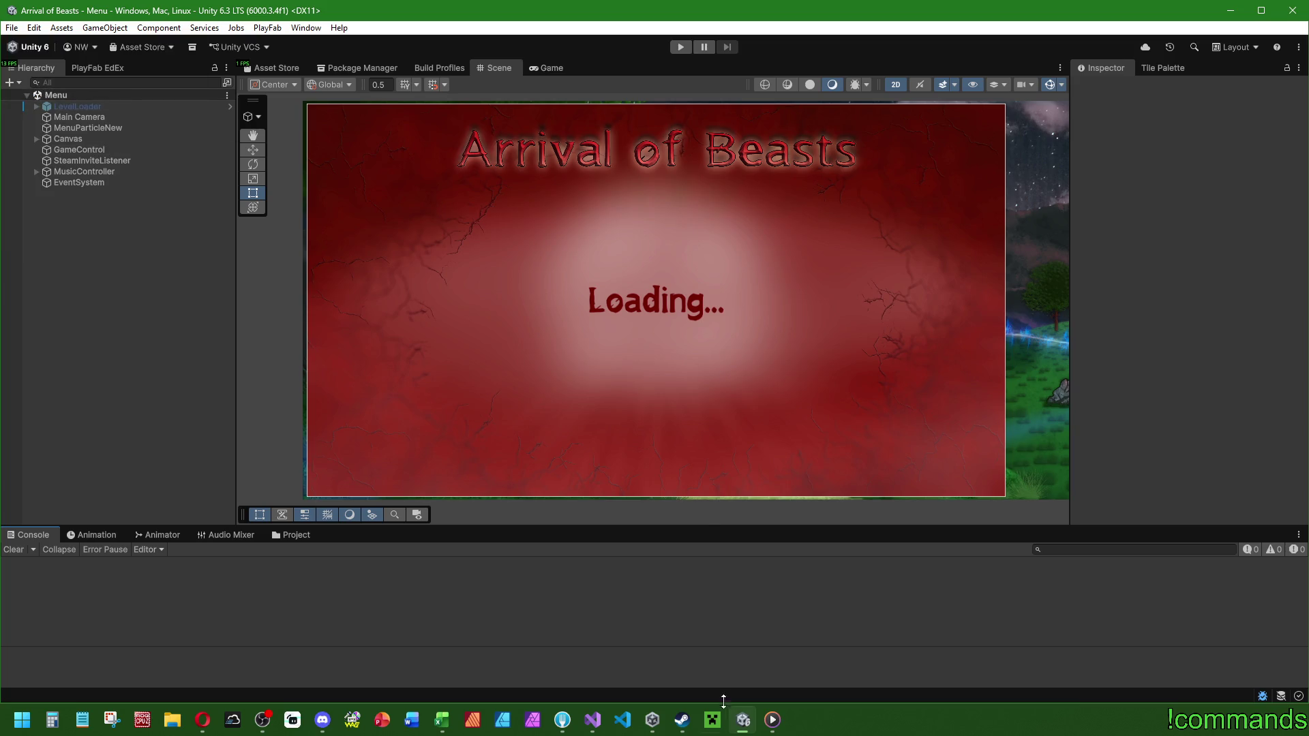
pyautogui.click(563, 719)
# Stage all six changed files and start the commit summary with 'Improved'
pyautogui.click(92, 91)
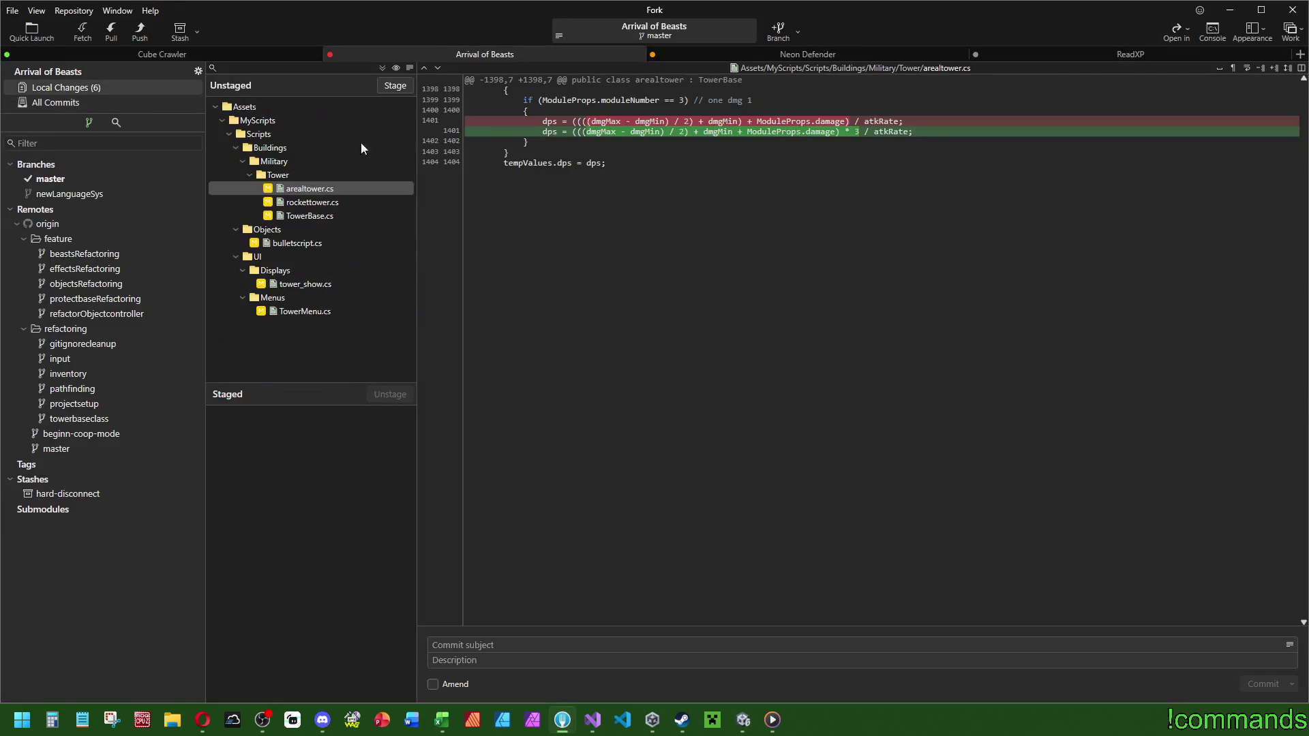
pyautogui.doubleClick(293, 104)
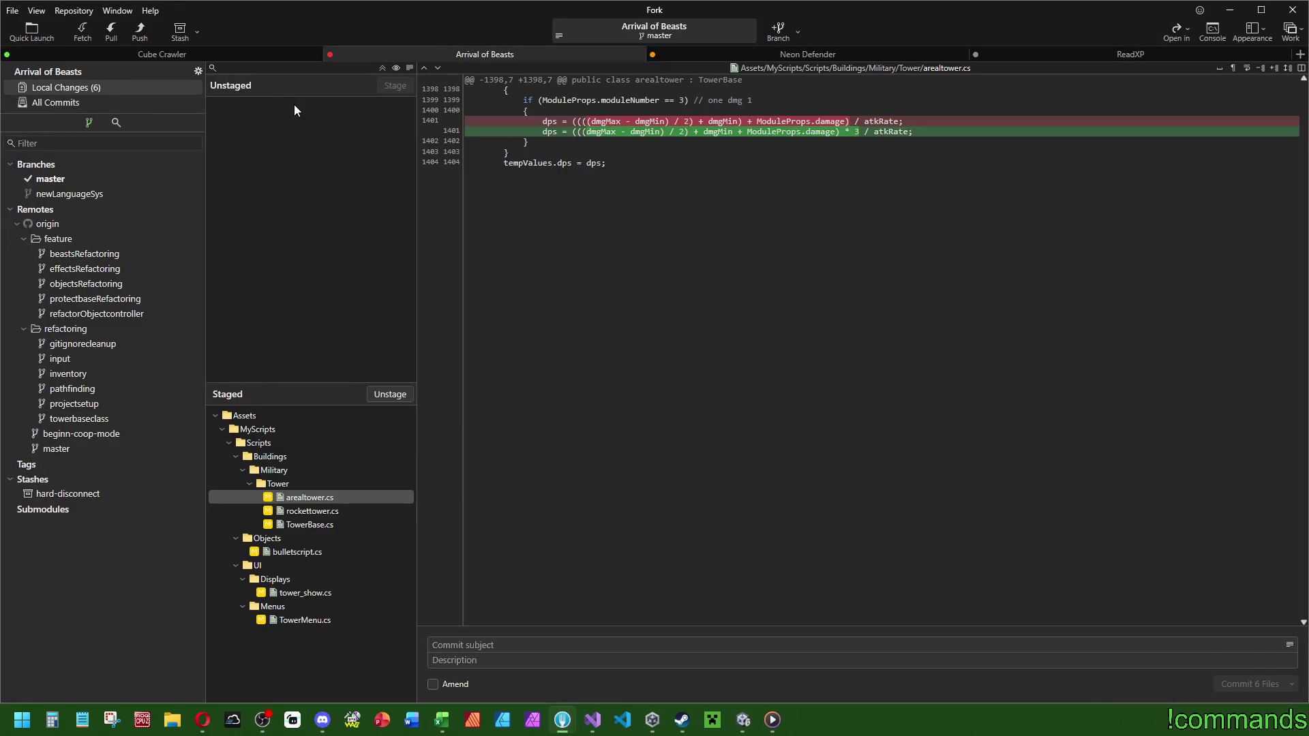
pyautogui.click(500, 645)
pyautogui.write('Full Release F018 Fixed t')
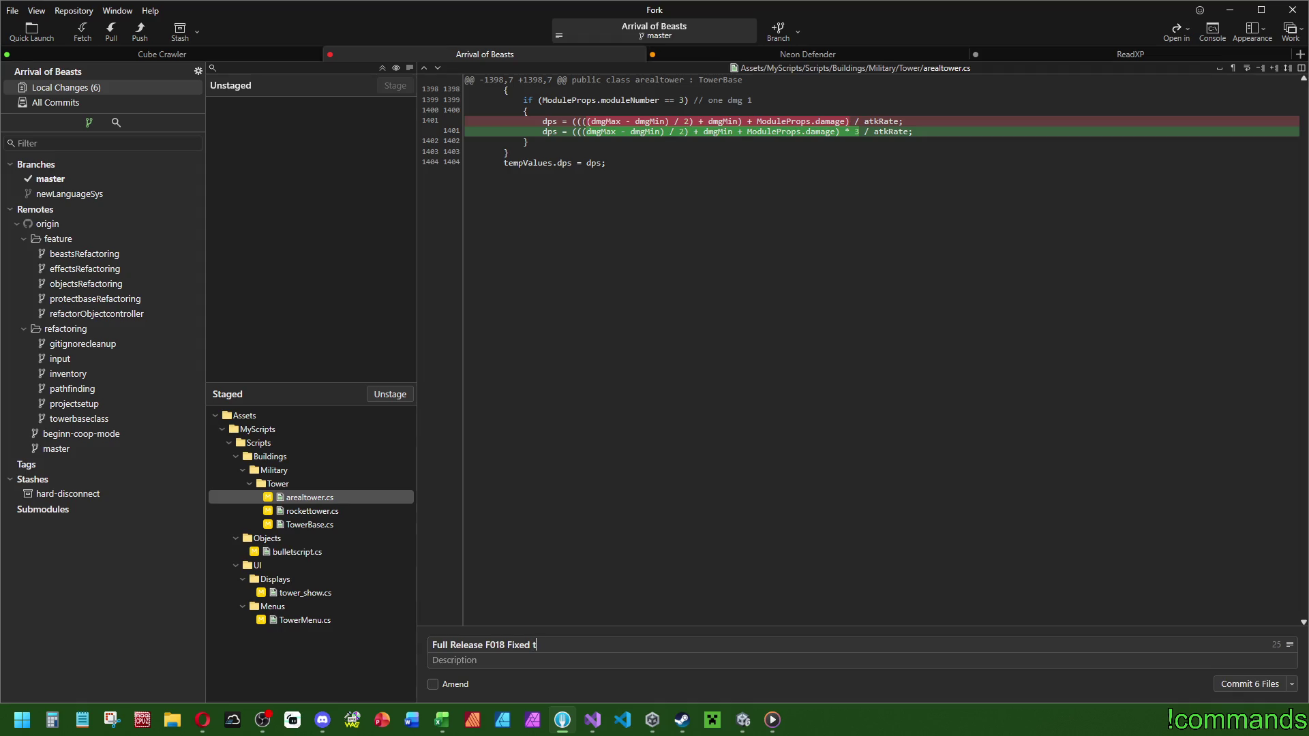
pyautogui.write('ext ')
pyautogui.write('owerup')
pyautogui.write('values')
pyautogui.press('BackSpace')
pyautogui.press('BackSpace')
pyautogui.press('BackSpace')
pyautogui.write('Improved')
# Finish the summary on PowerUp values and areal and rocket tower dps, then commit
pyautogui.press('BackSpace')
pyautogui.press('BackSpace')
pyautogui.press('BackSpace')
pyautogui.write('PowerU')
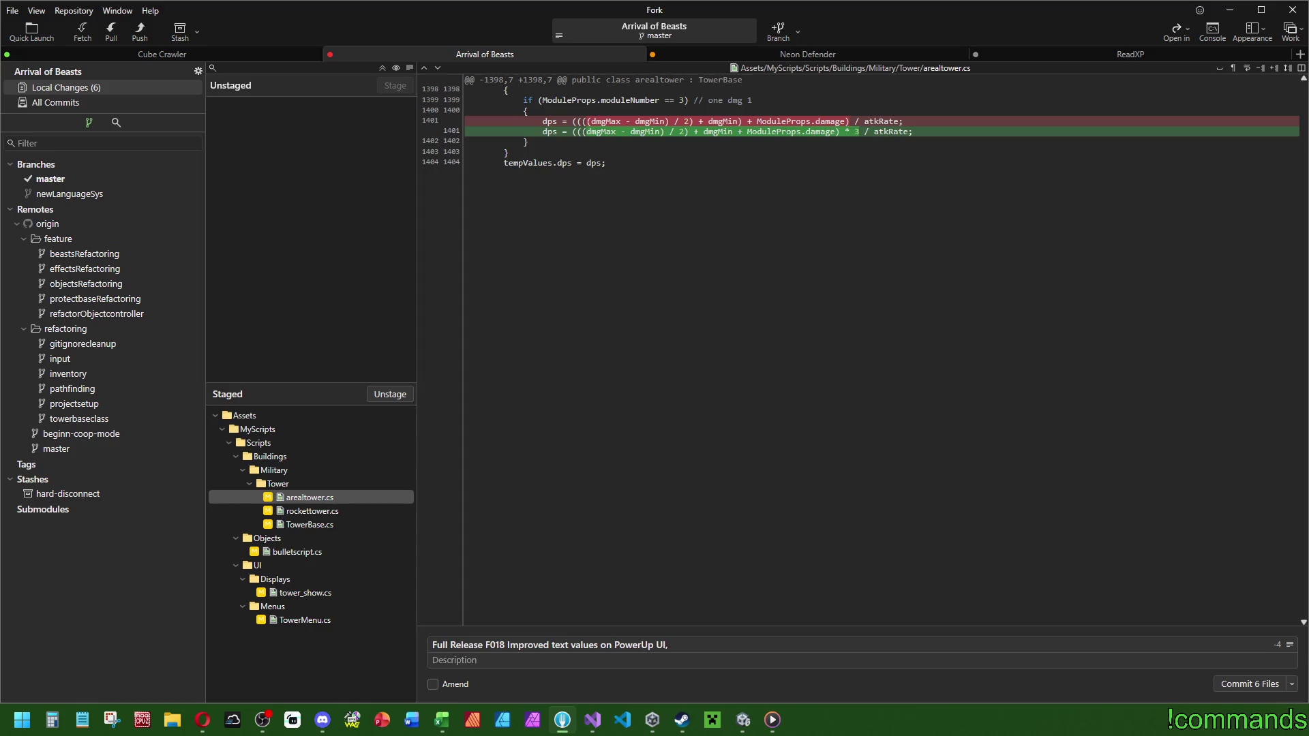
pyautogui.write('on ')
pyautogui.write('areal')
pyautogui.write(' rock')
pyautogui.press('BackSpace')
pyautogui.press('BackSpace')
pyautogui.press('BackSpace')
pyautogui.write('and roc')
pyautogui.write('ket tower')
pyautogui.hotkey('ctrl', 'Return')
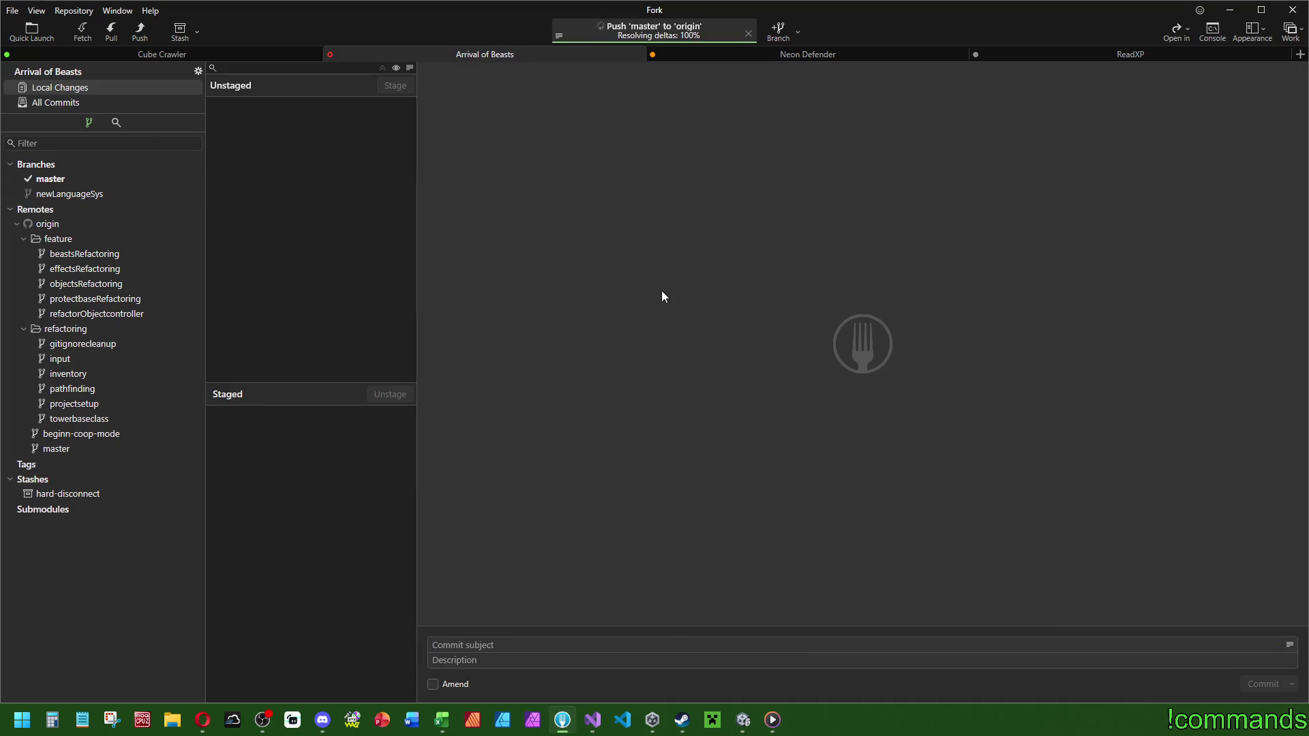
pyautogui.click(743, 719)
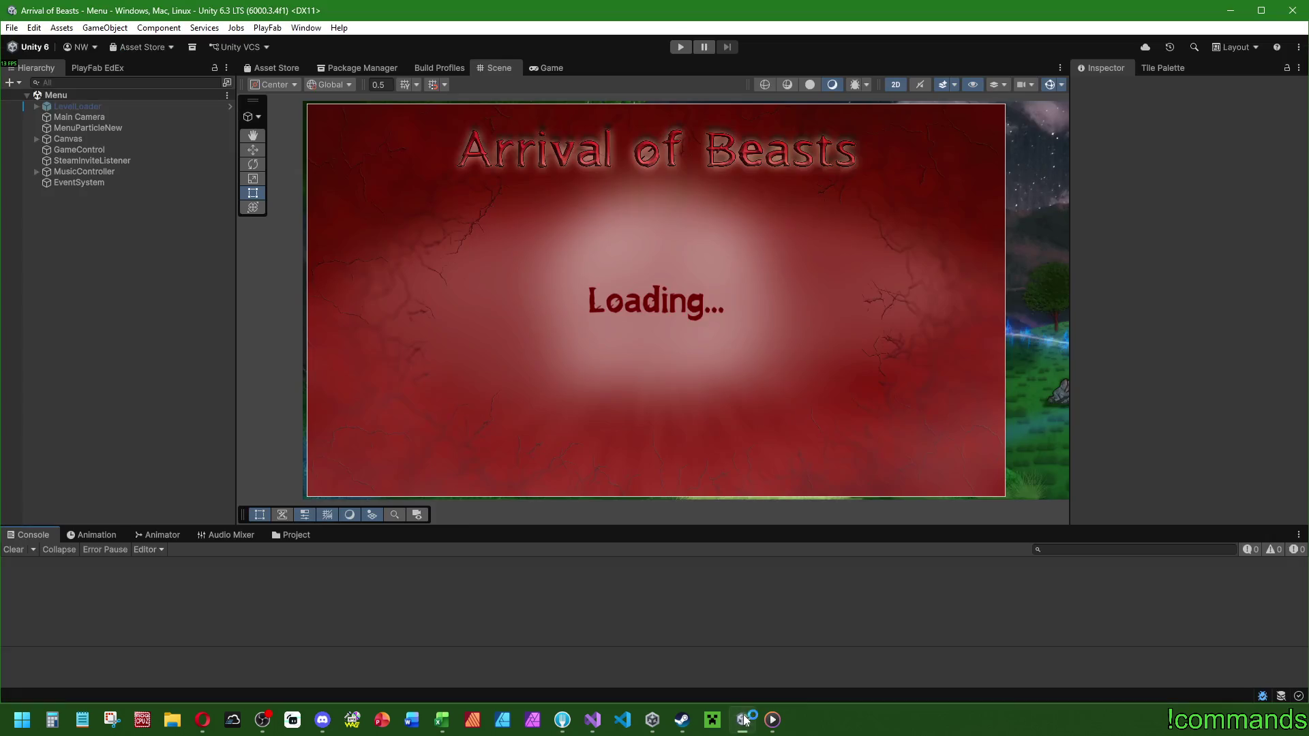
# Open the WorkingTables Balancing sheet and scroll to the tower cost table
pyautogui.click(563, 720)
pyautogui.click(441, 722)
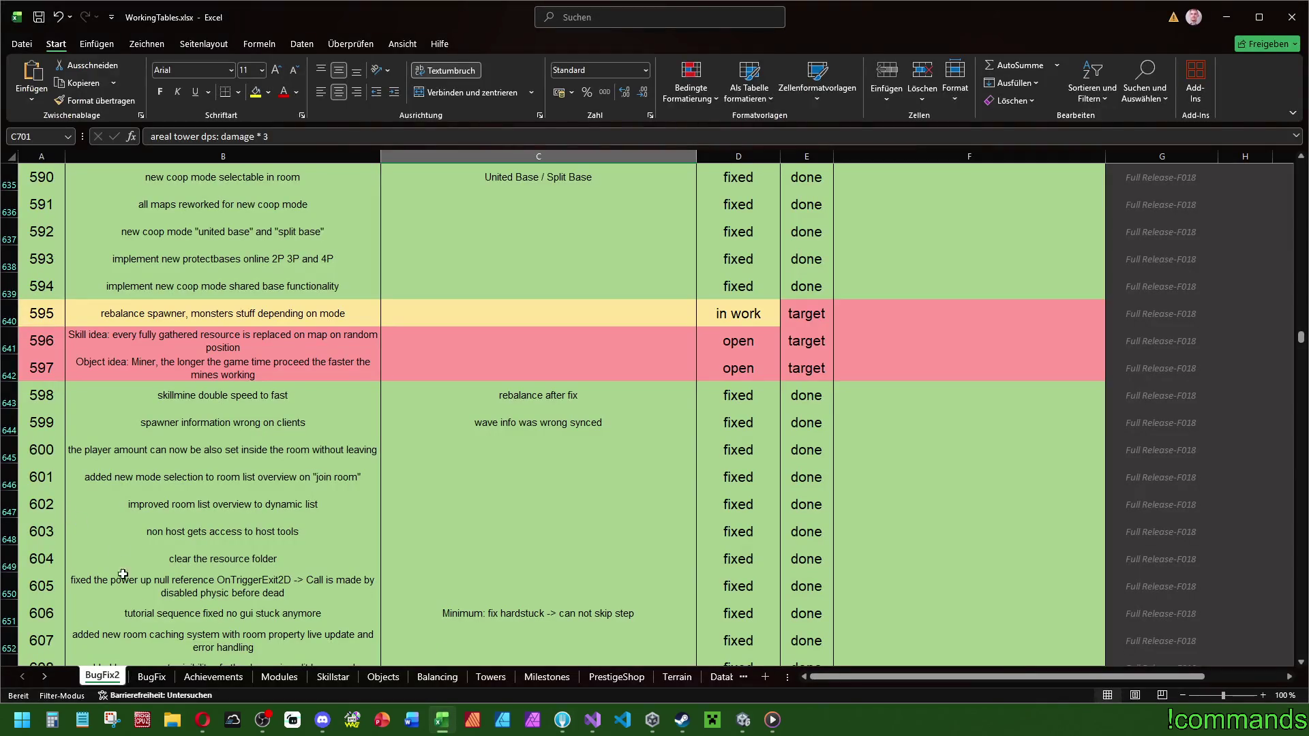
pyautogui.click(437, 677)
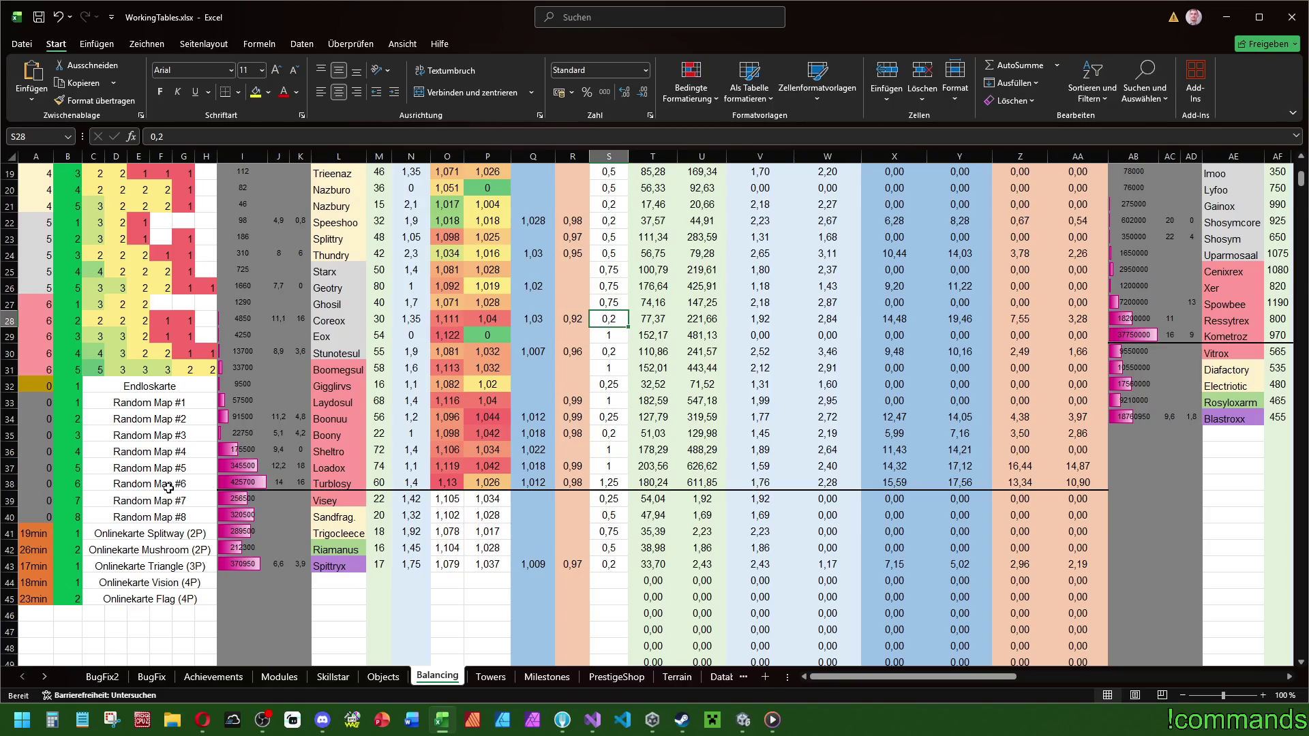
pyautogui.scroll(4, 209, 435)
pyautogui.scroll(2, 210, 435)
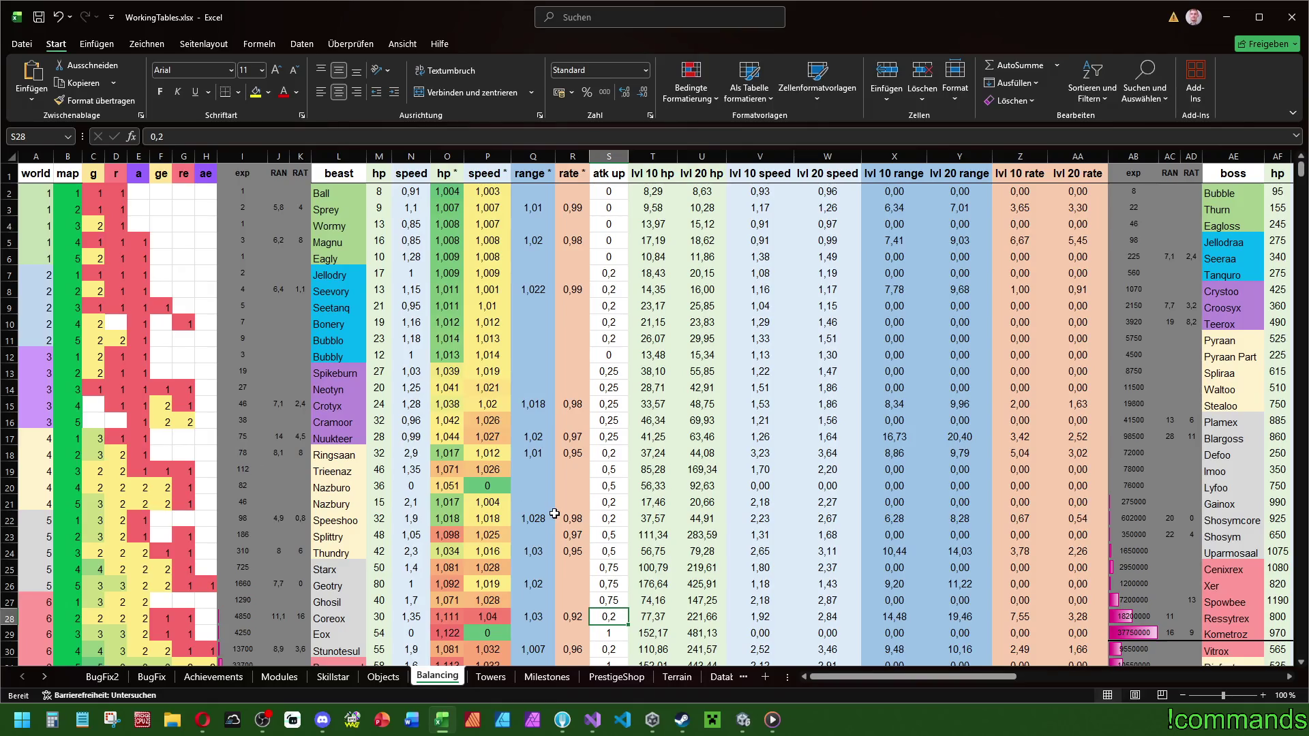
pyautogui.scroll(-8, 265, 346)
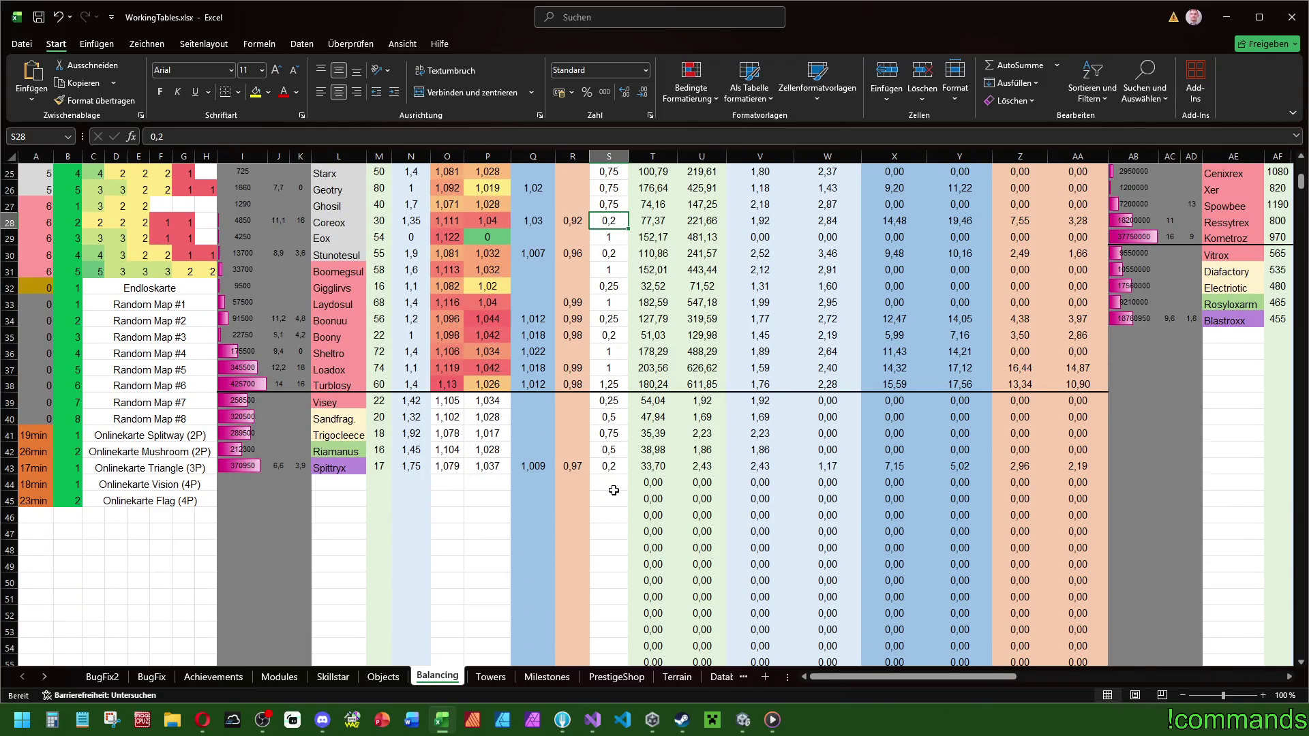
pyautogui.scroll(8, 614, 490)
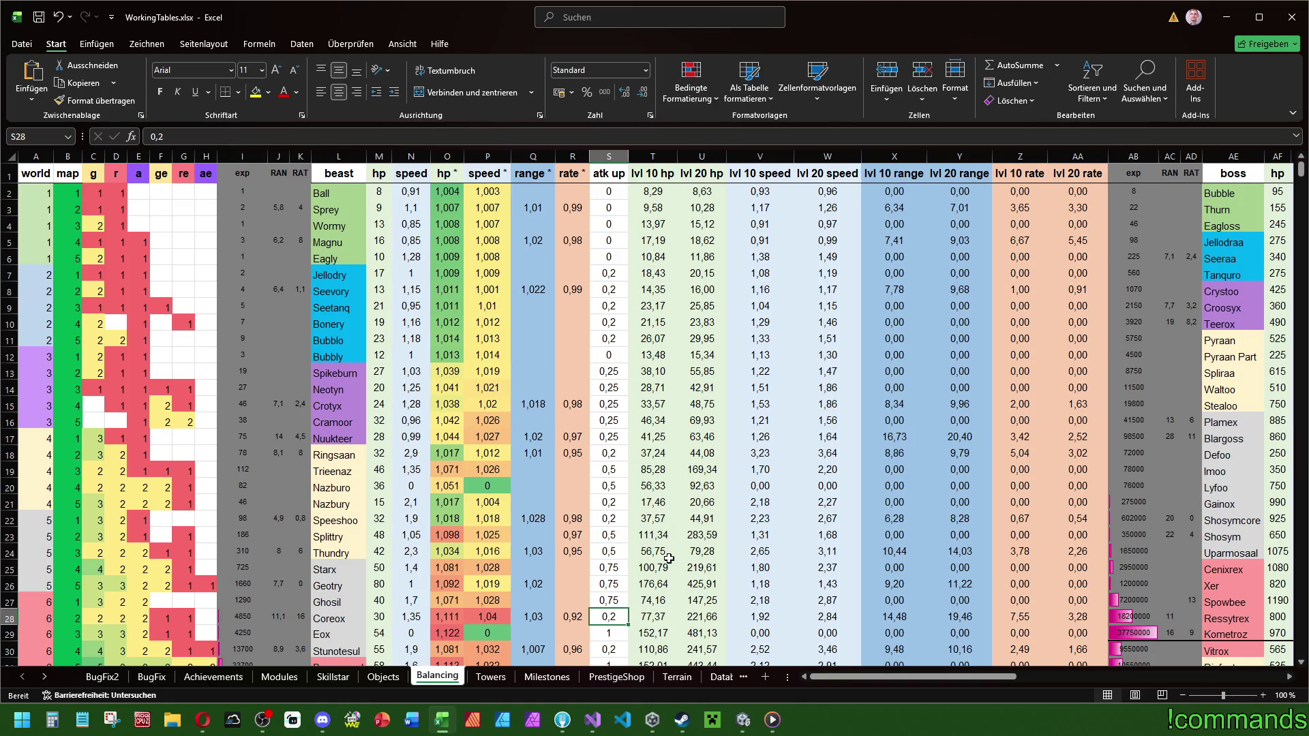
pyautogui.moveTo(850, 682); pyautogui.dragTo(1133, 687)
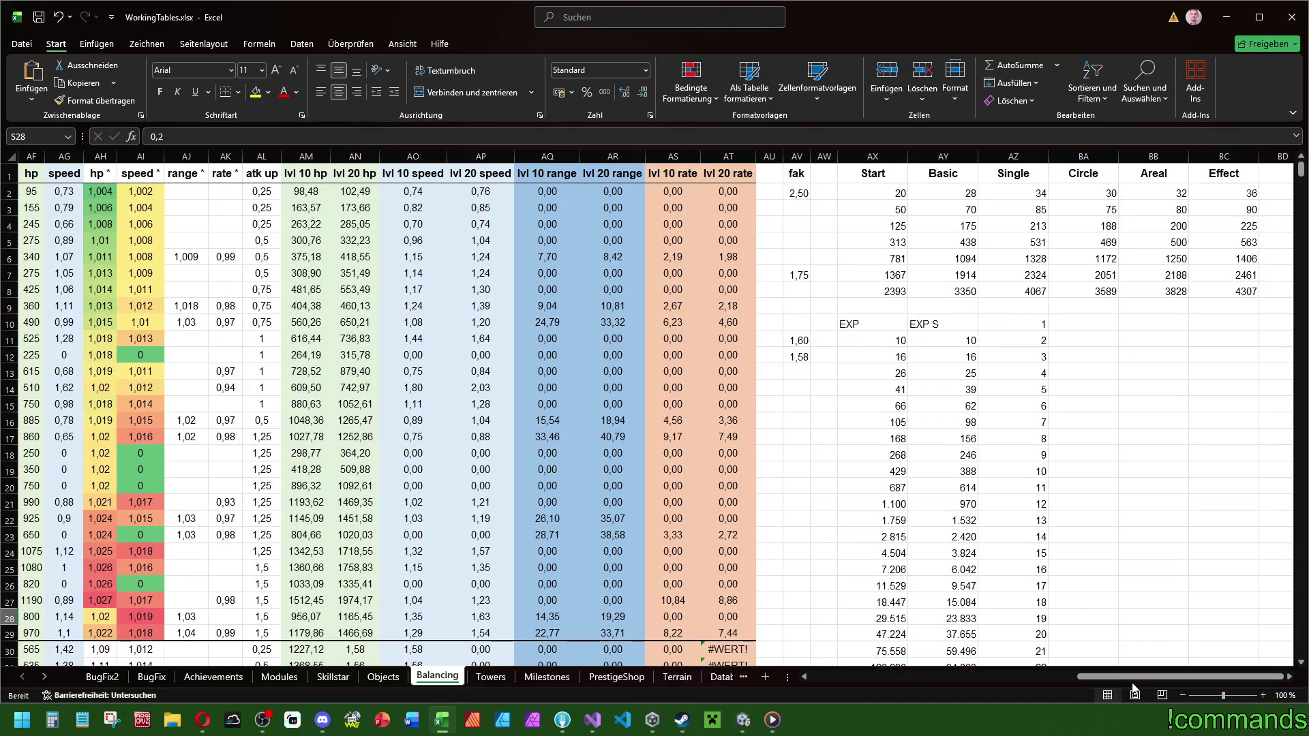
pyautogui.scroll(-8, 1077, 627)
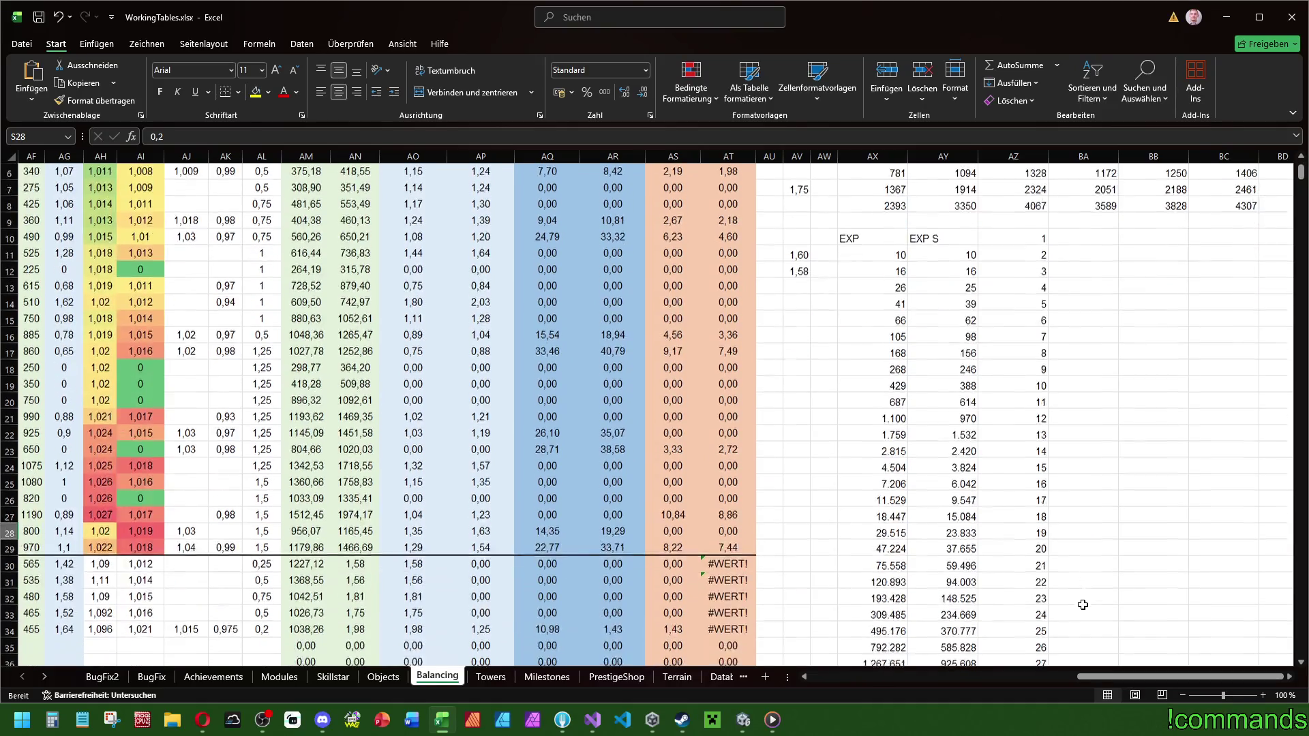
pyautogui.scroll(8, 1072, 641)
# Re-enter 3 in AZ12 and open AX2's Start value 20 for editing
pyautogui.click(1013, 356)
pyautogui.write('3')
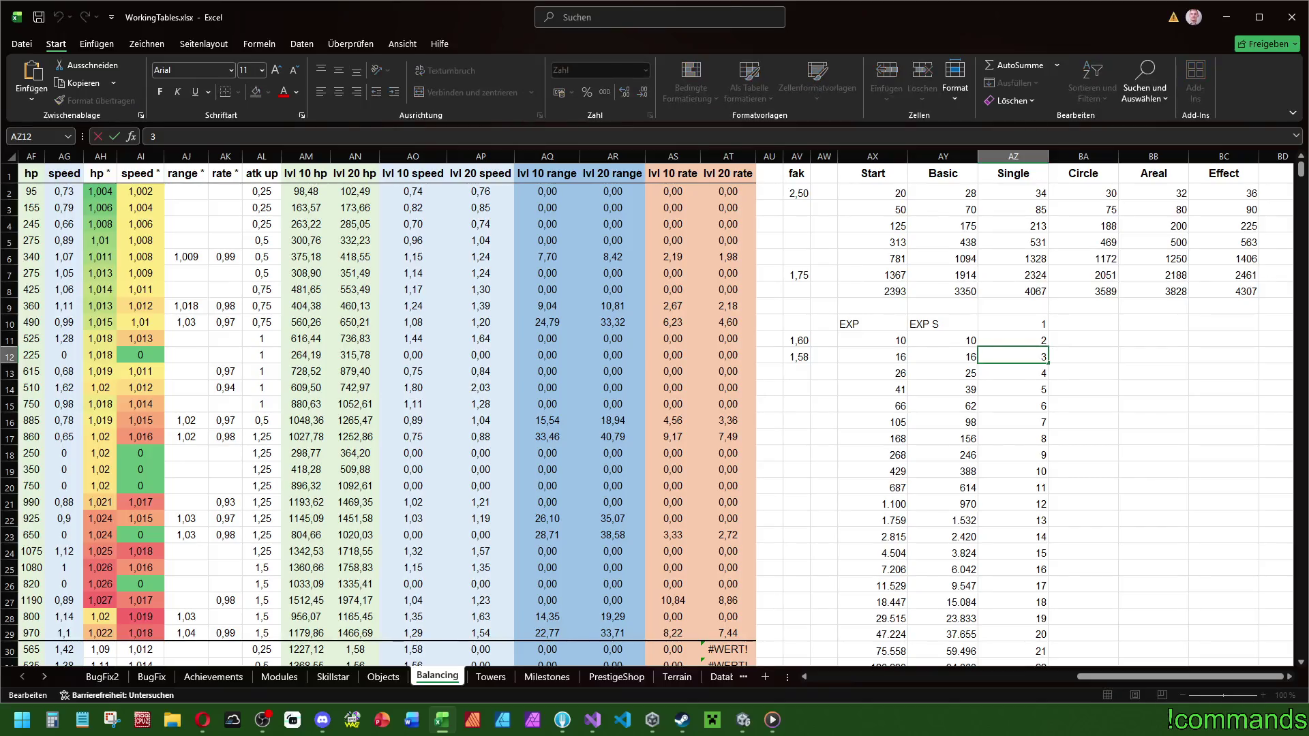
pyautogui.press('Return')
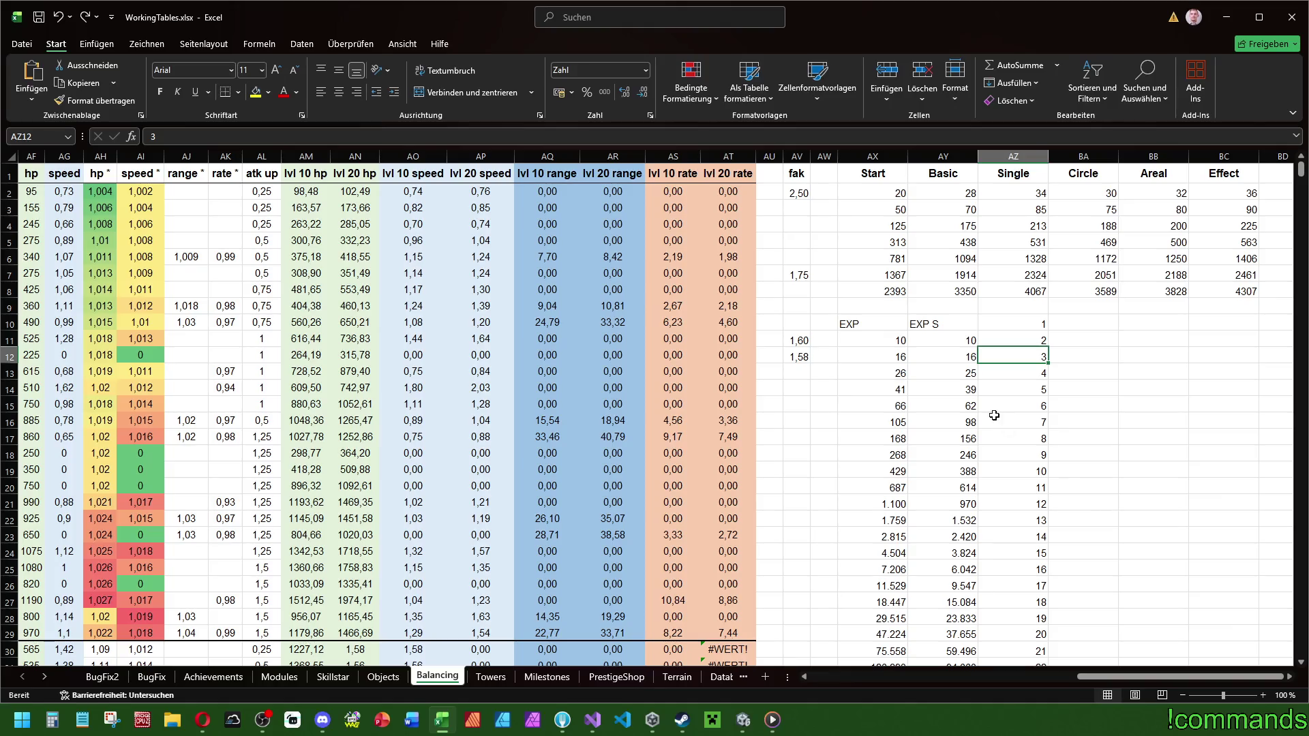
pyautogui.click(1110, 532)
pyautogui.scroll(-1, 1110, 532)
pyautogui.scroll(-10, 1109, 533)
pyautogui.scroll(11, 1098, 573)
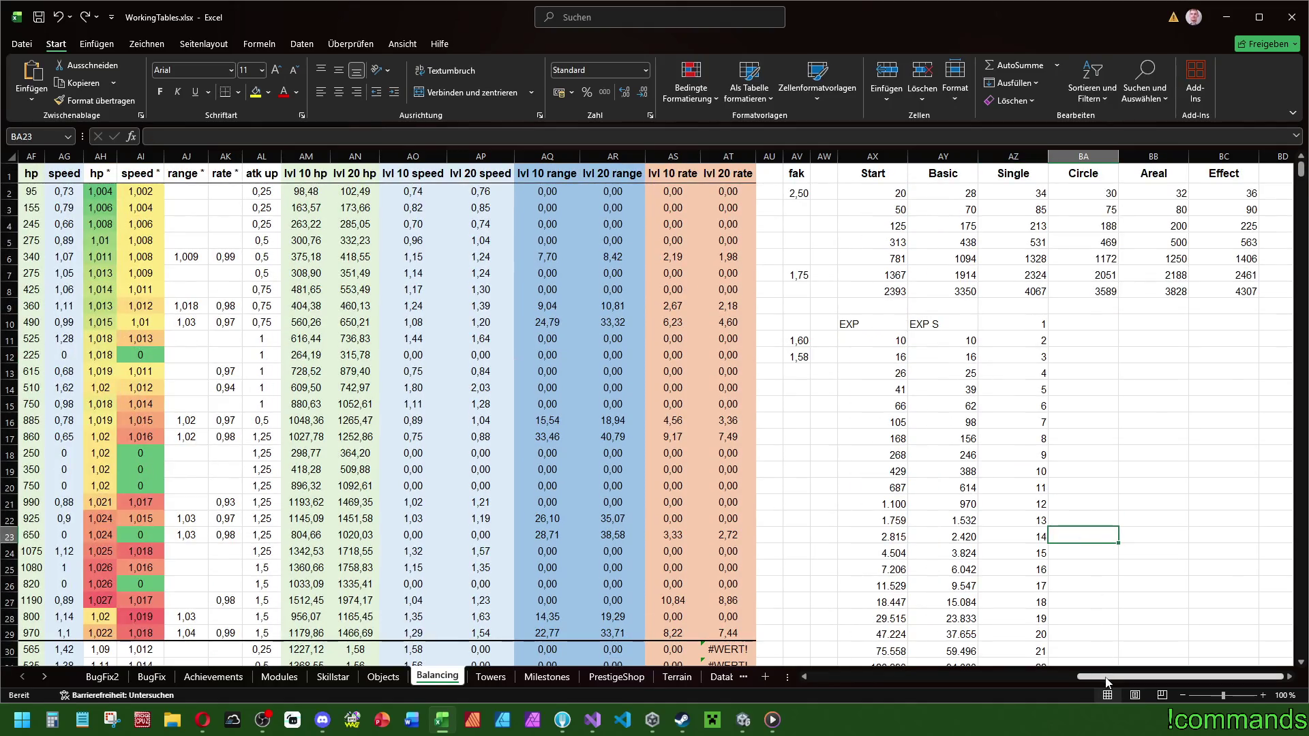
pyautogui.moveTo(1107, 677)
pyautogui.mouseDown()
pyautogui.moveTo(1094, 681)
pyautogui.moveTo(1133, 682)
pyautogui.mouseUp()
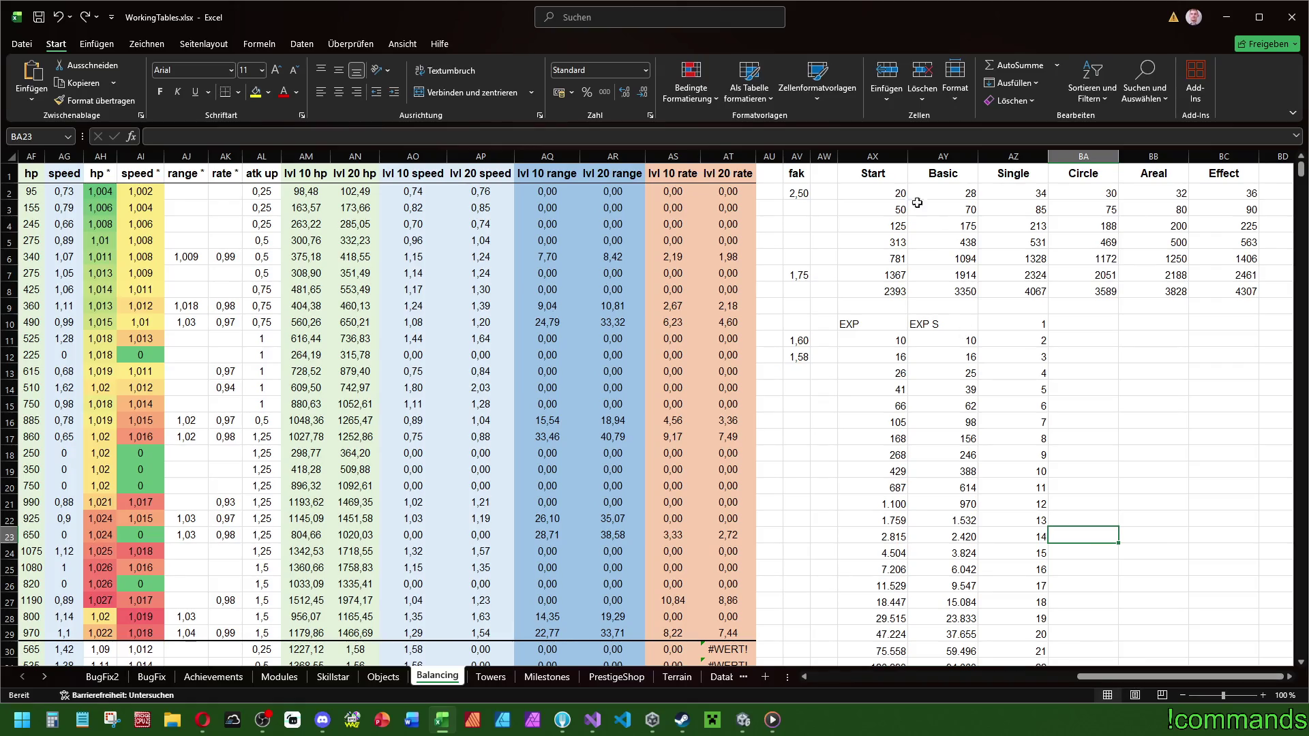
pyautogui.doubleClick(881, 196)
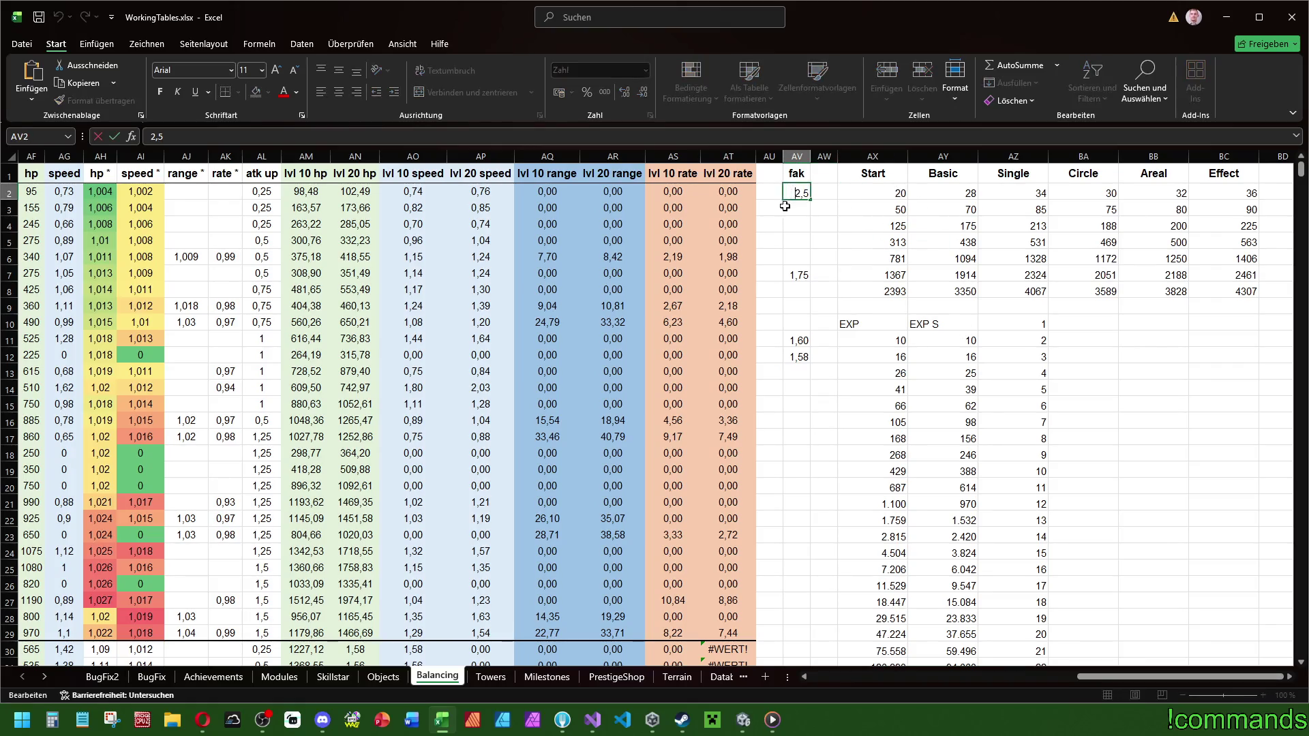
# Enter =AX2*$AV$2 in AX3 and check AX8's factor formula using AV7
pyautogui.click(880, 208)
pyautogui.write('=AX2*$AV$2')
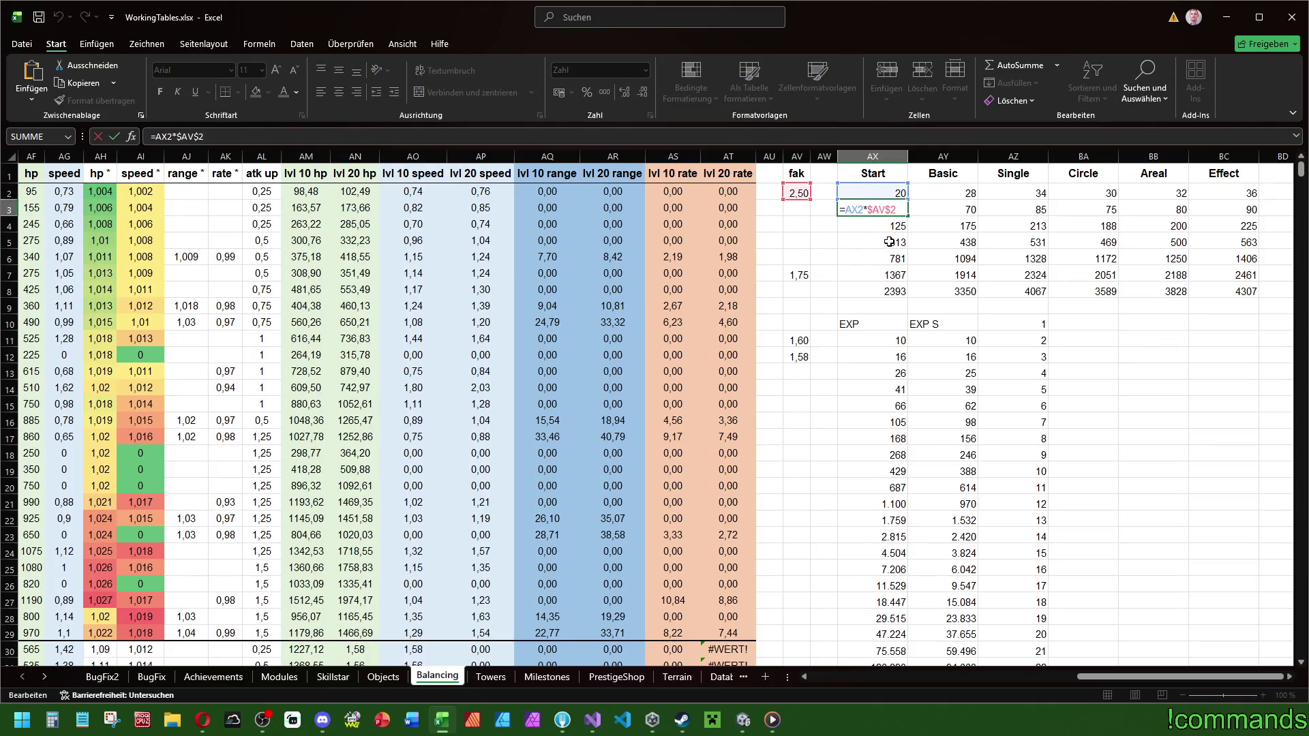
pyautogui.press('Return')
pyautogui.doubleClick(885, 291)
pyautogui.press('Escape')
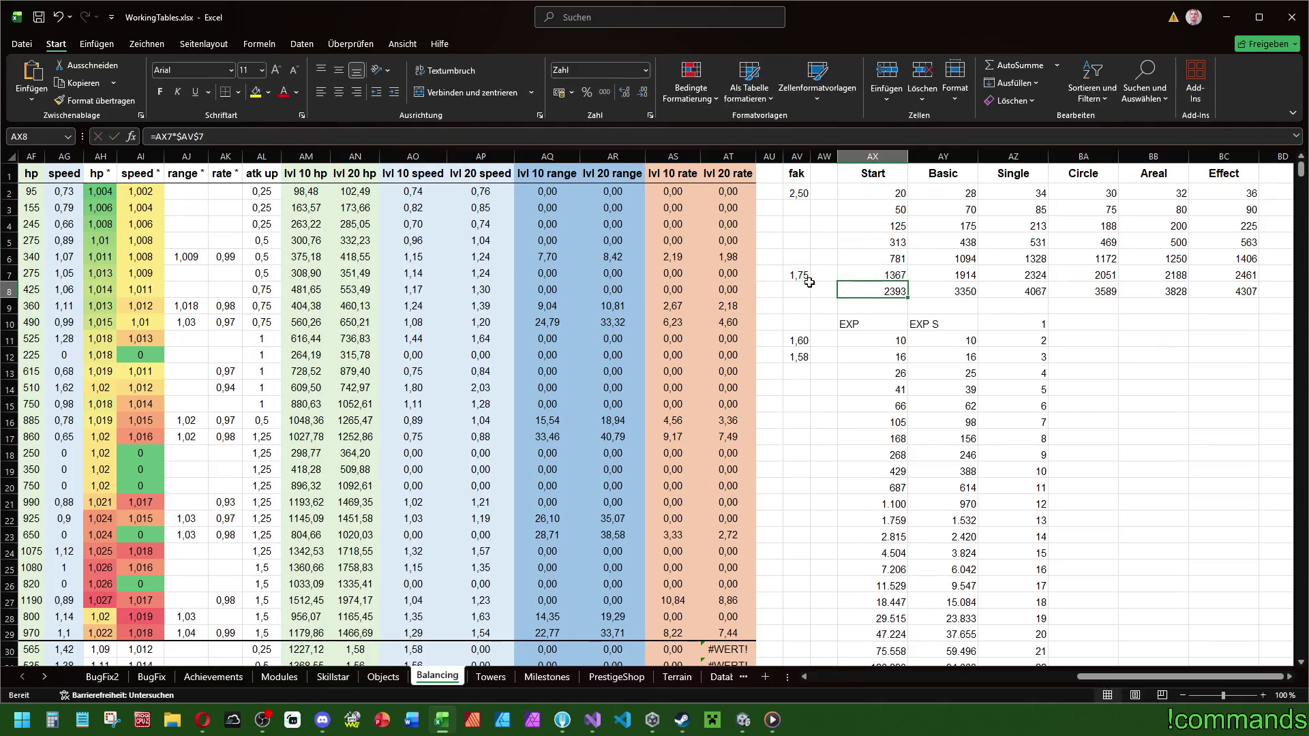
# Review the tower cost table's Start, Basic, Single, Circle, Areal and Effect headers
pyautogui.moveTo(1208, 291); pyautogui.dragTo(995, 255)
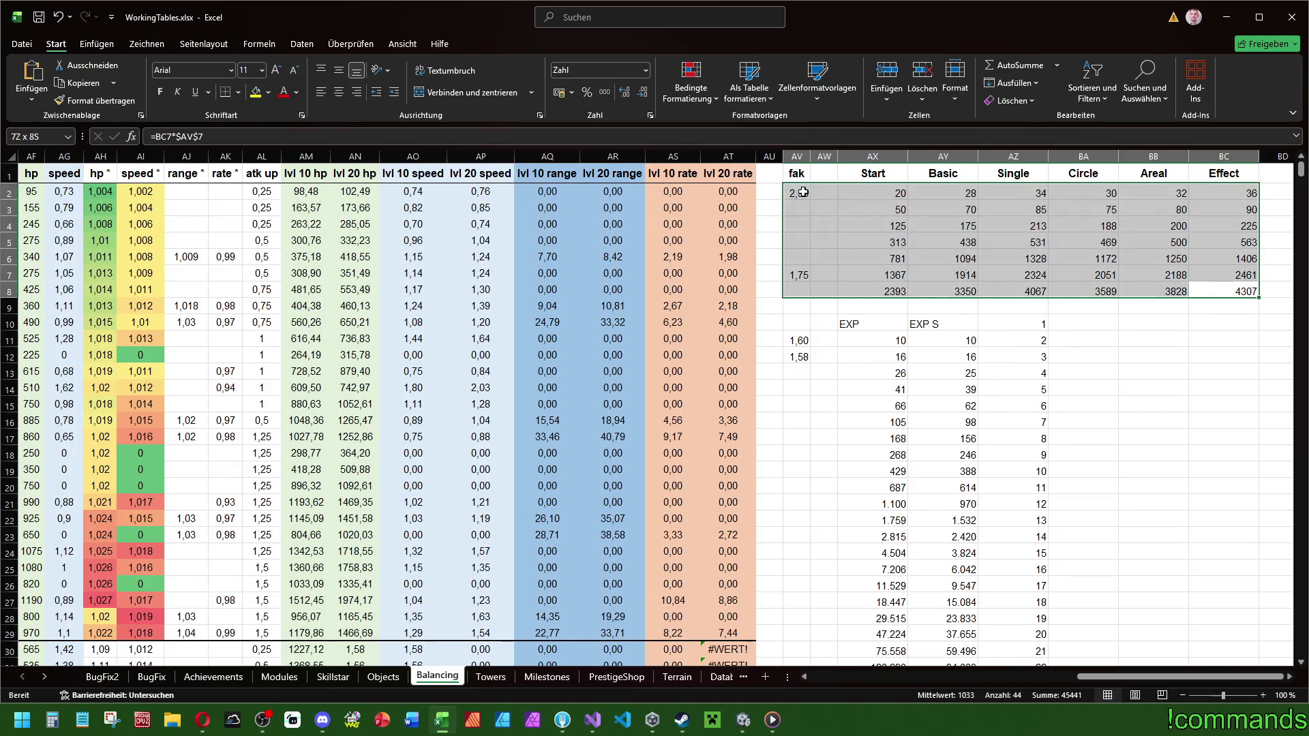
pyautogui.click(1152, 355)
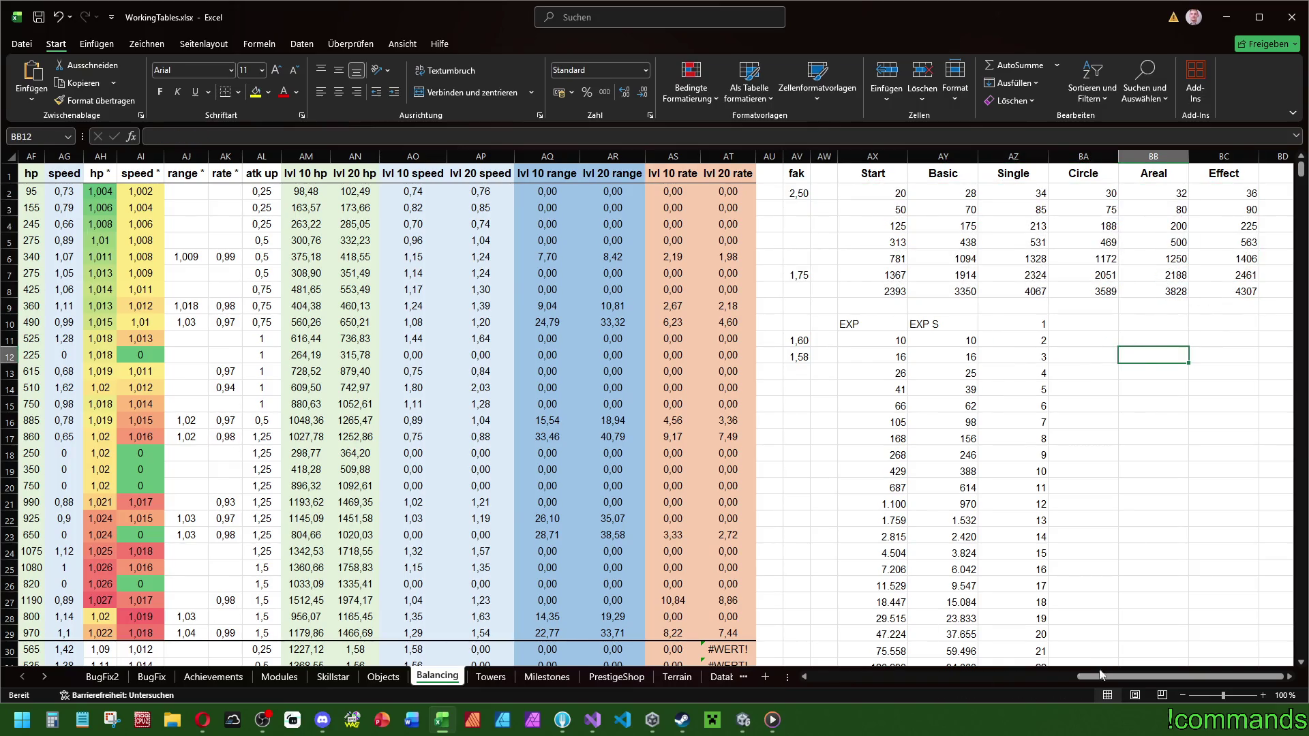
pyautogui.hscroll(3, 824, 322)
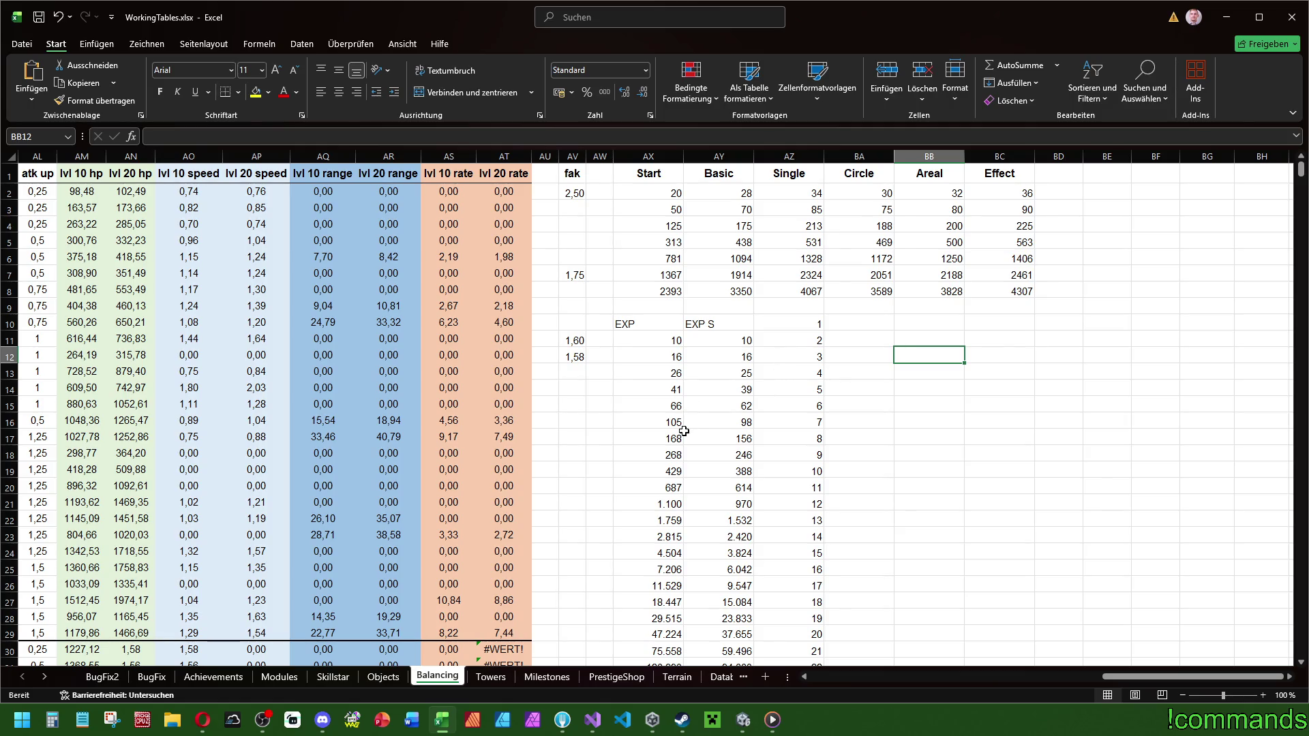
pyautogui.click(634, 174)
pyautogui.click(715, 175)
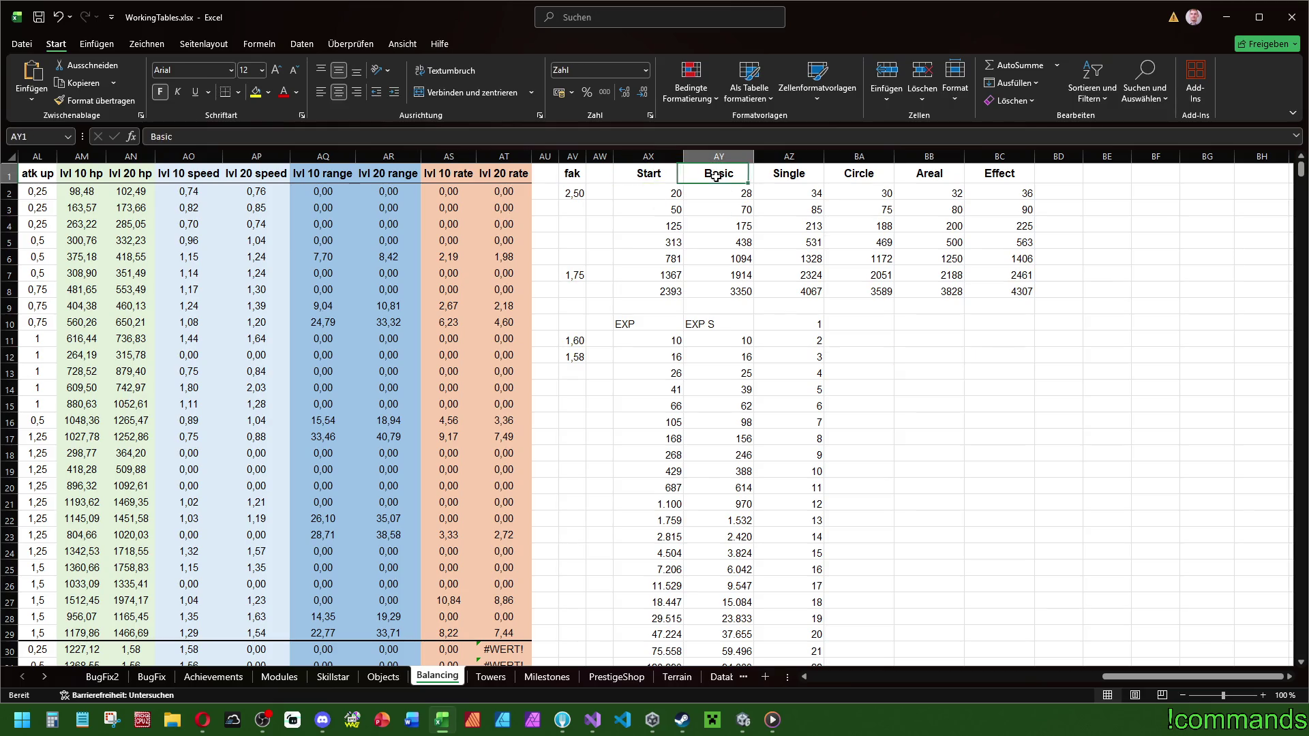
pyautogui.click(788, 176)
pyautogui.click(858, 175)
pyautogui.click(927, 175)
pyautogui.click(985, 173)
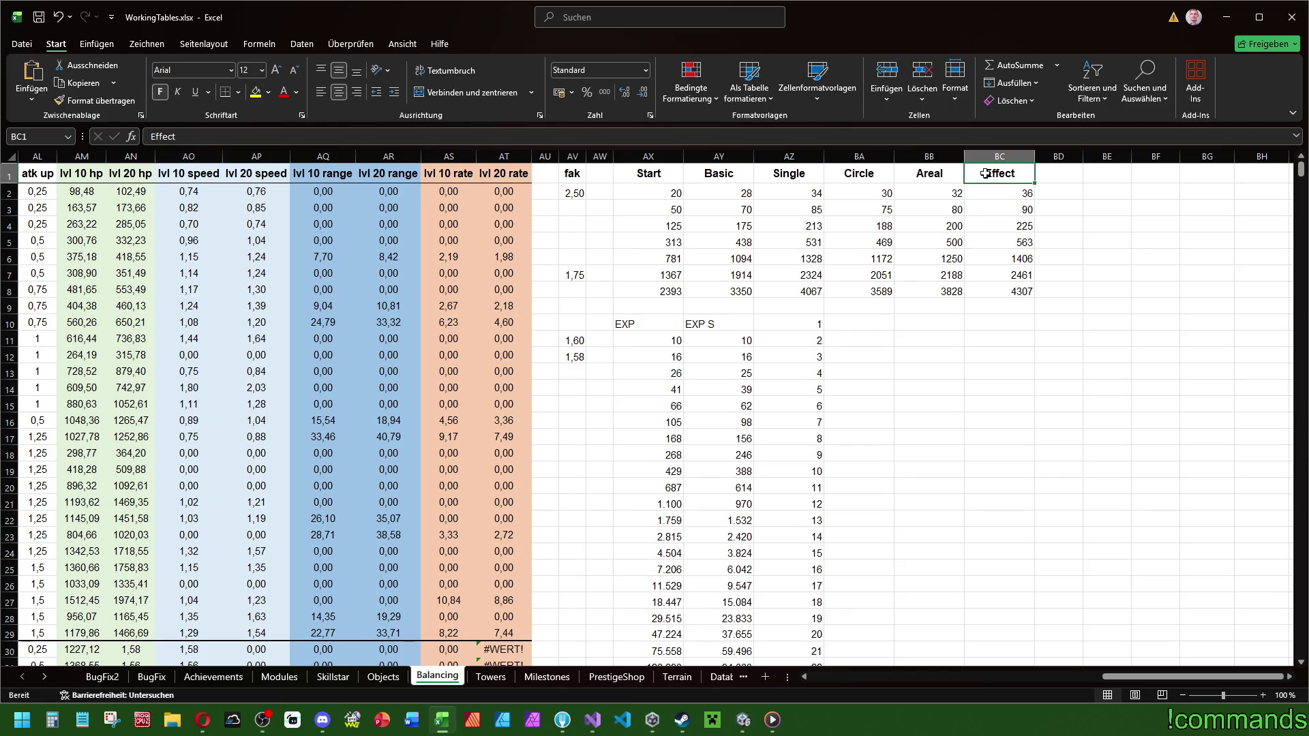
# Copy the Effect column BC and select empty column BD as the paste target
pyautogui.click(1050, 176)
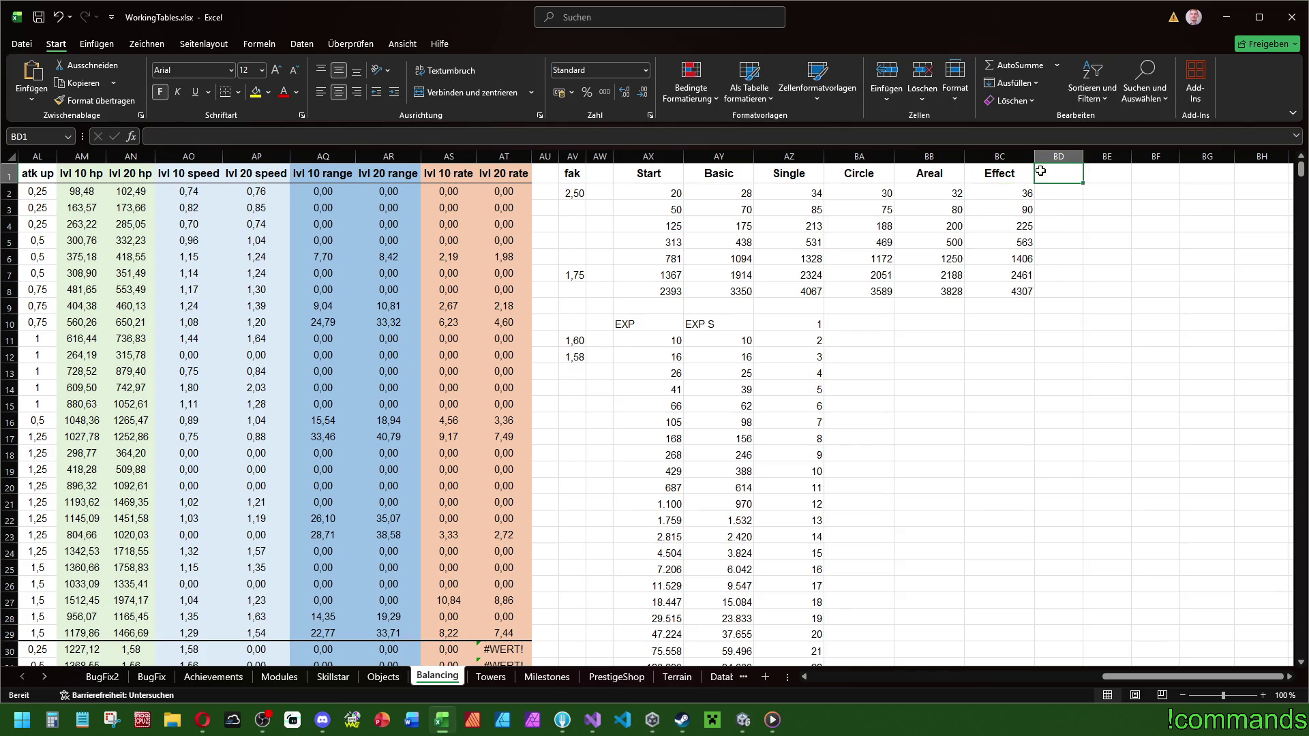
pyautogui.click(1000, 156)
pyautogui.hotkey('ctrl', 'c')
pyautogui.click(1058, 156)
# Give columns AX through BD one uniform width
pyautogui.scroll(-20, 1061, 345)
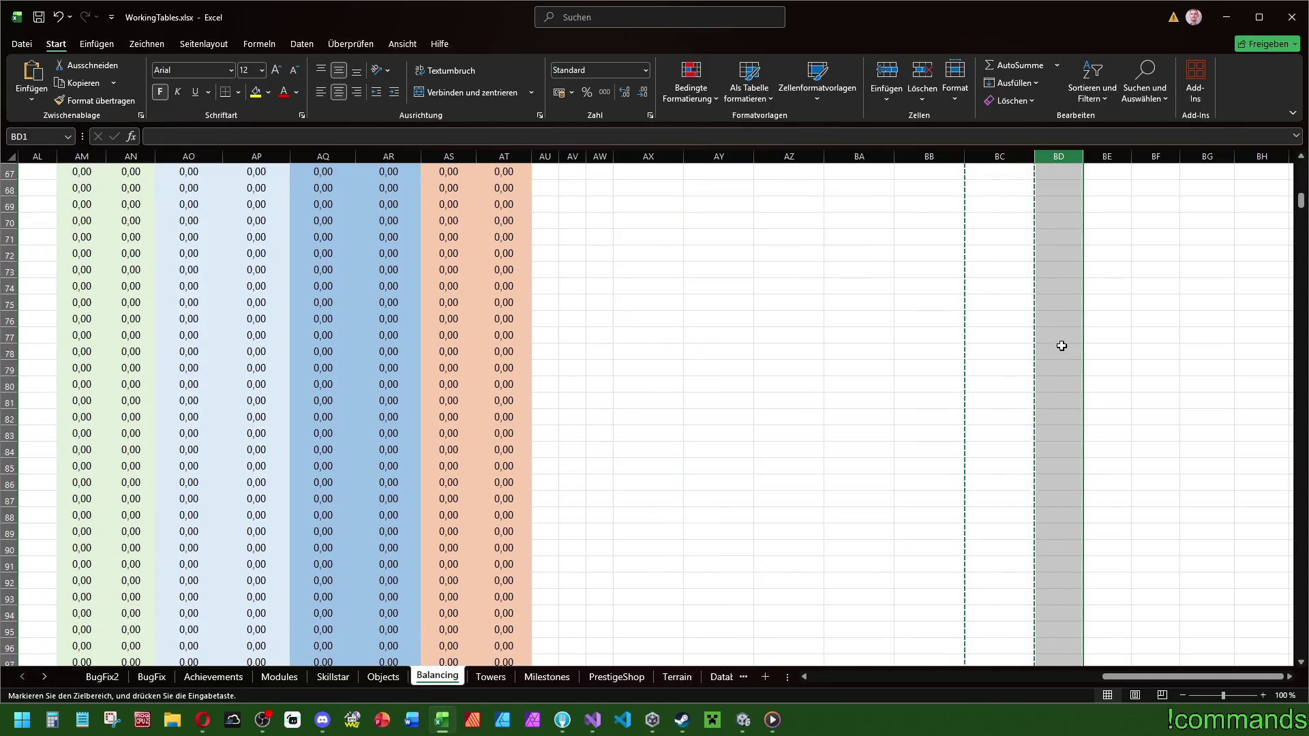
pyautogui.scroll(20, 1062, 346)
pyautogui.press('Escape')
pyautogui.moveTo(648, 156)
pyautogui.mouseDown()
pyautogui.moveTo(883, 167)
pyautogui.moveTo(1053, 157)
pyautogui.mouseUp()
pyautogui.moveTo(683, 155); pyautogui.dragTo(679, 154)
pyautogui.scroll(-10, 789, 341)
pyautogui.doubleClick(675, 156)
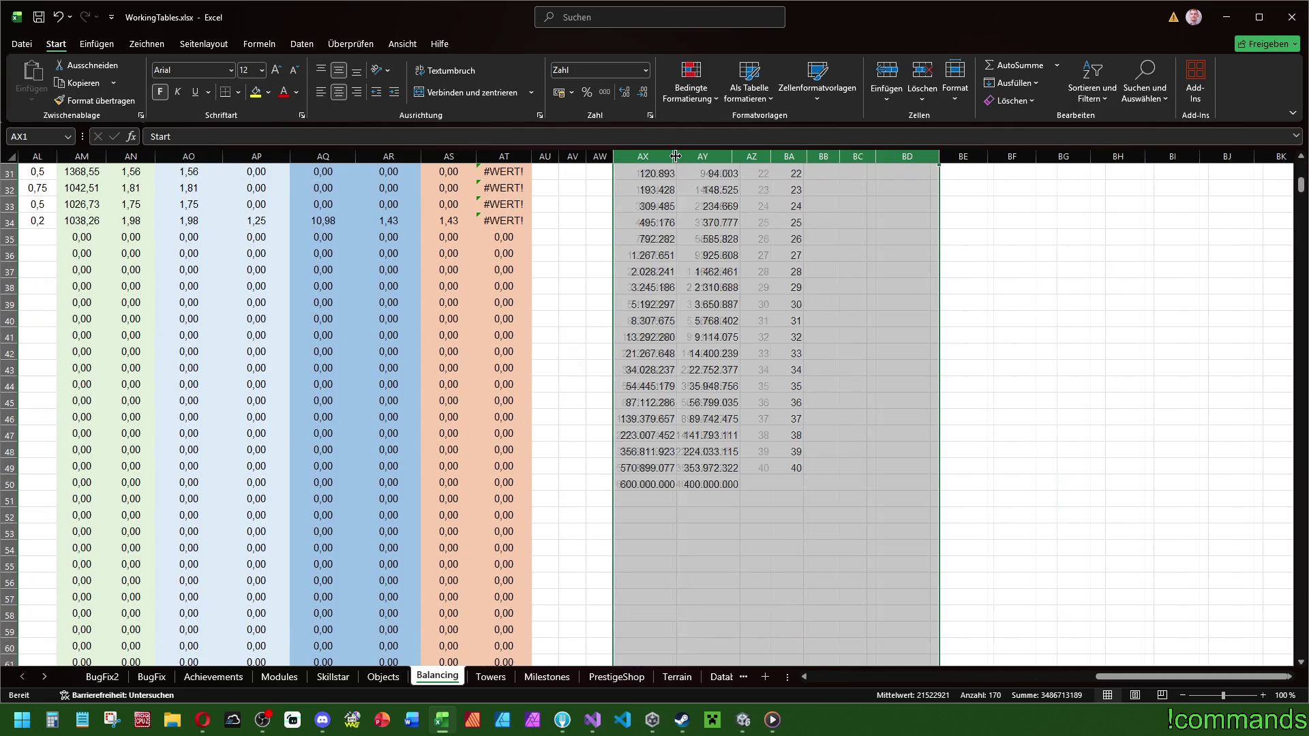
pyautogui.moveTo(675, 156); pyautogui.dragTo(675, 156)
pyautogui.scroll(10, 752, 373)
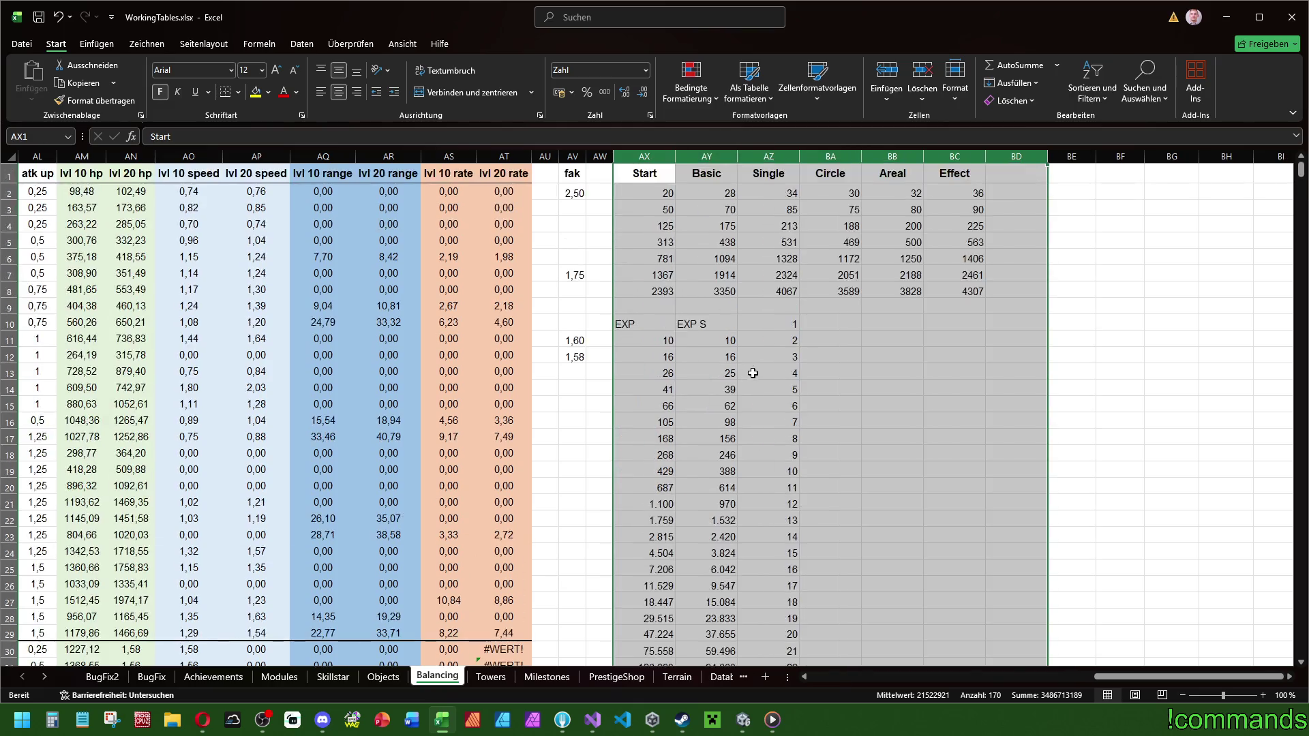
# Add a 'Rocket' header in BD1 with a start cost of 55 in BD2
pyautogui.click(1000, 176)
pyautogui.write('Rocket')
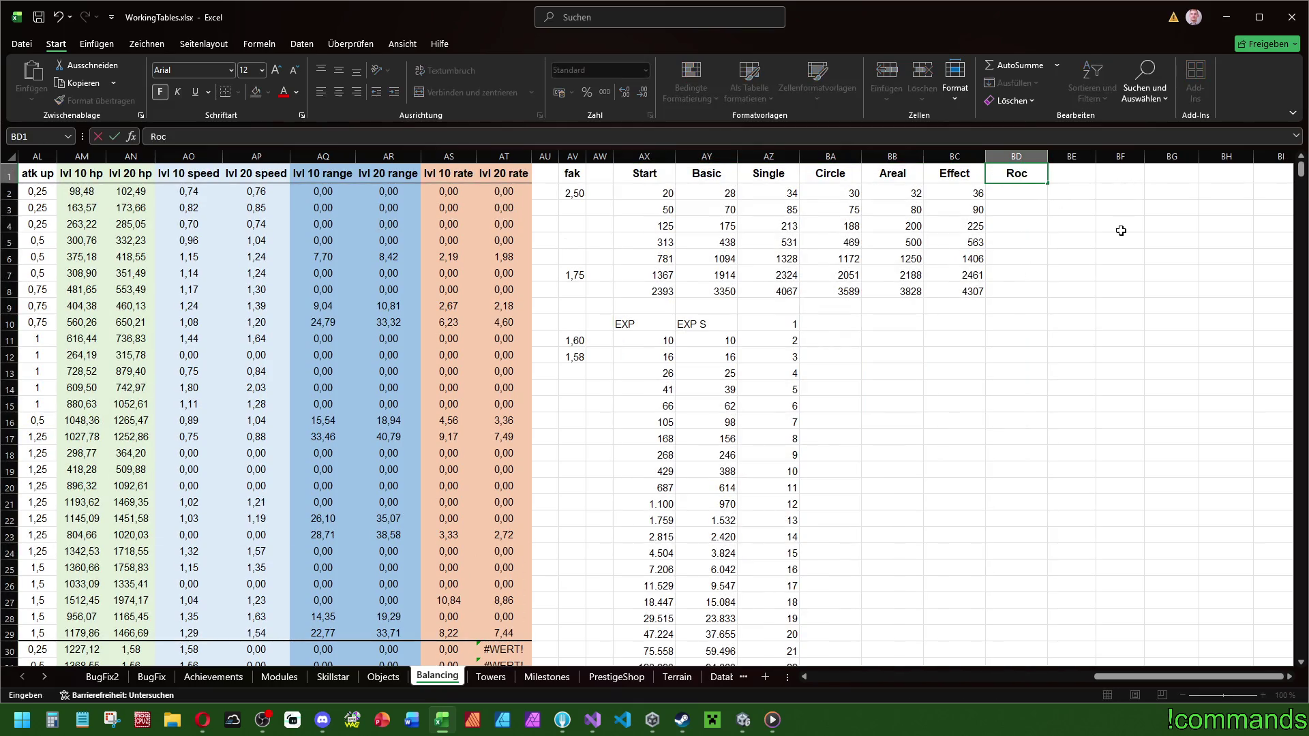
pyautogui.press('Return')
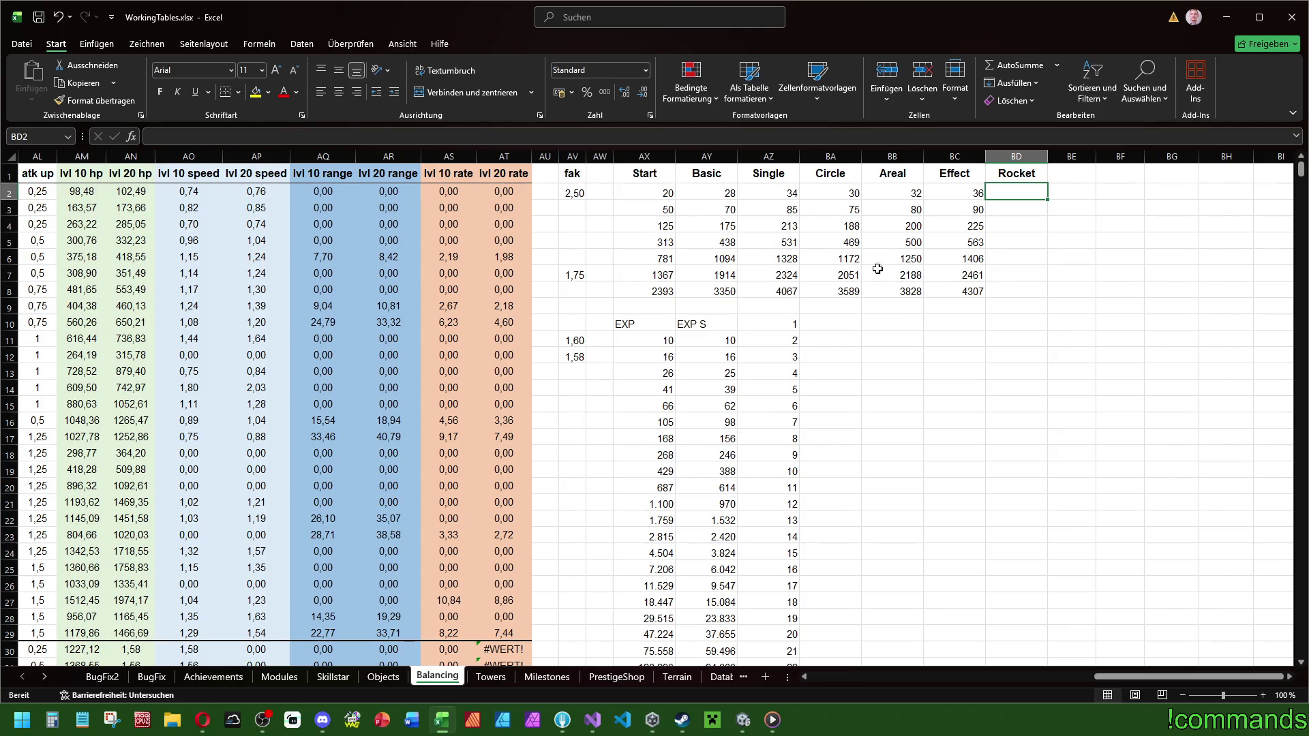
pyautogui.write('55')
pyautogui.press('Return')
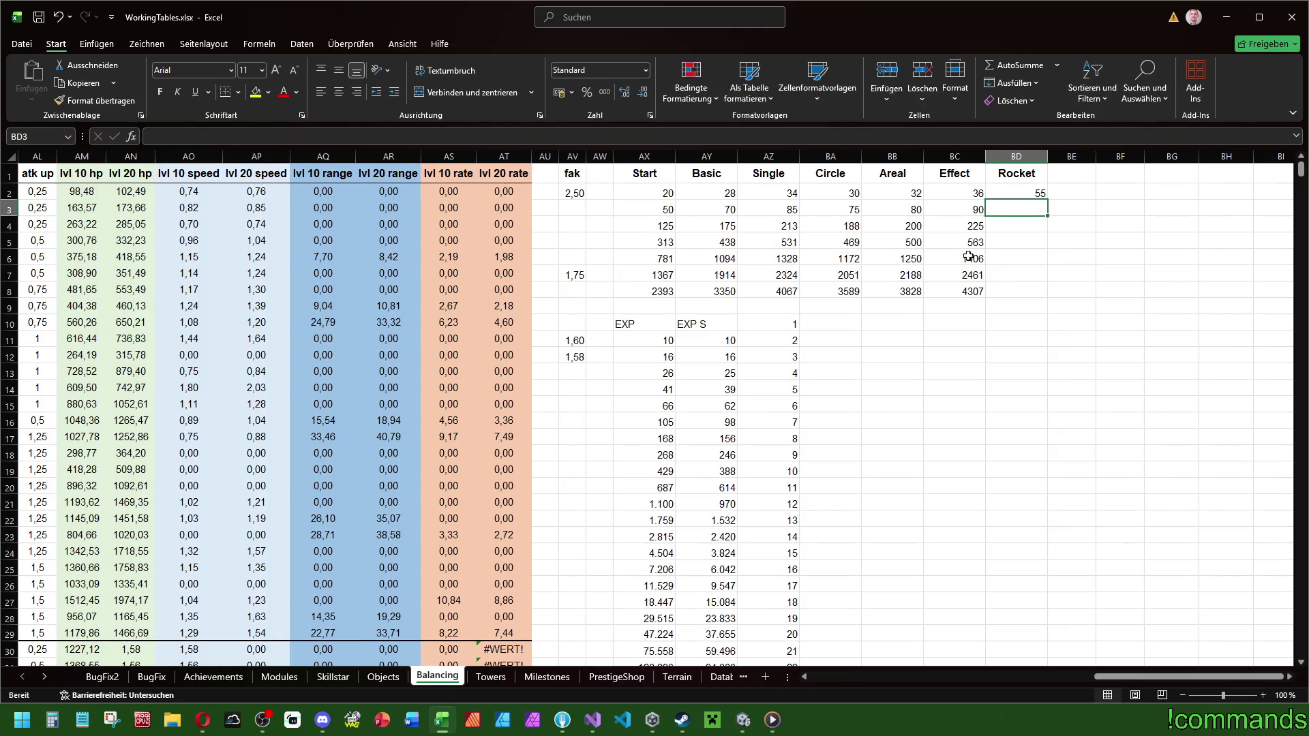
# Inspect the Effect cost formulas in BC3 and BC6
pyautogui.doubleClick(969, 210)
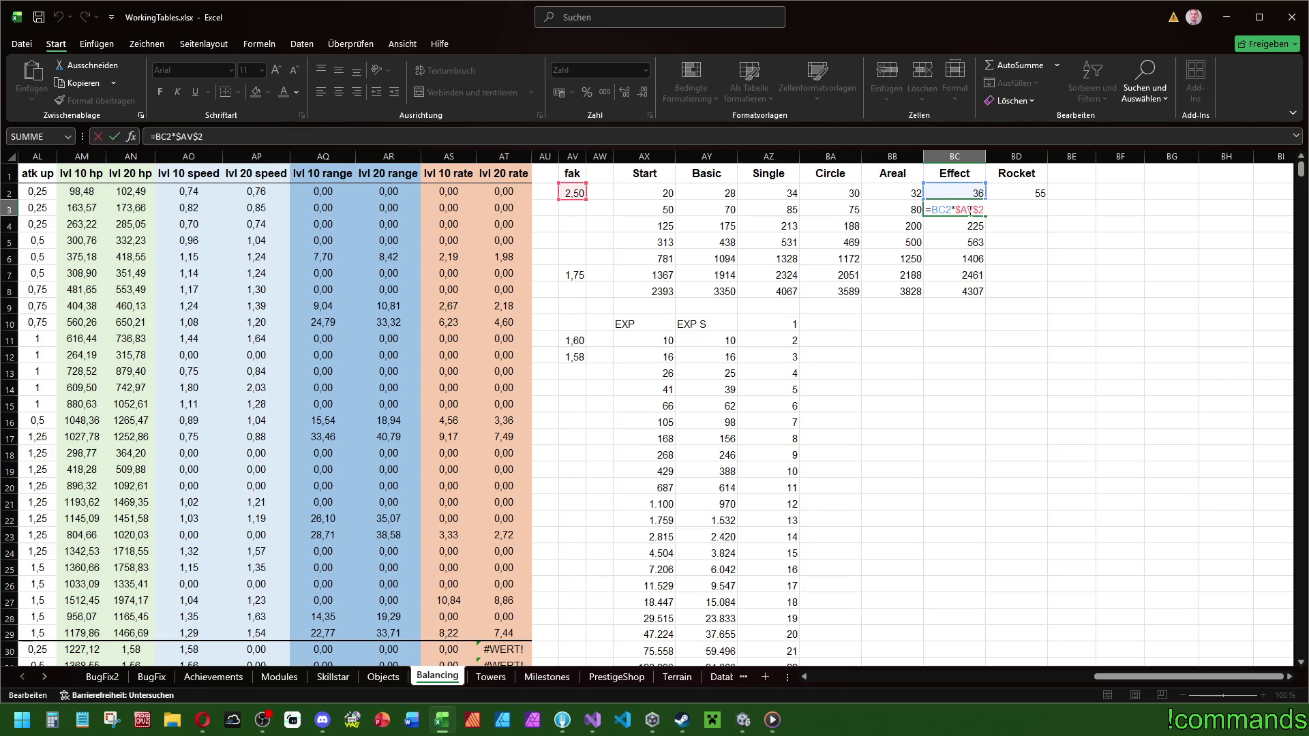
pyautogui.click(942, 260)
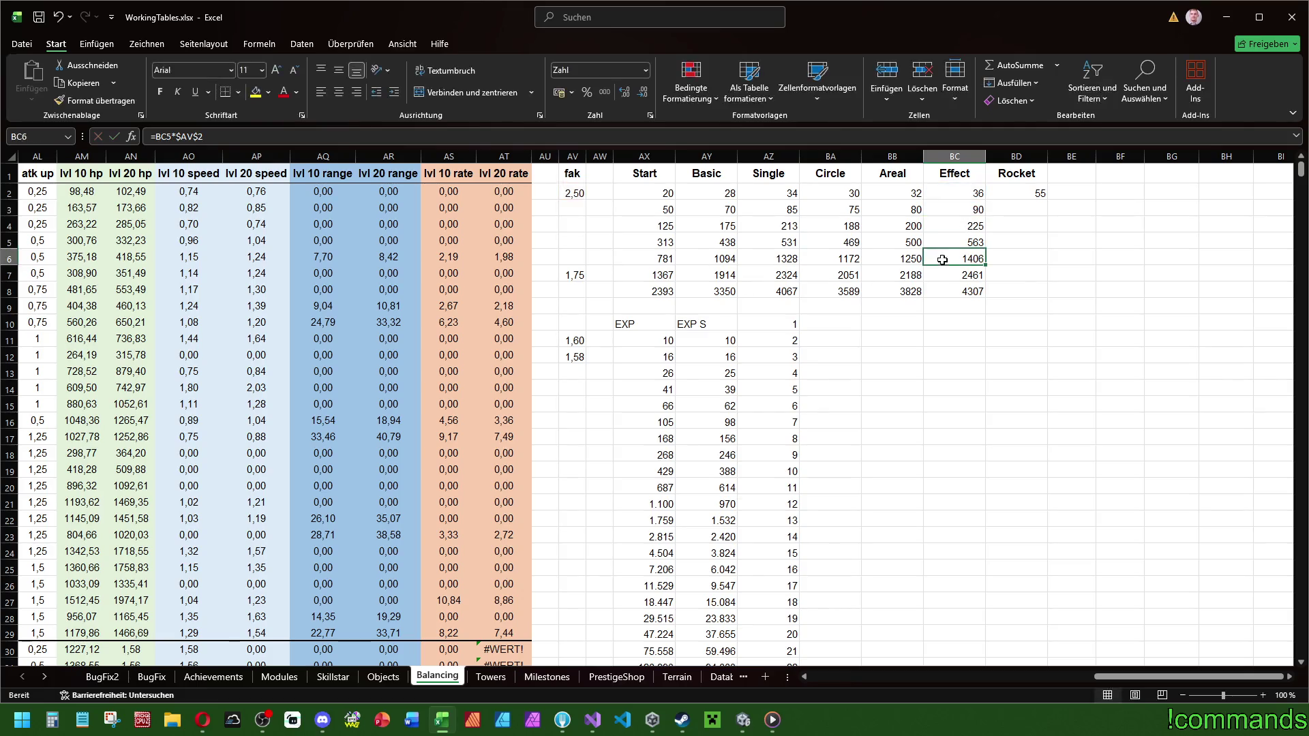
pyautogui.doubleClick(942, 260)
pyautogui.press('Return')
pyautogui.click(1019, 193)
pyautogui.doubleClick(978, 210)
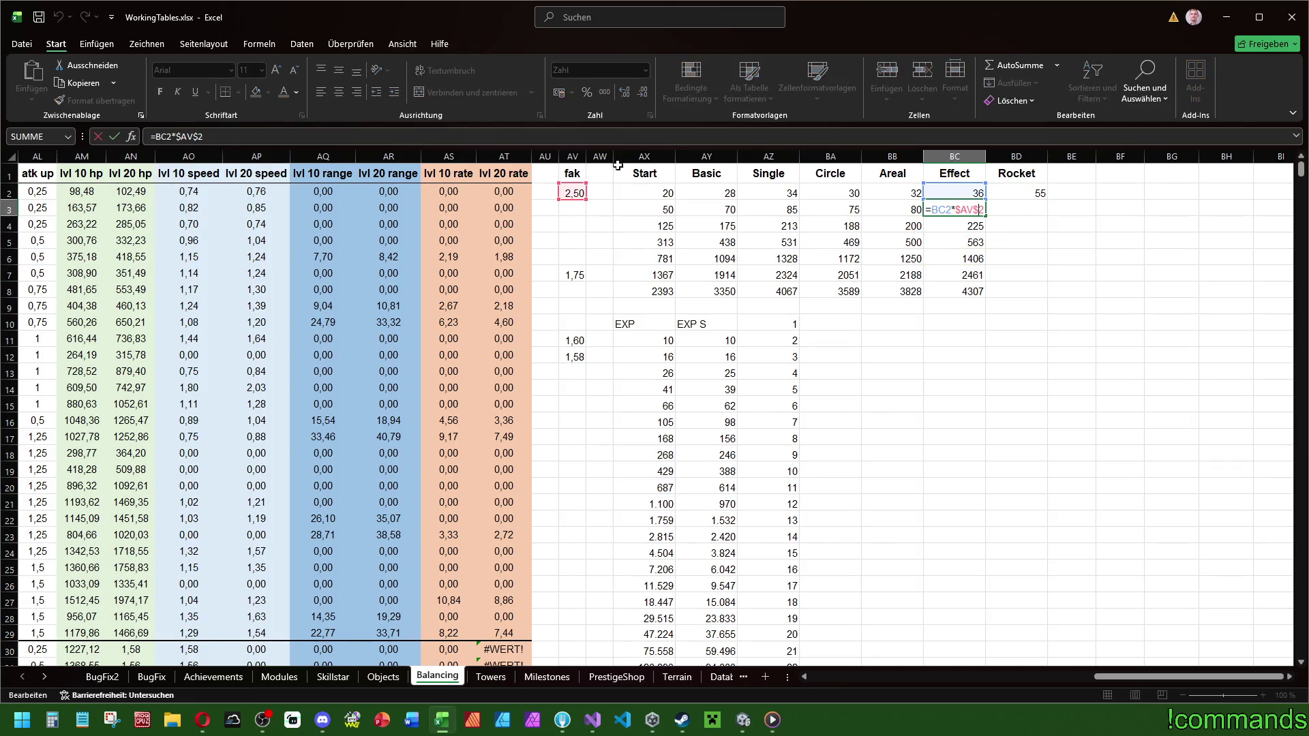
pyautogui.press('Return')
pyautogui.click(966, 208)
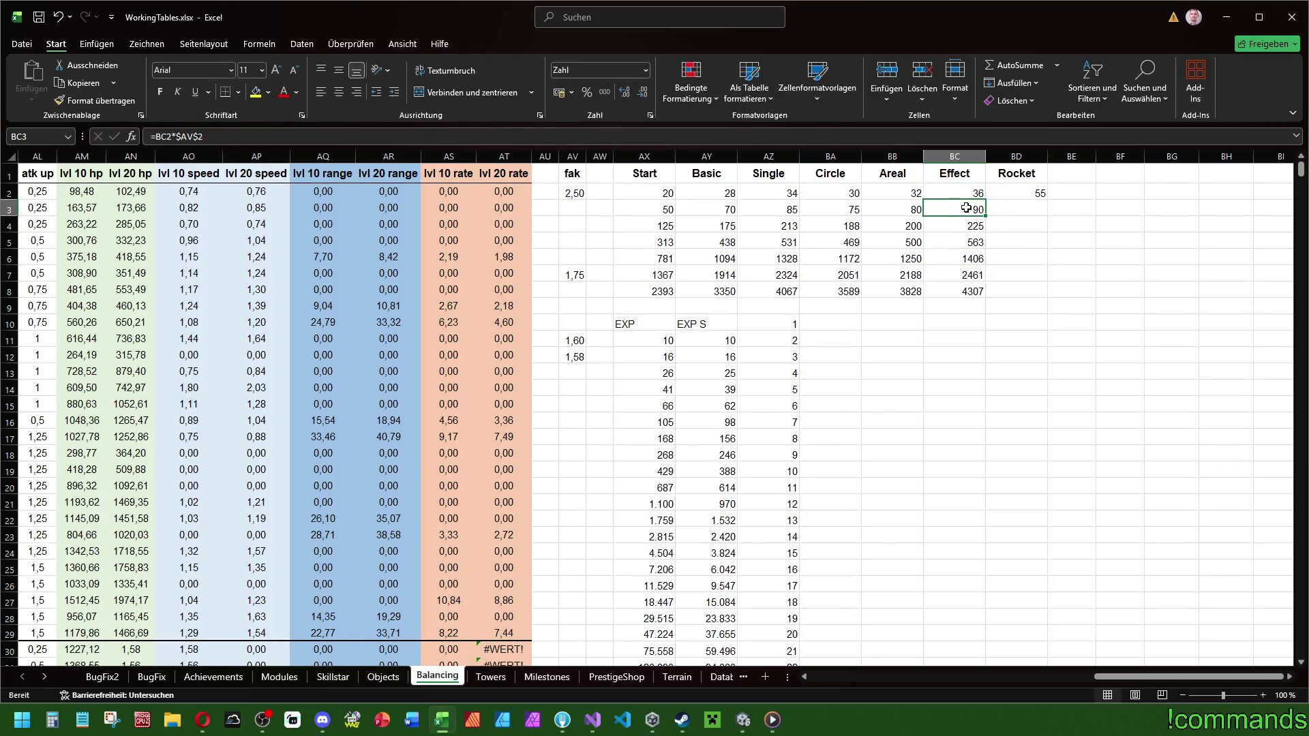
# Copy the BC3 formula right into BD3, which now shows 138
pyautogui.moveTo(985, 217); pyautogui.dragTo(1034, 255)
pyautogui.doubleClick(1016, 210)
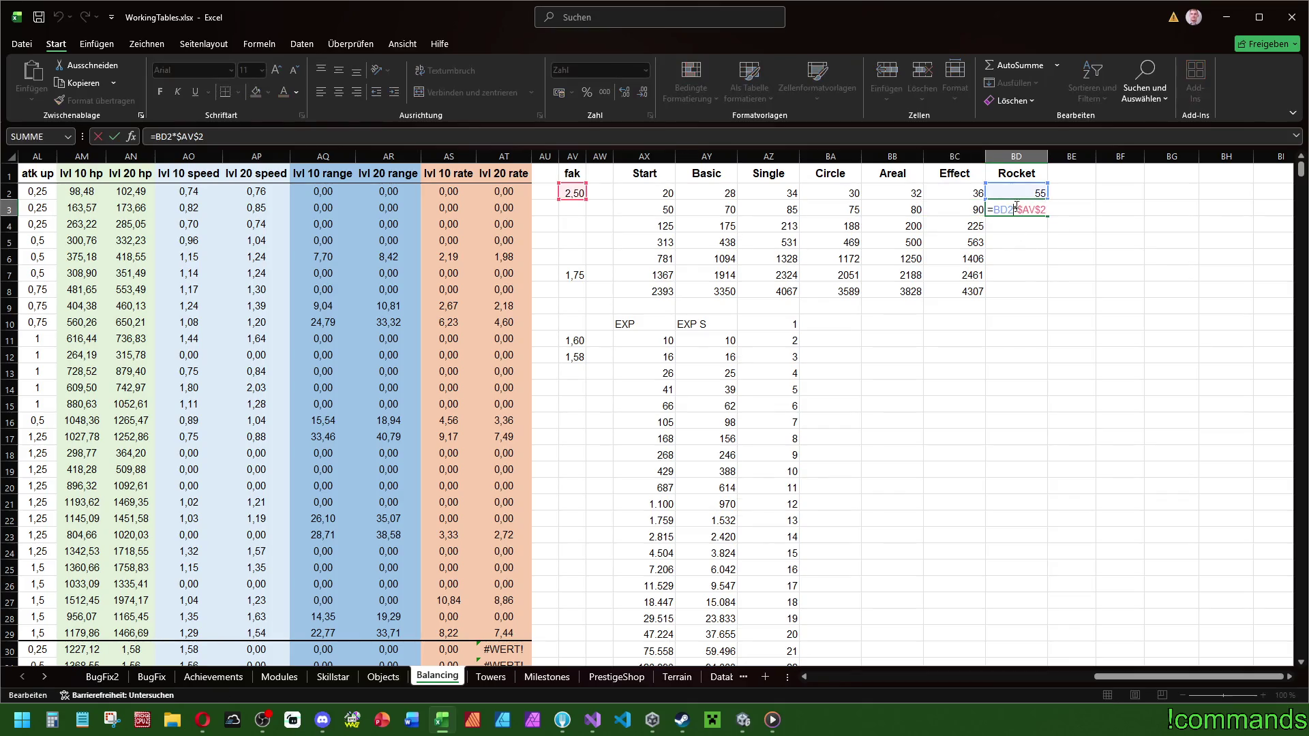
pyautogui.press('Escape')
pyautogui.doubleClick(1016, 210)
pyautogui.press('Escape')
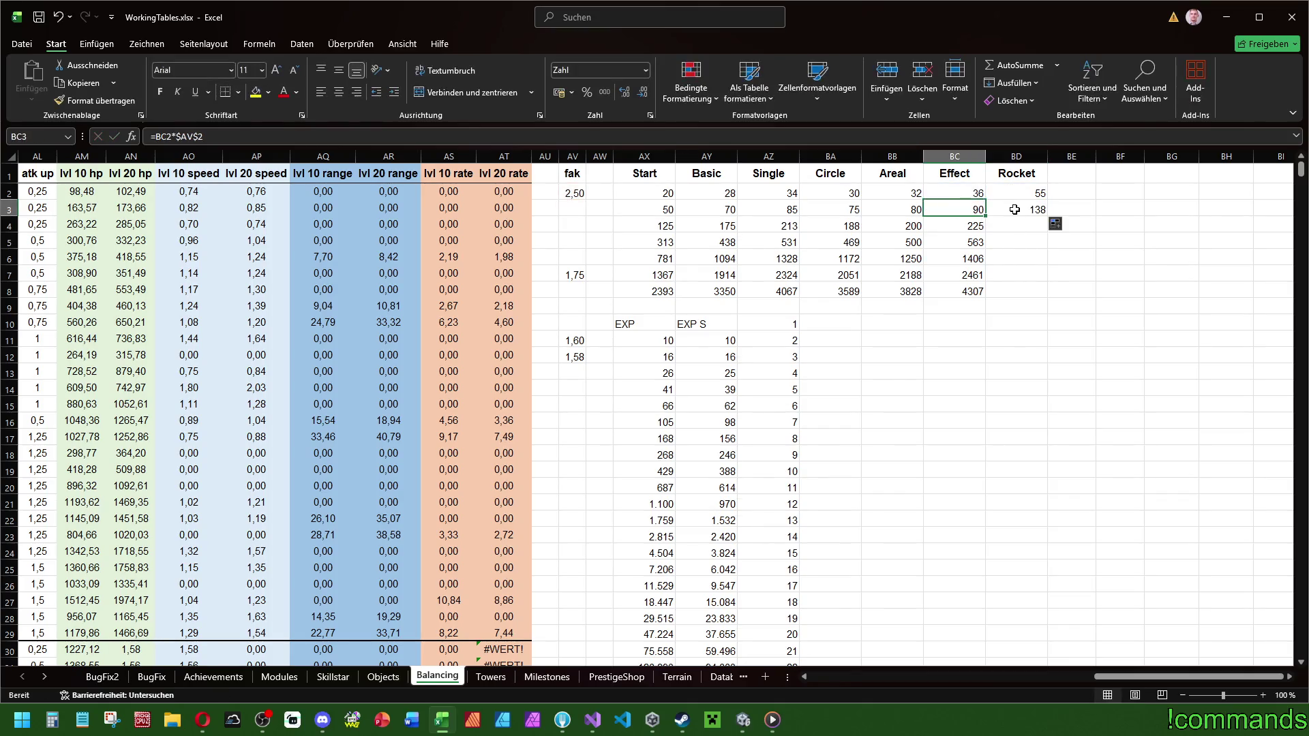
pyautogui.doubleClick(1016, 210)
pyautogui.press('Escape')
# Review the Effect formulas in BC5, BC6 and the 1.75-factor one in BC7
pyautogui.doubleClick(959, 259)
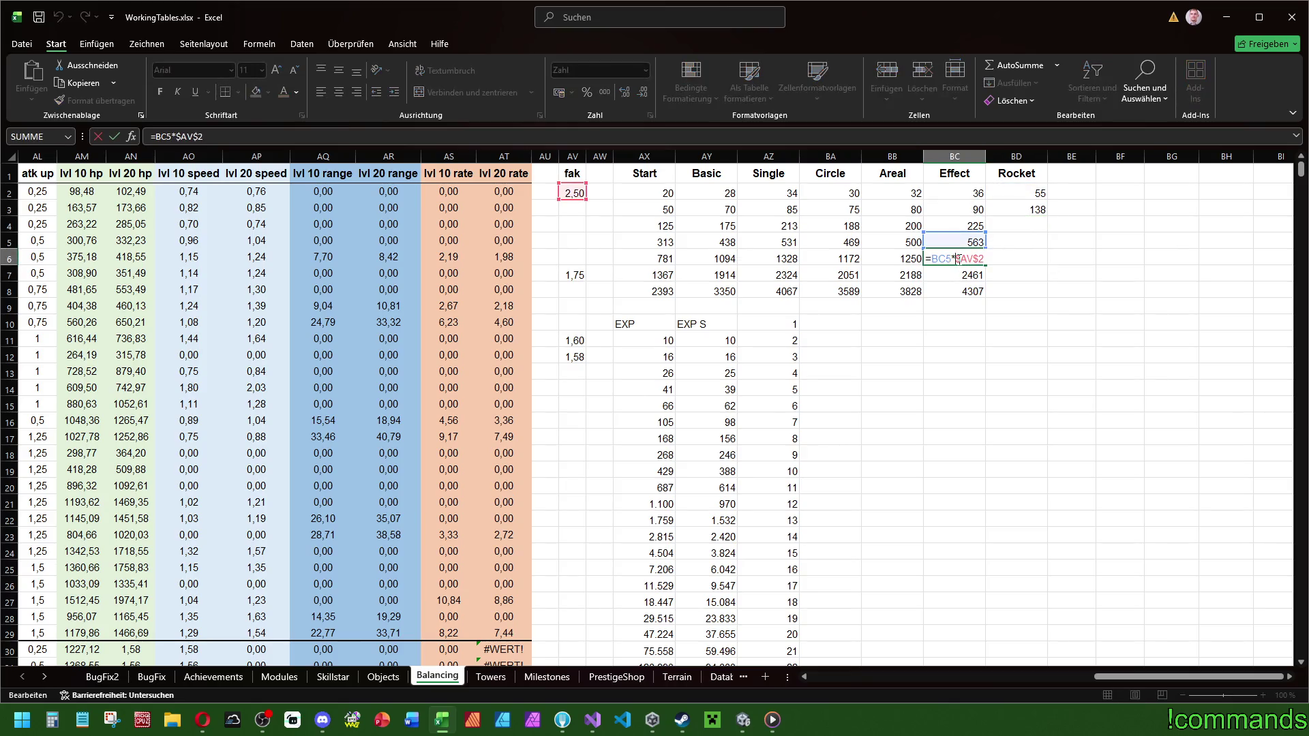
pyautogui.press('Return')
pyautogui.doubleClick(953, 275)
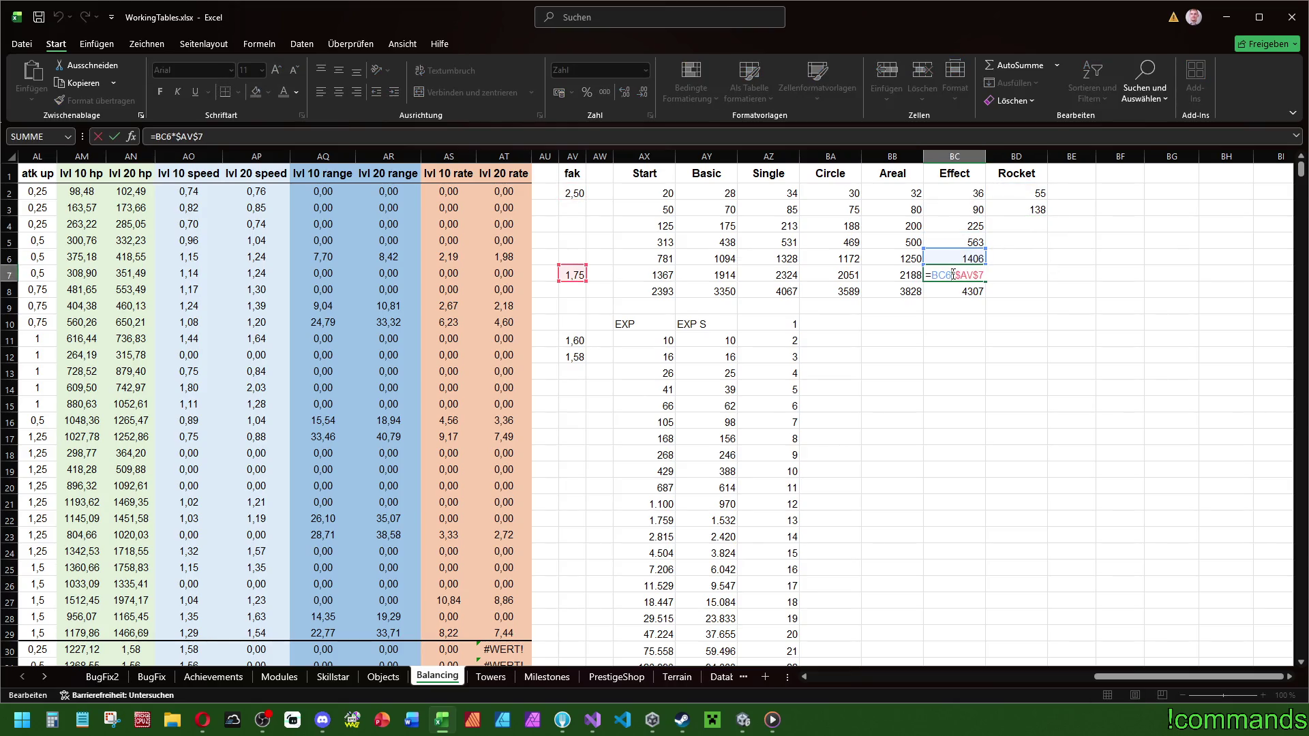
pyautogui.press('Return')
pyautogui.doubleClick(960, 240)
pyautogui.press('Return')
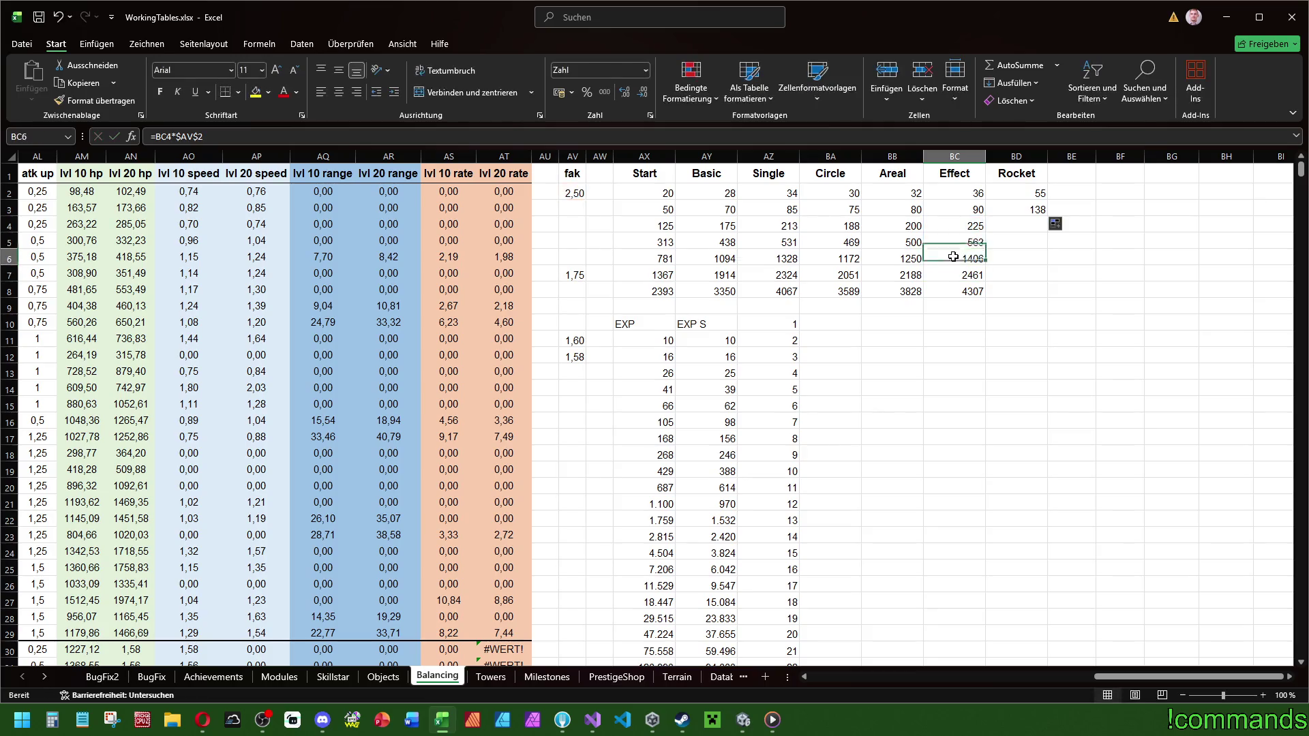
pyautogui.doubleClick(951, 259)
pyautogui.press('Escape')
# Fill the Rocket formula down to BD6, extend BC7's 1.75-factor formula into BD7:BD8, and switch to Unity
pyautogui.click(1028, 208)
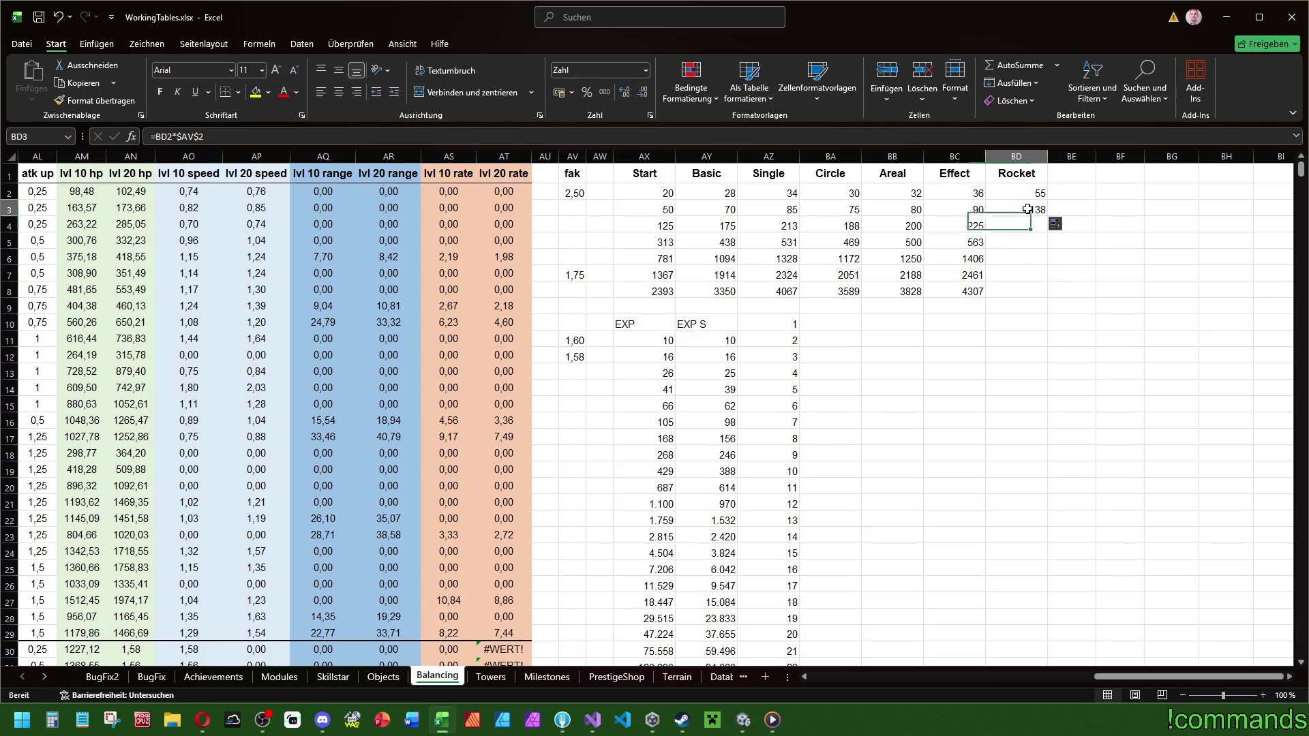
pyautogui.moveTo(1047, 217); pyautogui.dragTo(1047, 262)
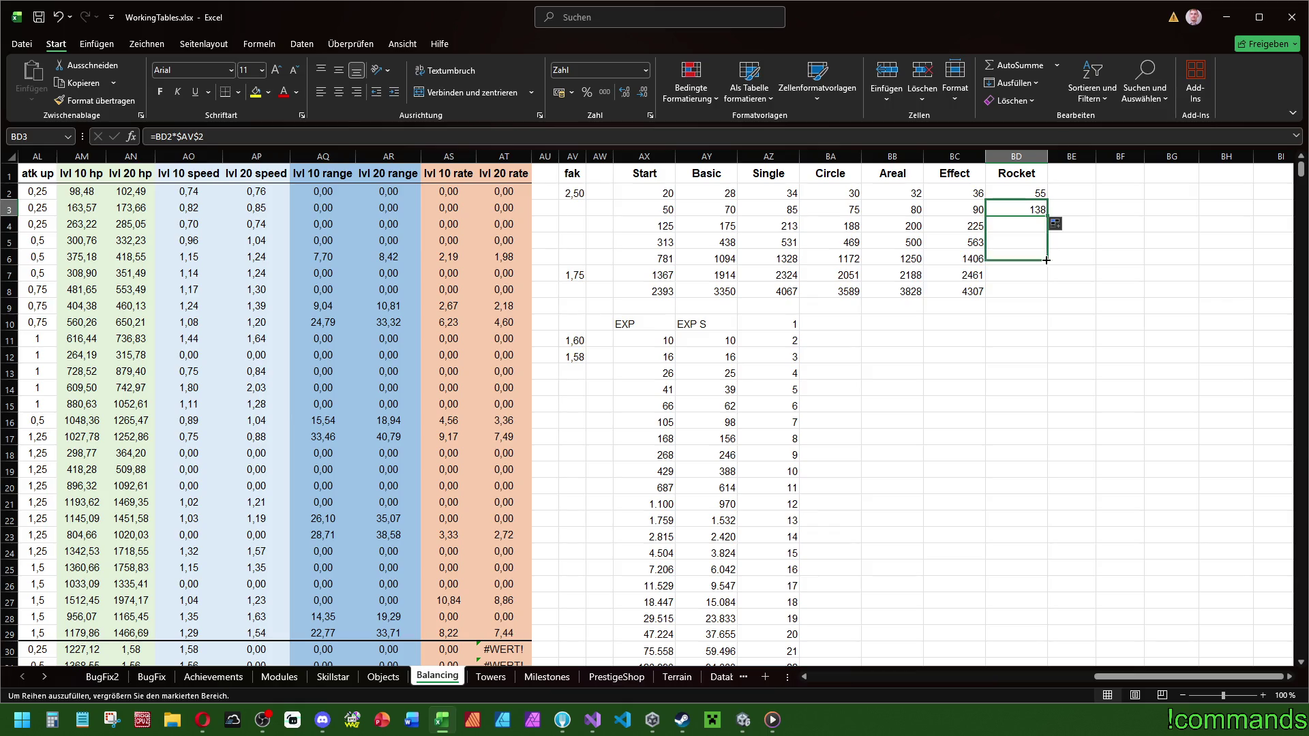
pyautogui.click(1076, 386)
pyautogui.click(960, 275)
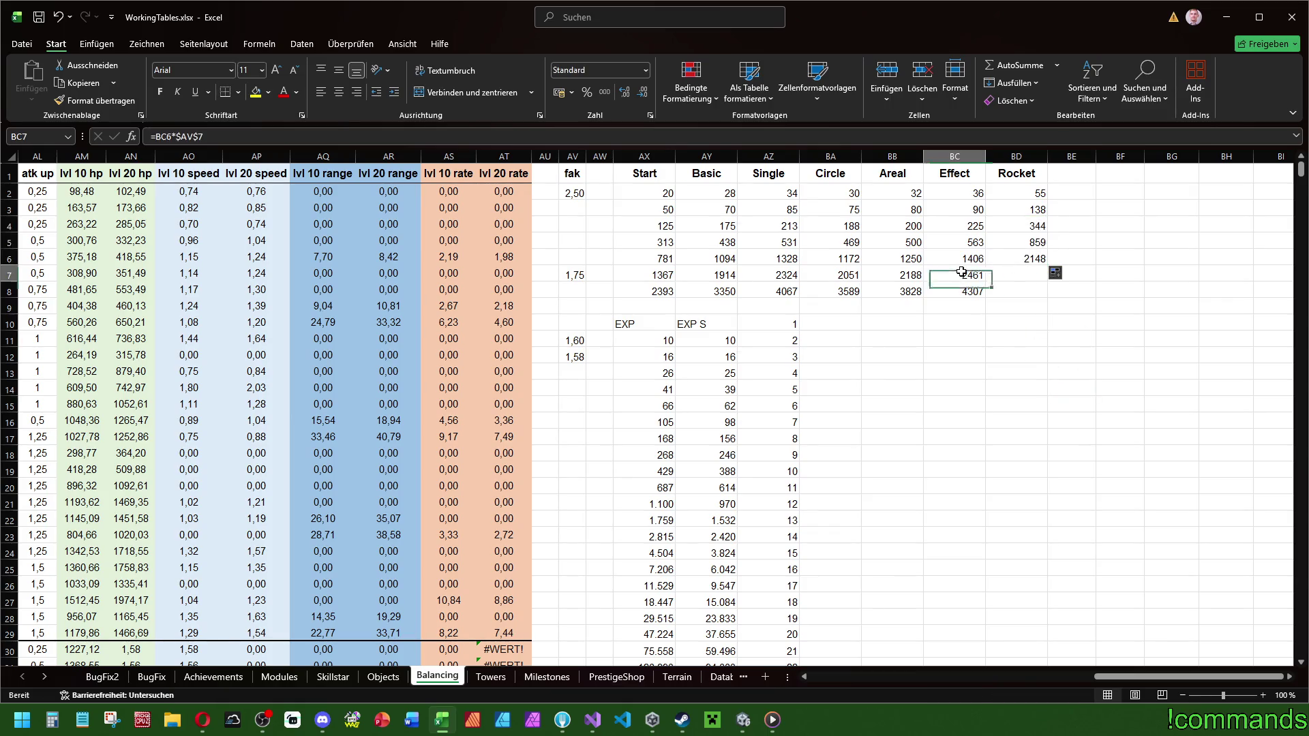
pyautogui.moveTo(985, 282)
pyautogui.mouseDown()
pyautogui.moveTo(1047, 281)
pyautogui.moveTo(1048, 293)
pyautogui.mouseUp()
pyautogui.click(1030, 326)
pyautogui.click(1024, 275)
pyautogui.click(1004, 388)
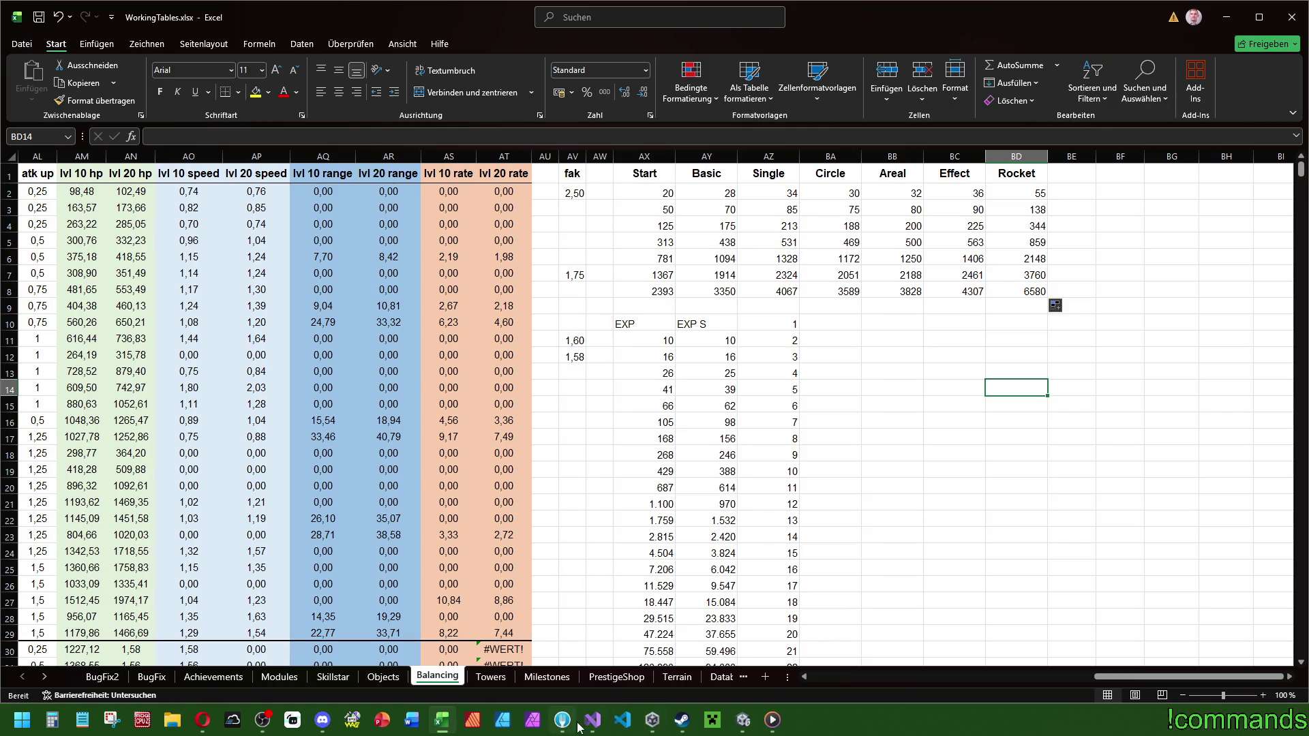
pyautogui.click(743, 723)
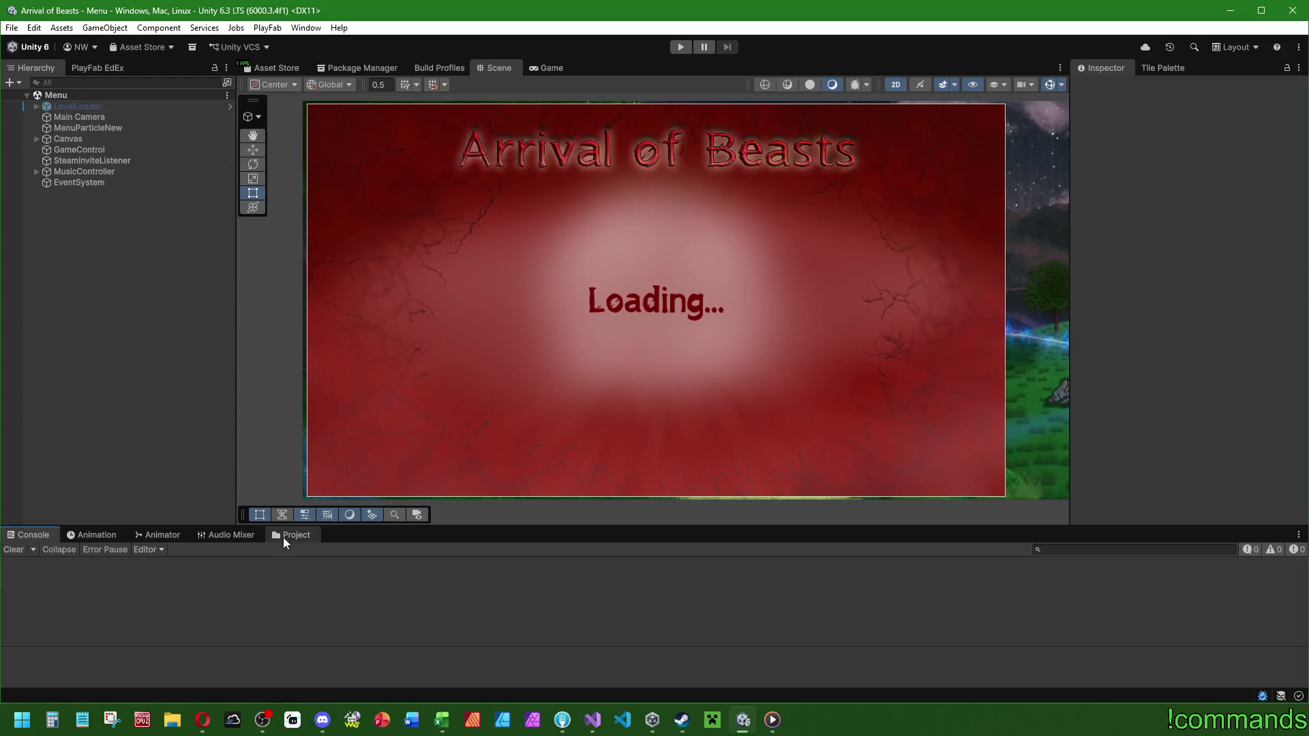
# Open the RocketTower prefab in Assets > Prefabs > Towers and view its Upgrade Costs list
pyautogui.click(291, 536)
pyautogui.click(164, 563)
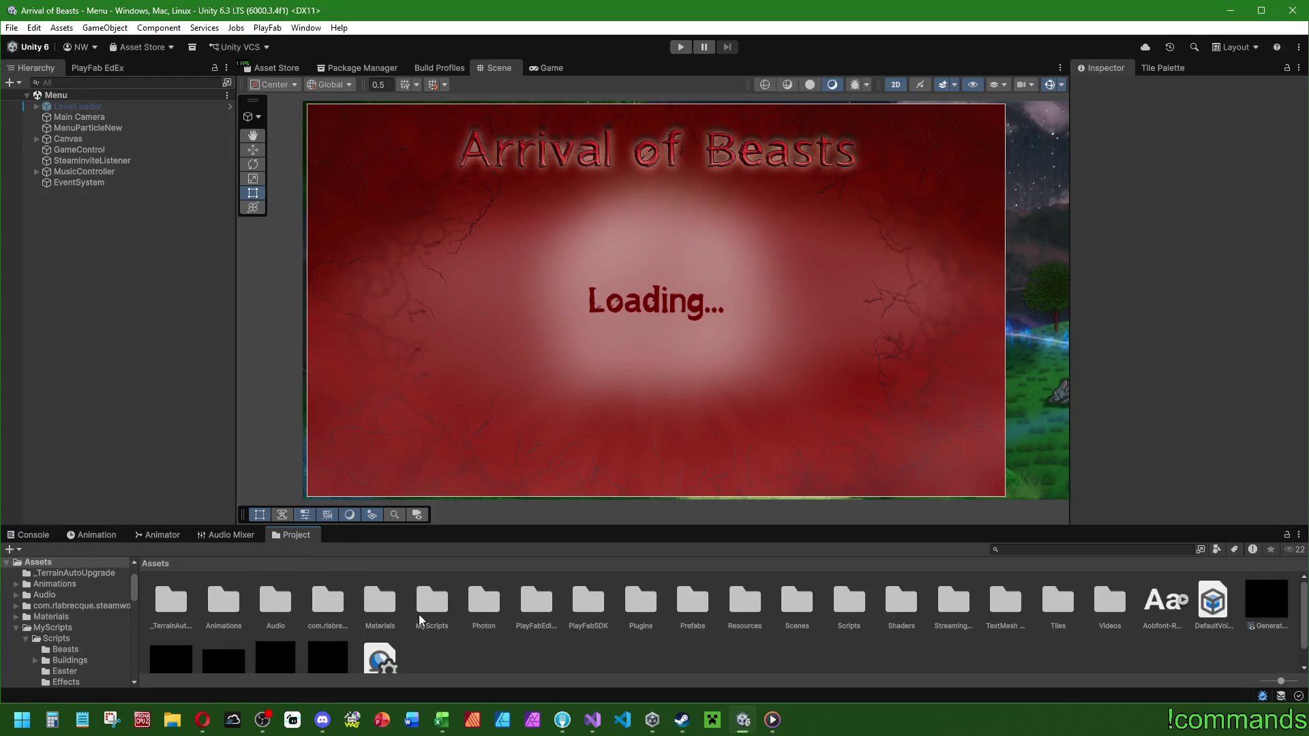
pyautogui.doubleClick(692, 603)
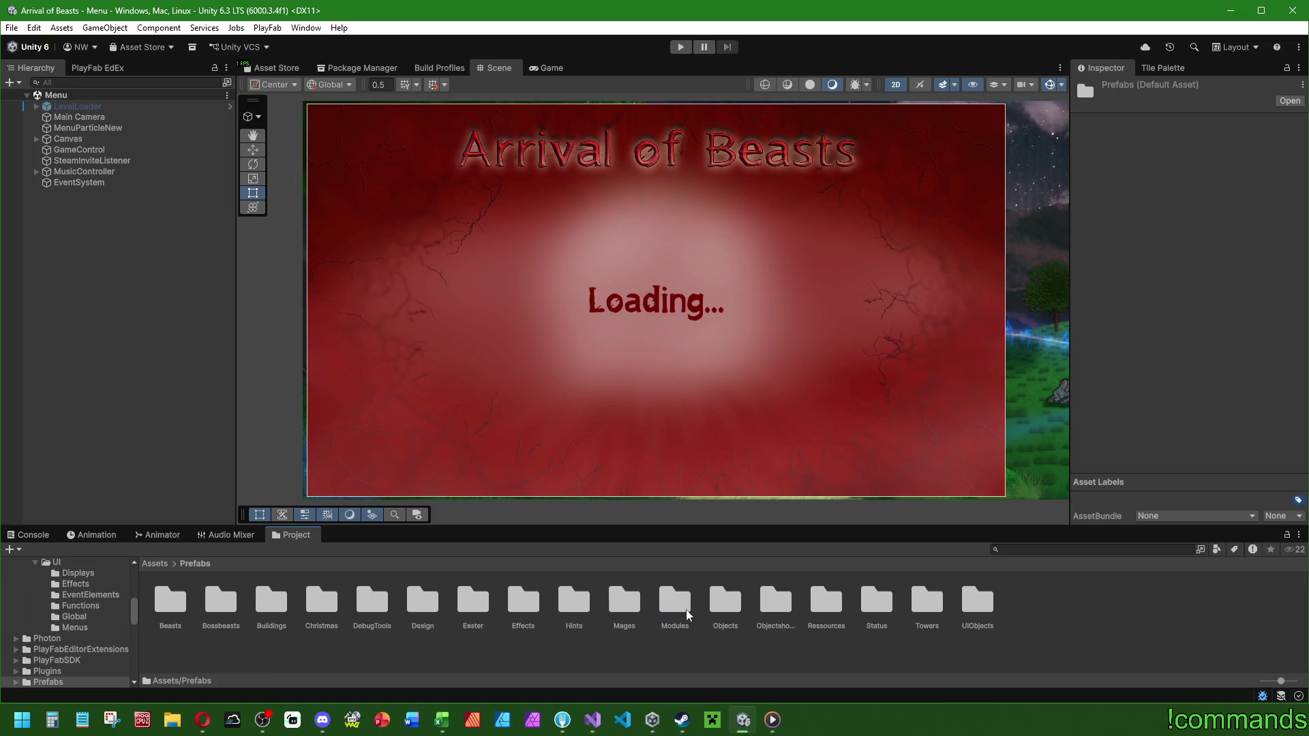
pyautogui.doubleClick(929, 603)
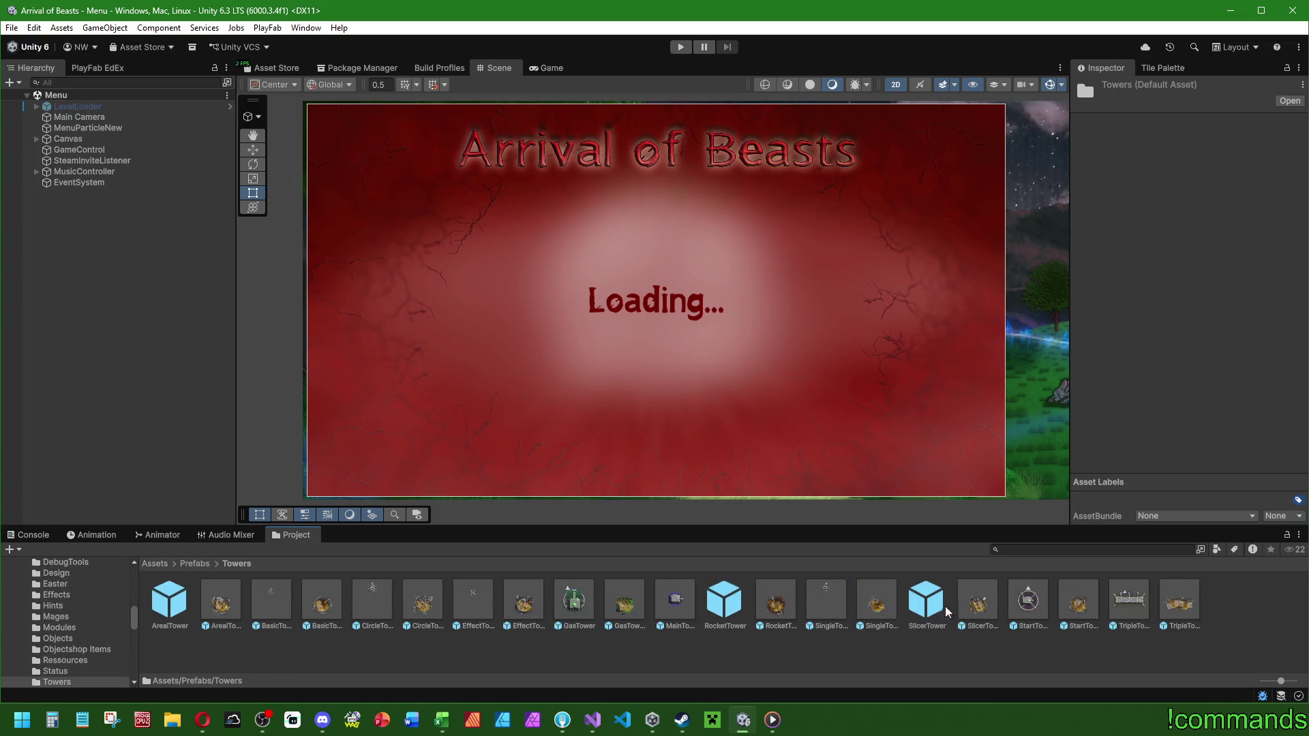
pyautogui.click(724, 604)
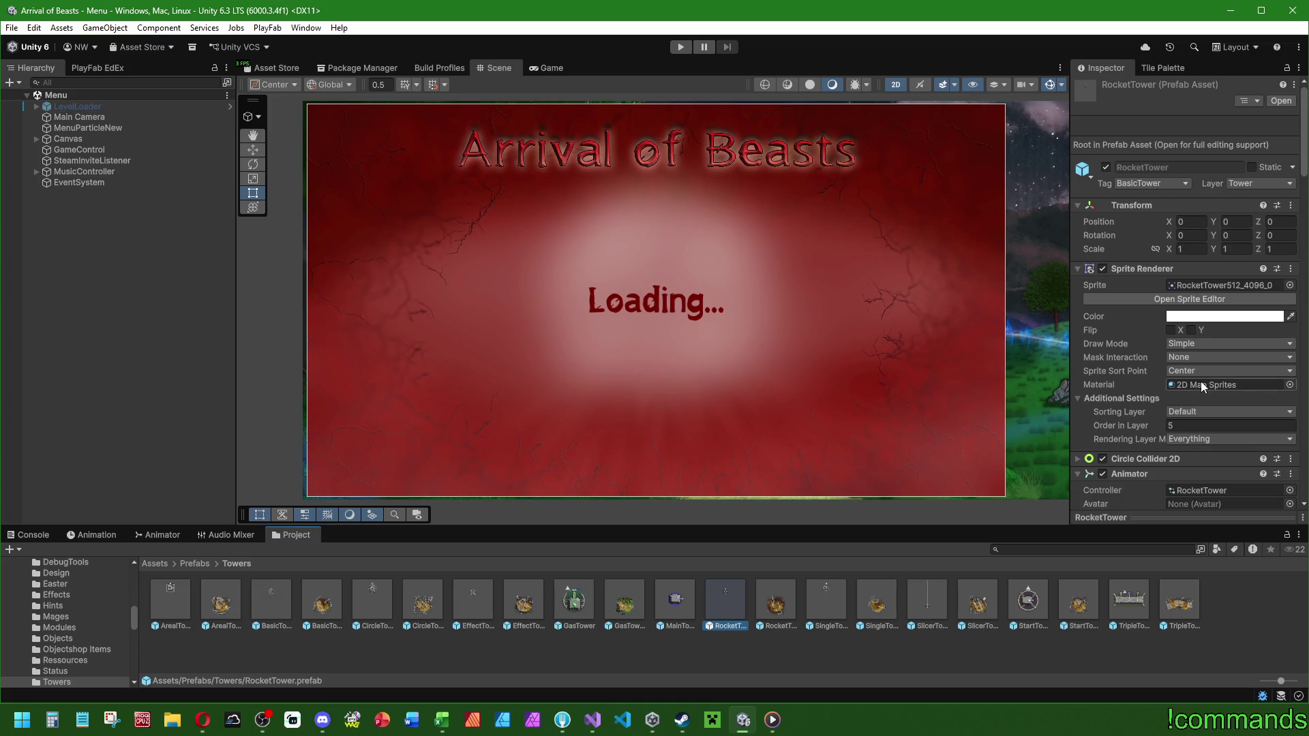
pyautogui.scroll(-15, 1200, 384)
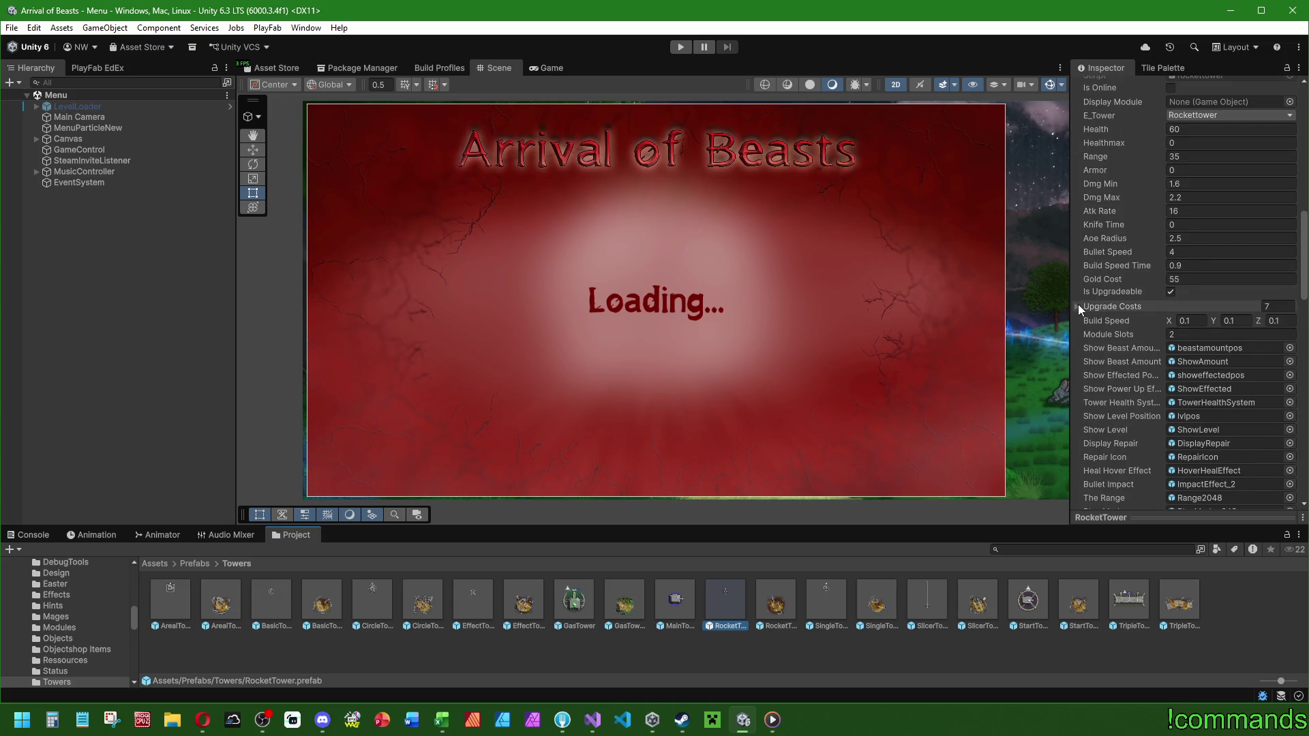
pyautogui.click(1078, 306)
pyautogui.scroll(-8, 1111, 157)
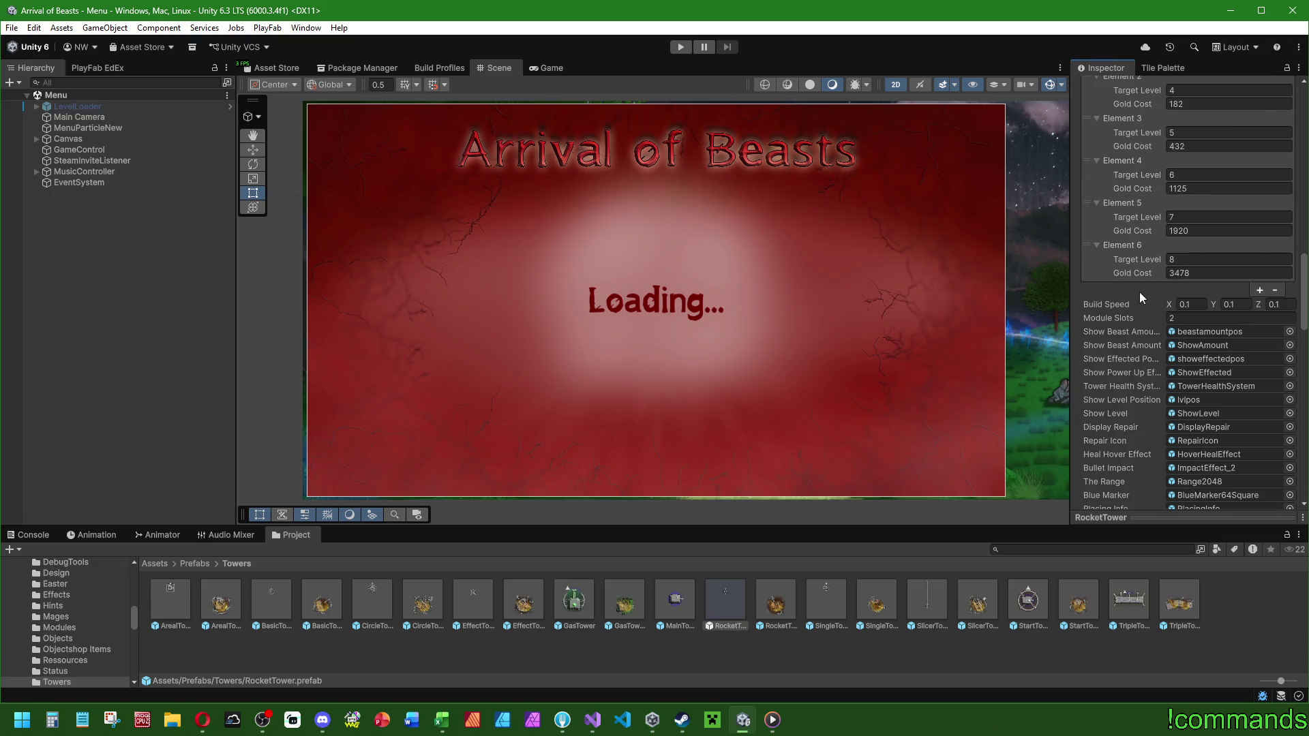
pyautogui.scroll(6, 1139, 292)
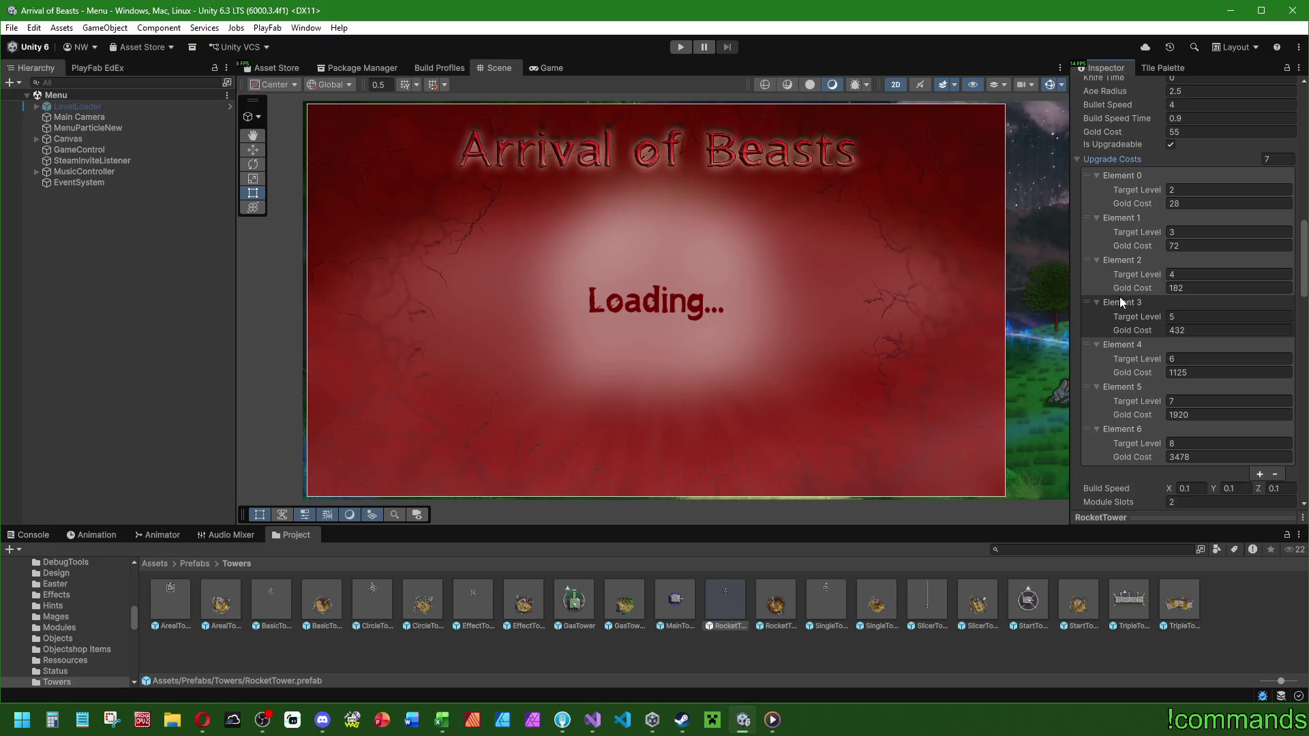
# Open the StartTower prefab, view its Upgrade Costs, and go back to Excel
pyautogui.doubleClick(1028, 600)
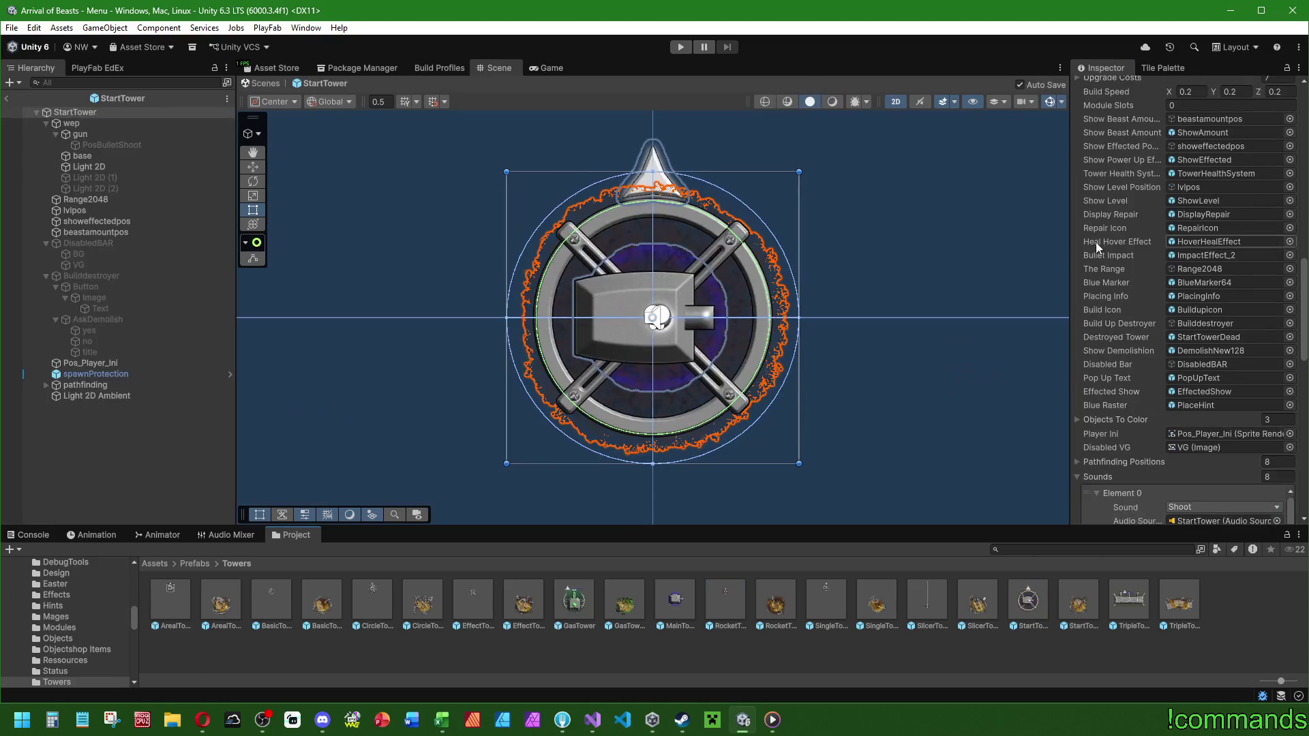
pyautogui.scroll(8, 1096, 296)
pyautogui.click(1074, 370)
pyautogui.scroll(-6, 1110, 300)
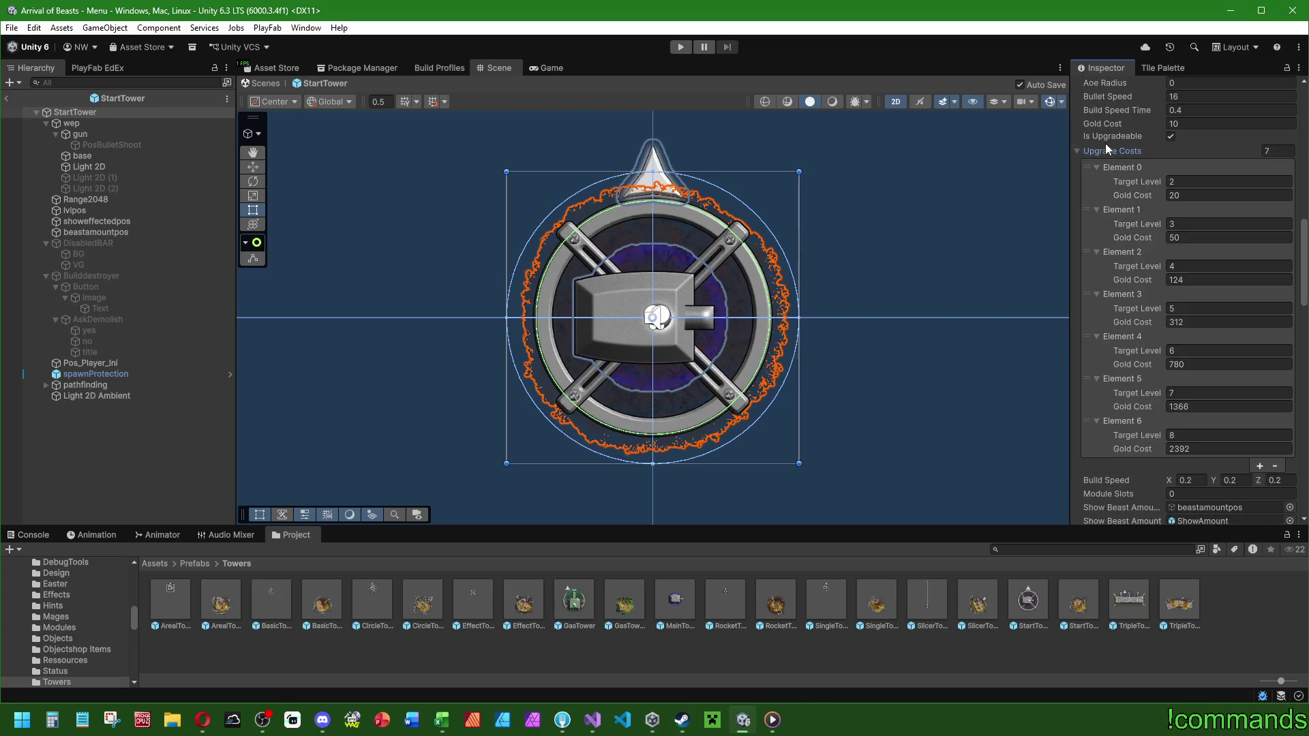
pyautogui.scroll(-2, 1118, 409)
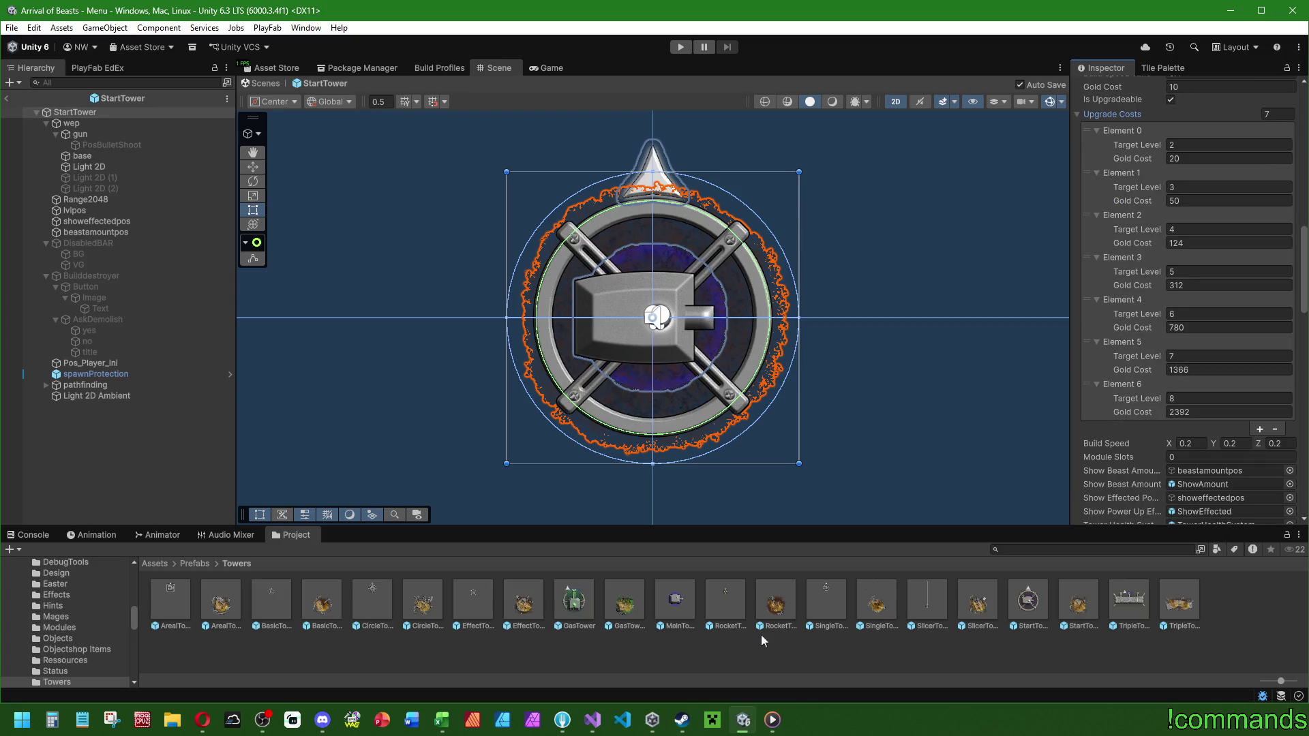
pyautogui.click(441, 721)
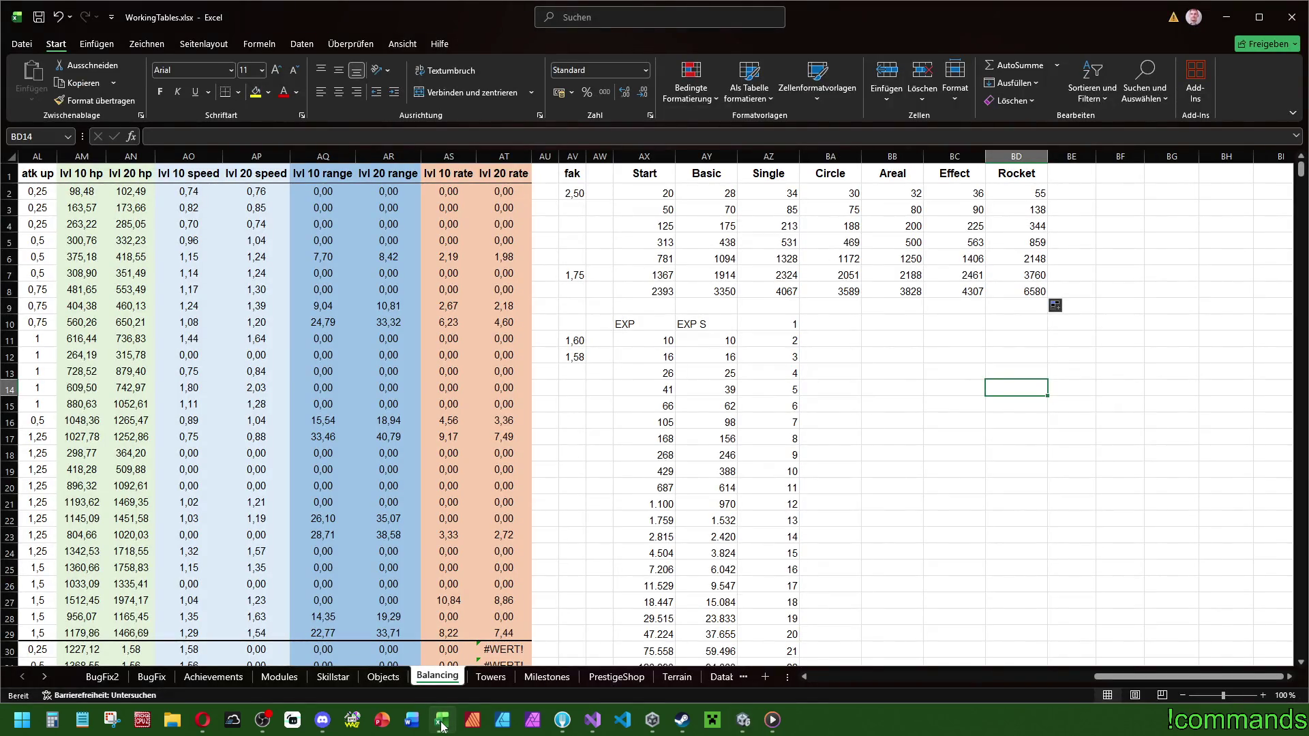
# Open the ArealTower prefab in Unity and compare it with the Balancing sheet
pyautogui.click(442, 723)
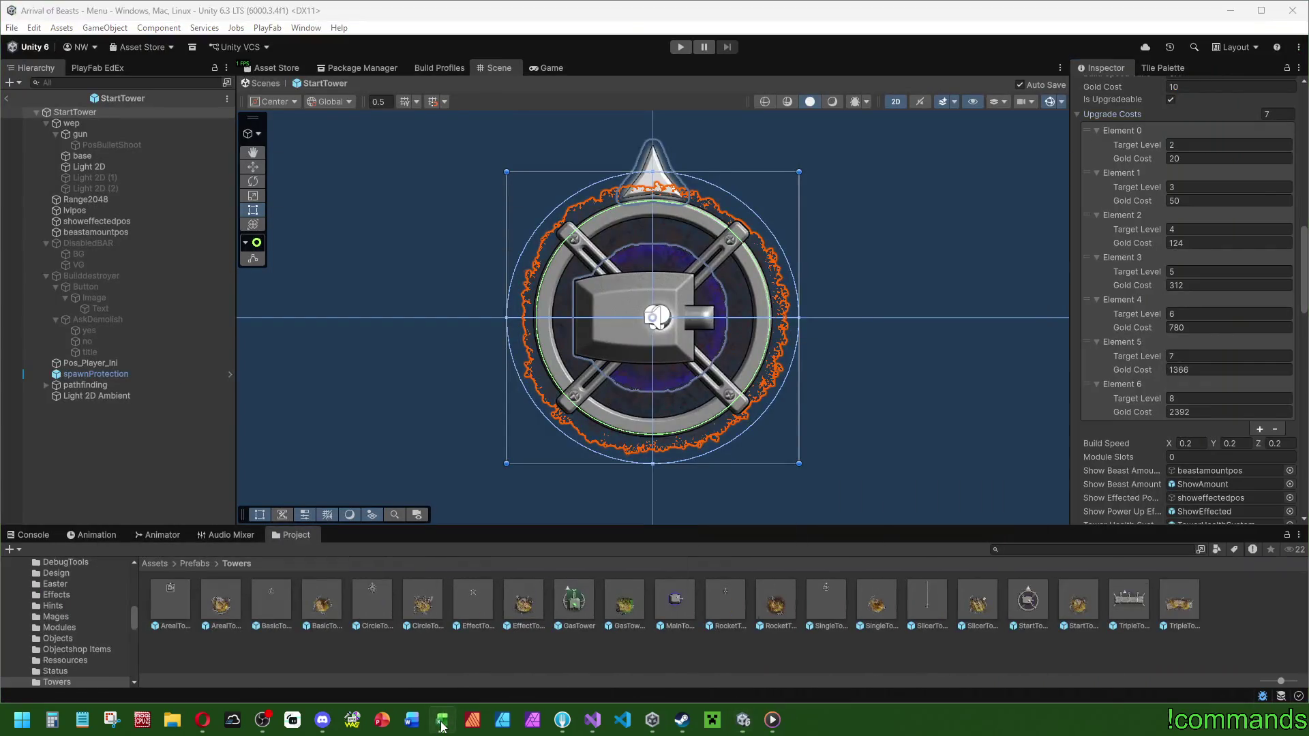
pyautogui.click(442, 723)
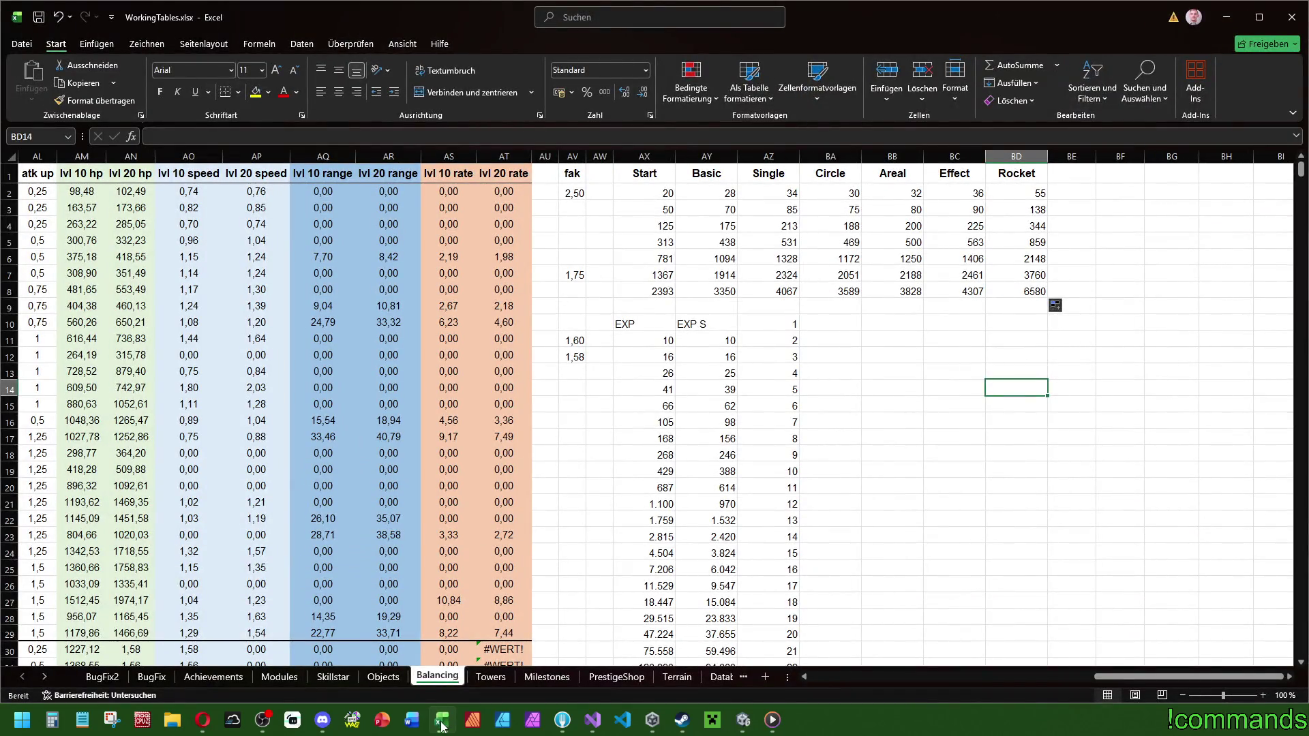
pyautogui.click(441, 723)
pyautogui.click(442, 723)
pyautogui.click(442, 723)
pyautogui.doubleClick(170, 593)
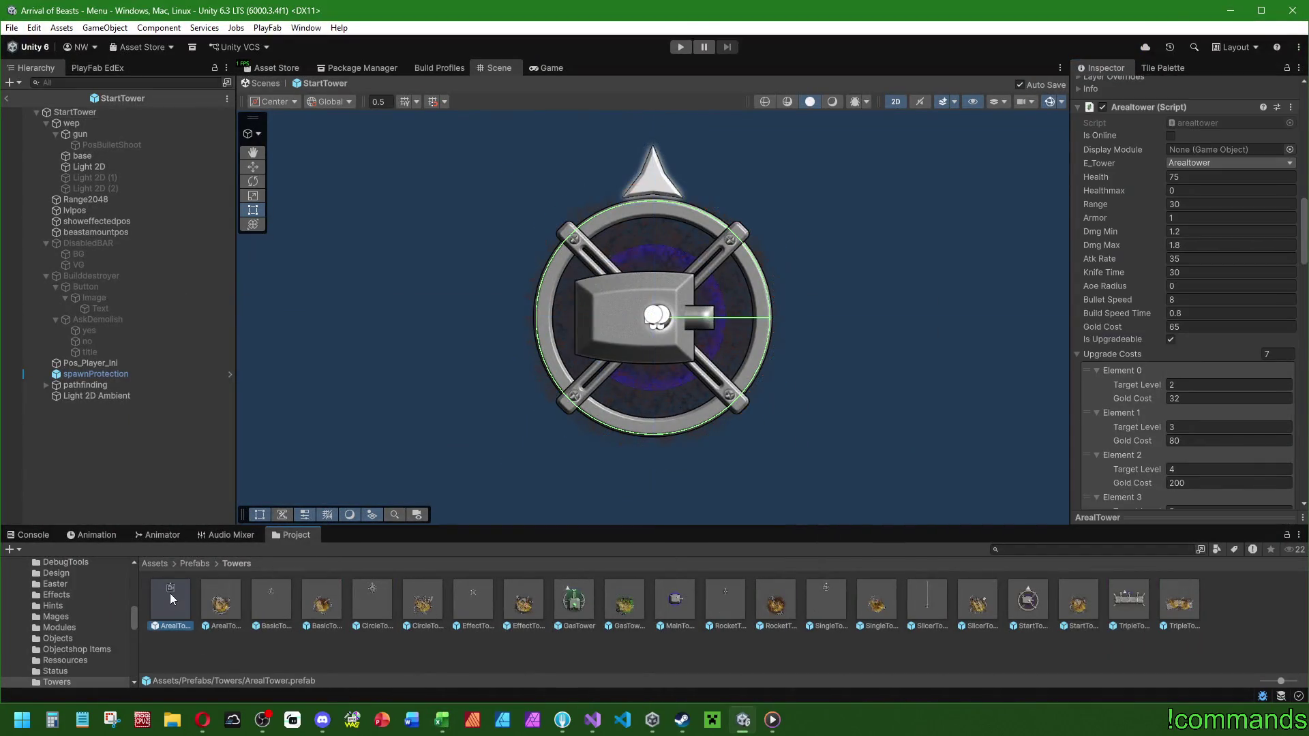
pyautogui.scroll(-3, 1111, 158)
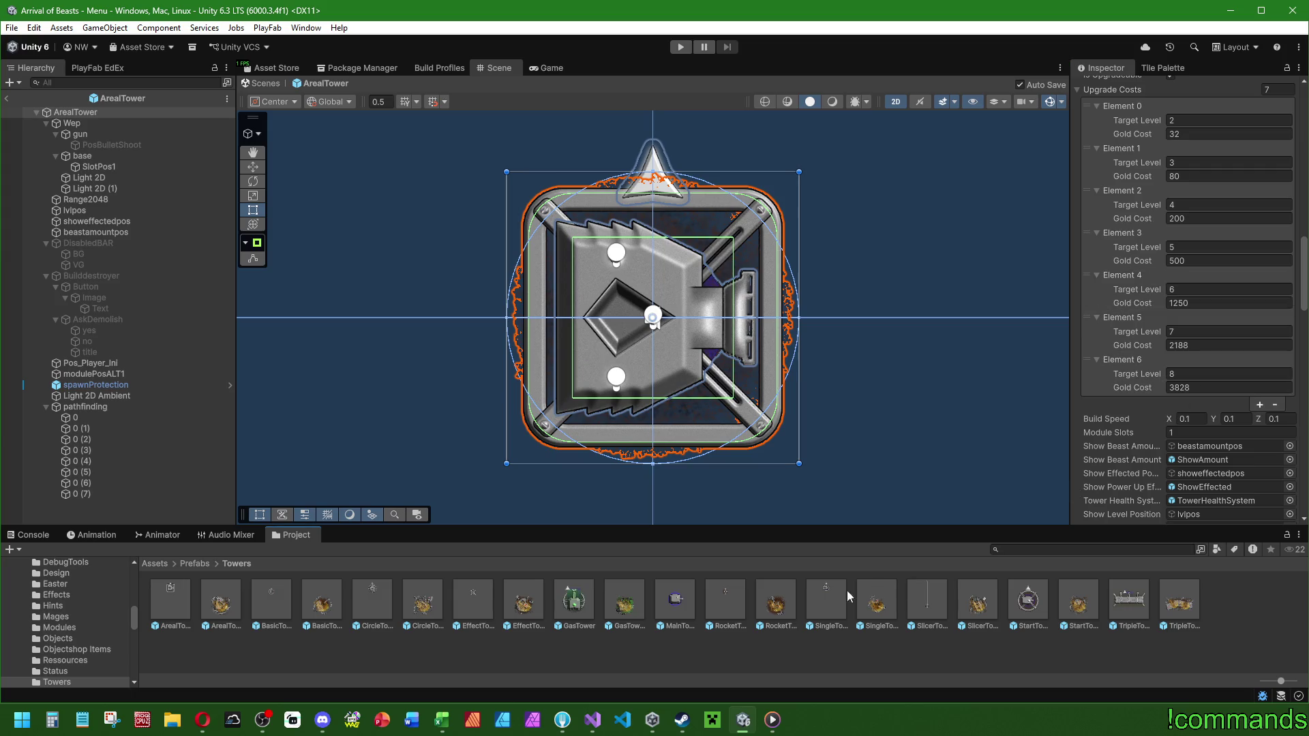
pyautogui.click(441, 720)
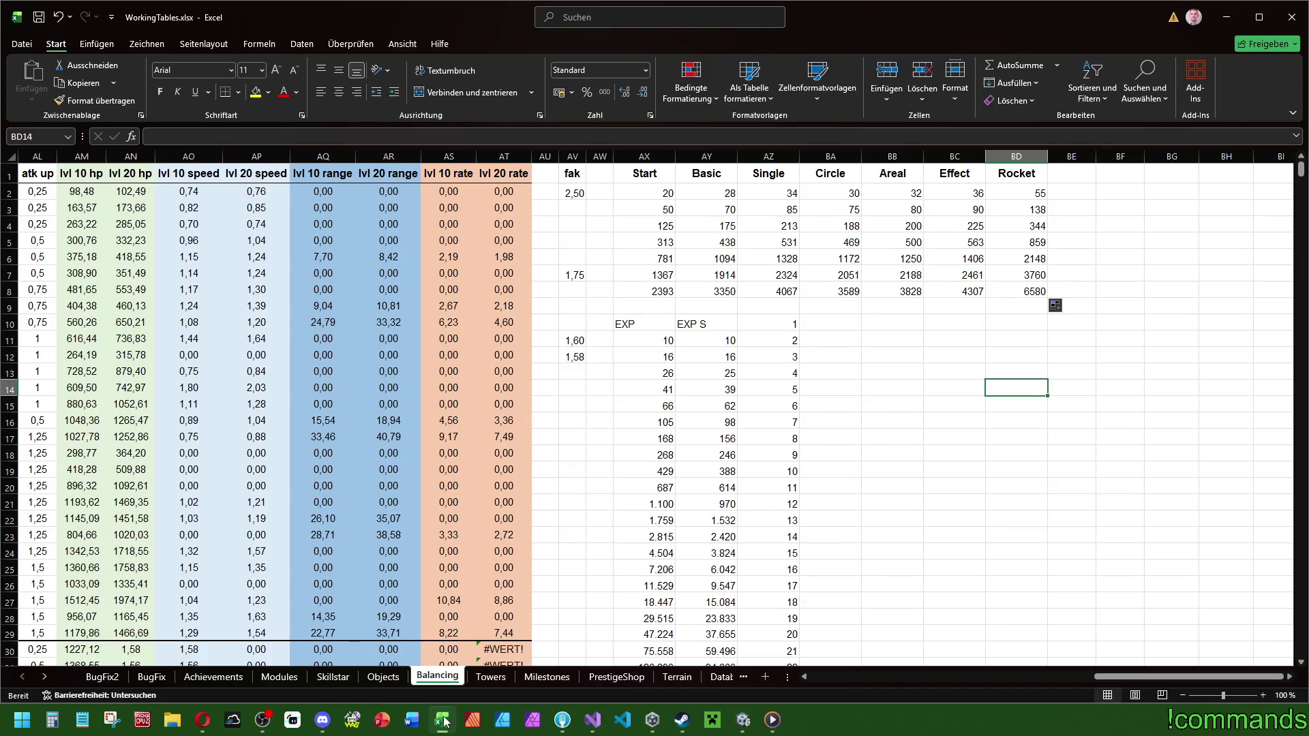
# Open the SingleTower prefab, expand its Upgrade Costs, and compare them against the spreadsheet
pyautogui.click(443, 721)
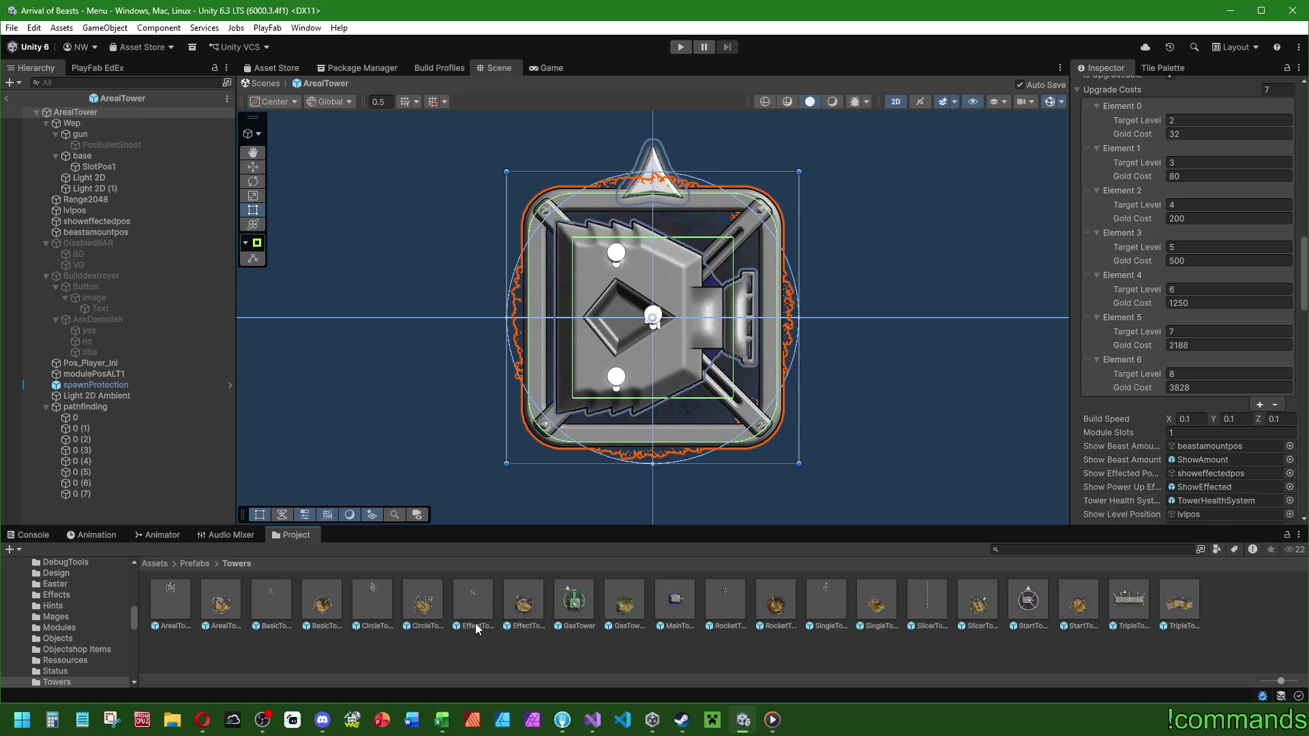
pyautogui.doubleClick(811, 593)
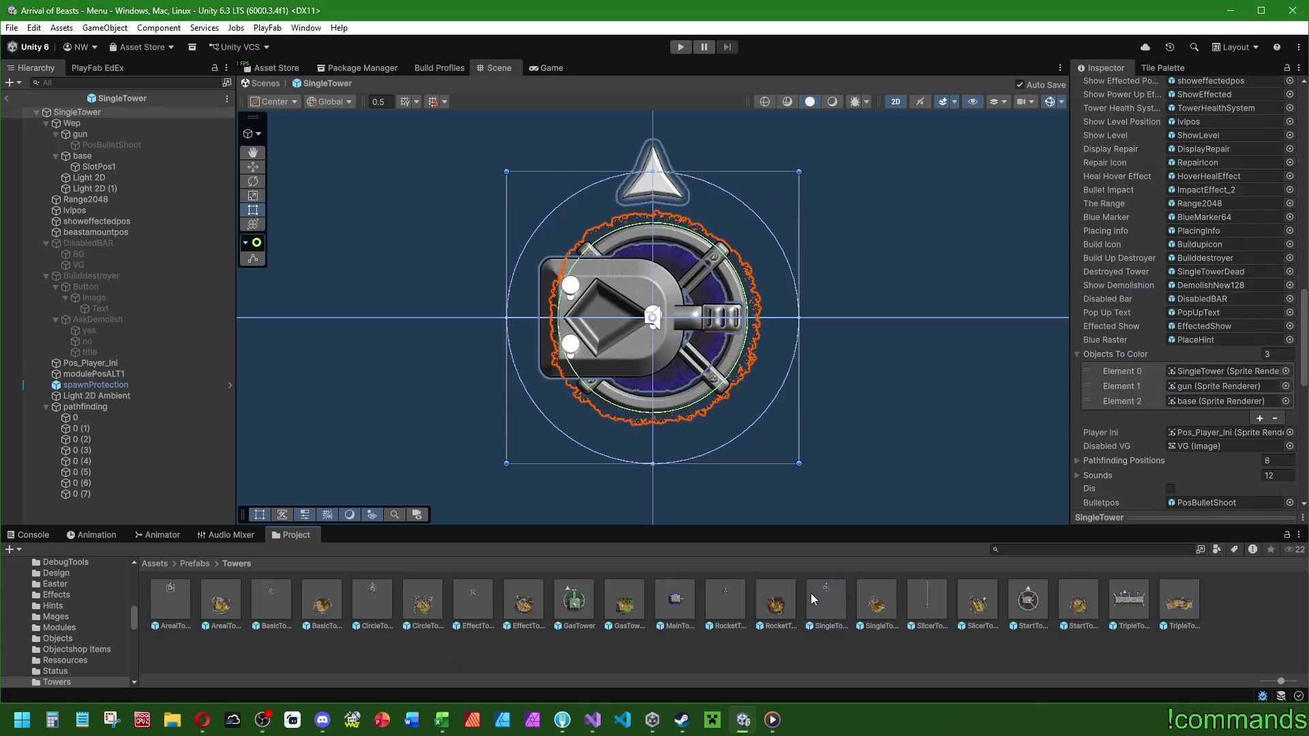
pyautogui.scroll(5, 1121, 395)
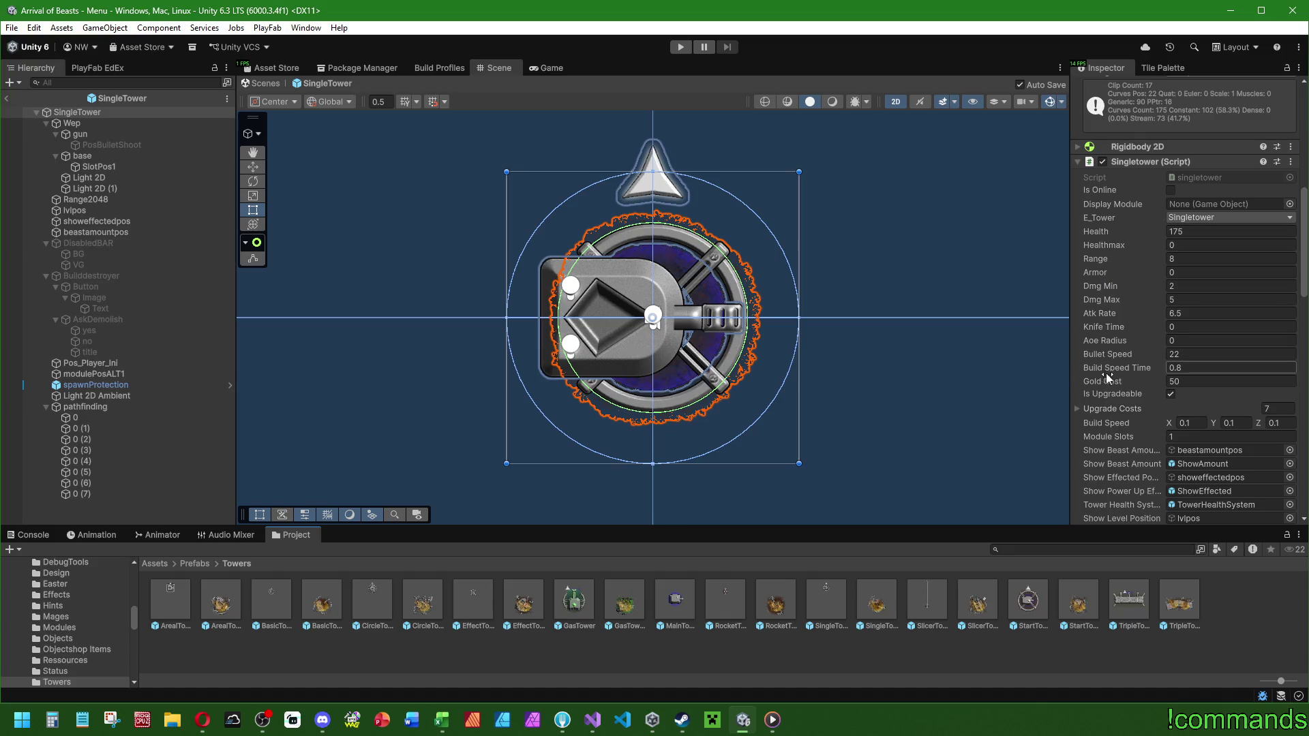
pyautogui.click(432, 724)
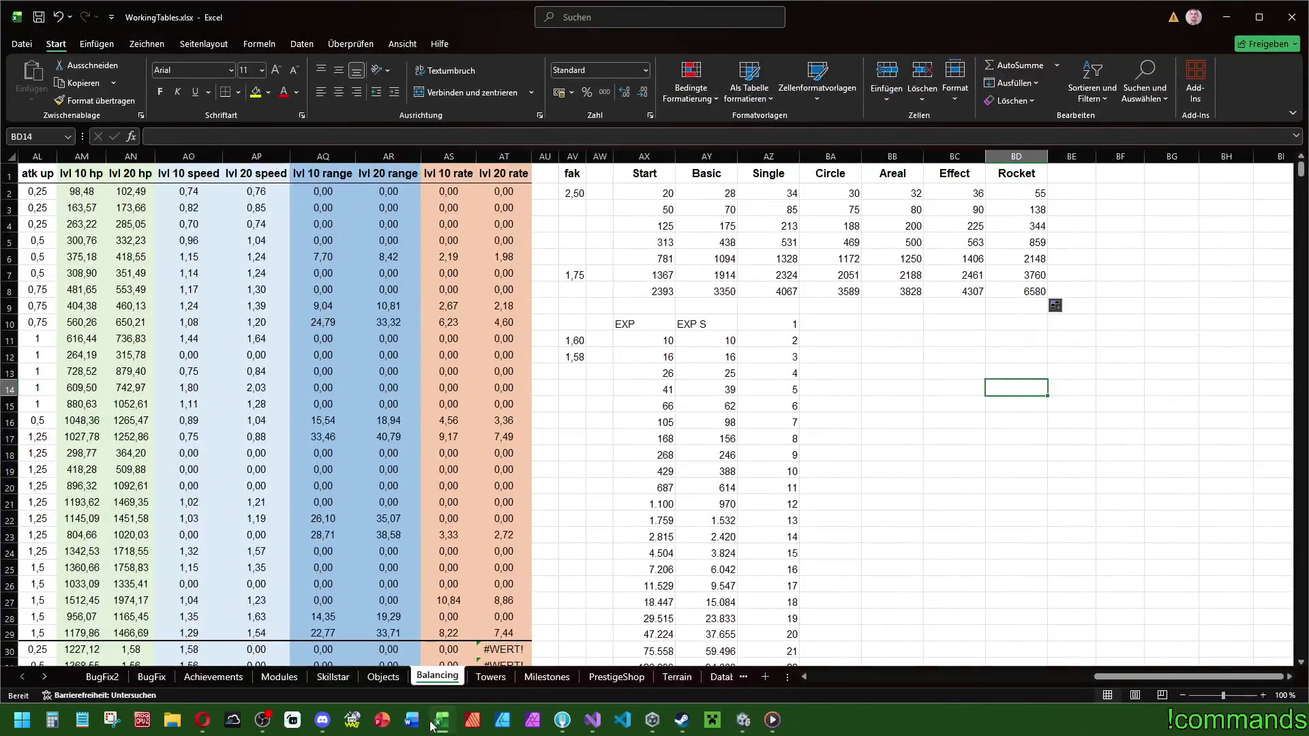
pyautogui.click(433, 724)
pyautogui.click(1087, 400)
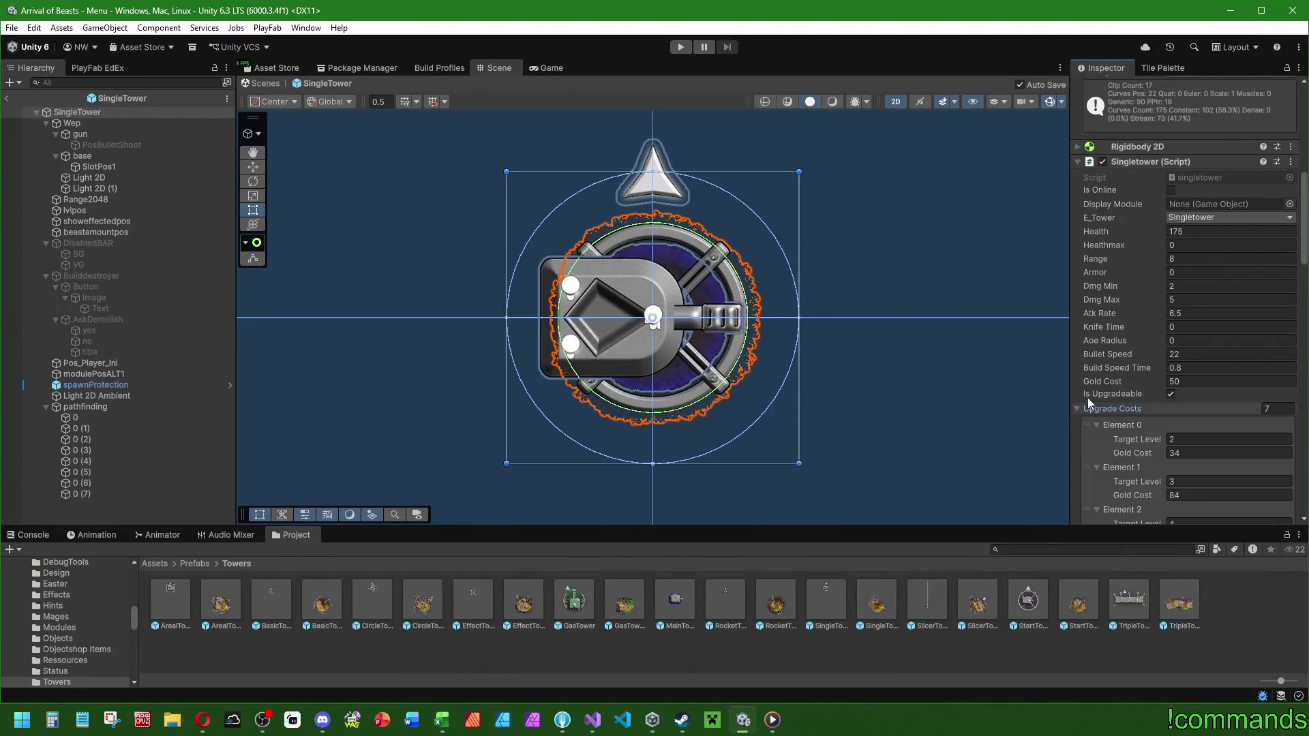
pyautogui.scroll(-5, 1118, 307)
pyautogui.scroll(-3, 1152, 306)
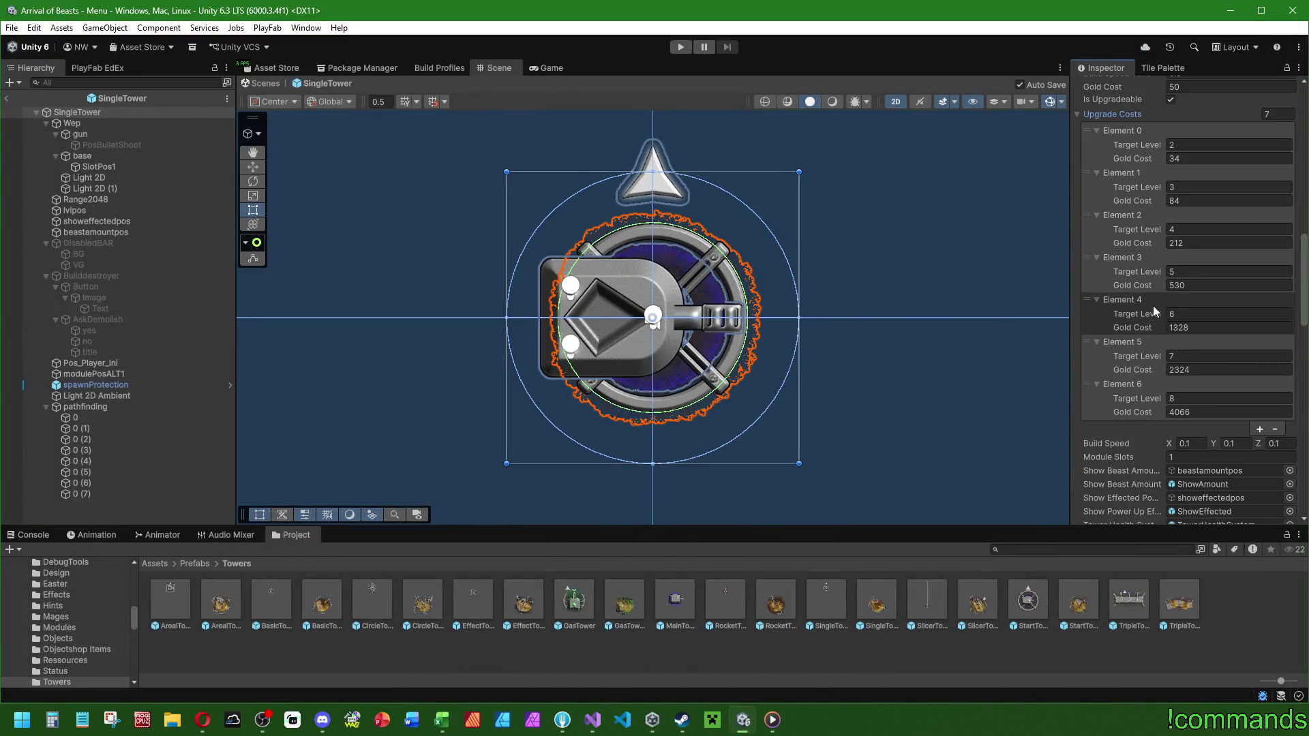
pyautogui.click(449, 728)
pyautogui.click(444, 728)
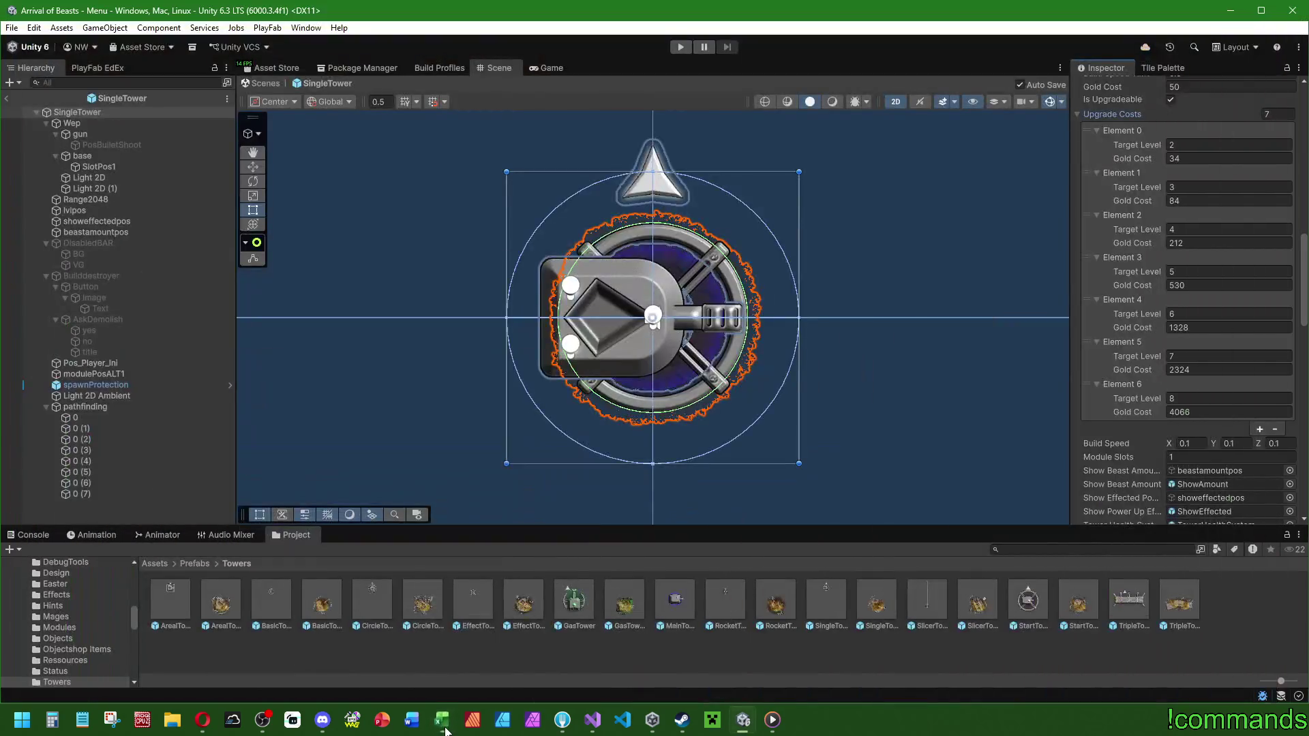
pyautogui.click(442, 724)
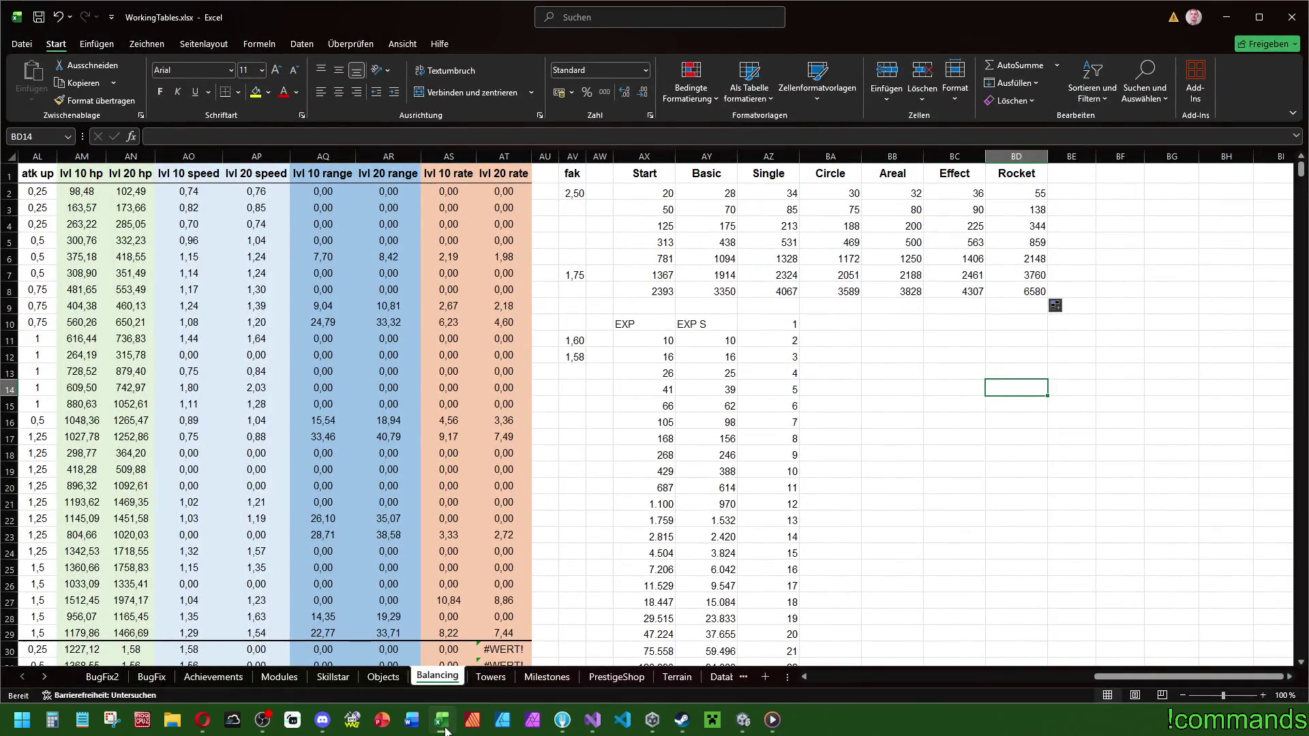
# Check the AZ3 formula and the Single start cost of 34, then review StartTower's costs in Unity
pyautogui.doubleClick(795, 204)
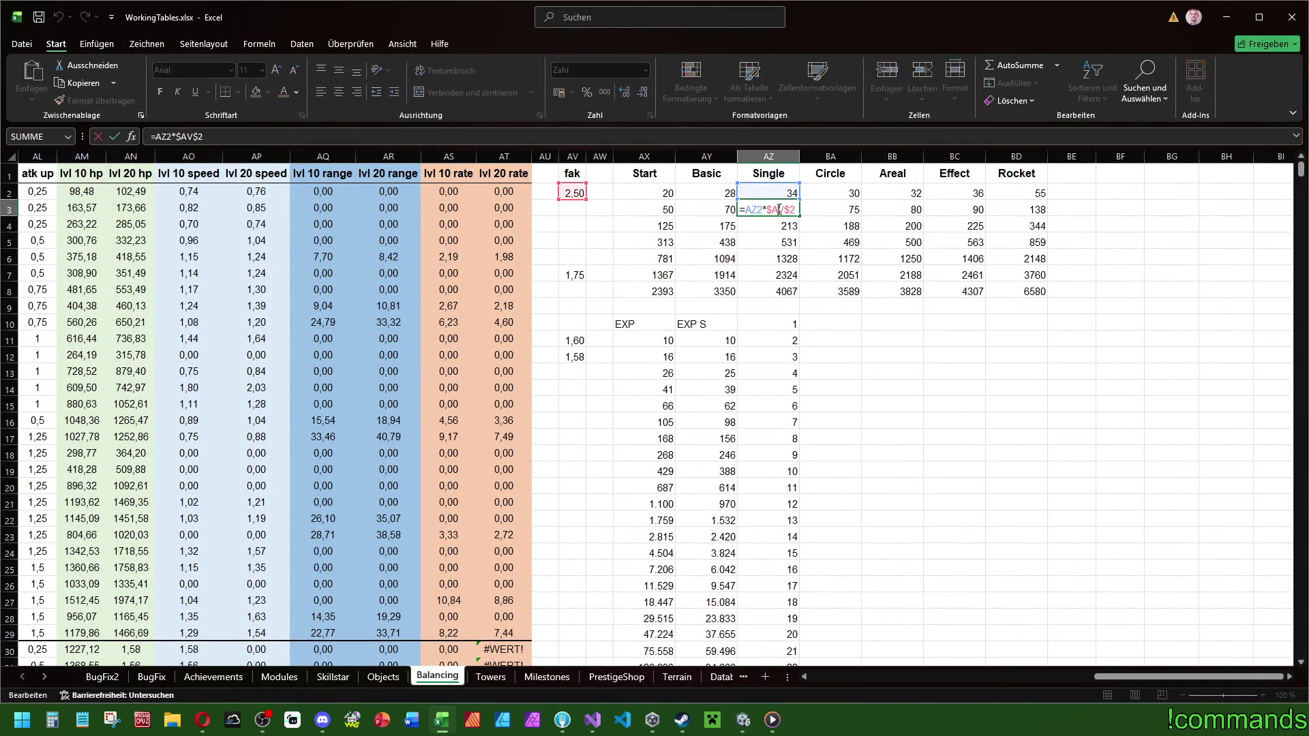
pyautogui.press('Escape')
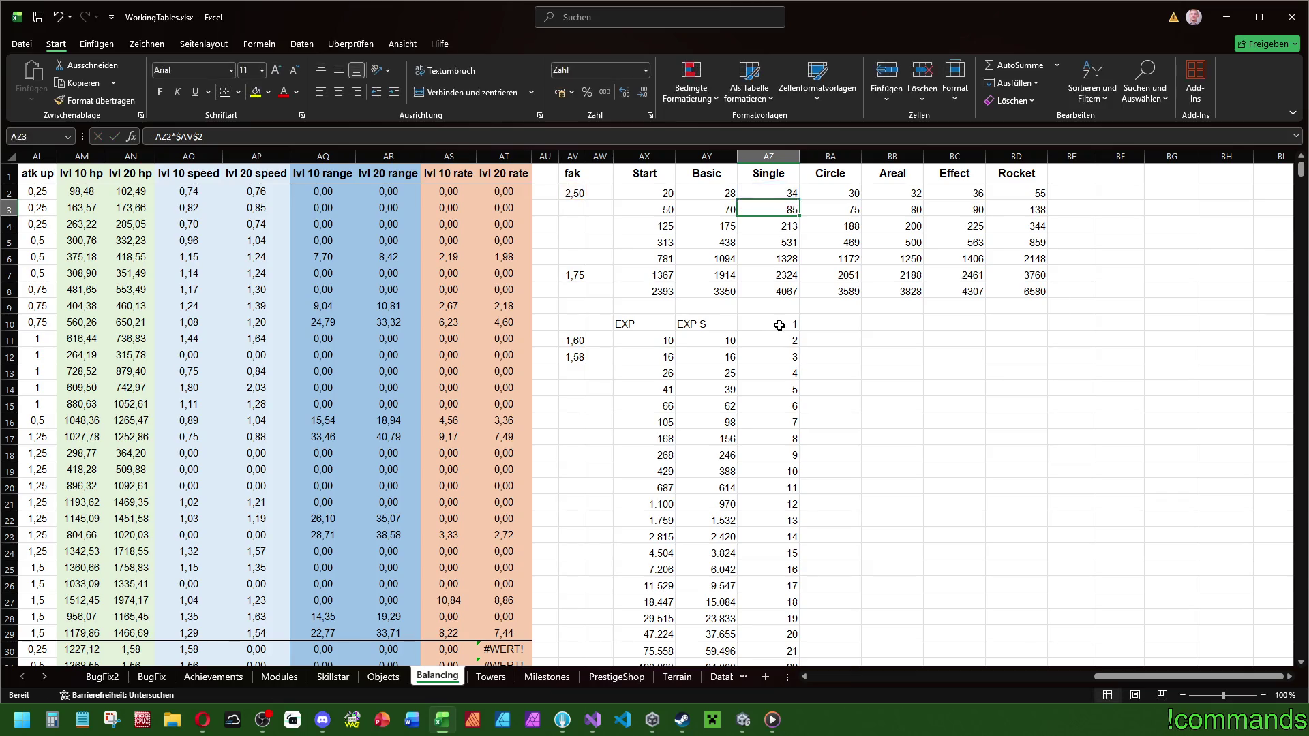
pyautogui.click(780, 191)
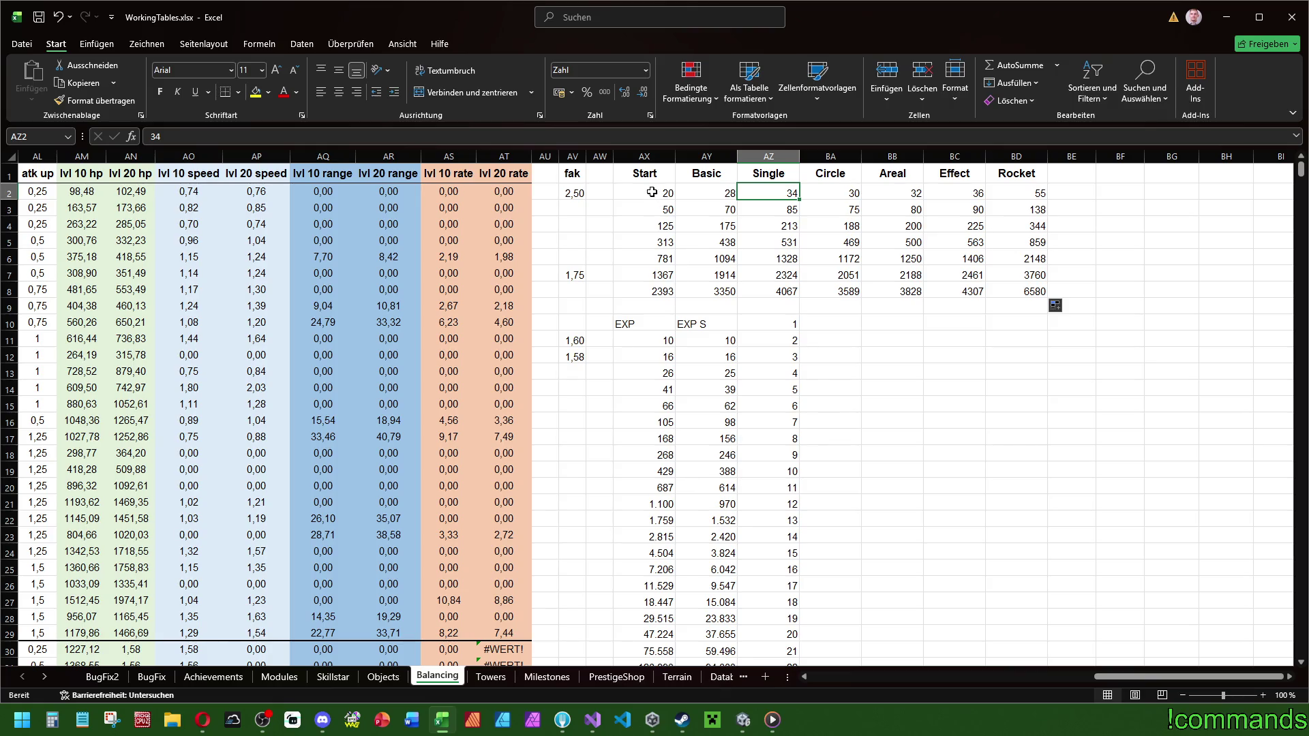
pyautogui.click(743, 720)
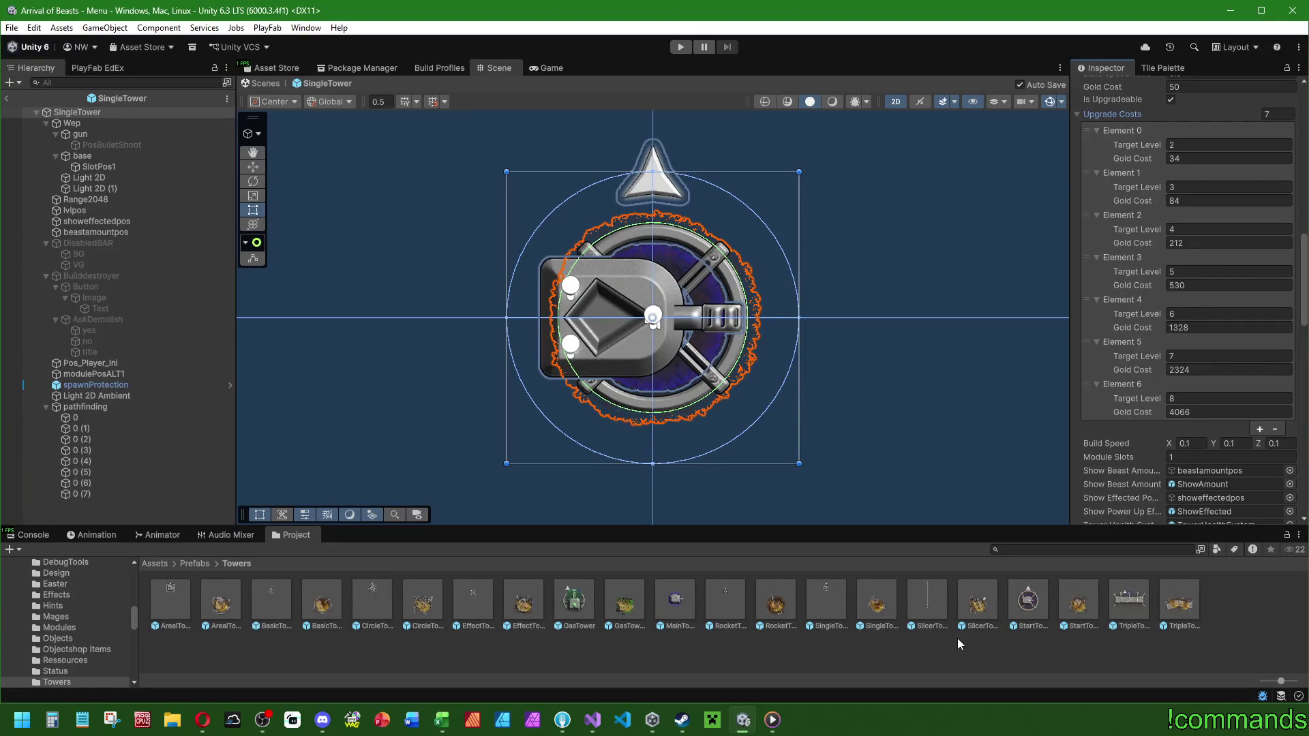
pyautogui.doubleClick(1028, 600)
pyautogui.scroll(3, 1116, 304)
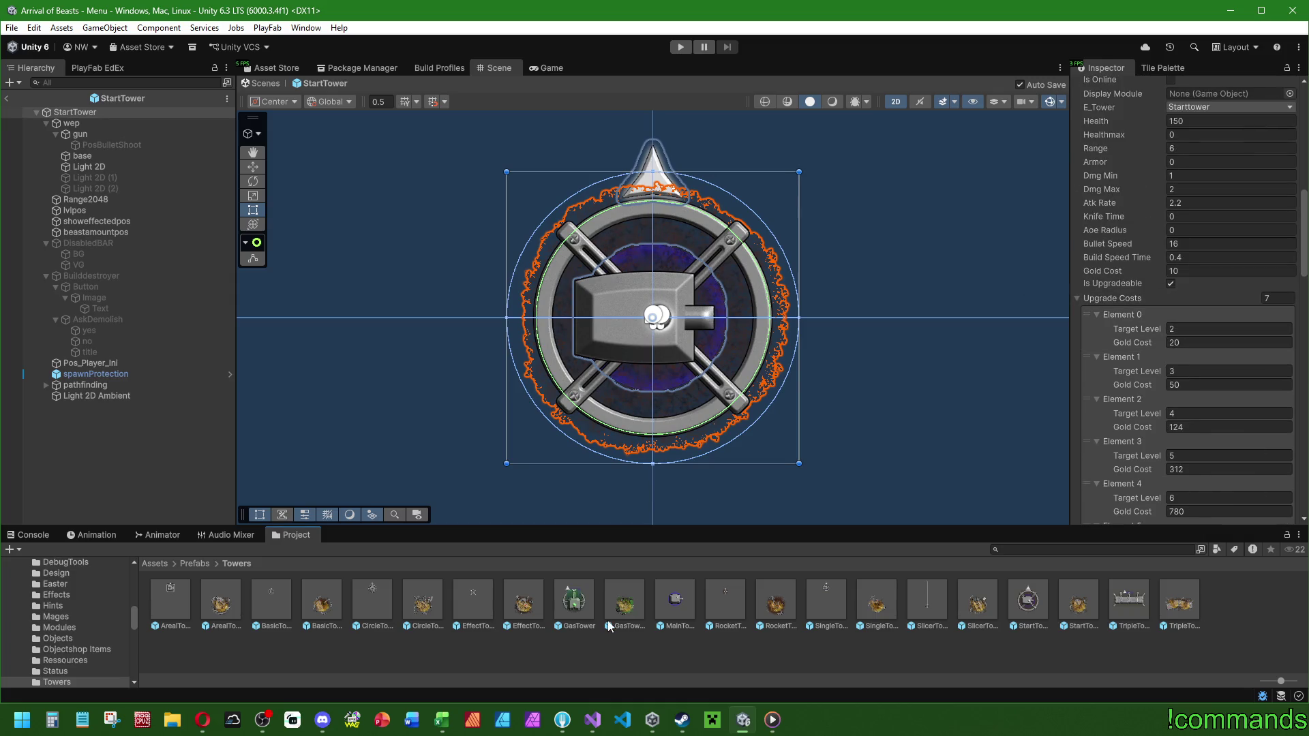
pyautogui.click(443, 720)
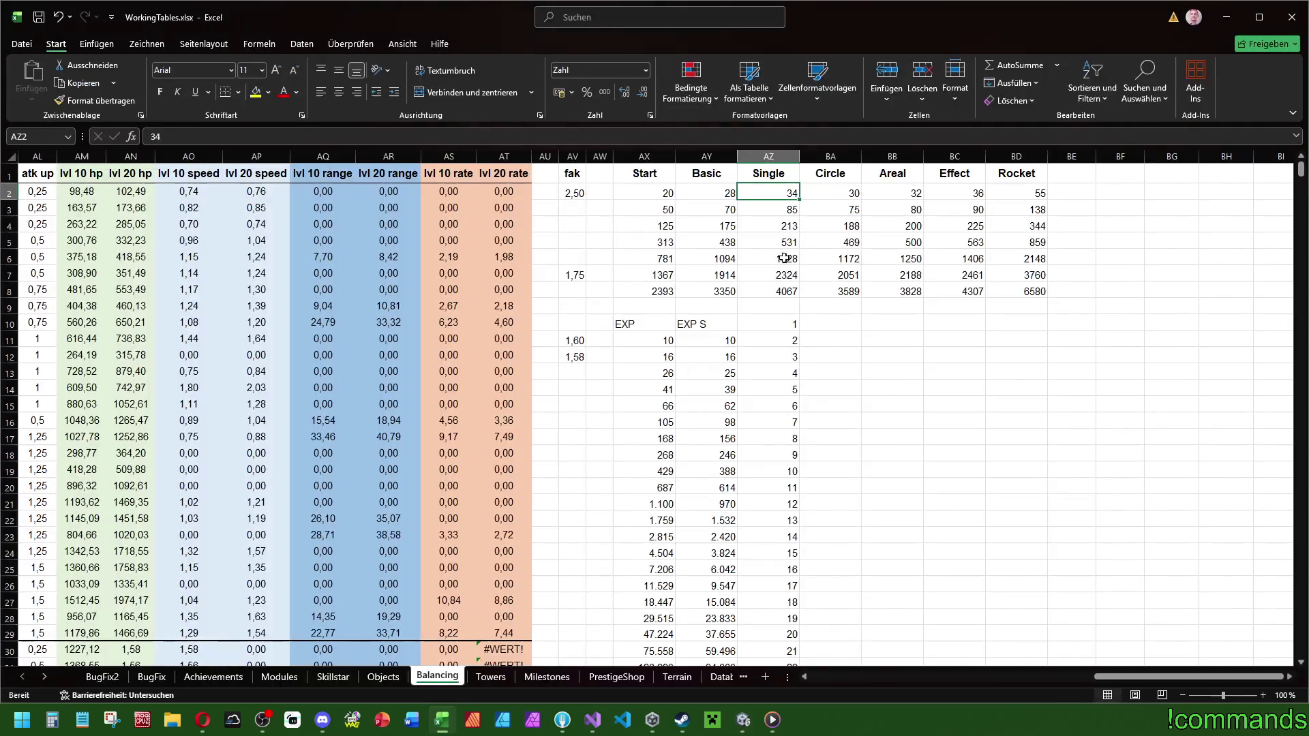
# Set the Start cost in AX2 to 10, undoing once and re-entering it
pyautogui.click(658, 196)
pyautogui.write('10')
pyautogui.press('Return')
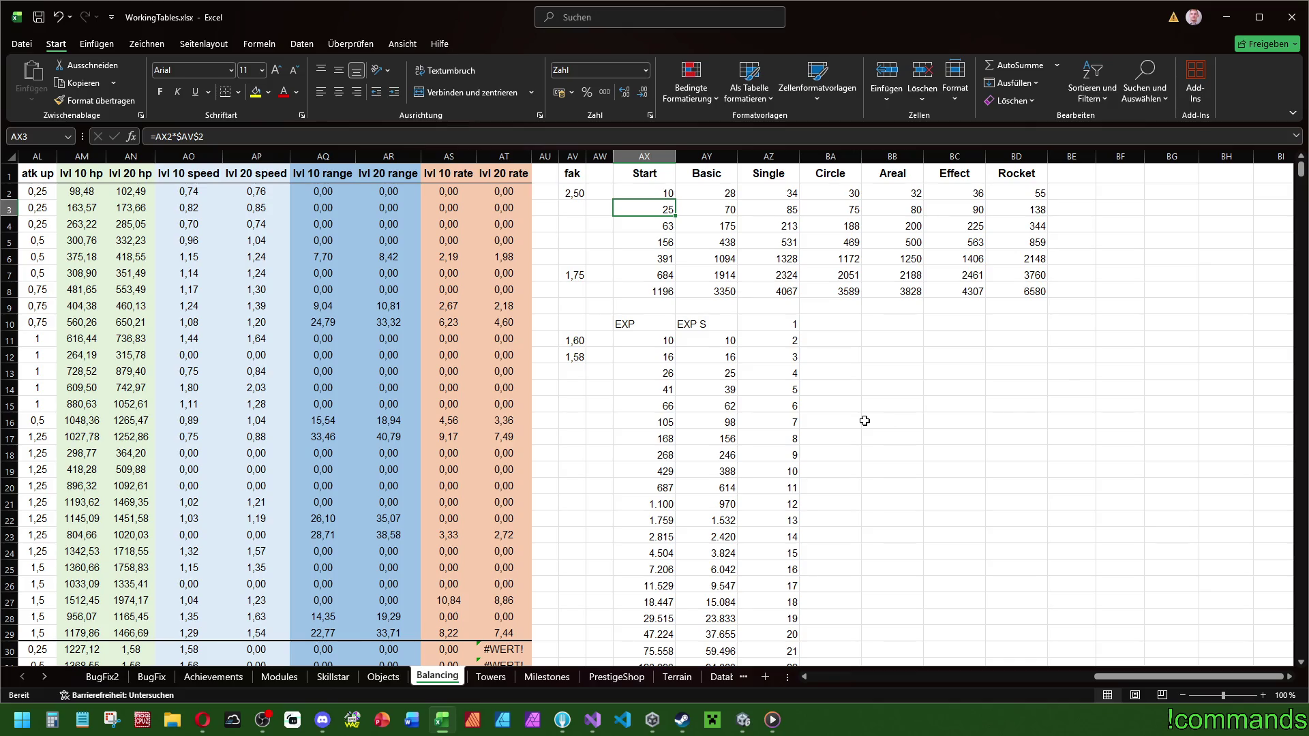
pyautogui.hotkey('ctrl', 'z')
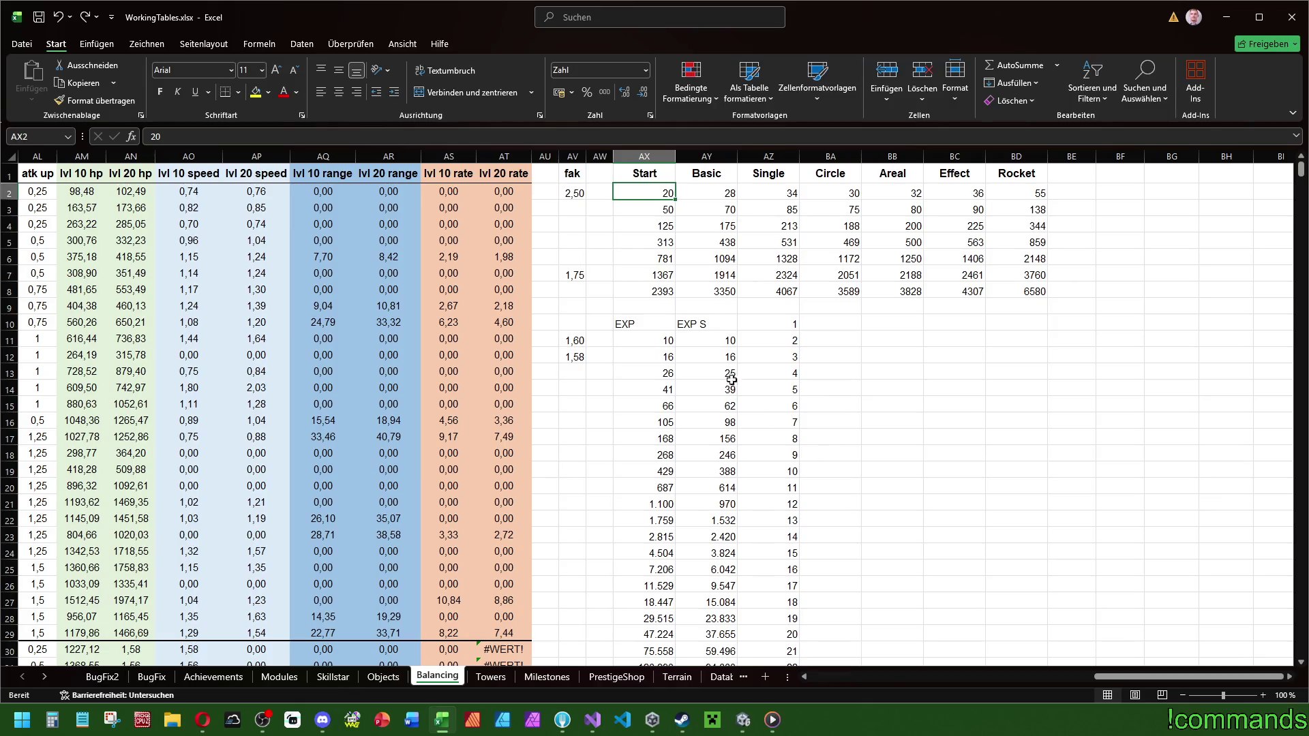
pyautogui.write('10')
pyautogui.press('Return')
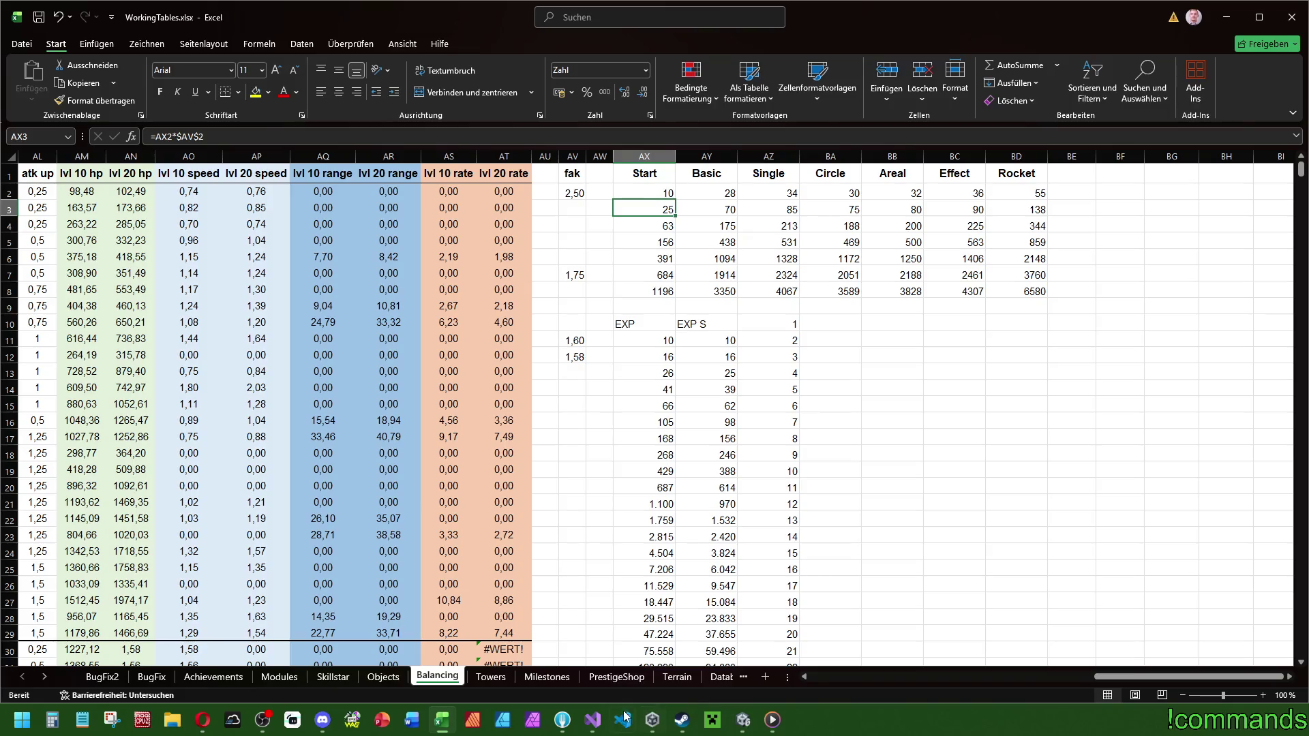
# Read BasicTower's gold cost in Unity and set the Basic start cost in AY2 to 25
pyautogui.click(743, 720)
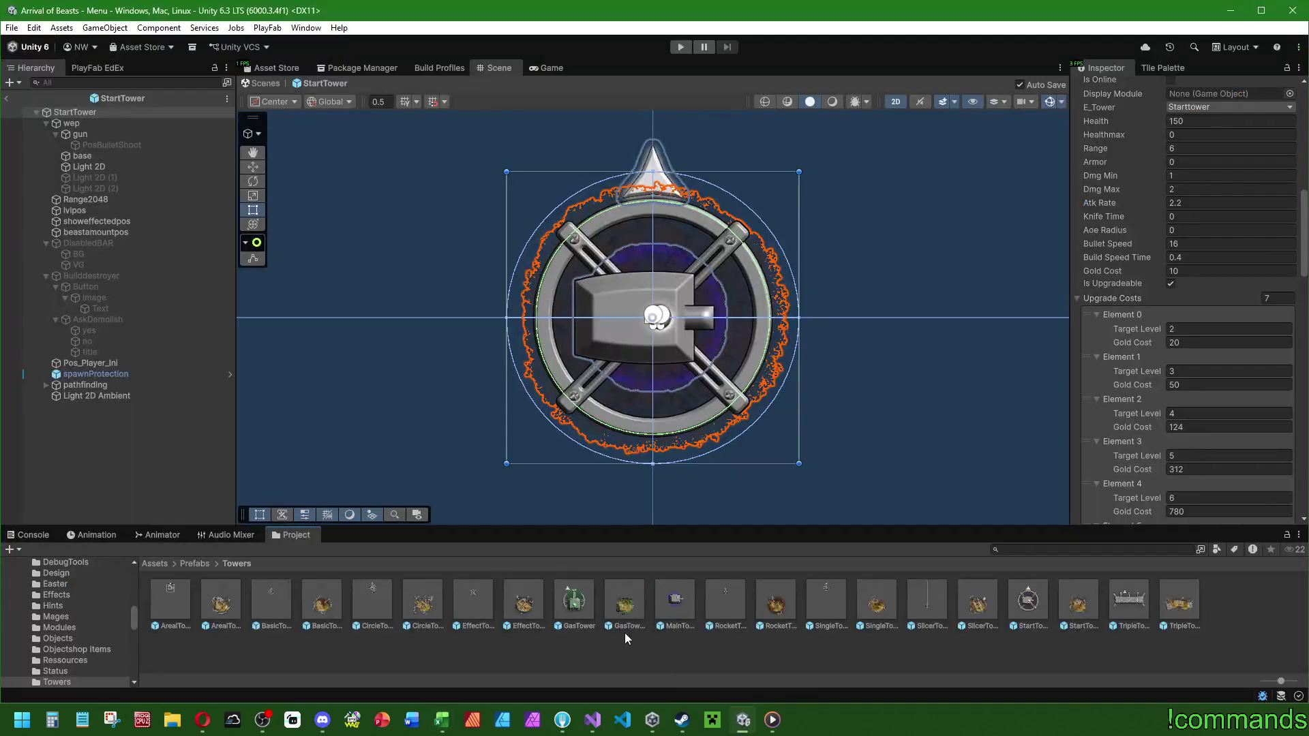
pyautogui.click(265, 595)
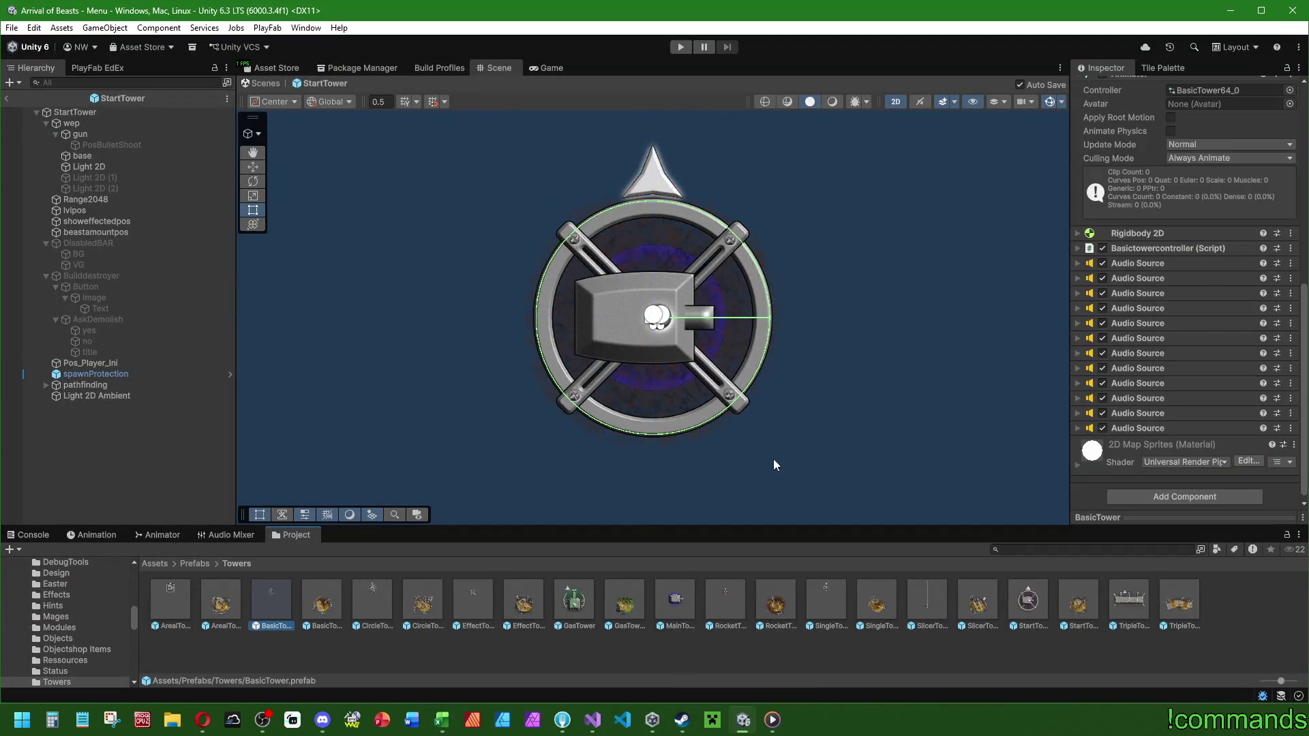
pyautogui.click(1118, 248)
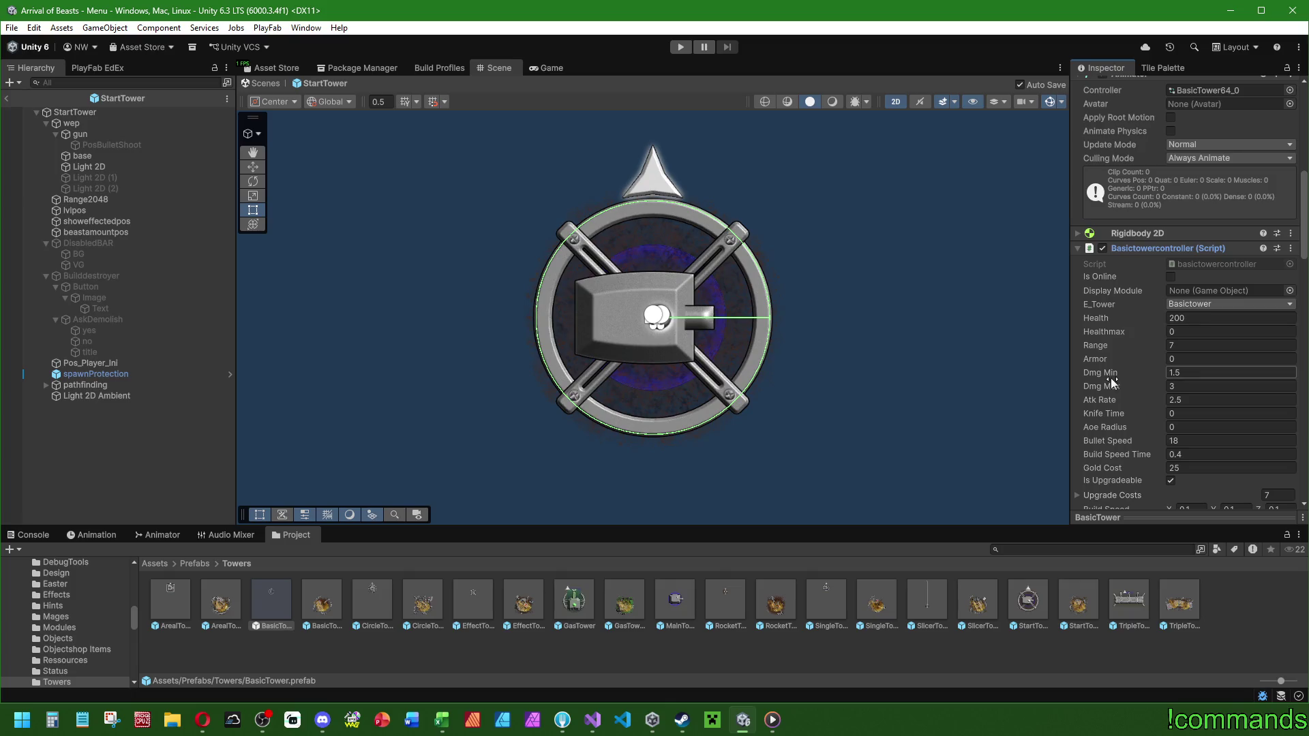
pyautogui.doubleClick(263, 626)
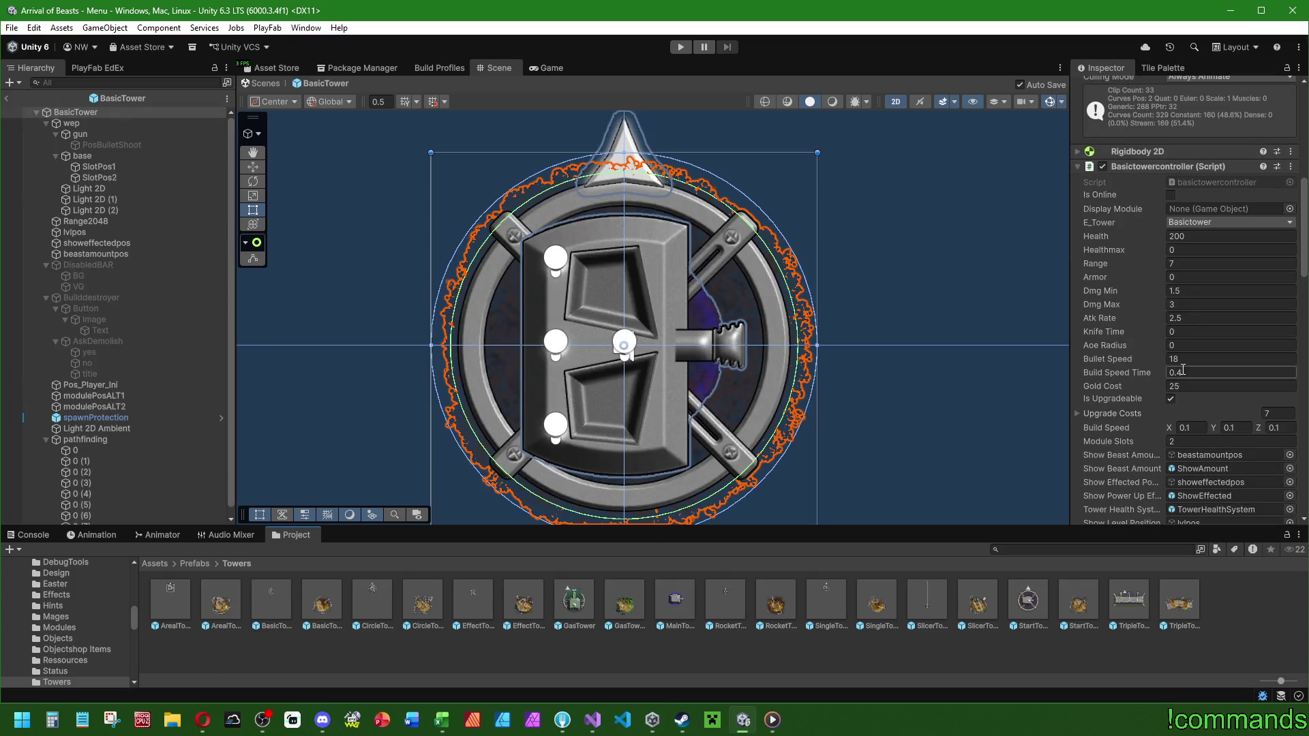
pyautogui.click(441, 720)
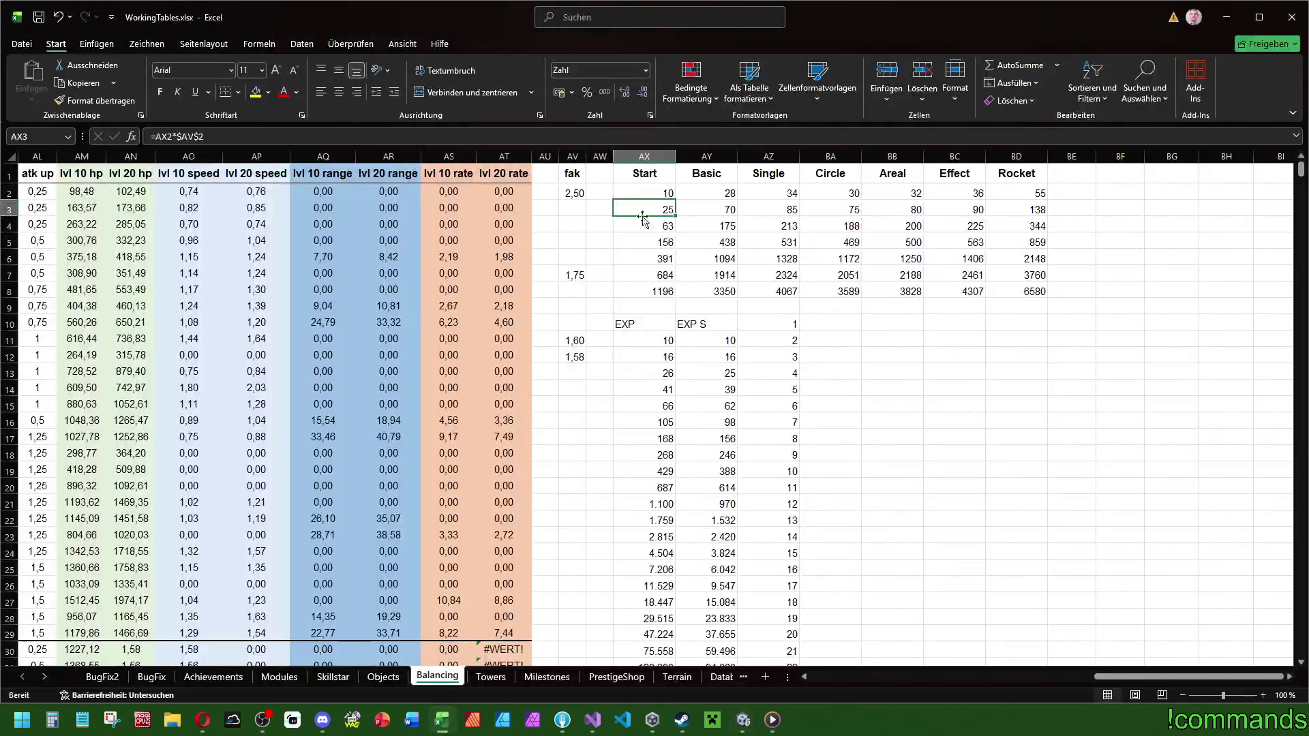
pyautogui.click(718, 191)
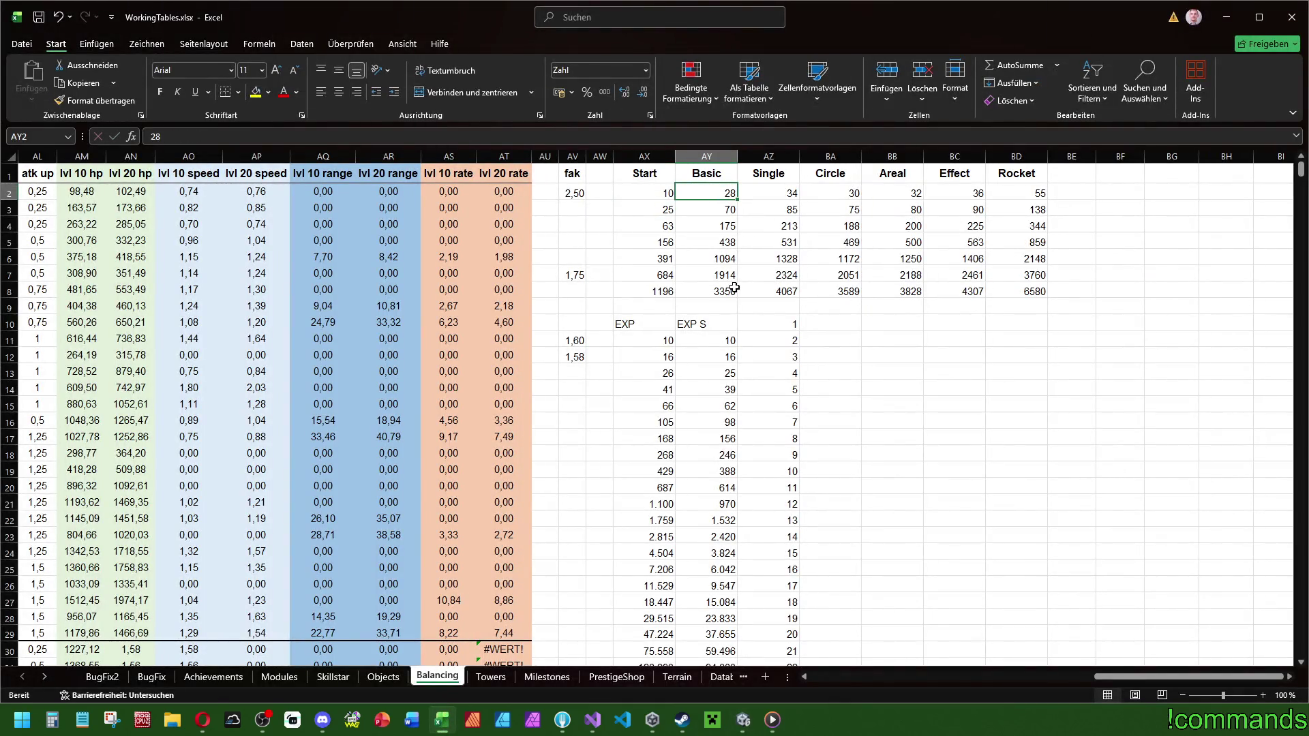
pyautogui.write('25')
pyautogui.press('Return')
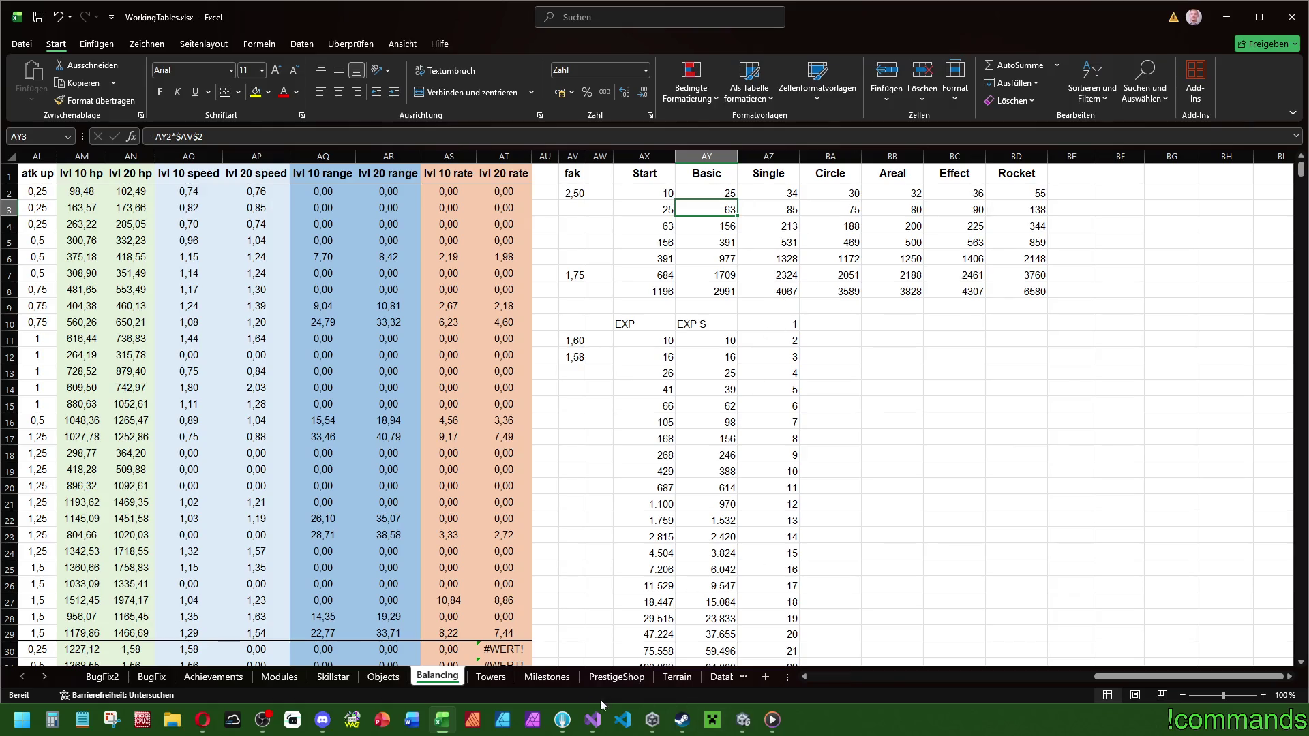
# Check SingleTower's gold cost and confirm 50 as the Single start cost
pyautogui.click(742, 720)
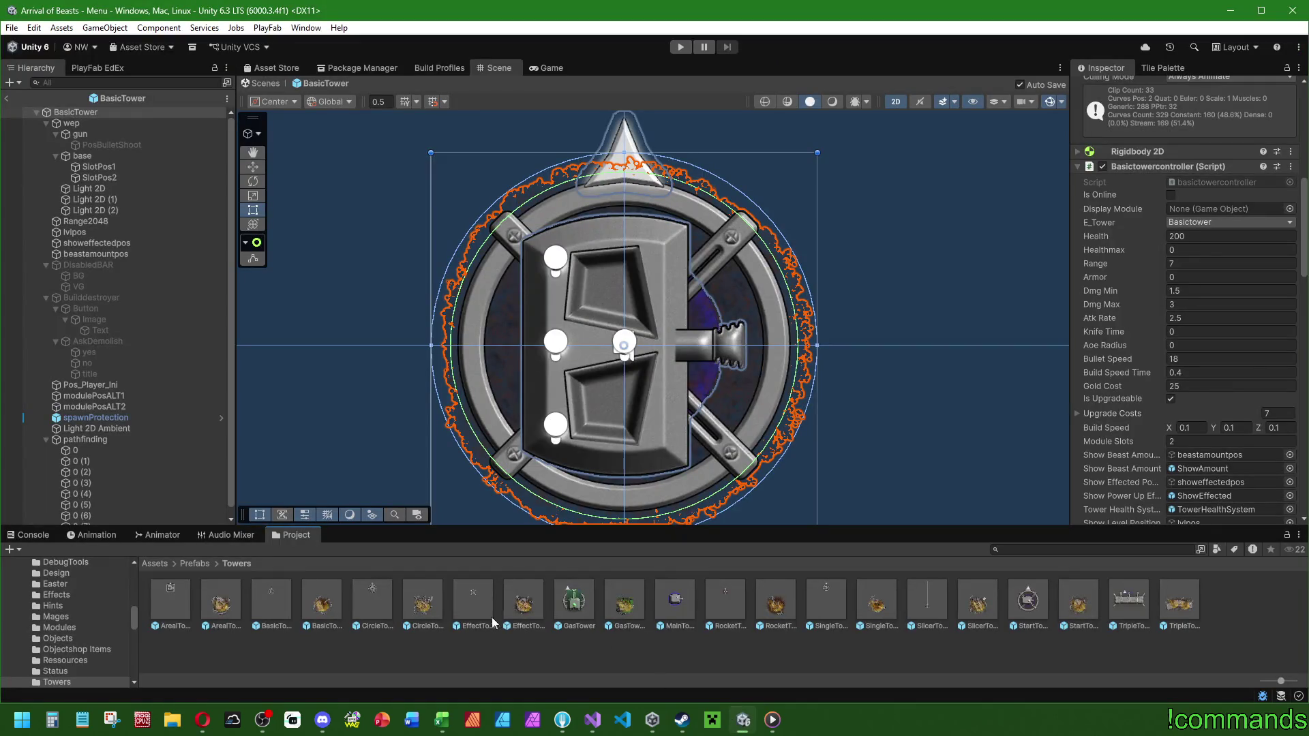
pyautogui.click(826, 596)
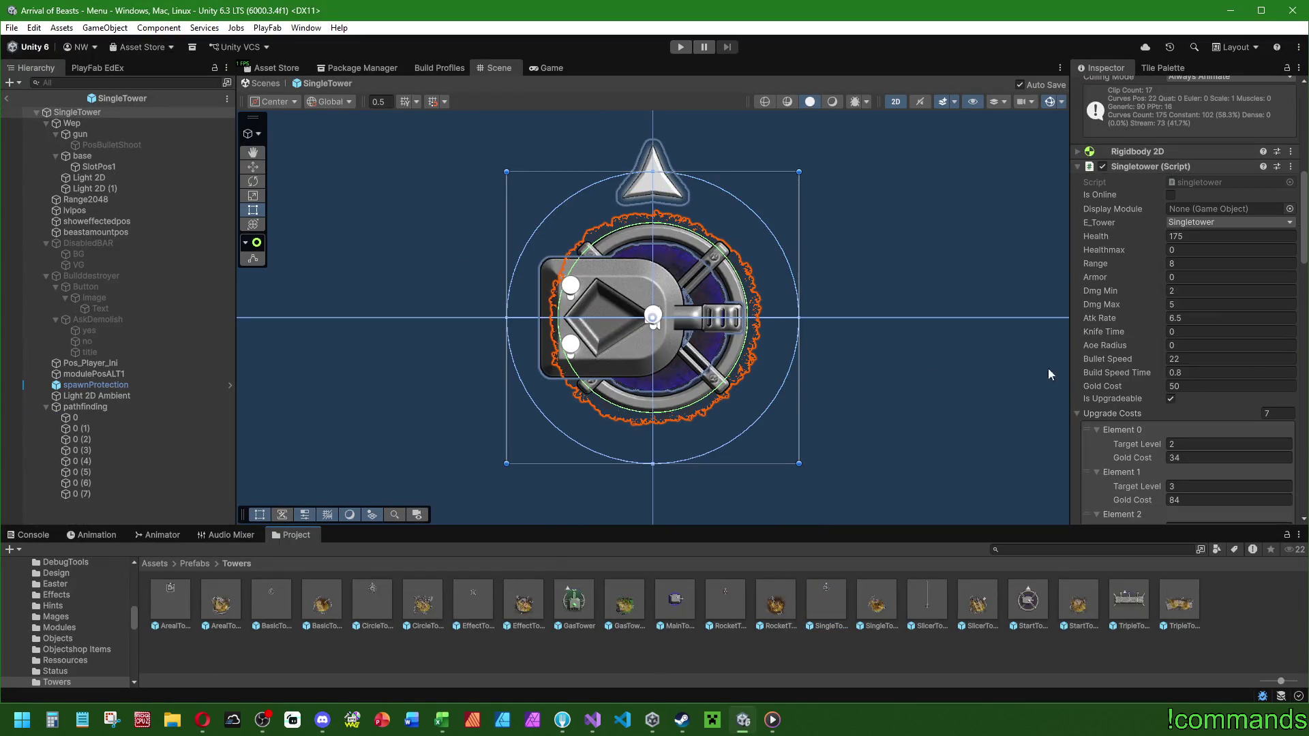
pyautogui.click(440, 721)
pyautogui.press('Right')
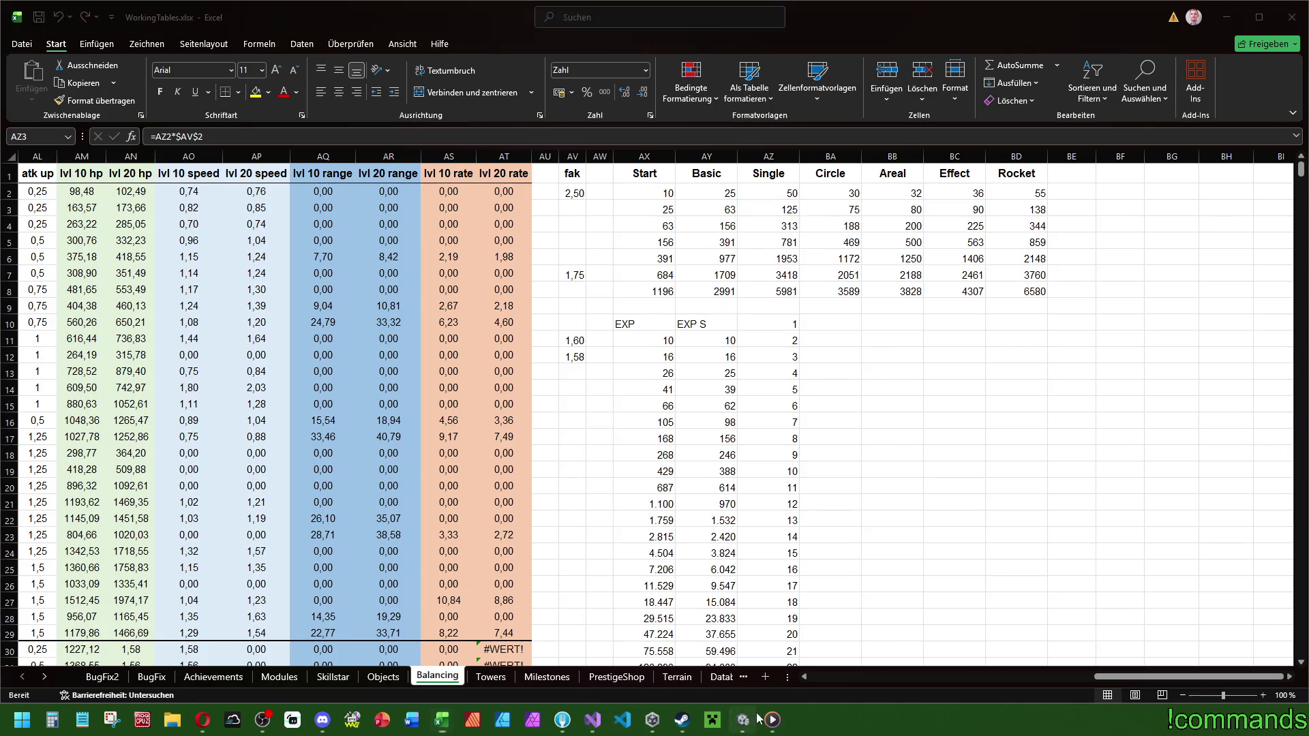
# Compare the CircleTower and ArealTower prefabs' costs with the Circle and Areal columns
pyautogui.hotkey('alt', 'Tab')
pyautogui.doubleClick(369, 587)
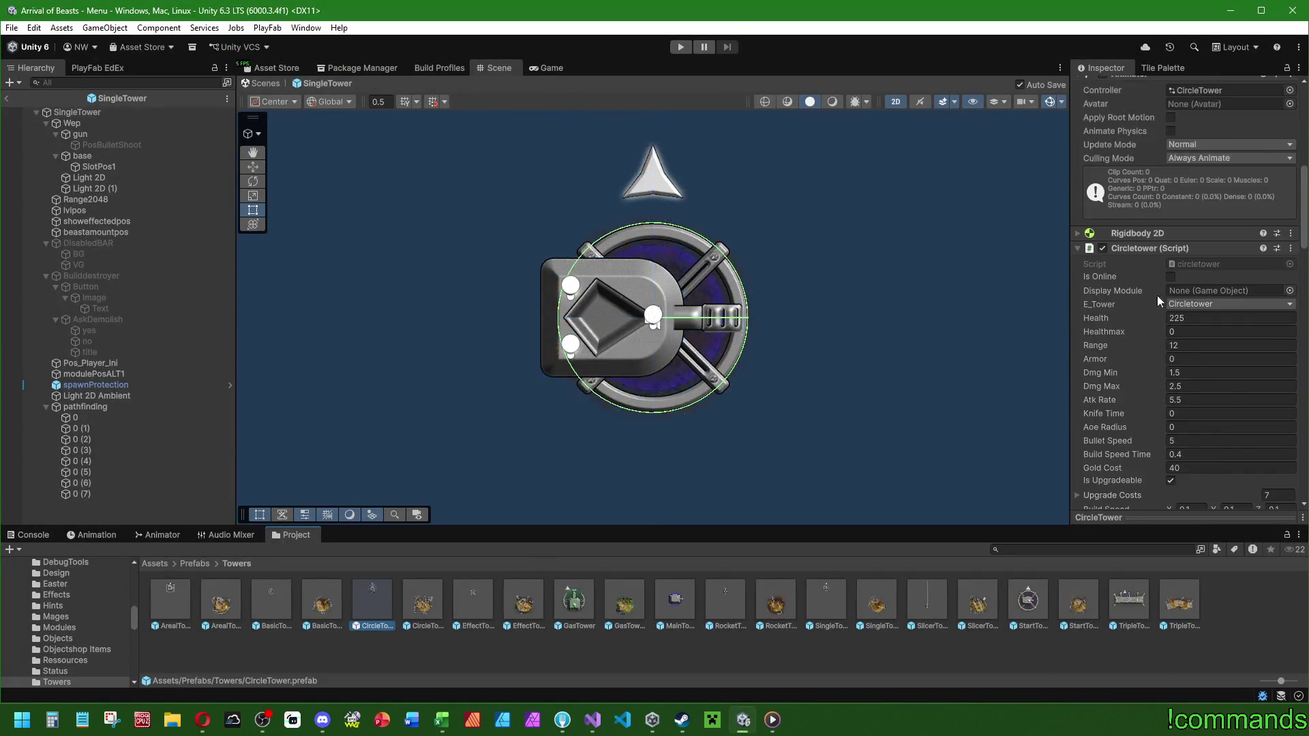
pyautogui.click(450, 724)
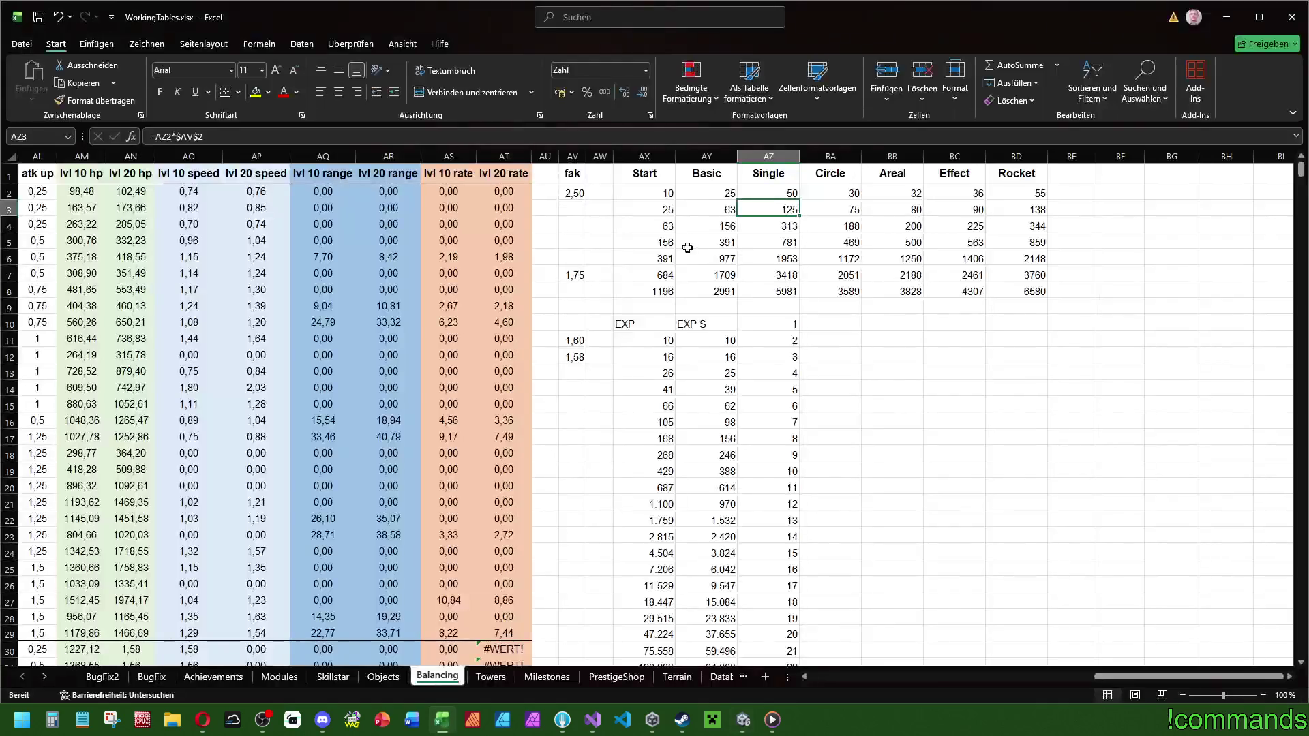
pyautogui.click(831, 210)
pyautogui.hotkey('alt', 'Tab')
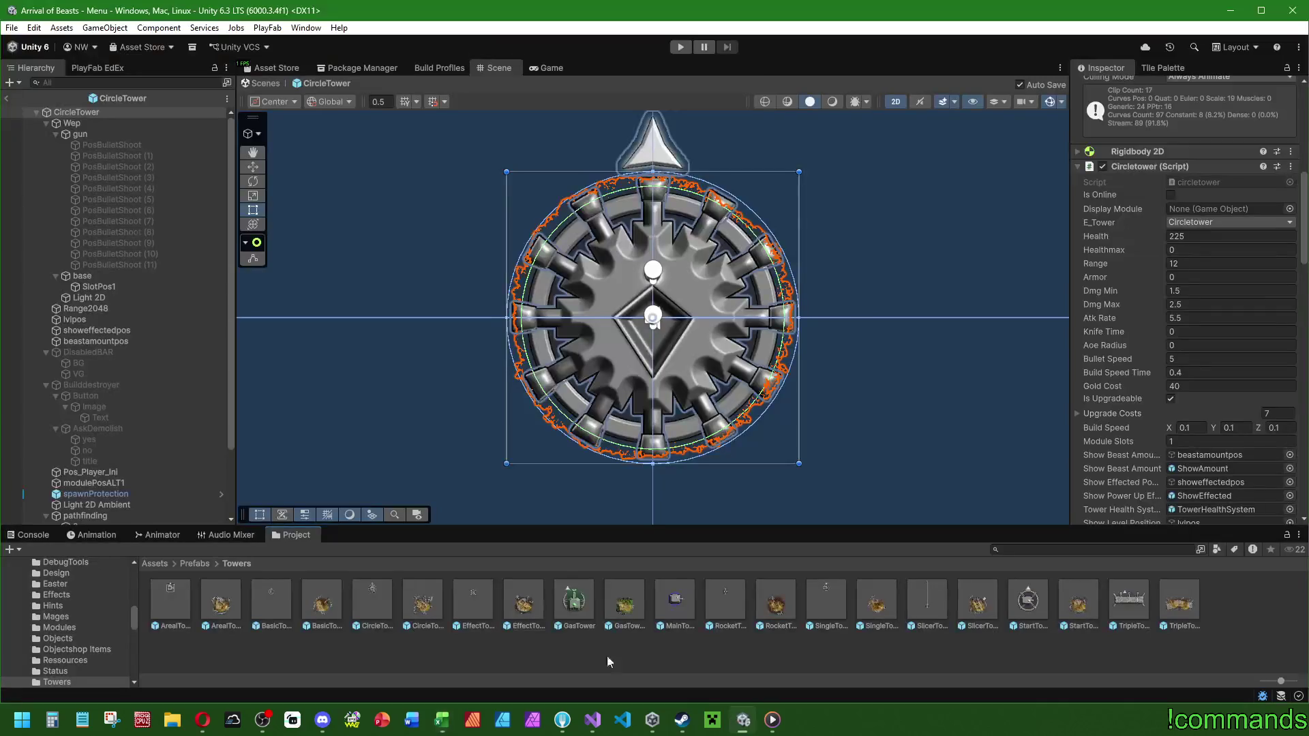
pyautogui.doubleClick(176, 599)
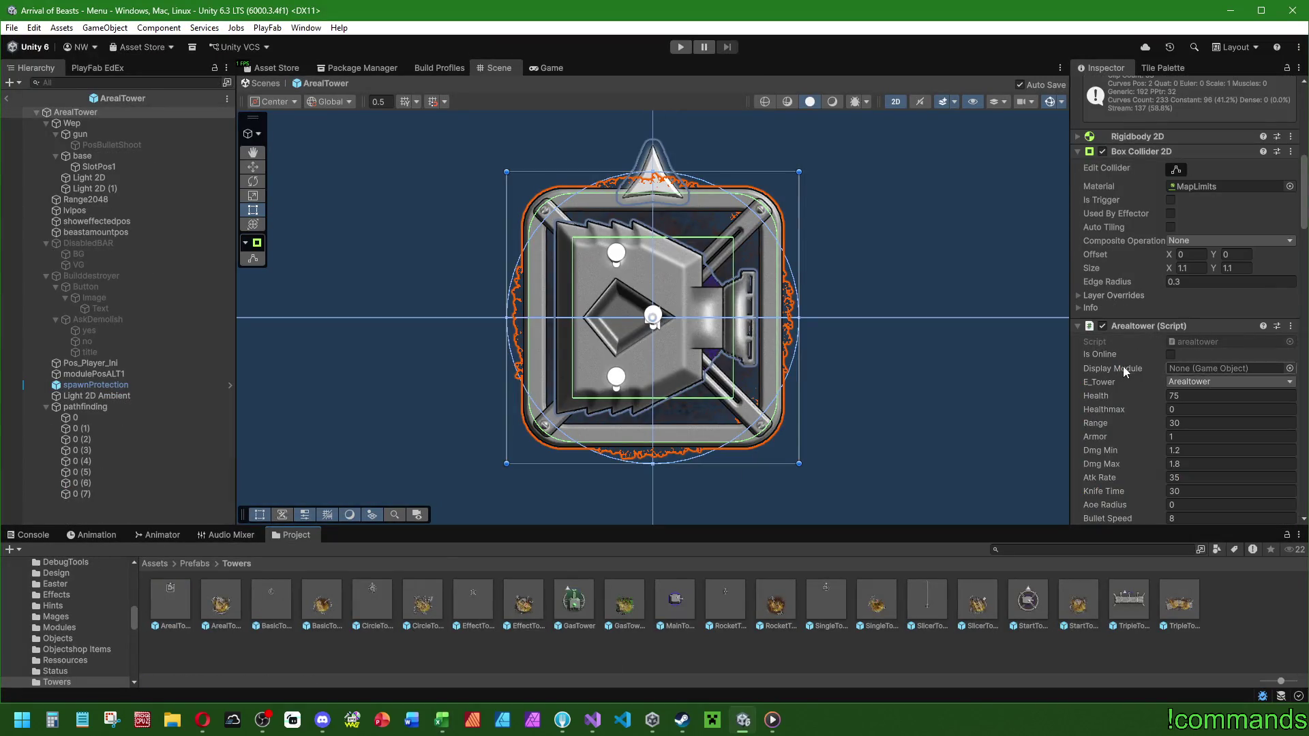
pyautogui.scroll(-3, 1105, 295)
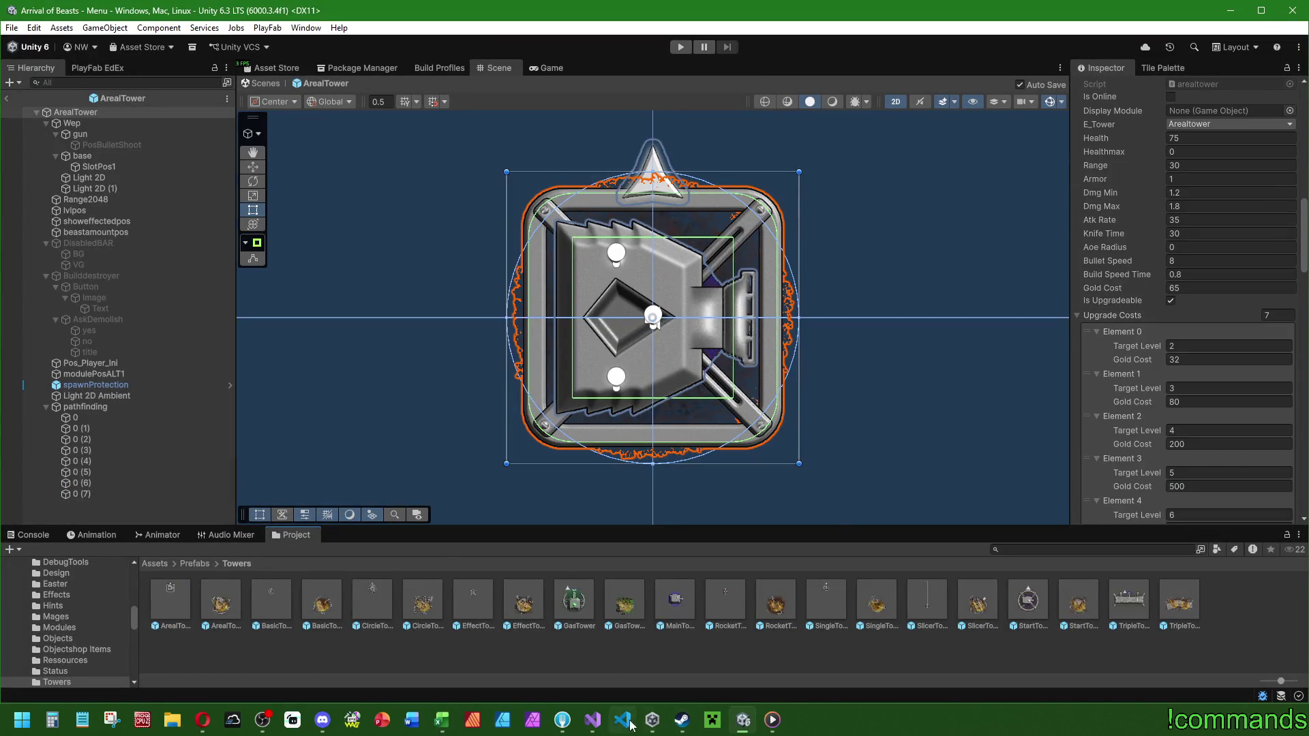
pyautogui.click(441, 723)
pyautogui.click(902, 208)
pyautogui.write('65')
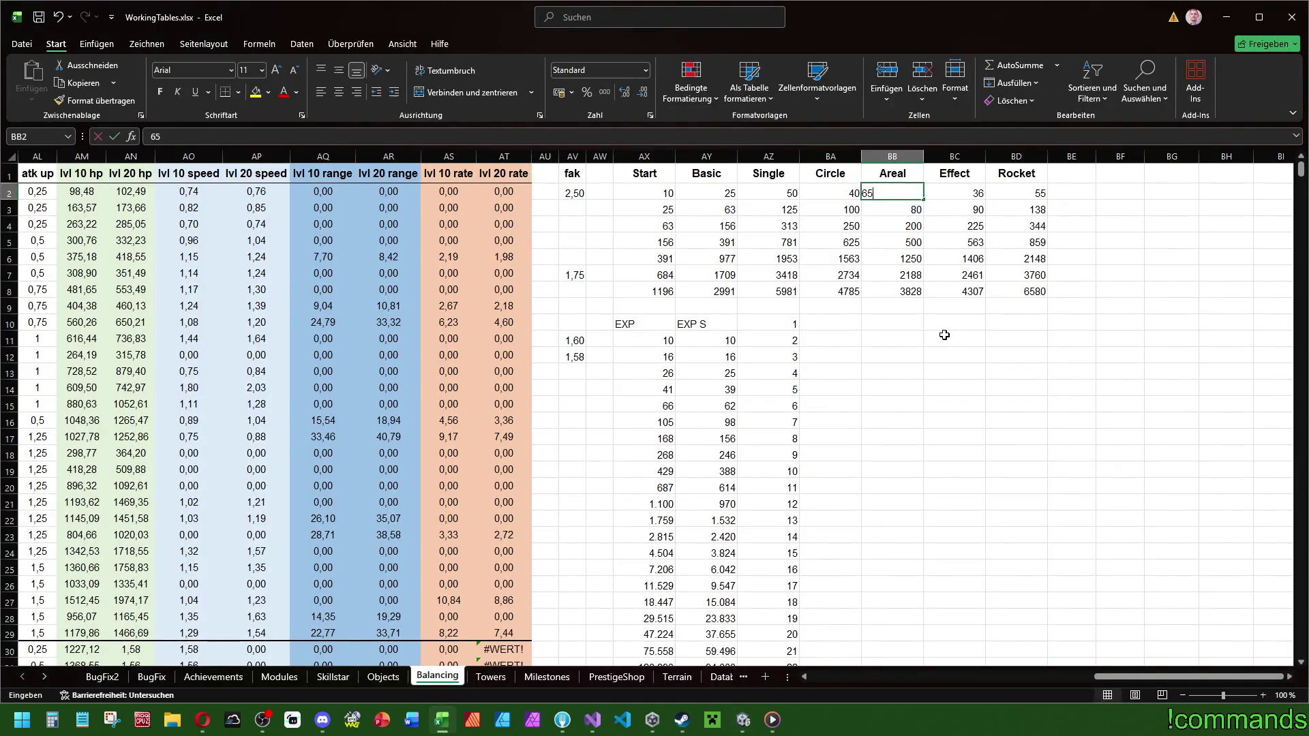
# Read EffectTower's gold cost and set the Effect start cost in BC2 to 75
pyautogui.click(743, 720)
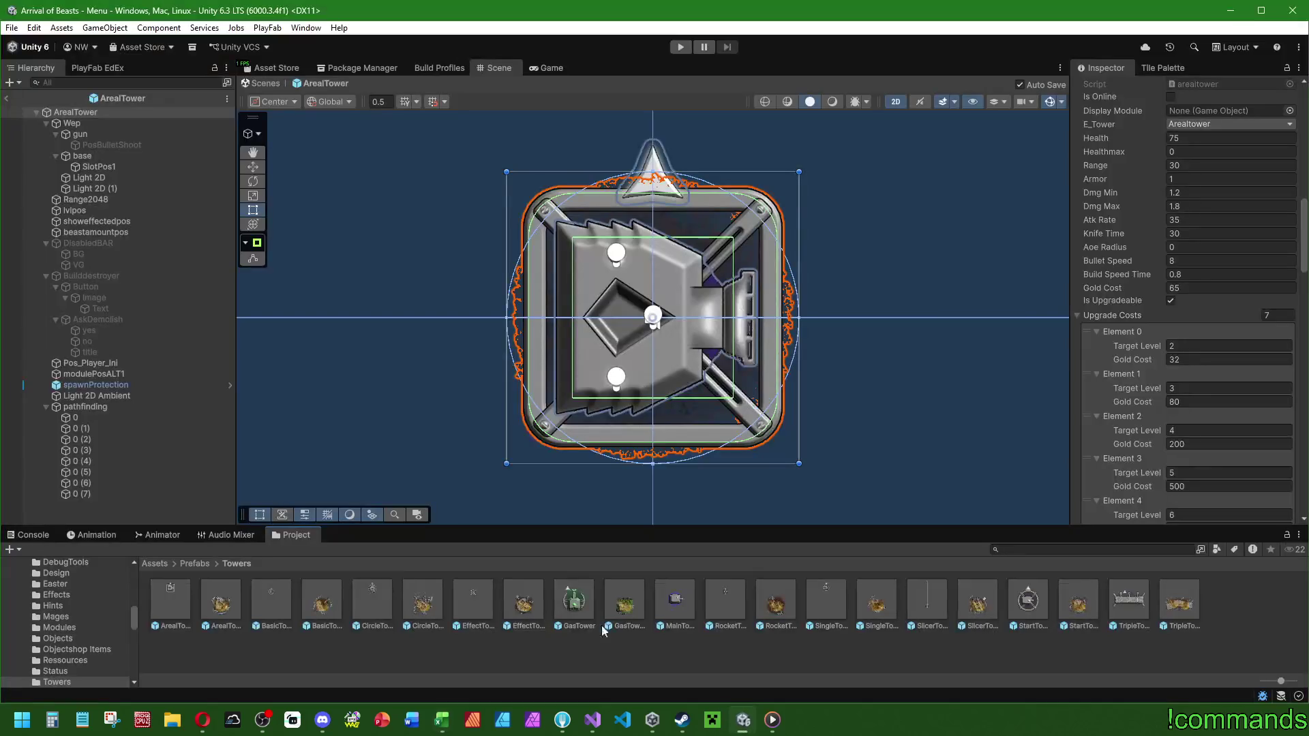
pyautogui.doubleClick(477, 598)
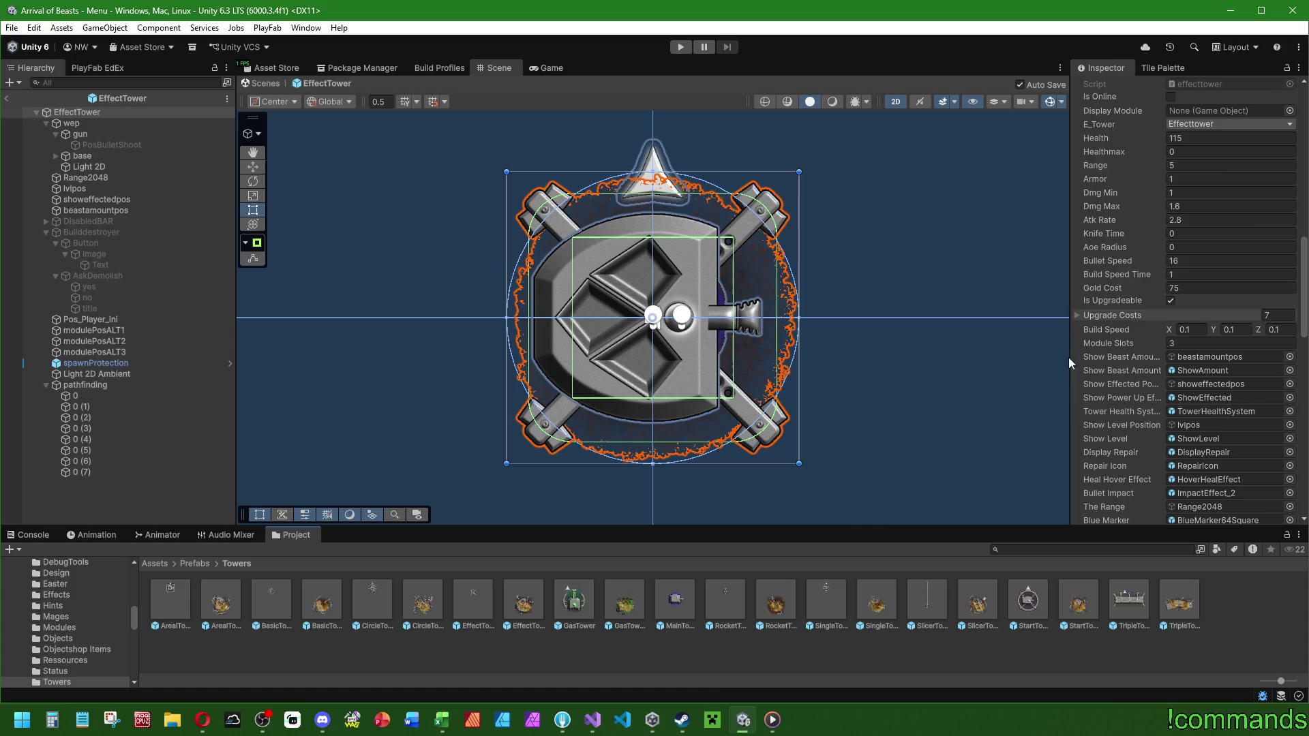
pyautogui.click(442, 719)
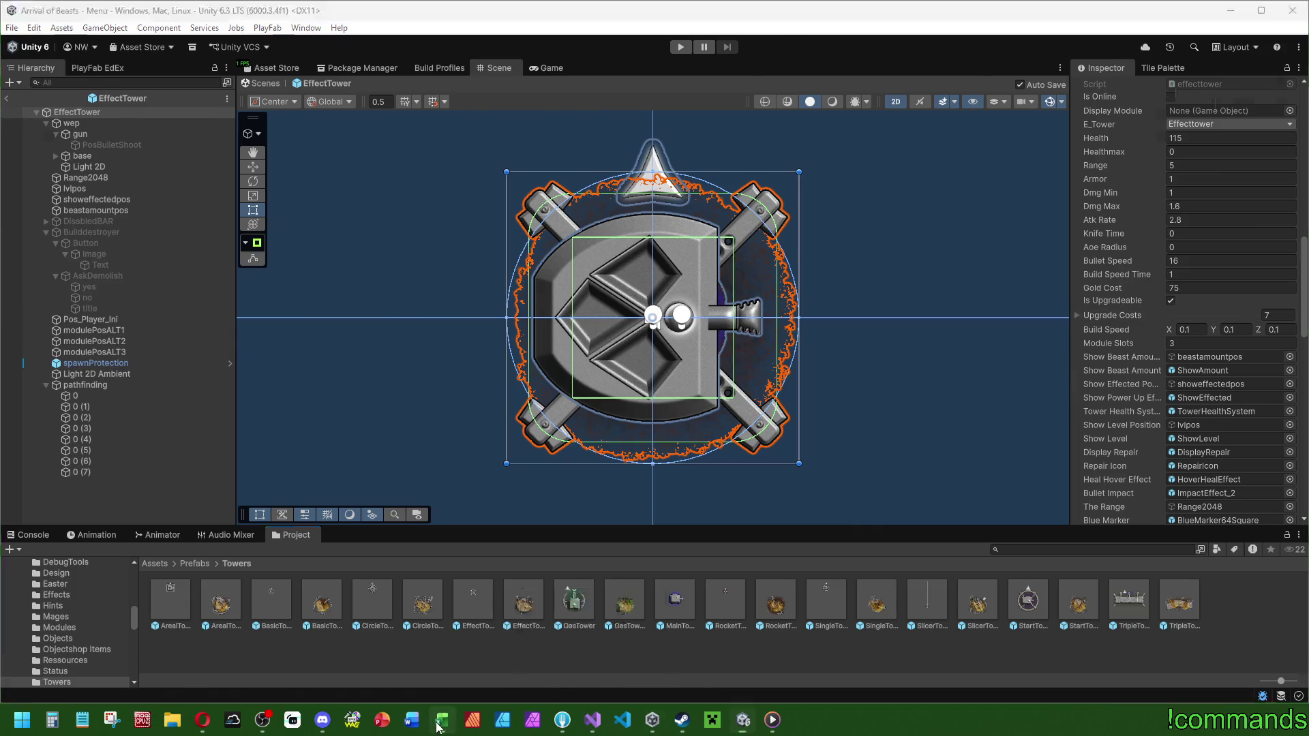
pyautogui.click(968, 195)
pyautogui.write('75')
pyautogui.press('Return')
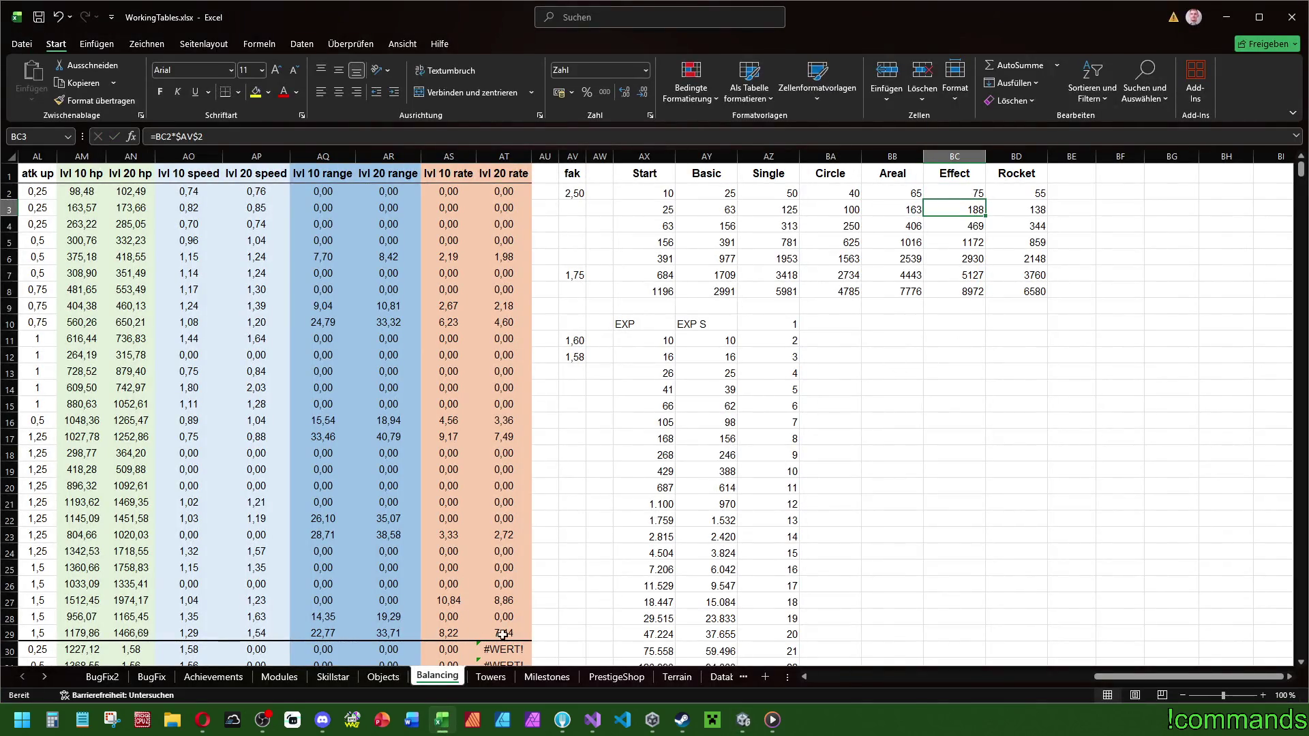
# Open the RocketTower prefab to read its costs, then return to the Balancing sheet
pyautogui.click(743, 720)
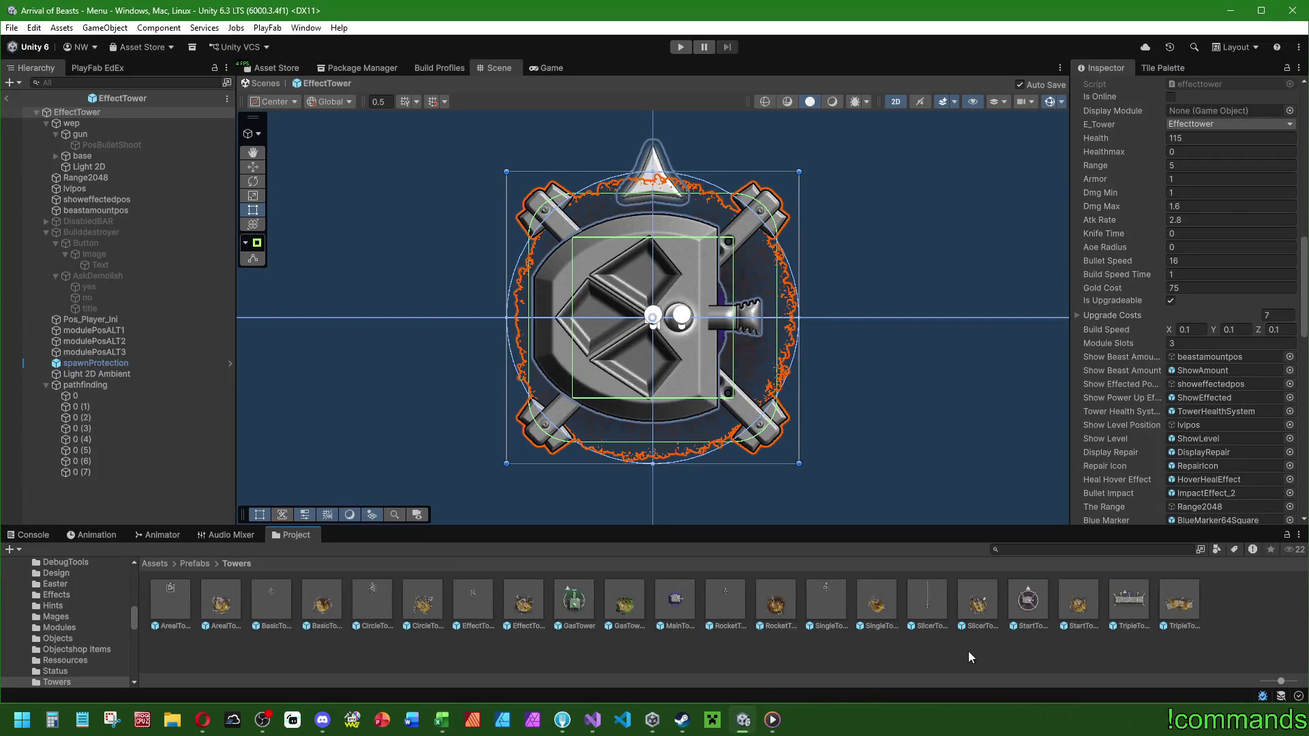
pyautogui.doubleClick(734, 600)
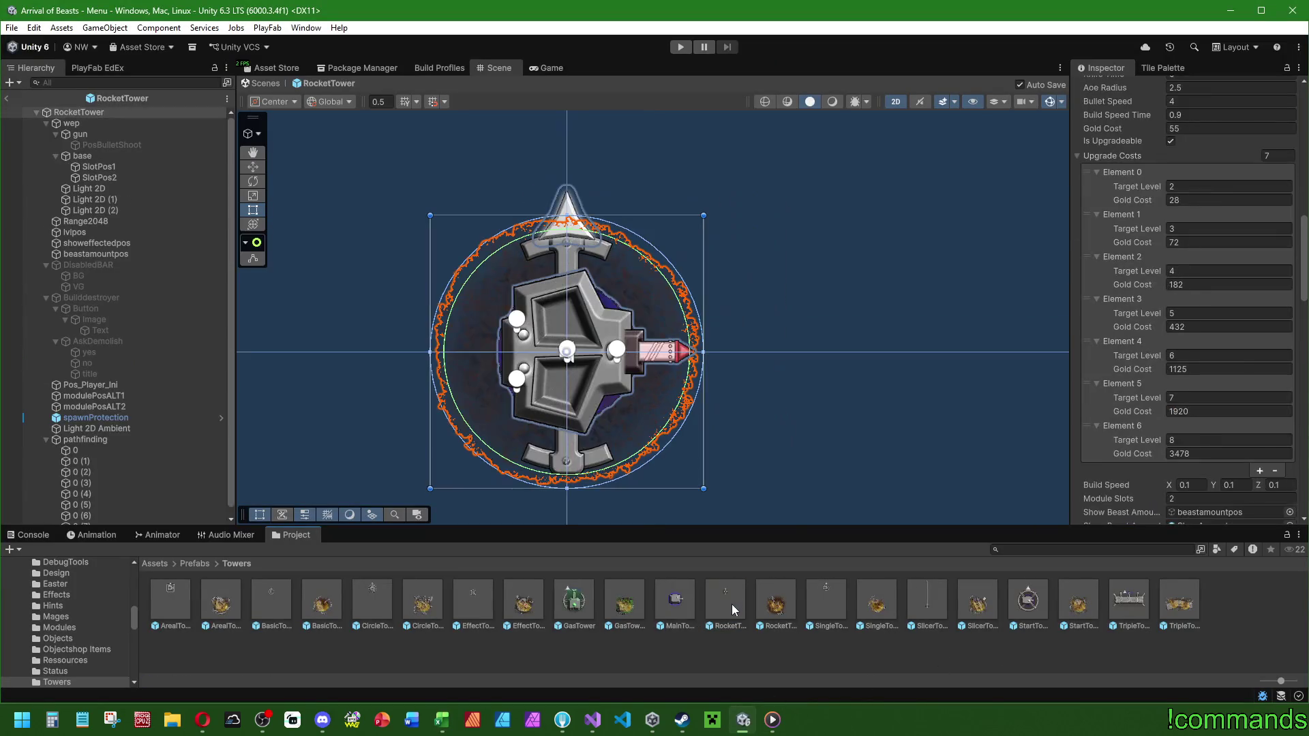
pyautogui.click(439, 723)
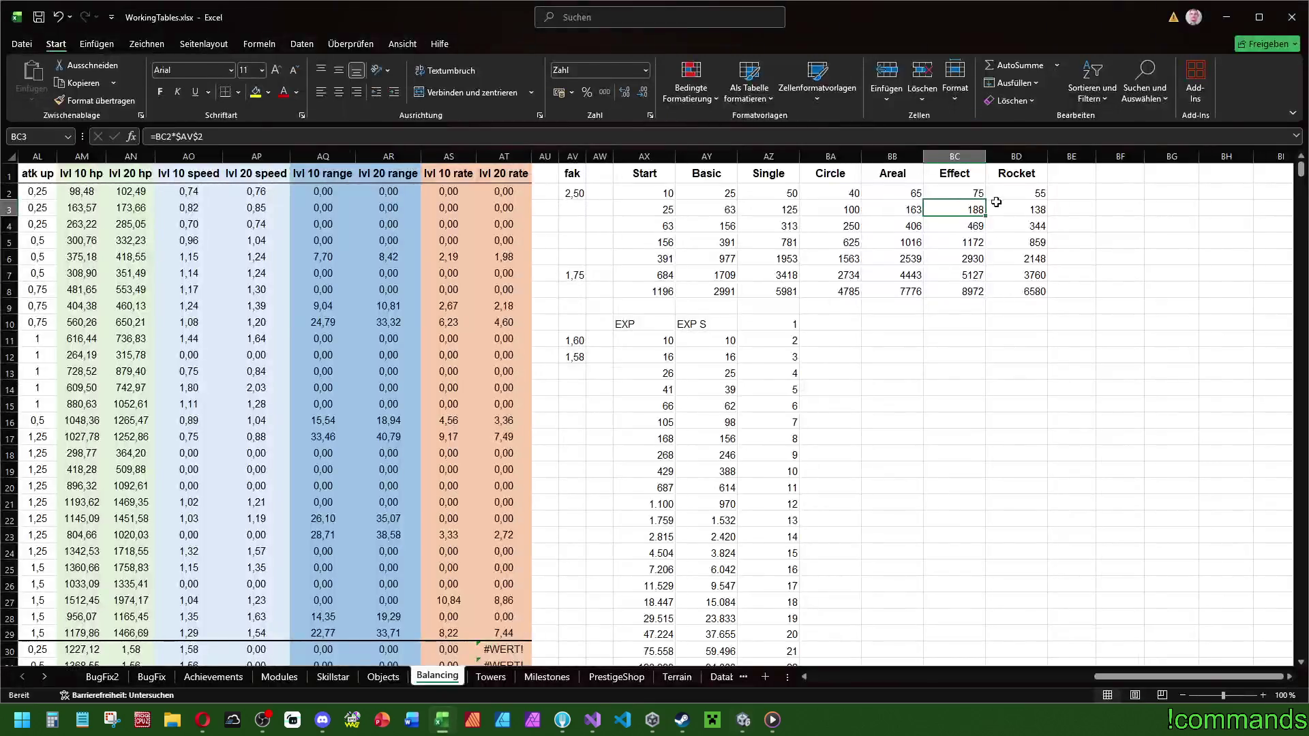
# Try an Areal start cost of 60 and Rocket start costs of 70, then 65
pyautogui.click(1022, 196)
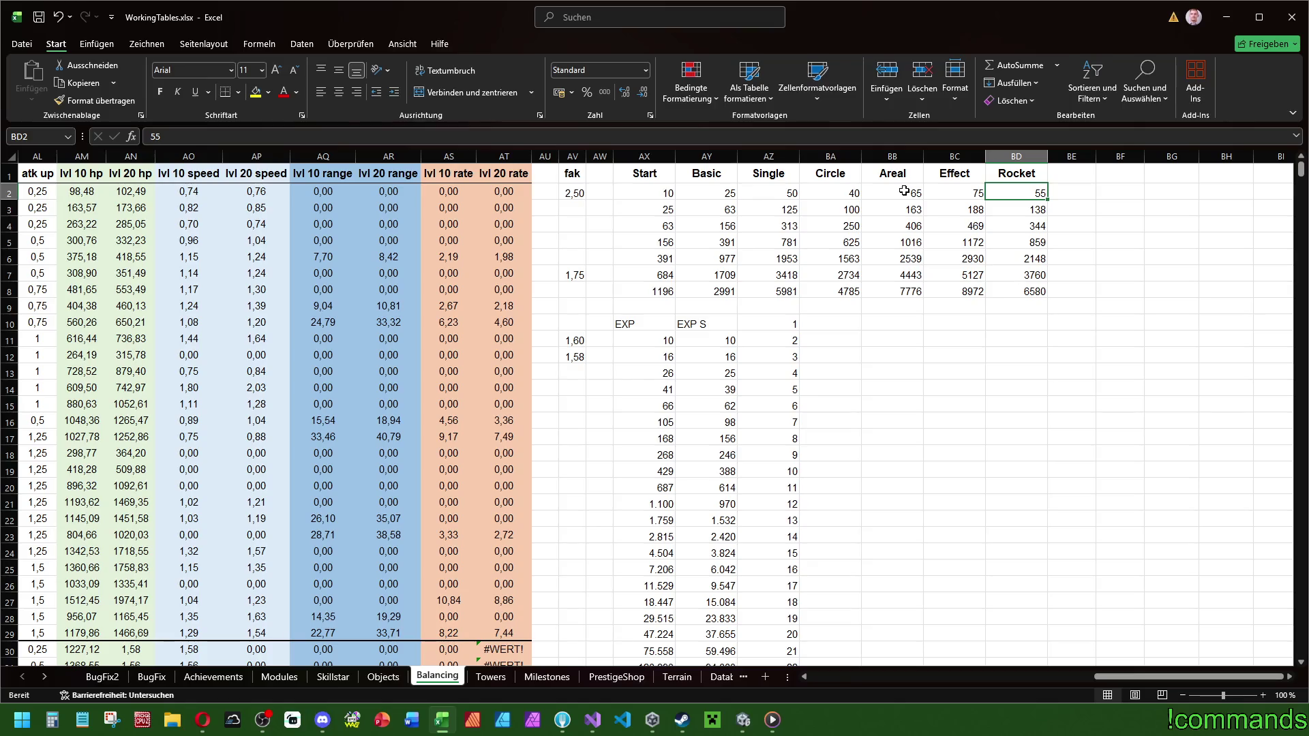
pyautogui.click(915, 195)
pyautogui.write('60')
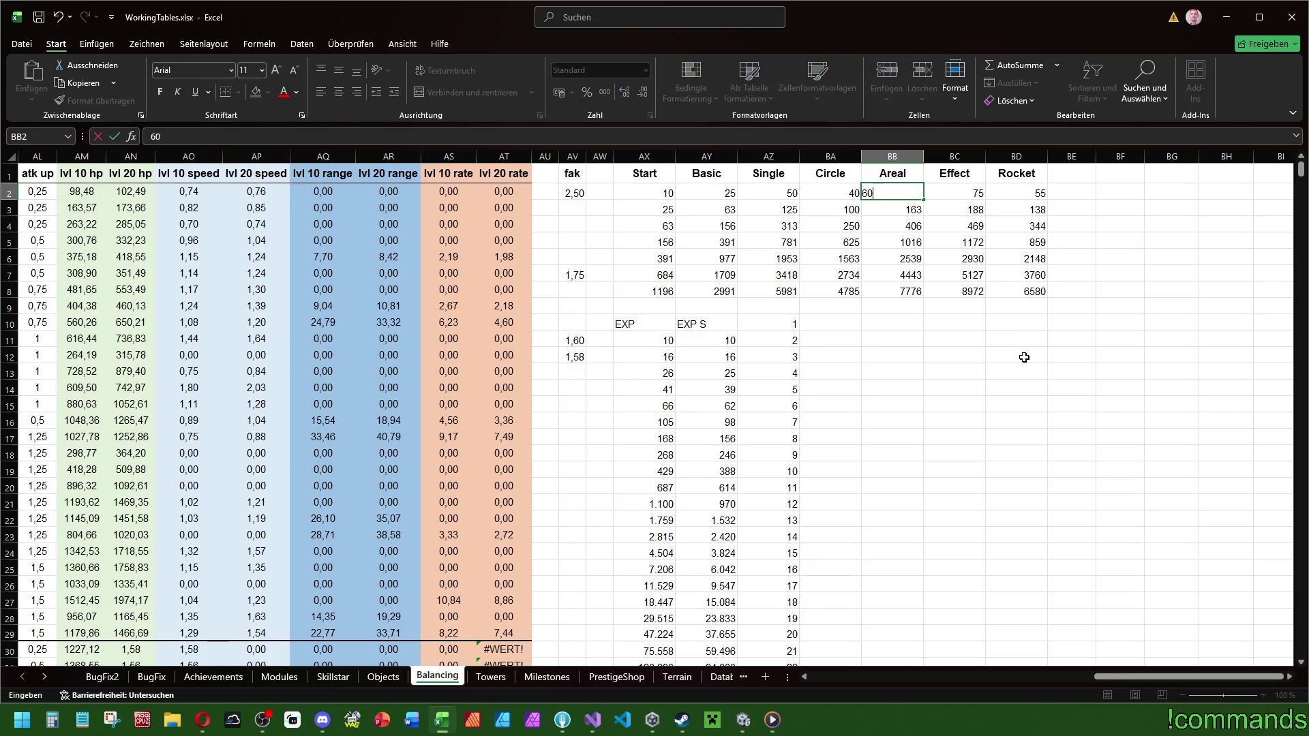
pyautogui.press('Return')
pyautogui.click(1039, 193)
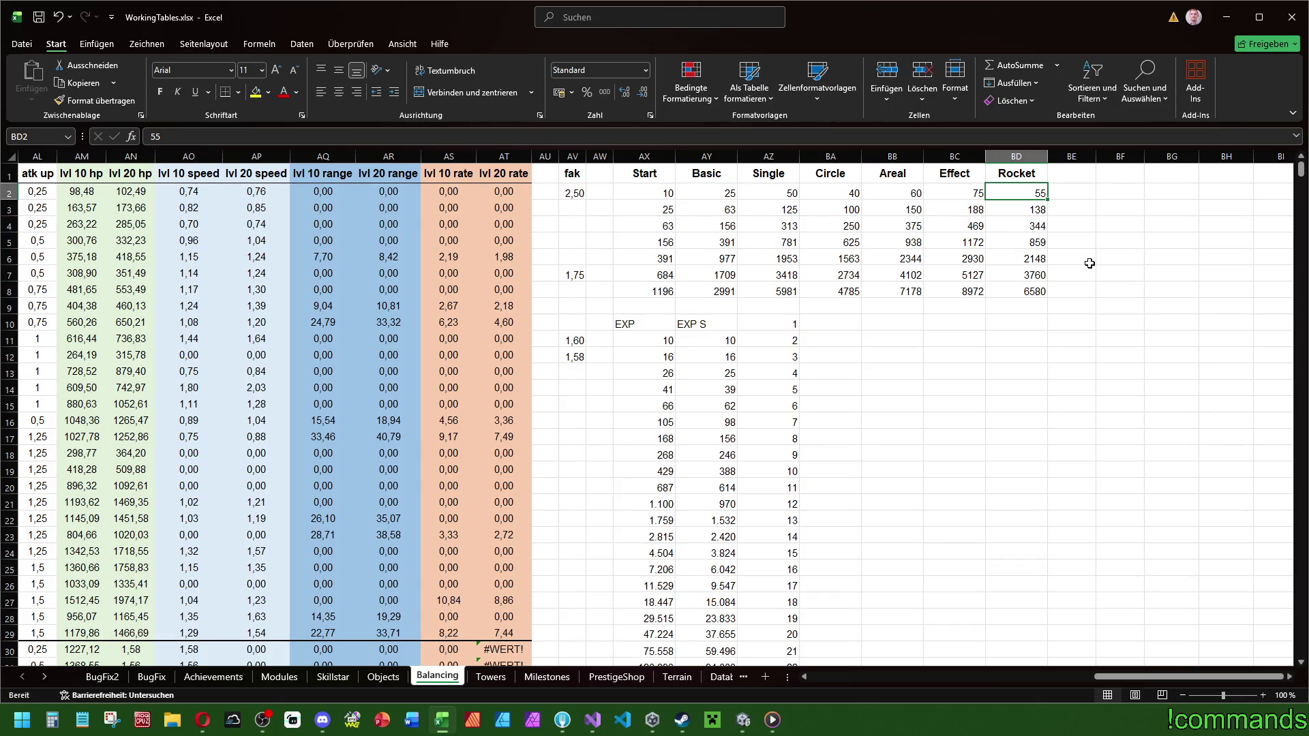
pyautogui.write('70')
pyautogui.press('Return')
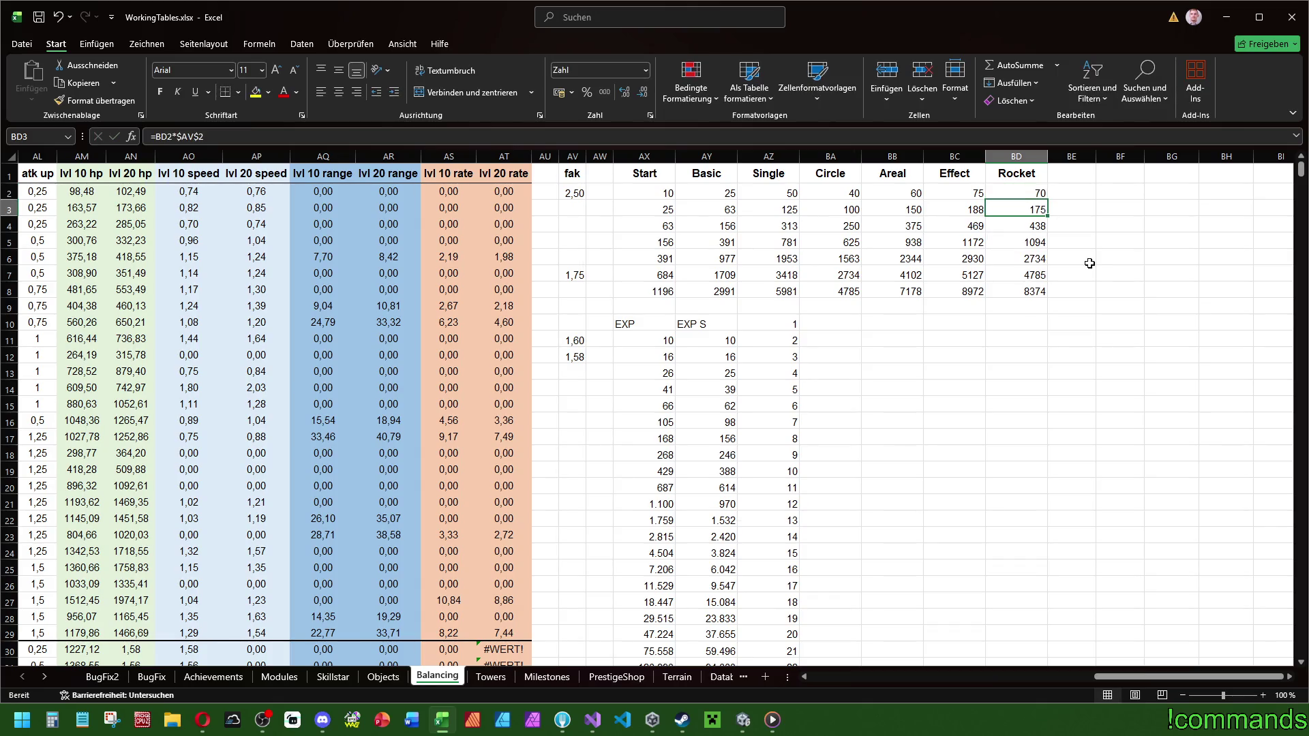
pyautogui.click(1036, 191)
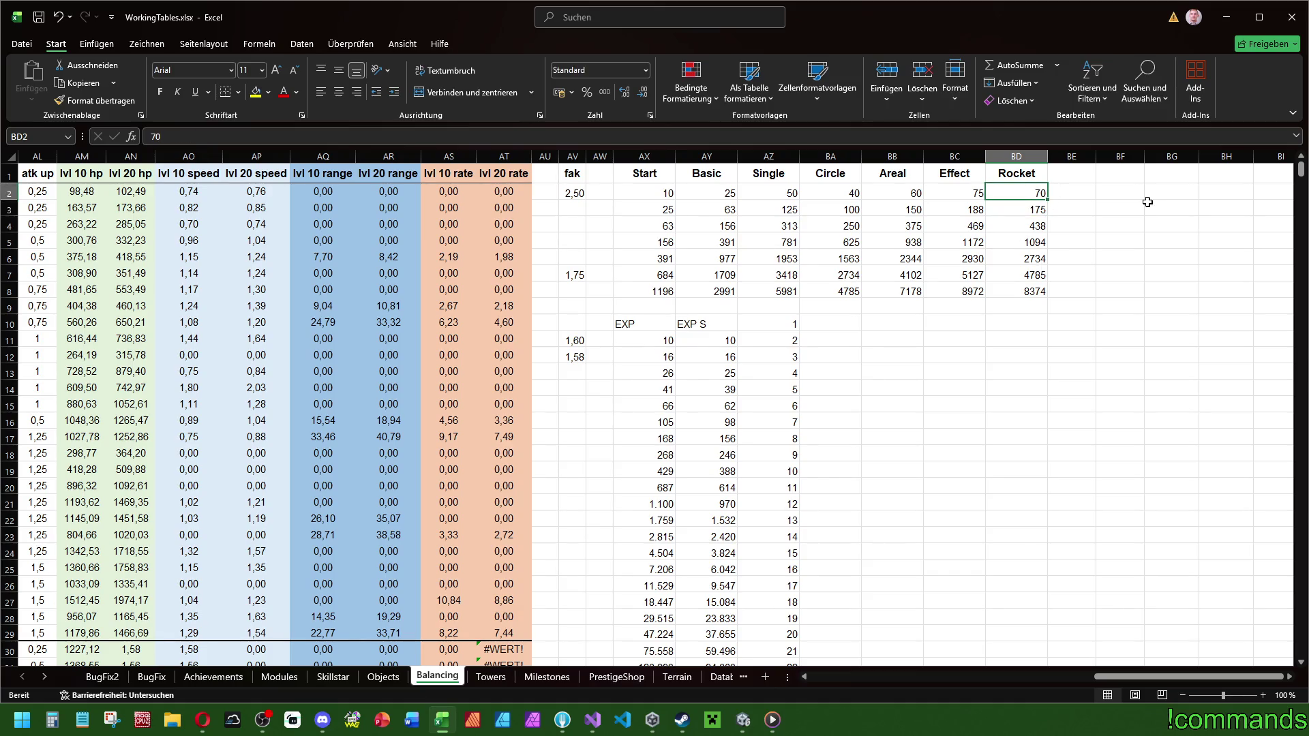
pyautogui.write('65')
pyautogui.press('Return')
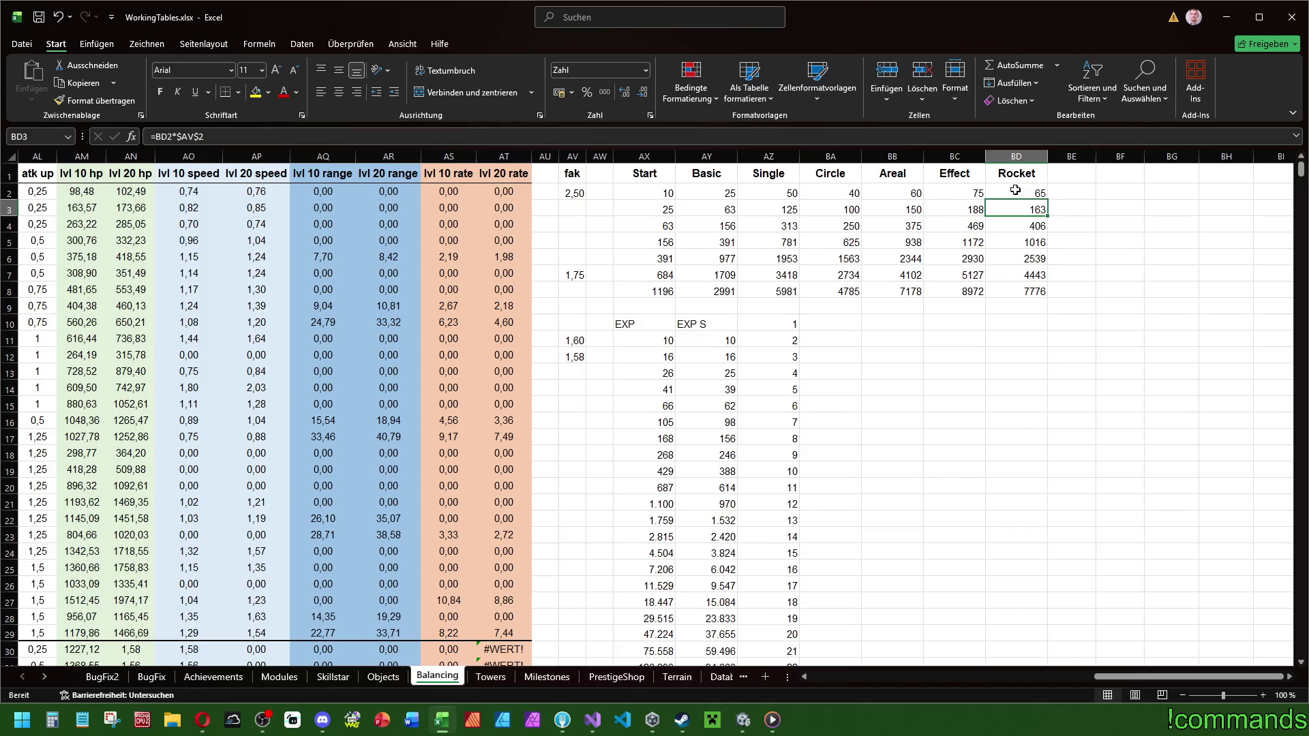
# Settle the start costs at Rocket 75 in BD2, Areal 65 in BB2 and Effect 55 in BC2
pyautogui.click(1011, 190)
pyautogui.write('75')
pyautogui.press('Return')
pyautogui.click(895, 194)
pyautogui.write('65')
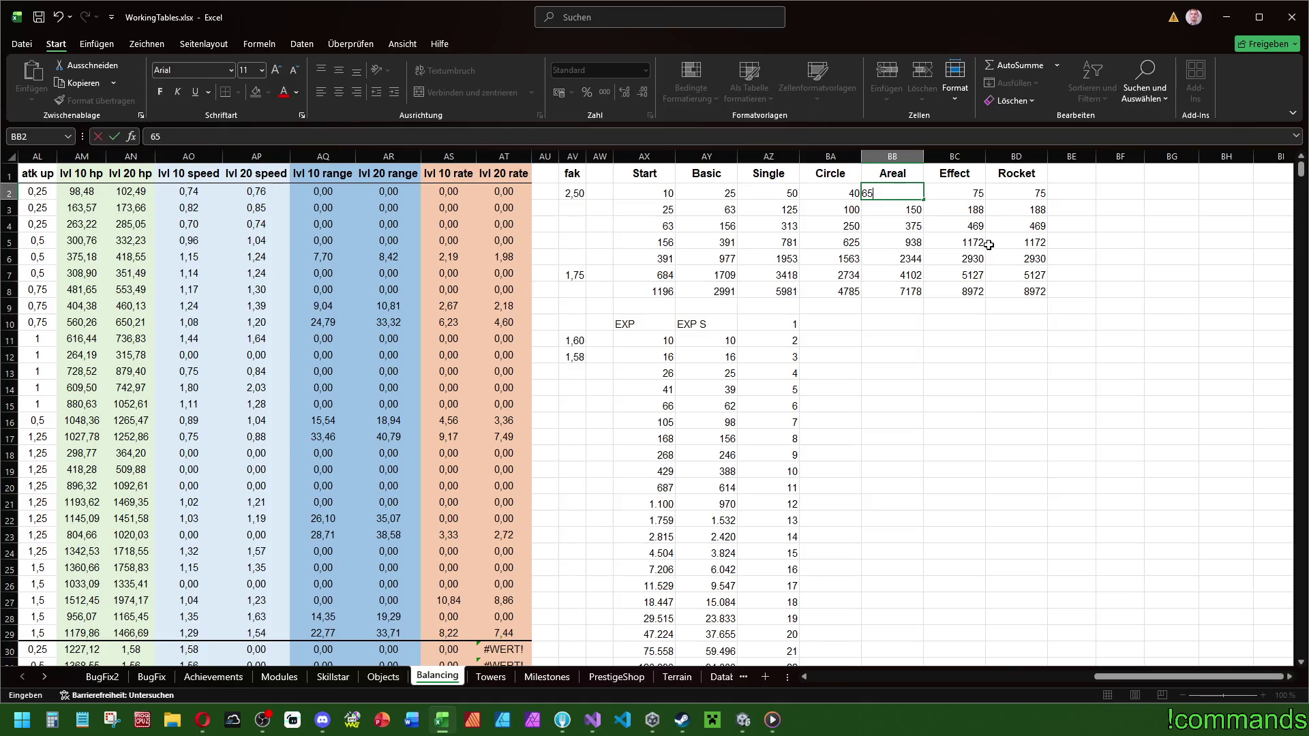
pyautogui.press('Return')
pyautogui.click(958, 193)
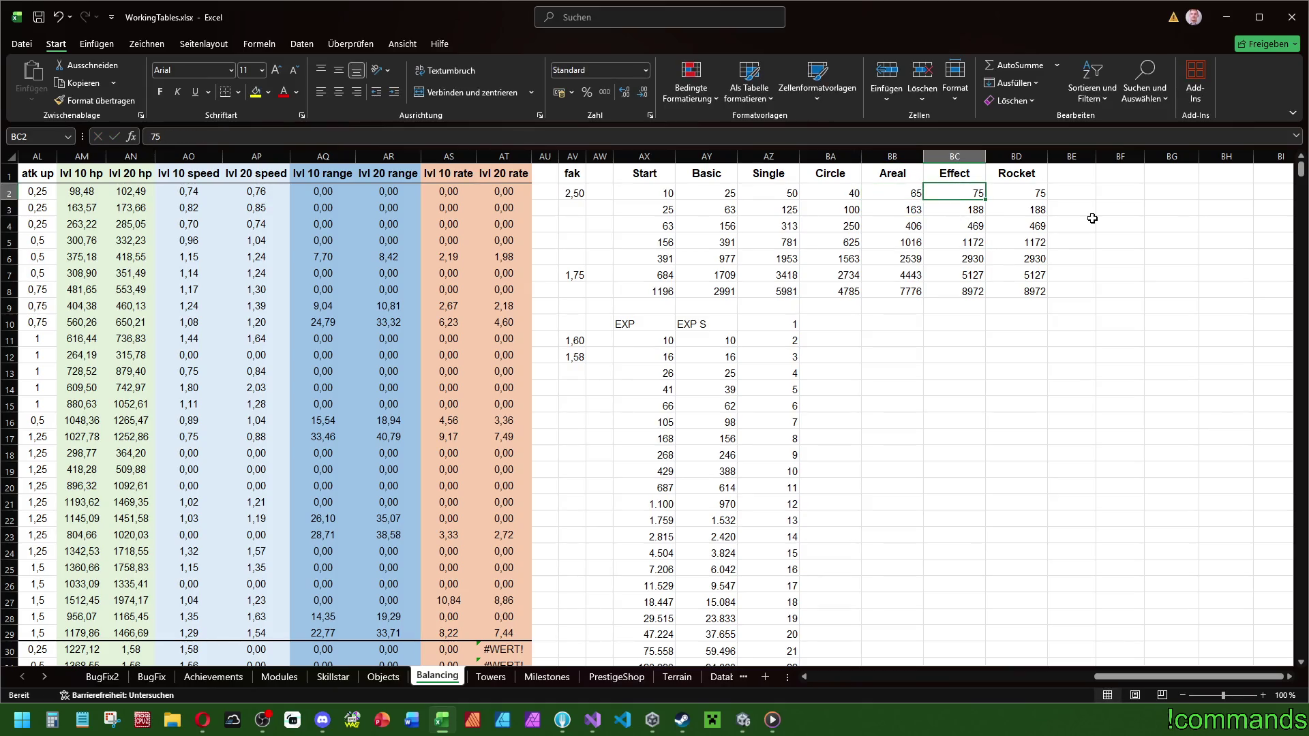
pyautogui.write('55')
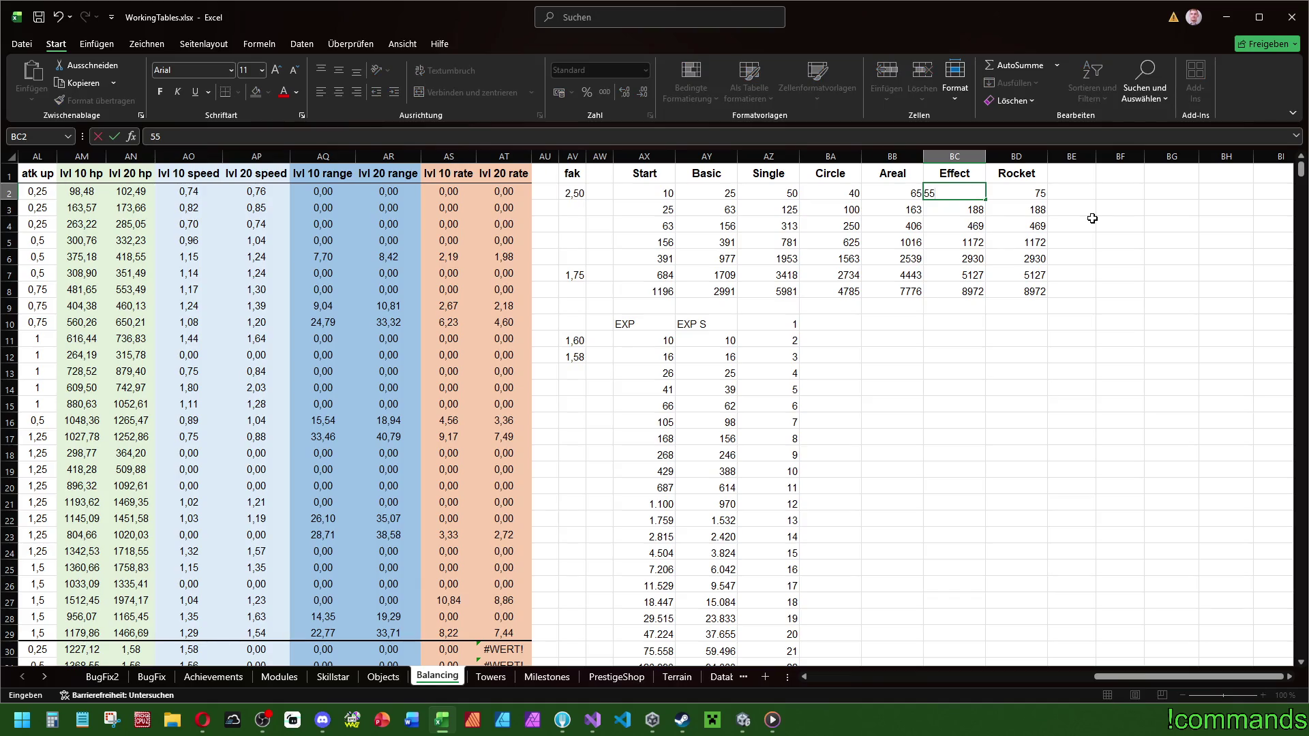
pyautogui.press('Return')
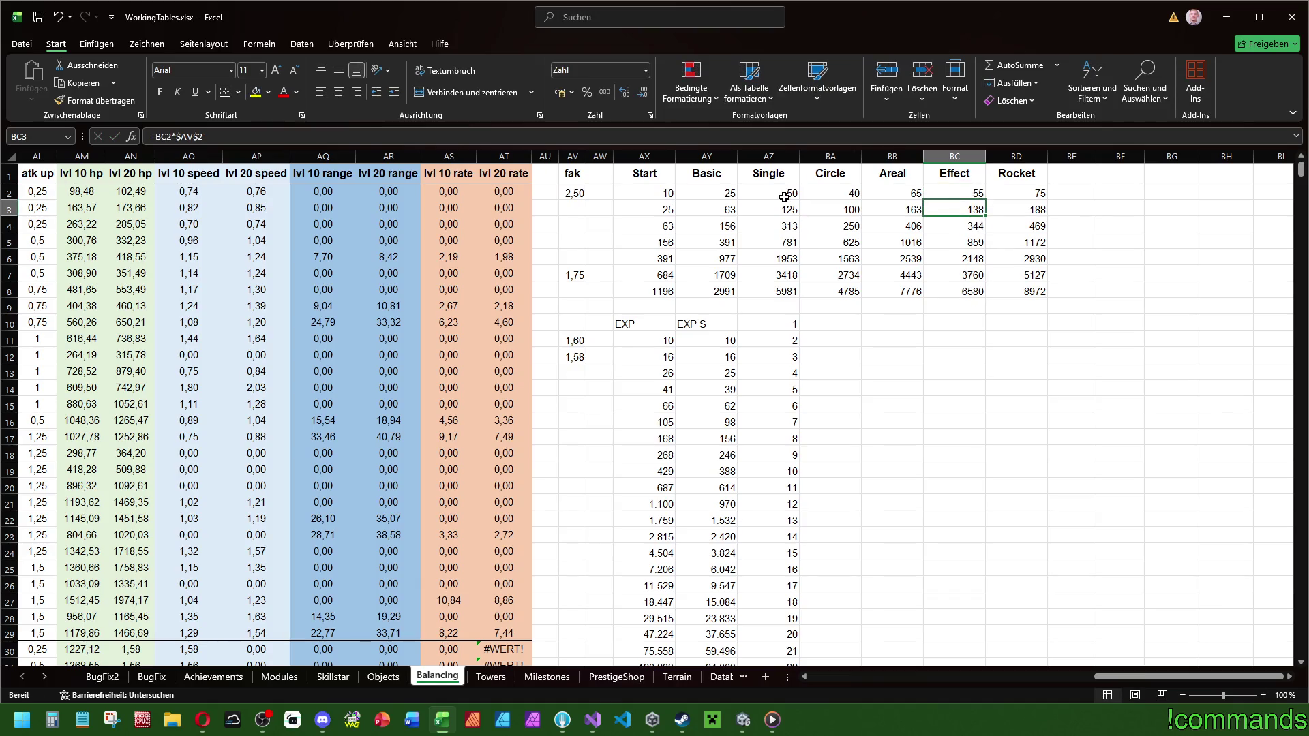
# Set the Single start cost to 45 in AZ2 and keep the Circle start cost at 40 after trying 35
pyautogui.click(784, 197)
pyautogui.write('45')
pyautogui.press('Return')
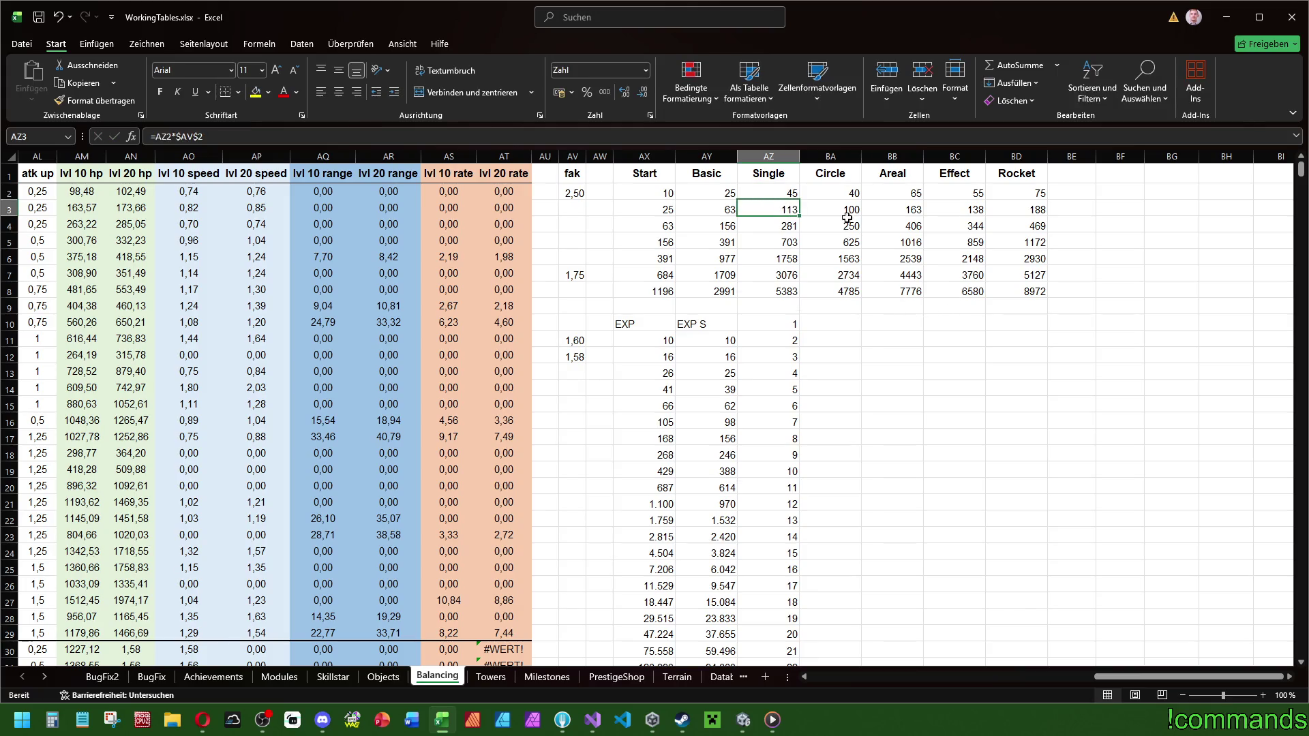
pyautogui.click(848, 194)
pyautogui.write('35')
pyautogui.press('Return')
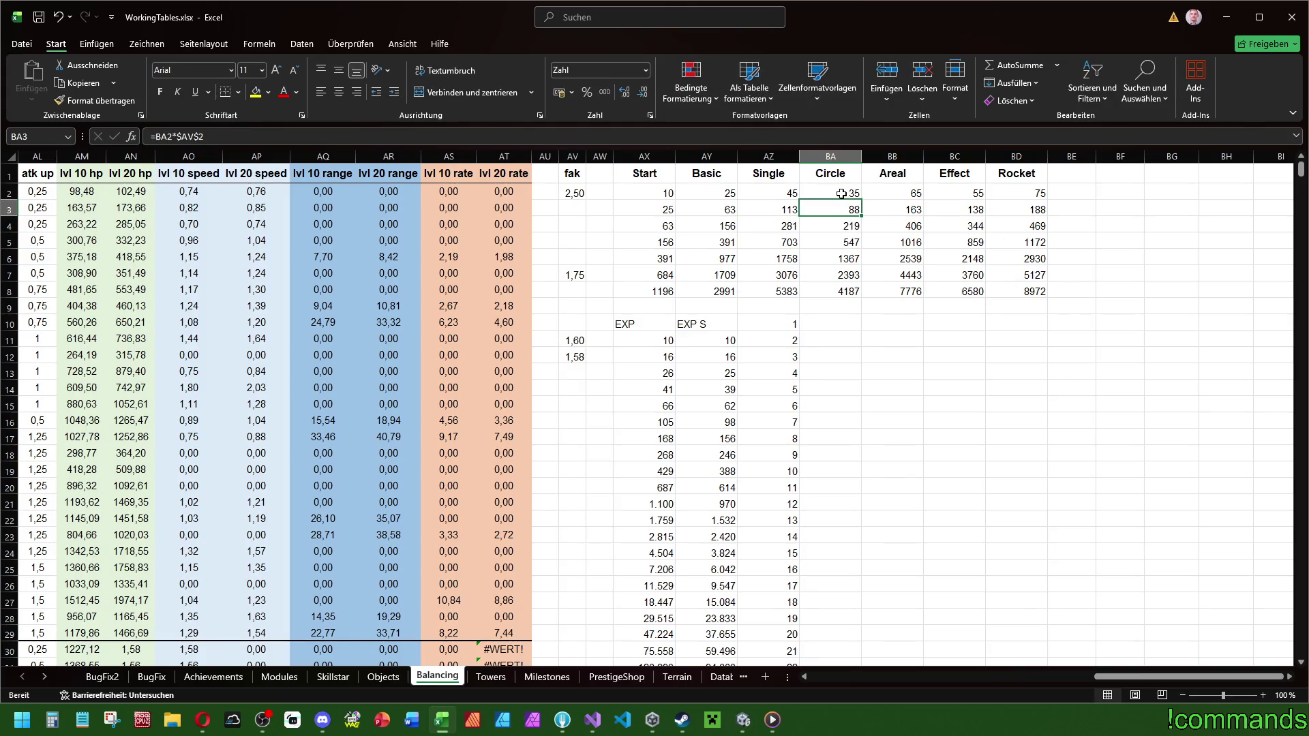
pyautogui.click(842, 193)
pyautogui.write('40')
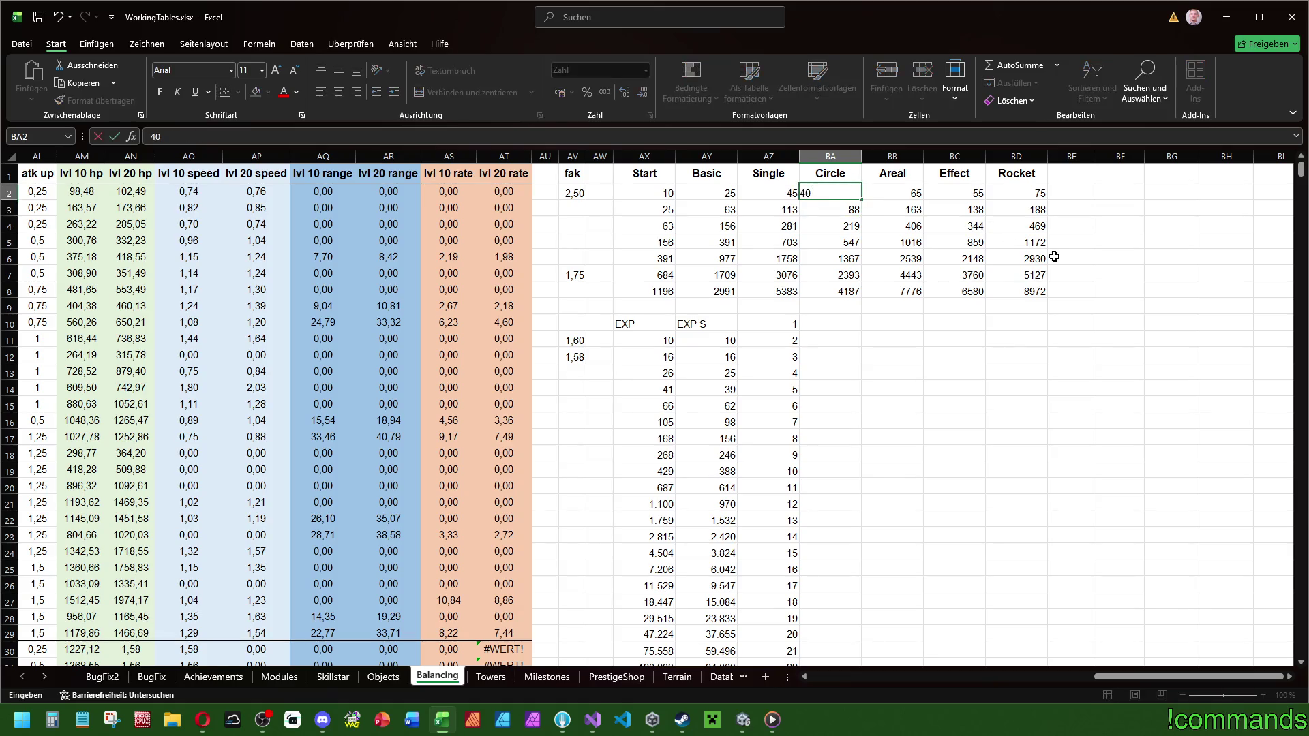
pyautogui.press('Return')
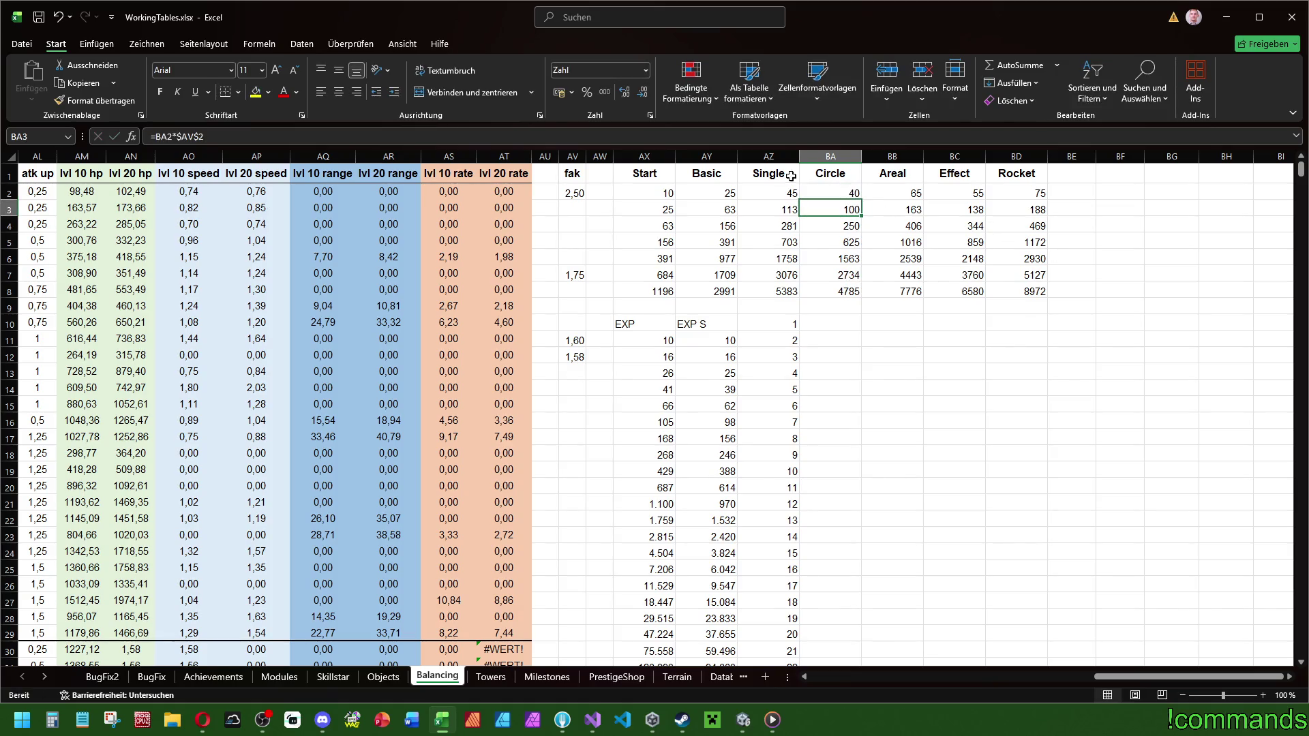
# Review the seven row-2 start costs, narrow column AW slightly, and save the workbook
pyautogui.moveTo(791, 176)
pyautogui.mouseDown()
pyautogui.moveTo(839, 178)
pyautogui.moveTo(849, 195)
pyautogui.mouseUp()
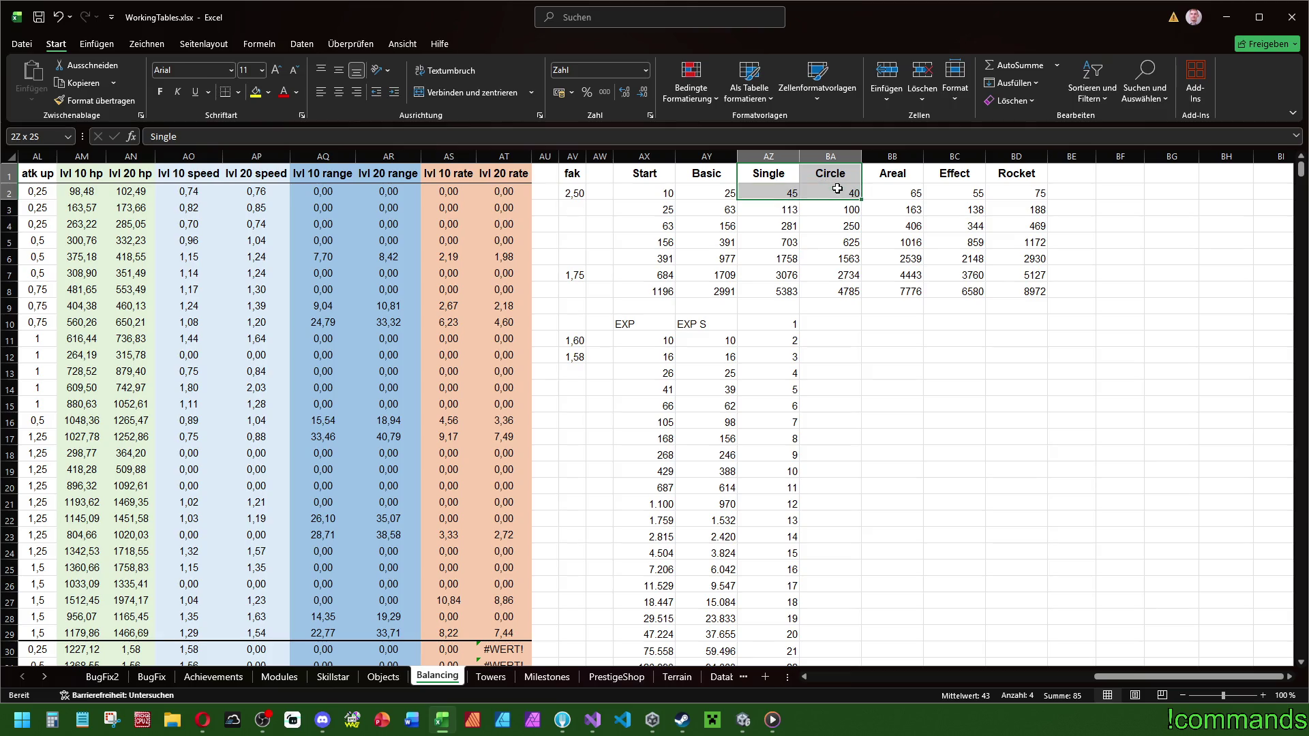
pyautogui.click(1099, 221)
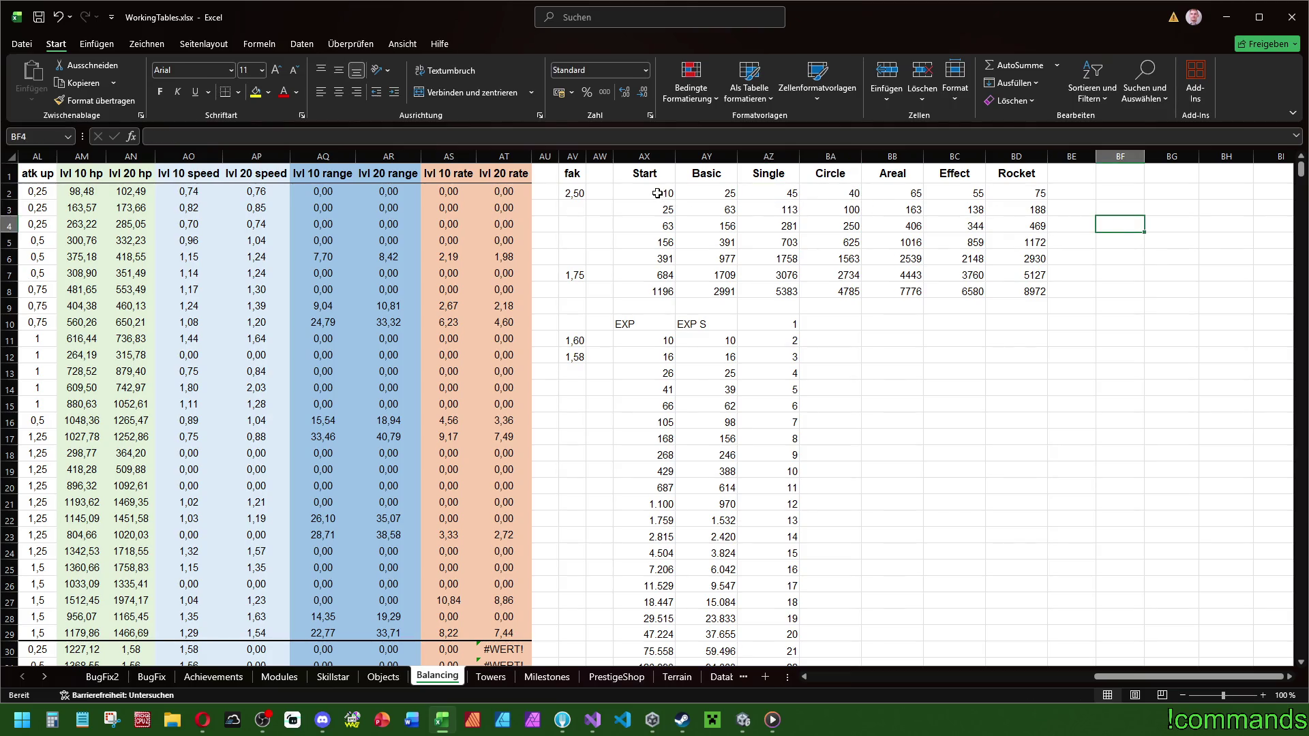
pyautogui.moveTo(657, 193); pyautogui.dragTo(1023, 194)
pyautogui.click(1128, 210)
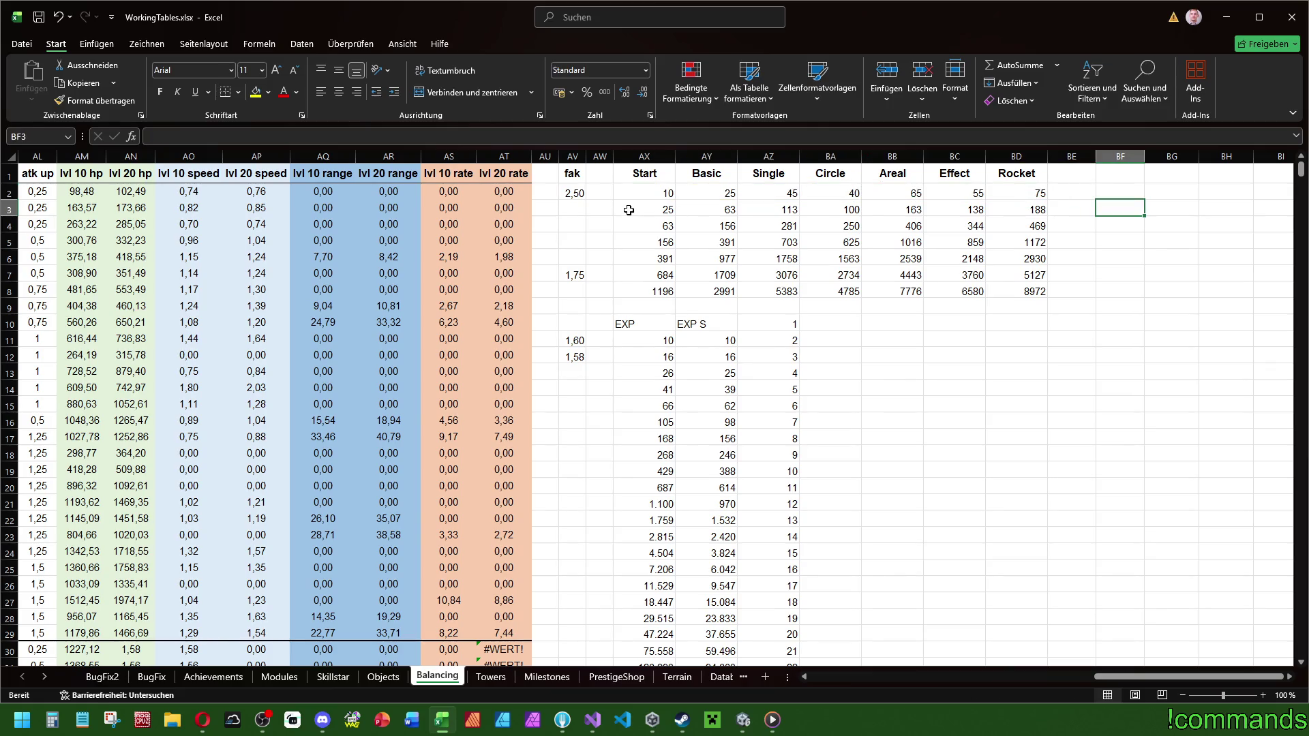
pyautogui.scroll(-12, 618, 257)
pyautogui.scroll(12, 605, 269)
pyautogui.moveTo(610, 156)
pyautogui.mouseDown()
pyautogui.moveTo(587, 156)
pyautogui.moveTo(612, 156)
pyautogui.mouseUp()
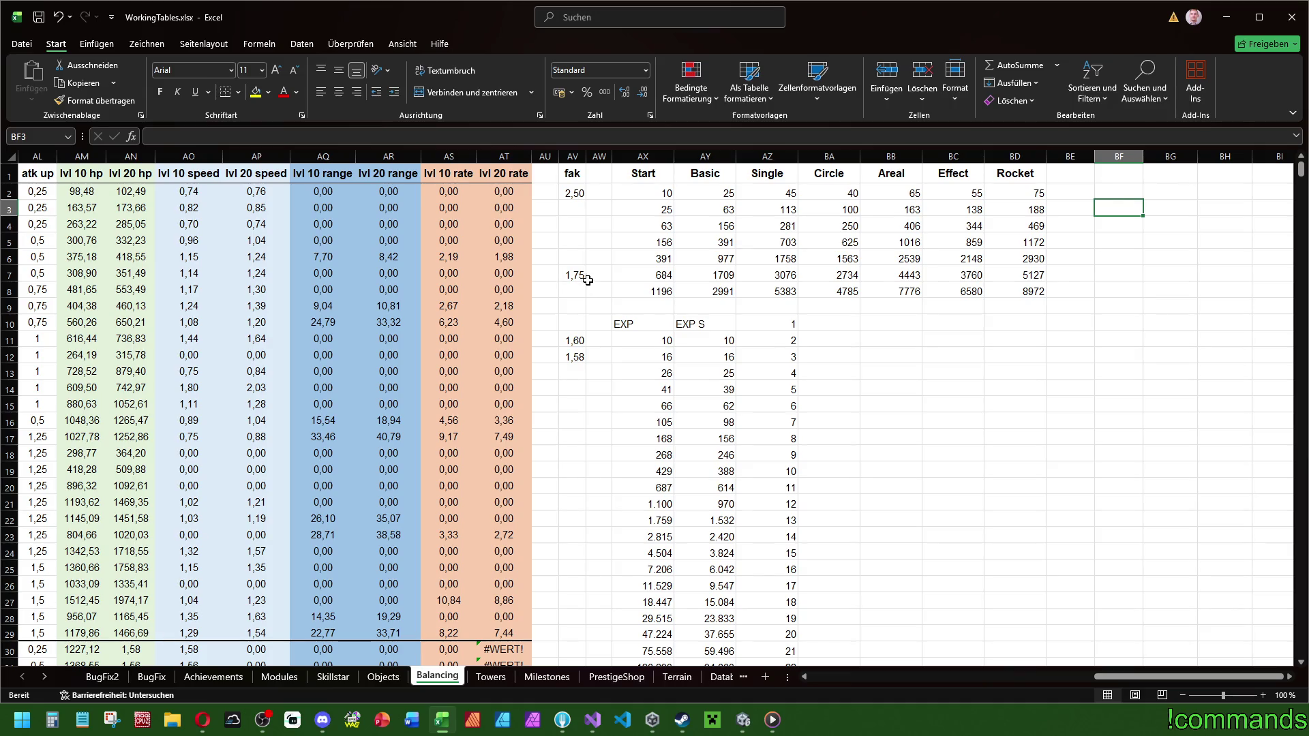
pyautogui.click(39, 17)
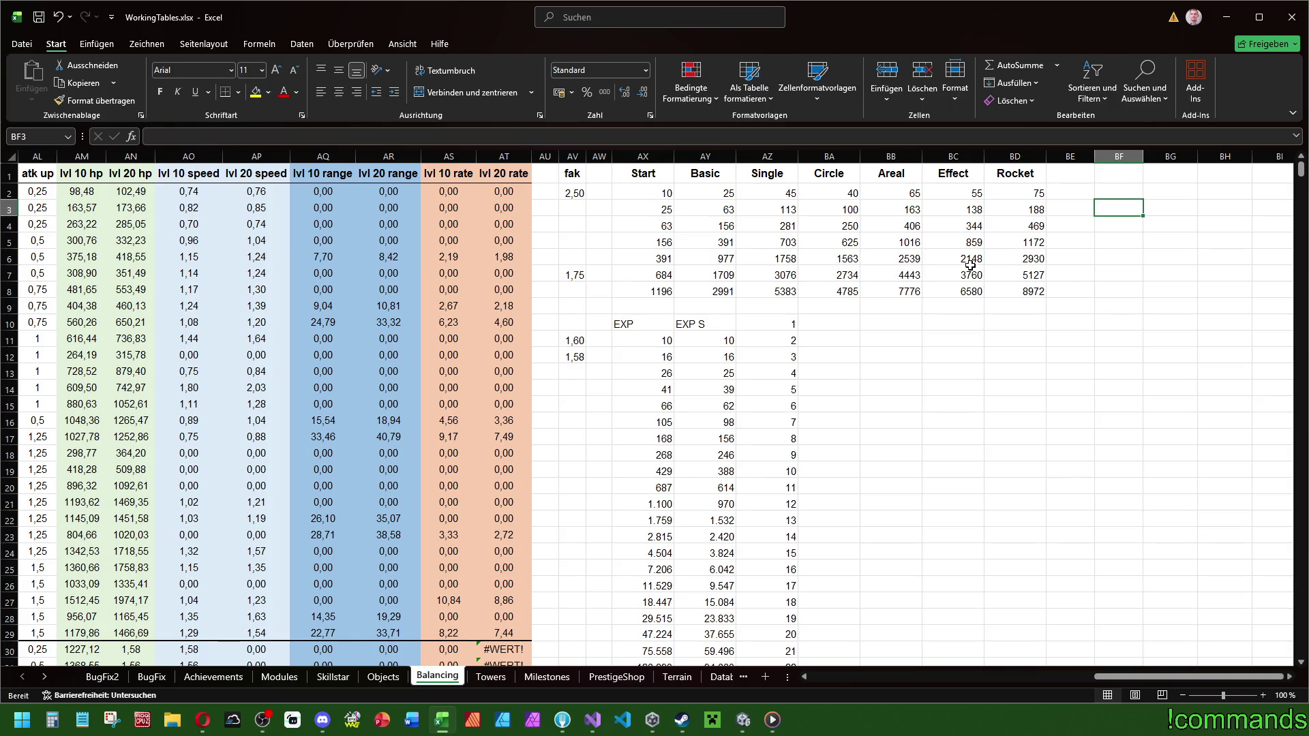
# Check the row-6 cost formulas from AX6 and BA6 across to Rocket, dismissing the BA6 formula error
pyautogui.click(654, 259)
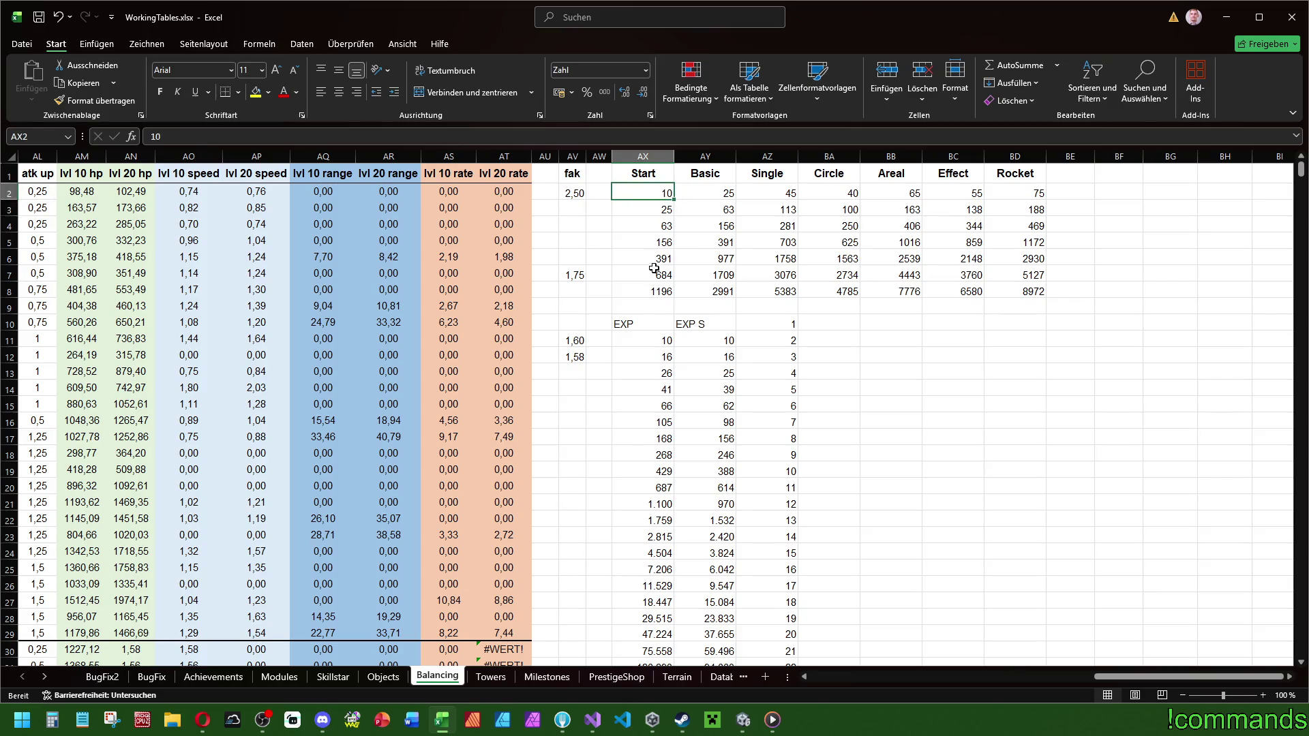
pyautogui.doubleClick(655, 260)
pyautogui.doubleClick(767, 259)
pyautogui.doubleClick(827, 259)
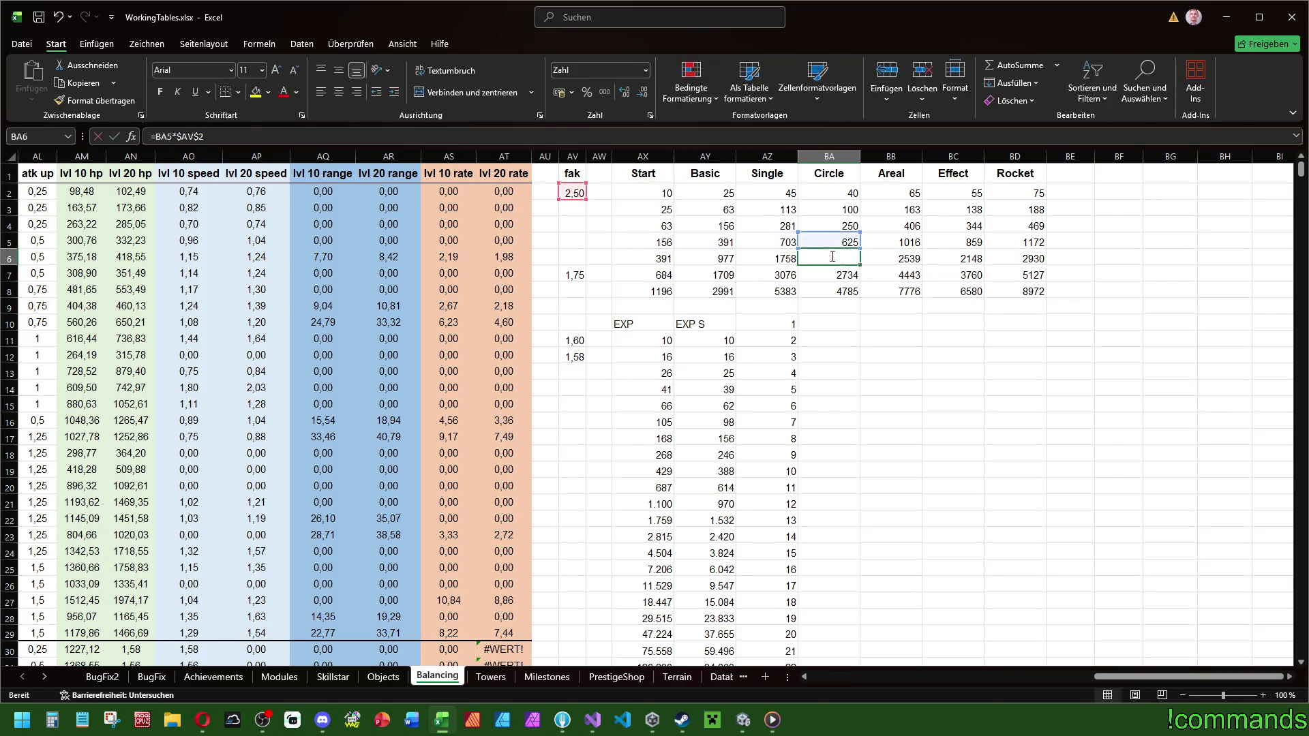
pyautogui.click(901, 257)
pyautogui.press('Return')
pyautogui.press('Return')
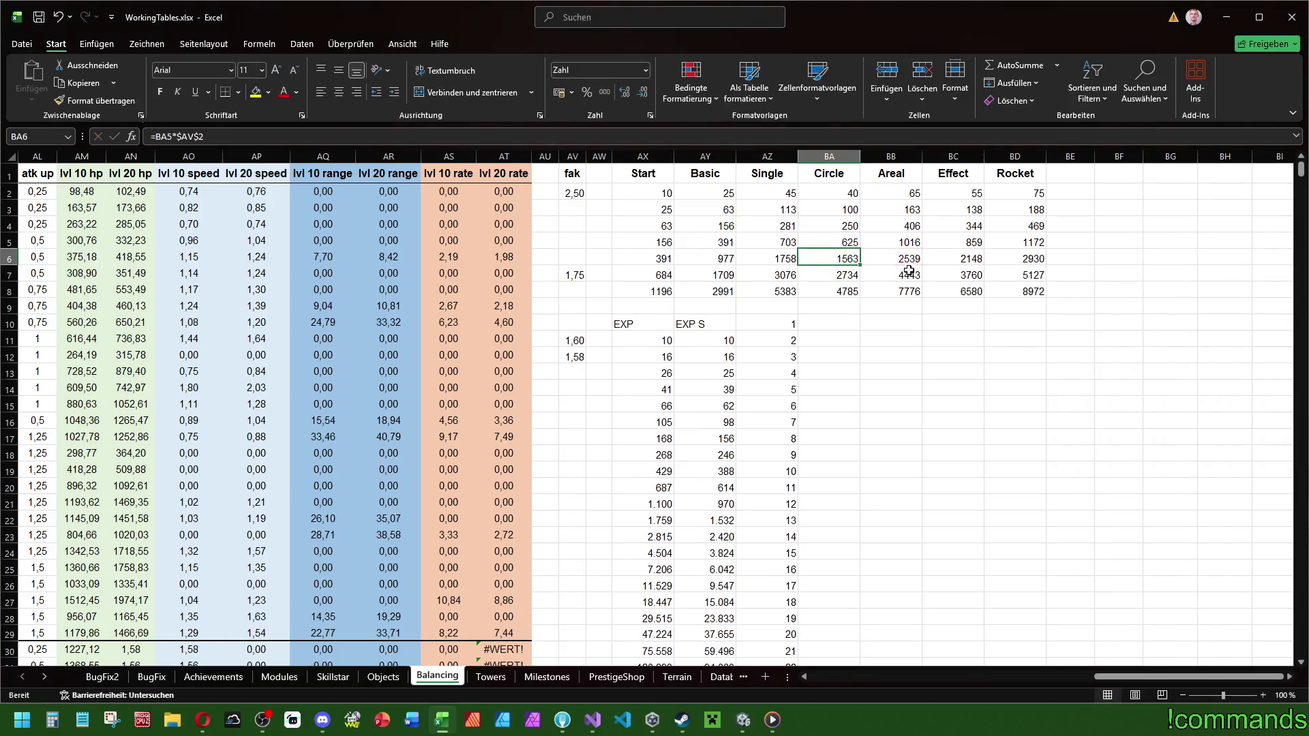
pyautogui.press('BackSpace')
pyautogui.press('BackSpace')
pyautogui.press('BackSpace')
pyautogui.press('Tab')
pyautogui.click(968, 259)
pyautogui.click(1014, 256)
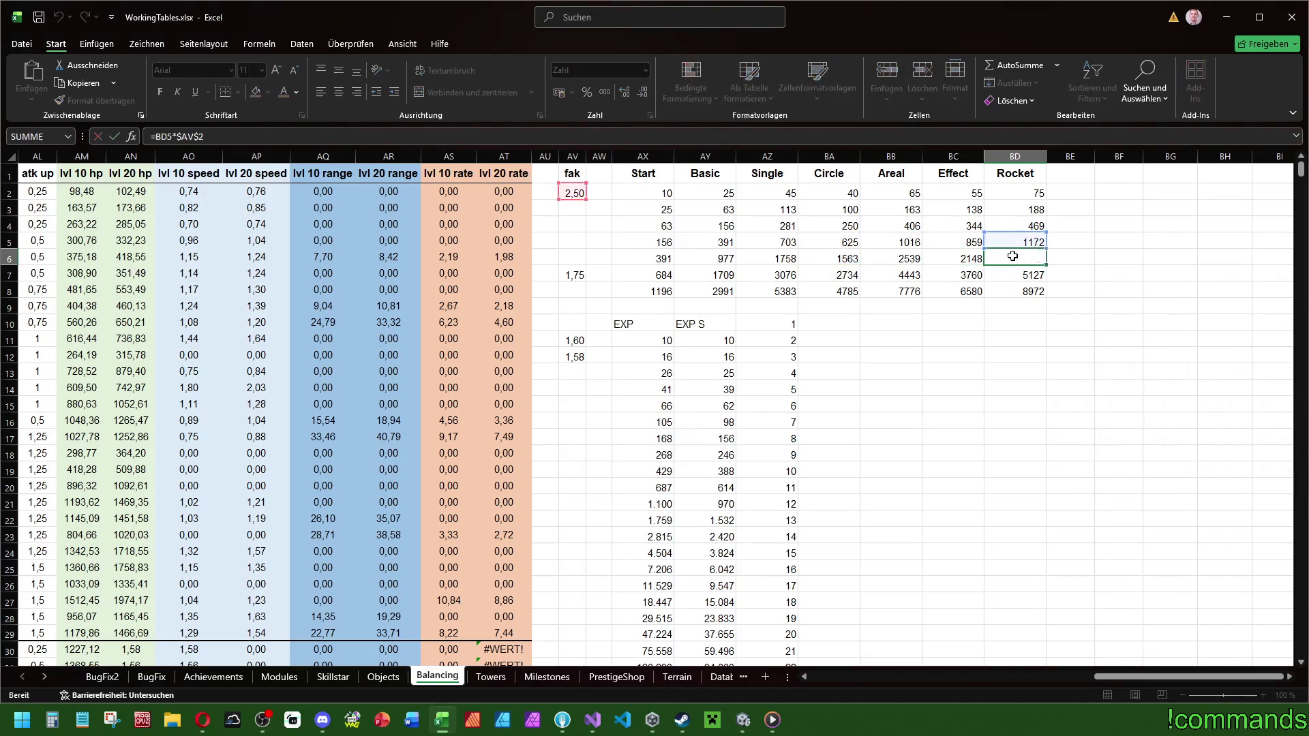
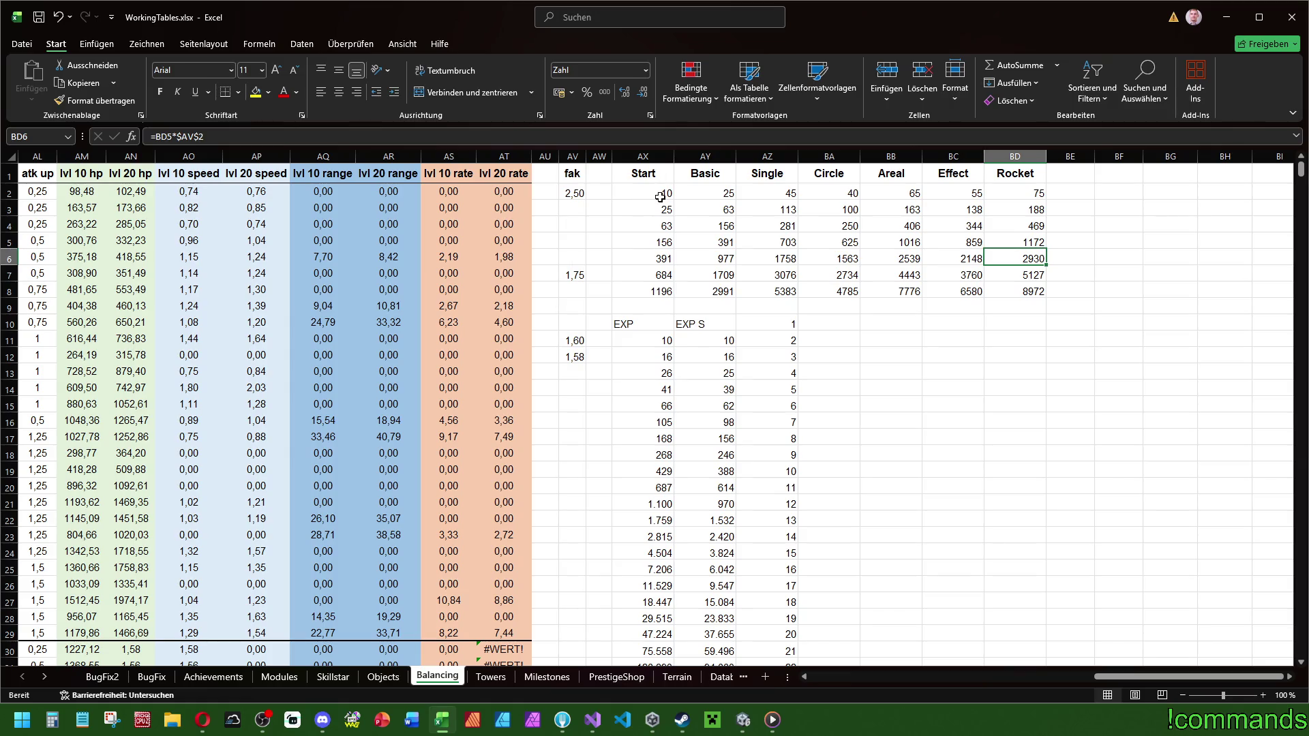
# Enter the first-row costs 20, 40 and 35 for Basic, Single and Circle, starting at AY2
pyautogui.moveTo(658, 193); pyautogui.dragTo(660, 279)
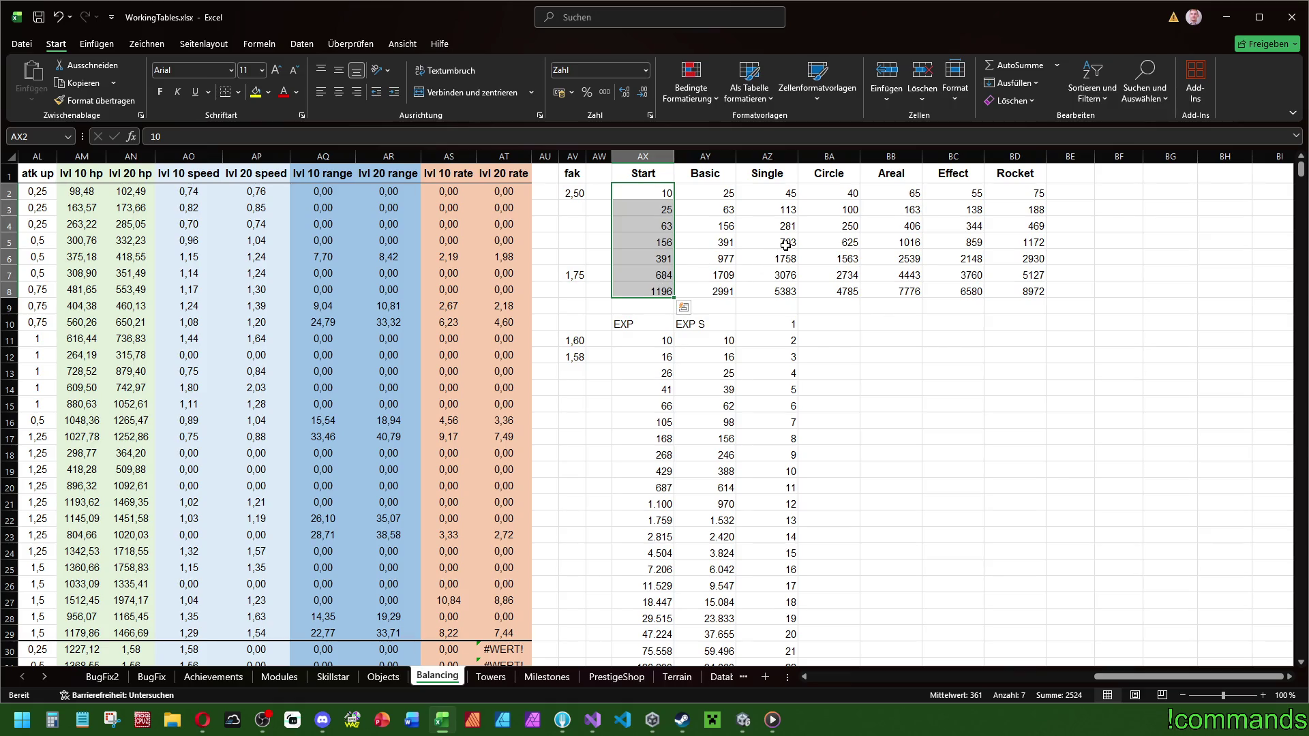
pyautogui.moveTo(719, 193); pyautogui.dragTo(1020, 188)
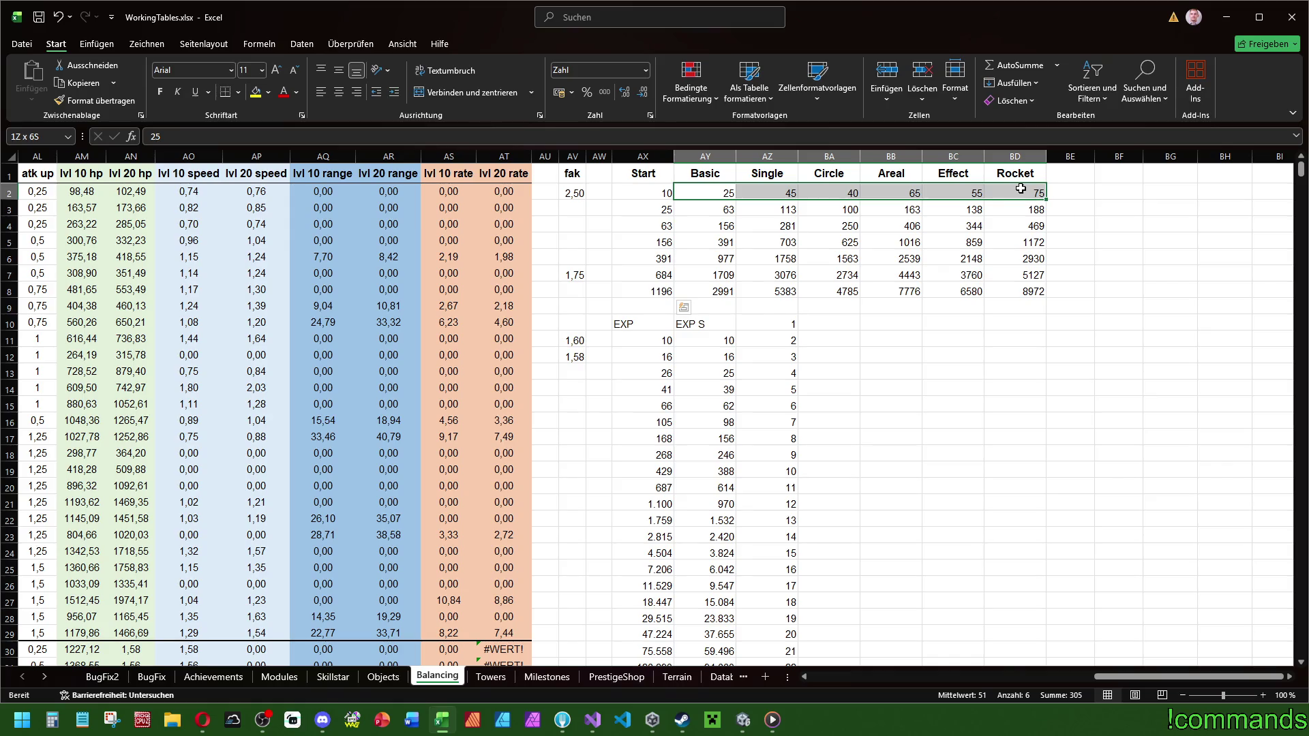
pyautogui.moveTo(1021, 189); pyautogui.dragTo(1020, 189)
pyautogui.click(712, 193)
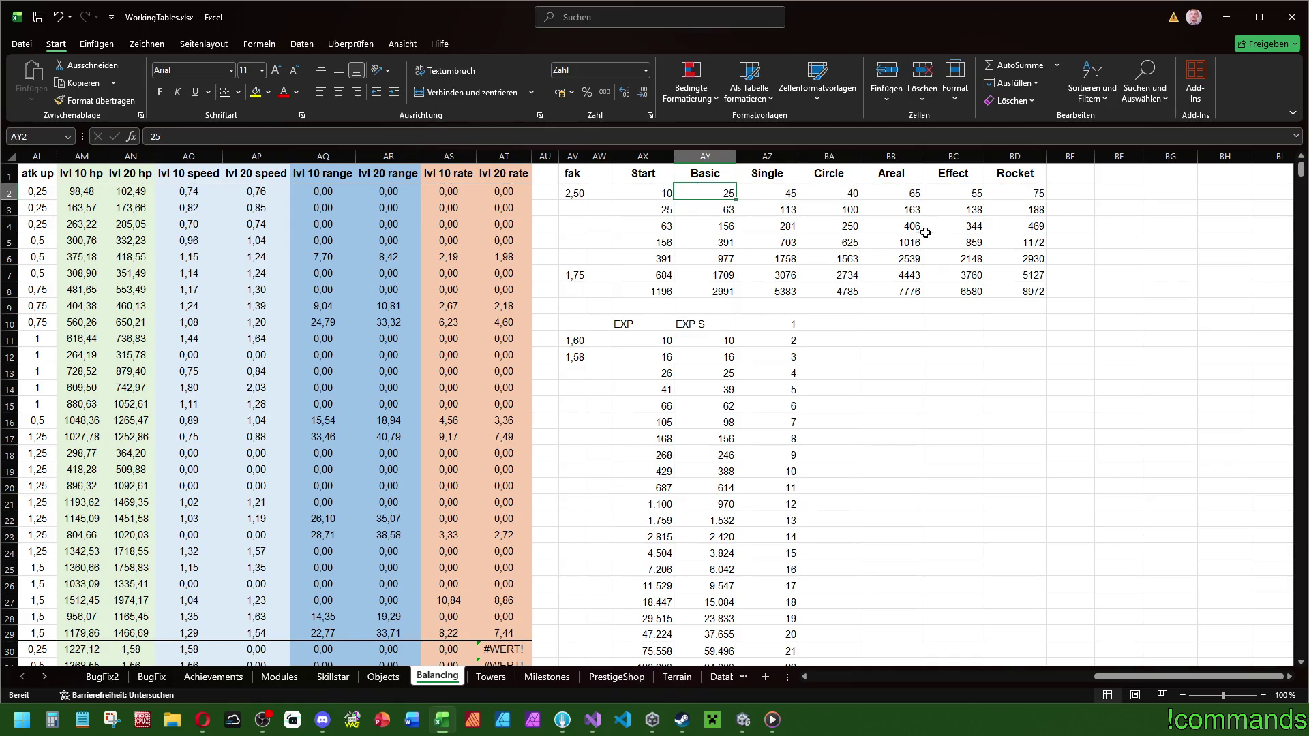
pyautogui.write('20')
pyautogui.press('Tab')
pyautogui.write('40')
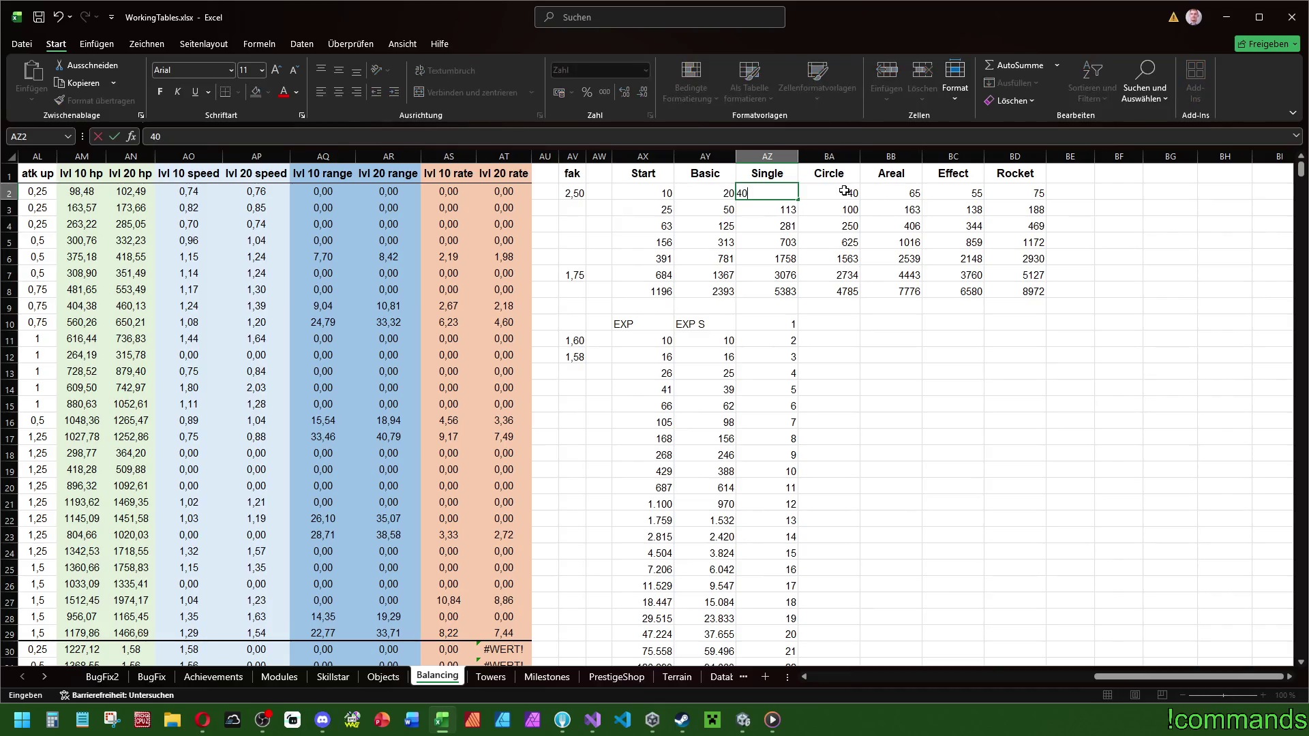
pyautogui.press('Tab')
pyautogui.write('35')
pyautogui.press('Tab')
# Enter 60, 50 and 70 as the Areal, Effect and Rocket first-row costs
pyautogui.write('60')
pyautogui.press('Tab')
pyautogui.write('50')
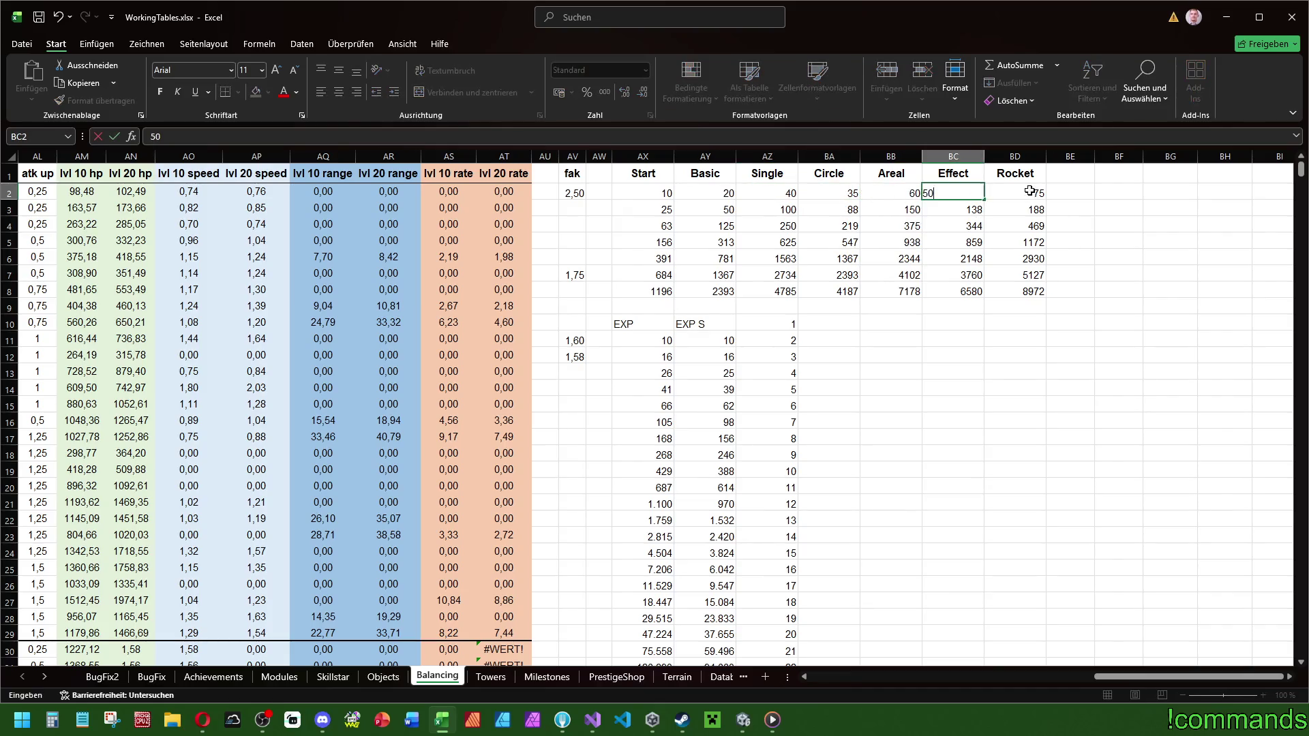
pyautogui.press('Tab')
pyautogui.write('70')
pyautogui.press('Down')
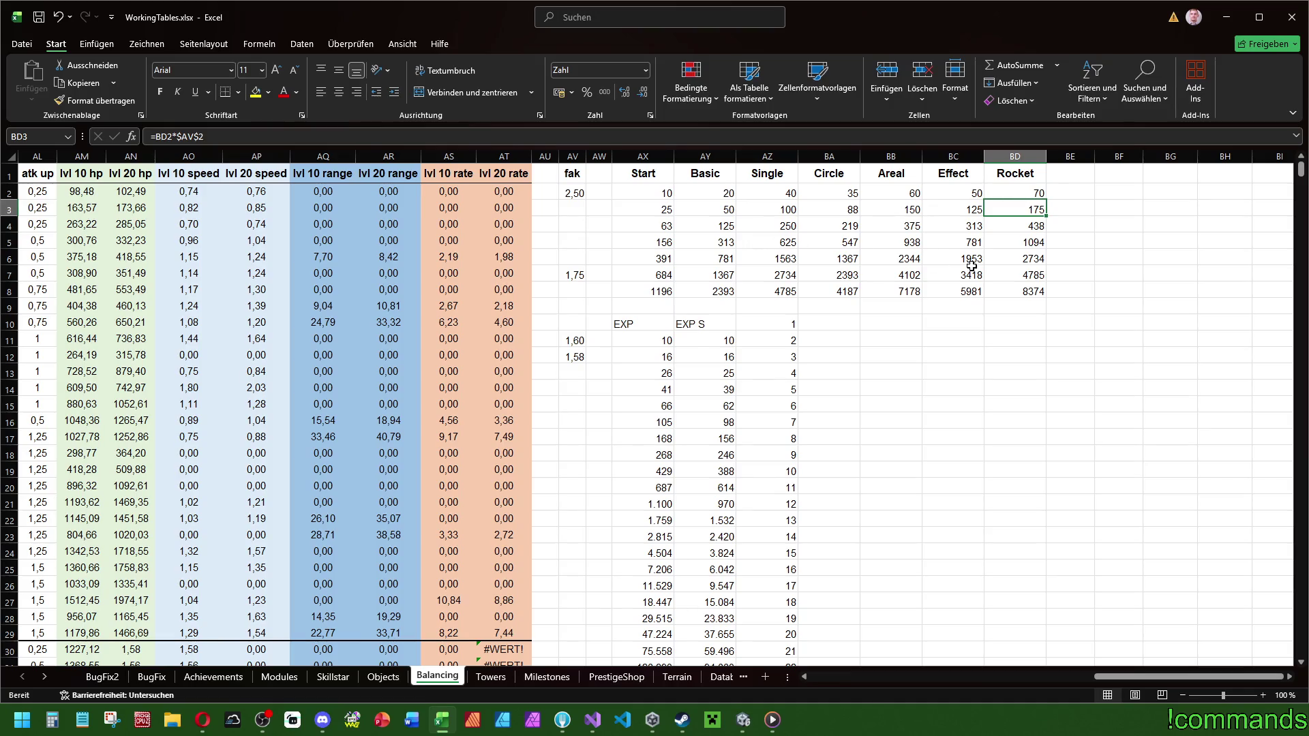
# Add a 'fak special' header in cell AW1
pyautogui.click(581, 174)
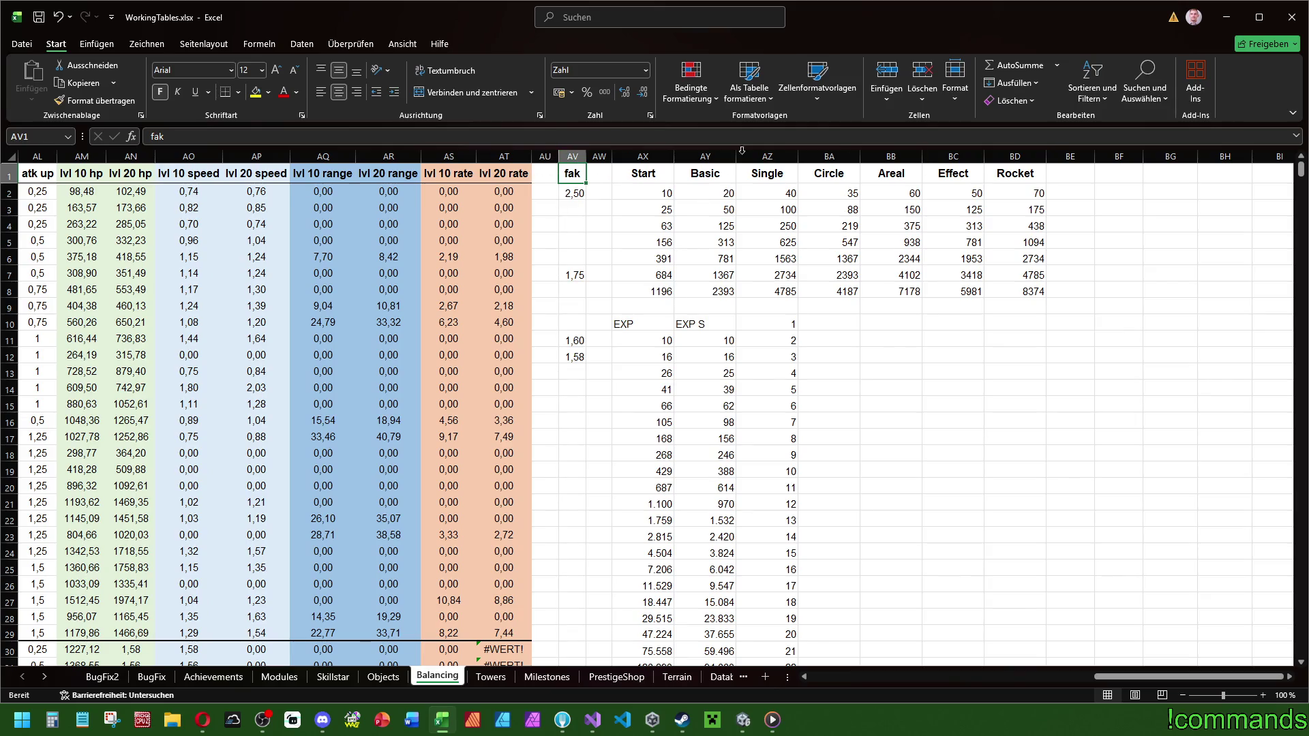
pyautogui.moveTo(545, 157); pyautogui.dragTo(602, 157)
pyautogui.click(641, 174)
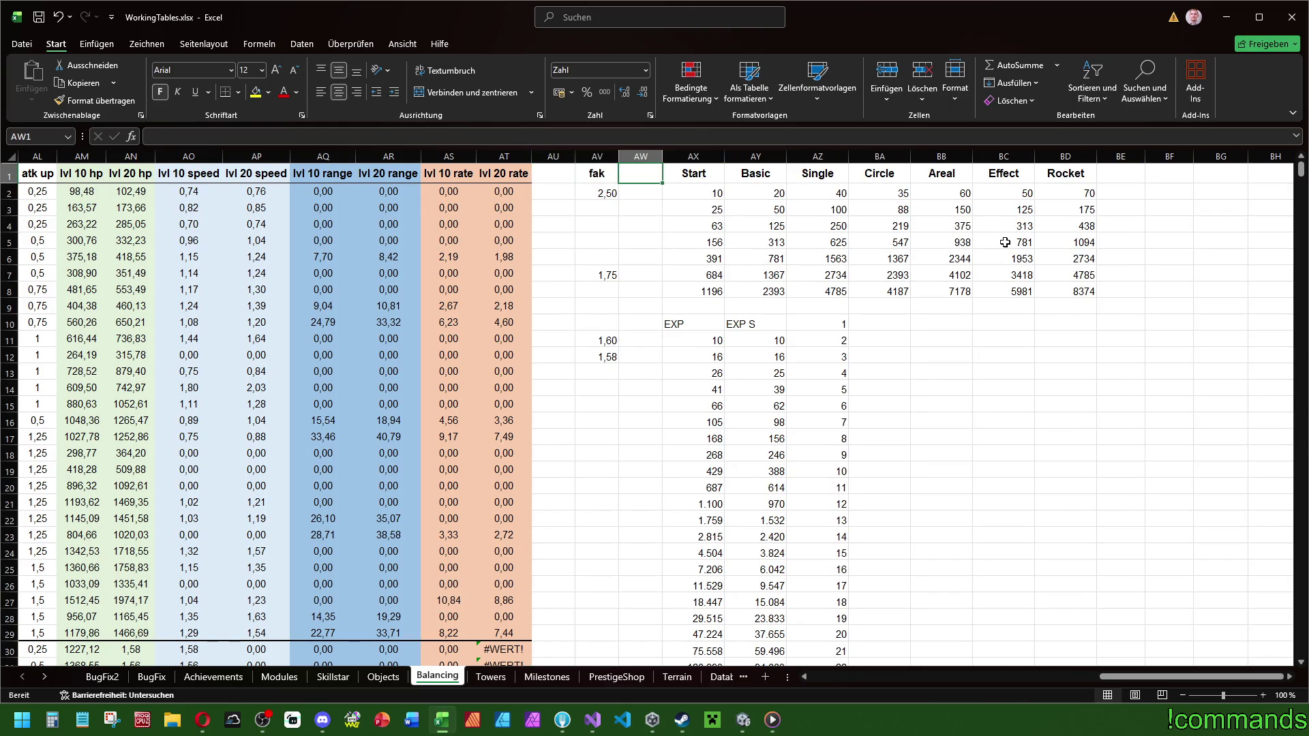
pyautogui.write('fak')
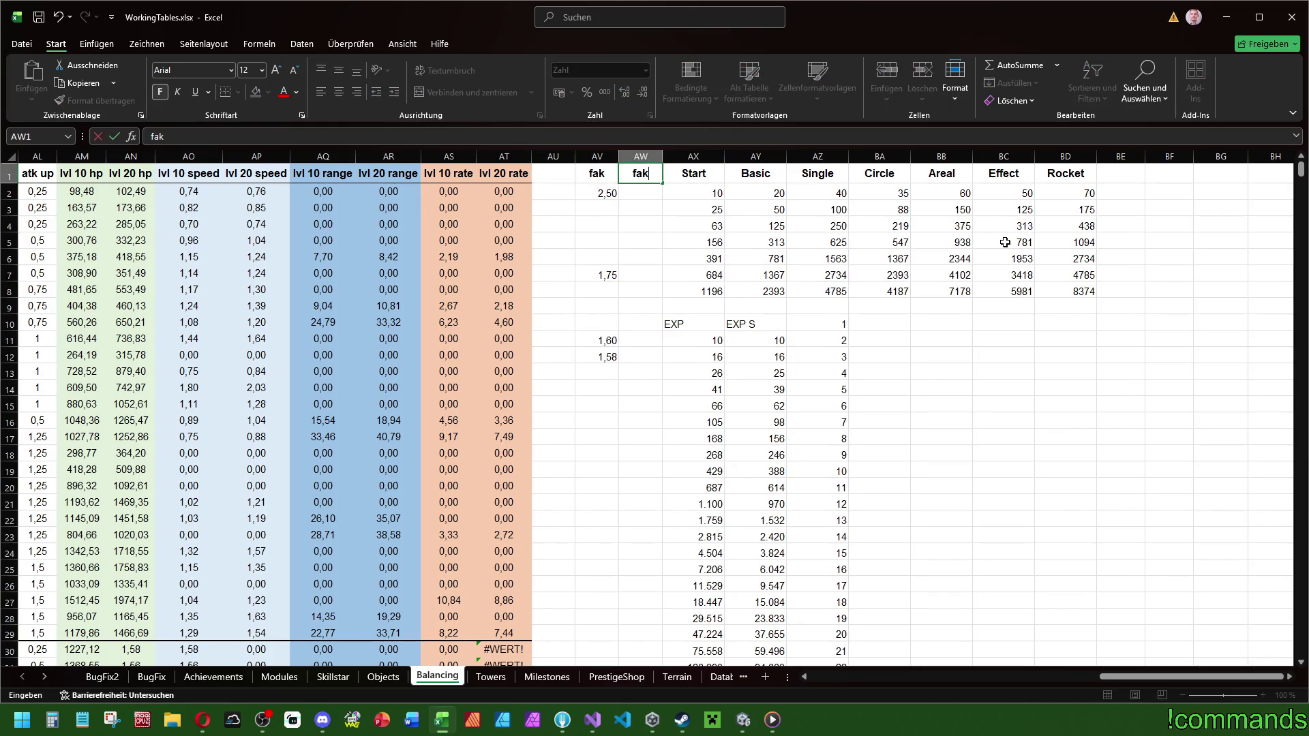
pyautogui.write(' S')
pyautogui.press('BackSpace')
pyautogui.press('BackSpace')
pyautogui.write('special')
pyautogui.press('Return')
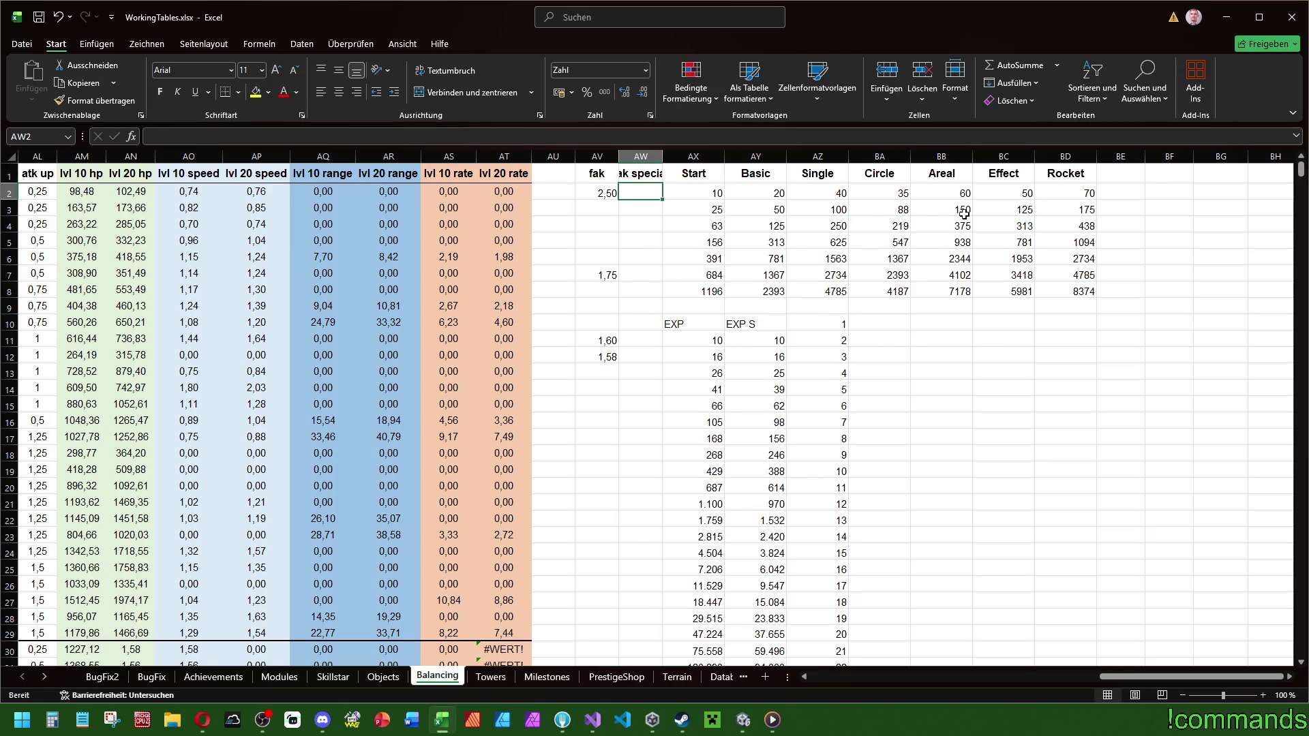
# Rename the AV1 header from 'fak' to 'fak basic'
pyautogui.click(603, 175)
pyautogui.click(293, 133)
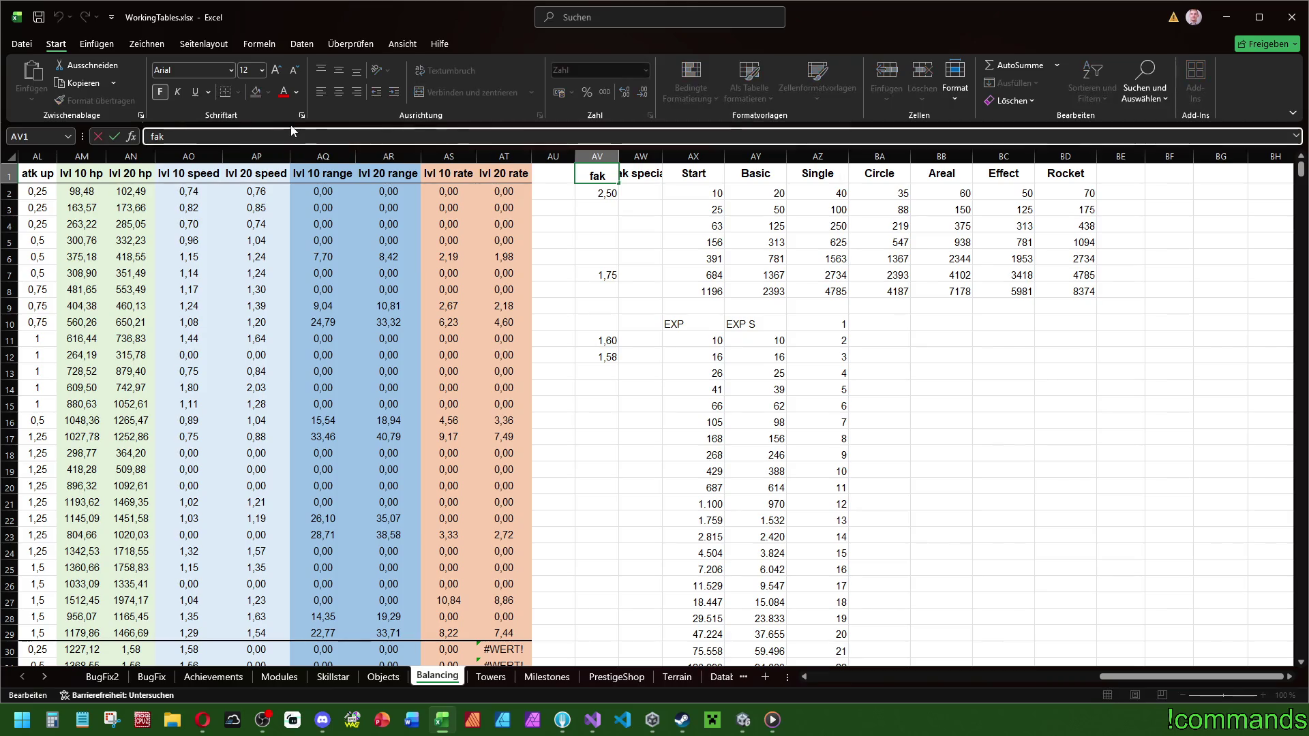
pyautogui.write('basic')
pyautogui.press('Return')
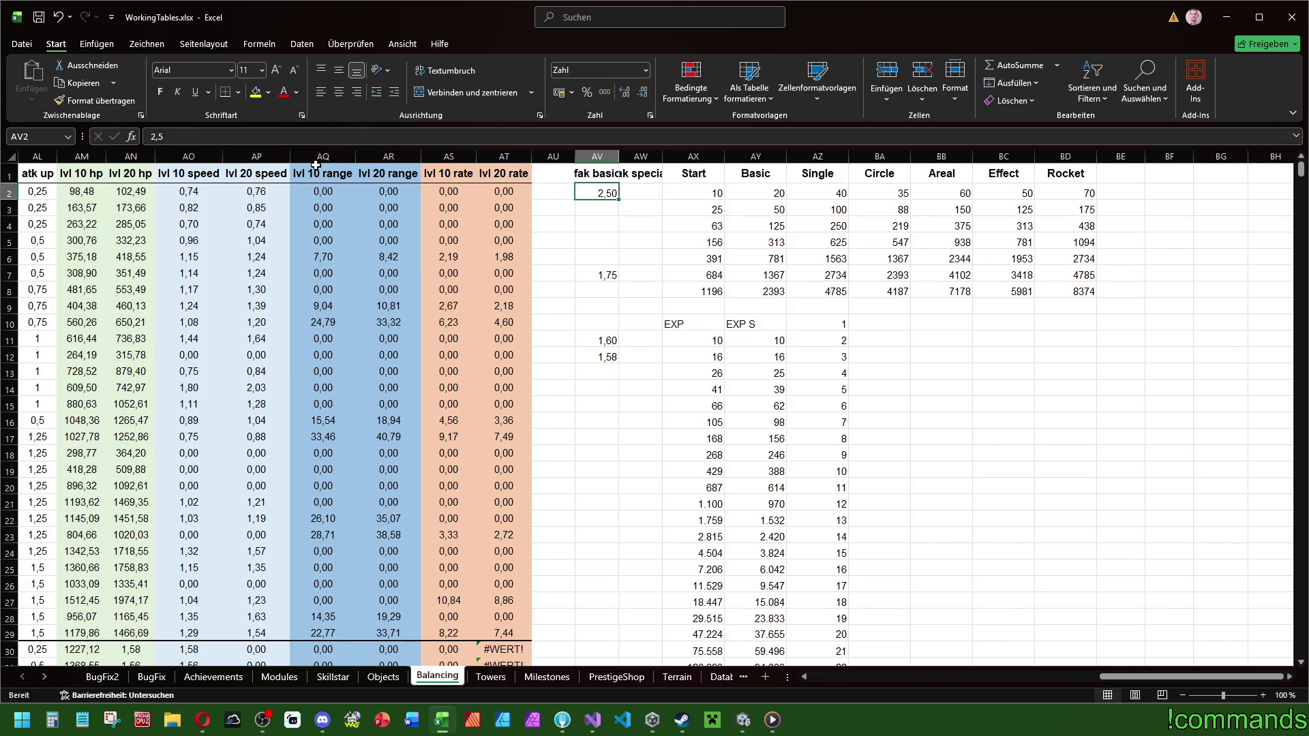
# Autofit columns AV and AW to their new headers and check the AV2 factor
pyautogui.moveTo(599, 157); pyautogui.dragTo(692, 156)
pyautogui.doubleClick(662, 156)
pyautogui.click(798, 258)
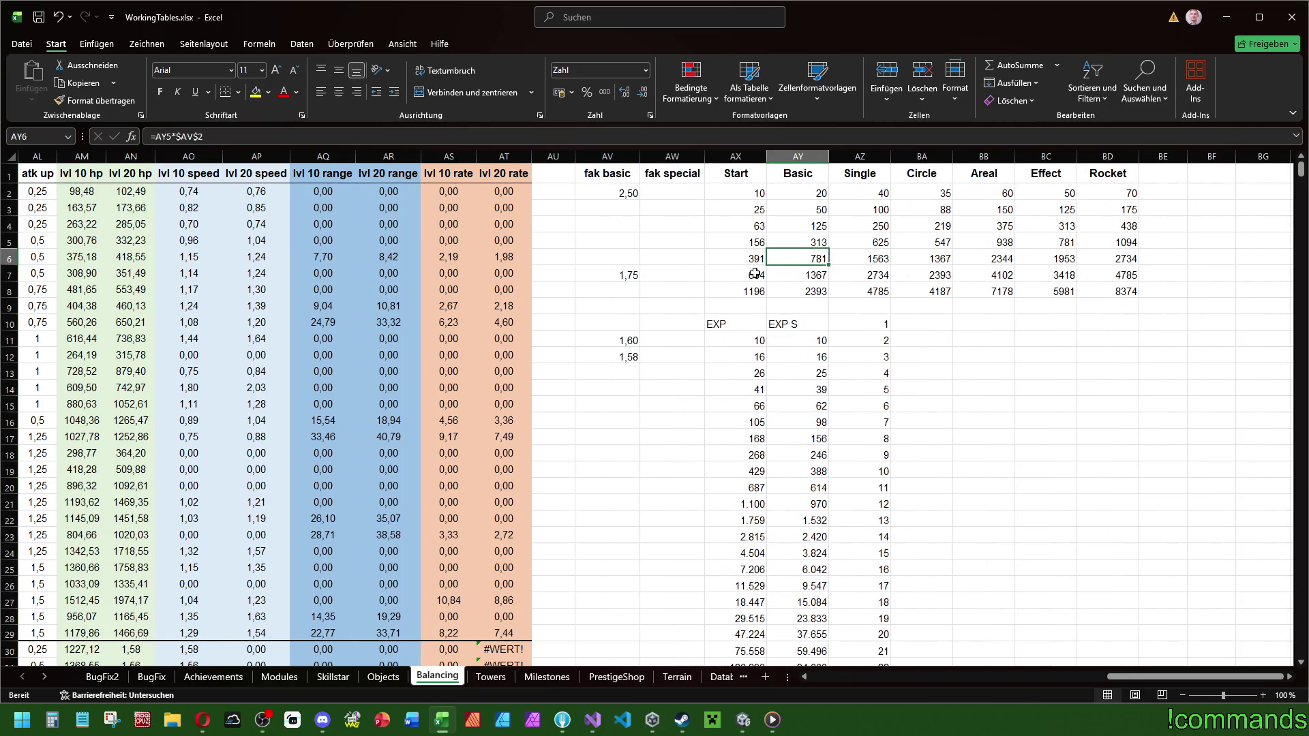
pyautogui.click(615, 193)
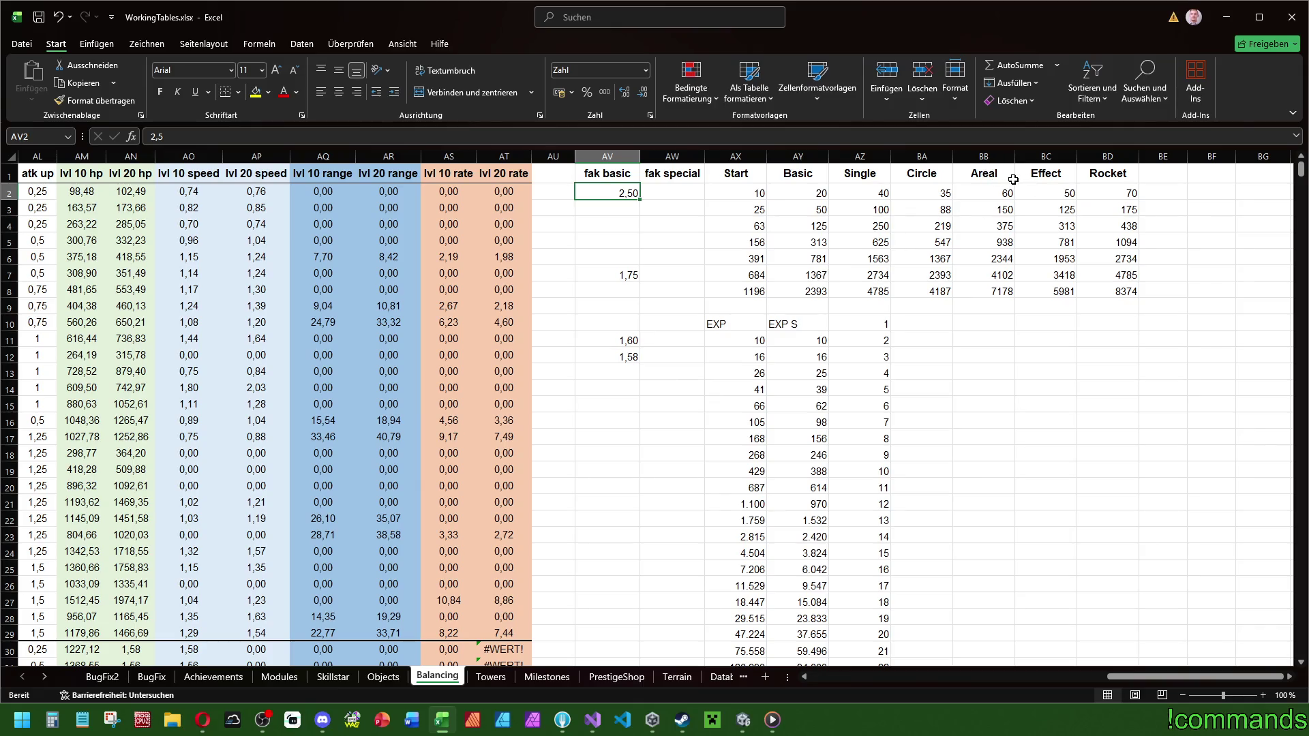
# Fill the Start, Basic, Single, Effect and fak basic columns light blue
pyautogui.moveTo(733, 174)
pyautogui.mouseDown()
pyautogui.moveTo(864, 251)
pyautogui.moveTo(873, 293)
pyautogui.mouseUp()
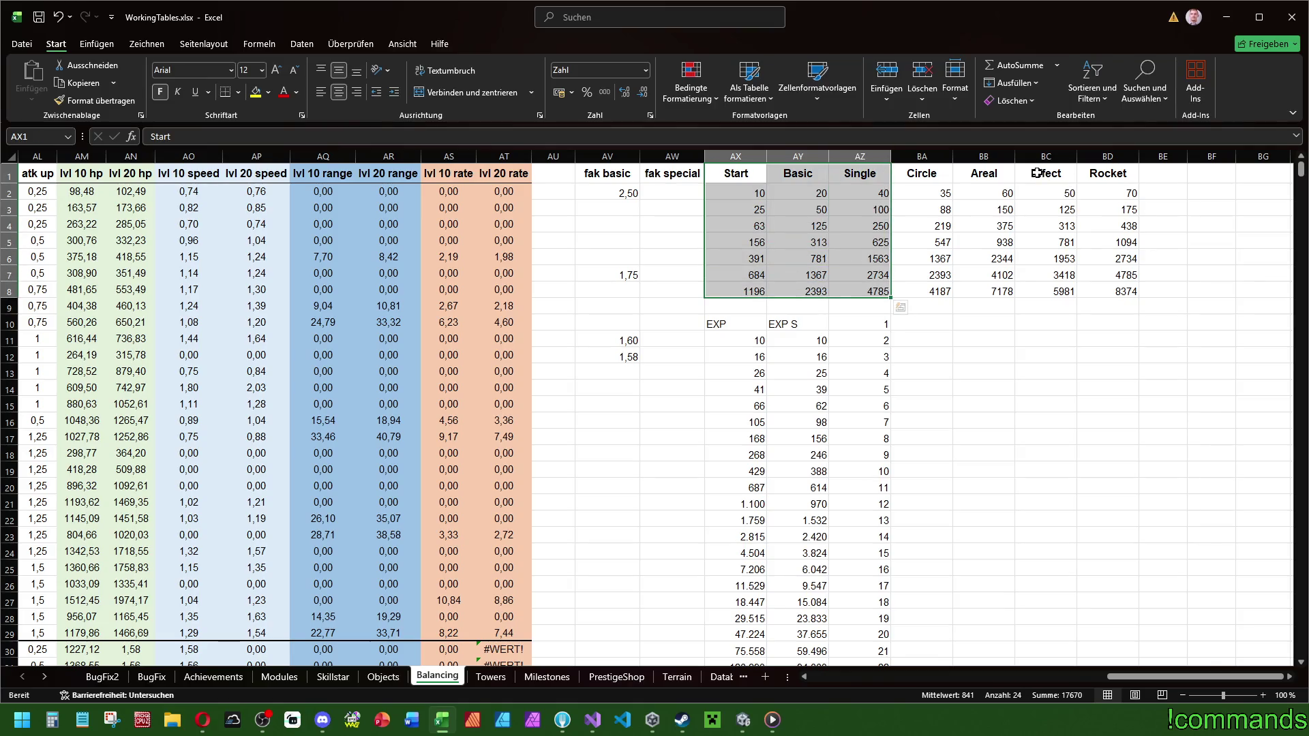
pyautogui.keyDown('ctrl'); pyautogui.moveTo(1046, 170); pyautogui.dragTo(1050, 287); pyautogui.keyUp('ctrl')
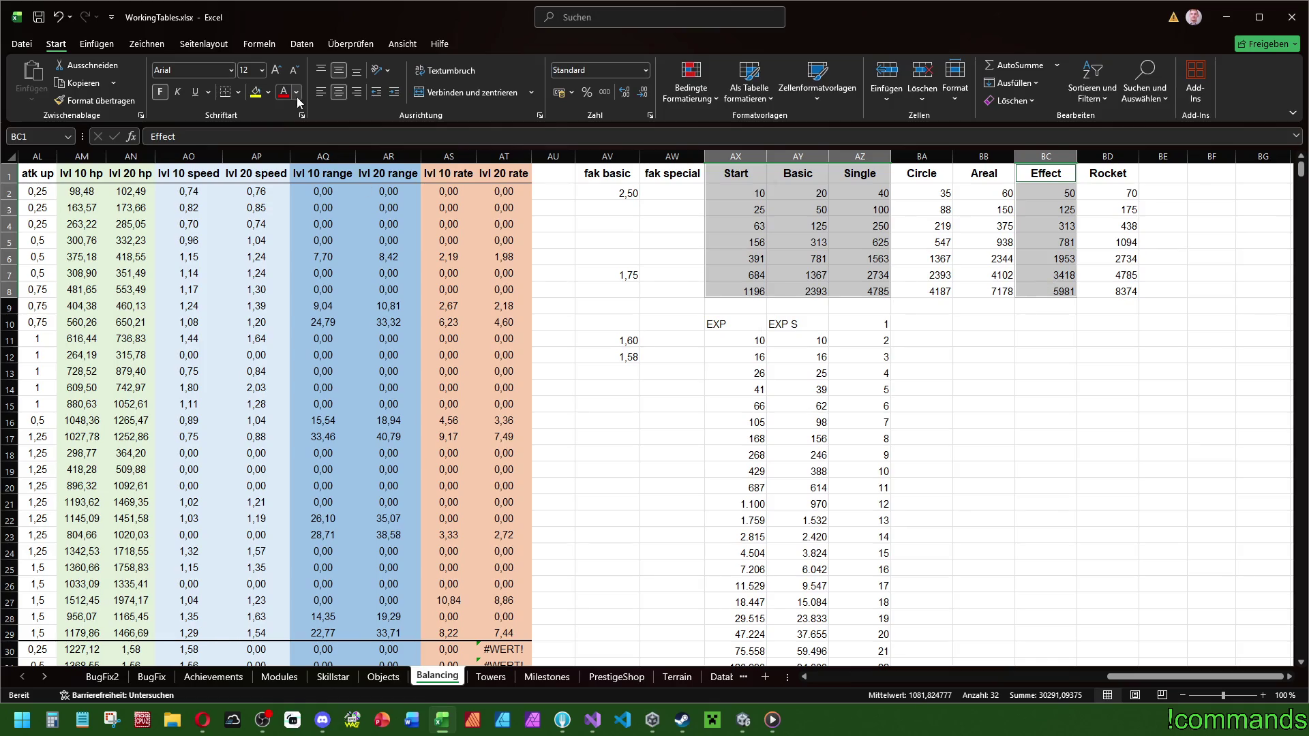
pyautogui.click(270, 93)
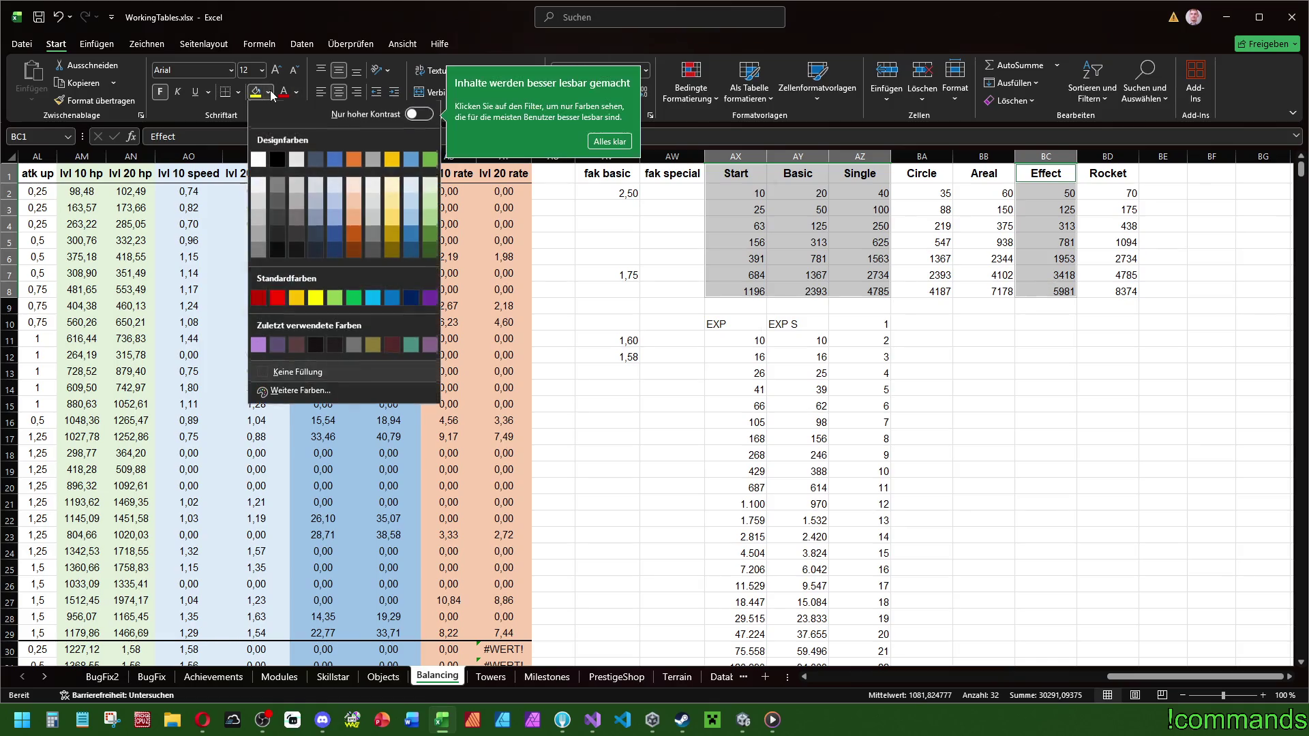
pyautogui.click(315, 218)
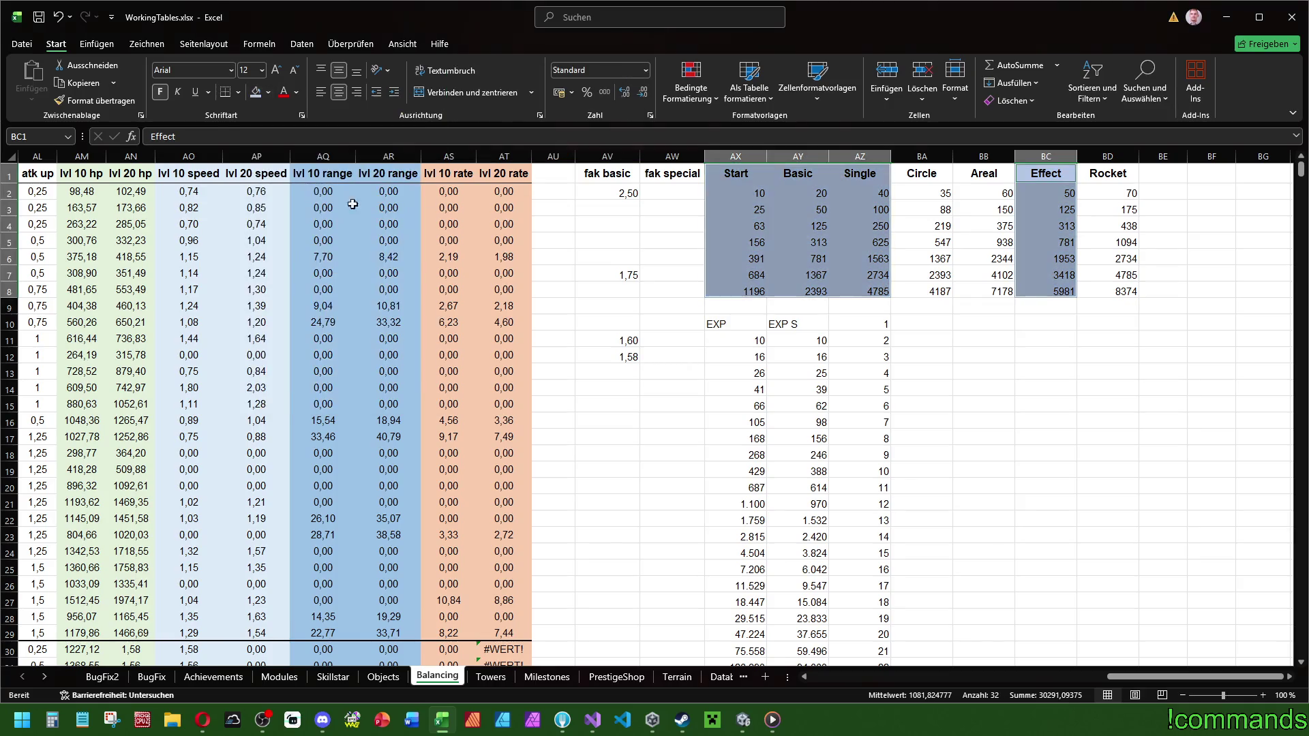
pyautogui.moveTo(620, 173); pyautogui.dragTo(617, 291)
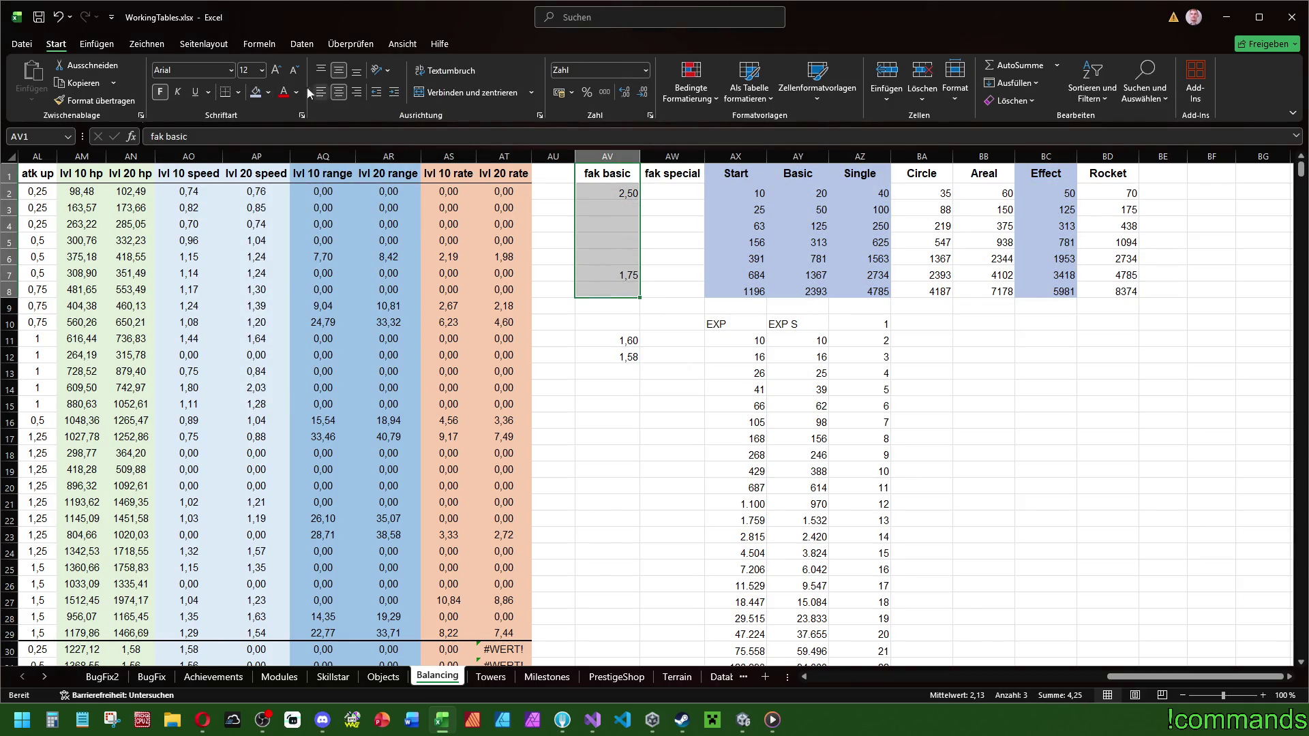
pyautogui.click(256, 93)
# Fill the fak special, Circle, Areal and Rocket columns with a purple fill
pyautogui.moveTo(669, 173); pyautogui.dragTo(675, 293)
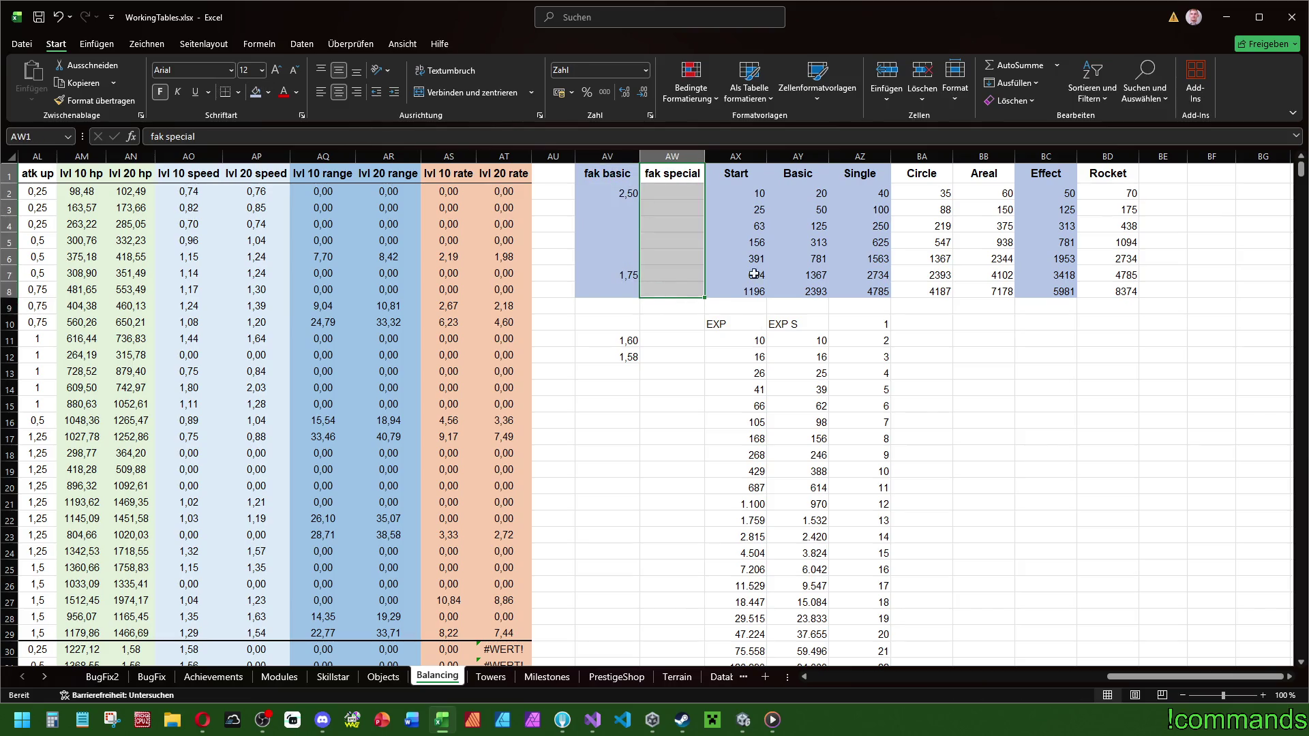
pyautogui.moveTo(922, 174)
pyautogui.keyDown('ctrl'); pyautogui.mouseDown()
pyautogui.moveTo(921, 219)
pyautogui.moveTo(1002, 292)
pyautogui.mouseUp(); pyautogui.keyUp('ctrl')
pyautogui.keyDown('ctrl'); pyautogui.moveTo(1107, 173); pyautogui.dragTo(1107, 291); pyautogui.keyUp('ctrl')
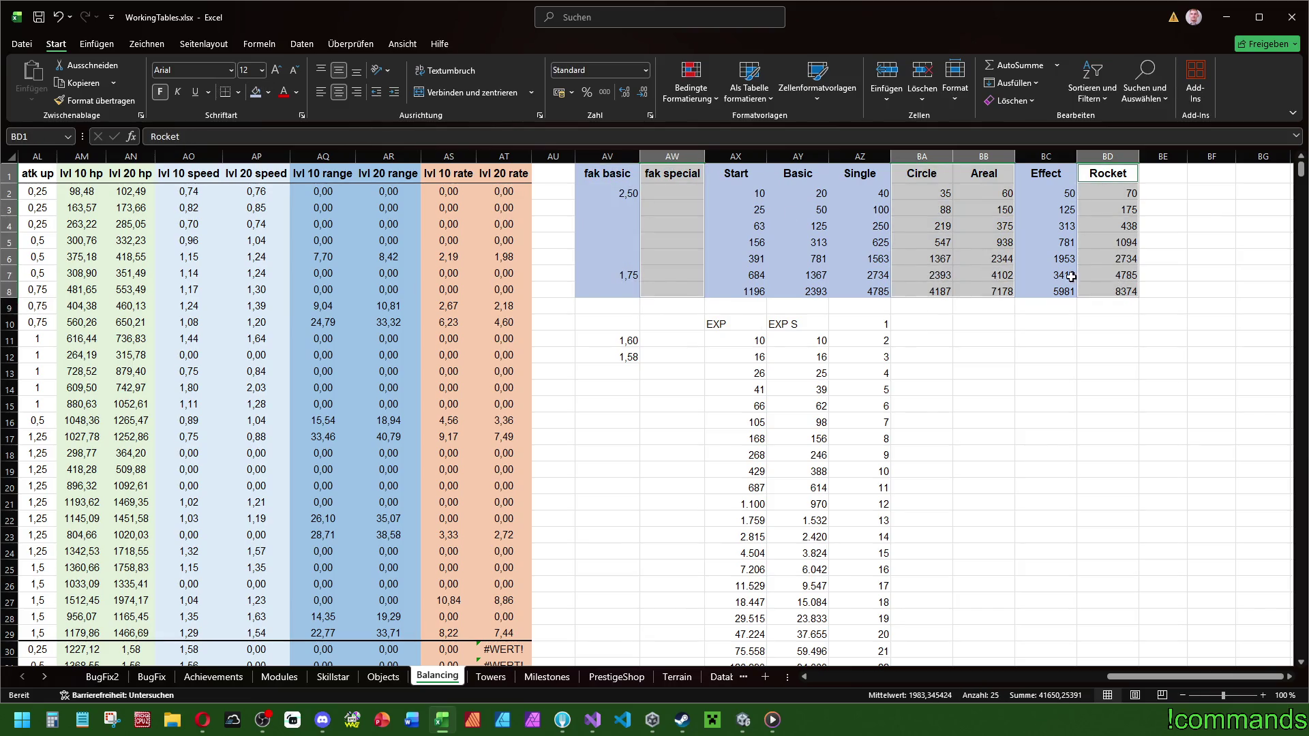
pyautogui.click(269, 95)
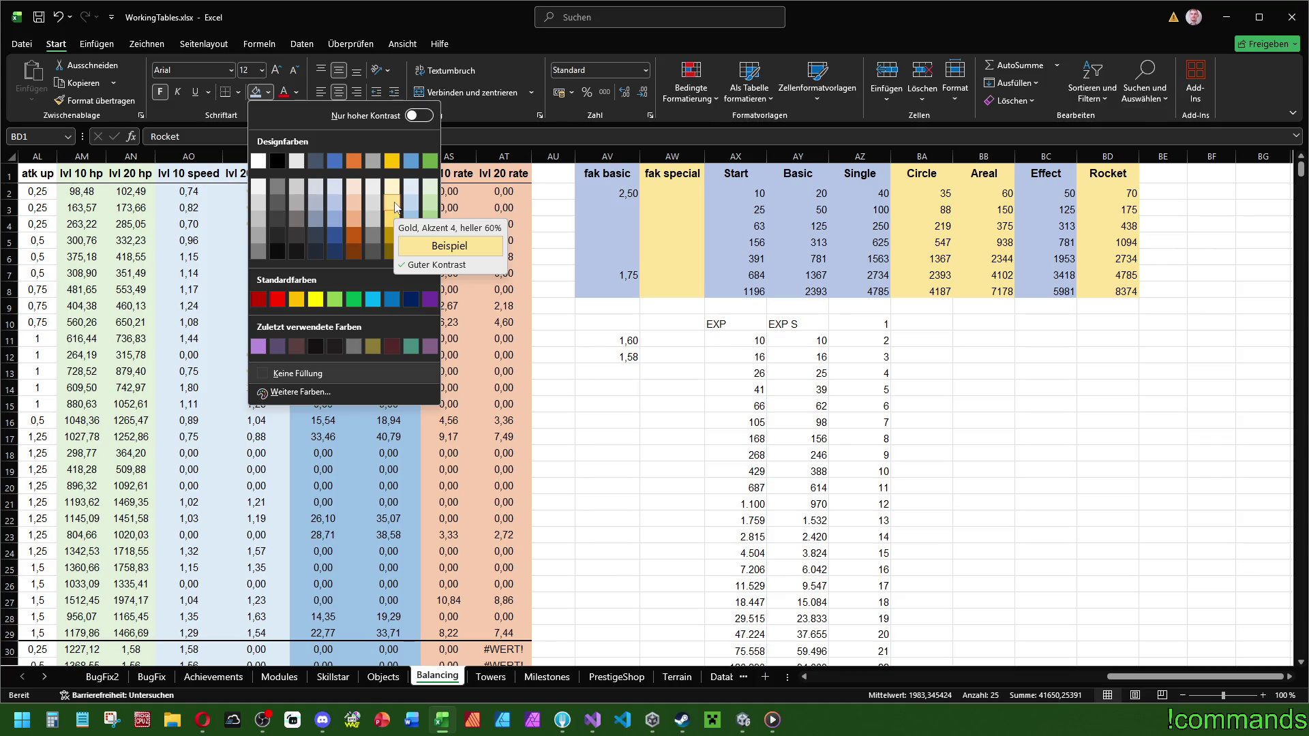
pyautogui.click(429, 350)
pyautogui.click(1046, 372)
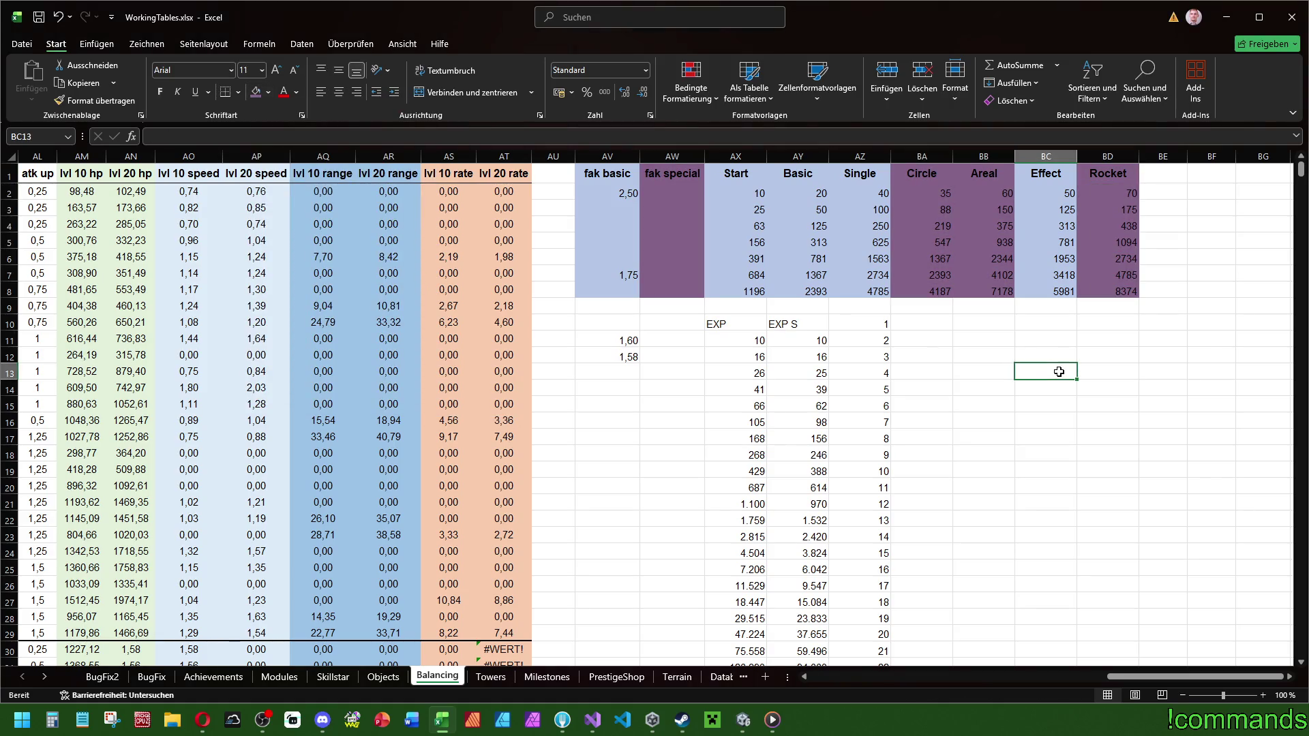
# Change that fill to a lighter custom lilac (#C1ADC3) via More Colors
pyautogui.moveTo(671, 173); pyautogui.dragTo(671, 292)
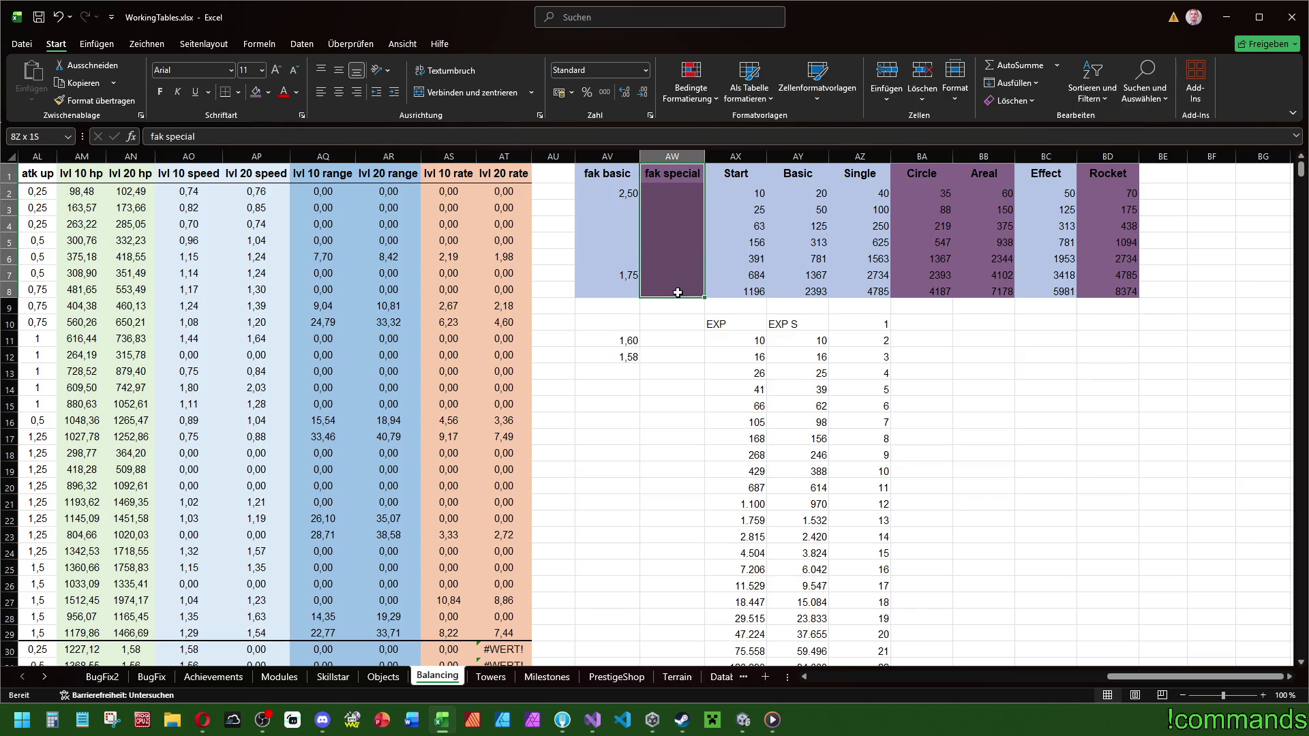
pyautogui.moveTo(944, 182); pyautogui.dragTo(985, 289)
pyautogui.moveTo(1108, 186); pyautogui.dragTo(1111, 283)
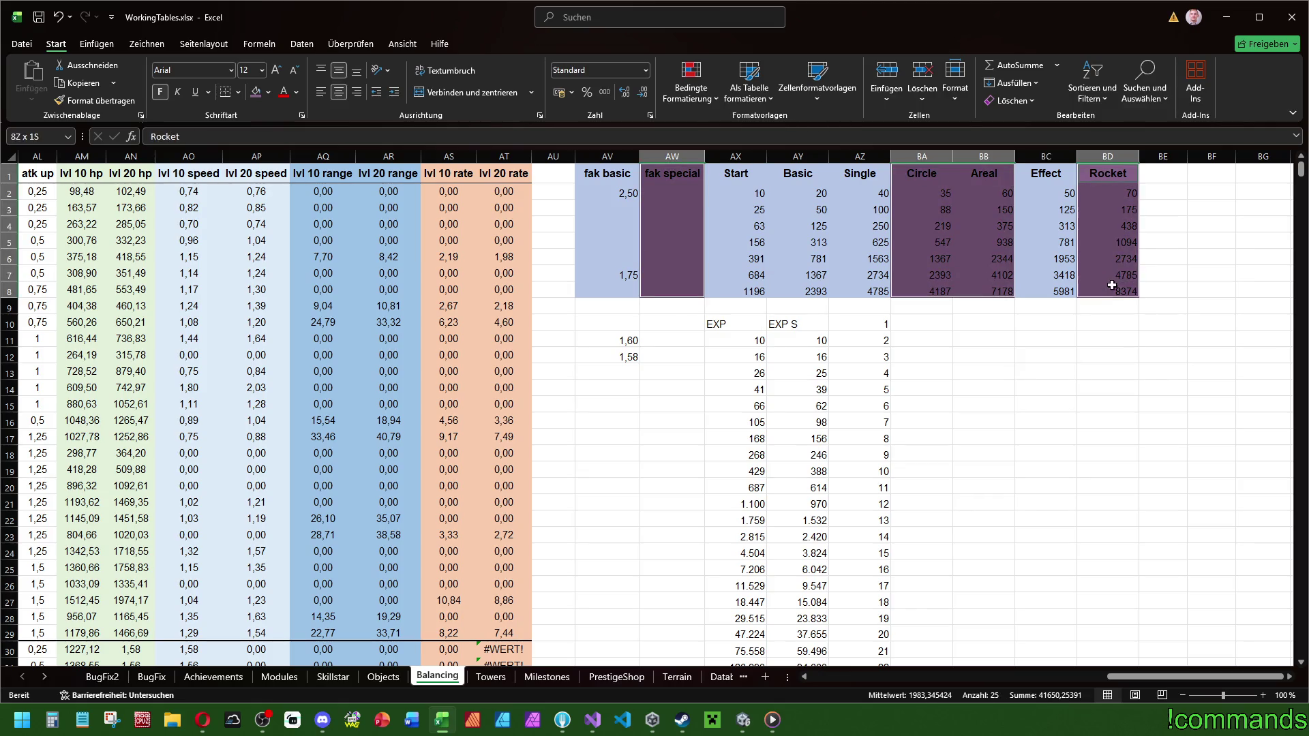
pyautogui.click(269, 93)
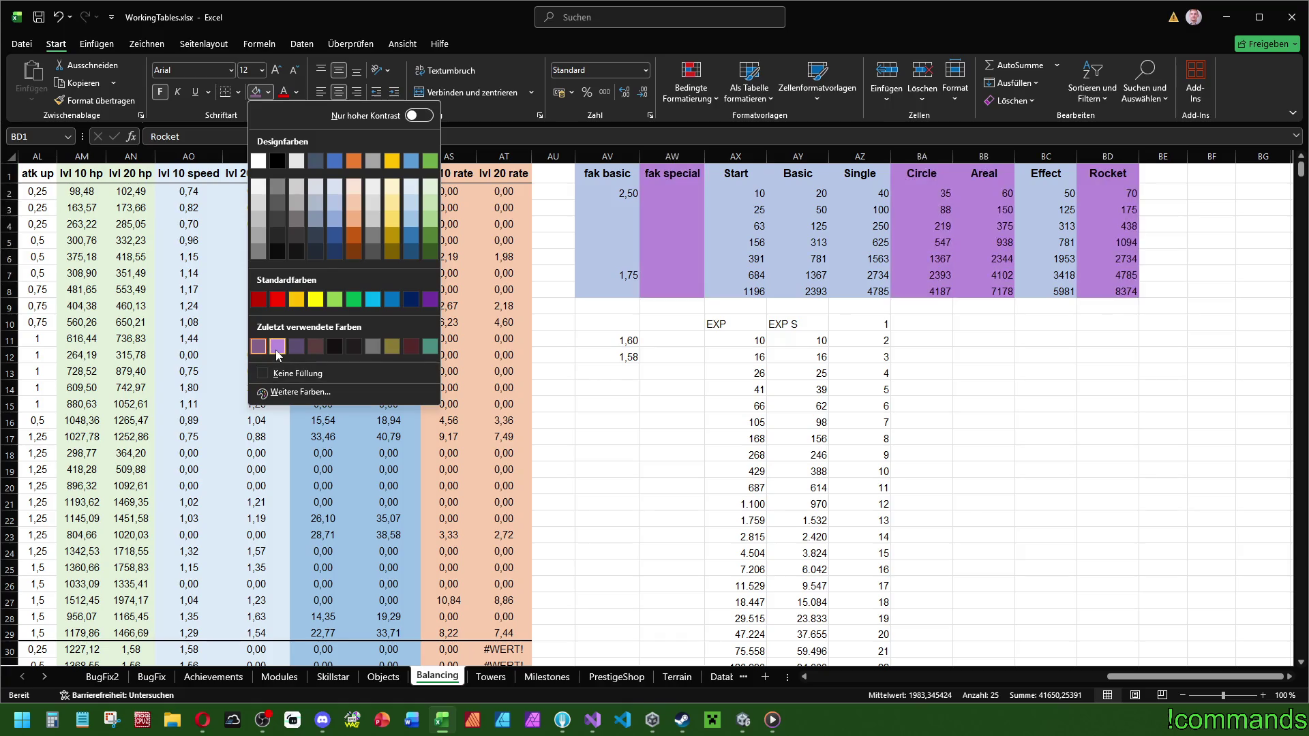
pyautogui.click(300, 392)
pyautogui.moveTo(847, 353); pyautogui.dragTo(848, 329)
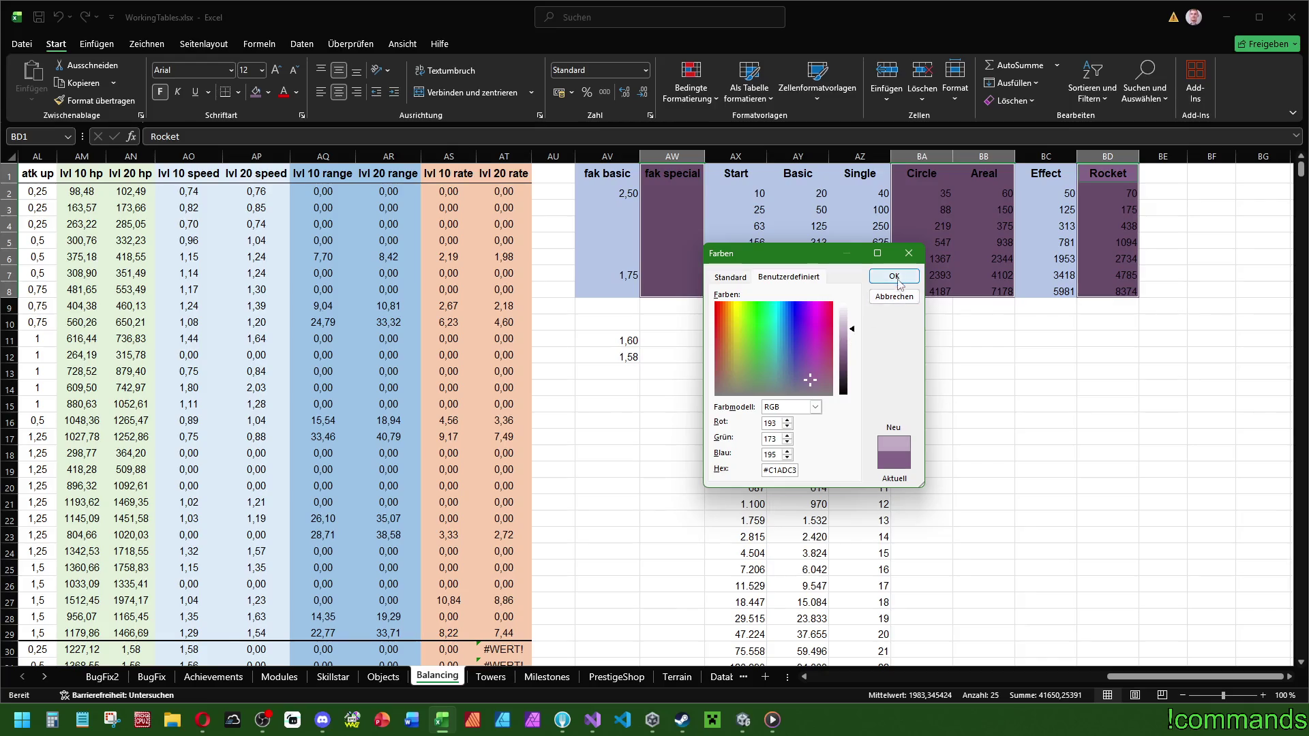
pyautogui.click(894, 277)
pyautogui.click(1026, 403)
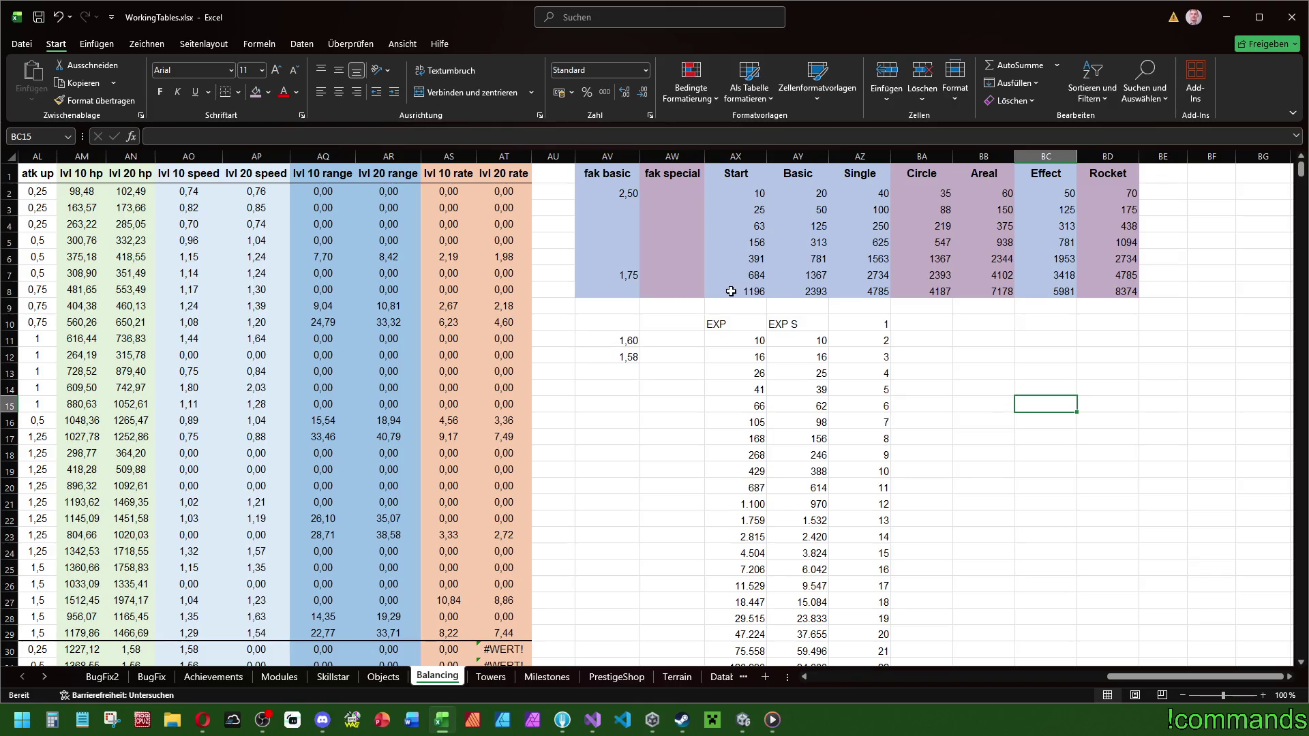
# Change the lower fak basic factor in AV7 from 1,75 to 1,65
pyautogui.click(617, 276)
pyautogui.write('1,0')
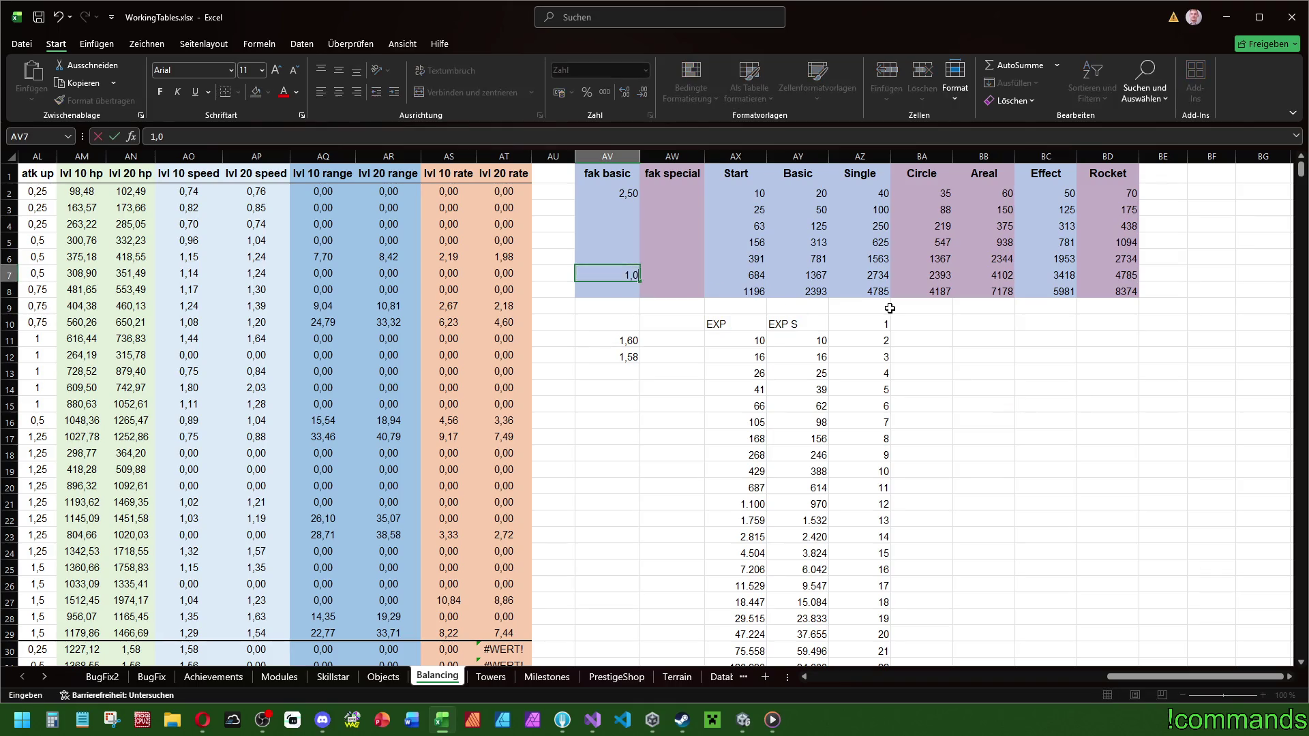
pyautogui.press('Return')
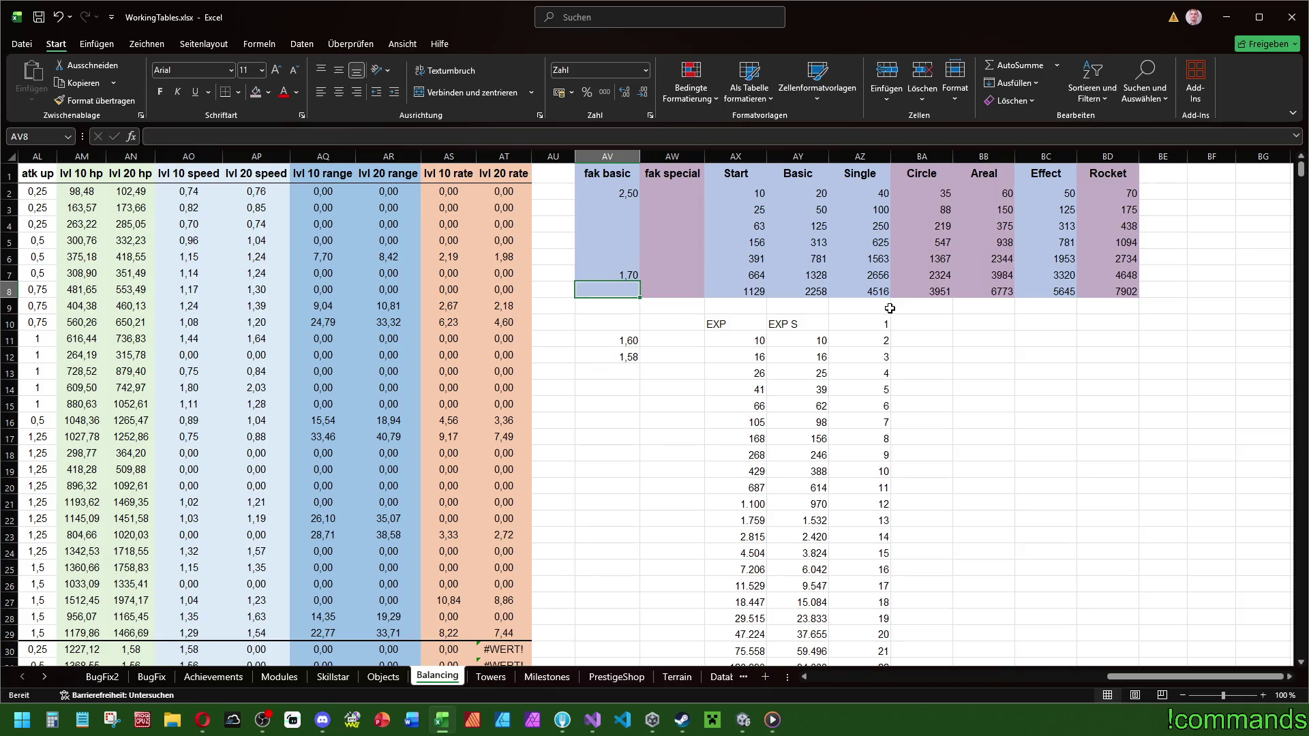
pyautogui.hotkey('ctrl', 'z')
pyautogui.hotkey('ctrl', 'y')
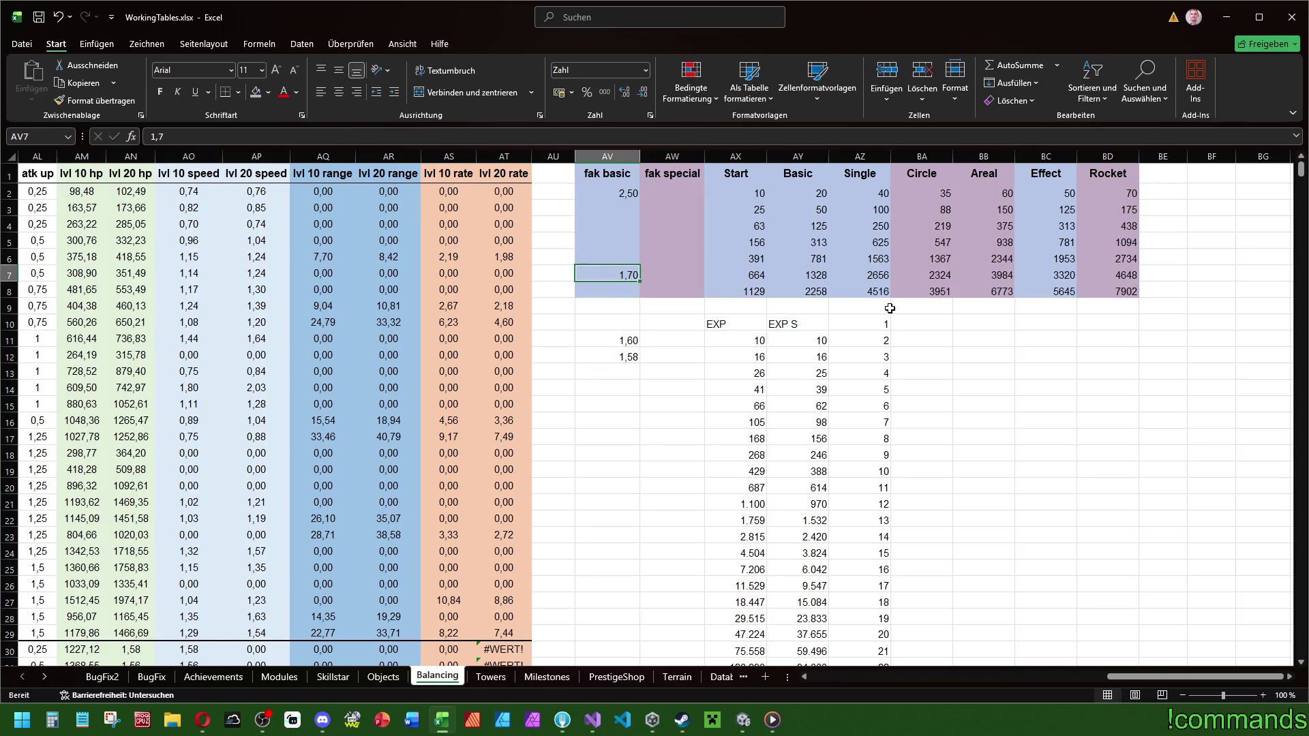
pyautogui.write('1,65')
pyautogui.press('Return')
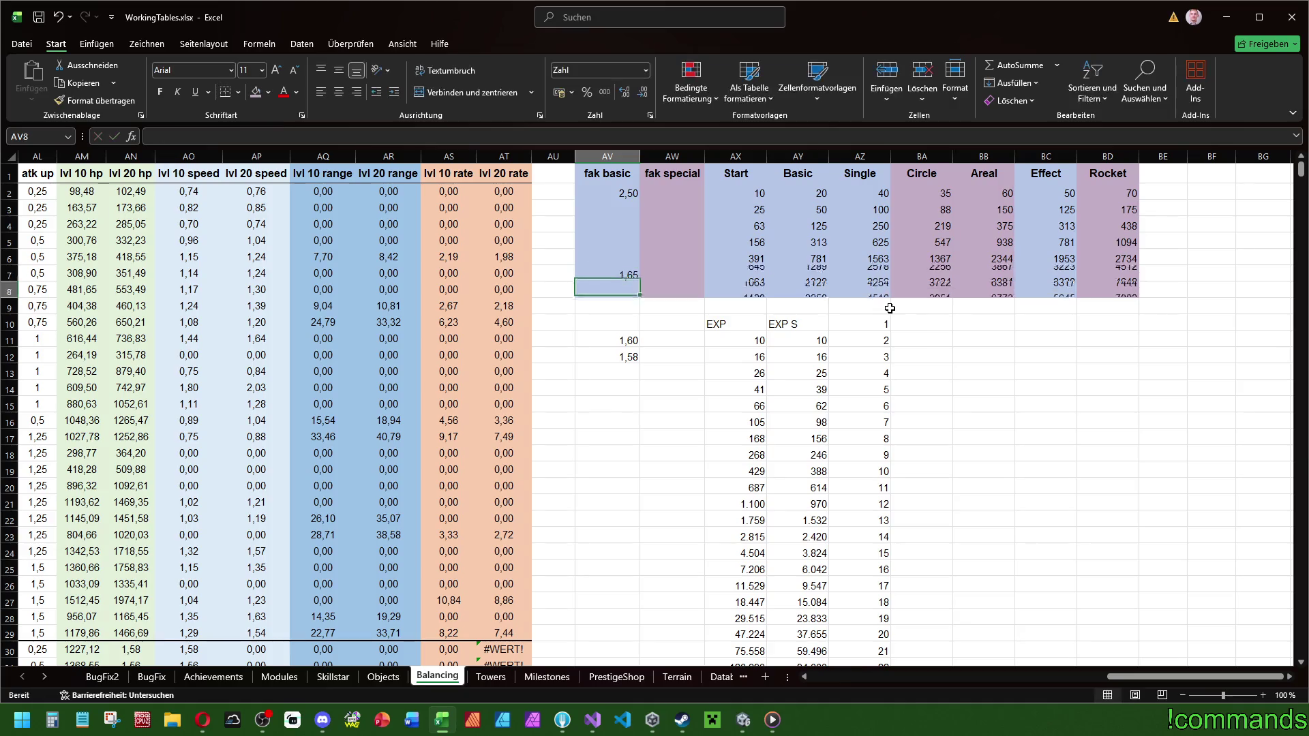
# Set the upper fak basic factor to 2,60 and the lower one to 1,60
pyautogui.press('Up')
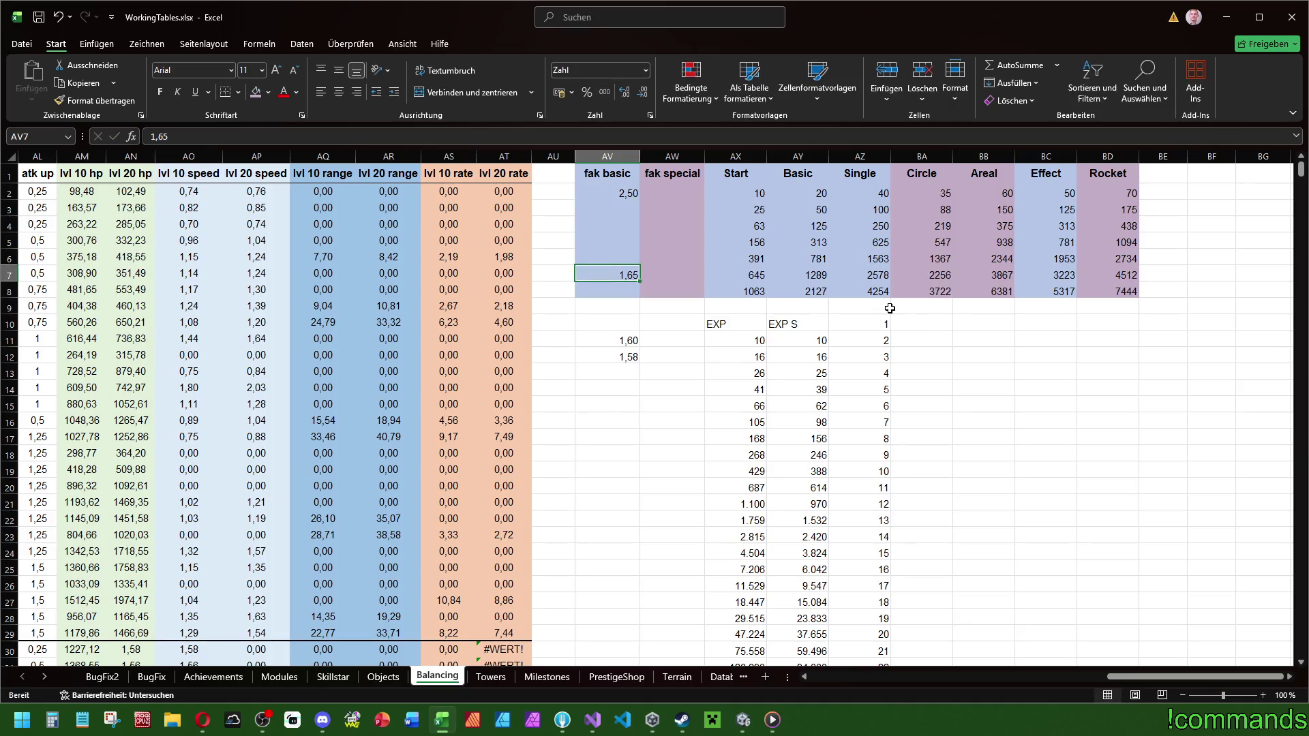
pyautogui.press('Up')
pyautogui.press('Up')
pyautogui.press('Up')
pyautogui.write('2,')
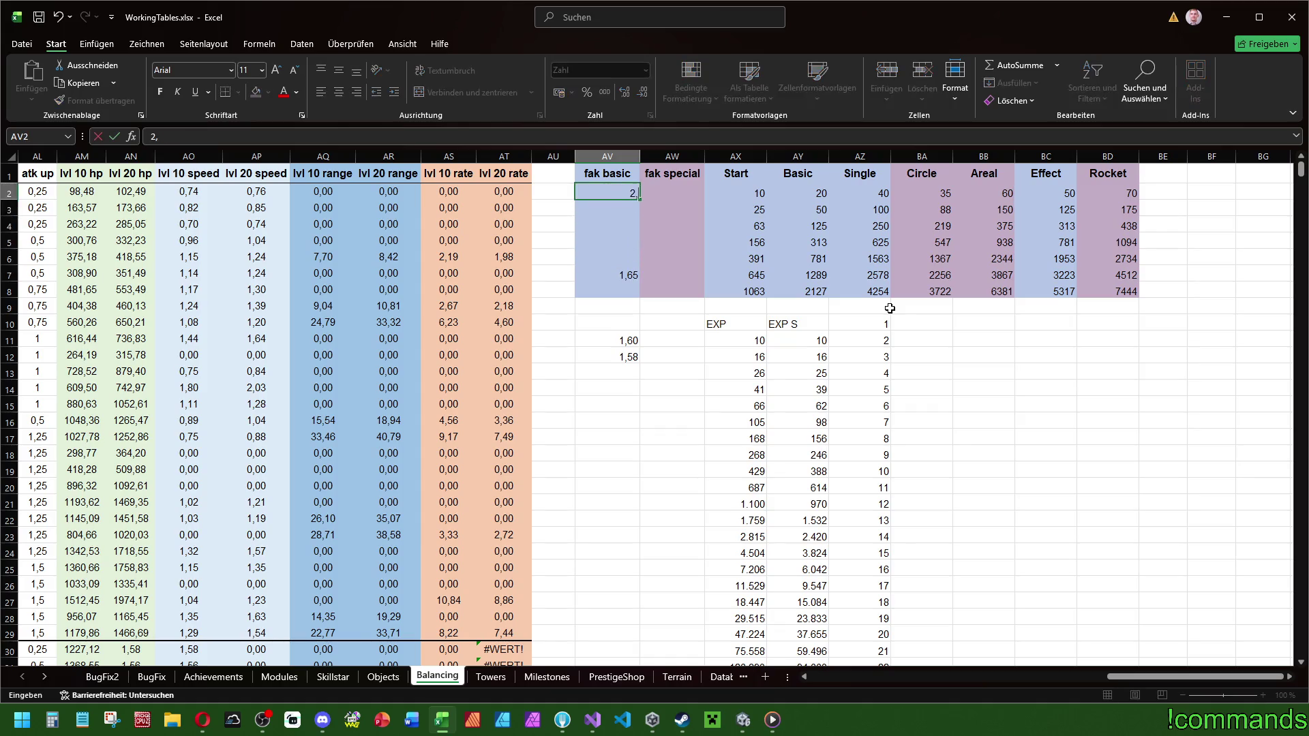
pyautogui.write('60')
pyautogui.press('Return')
pyautogui.press('Down')
pyautogui.press('Down')
pyautogui.press('Down')
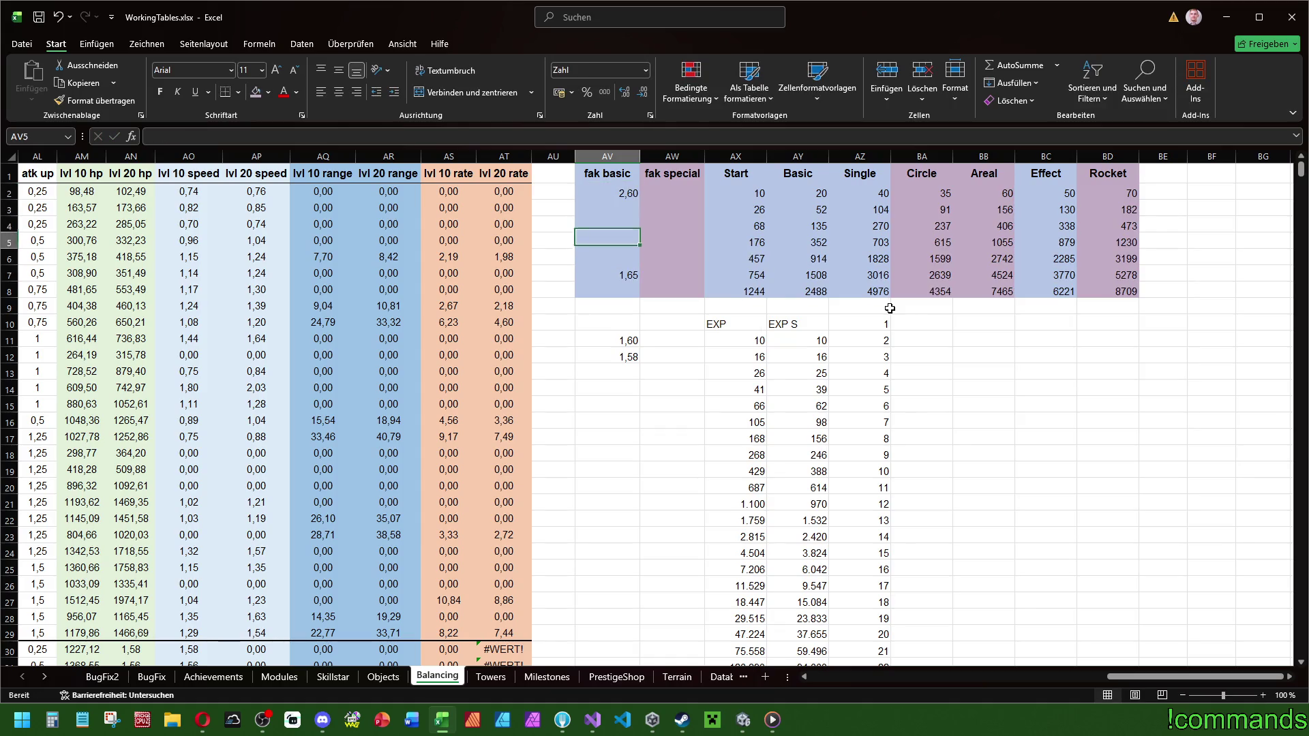
pyautogui.write('1,60')
pyautogui.press('Return')
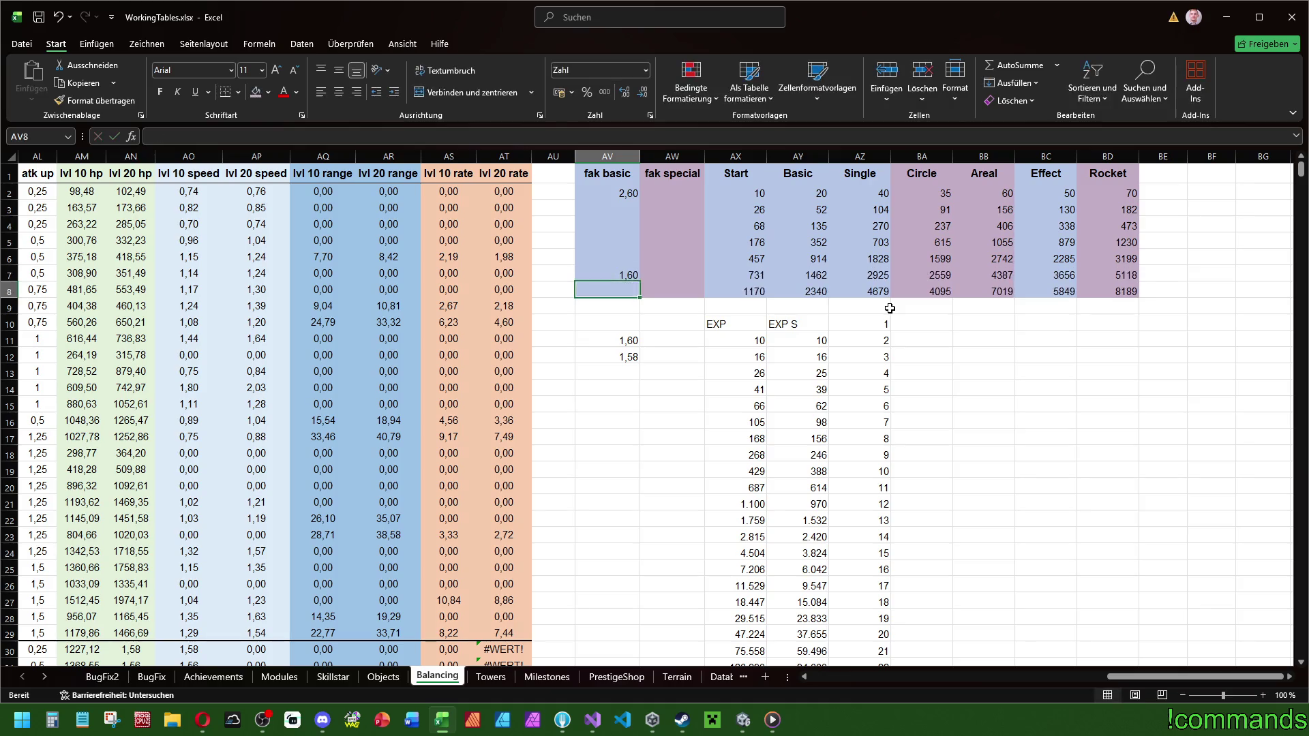
# Try lower fak basic factors of 1,50, 1,35 and 1,40 in AV7
pyautogui.press('Up')
pyautogui.write('1,5')
pyautogui.press('Return')
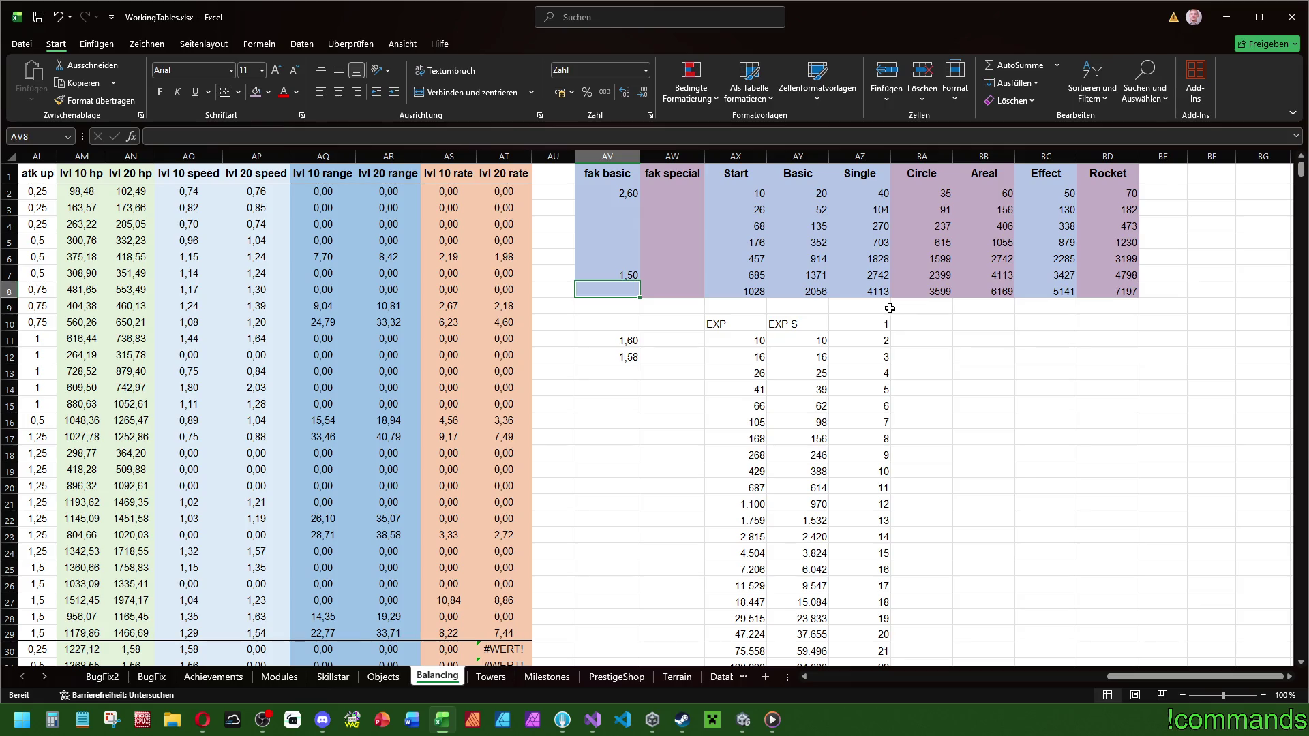
pyautogui.press('Up')
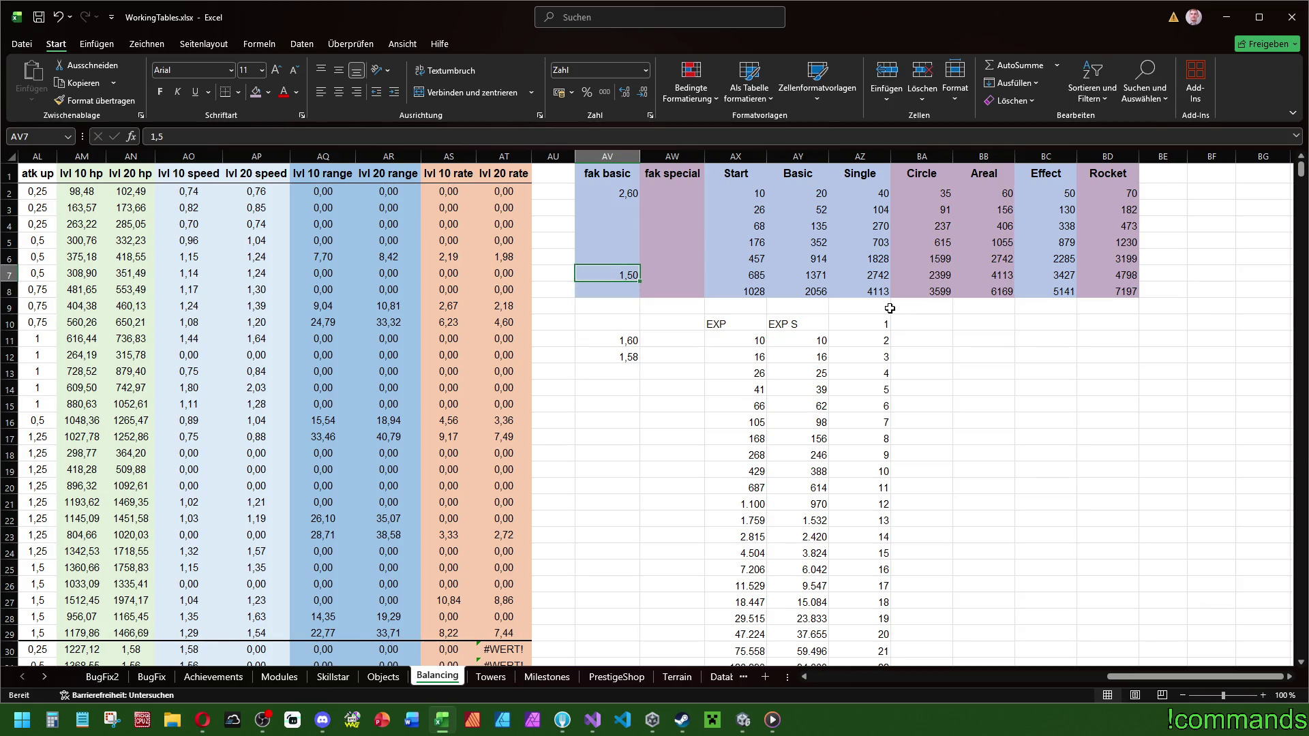
pyautogui.write('1,3')
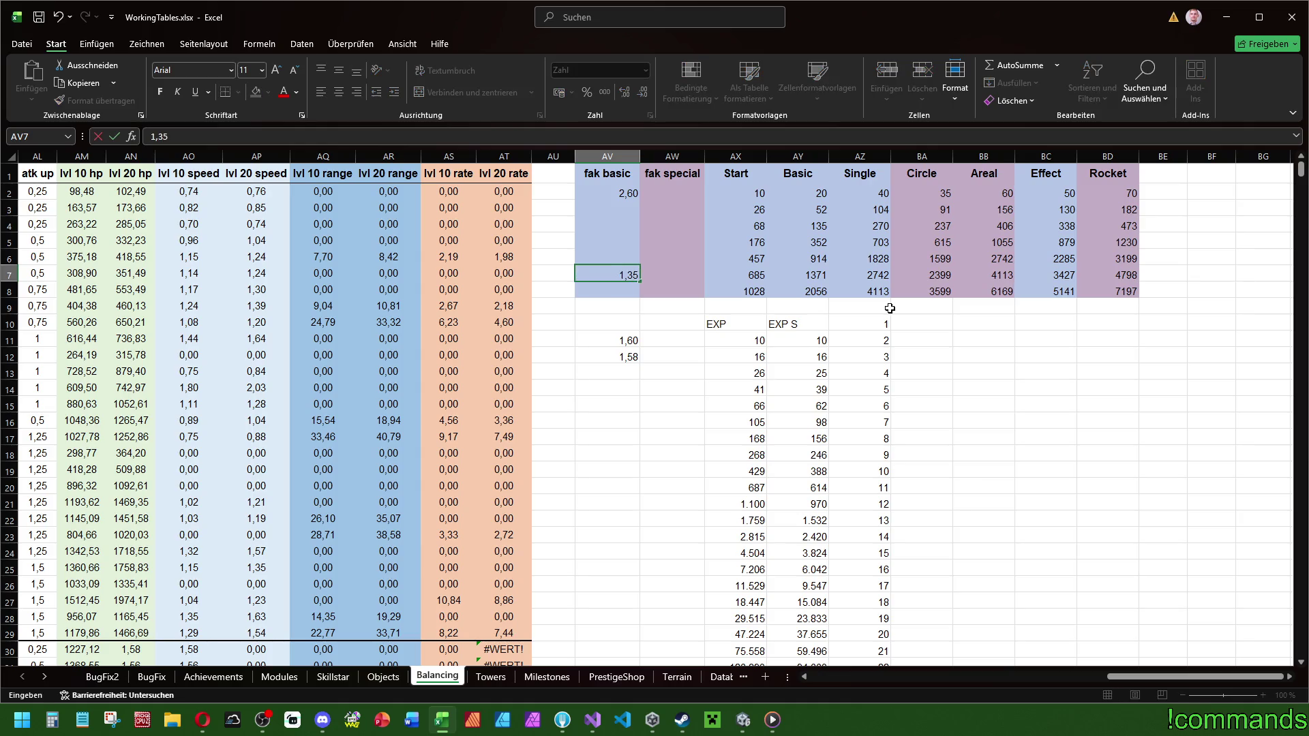
pyautogui.press('Return')
pyautogui.press('Up')
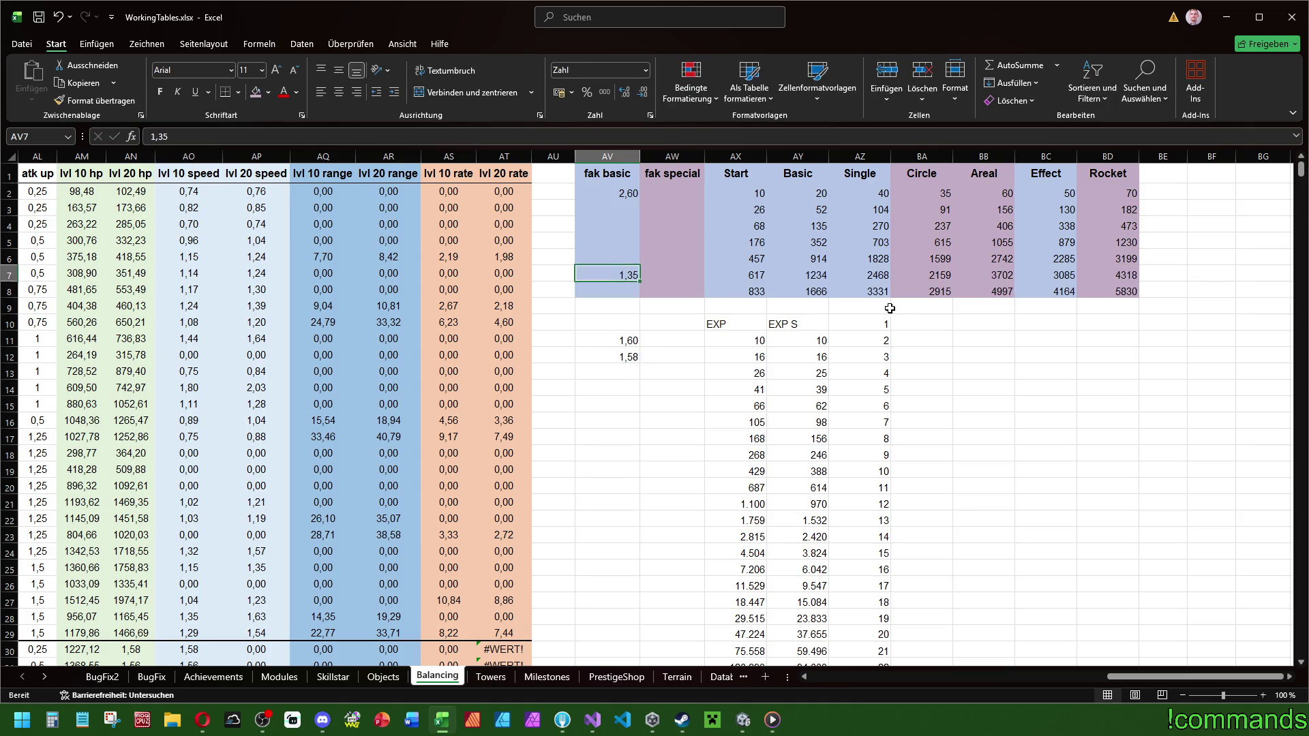
pyautogui.write('1,4')
pyautogui.press('Return')
# Retry 1,50 and 1,45 for the lower factor, settling on 1,40
pyautogui.press('Up')
pyautogui.write('1,5')
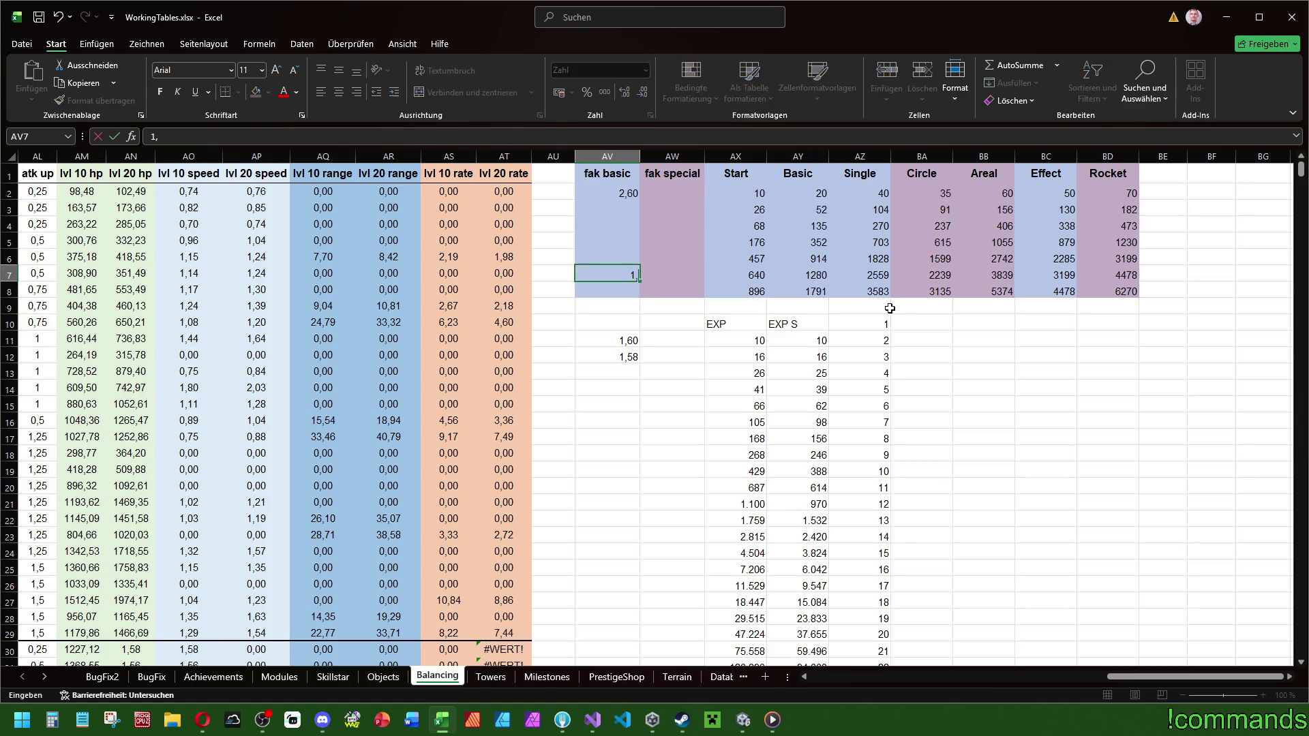
pyautogui.press('Return')
pyautogui.press('Up')
pyautogui.write('1,45')
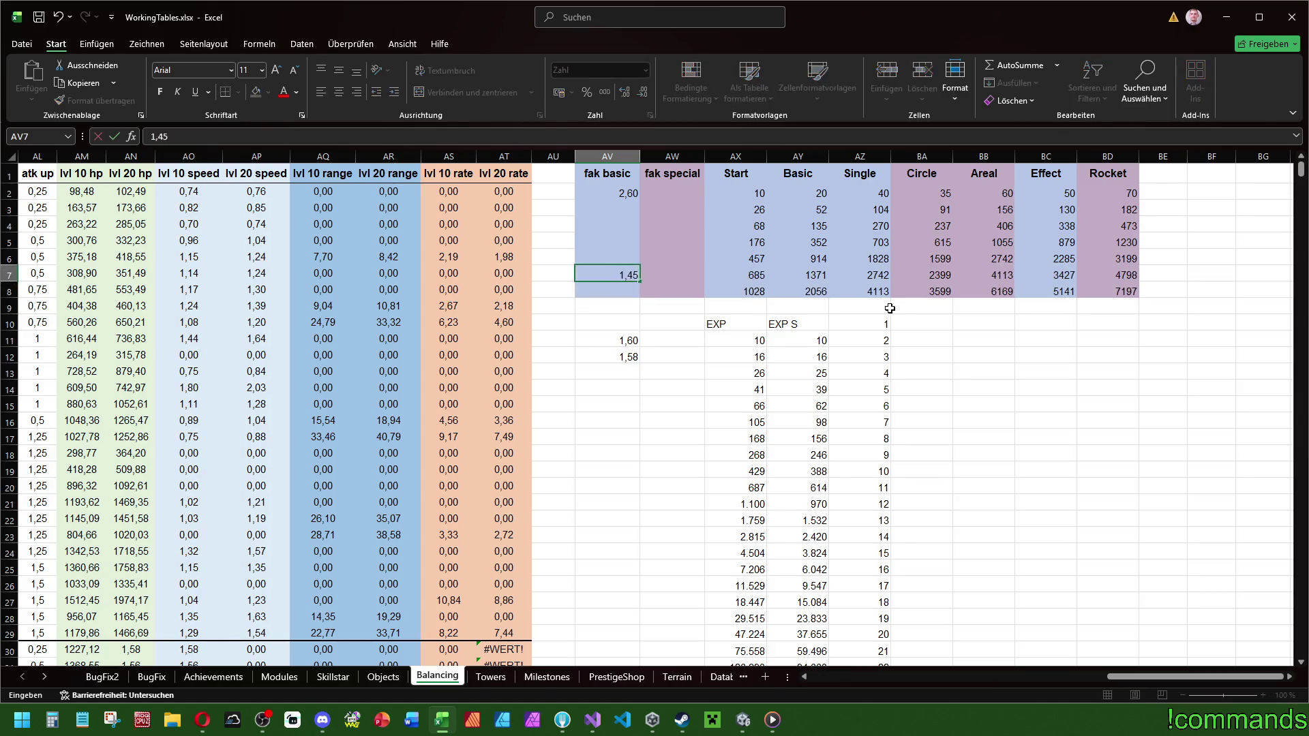
pyautogui.press('Return')
pyautogui.press('Up')
pyautogui.write('1,4')
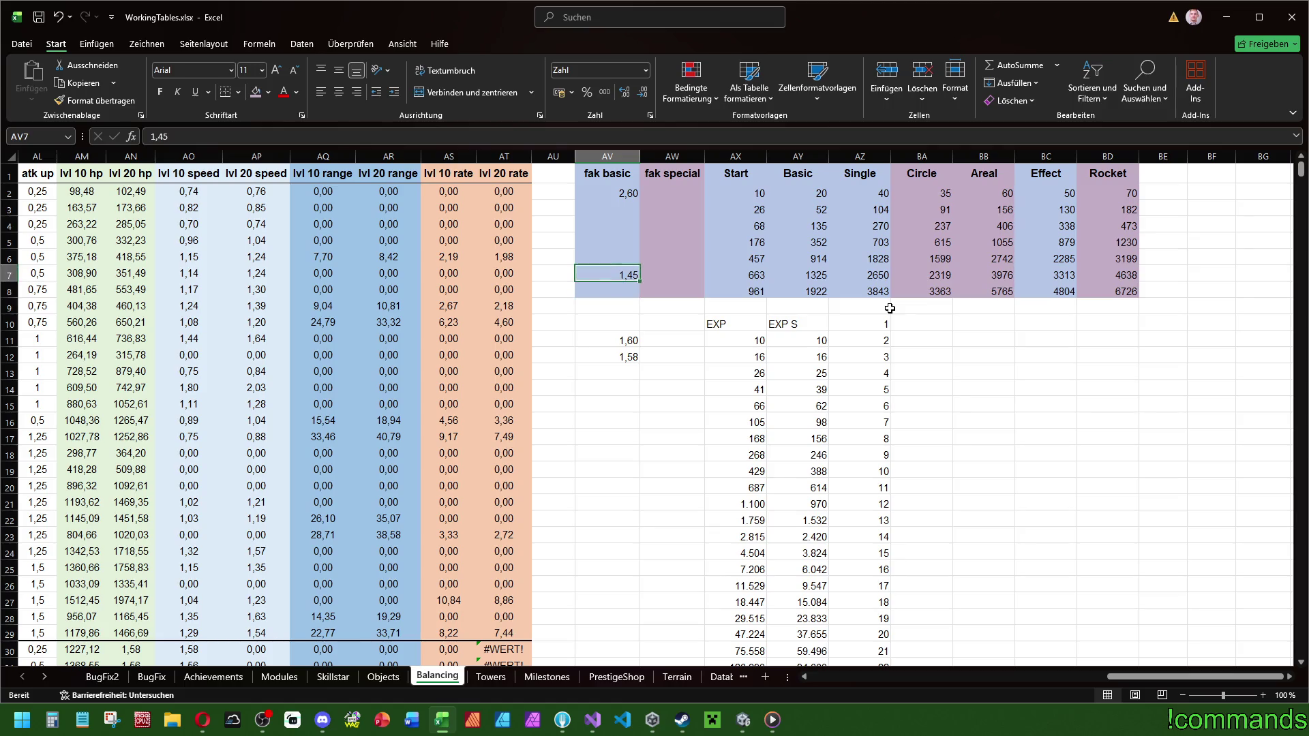
pyautogui.press('Return')
# Set the upper fak basic factor in AV2 to 2,55
pyautogui.press('Up')
pyautogui.press('Up')
pyautogui.press('Up')
pyautogui.write('2,55')
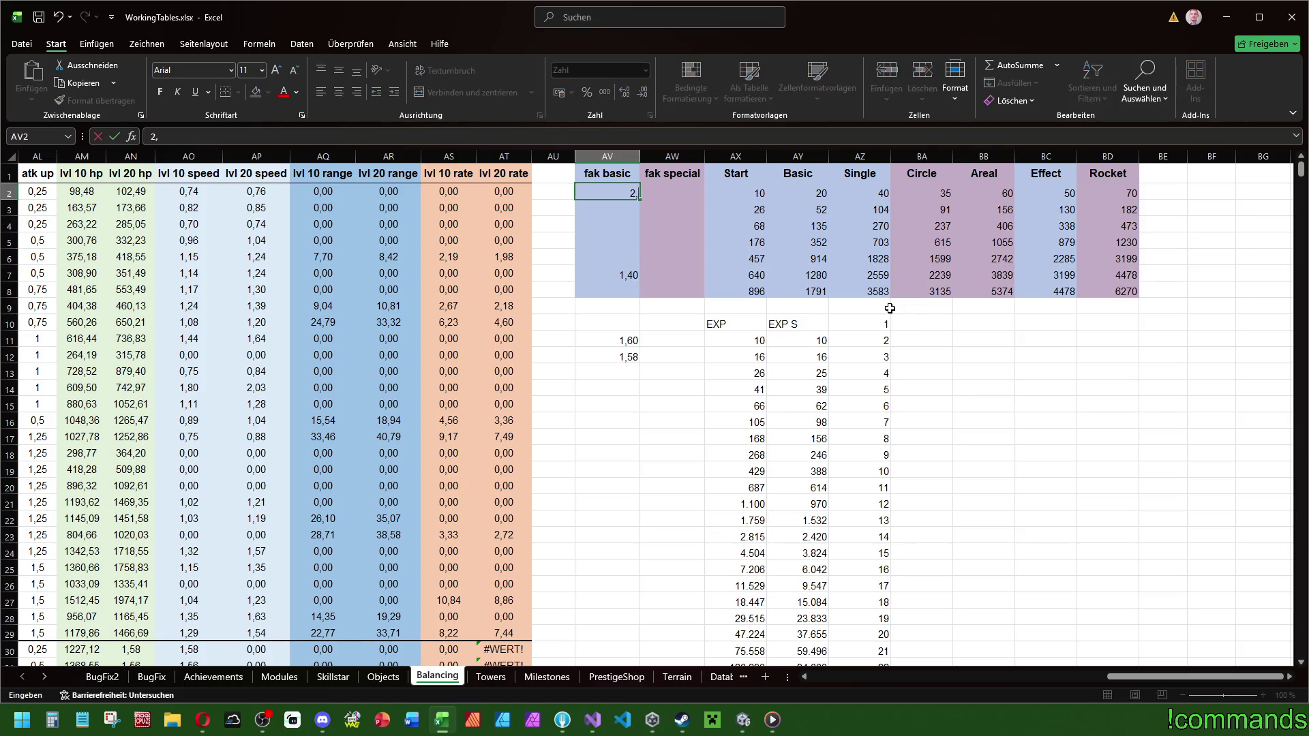
pyautogui.press('Return')
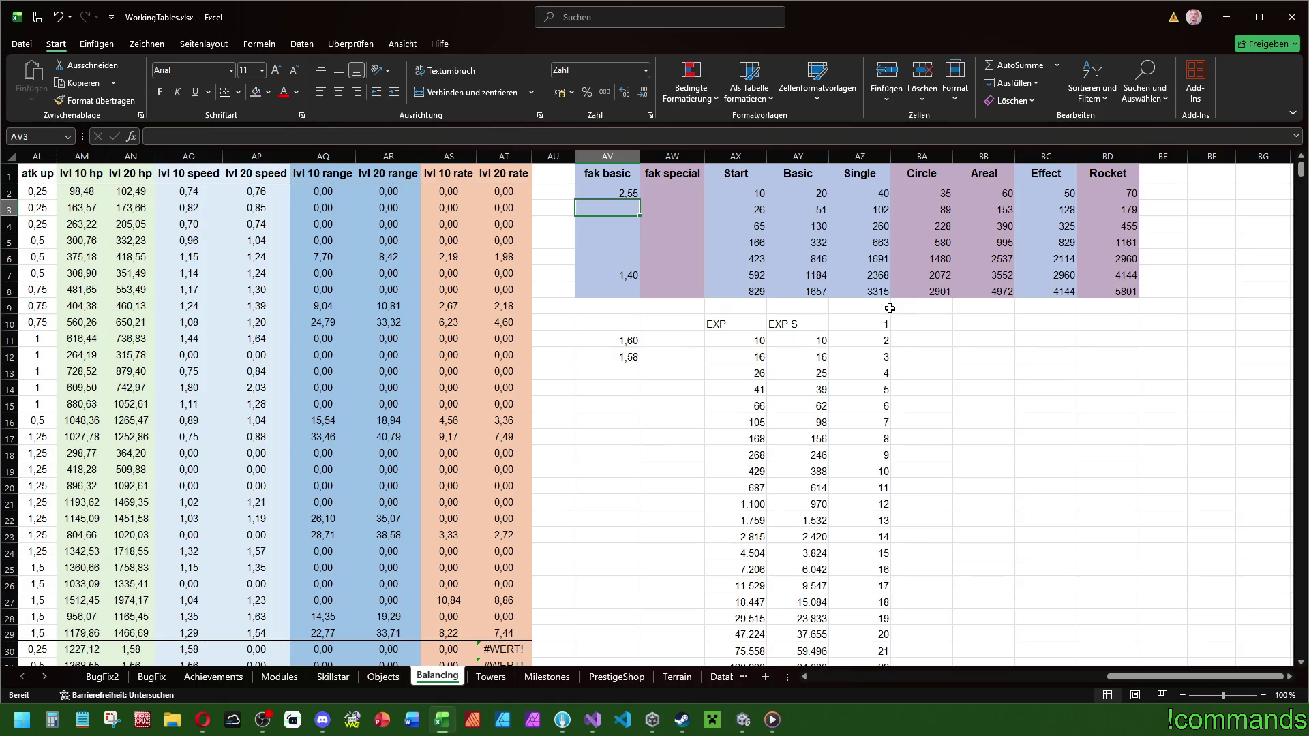
pyautogui.press('Down')
pyautogui.press('Down')
pyautogui.press('Down')
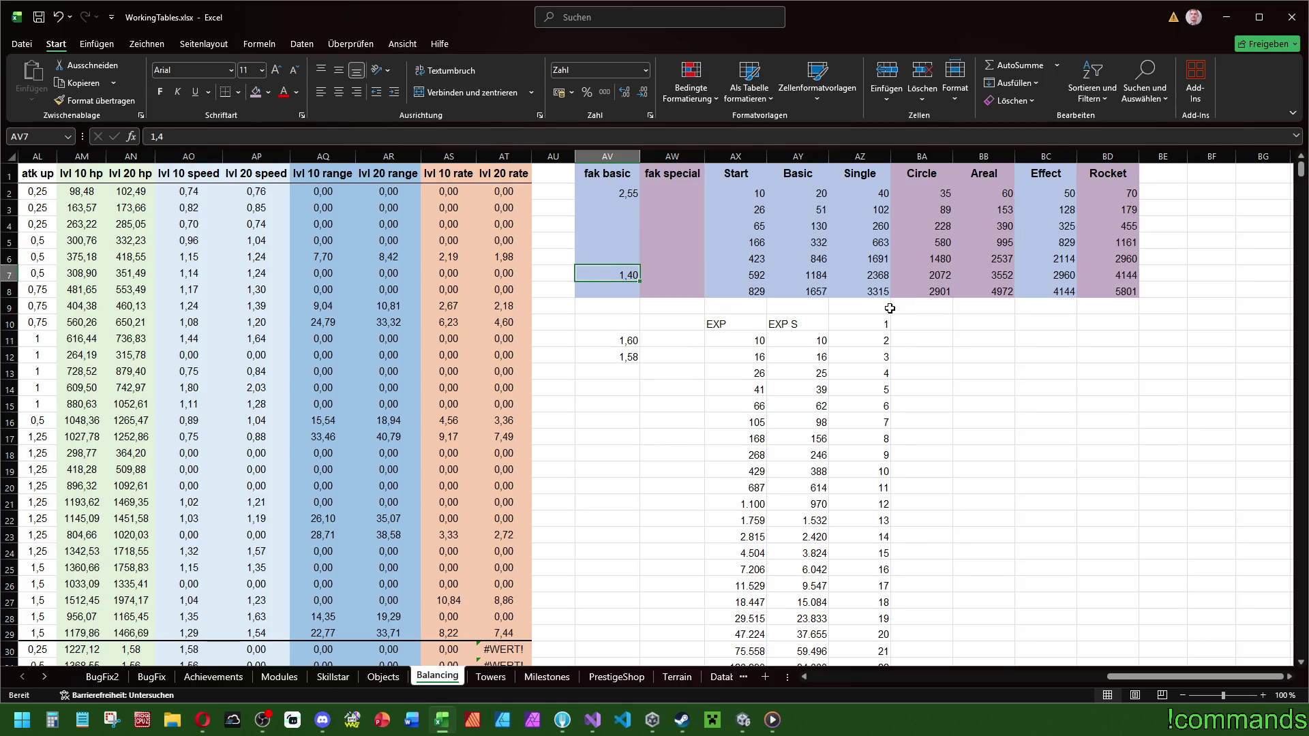
# Add a thick top border across AV7:BD7 through Format Cells
pyautogui.moveTo(599, 274); pyautogui.dragTo(750, 273)
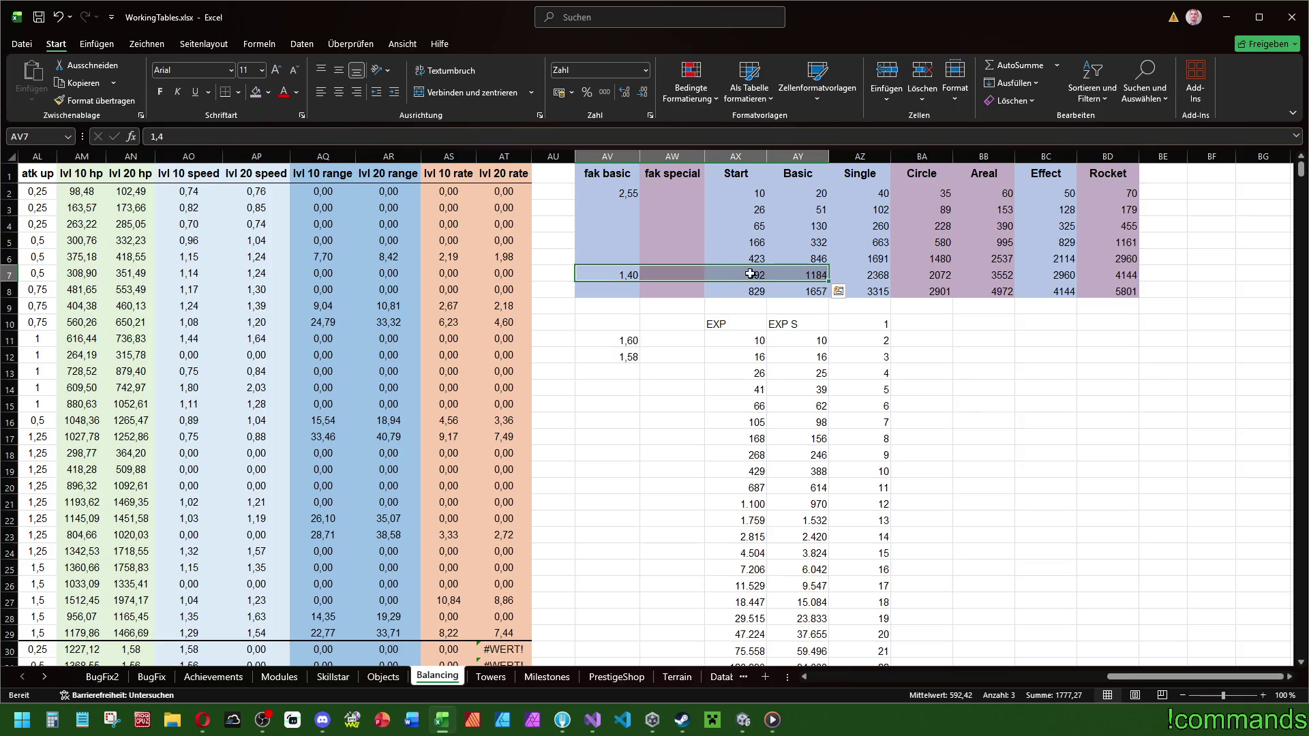
pyautogui.doubleClick(620, 274)
pyautogui.moveTo(622, 274); pyautogui.dragTo(1087, 273)
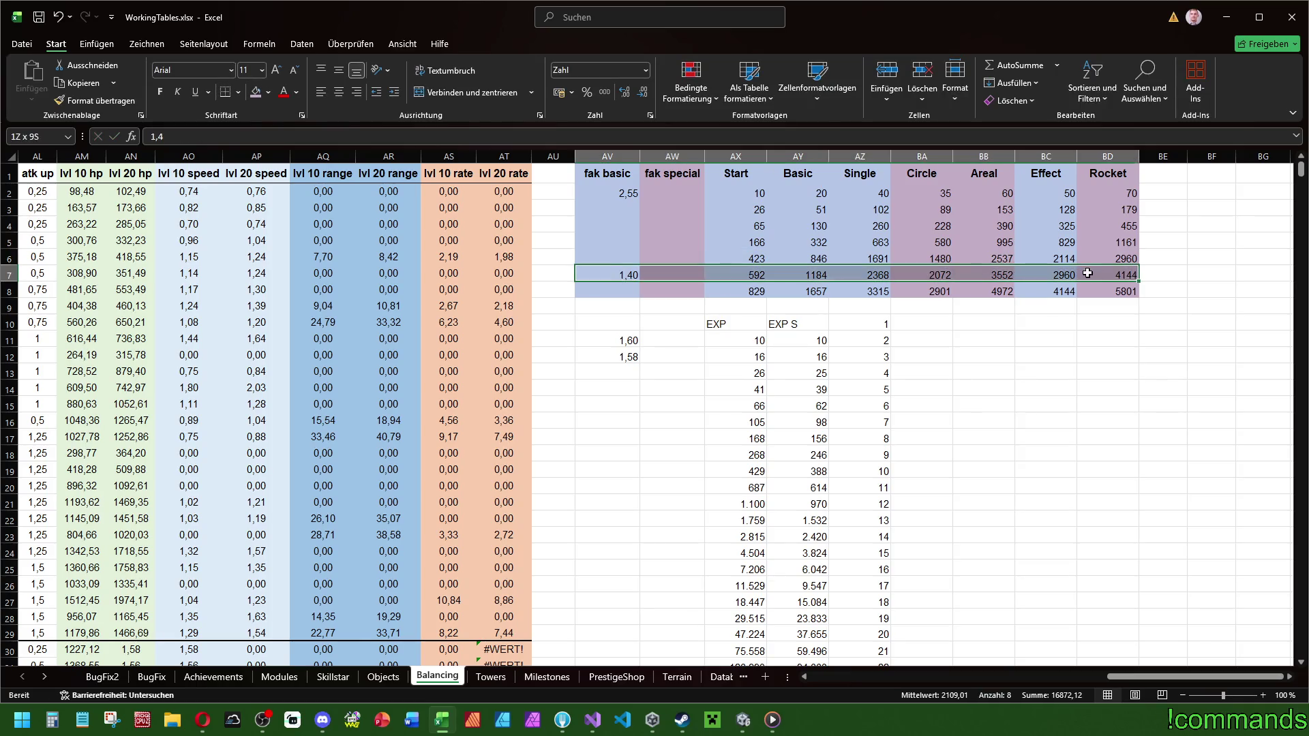
pyautogui.click(238, 92)
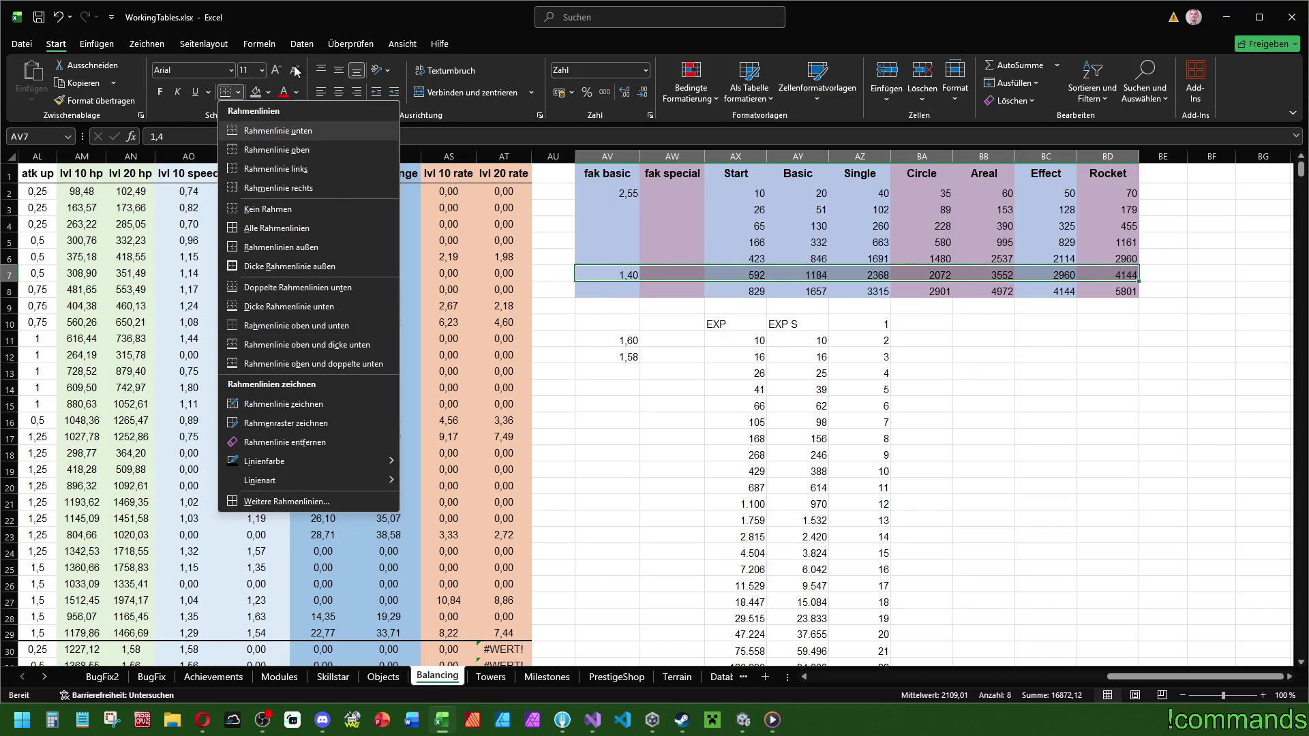
pyautogui.rightClick(612, 274)
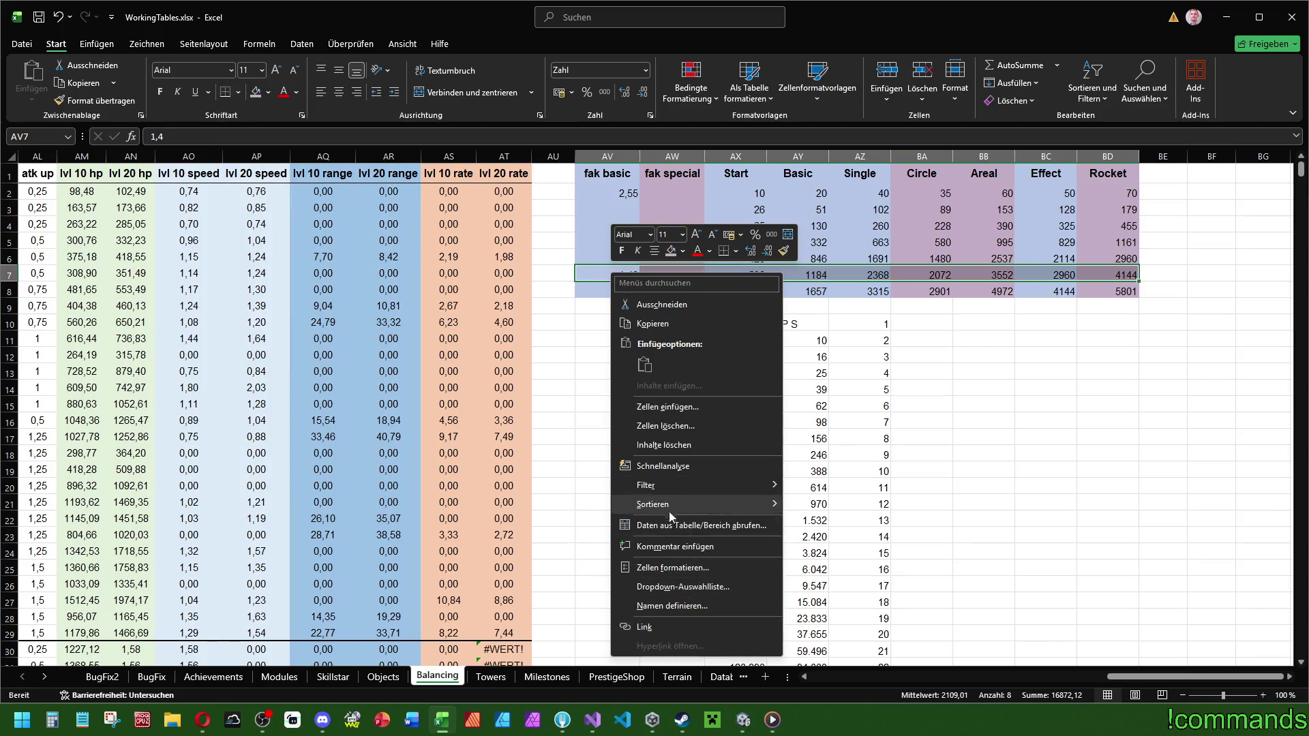
pyautogui.click(672, 567)
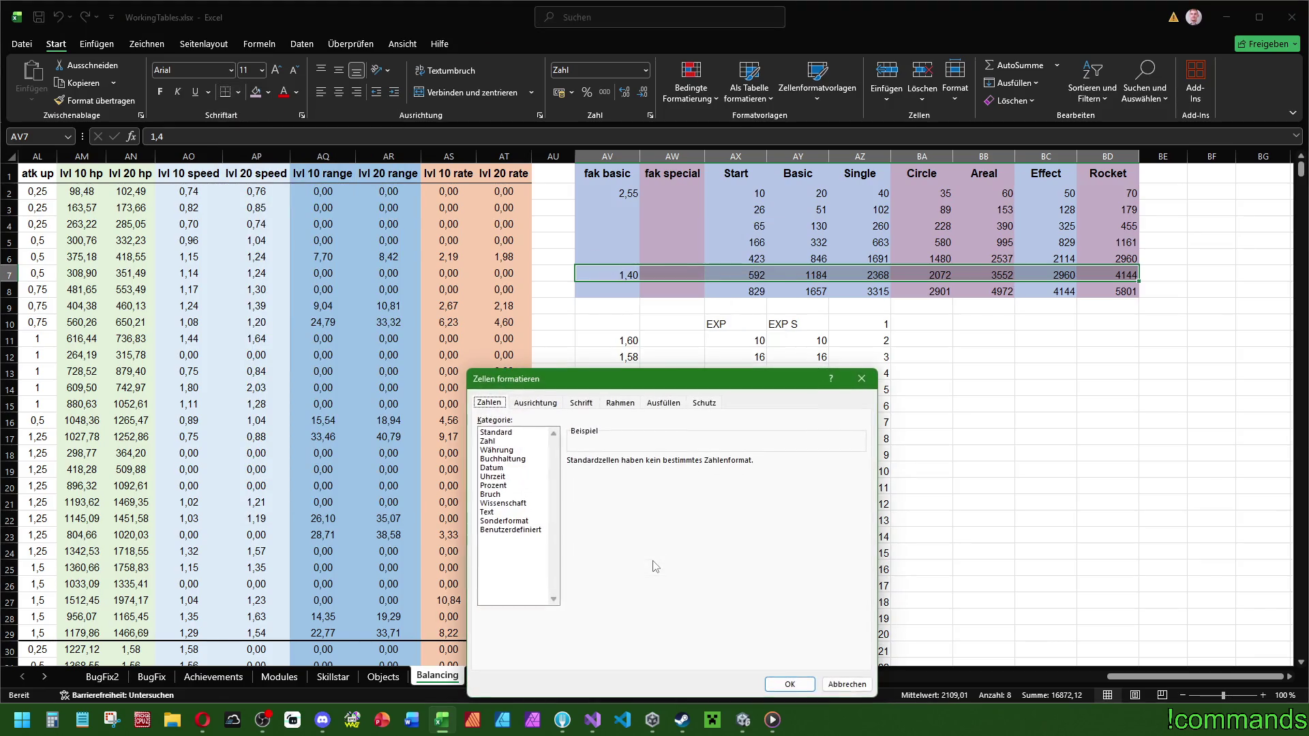
pyautogui.click(580, 403)
pyautogui.click(621, 402)
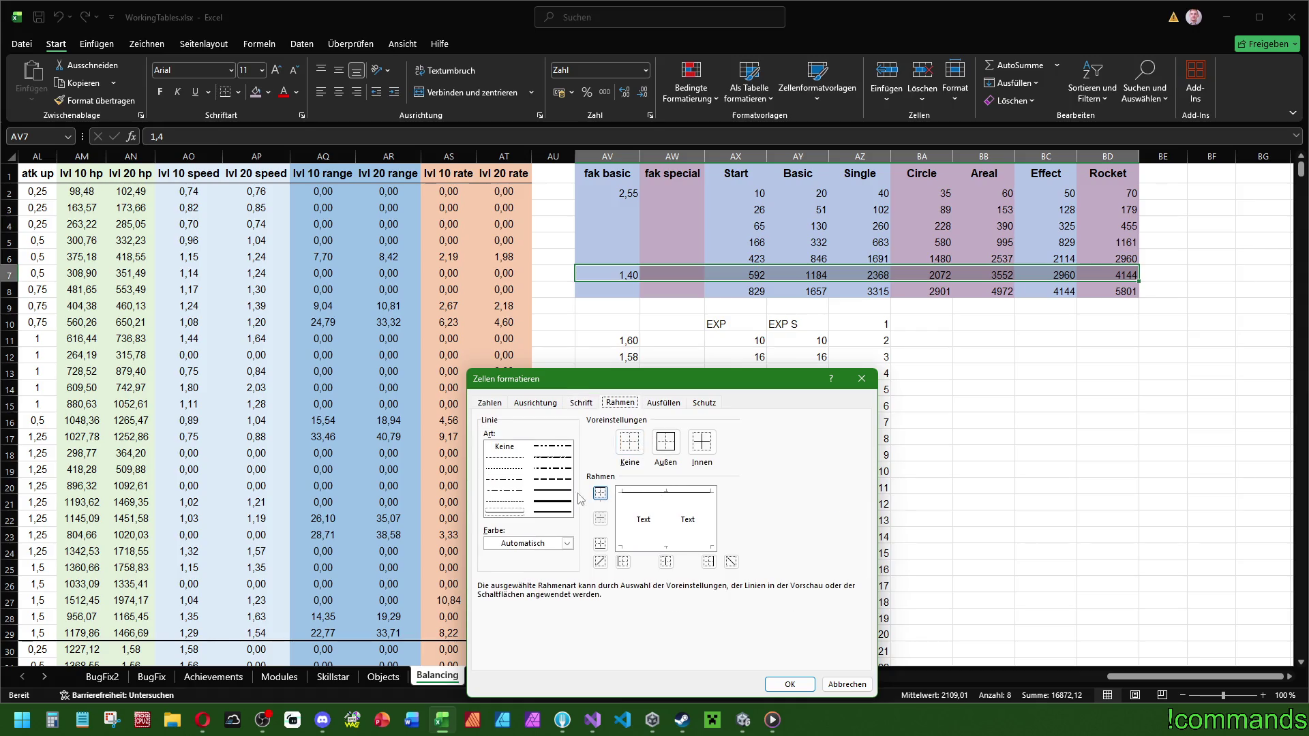
pyautogui.click(553, 501)
pyautogui.click(666, 491)
pyautogui.click(790, 684)
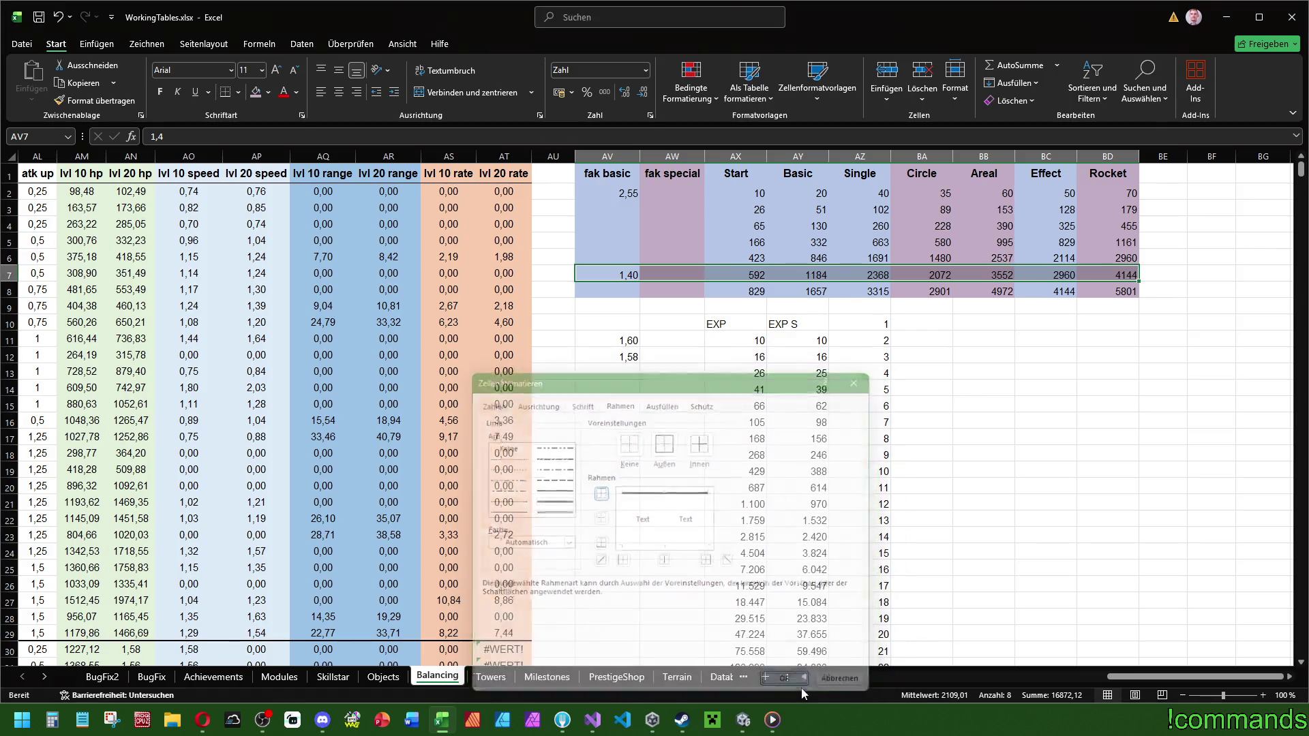
# Add the same thick top border across AV2:BD2, then select the Circle values
pyautogui.moveTo(611, 194); pyautogui.dragTo(1118, 194)
pyautogui.rightClick(642, 198)
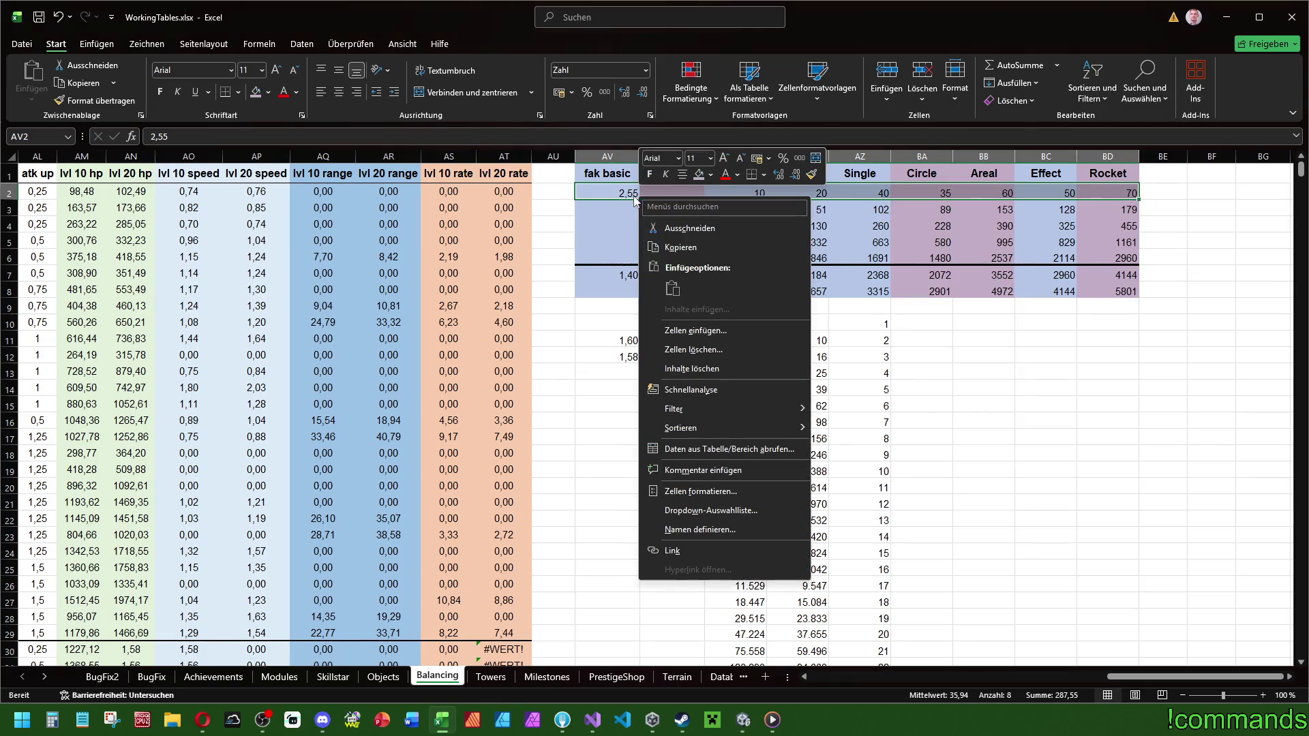
pyautogui.click(697, 491)
pyautogui.click(626, 440)
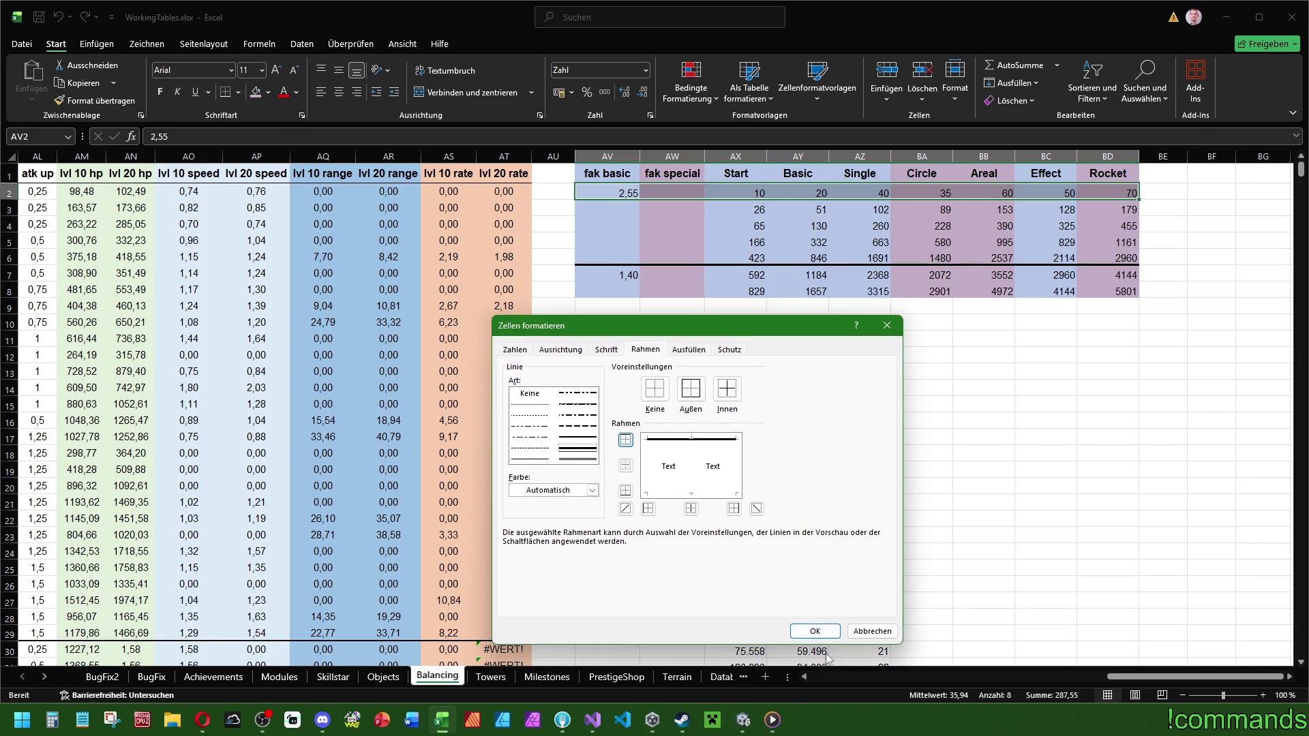
pyautogui.click(814, 631)
pyautogui.click(983, 454)
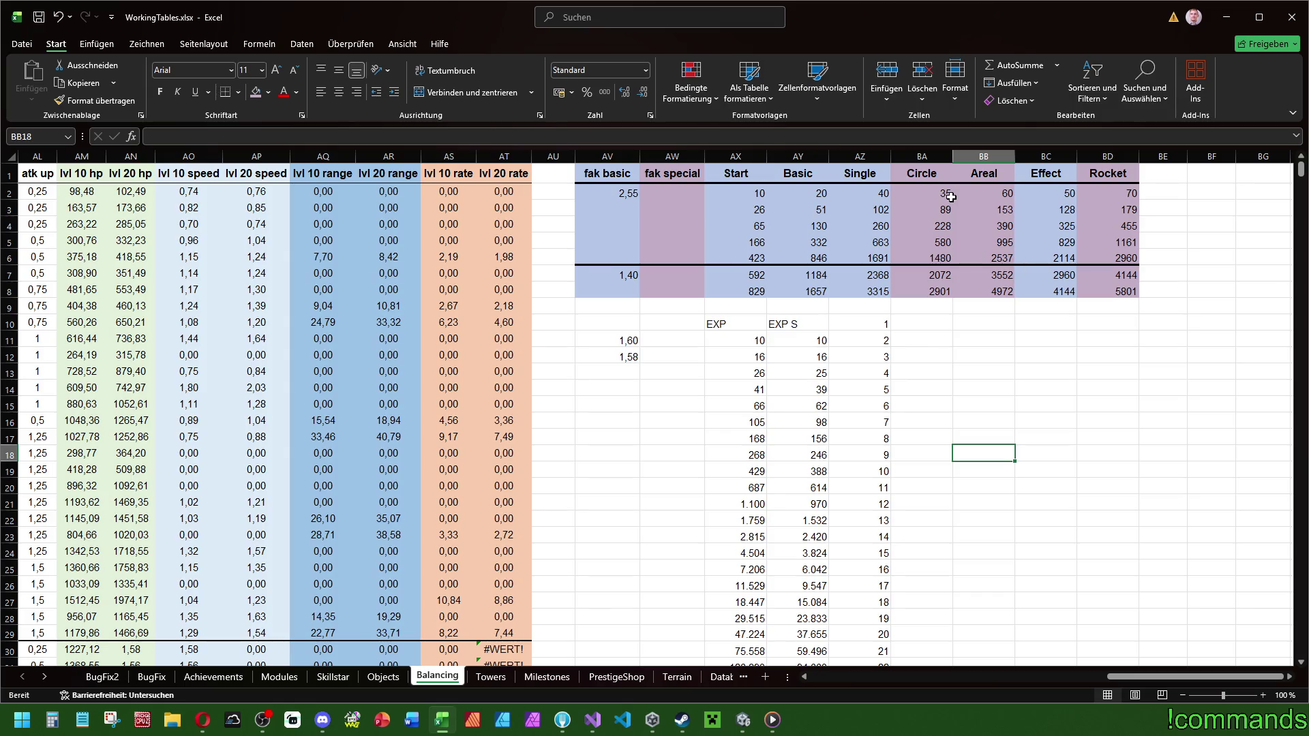
pyautogui.moveTo(931, 193); pyautogui.dragTo(950, 269)
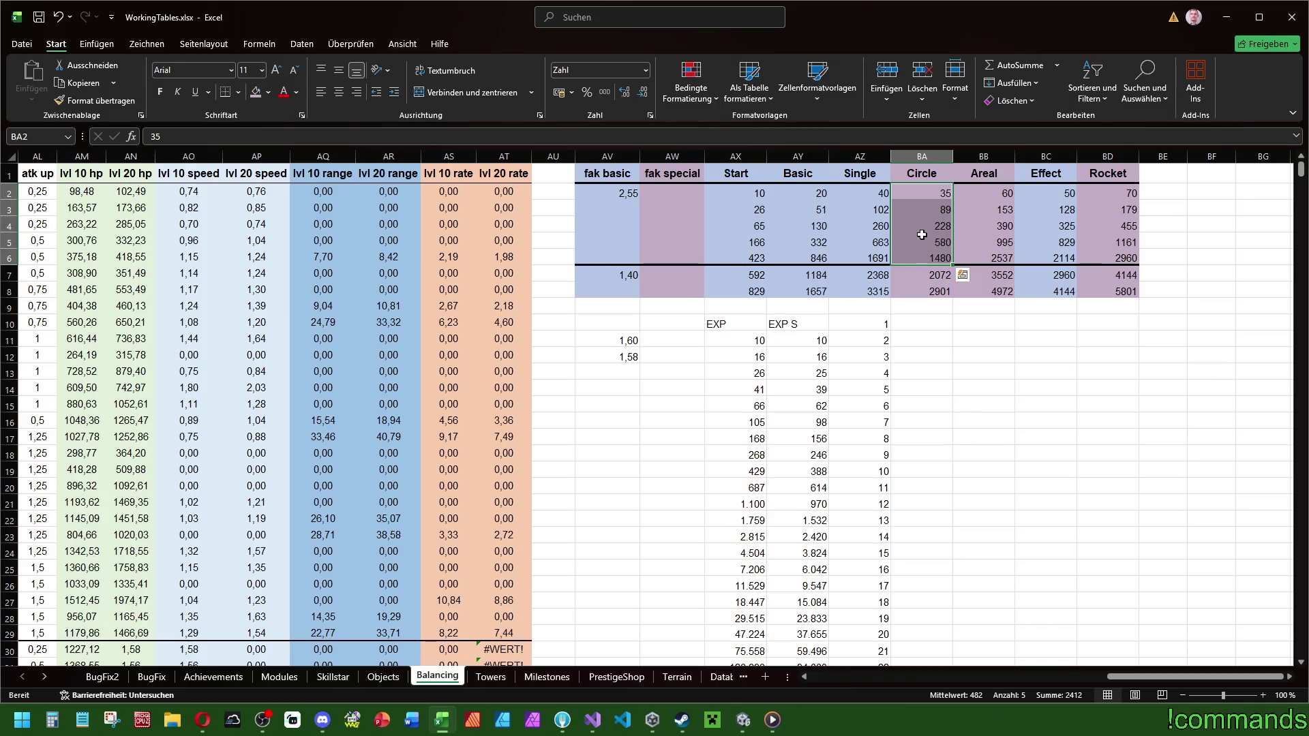
# Enter the fak special factors 2,55 and 1,40
pyautogui.click(667, 192)
pyautogui.write('2')
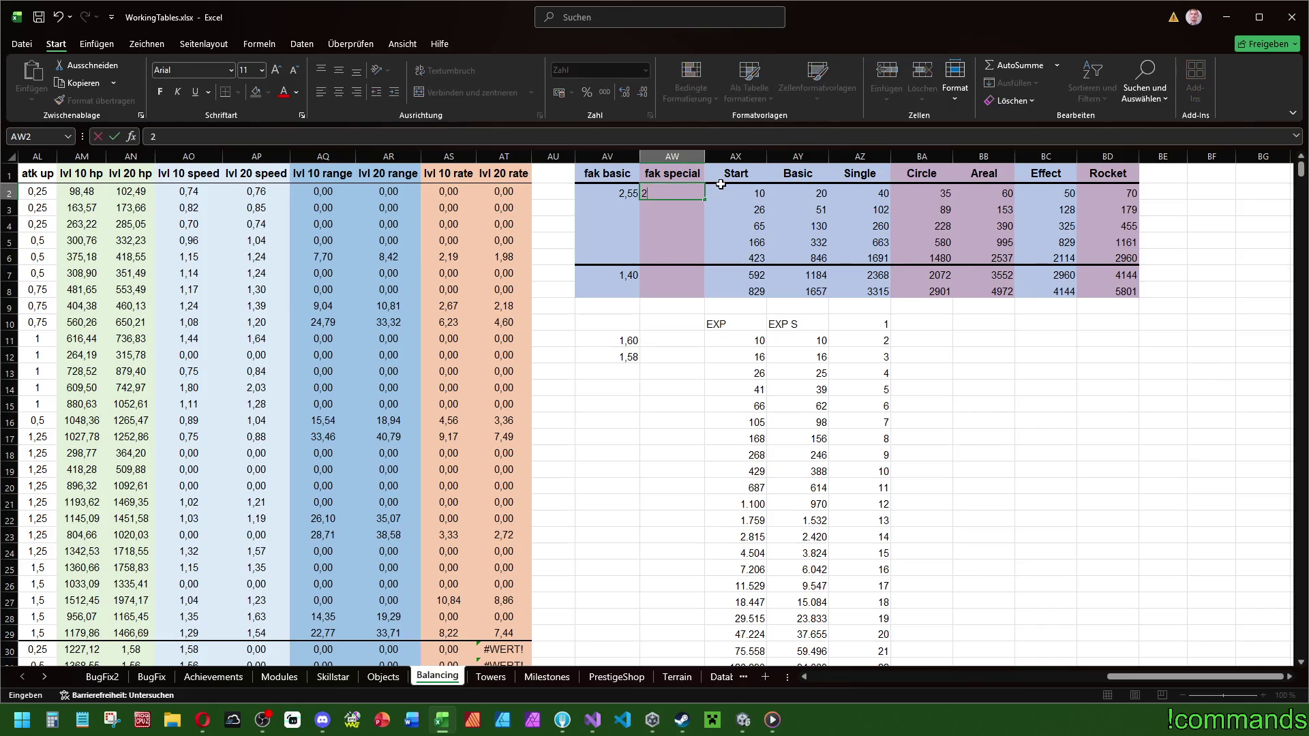
pyautogui.write(',55')
pyautogui.press('Return')
pyautogui.press('Down')
pyautogui.press('Down')
pyautogui.press('Down')
pyautogui.write('1,4')
pyautogui.press('Return')
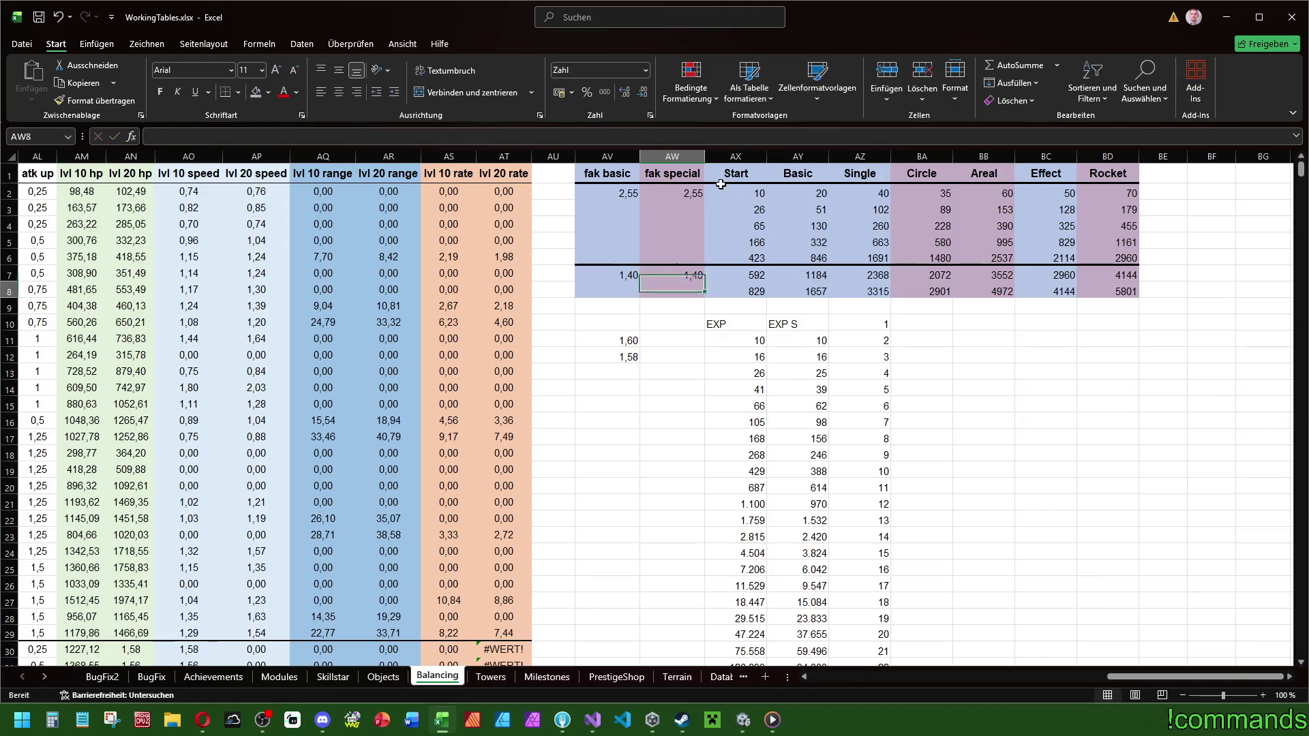
# Enter the row 3 Circle formula =BA2*$AV$2 and commit the Areal and Rocket formulas
pyautogui.doubleClick(924, 194)
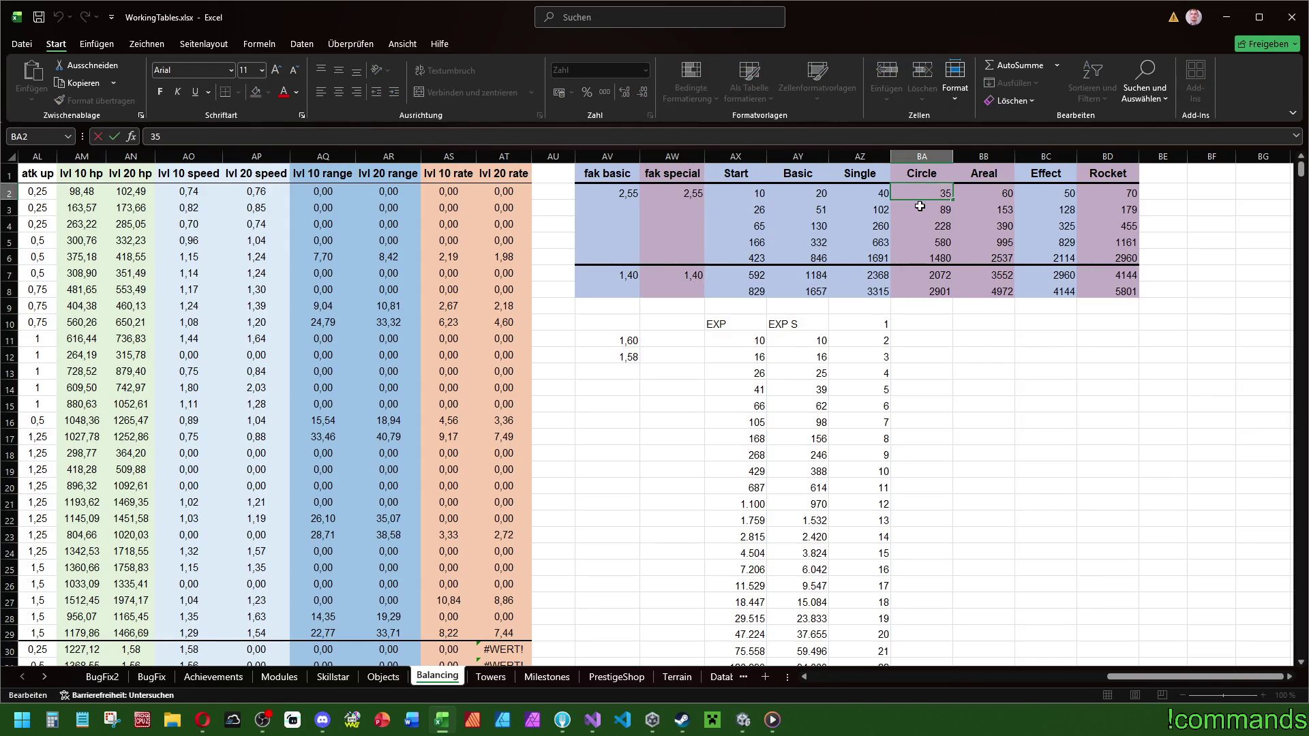
pyautogui.click(920, 206)
pyautogui.write('=BA2*$AV$2')
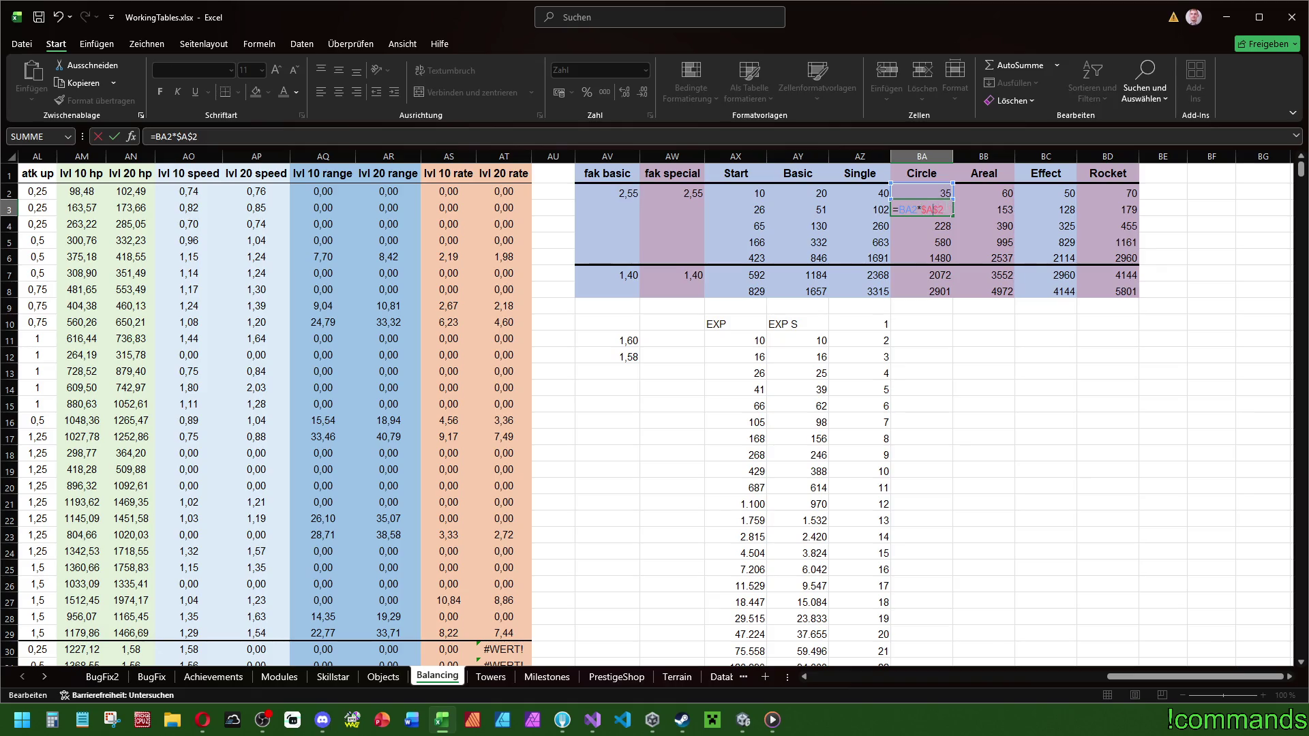
pyautogui.press('Return')
pyautogui.doubleClick(981, 209)
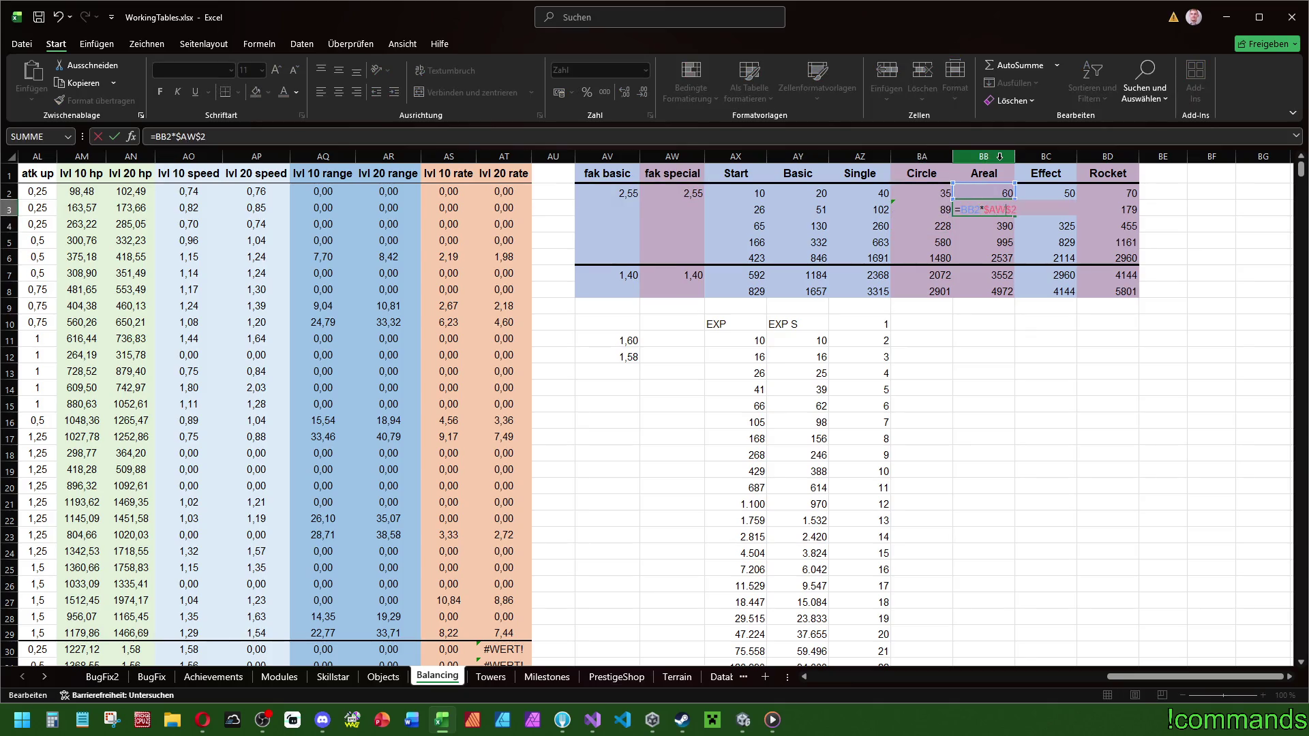
pyautogui.press('Return')
pyautogui.doubleClick(1121, 210)
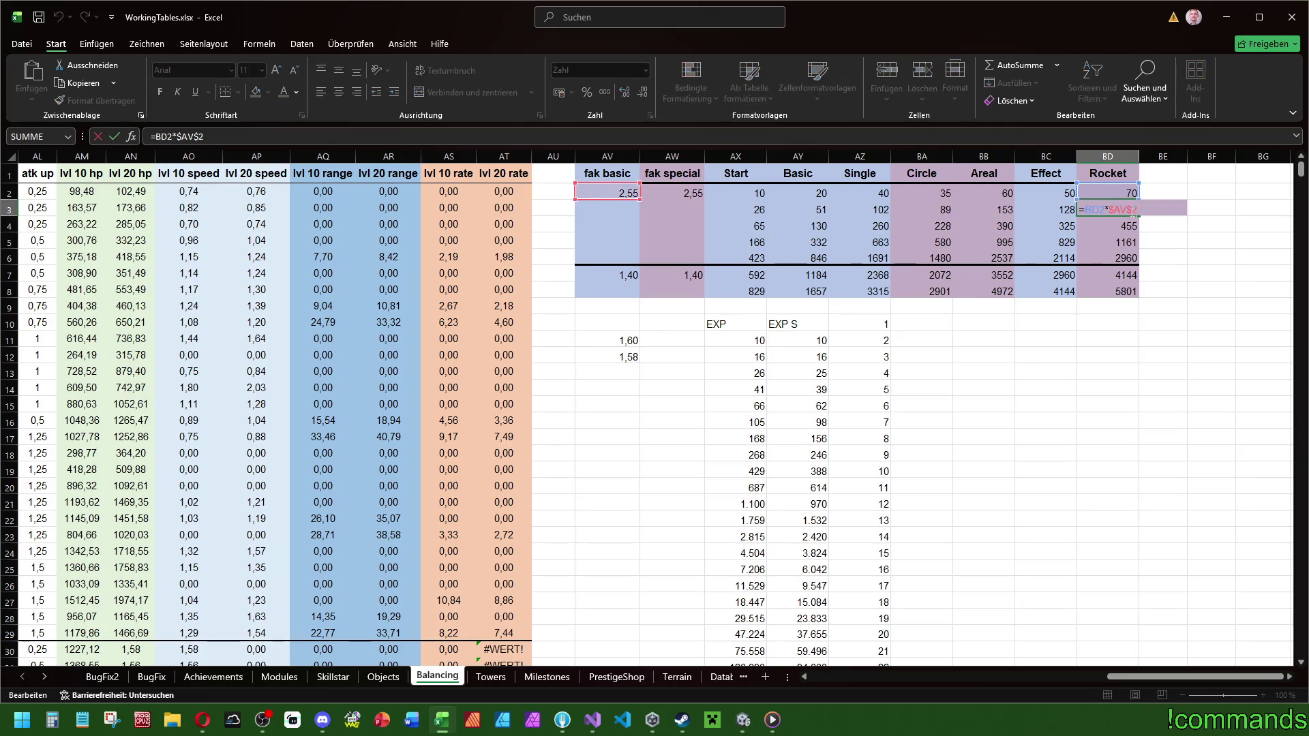
pyautogui.press('Return')
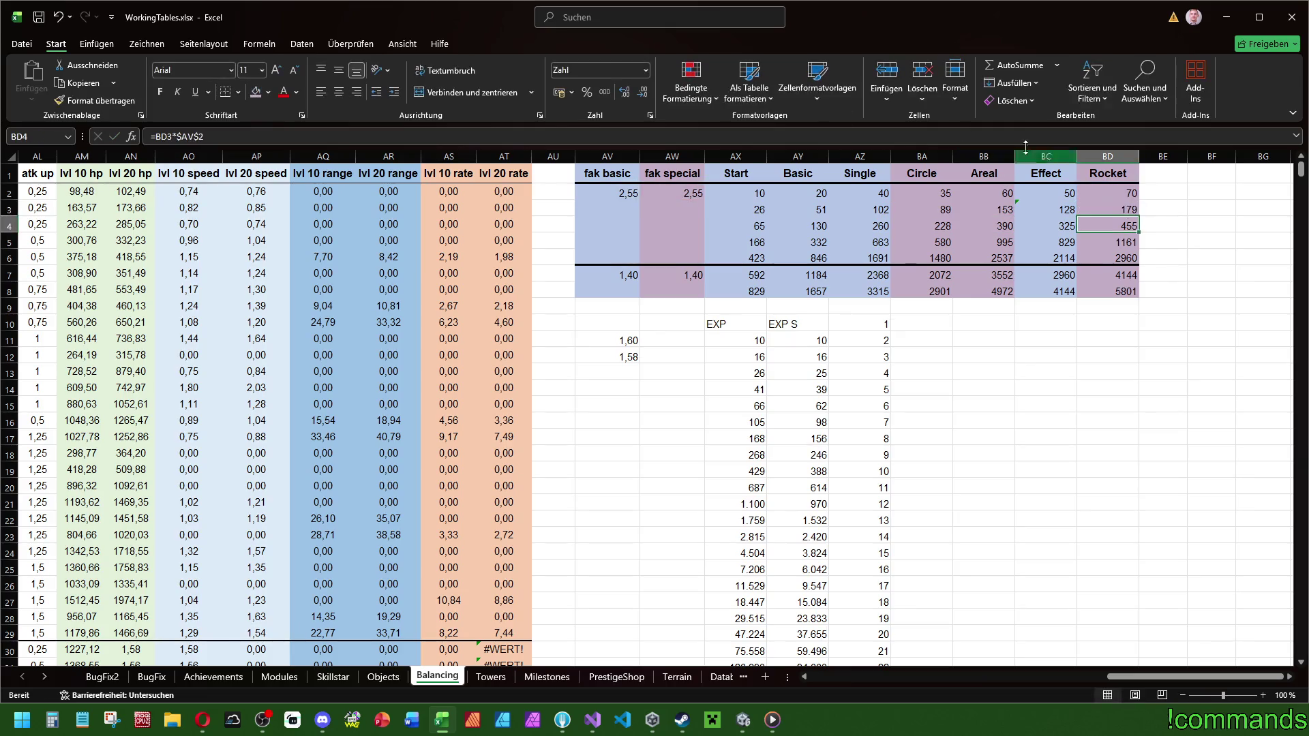
# Fill the Circle, Areal and Rocket formulas in BA3, BB3 and BD3 down to row 6
pyautogui.click(948, 213)
pyautogui.moveTo(952, 217); pyautogui.dragTo(953, 266)
pyautogui.click(1002, 212)
pyautogui.moveTo(1014, 217); pyautogui.dragTo(1016, 266)
pyautogui.click(1118, 211)
pyautogui.moveTo(1139, 219); pyautogui.dragTo(1143, 266)
# Edit the row 7 cost formulas so BA7 multiplies by the fak special factor $AW$7
pyautogui.doubleClick(935, 273)
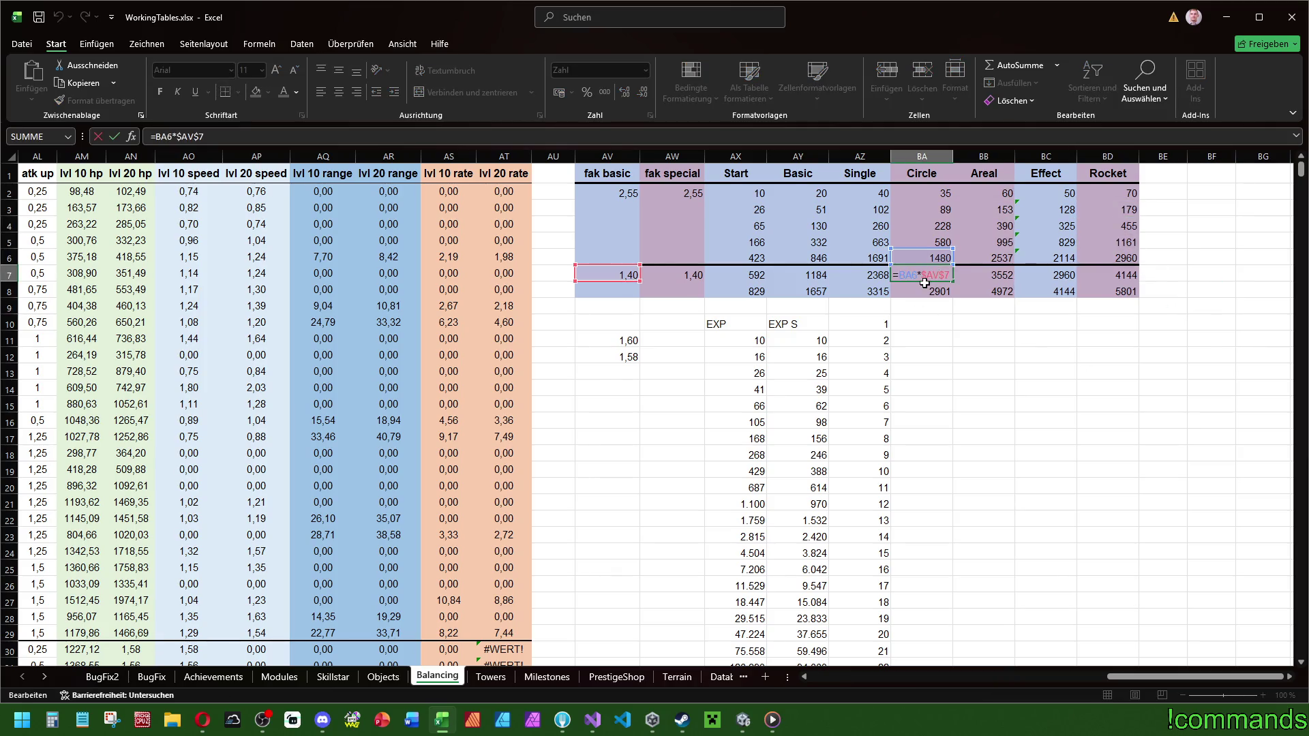
pyautogui.press('BackSpace')
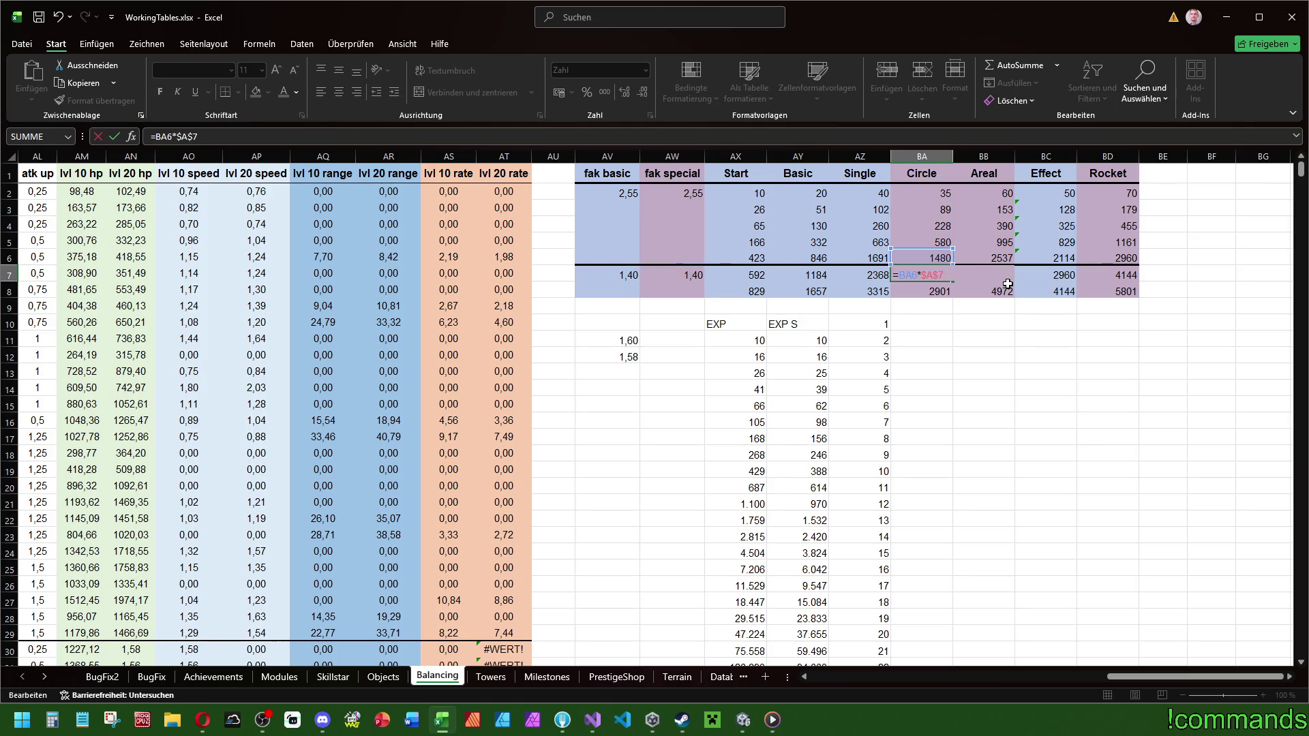
pyautogui.write('V')
pyautogui.press('Return')
pyautogui.doubleClick(985, 275)
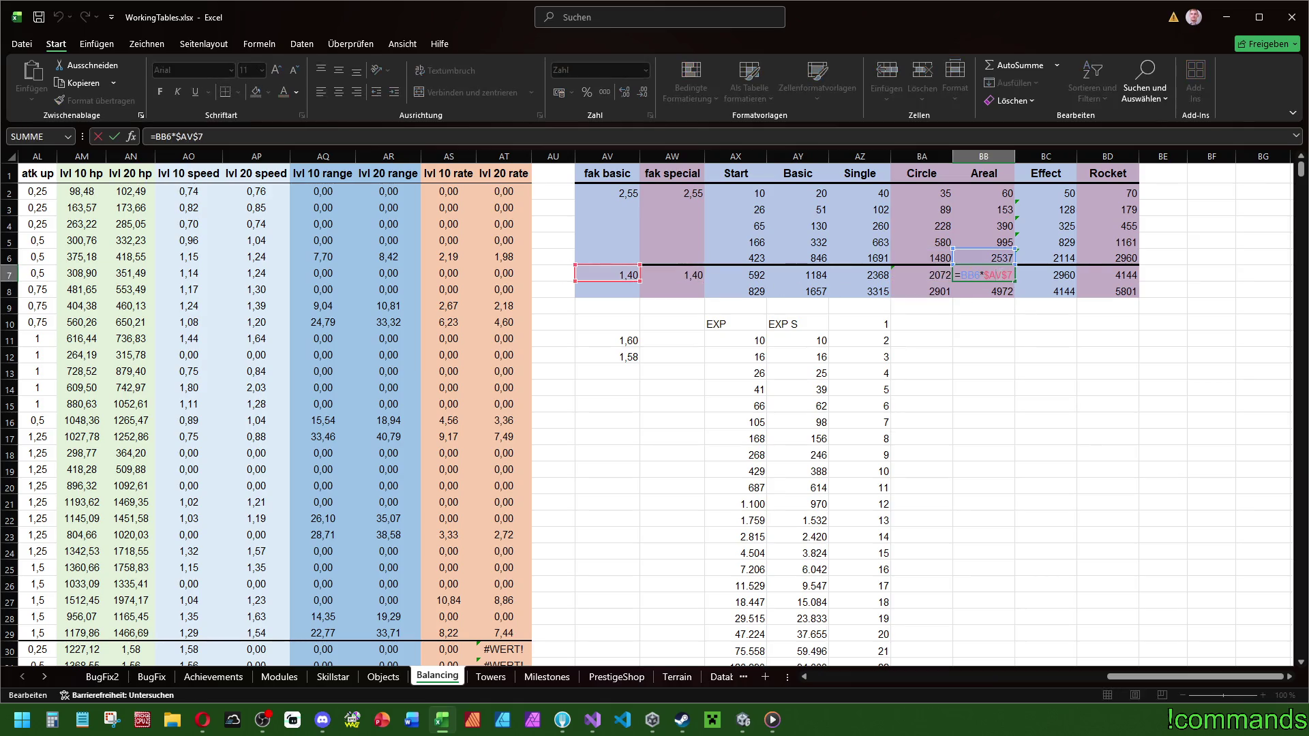
pyautogui.press('Return')
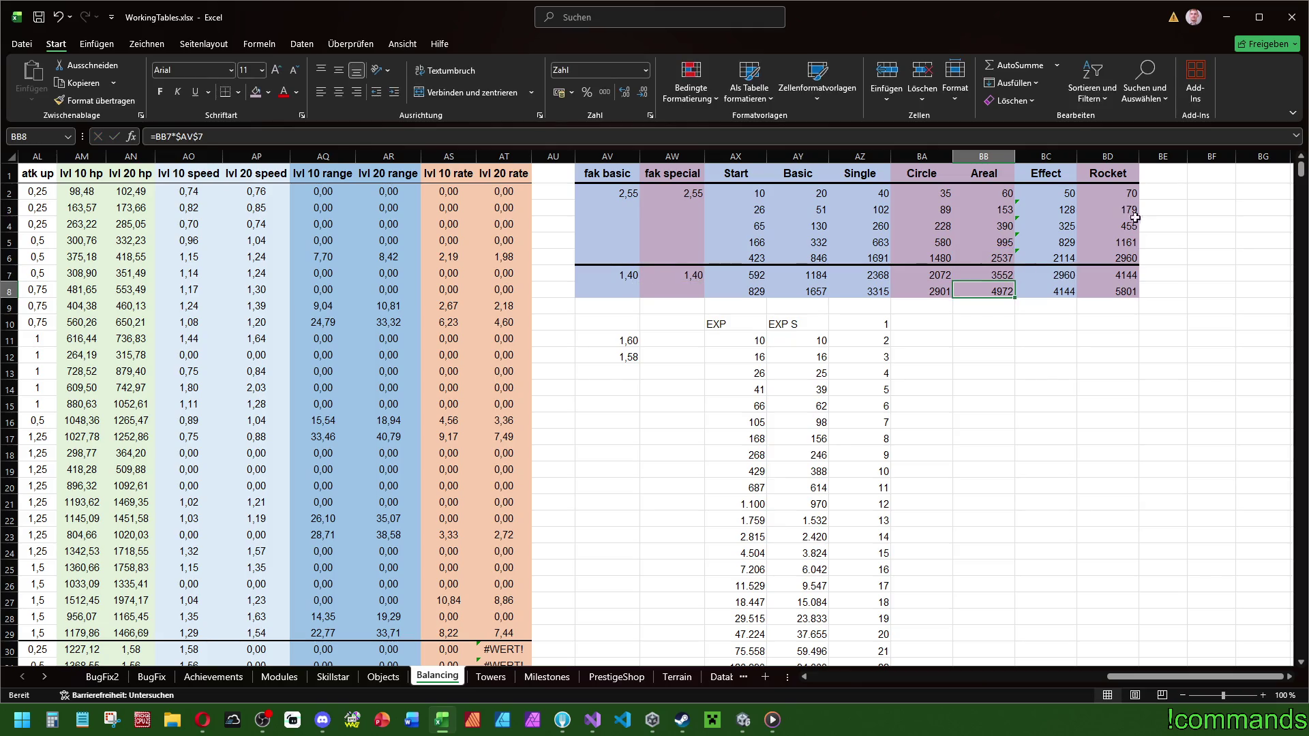
pyautogui.doubleClick(1122, 273)
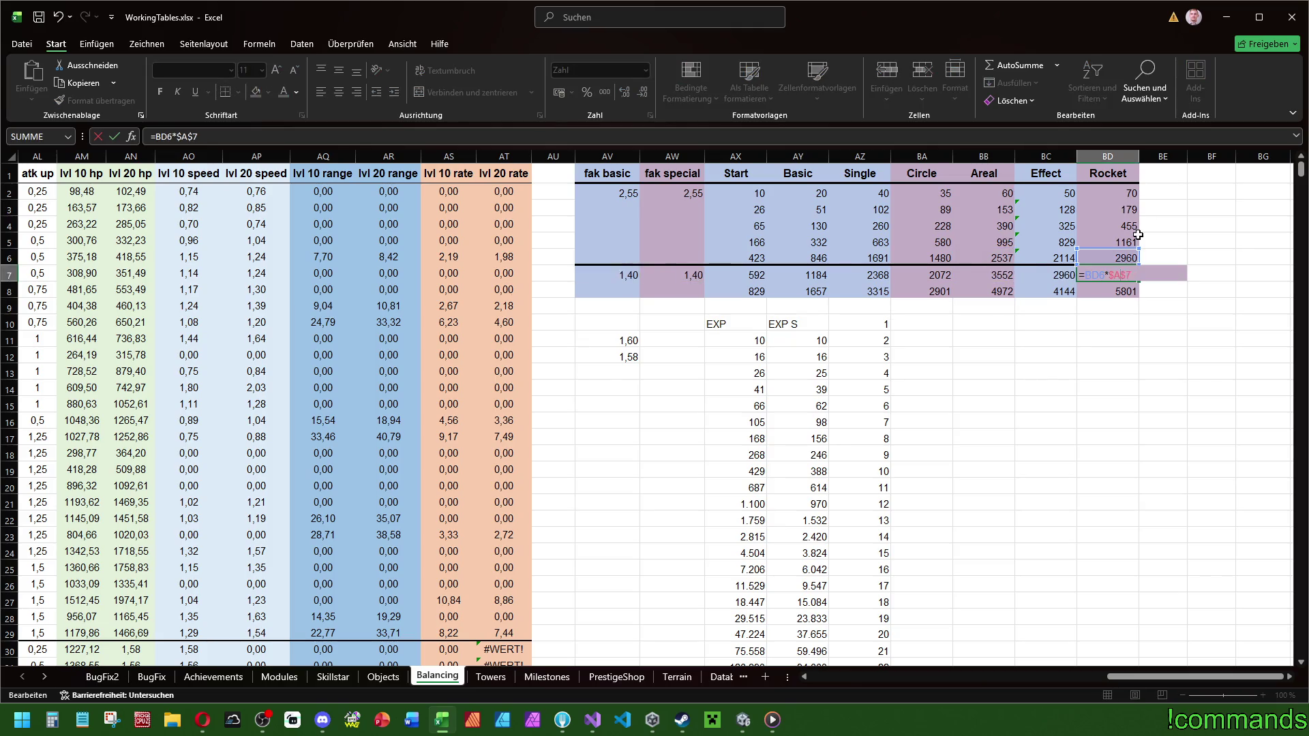
pyautogui.press('Return')
pyautogui.doubleClick(941, 275)
pyautogui.press('BackSpace')
pyautogui.press('BackSpace')
pyautogui.press('BackSpace')
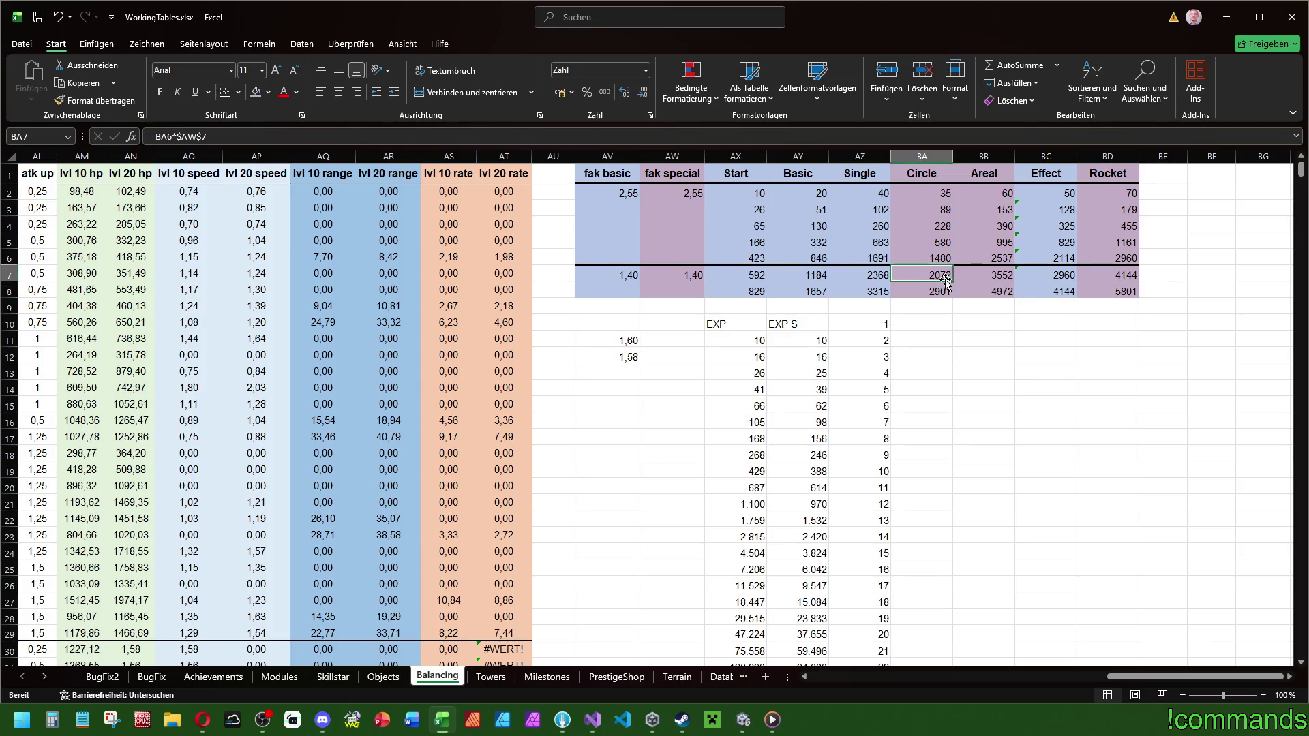
pyautogui.write('W$7')
pyautogui.hotkey('ctrl', 'Return')
# Fill BA7 down to BA8 using AW, and set BB8 to =BB7*$AV$7 and BD8 to =BD7*$AV$7
pyautogui.moveTo(953, 282); pyautogui.dragTo(954, 300)
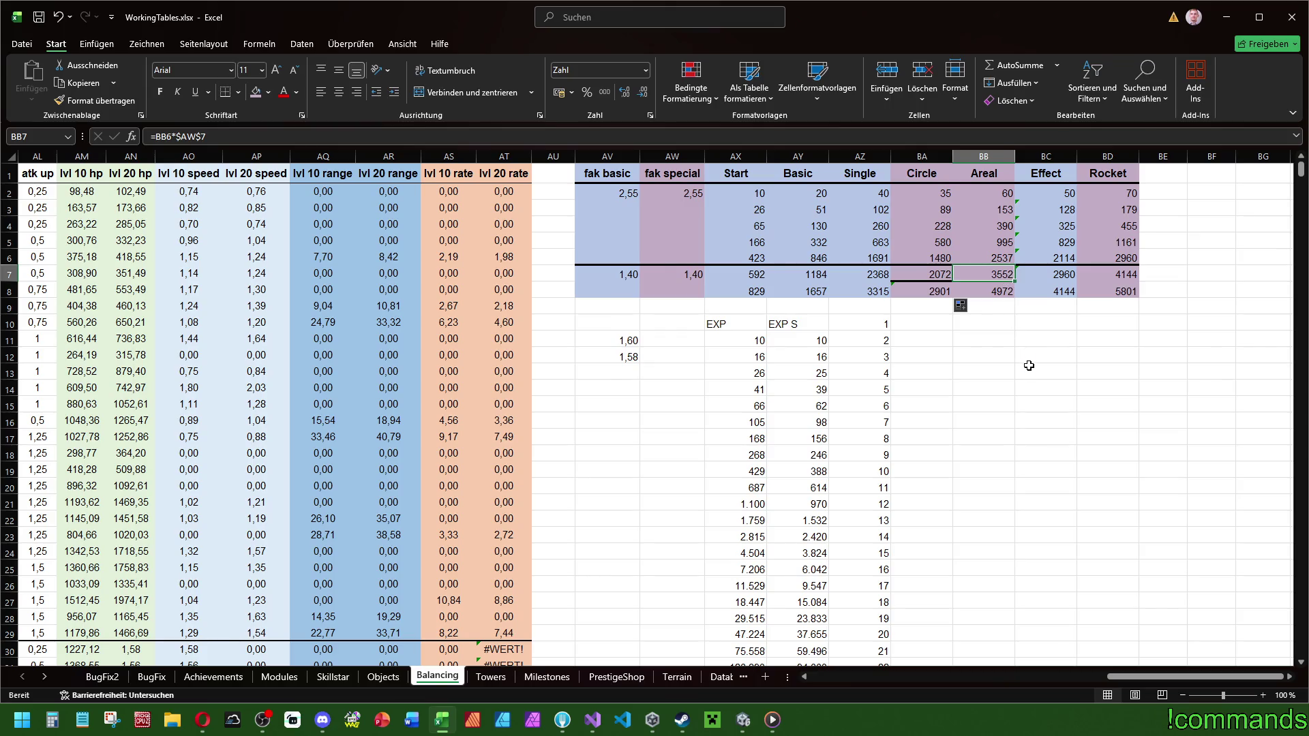
pyautogui.click(940, 274)
pyautogui.press('Down')
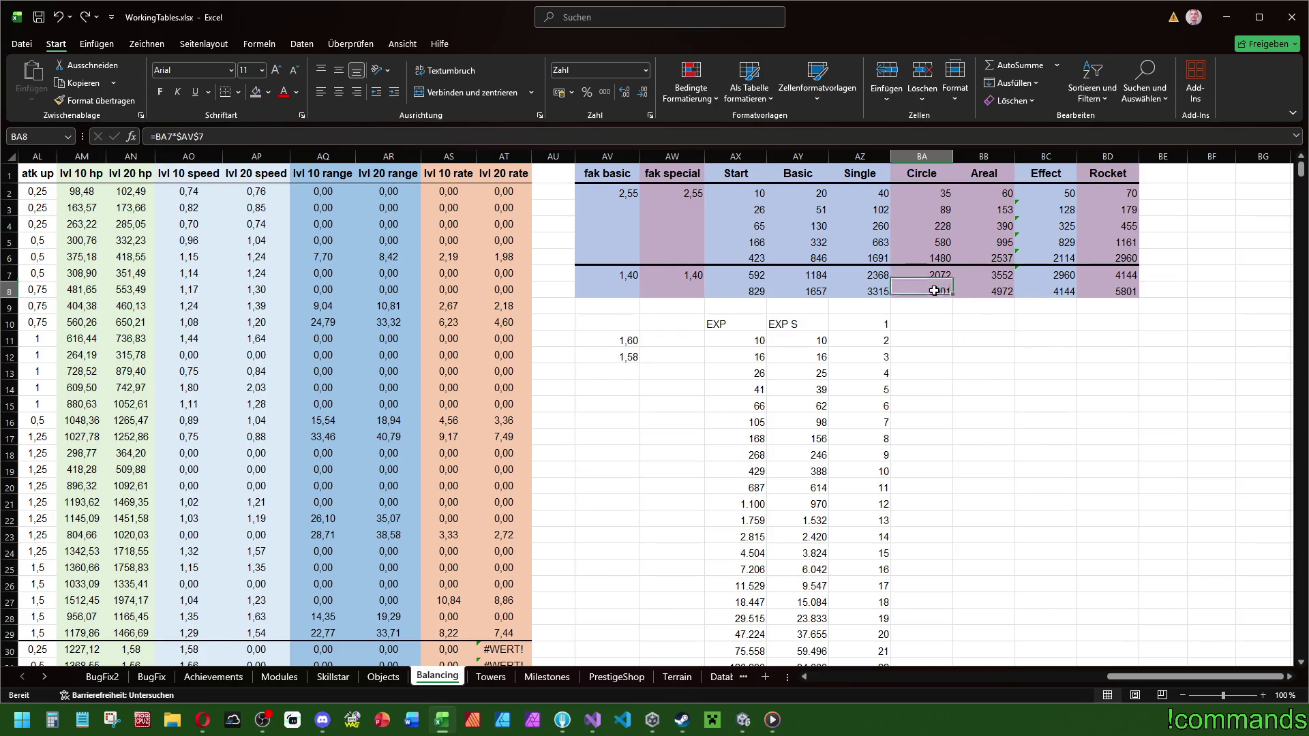
pyautogui.press('F2')
pyautogui.press('Left')
pyautogui.press('Left')
pyautogui.press('BackSpace')
pyautogui.write('W')
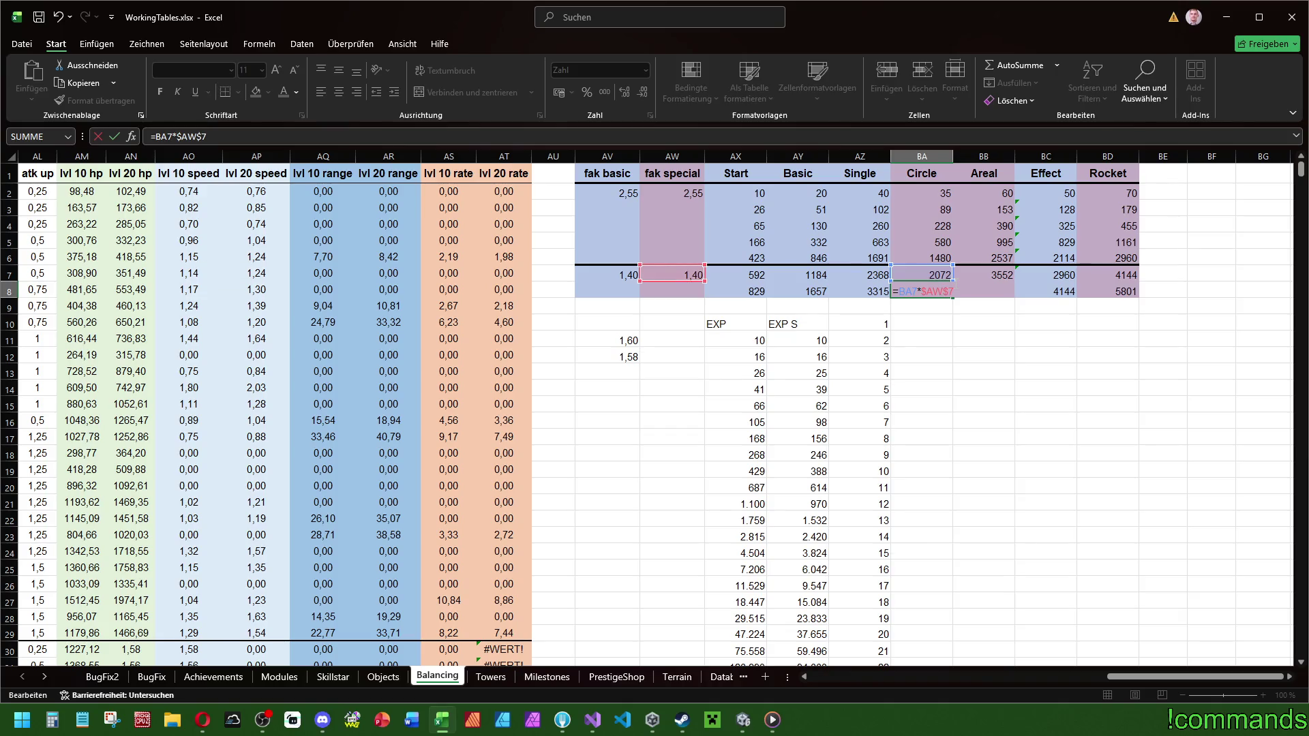
pyautogui.press('Tab')
pyautogui.write('=BB7*$AV$7')
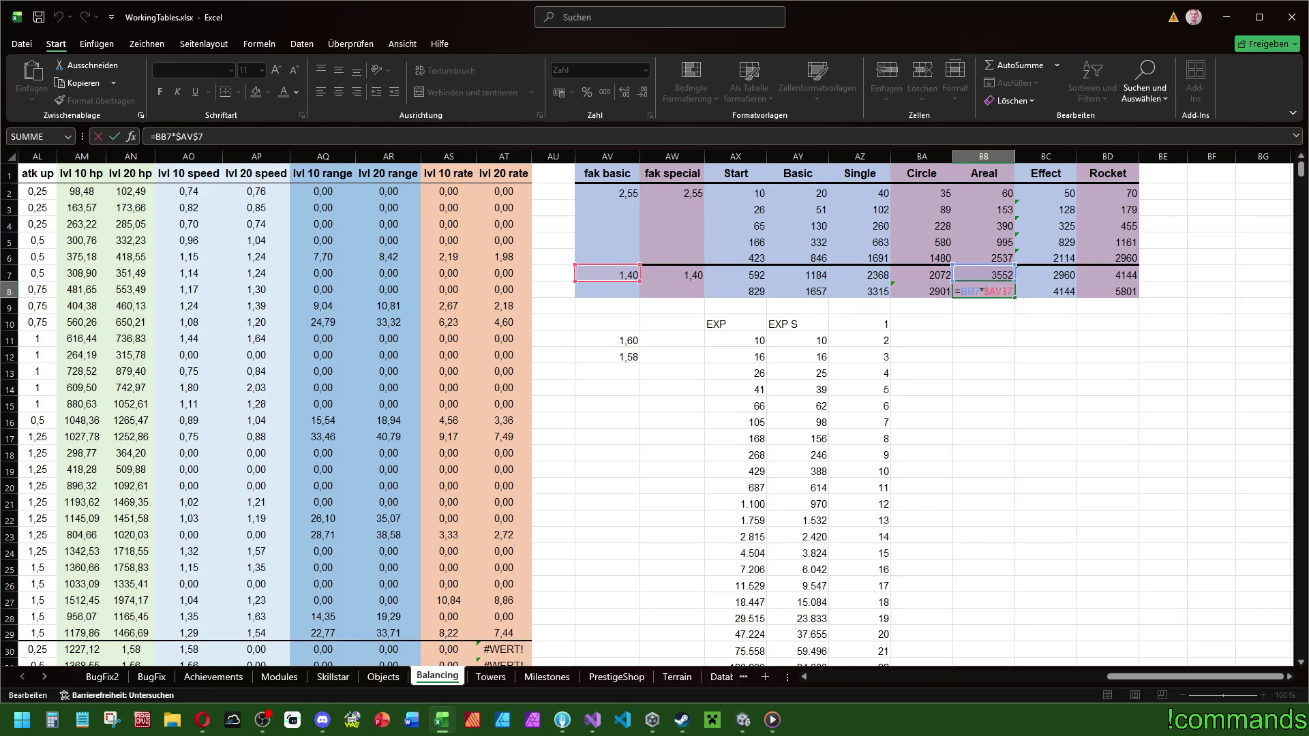
pyautogui.press('Return')
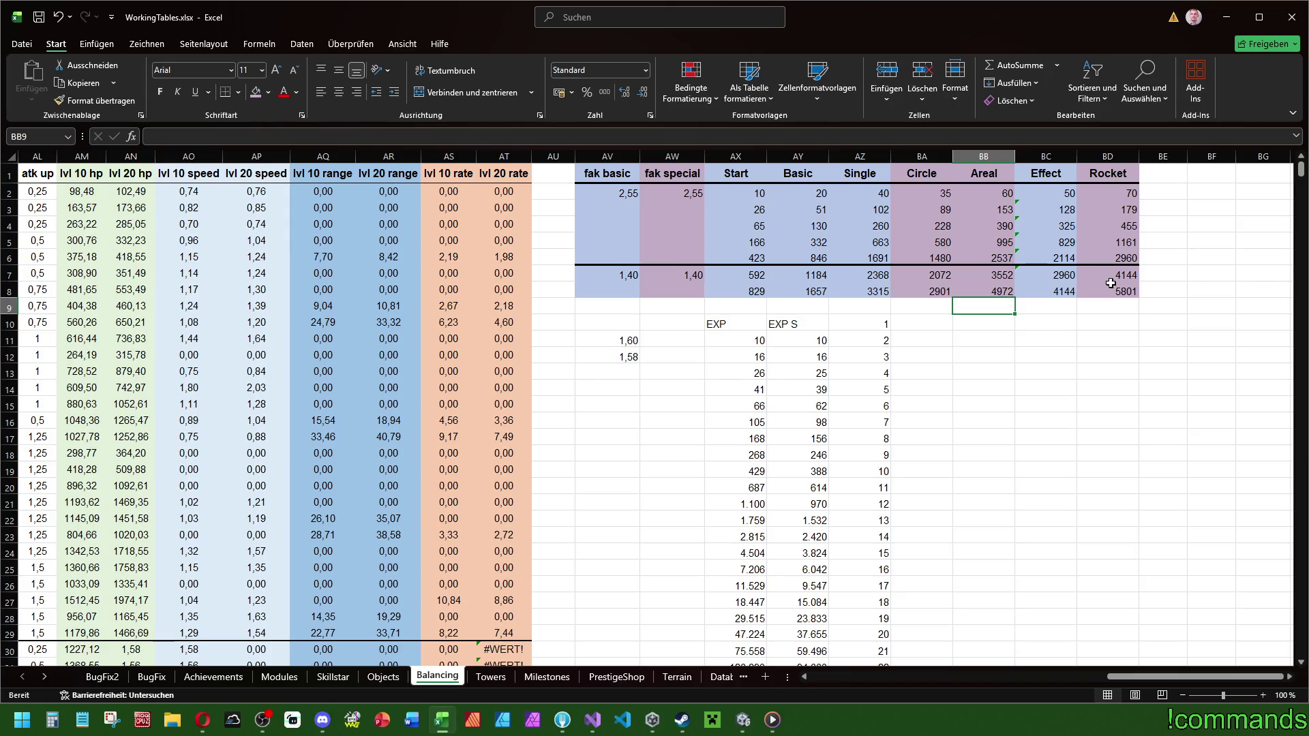
pyautogui.click(1110, 284)
pyautogui.write('=BD7*$AV$7')
pyautogui.press('Return')
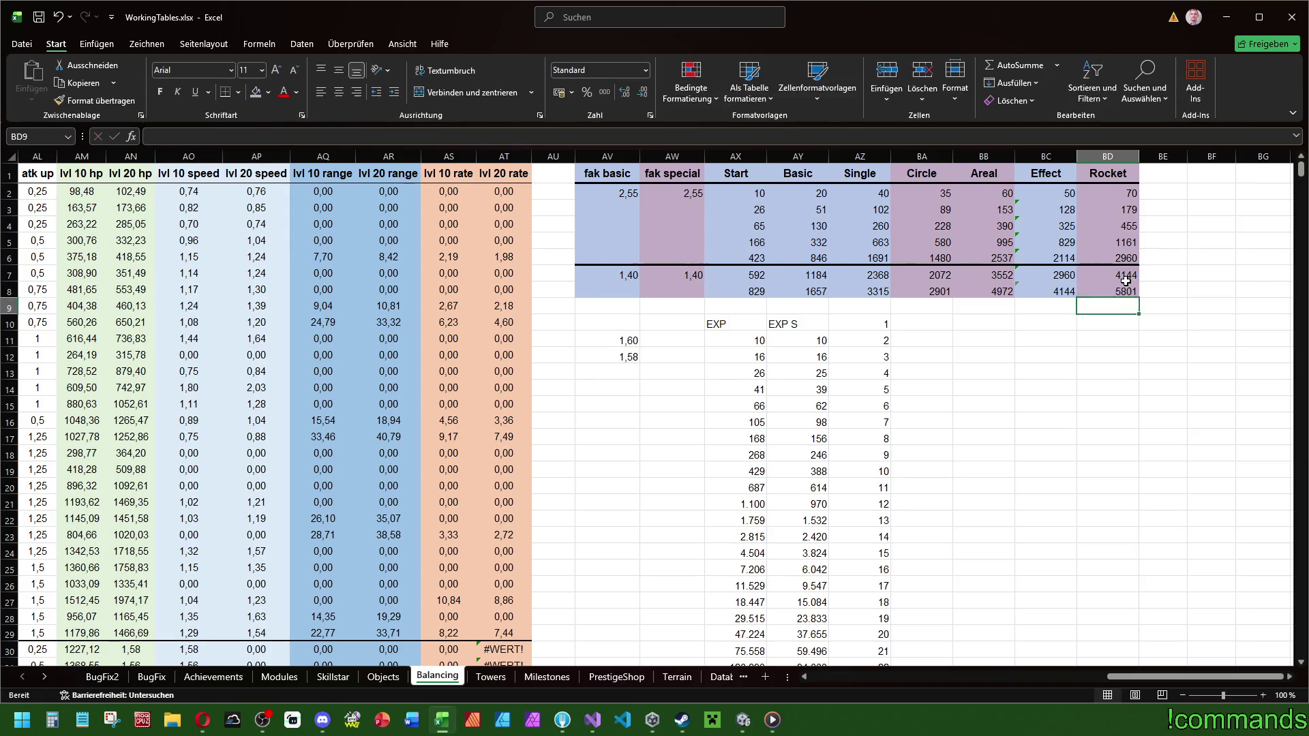
# Try 2,45 and then 2,40 as the AW2 factor, and set AW7 to 1,45
pyautogui.click(701, 197)
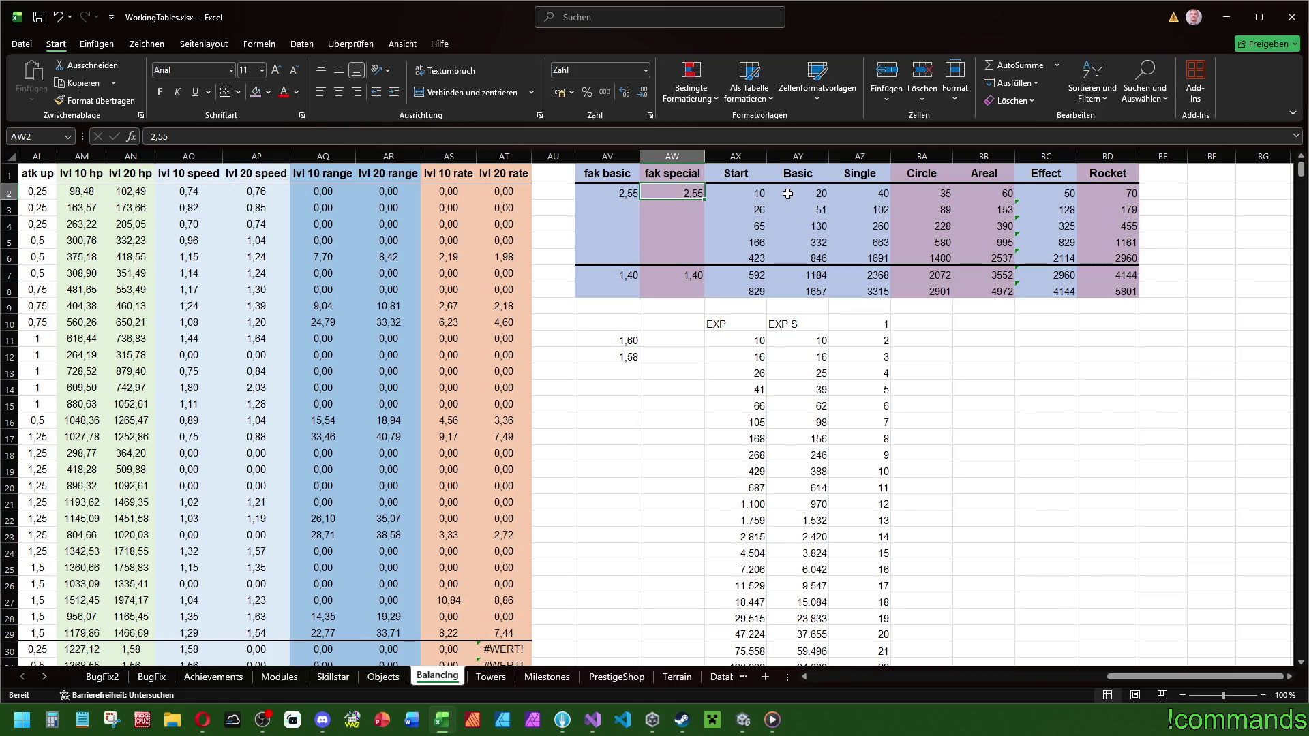
pyautogui.write('2,45')
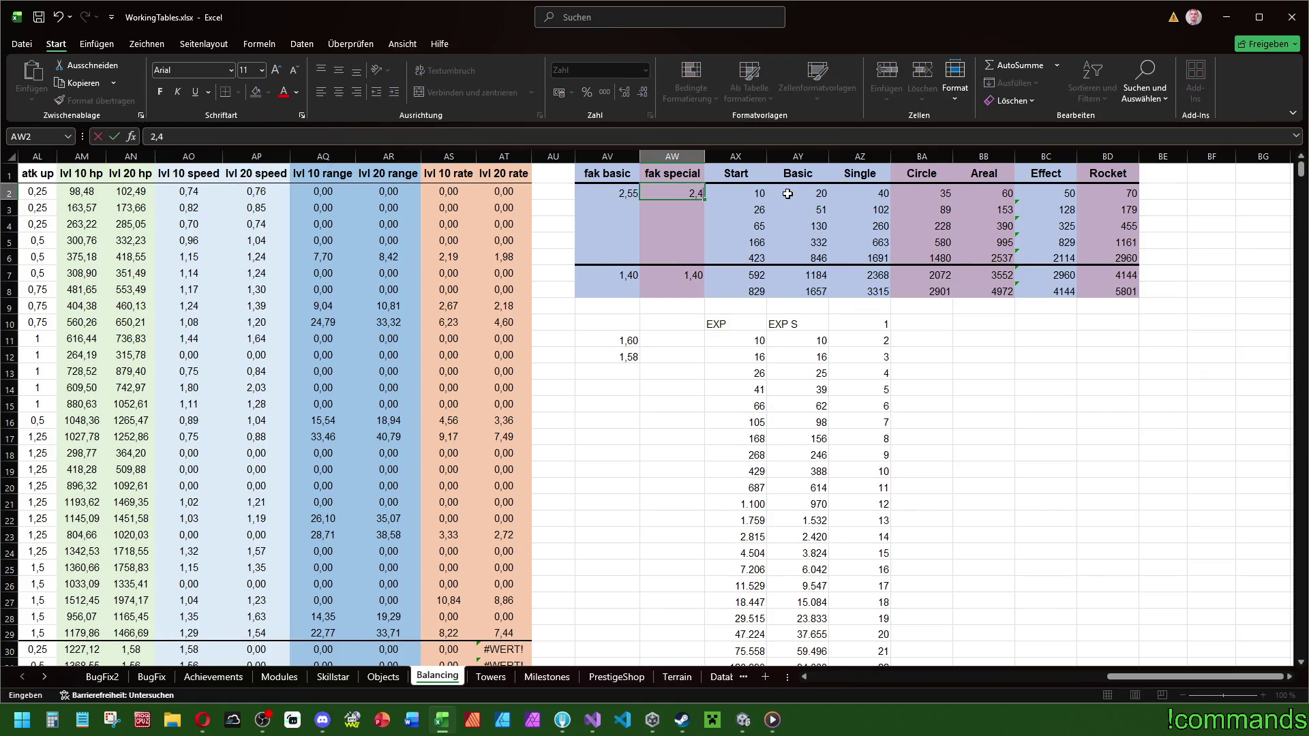
pyautogui.press('Return')
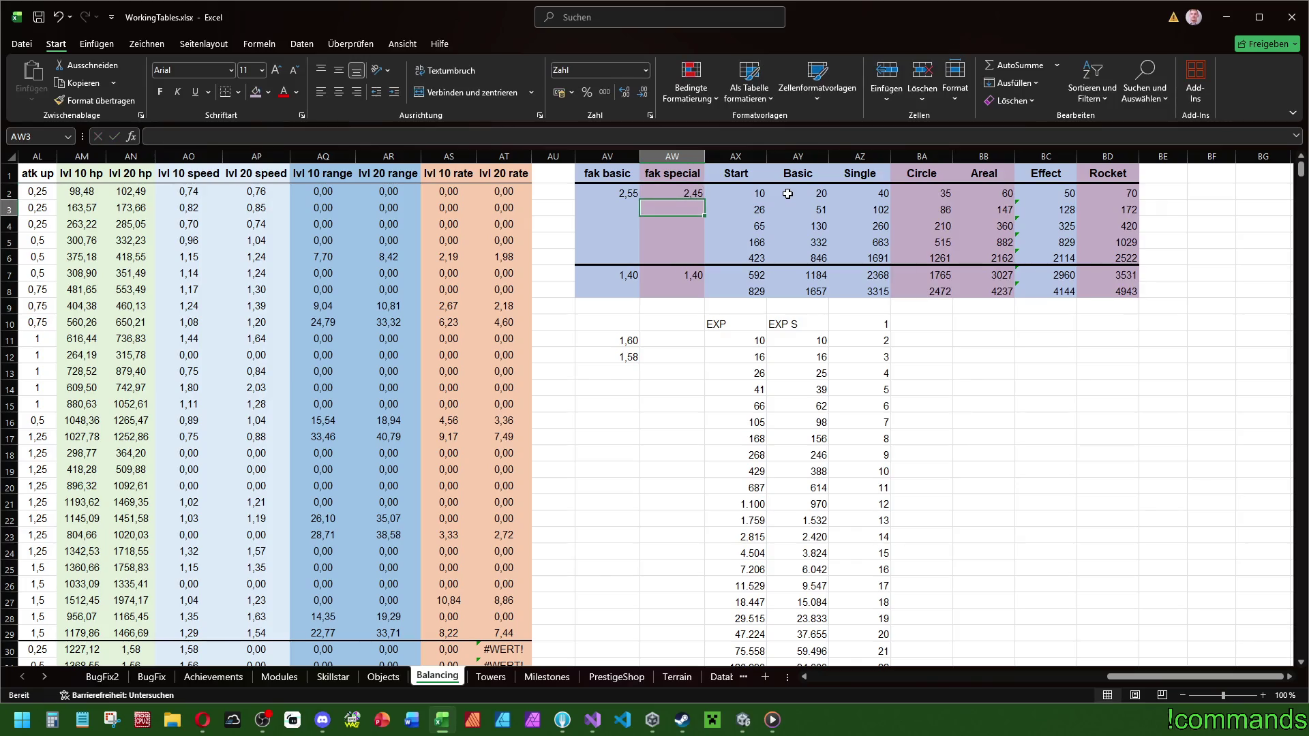
pyautogui.press('Up')
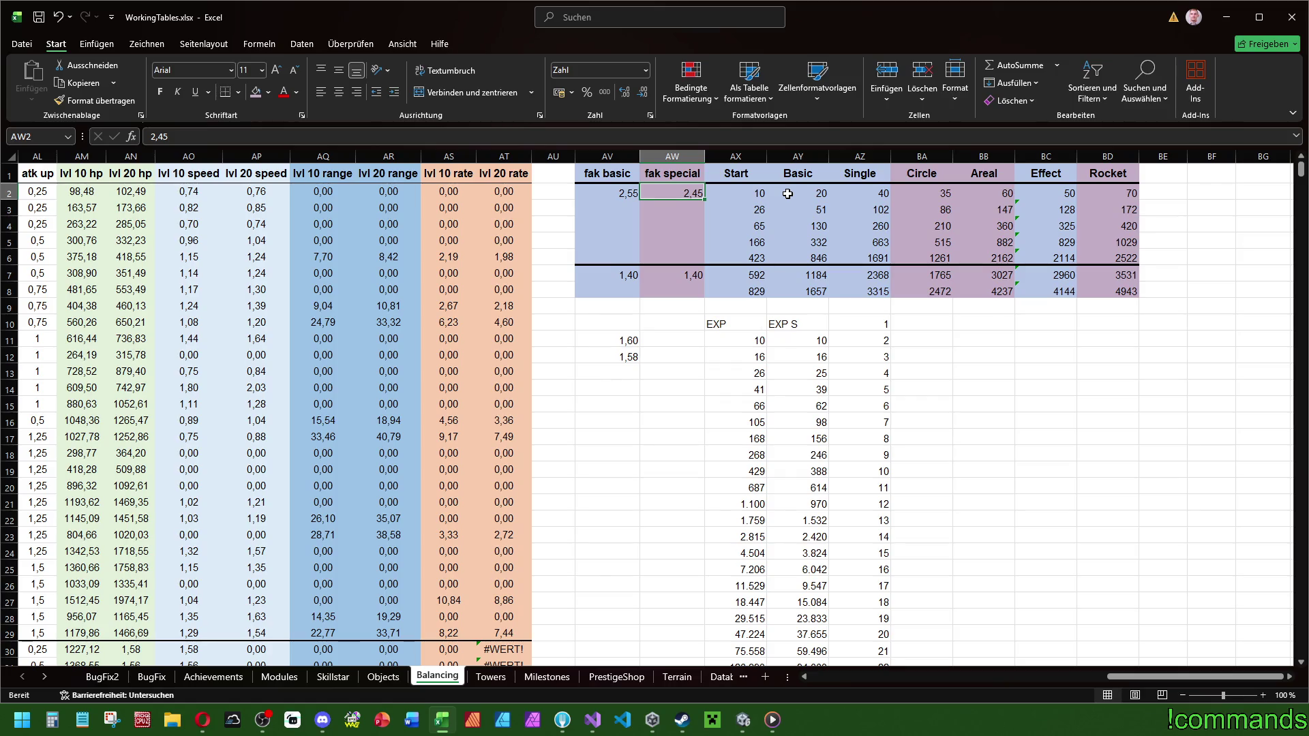
pyautogui.write('2,4')
pyautogui.press('Return')
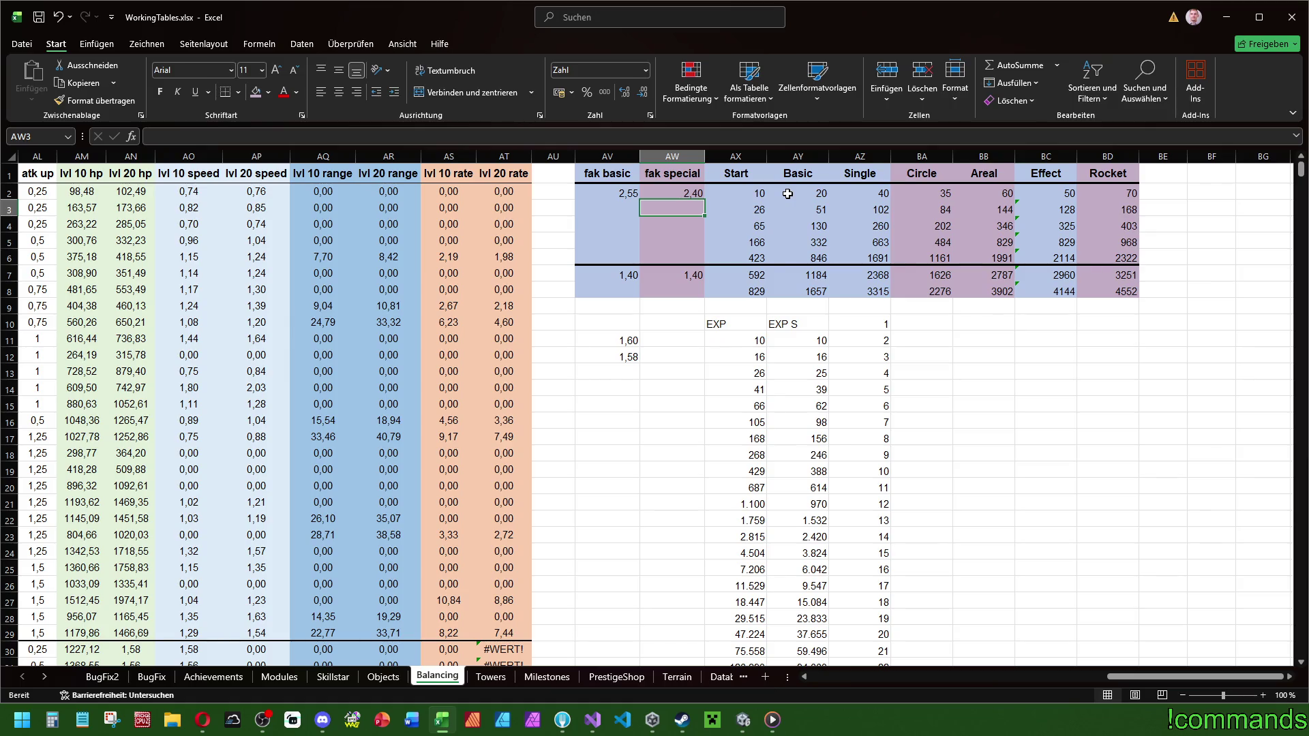
pyautogui.press('Down')
pyautogui.press('Down')
pyautogui.press('Down')
pyautogui.write('1,45')
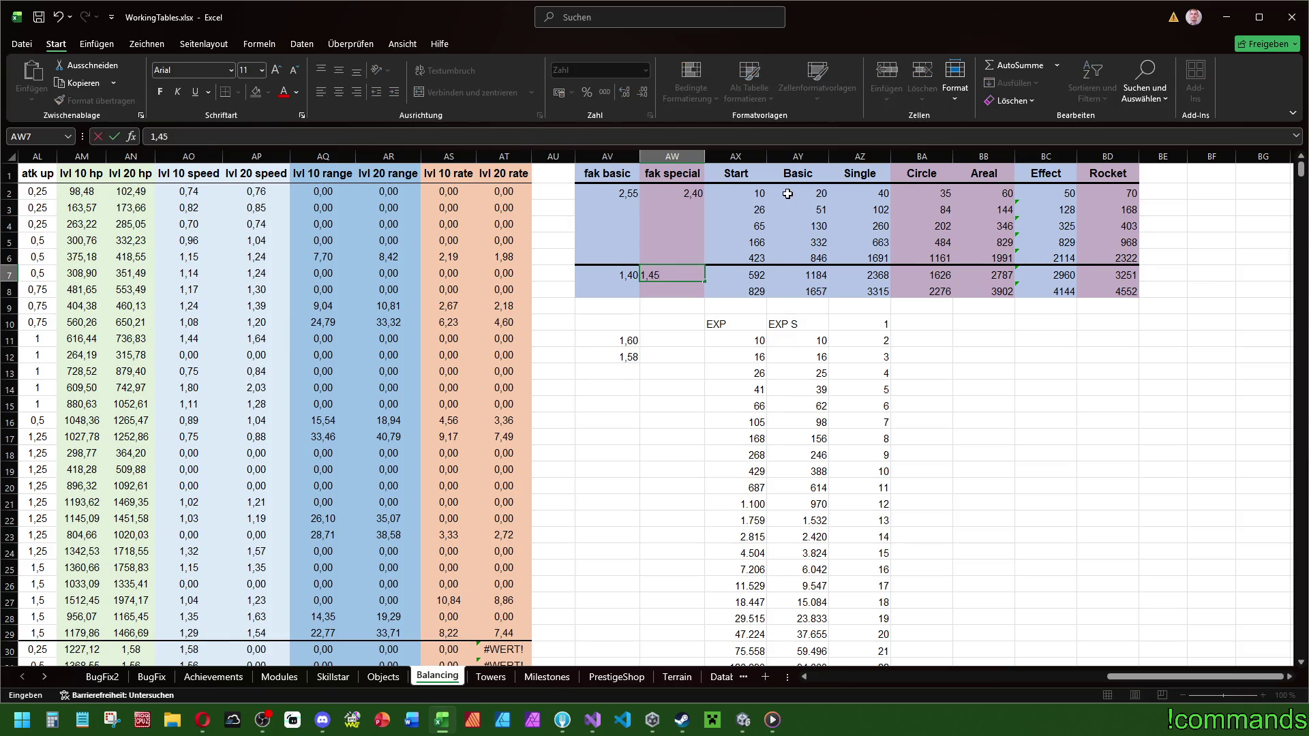
pyautogui.press('Return')
# Set AW2 back to 2,45 and re-enter the lower fak special factor in AW7
pyautogui.press('Up')
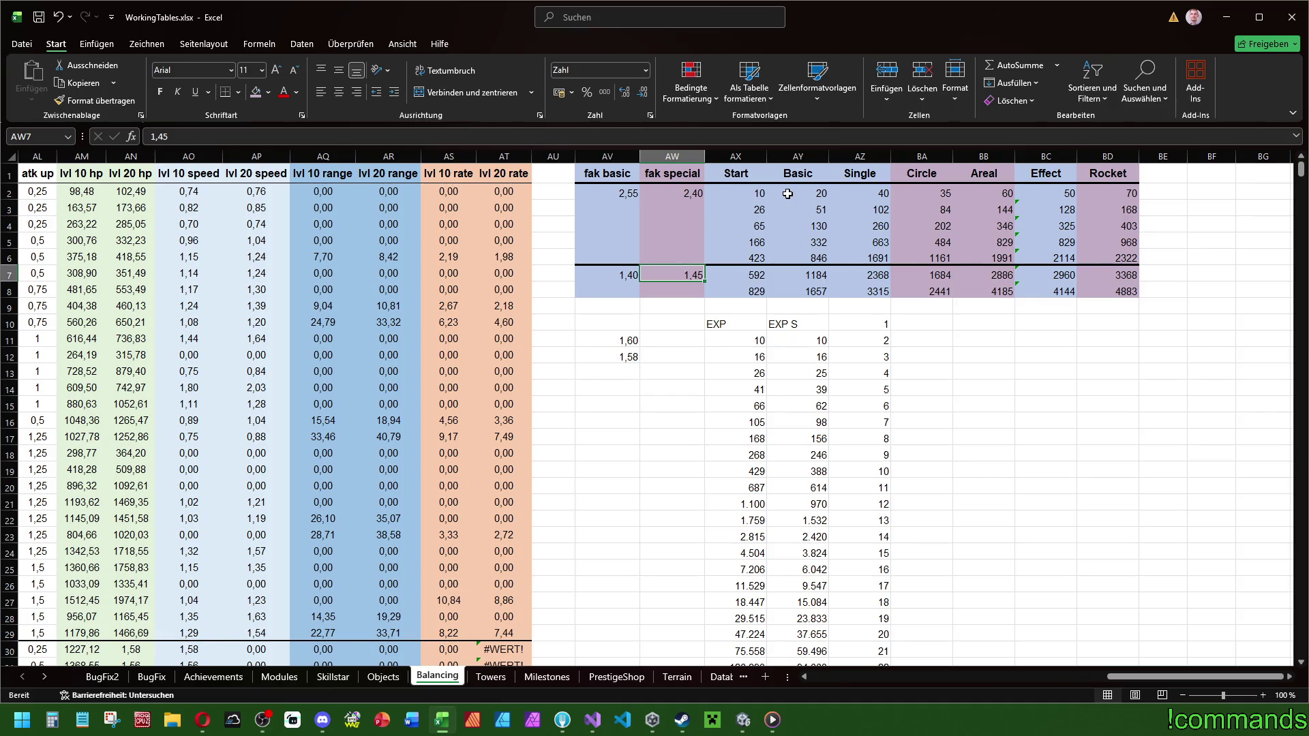
pyautogui.press('Up')
pyautogui.press('Up')
pyautogui.press('Up')
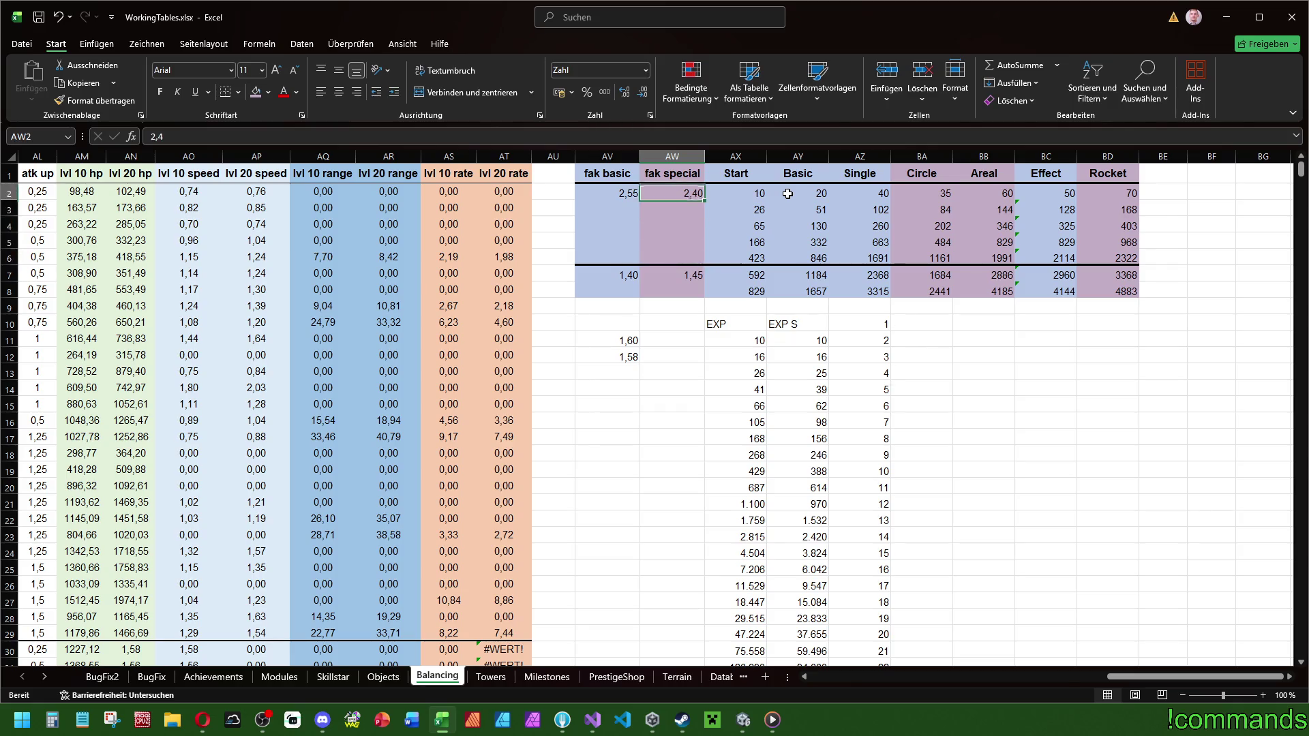
pyautogui.write('2,45')
pyautogui.press('Return')
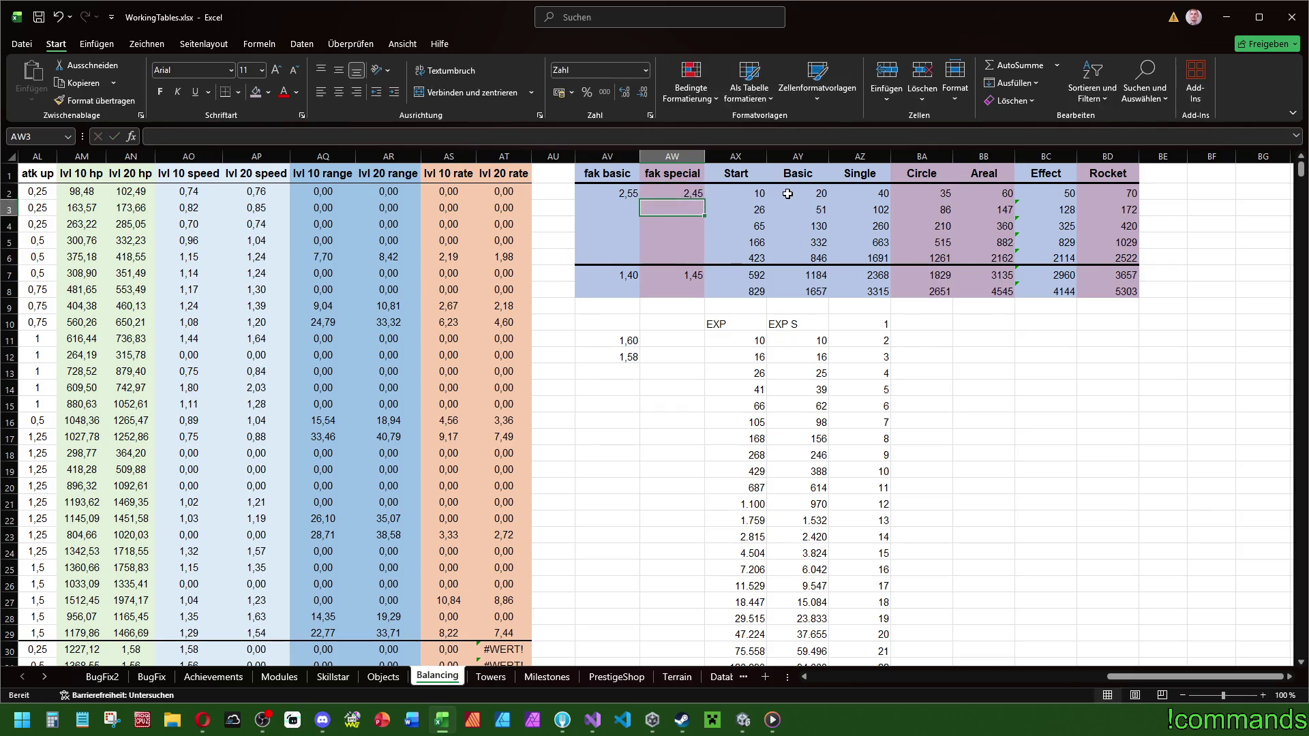
pyautogui.press('Down')
pyautogui.press('Down')
pyautogui.press('Down')
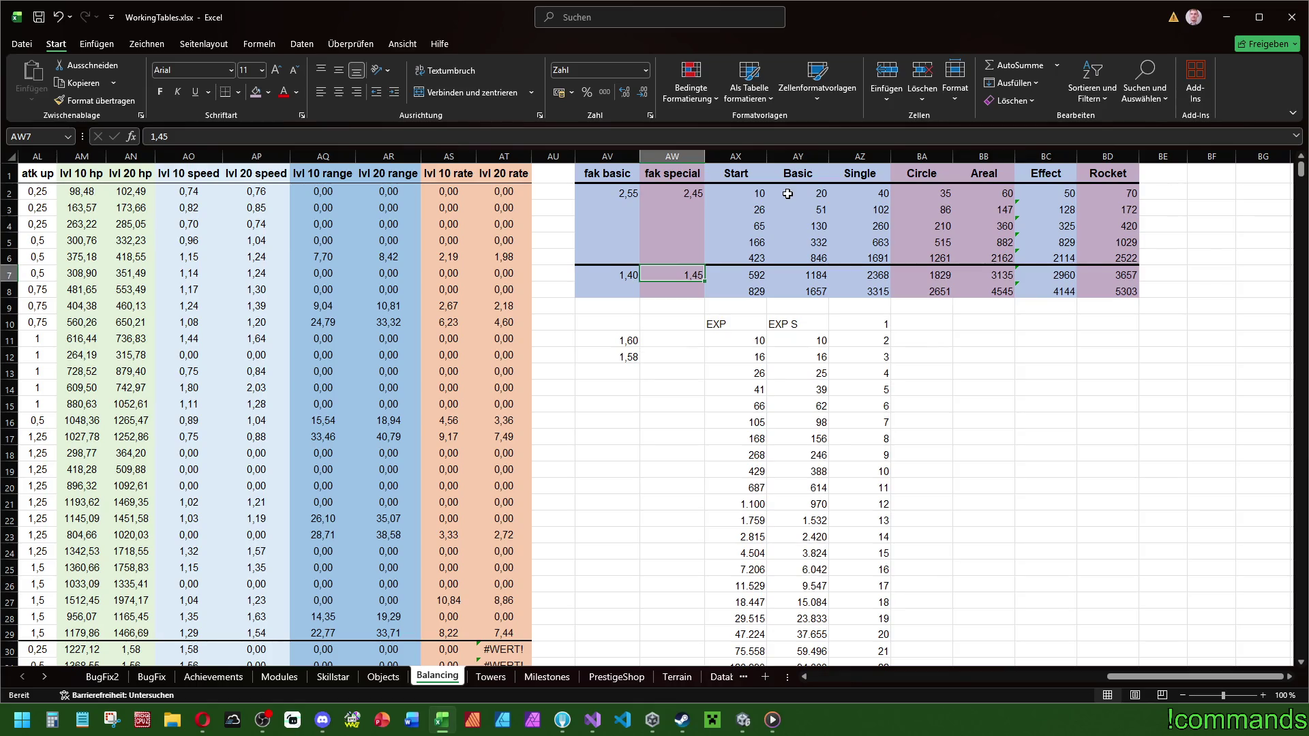
pyautogui.write('1,4')
pyautogui.press('Return')
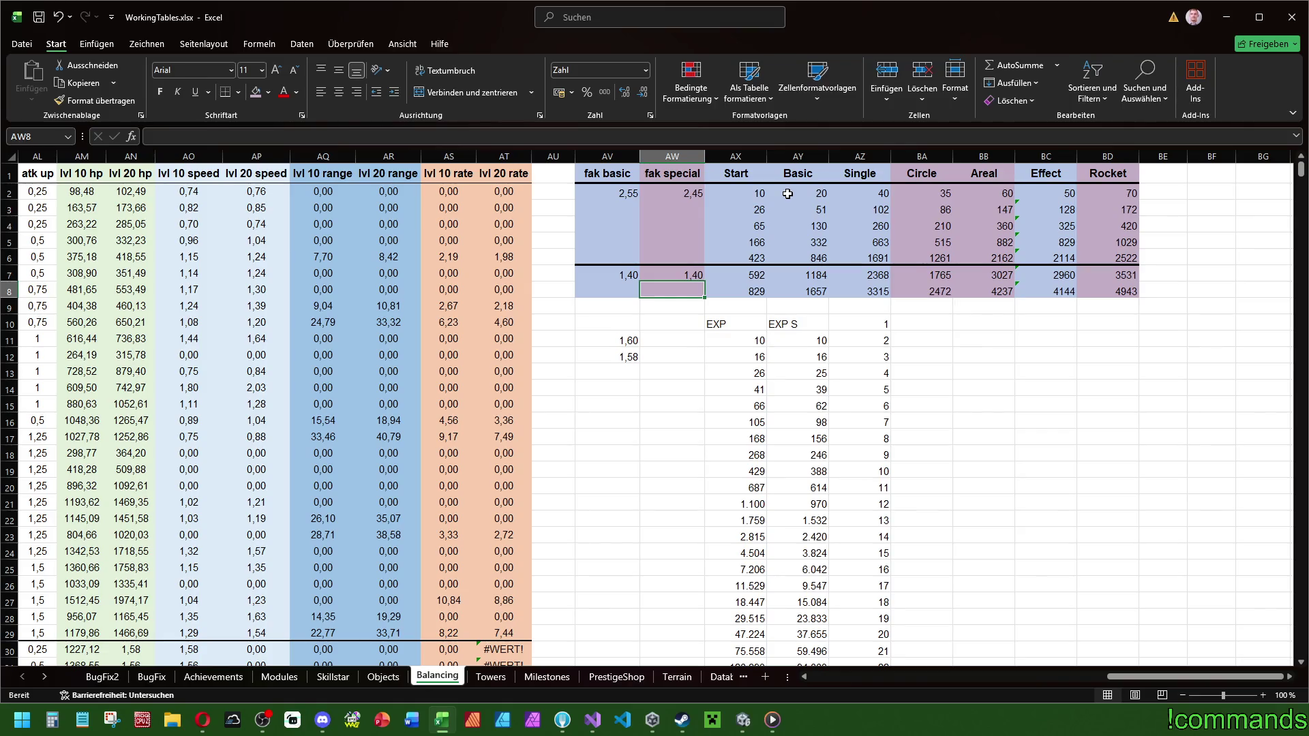
pyautogui.press('Up')
pyautogui.write('1,4')
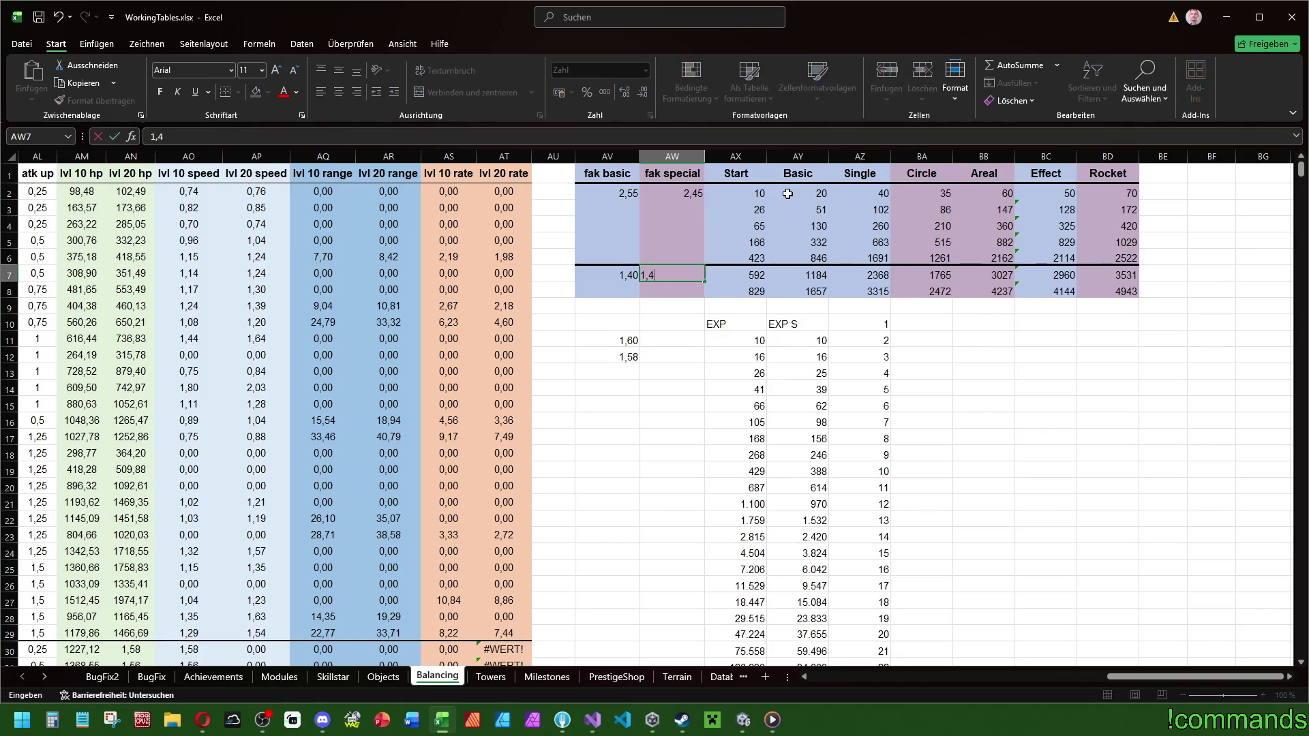
pyautogui.press('Return')
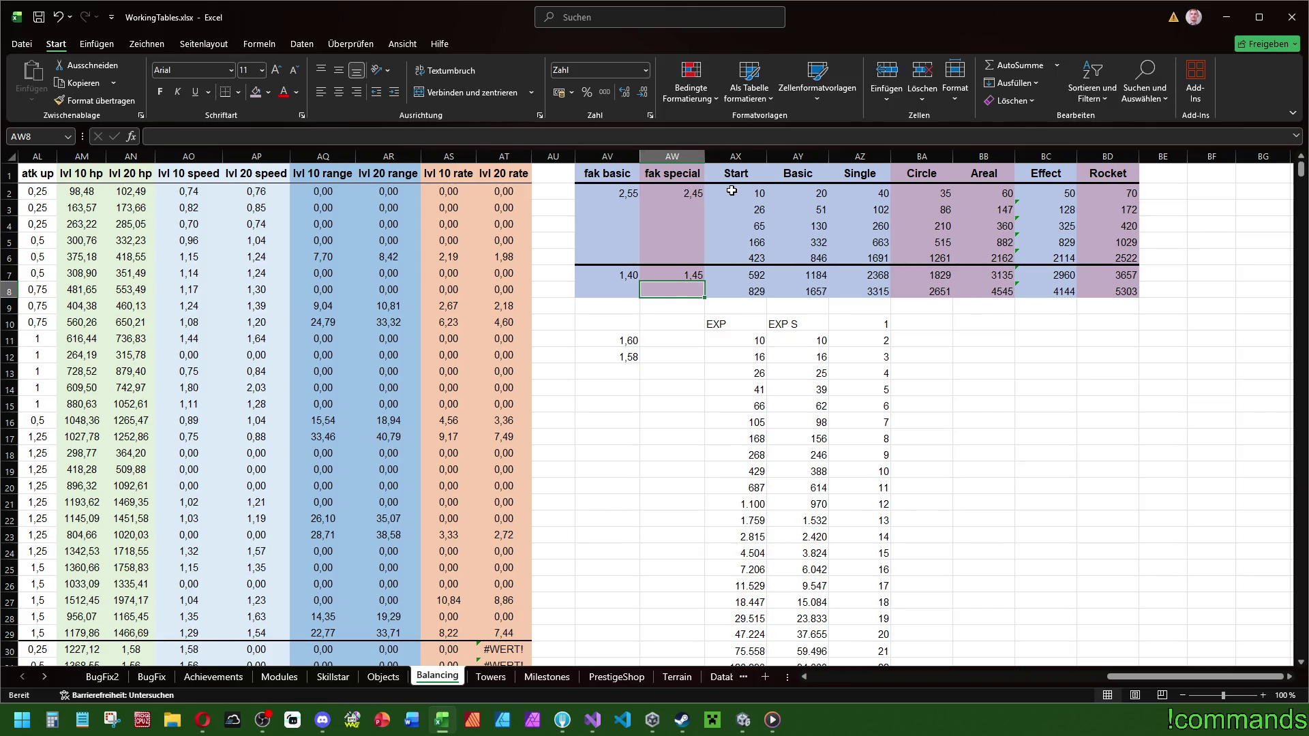
# Give the AX2:BD8 cost values the custom number format Standard" Gold"
pyautogui.moveTo(731, 194); pyautogui.dragTo(1129, 293)
pyautogui.rightClick(1146, 303)
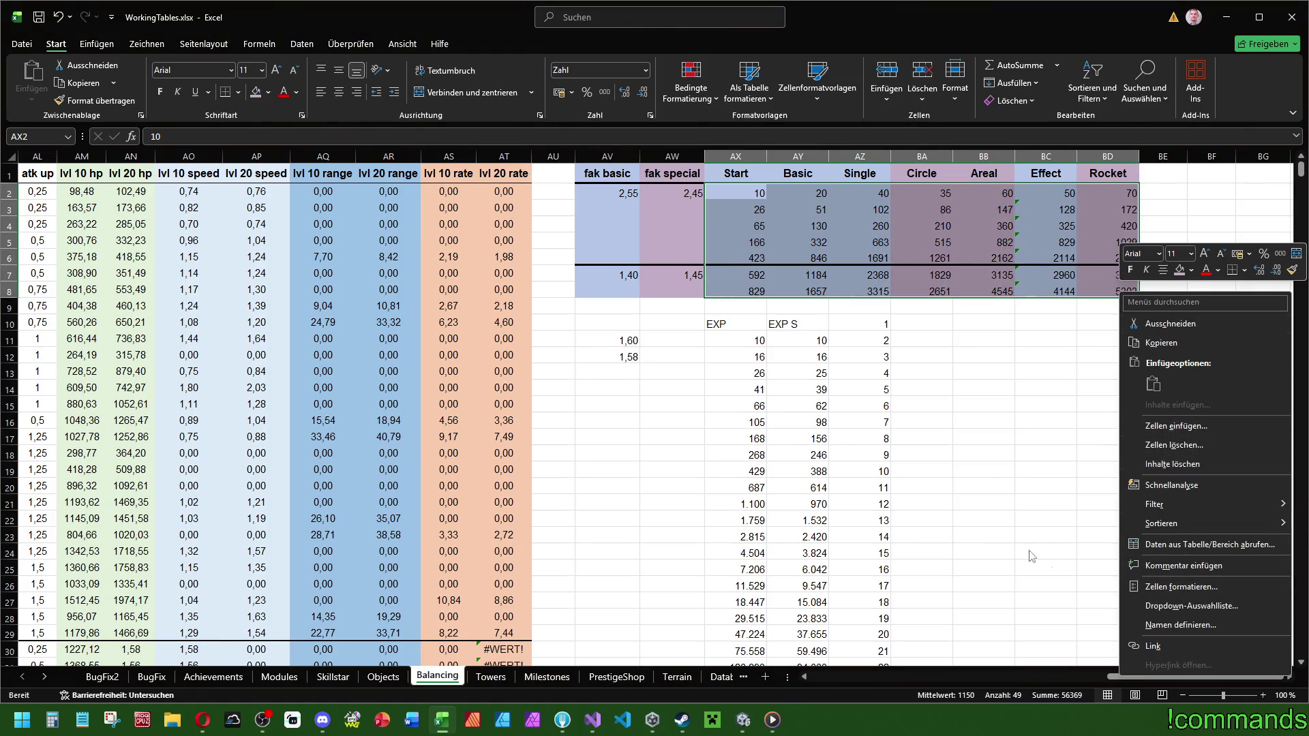
pyautogui.click(1171, 587)
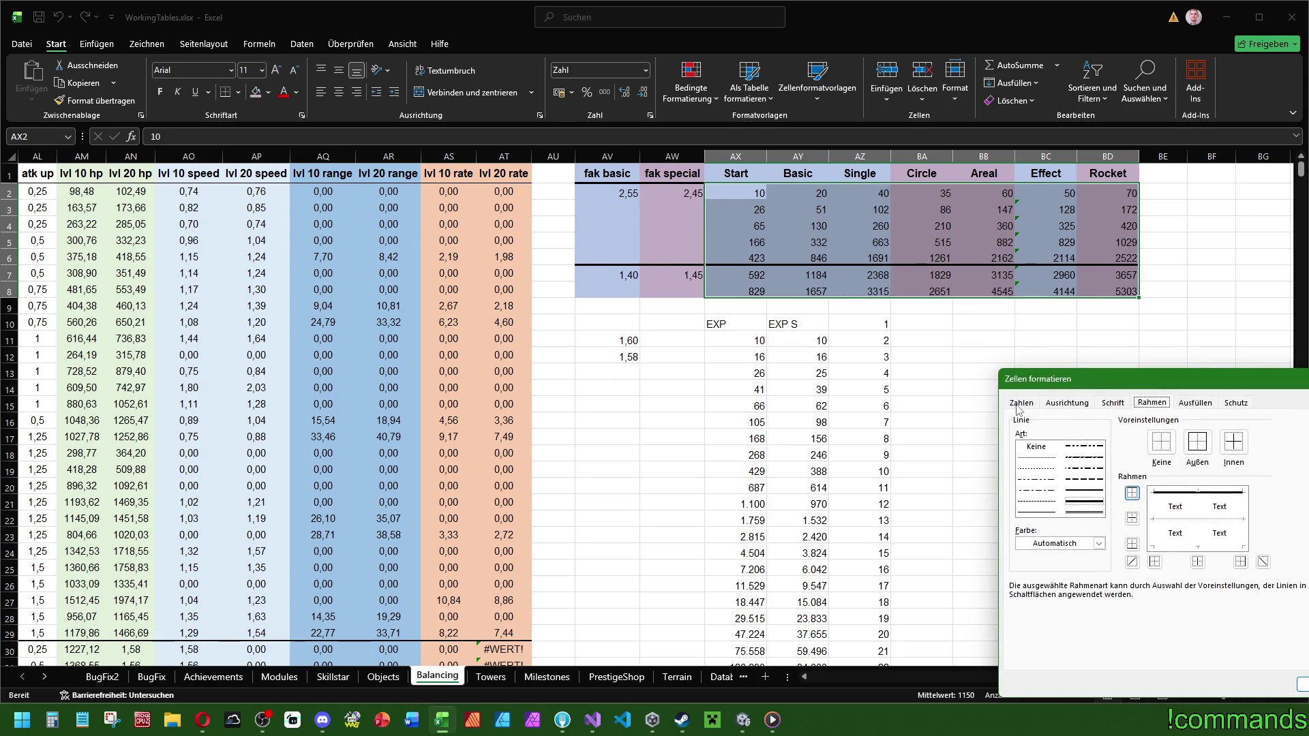
pyautogui.click(1019, 406)
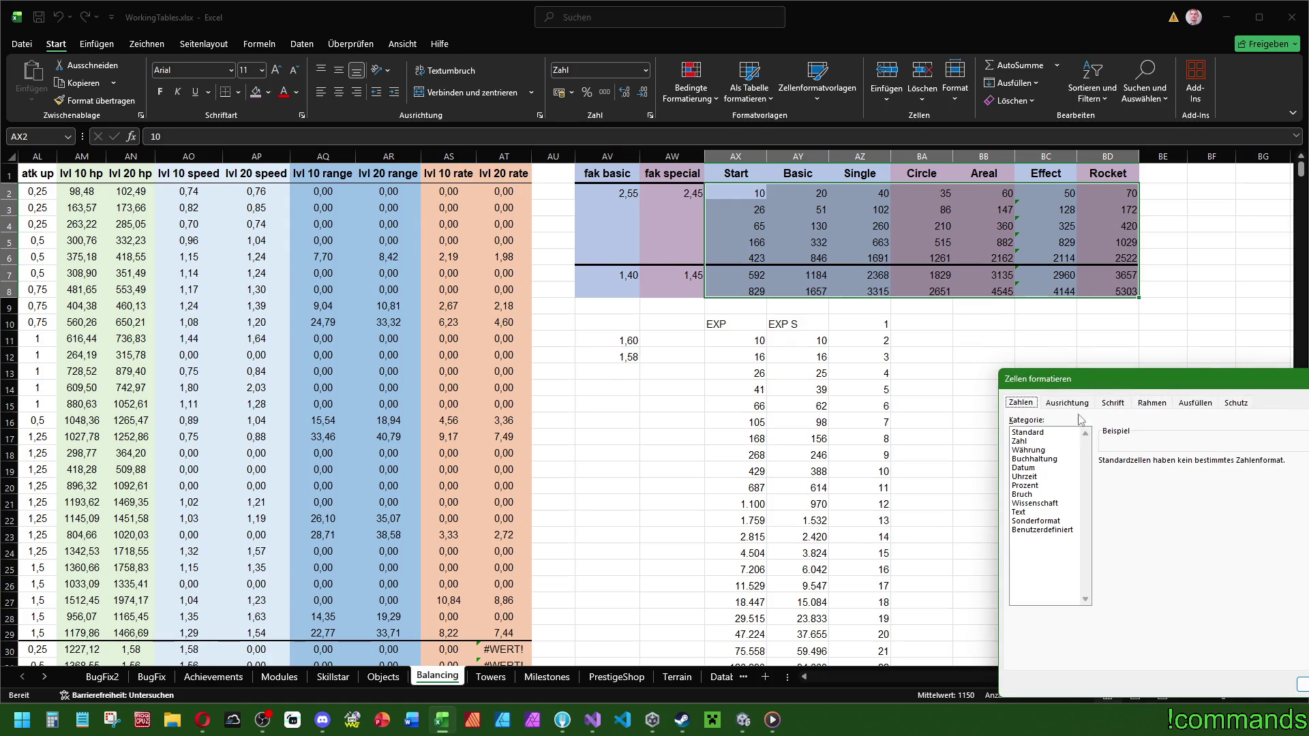
pyautogui.click(1041, 530)
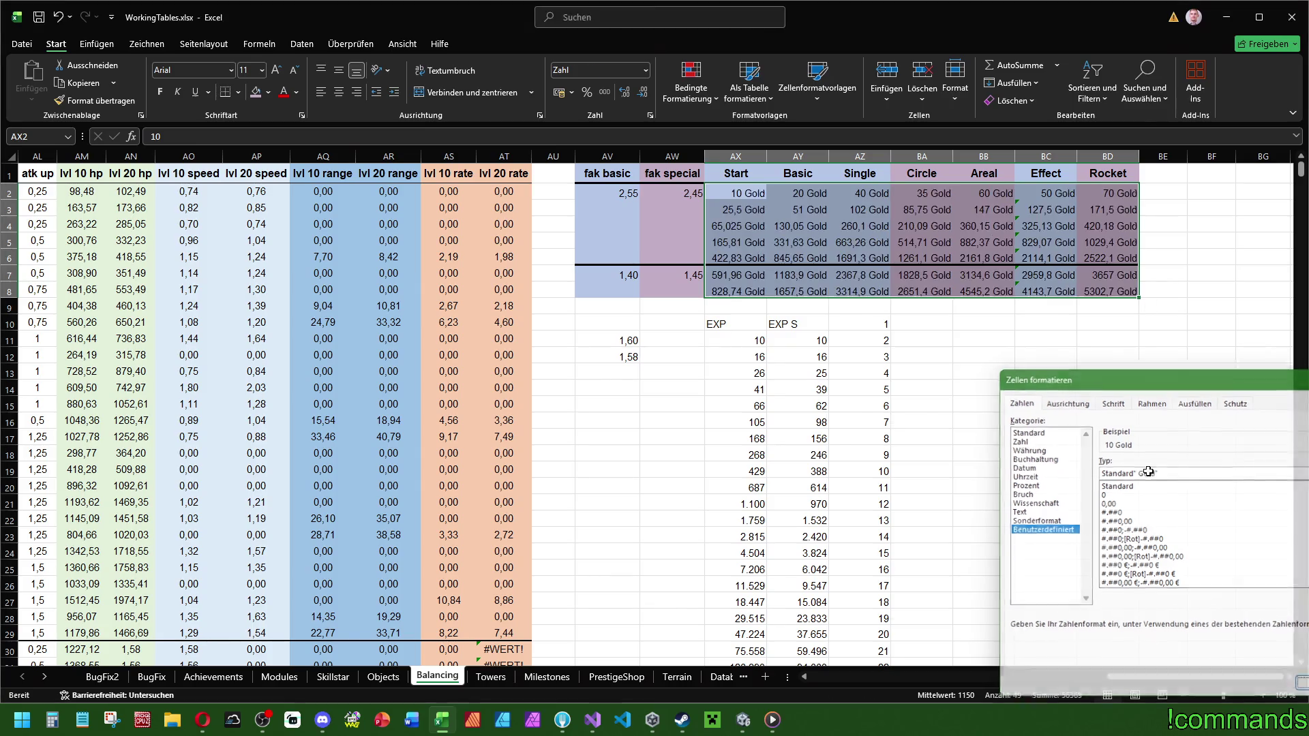
pyautogui.press('Return')
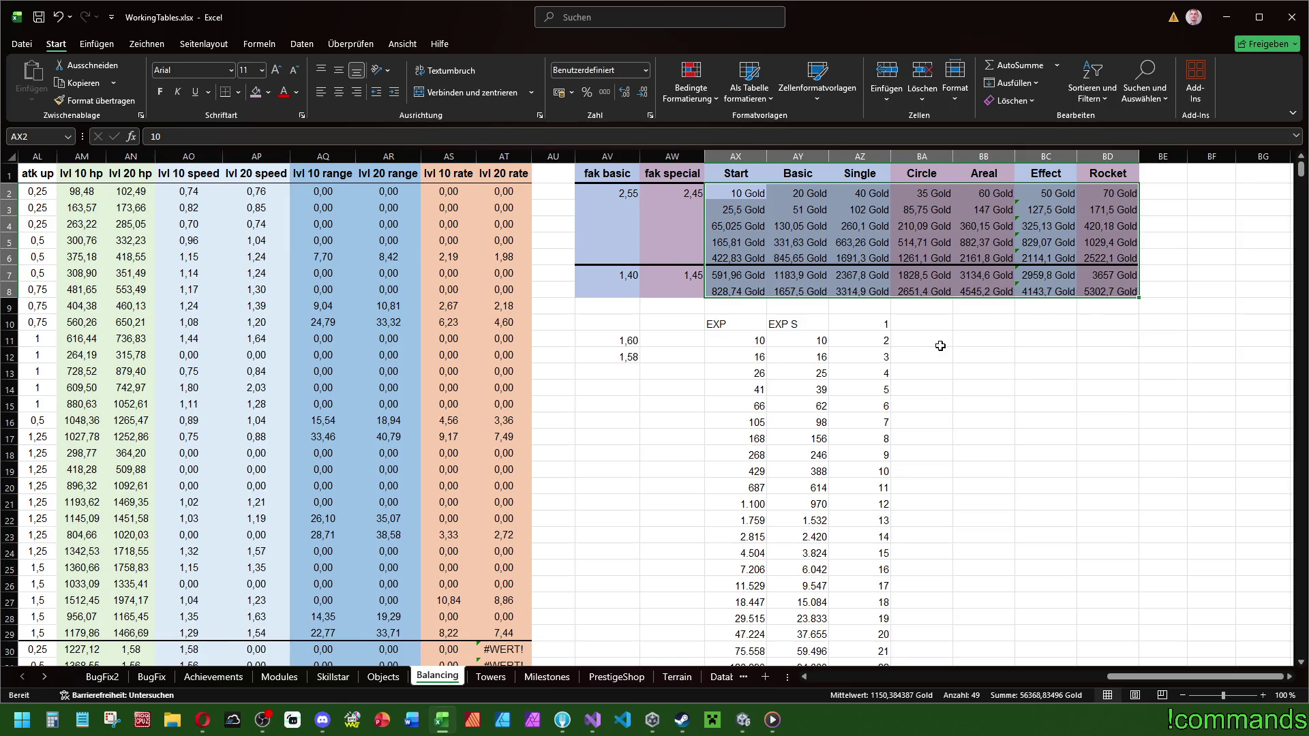
pyautogui.click(906, 356)
pyautogui.moveTo(753, 157)
pyautogui.mouseDown()
pyautogui.moveTo(1163, 179)
pyautogui.moveTo(1131, 158)
pyautogui.mouseUp()
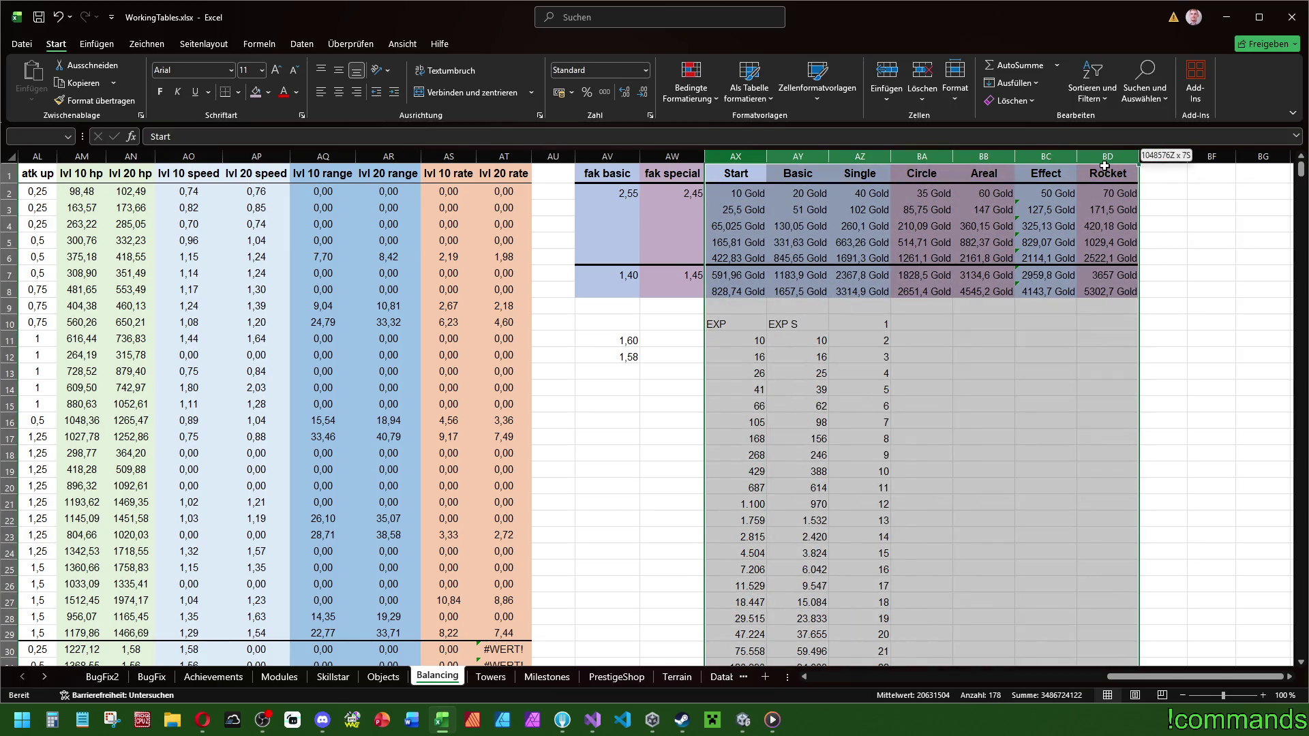
# Auto-fit the columns and centre the AV2:AW8 fak values horizontally and vertically
pyautogui.doubleClick(1139, 156)
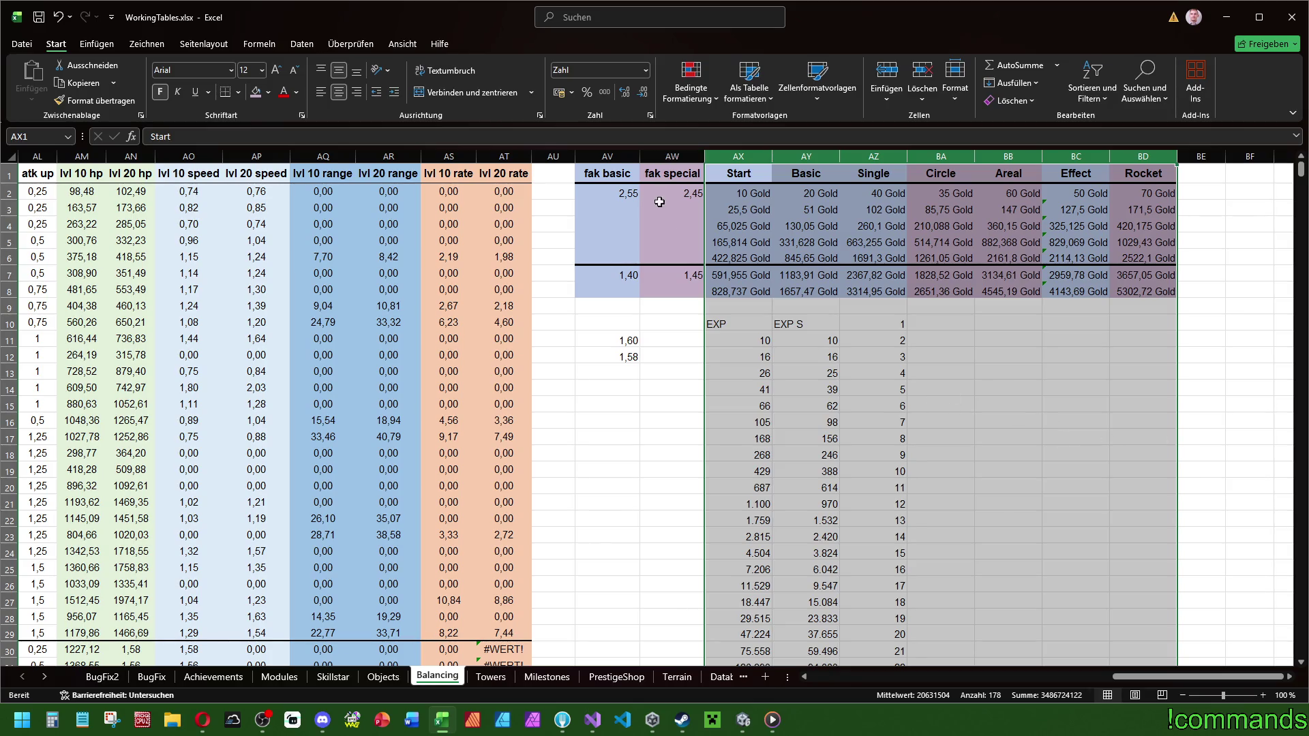
pyautogui.moveTo(607, 157); pyautogui.dragTo(700, 156)
pyautogui.doubleClick(704, 156)
pyautogui.click(626, 193)
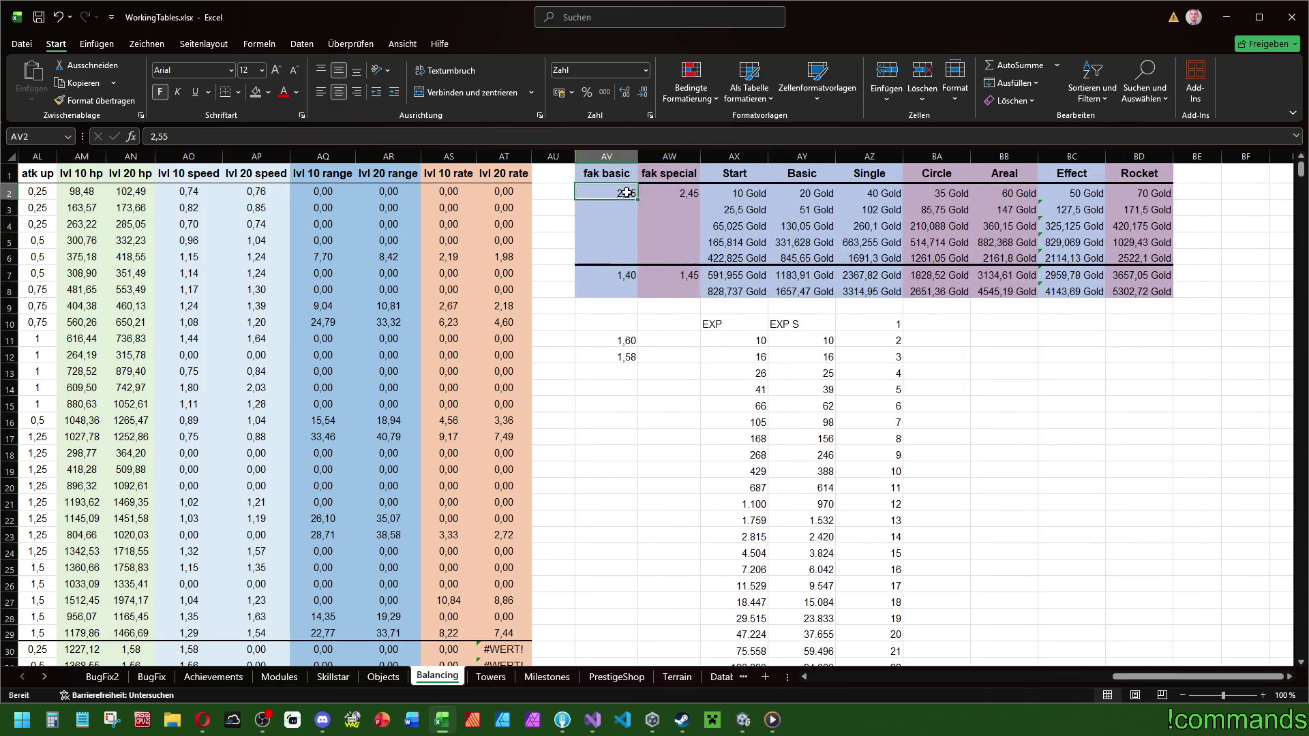
pyautogui.moveTo(627, 193); pyautogui.dragTo(666, 292)
pyautogui.rightClick(664, 280)
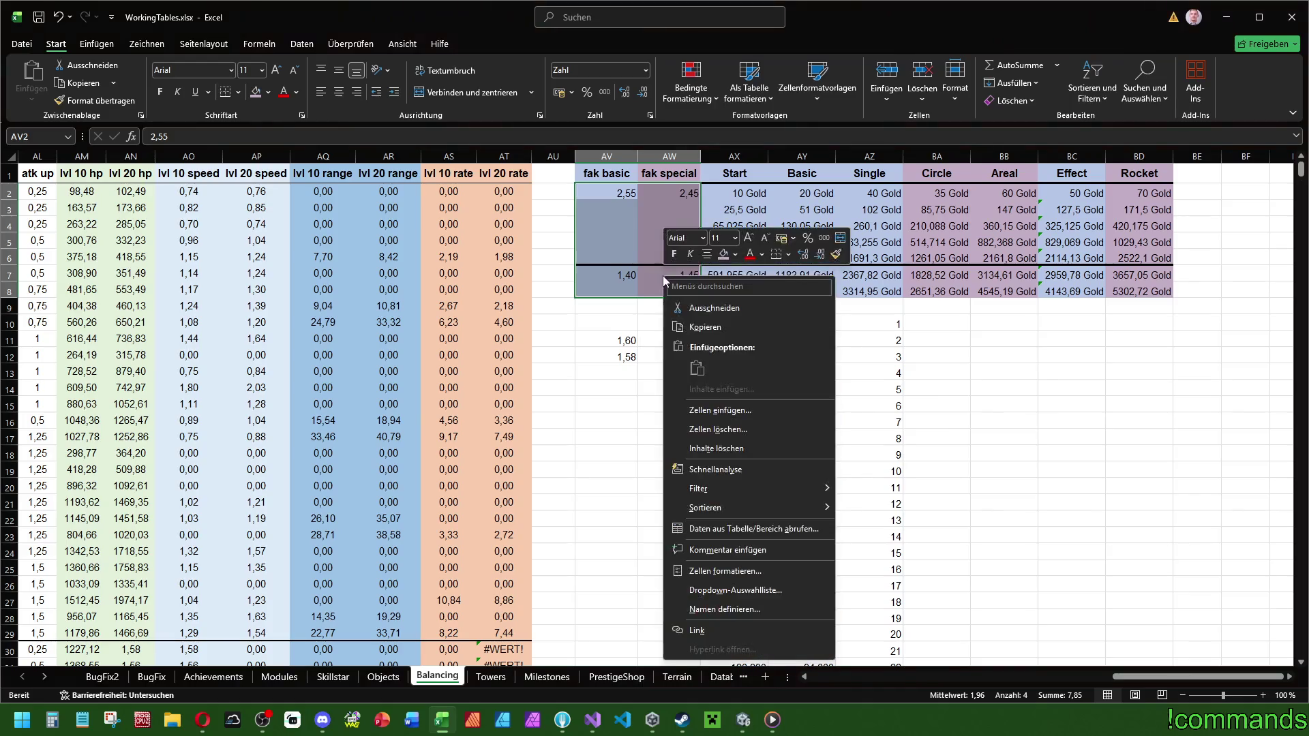
pyautogui.click(338, 92)
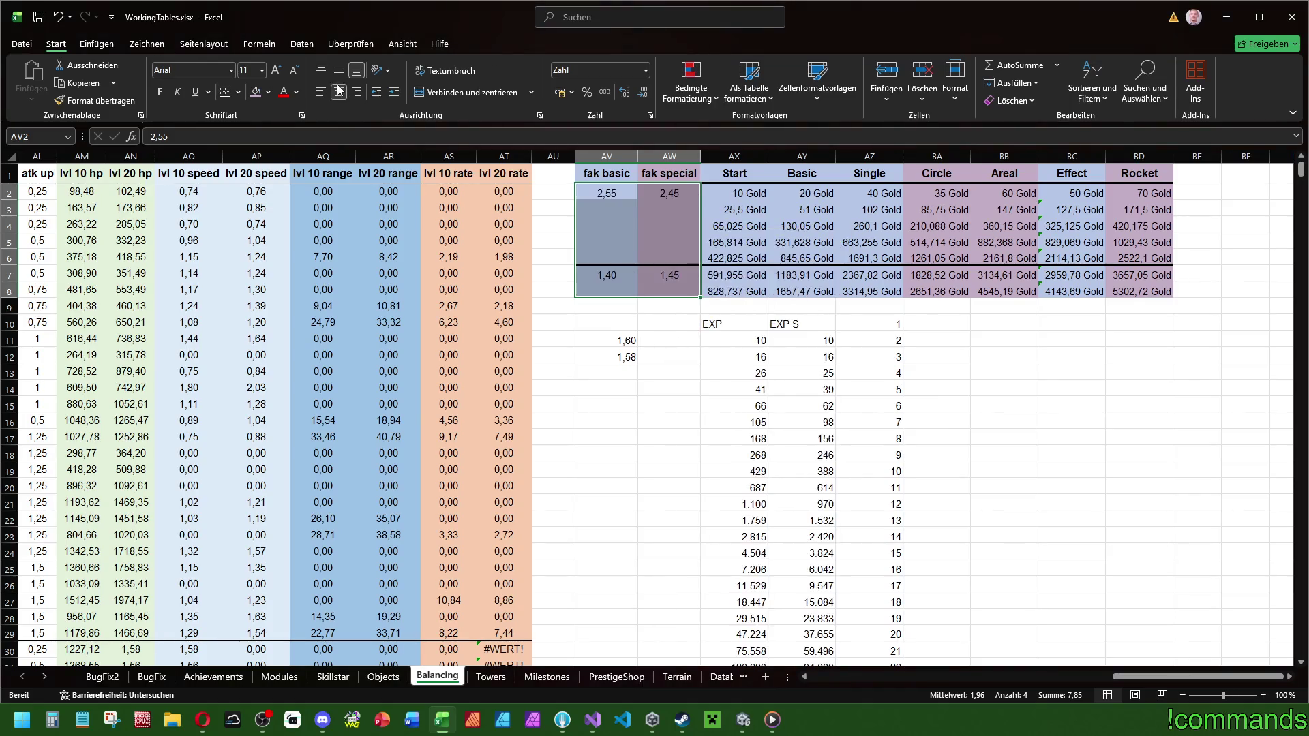
pyautogui.click(339, 70)
# Try centring the AX2:BD8 Gold costs, undo it, and leave the font colour unchanged
pyautogui.click(734, 194)
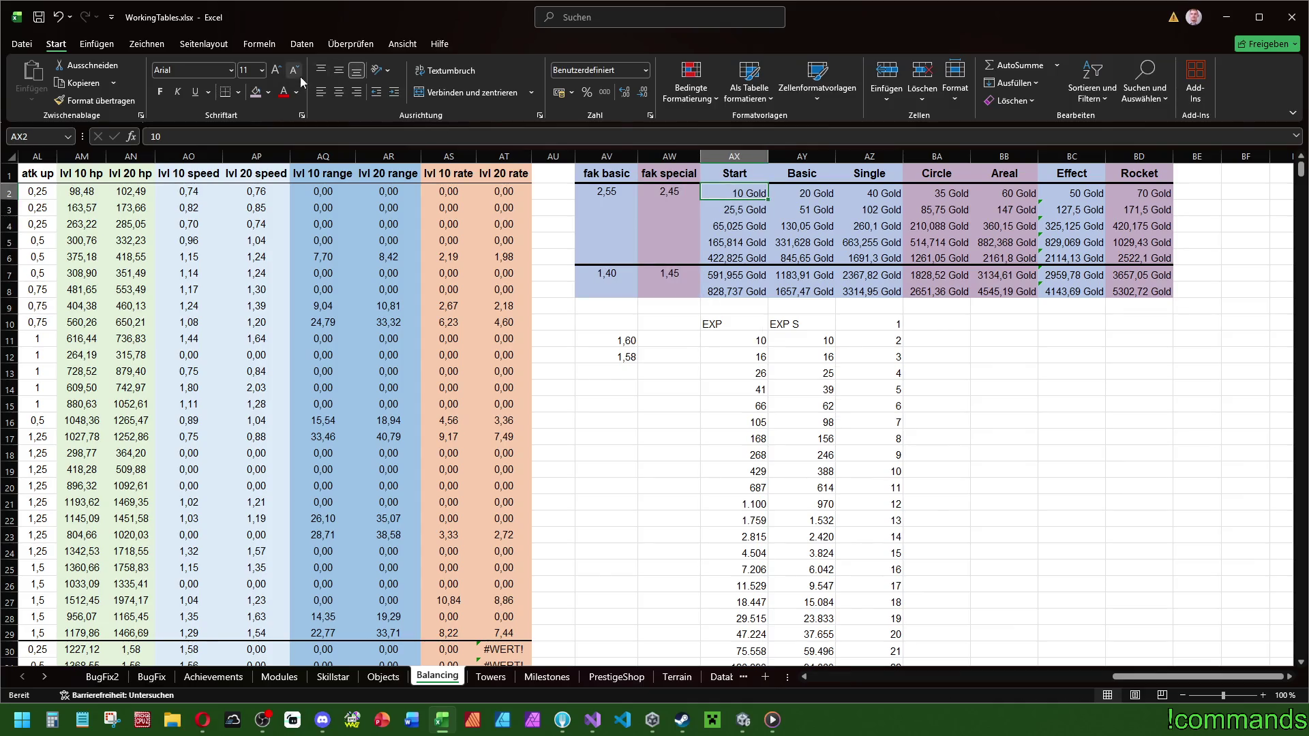
pyautogui.moveTo(734, 193)
pyautogui.mouseDown()
pyautogui.moveTo(1145, 273)
pyautogui.moveTo(1152, 291)
pyautogui.mouseUp()
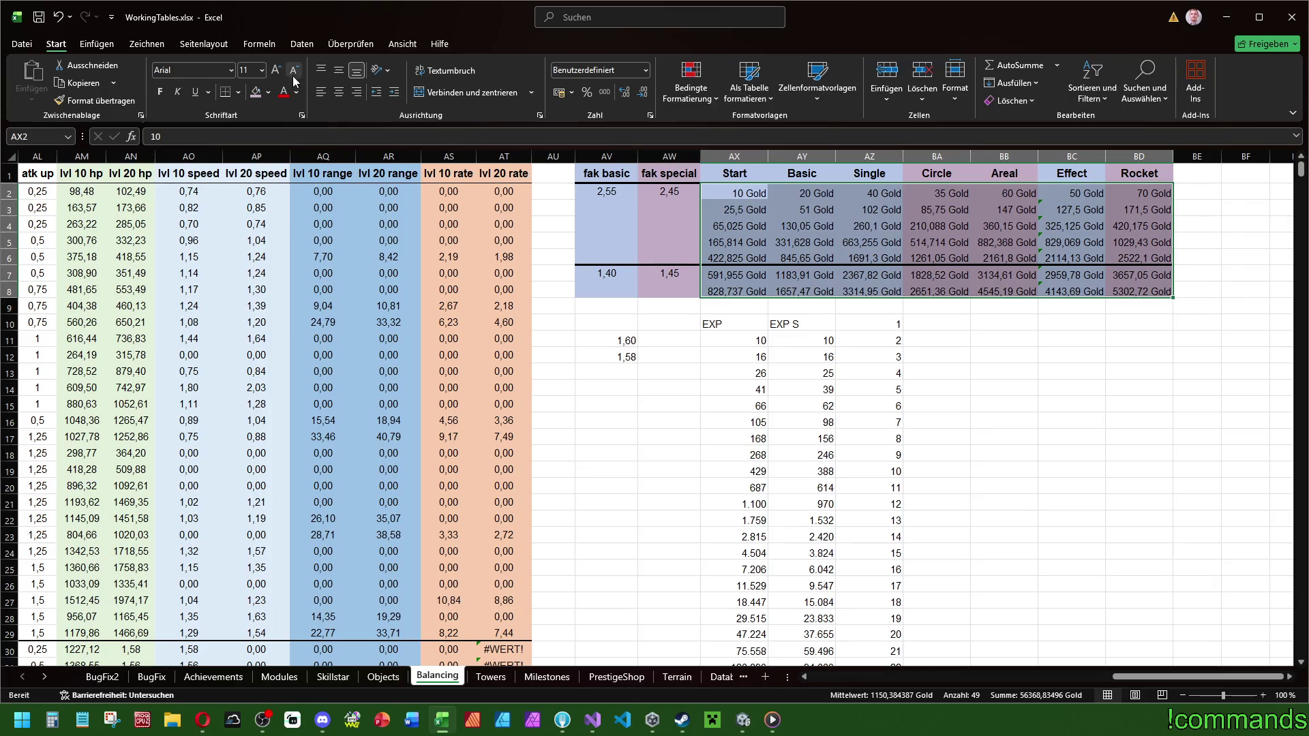
pyautogui.click(341, 71)
pyautogui.click(341, 95)
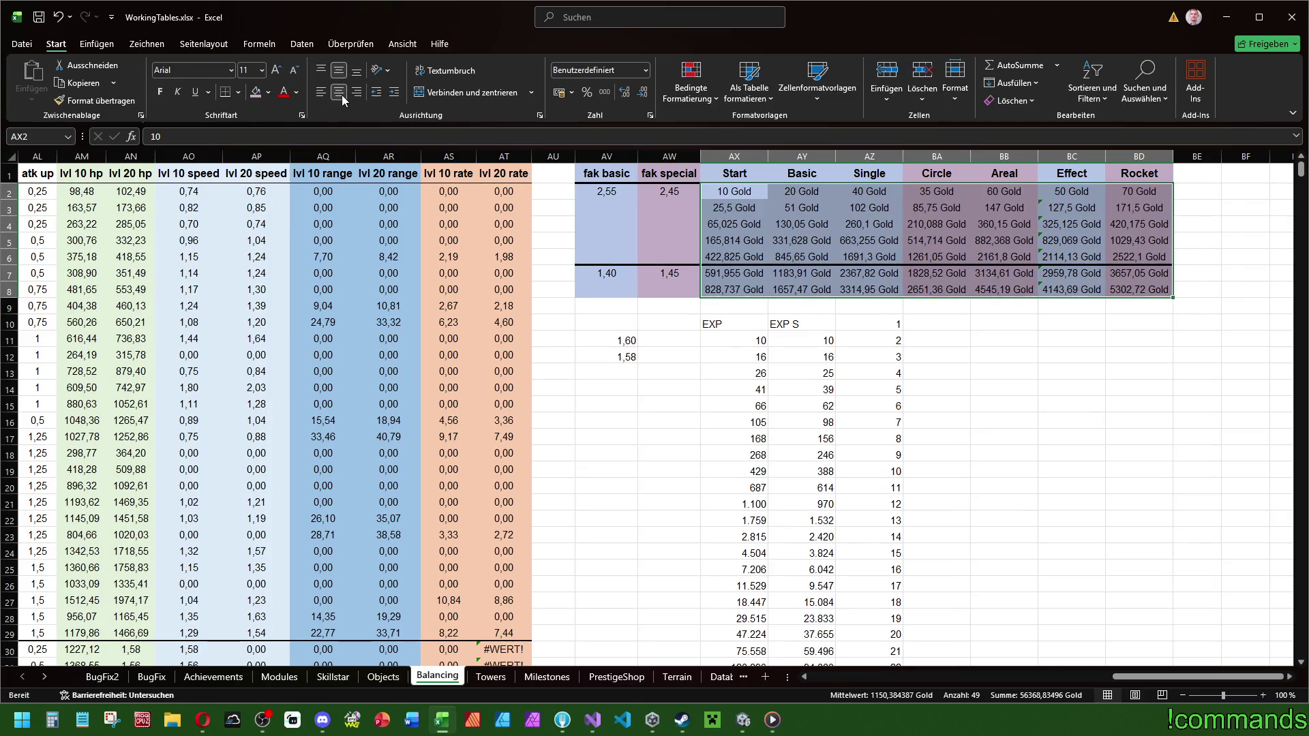
pyautogui.hotkey('ctrl', 'z')
pyautogui.hotkey('ctrl', 'z')
pyautogui.click(1247, 372)
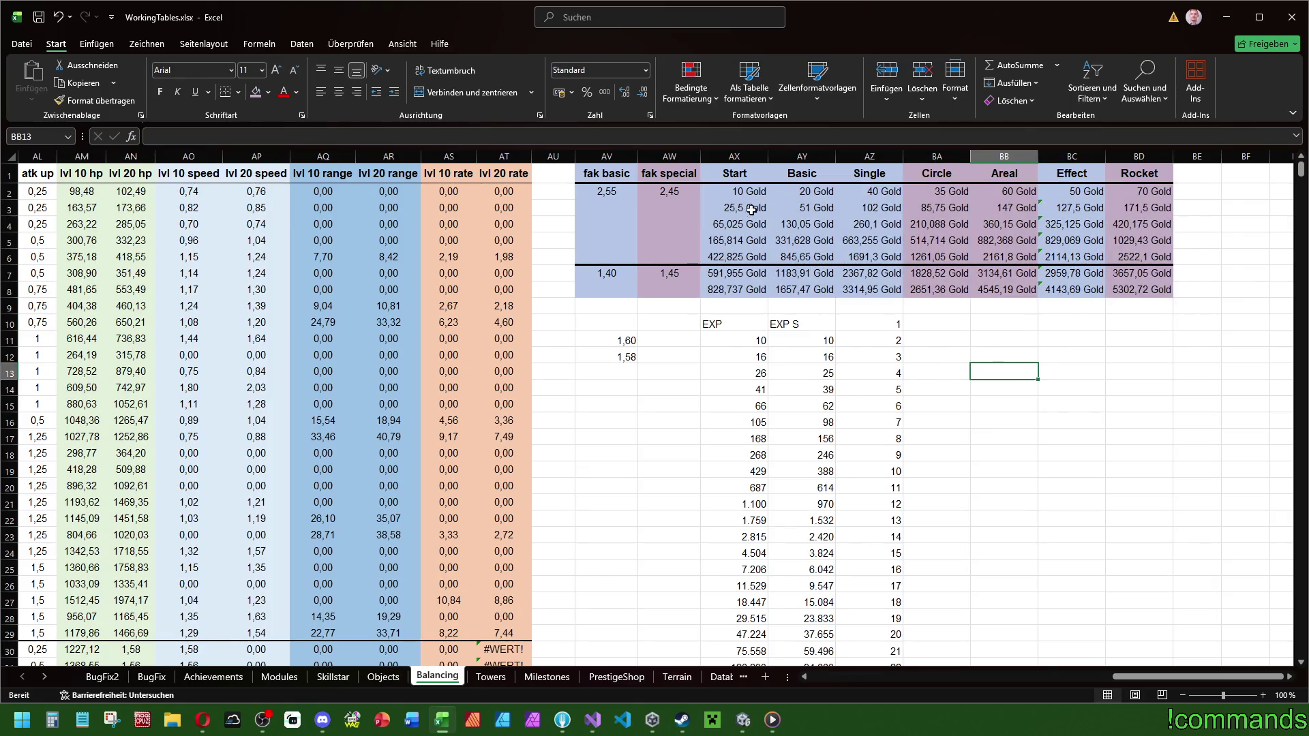
pyautogui.moveTo(728, 192)
pyautogui.mouseDown()
pyautogui.moveTo(1106, 256)
pyautogui.moveTo(1159, 292)
pyautogui.mouseUp()
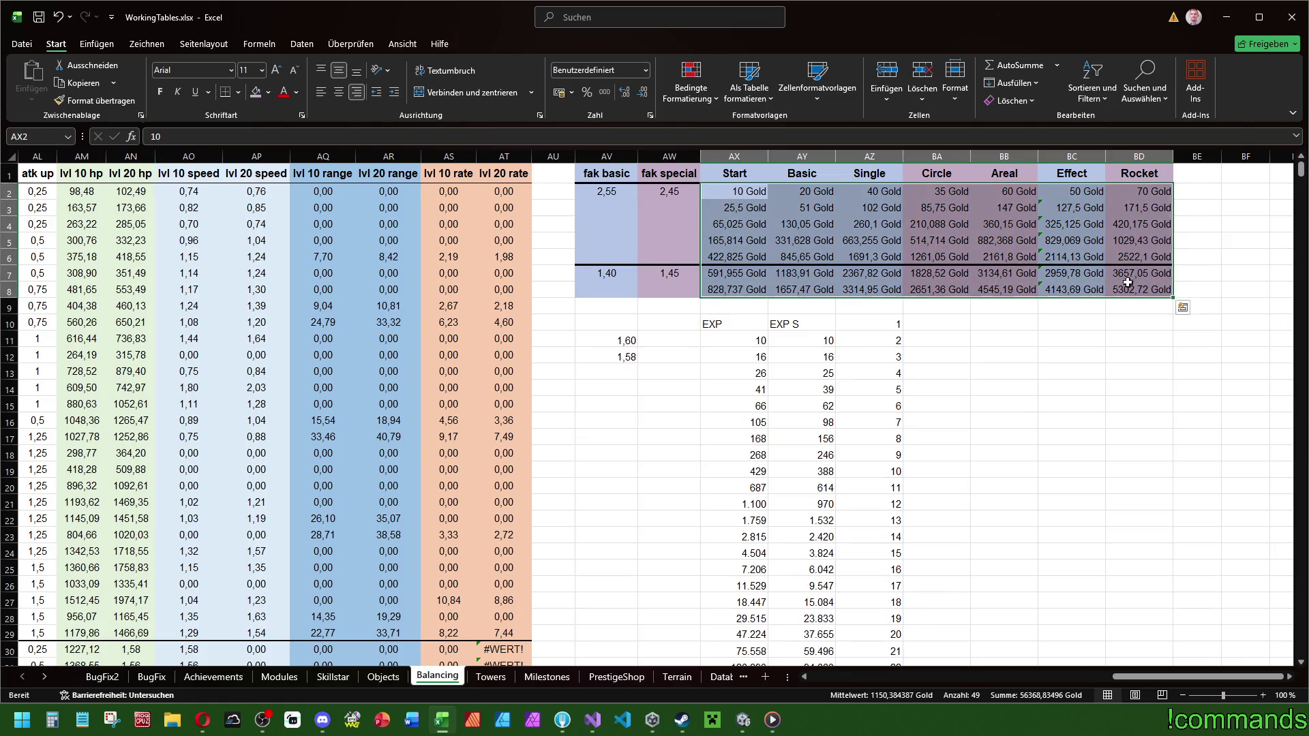
pyautogui.click(297, 94)
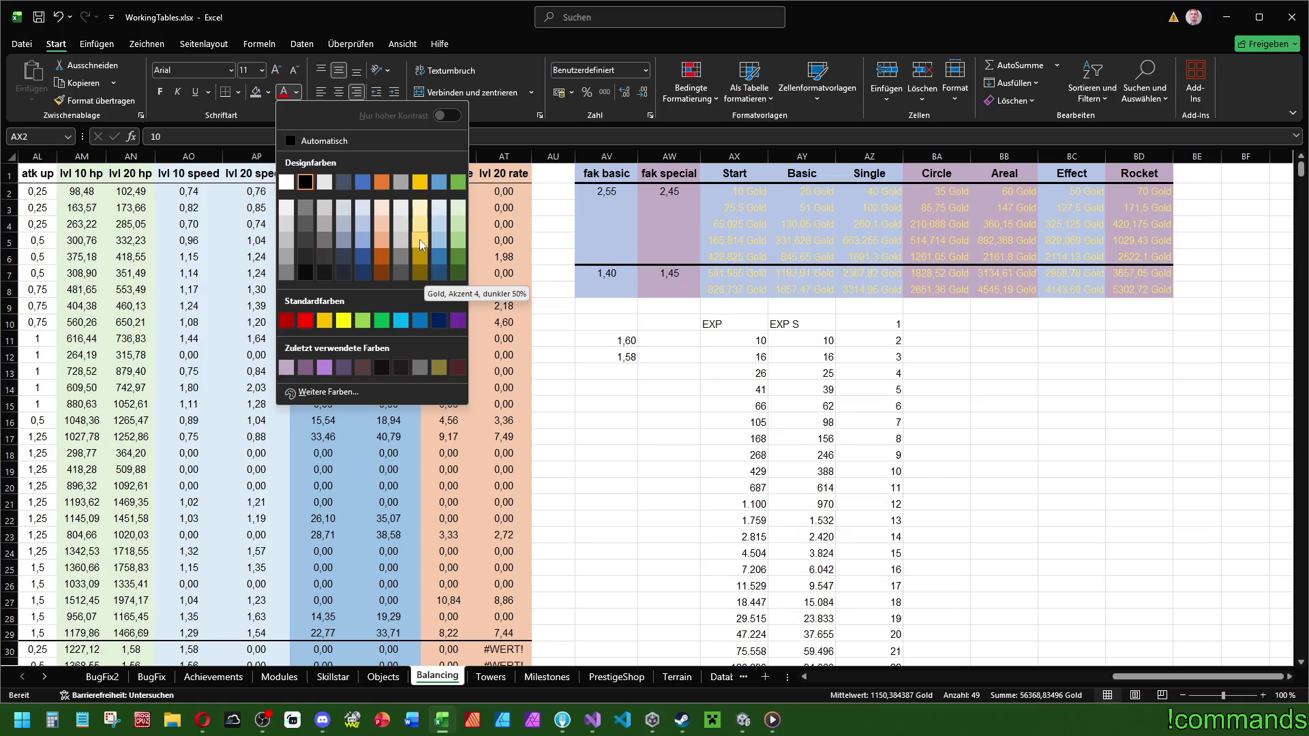
pyautogui.click(1049, 446)
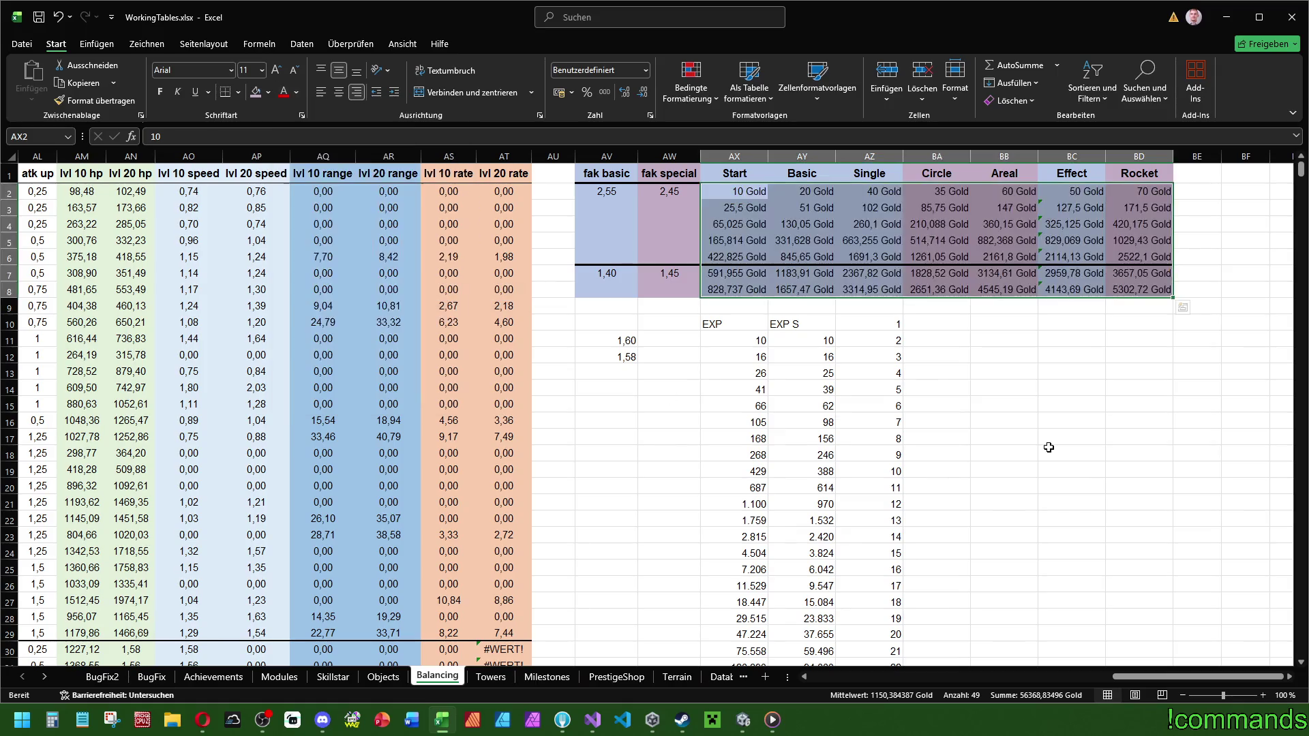
pyautogui.click(1150, 459)
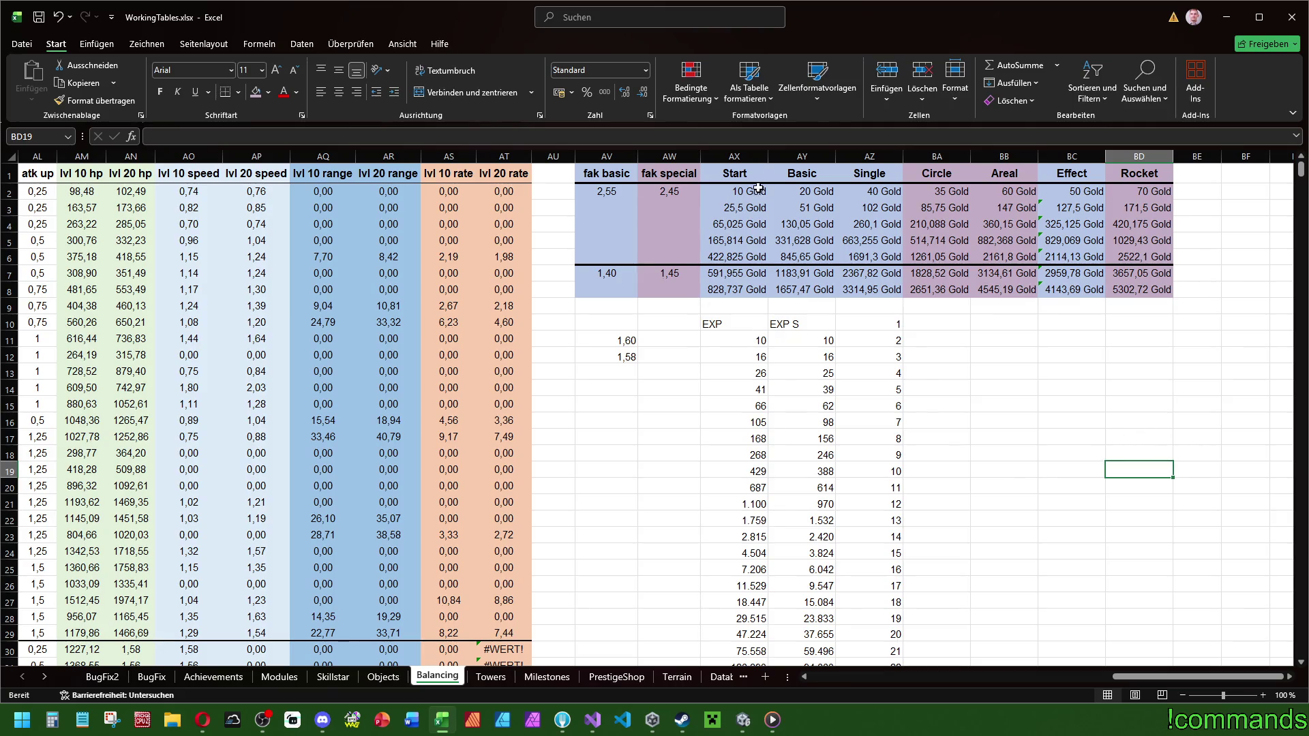
# Change the AX2:BD8 format code to 0" Gold" so costs show as whole numbers
pyautogui.moveTo(745, 196); pyautogui.dragTo(1133, 289)
pyautogui.rightClick(1083, 292)
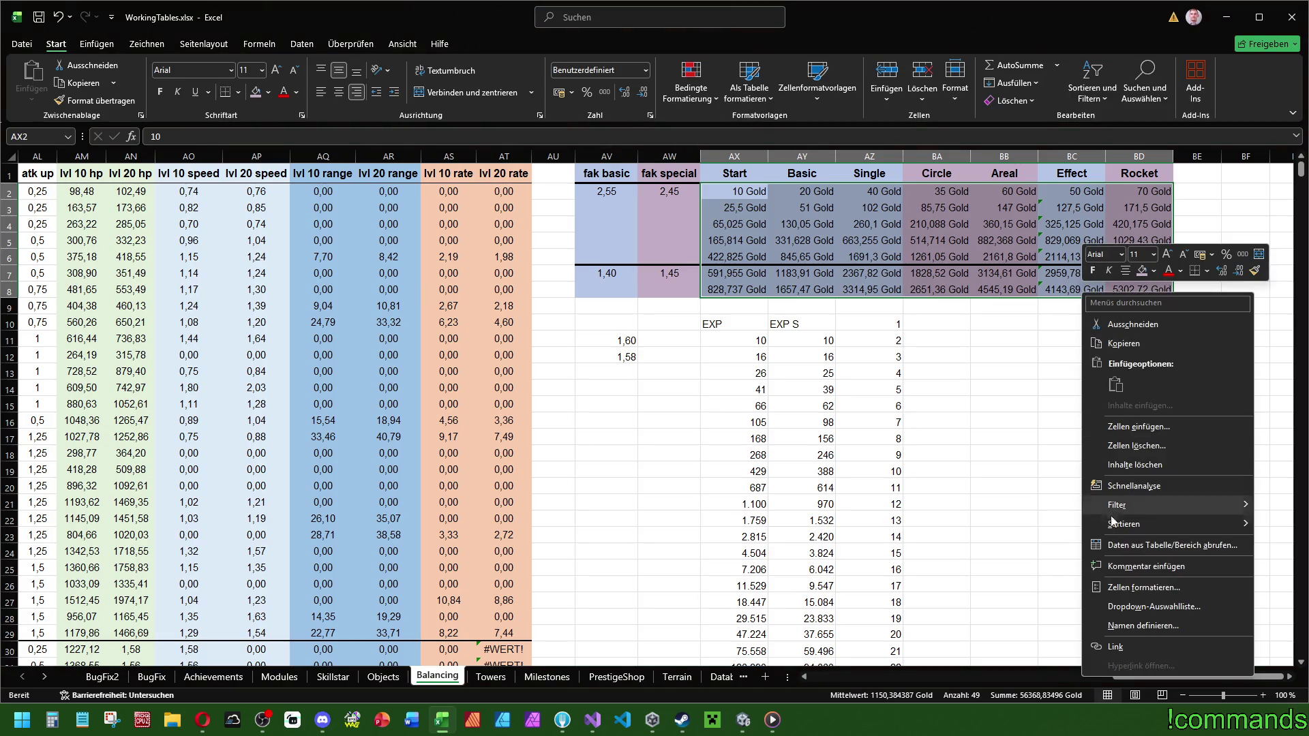
pyautogui.click(1143, 586)
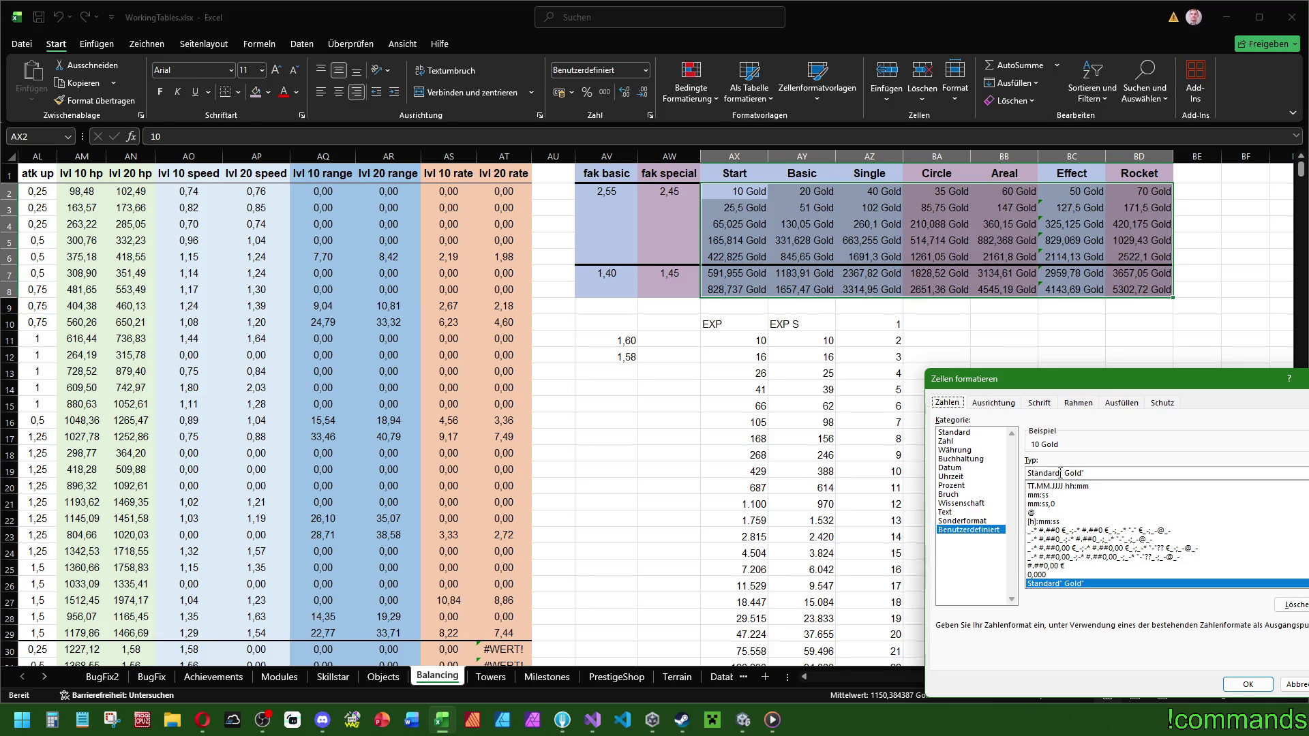
pyautogui.doubleClick(1060, 473)
pyautogui.write('0')
pyautogui.press('Return')
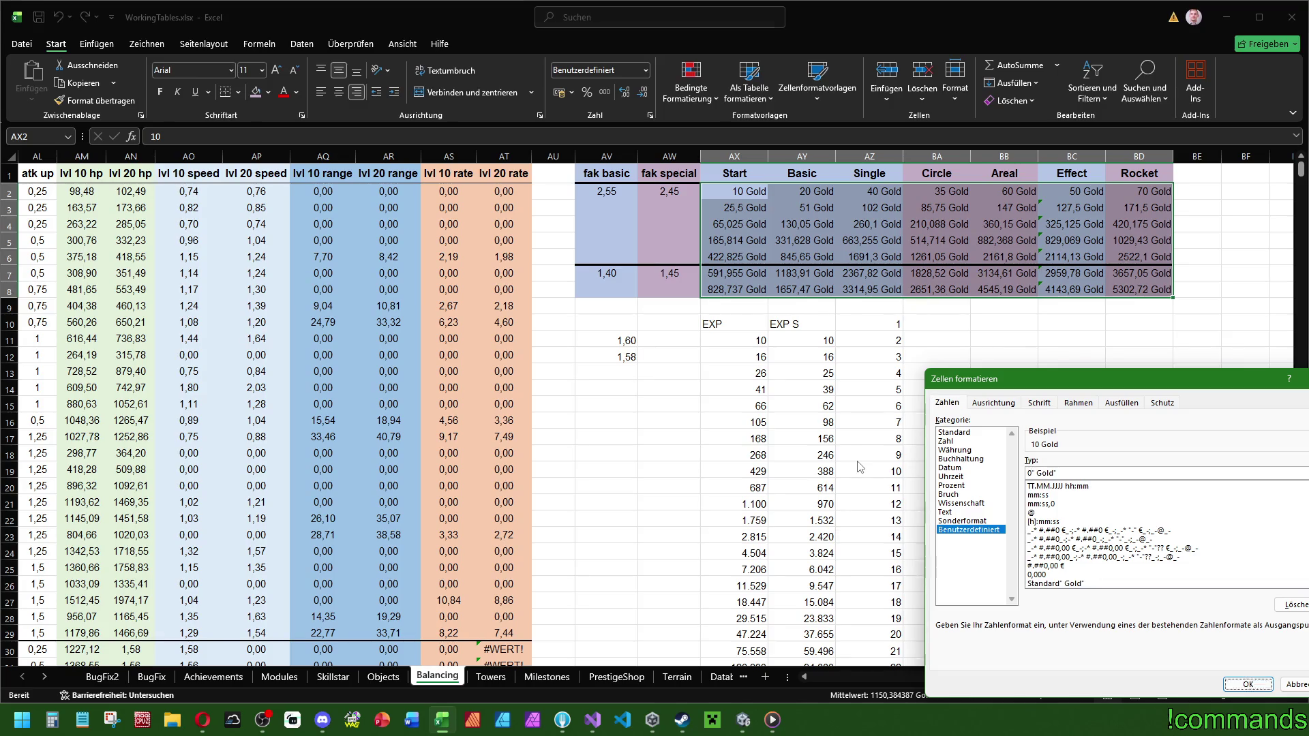
pyautogui.click(1072, 407)
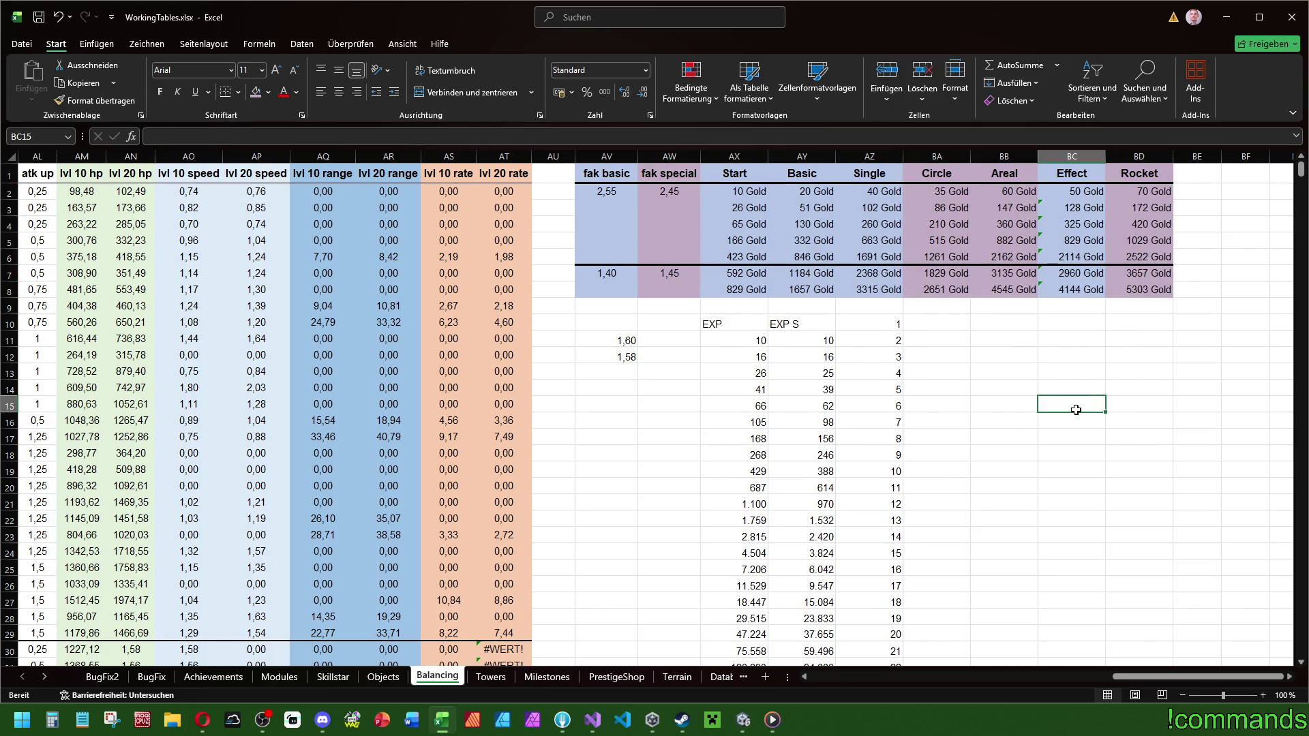
pyautogui.moveTo(733, 193)
pyautogui.mouseDown()
pyautogui.moveTo(982, 211)
pyautogui.moveTo(1152, 289)
pyautogui.mouseUp()
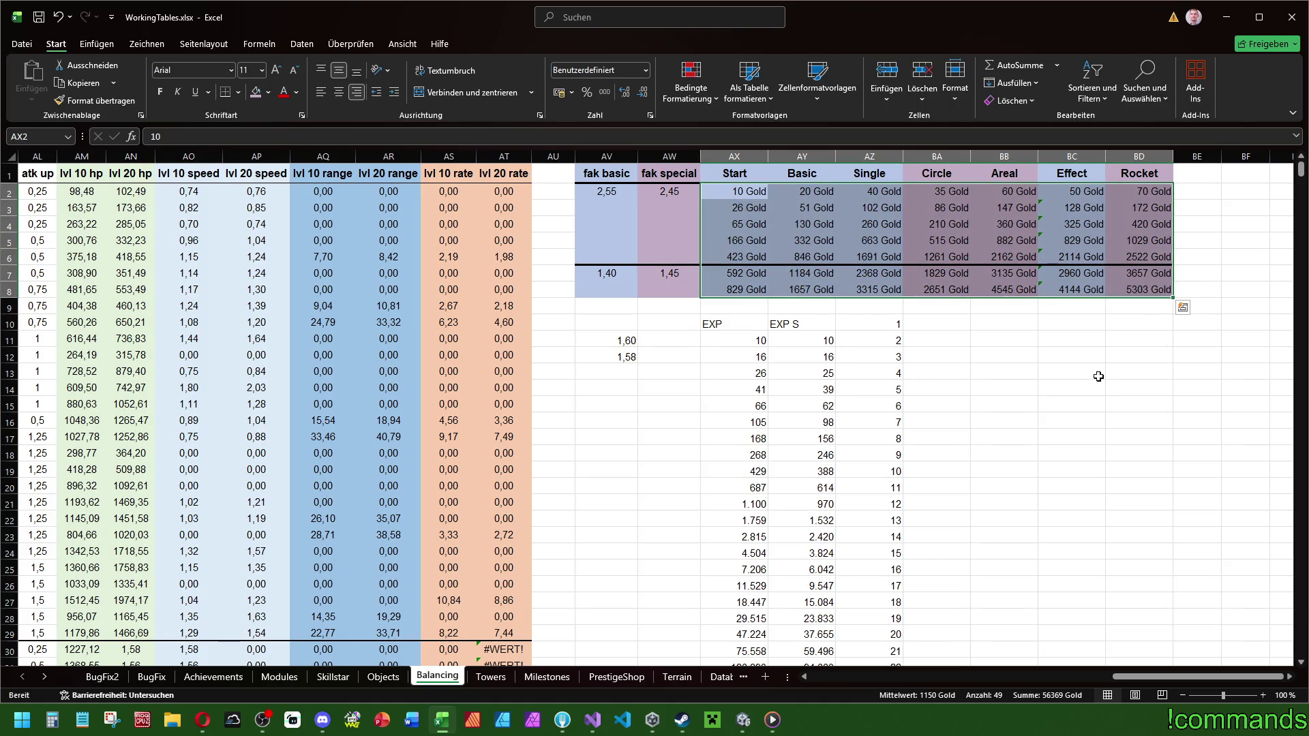
# Insert a blank row above the header row
pyautogui.click(1059, 377)
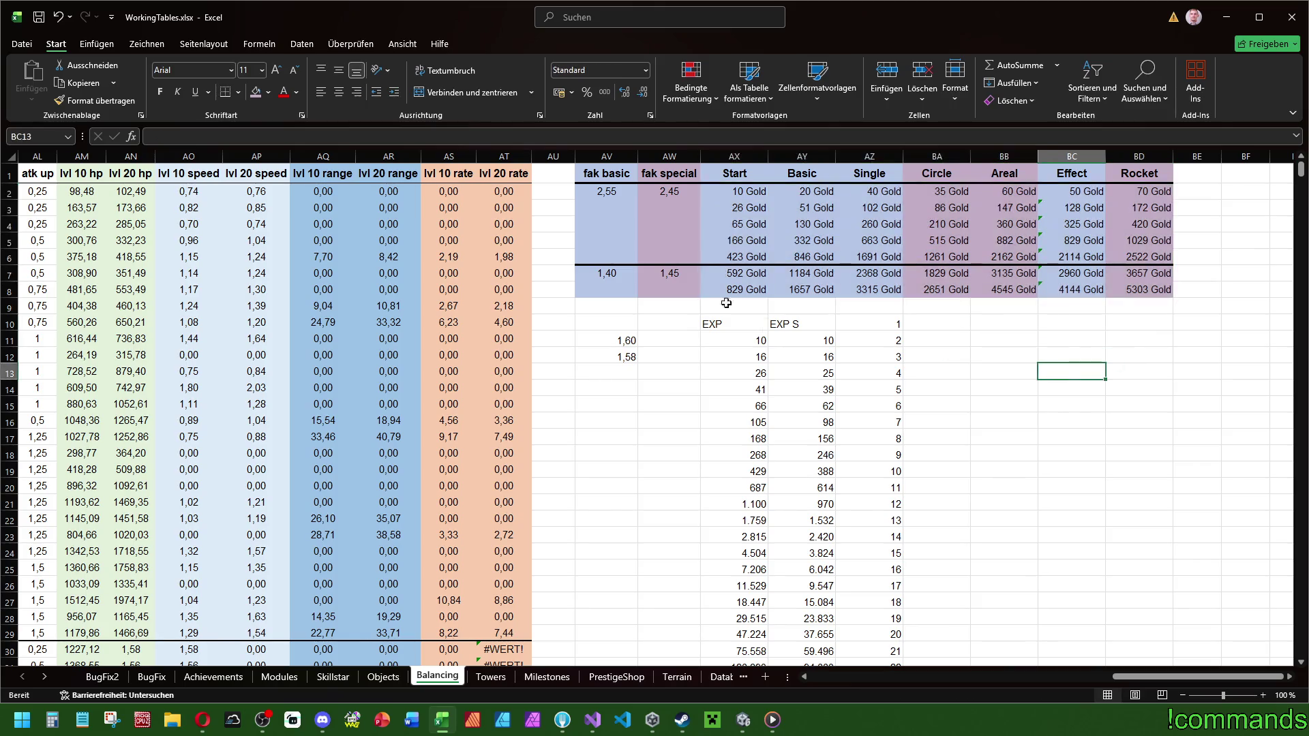
pyautogui.moveTo(621, 304); pyautogui.dragTo(1158, 305)
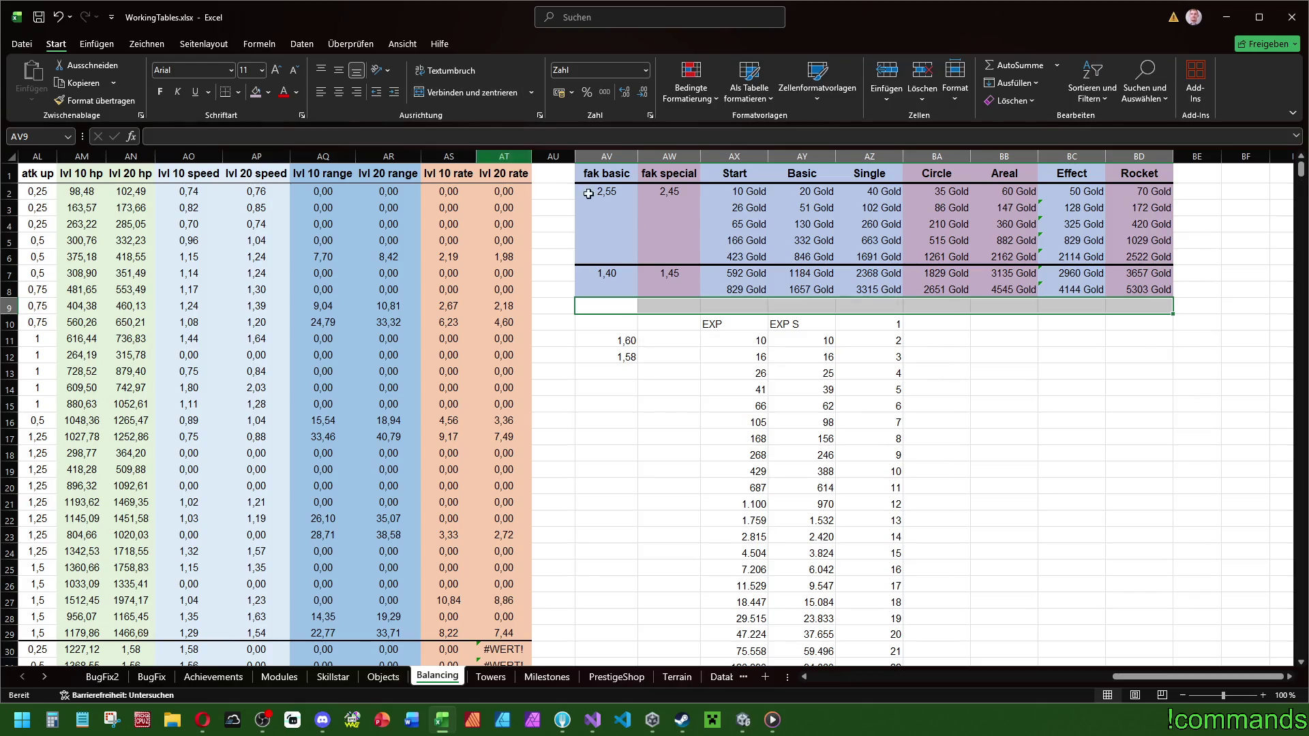
pyautogui.hscroll(-15, 726, 675)
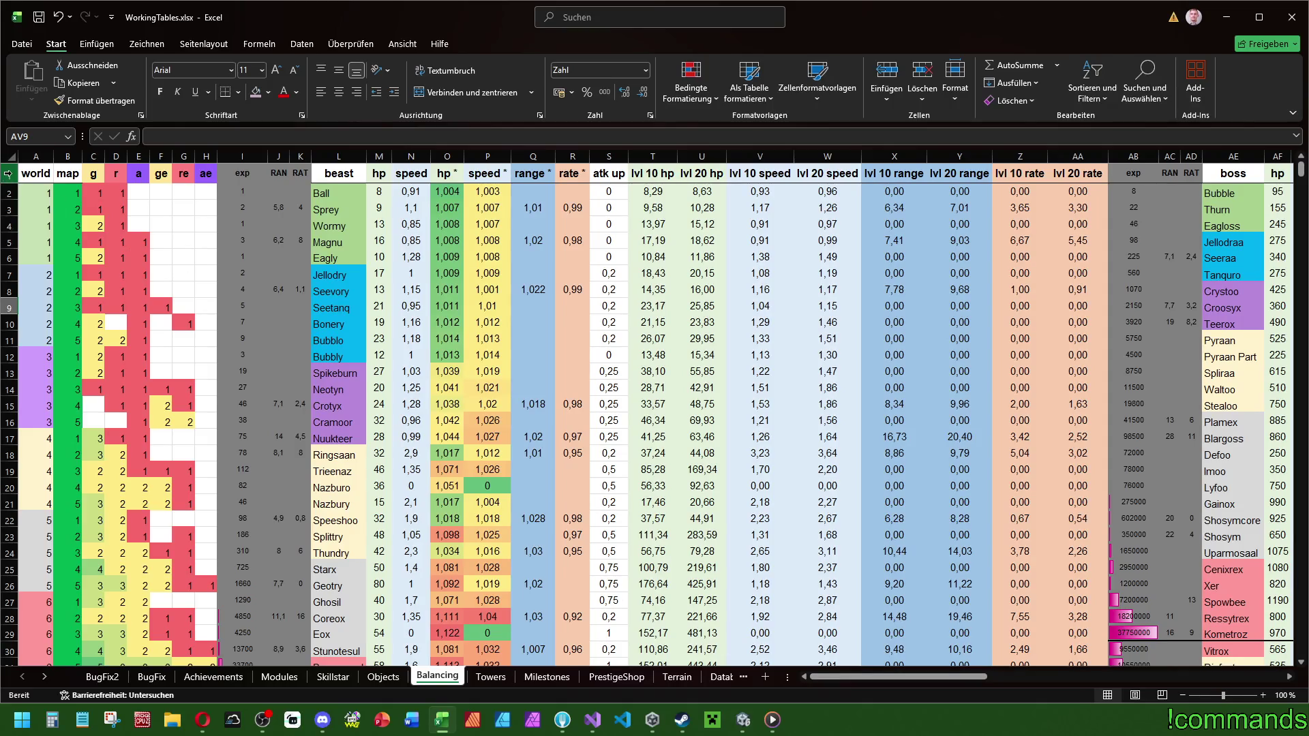
pyautogui.rightClick(11, 176)
pyautogui.click(91, 310)
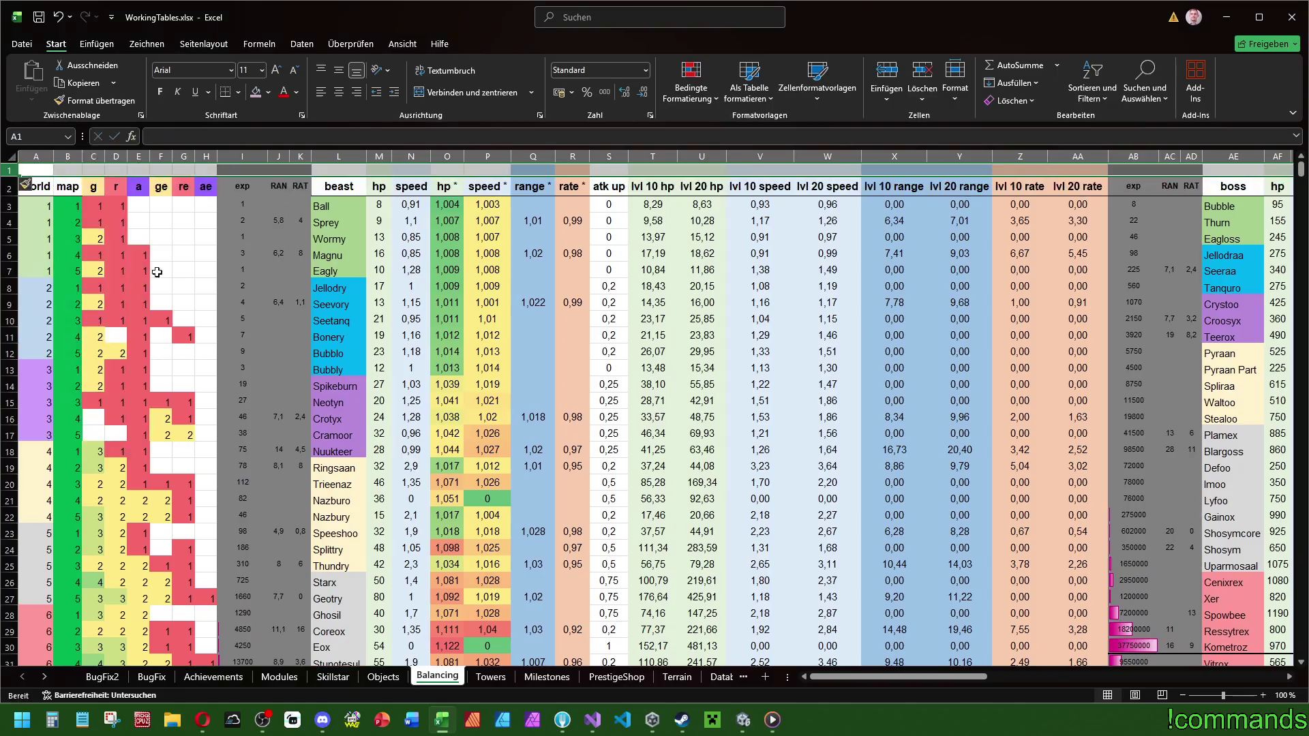
# Merge and centre AV1:BD1, make the row taller, and type the FULL RELEASE F018 title
pyautogui.moveTo(824, 676)
pyautogui.mouseDown()
pyautogui.moveTo(922, 675)
pyautogui.moveTo(628, 657)
pyautogui.moveTo(919, 653)
pyautogui.mouseUp()
pyautogui.hscroll(5, 1041, 651)
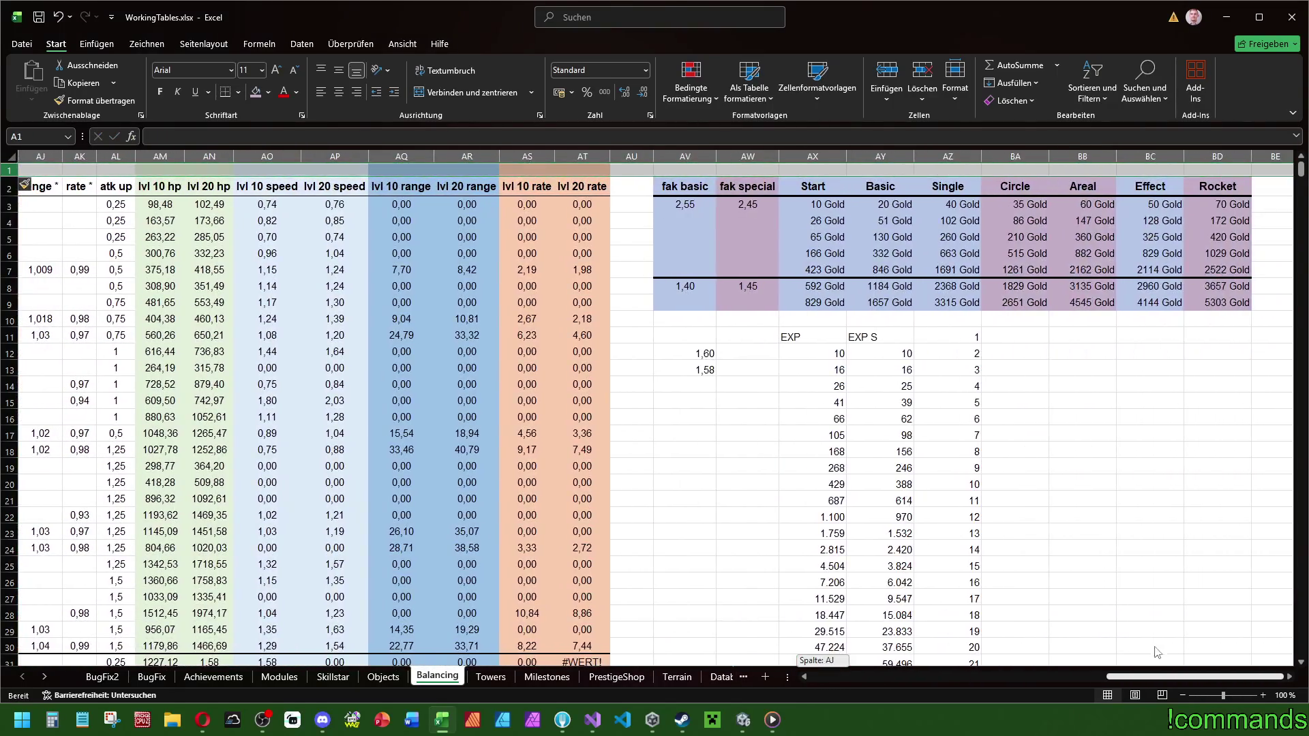
pyautogui.moveTo(685, 170); pyautogui.dragTo(1218, 170)
pyautogui.click(473, 92)
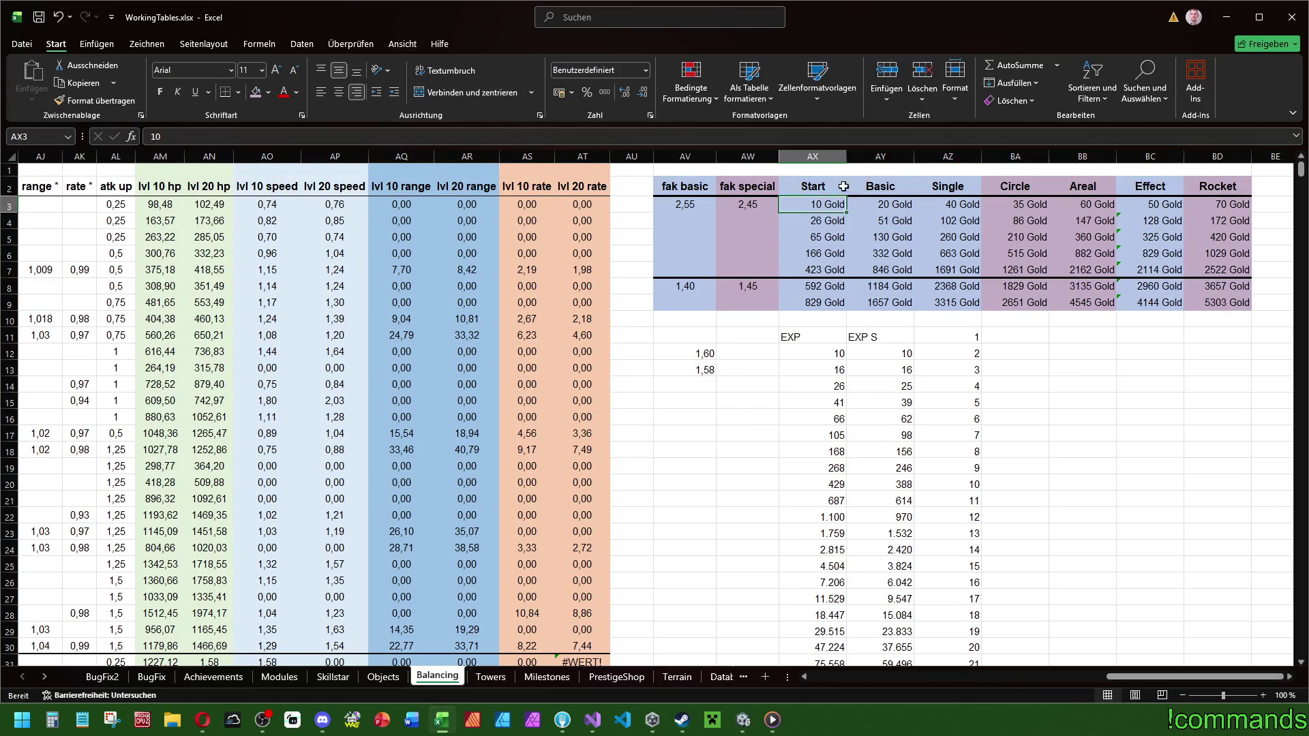
pyautogui.moveTo(6, 179); pyautogui.dragTo(5, 185)
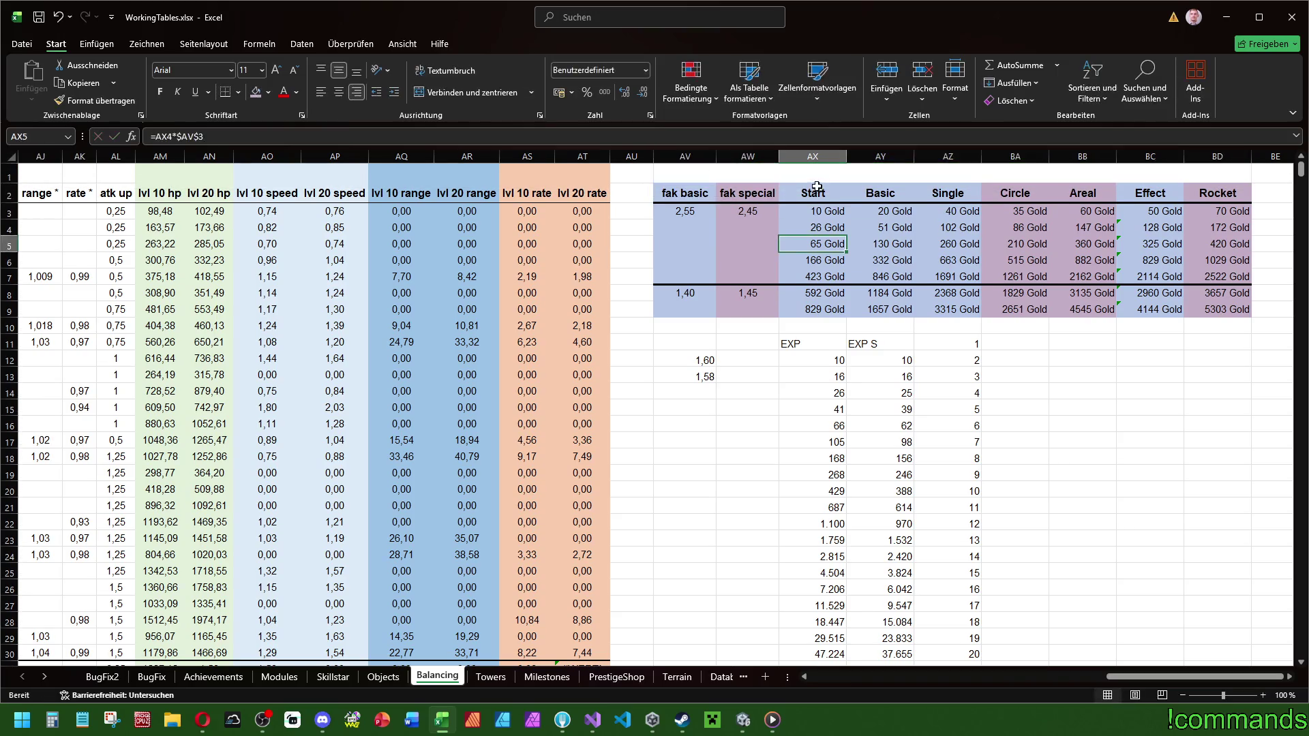
pyautogui.write('FULL')
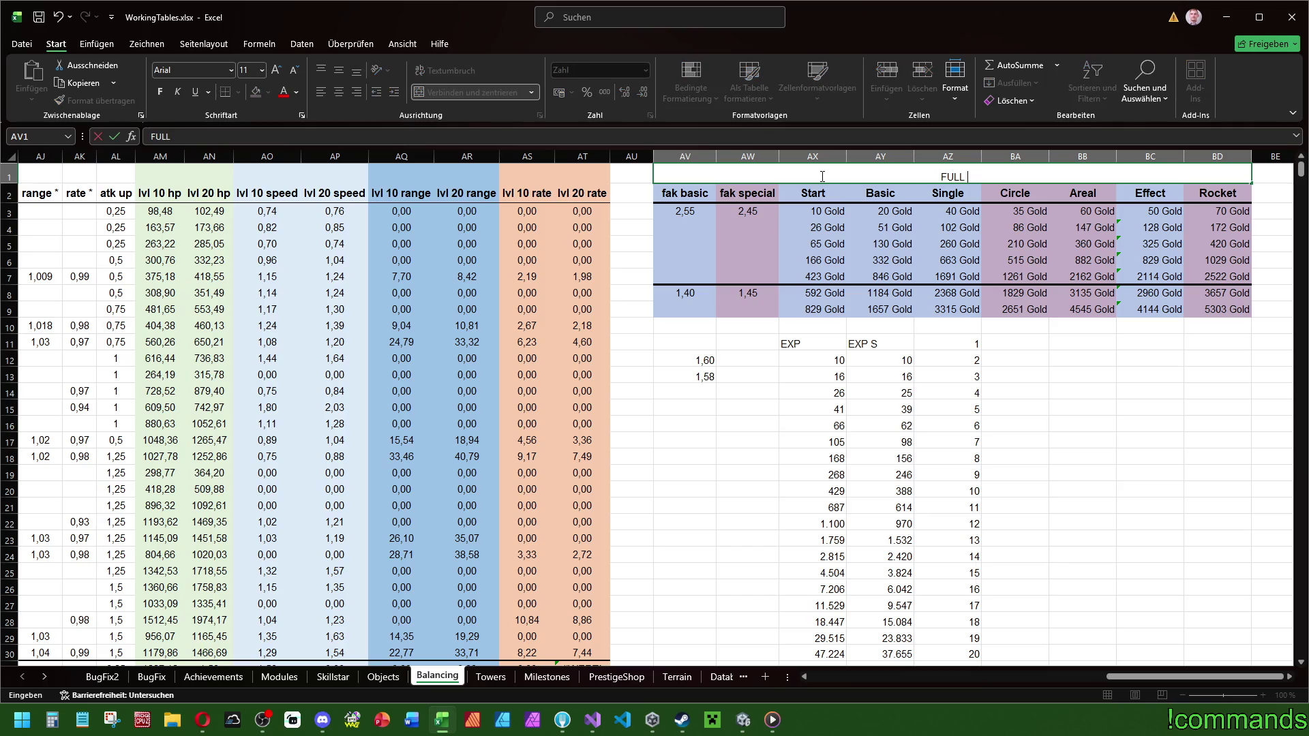
pyautogui.write('RELEASE F018')
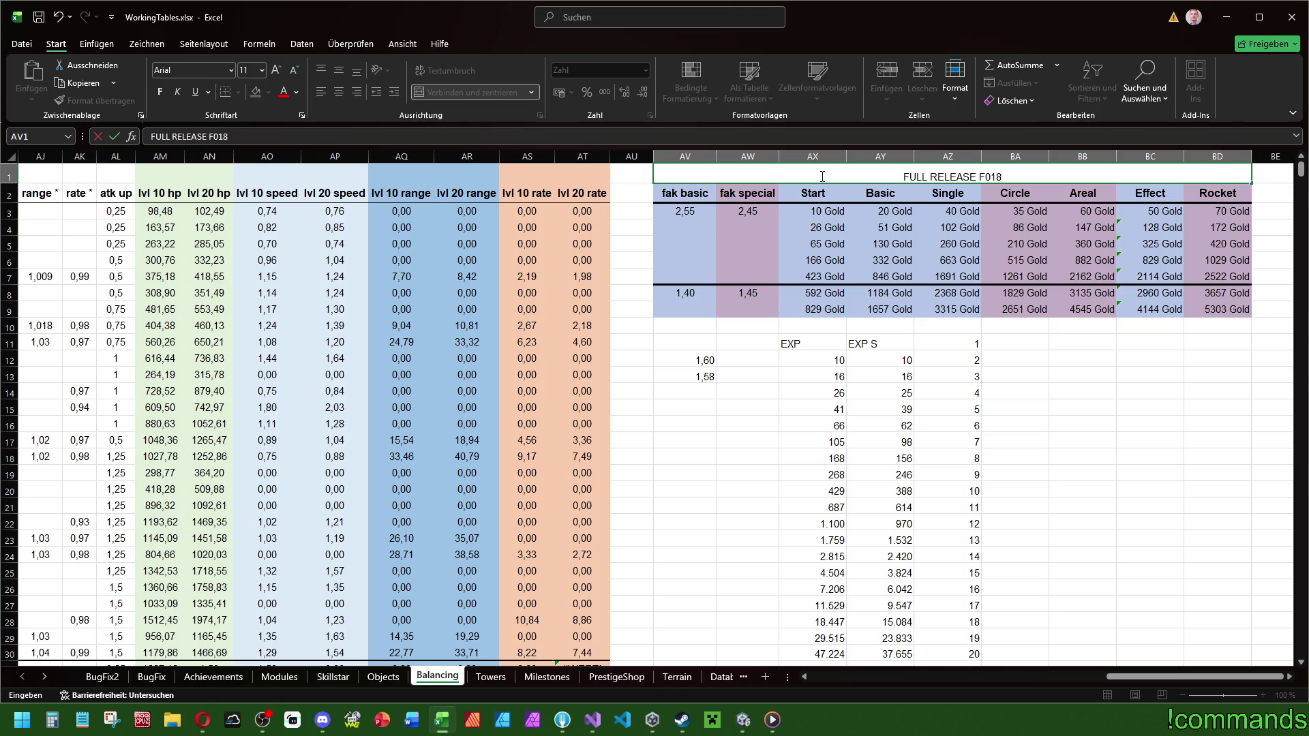
# Commit the FULL RELEASE F018 title and make it bold
pyautogui.press('Return')
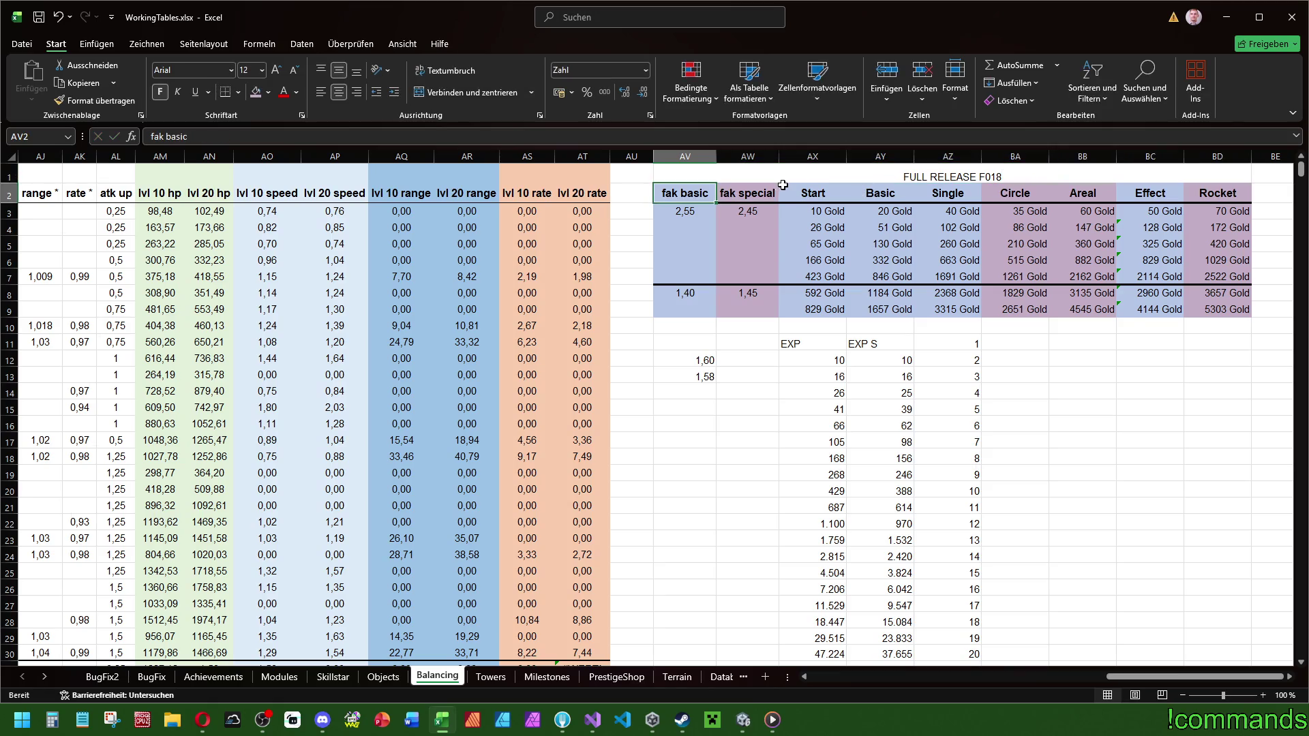
pyautogui.click(784, 172)
pyautogui.click(160, 92)
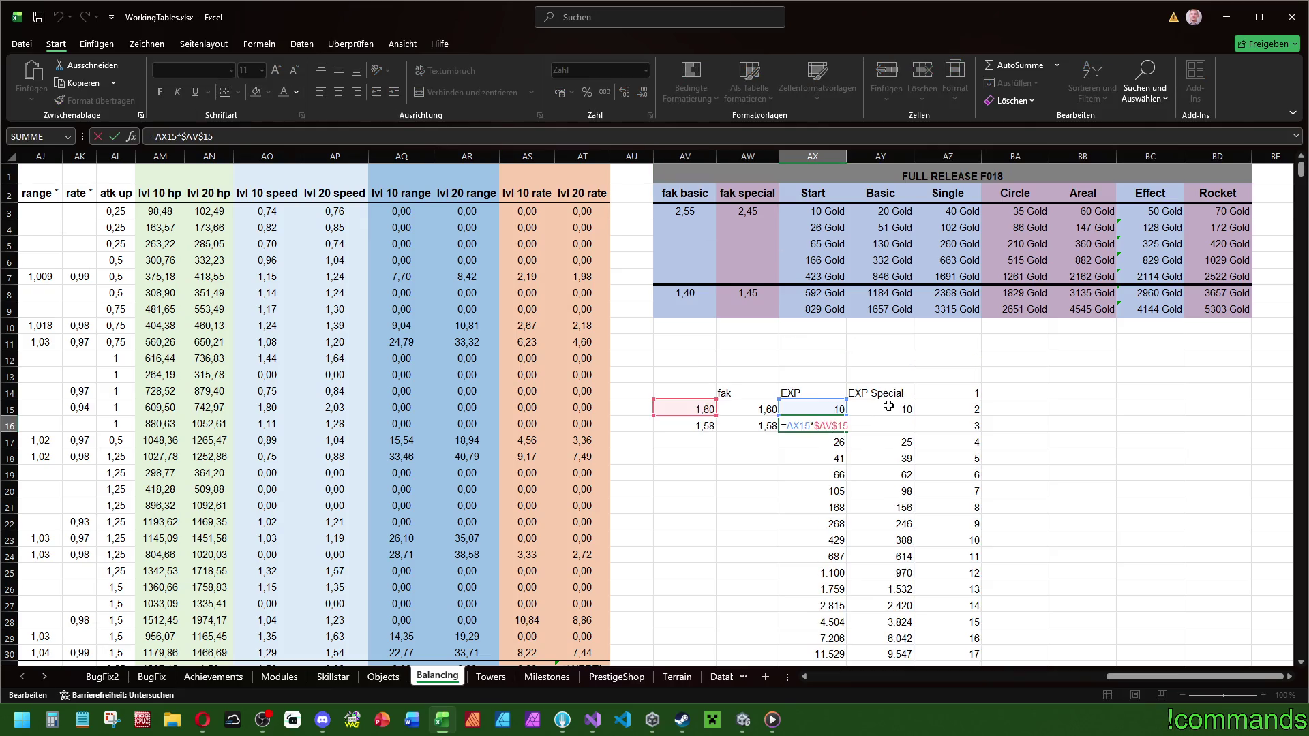
# Confirm the AY16 EXP Special formula and fill it down to row 53 (level 40)
pyautogui.press('Return')
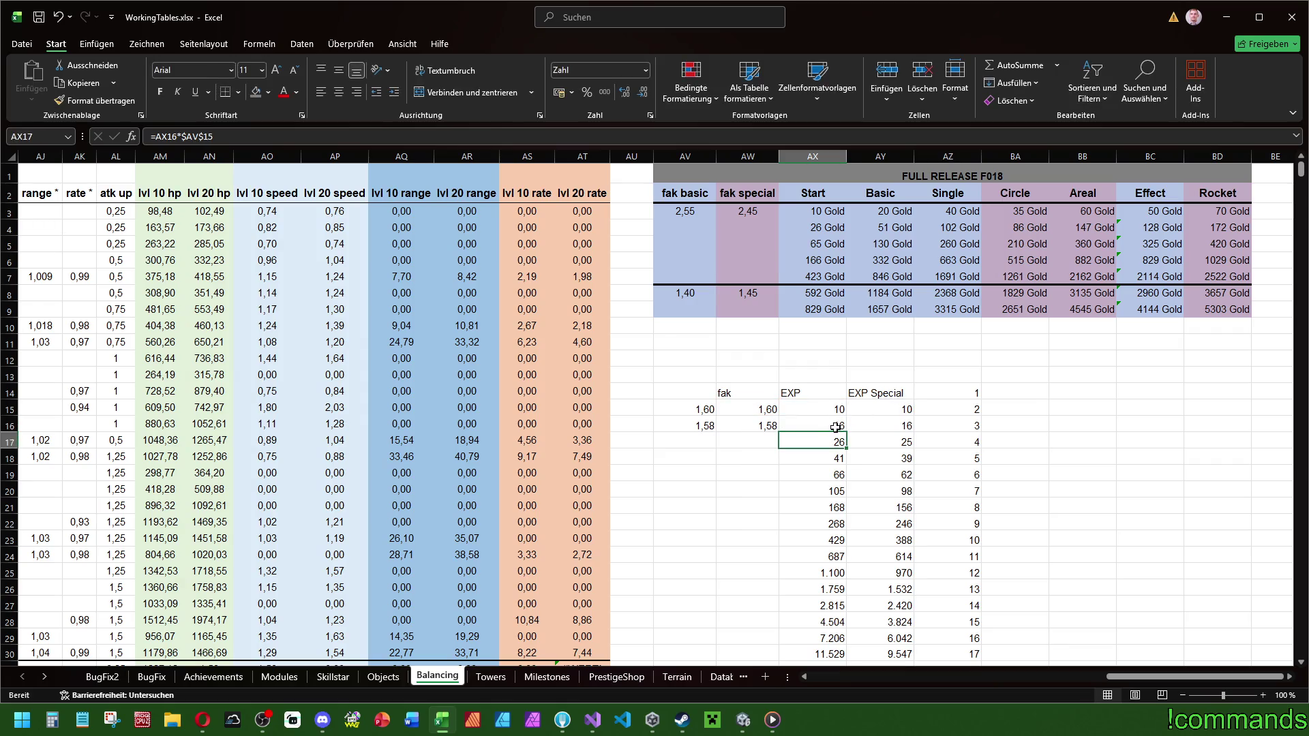
pyautogui.moveTo(835, 427)
pyautogui.mouseDown()
pyautogui.moveTo(857, 690)
pyautogui.moveTo(846, 624)
pyautogui.mouseUp()
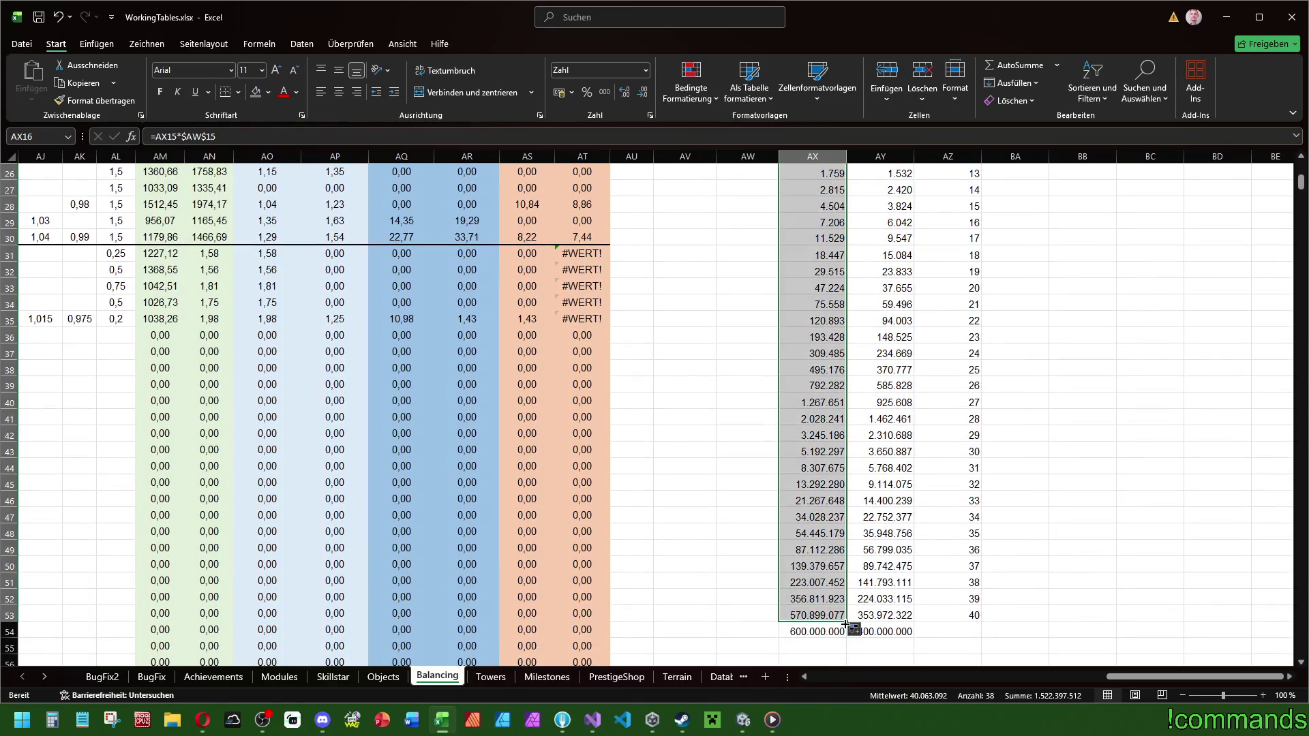
pyautogui.scroll(8, 889, 582)
pyautogui.scroll(-10, 890, 418)
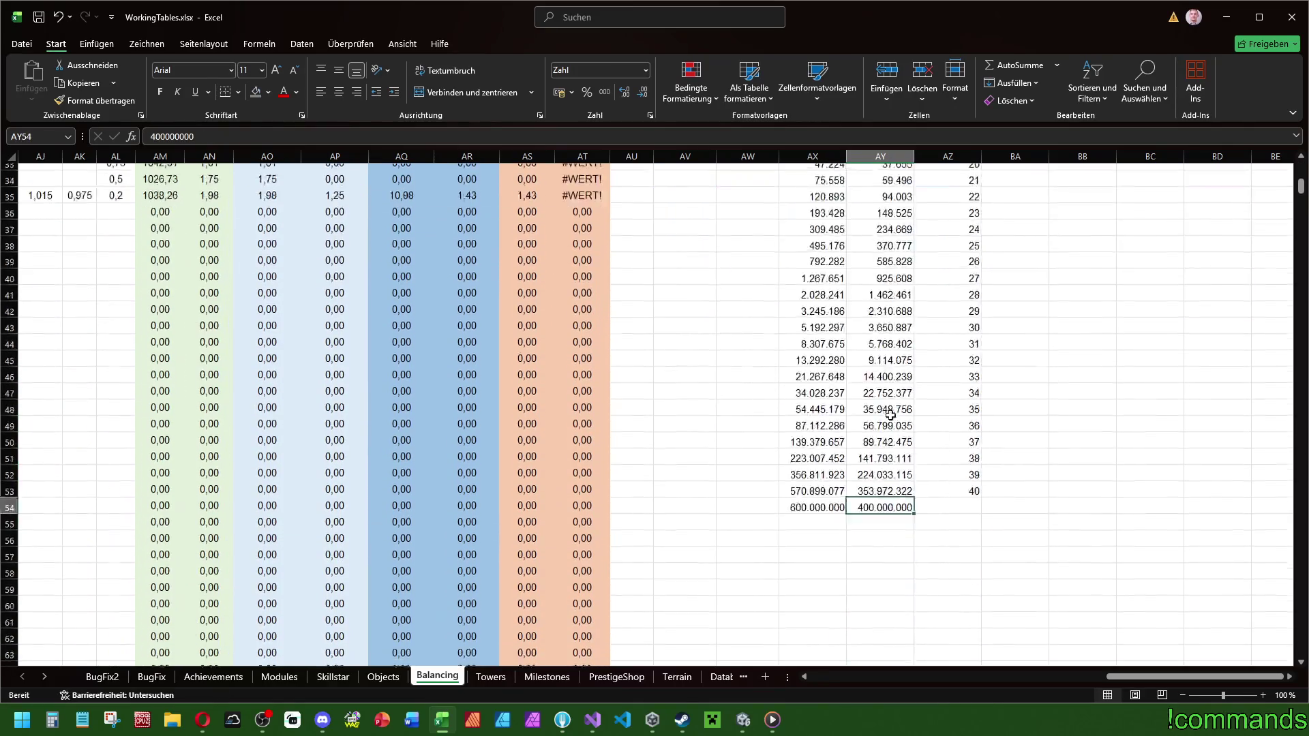
pyautogui.scroll(10, 890, 419)
pyautogui.doubleClick(905, 426)
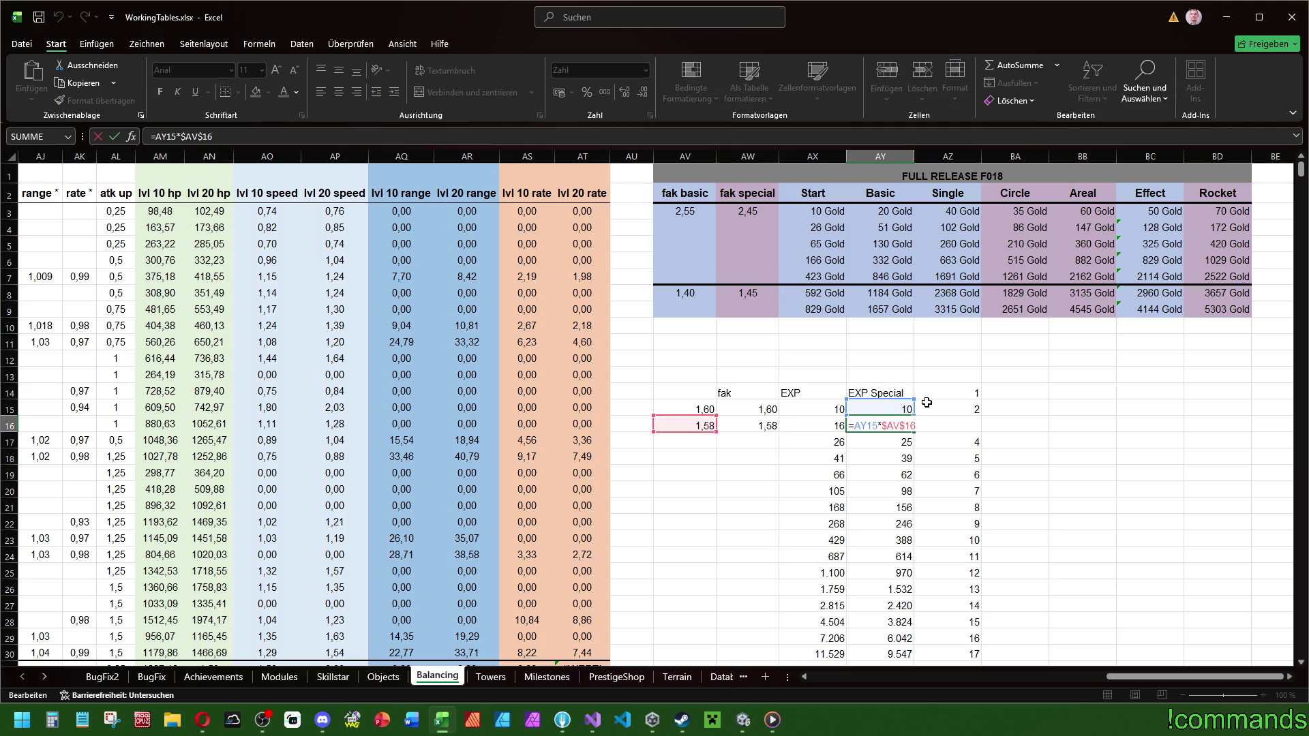
pyautogui.press('Return')
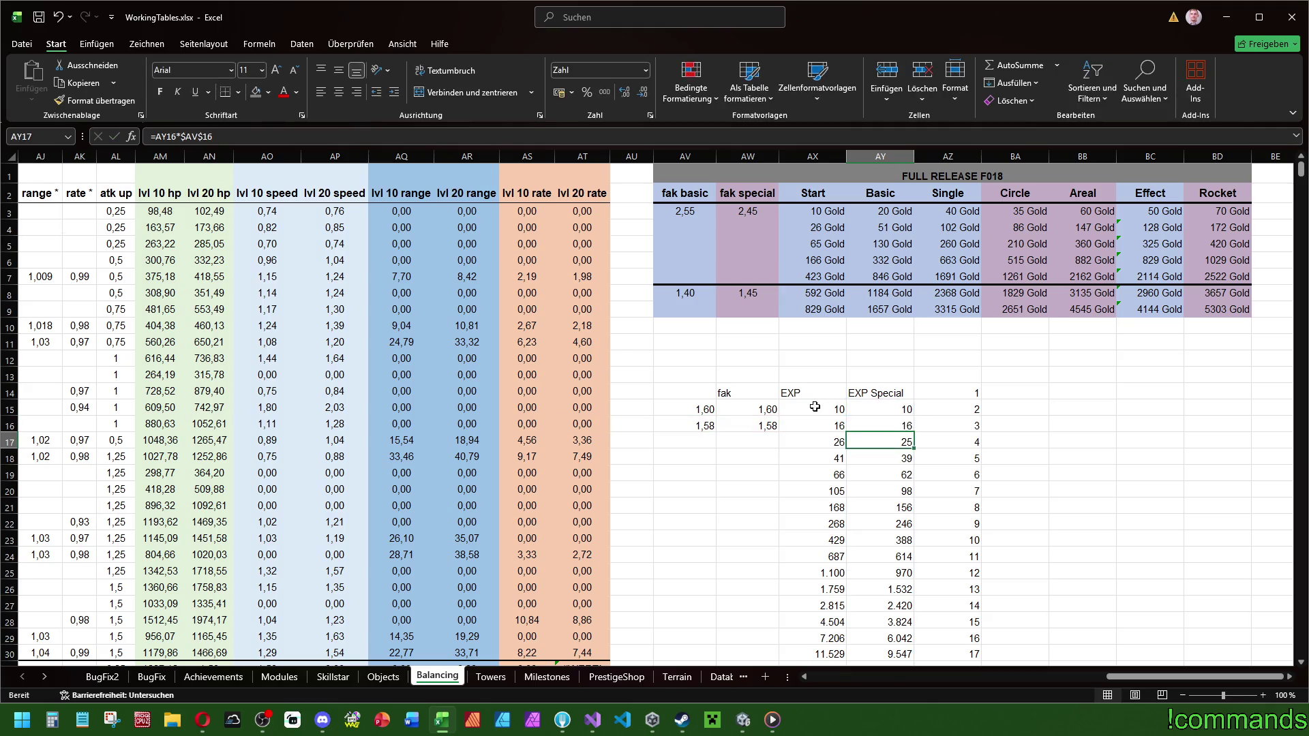
pyautogui.click(879, 425)
pyautogui.moveTo(913, 433)
pyautogui.mouseDown()
pyautogui.moveTo(910, 656)
pyautogui.moveTo(890, 625)
pyautogui.mouseUp()
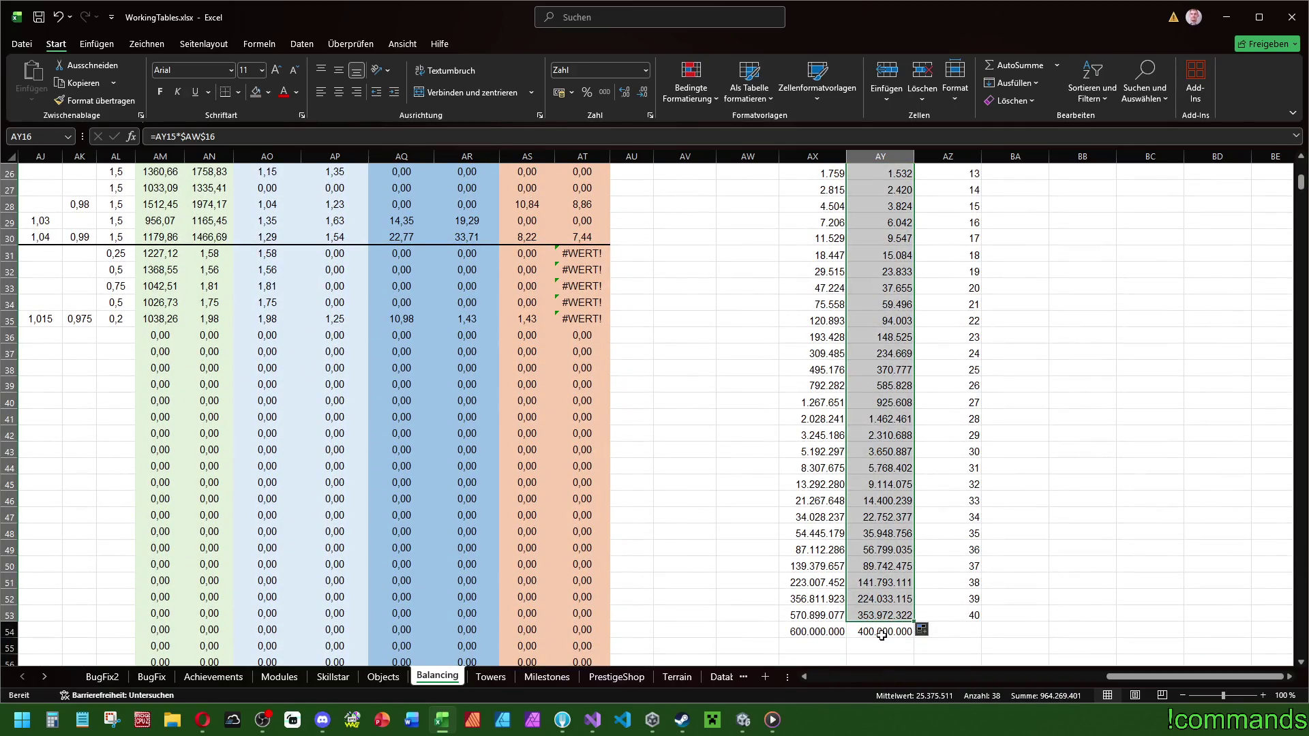
pyautogui.scroll(8, 881, 634)
pyautogui.moveTo(700, 395); pyautogui.dragTo(701, 441)
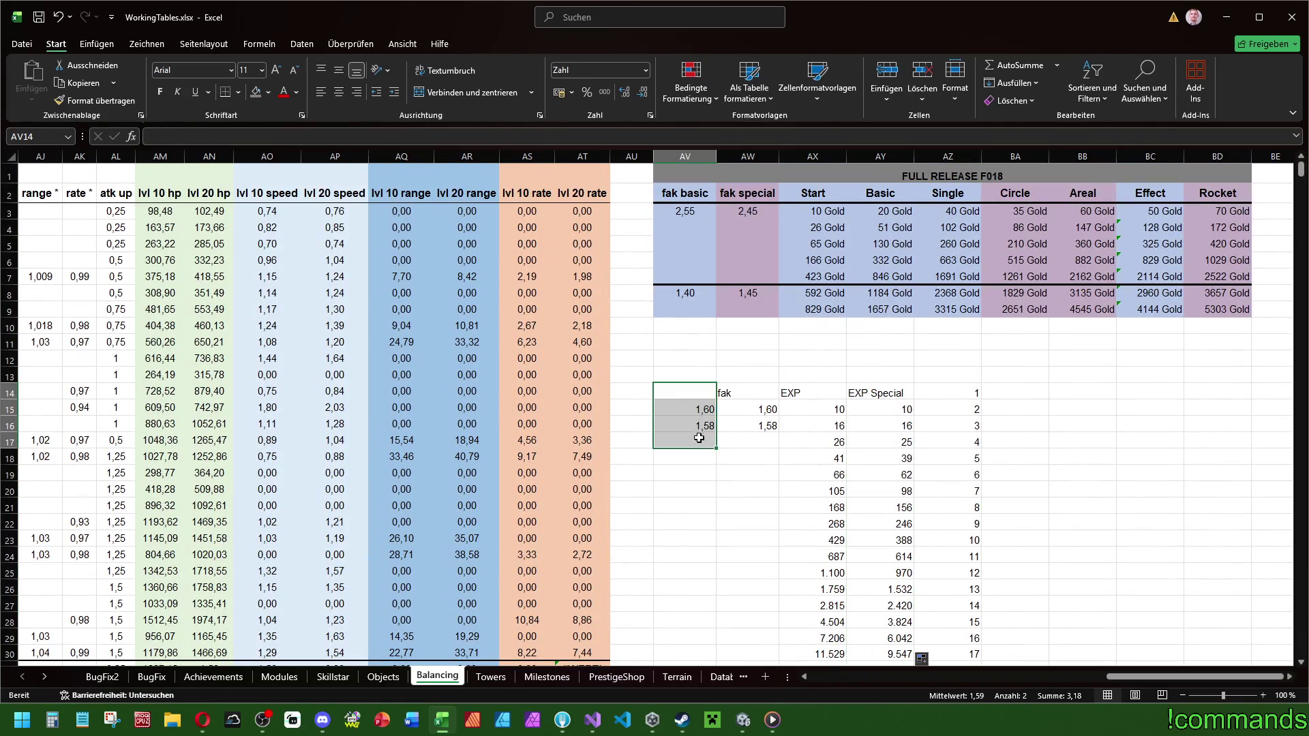
# Centre the fak, EXP and EXP Special headers and the fak values 1,60 and 1,58
pyautogui.click(747, 395)
pyautogui.moveTo(757, 390)
pyautogui.mouseDown()
pyautogui.moveTo(758, 425)
pyautogui.moveTo(954, 559)
pyautogui.moveTo(887, 394)
pyautogui.moveTo(951, 394)
pyautogui.moveTo(900, 394)
pyautogui.mouseUp()
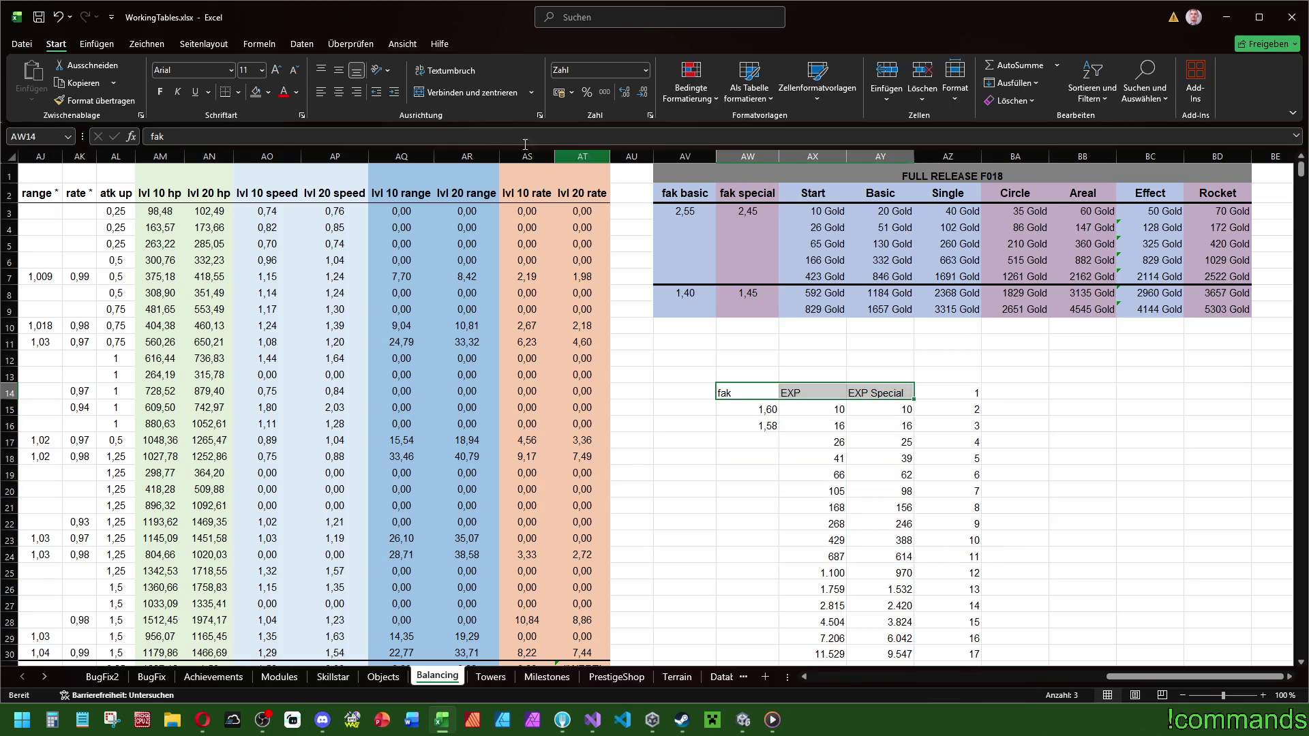
pyautogui.click(336, 73)
pyautogui.click(339, 94)
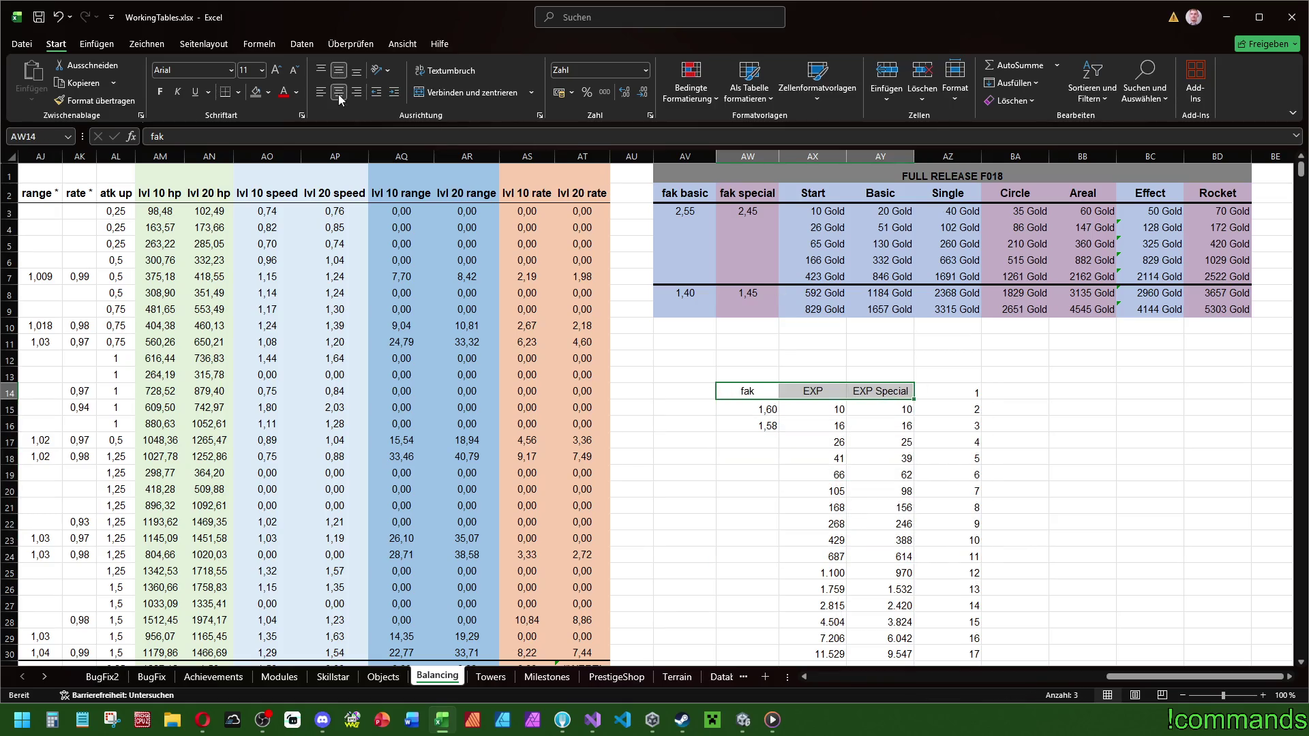
pyautogui.moveTo(754, 407); pyautogui.dragTo(757, 425)
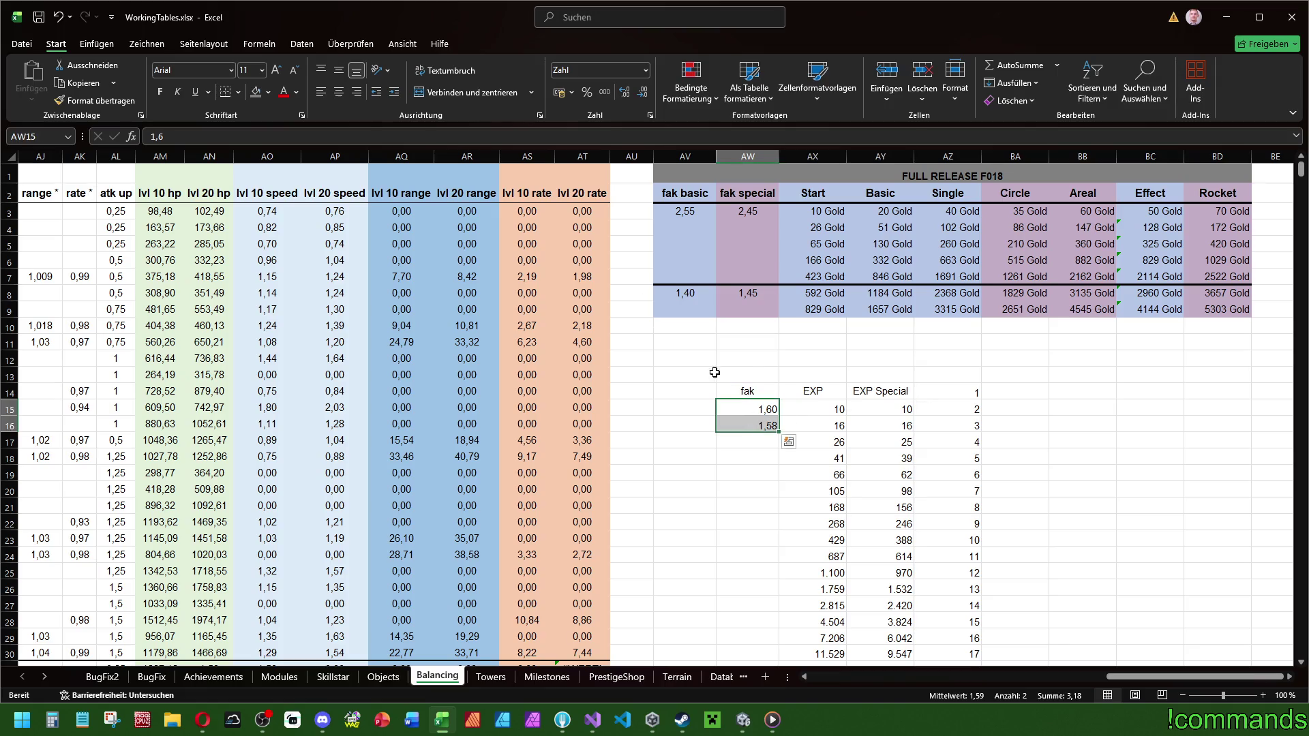
pyautogui.click(339, 92)
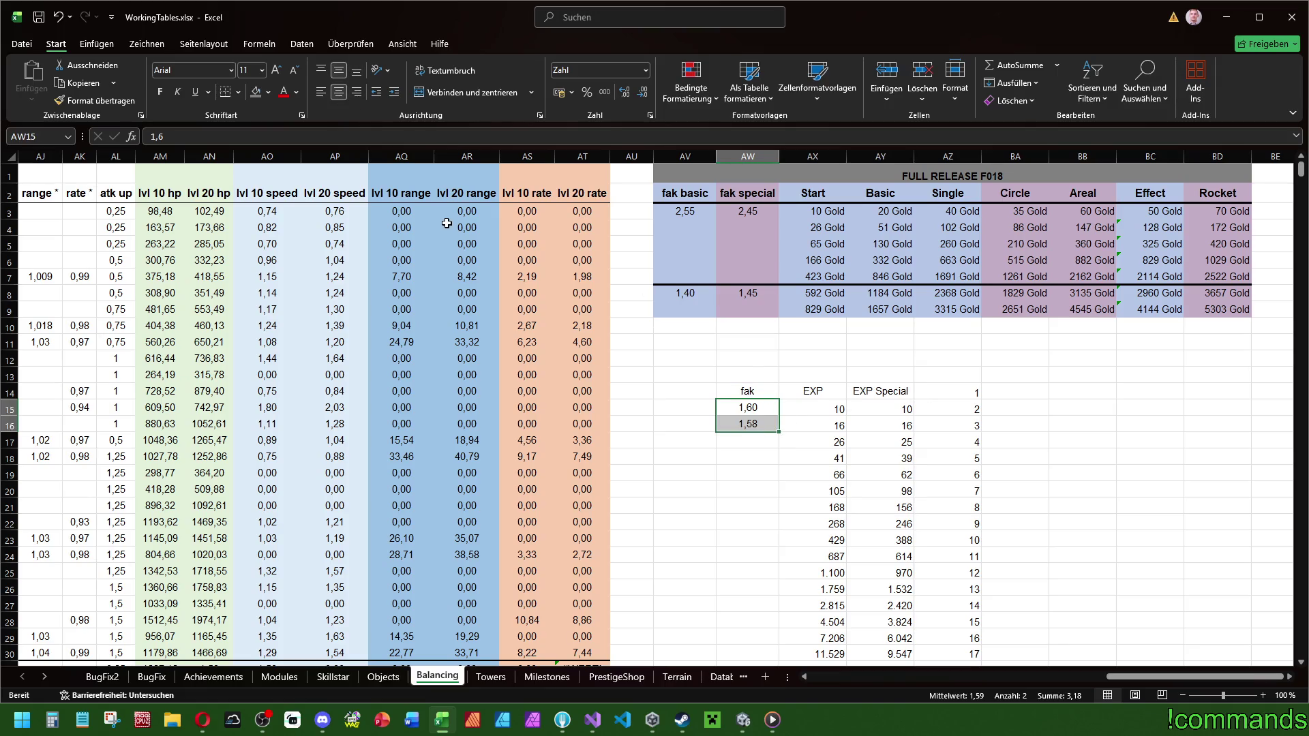
pyautogui.click(755, 404)
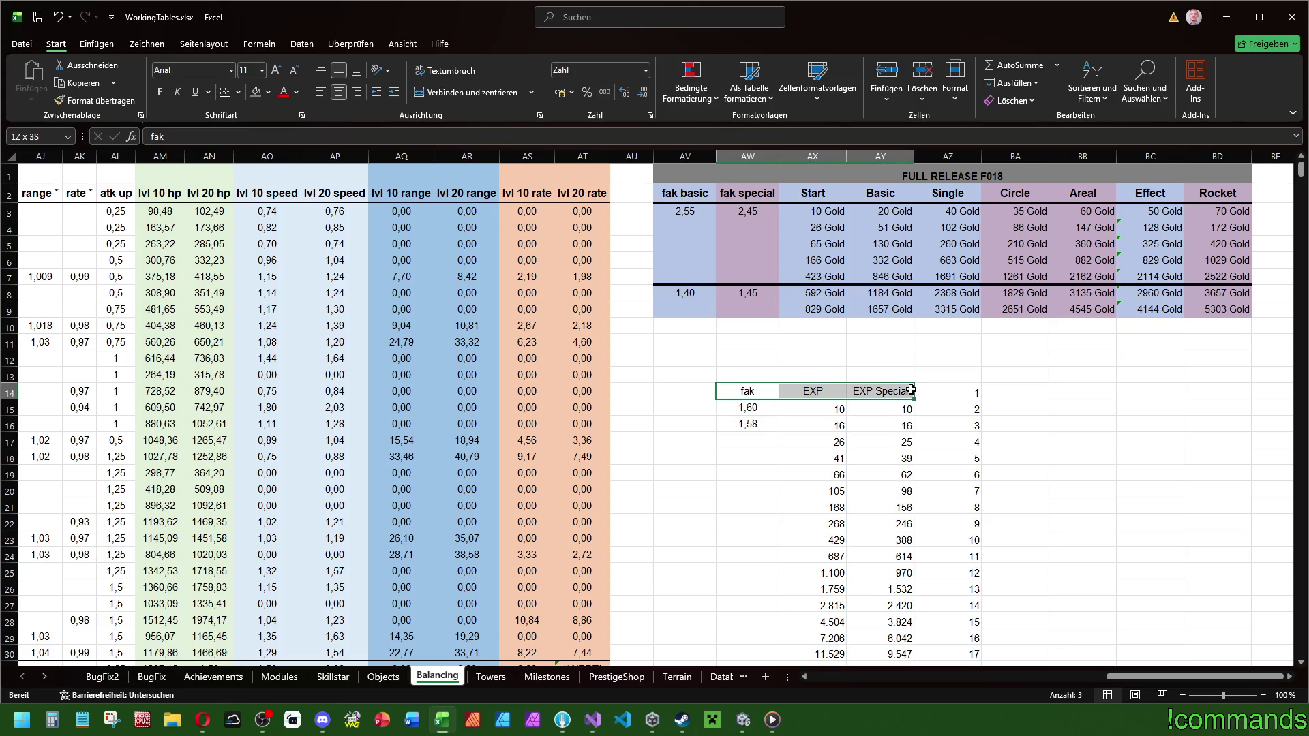
# Enter level numbers 2, 3, 4 and 5 down the Level column from AZ15
pyautogui.click(972, 408)
pyautogui.write('2')
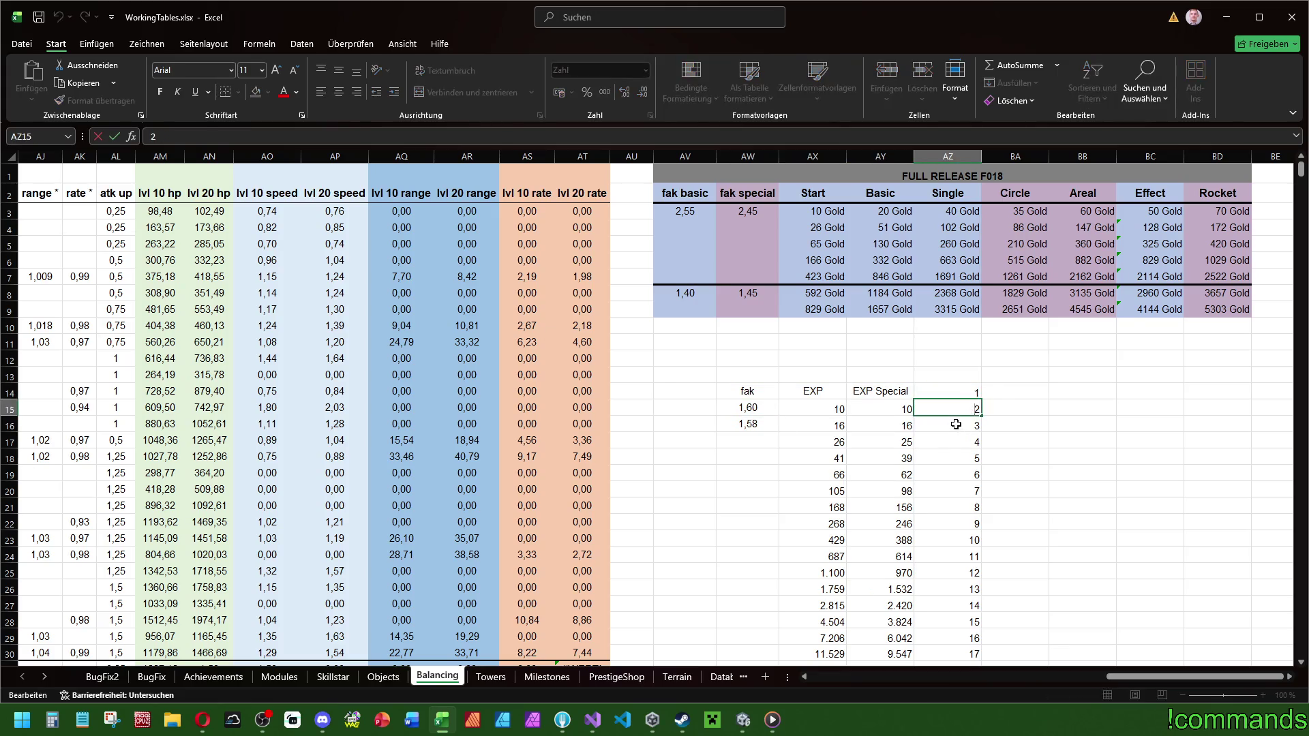
pyautogui.press('Return')
pyautogui.write('3')
pyautogui.press('Return')
pyautogui.write('4')
pyautogui.press('Return')
pyautogui.write('5')
pyautogui.press('Tab')
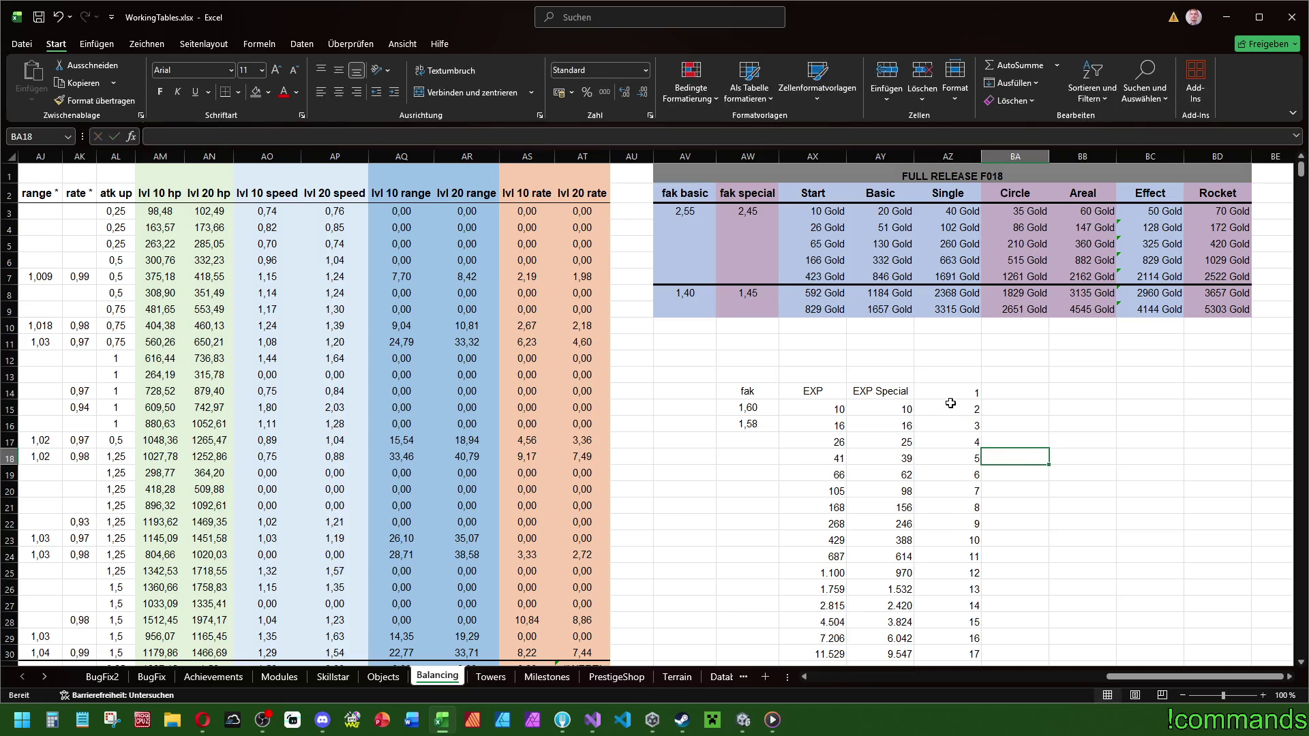
pyautogui.click(956, 392)
pyautogui.click(1036, 425)
pyautogui.click(955, 374)
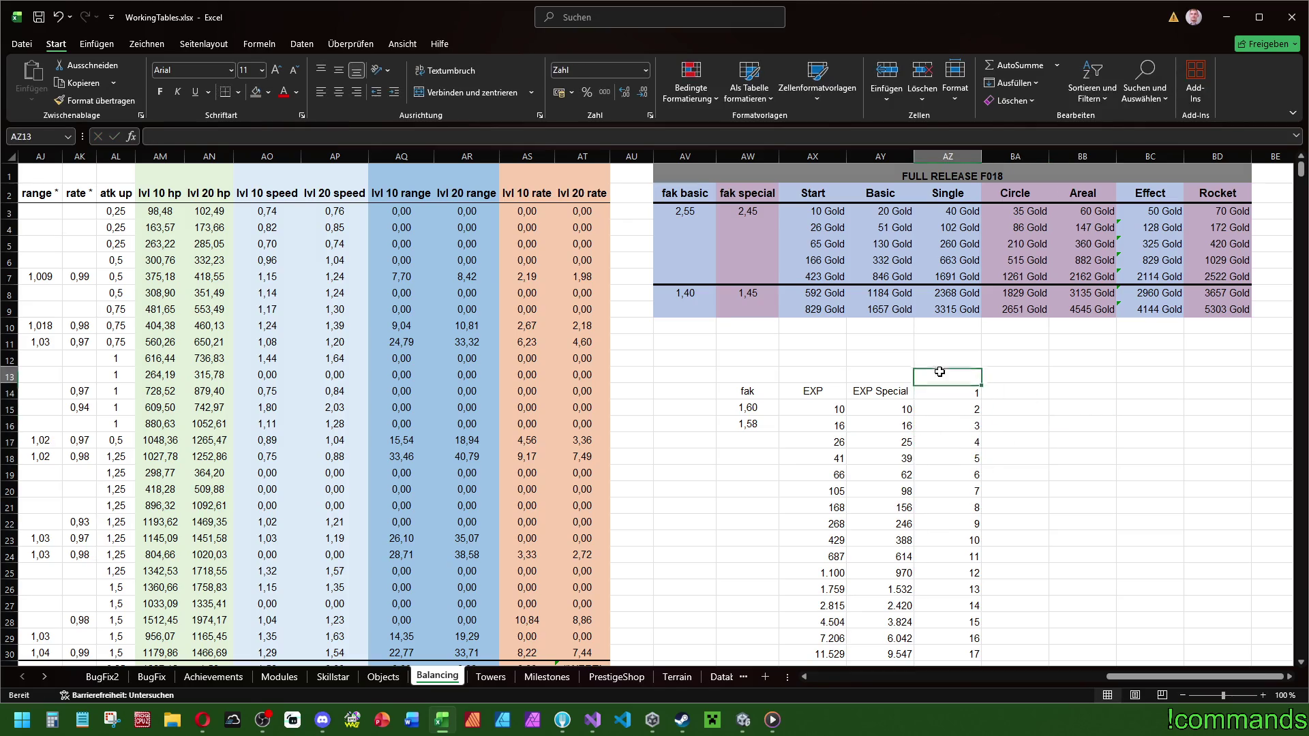
# Copy the EXP and EXP Special headers up one row into row 13
pyautogui.click(833, 392)
pyautogui.hotkey('ctrl', 'c')
pyautogui.click(835, 375)
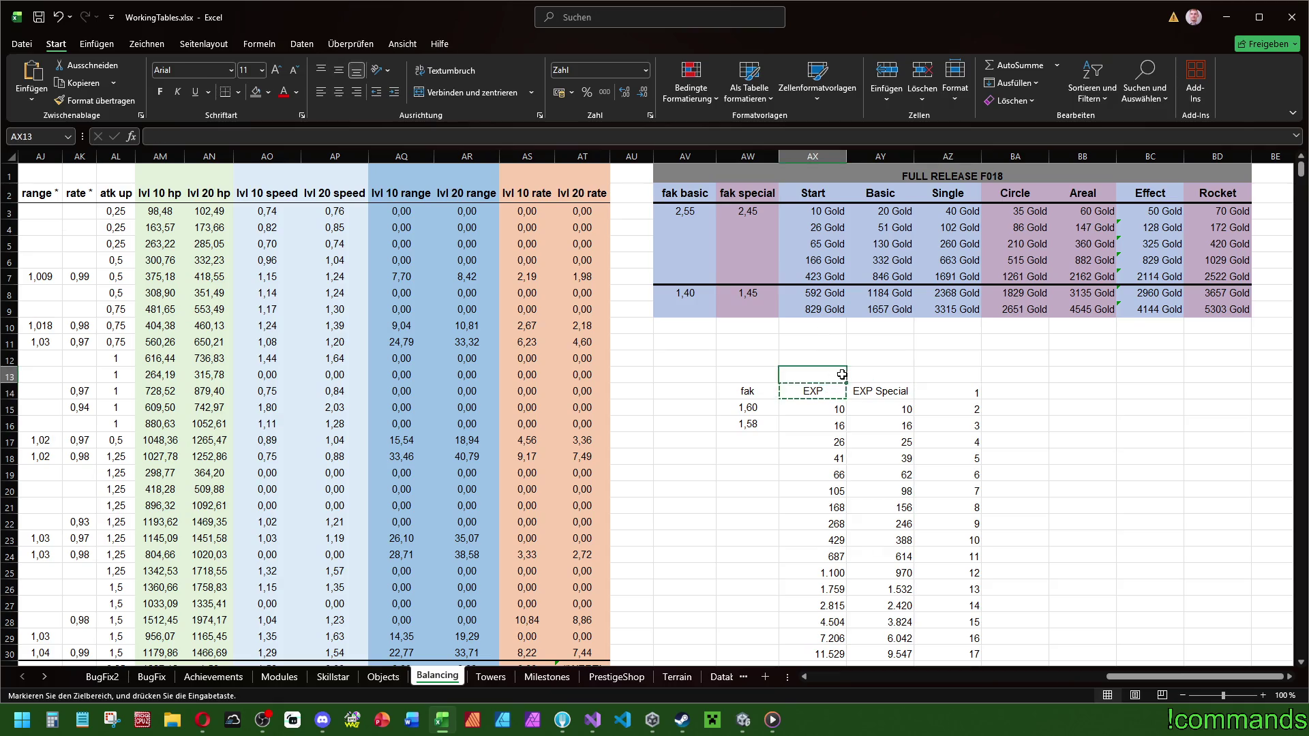
pyautogui.hotkey('ctrl', 'v')
pyautogui.click(894, 391)
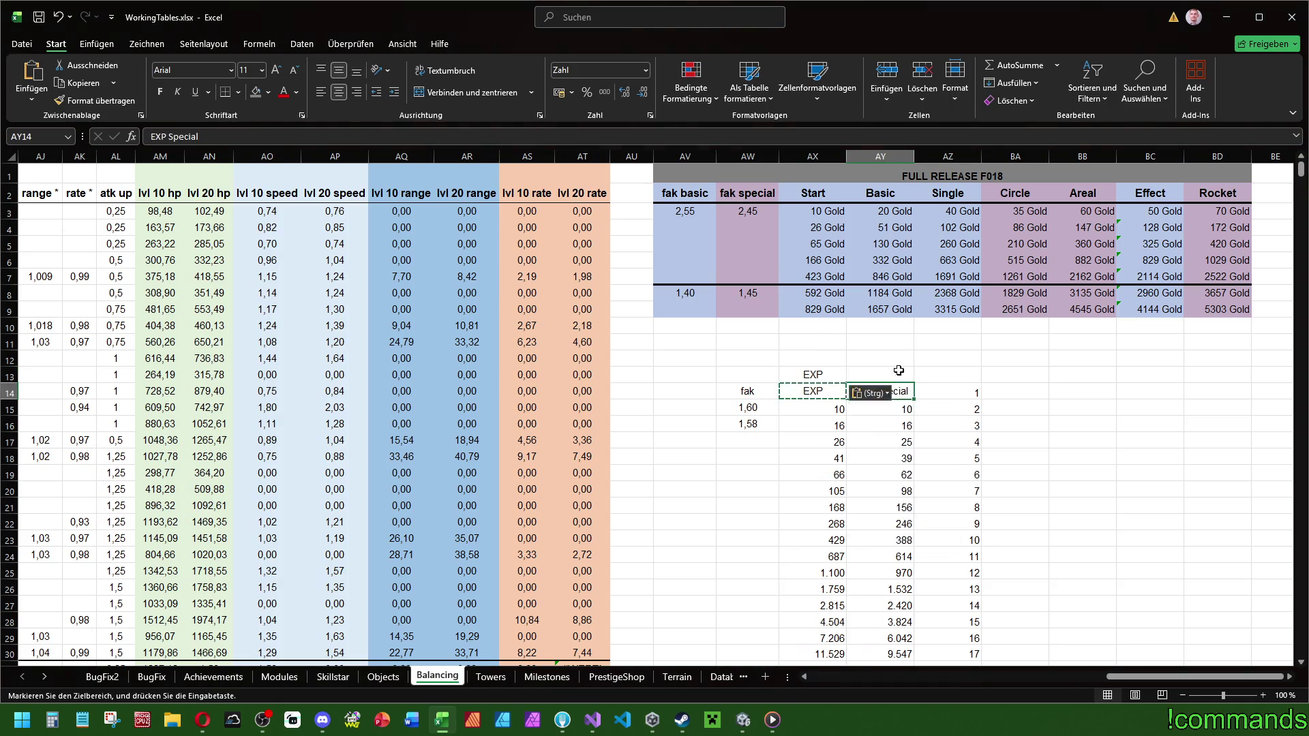
pyautogui.moveTo(908, 380)
pyautogui.mouseDown()
pyautogui.moveTo(897, 374)
pyautogui.moveTo(879, 392)
pyautogui.mouseUp()
# Set AX14 and AY14 to 0 as the starting EXP and EXP Special values
pyautogui.click(825, 390)
pyautogui.write('0')
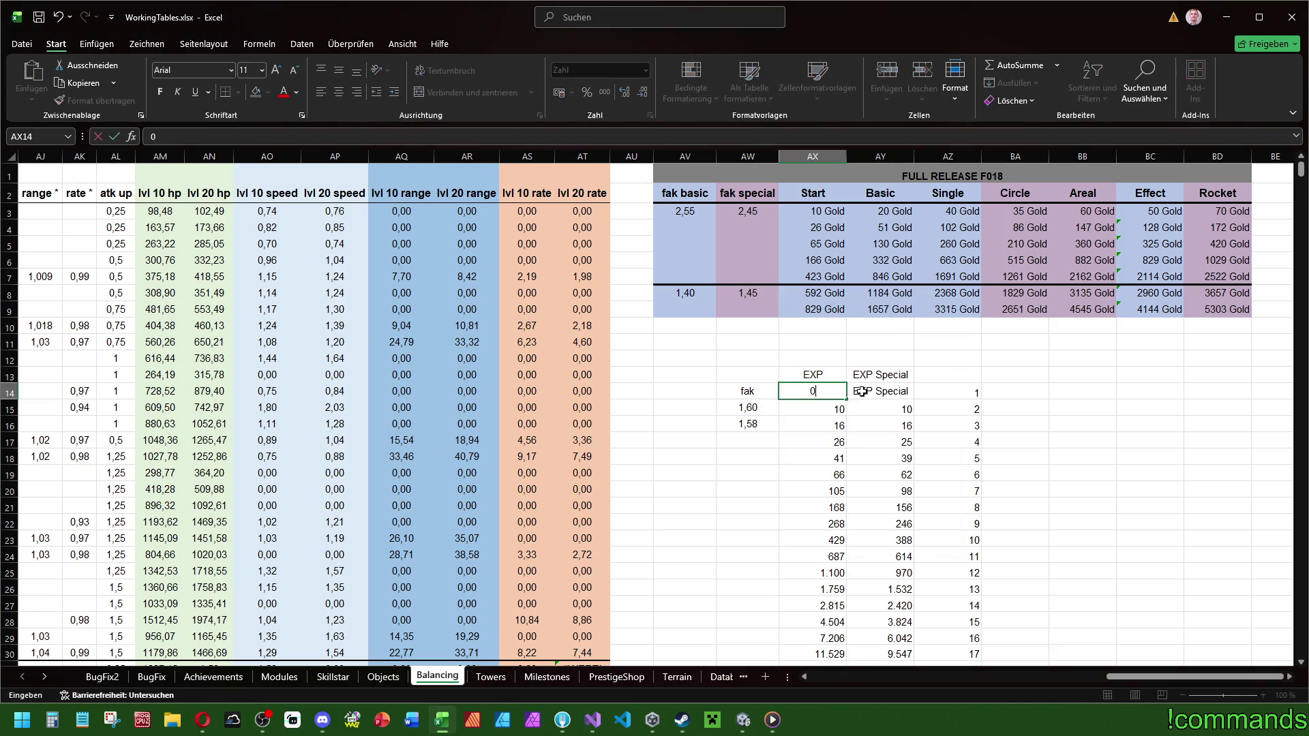
pyautogui.hotkey('ctrl', 'Return')
pyautogui.click(926, 348)
pyautogui.click(832, 407)
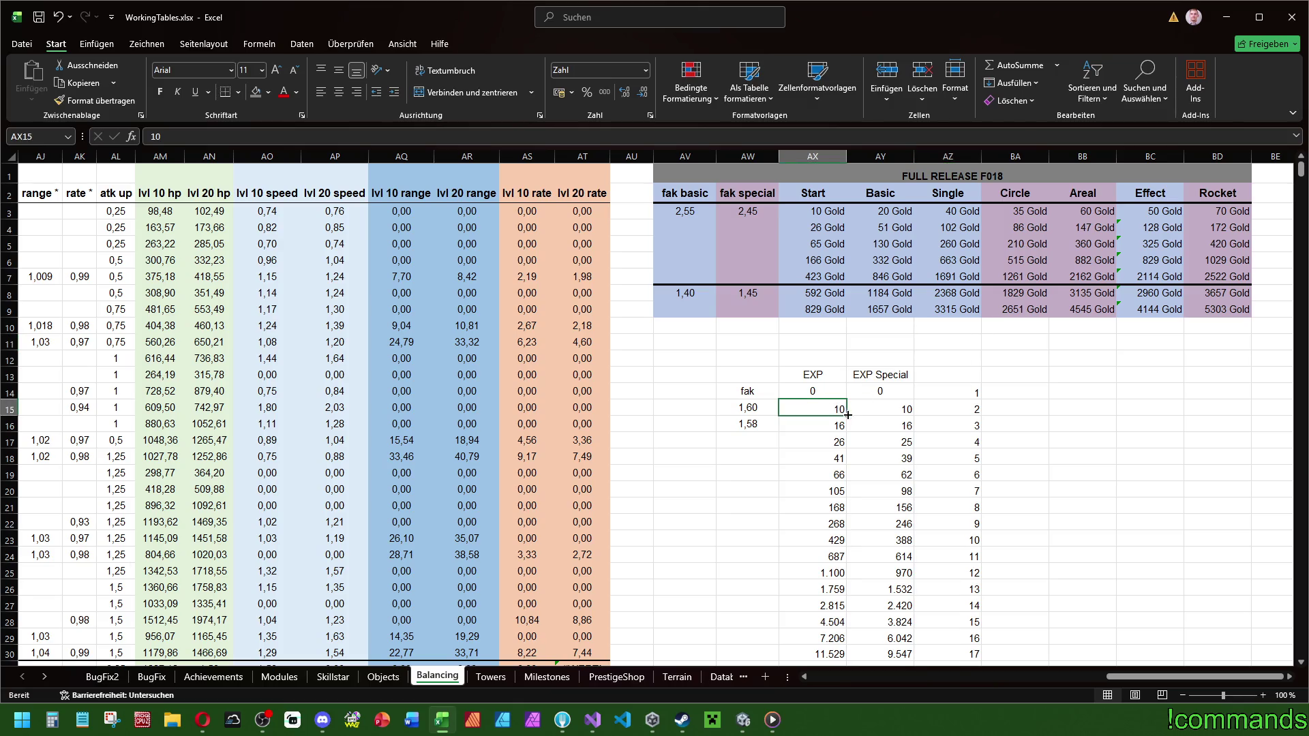
pyautogui.press('Delete')
pyautogui.hotkey('ctrl', 'z')
pyautogui.moveTo(846, 415); pyautogui.dragTo(843, 397)
pyautogui.hotkey('ctrl', 'z')
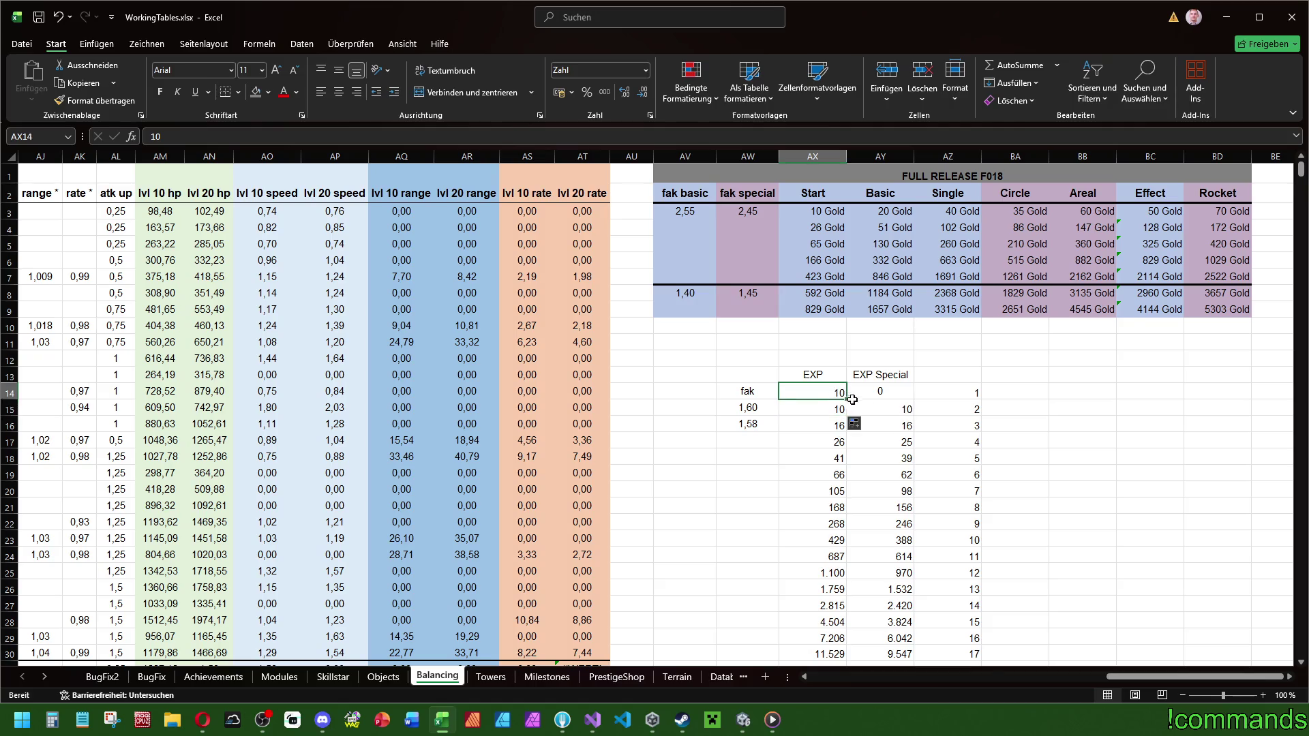
pyautogui.click(881, 409)
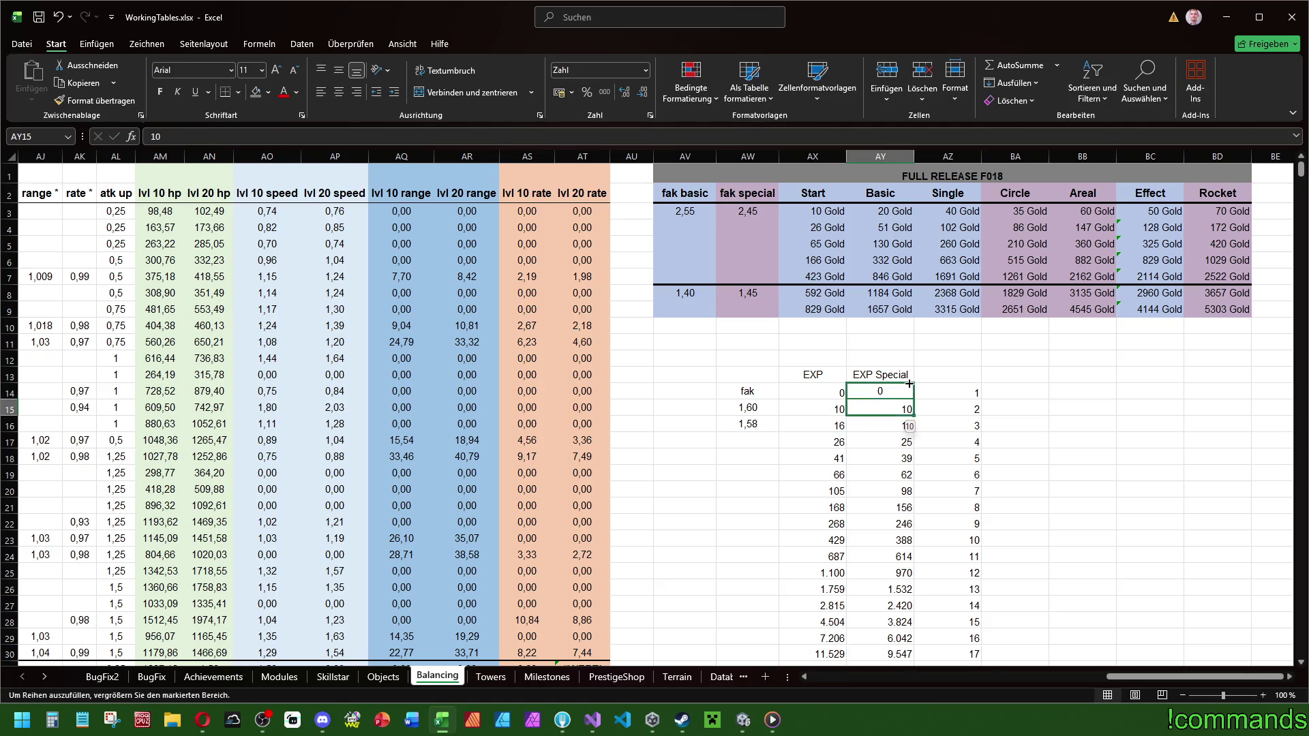
pyautogui.click(920, 356)
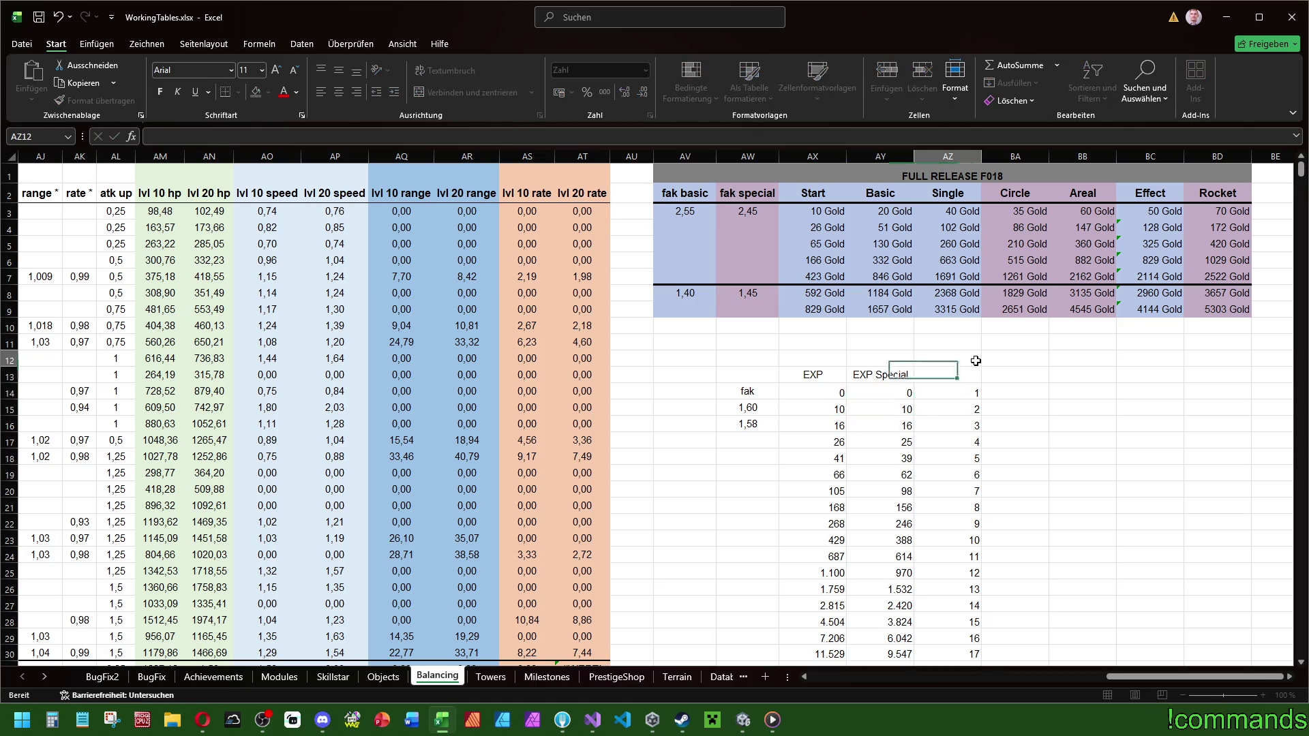
# Move the fak header up to AW13 and clear the stray 0,00 from AW14
pyautogui.click(756, 393)
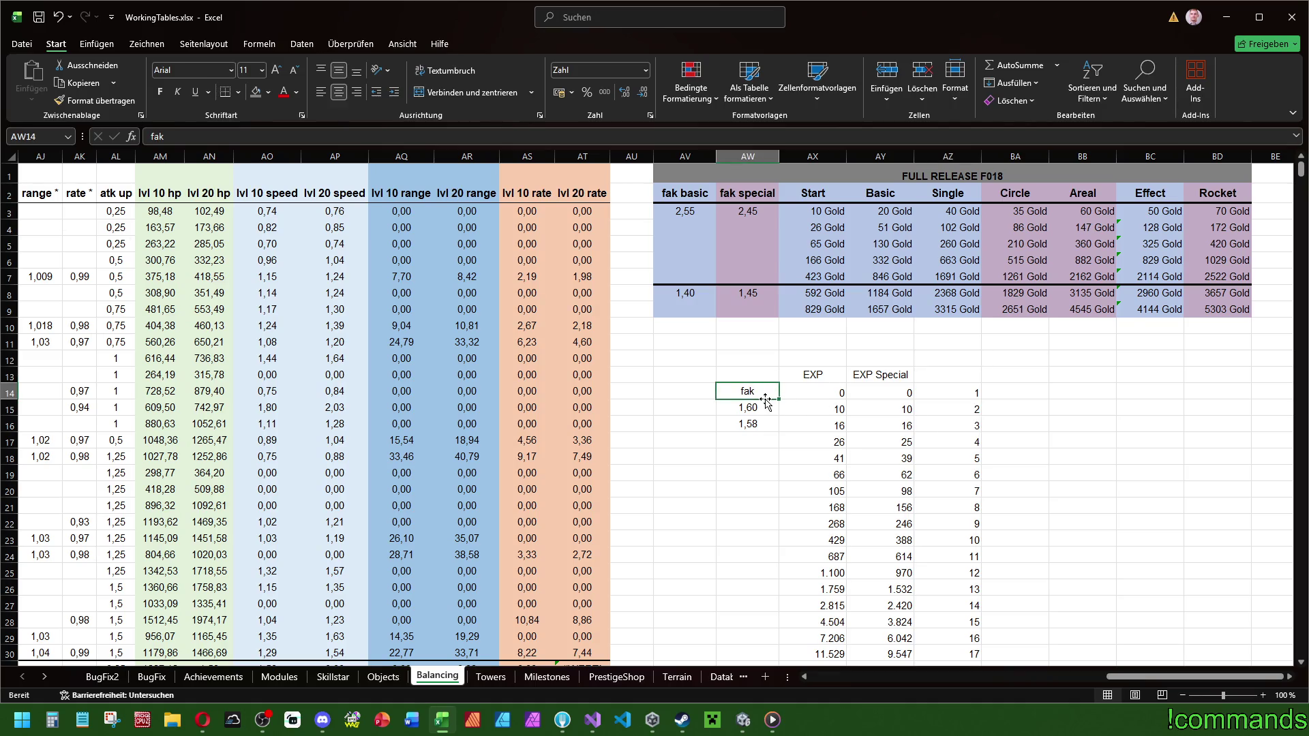
pyautogui.moveTo(765, 402); pyautogui.dragTo(765, 386)
pyautogui.click(836, 413)
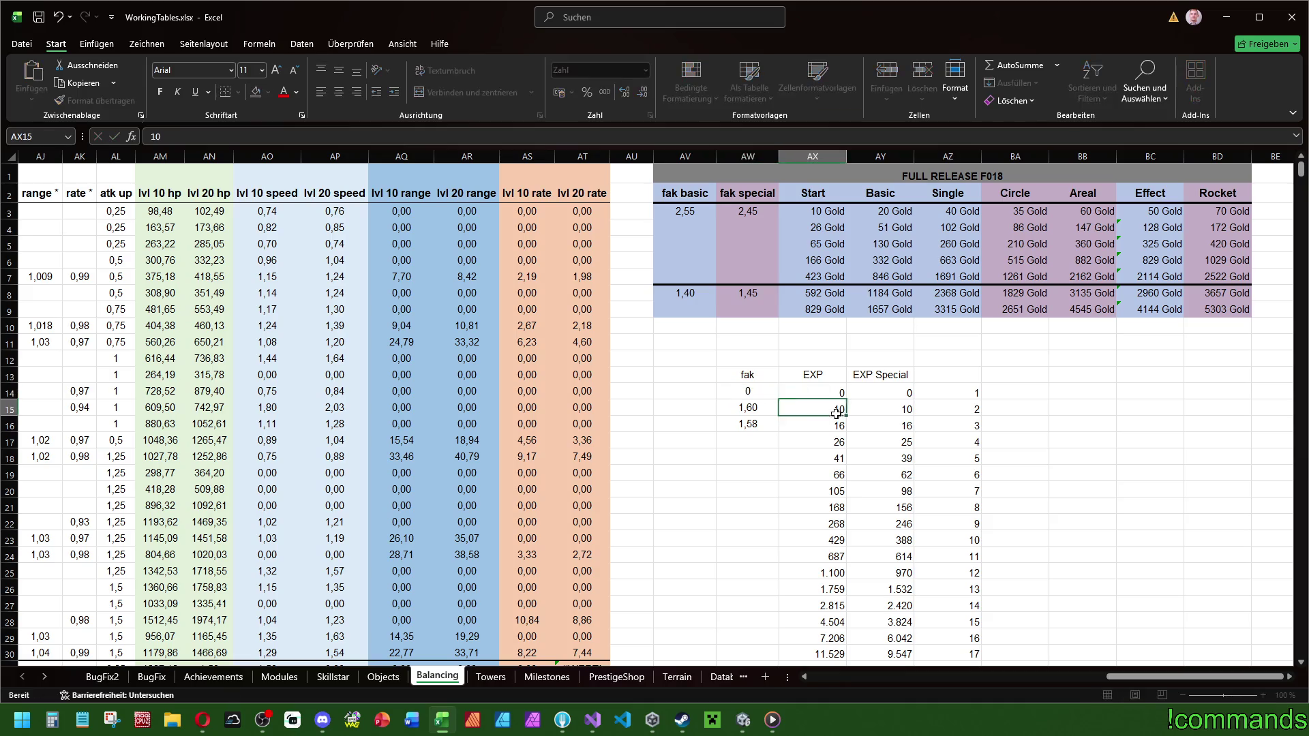
pyautogui.click(750, 392)
pyautogui.click(940, 475)
pyautogui.click(1057, 420)
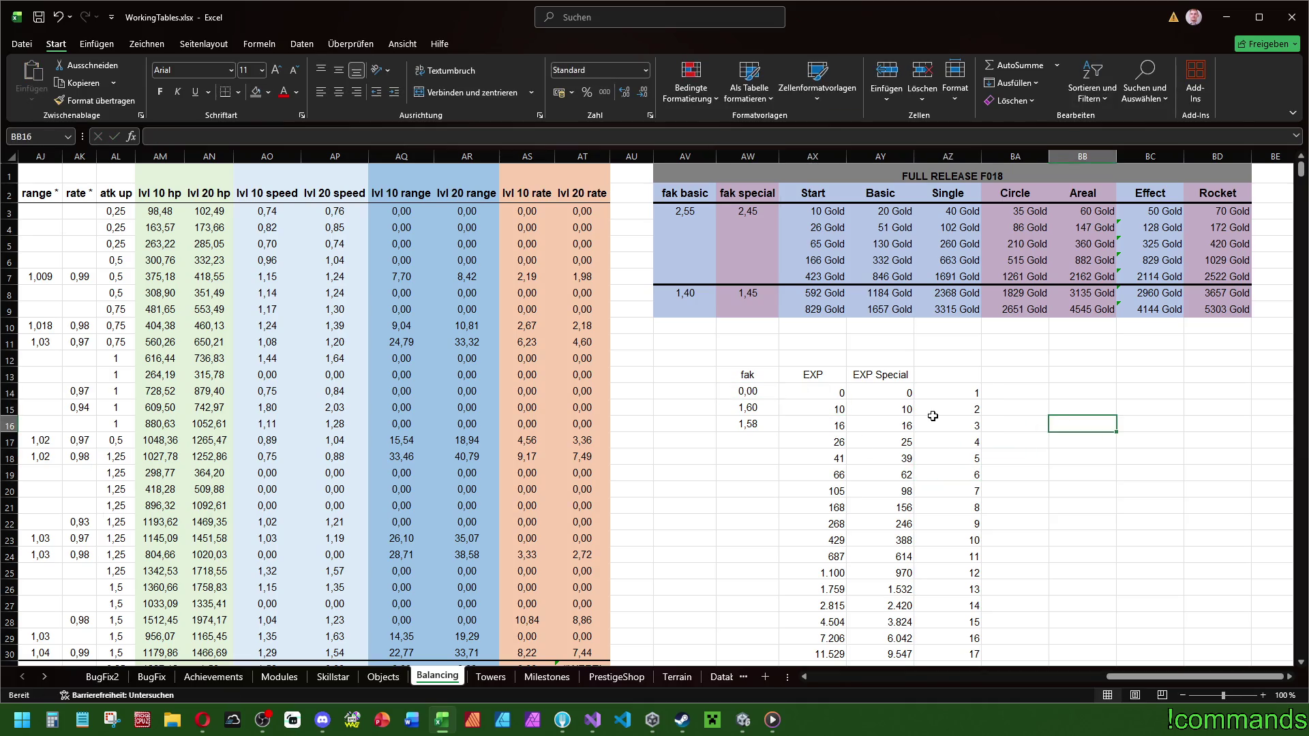
pyautogui.click(763, 393)
pyautogui.press('Delete')
# Make the row 13 headers bold
pyautogui.moveTo(770, 375); pyautogui.dragTo(929, 374)
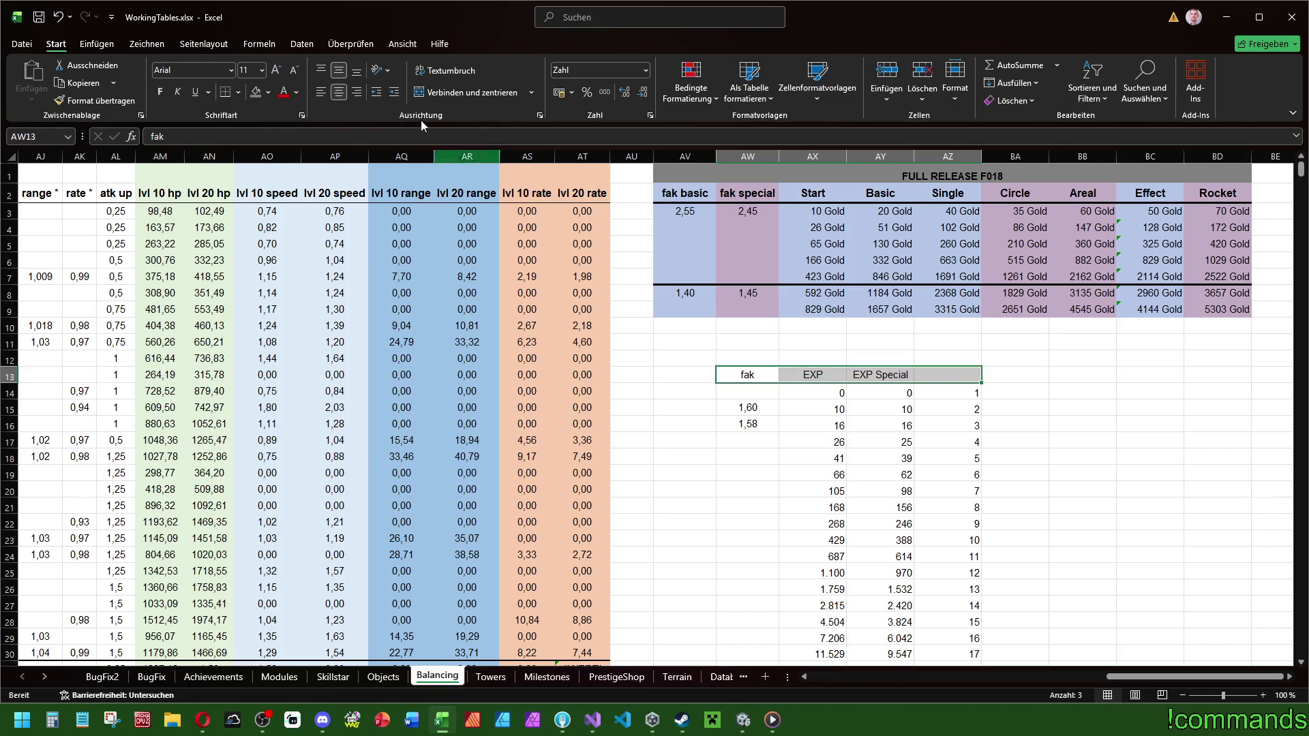
pyautogui.hotkey('ctrl', 'shift', 'f')
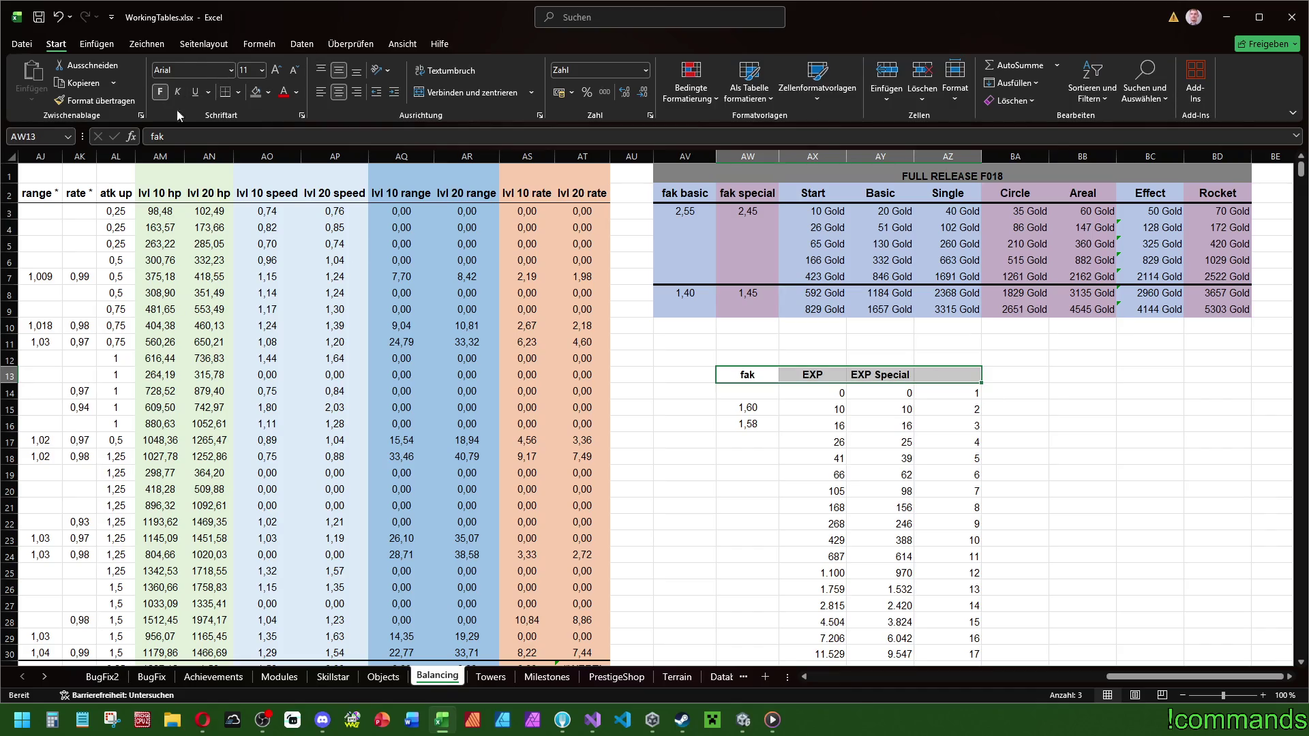
pyautogui.click(941, 393)
pyautogui.press('Down')
pyautogui.press('Down')
pyautogui.press('Down')
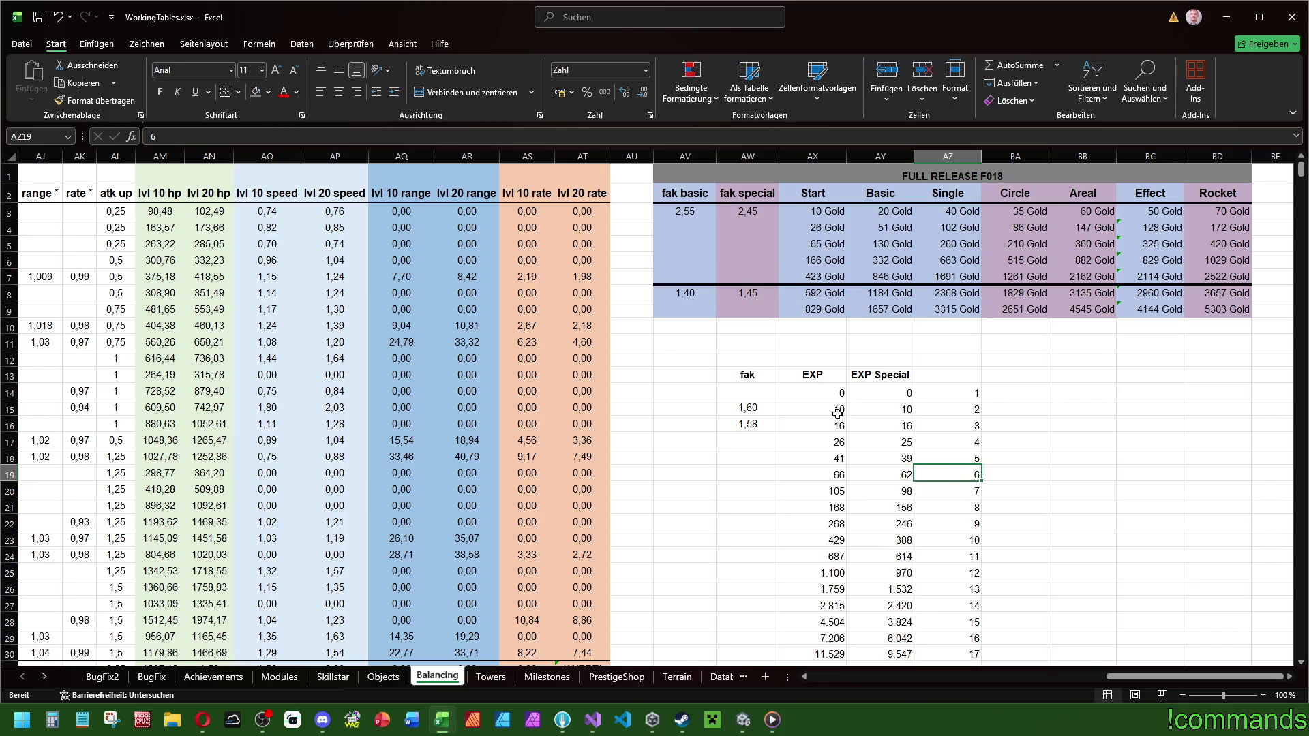
pyautogui.moveTo(754, 391); pyautogui.dragTo(956, 394)
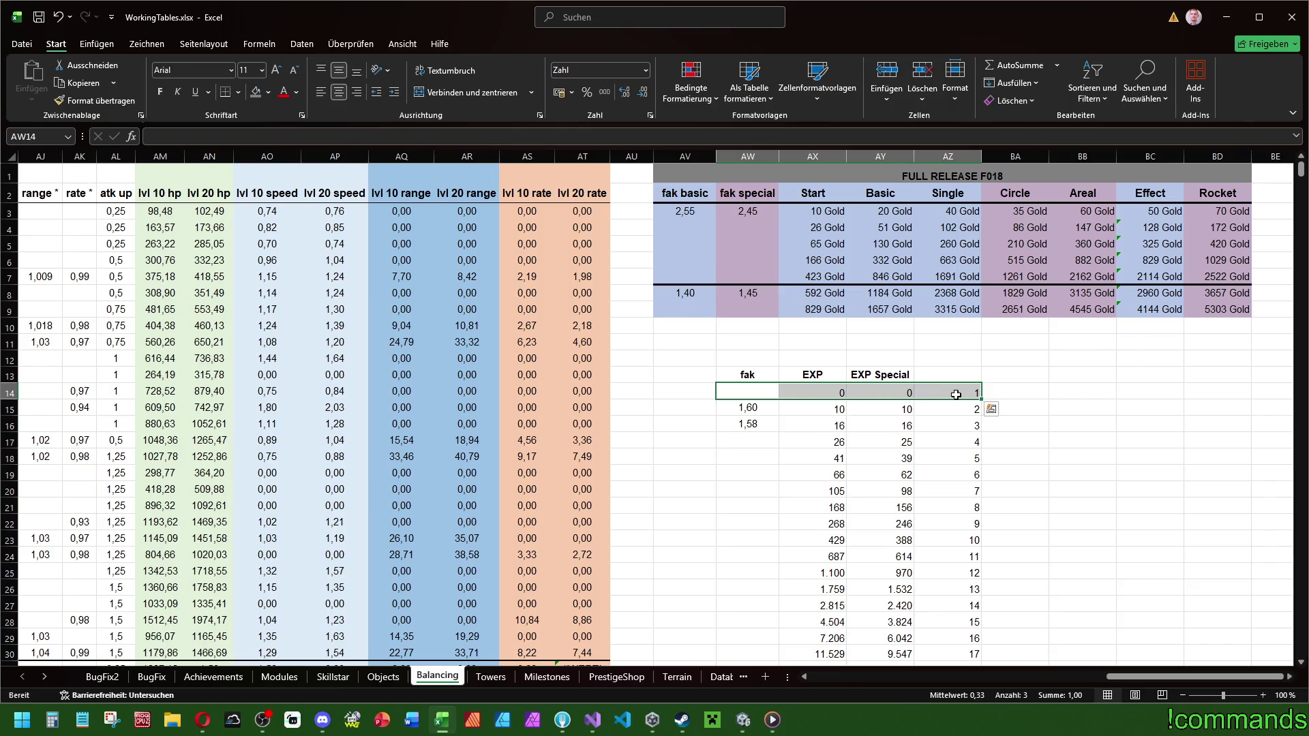
# Add a thick top border above row 14, from AW14 to AZ14, via Format Cells
pyautogui.rightClick(955, 395)
pyautogui.click(995, 311)
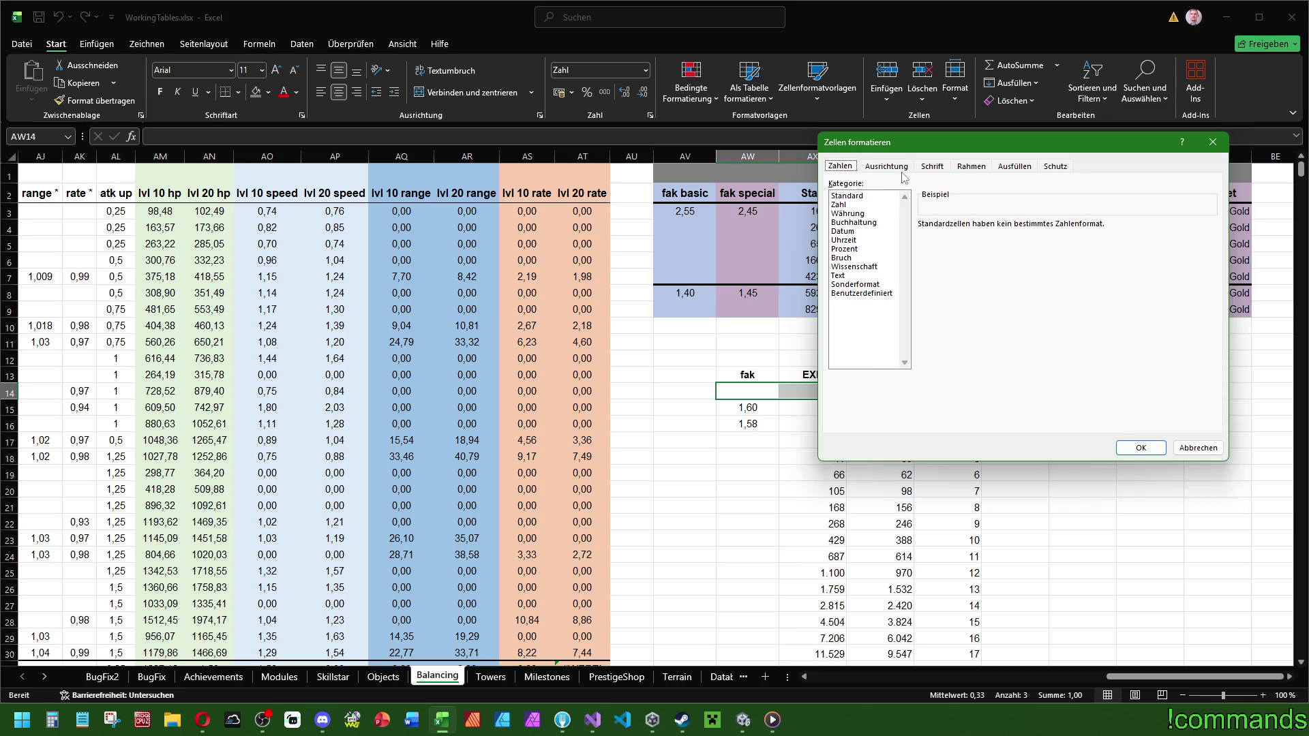
pyautogui.click(899, 168)
pyautogui.click(934, 167)
pyautogui.click(970, 167)
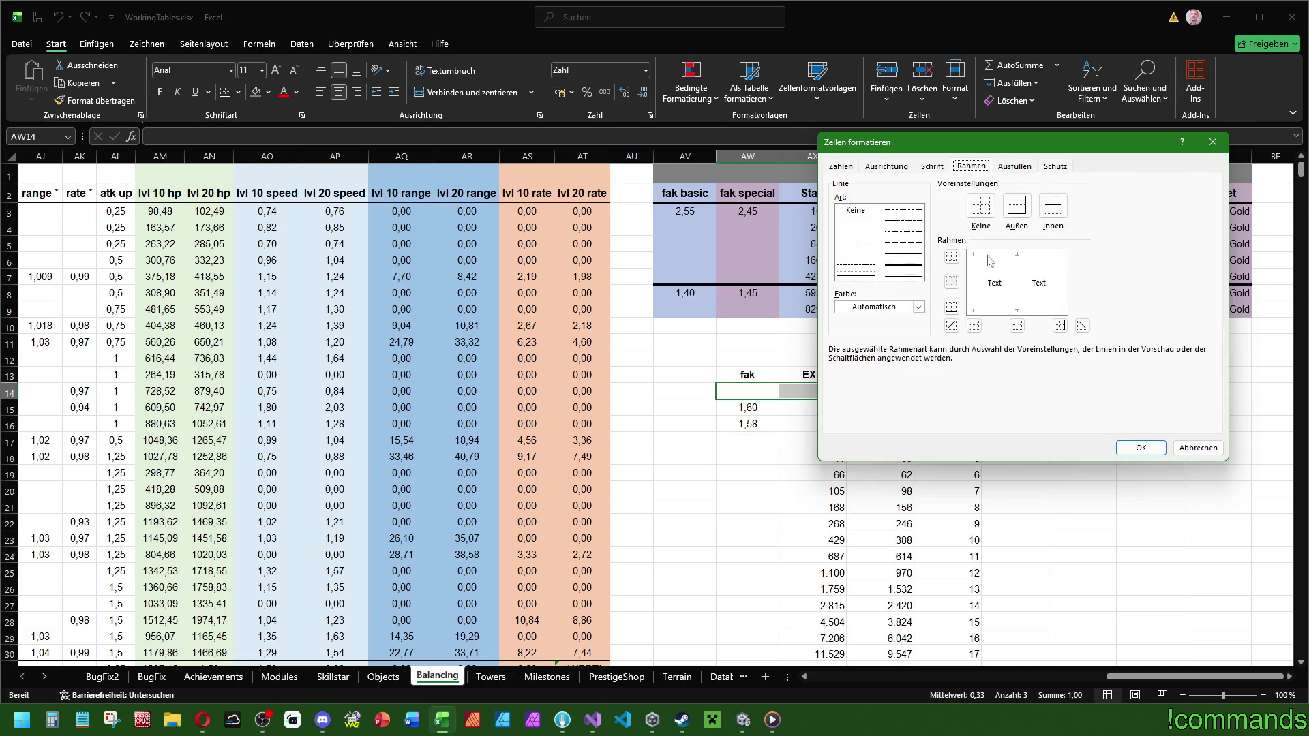
pyautogui.click(904, 264)
pyautogui.click(1002, 254)
pyautogui.click(1141, 447)
pyautogui.click(1083, 439)
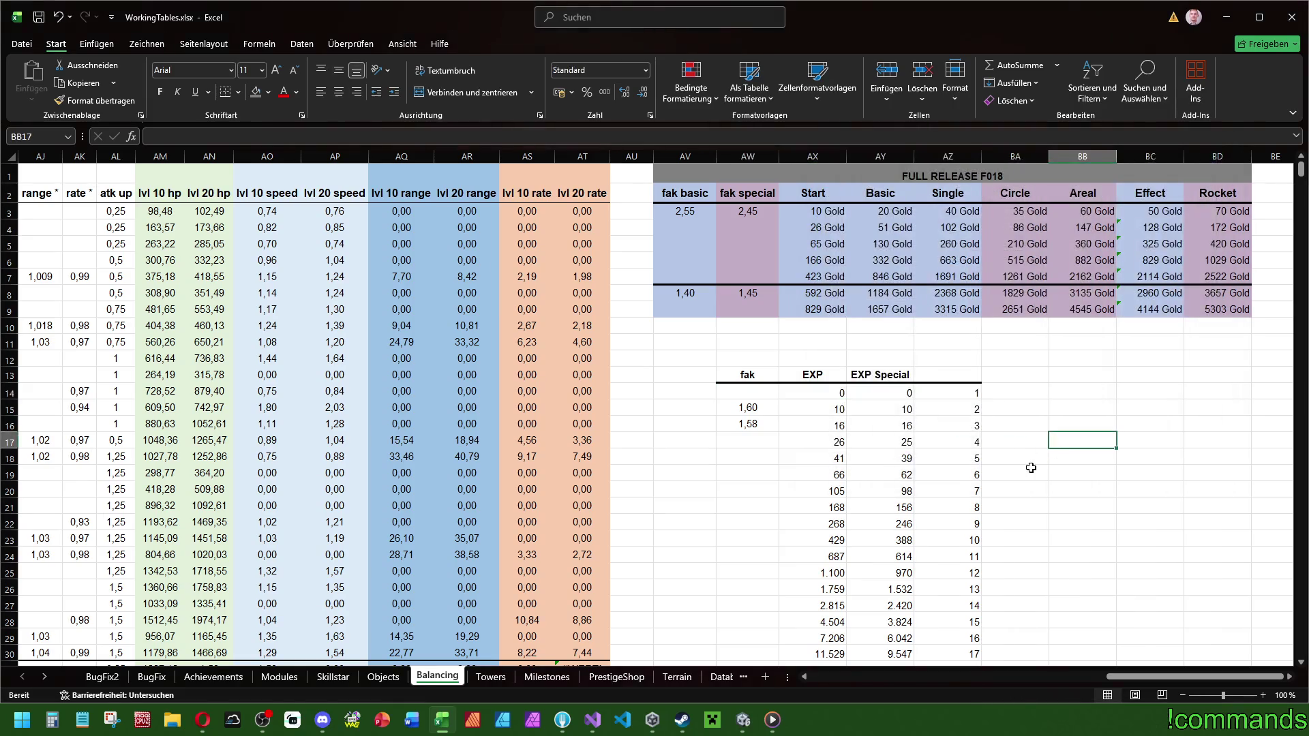
# Head AZ13 'Level' and centre the headers and Level numbers both ways
pyautogui.click(938, 373)
pyautogui.write('Level')
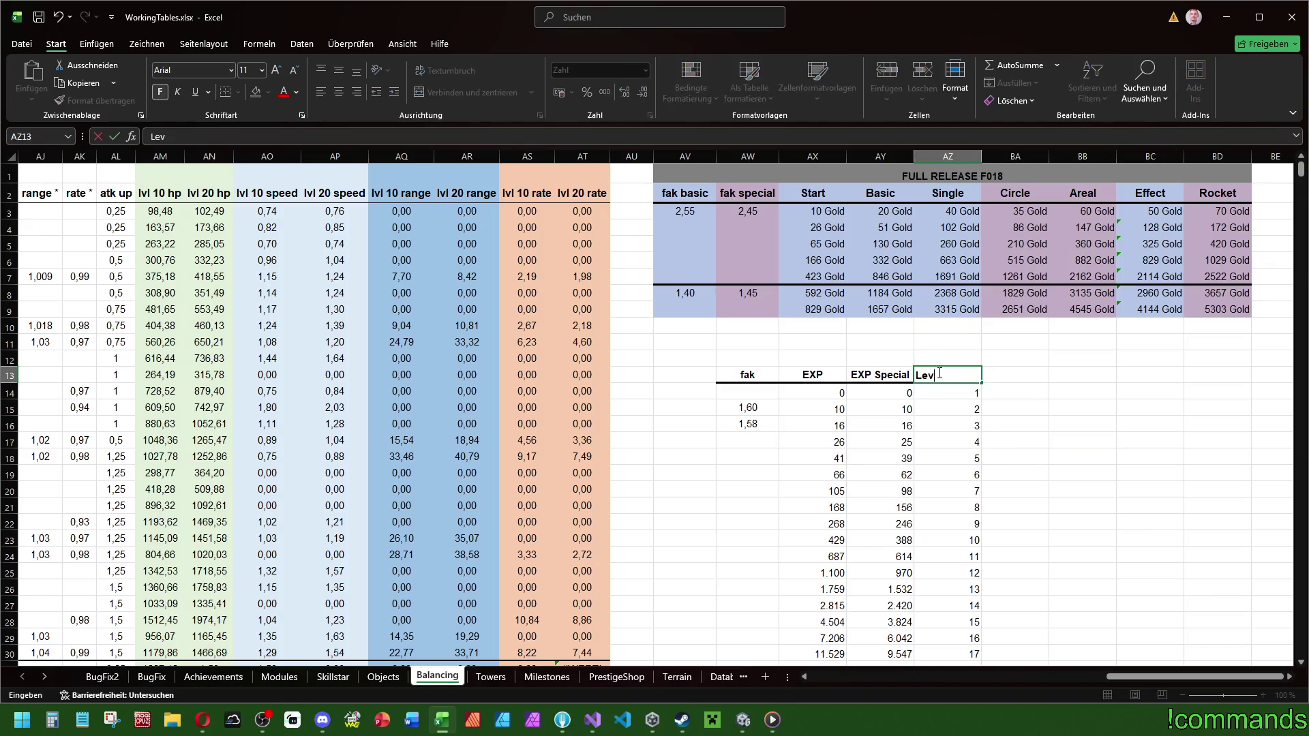
pyautogui.press('Return')
pyautogui.moveTo(747, 374)
pyautogui.mouseDown()
pyautogui.moveTo(948, 374)
pyautogui.moveTo(962, 730)
pyautogui.moveTo(973, 617)
pyautogui.mouseUp()
pyautogui.click(320, 70)
pyautogui.click(338, 70)
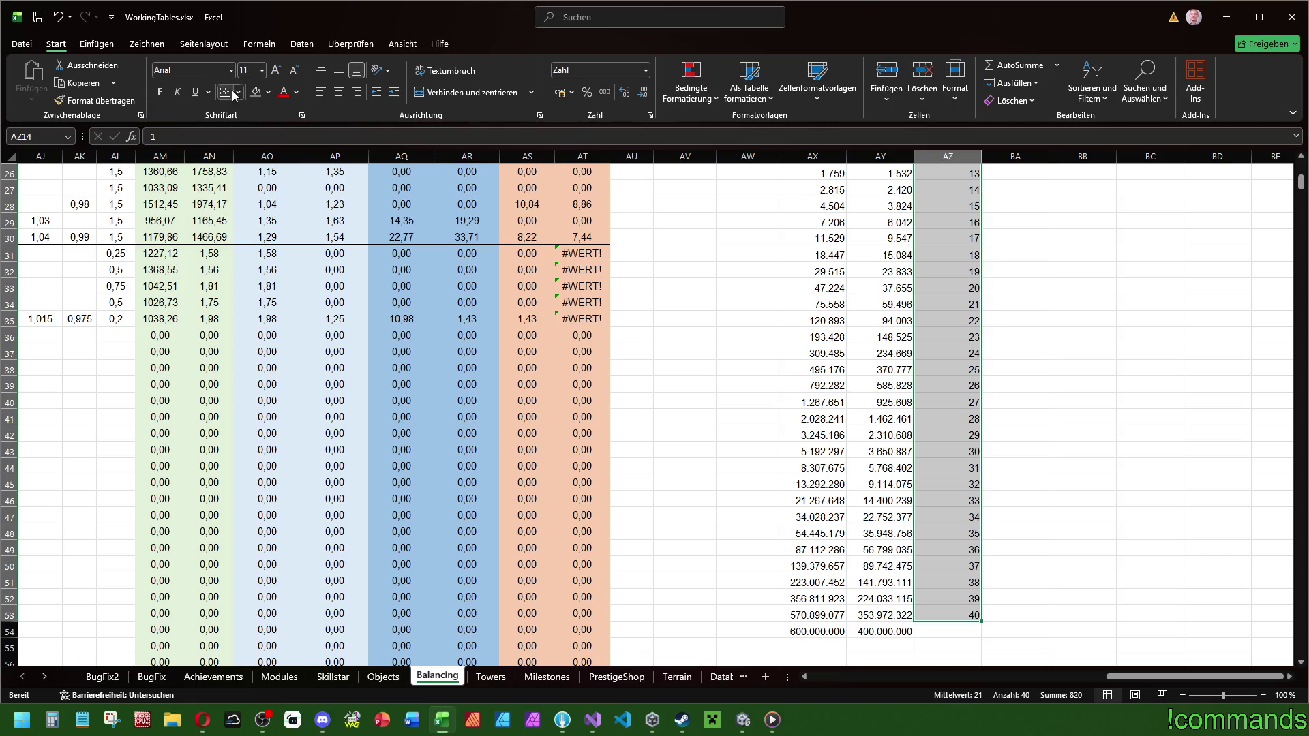
pyautogui.click(338, 70)
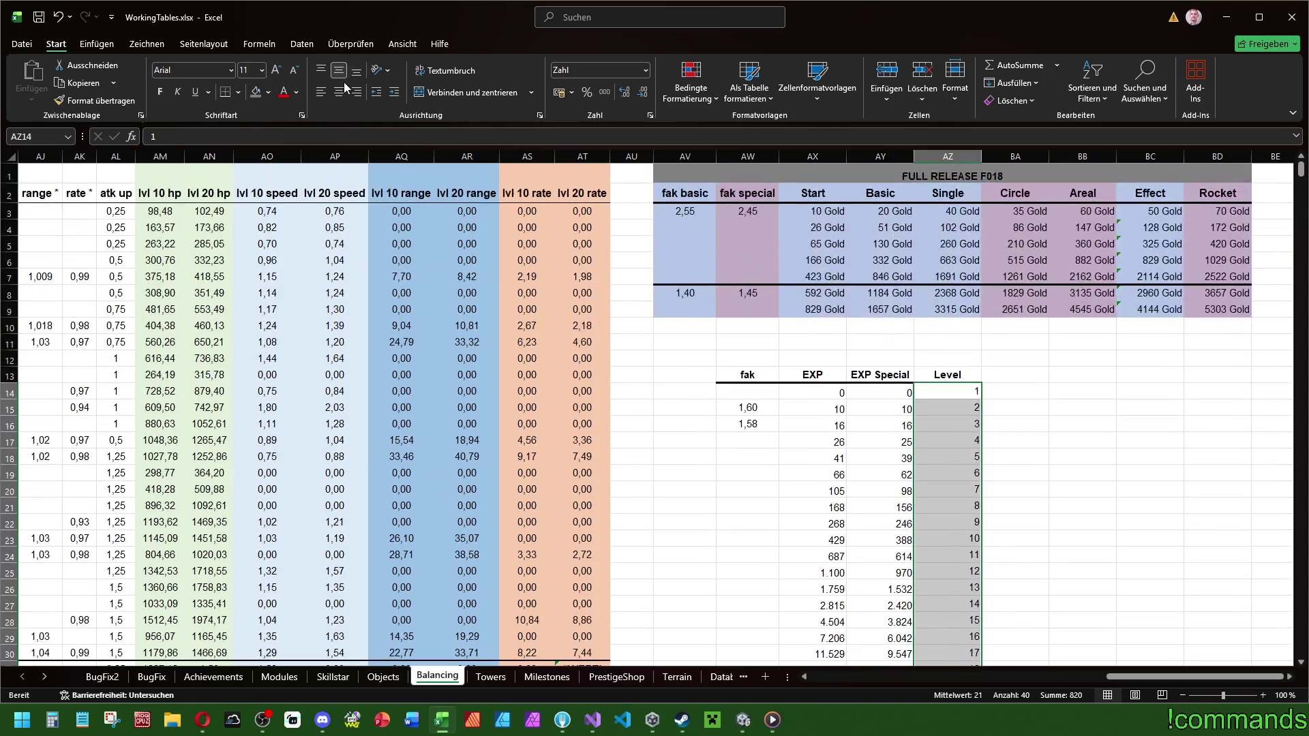
pyautogui.click(339, 94)
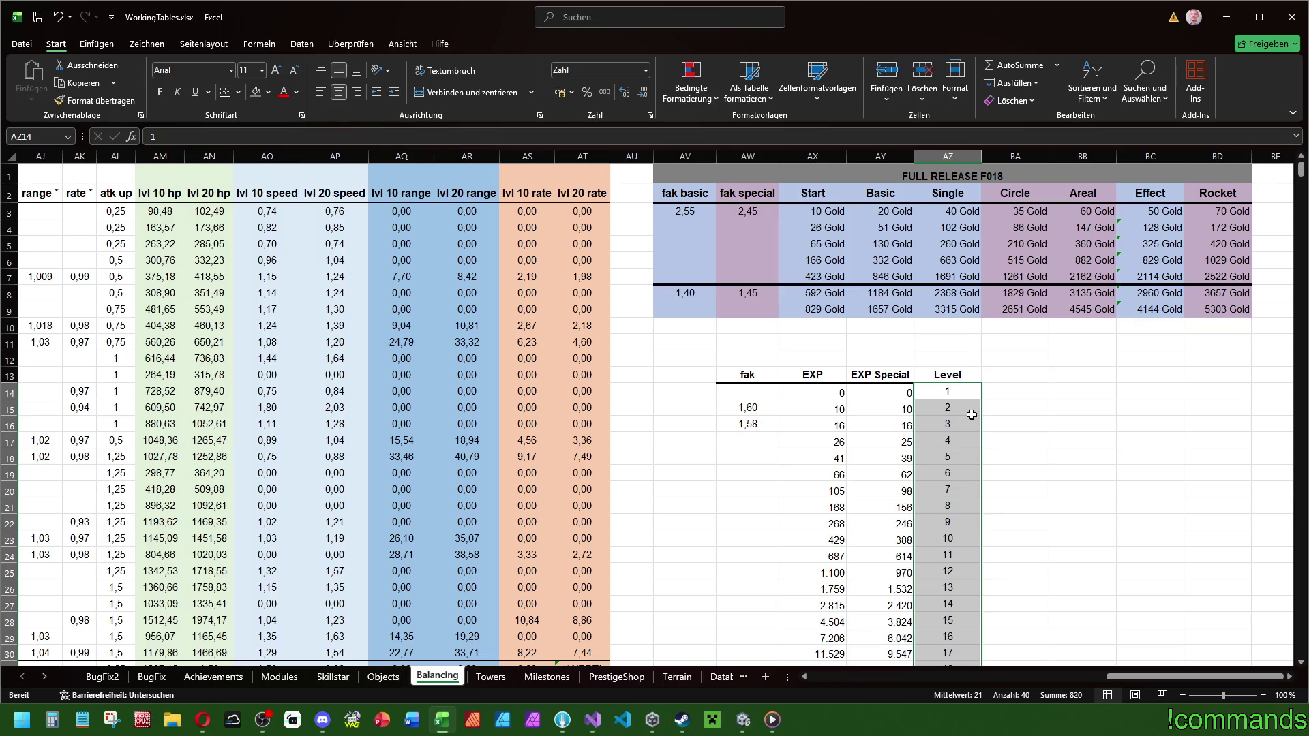
pyautogui.moveTo(948, 375)
pyautogui.mouseDown()
pyautogui.moveTo(954, 683)
pyautogui.moveTo(947, 623)
pyautogui.mouseUp()
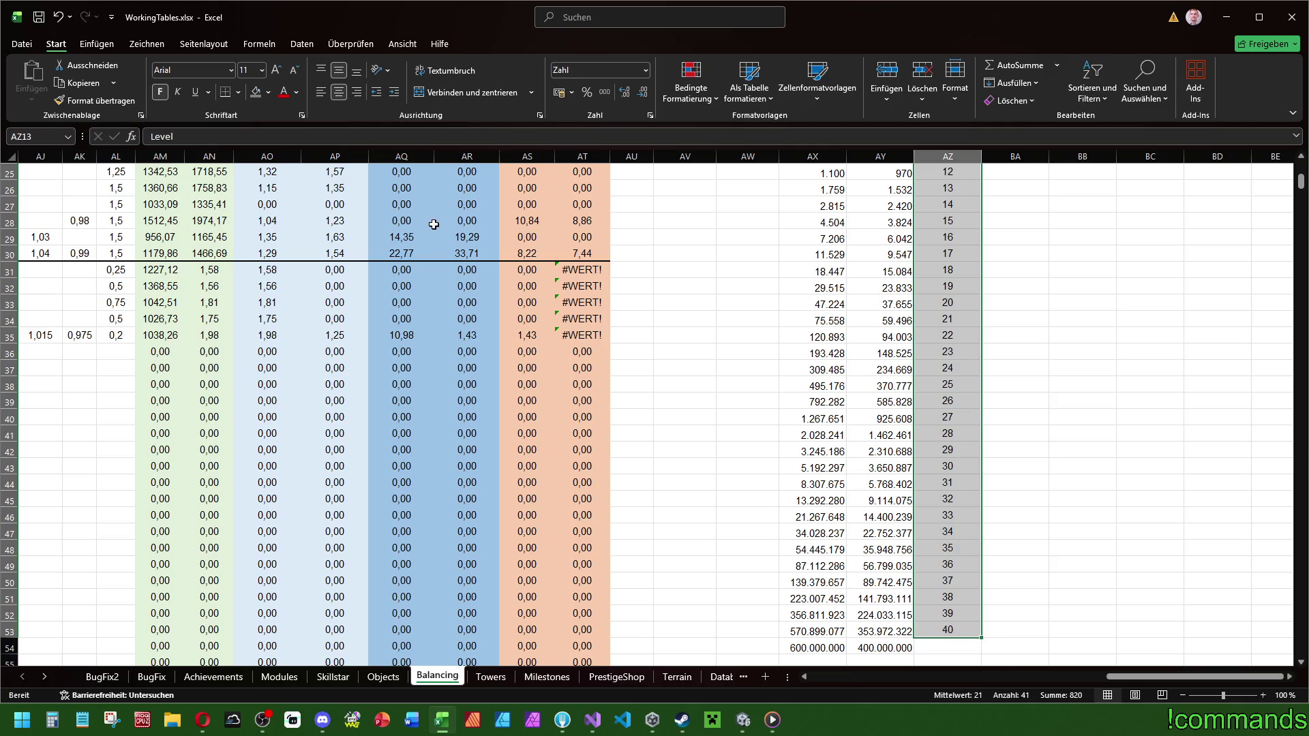
# Enter a centred 40+ in AZ54 below level 40
pyautogui.click(942, 646)
pyautogui.write('40+')
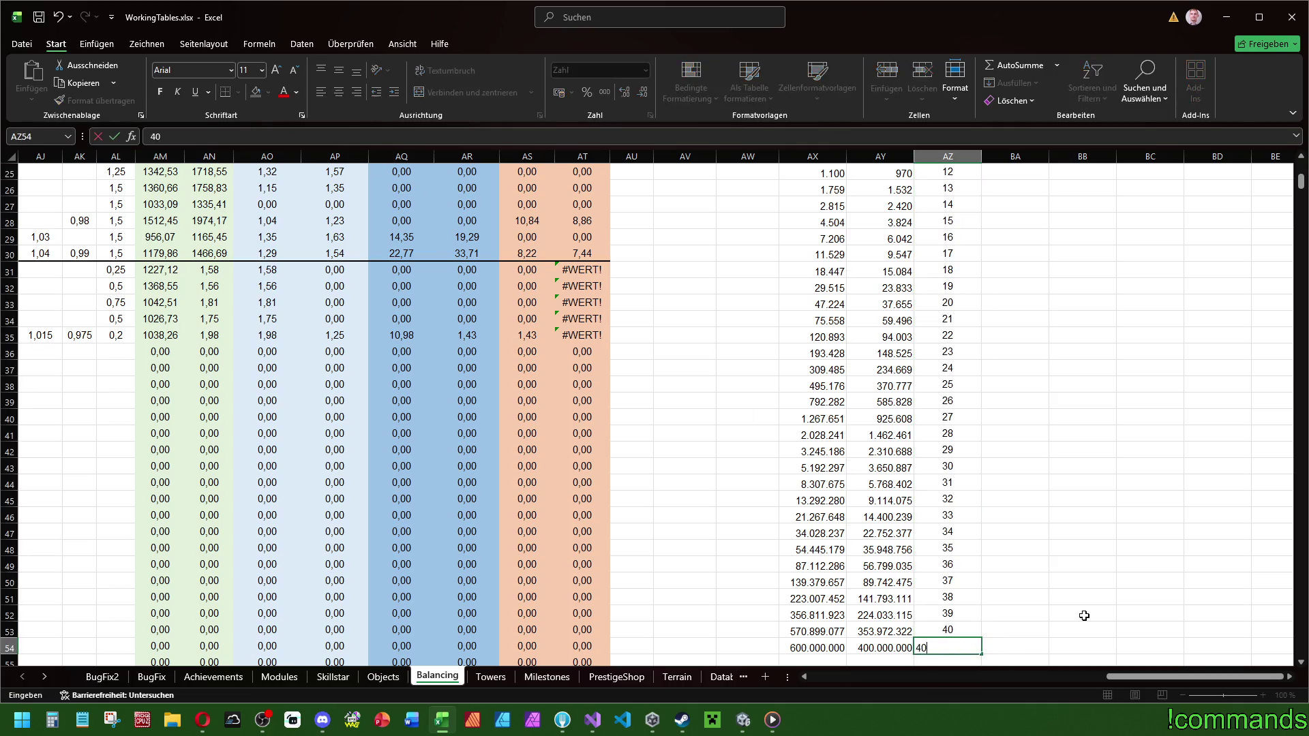
pyautogui.press('Return')
pyautogui.click(965, 633)
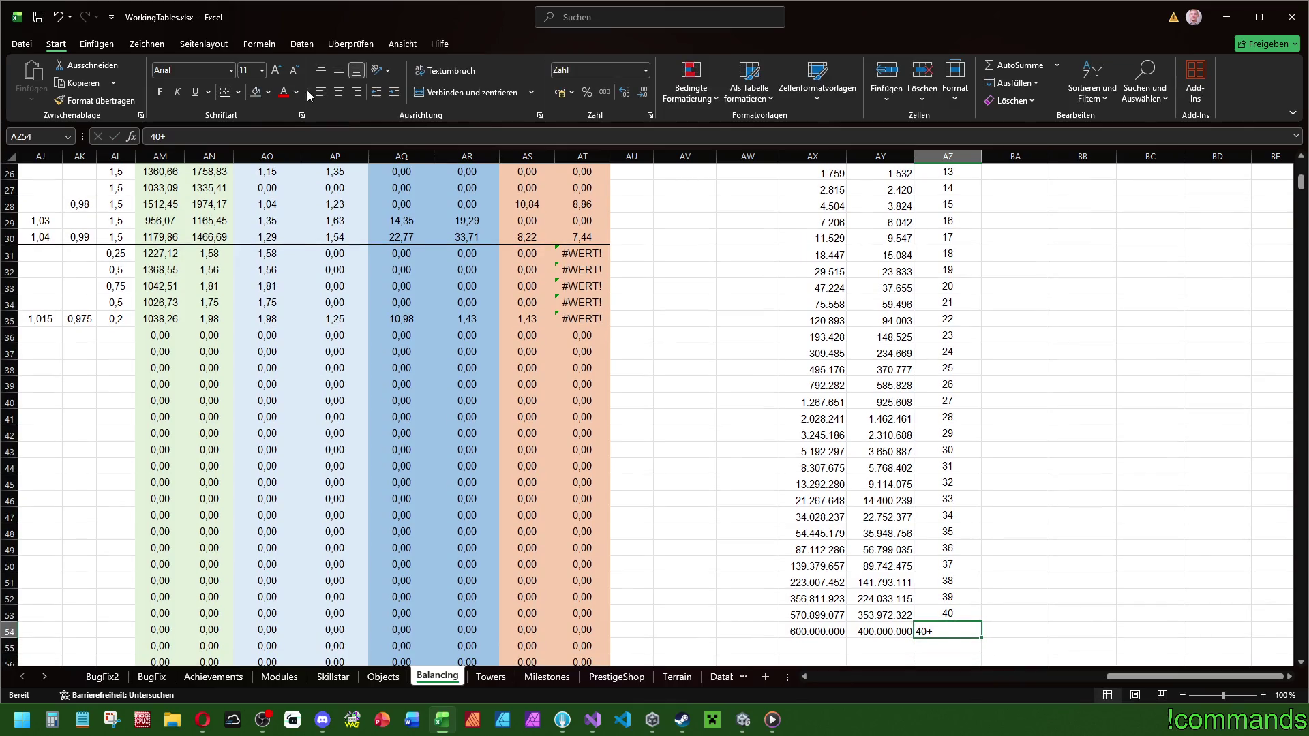
pyautogui.click(339, 92)
pyautogui.click(339, 70)
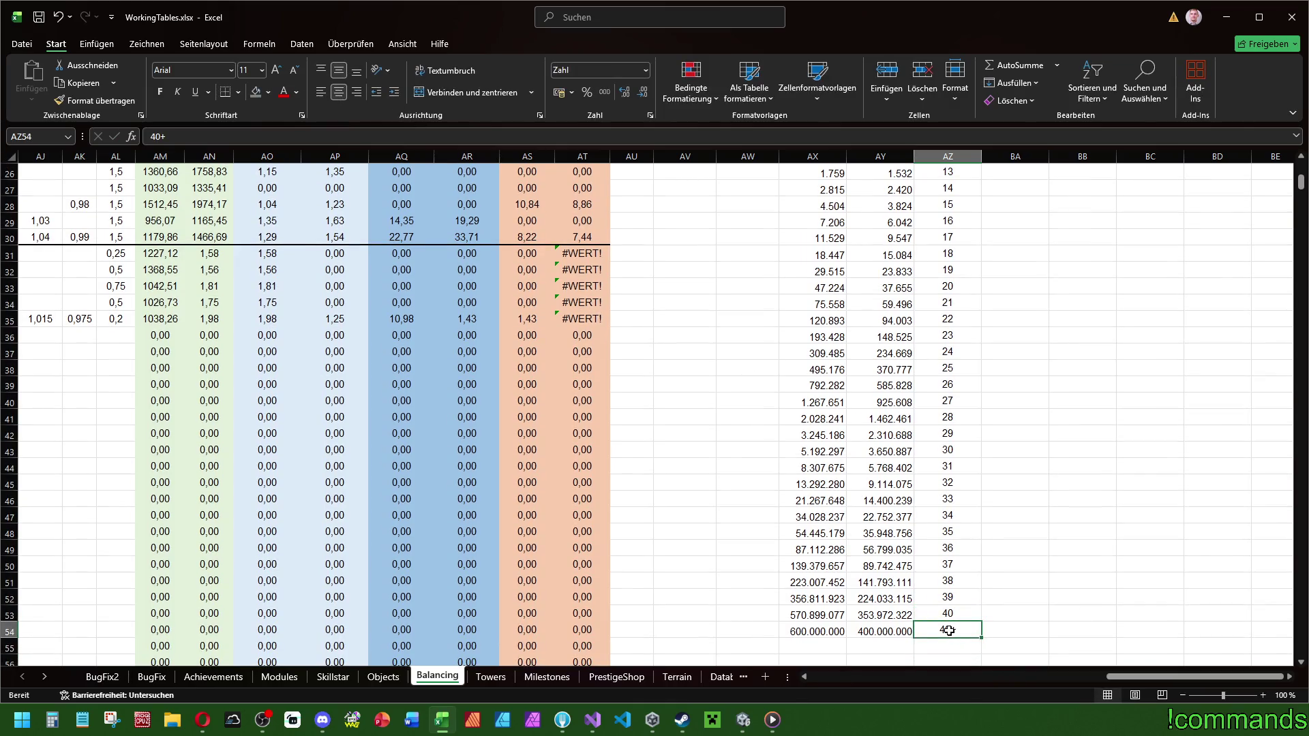
# Fill the Level column with a light purple from the Fill Color palette
pyautogui.moveTo(949, 631)
pyautogui.mouseDown()
pyautogui.moveTo(941, 108)
pyautogui.moveTo(954, 189)
pyautogui.mouseUp()
pyautogui.click(270, 92)
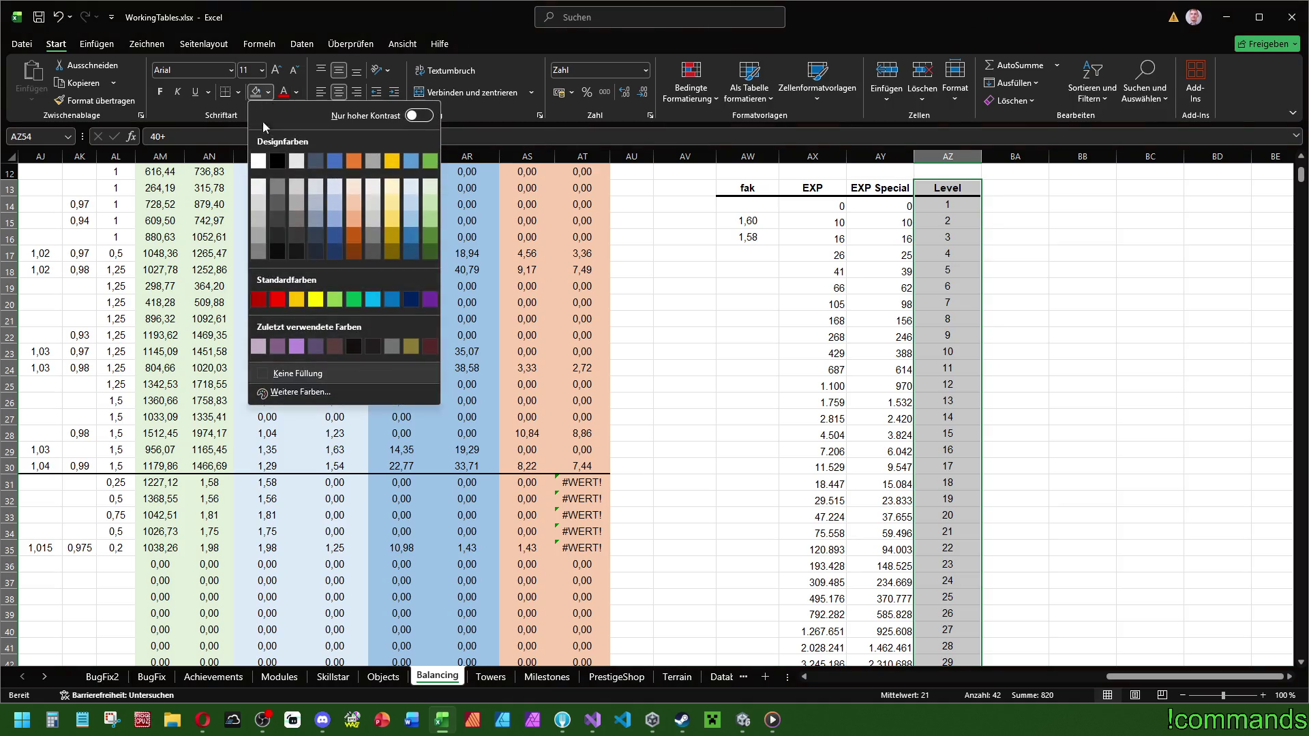
pyautogui.click(298, 348)
pyautogui.scroll(-8, 1040, 375)
pyautogui.click(1040, 374)
pyautogui.scroll(12, 1040, 375)
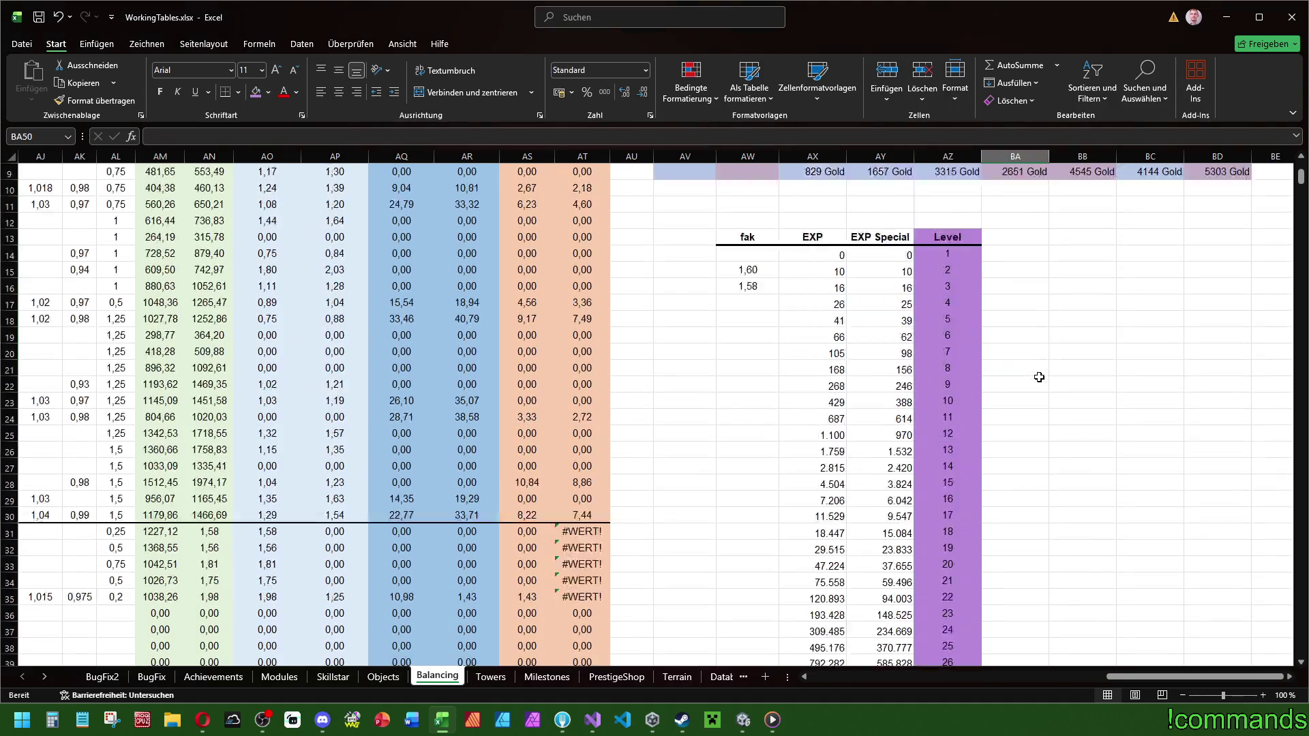
# Browse the Format Cells tabs for the Level column and close without changes
pyautogui.moveTo(973, 377)
pyautogui.mouseDown()
pyautogui.moveTo(956, 696)
pyautogui.moveTo(955, 654)
pyautogui.mouseUp()
pyautogui.rightClick(955, 228)
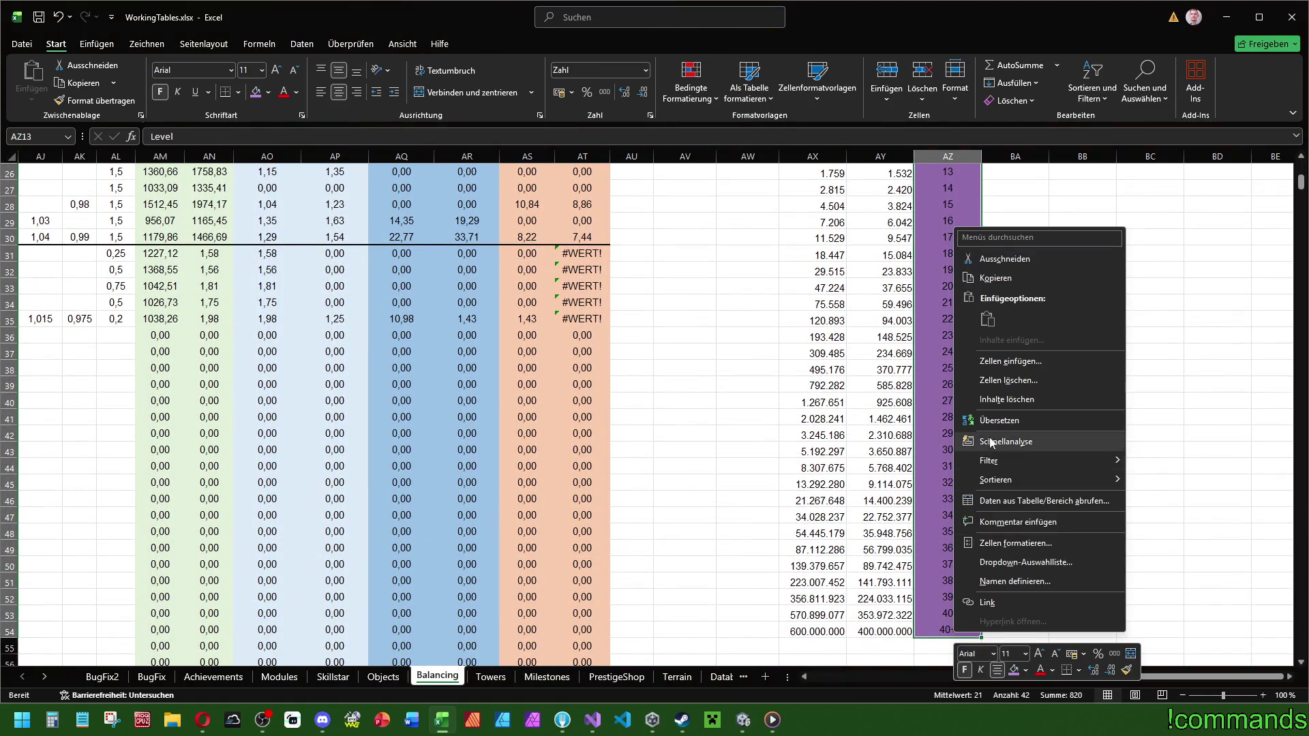
pyautogui.click(1015, 543)
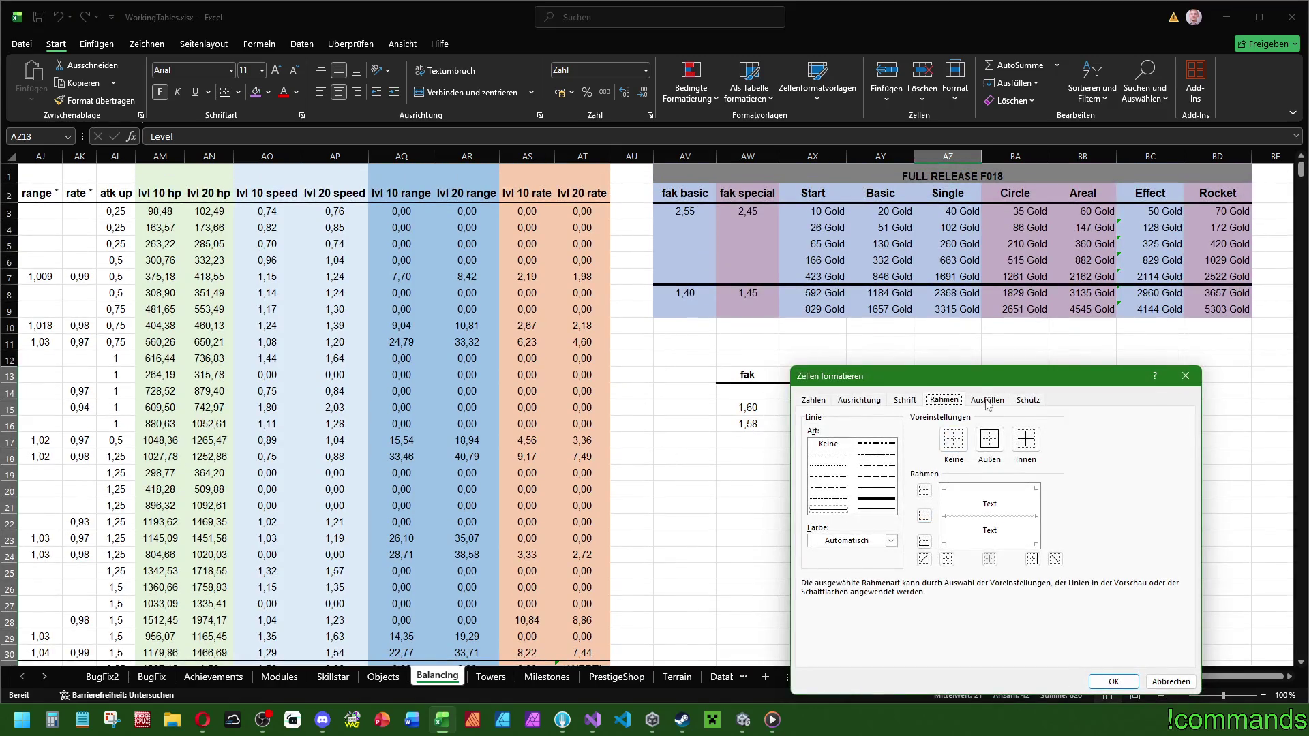
pyautogui.moveTo(965, 384); pyautogui.dragTo(390, 310)
pyautogui.click(266, 327)
pyautogui.click(251, 326)
pyautogui.click(334, 326)
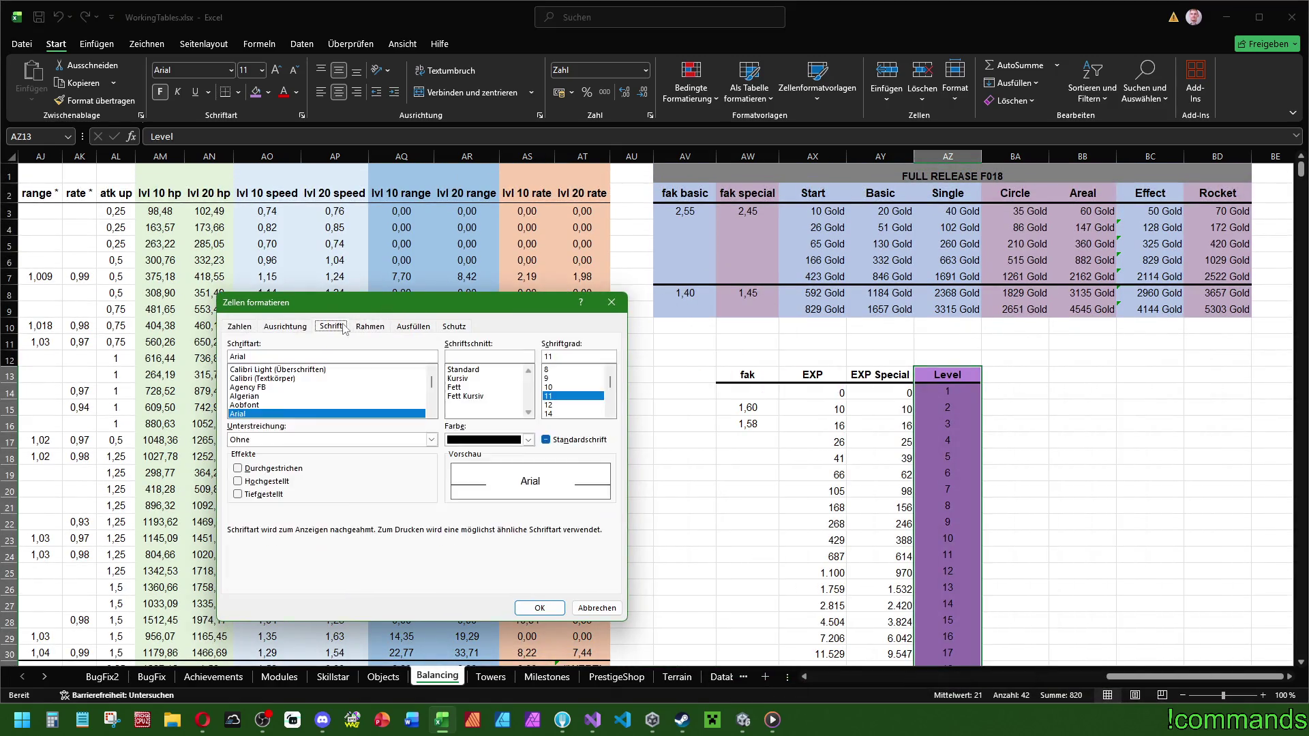
pyautogui.click(375, 326)
pyautogui.click(341, 328)
pyautogui.click(612, 302)
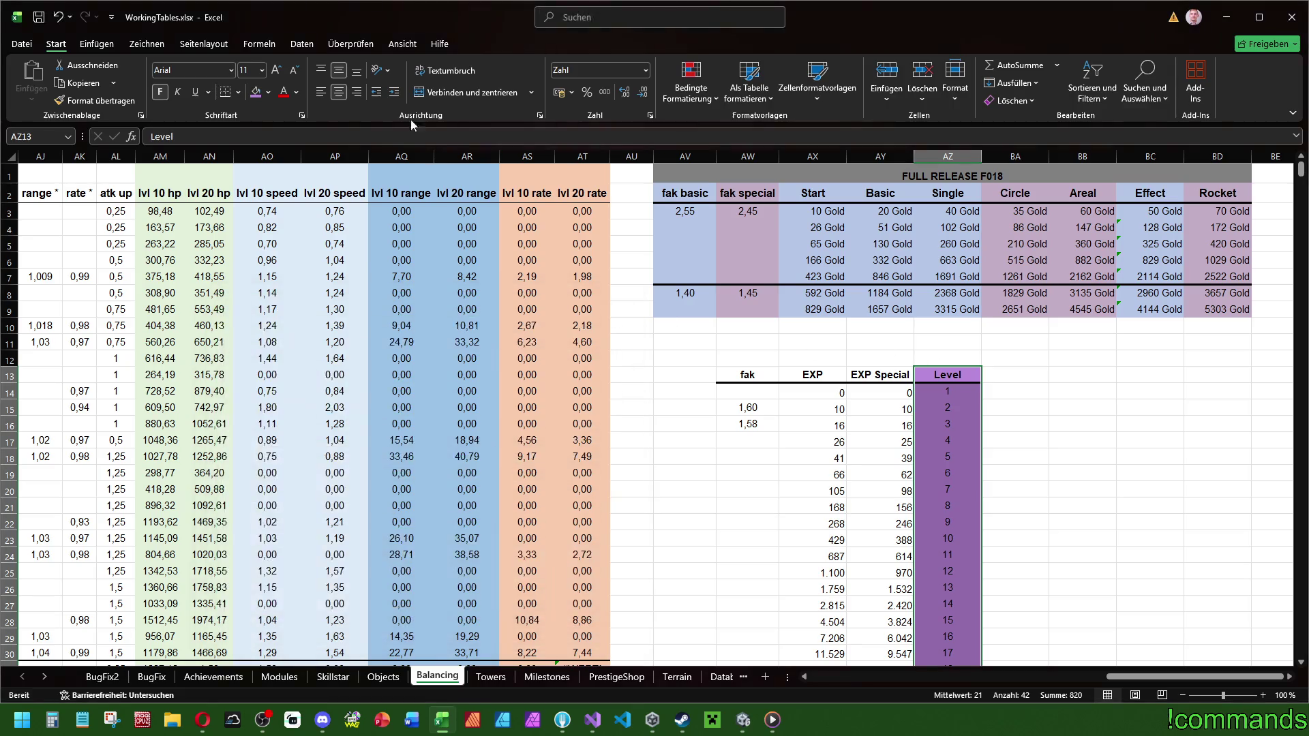
# Refill the Level column with a lighter custom pink-lilac, #DF95DF, via More Colors
pyautogui.click(268, 92)
pyautogui.click(299, 392)
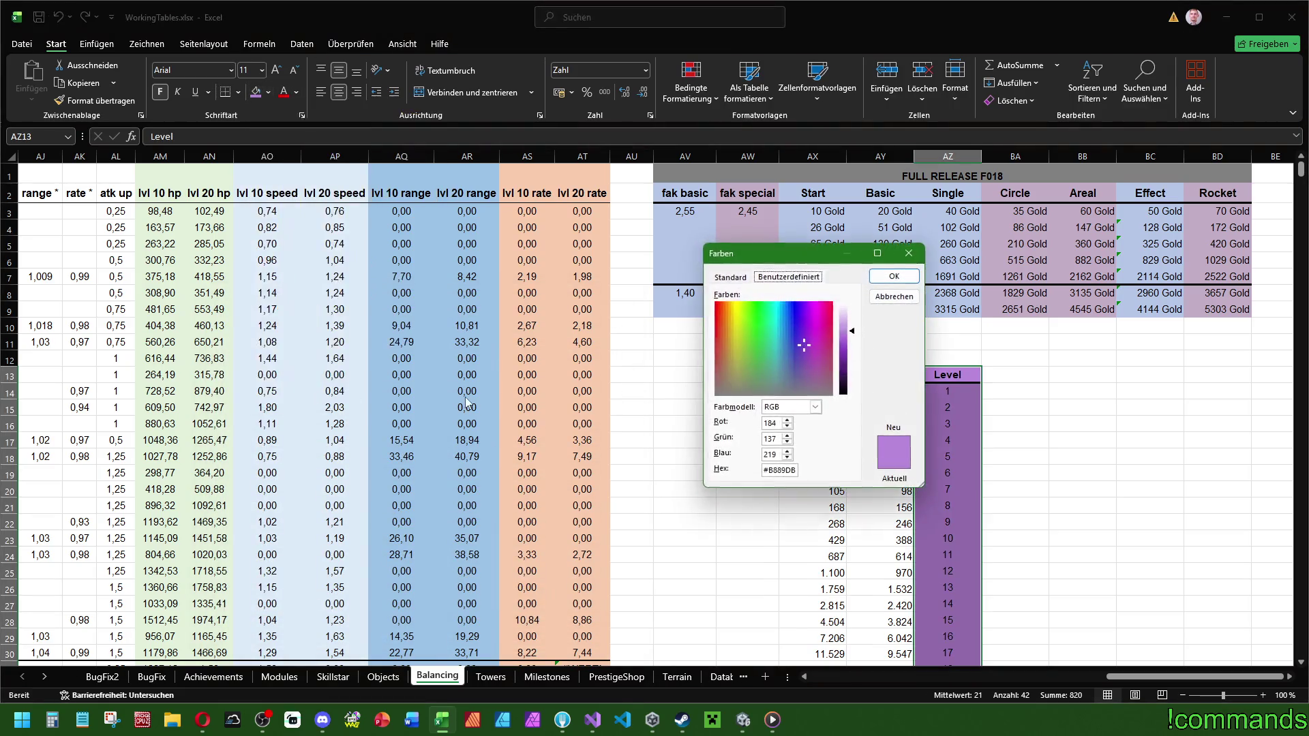
pyautogui.moveTo(790, 263); pyautogui.dragTo(512, 247)
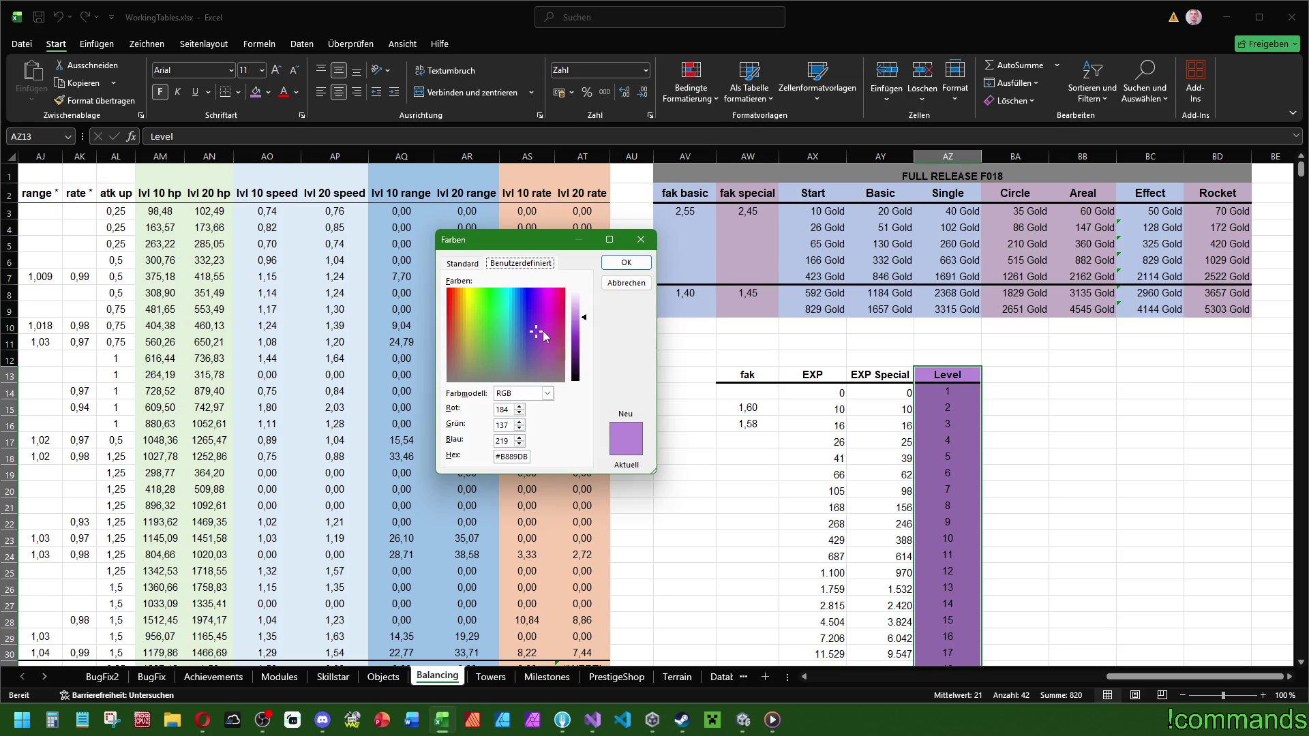
pyautogui.click(545, 332)
pyautogui.click(577, 314)
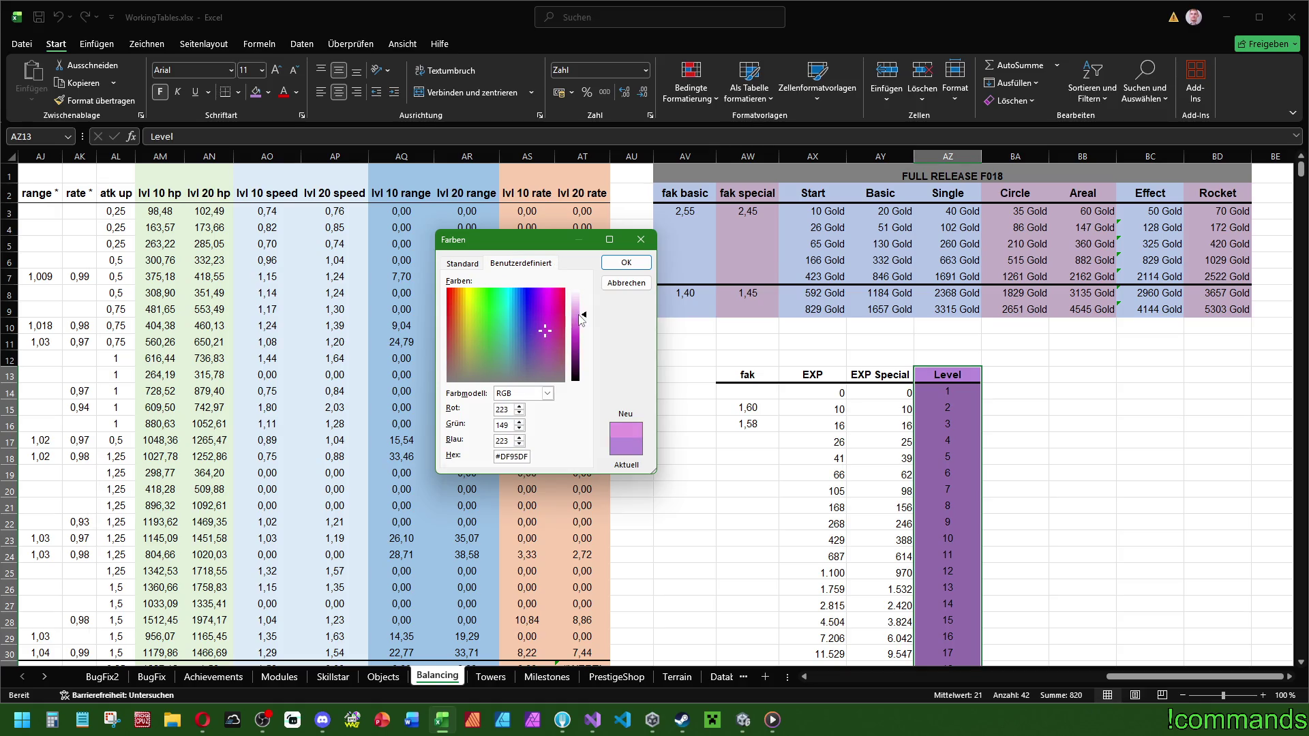
pyautogui.click(626, 262)
pyautogui.click(1082, 375)
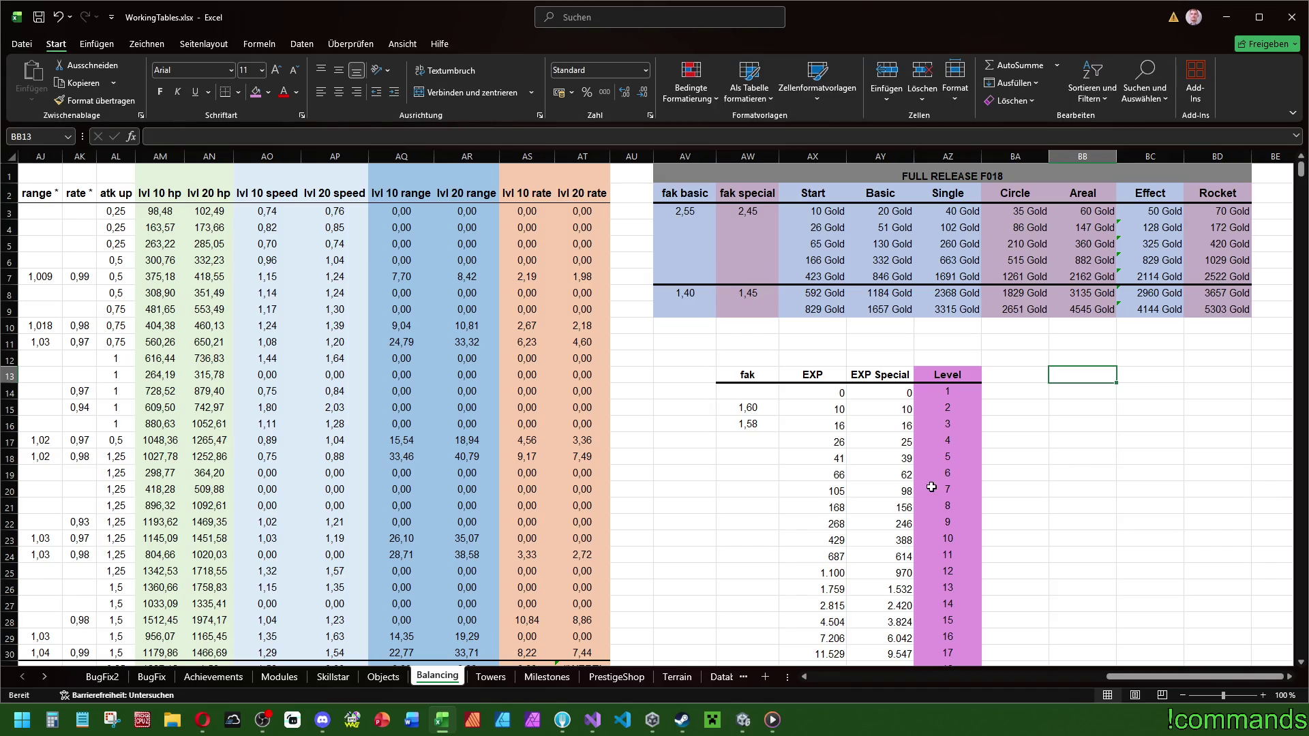
# Check the fak values and the factor references in the EXP and EXP Special formulas
pyautogui.scroll(-2, 926, 459)
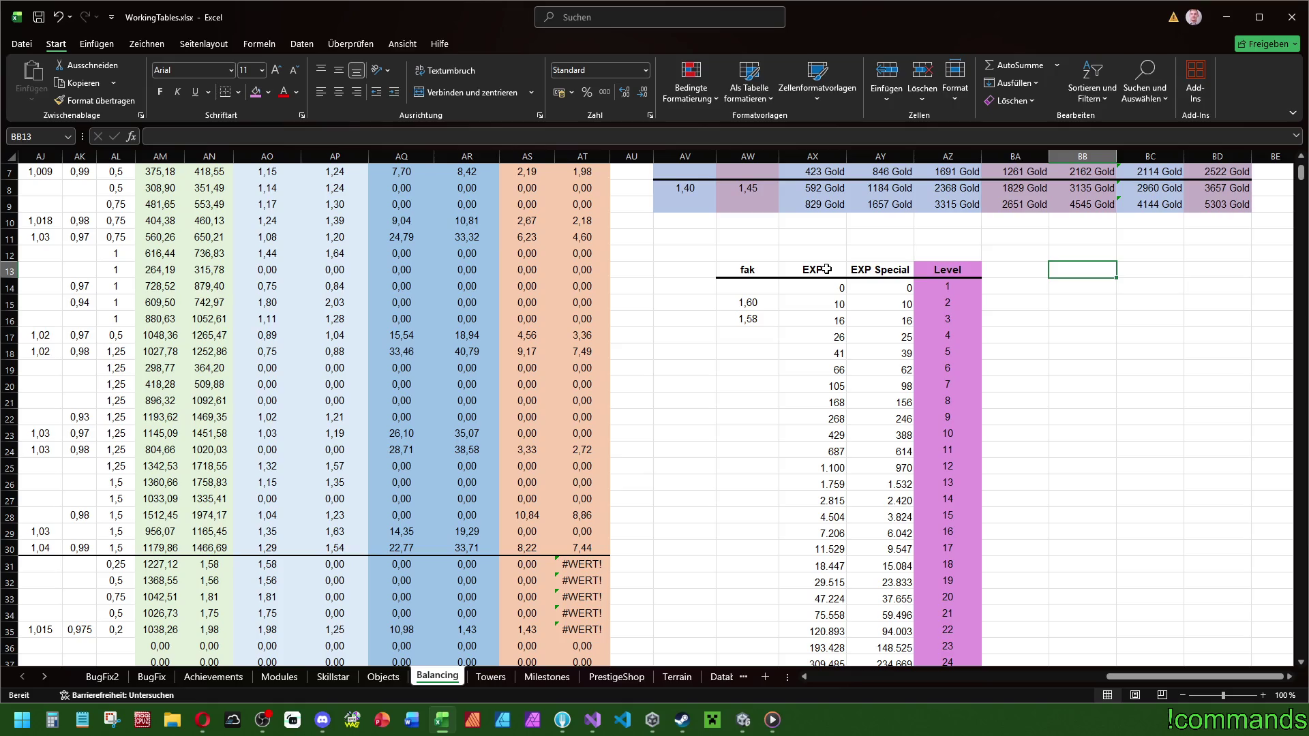
pyautogui.click(741, 305)
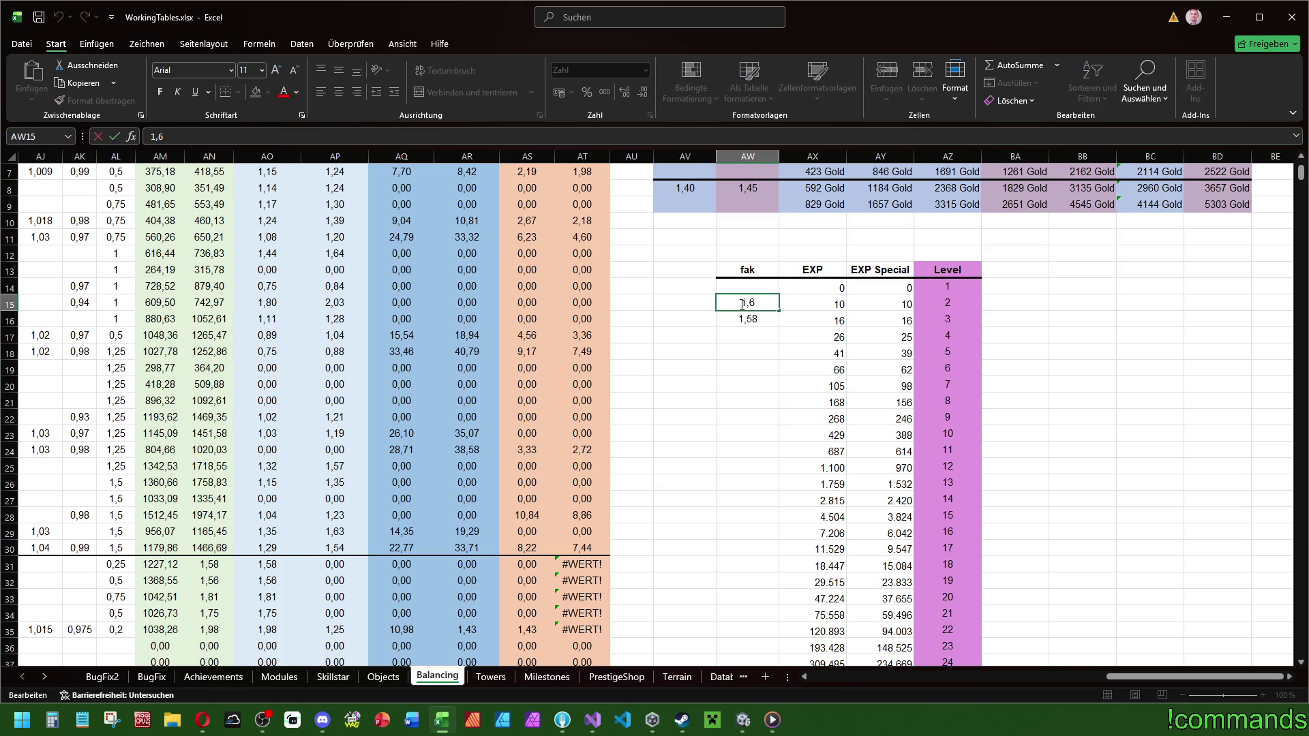
pyautogui.click(886, 304)
pyautogui.doubleClick(885, 386)
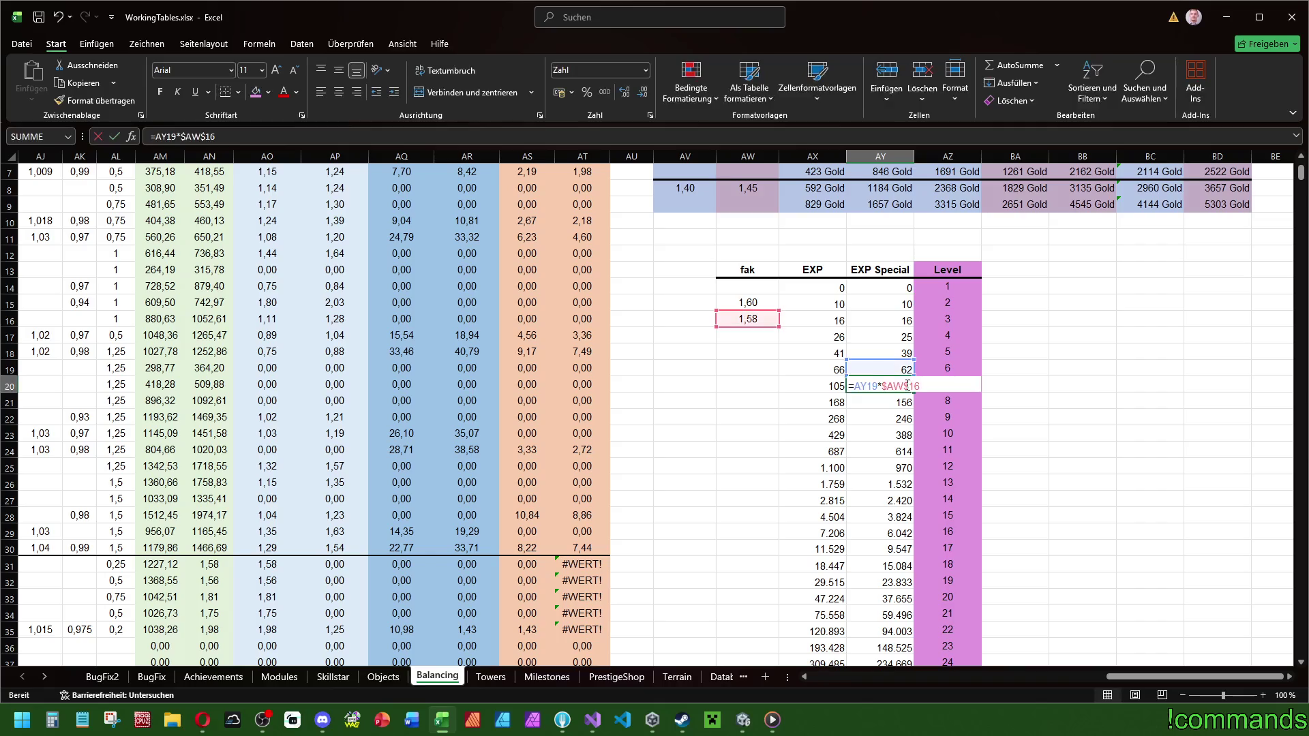
pyautogui.press('Escape')
pyautogui.click(814, 382)
pyautogui.press('F2')
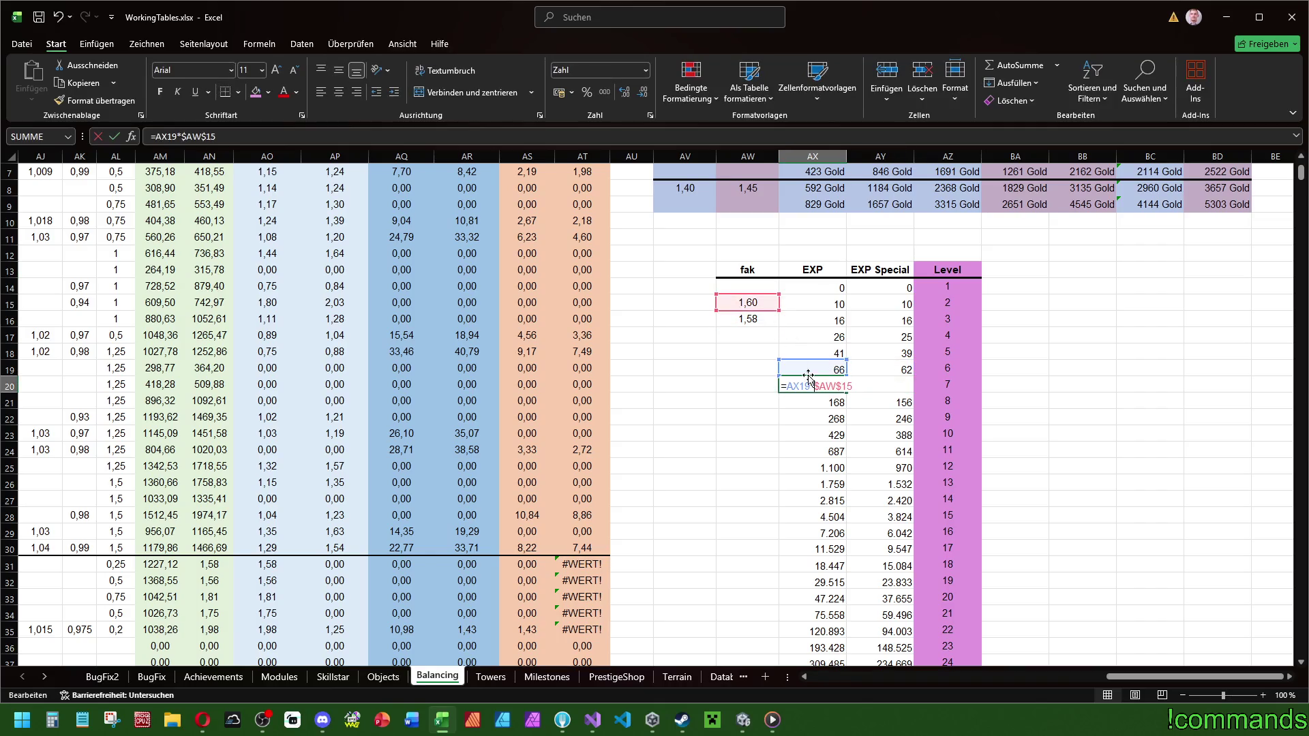
pyautogui.press('Escape')
pyautogui.click(765, 307)
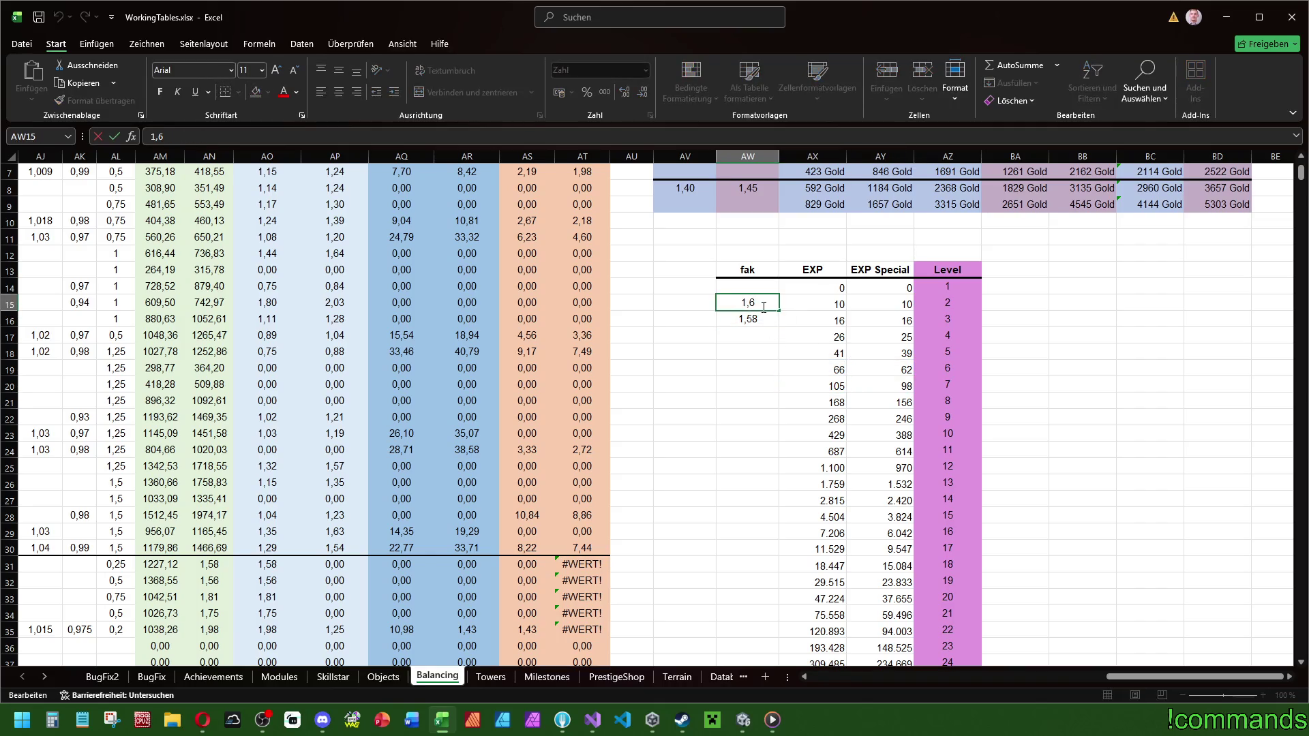
pyautogui.click(754, 278)
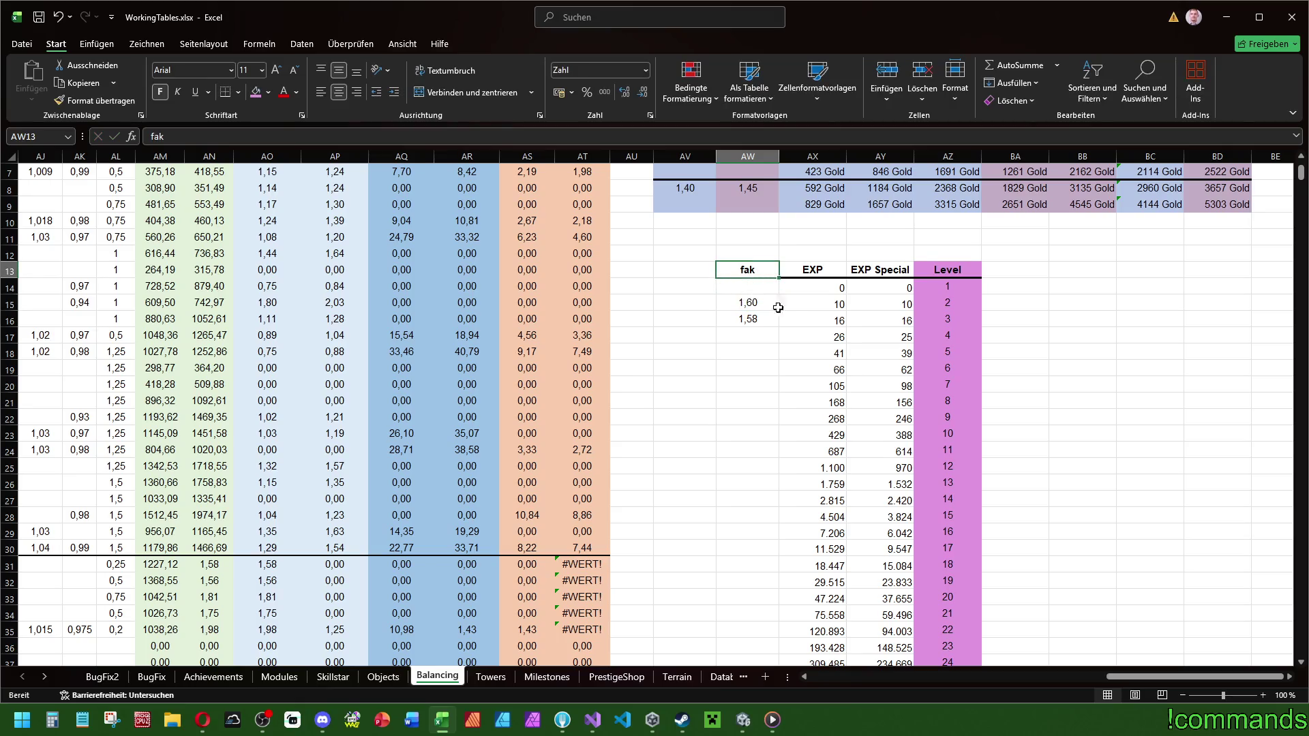
pyautogui.scroll(2, 778, 308)
# Copy the fak column one column left and rename its header to 'fak basic'
pyautogui.press('Left')
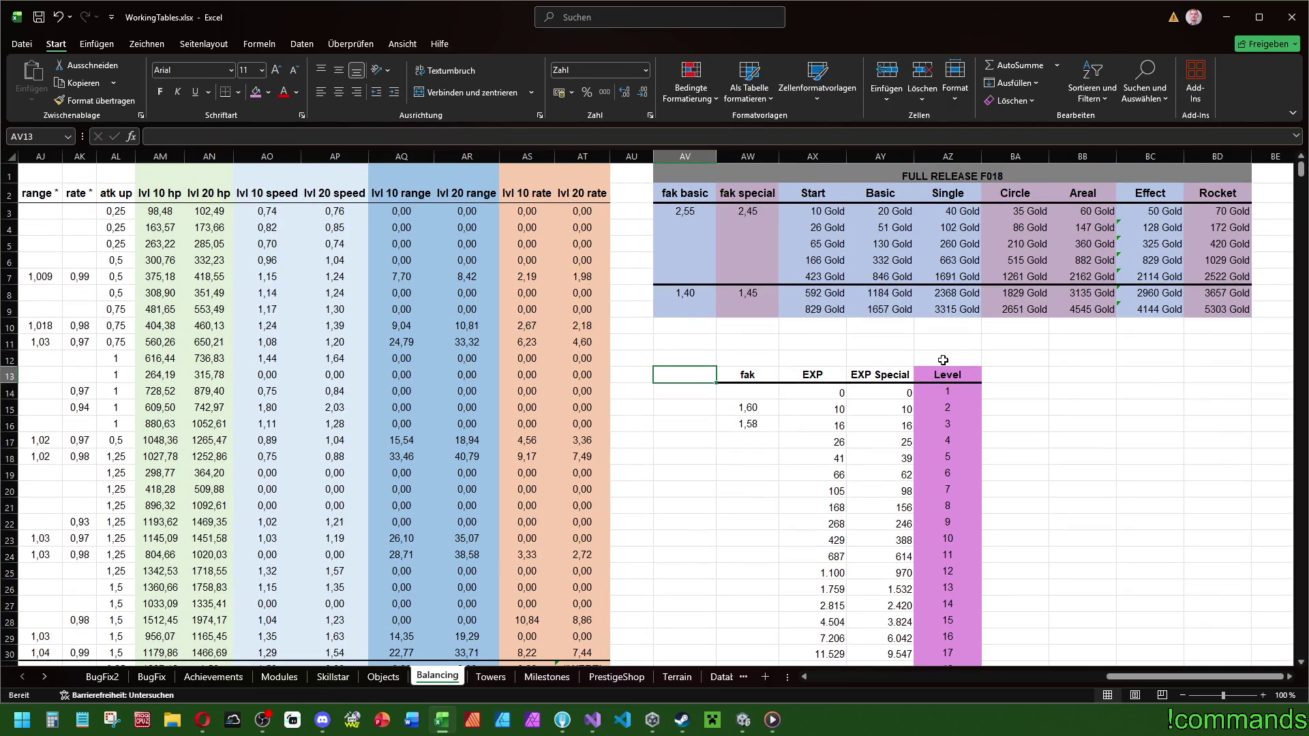
pyautogui.moveTo(774, 374)
pyautogui.mouseDown()
pyautogui.moveTo(750, 424)
pyautogui.moveTo(703, 374)
pyautogui.mouseUp()
pyautogui.write('fak e')
pyautogui.doubleClick(702, 374)
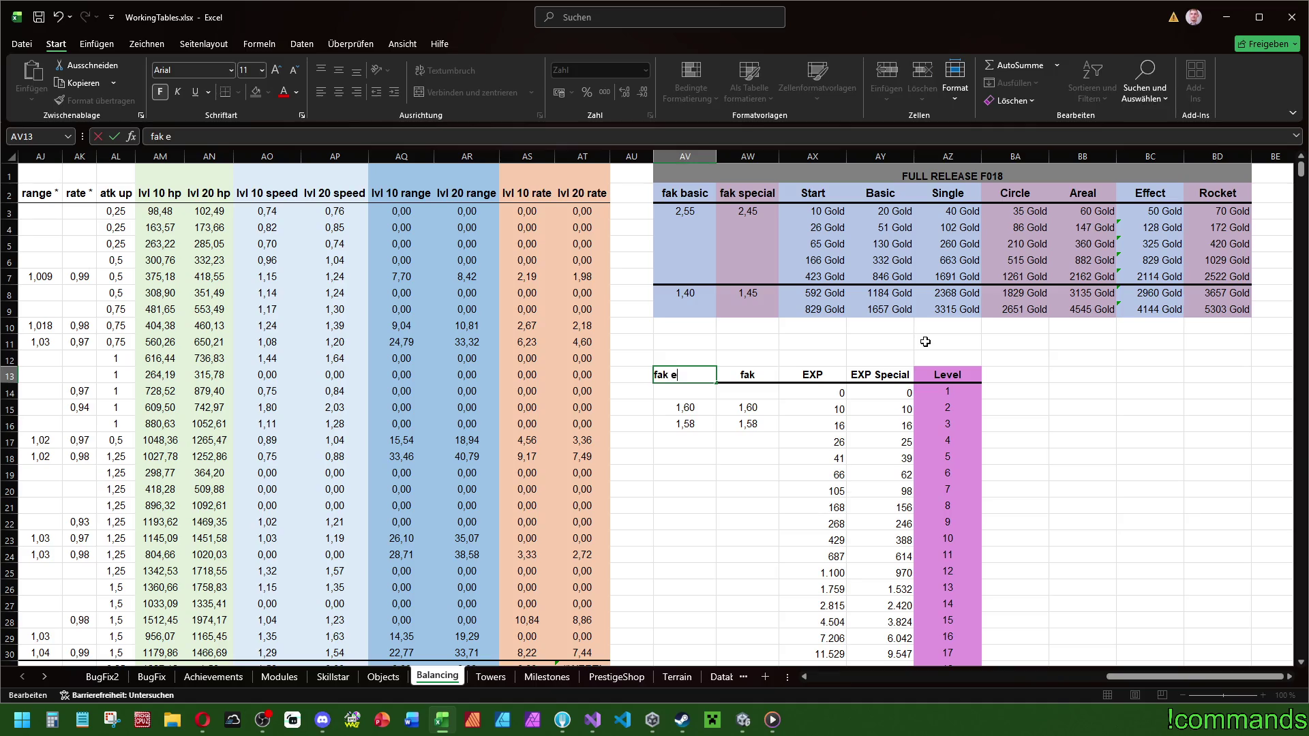
pyautogui.write('xp')
pyautogui.press('Return')
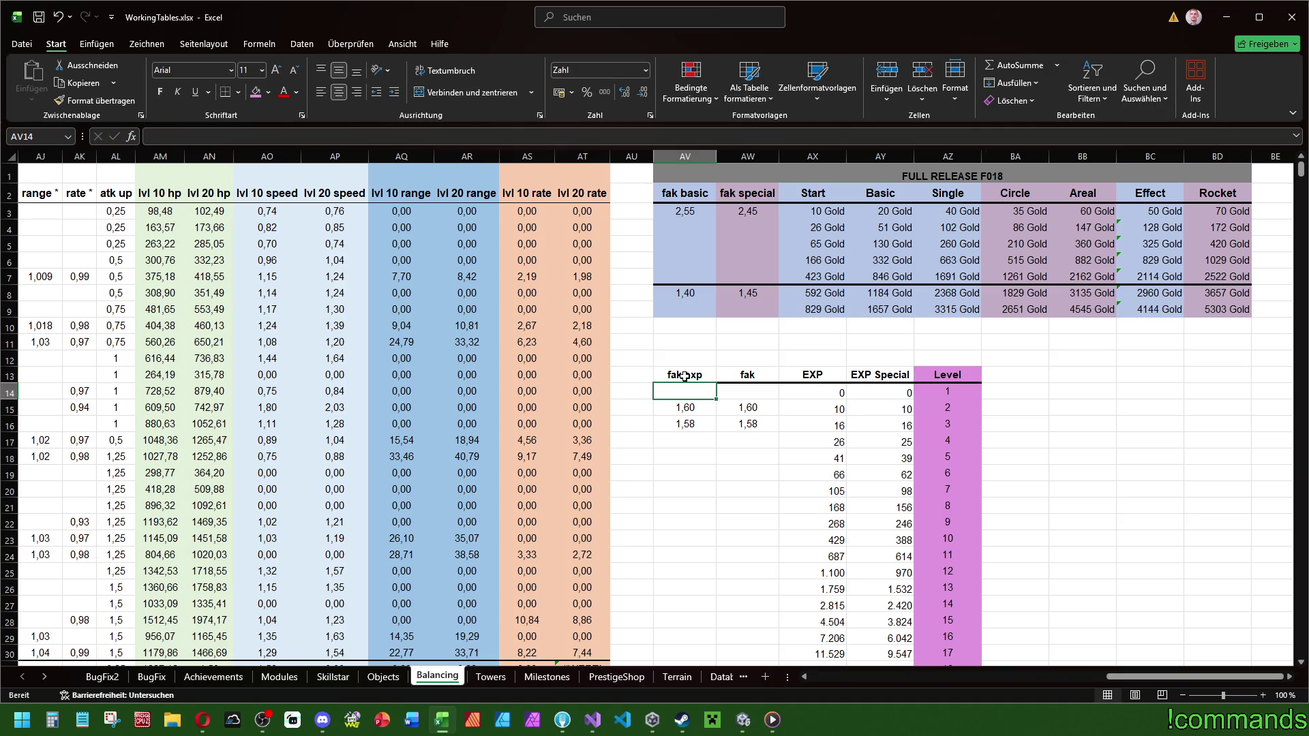
pyautogui.click(685, 375)
pyautogui.doubleClick(684, 376)
pyautogui.press('BackSpace')
pyautogui.press('BackSpace')
pyautogui.press('BackSpace')
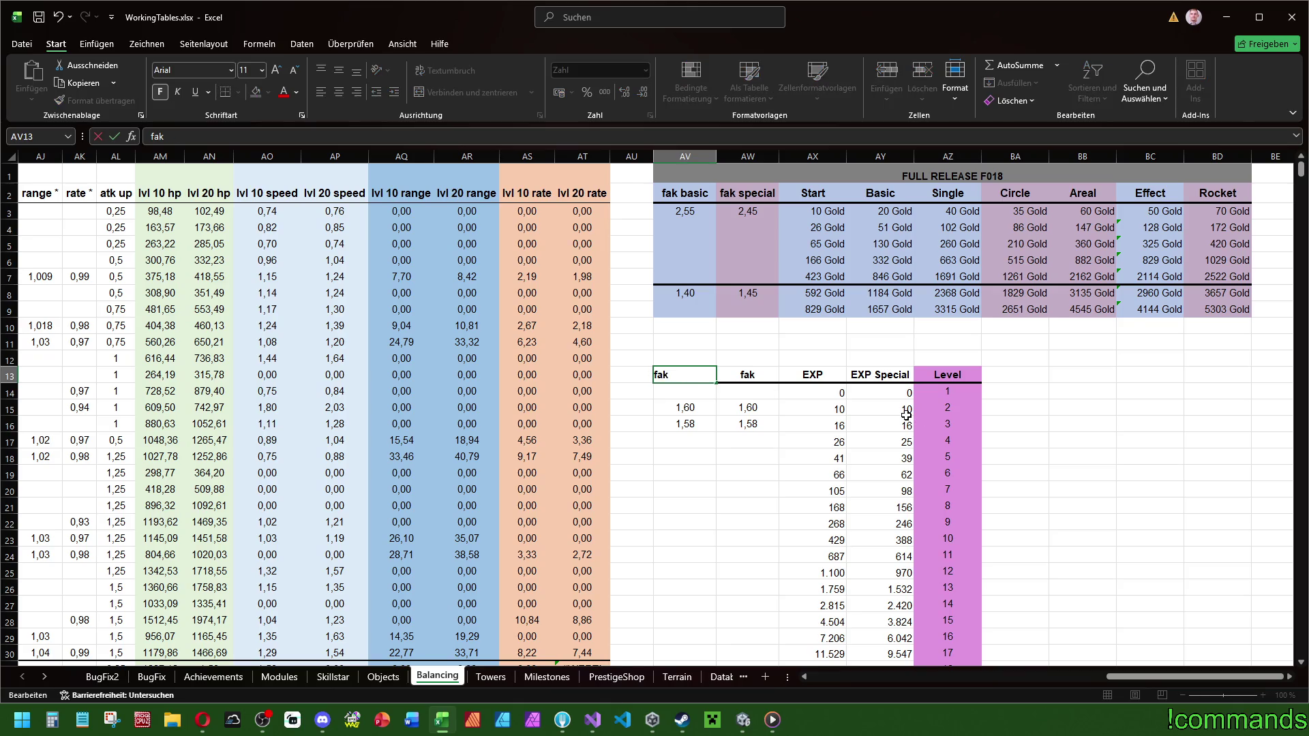
pyautogui.write('basic')
pyautogui.press('Return')
# Rename the original fak header to 'fak science' and EXP Special to 'EXP Science'
pyautogui.click(832, 387)
pyautogui.doubleClick(748, 374)
pyautogui.write('scien')
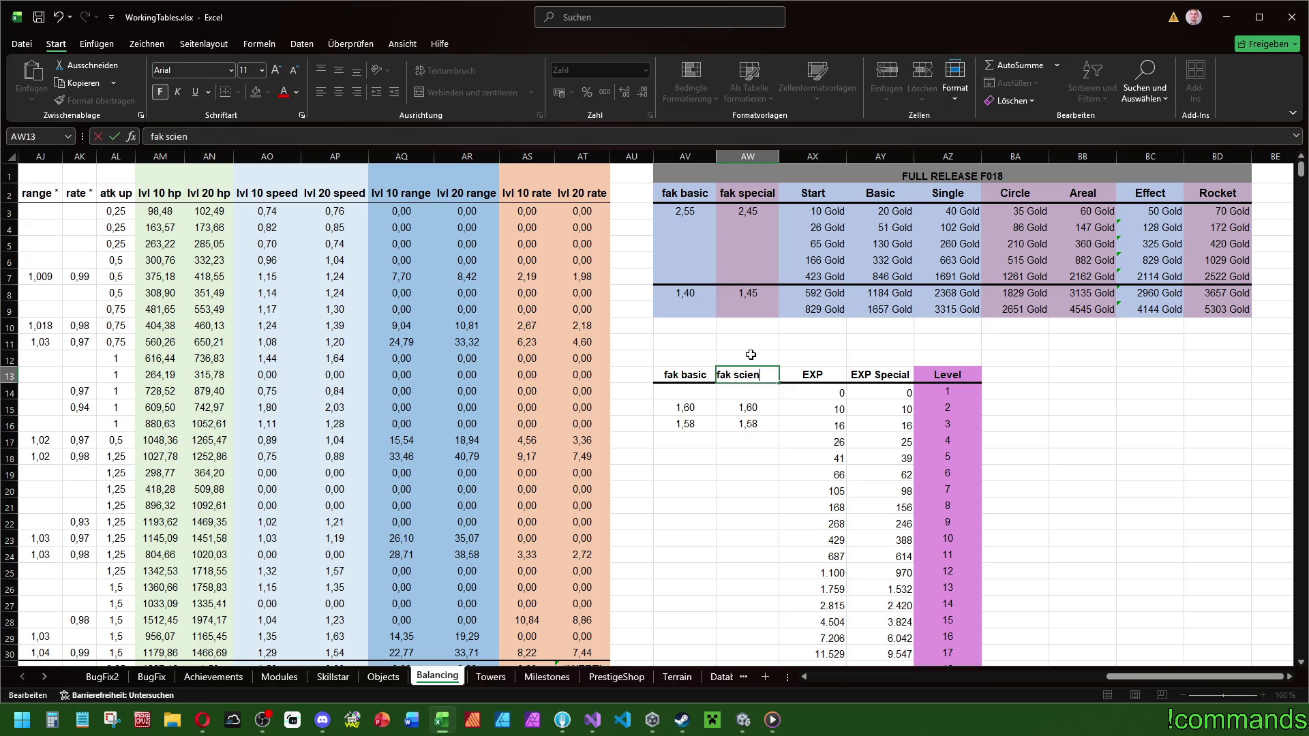
pyautogui.write('ce')
pyautogui.press('Return')
pyautogui.doubleClick(899, 374)
pyautogui.write('en')
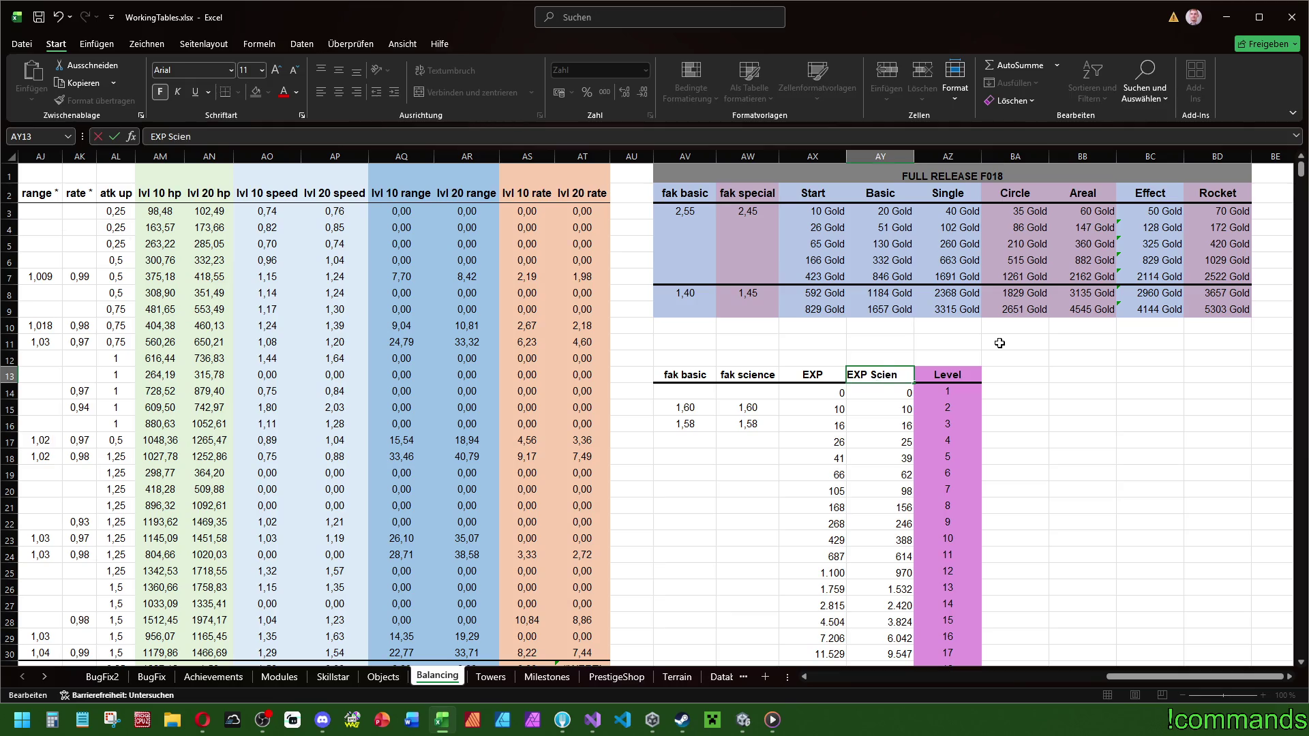
pyautogui.write('ce')
pyautogui.press('Return')
pyautogui.click(739, 409)
# Clear the duplicate fak basic and fak science 1,58 values below the factors
pyautogui.click(692, 409)
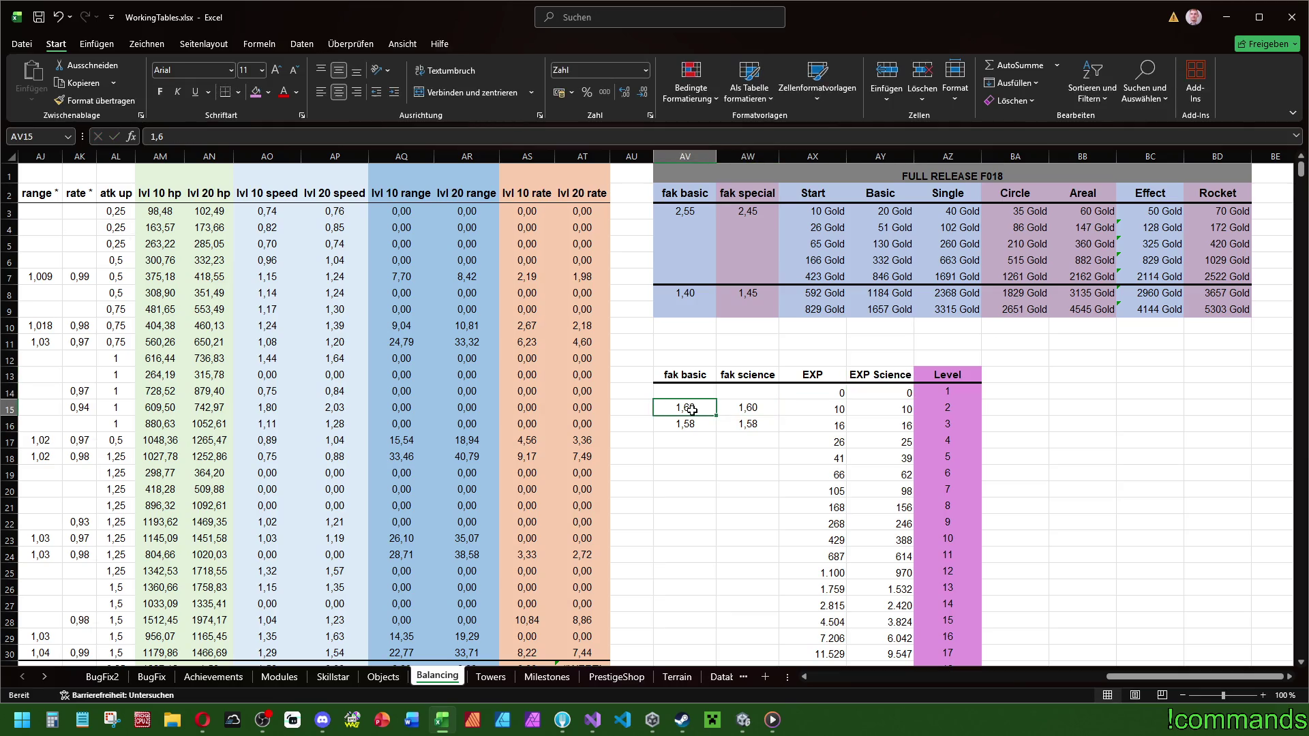
pyautogui.click(684, 426)
pyautogui.click(719, 421)
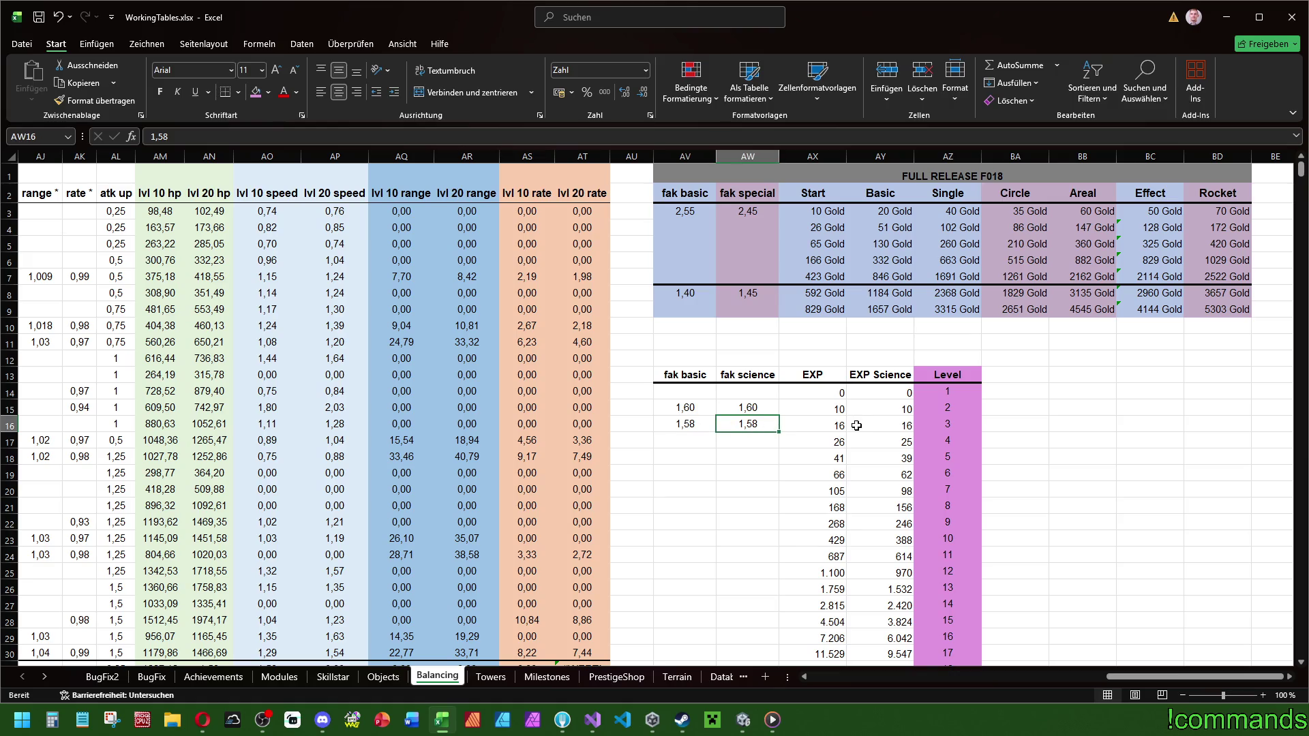
pyautogui.click(700, 426)
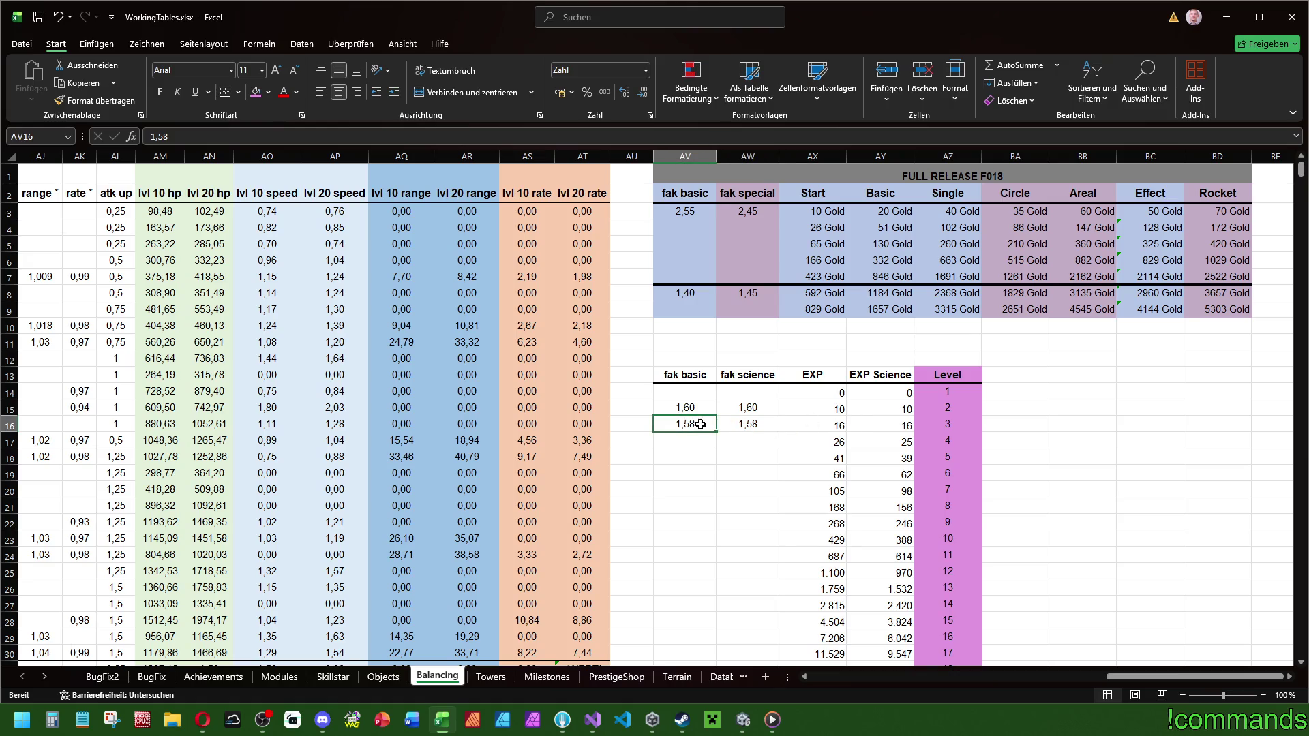
pyautogui.press('Delete')
pyautogui.click(750, 424)
pyautogui.press('Delete')
# Change the row 16 EXP Science formula to =AY15*$AW$15
pyautogui.doubleClick(887, 423)
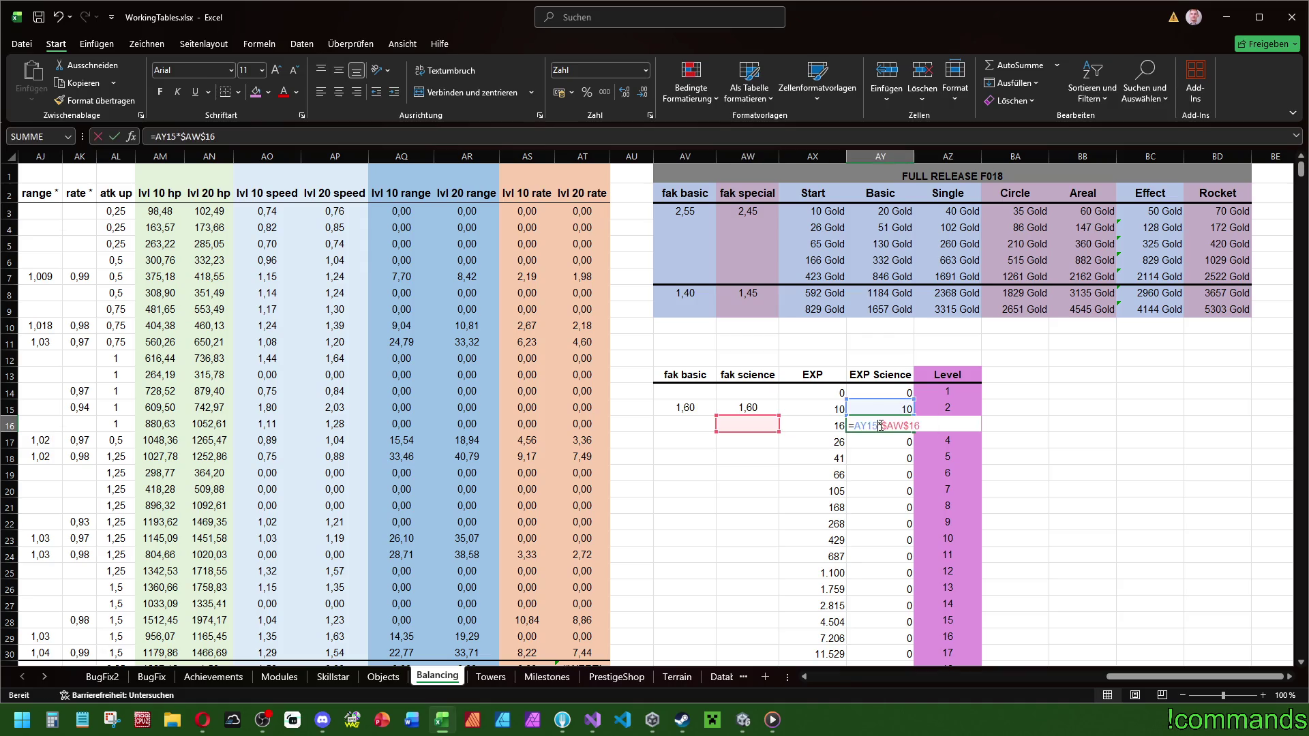
pyautogui.doubleClick(895, 426)
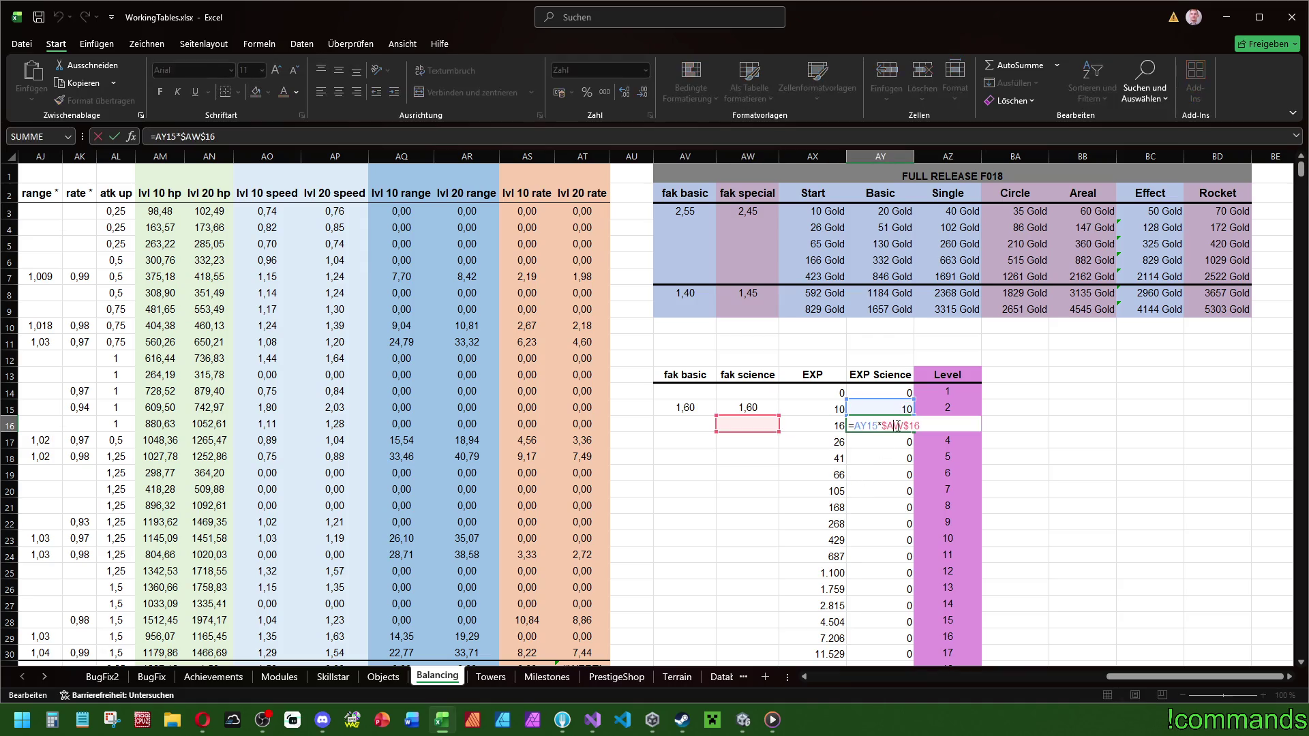
pyautogui.press('BackSpace')
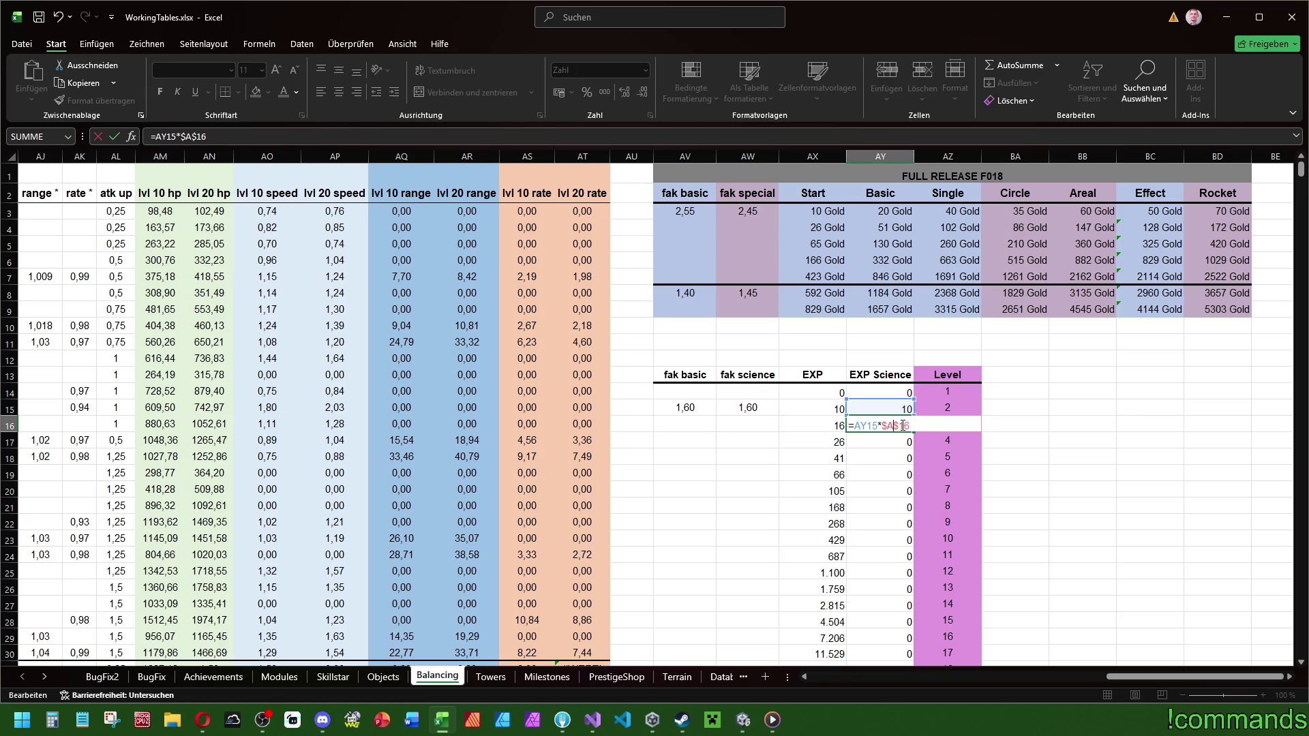
pyautogui.write('V')
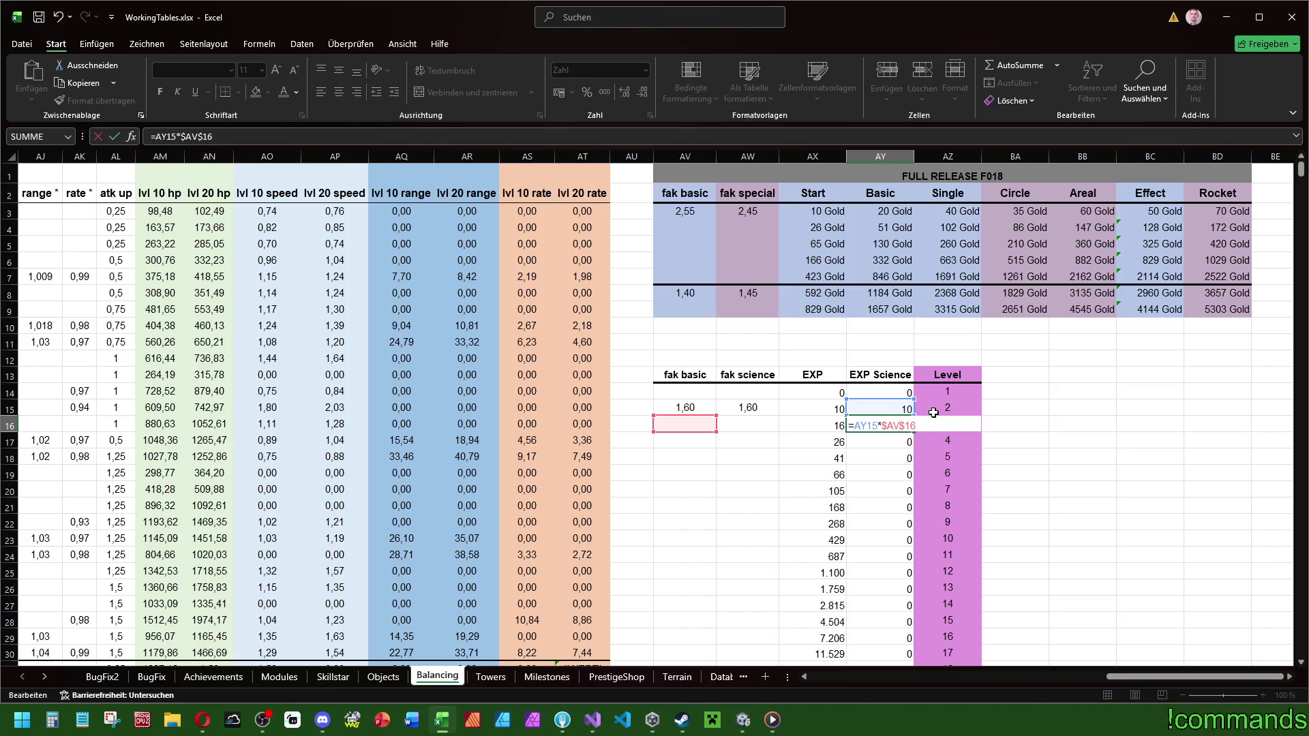
pyautogui.press('BackSpace')
pyautogui.write('W')
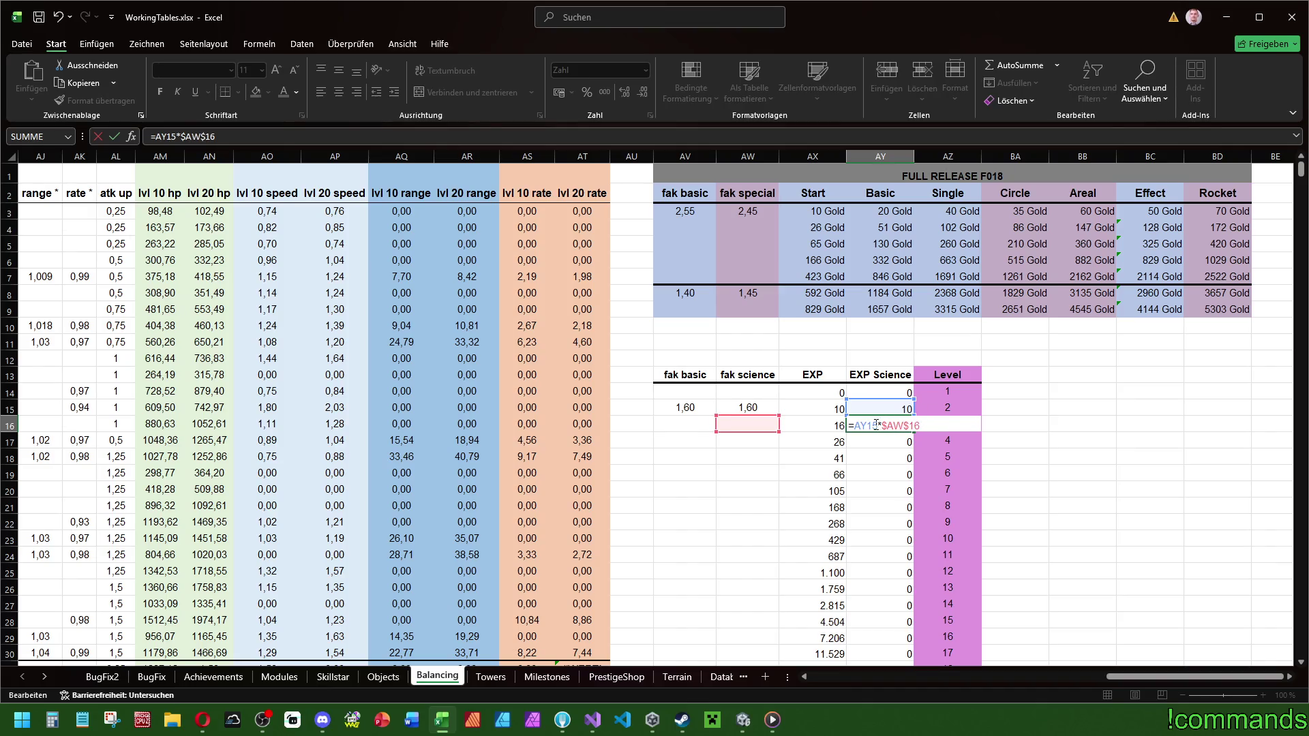
pyautogui.press('BackSpace')
pyautogui.write('4')
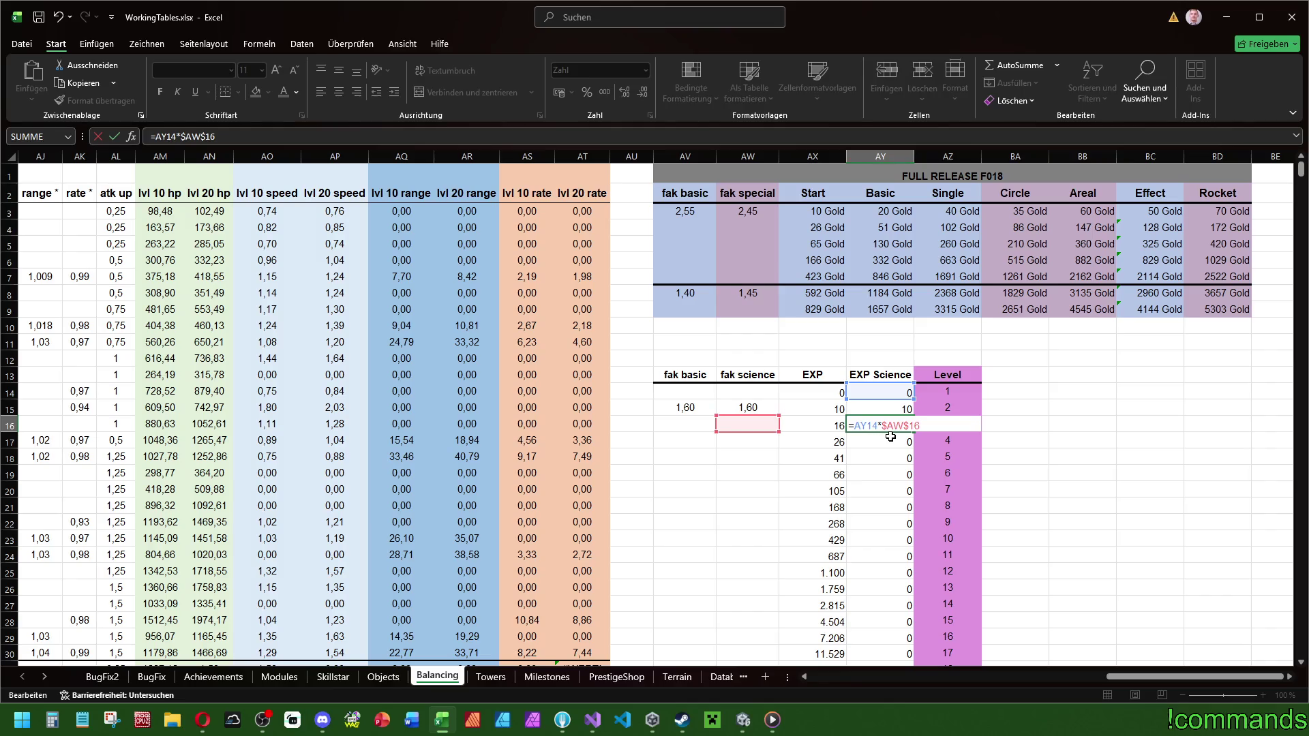
pyautogui.press('BackSpace')
pyautogui.write('5')
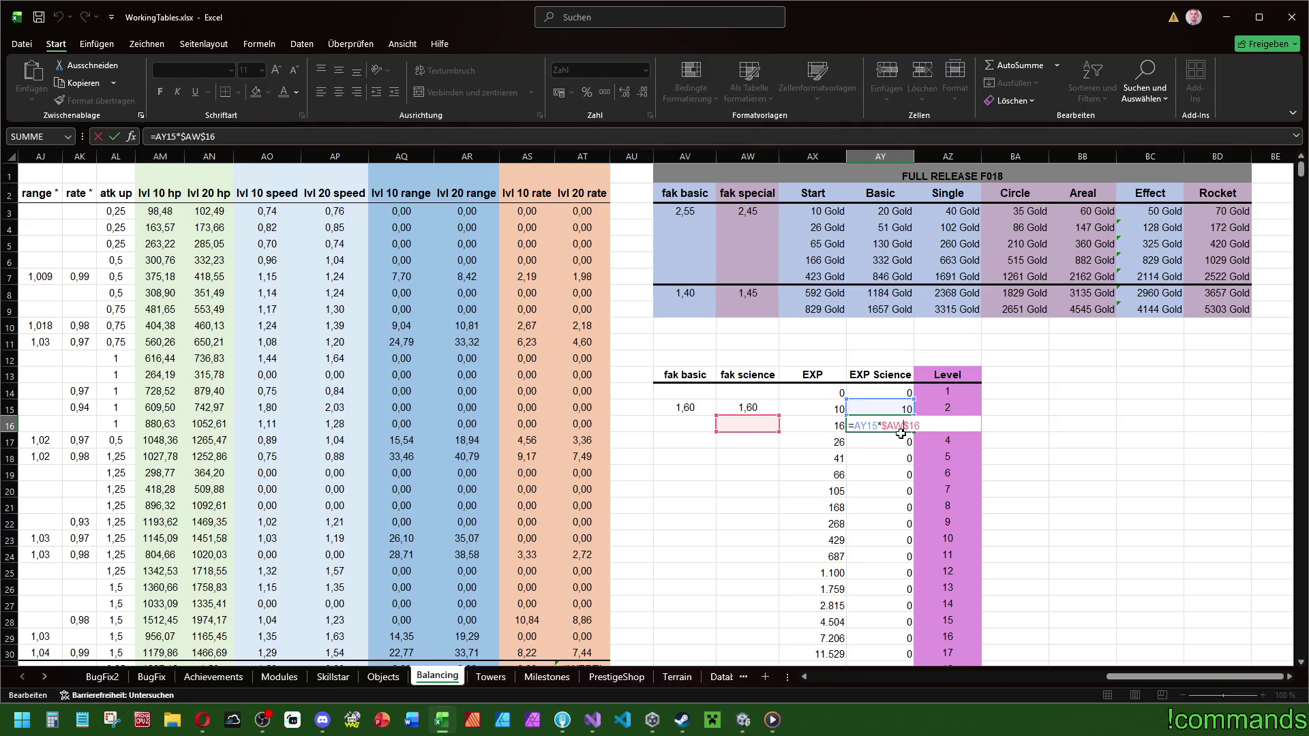
pyautogui.press('BackSpace')
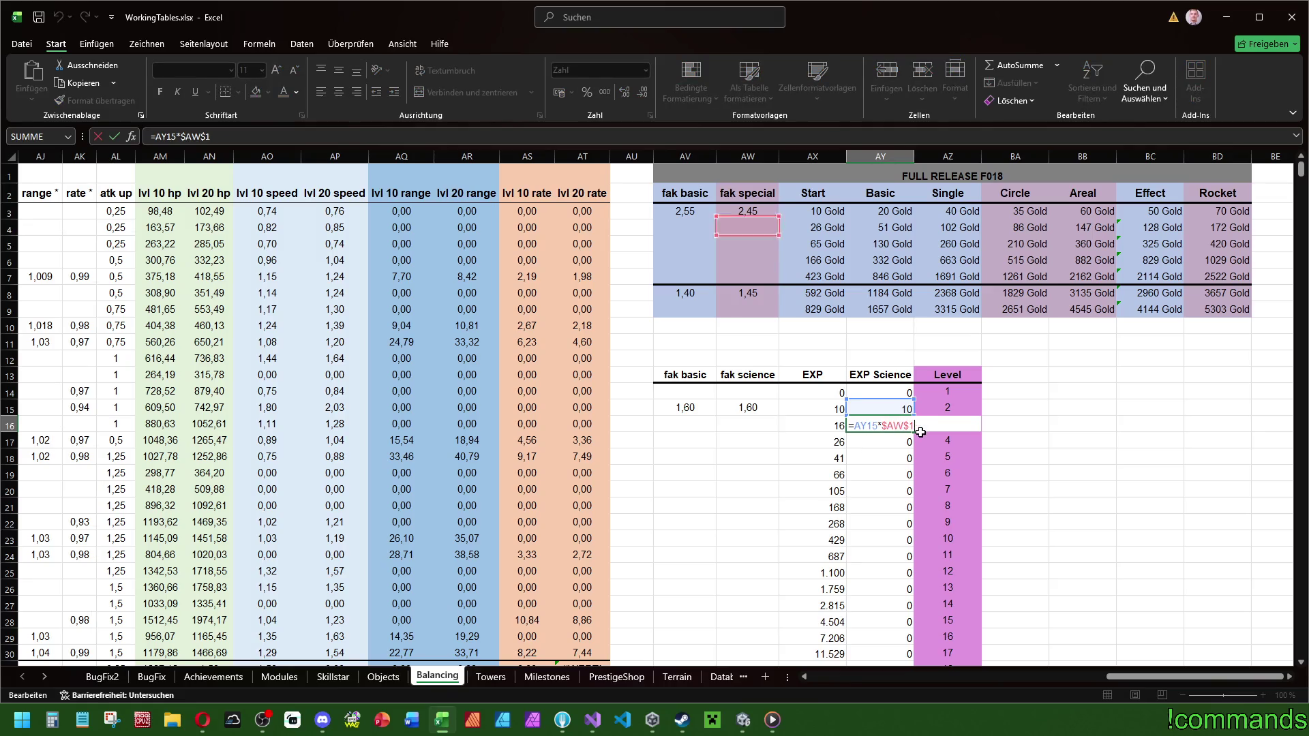
pyautogui.write('5')
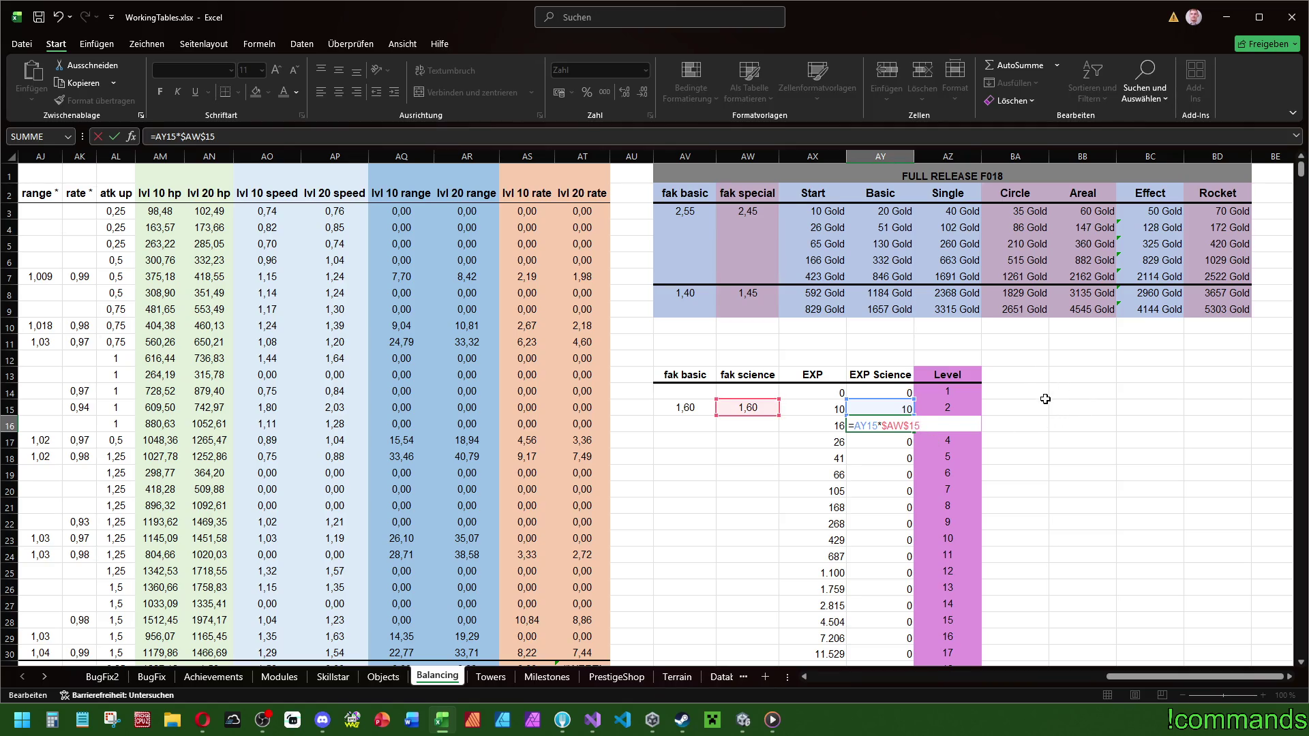
pyautogui.press('Return')
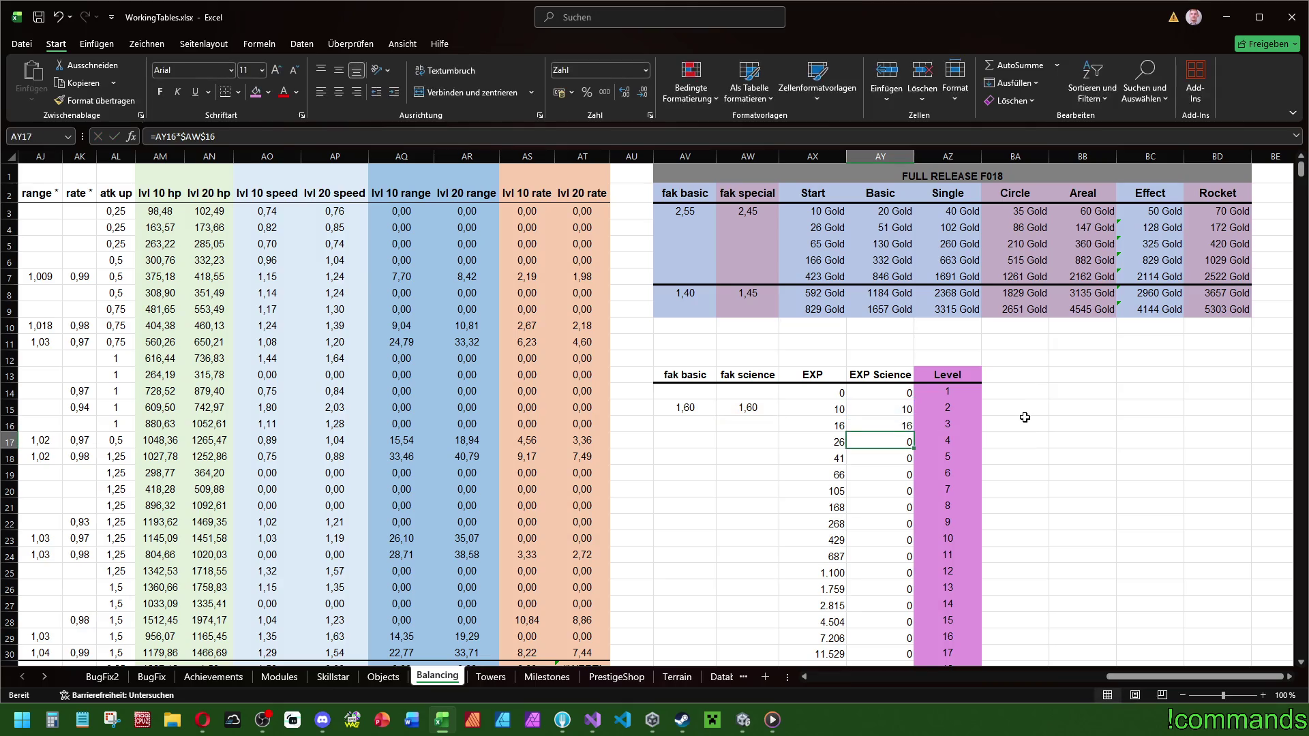
# Review the row 16 EXP formula and set fak science to 1,58
pyautogui.doubleClick(818, 425)
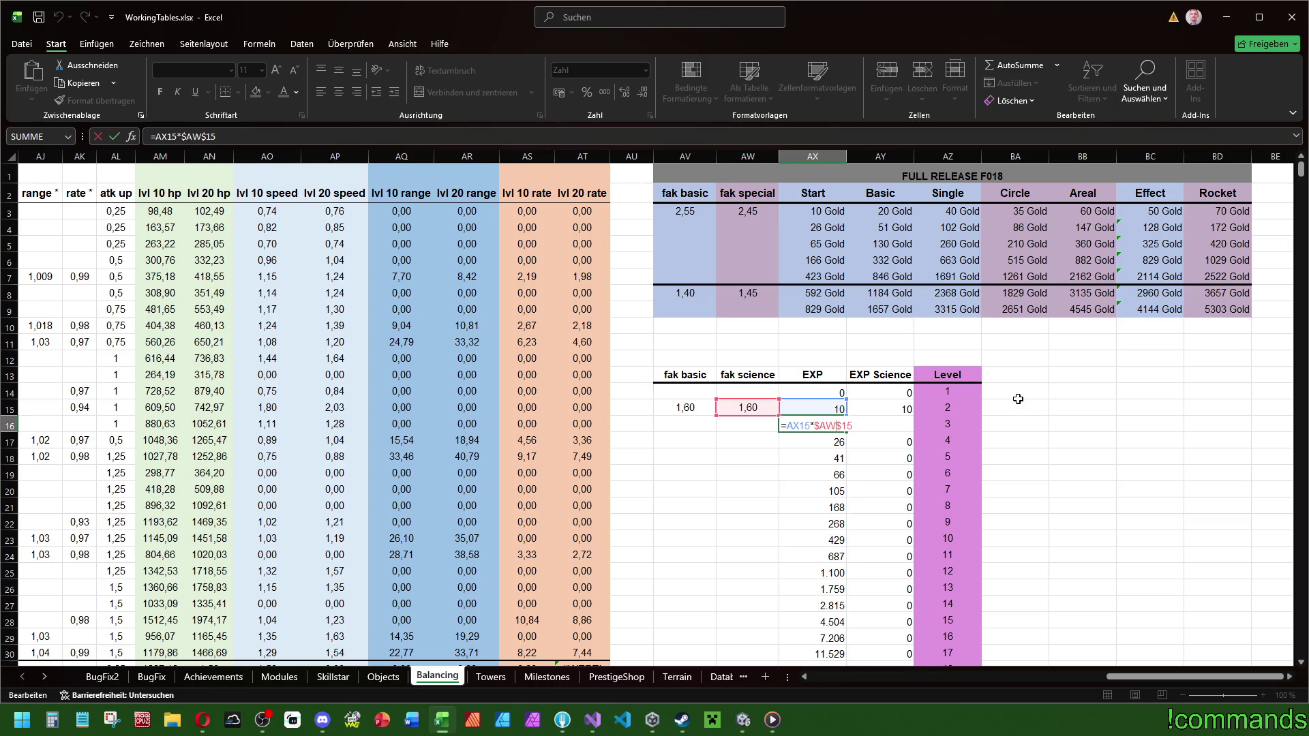
pyautogui.press('Return')
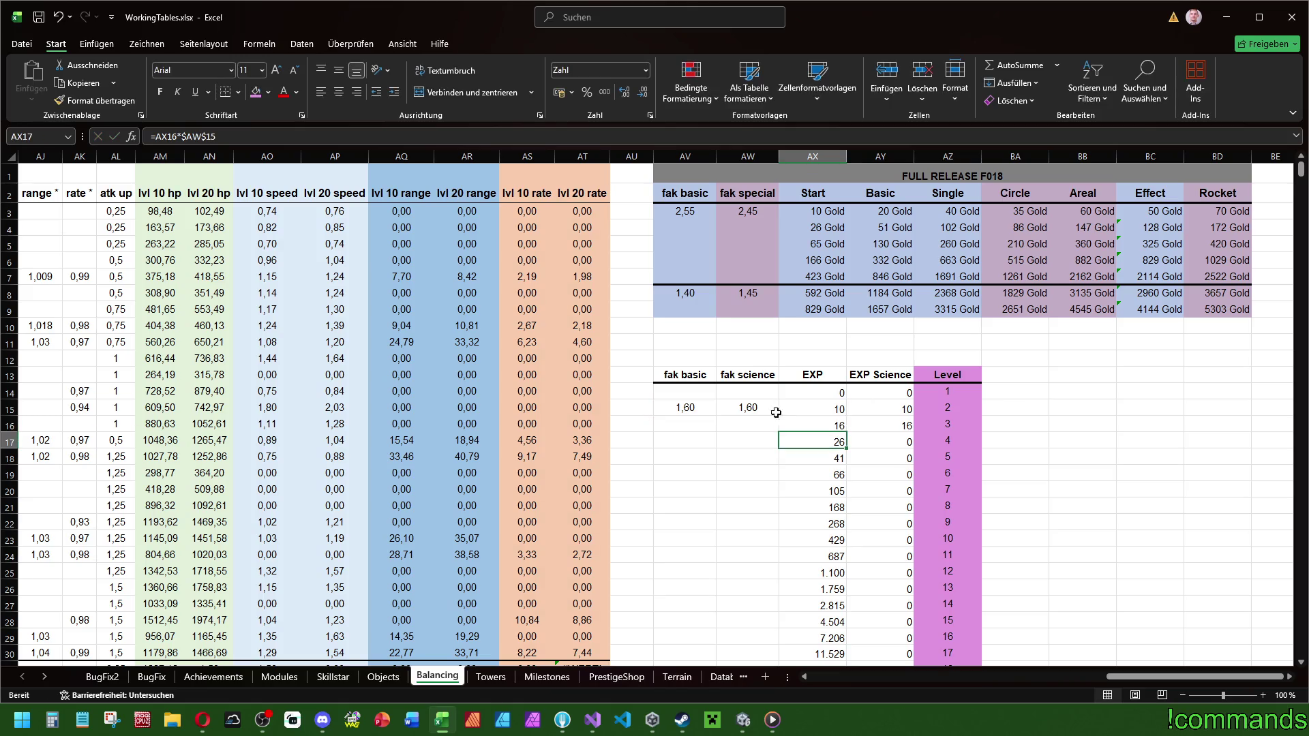
pyautogui.doubleClick(776, 413)
pyautogui.press('BackSpace')
pyautogui.press('BackSpace')
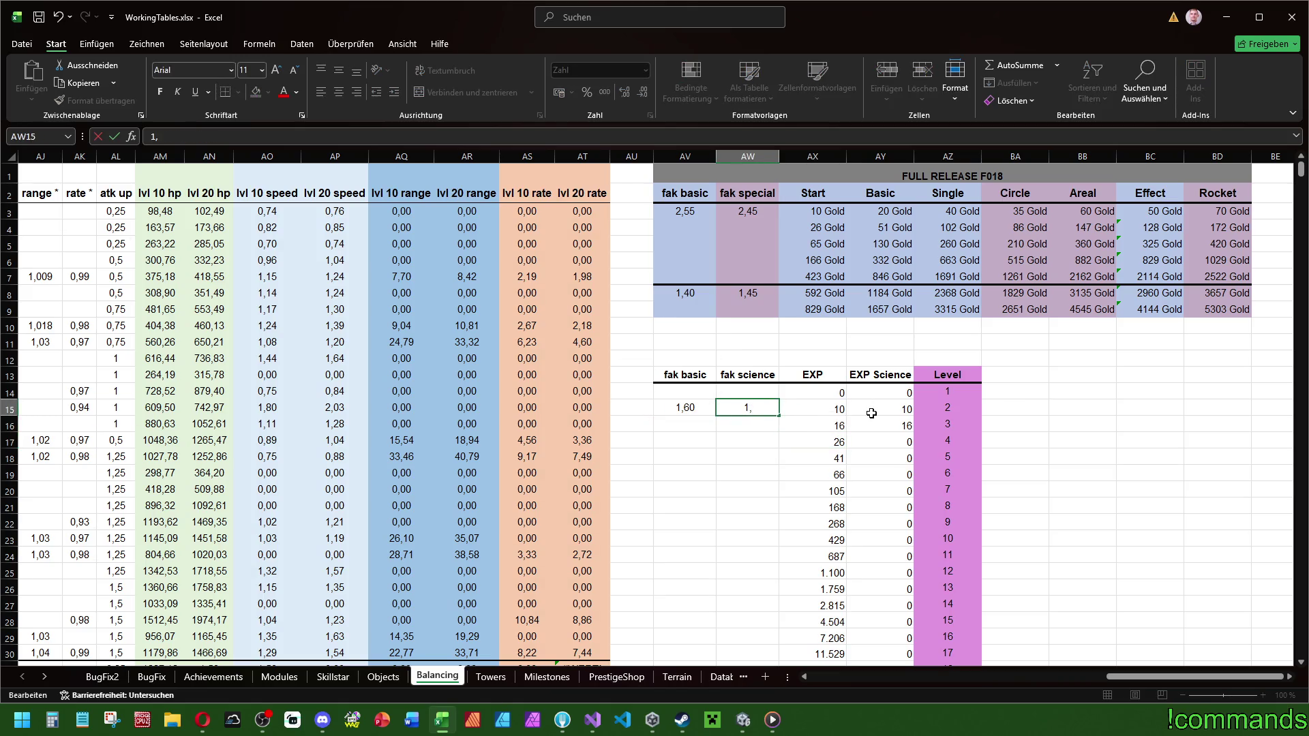
pyautogui.write('58')
pyautogui.press('Return')
pyautogui.click(835, 419)
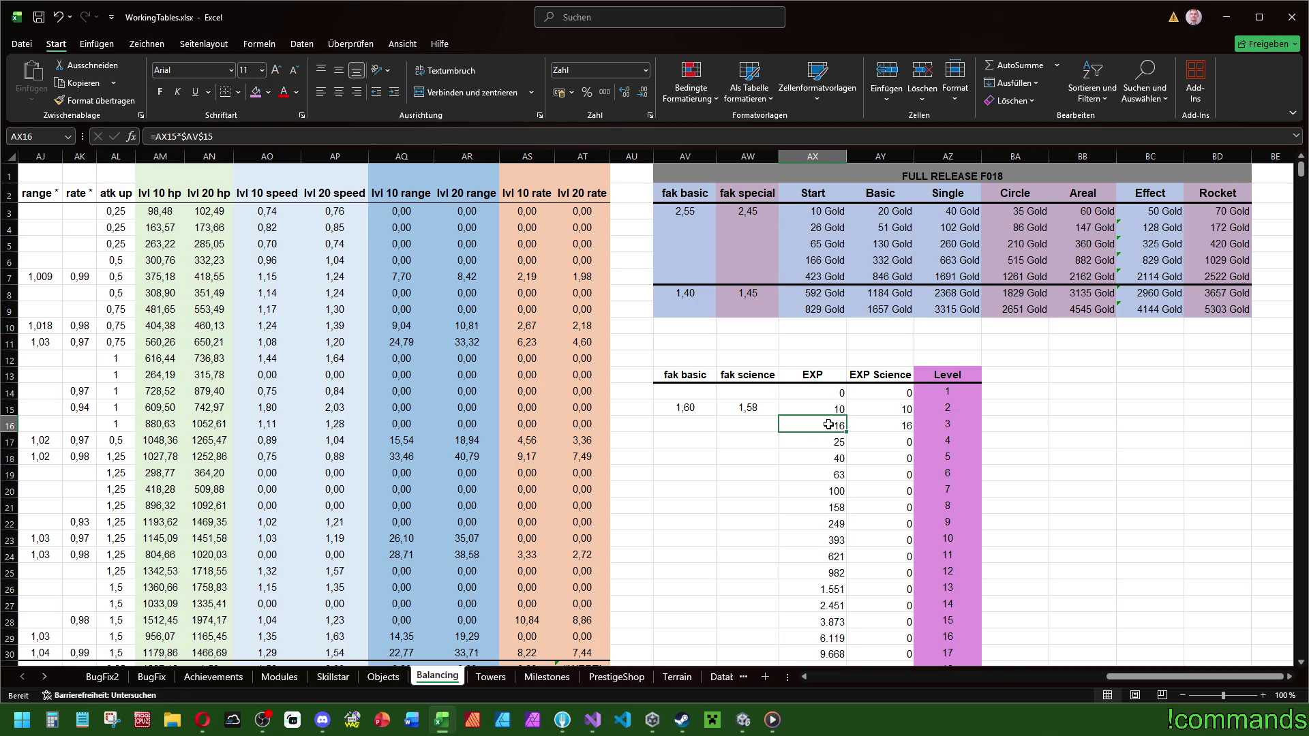
# Fill the EXP formula from AX16 down to row 53 (level 40)
pyautogui.moveTo(846, 432)
pyautogui.mouseDown()
pyautogui.moveTo(862, 658)
pyautogui.moveTo(865, 623)
pyautogui.moveTo(860, 658)
pyautogui.moveTo(831, 614)
pyautogui.mouseUp()
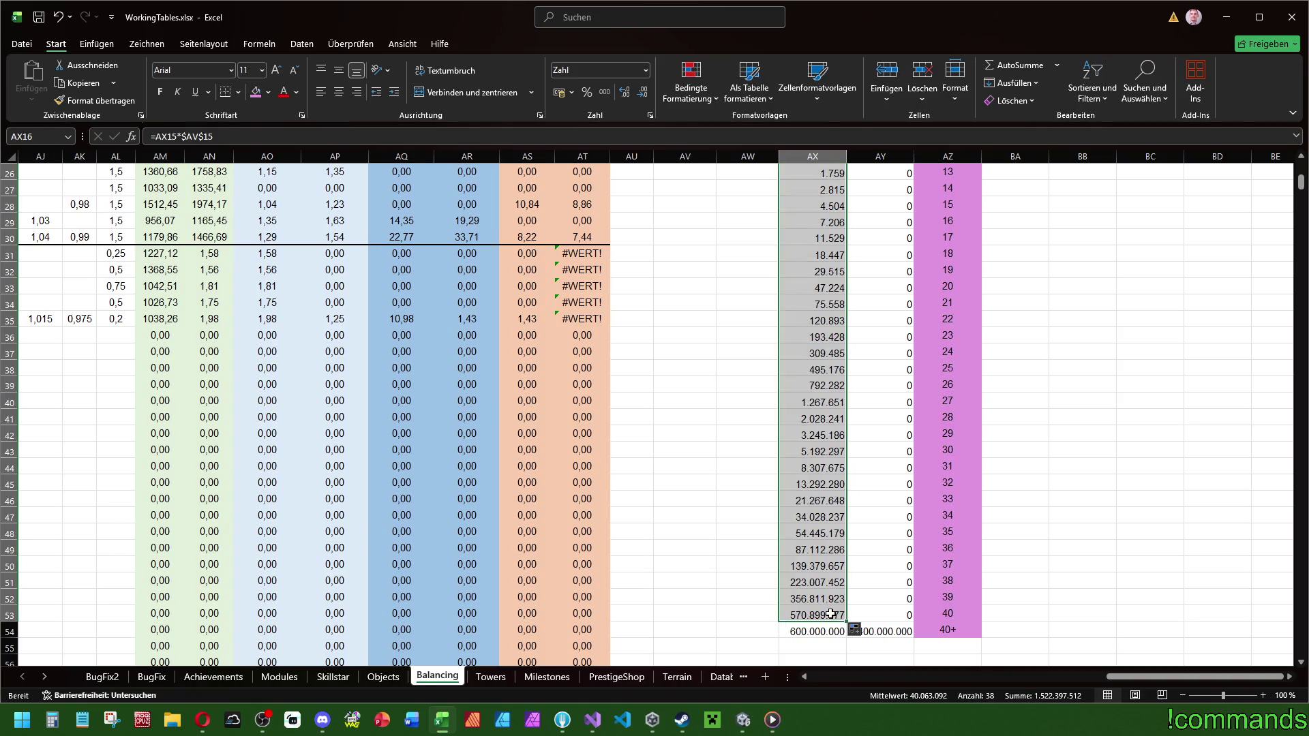
pyautogui.scroll(8, 870, 590)
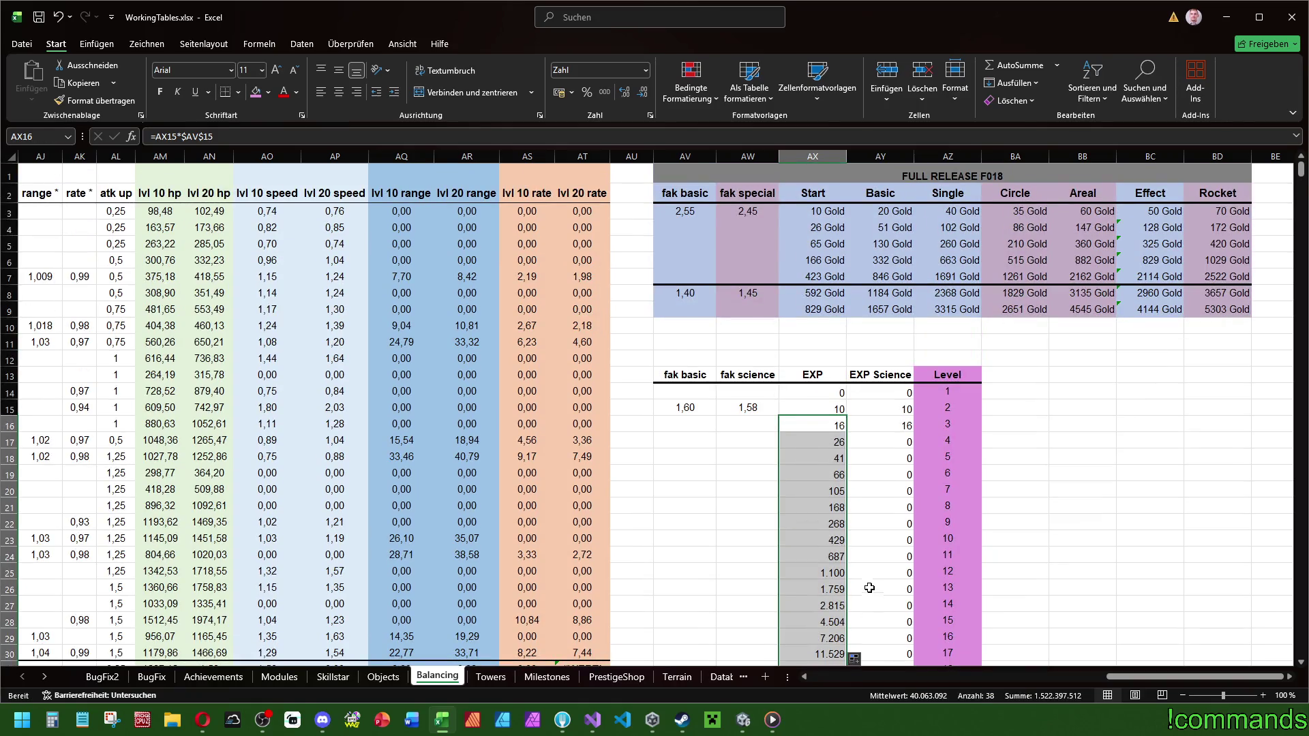
pyautogui.doubleClick(829, 424)
pyautogui.press('Return')
pyautogui.press('F2')
pyautogui.press('Return')
pyautogui.press('F2')
pyautogui.press('Return')
pyautogui.press('F2')
pyautogui.press('Return')
pyautogui.press('F2')
pyautogui.press('Return')
pyautogui.press('F2')
pyautogui.press('Return')
pyautogui.press('F2')
pyautogui.press('Return')
pyautogui.press('F2')
pyautogui.press('Return')
pyautogui.press('F2')
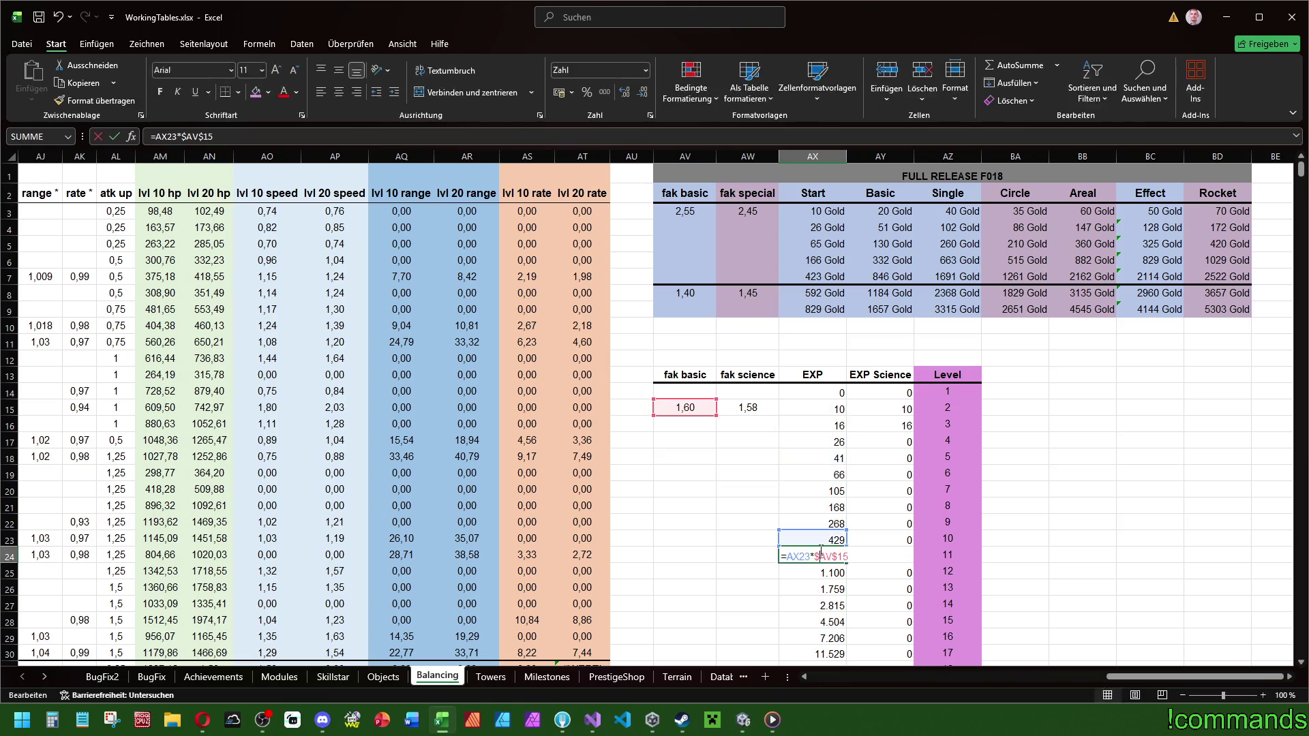
pyautogui.press('Escape')
# Fill the EXP Science formula from AY16 down to row 53
pyautogui.click(889, 409)
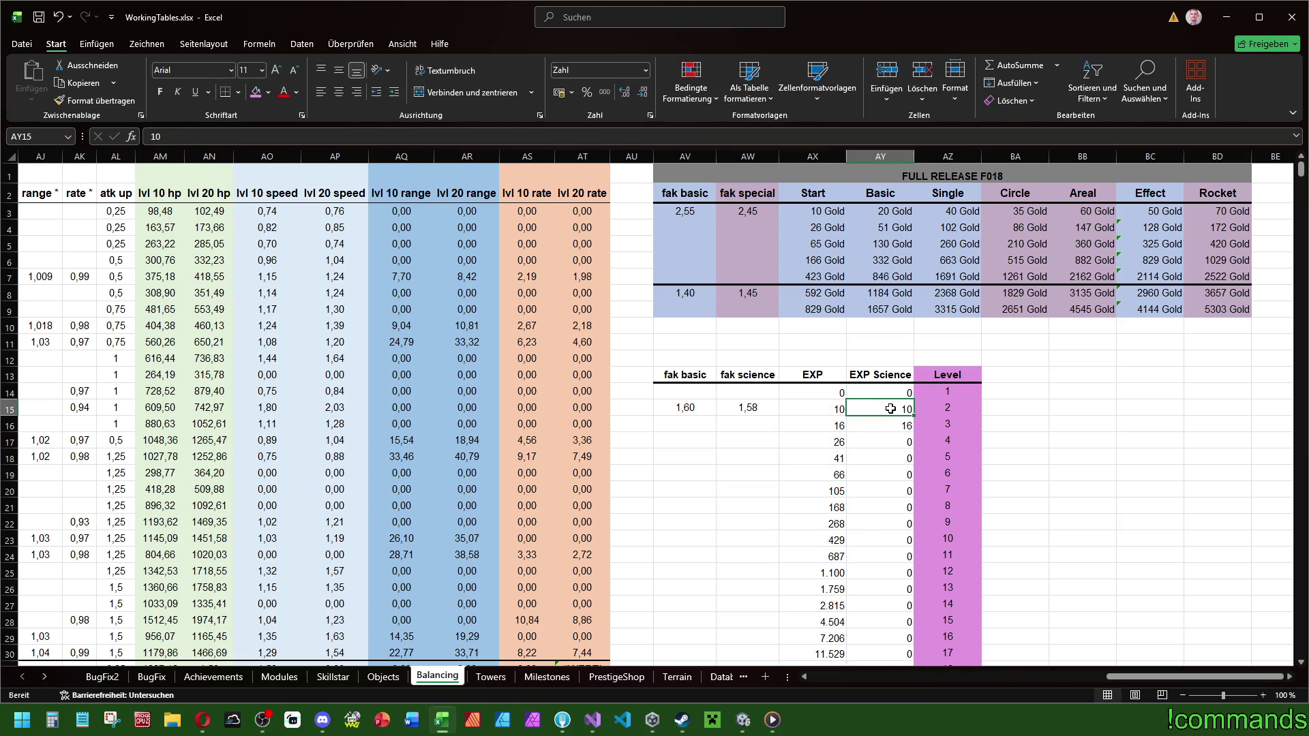
pyautogui.doubleClick(889, 426)
pyautogui.press('Escape')
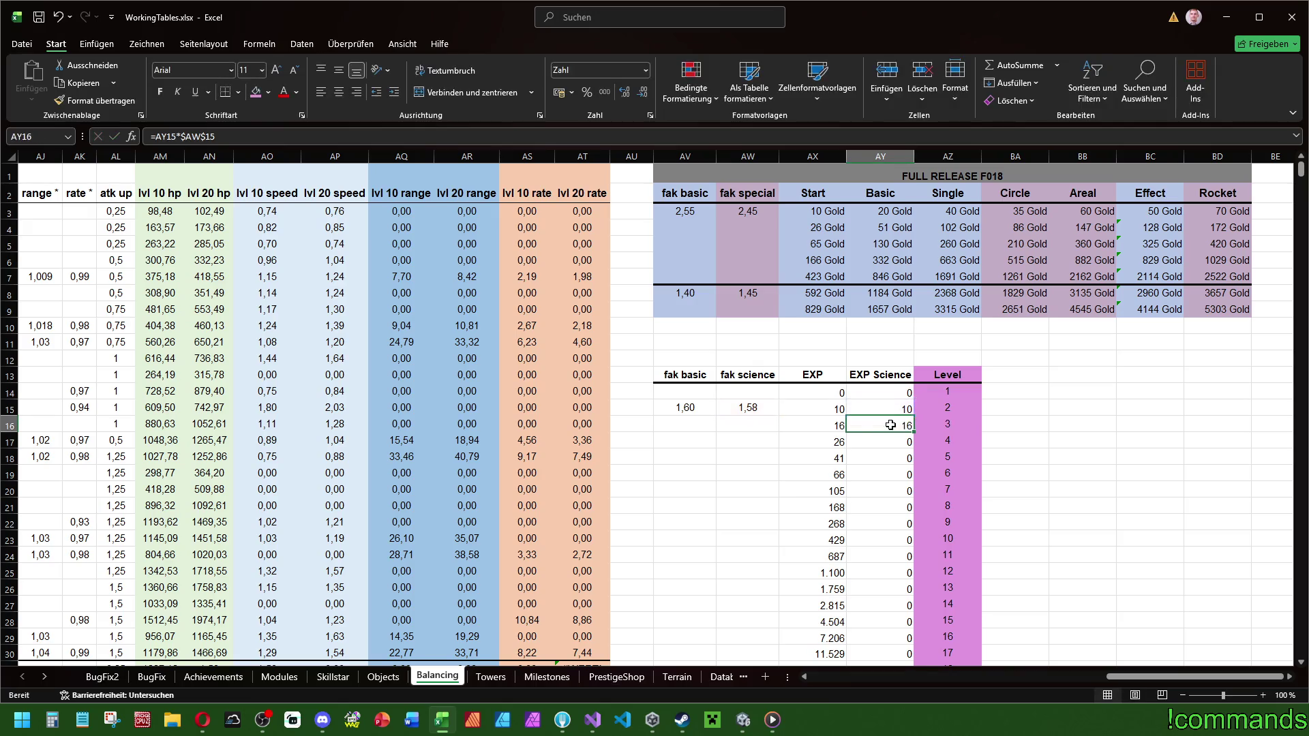
pyautogui.press('Left')
pyautogui.press('F2')
pyautogui.press('Escape')
pyautogui.moveTo(879, 427)
pyautogui.mouseDown()
pyautogui.moveTo(913, 437)
pyautogui.moveTo(925, 734)
pyautogui.moveTo(907, 614)
pyautogui.mouseUp()
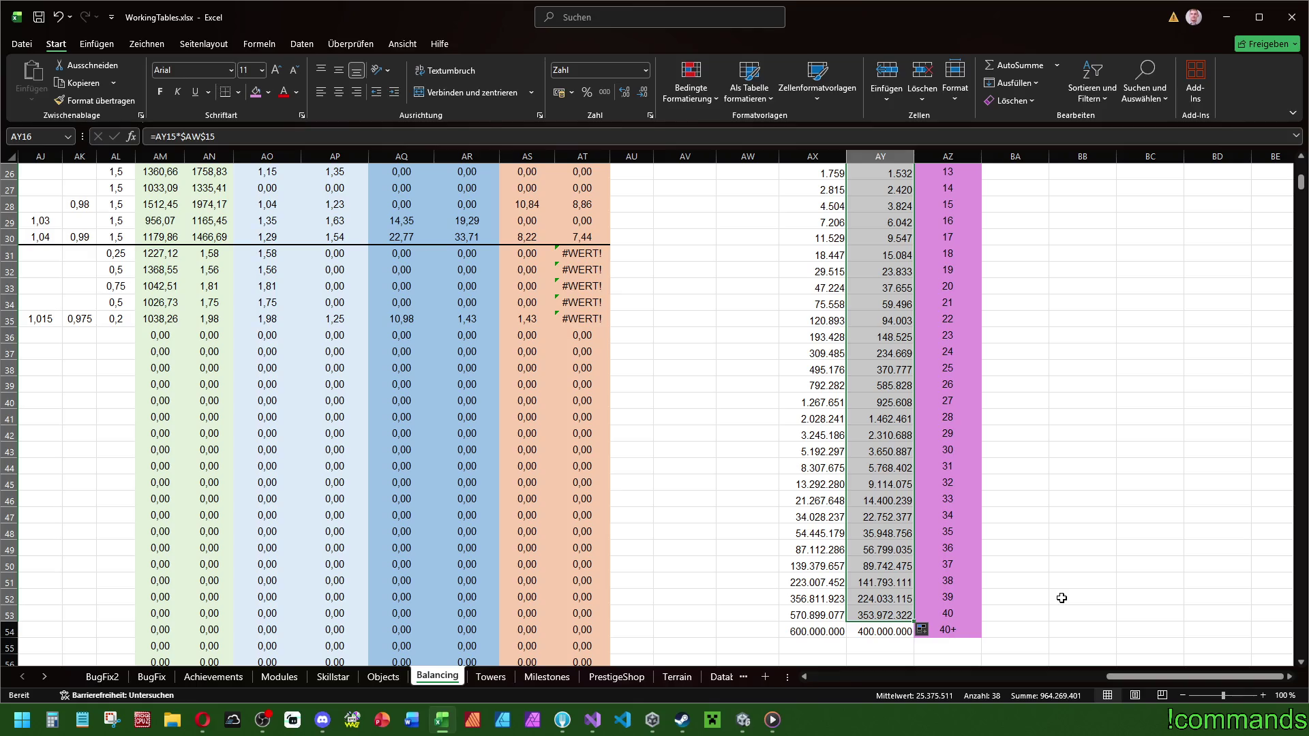
pyautogui.click(1061, 598)
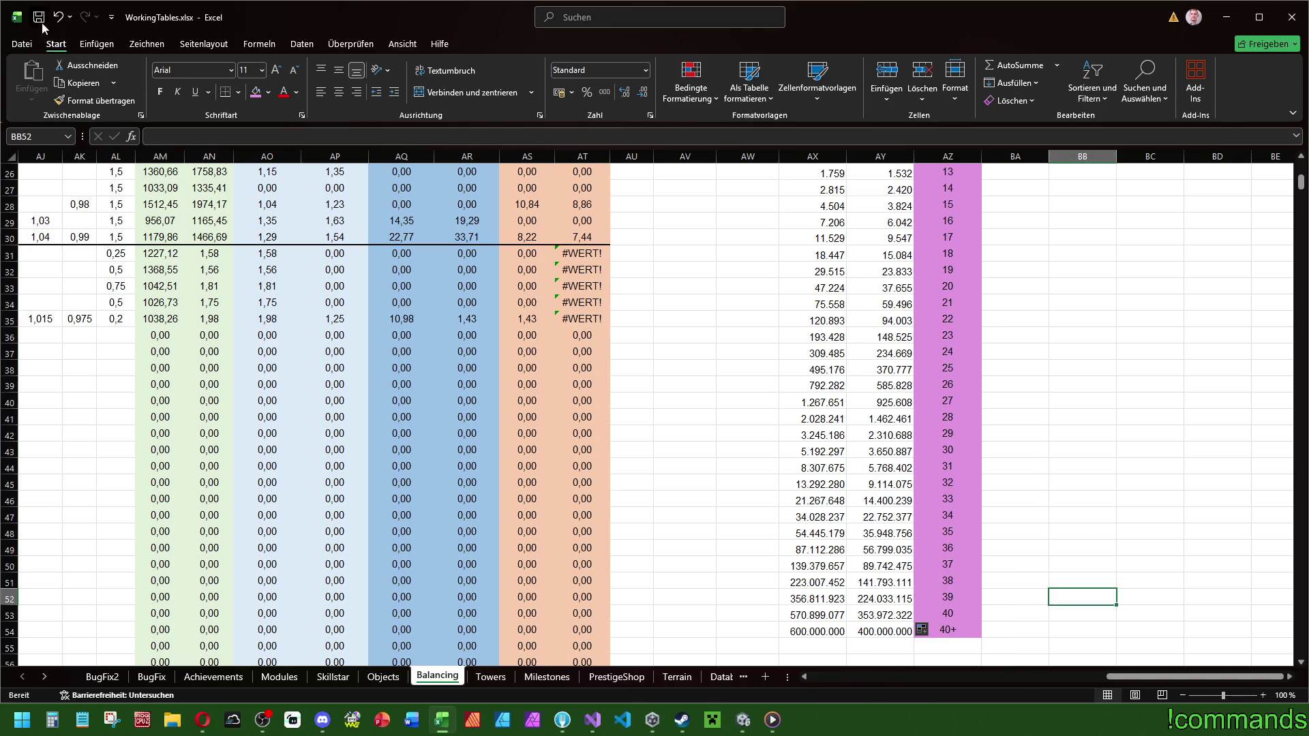
pyautogui.scroll(8, 978, 466)
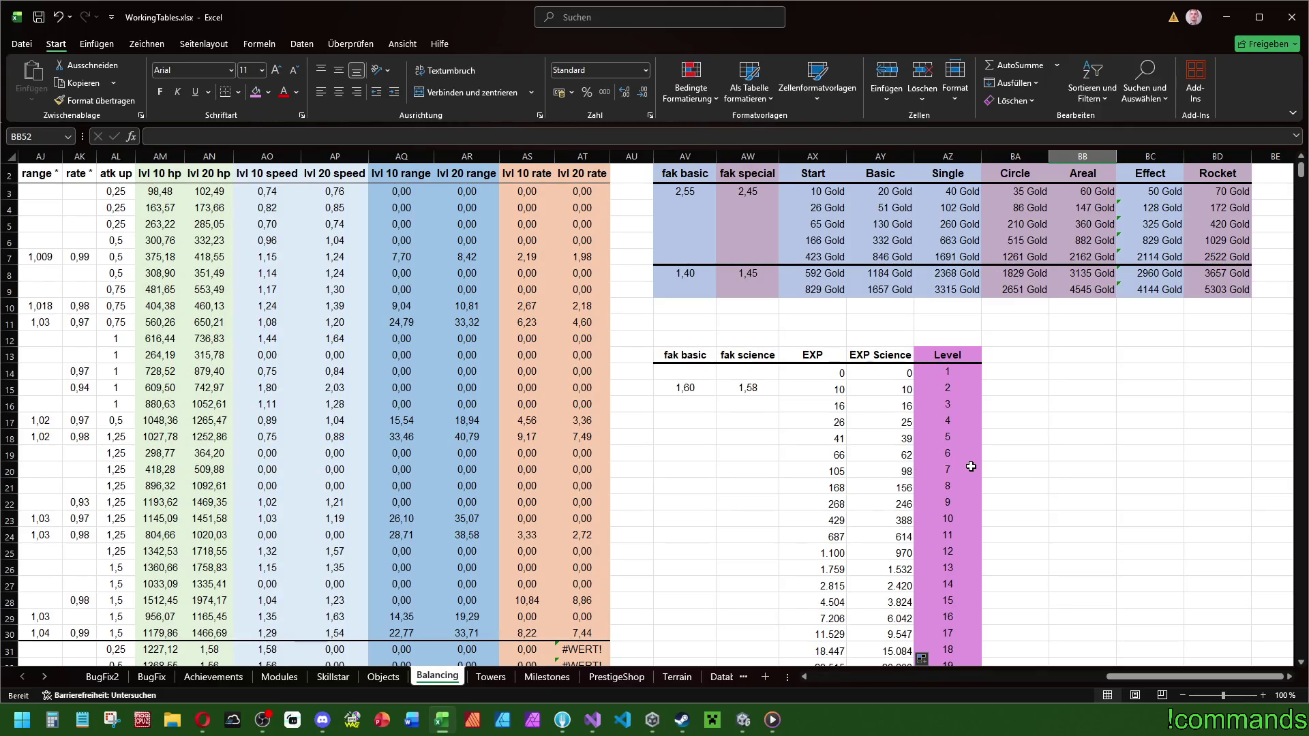
# Enter fak basic 1,6 and fak science 1,58 in row 14 and clear the old row 15 factors
pyautogui.click(682, 387)
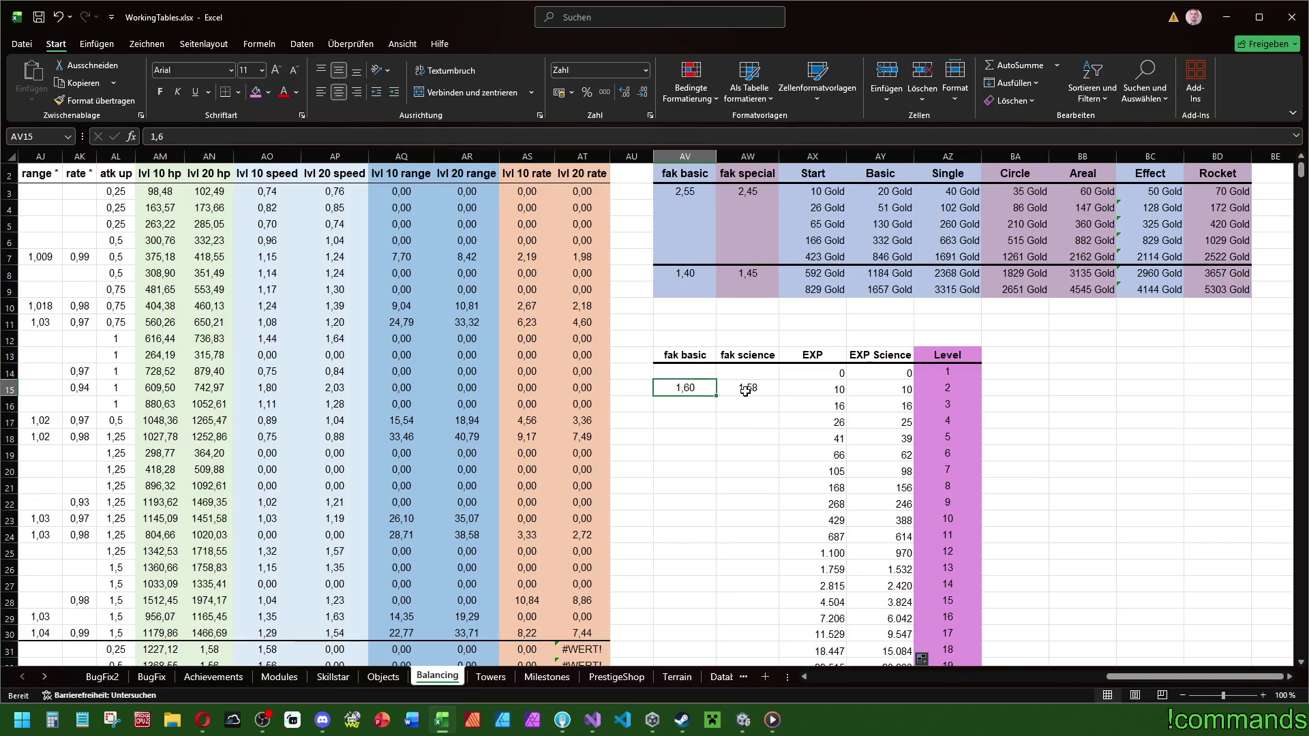
pyautogui.click(703, 374)
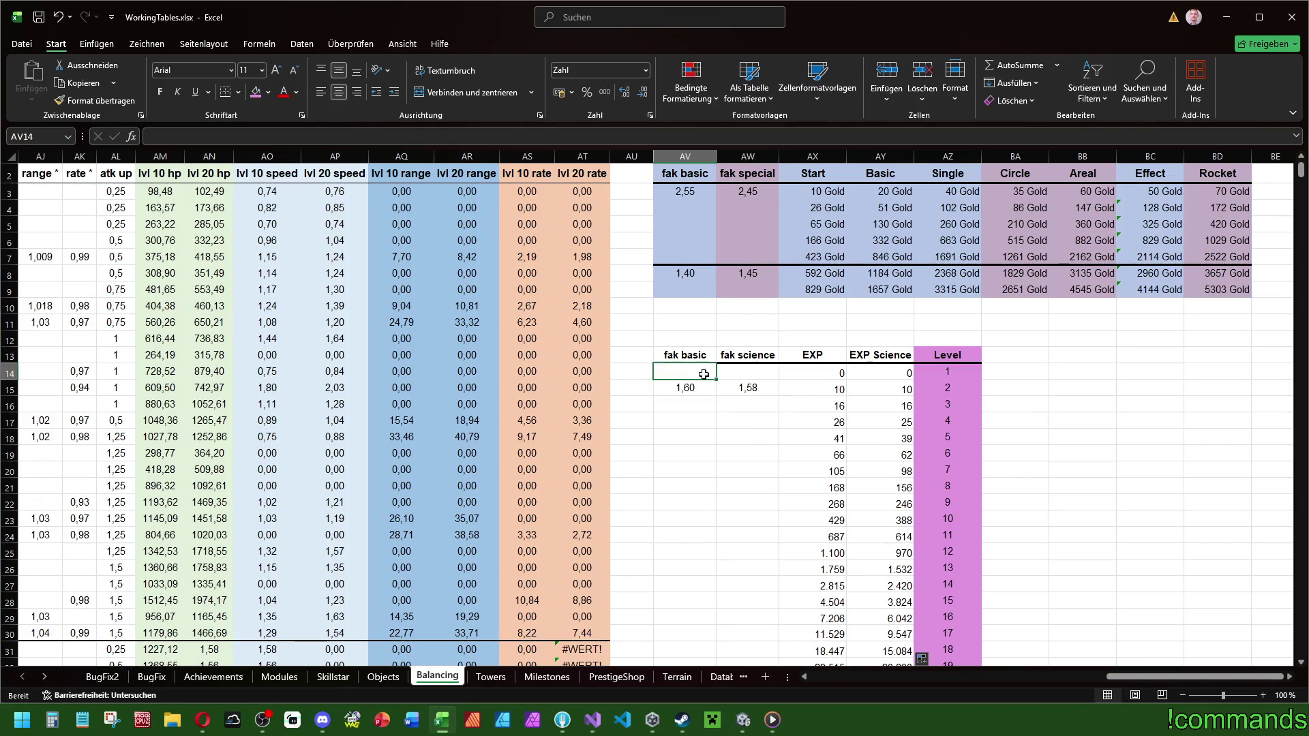
pyautogui.write('1,6')
pyautogui.press('Tab')
pyautogui.write('1,58')
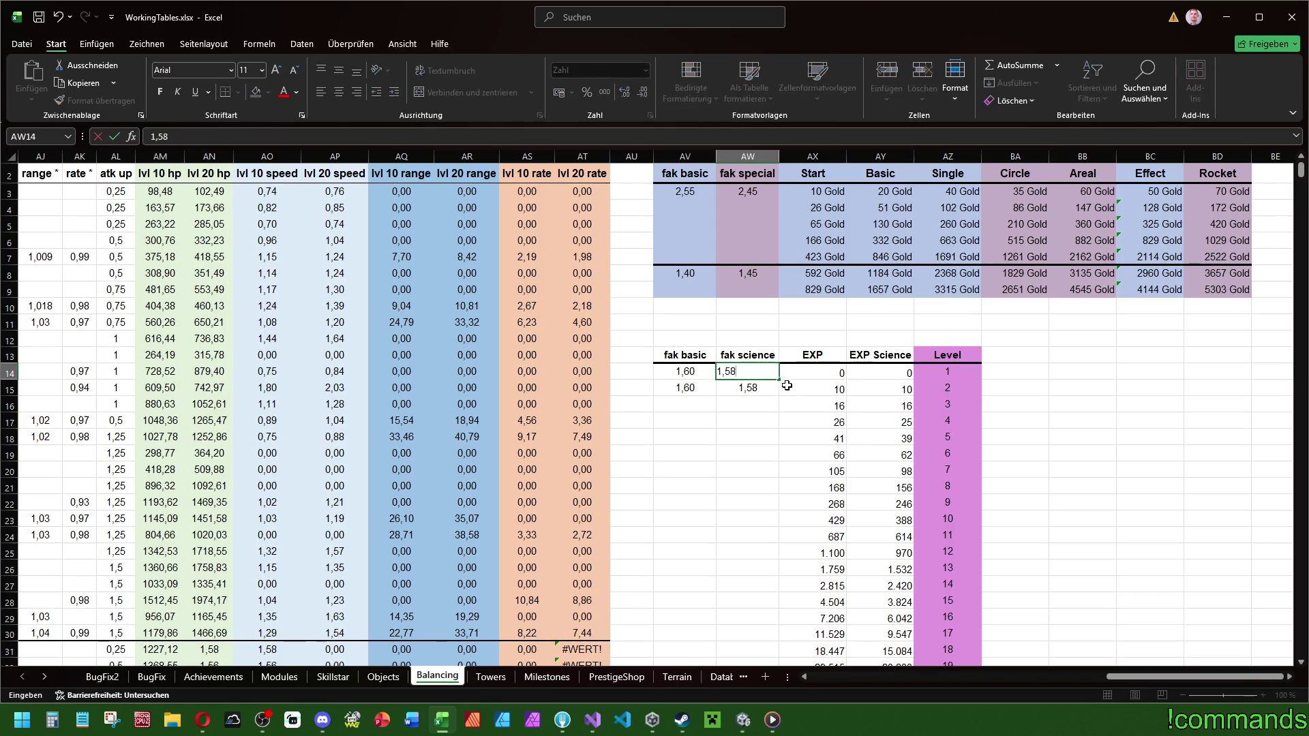
pyautogui.press('Return')
pyautogui.hotkey('shift', 'Right')
pyautogui.press('Delete')
# Point the row 16 EXP and EXP Science factor references at row 14
pyautogui.click(832, 390)
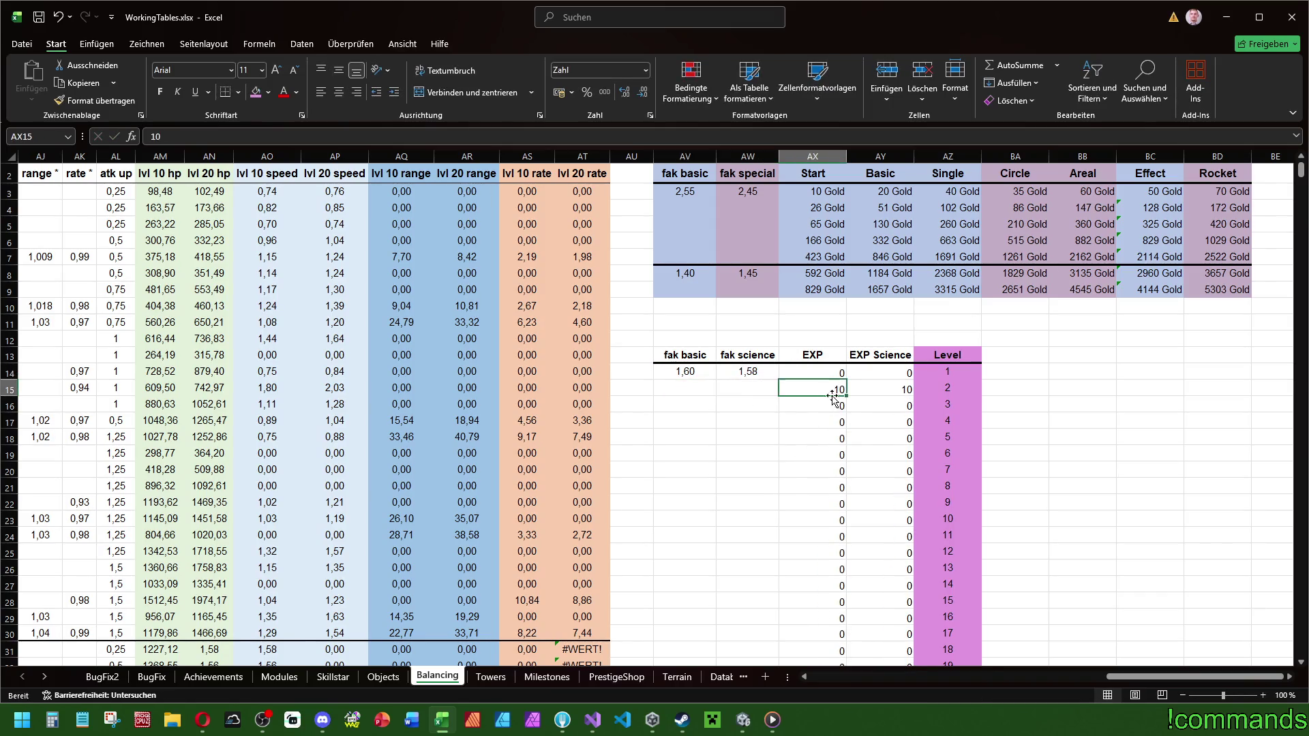
pyautogui.doubleClick(827, 405)
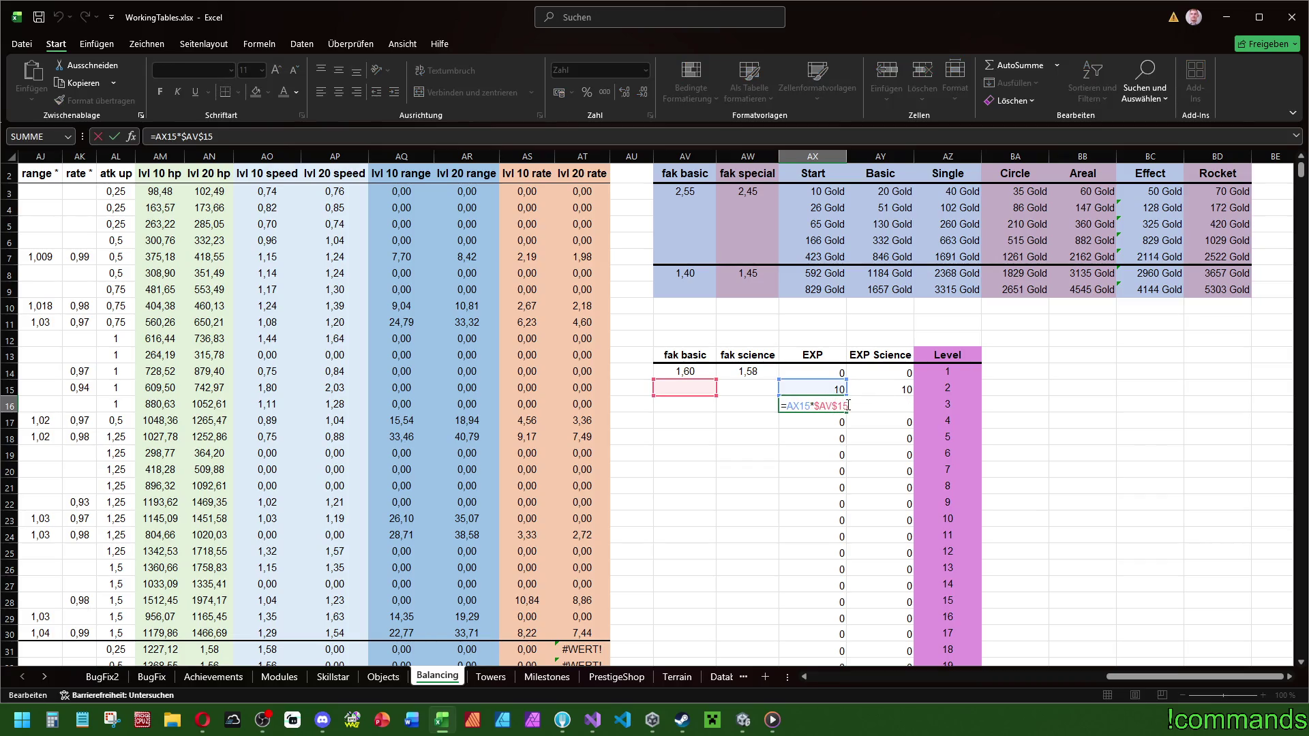
pyautogui.press('BackSpace')
pyautogui.write('4')
pyautogui.press('Return')
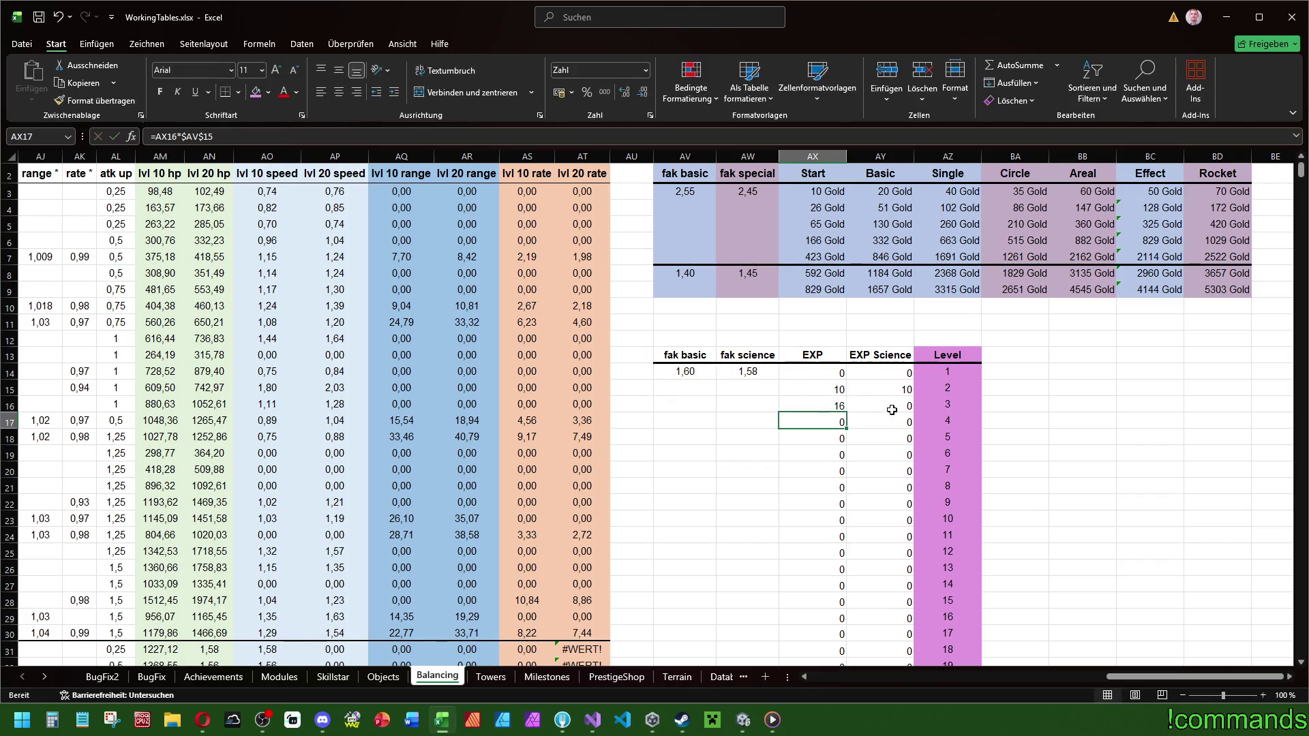
pyautogui.doubleClick(884, 406)
pyautogui.press('BackSpace')
pyautogui.write('4')
pyautogui.press('Return')
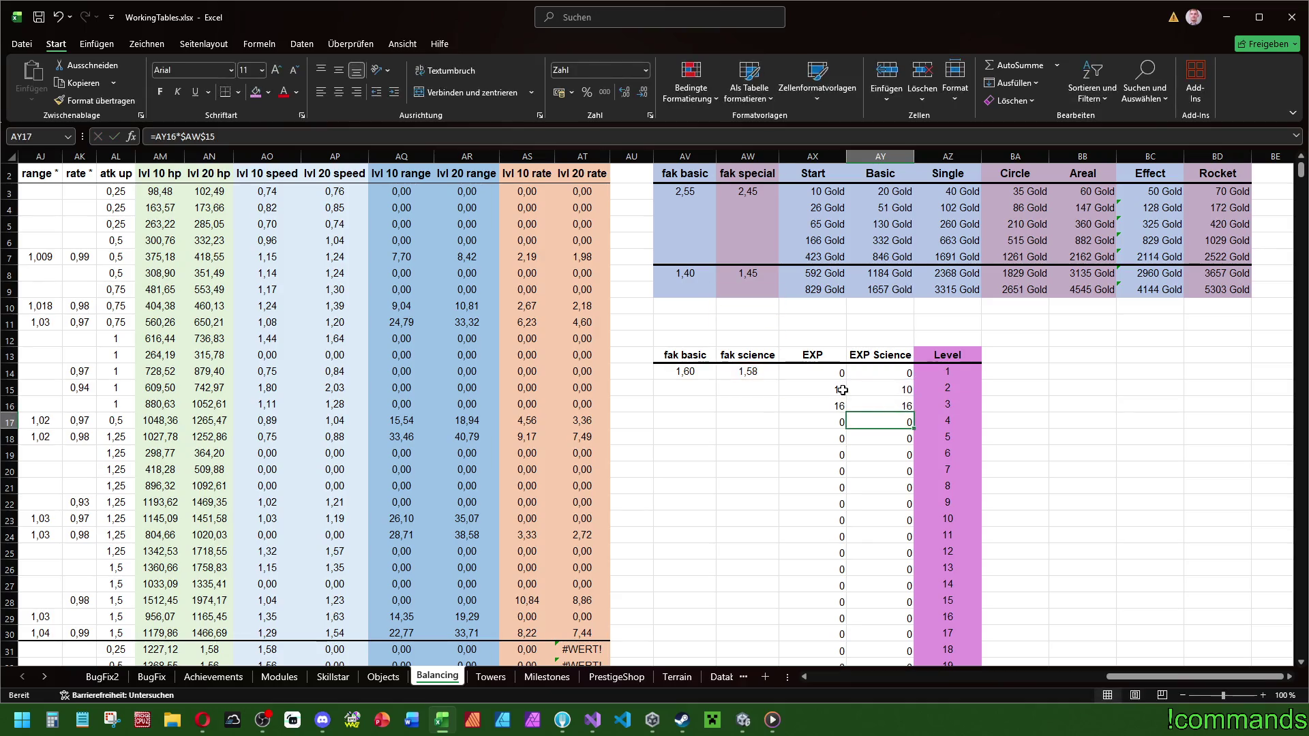
# Fill both the EXP and EXP Science formulas down through level 40
pyautogui.click(845, 409)
pyautogui.moveTo(847, 411)
pyautogui.mouseDown()
pyautogui.moveTo(845, 663)
pyautogui.moveTo(842, 615)
pyautogui.mouseUp()
pyautogui.scroll(8, 842, 615)
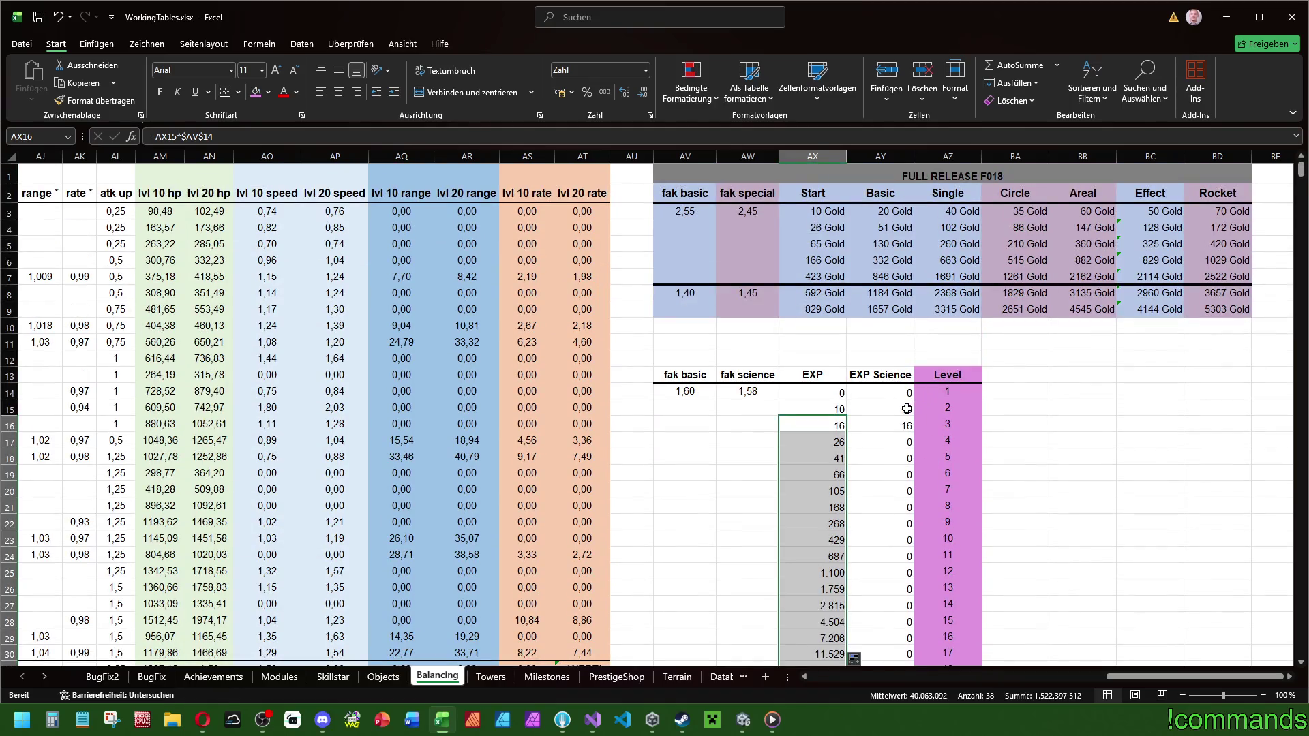
pyautogui.click(911, 427)
pyautogui.moveTo(914, 430)
pyautogui.mouseDown()
pyautogui.moveTo(912, 662)
pyautogui.moveTo(911, 616)
pyautogui.mouseUp()
pyautogui.click(1035, 586)
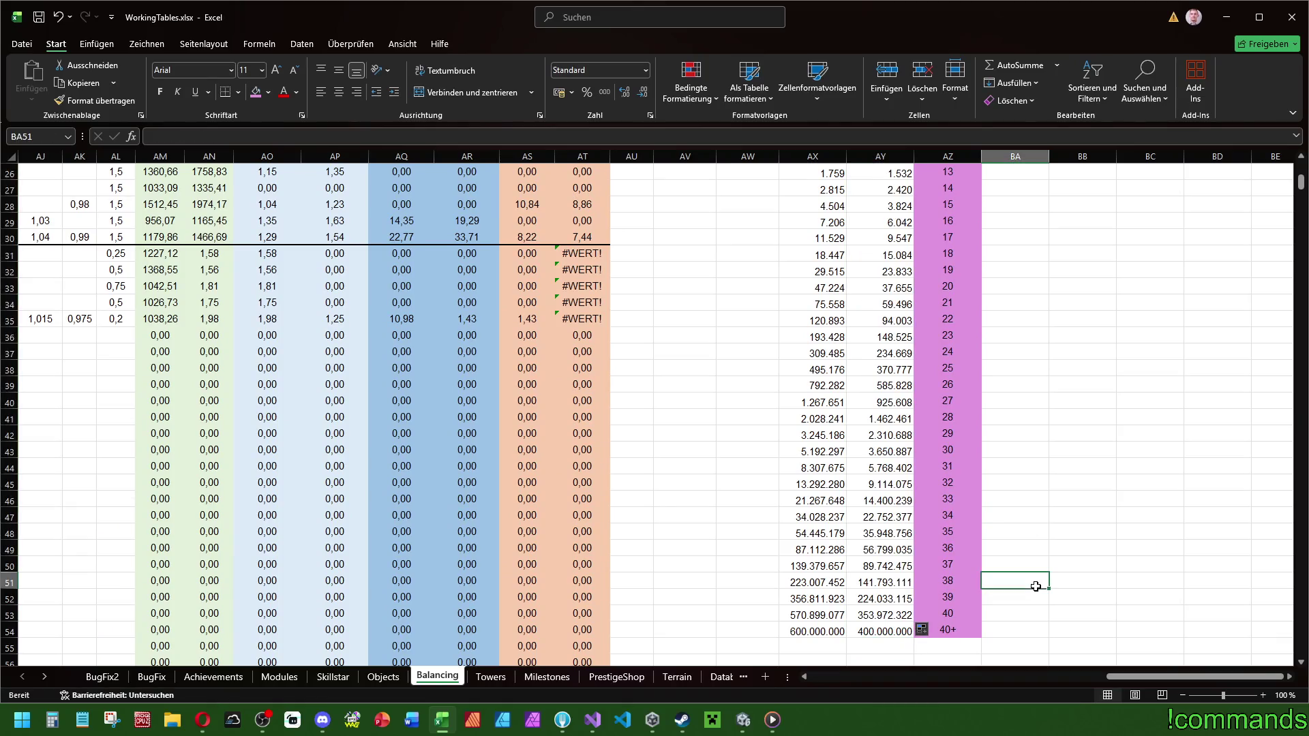
pyautogui.click(883, 500)
pyautogui.scroll(8, 887, 505)
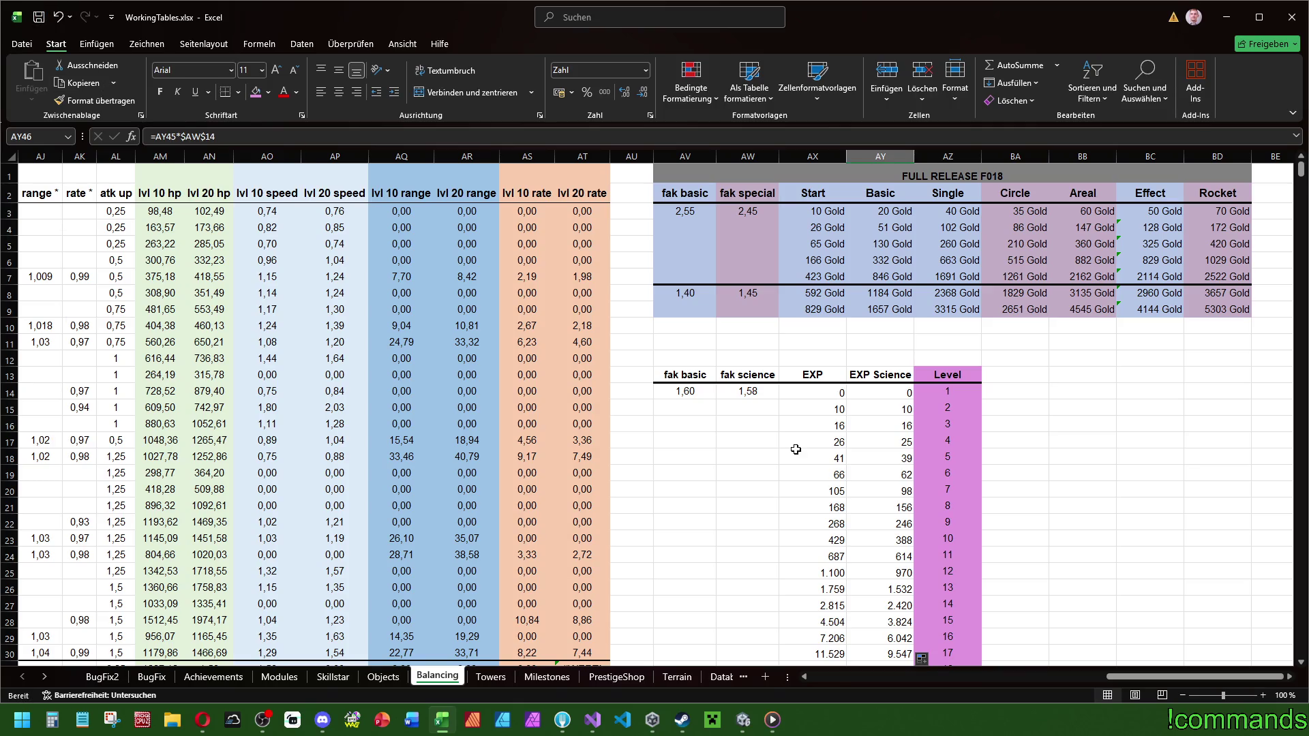
pyautogui.moveTo(669, 353); pyautogui.dragTo(935, 353)
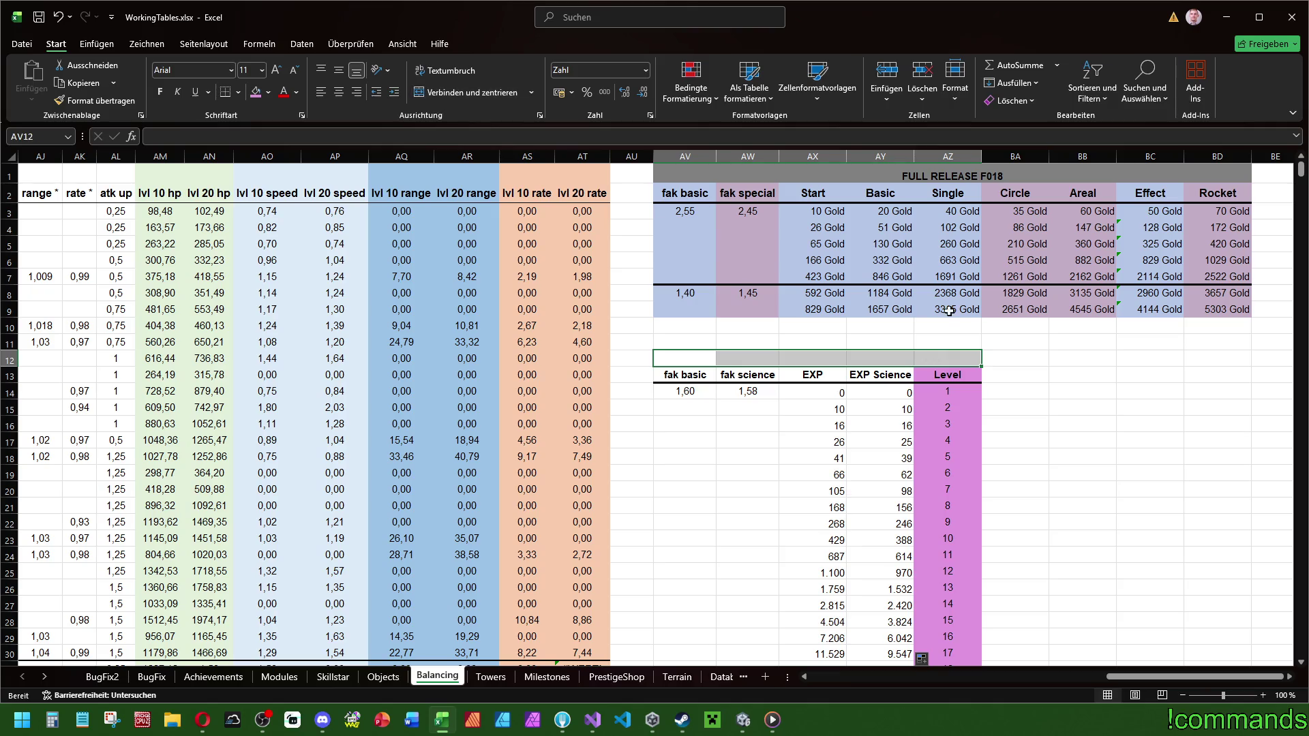
# Merge AV12:AZ12 and paste the FULL RELEASE F018 title into it
pyautogui.click(917, 175)
pyautogui.hotkey('ctrl', 'c')
pyautogui.moveTo(681, 358); pyautogui.dragTo(1221, 358)
pyautogui.hotkey('ctrl', 'v')
pyautogui.hotkey('ctrl', 'z')
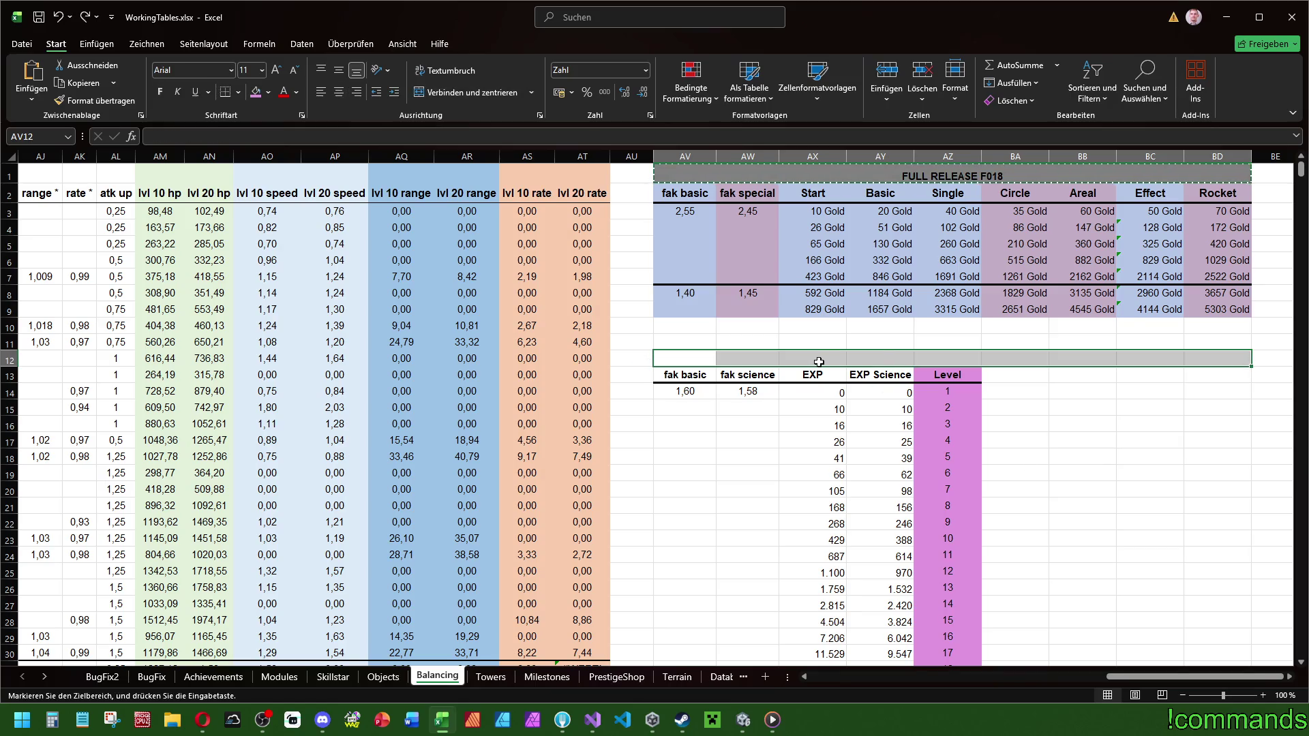
pyautogui.press('Escape')
pyautogui.click(701, 358)
pyautogui.hotkey('ctrl', 'z')
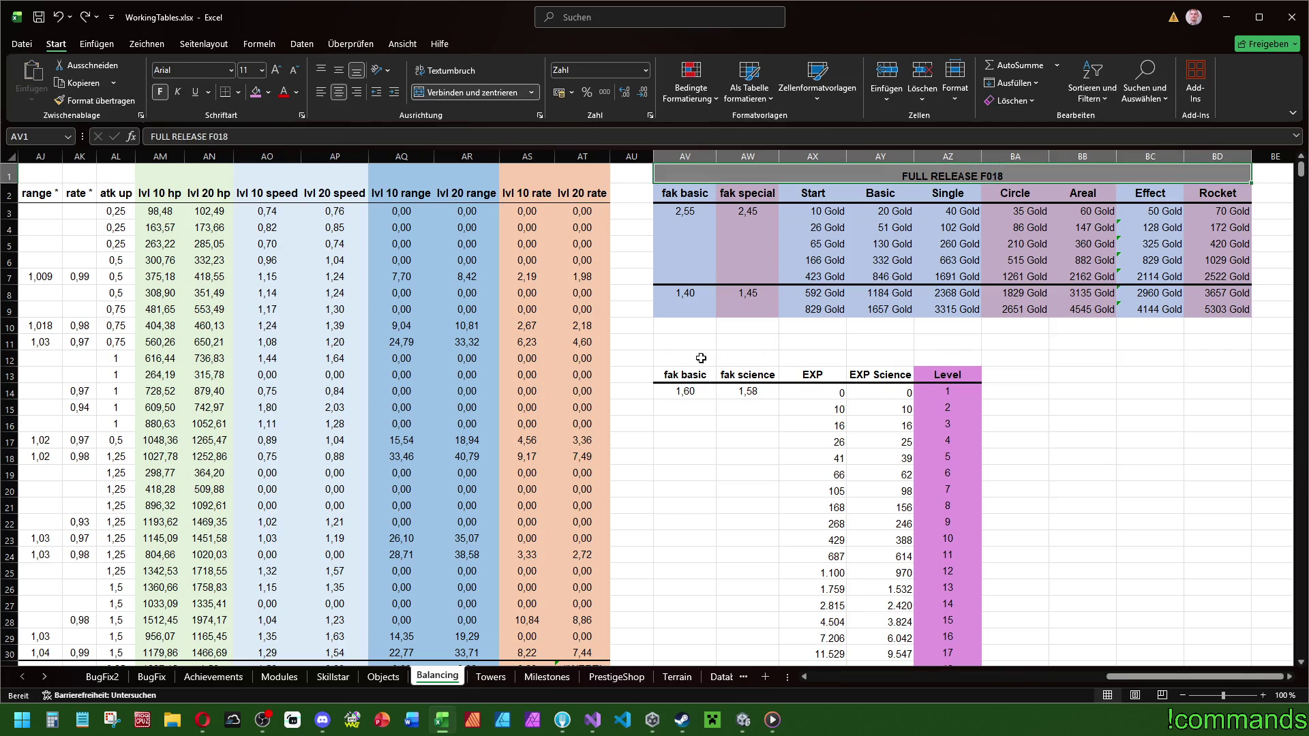
pyautogui.moveTo(701, 358); pyautogui.dragTo(947, 358)
pyautogui.click(471, 93)
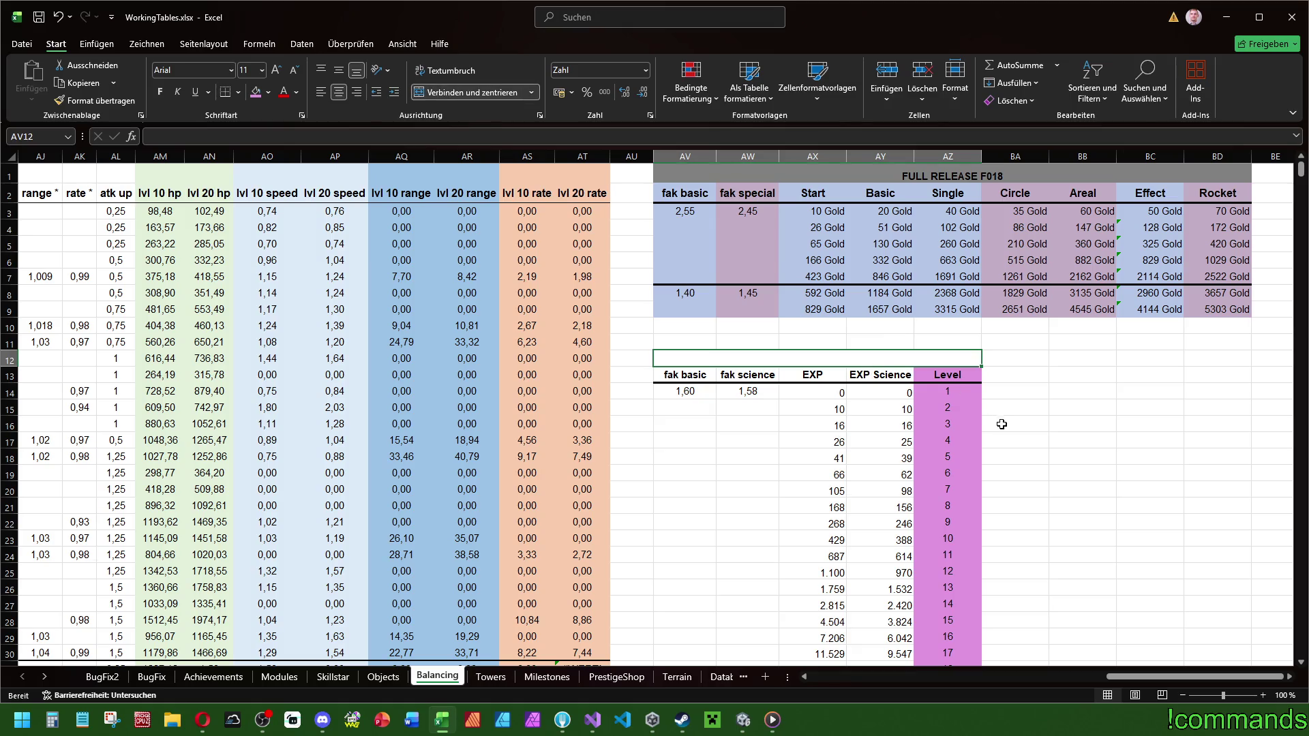
pyautogui.hotkey('ctrl', 'v')
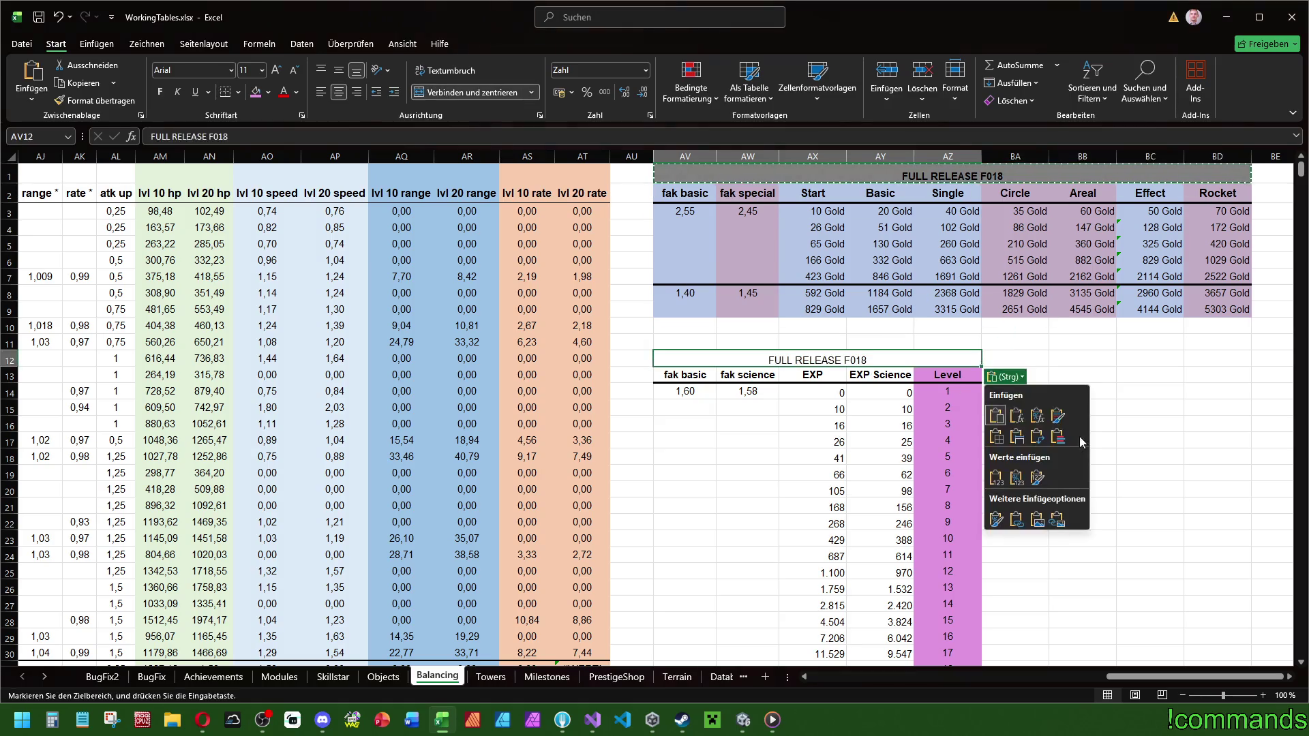
pyautogui.press('Escape')
# Copy the AV1 title's formatting onto the new title with Format Painter
pyautogui.click(874, 177)
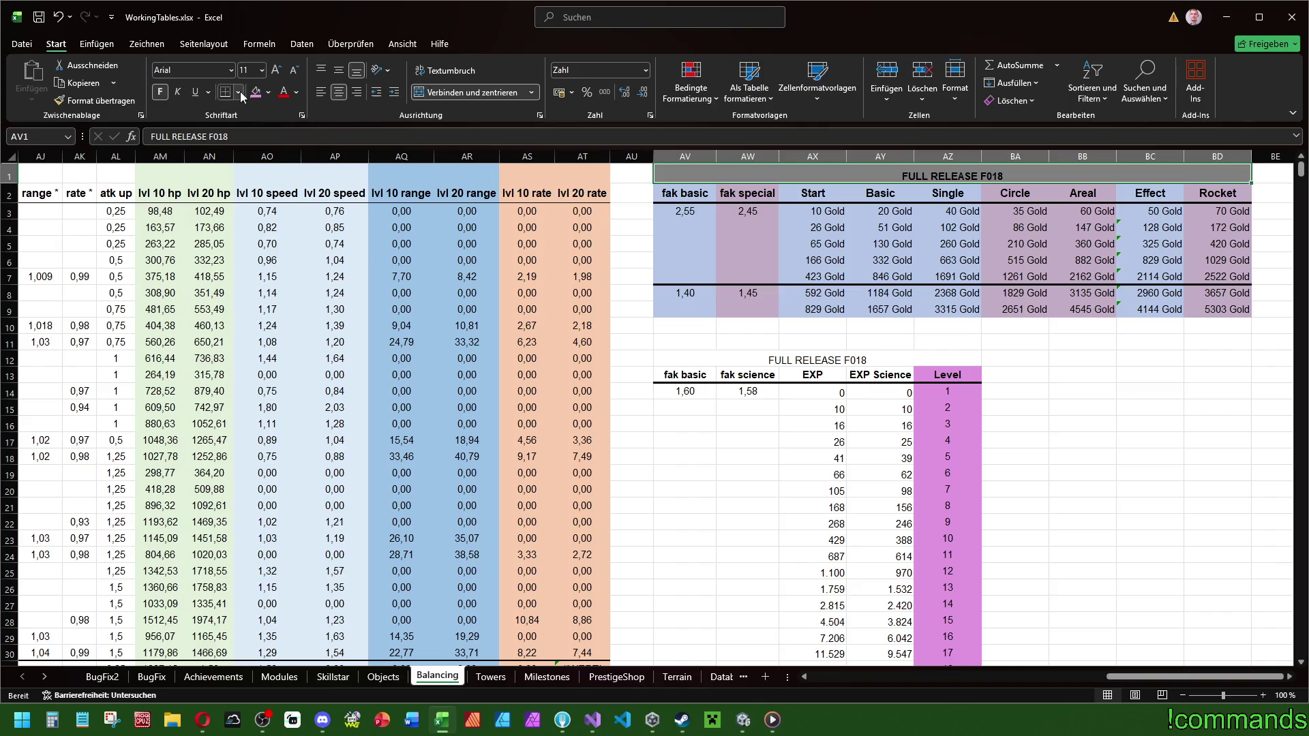
pyautogui.click(98, 101)
pyautogui.click(689, 359)
pyautogui.click(1053, 392)
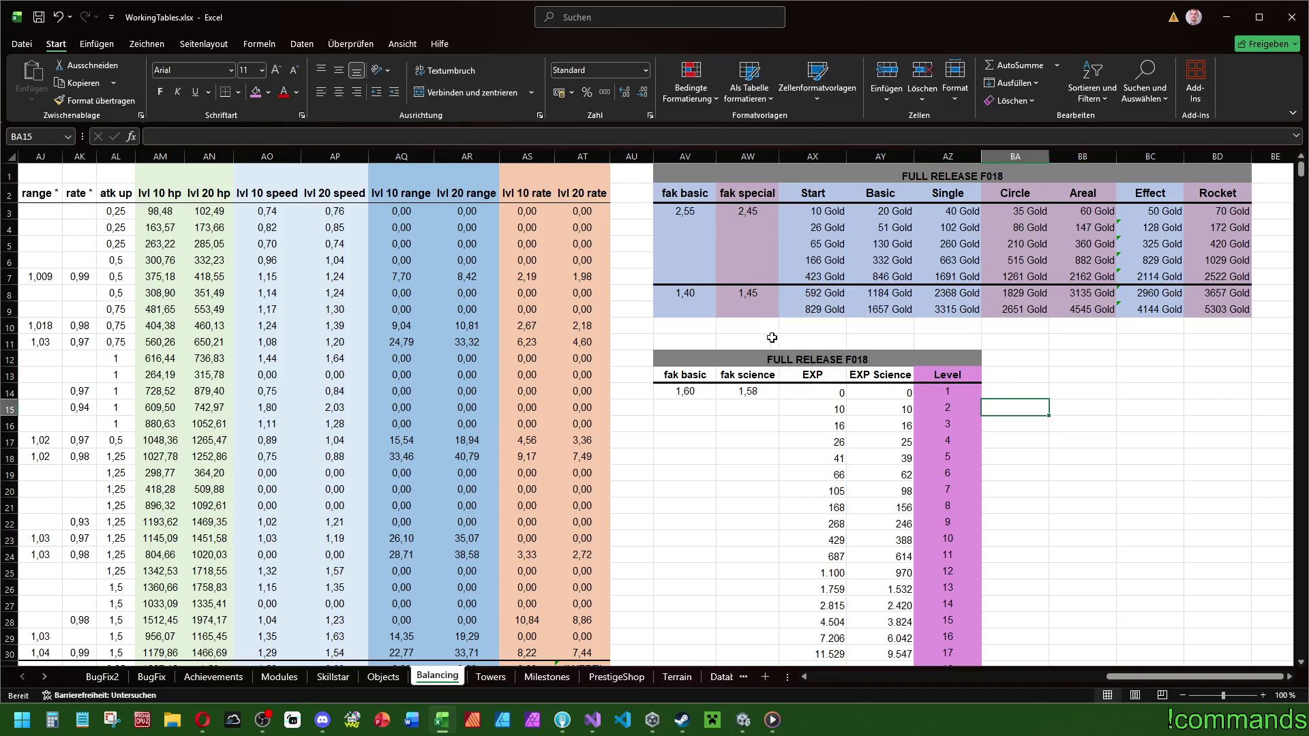
pyautogui.click(734, 354)
pyautogui.click(818, 169)
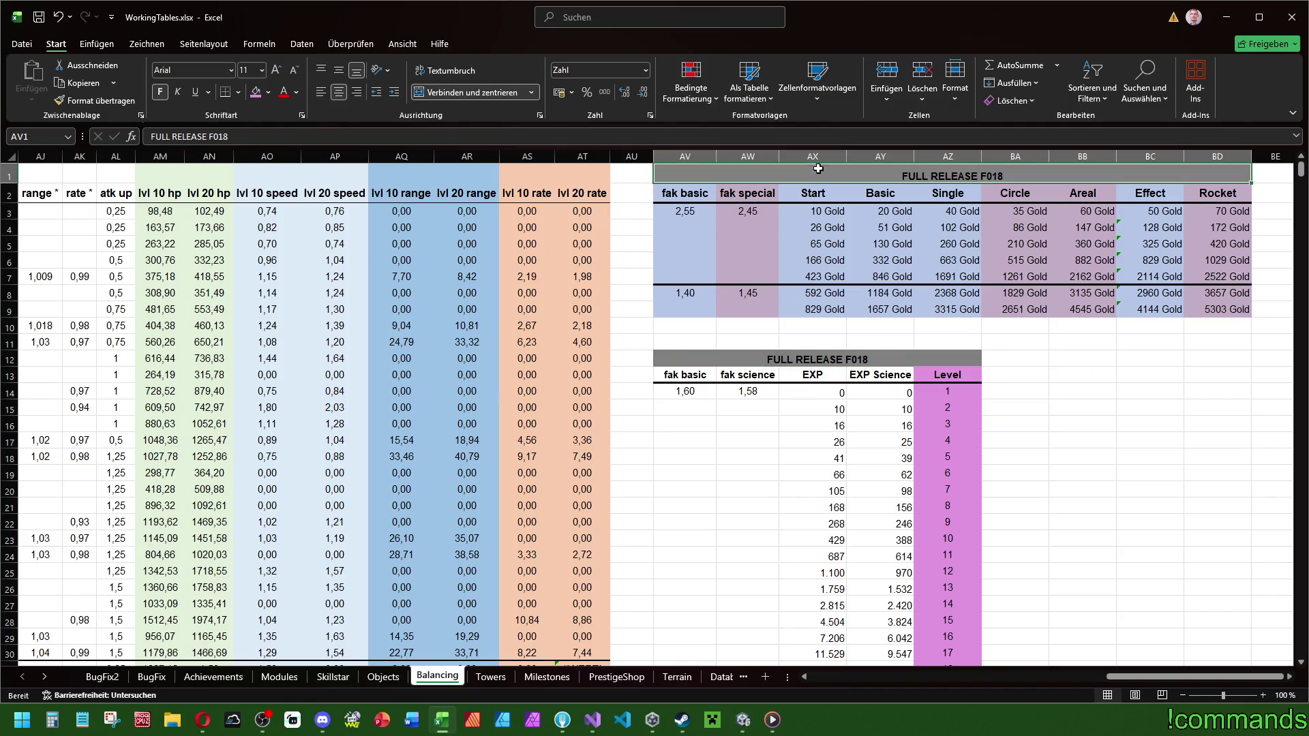
pyautogui.click(730, 360)
pyautogui.click(717, 181)
pyautogui.click(968, 343)
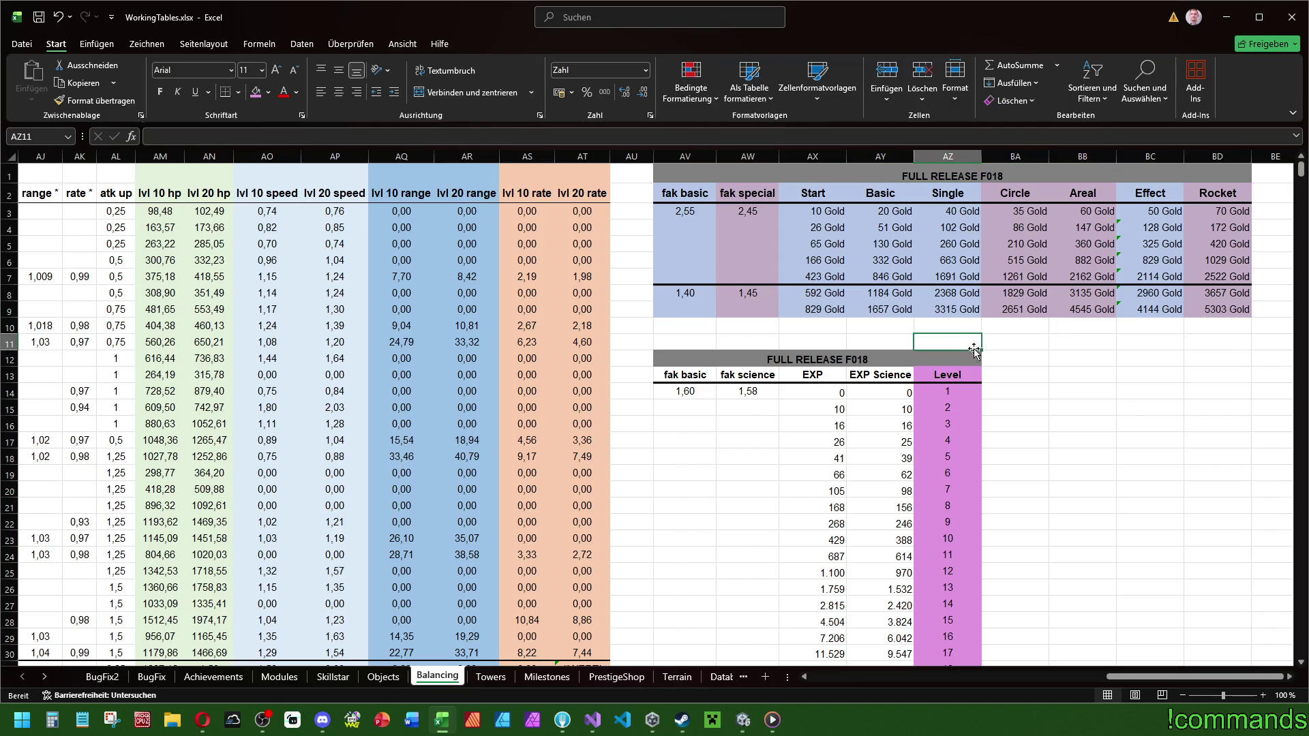
pyautogui.click(1134, 409)
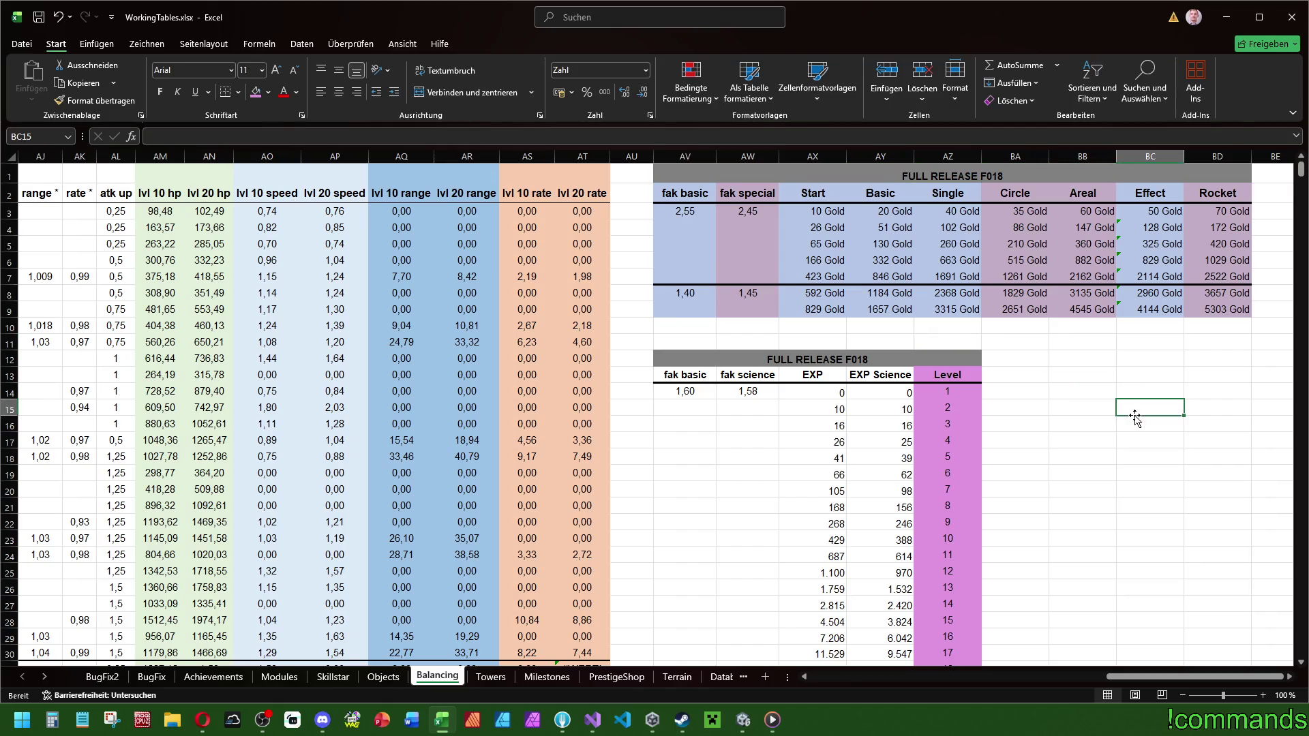
# Fill the EXP table title medium grey
pyautogui.click(695, 181)
pyautogui.click(272, 92)
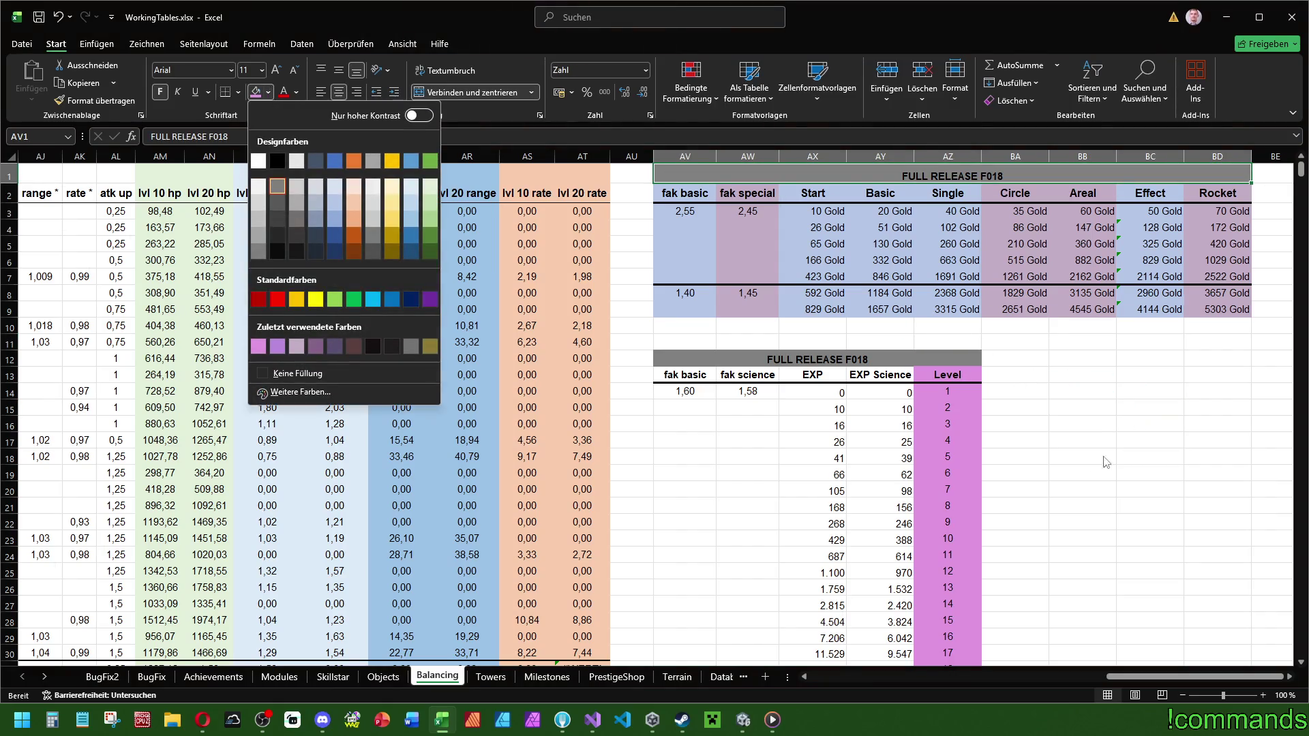
pyautogui.click(1106, 462)
pyautogui.click(818, 359)
pyautogui.click(272, 92)
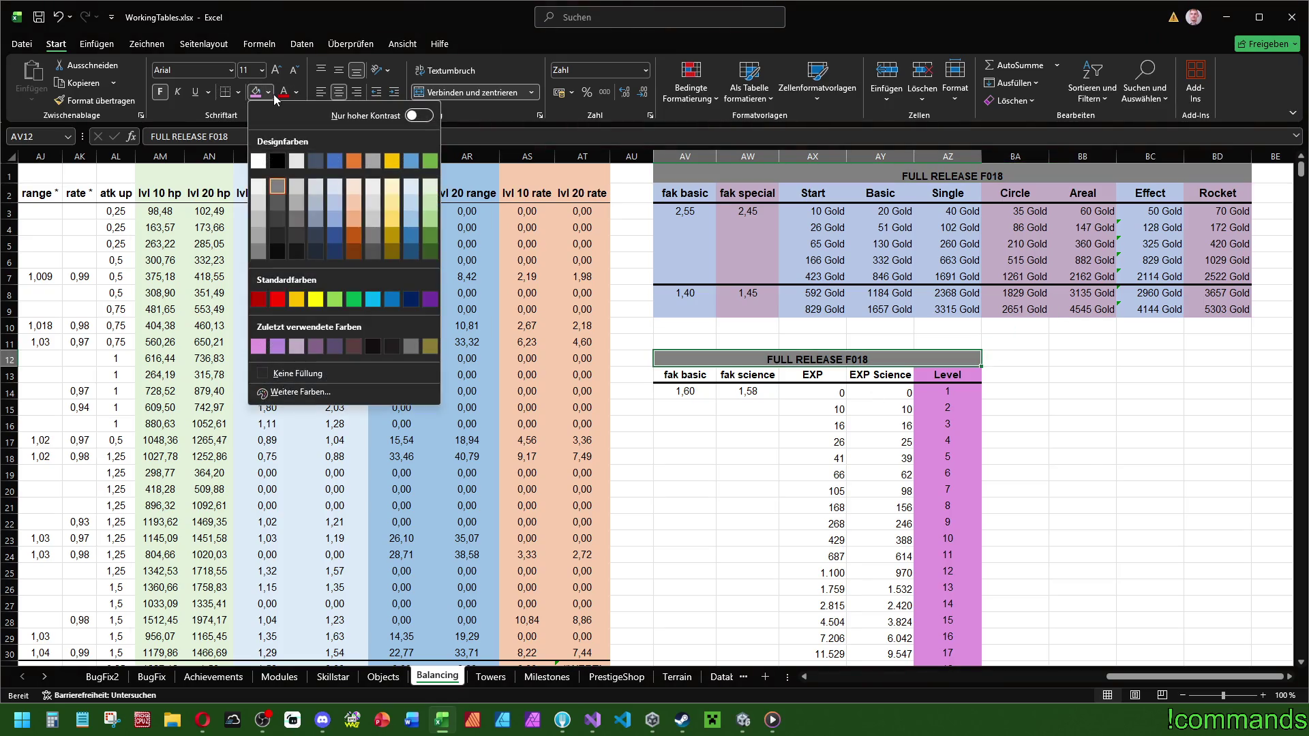
pyautogui.click(278, 186)
pyautogui.click(1147, 403)
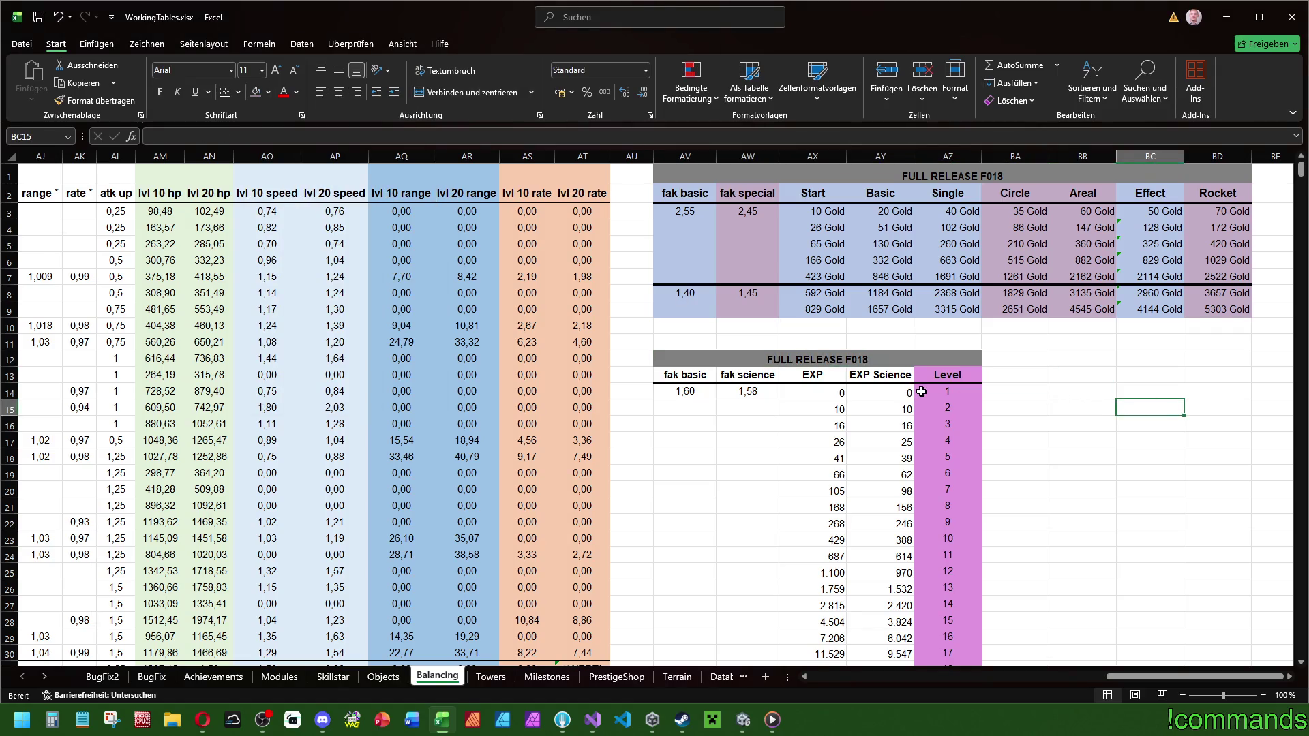
# Fill fak basic and the EXP column light blue
pyautogui.click(686, 390)
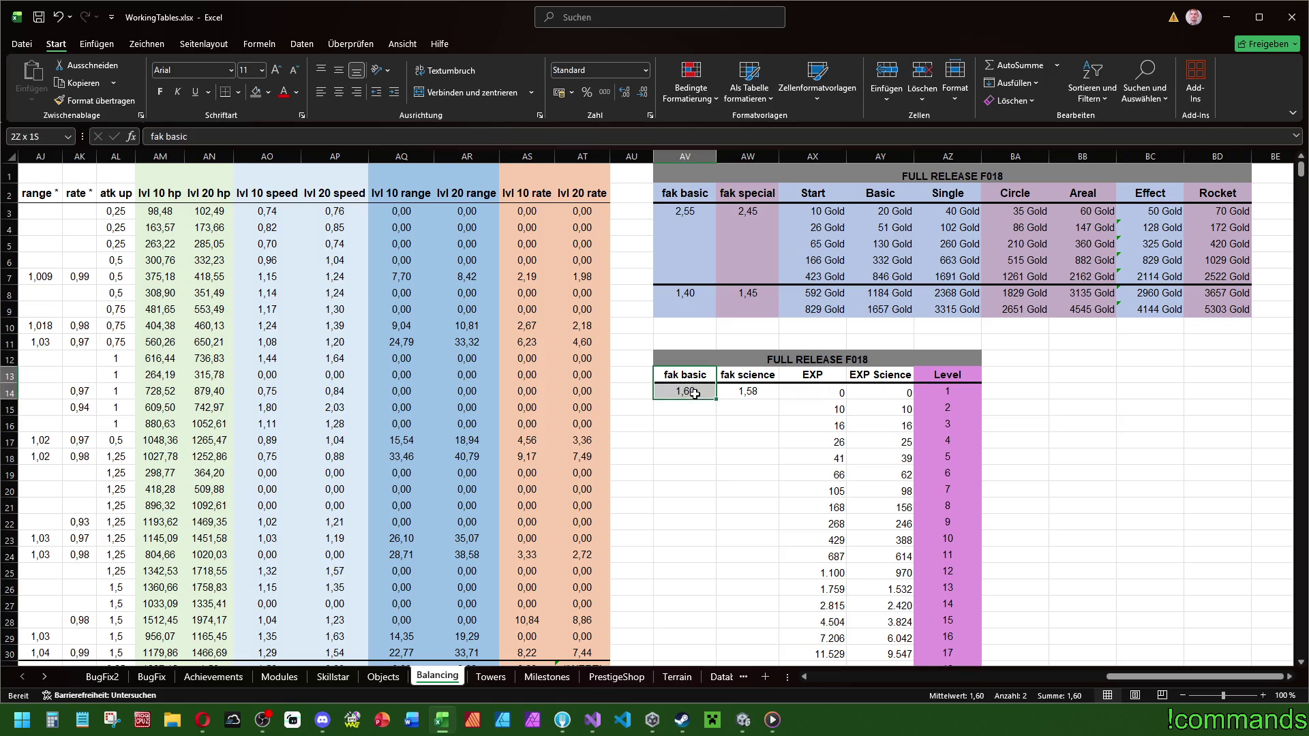
pyautogui.moveTo(812, 374)
pyautogui.mouseDown()
pyautogui.moveTo(829, 675)
pyautogui.moveTo(838, 637)
pyautogui.mouseUp()
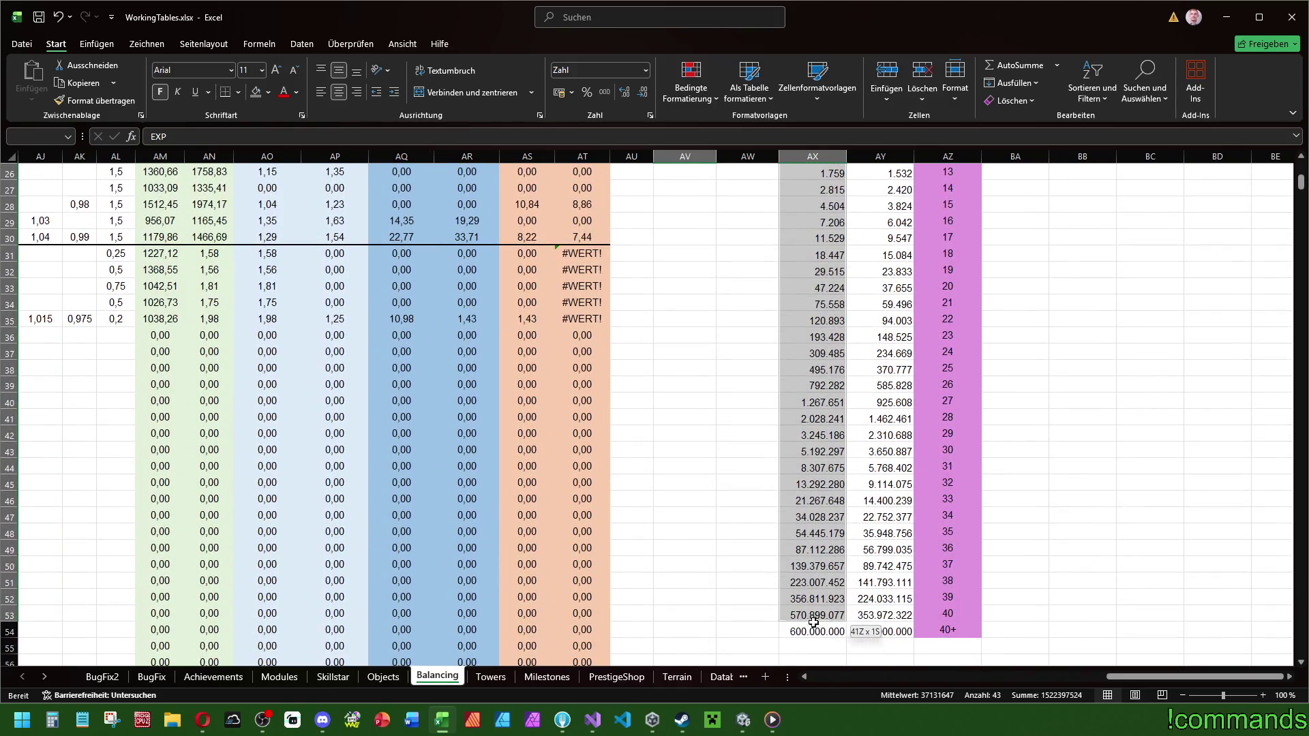
pyautogui.scroll(8, 767, 419)
pyautogui.click(269, 92)
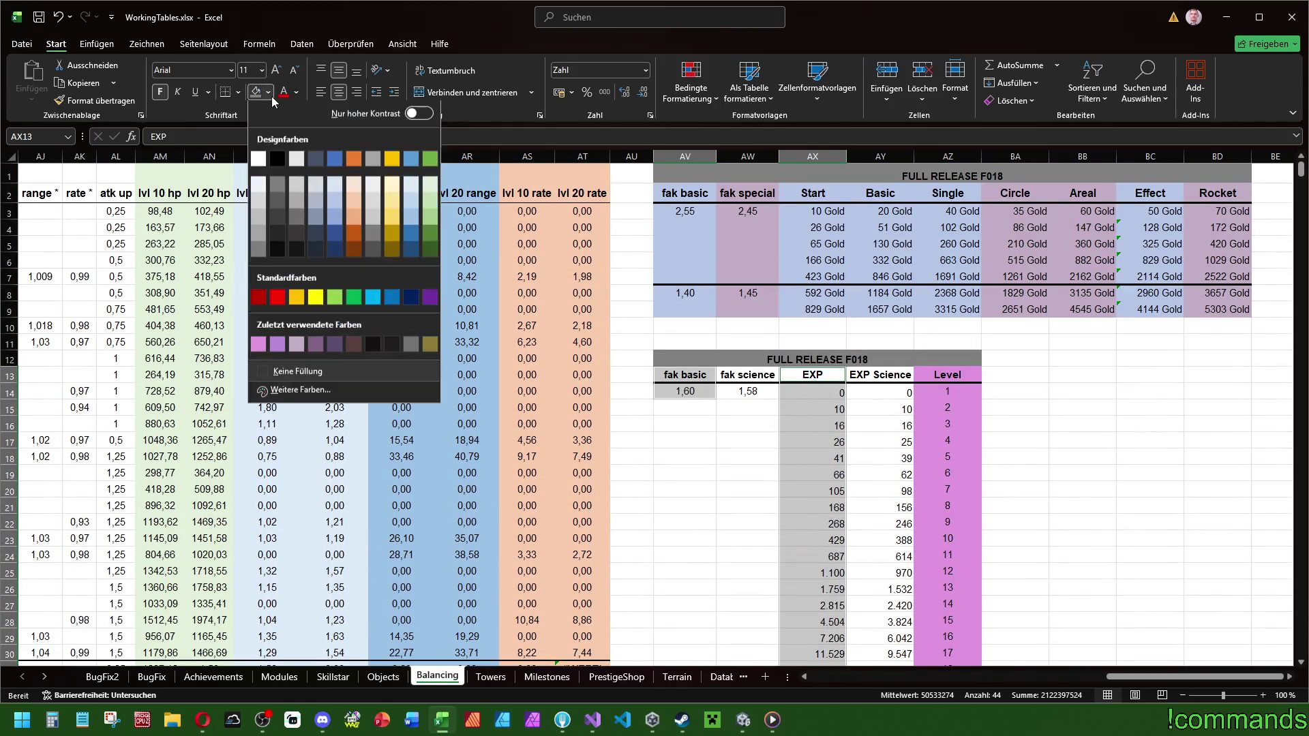
pyautogui.click(337, 208)
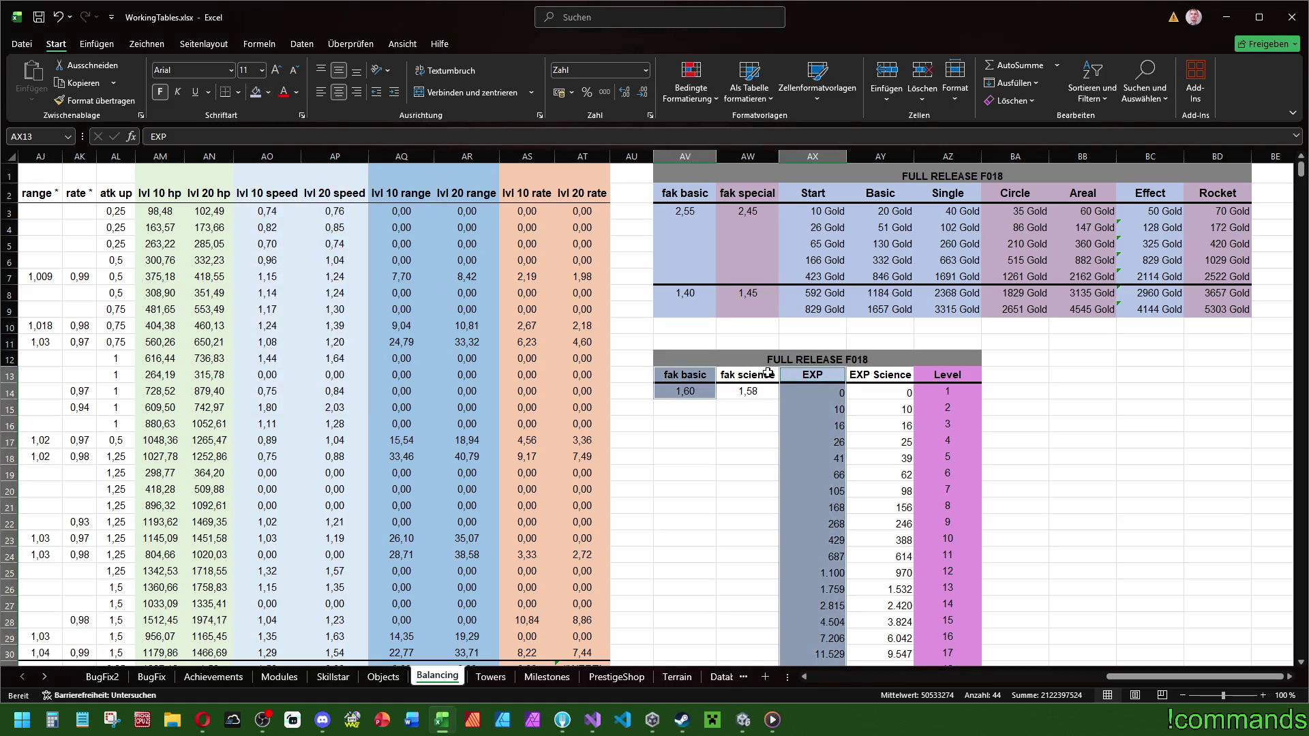
# Fill fak science and the EXP Science column lavender
pyautogui.moveTo(748, 374); pyautogui.dragTo(747, 391)
pyautogui.moveTo(879, 374)
pyautogui.keyDown('ctrl'); pyautogui.mouseDown()
pyautogui.moveTo(889, 660)
pyautogui.moveTo(878, 621)
pyautogui.mouseUp(); pyautogui.keyUp('ctrl')
pyautogui.scroll(8, 878, 621)
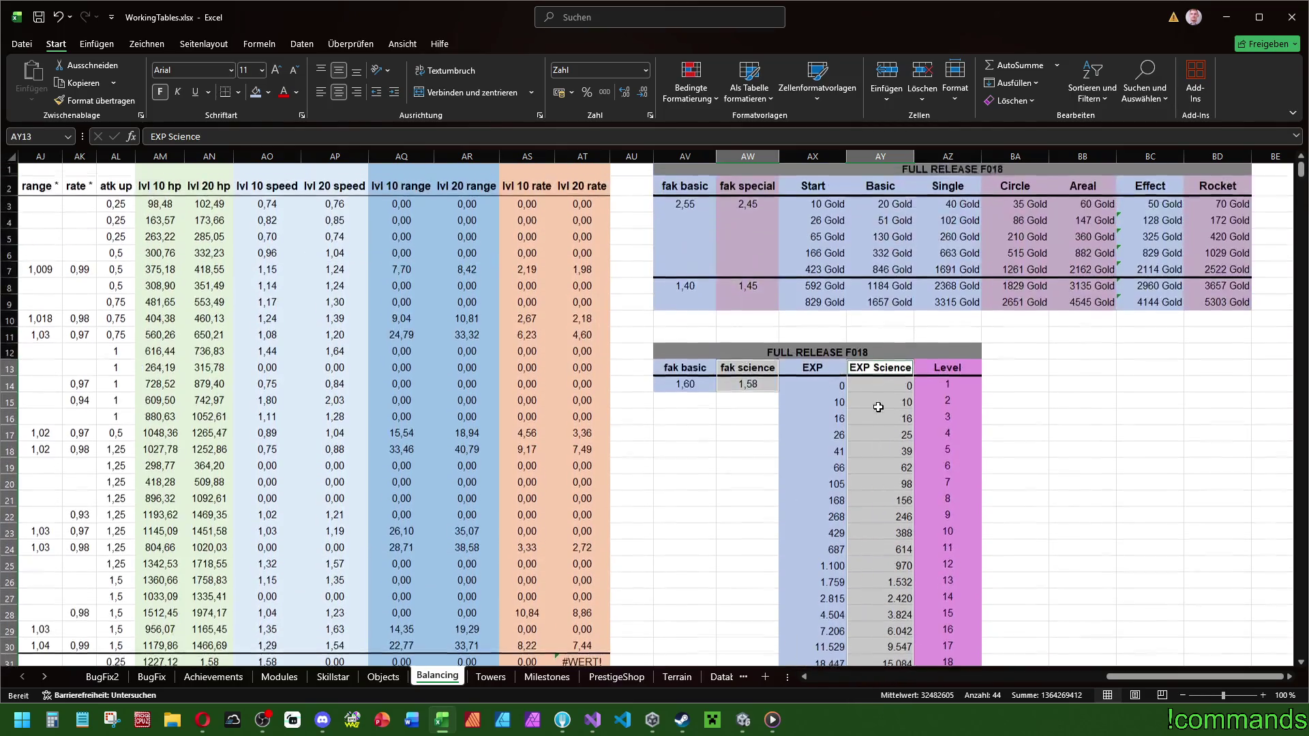
pyautogui.click(270, 92)
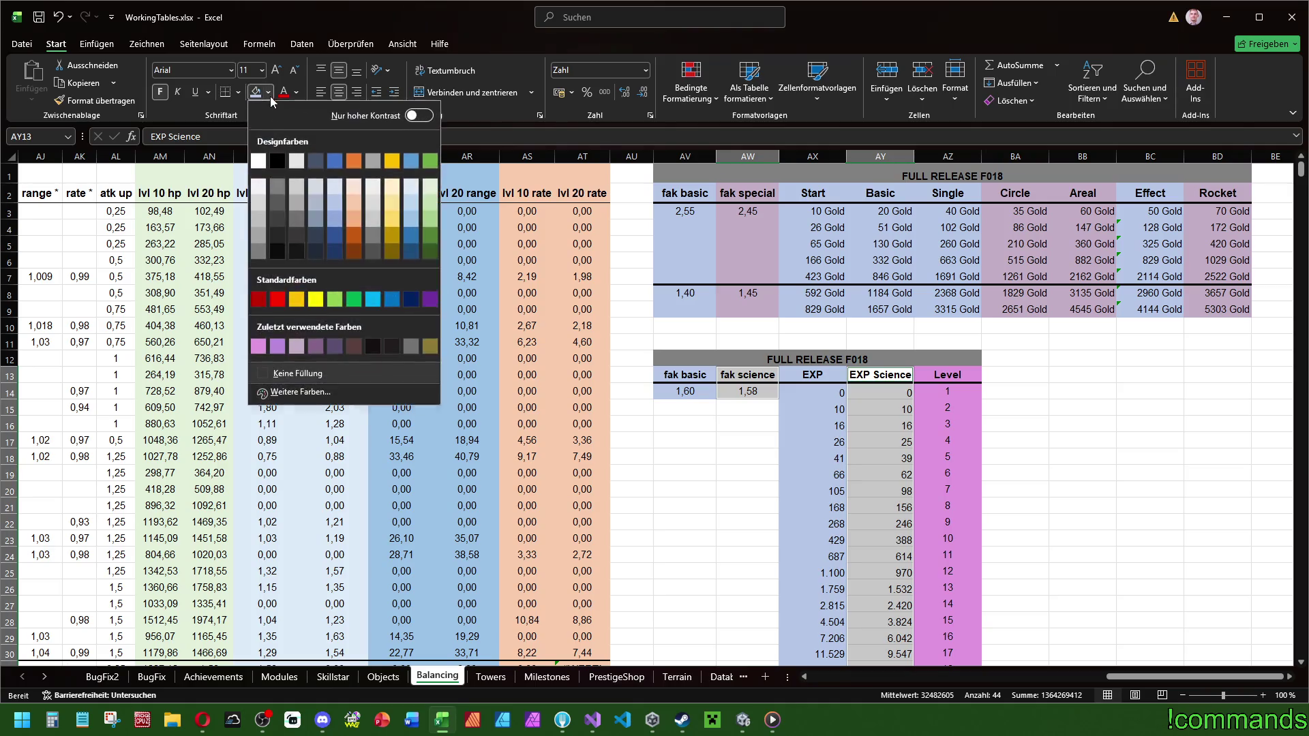
pyautogui.click(296, 346)
pyautogui.click(1043, 409)
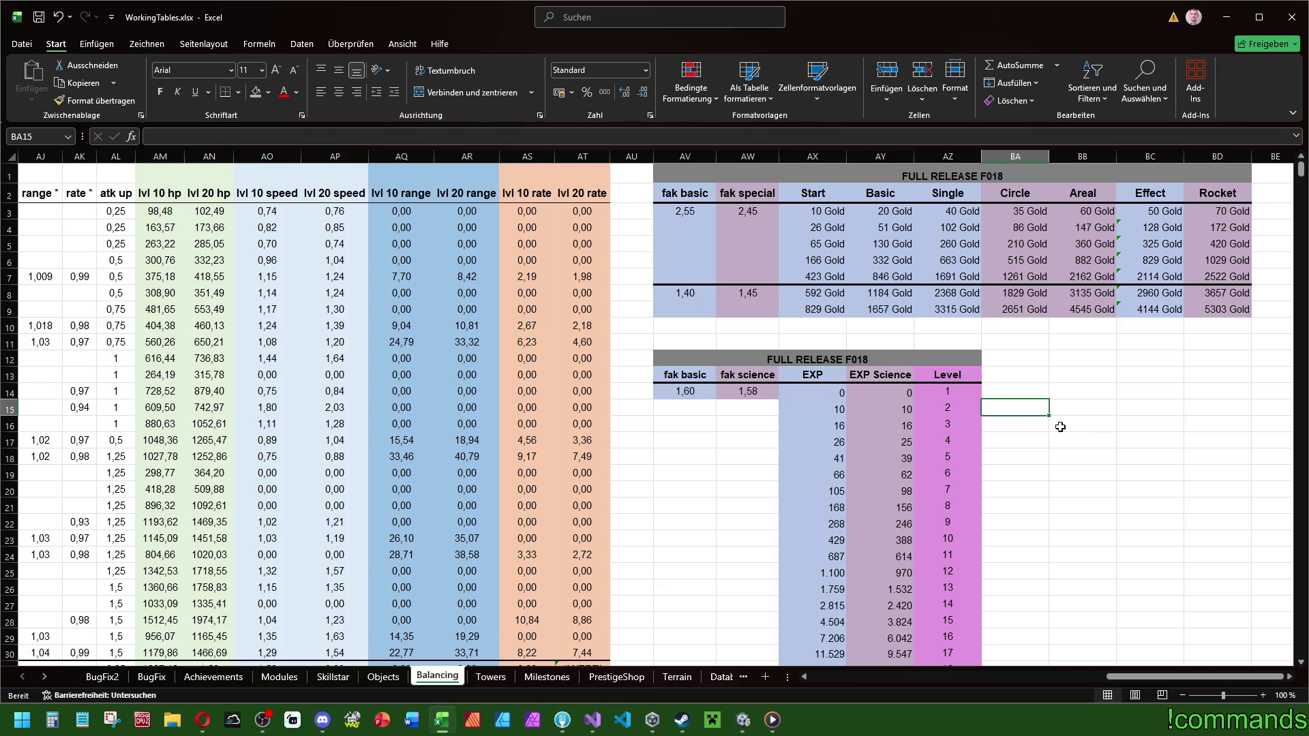
# Append '(EXPERIENCE + LEVEL + SCIENE)' to the EXP table title
pyautogui.doubleClick(944, 356)
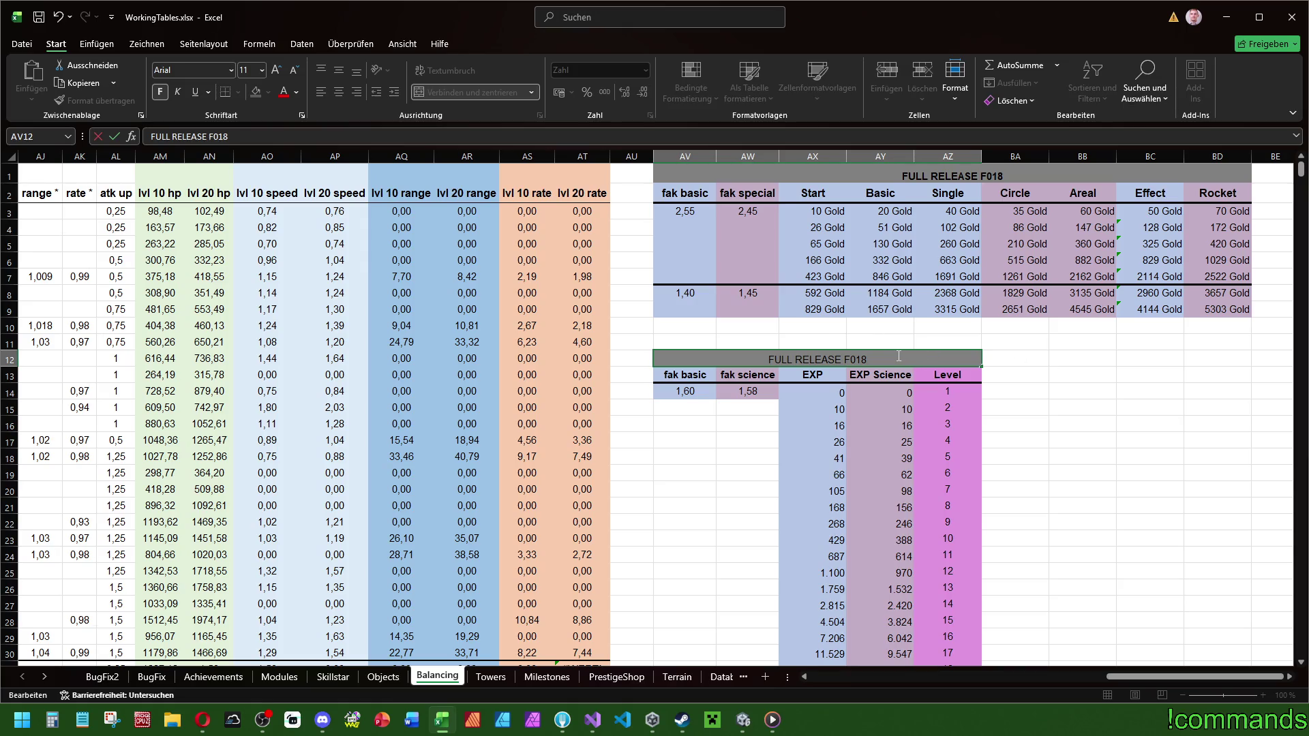
pyautogui.write('(EXPERIE)')
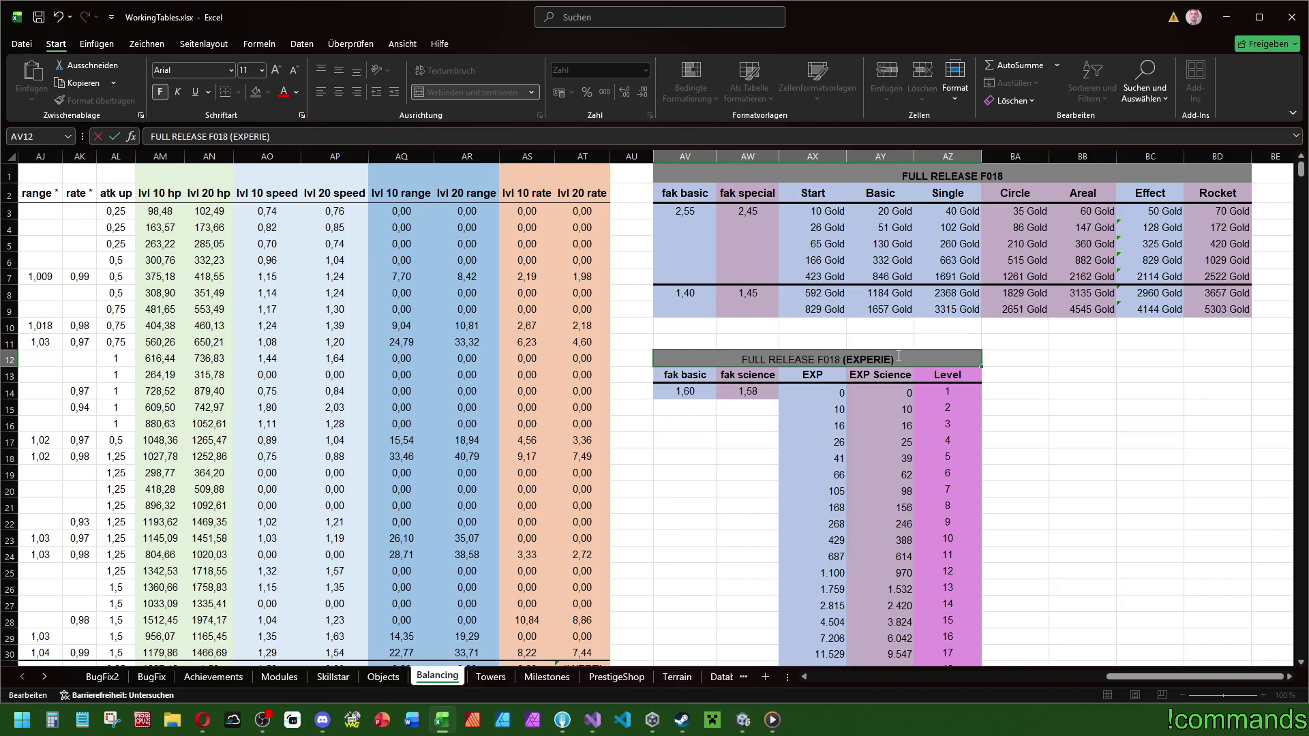
pyautogui.write('NCE + LE')
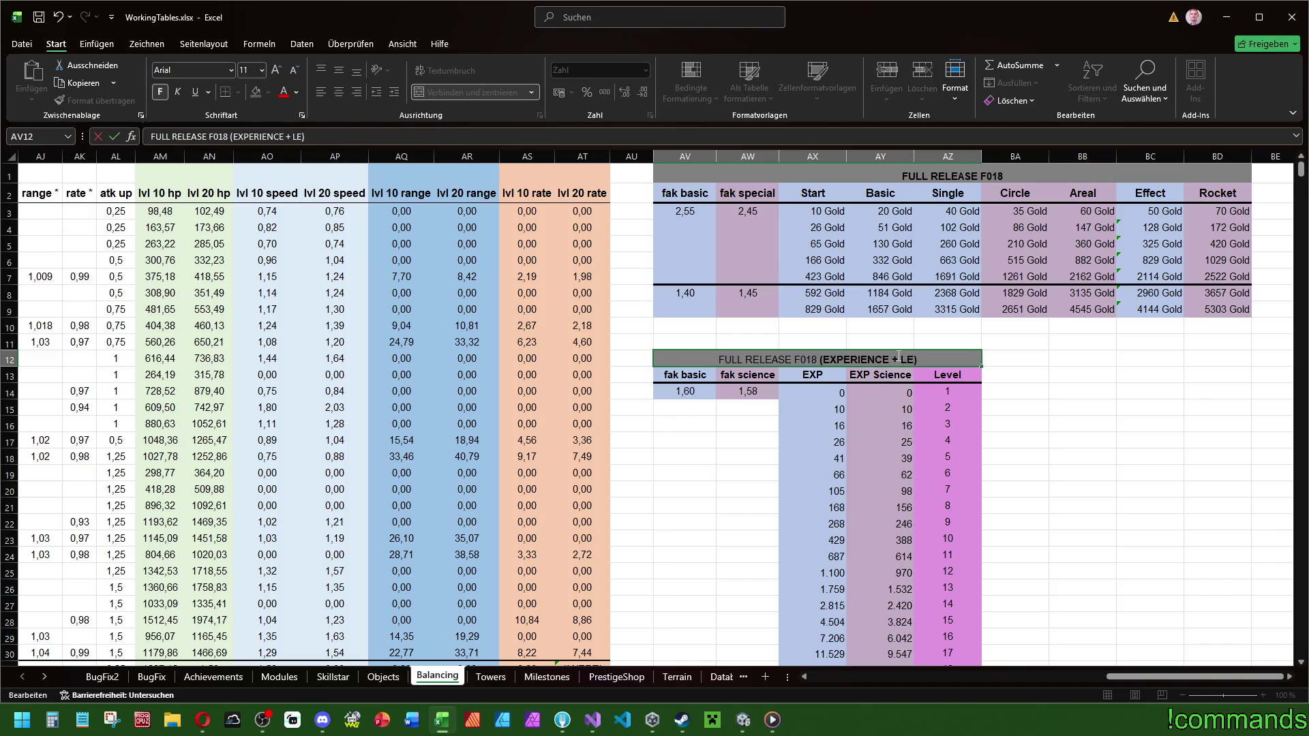
pyautogui.write('VEL + SCIENE')
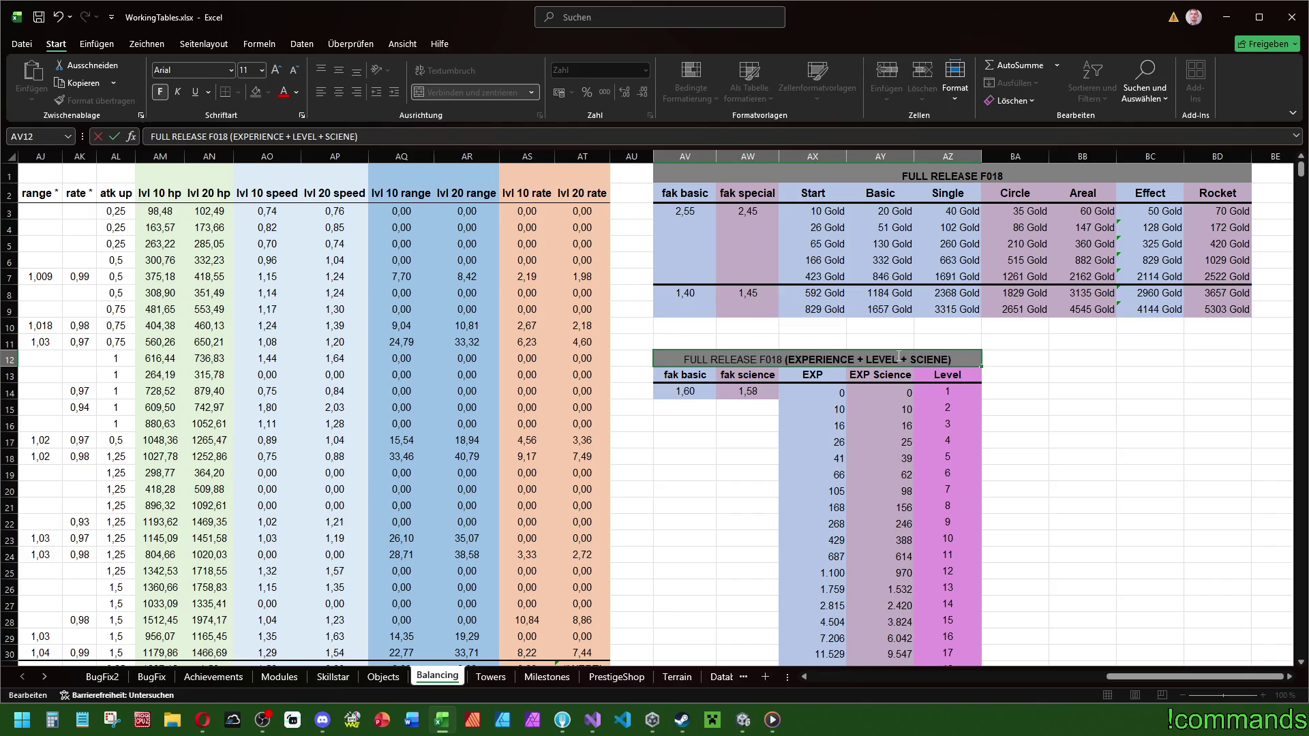
pyautogui.press('Return')
# Append '(TOWERCOST + TOWER UPGRADE COST)' to the tower cost title and save the workbook
pyautogui.doubleClick(1025, 177)
pyautogui.write('(T')
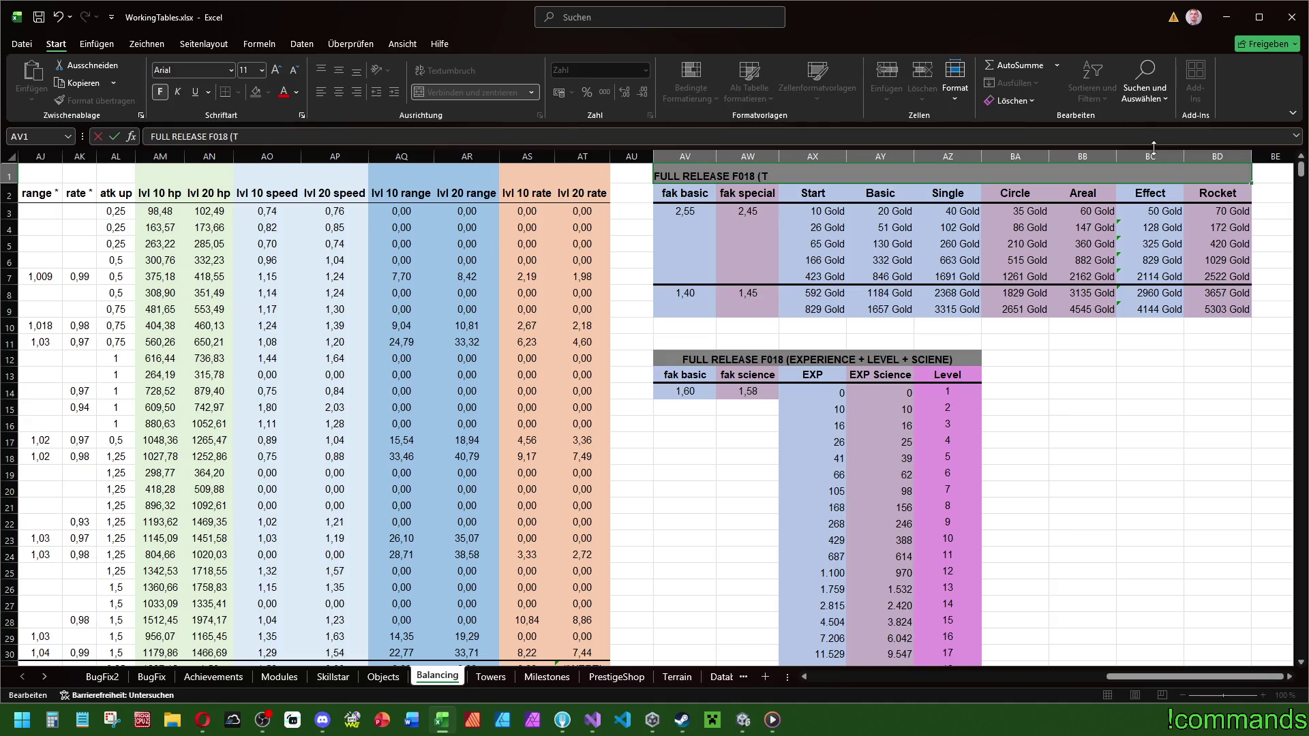
pyautogui.write('OWERCOST')
pyautogui.write(' + ZOWET')
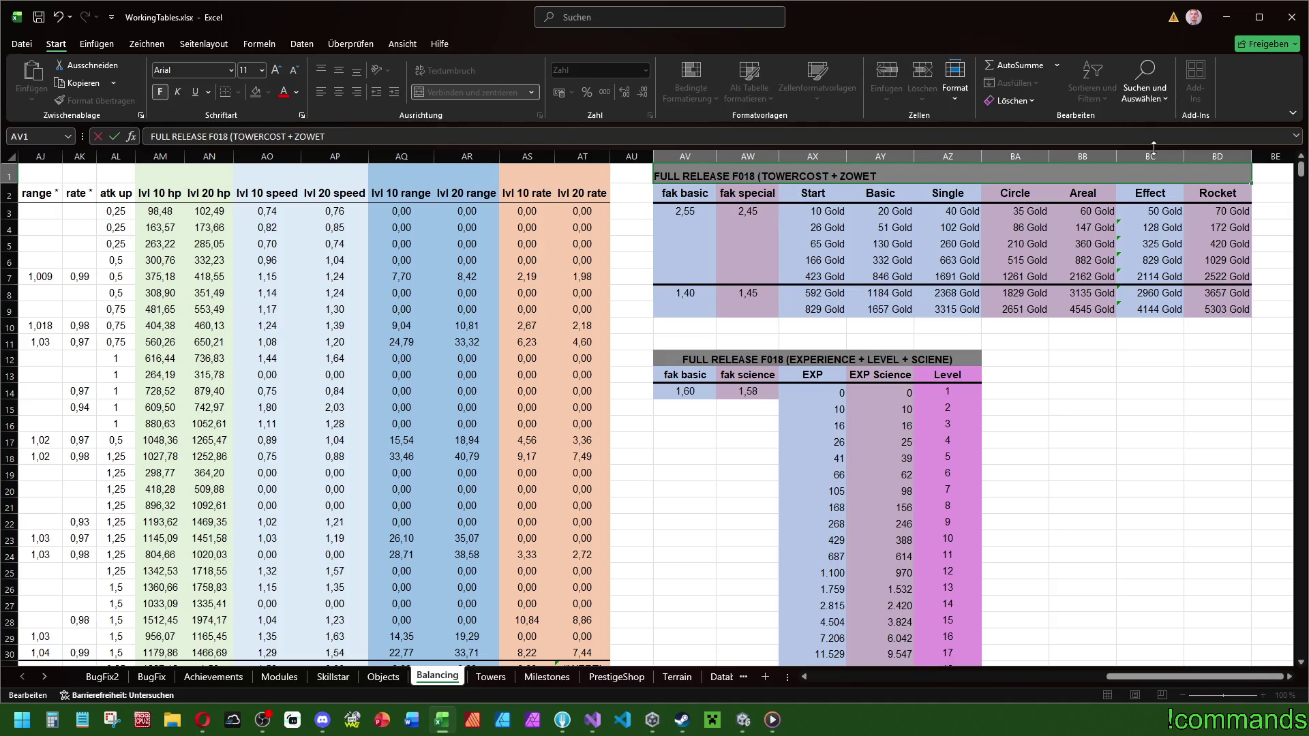
pyautogui.press('BackSpace')
pyautogui.press('BackSpace')
pyautogui.press('BackSpace')
pyautogui.write('OWER')
pyautogui.press('BackSpace')
pyautogui.write('GRADE COST')
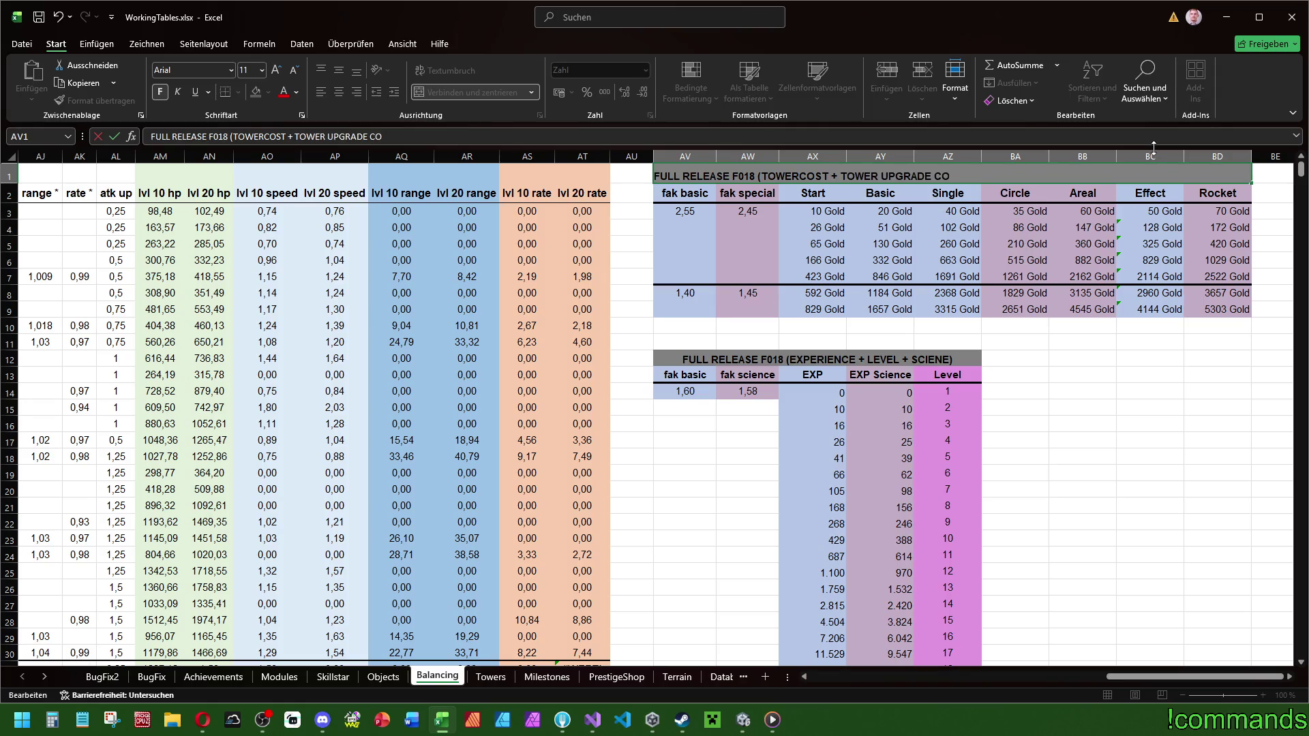
pyautogui.write(')')
pyautogui.press('Return')
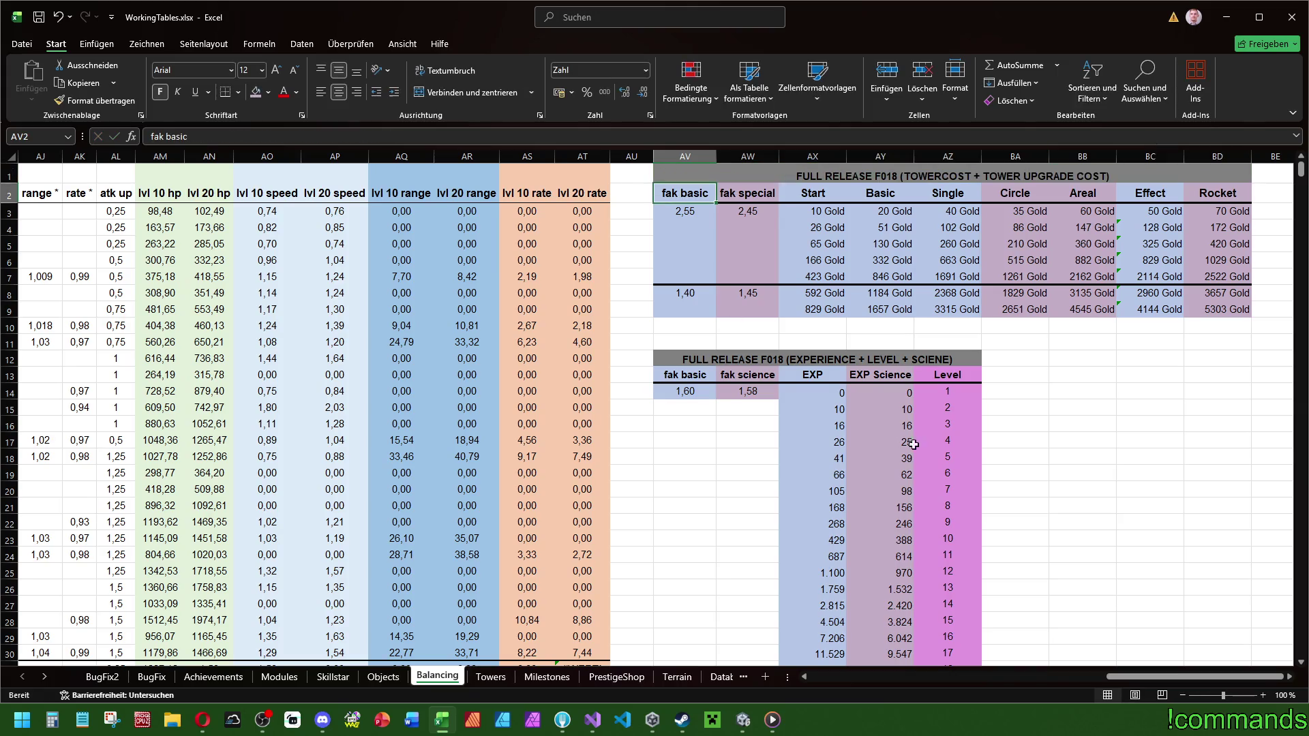
pyautogui.click(988, 455)
pyautogui.hotkey('ctrl', 's')
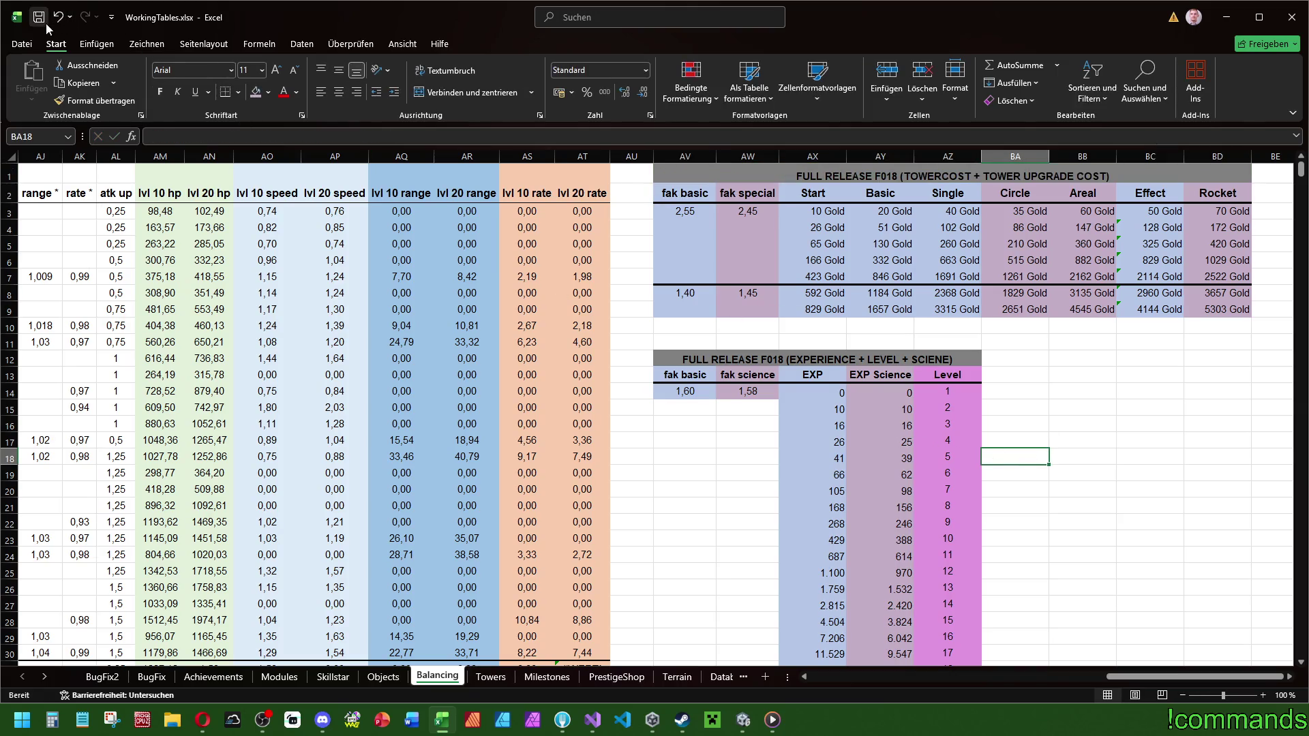
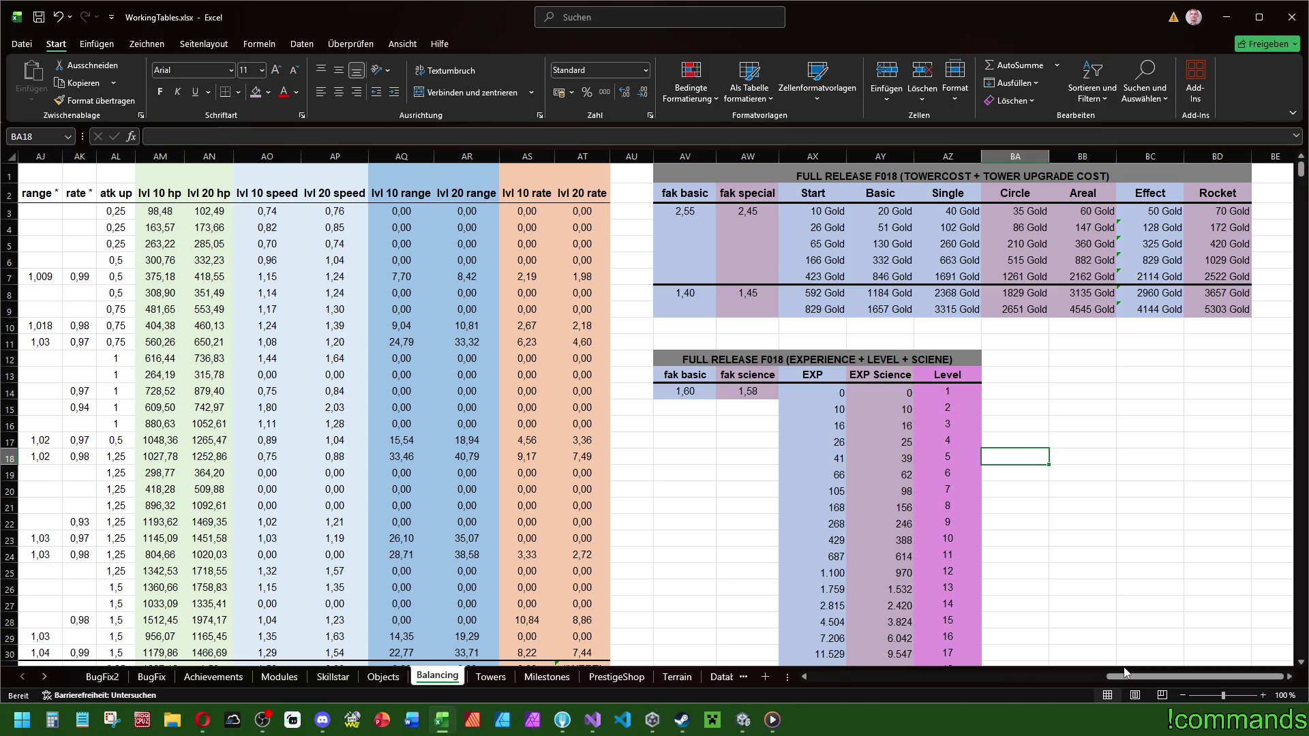
# Scroll back to columns A–H and down to the online map rows around row 42
pyautogui.moveTo(1109, 677); pyautogui.dragTo(817, 677)
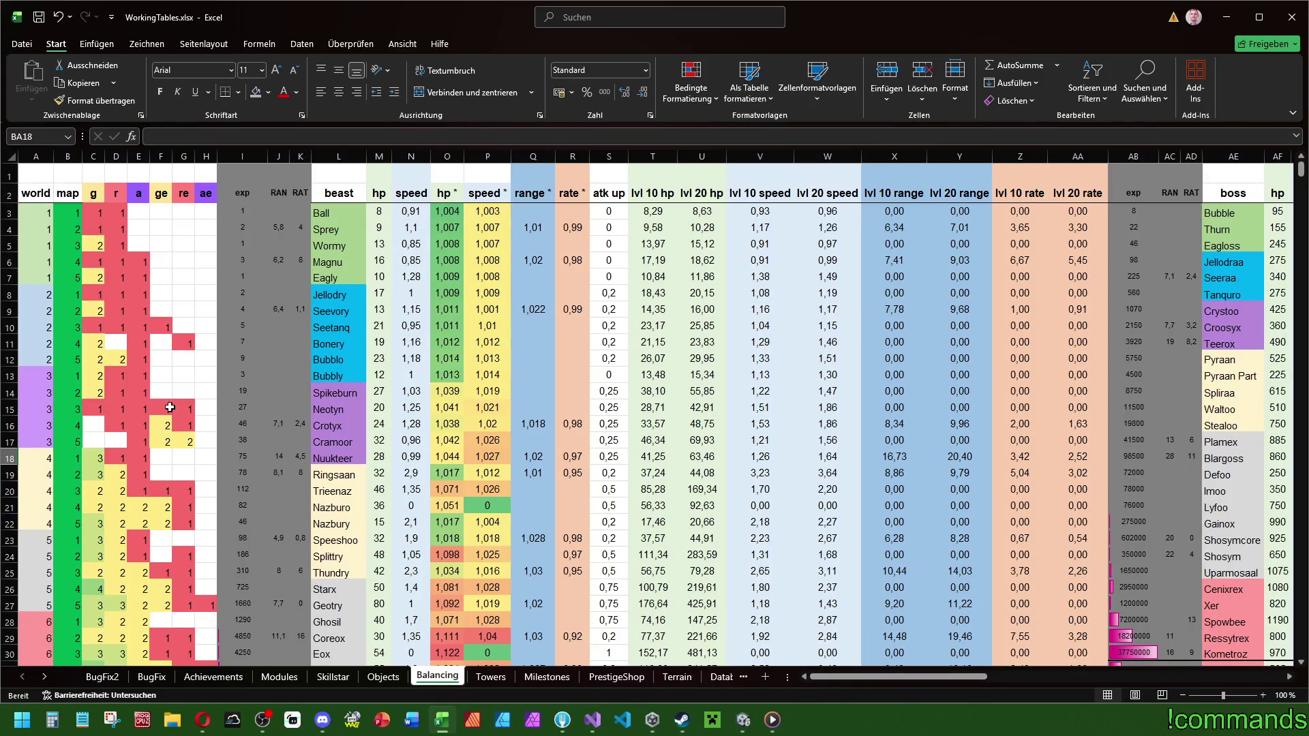
pyautogui.scroll(-6, 166, 409)
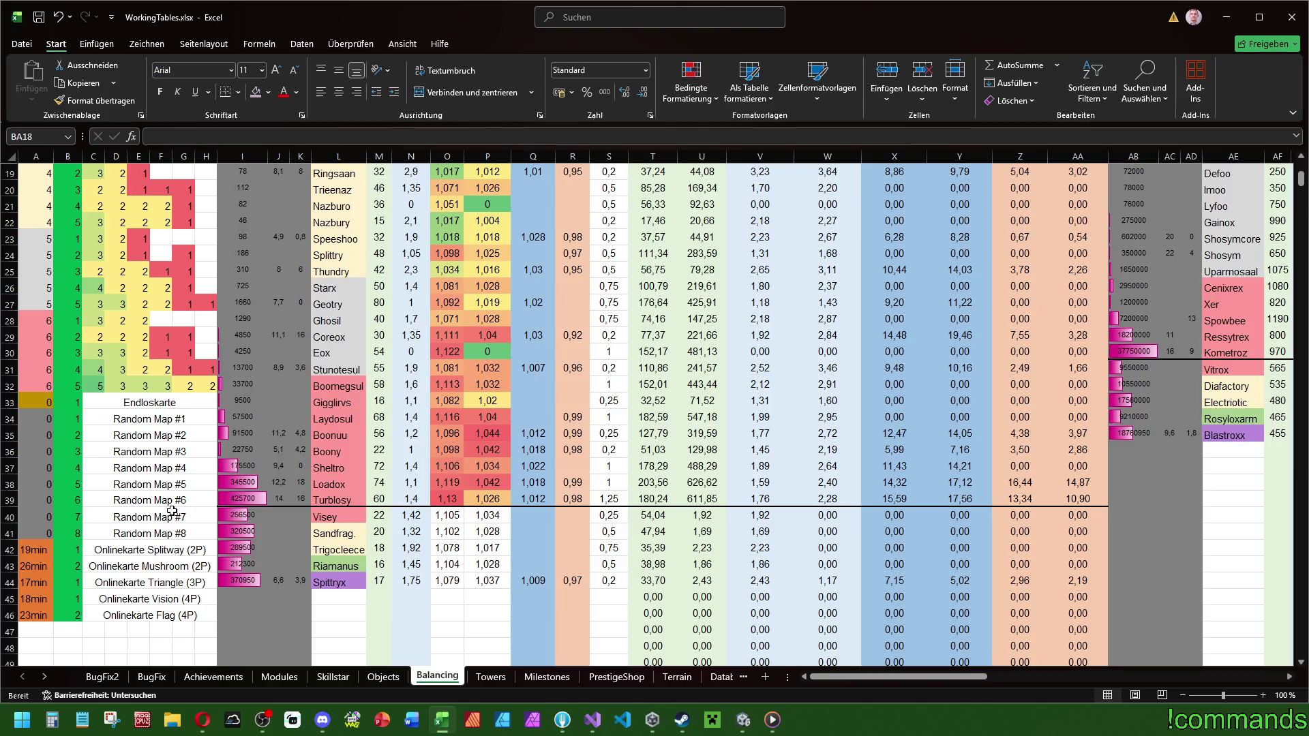
pyautogui.scroll(-4, 172, 511)
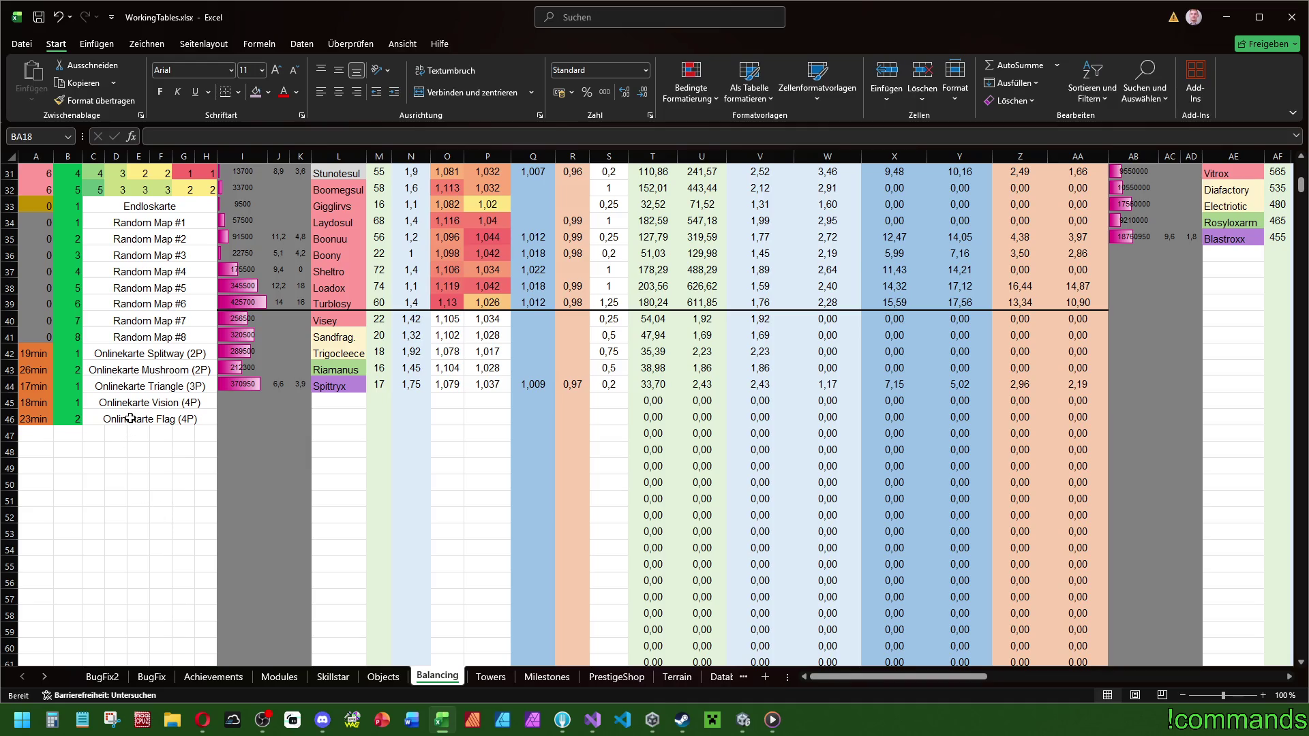
# Copy map rows 42–46 and paste them starting at row 47
pyautogui.hotkey('ctrl', 'c')
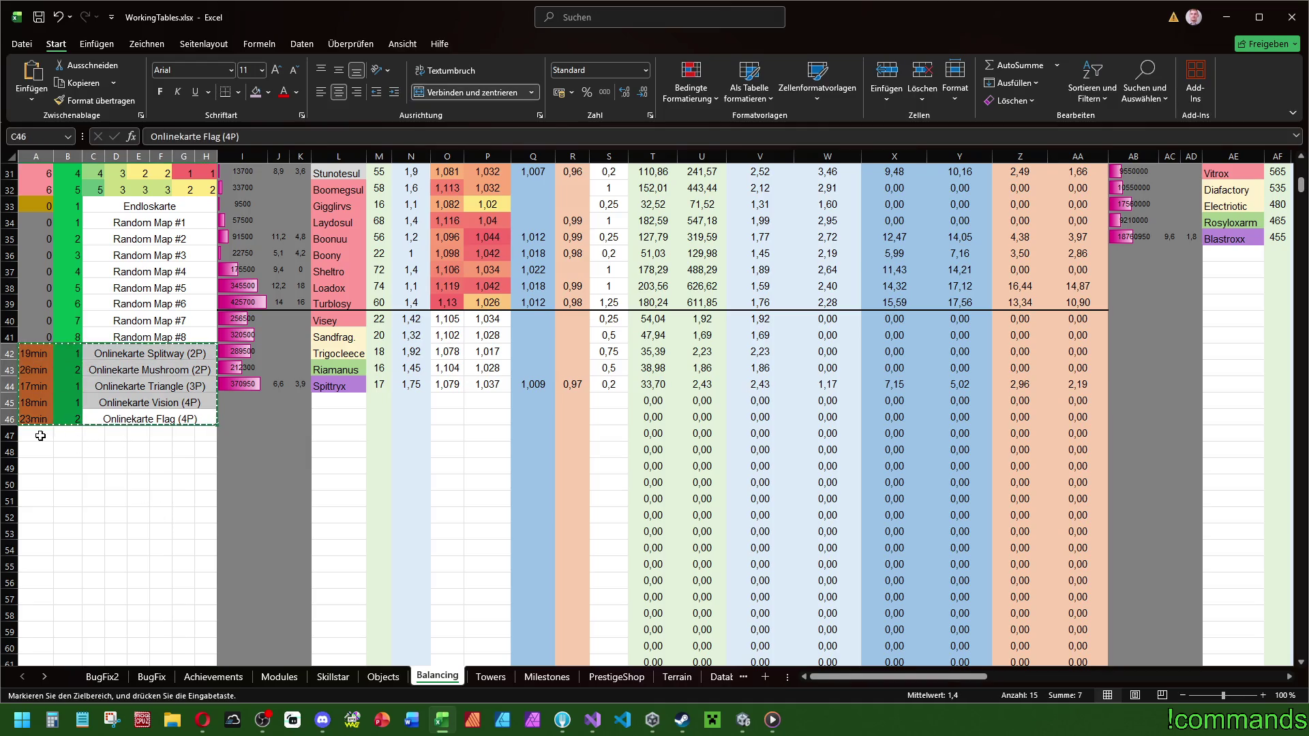
pyautogui.click(37, 435)
pyautogui.hotkey('ctrl', 'v')
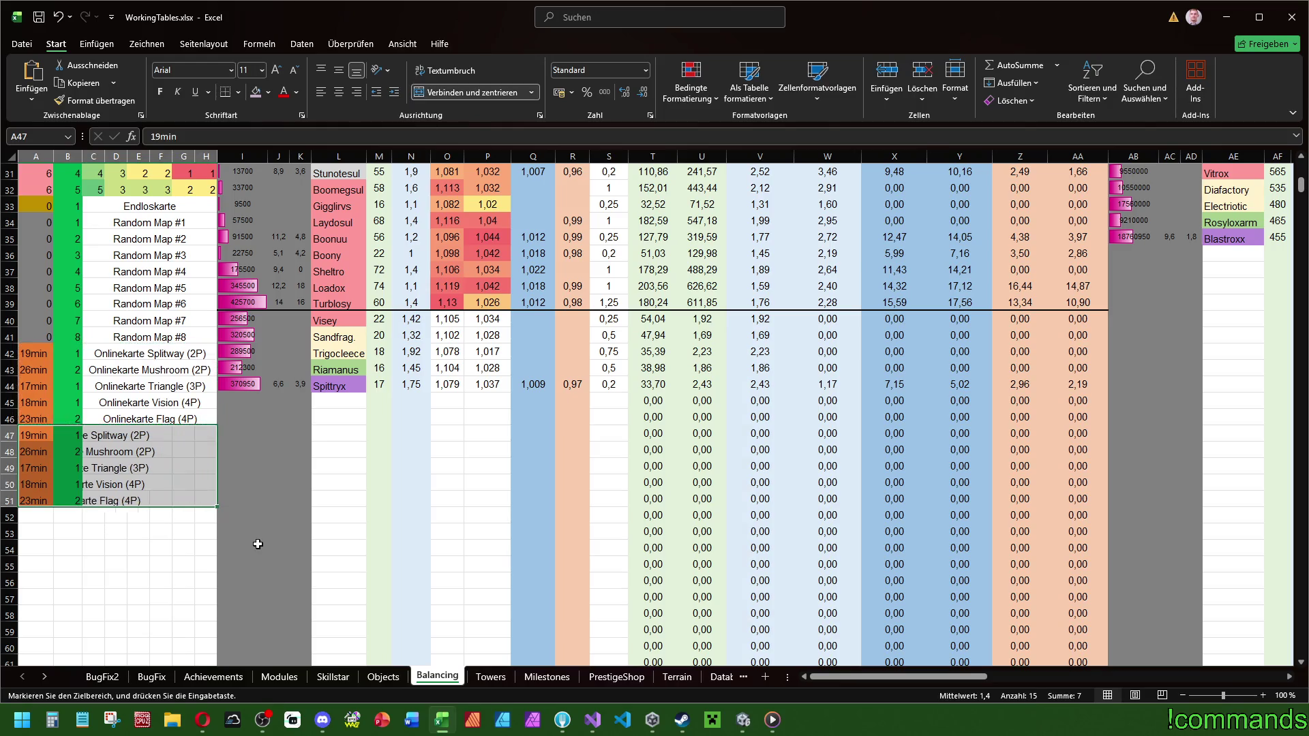
# Undo the paste into rows 47–51, then open File Explorer
pyautogui.hotkey('ctrl', 'z')
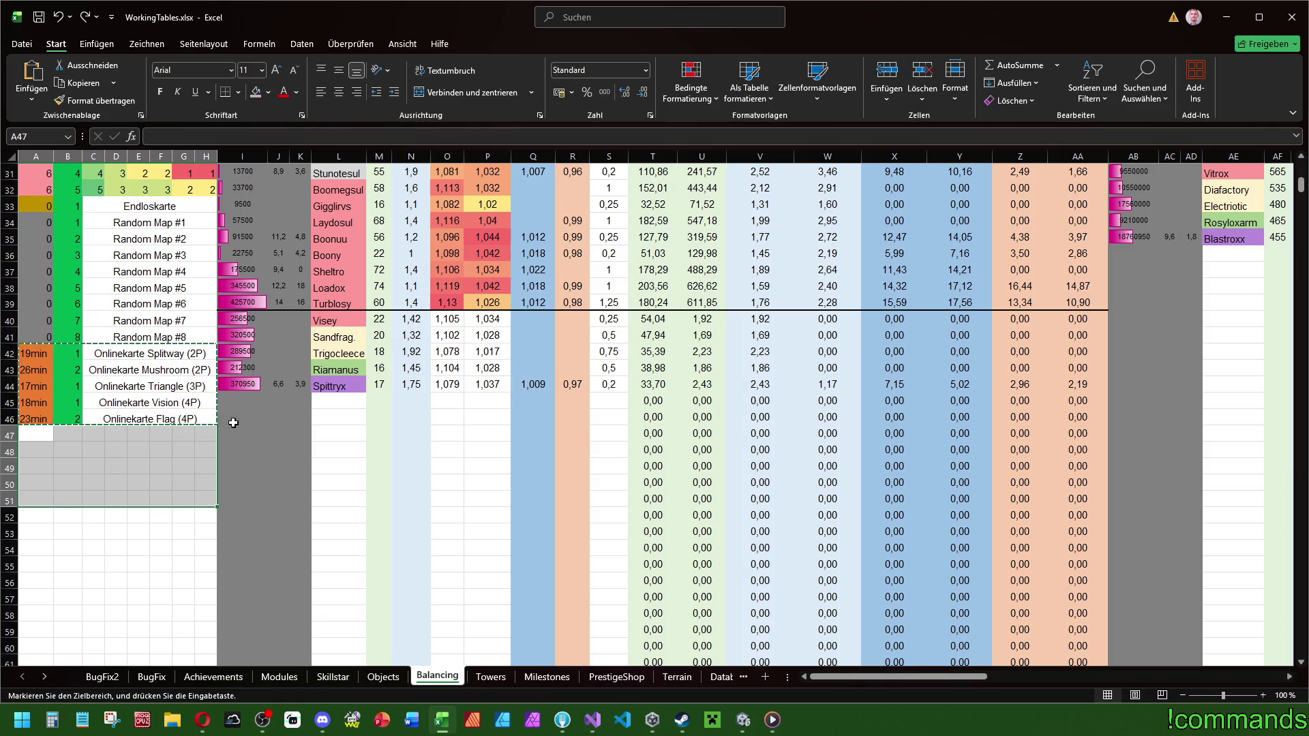
pyautogui.click(390, 469)
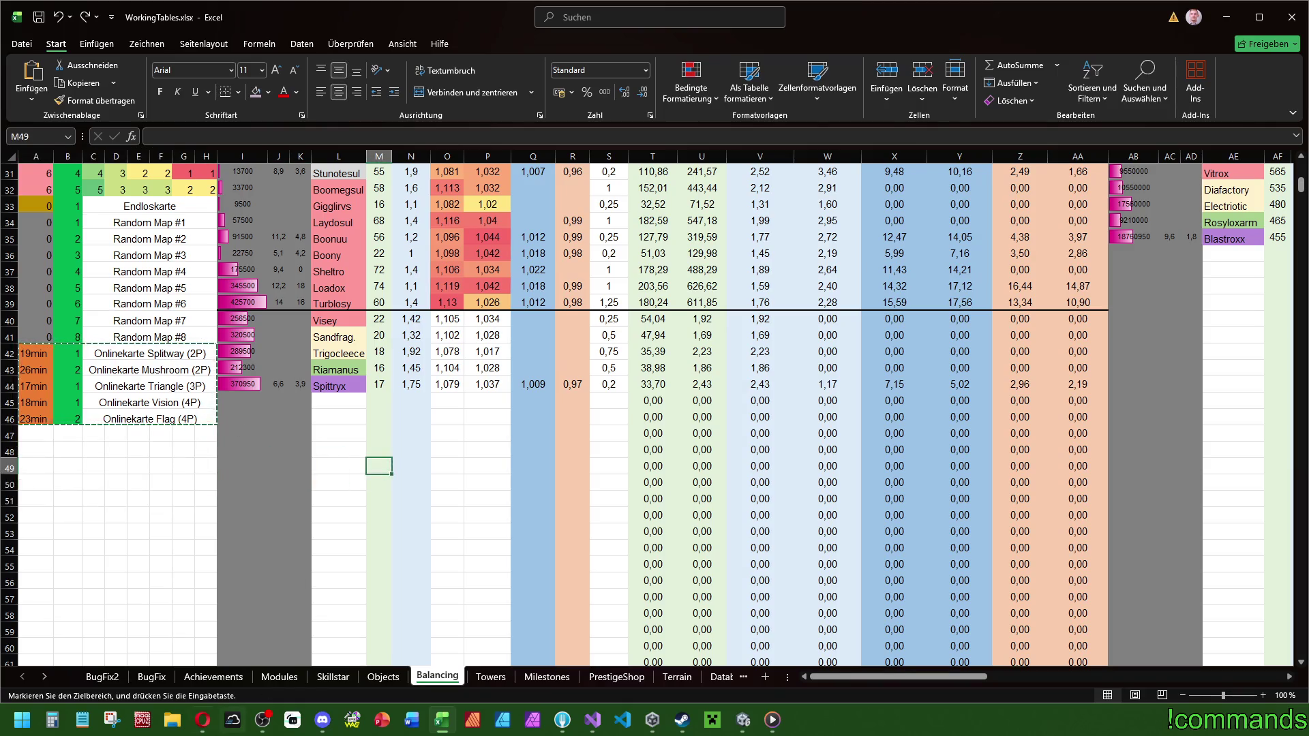
pyautogui.press('super+e')
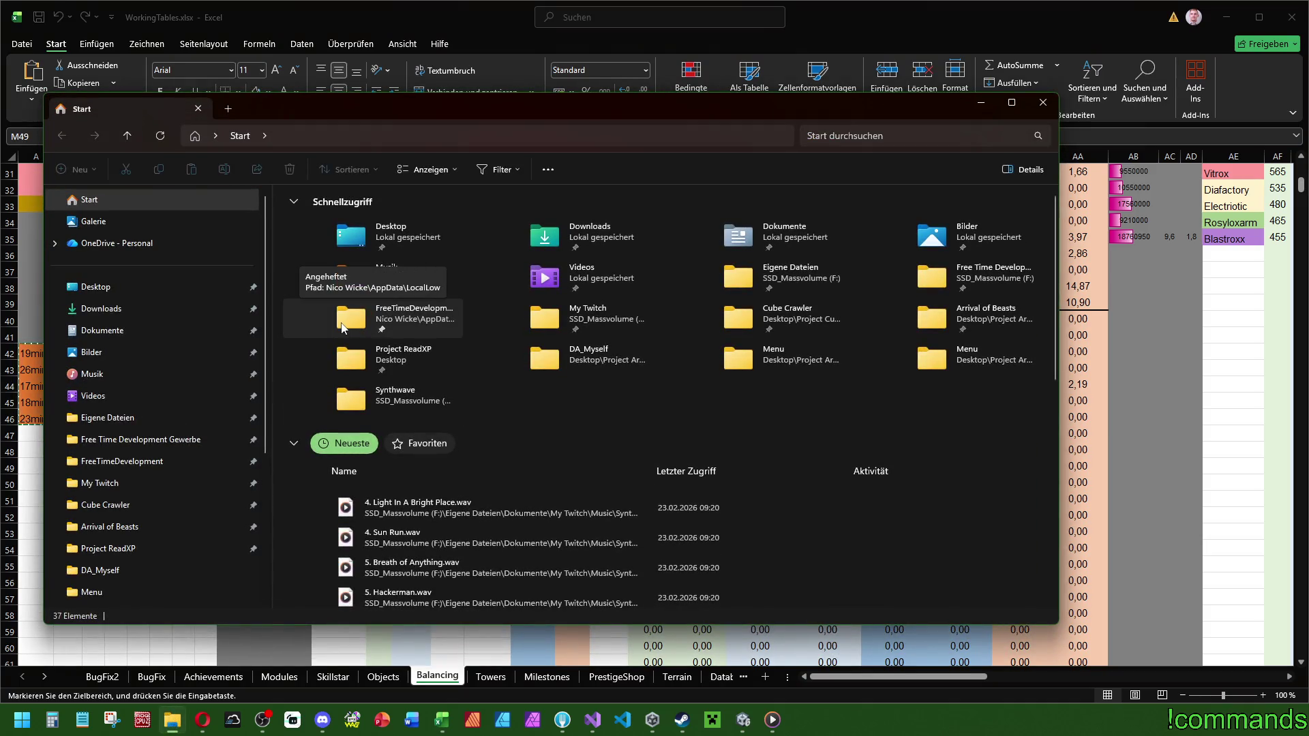
# Browse to Arrival of Beasts > Assets > Tiles > OnlineMaps > SplitbaseMaps
pyautogui.click(163, 530)
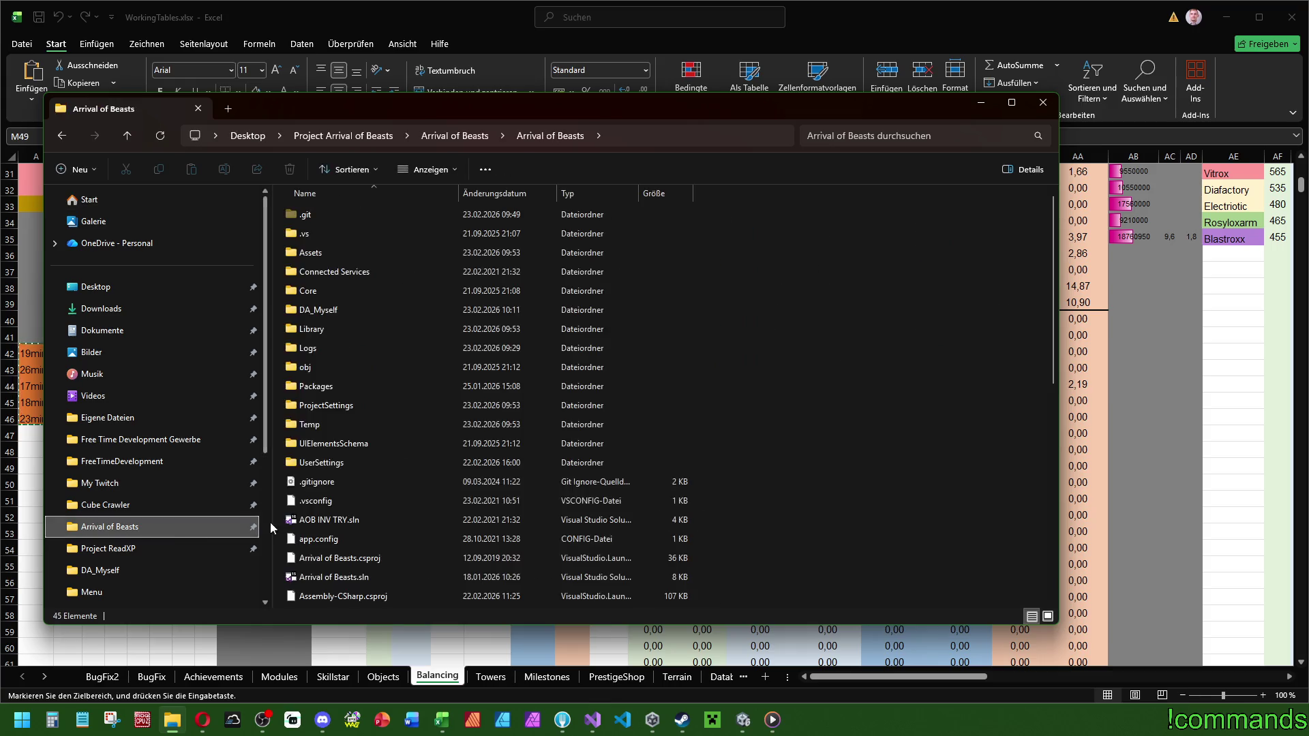
pyautogui.doubleClick(366, 253)
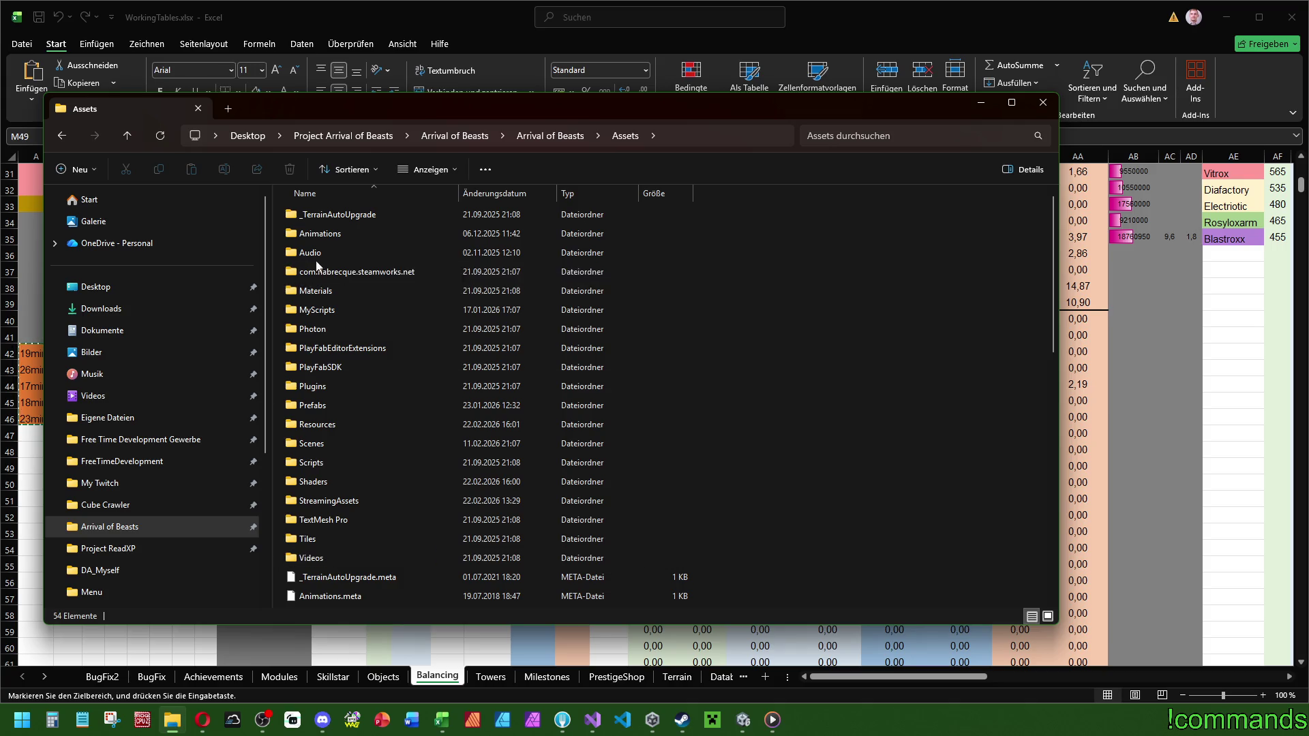
pyautogui.doubleClick(311, 425)
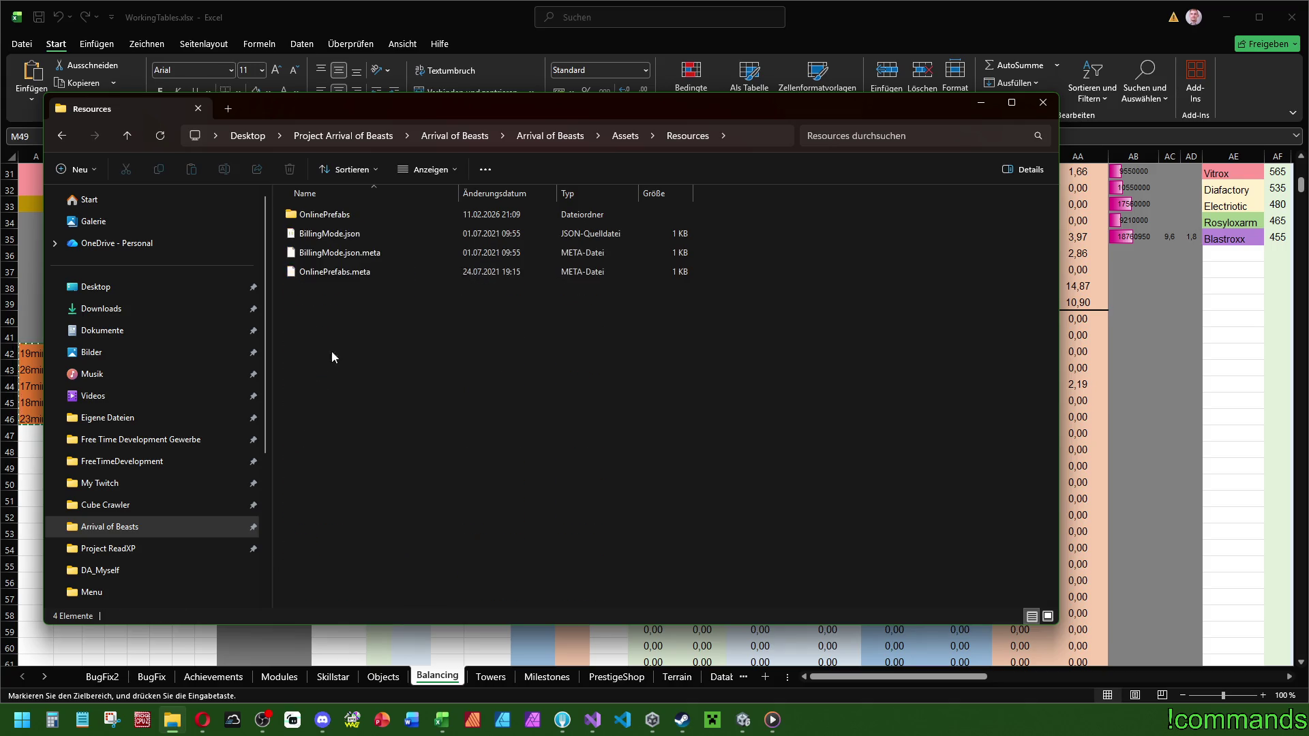
pyautogui.hotkey('alt', 'Left')
pyautogui.doubleClick(305, 538)
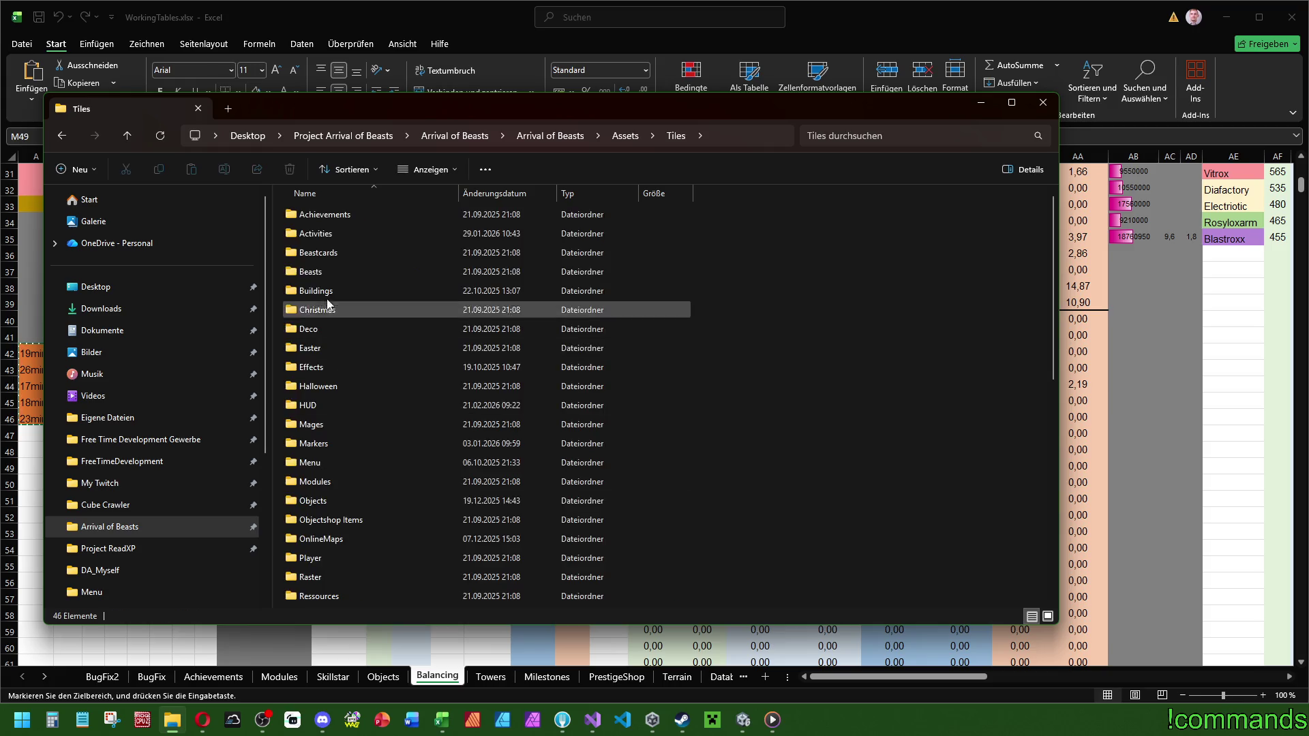
pyautogui.doubleClick(305, 538)
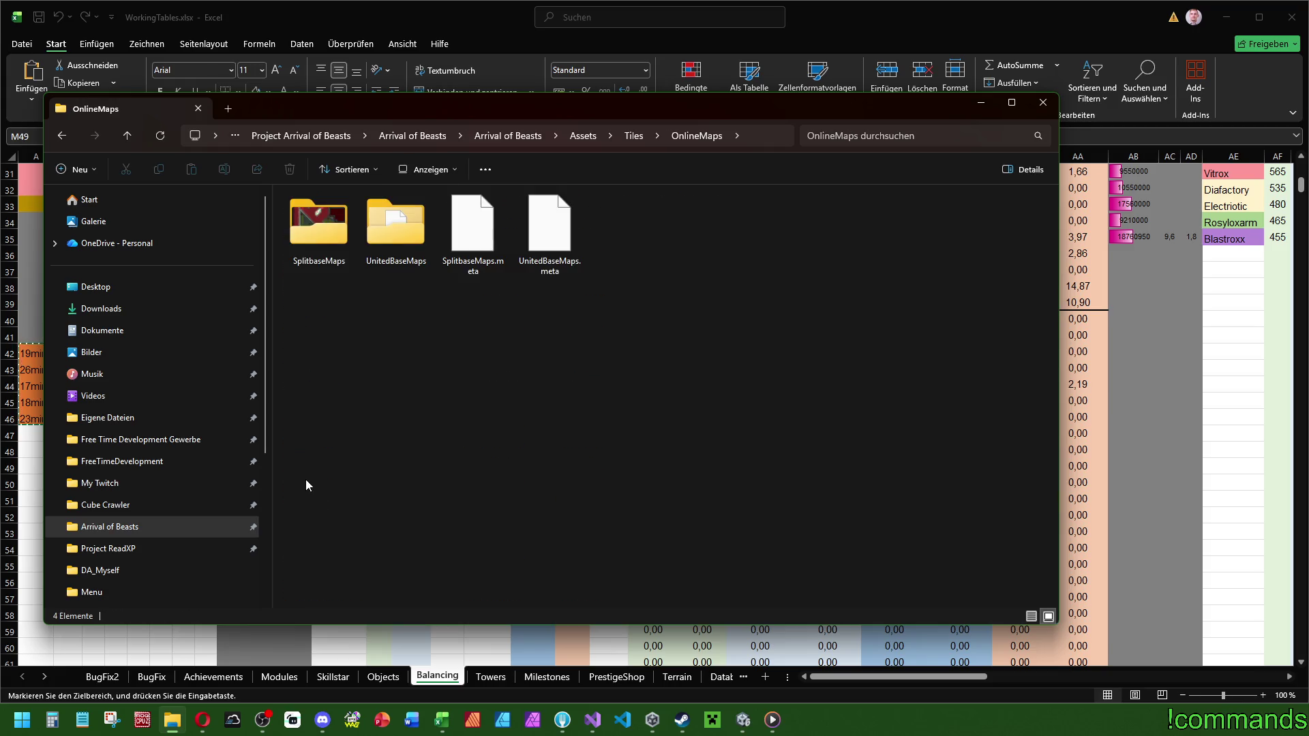
pyautogui.doubleClick(314, 238)
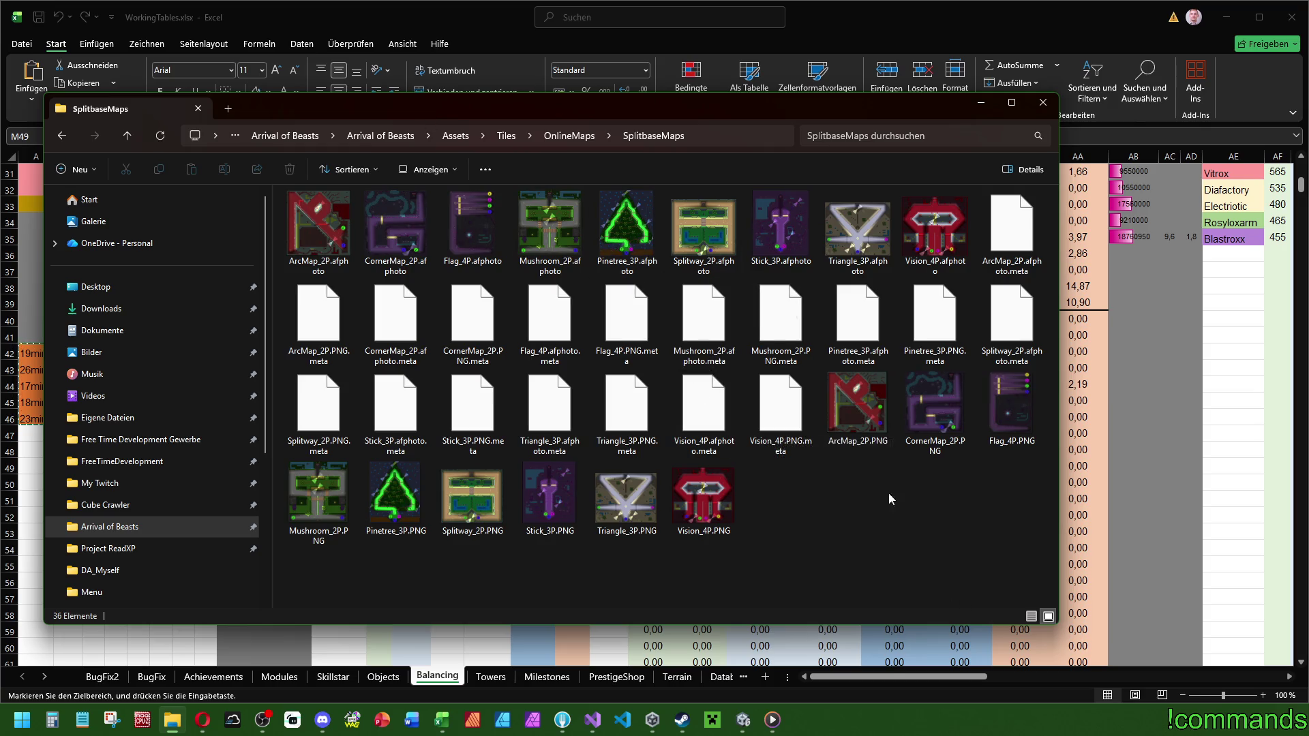
# In Excel, cancel the pending copy and select the Onlinekarte Splitway (2P) cell
pyautogui.click(745, 92)
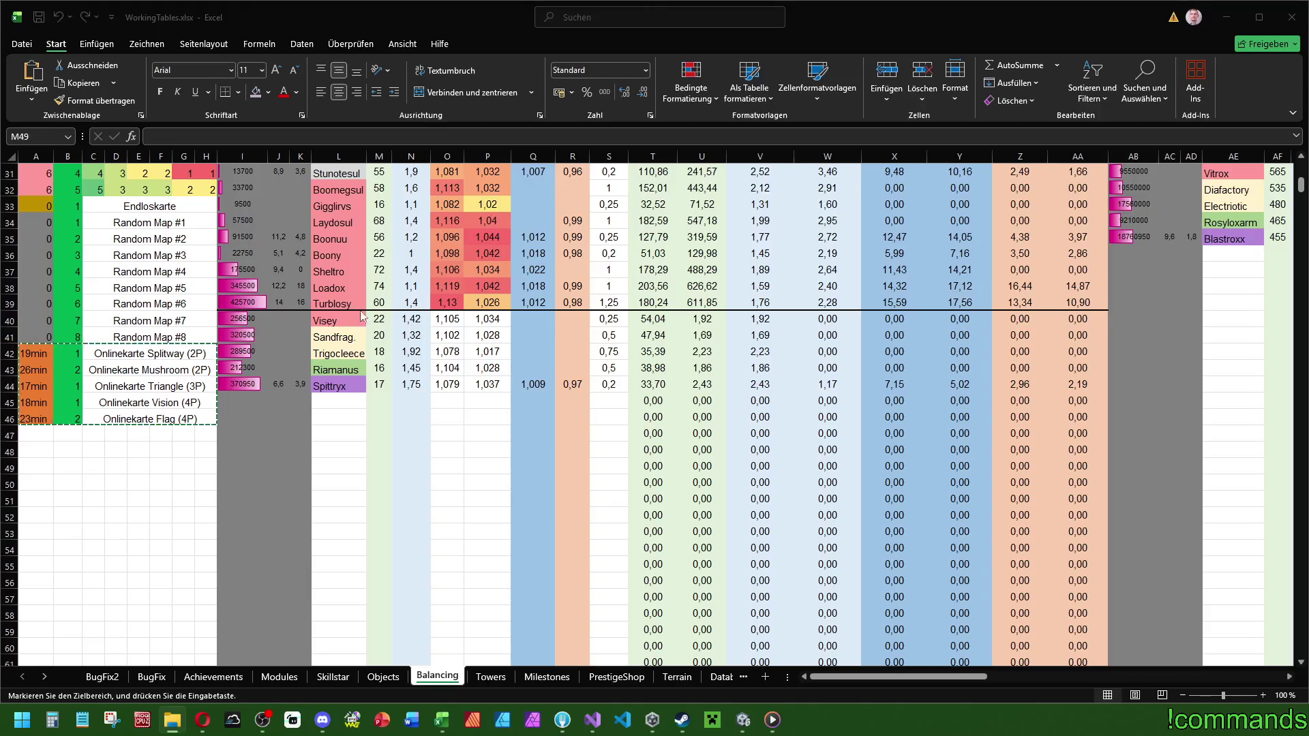
pyautogui.press('Escape')
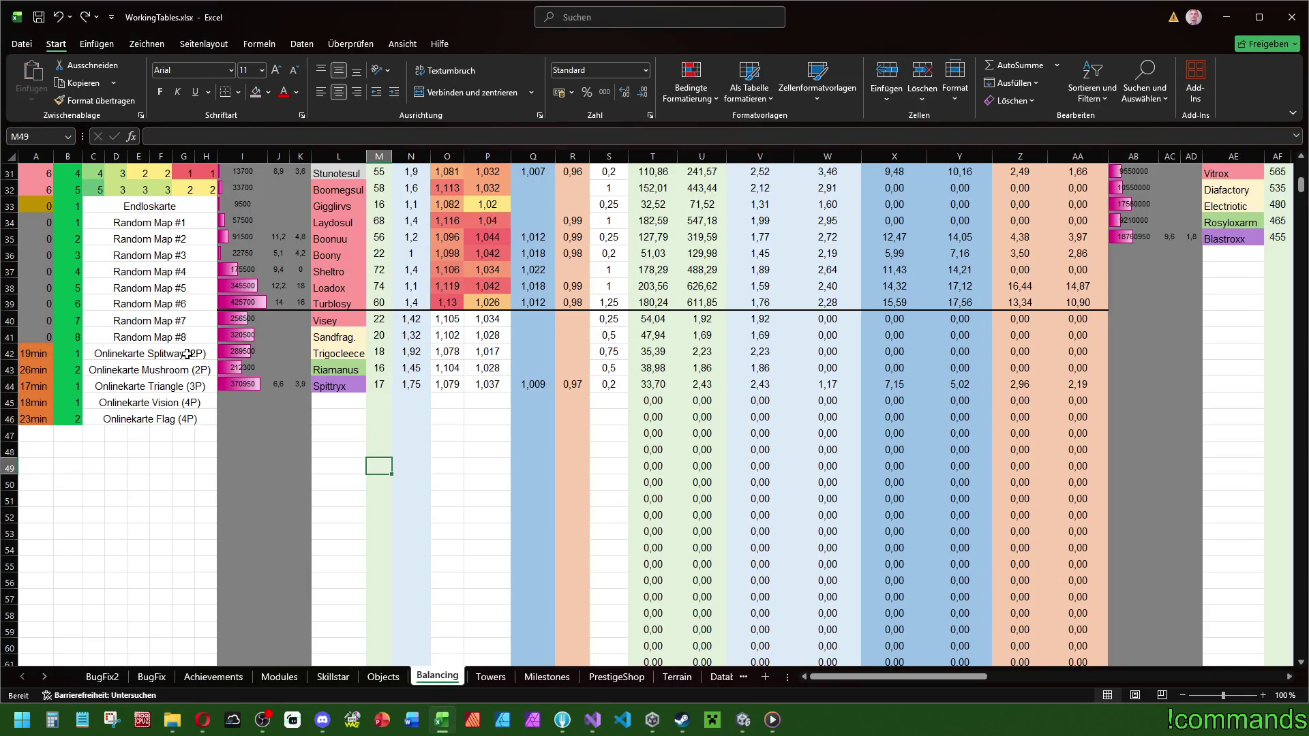
pyautogui.click(187, 353)
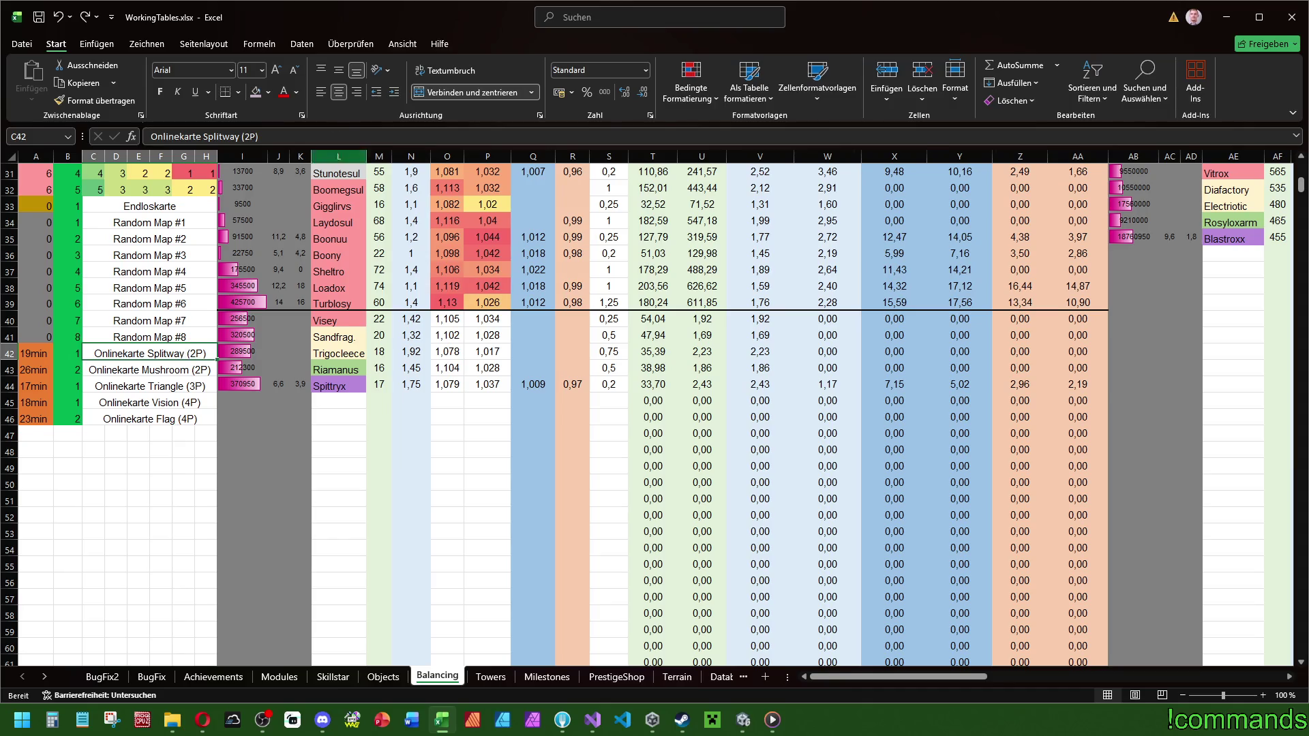
# Back in SplitbaseMaps, view ArcMap_2P, CornerMap_2P and Mushroom_2P PNG images
pyautogui.click(172, 719)
pyautogui.click(1262, 228)
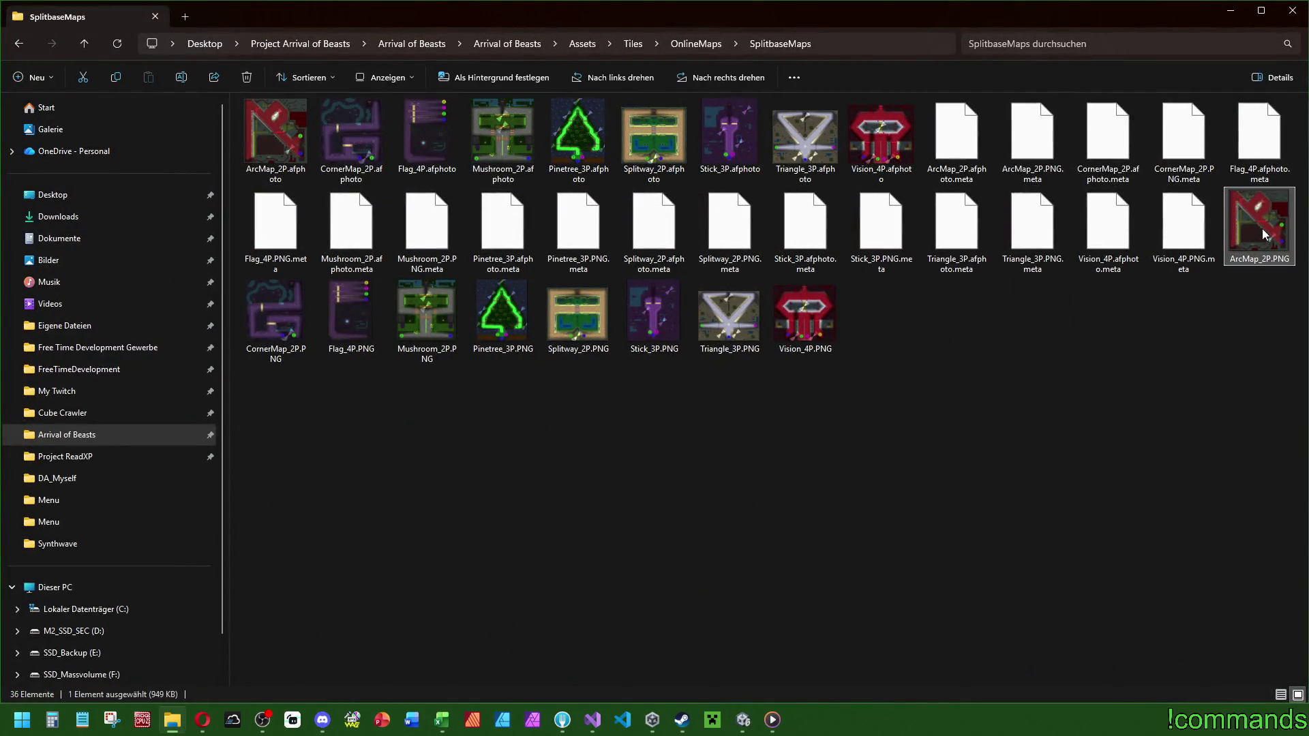
pyautogui.click(275, 332)
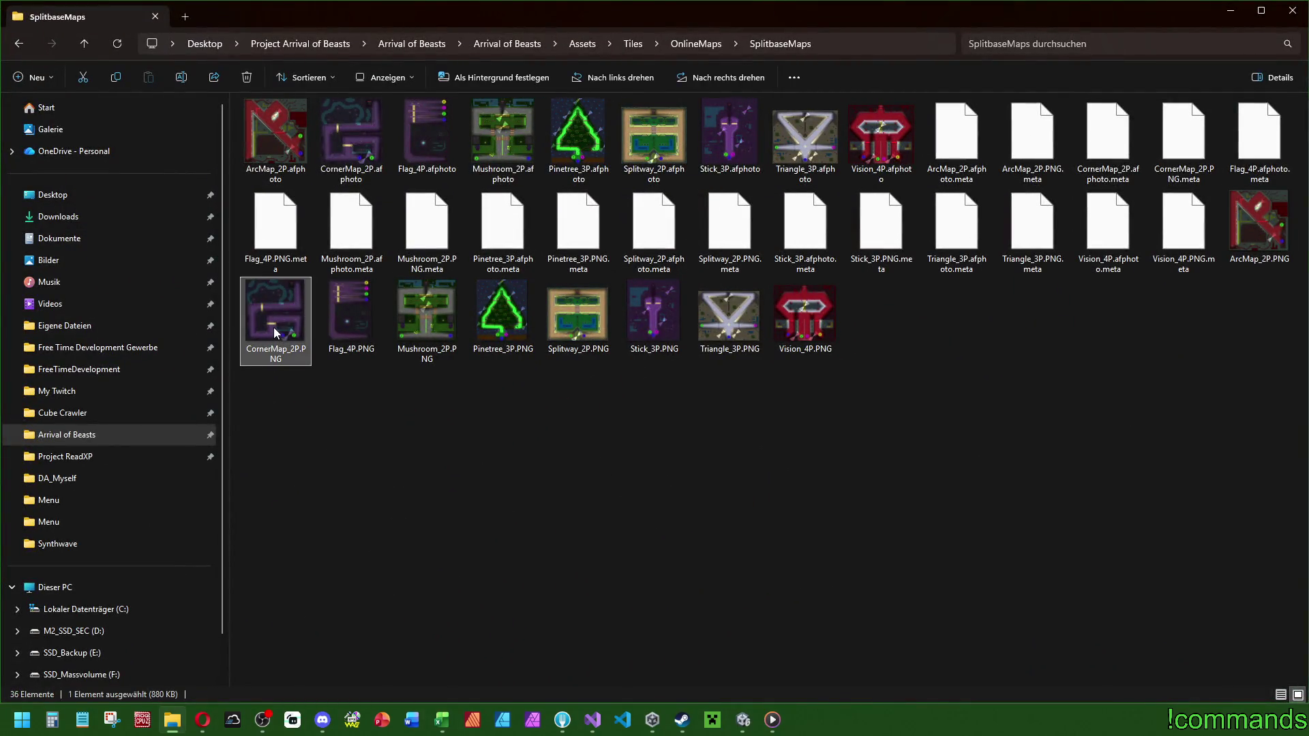
pyautogui.click(428, 321)
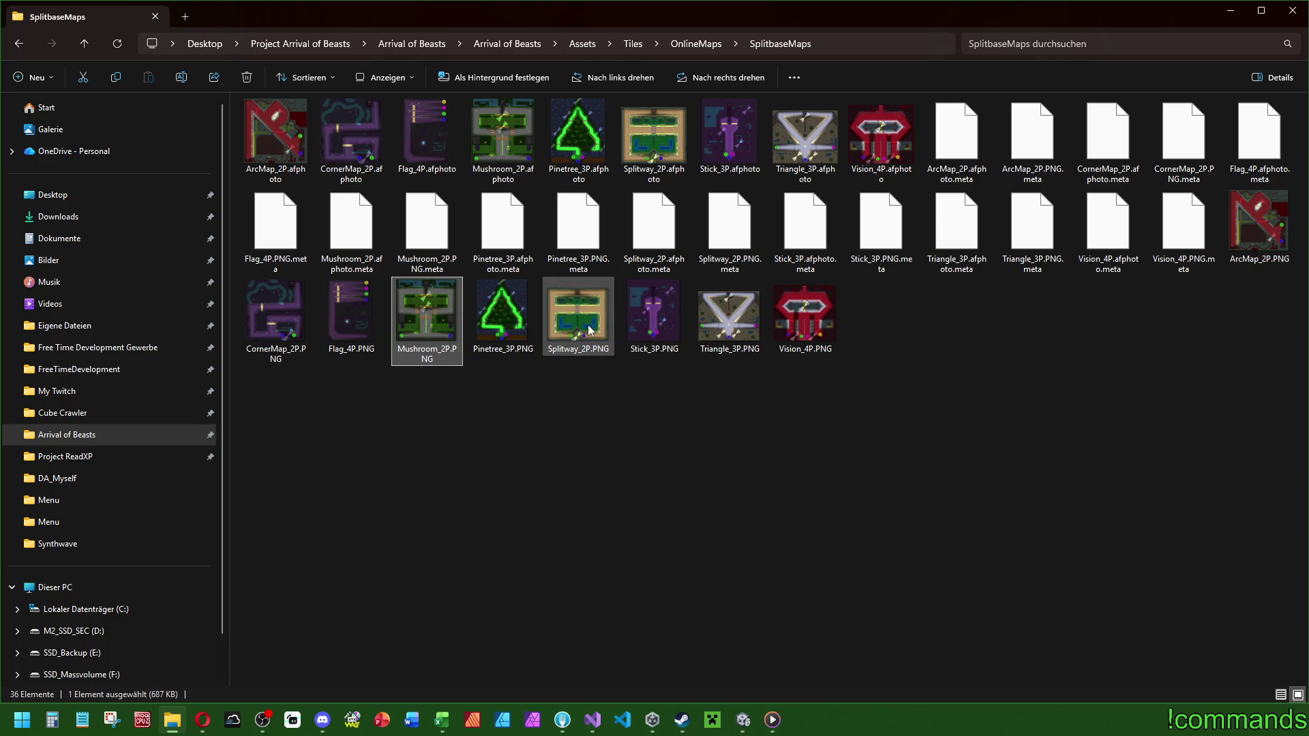
# Copy the Triangle, Vision and Flag rows 44–46, then cancel the paste attempt
pyautogui.hotkey('alt', 'Tab')
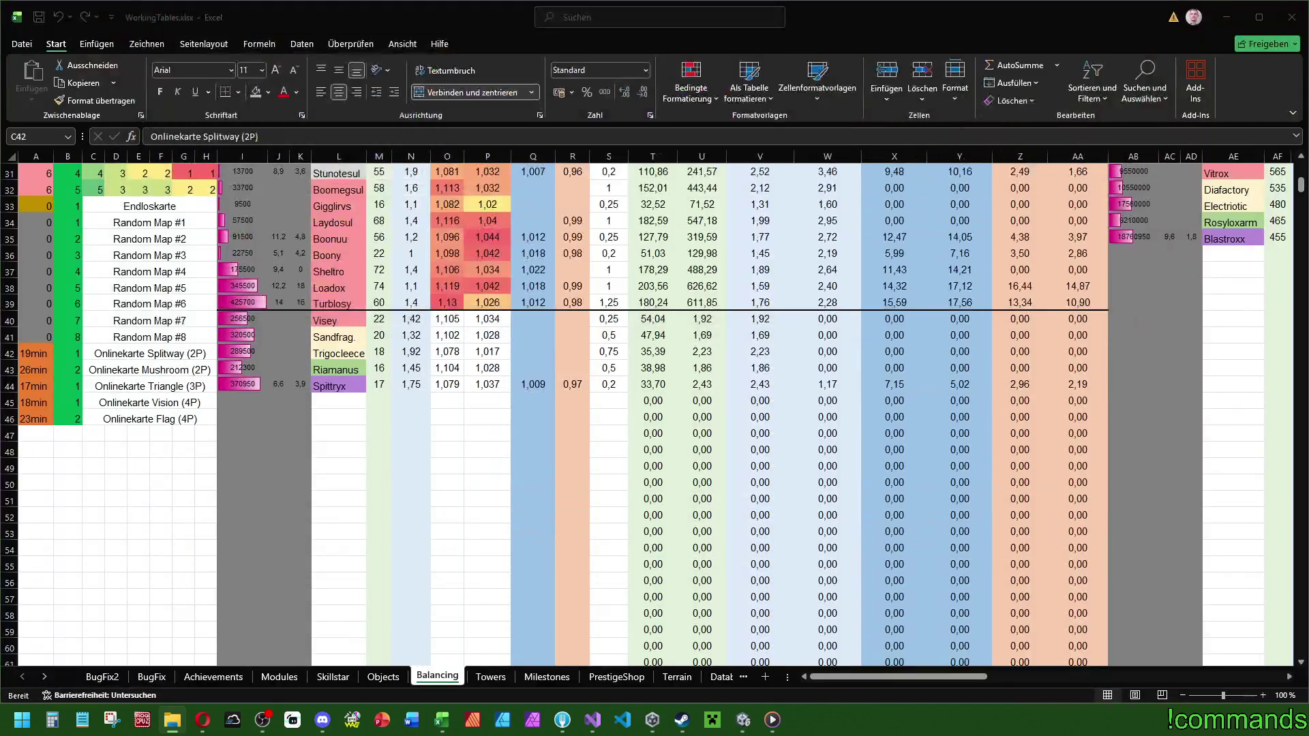
pyautogui.moveTo(37, 384); pyautogui.dragTo(129, 417)
pyautogui.hotkey('ctrl', 'c')
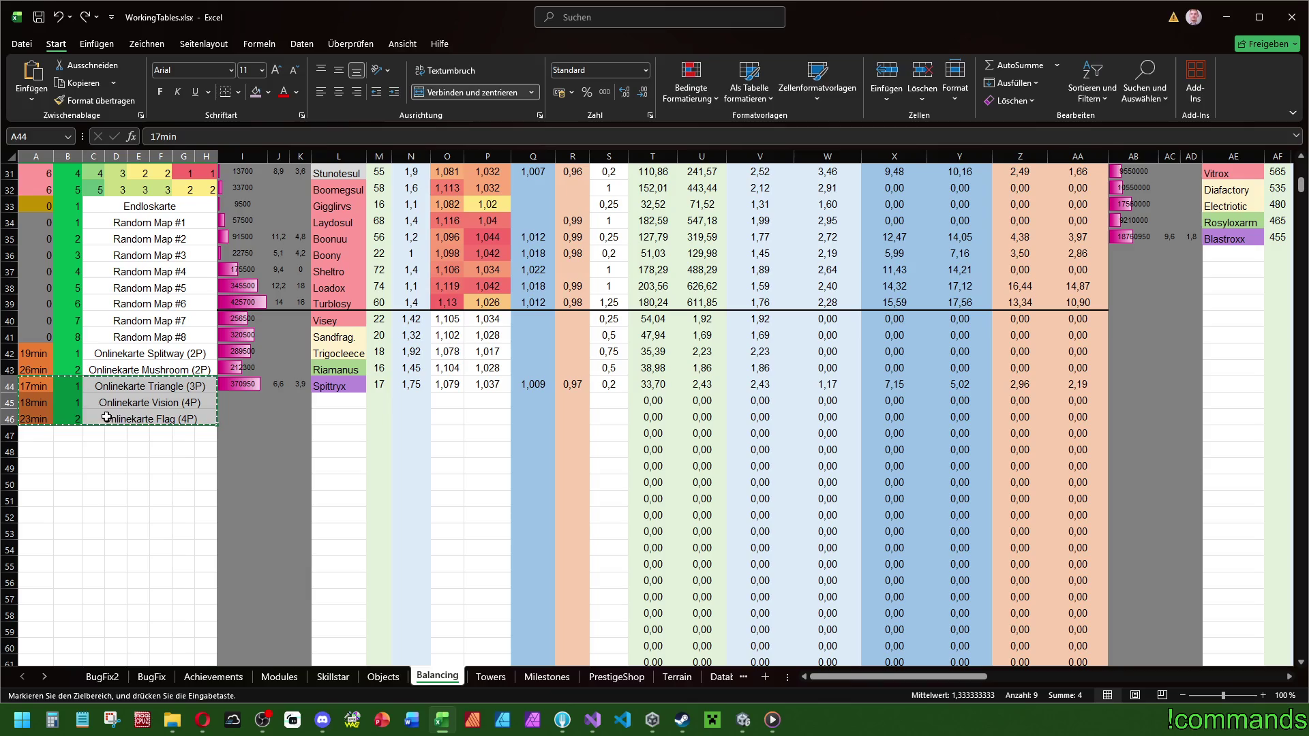
pyautogui.click(40, 419)
pyautogui.press('Return')
pyautogui.press('Escape')
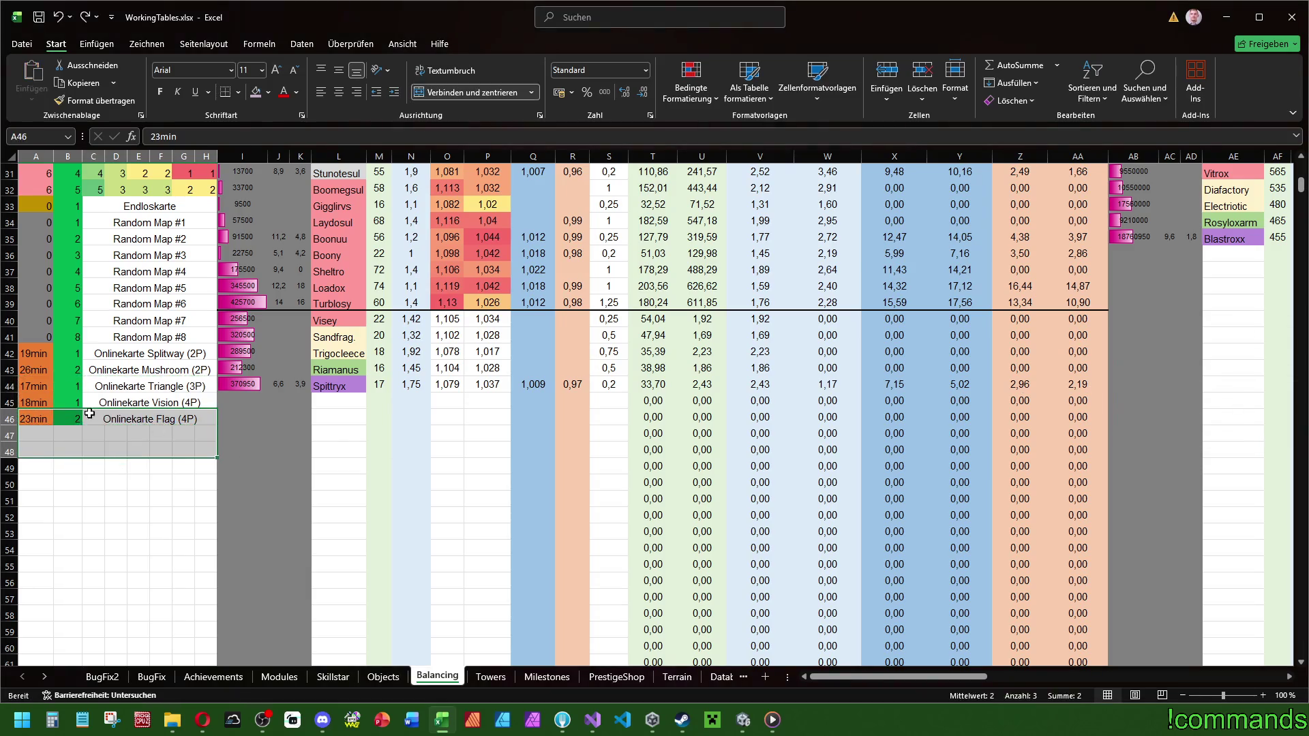
# Copy the Onlinekarte Flag (4P) row 46 and paste it into rows 47–50
pyautogui.click(39, 418)
pyautogui.click(146, 419)
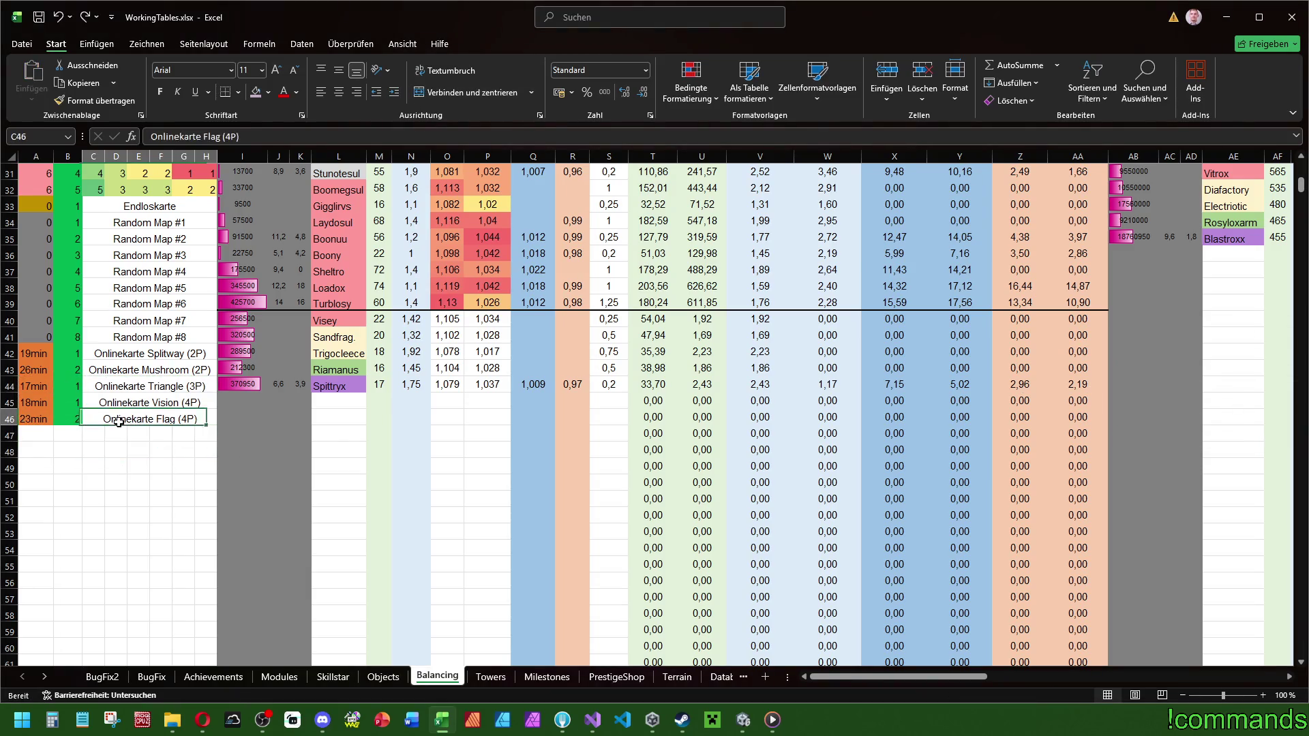
pyautogui.keyDown('shift'); pyautogui.click(44, 420); pyautogui.keyUp('shift')
pyautogui.hotkey('ctrl', 'c')
pyautogui.click(38, 435)
pyautogui.hotkey('ctrl', 'v')
pyautogui.click(35, 451)
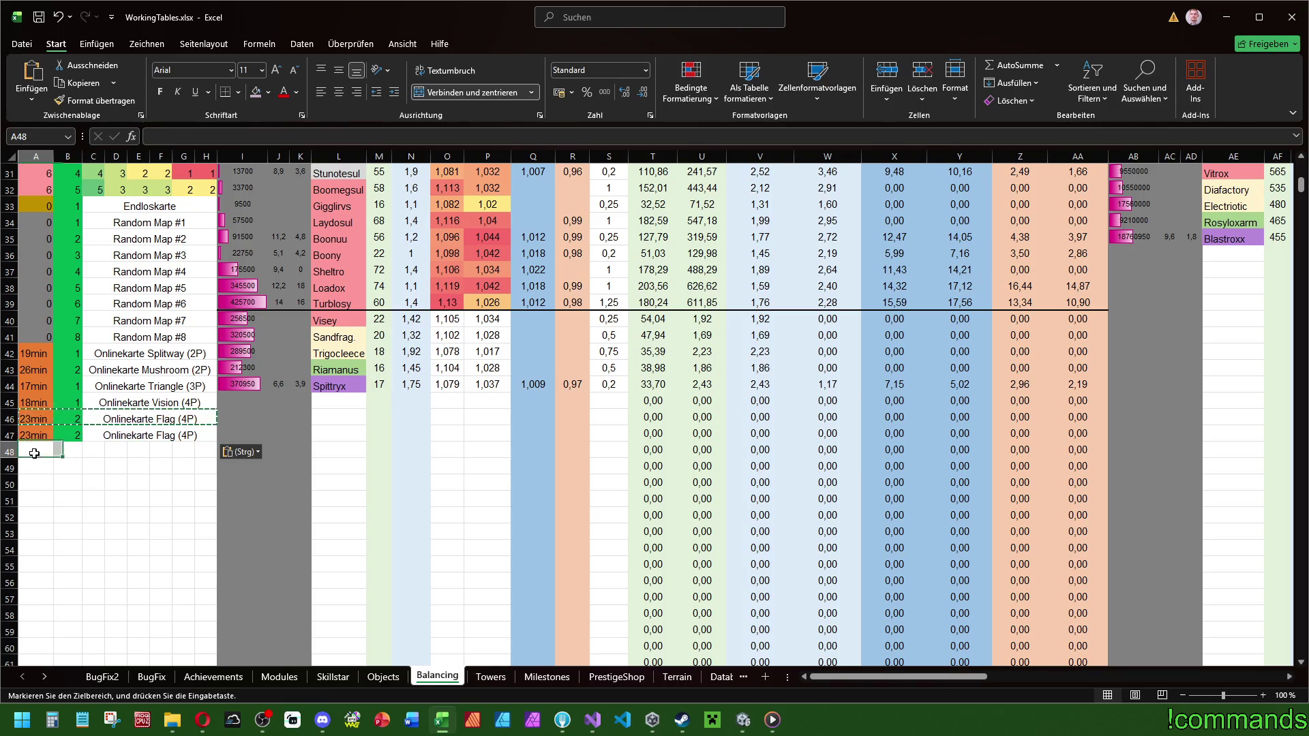
pyautogui.hotkey('ctrl', 'v')
pyautogui.press('Down')
pyautogui.hotkey('ctrl', 'v')
pyautogui.press('Down')
pyautogui.hotkey('ctrl', 'v')
# Undo a stray paste at the sheet's last row and return to the map list
pyautogui.hotkey('ctrl', 'Down')
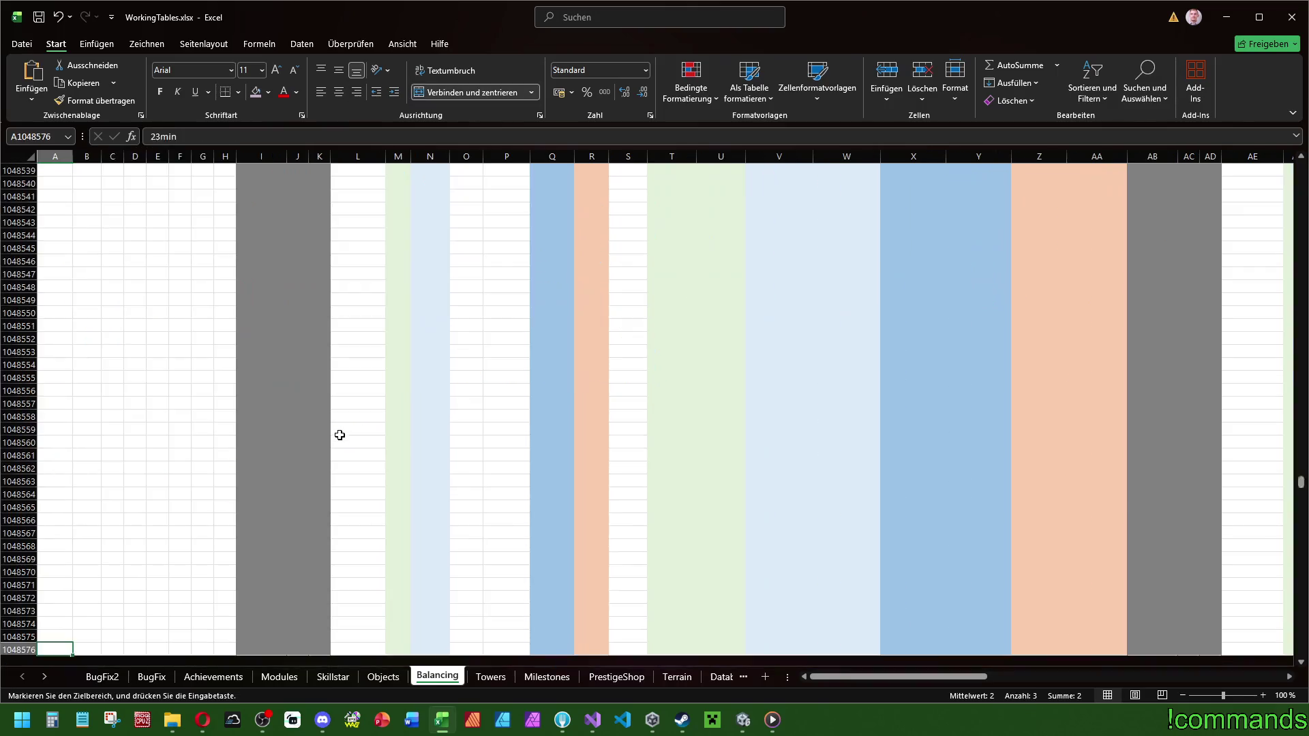
pyautogui.hotkey('ctrl', 'v')
pyautogui.hotkey('ctrl', 'z')
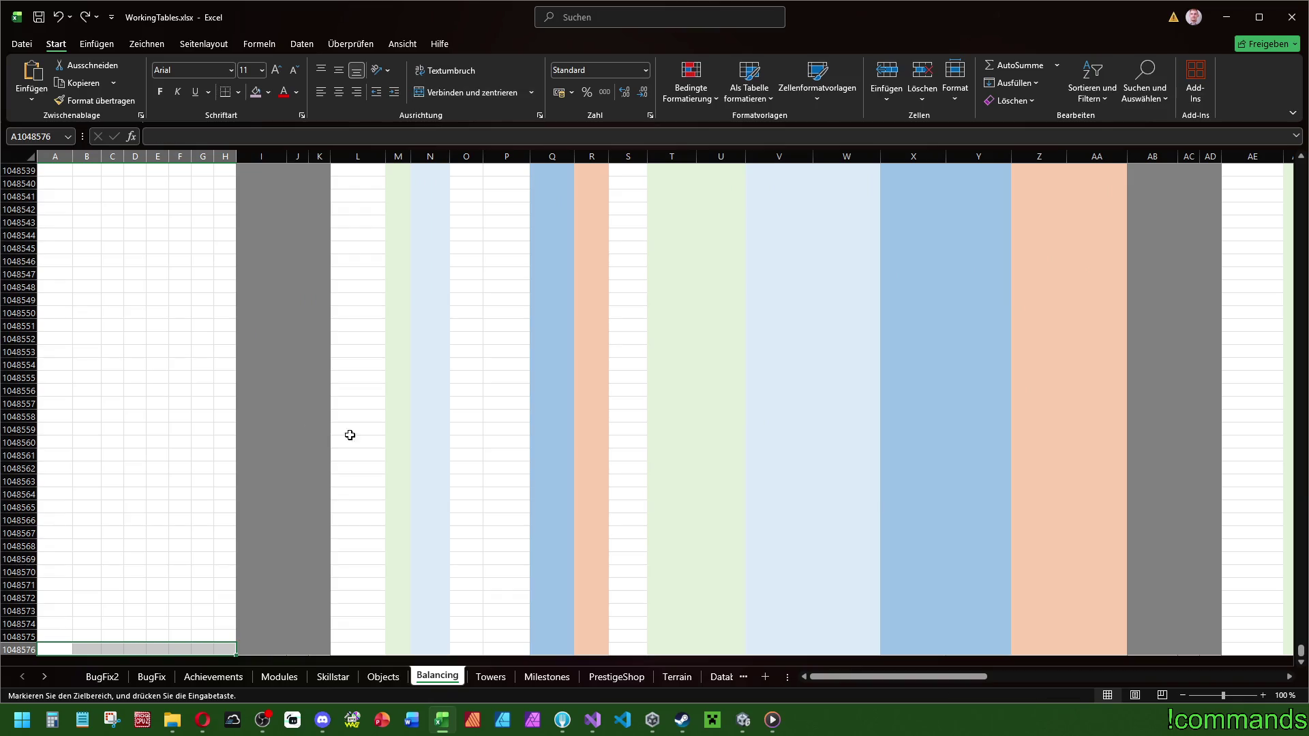
pyautogui.press('Up')
pyautogui.press('Up')
pyautogui.press('Up')
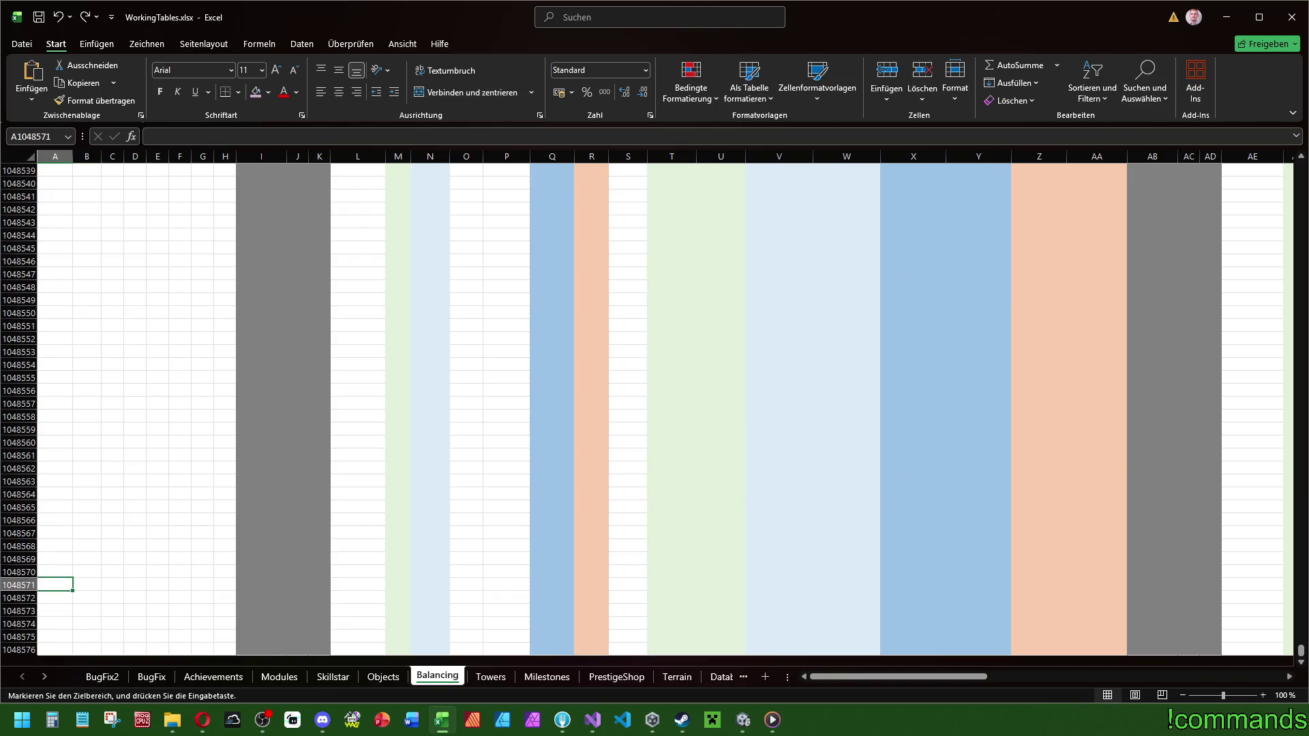
pyautogui.moveTo(1301, 651); pyautogui.dragTo(1301, 170)
pyautogui.hotkey('ctrl', 'Up')
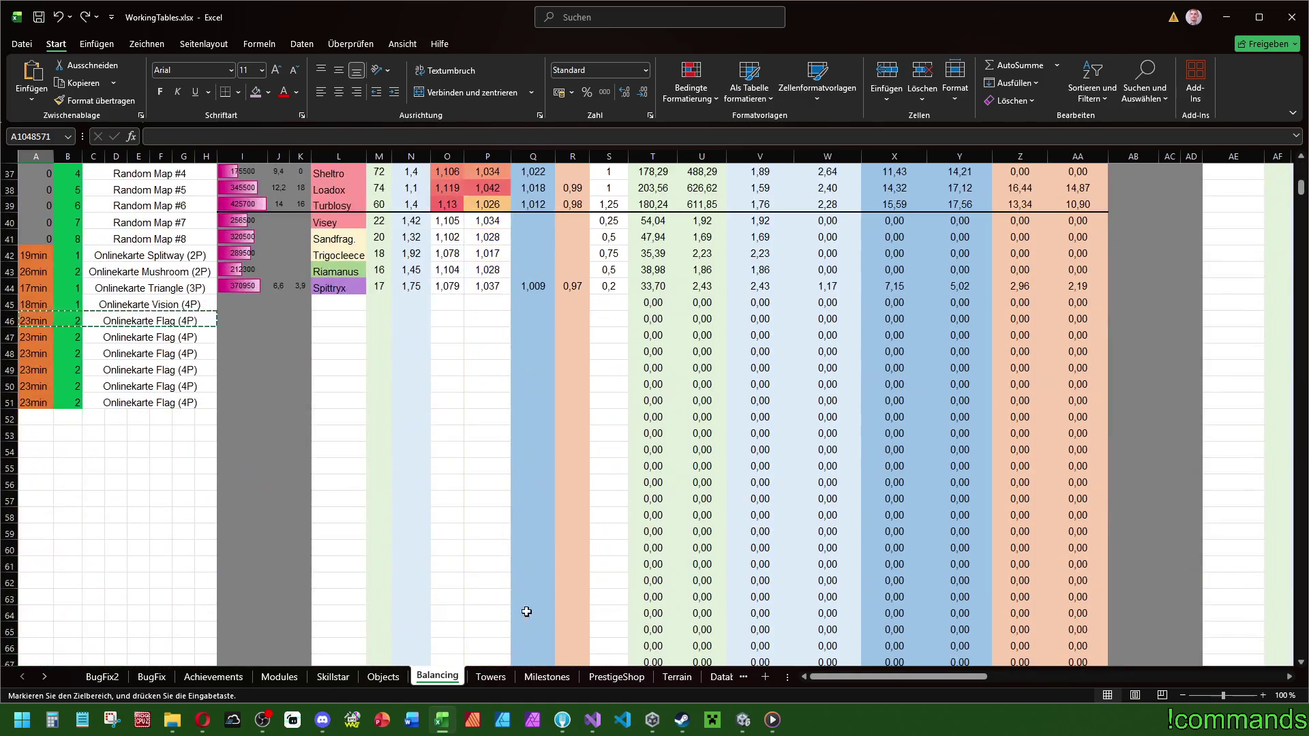
# Paste the Flag (4P) row down through row 57 and select A42:A57
pyautogui.press('Down')
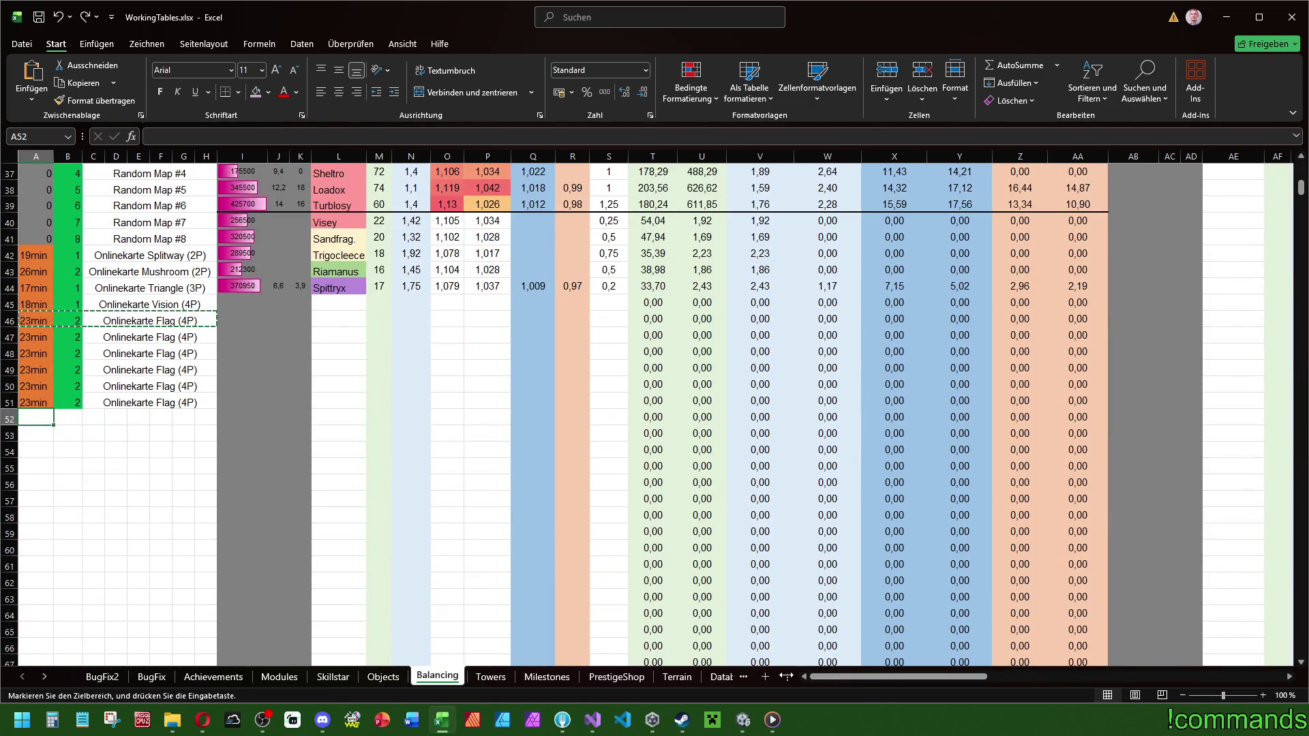
pyautogui.hotkey('ctrl', 'v')
pyautogui.press('Down')
pyautogui.hotkey('ctrl', 'v')
pyautogui.press('Down')
pyautogui.hotkey('ctrl', 'v')
pyautogui.press('Down')
pyautogui.hotkey('ctrl', 'v')
pyautogui.press('Down')
pyautogui.hotkey('ctrl', 'v')
pyautogui.press('Down')
pyautogui.hotkey('ctrl', 'v')
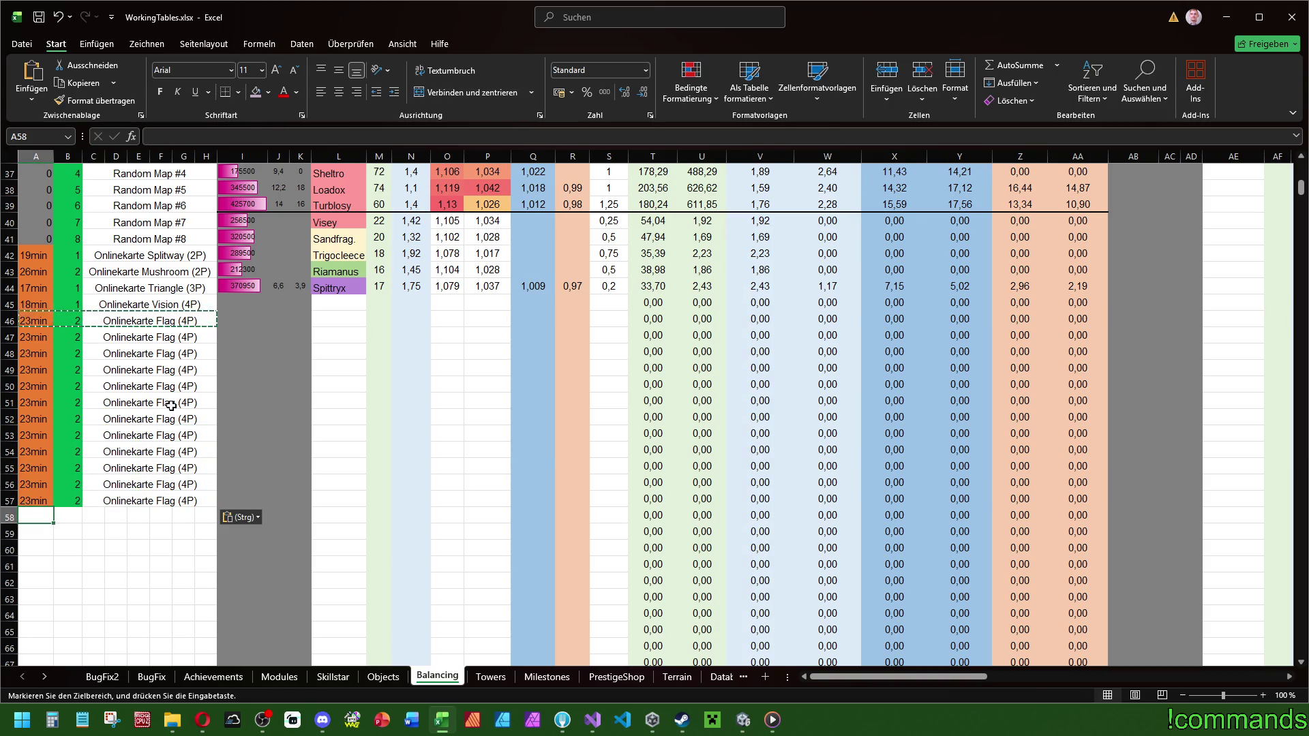
pyautogui.press('Escape')
pyautogui.press('Down')
pyautogui.scroll(2, 164, 423)
pyautogui.scroll(-1, 177, 443)
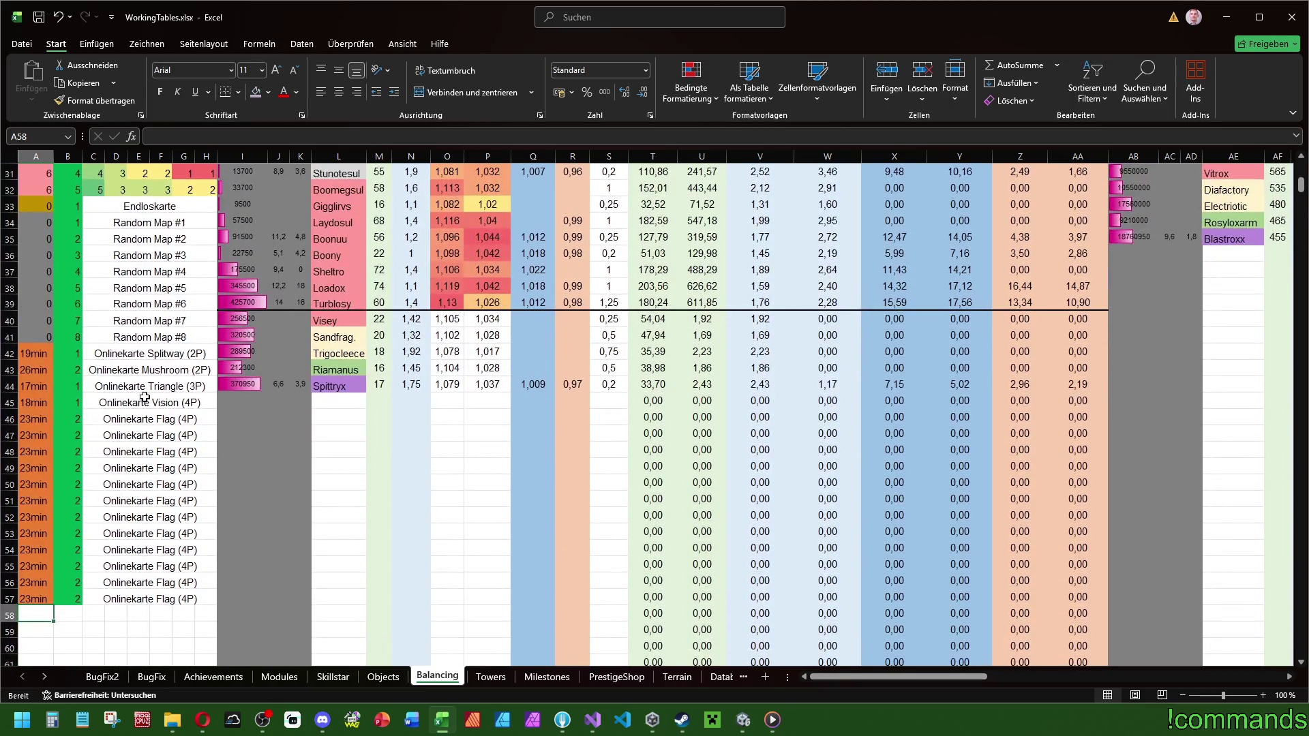
pyautogui.moveTo(34, 353); pyautogui.dragTo(29, 588)
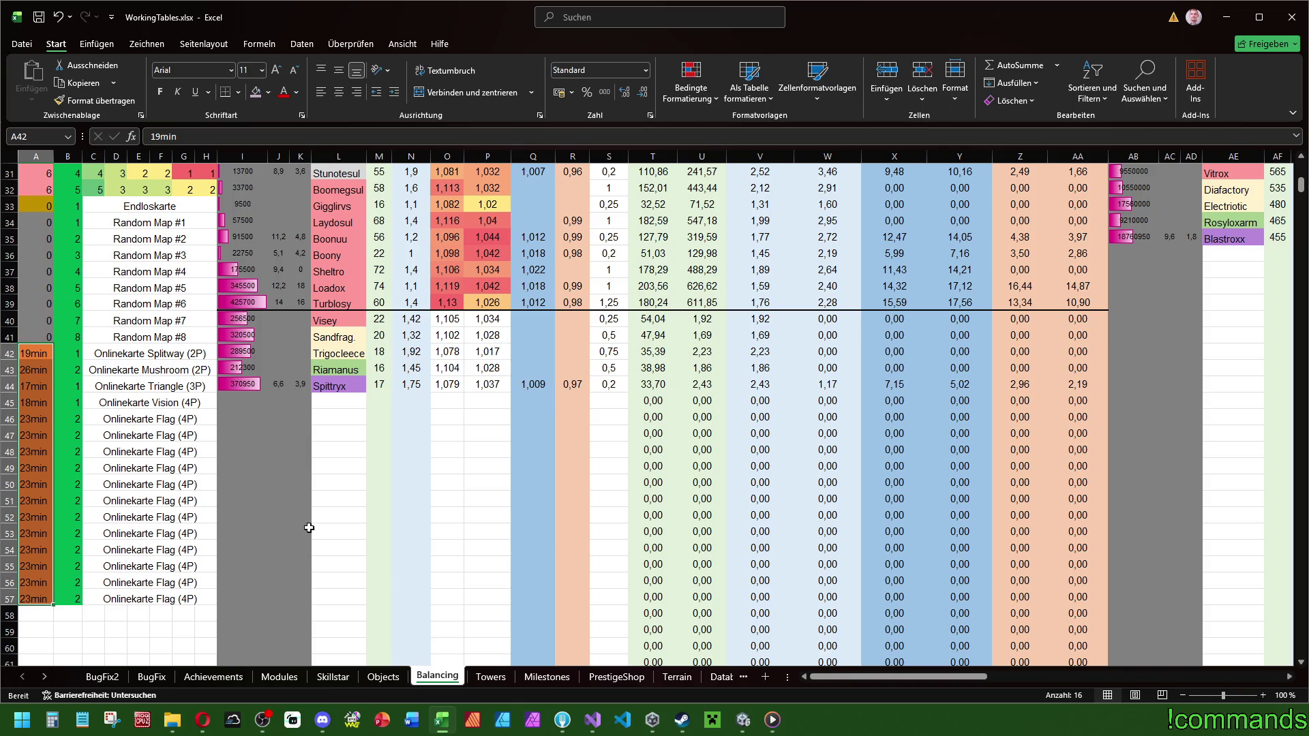
# Enter 0 in each cell from B33 down to B57, discarding the extra entry in B58
pyautogui.click(208, 451)
pyautogui.scroll(6, 154, 458)
pyautogui.scroll(4, 154, 458)
pyautogui.scroll(-8, 148, 436)
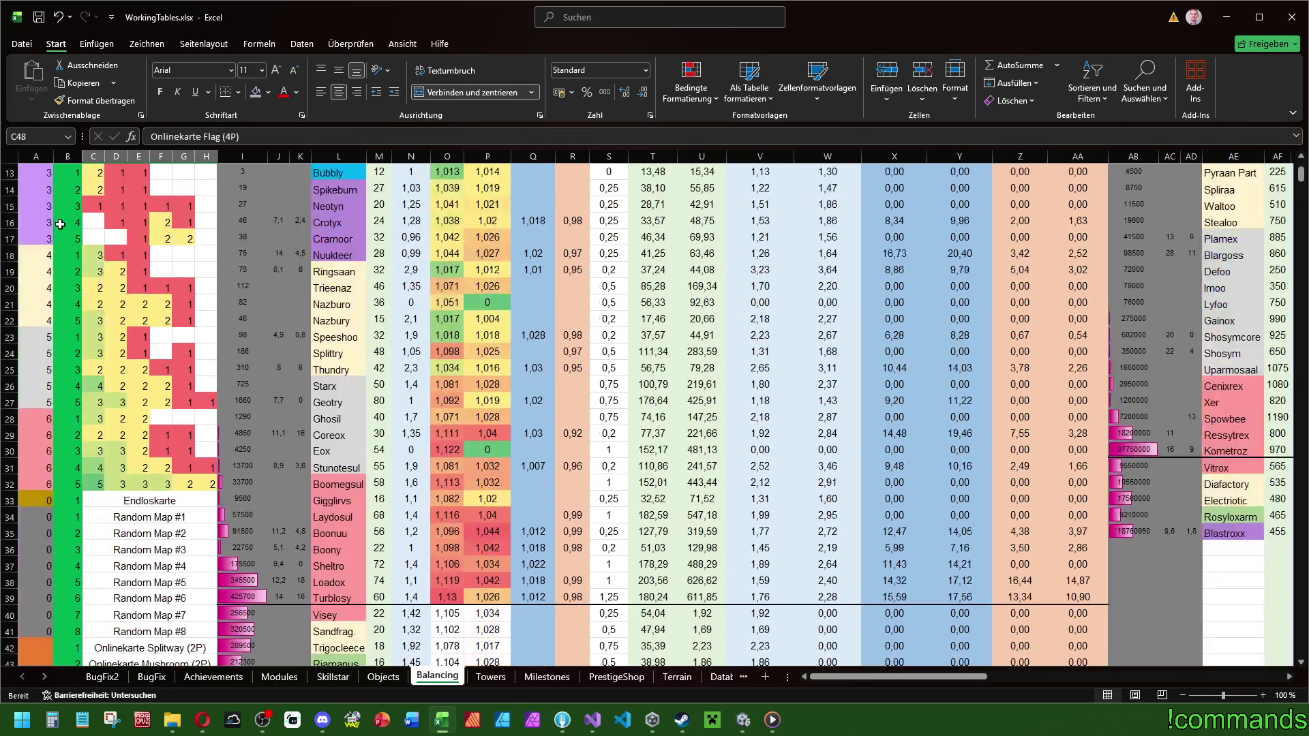
pyautogui.scroll(-2, 119, 492)
pyautogui.scroll(10, 86, 427)
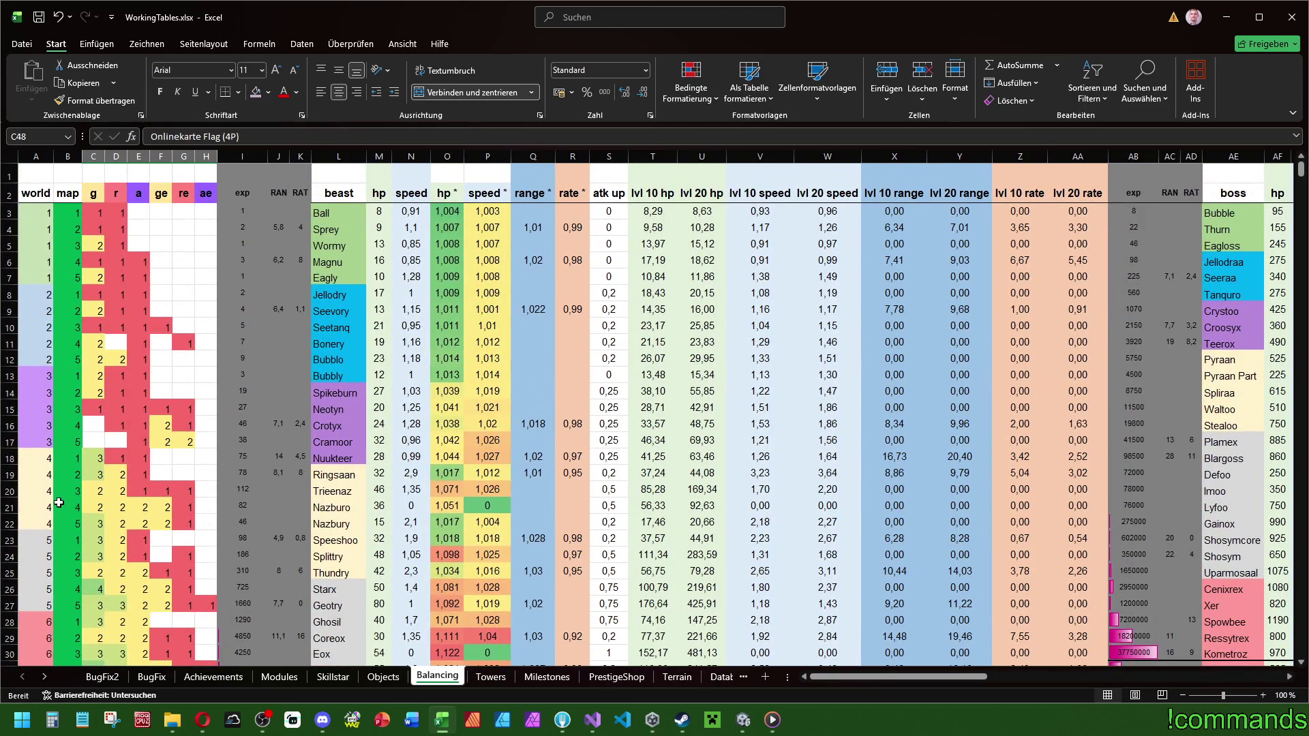
pyautogui.scroll(-6, 92, 295)
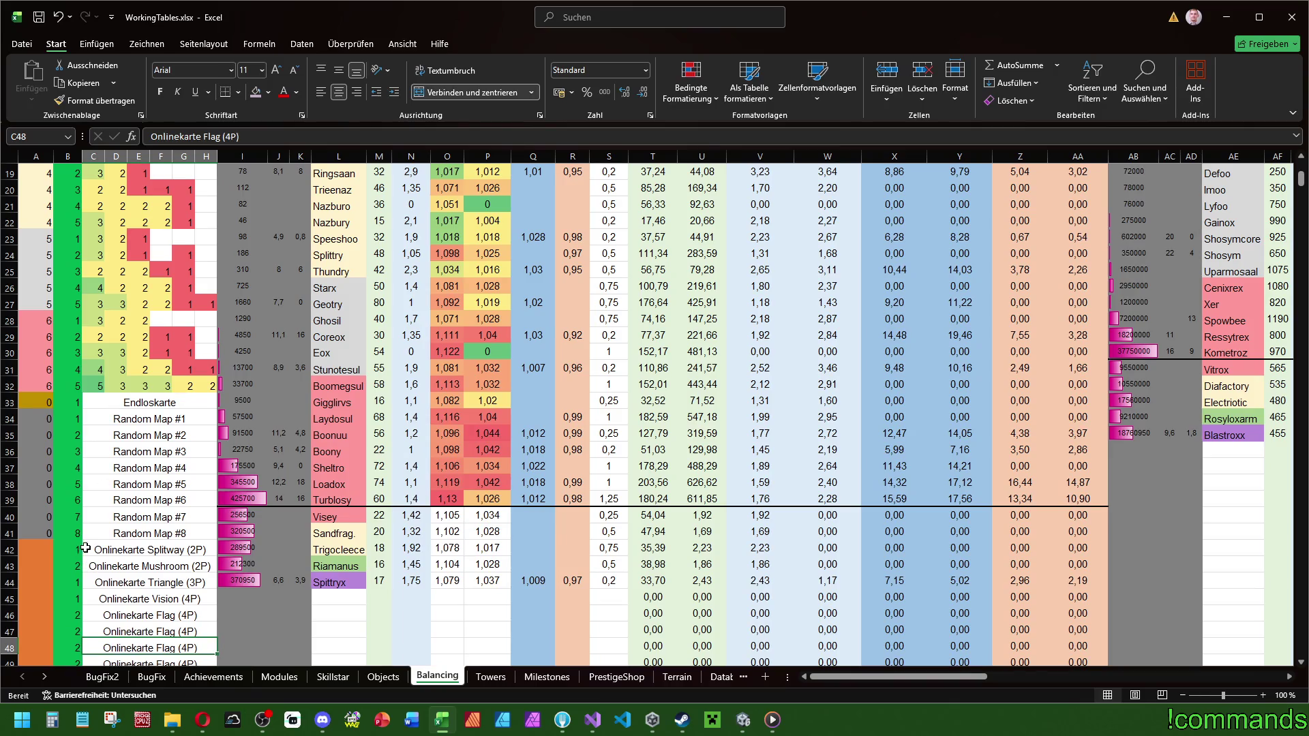
pyautogui.scroll(-2, 85, 548)
pyautogui.click(67, 304)
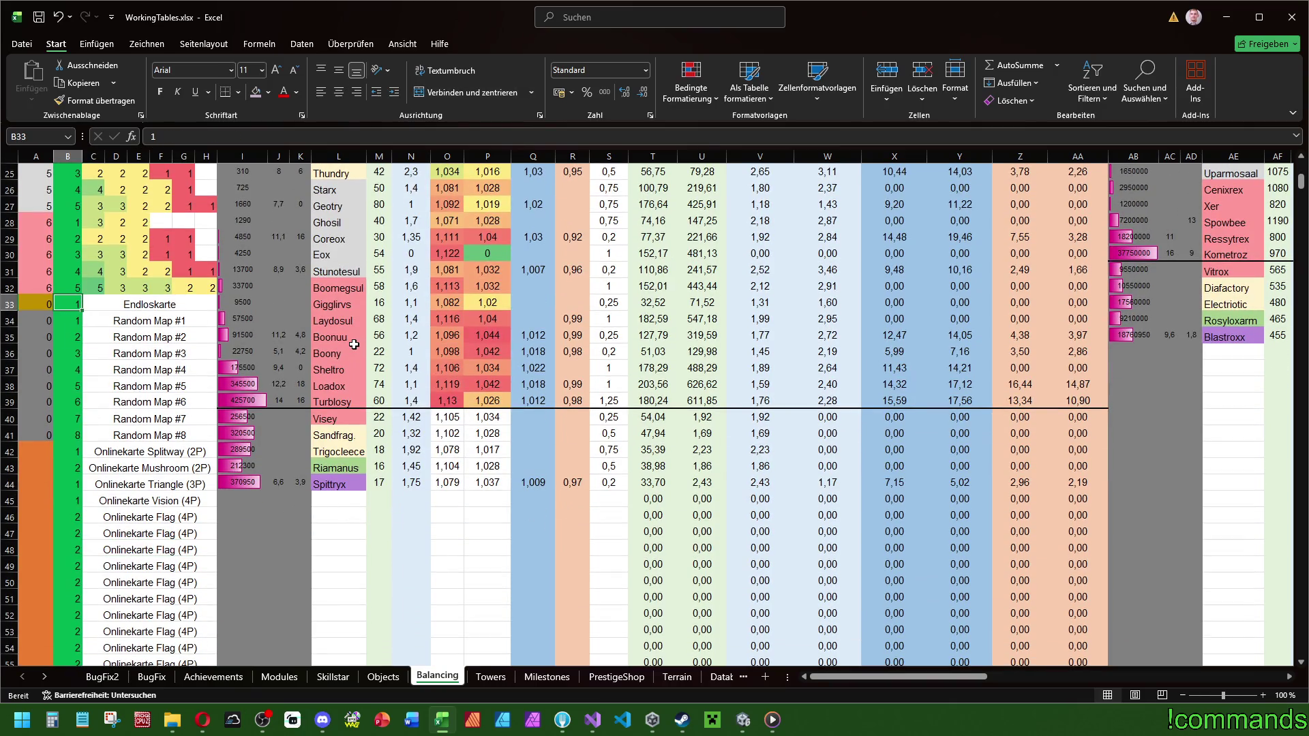
pyautogui.write('0 0 0 0 0 0 0 0 0')
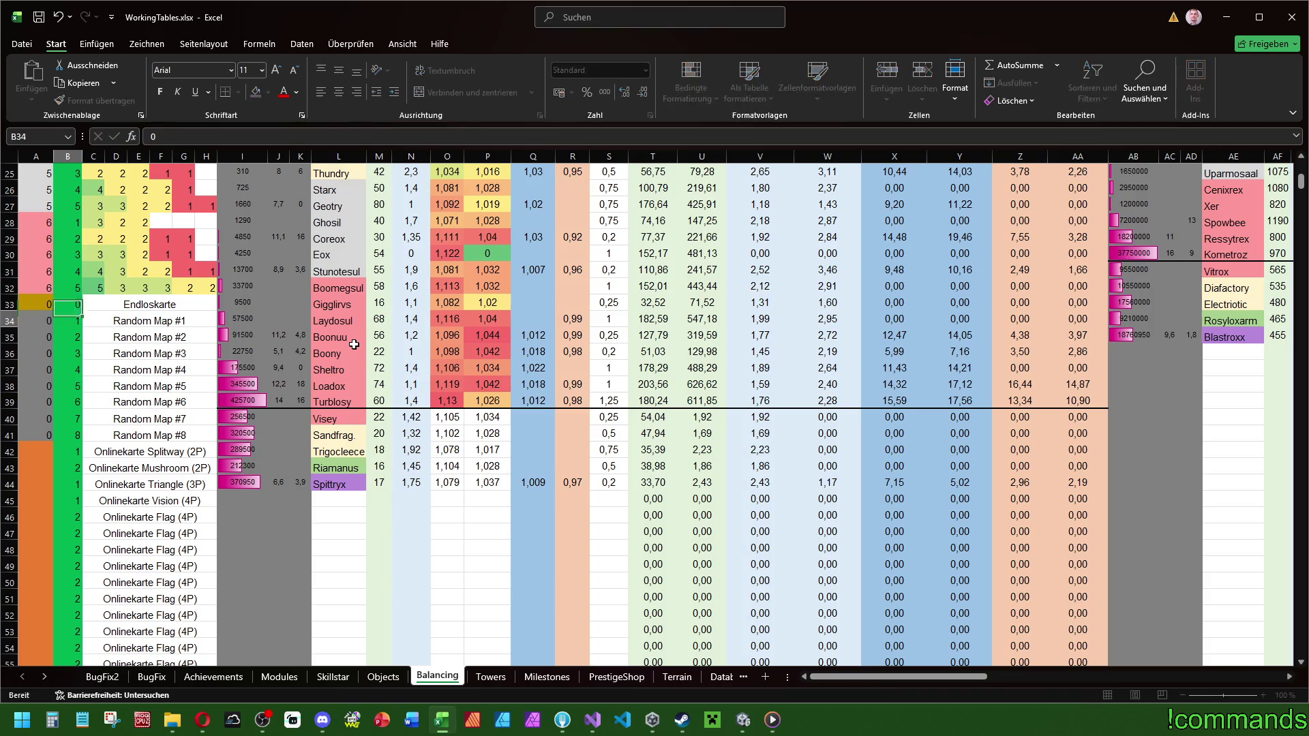
pyautogui.write(' 0 0 0 0 0 0 0 0 0 0 0')
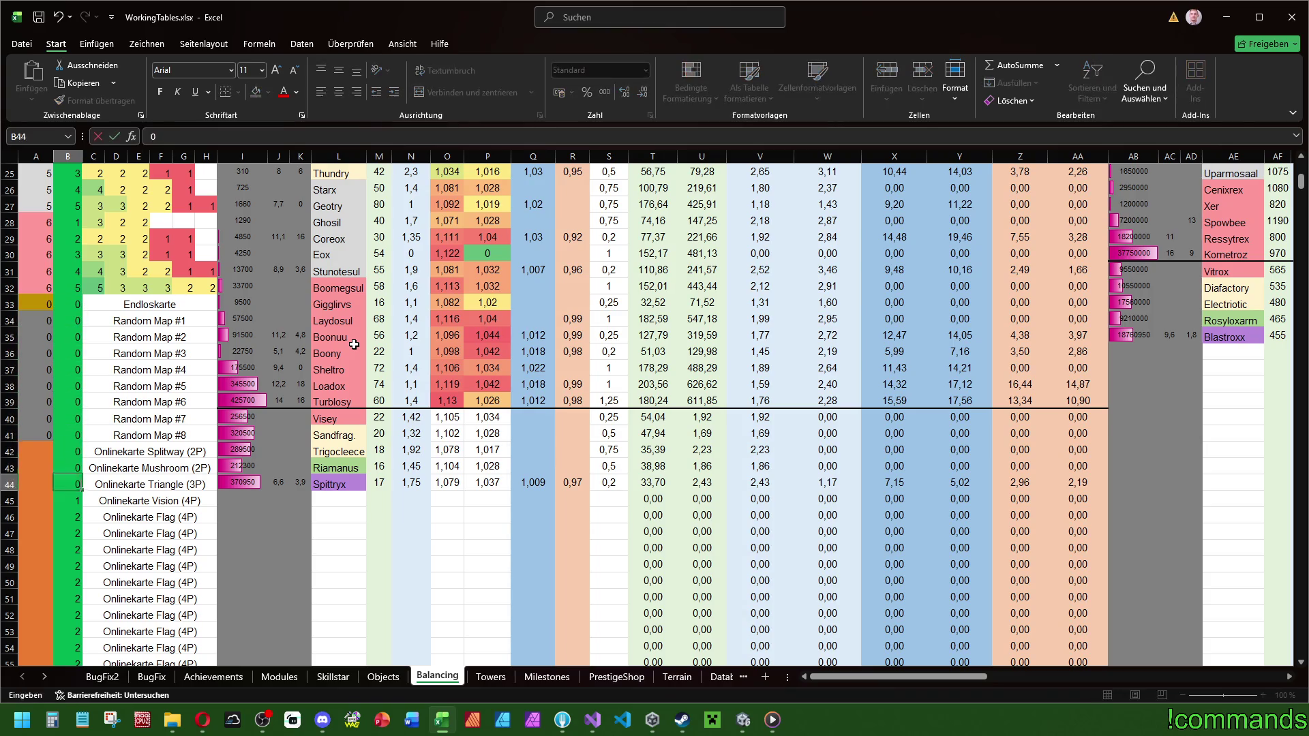
pyautogui.write(' 0 0 0 0')
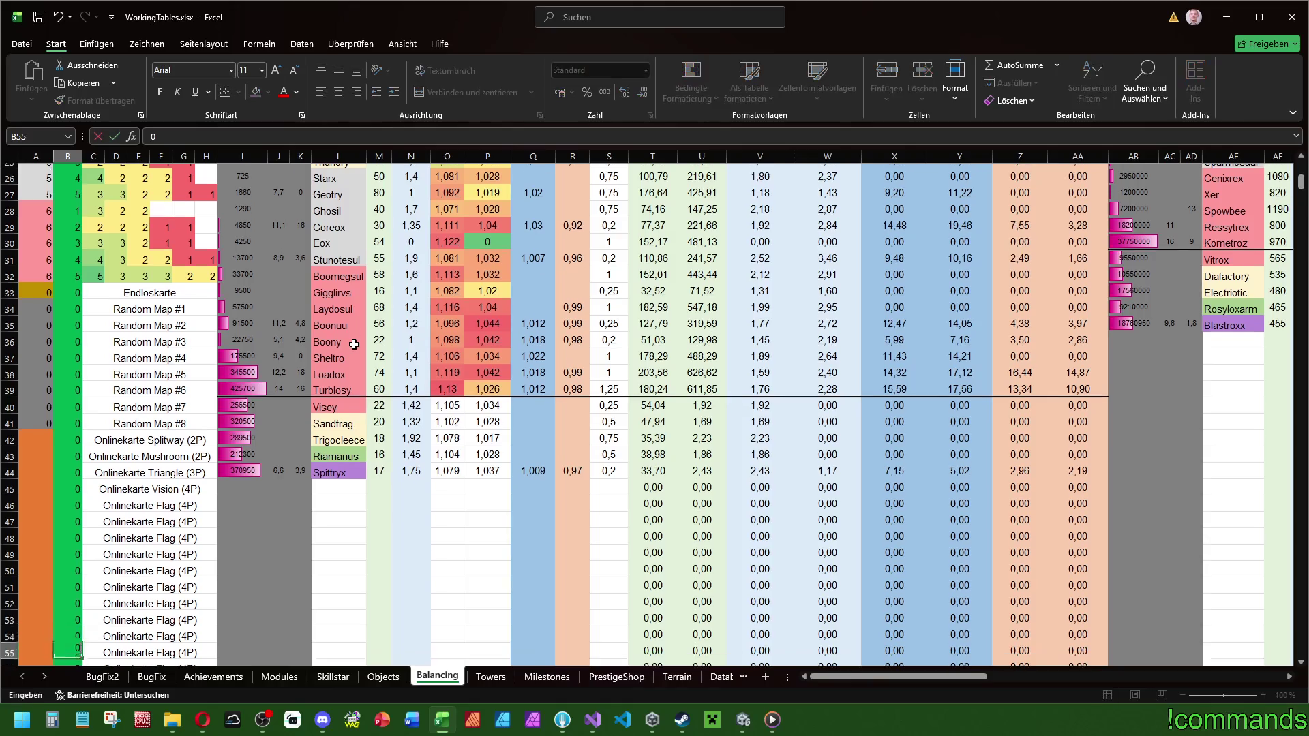
pyautogui.scroll(-7, 354, 334)
pyautogui.write('0 ')
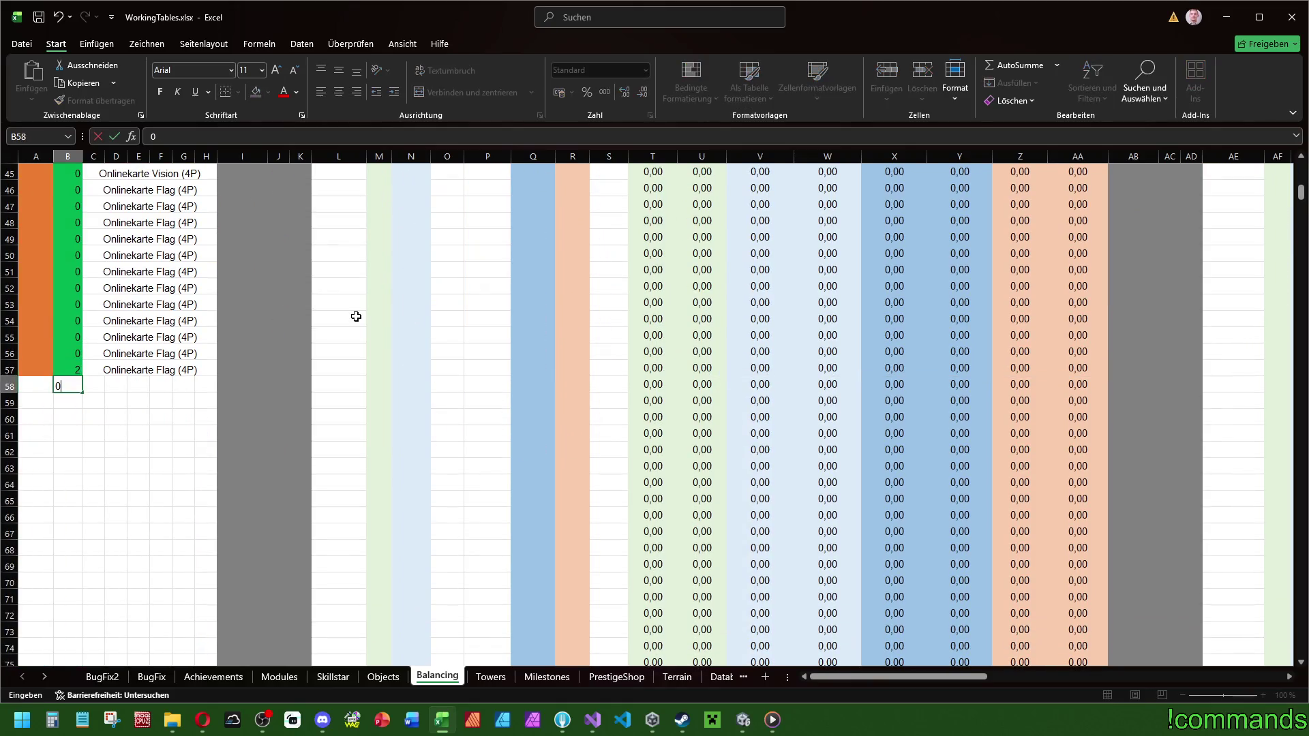
pyautogui.write('0')
pyautogui.hotkey('ctrl', 'Return')
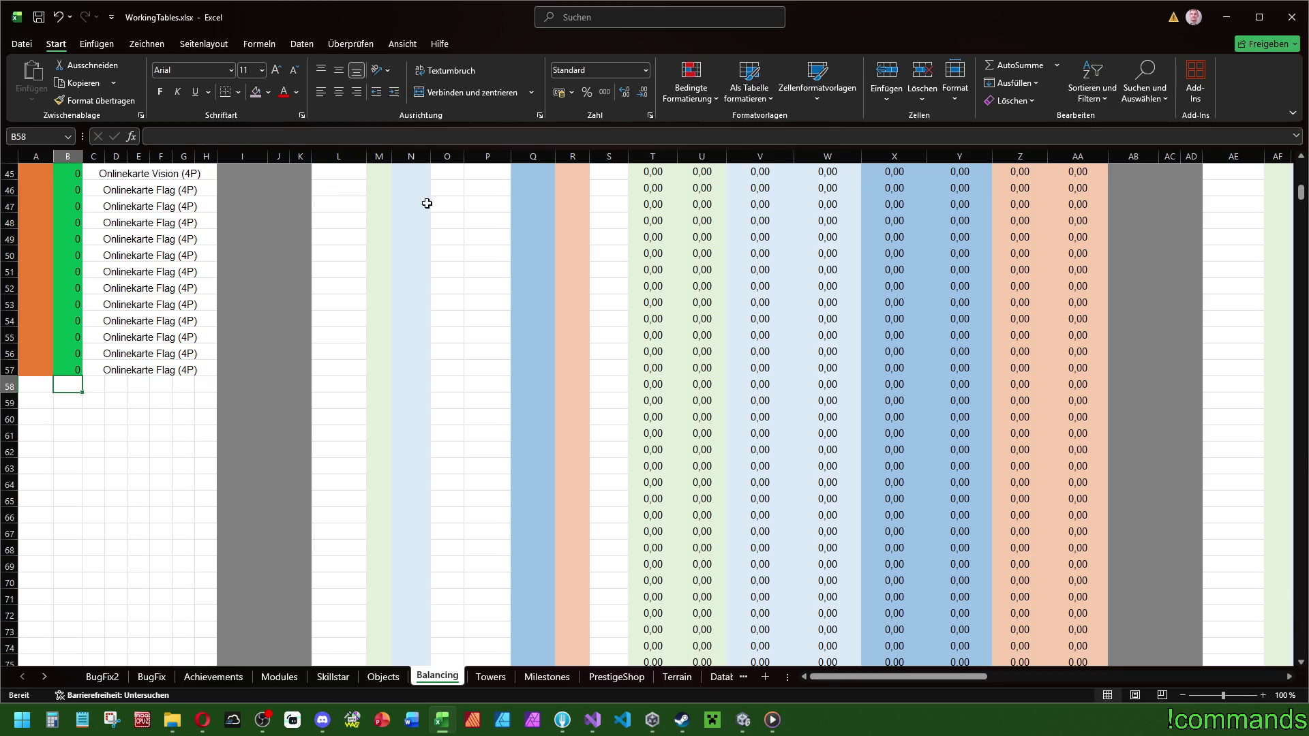
# Select columns A through H and centre their contents horizontally
pyautogui.scroll(15, 148, 406)
pyautogui.scroll(-6, 148, 407)
pyautogui.scroll(6, 148, 406)
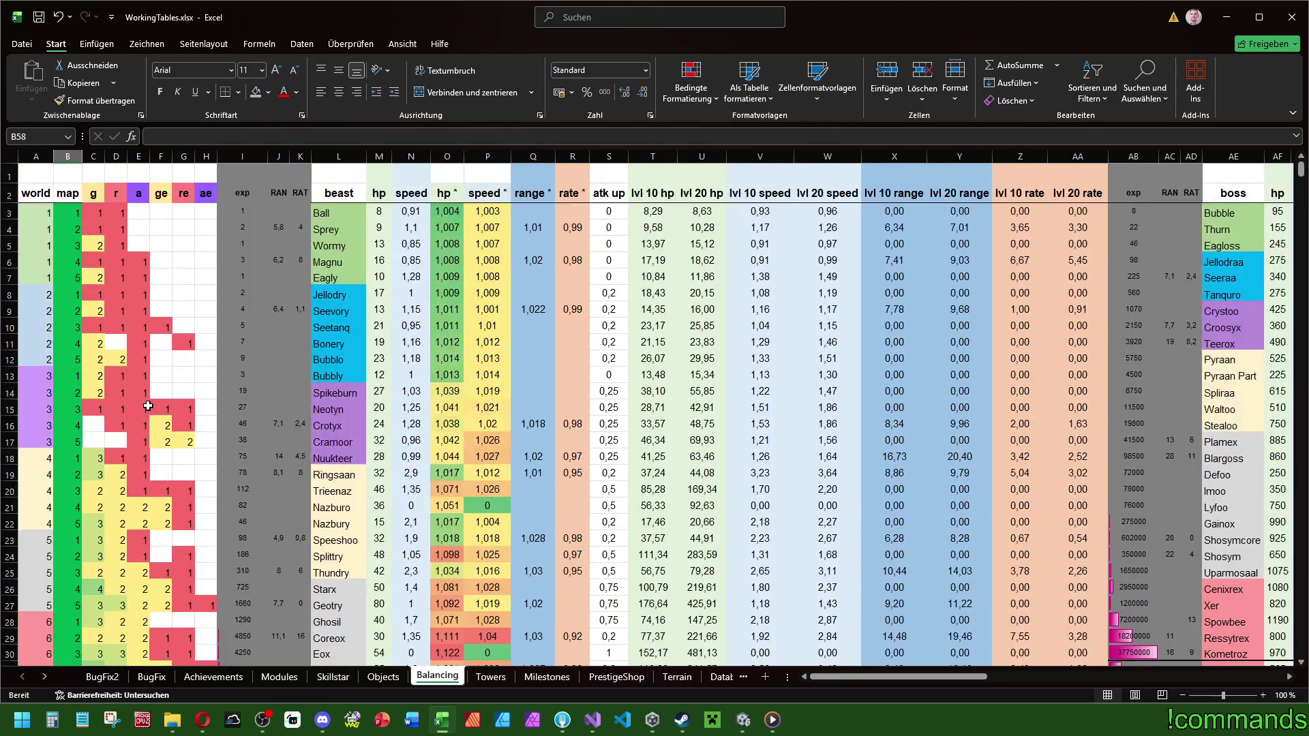
pyautogui.moveTo(36, 156); pyautogui.dragTo(68, 158)
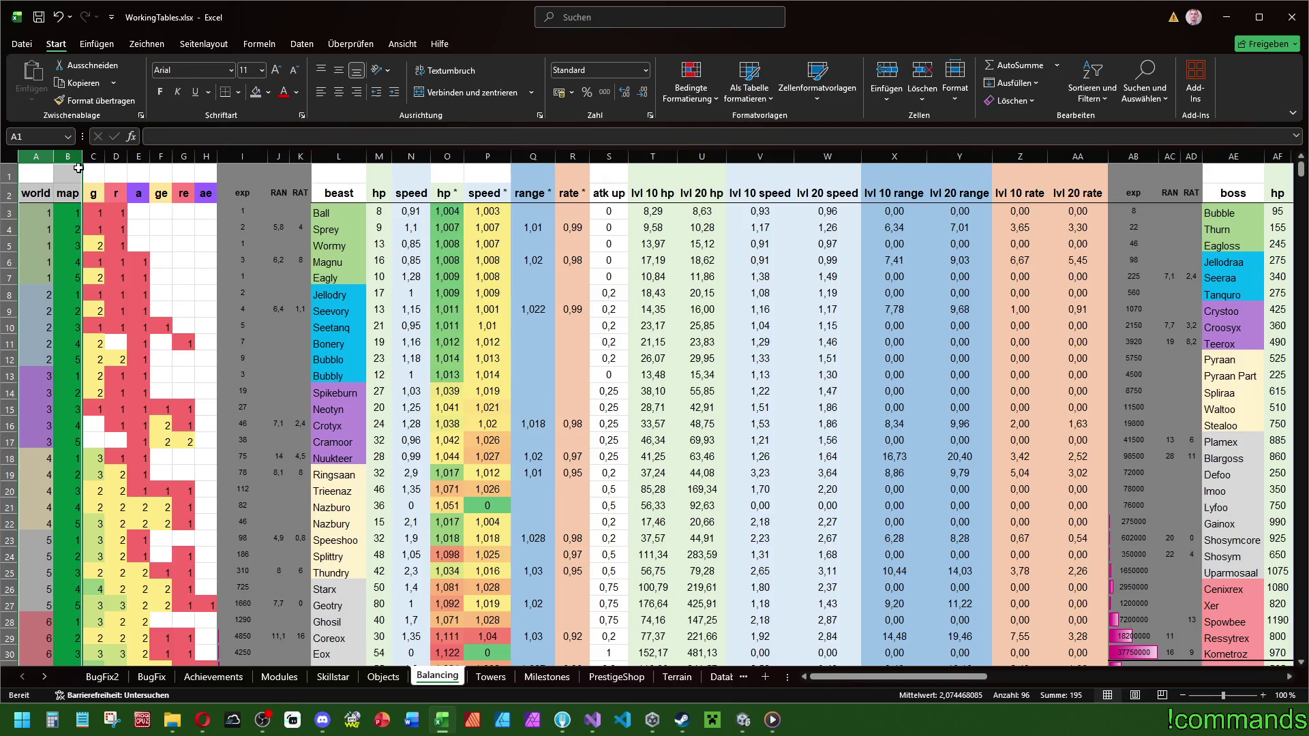
pyautogui.scroll(-4, 106, 266)
pyautogui.scroll(-2, 106, 265)
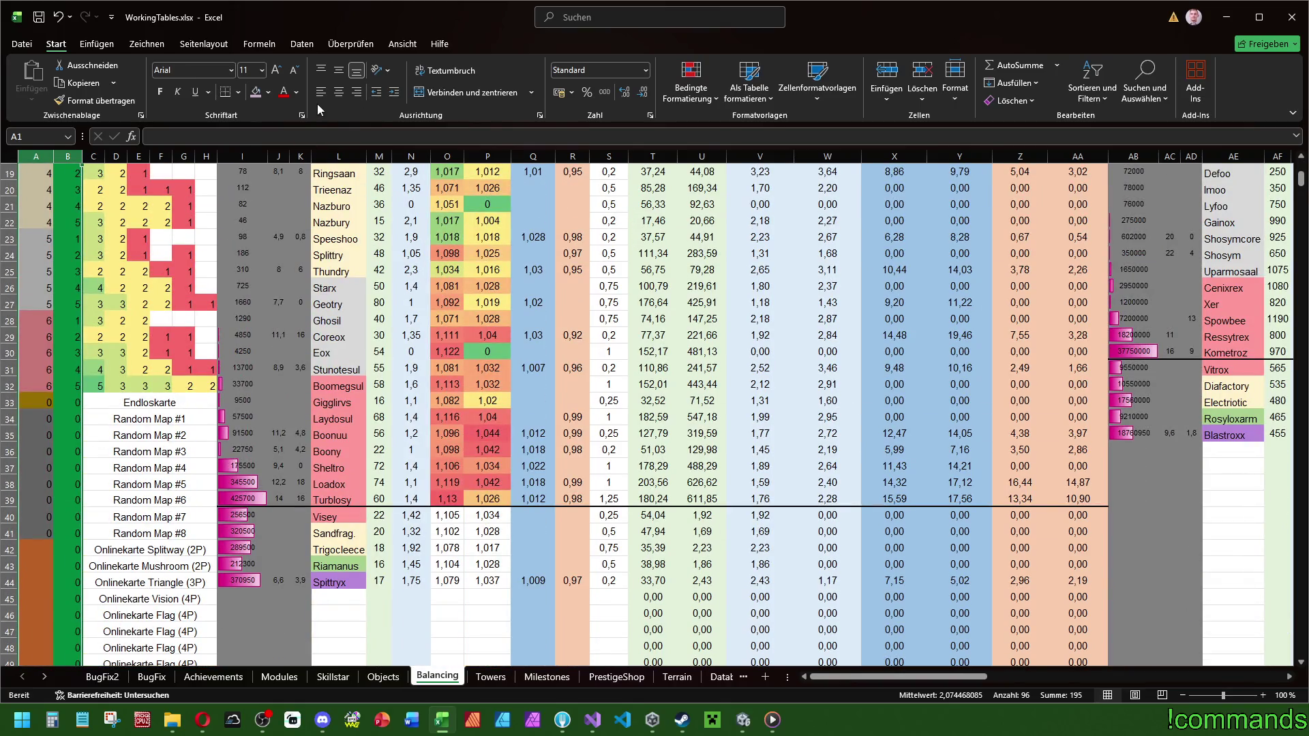
pyautogui.scroll(6, 228, 290)
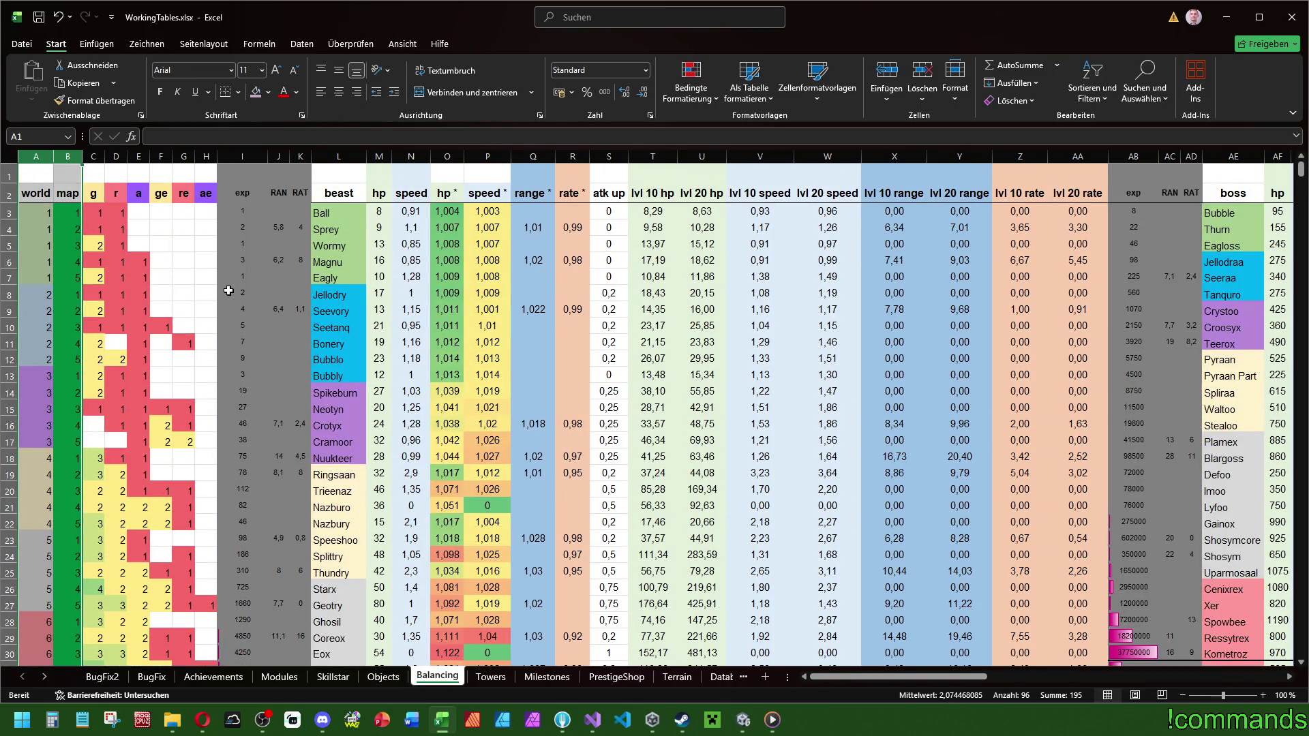
pyautogui.click(46, 173)
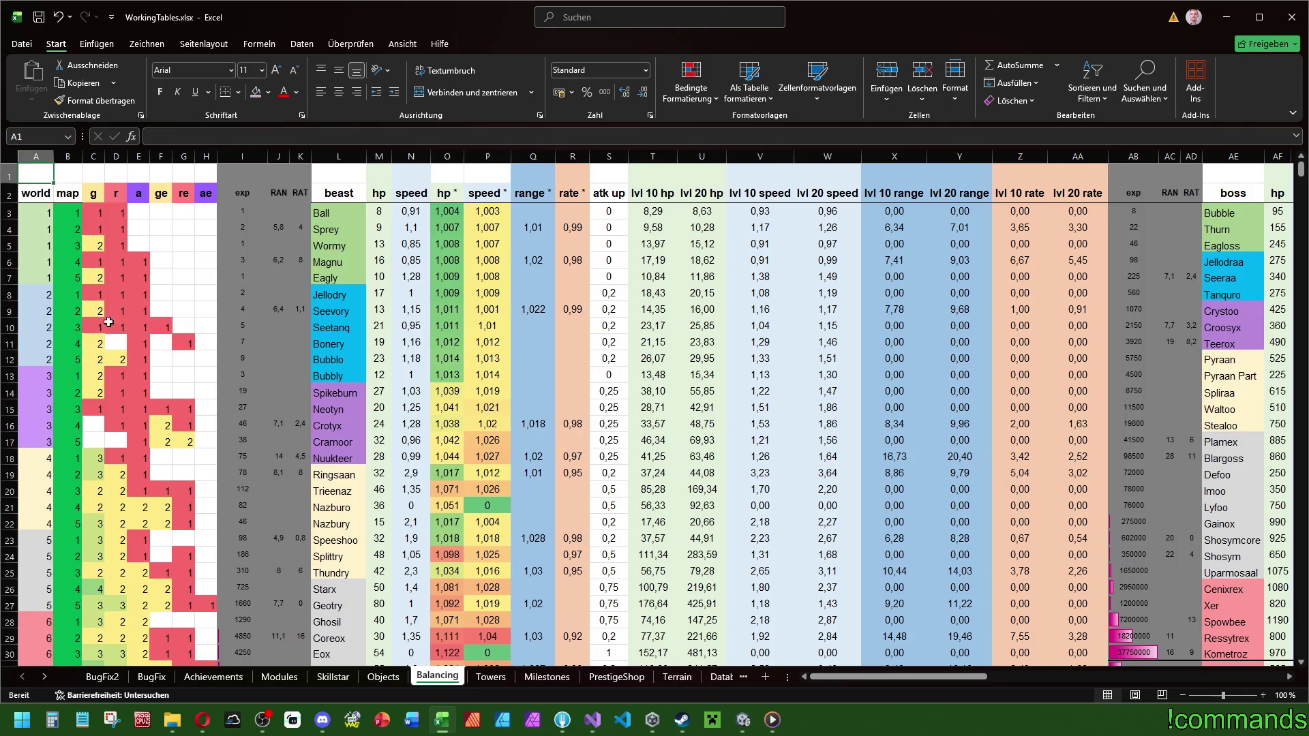
pyautogui.moveTo(37, 156)
pyautogui.mouseDown()
pyautogui.moveTo(232, 156)
pyautogui.moveTo(206, 157)
pyautogui.mouseUp()
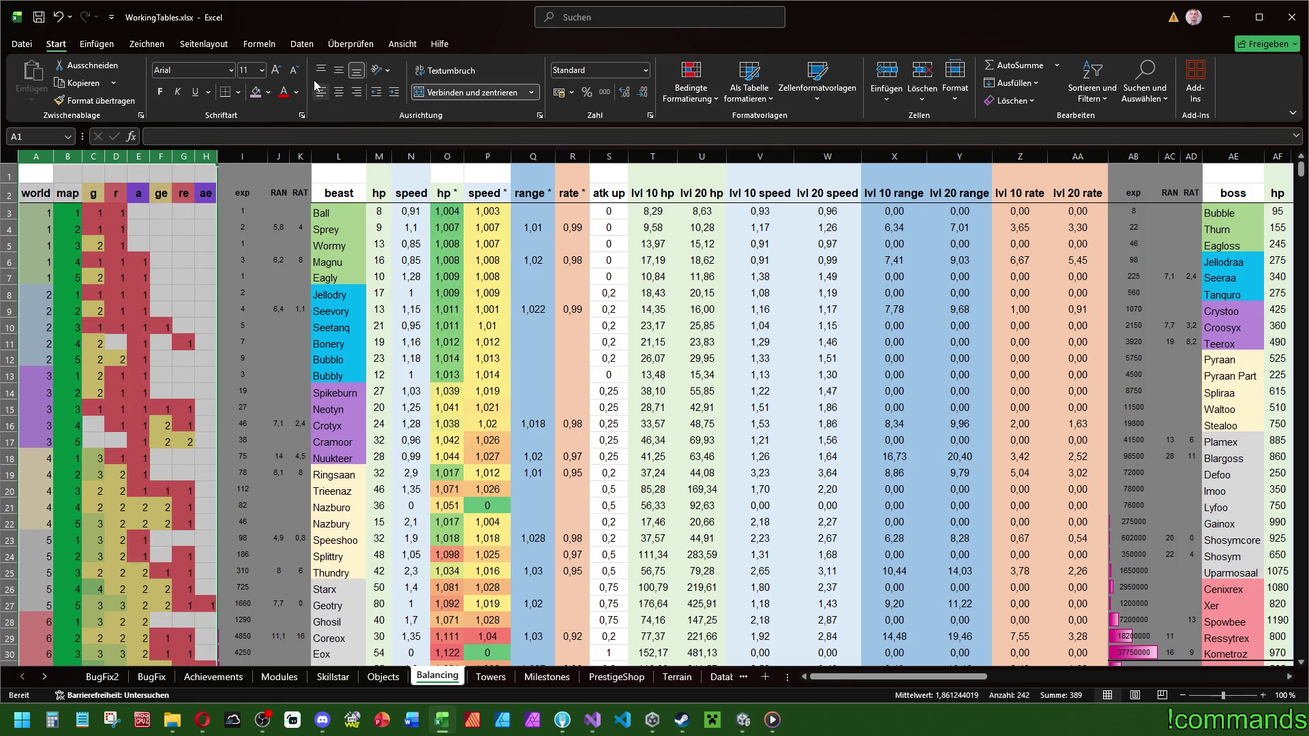
pyautogui.click(338, 92)
pyautogui.click(411, 309)
pyautogui.scroll(-8, 273, 354)
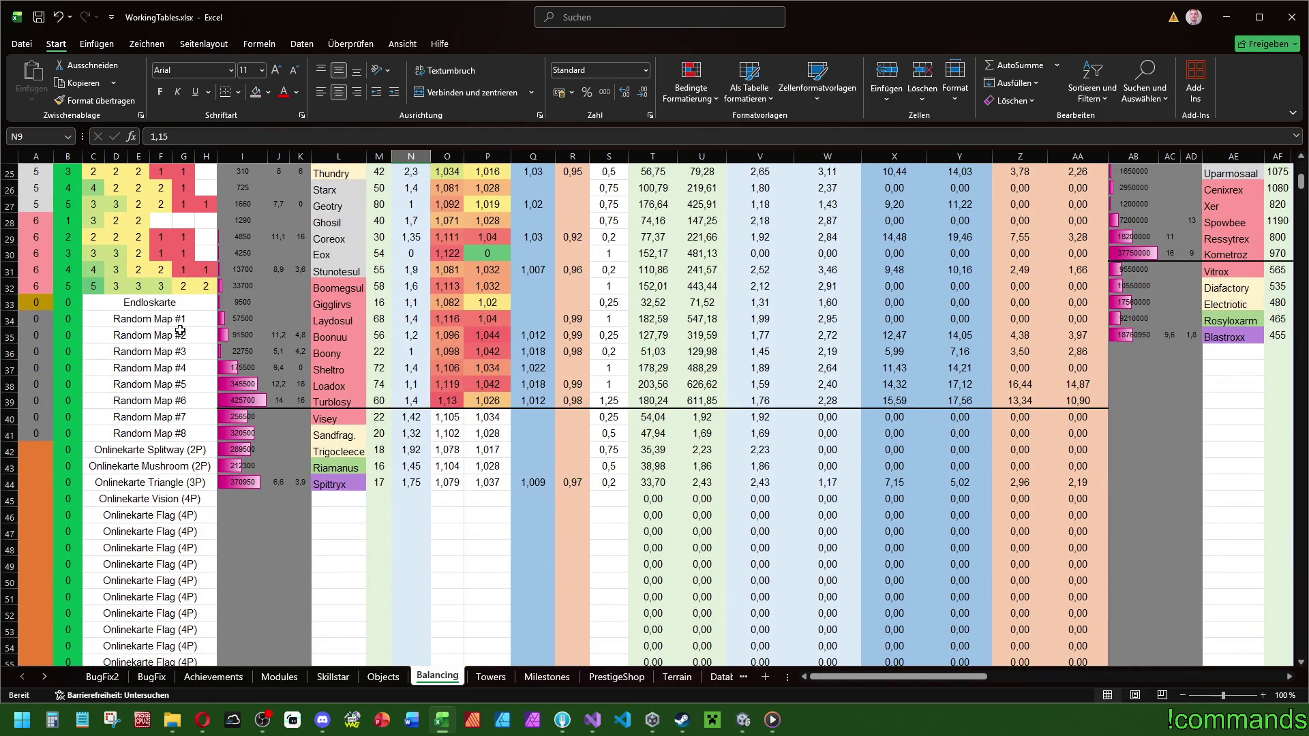
pyautogui.scroll(-4, 130, 436)
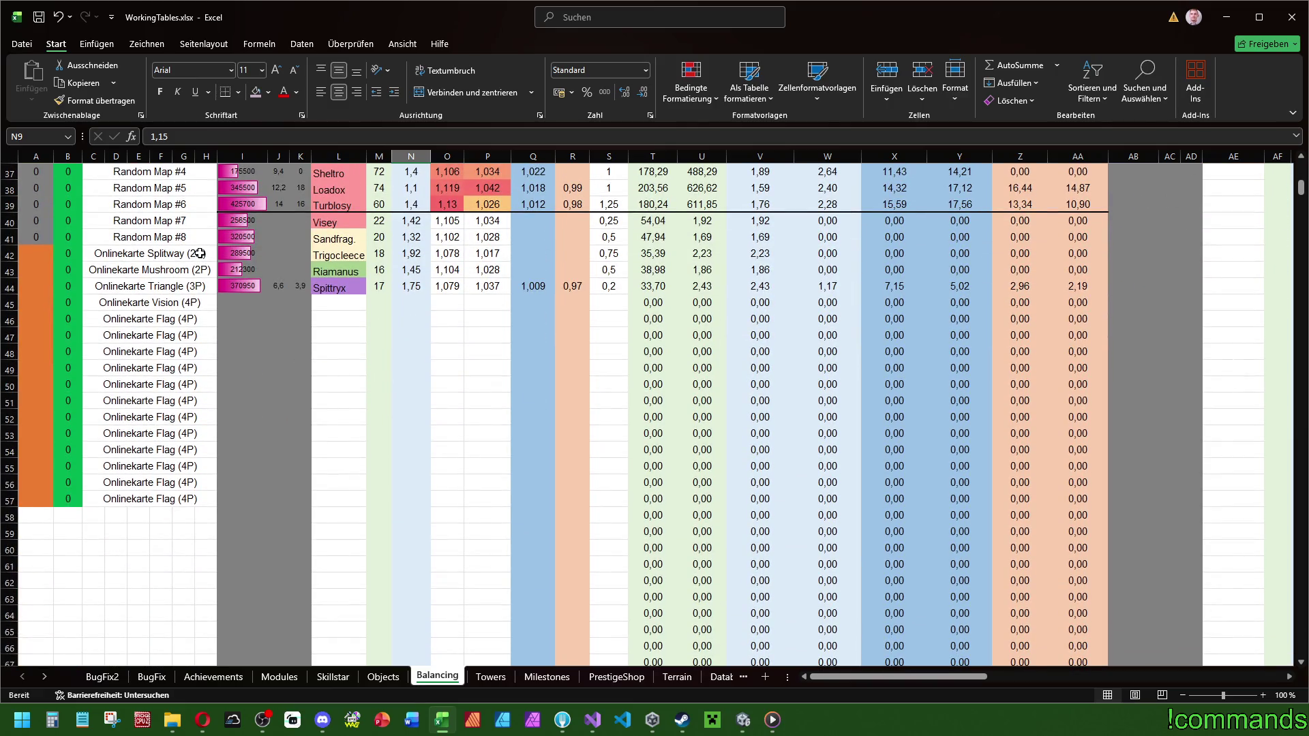
# Rename C44 from Onlinekarte Triangle (3P) to Onlinekarte Corner (2P)
pyautogui.click(204, 288)
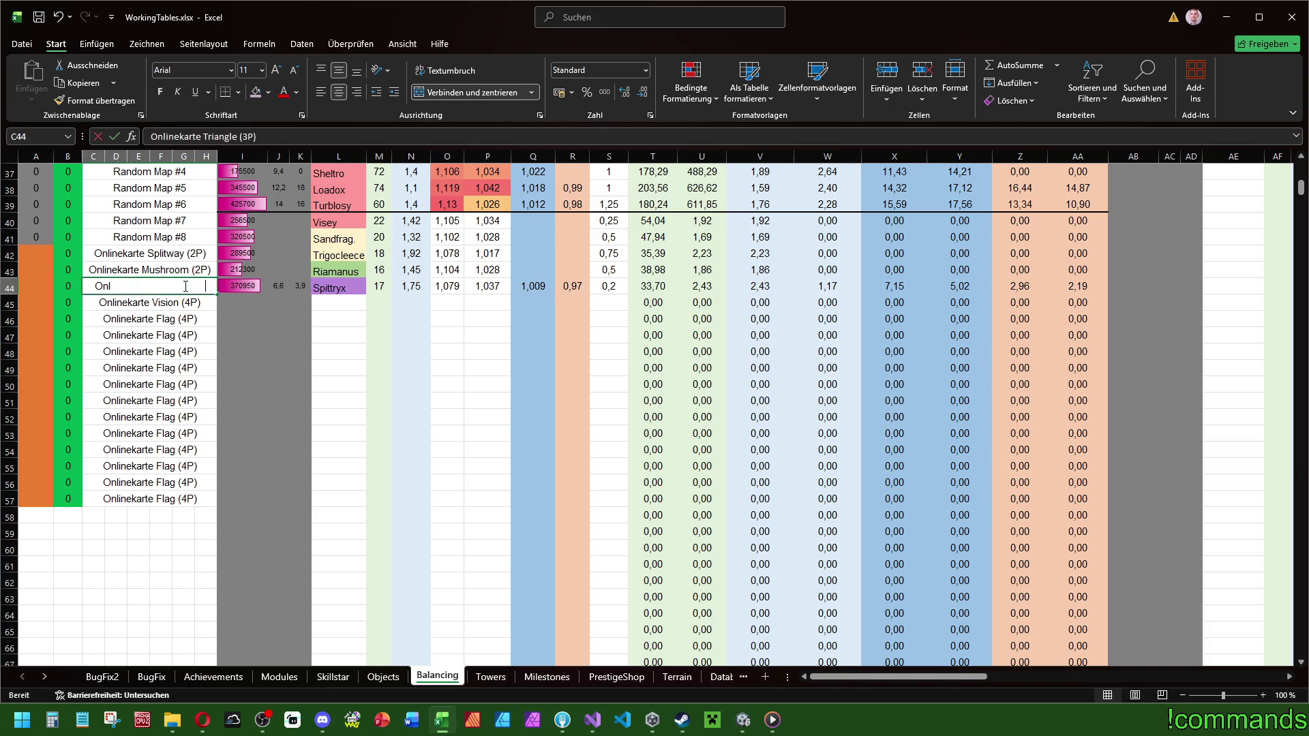
pyautogui.press('F2')
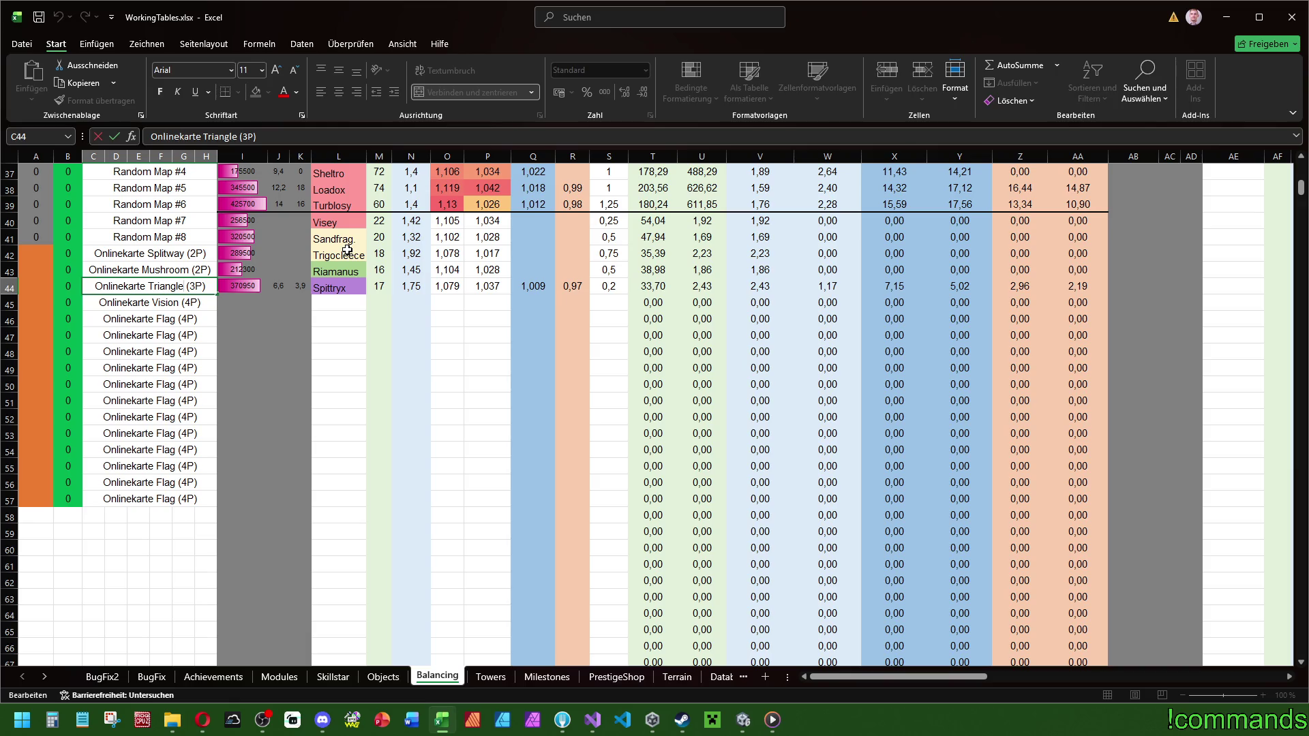
pyautogui.press('BackSpace')
pyautogui.press('BackSpace')
pyautogui.press('BackSpace')
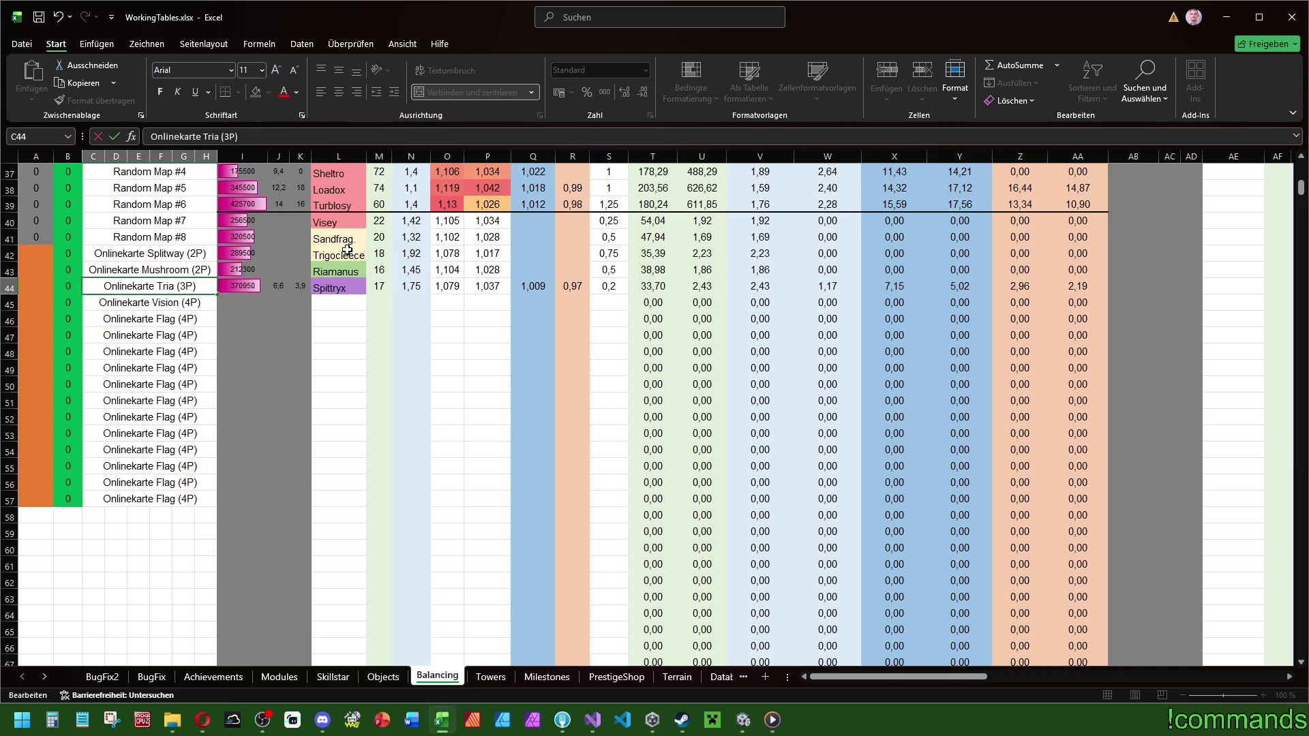
pyautogui.write('Corner')
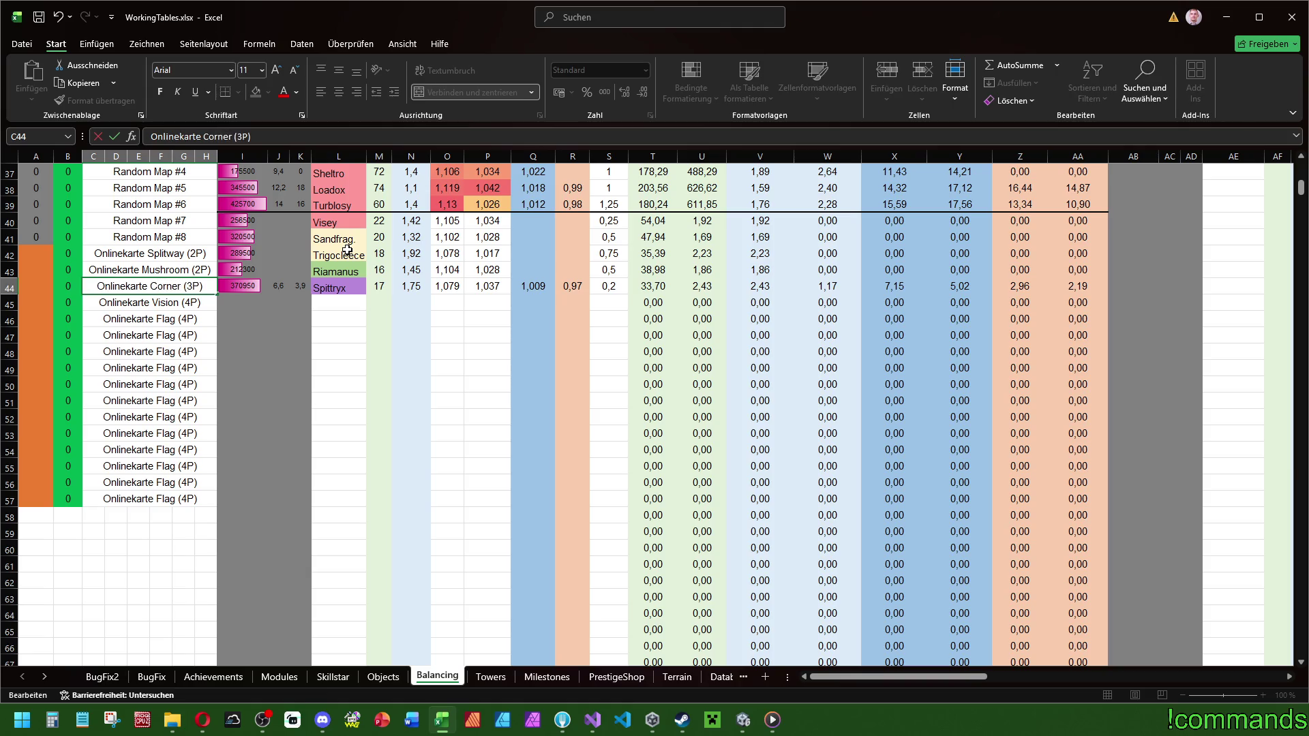
pyautogui.press('BackSpace')
pyautogui.write('2')
pyautogui.press('Return')
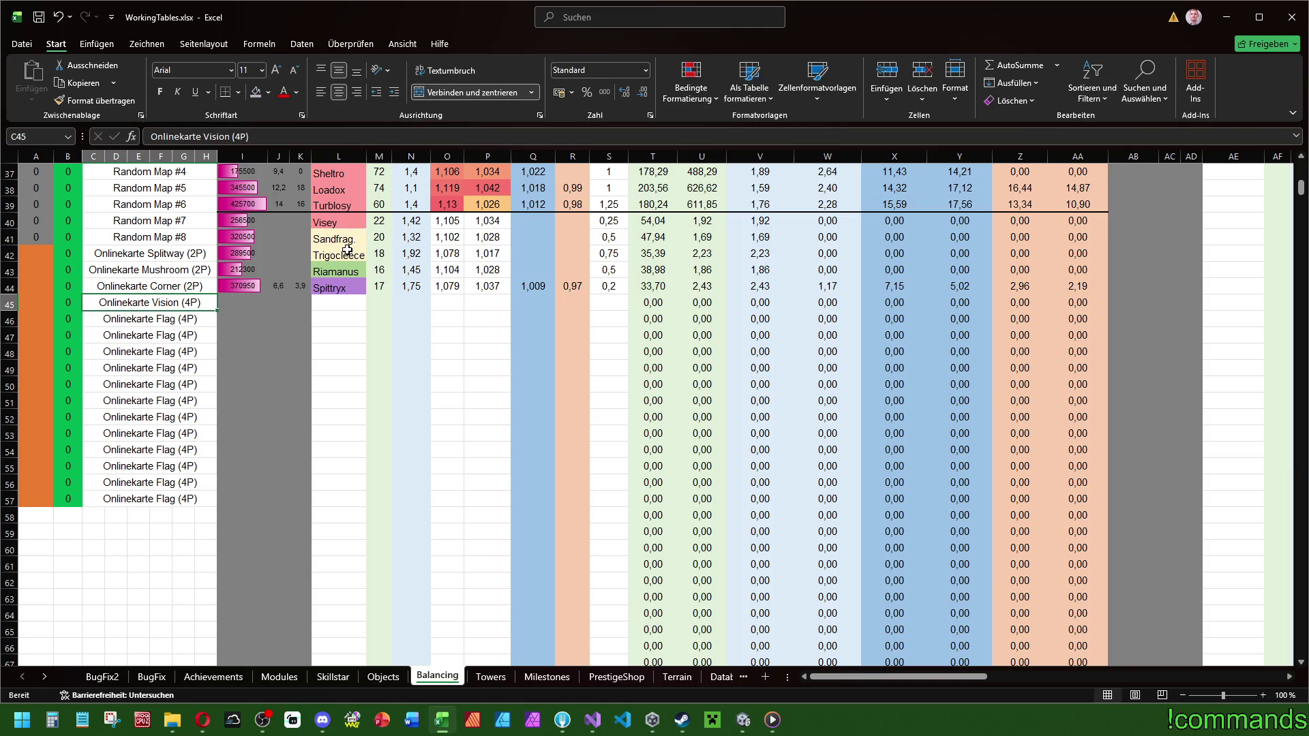
# Rename C45 from Onlinekarte Vision (4P) to Onlinekarte Arc (2P)
pyautogui.doubleClick(189, 301)
pyautogui.press('BackSpace')
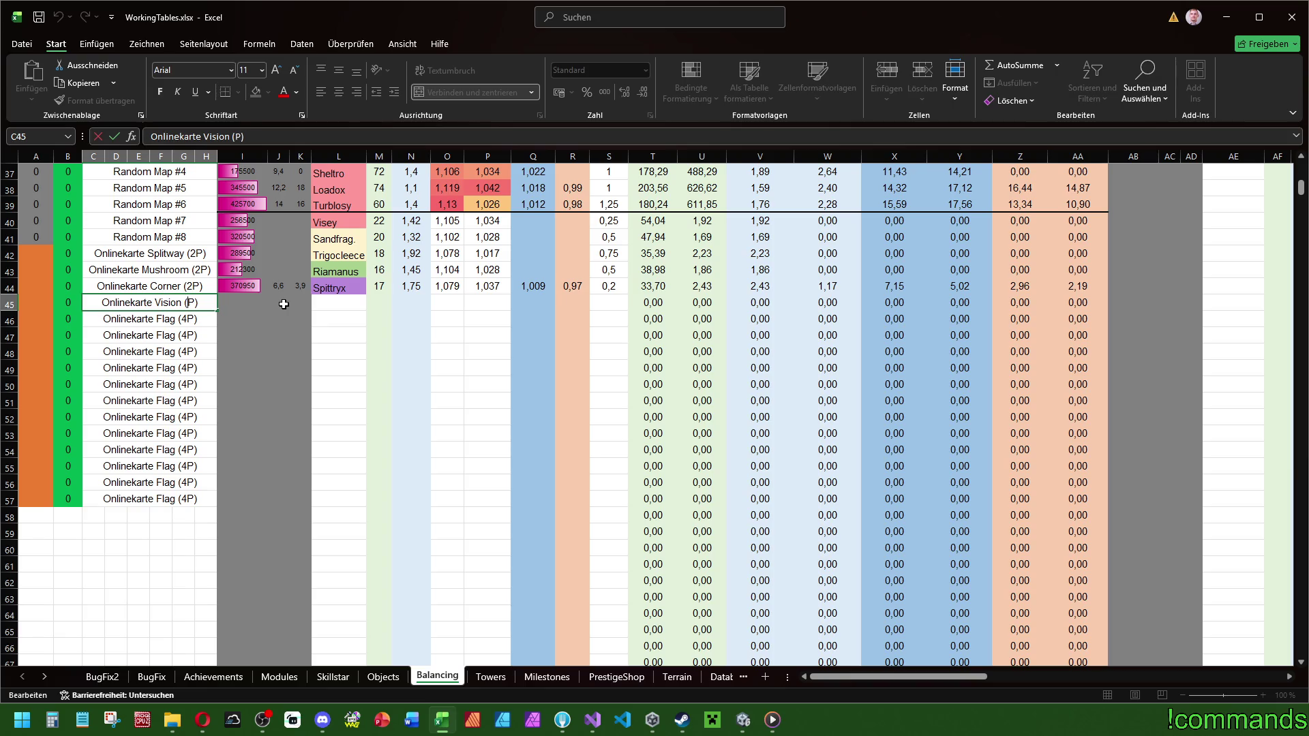
pyautogui.write('2')
pyautogui.press('BackSpace')
pyautogui.press('BackSpace')
pyautogui.press('BackSpace')
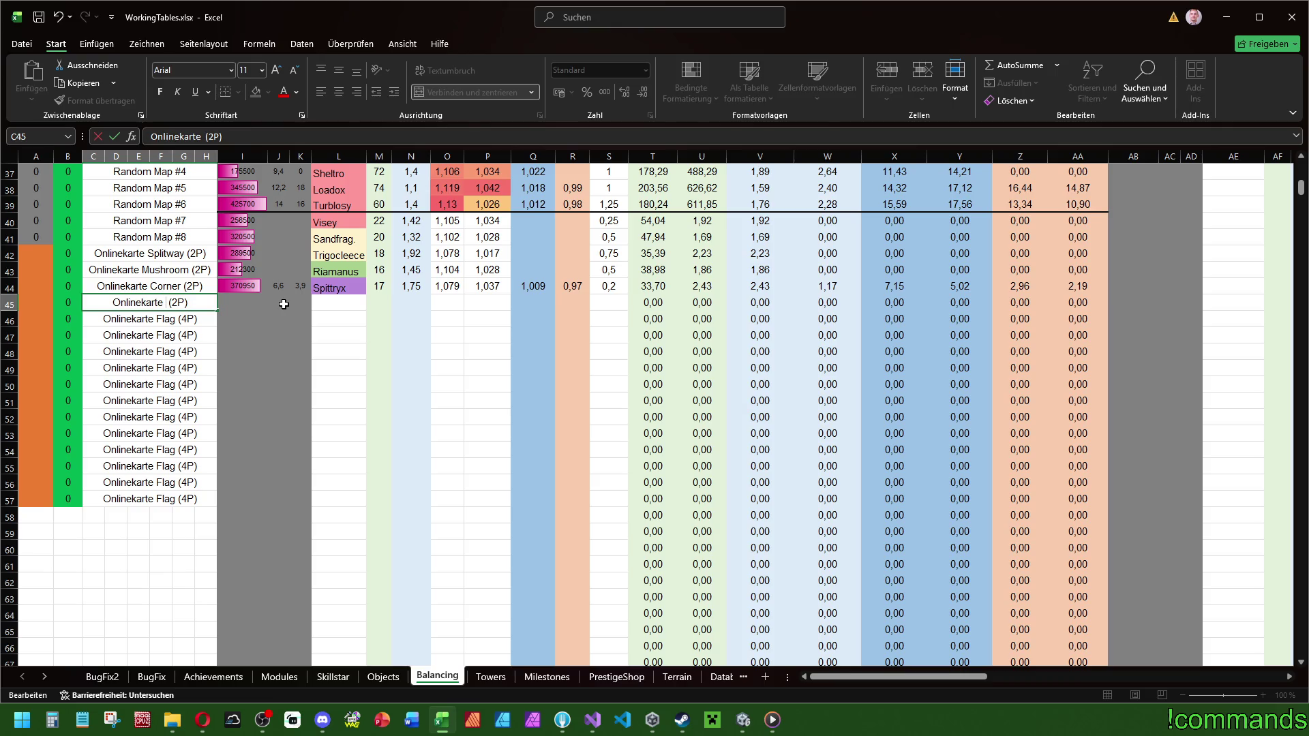
pyautogui.write('Arc')
pyautogui.press('Return')
pyautogui.moveTo(151, 303); pyautogui.dragTo(164, 254)
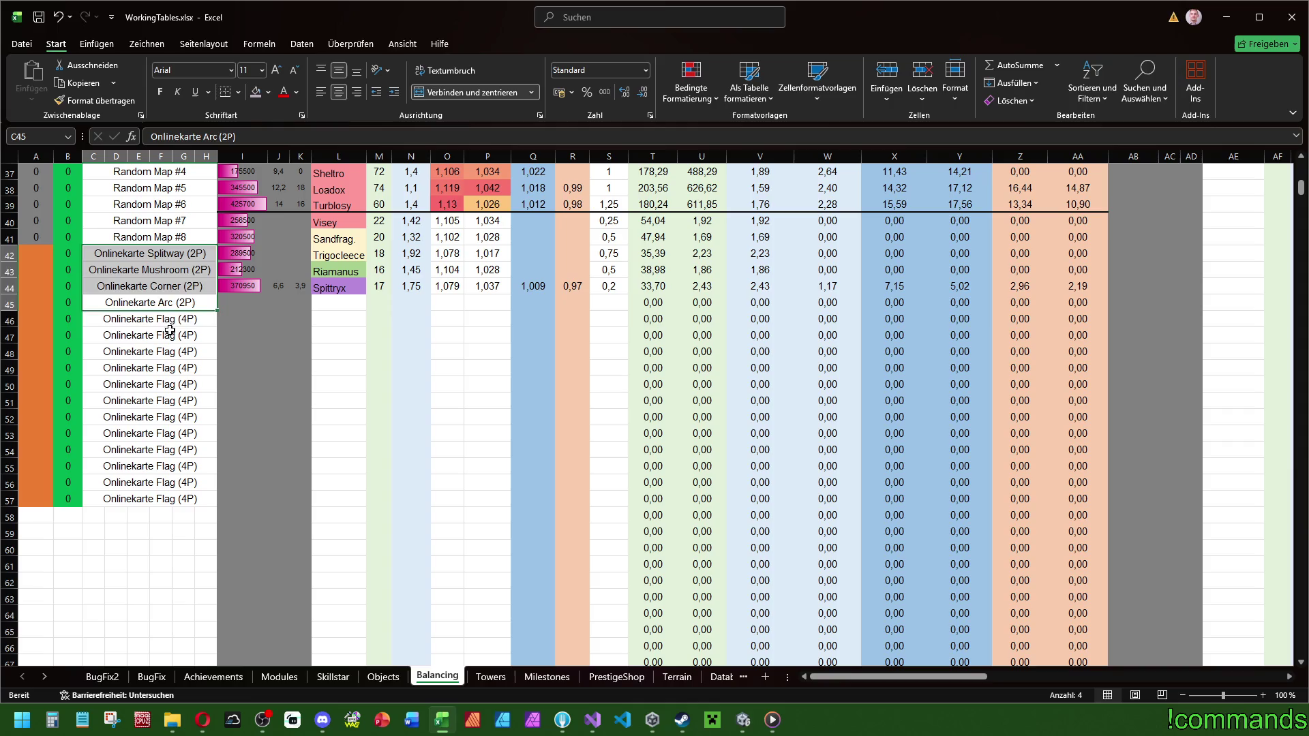
# Change the three Onlinekarte Flag labels in rows 46–48 from (4P) to (3P)
pyautogui.doubleClick(181, 319)
pyautogui.press('BackSpace')
pyautogui.write('3')
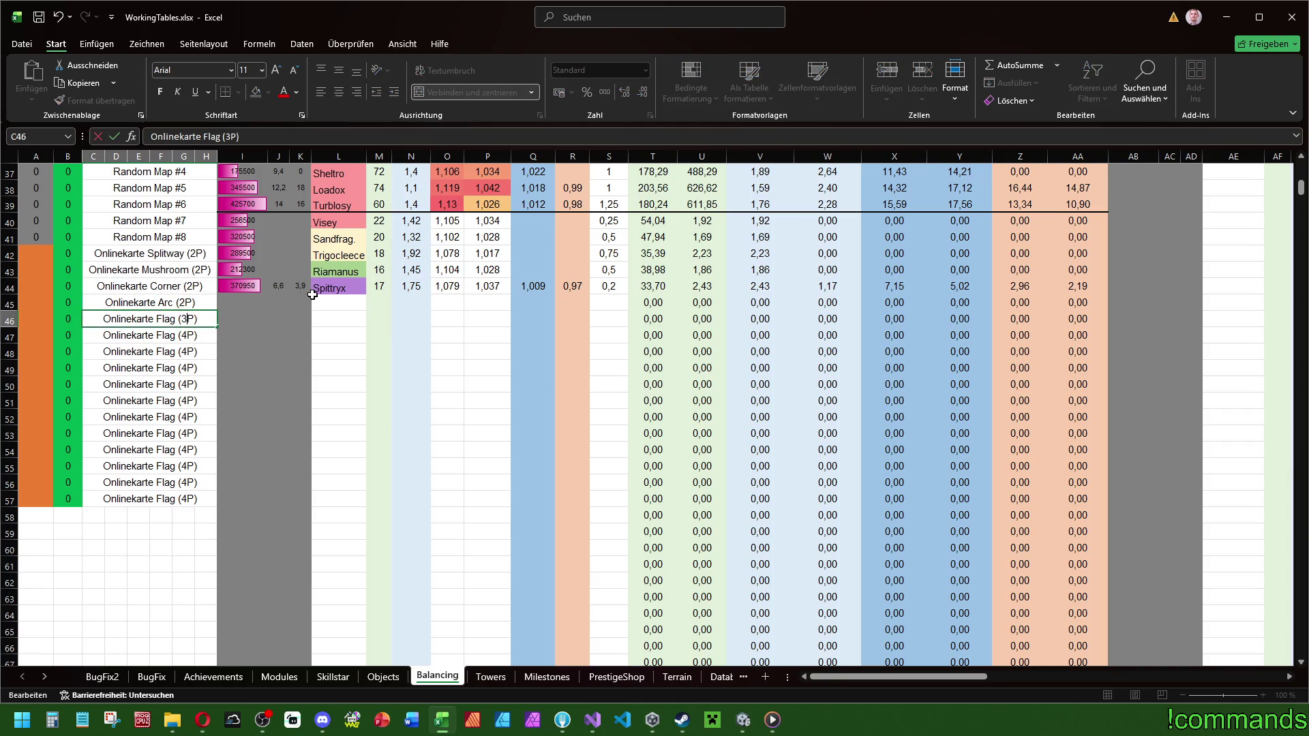
pyautogui.press('Return')
pyautogui.doubleClick(184, 335)
pyautogui.write('3')
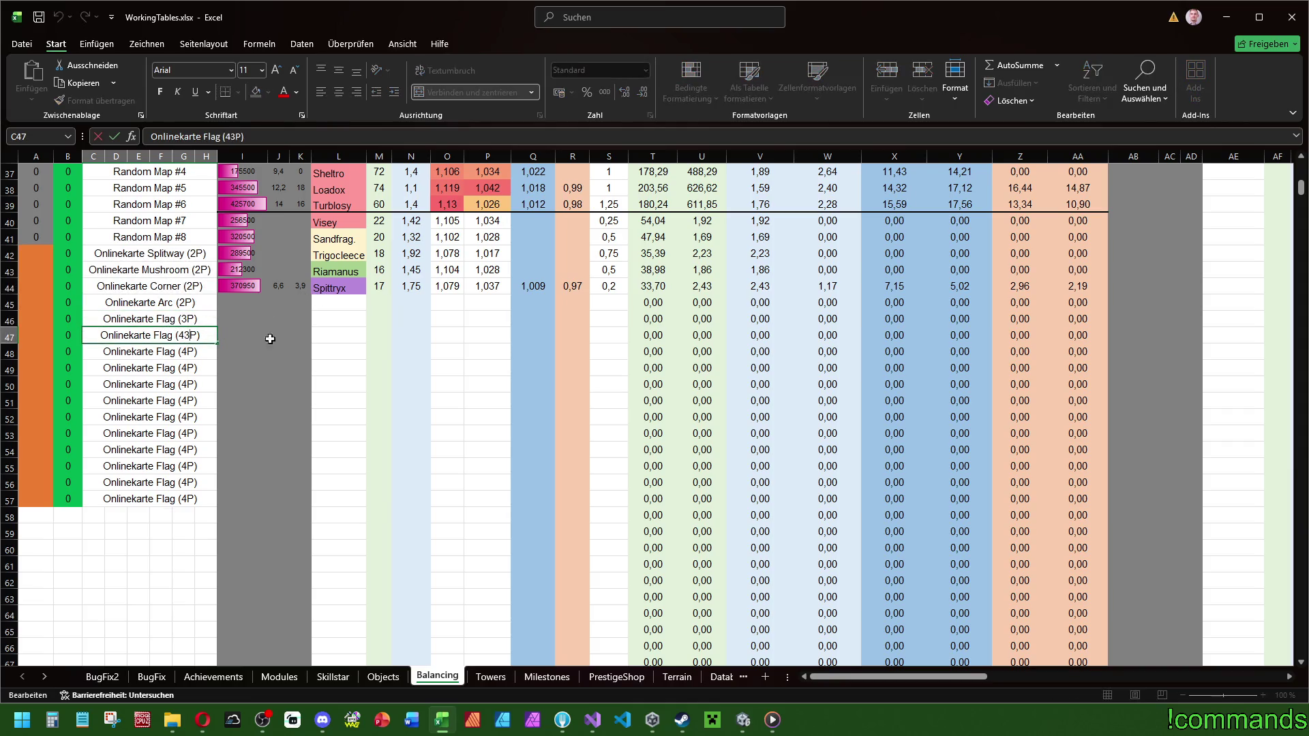
pyautogui.press('BackSpace')
pyautogui.write('3')
pyautogui.press('Return')
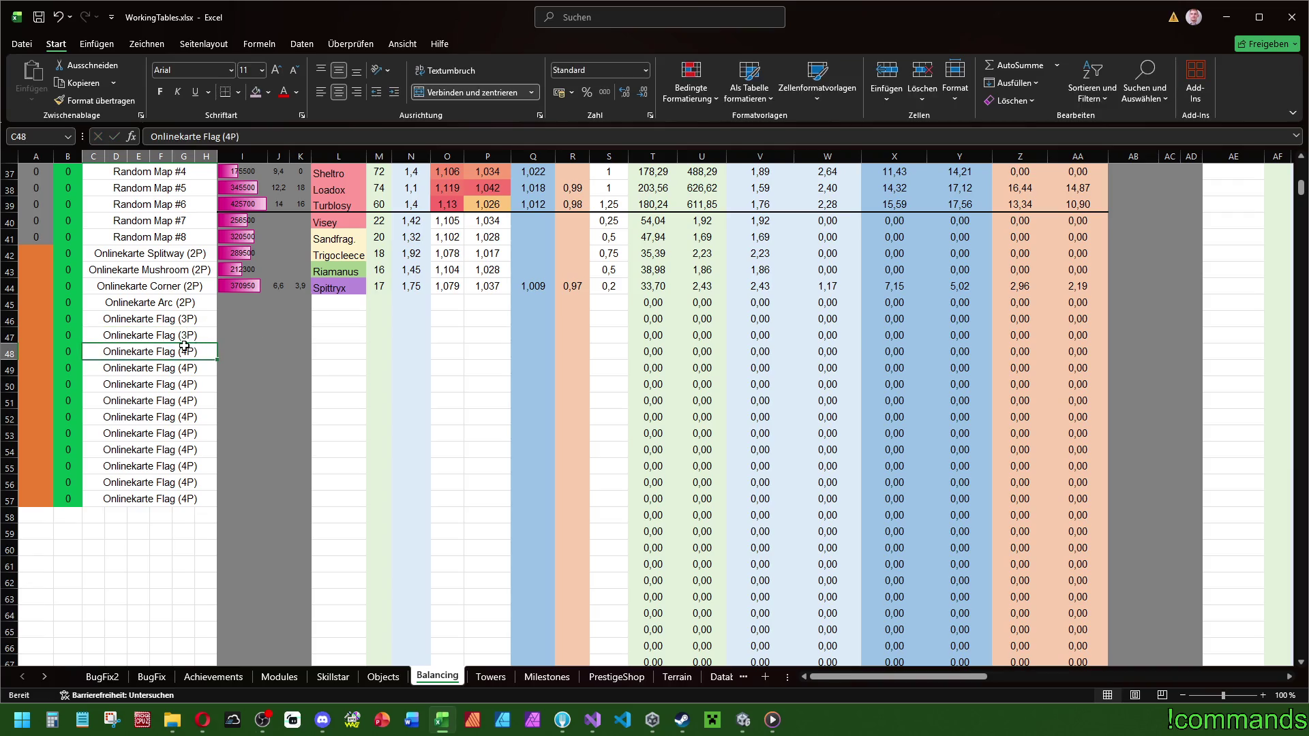
pyautogui.doubleClick(185, 345)
pyautogui.press('BackSpace')
pyautogui.write('3')
pyautogui.press('Return')
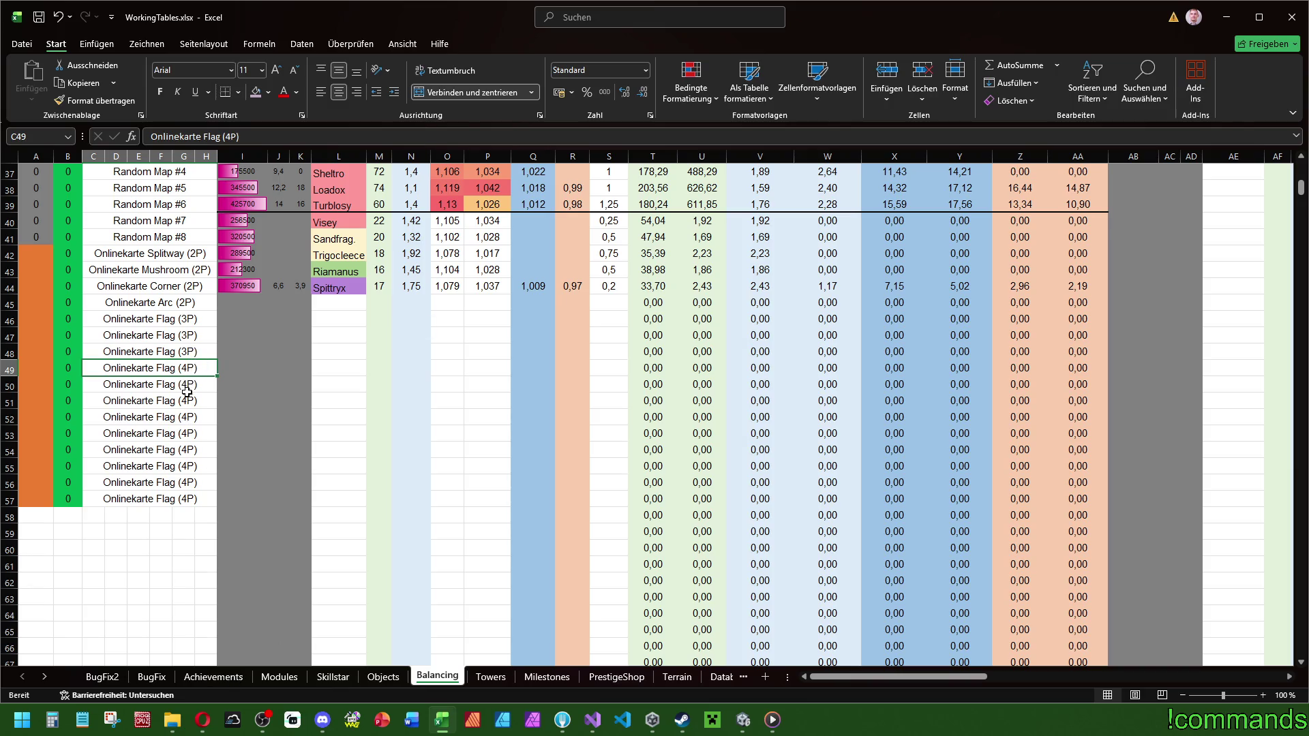
pyautogui.moveTo(187, 386); pyautogui.dragTo(188, 501)
# Clear the surplus Flag (4P) labels in C51:C57
pyautogui.press('Delete')
pyautogui.click(359, 431)
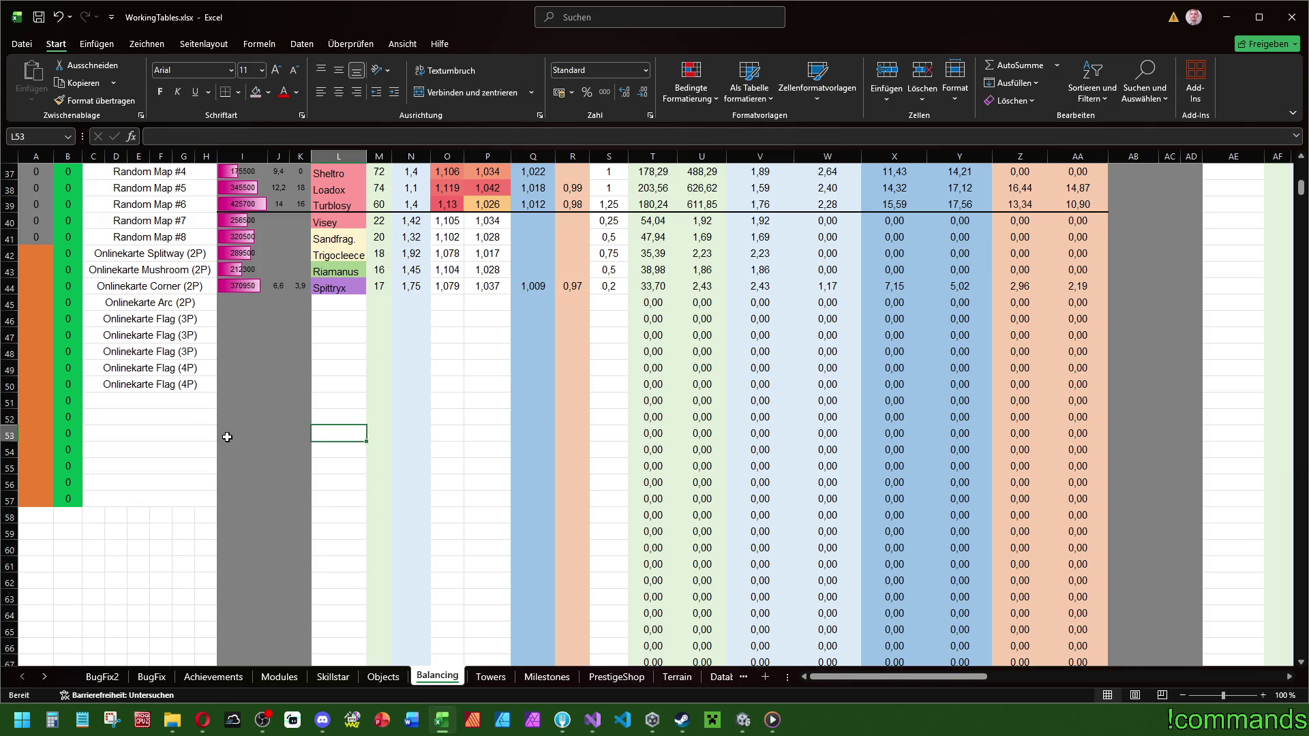
pyautogui.scroll(2, 131, 473)
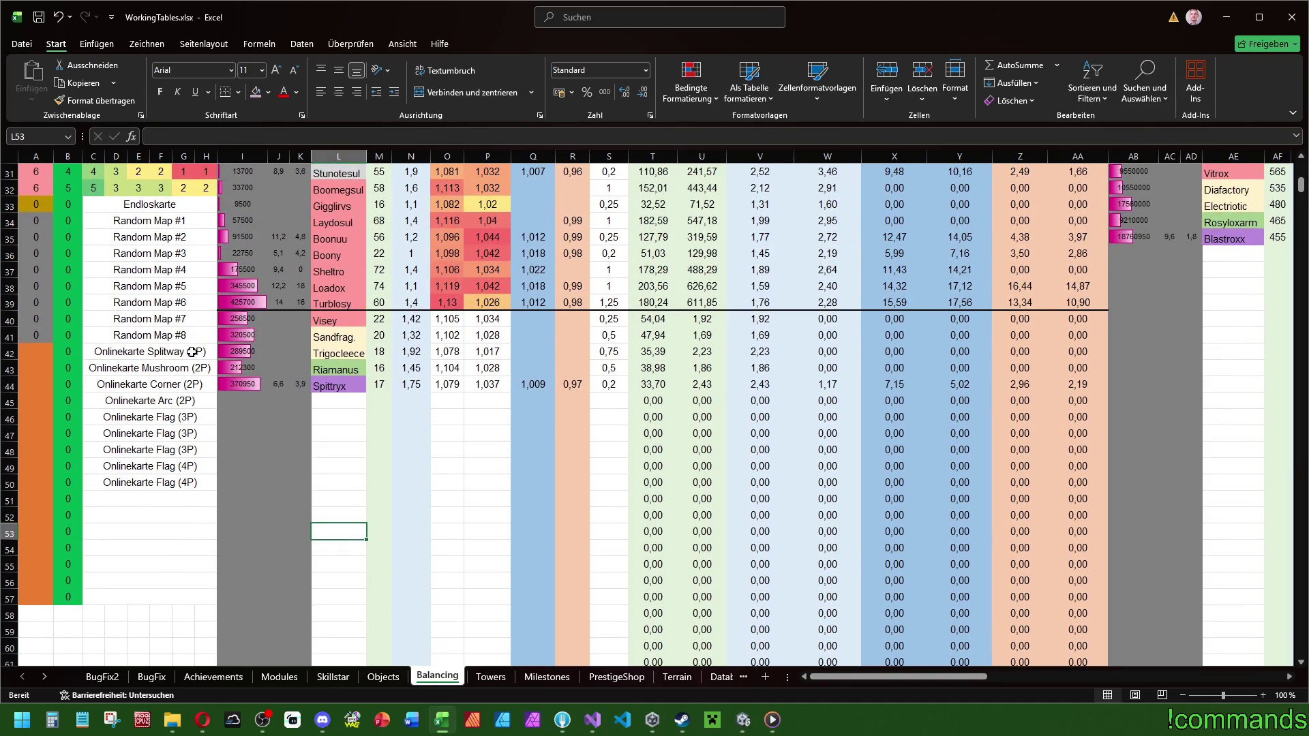
# Rename the Flag (3P) maps in C46 and C47 to Pinetree and Stick
pyautogui.moveTo(192, 353); pyautogui.dragTo(194, 448)
pyautogui.doubleClick(180, 417)
pyautogui.press('BackSpace')
pyautogui.press('BackSpace')
pyautogui.press('BackSpace')
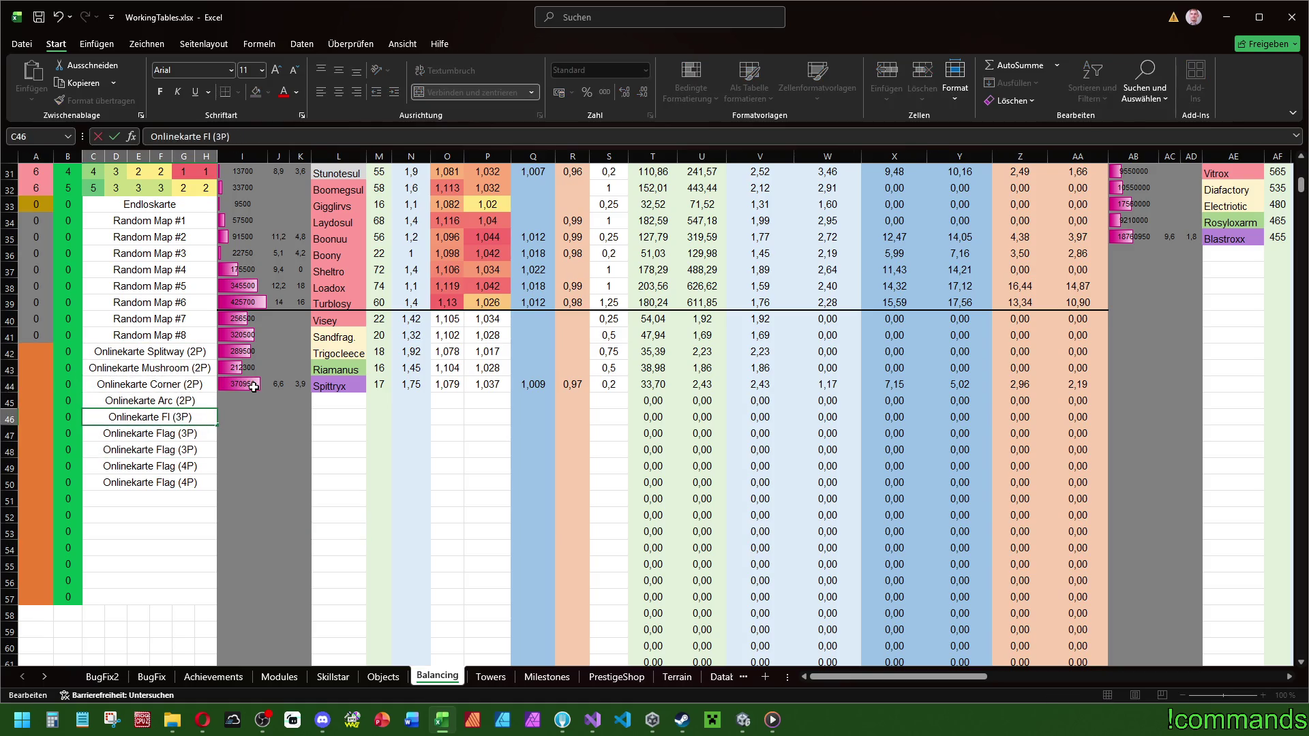
pyautogui.press('BackSpace')
pyautogui.write('Pinetree')
pyautogui.press('Return')
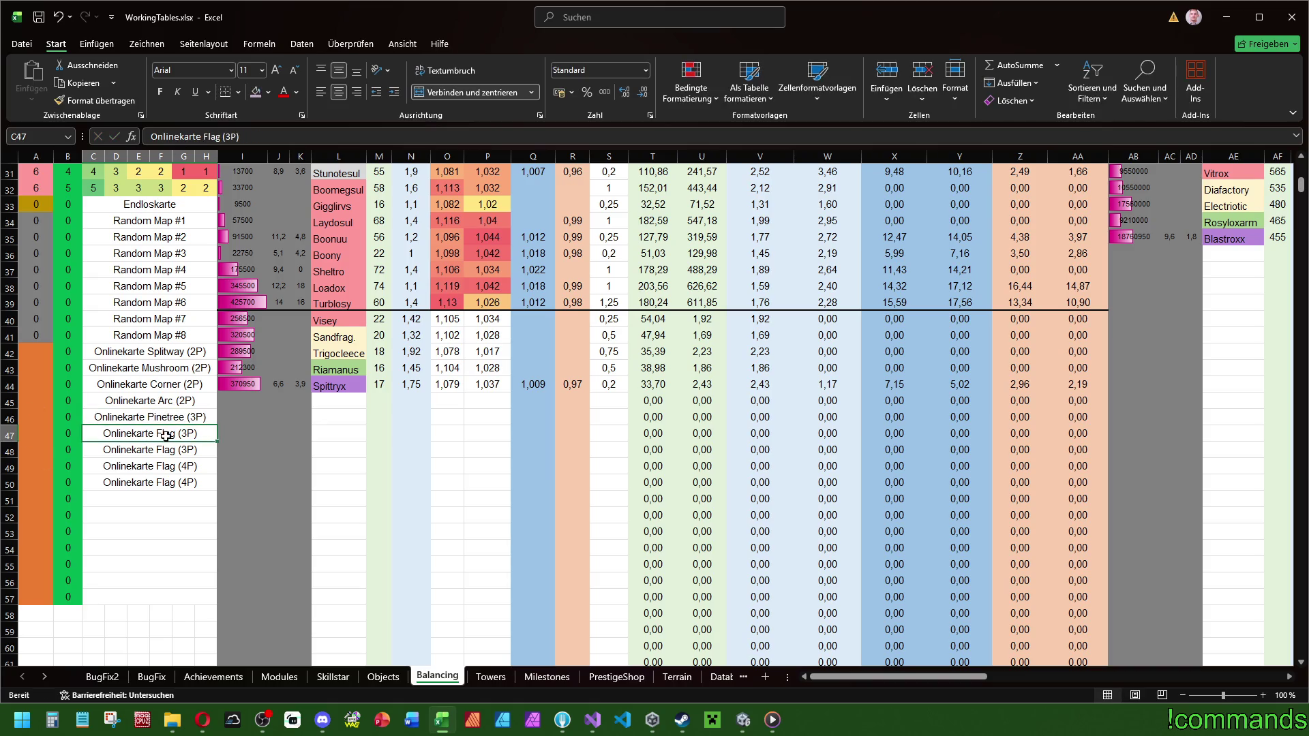
pyautogui.doubleClick(178, 434)
pyautogui.press('BackSpace')
pyautogui.press('BackSpace')
pyautogui.press('BackSpace')
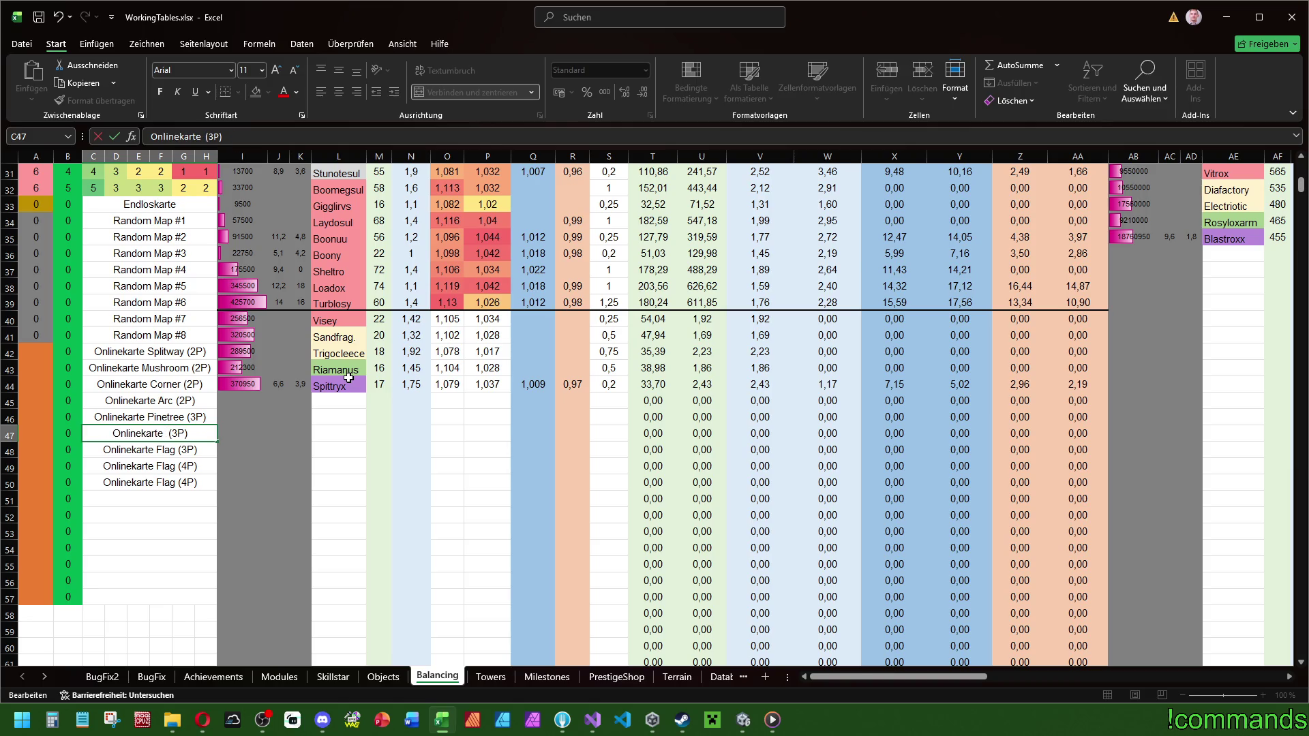
pyautogui.write('Stick')
pyautogui.press('Return')
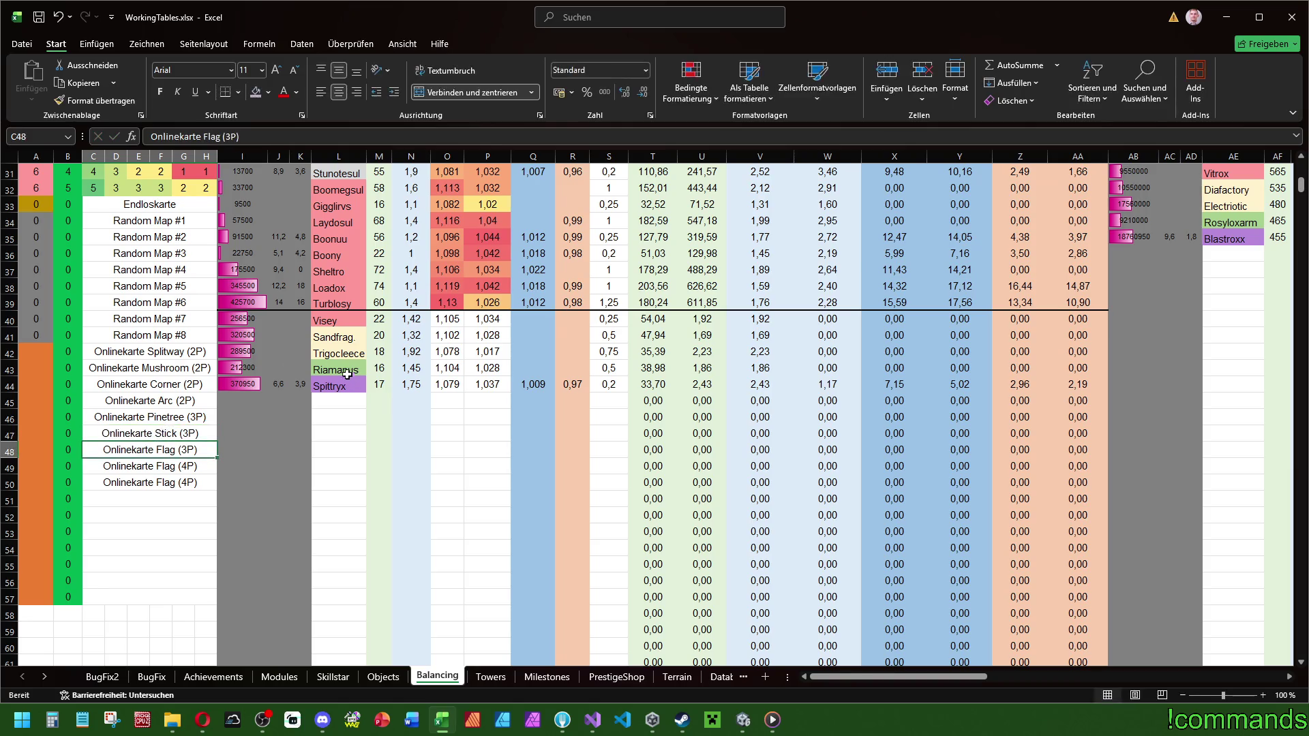
# Rename C48 to Triangle (3P) and C50 to Vision (4P)
pyautogui.doubleClick(178, 450)
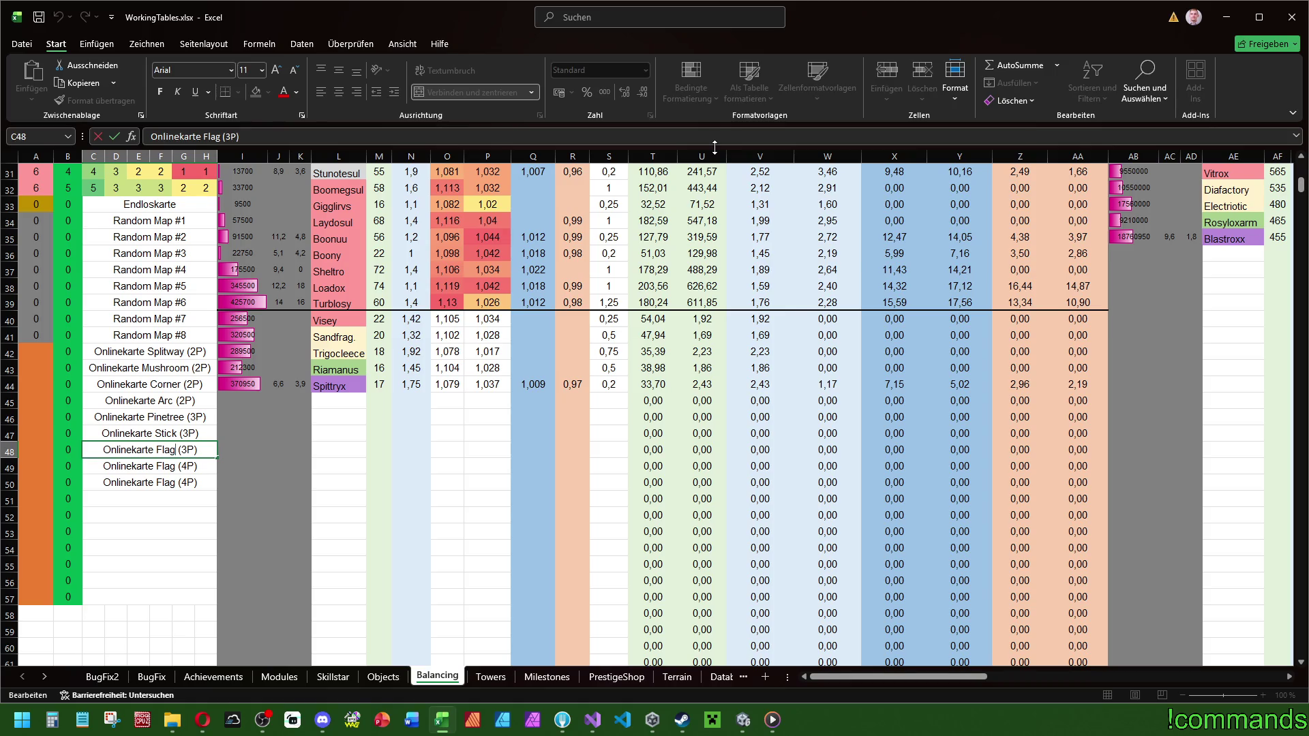
pyautogui.press('BackSpace')
pyautogui.press('BackSpace')
pyautogui.press('BackSpace')
pyautogui.write('Tri')
pyautogui.write('angle')
pyautogui.press('Return')
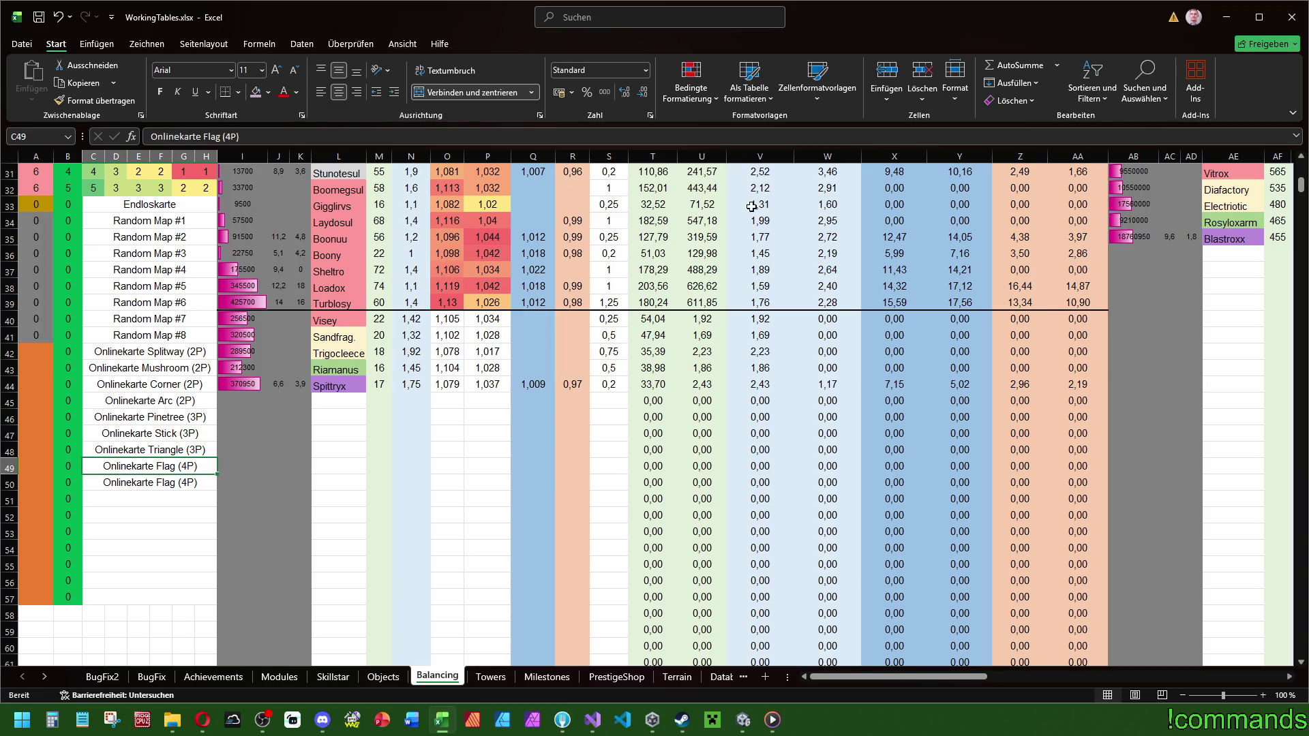
pyautogui.doubleClick(172, 483)
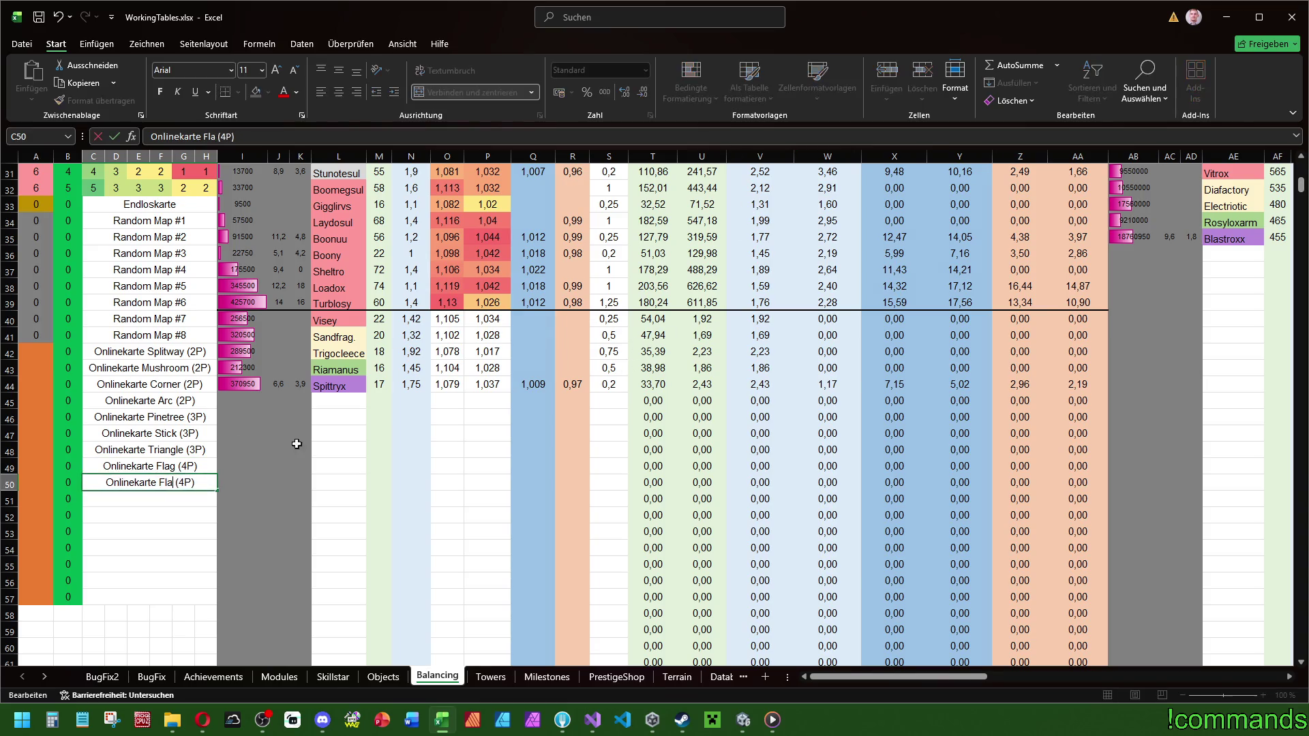
pyautogui.press('BackSpace')
pyautogui.press('BackSpace')
pyautogui.press('BackSpace')
pyautogui.press('BackSpace')
pyautogui.write('Vision')
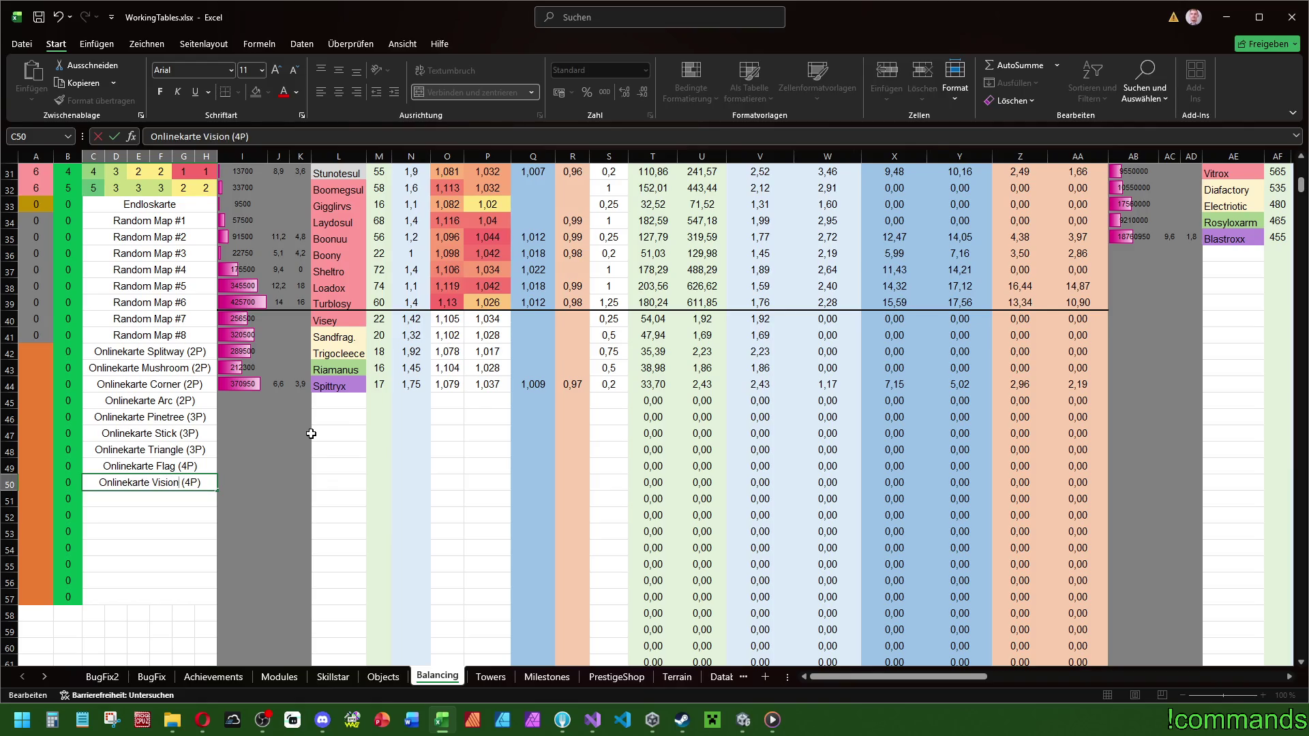
pyautogui.press('Return')
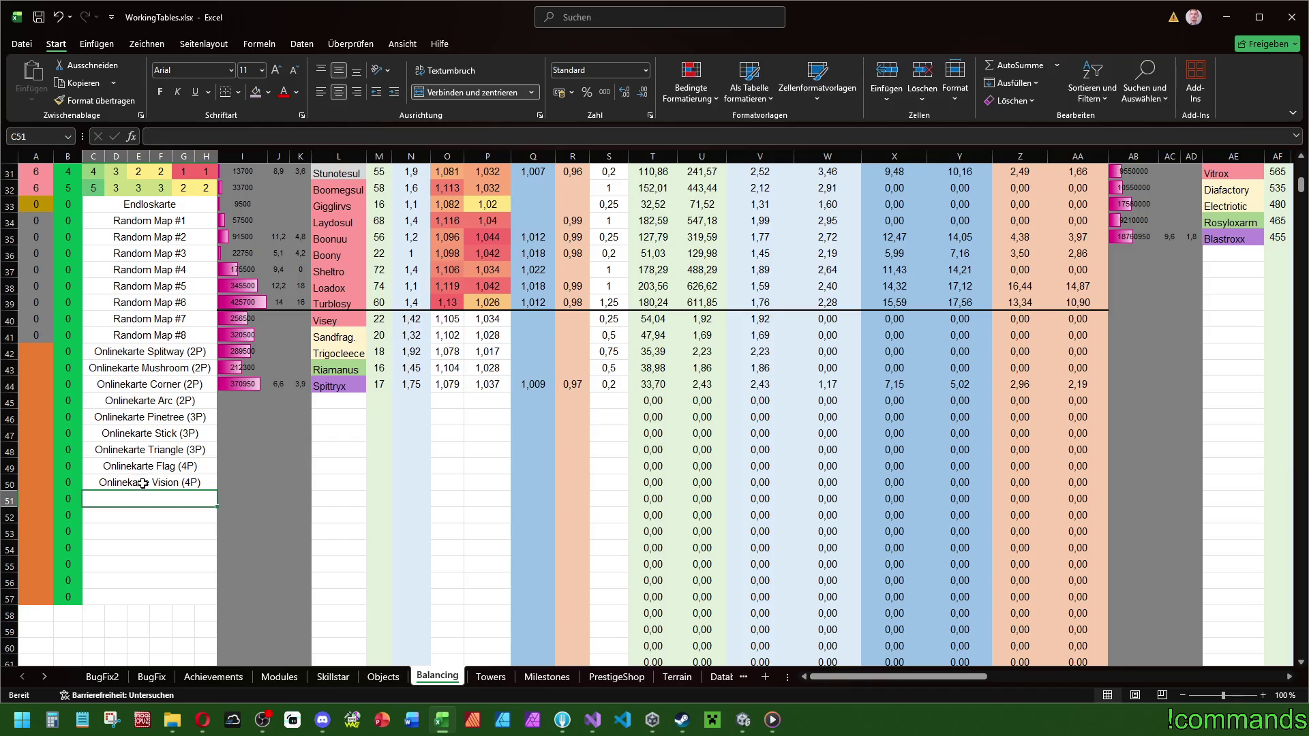
pyautogui.moveTo(142, 483)
pyautogui.mouseDown()
pyautogui.moveTo(28, 385)
pyautogui.moveTo(8, 350)
pyautogui.mouseUp()
# Type 0 into each of the sixteen cells A42 through A57, then switch to File Explorer
pyautogui.scroll(10, 105, 356)
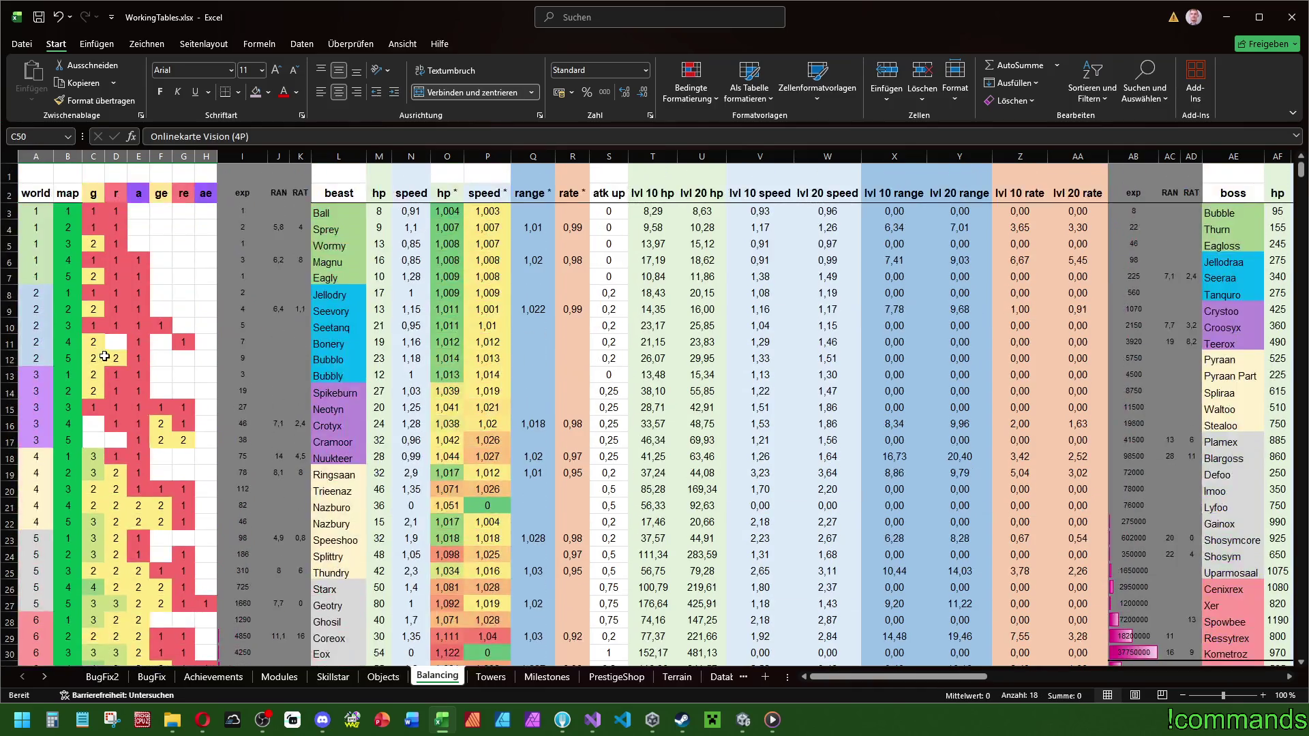
pyautogui.scroll(-10, 96, 357)
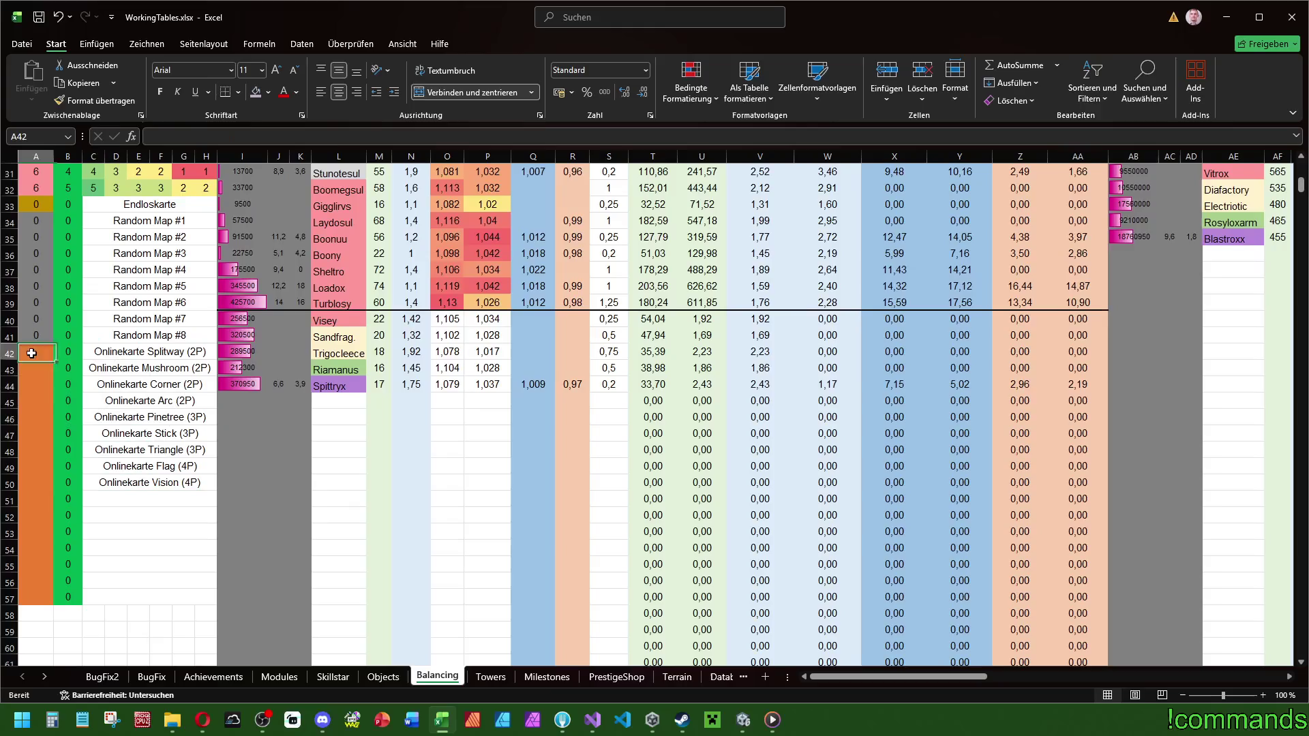
pyautogui.click(36, 351)
pyautogui.write('0 0 0 0 0 0 0 0')
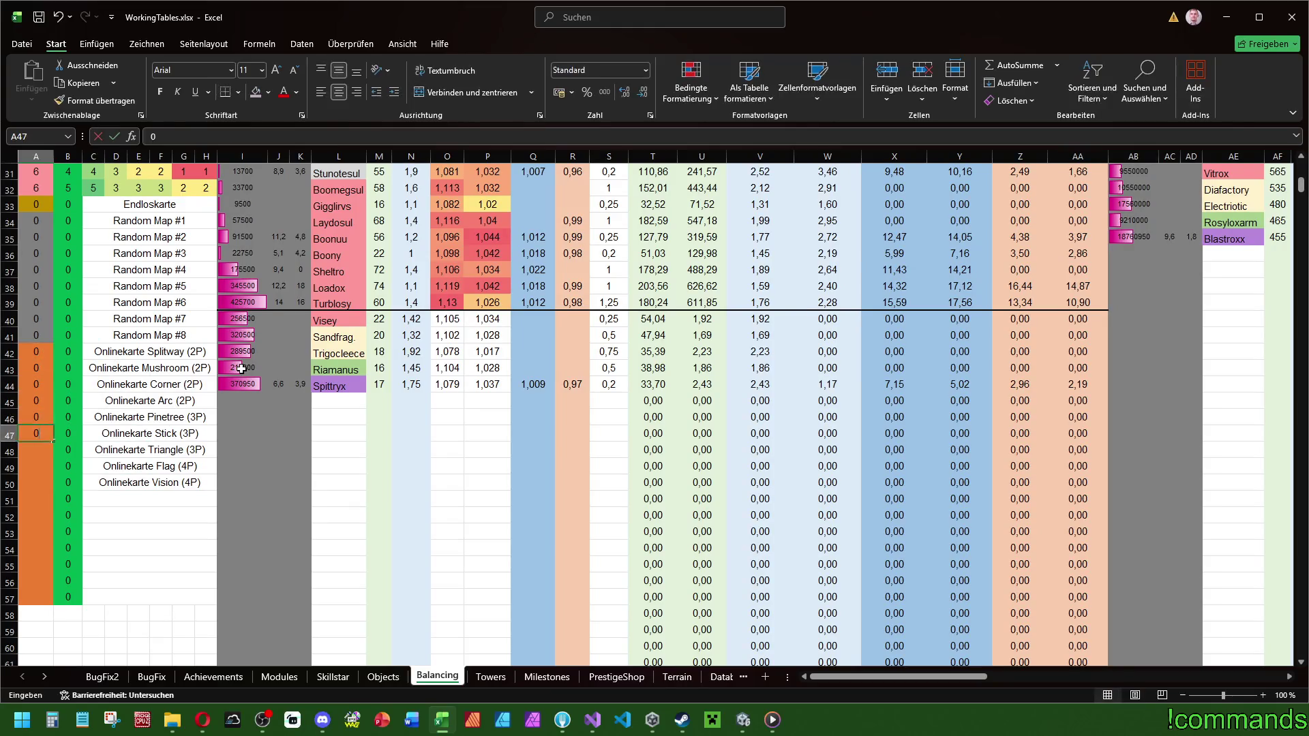
pyautogui.write(' 0 0 0 0 0 0 0 0')
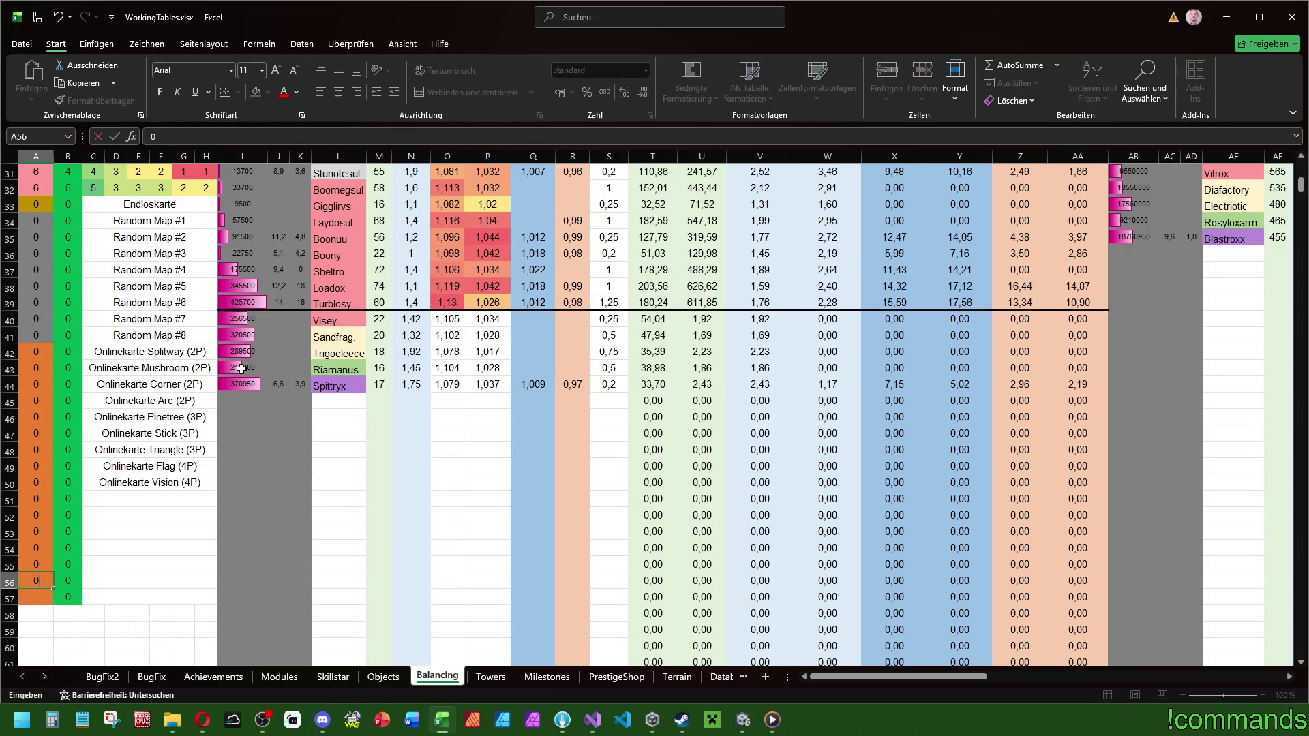
pyautogui.click(160, 496)
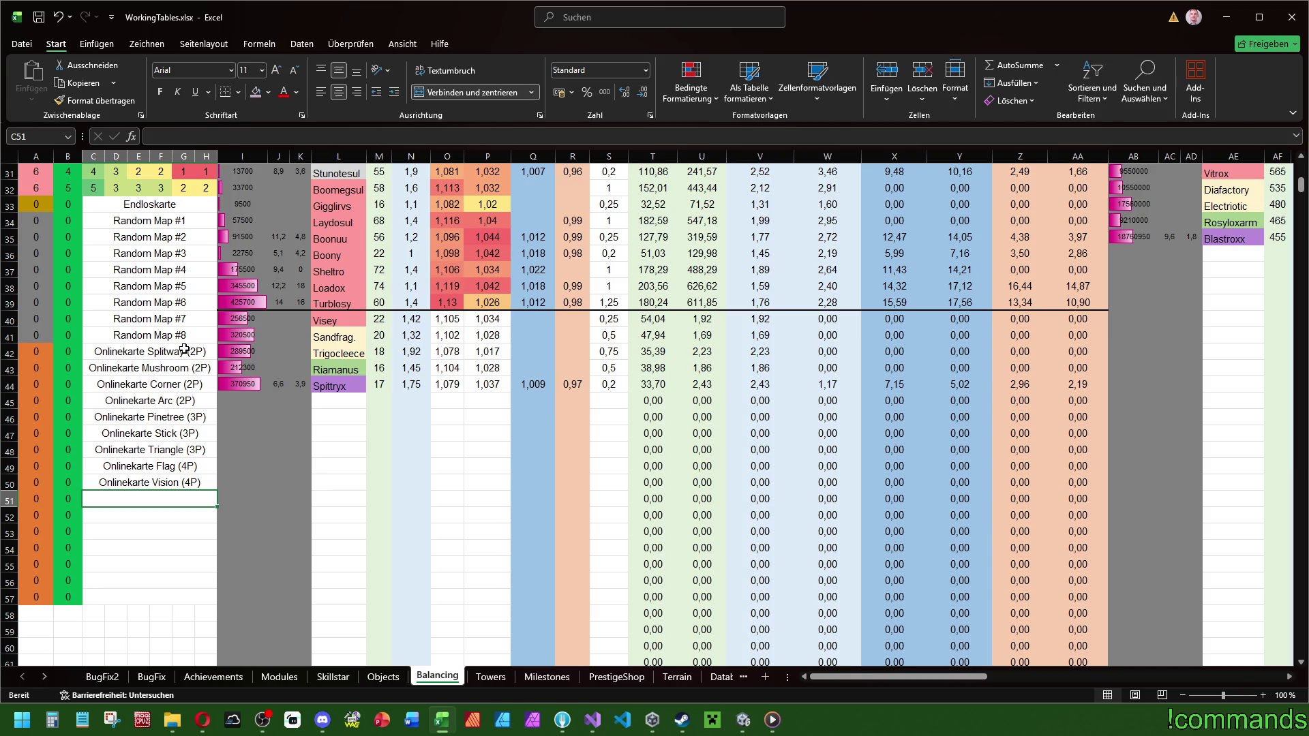
pyautogui.hotkey('alt', 'Tab')
# Copy the zero-filled row 57 (columns A–H) down into rows 58–59
pyautogui.moveTo(165, 353); pyautogui.dragTo(171, 480)
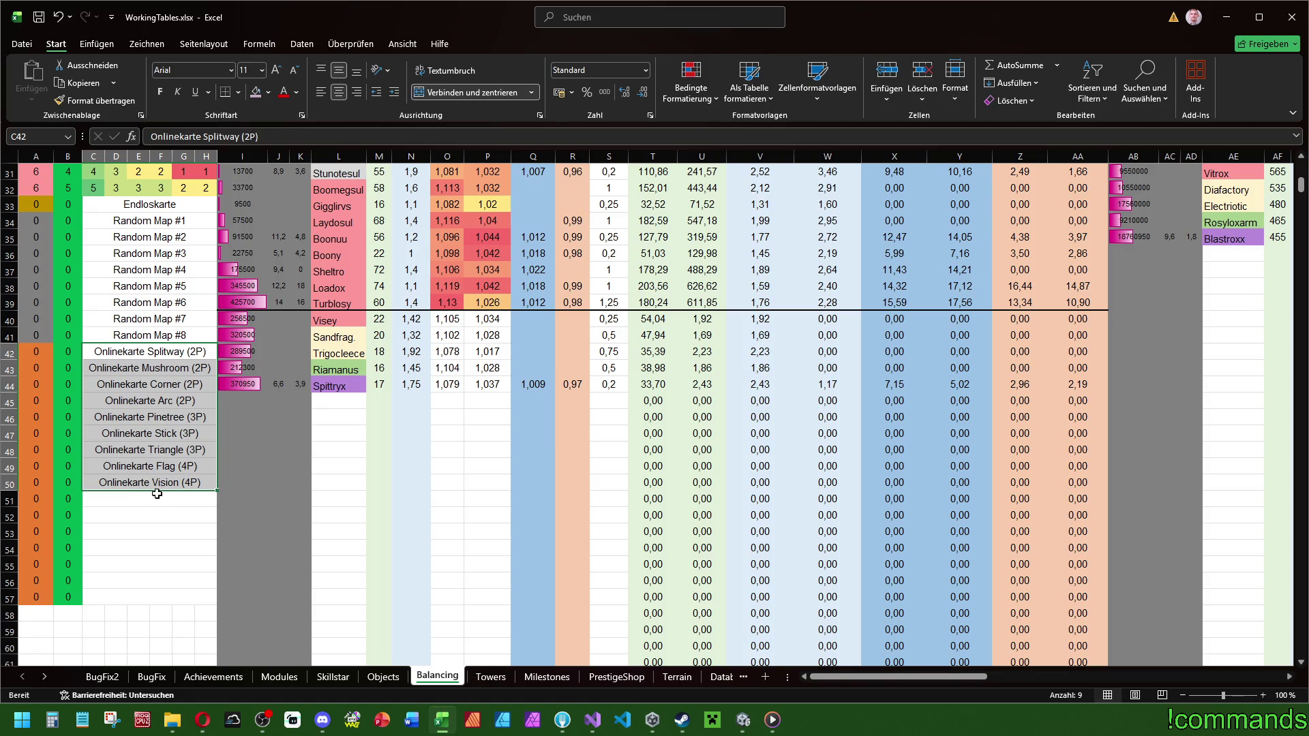
pyautogui.hotkey('ctrl', 'c')
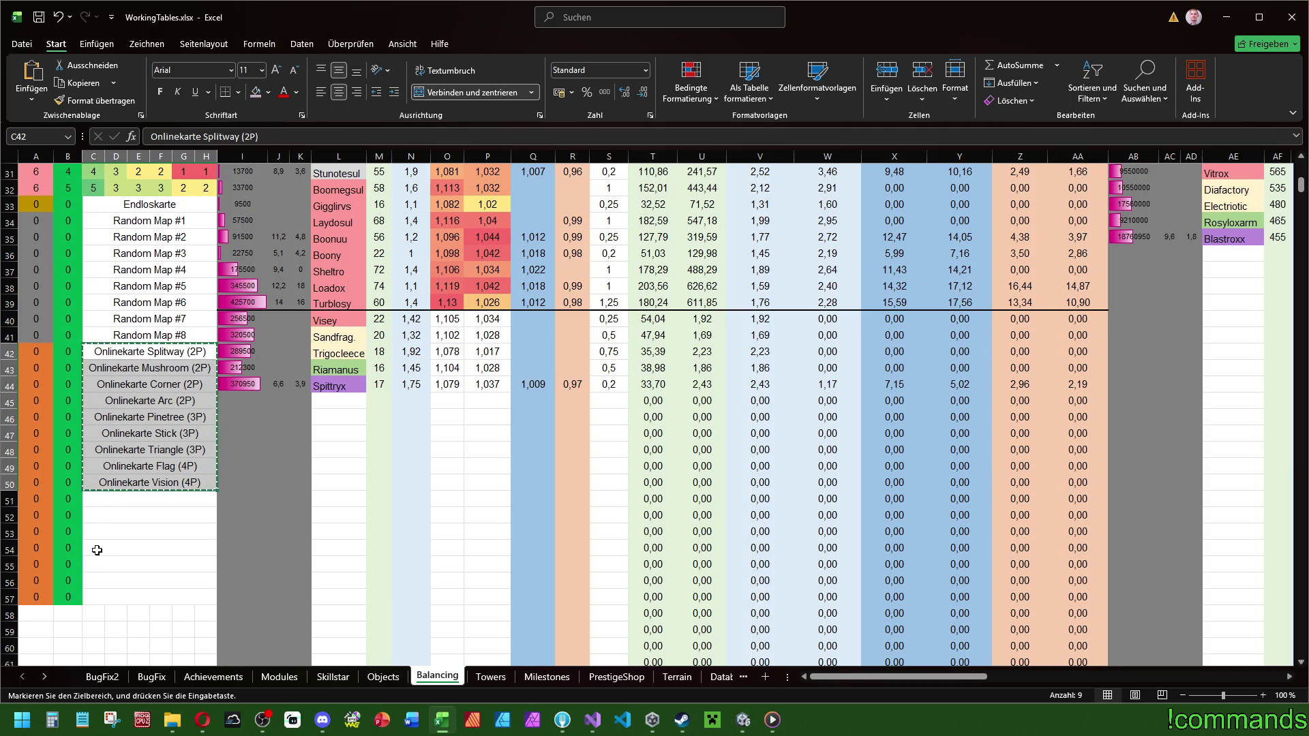
pyautogui.moveTo(35, 597); pyautogui.dragTo(205, 597)
pyautogui.hotkey('ctrl', 'c')
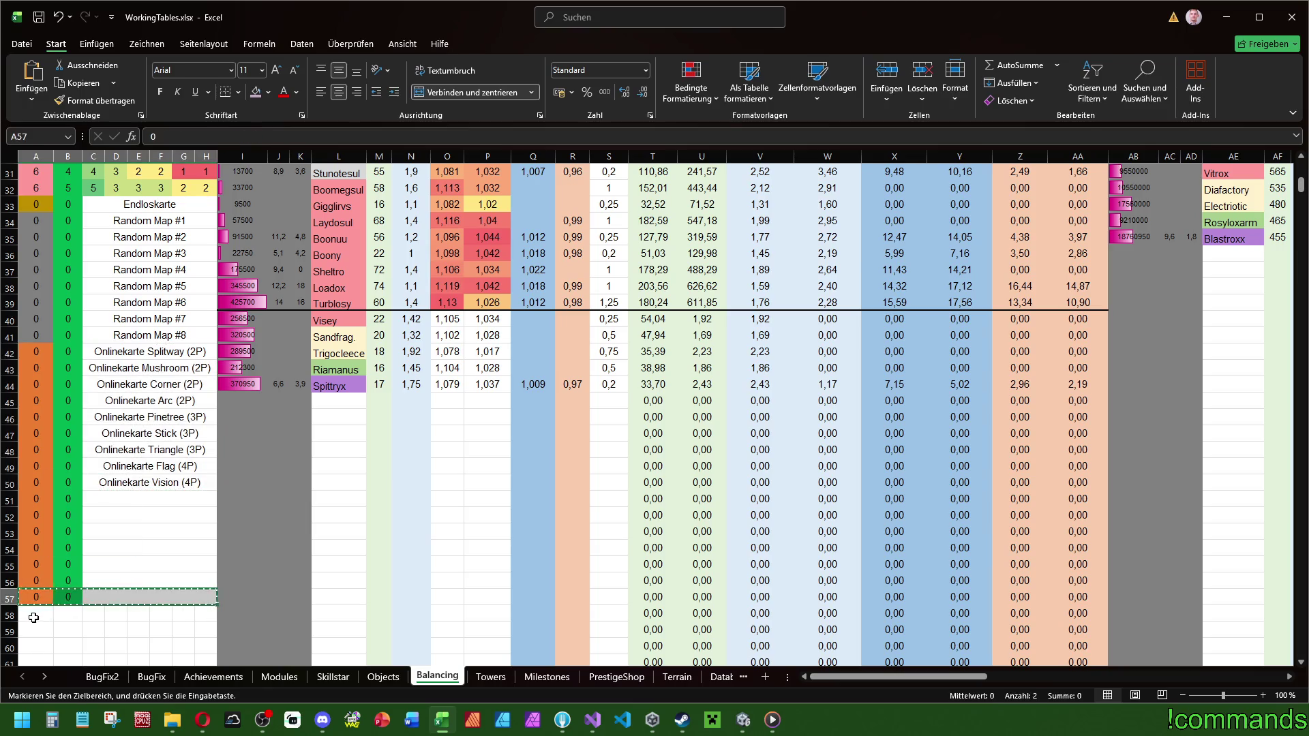
pyautogui.moveTo(34, 618); pyautogui.dragTo(33, 634)
pyautogui.hotkey('ctrl', 'v')
# Paste the nine map names from C42:C50 into C51:C59 and begin retyping C51 as (2-4P)
pyautogui.moveTo(147, 483); pyautogui.dragTo(147, 350)
pyautogui.hotkey('ctrl', 'c')
pyautogui.press('Down')
pyautogui.hotkey('ctrl', 'v')
pyautogui.press('F2')
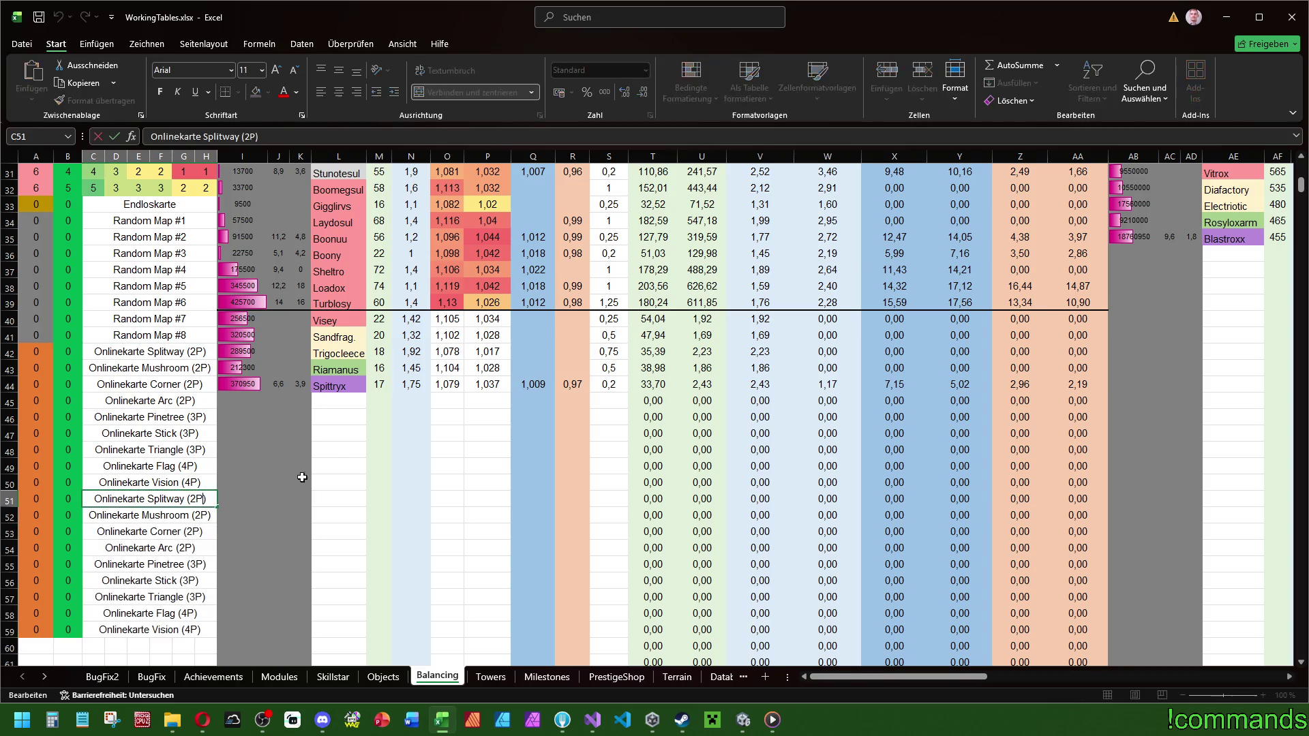
pyautogui.press('Left')
pyautogui.press('Left')
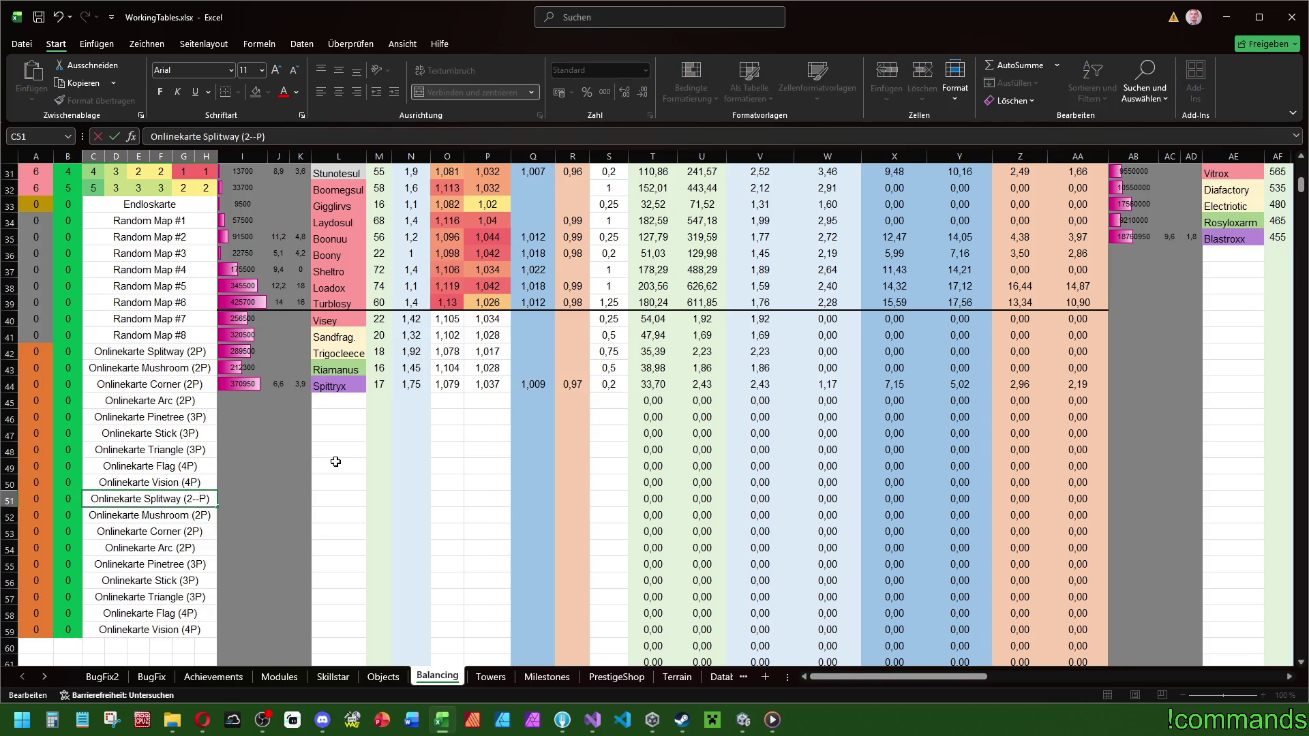
pyautogui.write('-4')
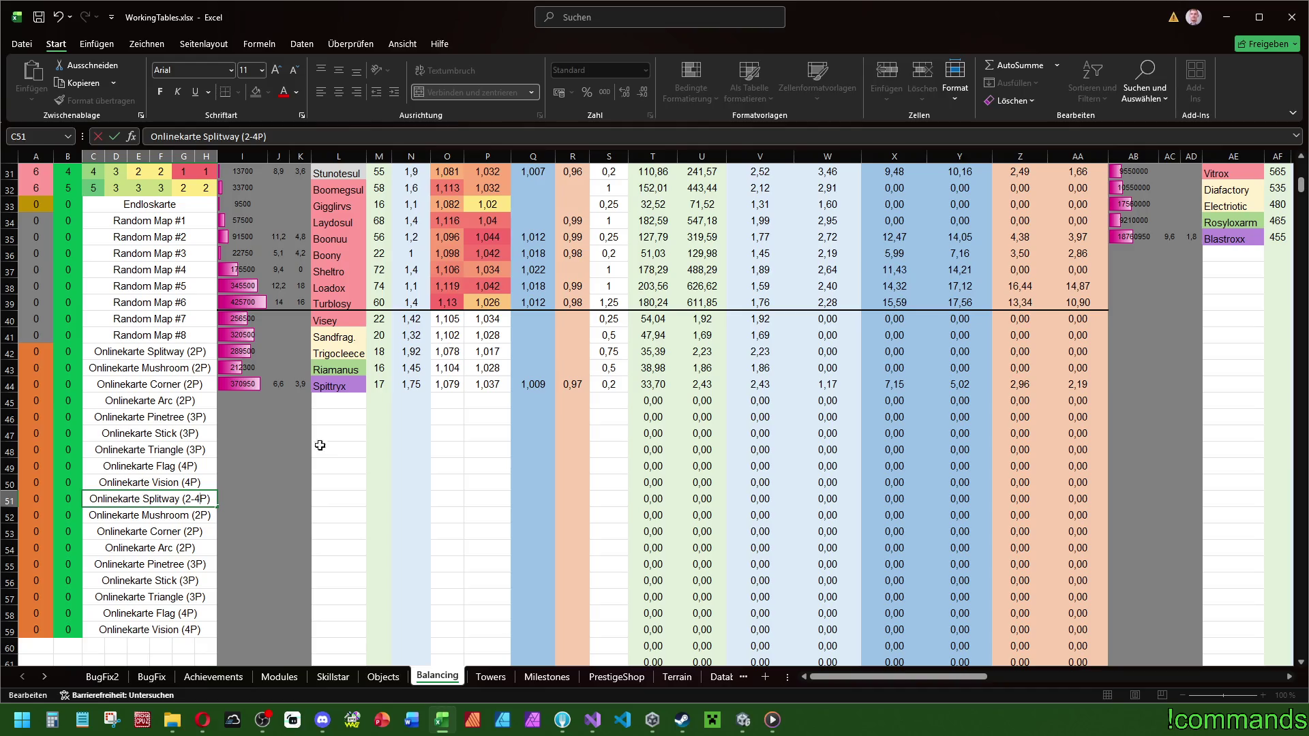
# Set the player count to (2-4P) in all nine copied map names, Mushroom through Vision
pyautogui.moveTo(211, 498)
pyautogui.mouseDown()
pyautogui.moveTo(181, 499)
pyautogui.moveTo(191, 516)
pyautogui.moveTo(174, 551)
pyautogui.moveTo(205, 566)
pyautogui.moveTo(182, 566)
pyautogui.moveTo(176, 581)
pyautogui.moveTo(181, 629)
pyautogui.mouseUp()
pyautogui.hotkey('ctrl', 'c')
pyautogui.press('Return')
pyautogui.doubleClick(198, 517)
pyautogui.hotkey('ctrl', 'v')
pyautogui.press('Return')
pyautogui.doubleClick(205, 534)
pyautogui.hotkey('ctrl', 'v')
pyautogui.press('Return')
pyautogui.doubleClick(198, 548)
pyautogui.hotkey('ctrl', 'v')
pyautogui.press('Return')
pyautogui.doubleClick(204, 566)
pyautogui.hotkey('ctrl', 'v')
pyautogui.press('Return')
pyautogui.doubleClick(194, 582)
pyautogui.hotkey('ctrl', 'v')
pyautogui.press('Return')
pyautogui.doubleClick(204, 598)
pyautogui.hotkey('ctrl', 'v')
pyautogui.press('Return')
pyautogui.doubleClick(198, 613)
pyautogui.hotkey('ctrl', 'v')
pyautogui.press('Return')
pyautogui.doubleClick(198, 629)
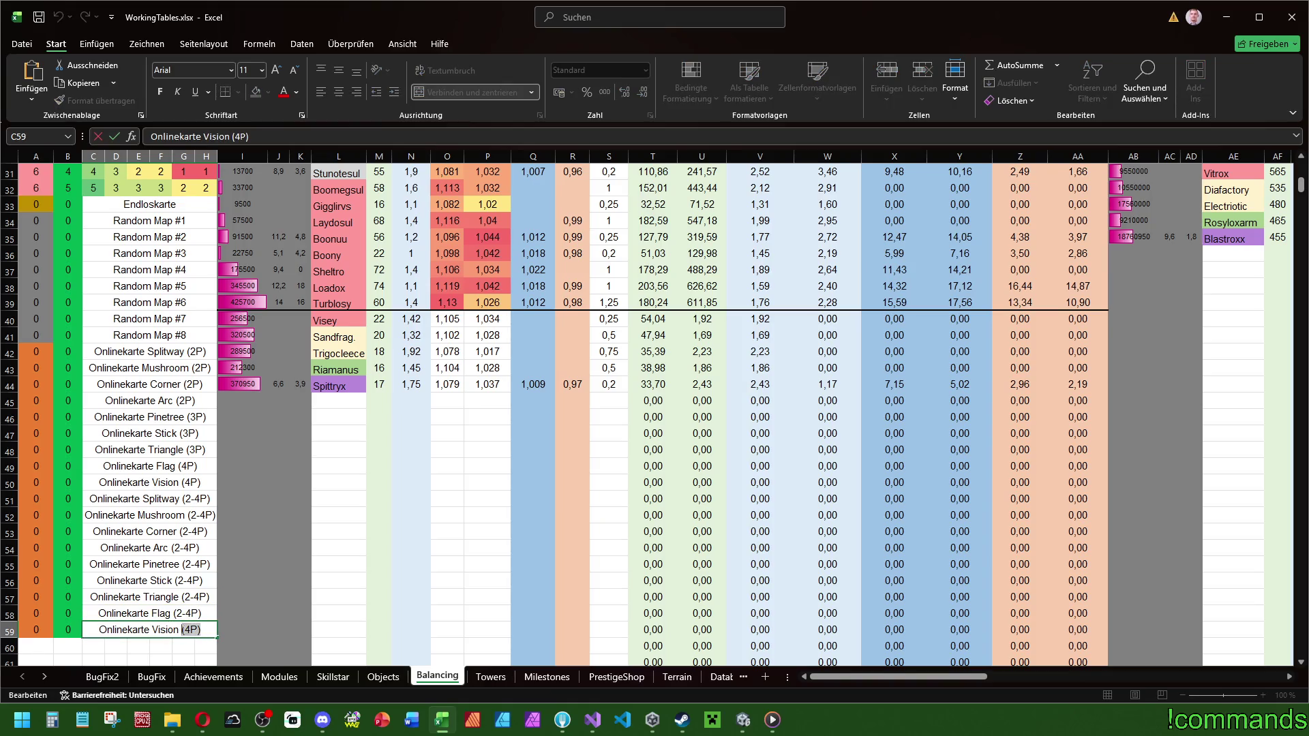
pyautogui.hotkey('ctrl', 'v')
pyautogui.click(196, 600)
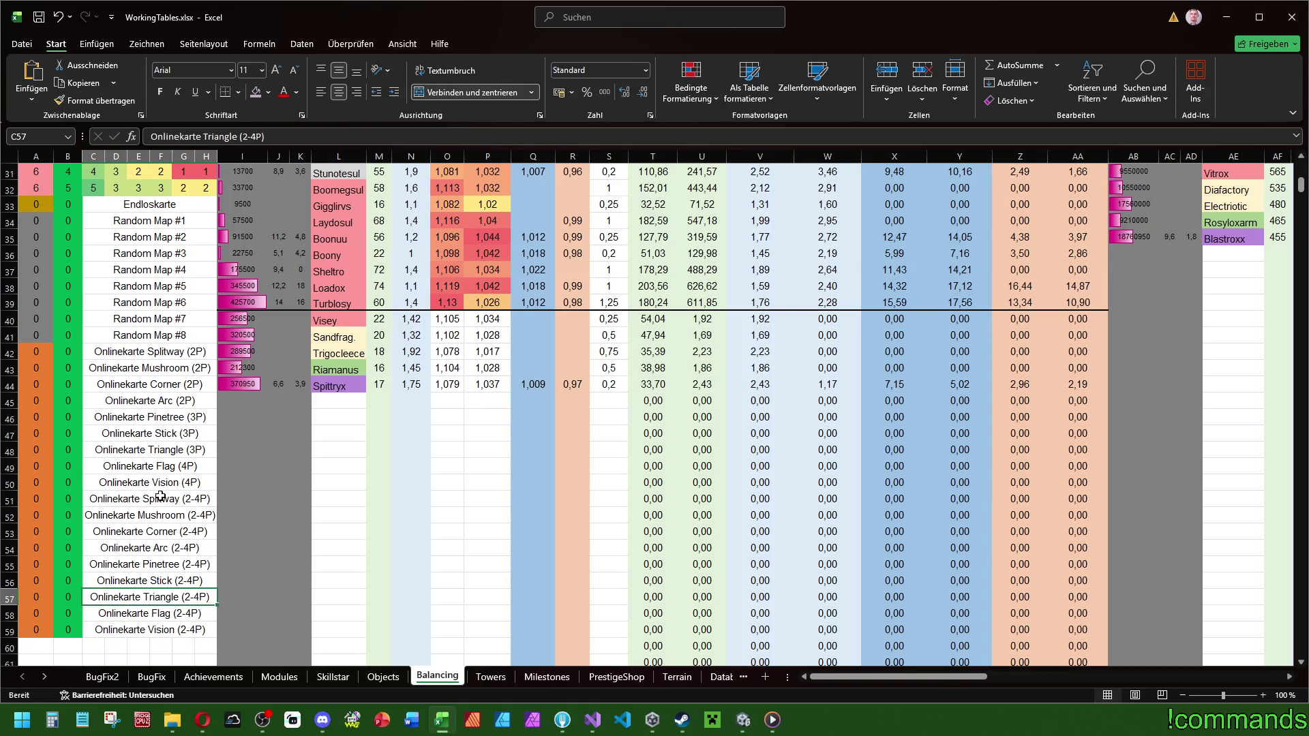
pyautogui.doubleClick(136, 499)
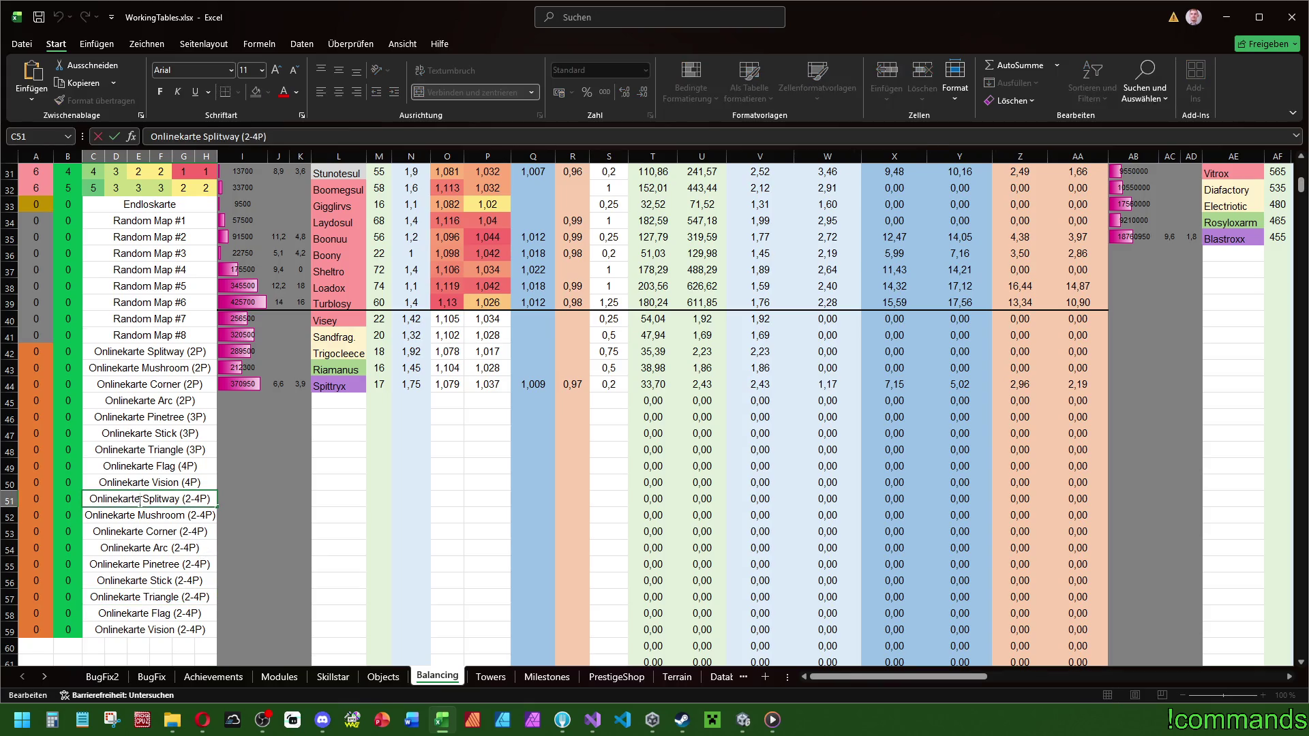
pyautogui.click(144, 353)
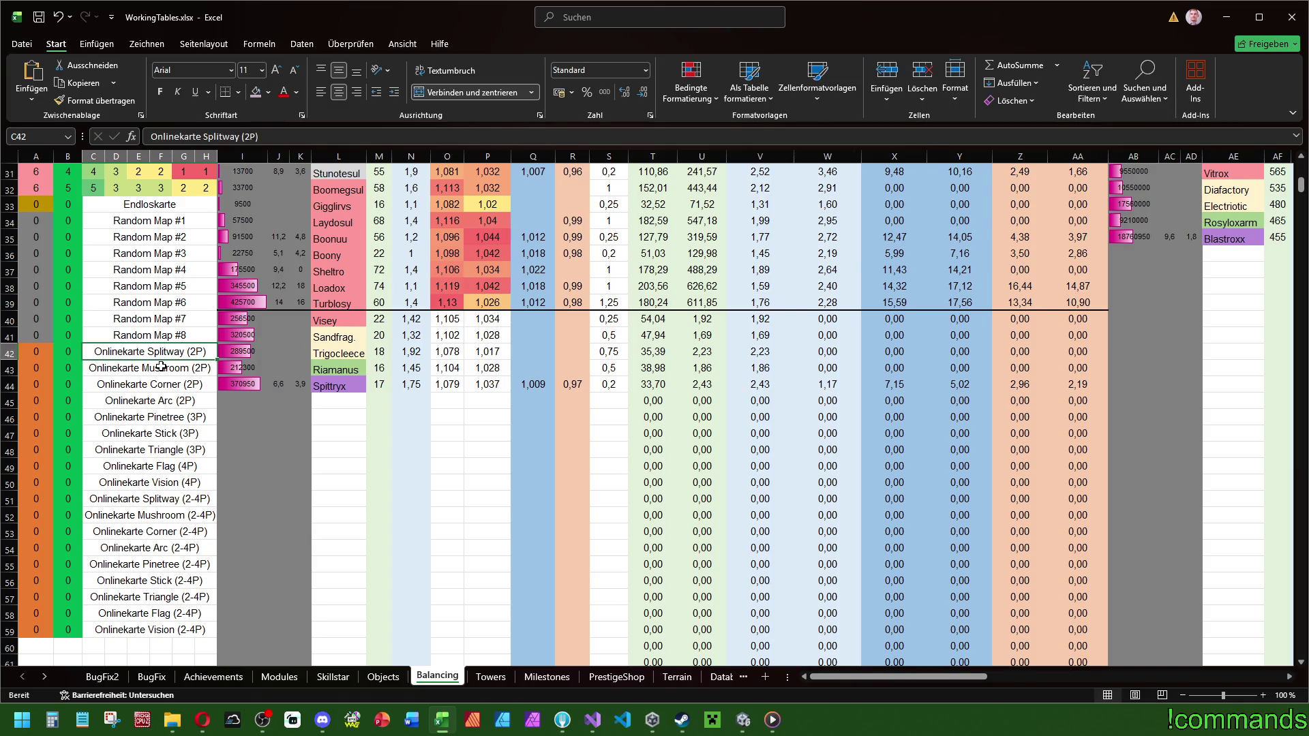
pyautogui.doubleClick(209, 351)
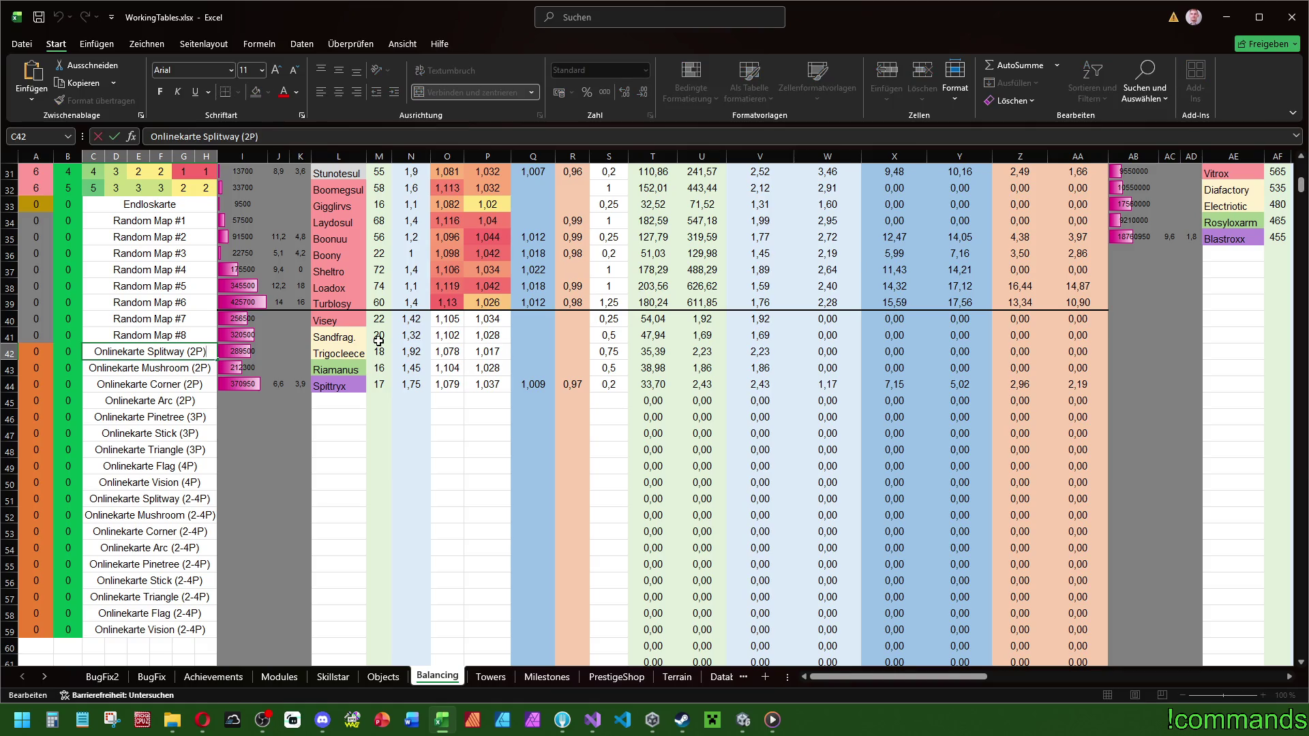
# Add a trailing U to each map name in C51–C59, from Splitway to Vision
pyautogui.doubleClick(212, 498)
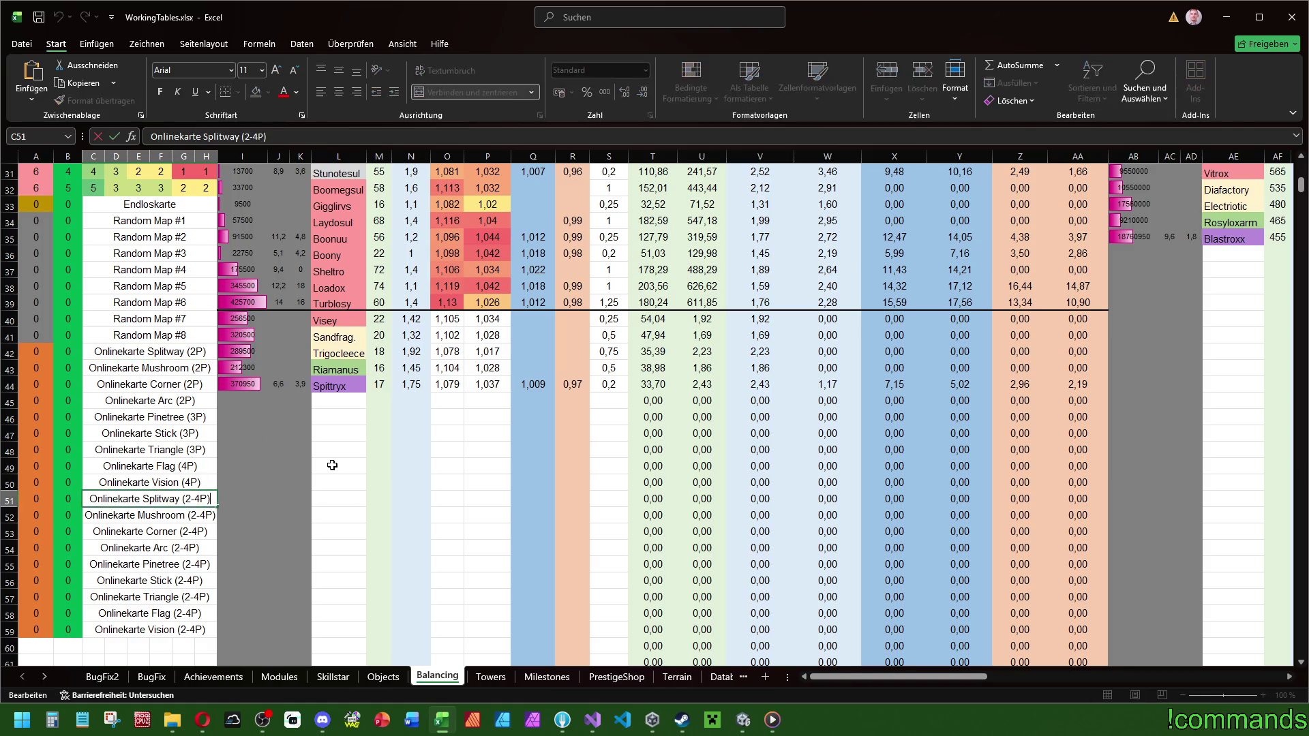
pyautogui.write('U')
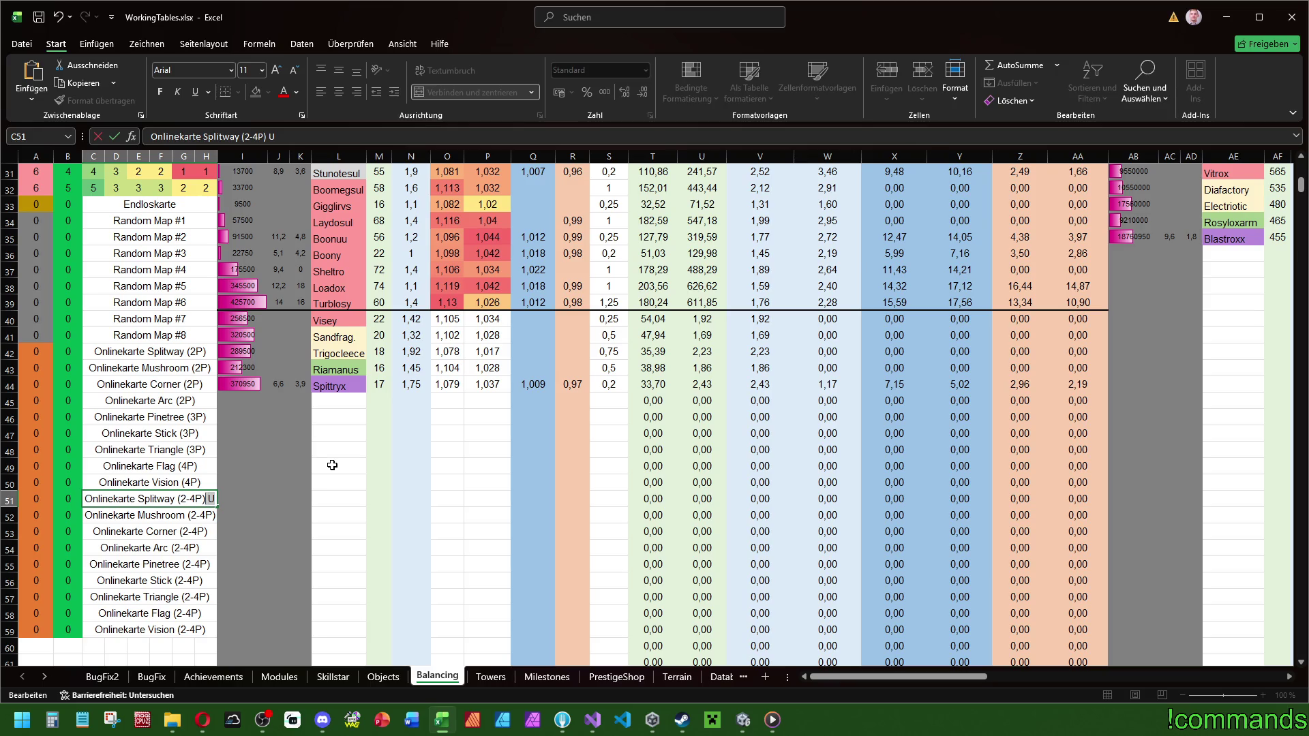
pyautogui.press('Return')
pyautogui.click(301, 144)
pyautogui.write('U')
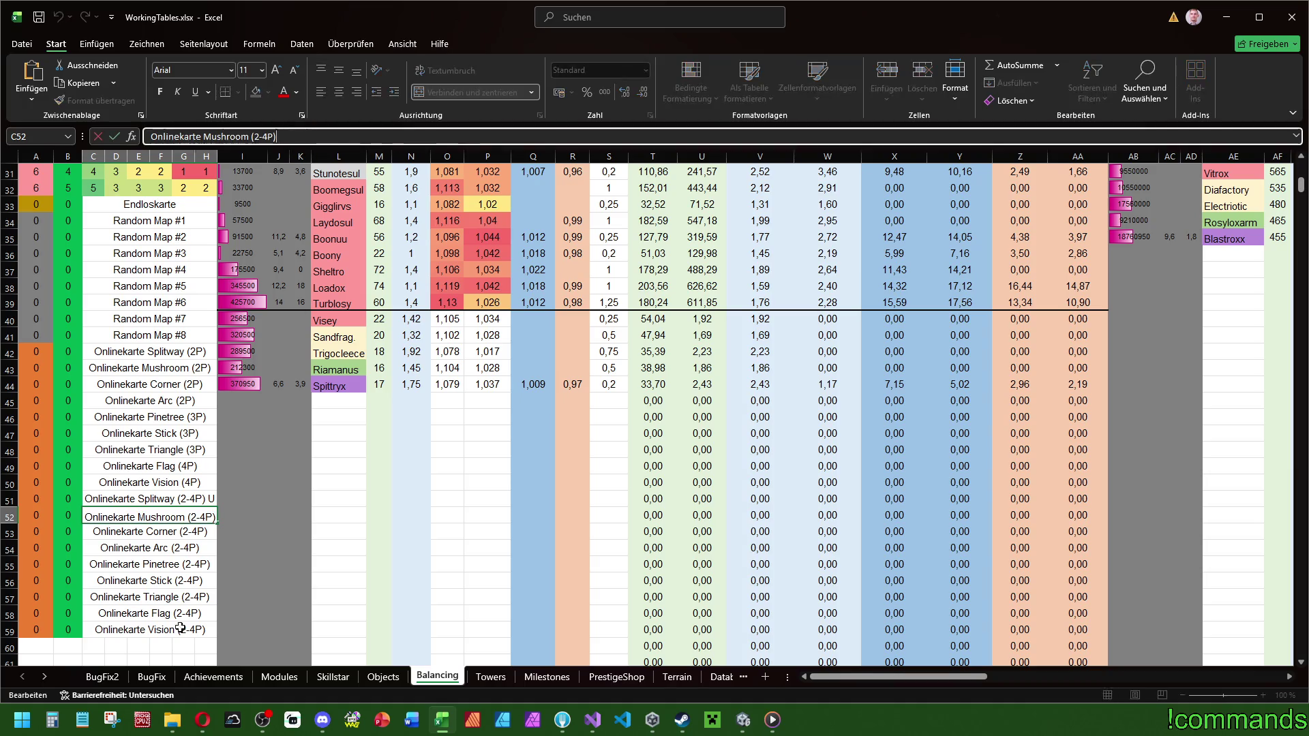
pyautogui.press('Return')
pyautogui.doubleClick(210, 532)
pyautogui.write('U')
pyautogui.doubleClick(209, 547)
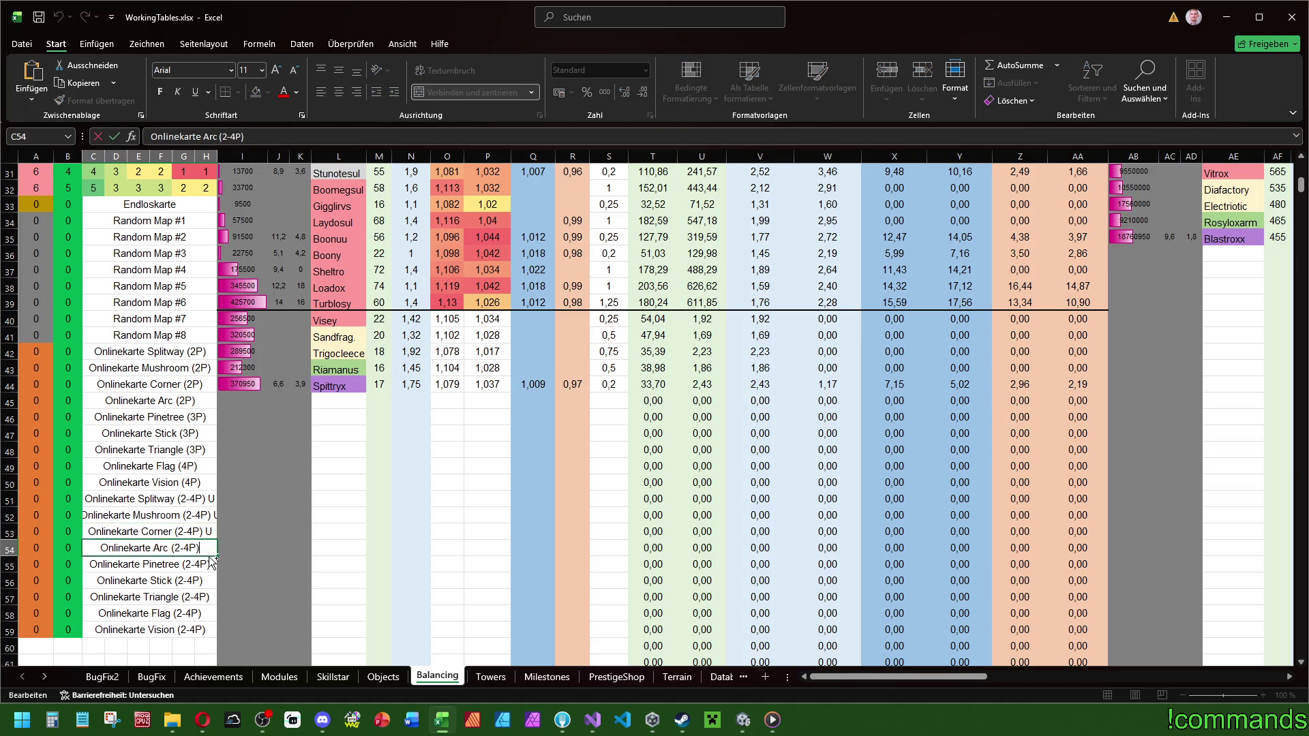
pyautogui.write('U')
pyautogui.doubleClick(210, 564)
pyautogui.write('U')
pyautogui.doubleClick(211, 580)
pyautogui.write('U')
pyautogui.doubleClick(210, 597)
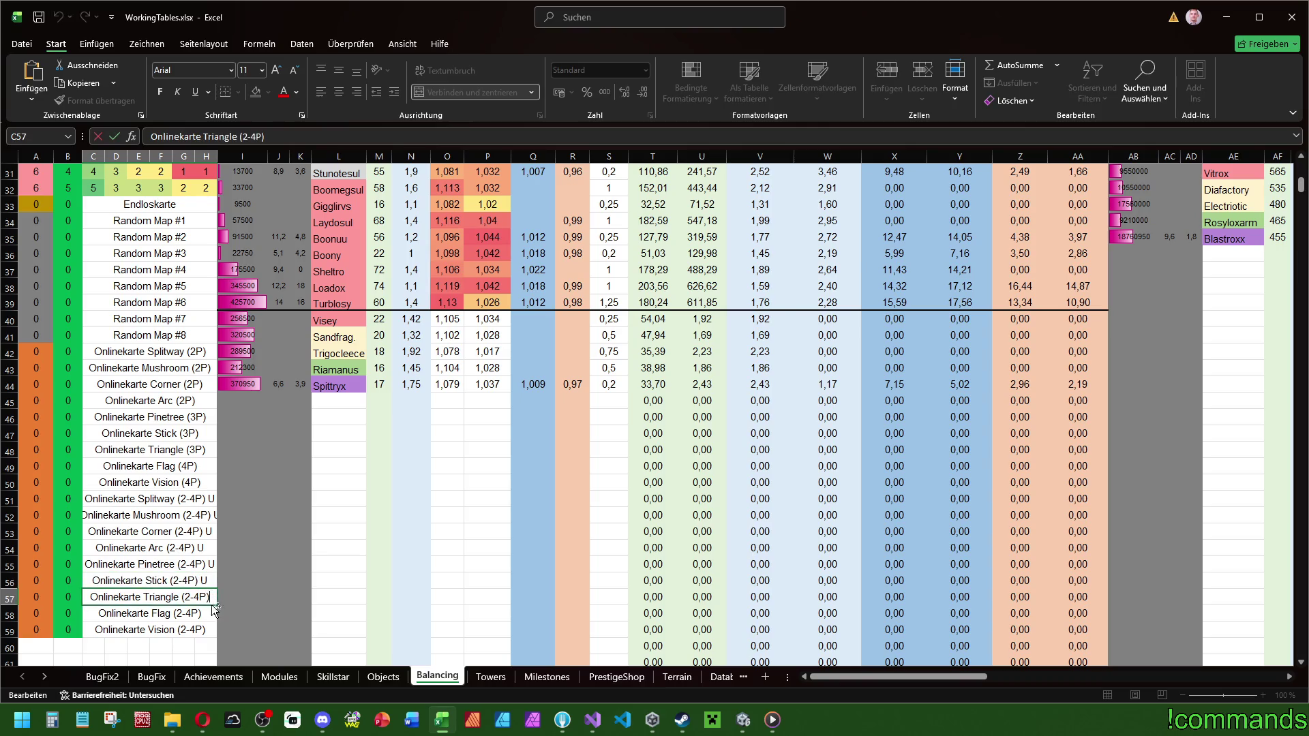
pyautogui.write('U')
pyautogui.doubleClick(208, 613)
pyautogui.write('U')
pyautogui.doubleClick(211, 629)
pyautogui.write('U')
pyautogui.click(250, 563)
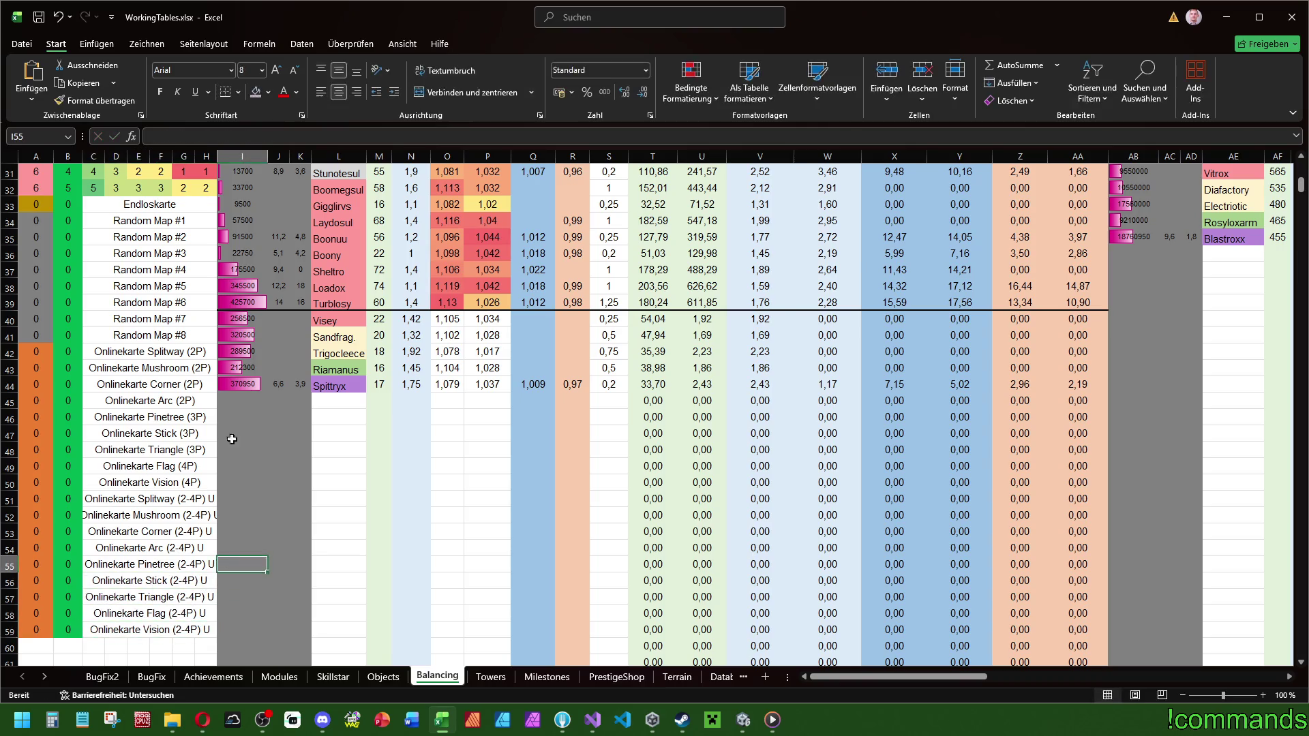
# Widen columns C through H slightly and scroll to confirm the U names fit
pyautogui.moveTo(93, 157)
pyautogui.mouseDown()
pyautogui.moveTo(206, 157)
pyautogui.moveTo(108, 159)
pyautogui.mouseUp()
pyautogui.click(337, 401)
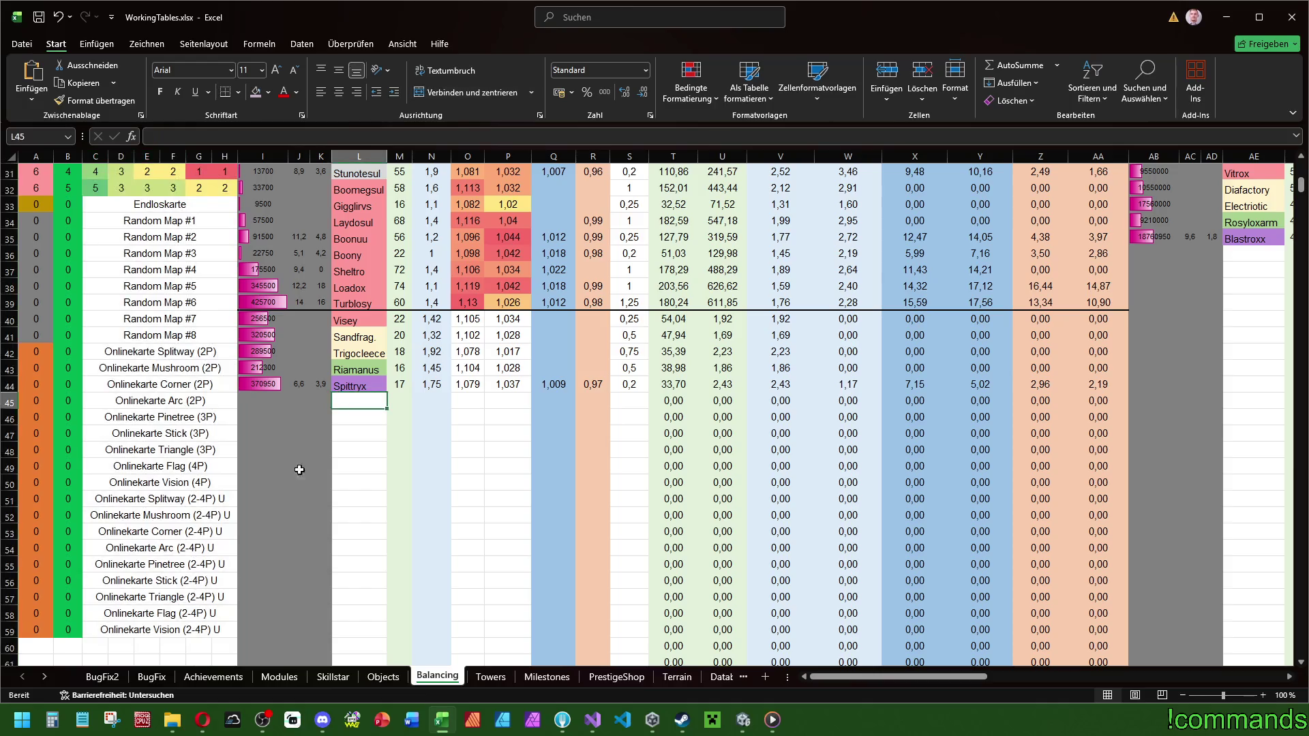
pyautogui.scroll(10, 163, 409)
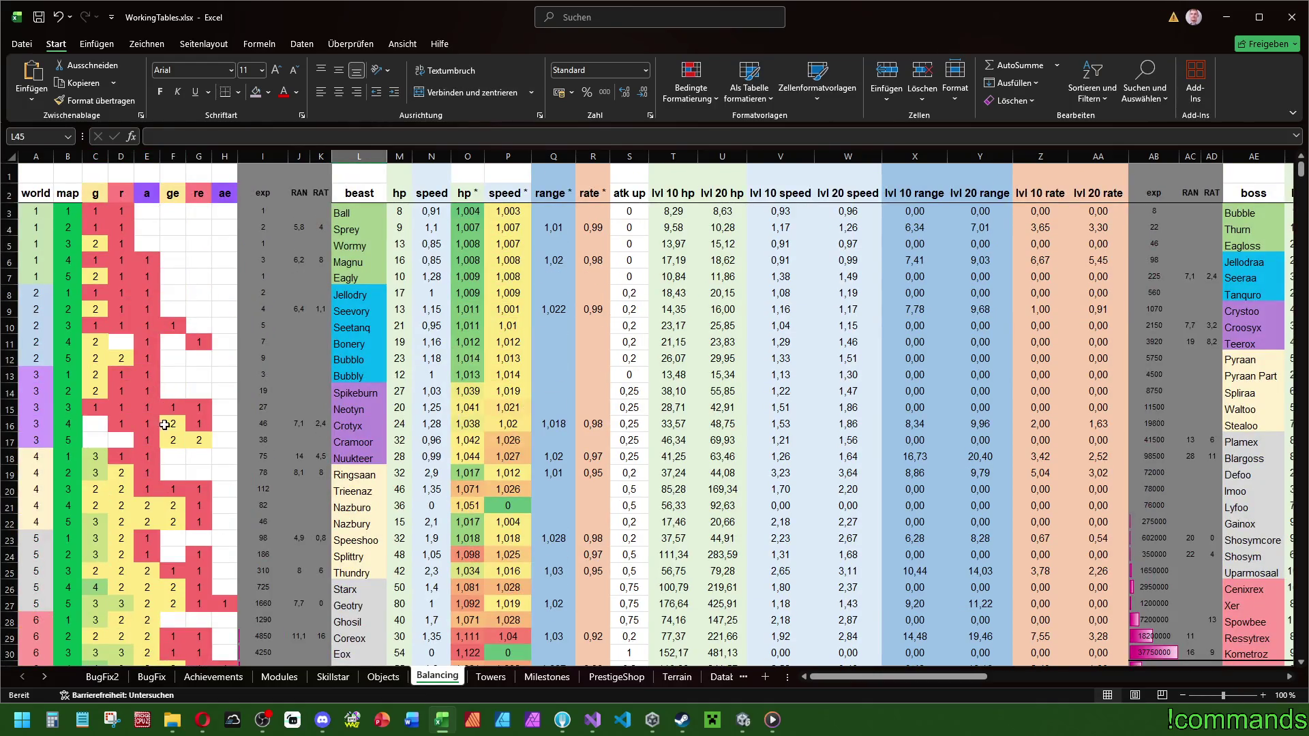
pyautogui.scroll(-8, 166, 423)
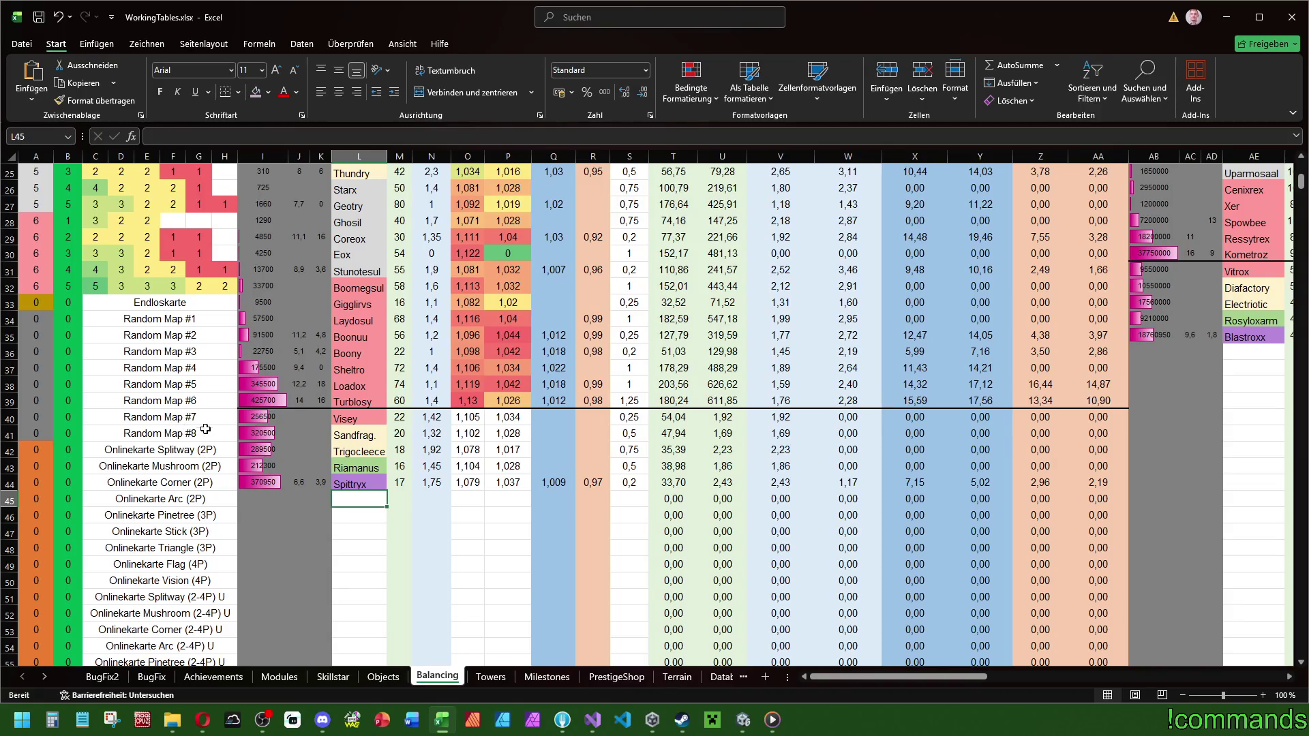
pyautogui.hotkey('alt', 'Tab')
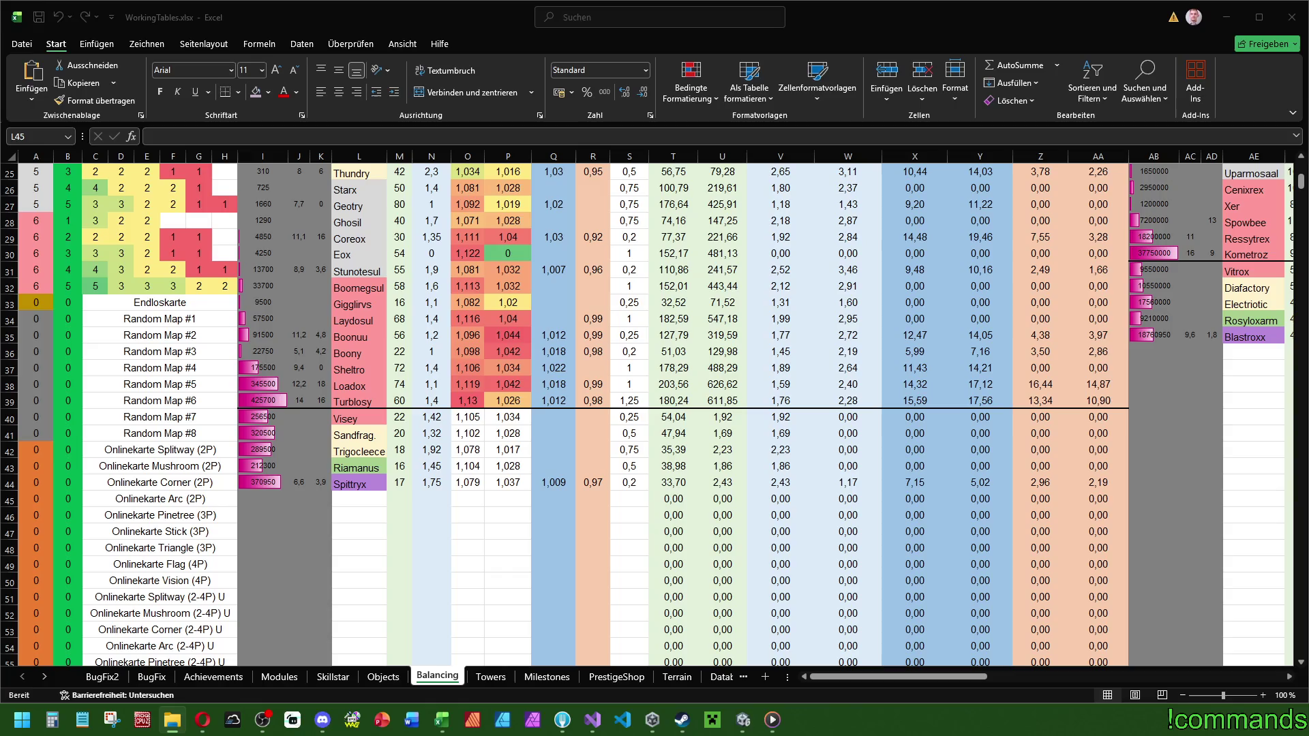
# In Unity, exit the RocketTower prefab and review the Build Profiles scene list
pyautogui.click(743, 720)
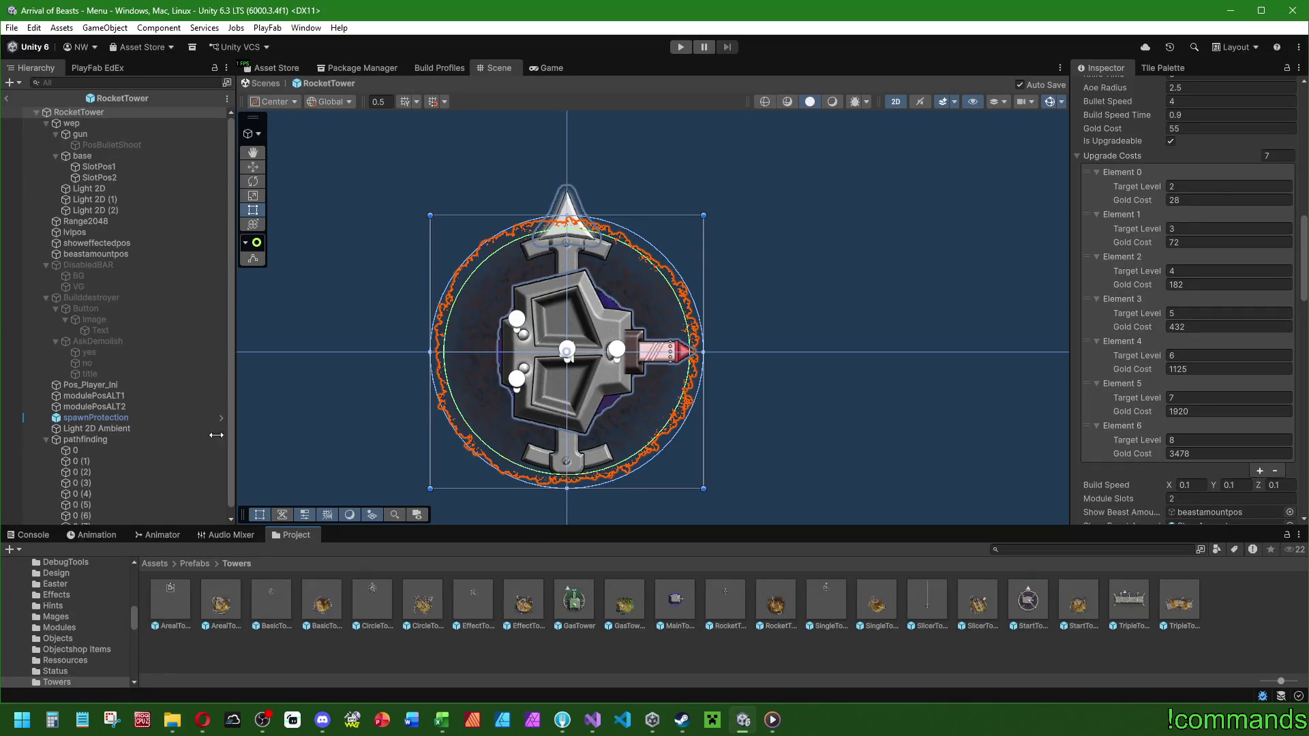
pyautogui.click(6, 97)
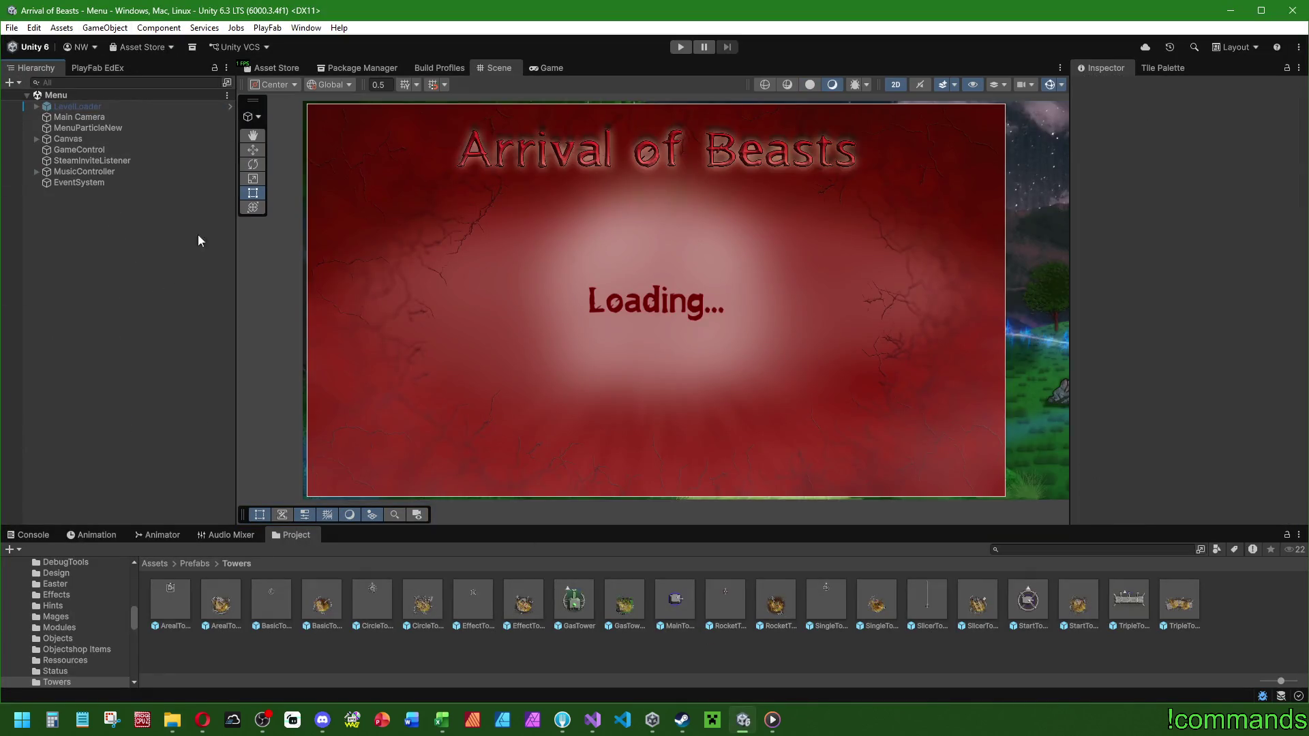
pyautogui.click(431, 69)
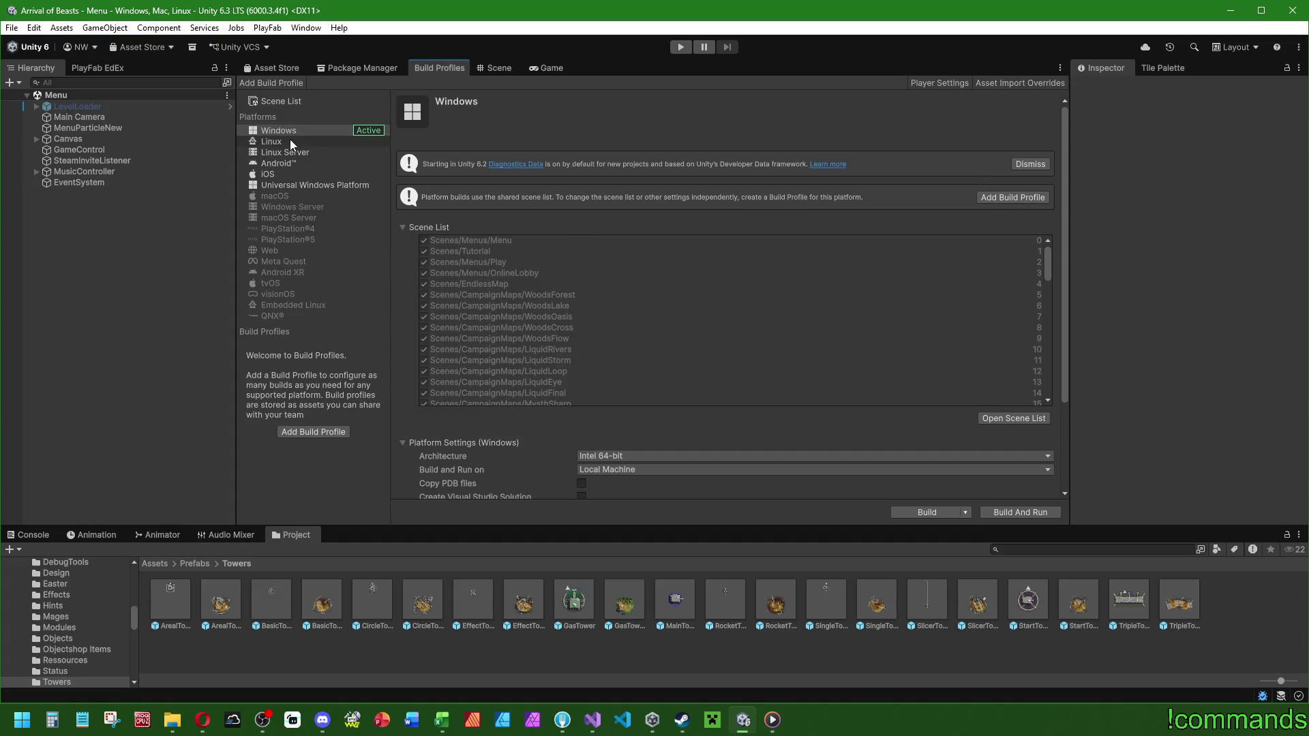
pyautogui.click(1016, 418)
pyautogui.moveTo(1053, 190)
pyautogui.mouseDown()
pyautogui.moveTo(1073, 302)
pyautogui.moveTo(1034, 358)
pyautogui.mouseUp()
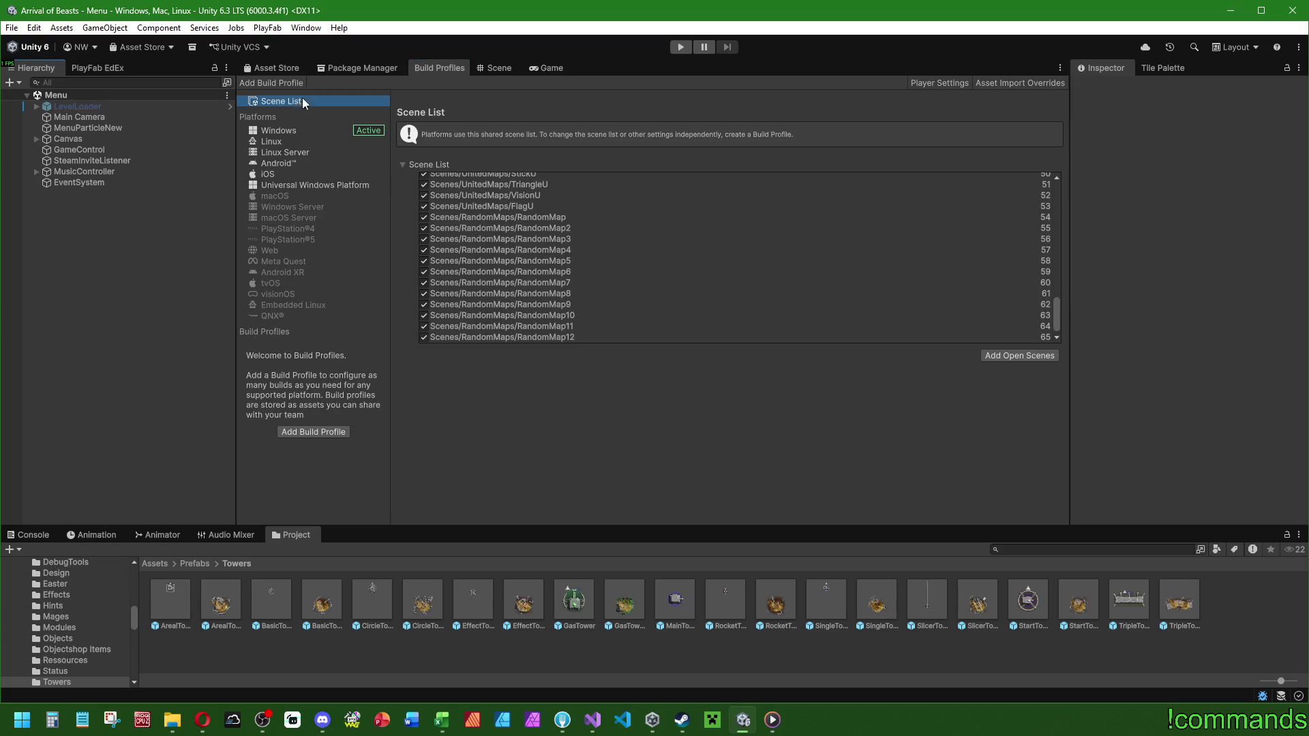
pyautogui.click(480, 68)
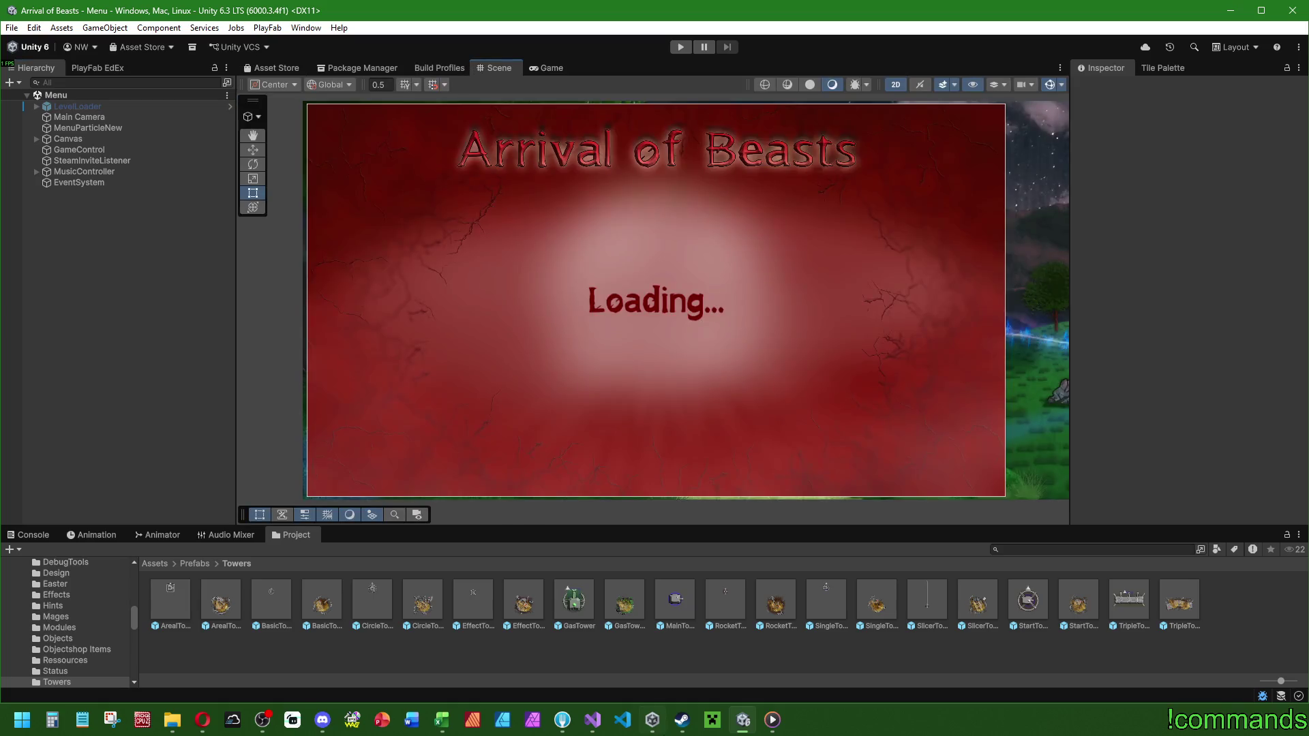
pyautogui.click(432, 721)
# Copy the Vision (2-4P) row 59 into rows 60–63, then clear them again
pyautogui.scroll(-4, 178, 494)
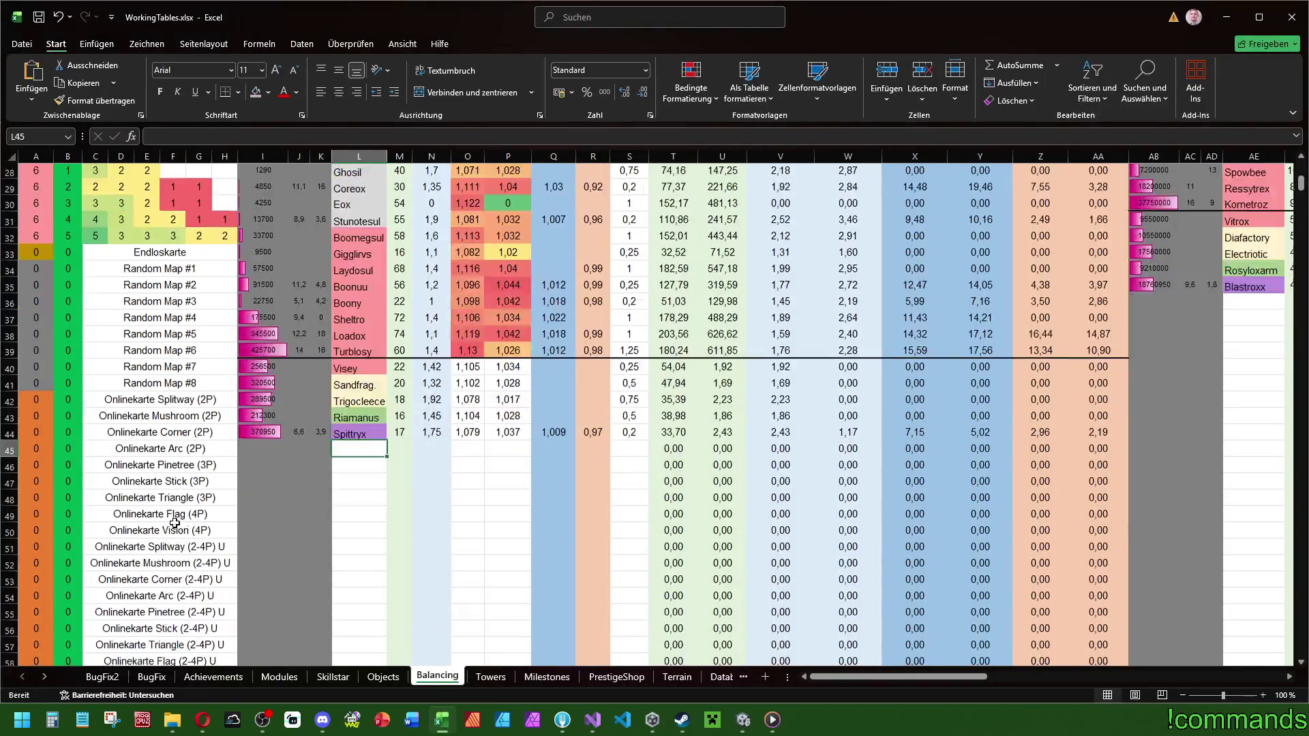
pyautogui.scroll(1, 178, 494)
pyautogui.scroll(2, 178, 493)
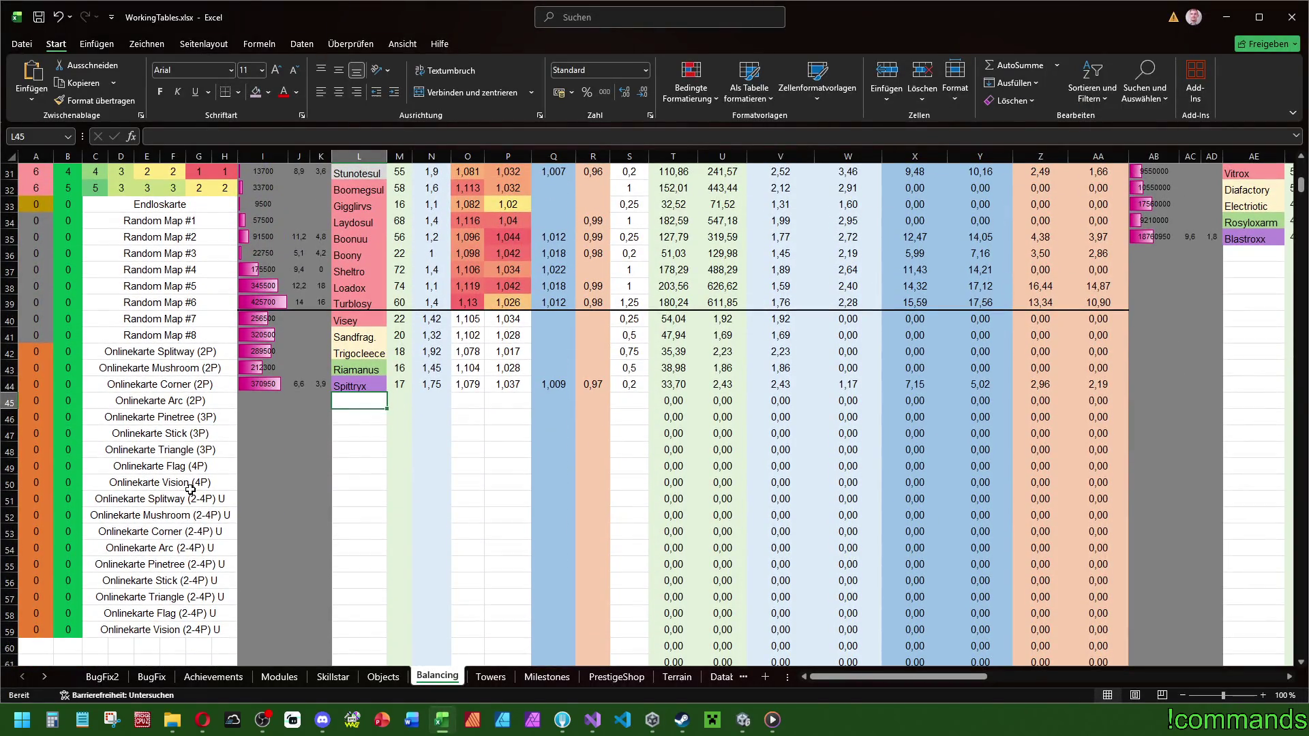
pyautogui.scroll(-2, 184, 457)
pyautogui.moveTo(37, 531); pyautogui.dragTo(160, 531)
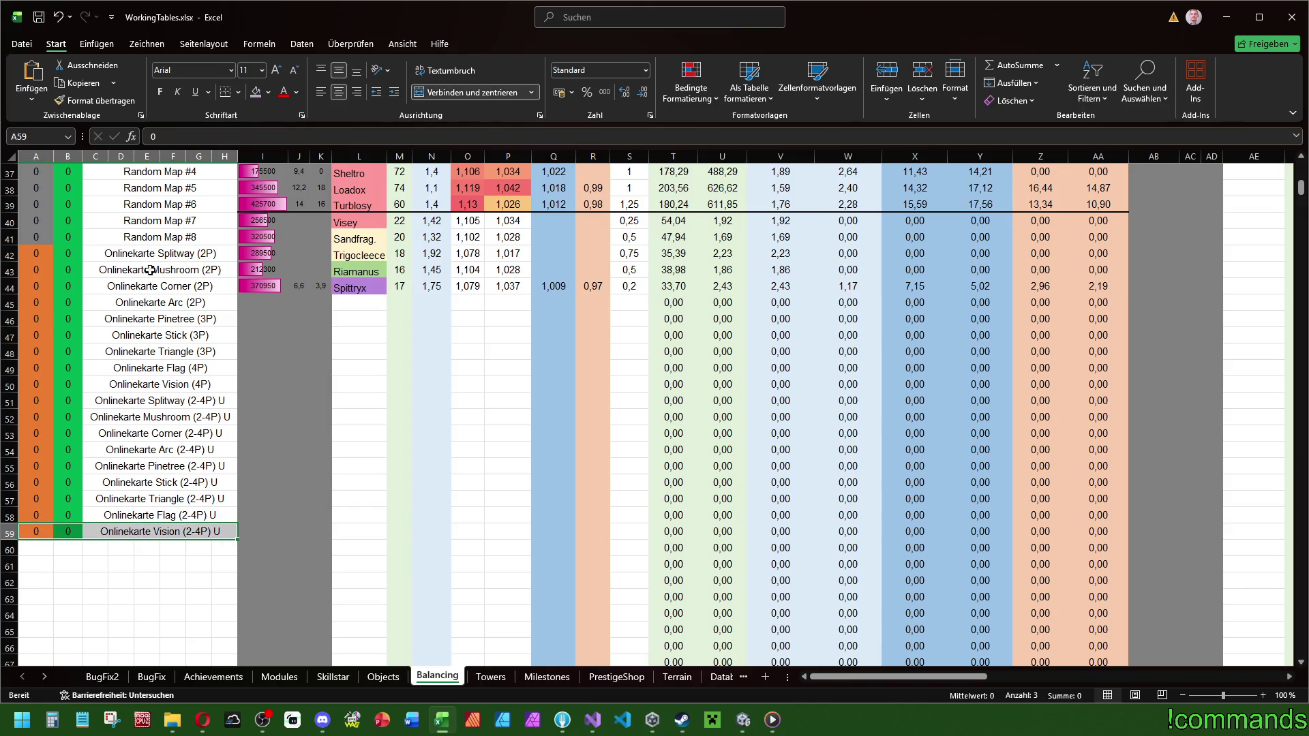
pyautogui.hotkey('ctrl', 'c')
pyautogui.moveTo(36, 547); pyautogui.dragTo(31, 597)
pyautogui.hotkey('ctrl', 'v')
pyautogui.click(39, 581)
pyautogui.hotkey('ctrl', 'v')
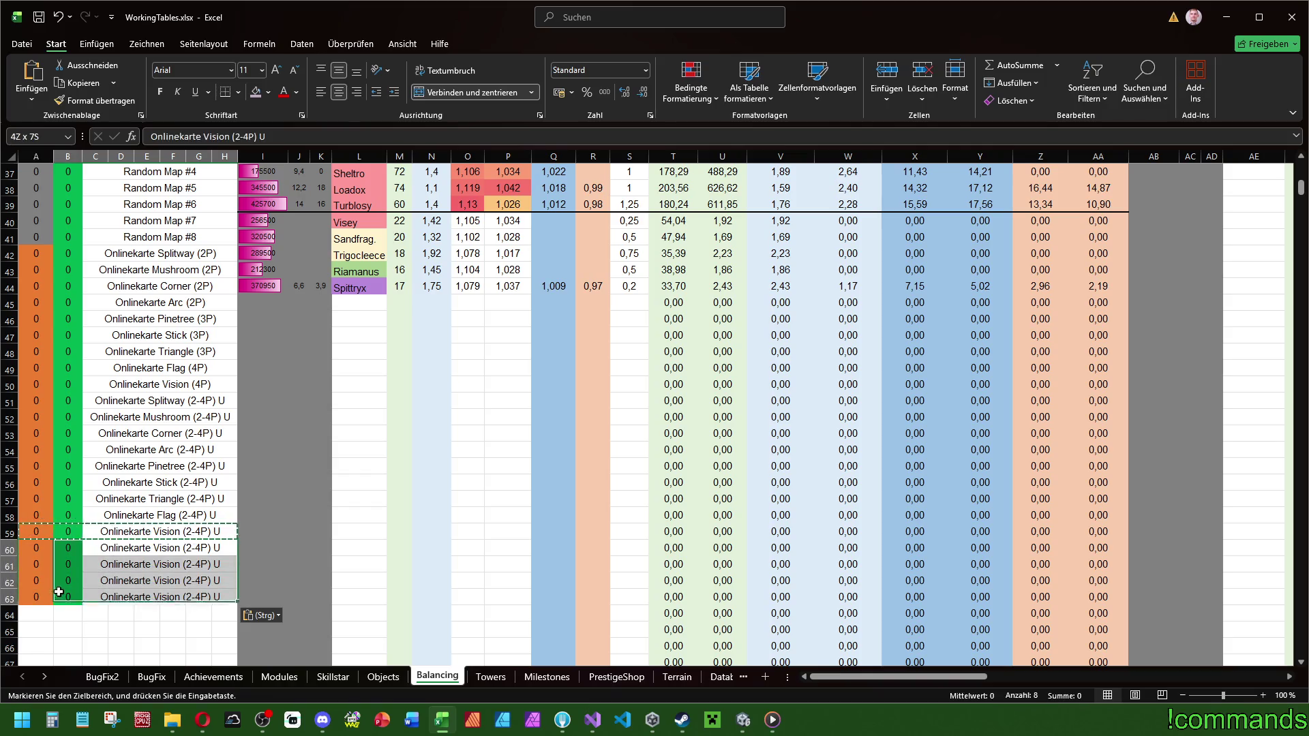
pyautogui.press('Delete')
# Try copying rows 42–59 to row 46 and C42:C59 to C46, undoing each paste
pyautogui.moveTo(136, 531)
pyautogui.mouseDown()
pyautogui.moveTo(144, 287)
pyautogui.moveTo(131, 254)
pyautogui.moveTo(41, 254)
pyautogui.mouseUp()
pyautogui.hotkey('ctrl', 'c')
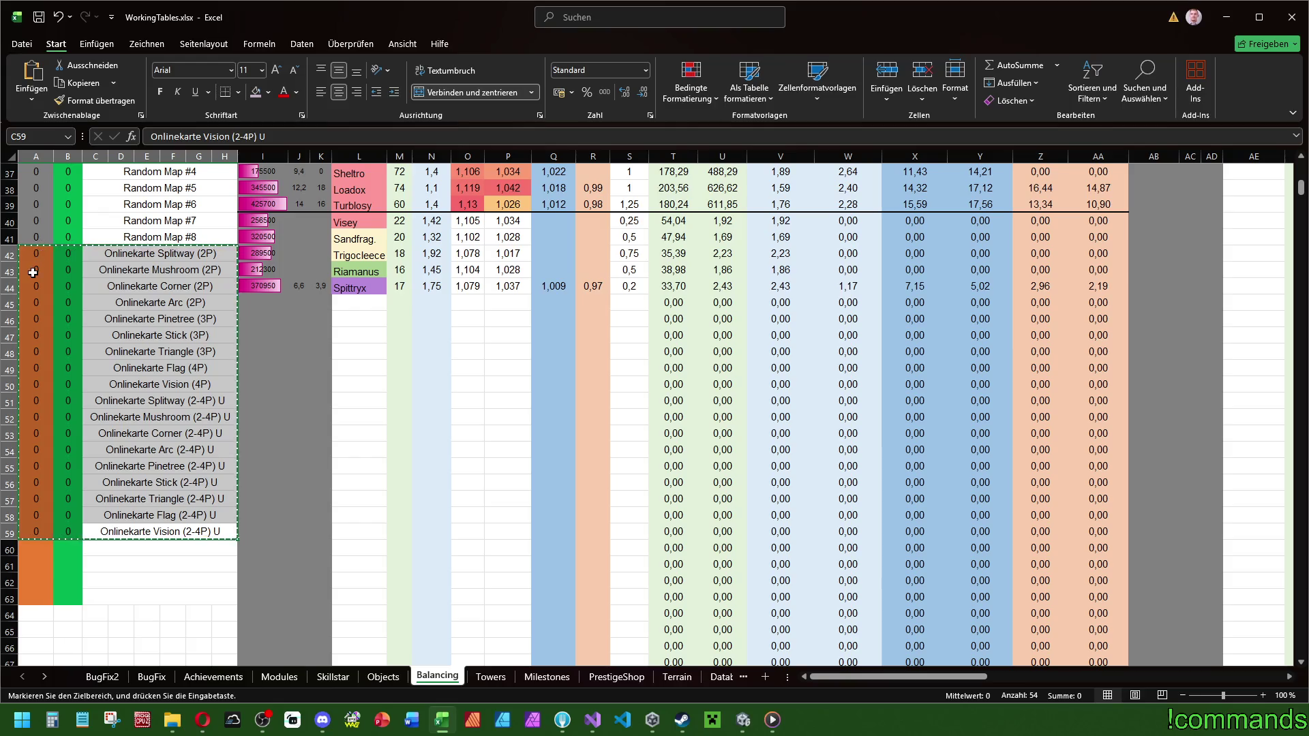
pyautogui.click(33, 318)
pyautogui.press('Return')
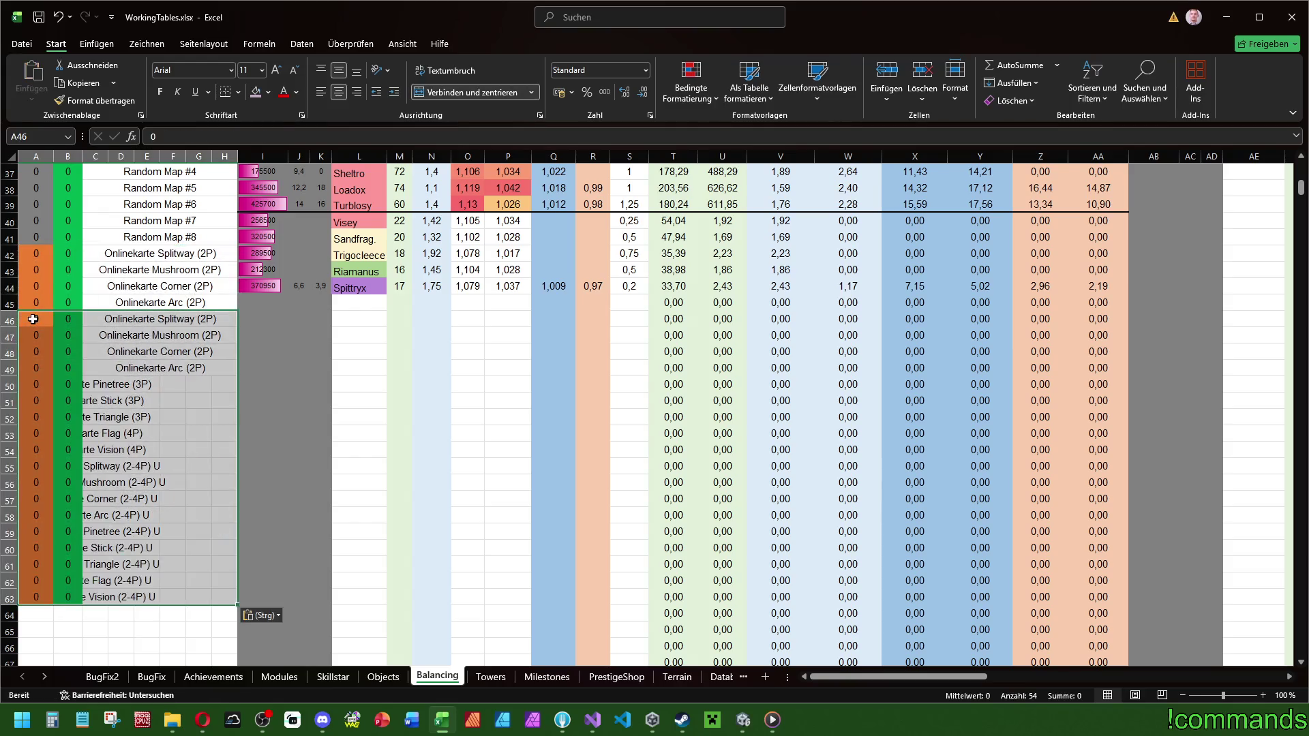
pyautogui.hotkey('ctrl', 'z')
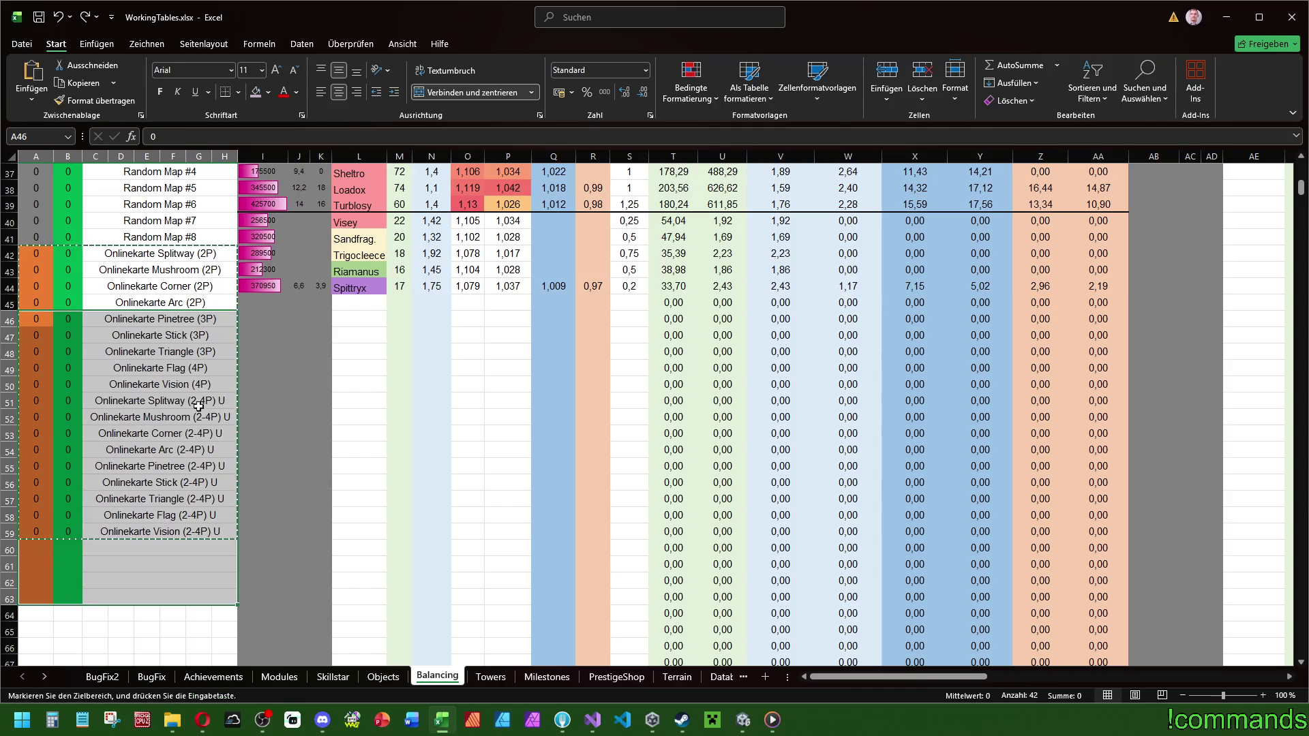
pyautogui.click(262, 335)
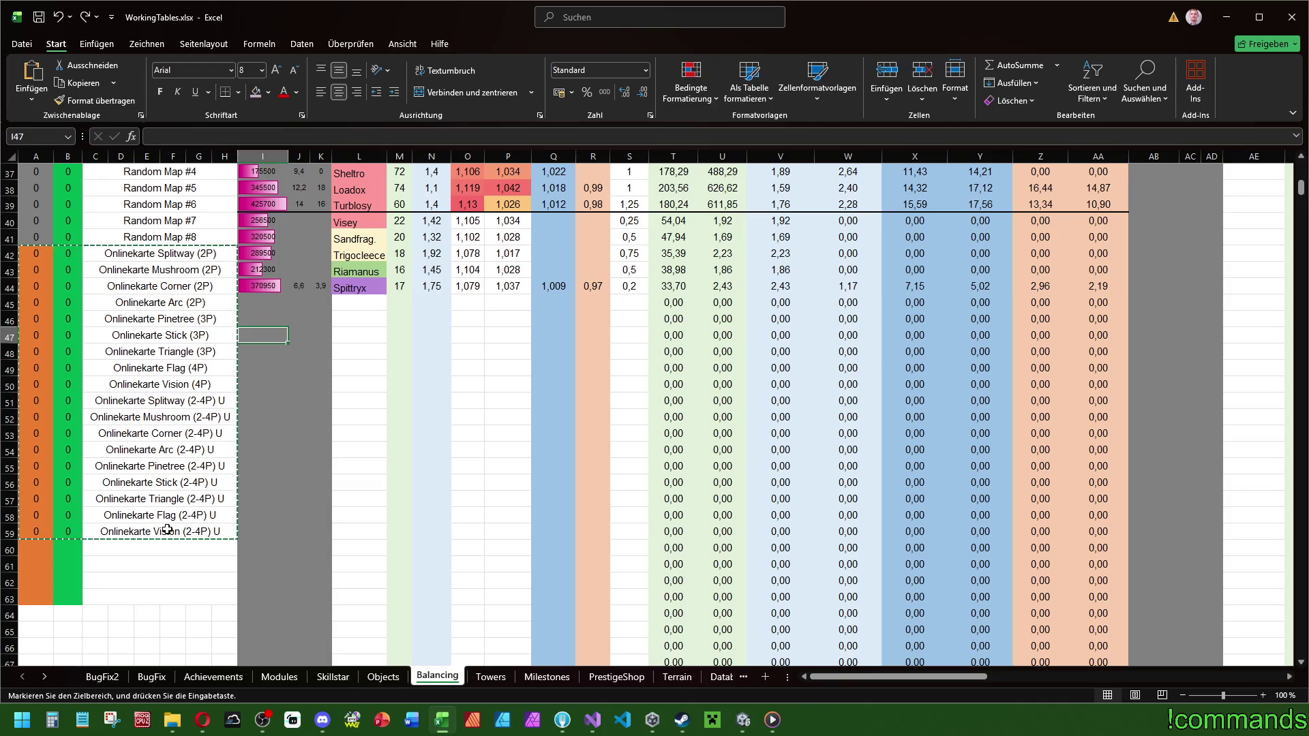
pyautogui.moveTo(167, 530); pyautogui.dragTo(116, 256)
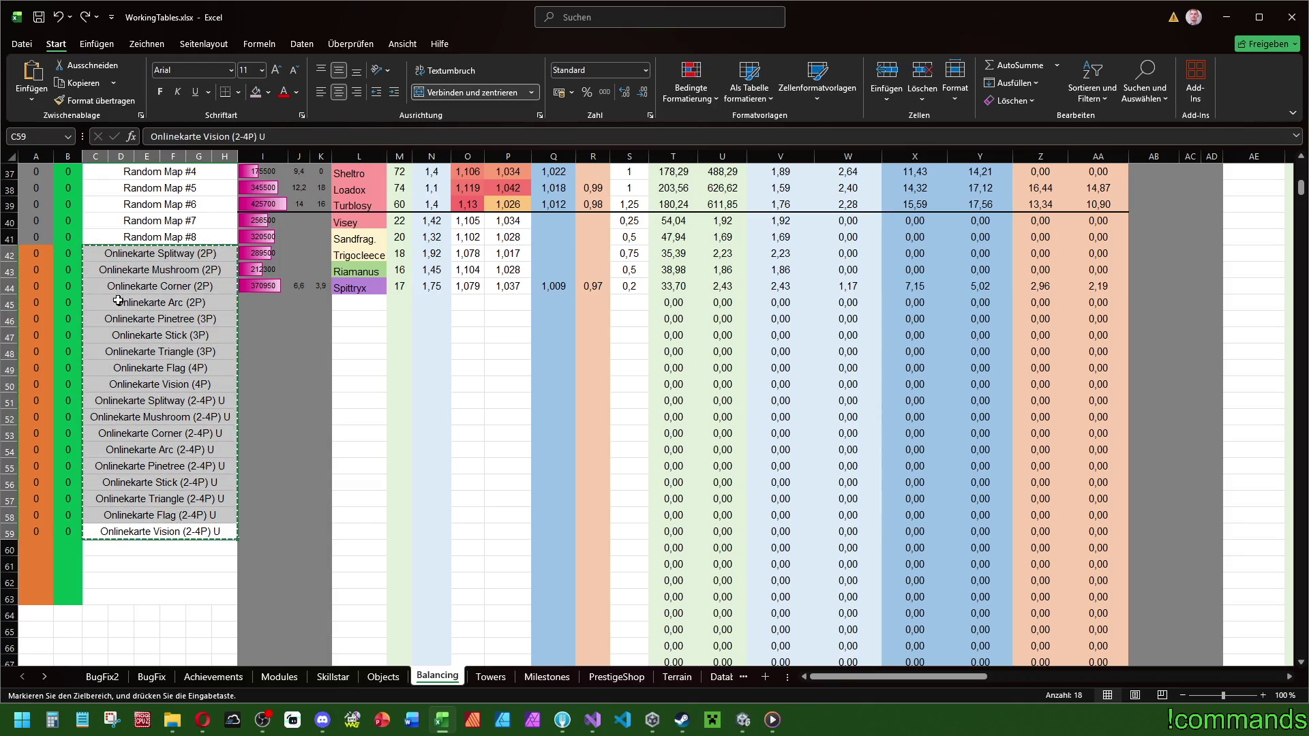
pyautogui.click(137, 318)
pyautogui.hotkey('ctrl', 'v')
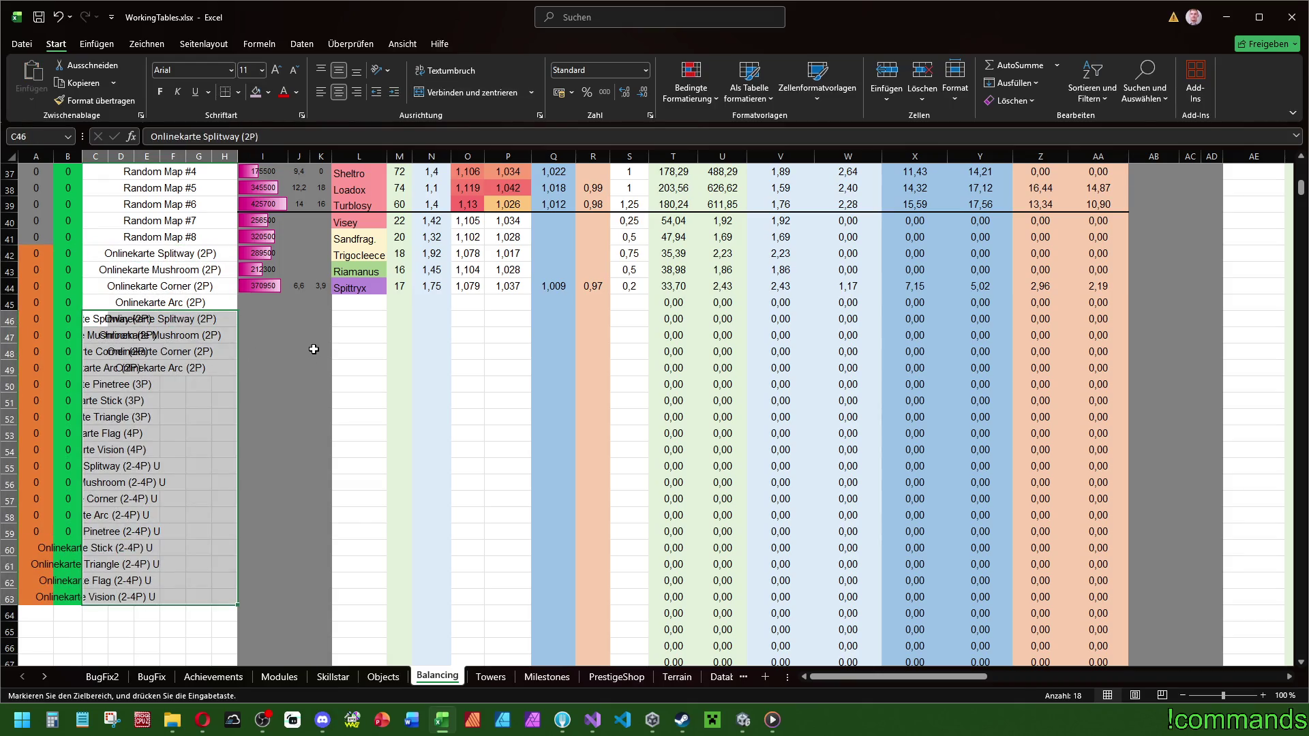
pyautogui.hotkey('ctrl', 'z')
pyautogui.click(300, 384)
pyautogui.press('Escape')
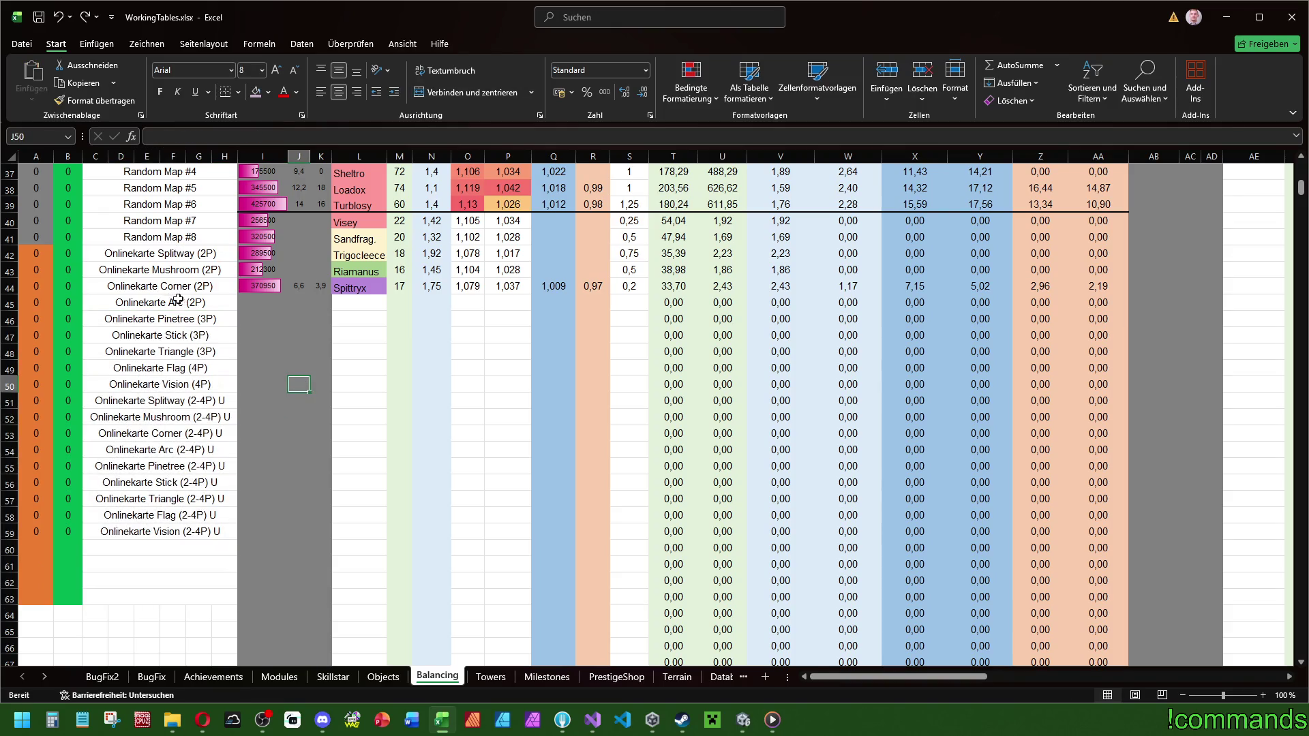
# Cut C42:C59 and paste at C46, which triggers Excel's cannot-paste warning
pyautogui.moveTo(182, 531); pyautogui.dragTo(188, 255)
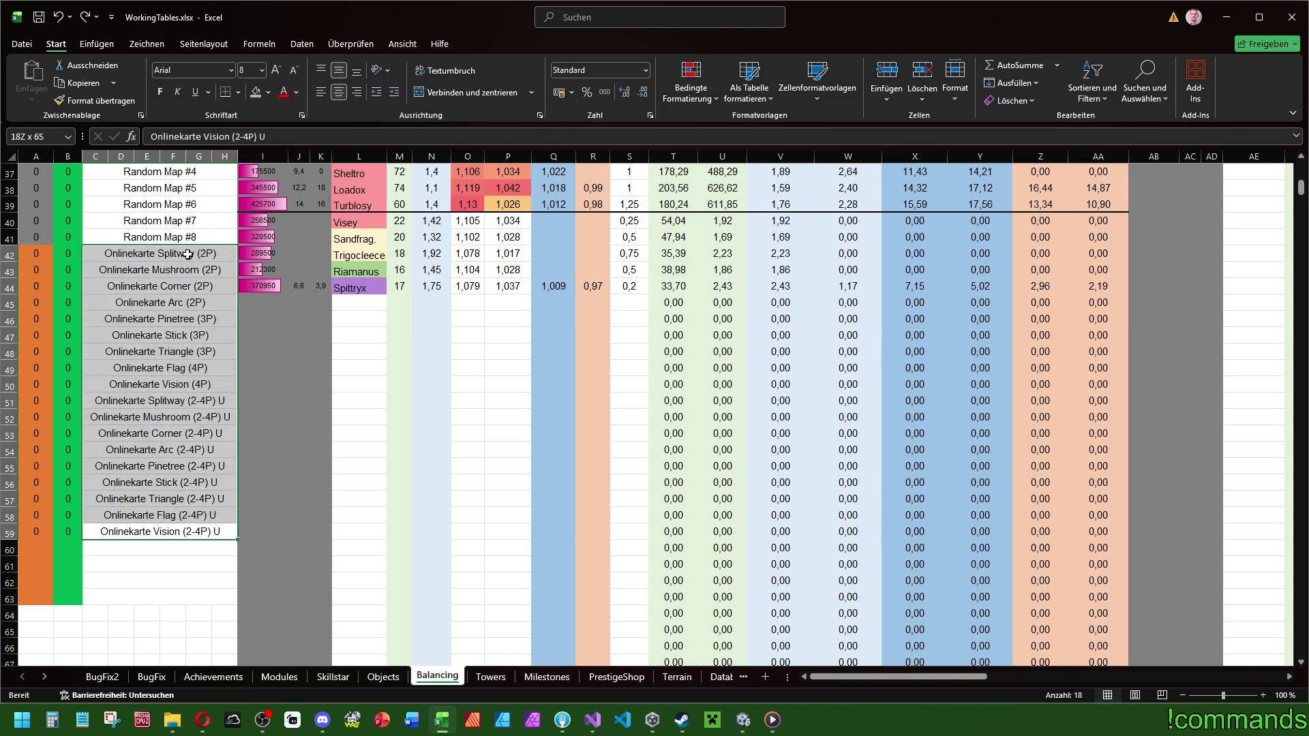
pyautogui.hotkey('ctrl', 'x')
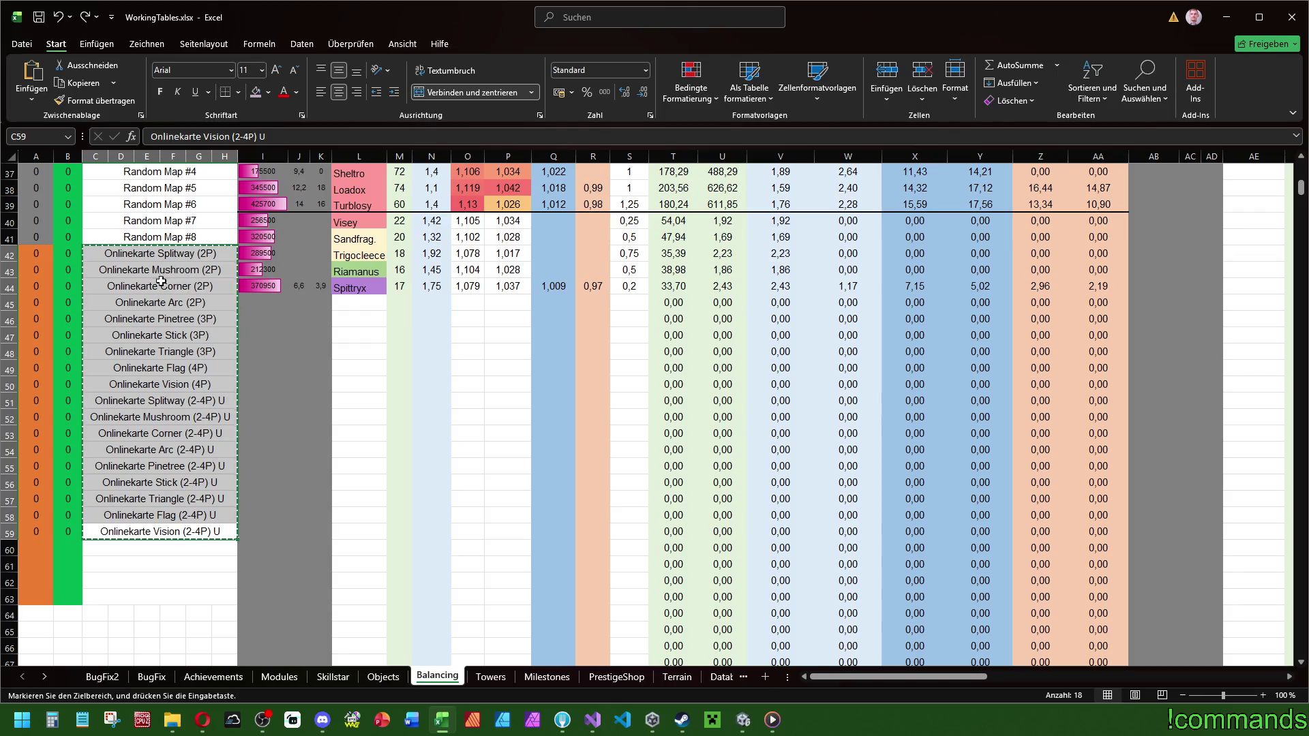
pyautogui.click(188, 320)
pyautogui.hotkey('ctrl', 'v')
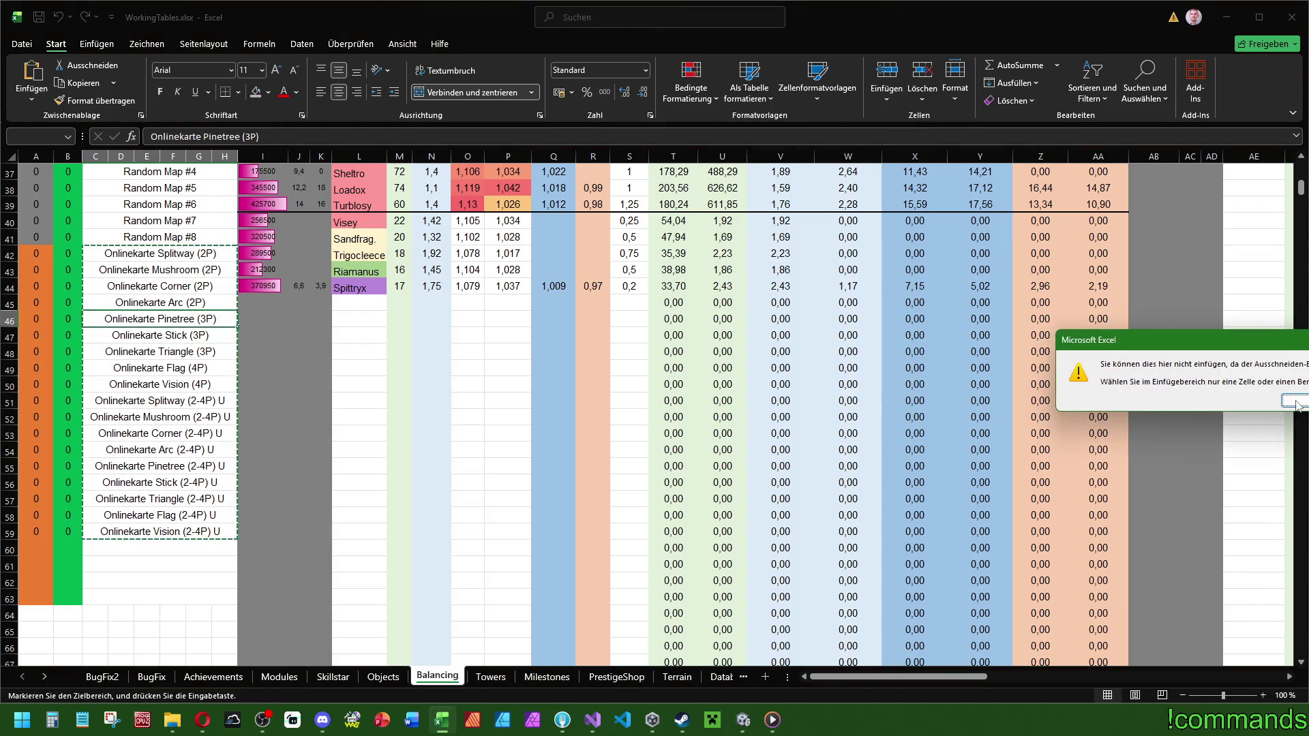
# Dismiss the paste error and copy the Vision (2-4P) U name from C59 down to C63
pyautogui.press('Return')
pyautogui.press('Escape')
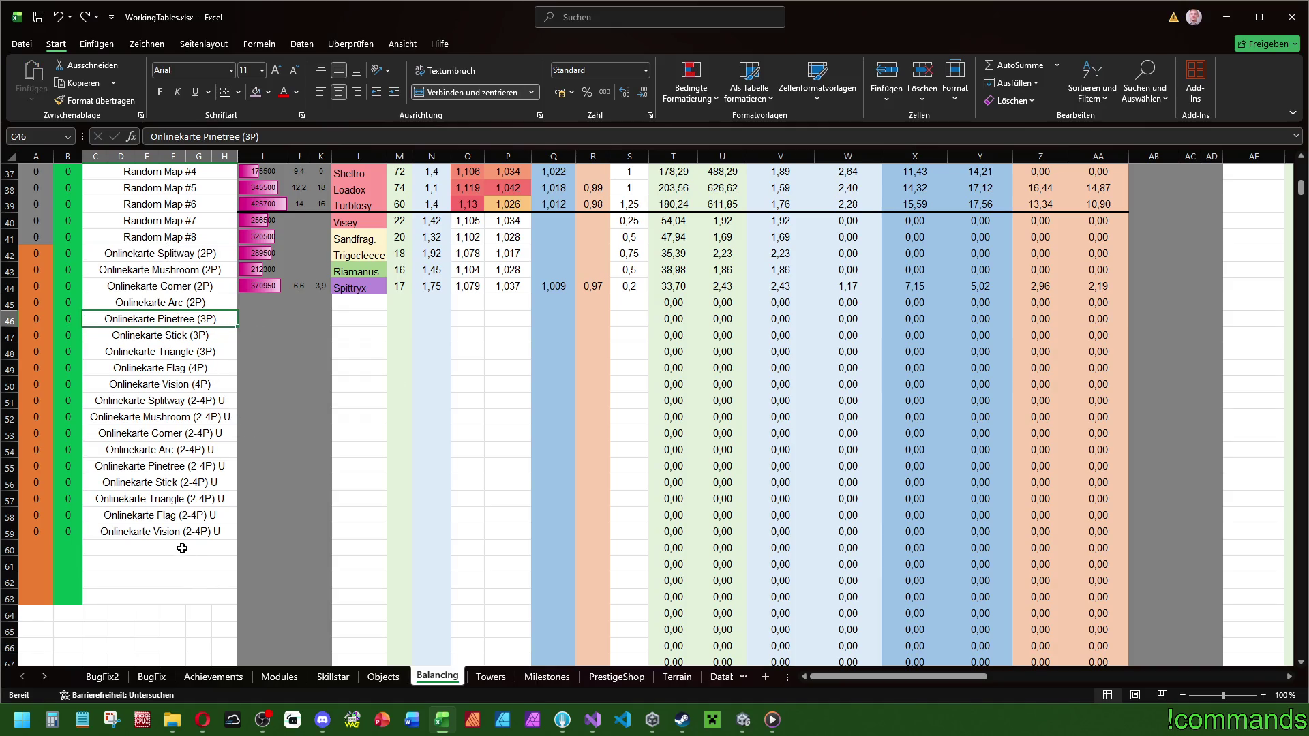
pyautogui.click(183, 531)
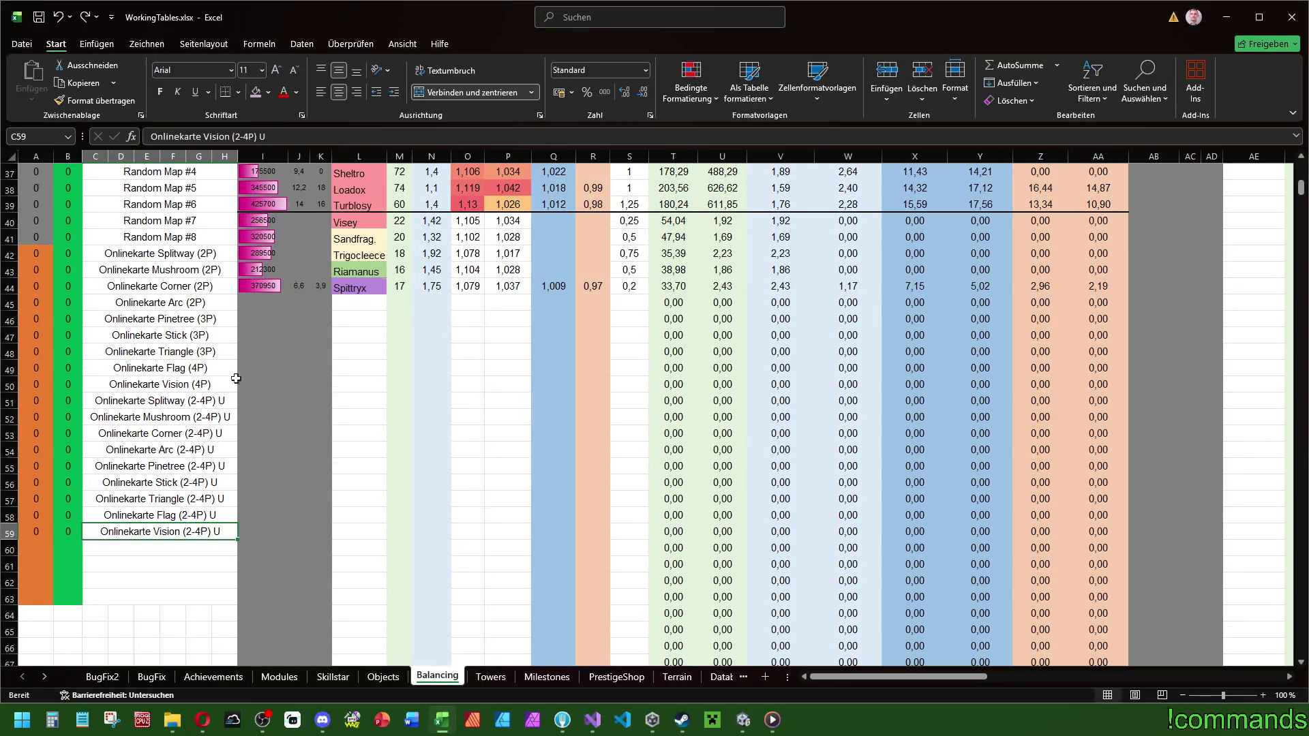
pyautogui.hotkey('ctrl', 'c')
pyautogui.press('Down')
pyautogui.press('Down')
pyautogui.press('Down')
pyautogui.hotkey('ctrl', 'v')
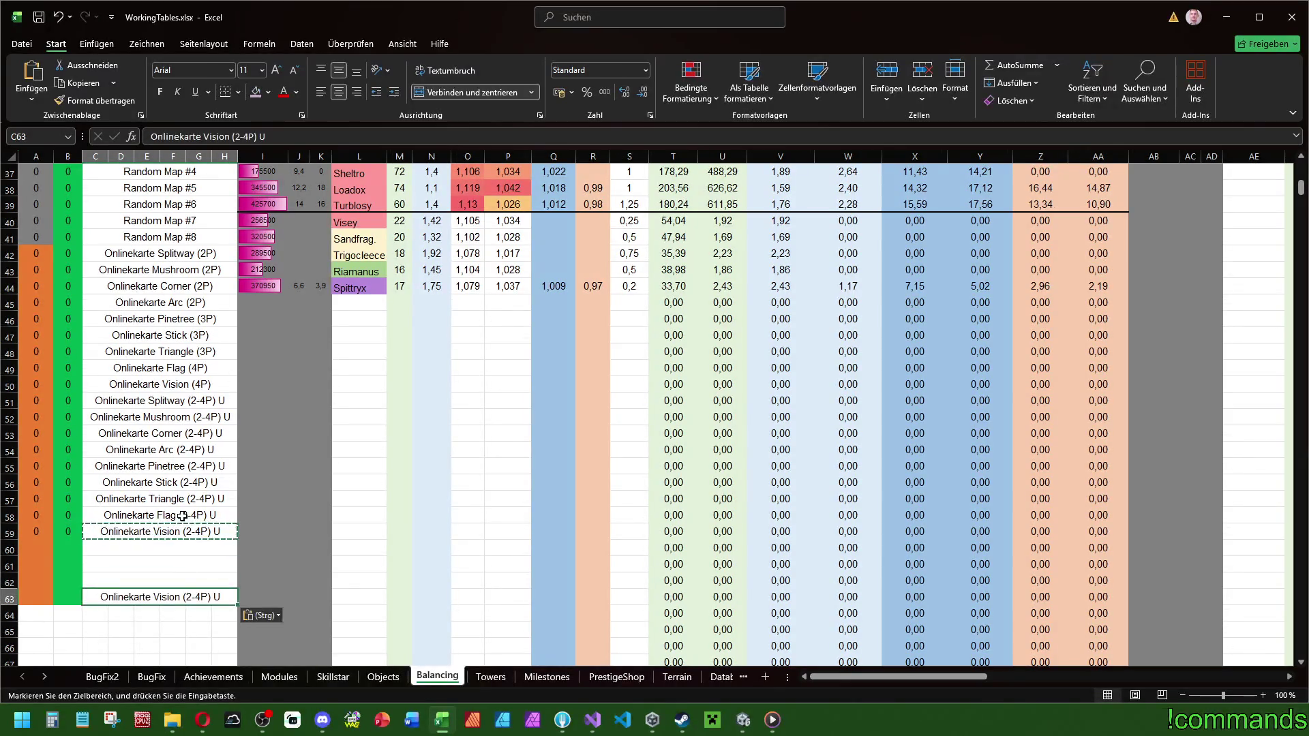
pyautogui.click(180, 531)
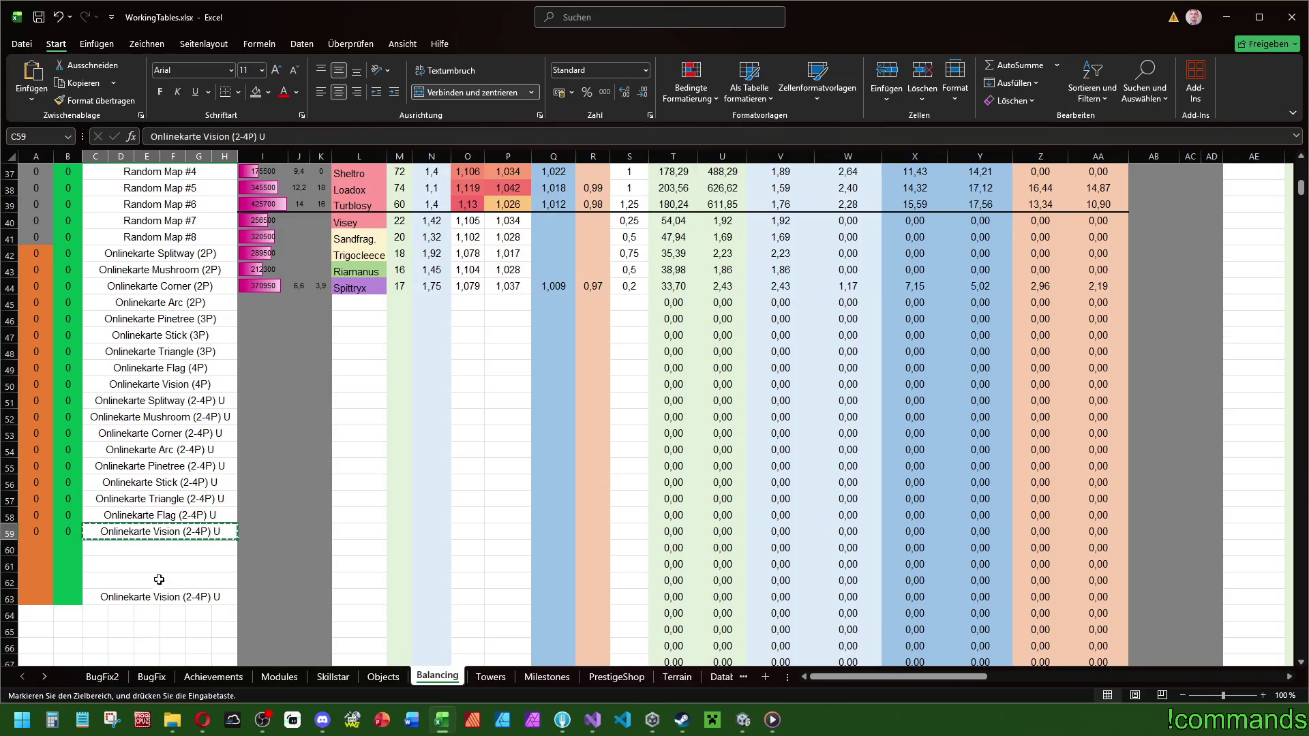
pyautogui.press('Delete')
pyautogui.click(152, 515)
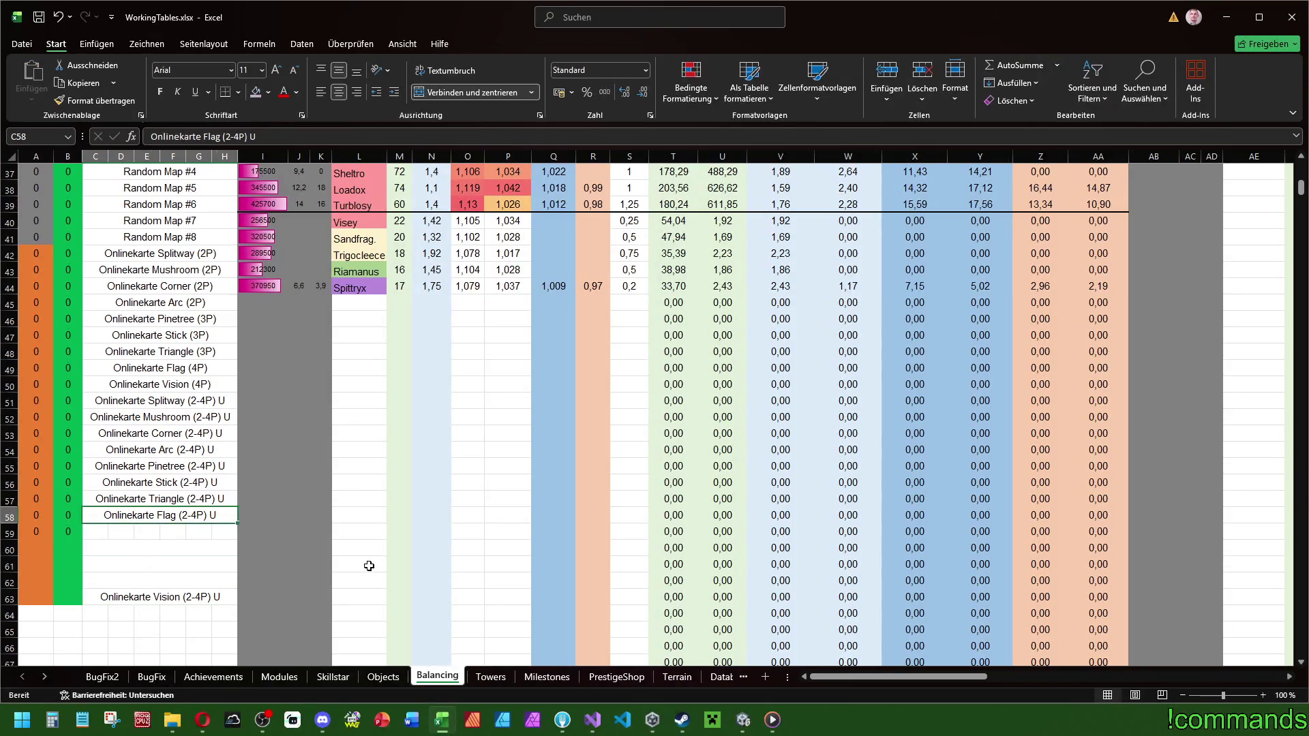
pyautogui.hotkey('ctrl', 'z')
pyautogui.hotkey('ctrl', 'z')
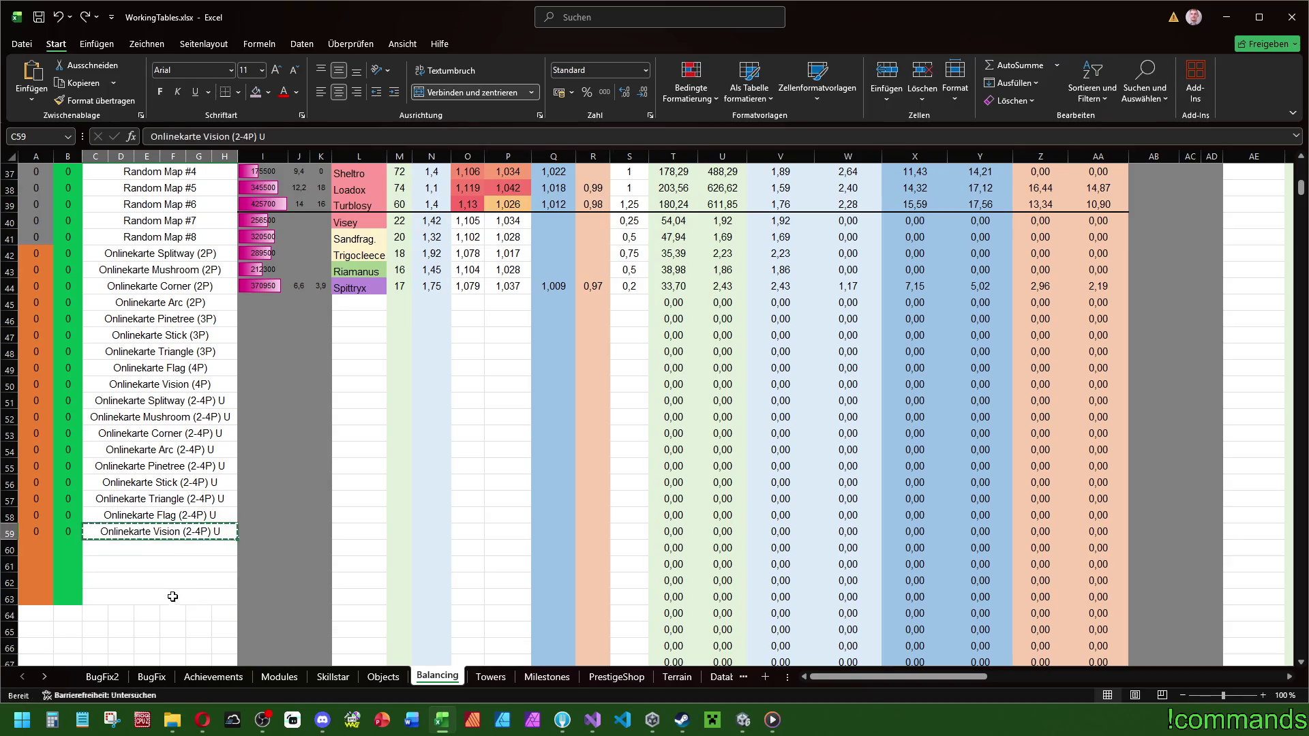
pyautogui.click(172, 596)
pyautogui.hotkey('ctrl', 'v')
# Move Flag (2-4P) U to C62 and Triangle (2-4P) U to C61, clearing C57:C59
pyautogui.click(161, 515)
pyautogui.hotkey('ctrl', 'c')
pyautogui.click(150, 578)
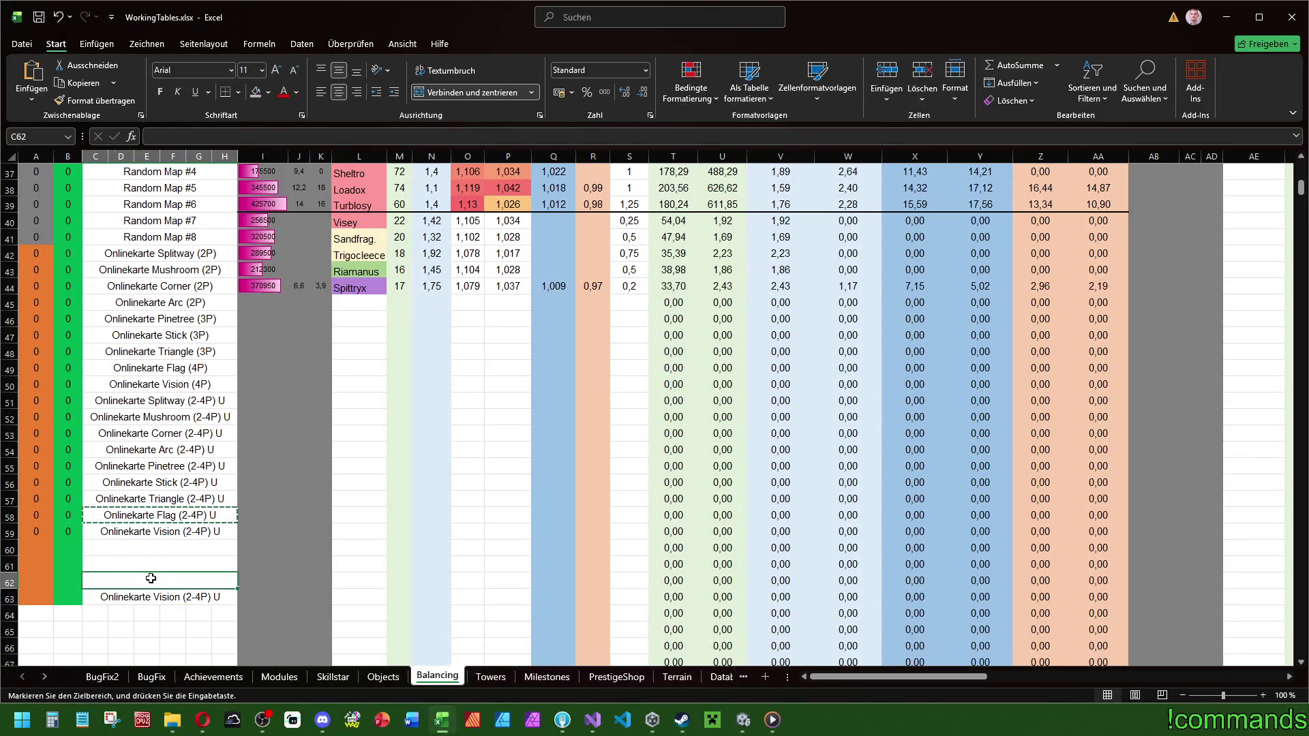
pyautogui.hotkey('ctrl', 'v')
pyautogui.click(157, 499)
pyautogui.hotkey('ctrl', 'c')
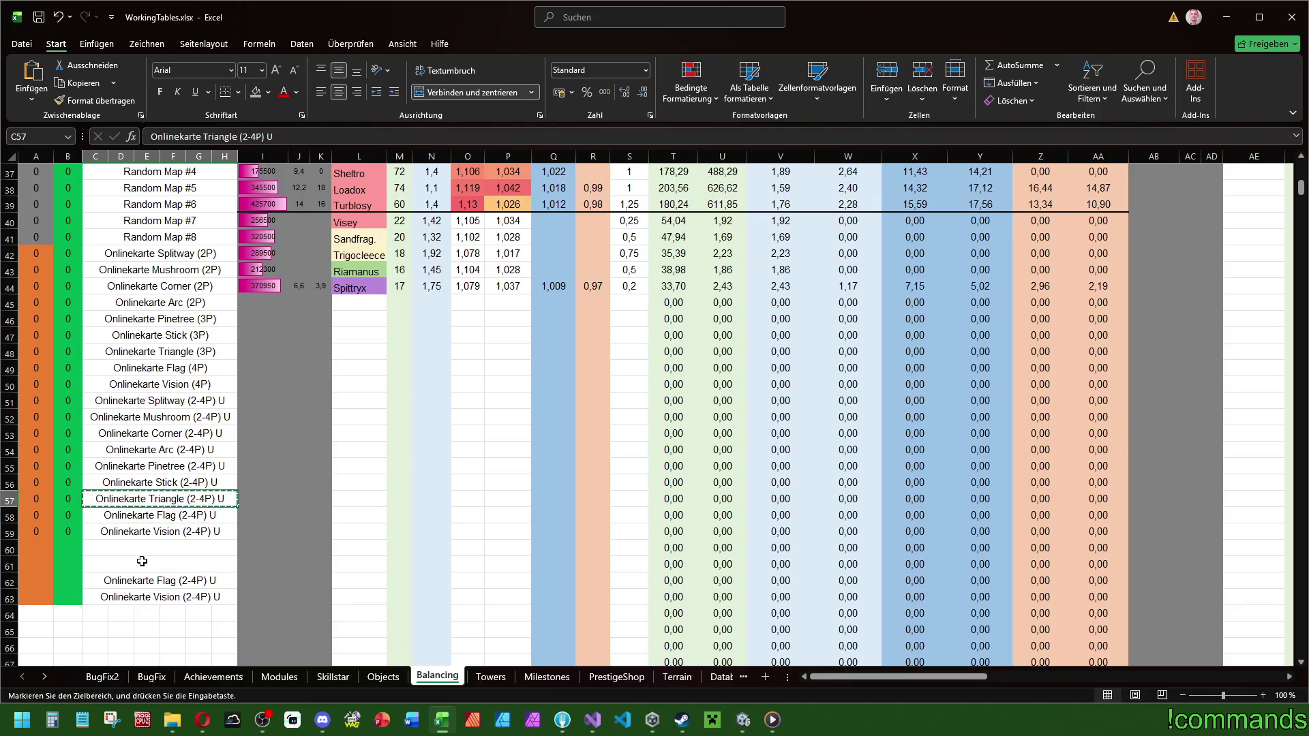
pyautogui.click(142, 560)
pyautogui.hotkey('ctrl', 'v')
pyautogui.moveTo(160, 532); pyautogui.dragTo(172, 482)
pyautogui.press('Delete')
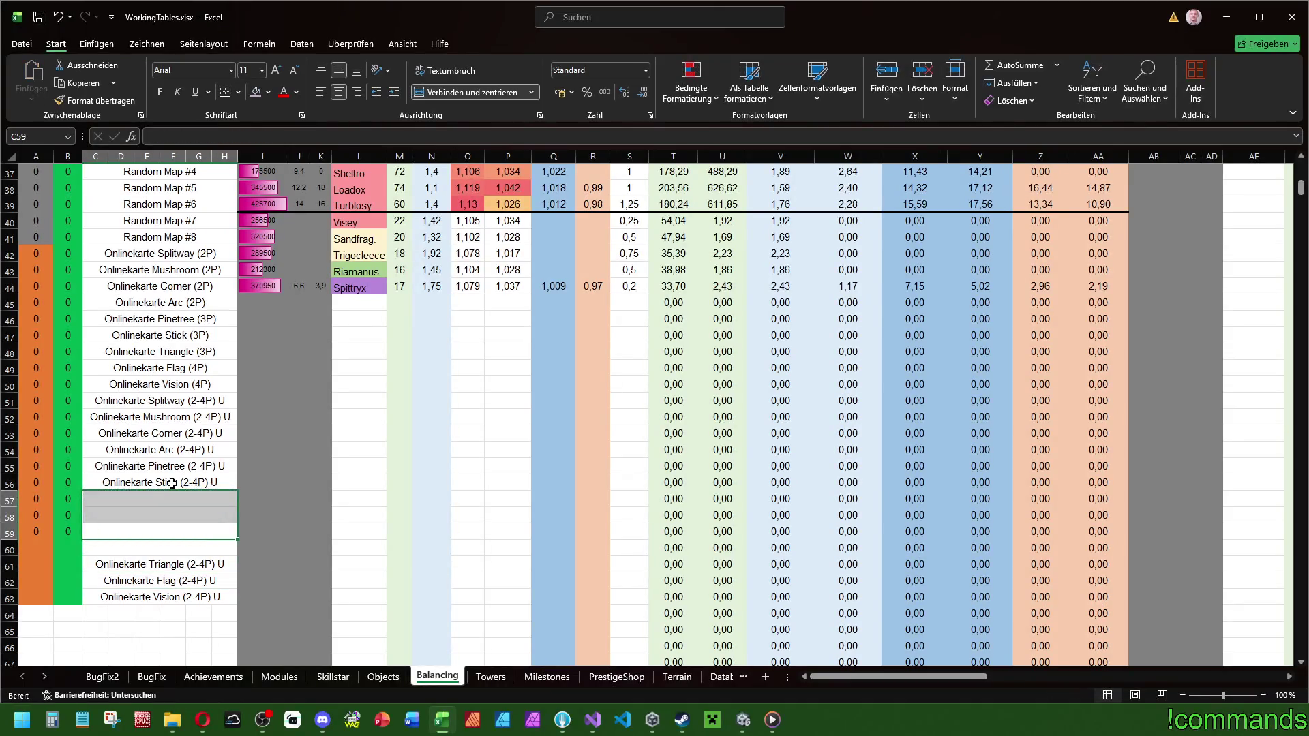
# Move Stick, Pinetree and Arc (2-4P) U names to C60, C59, C58, clearing C54:C56
pyautogui.click(173, 483)
pyautogui.hotkey('ctrl', 'c')
pyautogui.click(157, 549)
pyautogui.hotkey('ctrl', 'v')
pyautogui.click(157, 466)
pyautogui.hotkey('ctrl', 'c')
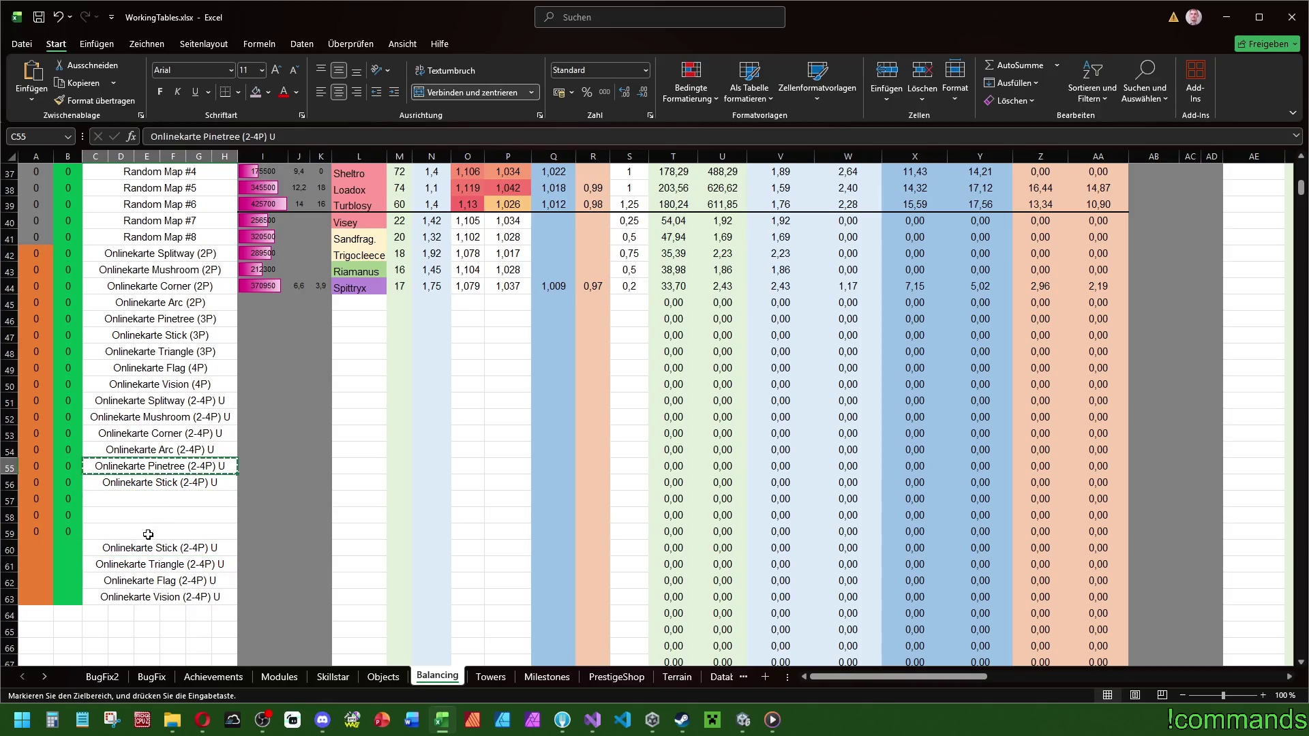
pyautogui.click(148, 534)
pyautogui.hotkey('ctrl', 'v')
pyautogui.click(157, 450)
pyautogui.hotkey('ctrl', 'c')
pyautogui.click(145, 516)
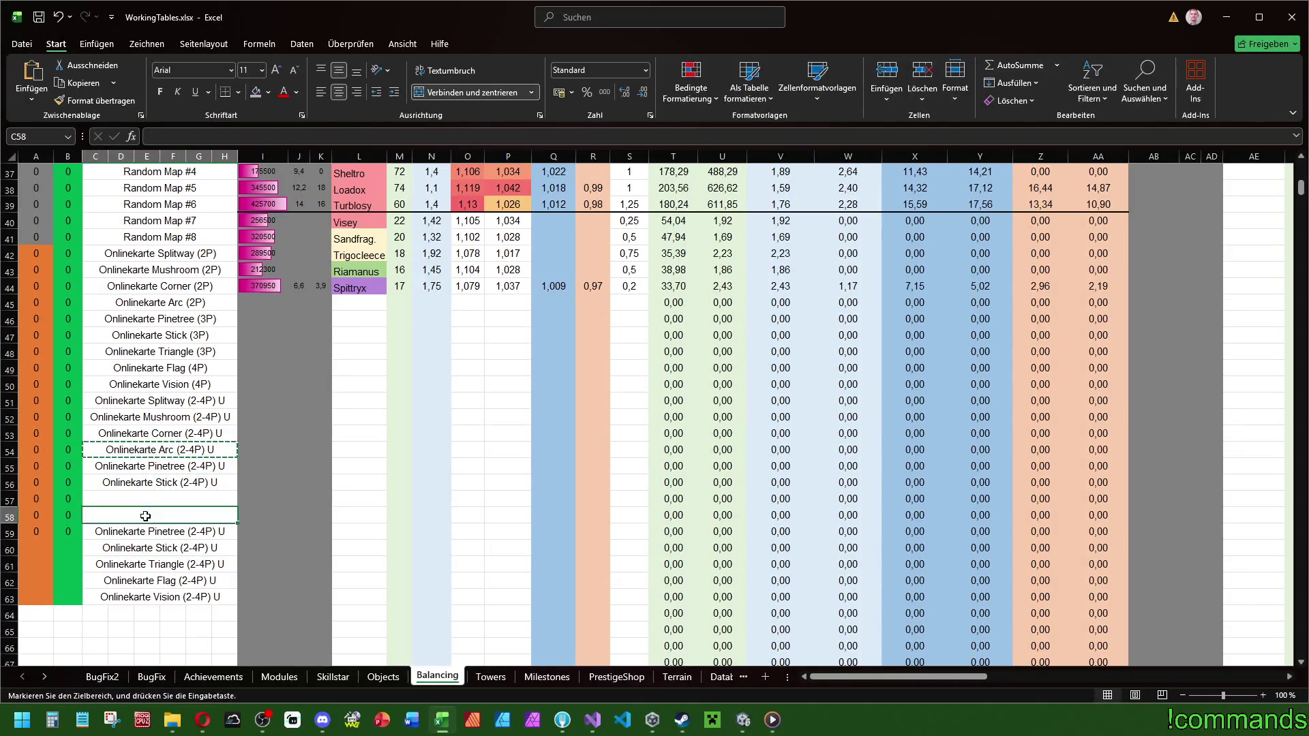
pyautogui.hotkey('ctrl', 'v')
pyautogui.moveTo(159, 483); pyautogui.dragTo(164, 450)
pyautogui.press('Delete')
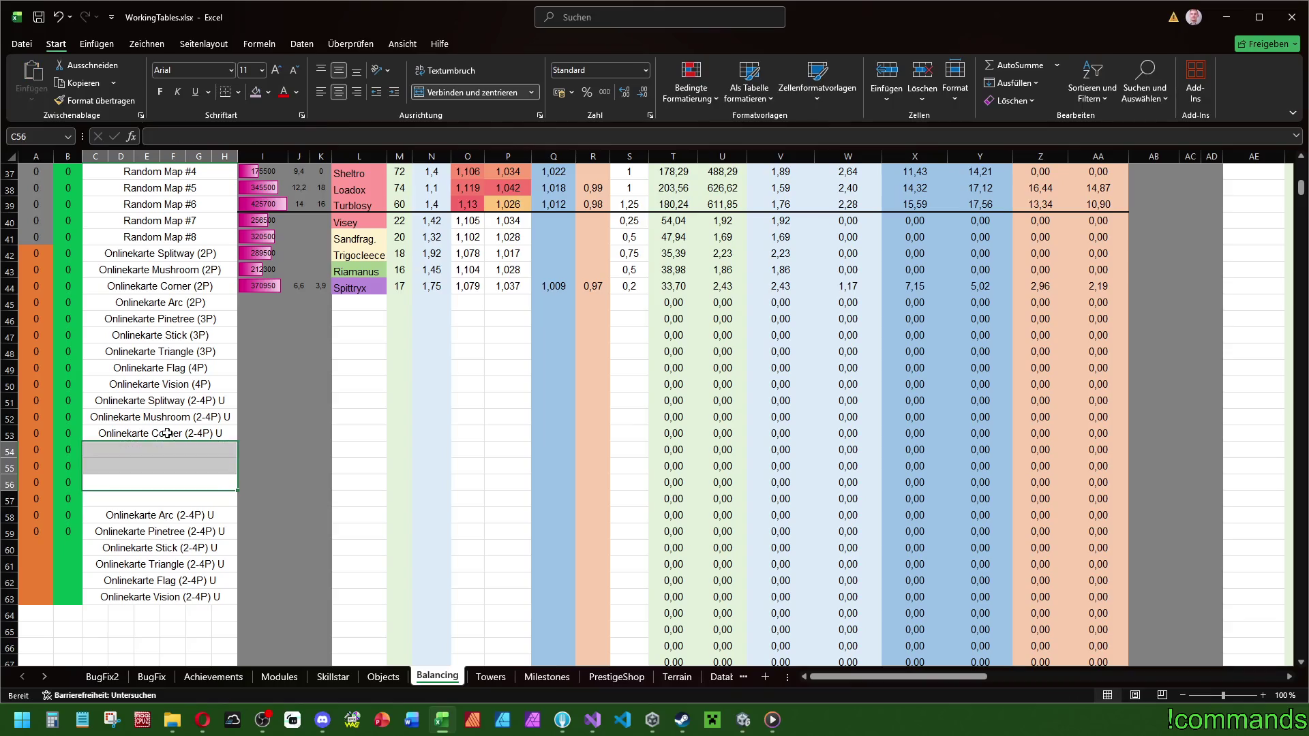
# Move Corner, Mushroom and Splitway (2-4P) U names to C57, C56, C55, clearing C51:C53
pyautogui.click(167, 434)
pyautogui.hotkey('ctrl', 'c')
pyautogui.click(157, 498)
pyautogui.hotkey('ctrl', 'v')
pyautogui.click(157, 416)
pyautogui.hotkey('ctrl', 'c')
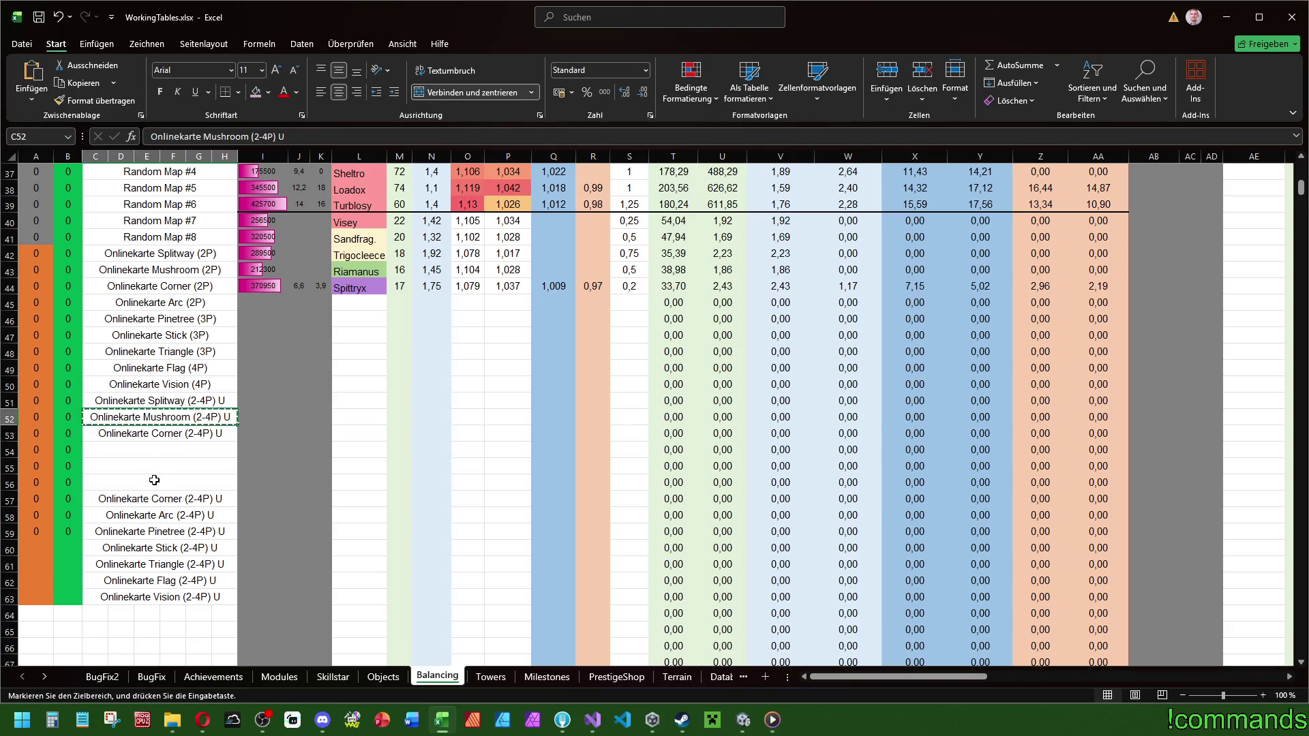
pyautogui.click(154, 481)
pyautogui.hotkey('ctrl', 'v')
pyautogui.click(159, 401)
pyautogui.hotkey('ctrl', 'c')
pyautogui.click(157, 466)
pyautogui.hotkey('ctrl', 'v')
pyautogui.click(163, 433)
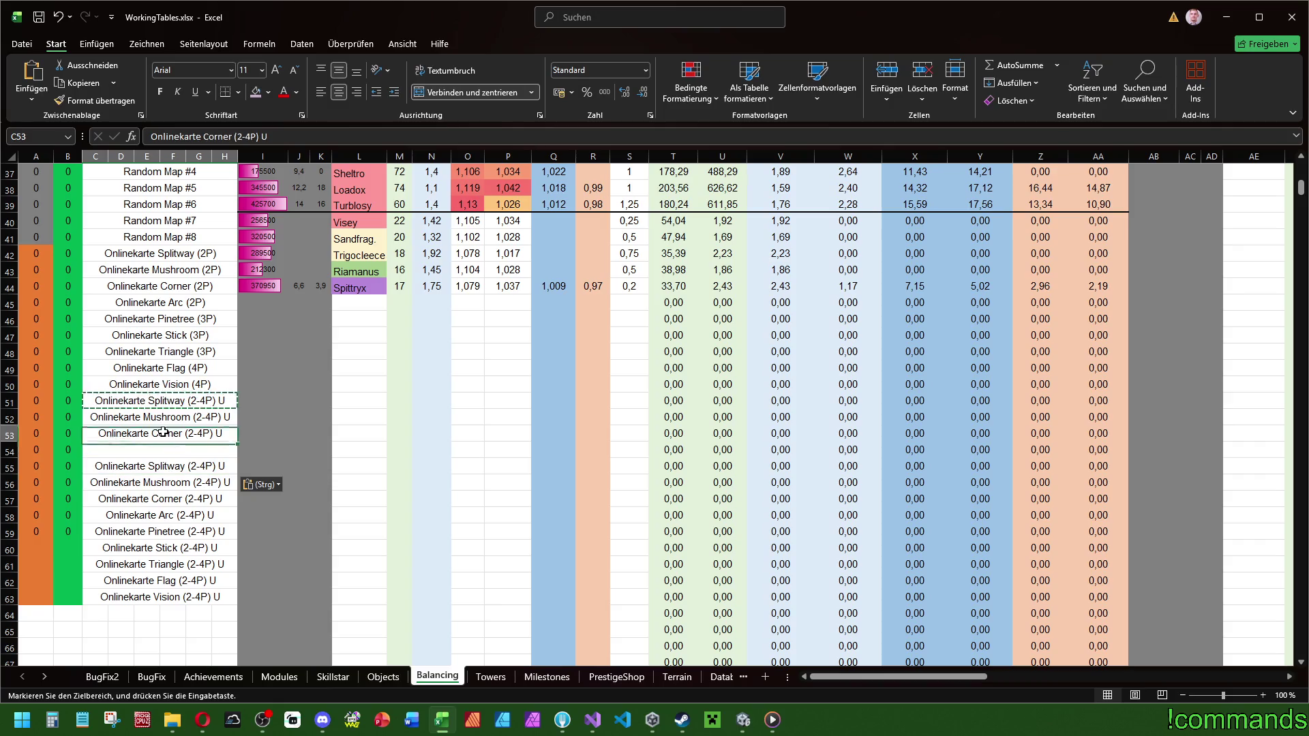
pyautogui.moveTo(163, 433); pyautogui.dragTo(160, 401)
pyautogui.press('Delete')
# Move Vision (4P), Flag (4P) and Triangle (3P) to C54, C53, C52, clearing C48:C50
pyautogui.click(160, 384)
pyautogui.hotkey('ctrl', 'c')
pyautogui.click(159, 449)
pyautogui.hotkey('ctrl', 'v')
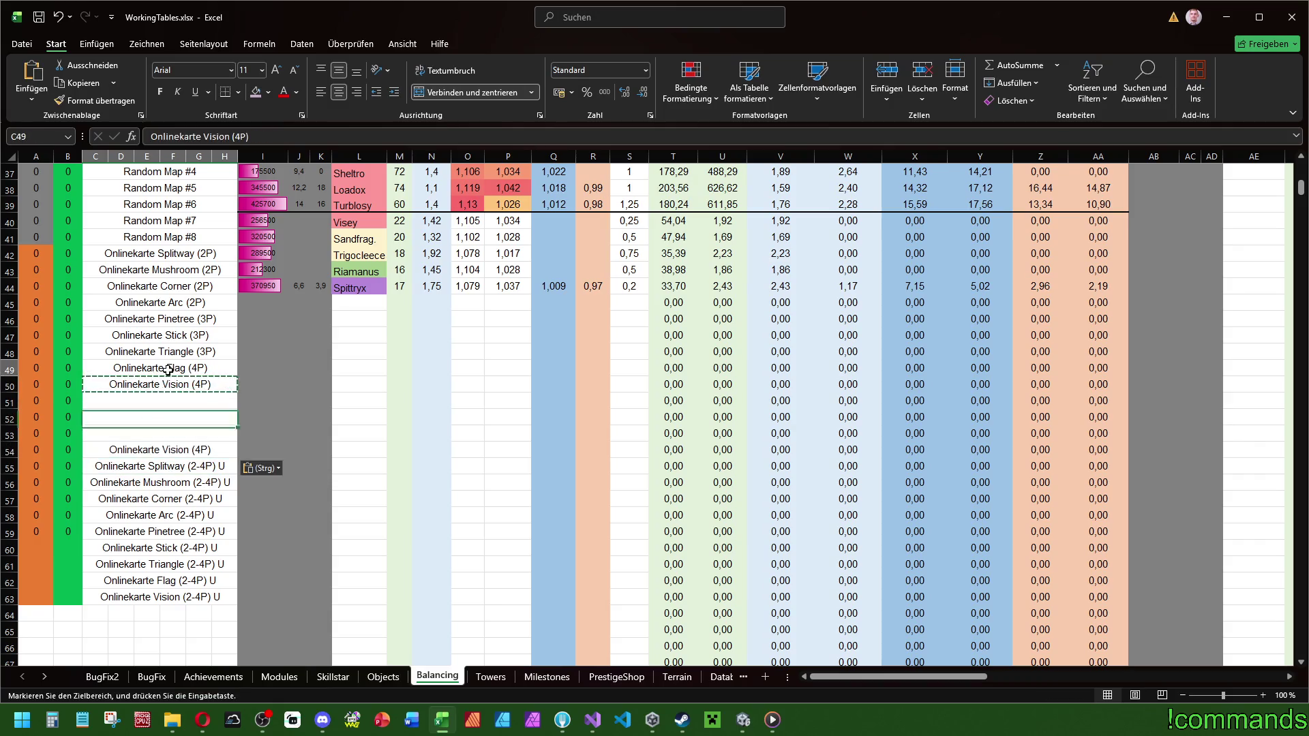
pyautogui.click(168, 368)
pyautogui.hotkey('ctrl', 'c')
pyautogui.click(160, 433)
pyautogui.hotkey('ctrl', 'v')
pyautogui.click(160, 352)
pyautogui.hotkey('ctrl', 'c')
pyautogui.click(159, 418)
pyautogui.hotkey('ctrl', 'v')
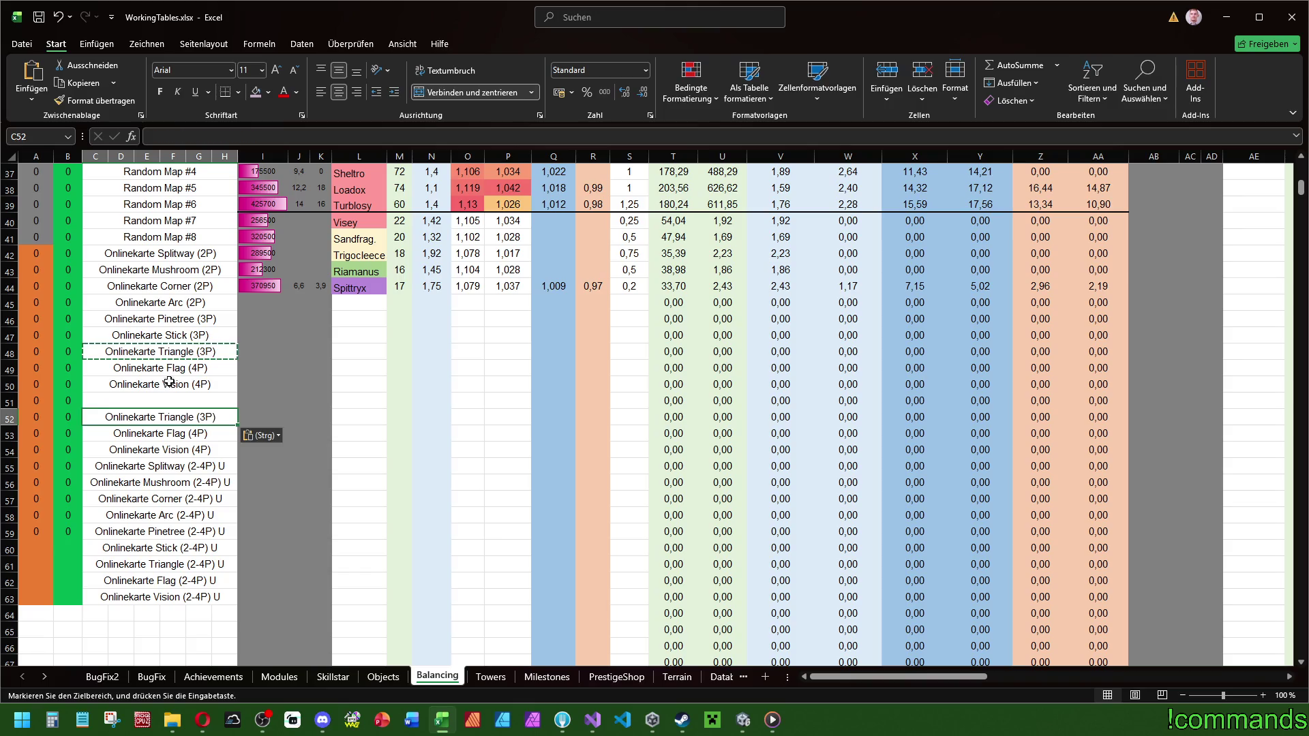
pyautogui.moveTo(169, 382); pyautogui.dragTo(159, 351)
pyautogui.press('Delete')
# Move Stick (3P), Pinetree (3P) and Arc (2P) to C51, C50, C49, clearing C45:C47
pyautogui.click(159, 335)
pyautogui.hotkey('ctrl', 'c')
pyautogui.click(152, 401)
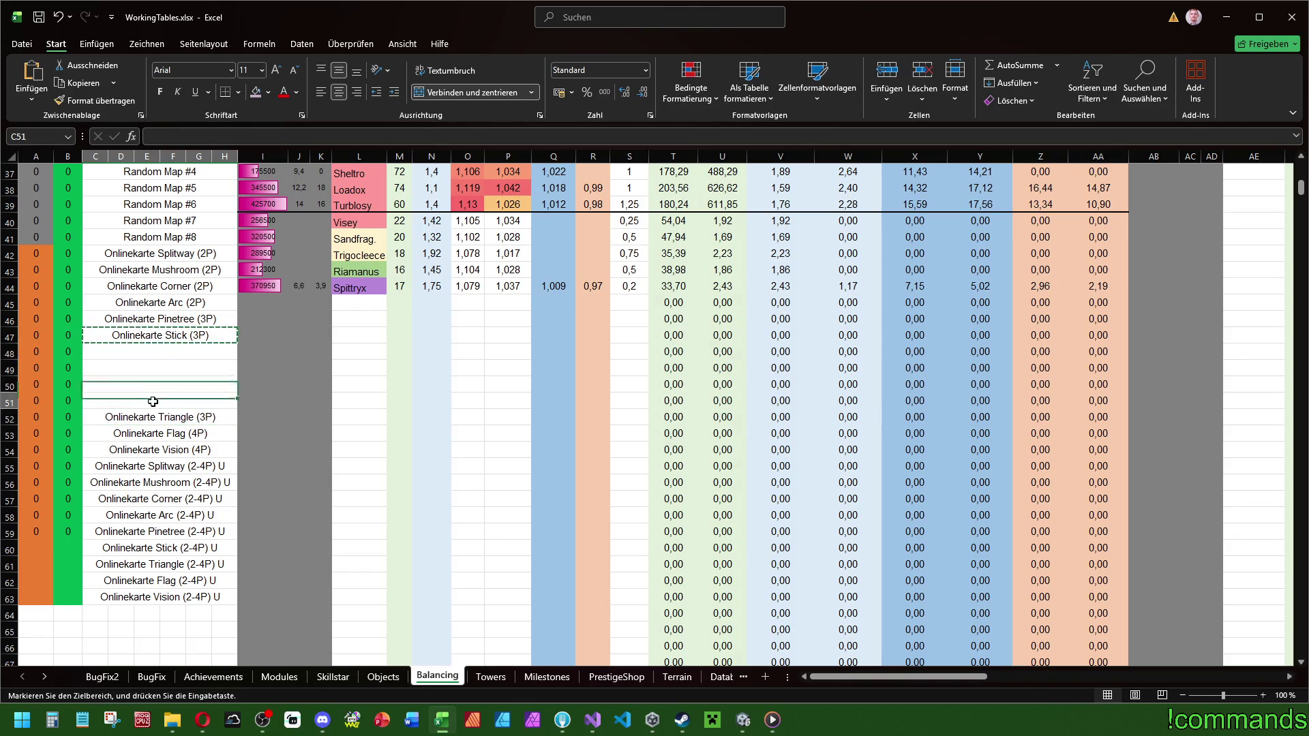
pyautogui.hotkey('ctrl', 'v')
pyautogui.click(159, 318)
pyautogui.hotkey('ctrl', 'c')
pyautogui.click(159, 383)
pyautogui.hotkey('ctrl', 'v')
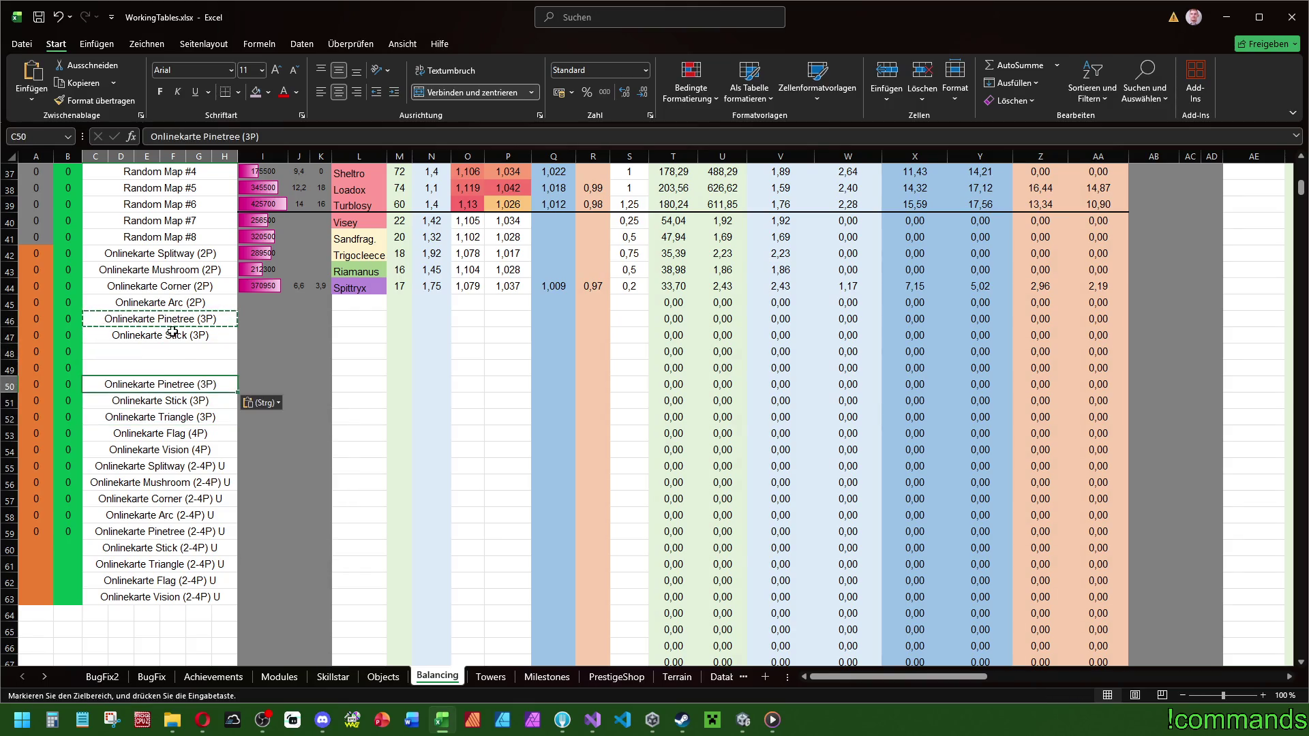
pyautogui.click(197, 303)
pyautogui.hotkey('ctrl', 'c')
pyautogui.click(170, 368)
pyautogui.hotkey('ctrl', 'v')
pyautogui.moveTo(179, 319); pyautogui.dragTo(183, 295)
pyautogui.press('Delete')
# Move Corner, Mushroom and Splitway (2P) to C48, C47, C46, clearing C42:C44
pyautogui.hotkey('ctrl', 'c')
pyautogui.click(160, 349)
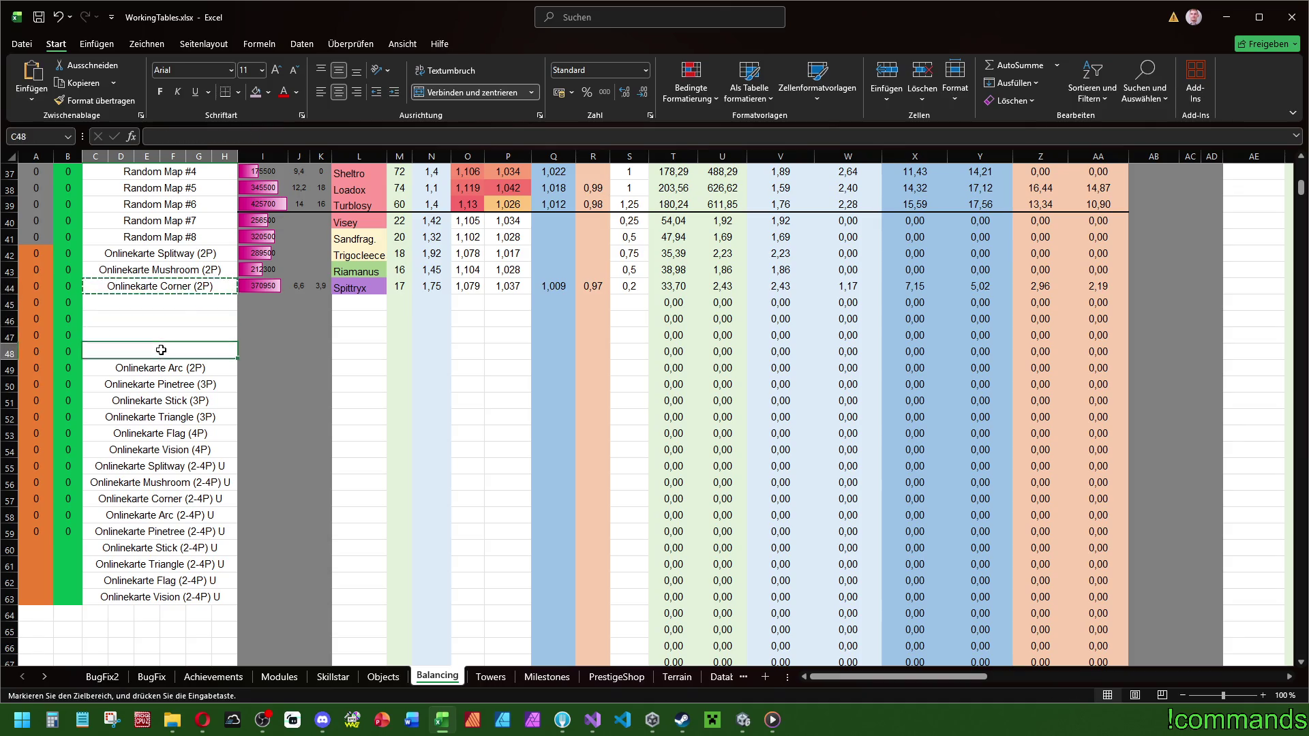
pyautogui.hotkey('ctrl', 'v')
pyautogui.click(168, 269)
pyautogui.hotkey('ctrl', 'c')
pyautogui.press('Down')
pyautogui.press('Down')
pyautogui.press('Down')
pyautogui.hotkey('ctrl', 'v')
pyautogui.click(168, 254)
pyautogui.hotkey('ctrl', 'c')
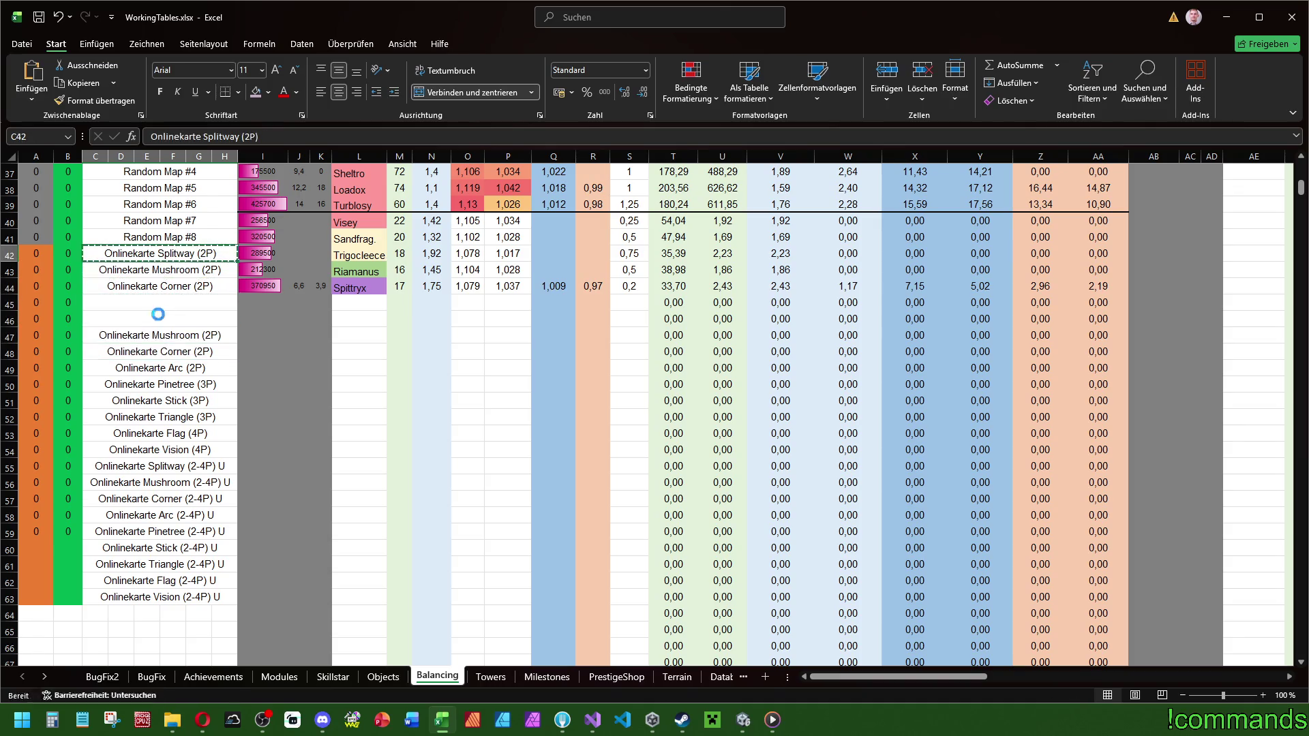
pyautogui.press('Down')
pyautogui.press('Down')
pyautogui.press('Down')
pyautogui.hotkey('ctrl', 'v')
pyautogui.click(180, 285)
pyautogui.hotkey('shift', 'Up')
pyautogui.hotkey('shift', 'Up')
pyautogui.hotkey('ctrl', 'c')
pyautogui.press('Escape')
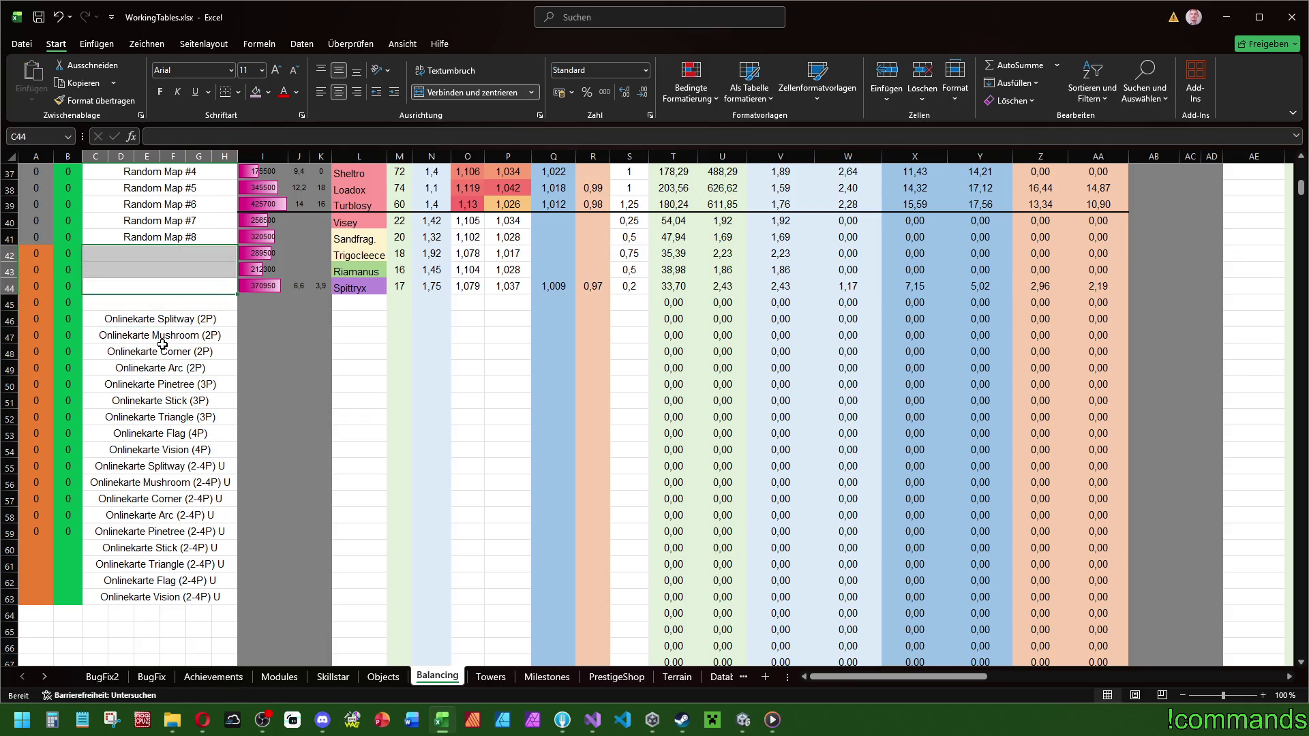
pyautogui.press('Delete')
# Enter 0 into B60:B63
pyautogui.click(67, 548)
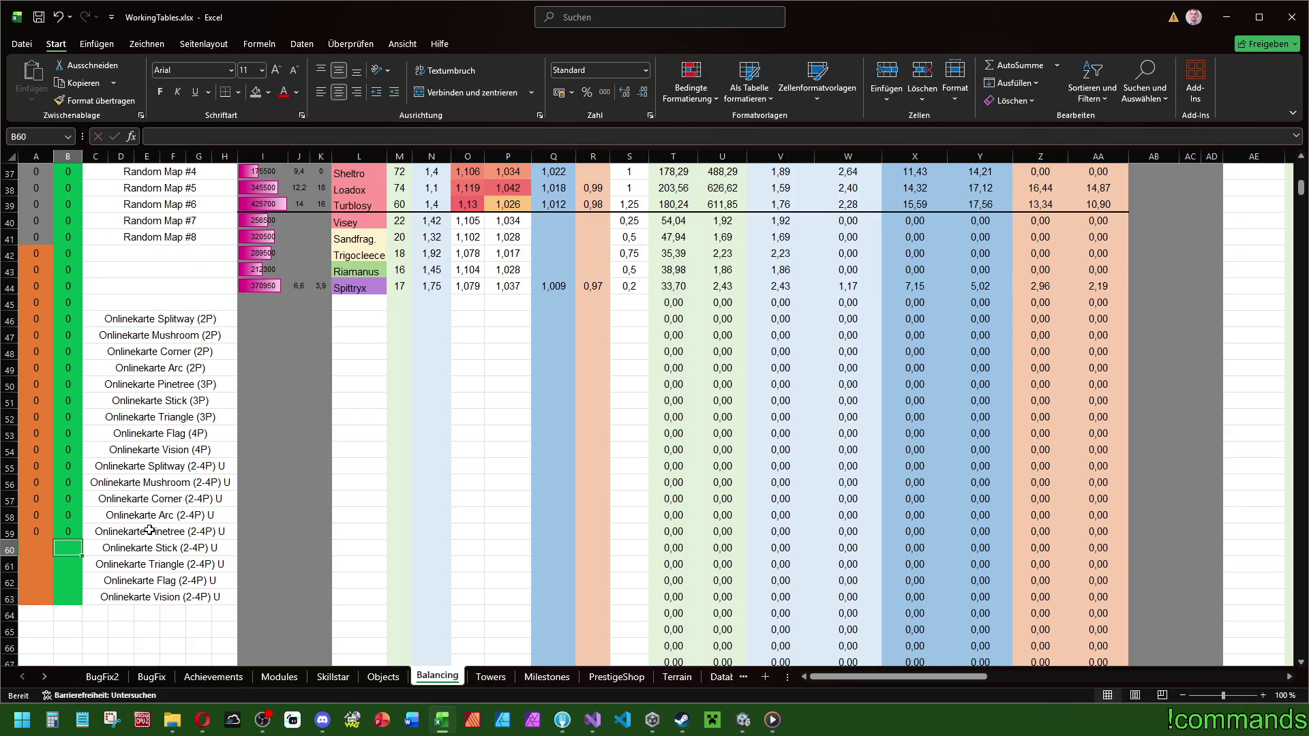
pyautogui.write('0 0 0 0')
pyautogui.press('Up')
pyautogui.press('Up')
pyautogui.press('Up')
pyautogui.press('Left')
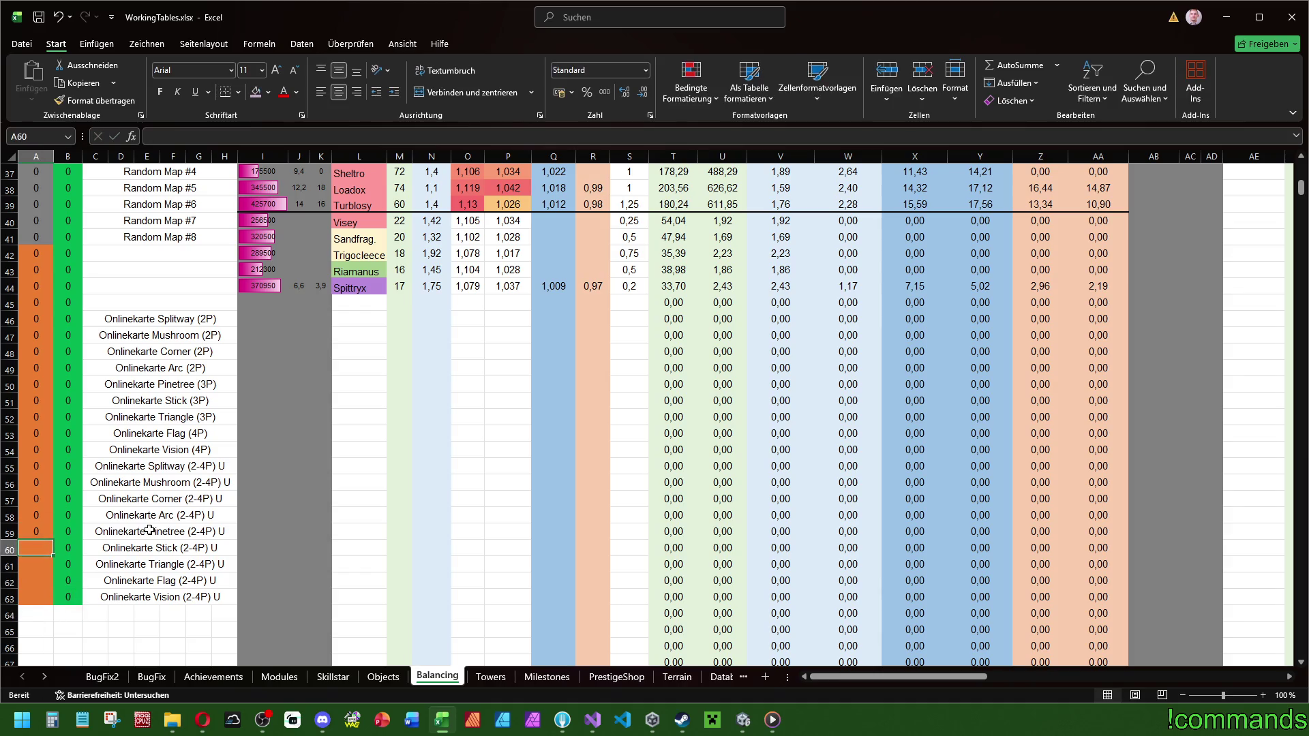
# Enter 0 into A60:A63 and fill A41's 0 down to A45
pyautogui.write('0 0 0 0')
pyautogui.scroll(2, 170, 510)
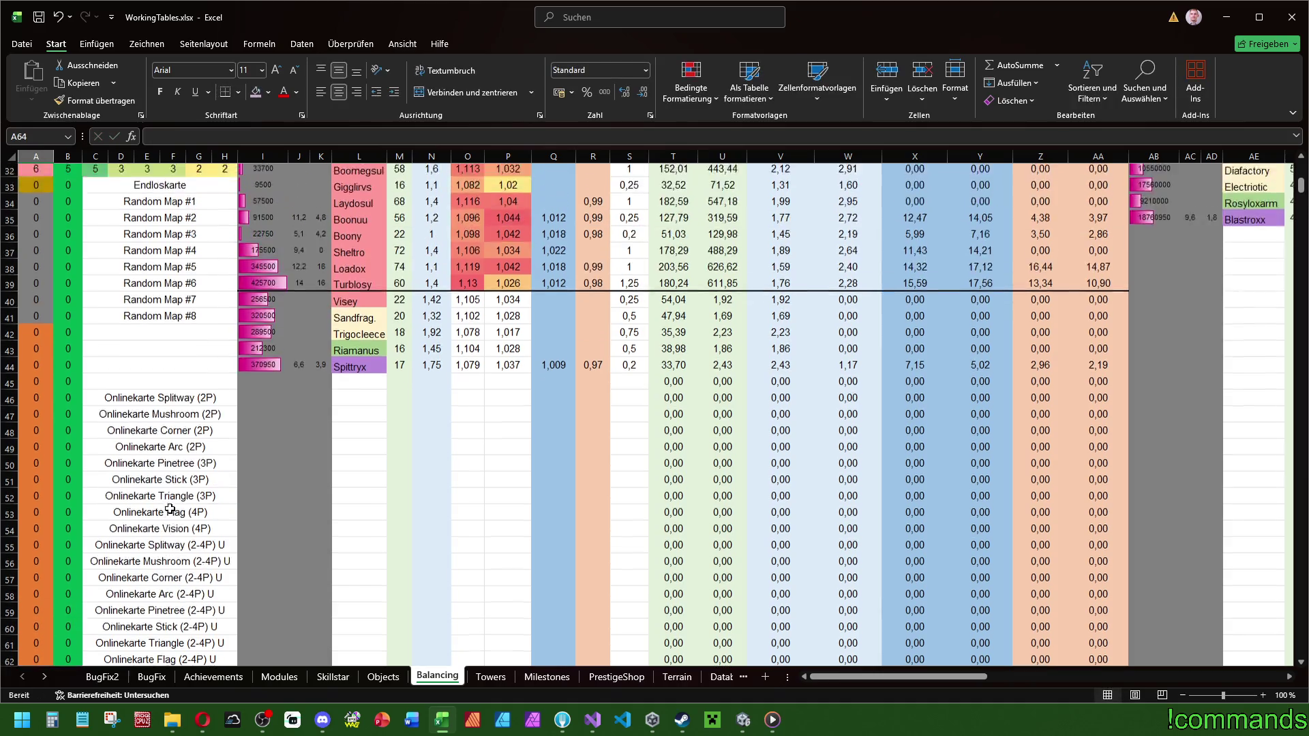
pyautogui.scroll(2, 170, 510)
pyautogui.click(39, 437)
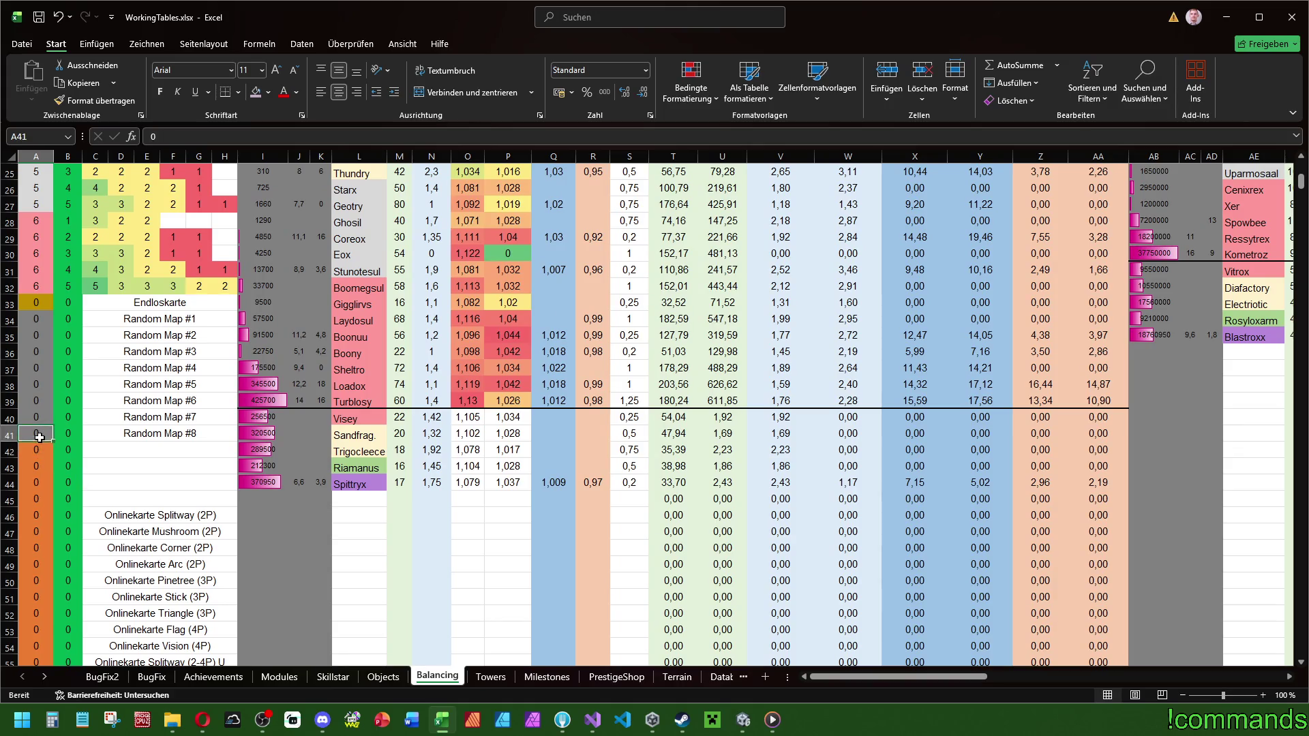
pyautogui.moveTo(52, 443); pyautogui.dragTo(42, 501)
# Copy Random Map #8 from C41 into C42:C45
pyautogui.click(168, 434)
pyautogui.hotkey('ctrl', 'c')
pyautogui.click(175, 450)
pyautogui.hotkey('ctrl', 'v')
pyautogui.click(175, 466)
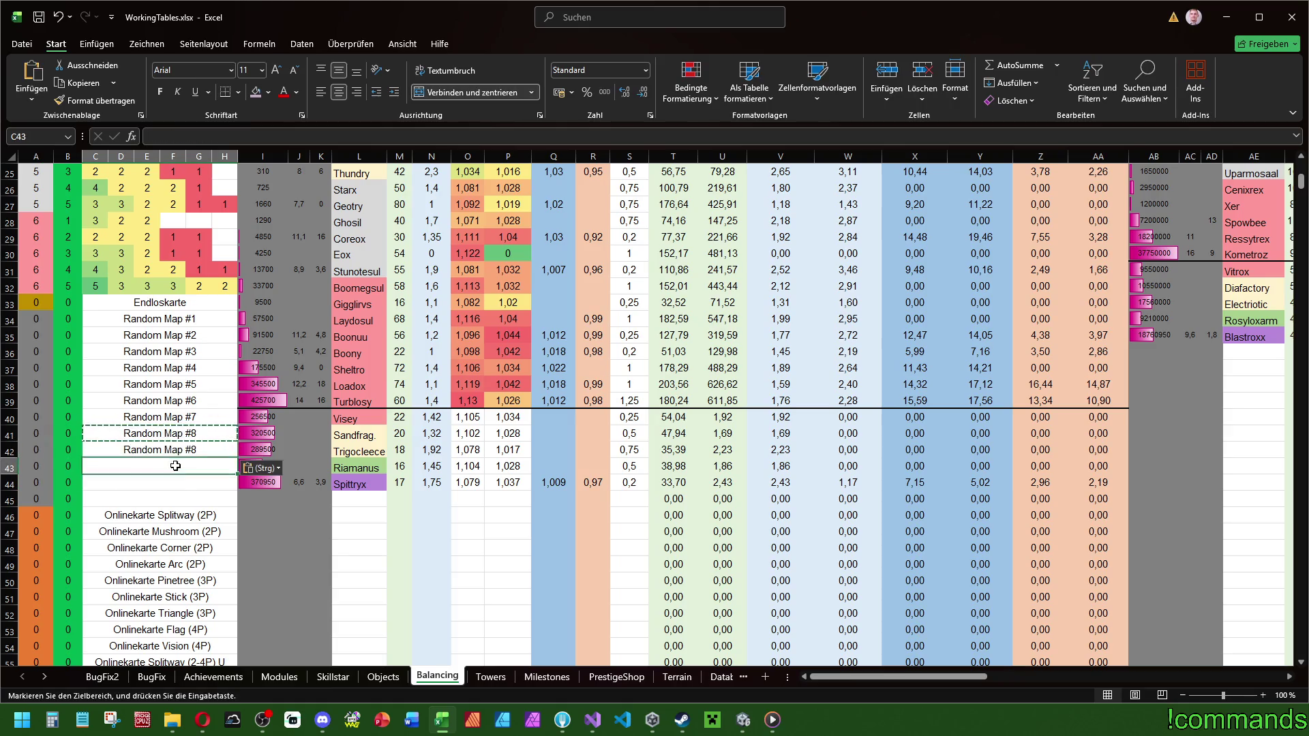
pyautogui.moveTo(175, 466); pyautogui.dragTo(175, 499)
pyautogui.hotkey('ctrl', 'v')
pyautogui.click(205, 452)
pyautogui.press('Escape')
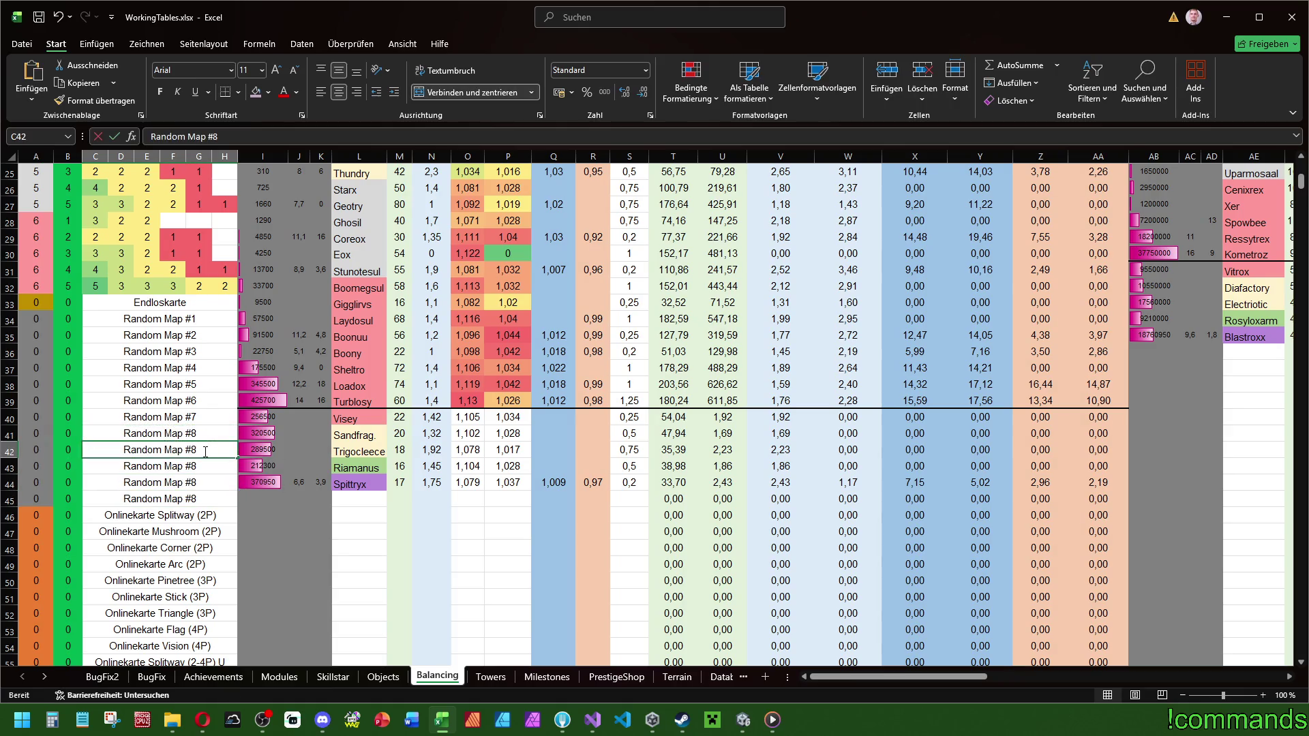
# Renumber C42 and C43 to Random Map #9 and Random Map #10
pyautogui.doubleClick(205, 452)
pyautogui.press('BackSpace')
pyautogui.write('9')
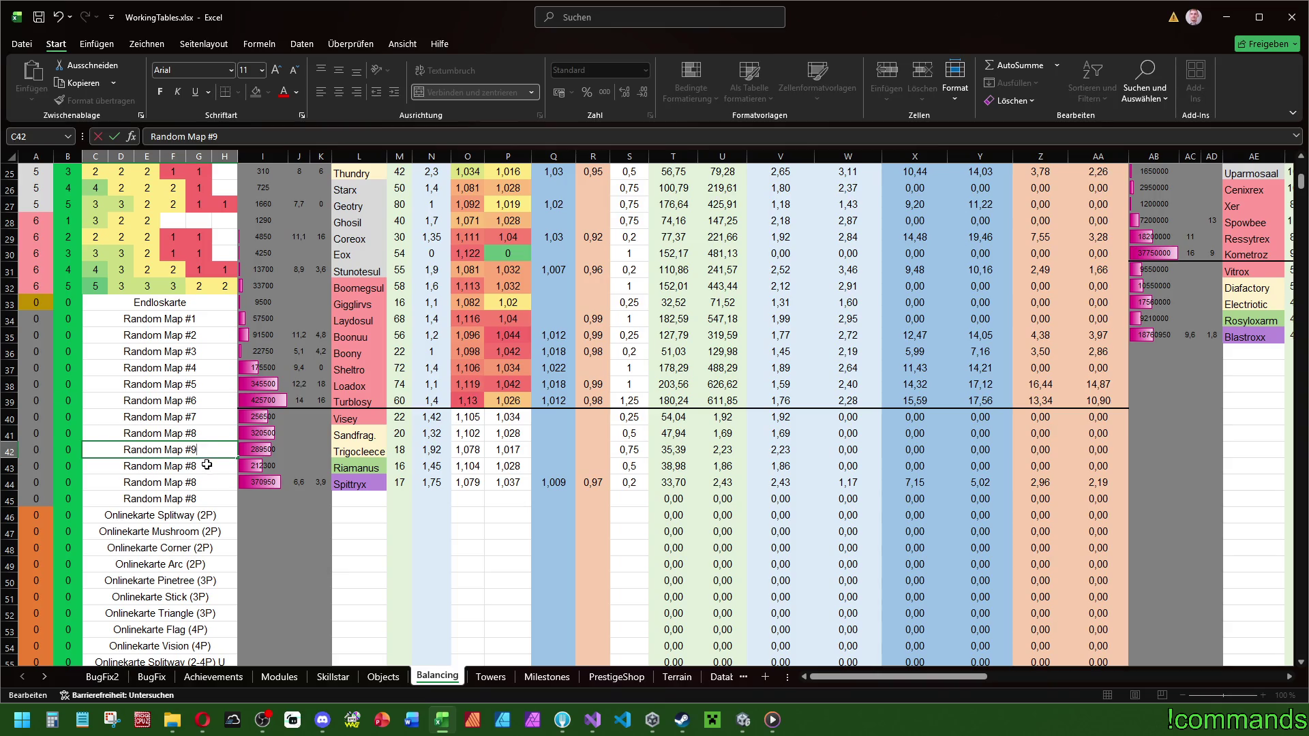
pyautogui.press('Return')
pyautogui.doubleClick(206, 464)
pyautogui.press('BackSpace')
pyautogui.write('10')
pyautogui.press('Return')
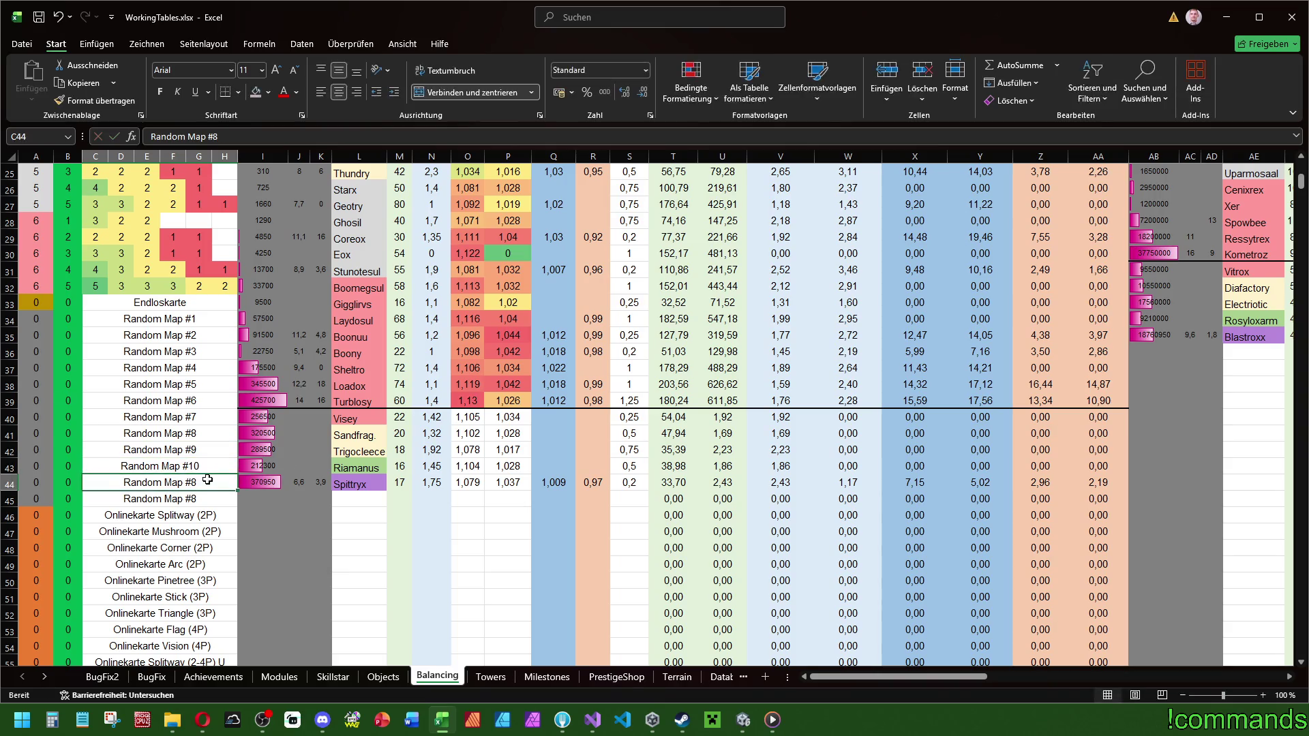
# Renumber C44 and C45 to Random Map #11 and Random Map #12
pyautogui.doubleClick(207, 480)
pyautogui.press('BackSpace')
pyautogui.write('11')
pyautogui.press('Return')
pyautogui.doubleClick(206, 498)
pyautogui.press('BackSpace')
pyautogui.write('12')
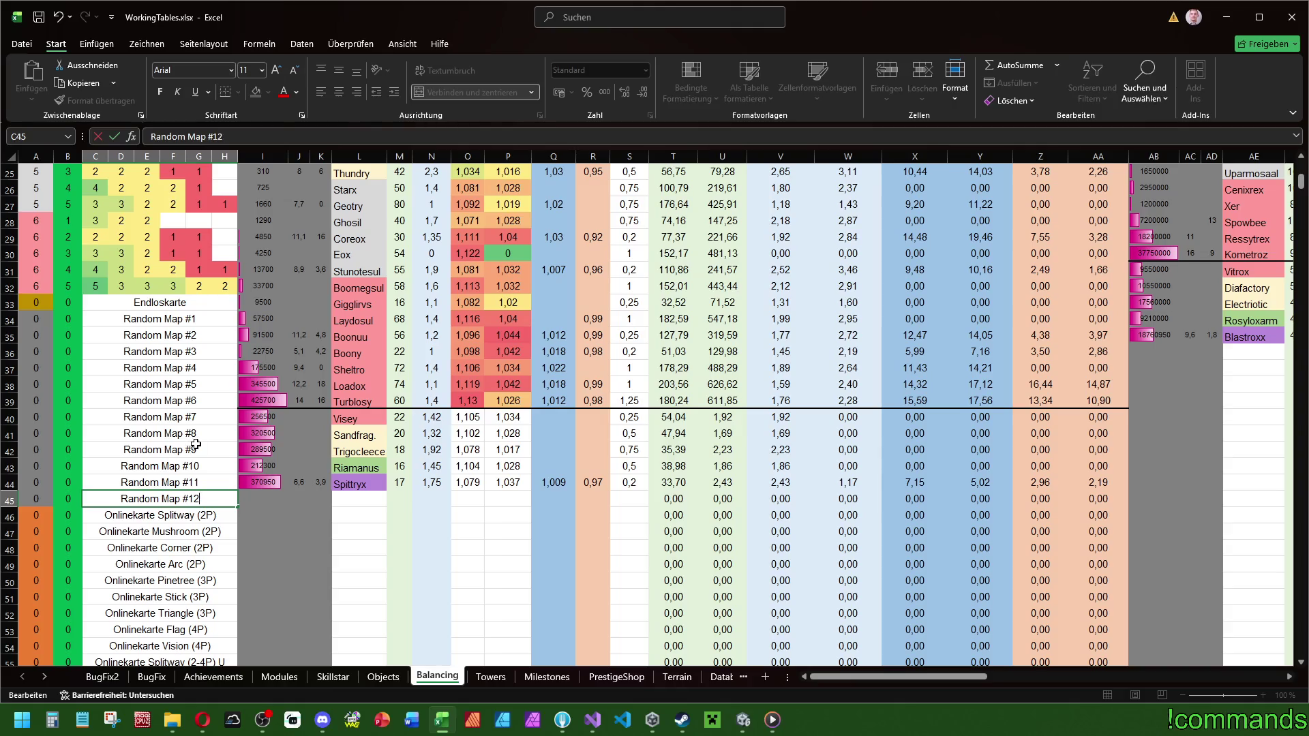
pyautogui.click(195, 444)
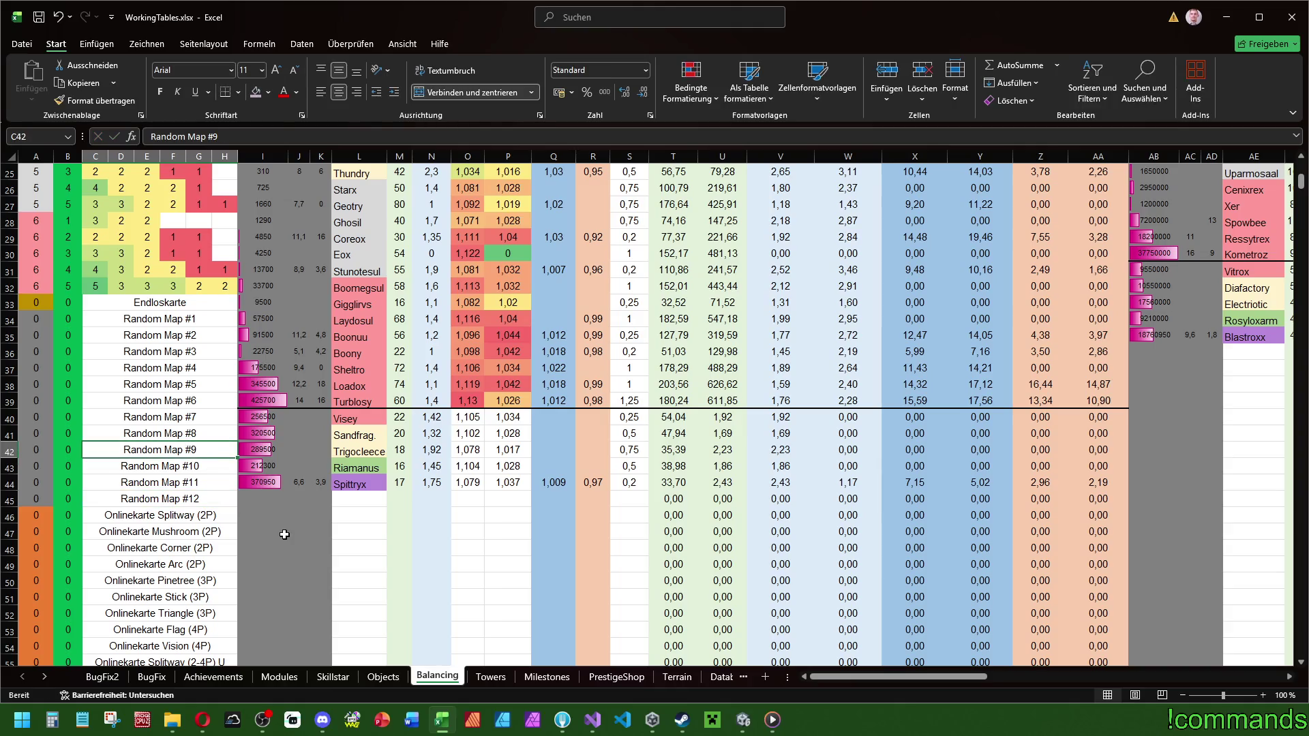
pyautogui.click(176, 302)
pyautogui.scroll(-4, 211, 414)
pyautogui.scroll(12, 144, 502)
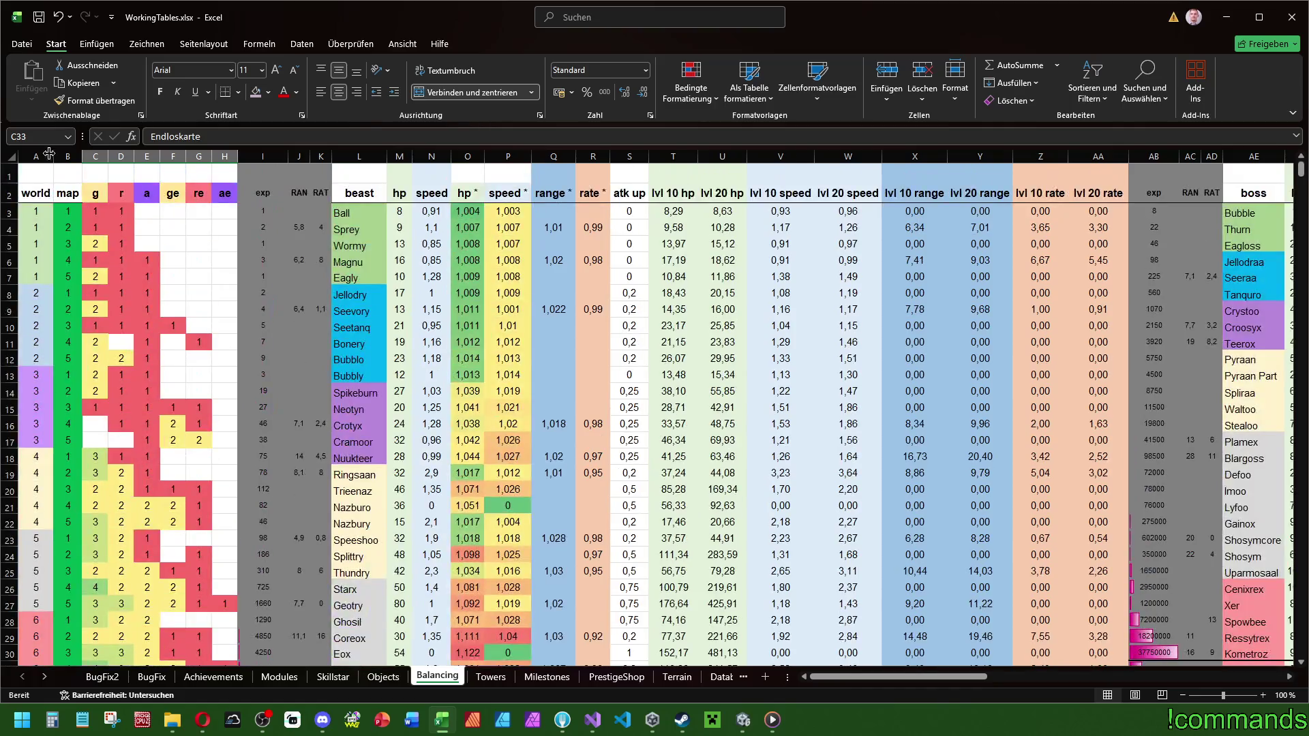
pyautogui.scroll(-8, 213, 354)
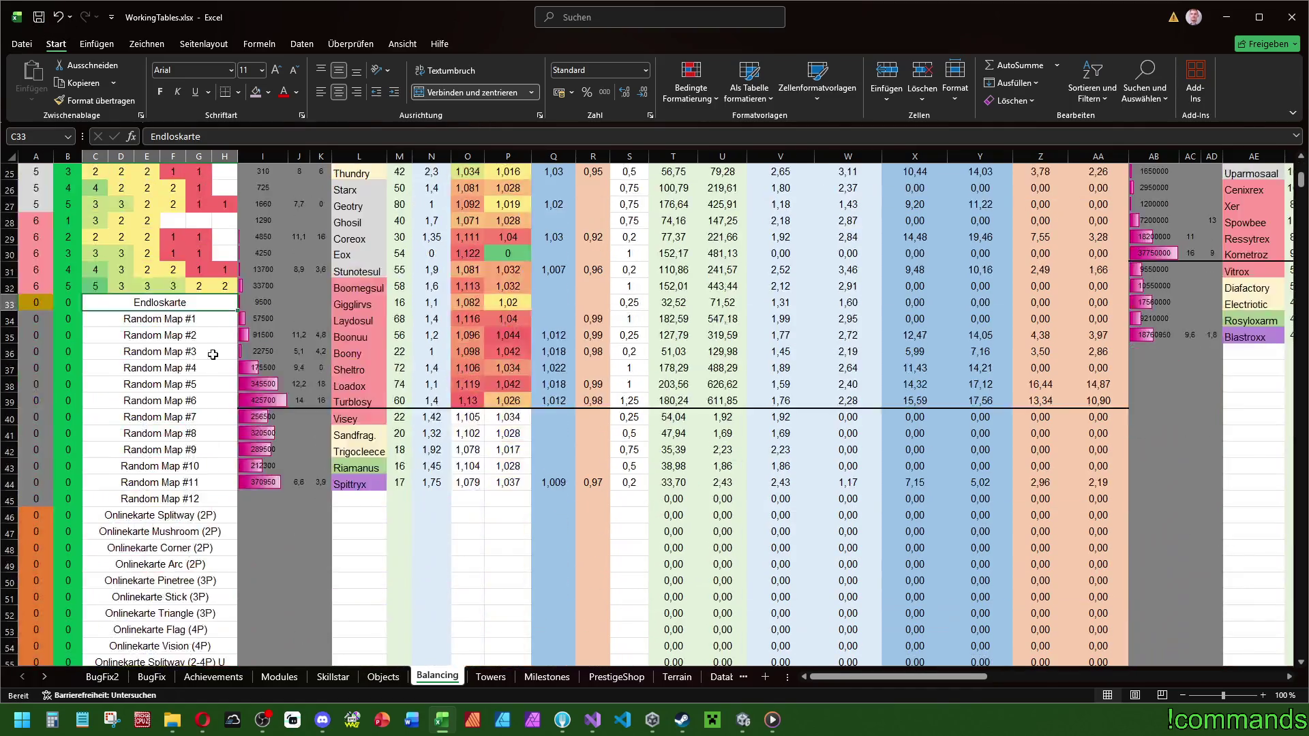
pyautogui.scroll(-4, 213, 355)
pyautogui.scroll(12, 101, 545)
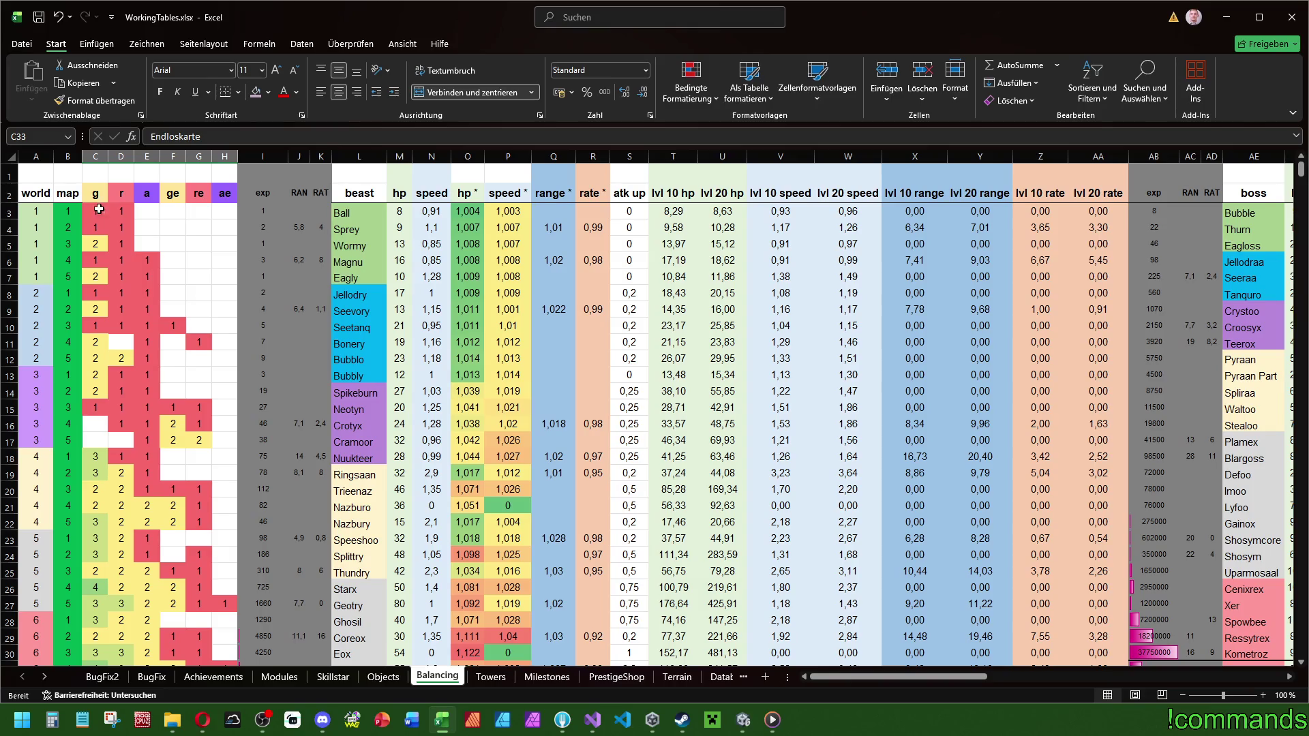
pyautogui.scroll(-13, 37, 216)
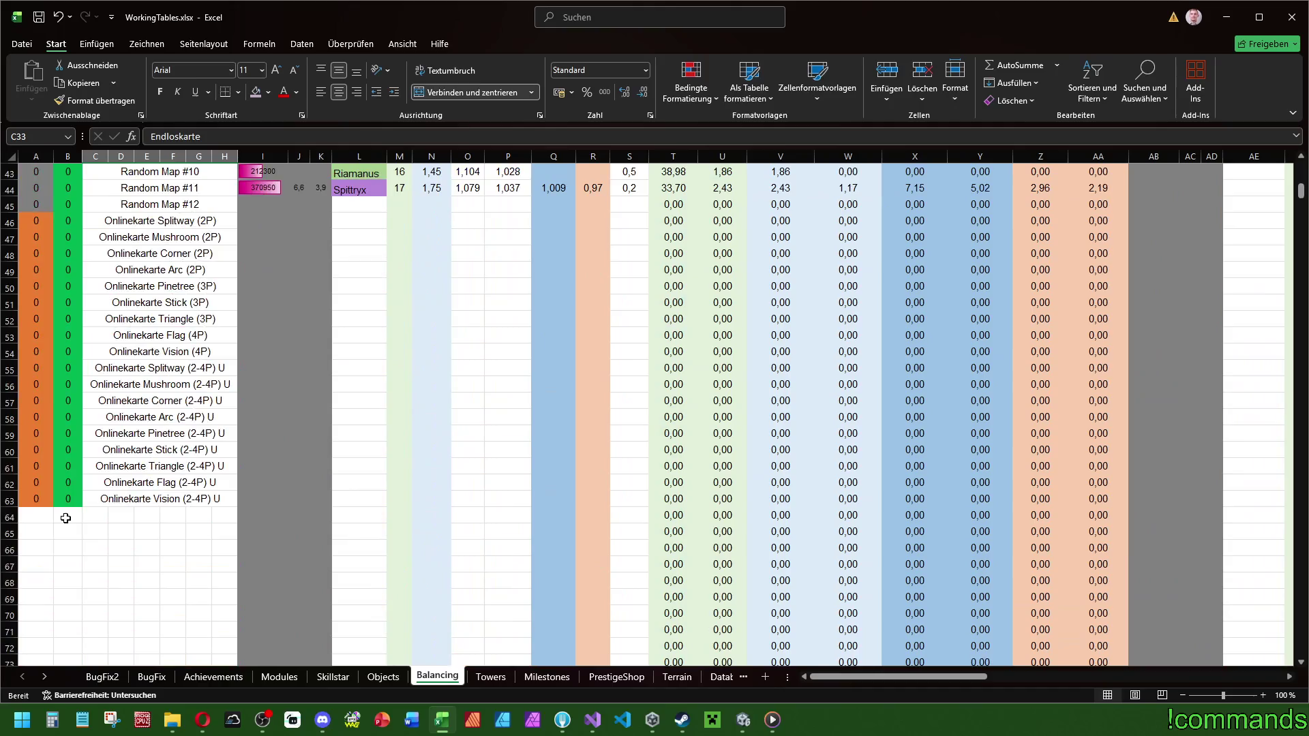
pyautogui.scroll(14, 98, 484)
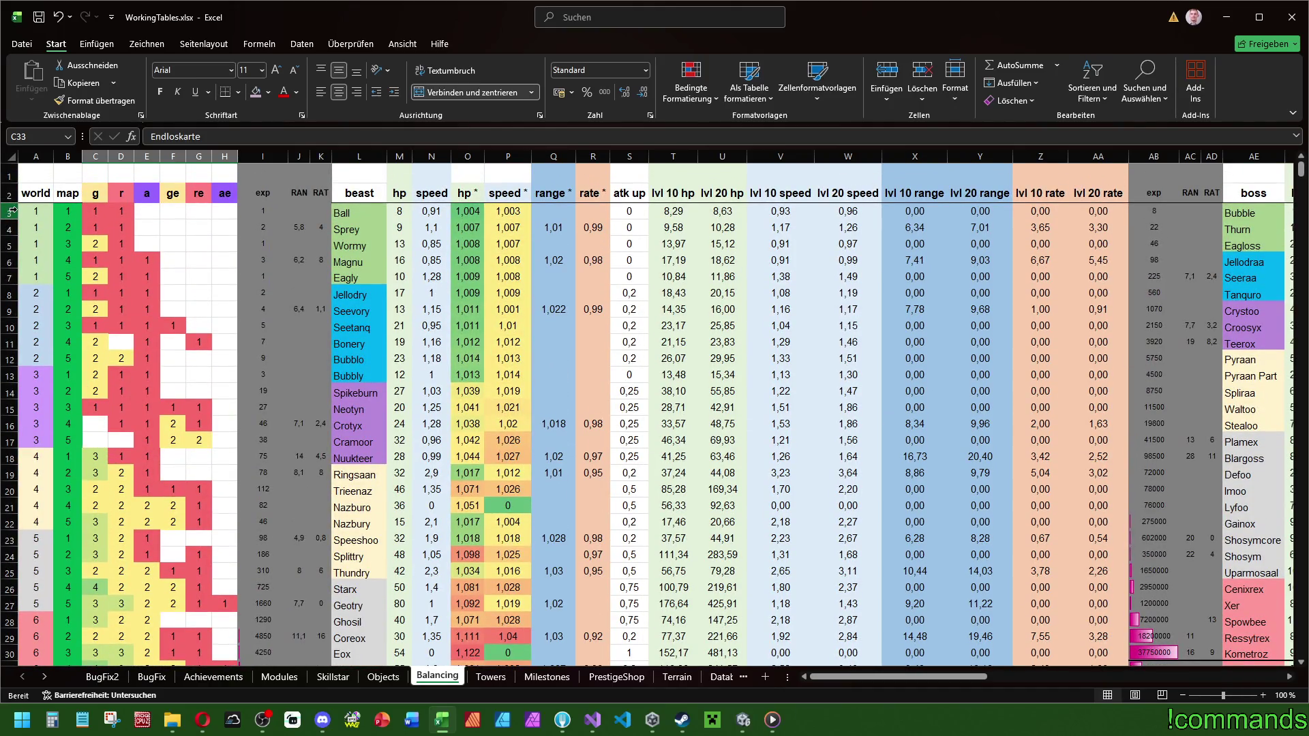
pyautogui.scroll(-16, 110, 563)
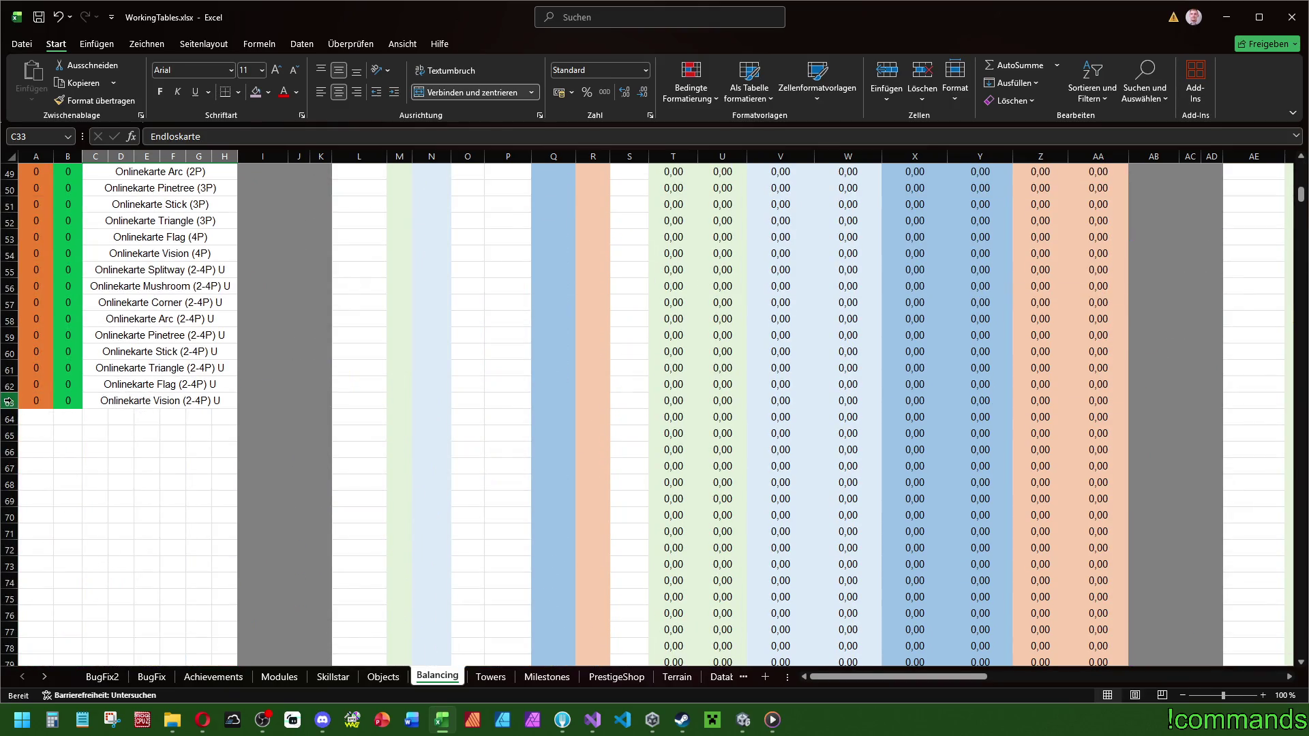
pyautogui.scroll(16, 87, 442)
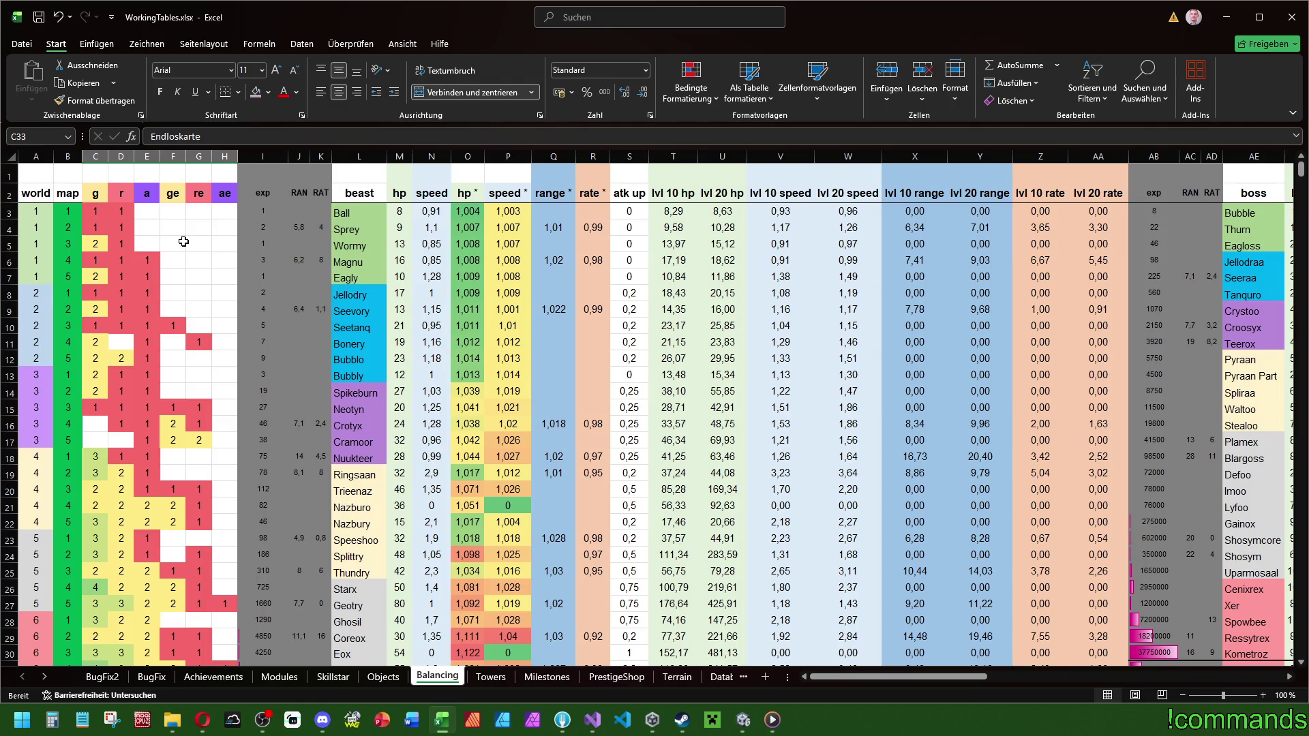
pyautogui.scroll(-7, 190, 333)
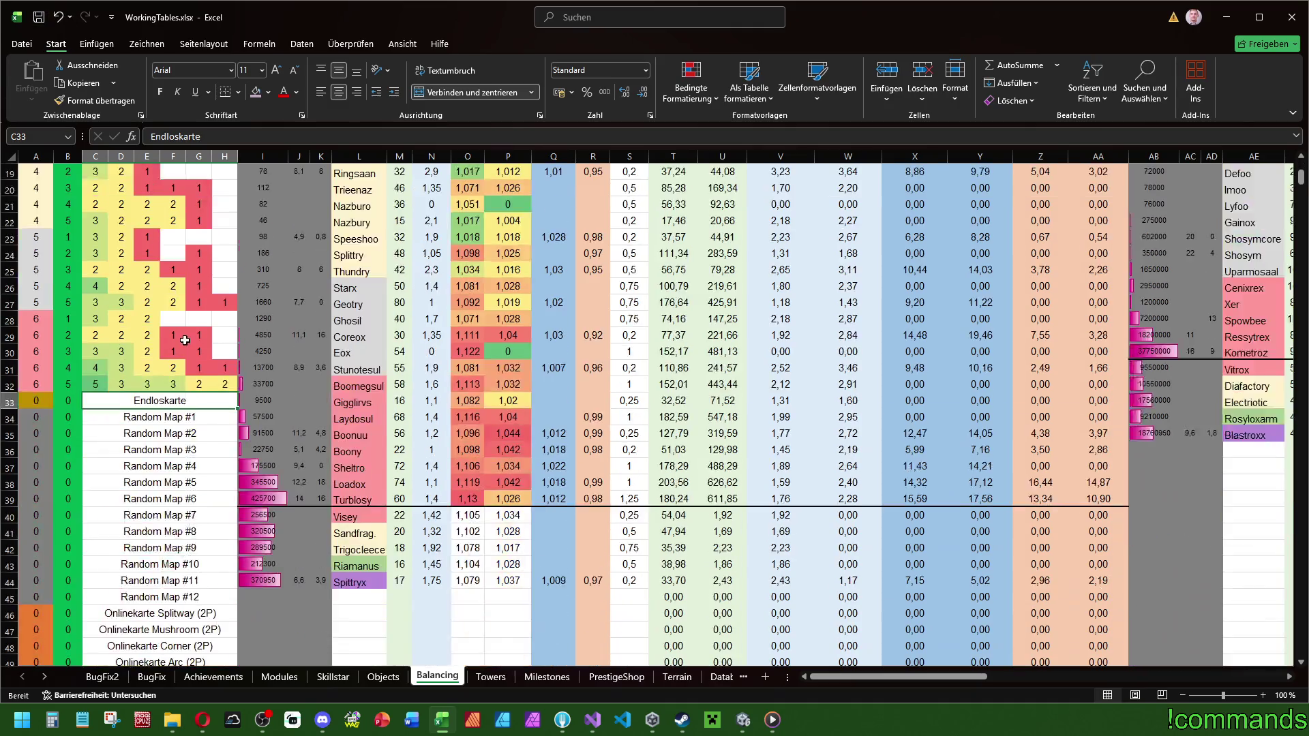
pyautogui.scroll(-6, 192, 341)
pyautogui.scroll(14, 204, 345)
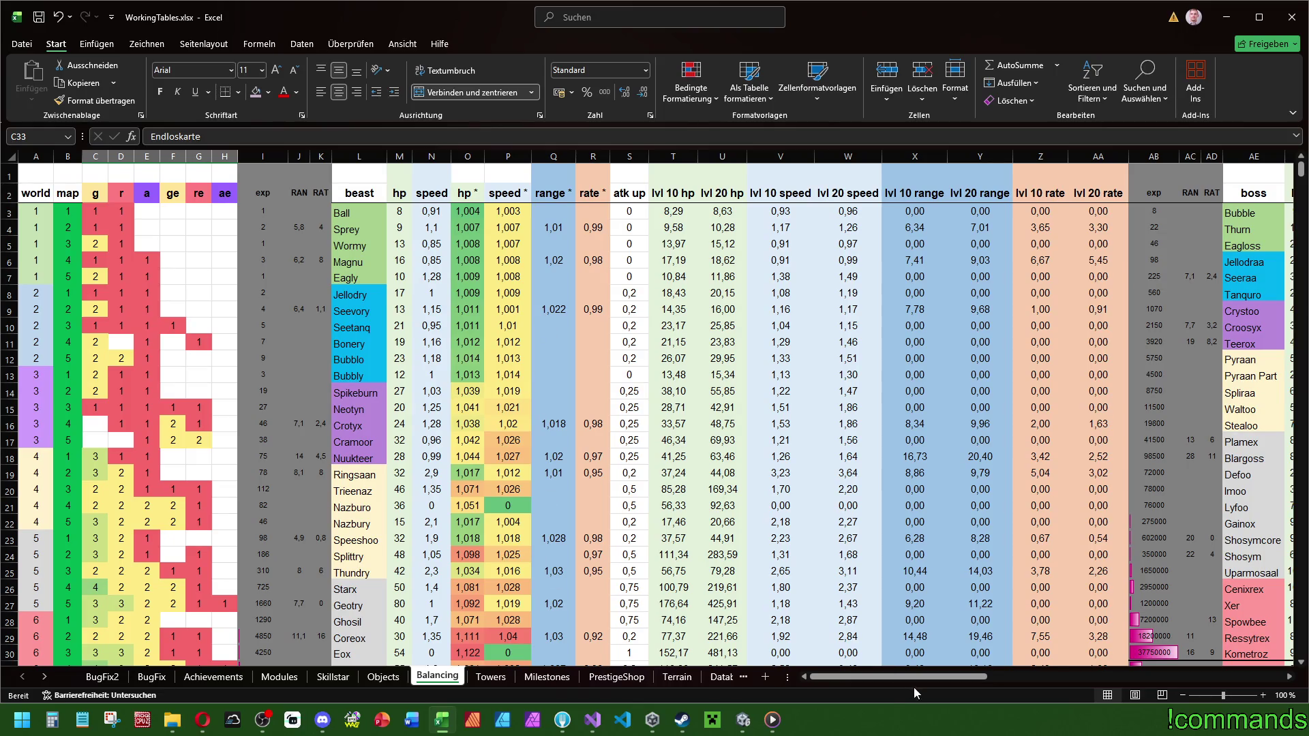
pyautogui.moveTo(909, 680)
pyautogui.mouseDown()
pyautogui.moveTo(1037, 673)
pyautogui.moveTo(909, 675)
pyautogui.mouseUp()
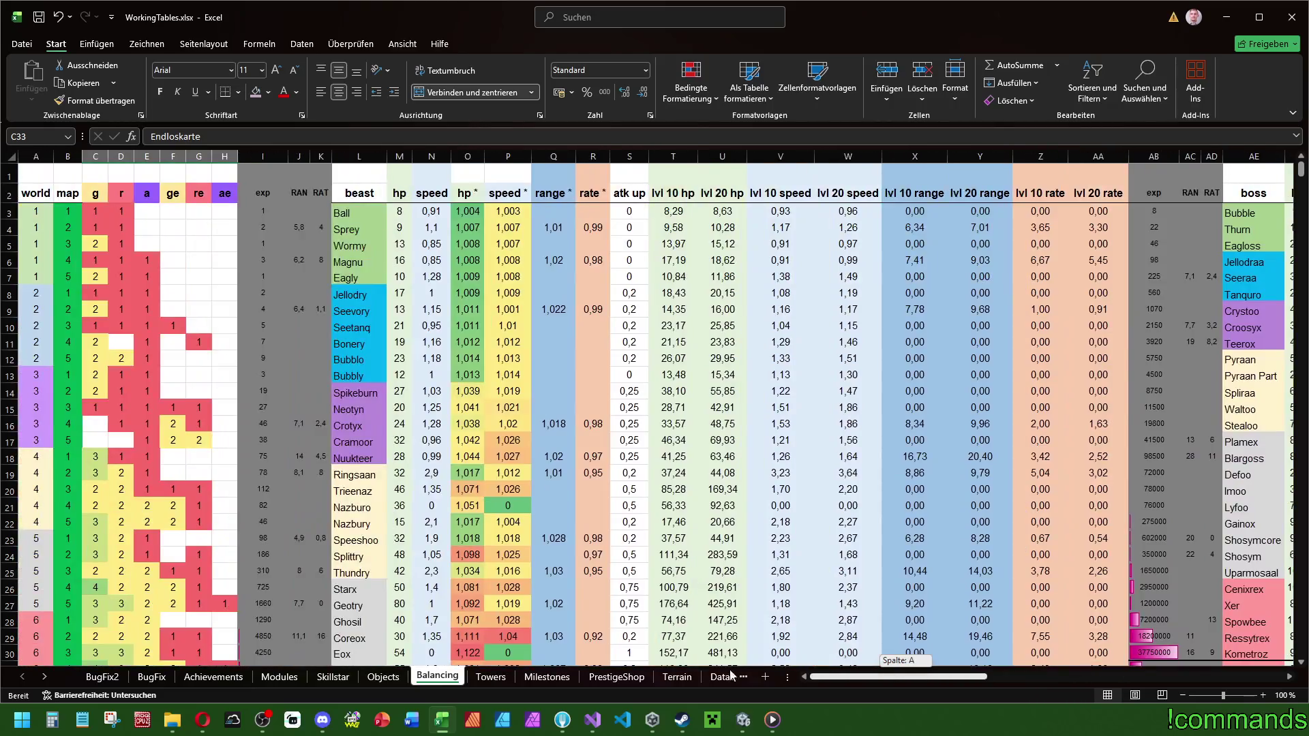
pyautogui.click(260, 194)
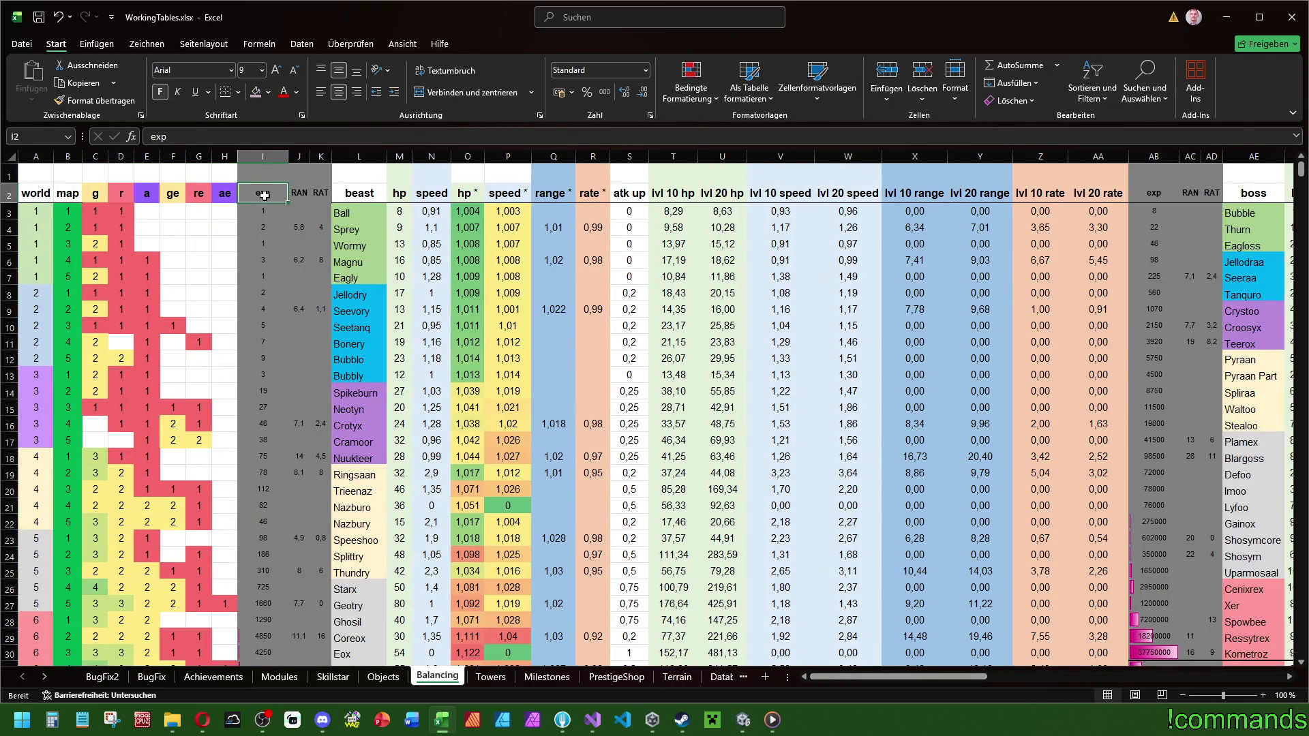
pyautogui.click(344, 193)
pyautogui.scroll(-6, 456, 391)
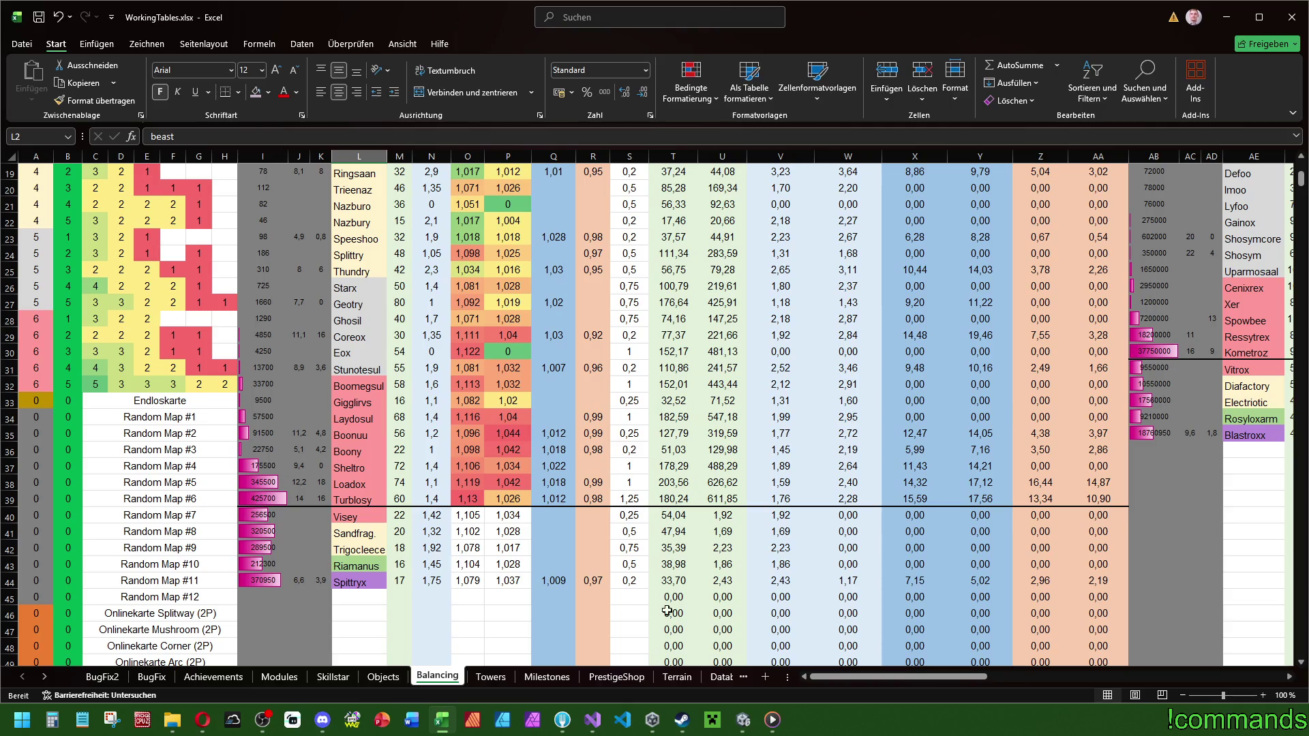
# Compare the lvl 20 rate formulas of Vitrox, Kometroz, Xer and Shosym in column AT
pyautogui.moveTo(942, 677)
pyautogui.mouseDown()
pyautogui.moveTo(952, 683)
pyautogui.moveTo(907, 684)
pyautogui.moveTo(1159, 684)
pyautogui.moveTo(900, 682)
pyautogui.moveTo(1155, 682)
pyautogui.moveTo(1144, 683)
pyautogui.mouseUp()
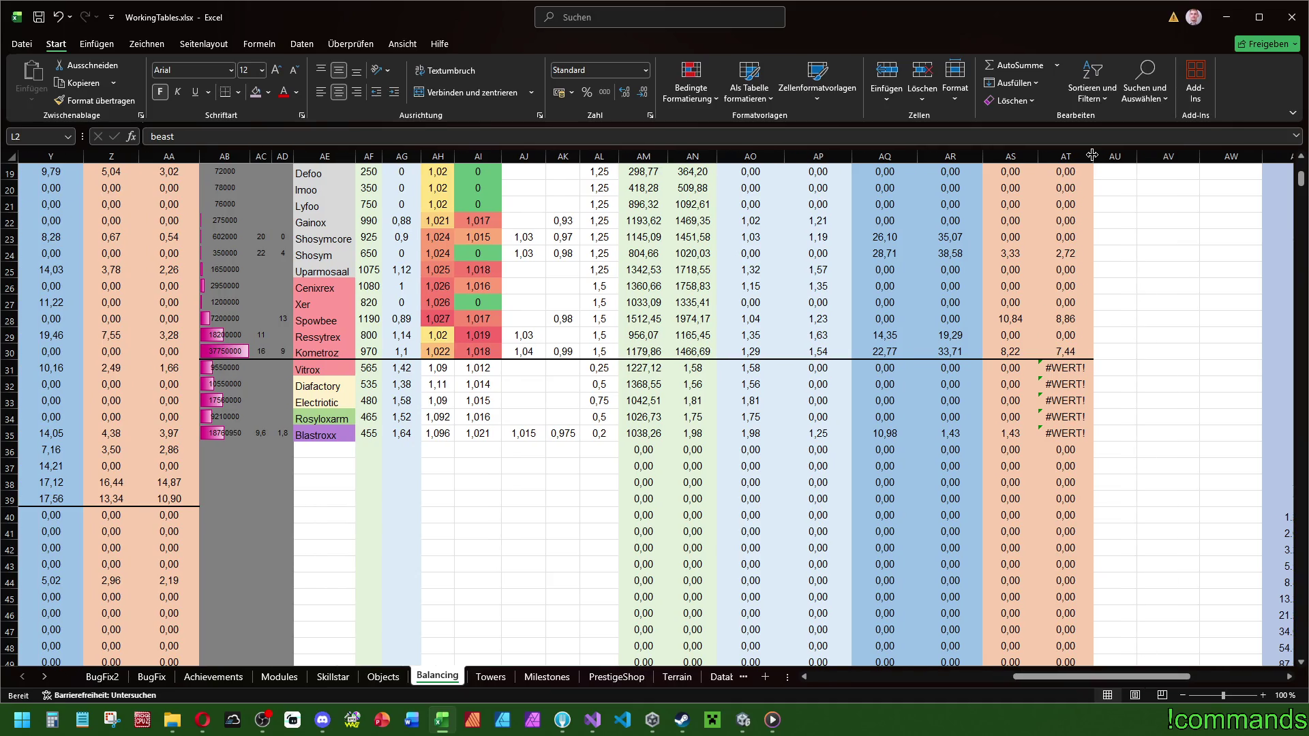
pyautogui.doubleClick(1069, 372)
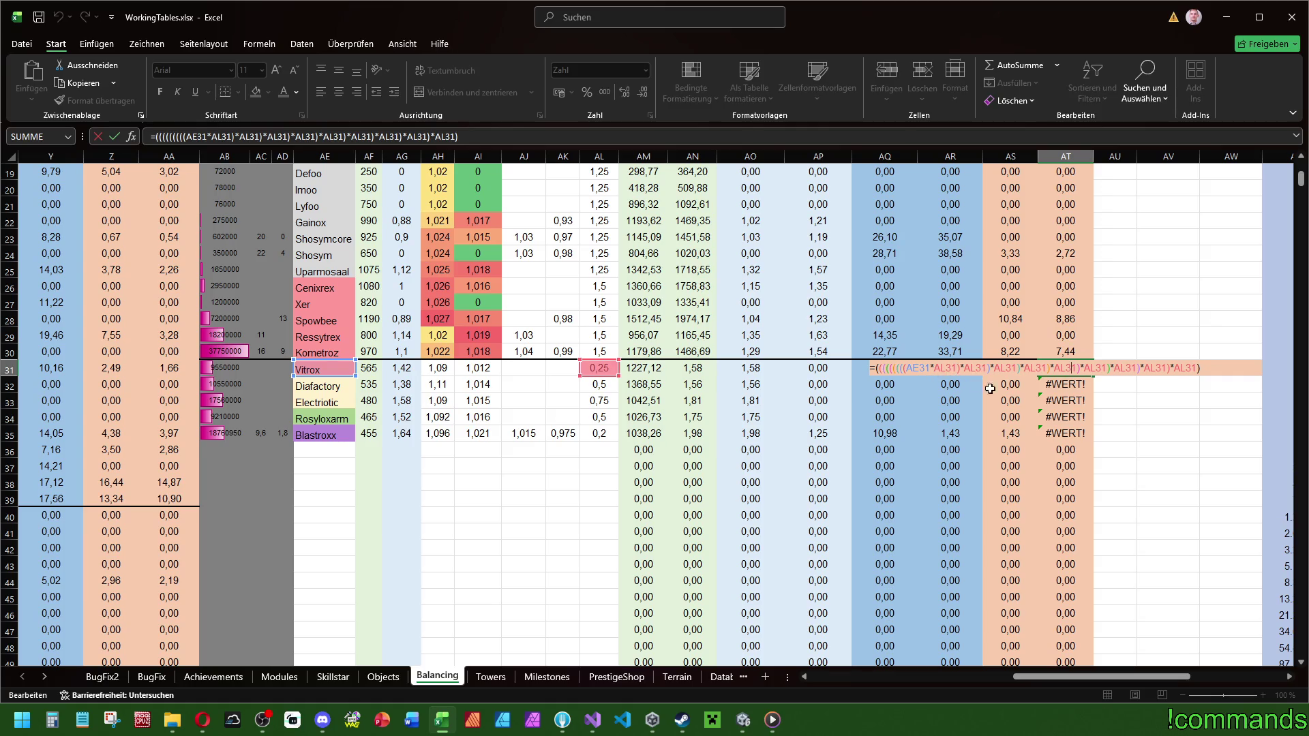
pyautogui.press('Escape')
pyautogui.click(1066, 349)
pyautogui.doubleClick(1073, 306)
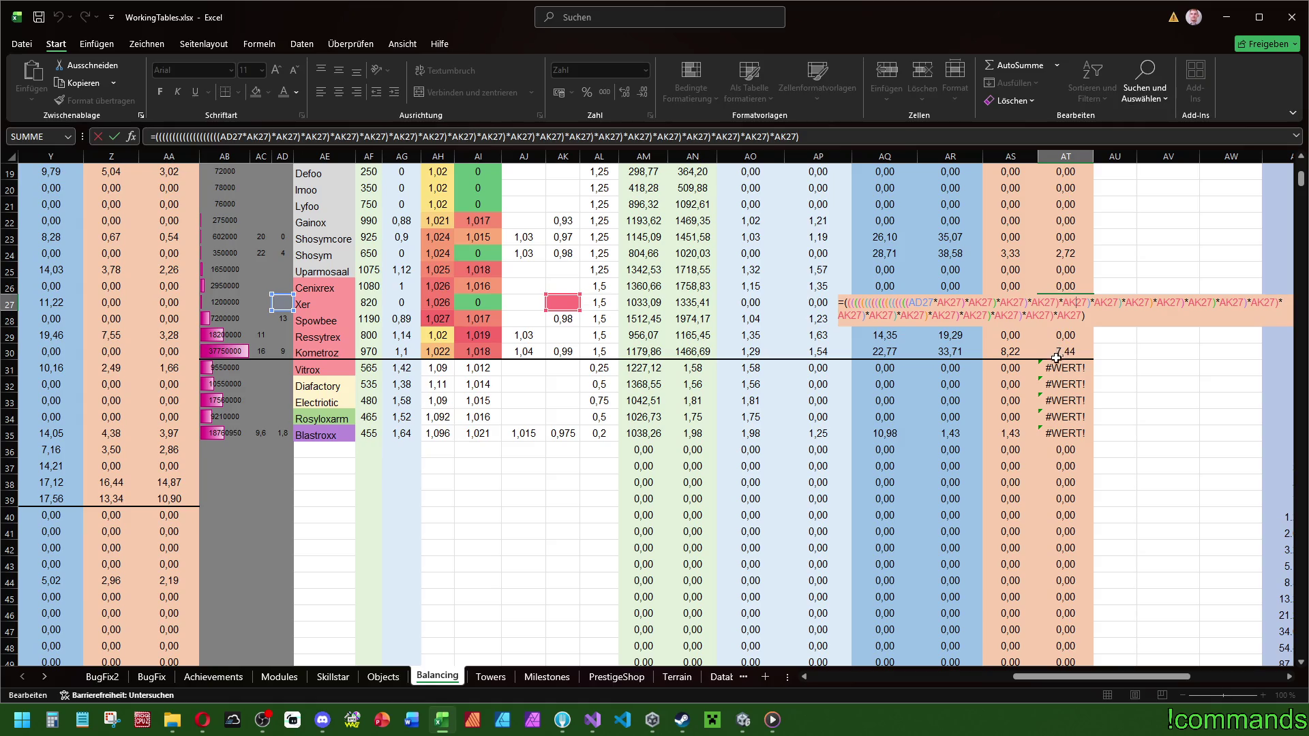
pyautogui.press('Escape')
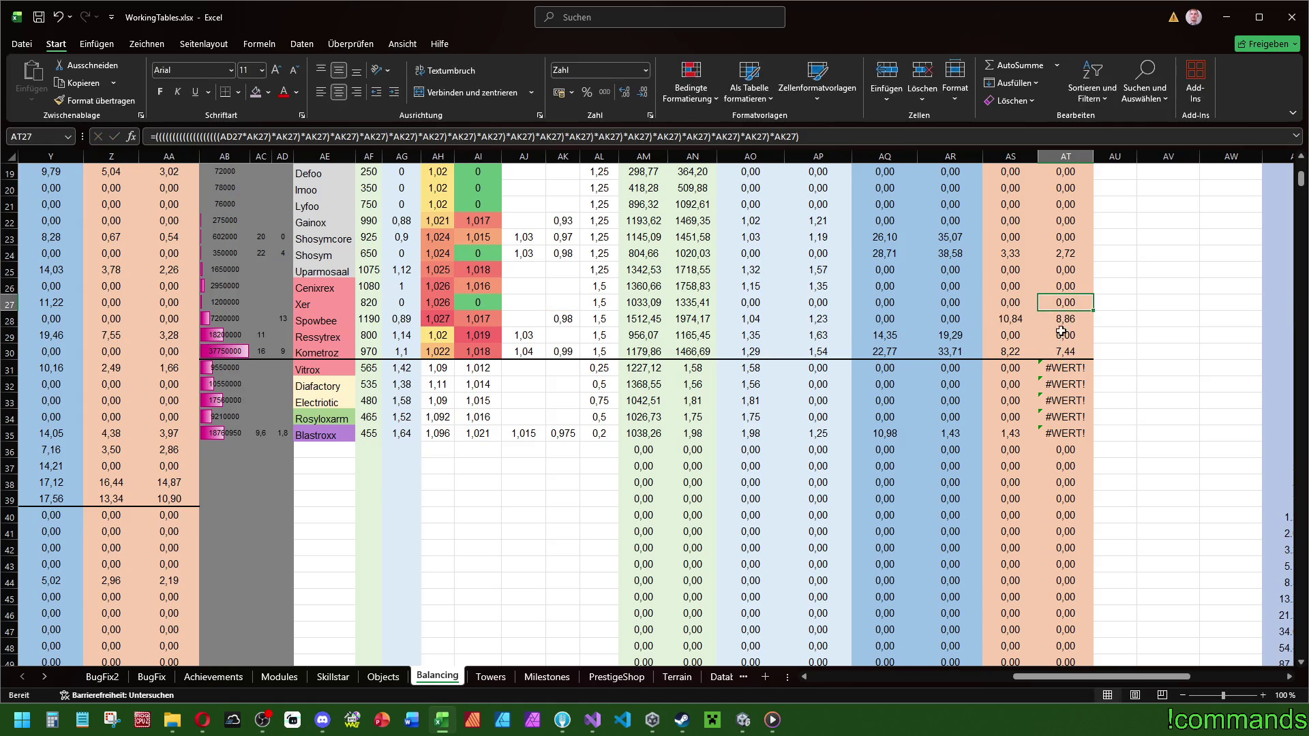
pyautogui.doubleClick(1075, 253)
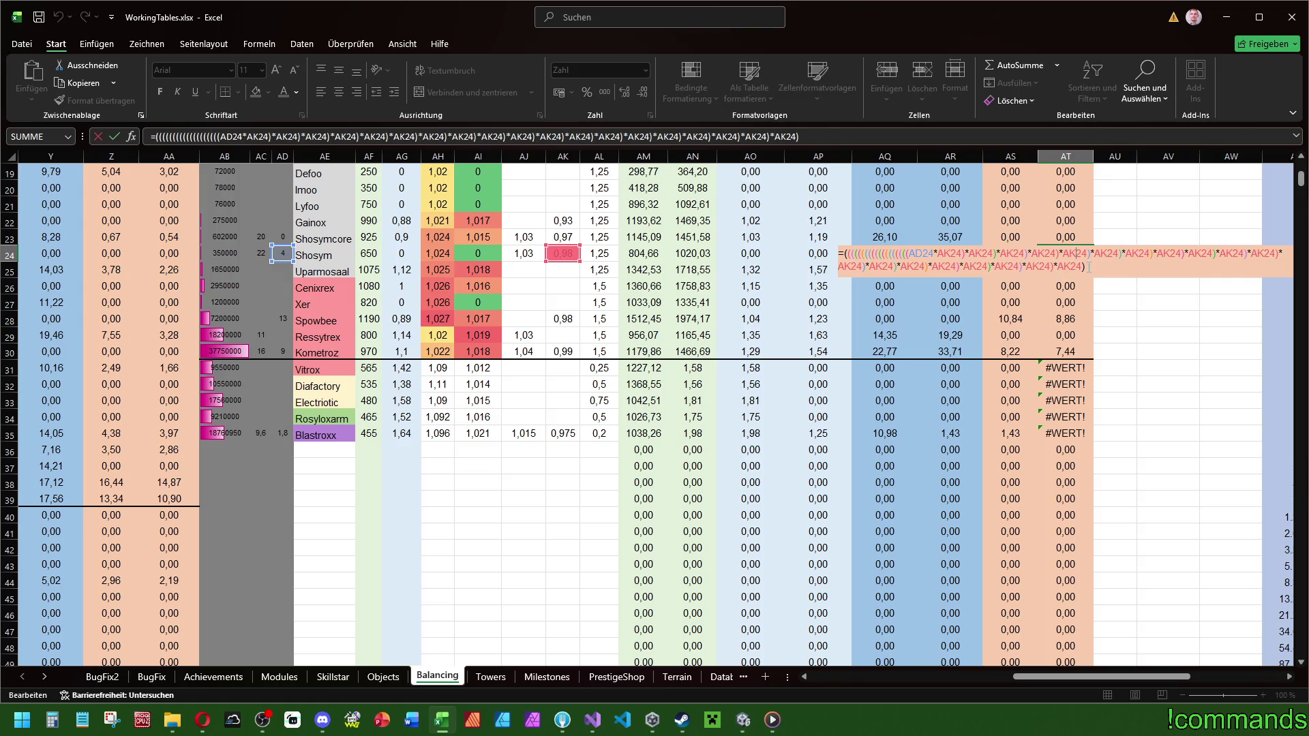
pyautogui.press('Return')
# Inspect Thurn's lvl 20 rate formula and recommit Blargoss's, which still shows 7,49
pyautogui.scroll(6, 1084, 252)
pyautogui.doubleClick(1076, 227)
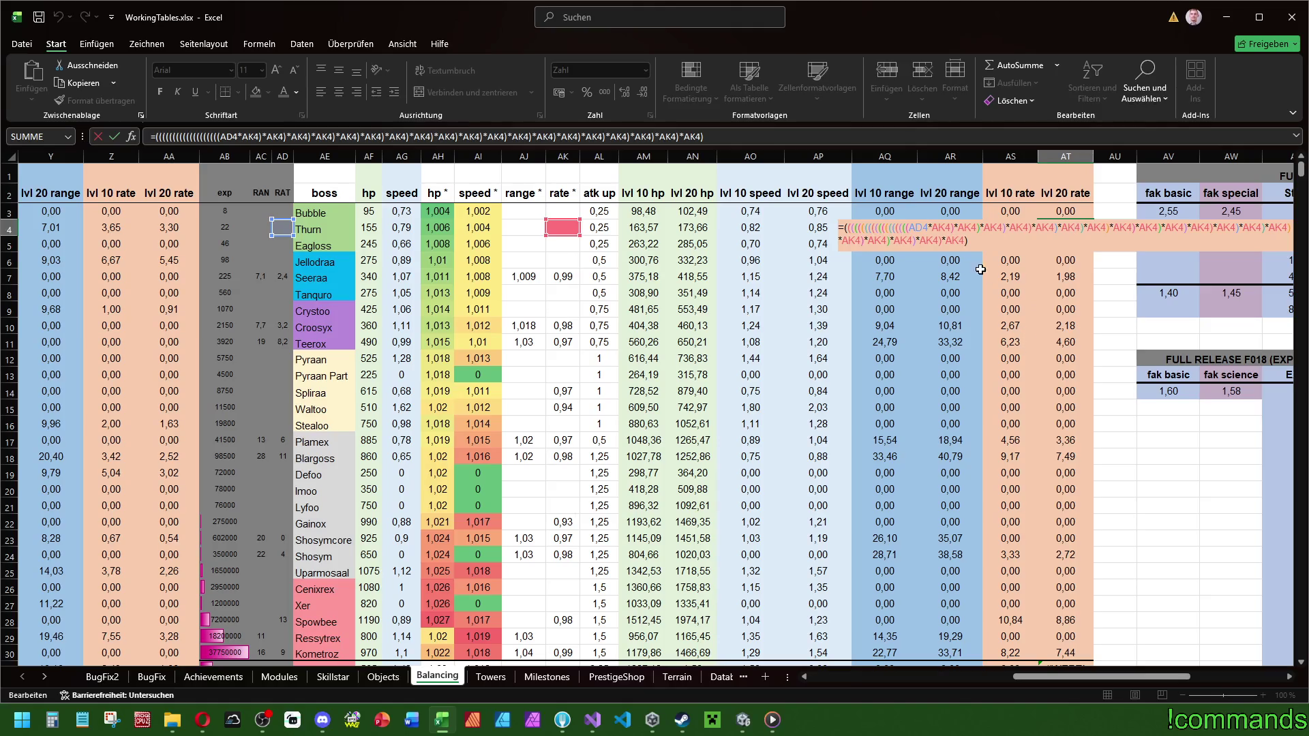
pyautogui.press('Escape')
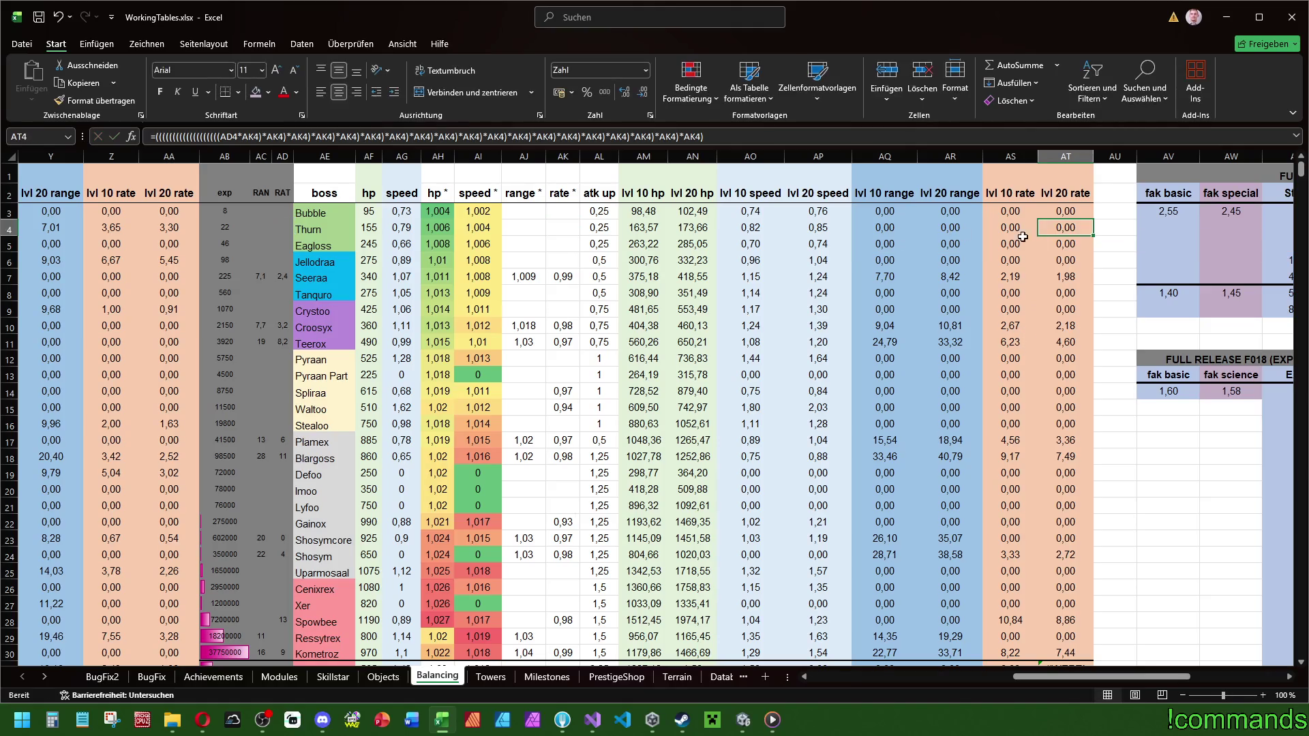
pyautogui.doubleClick(1069, 456)
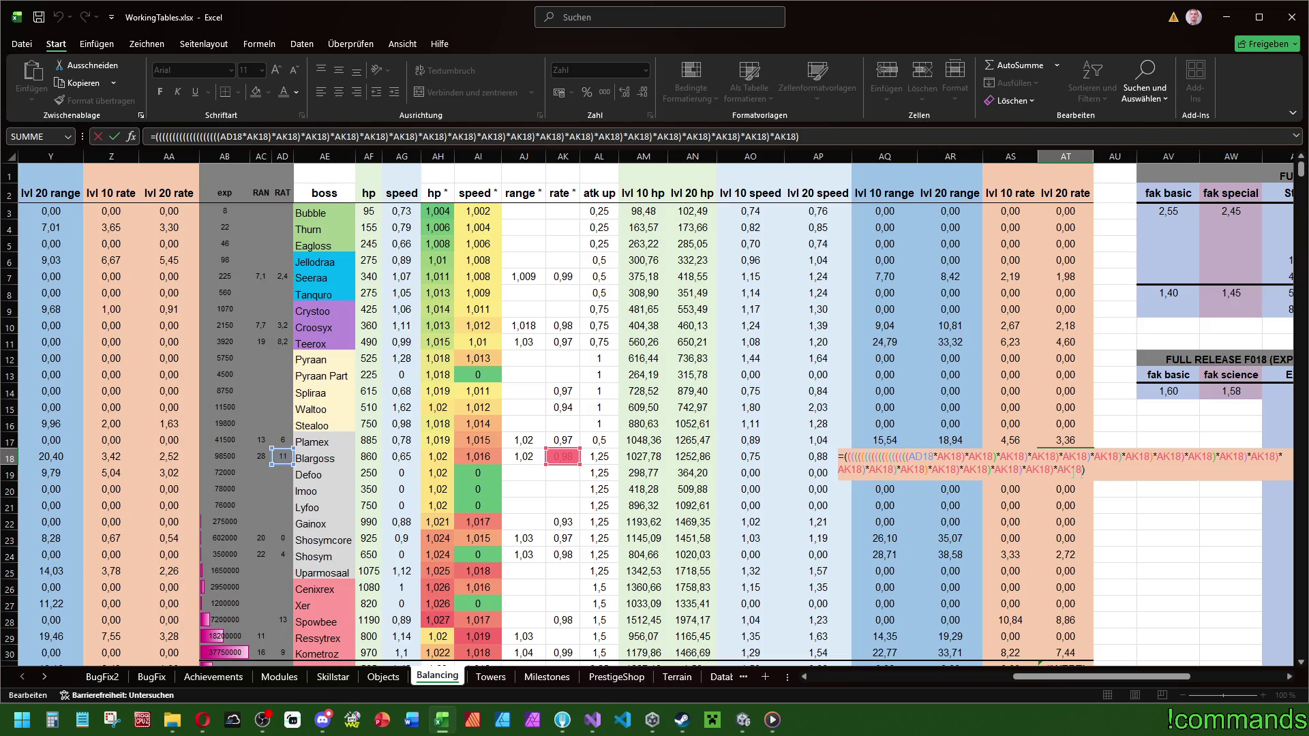
pyautogui.hotkey('ctrl', 'Return')
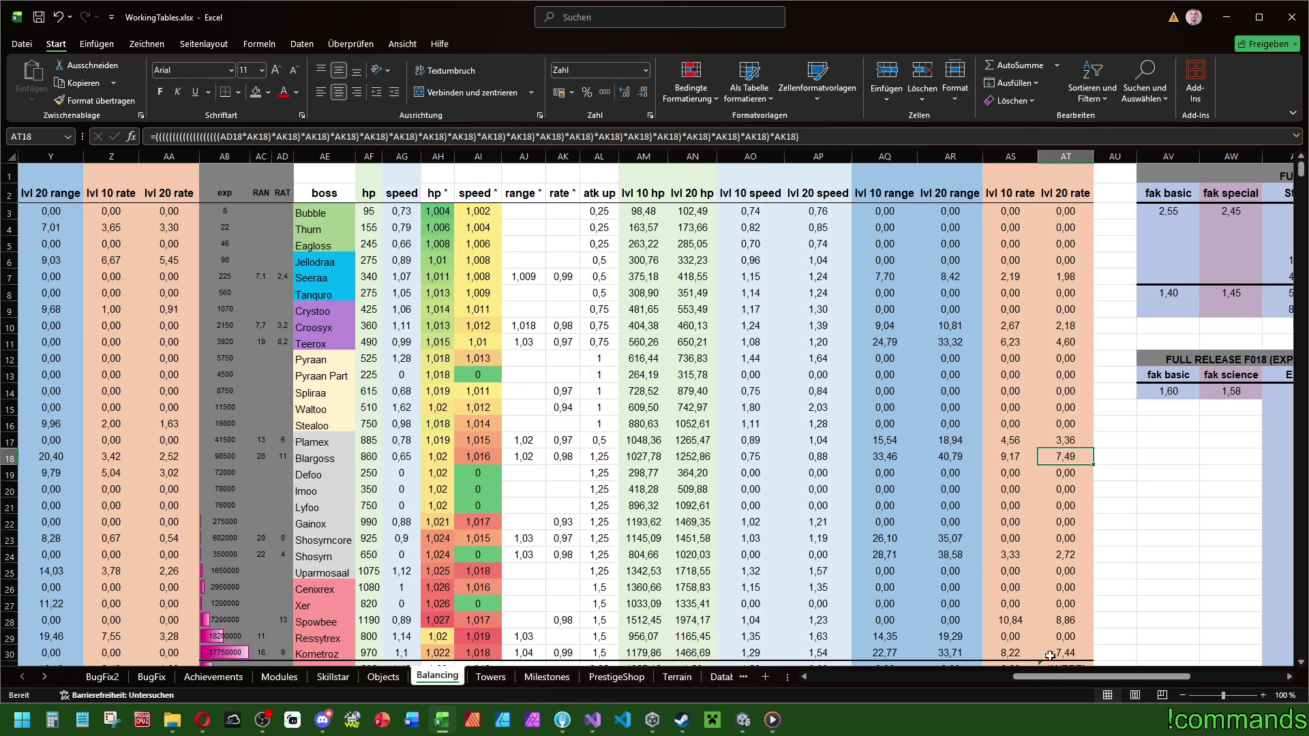
# Open Blastroxx's failing lvl 20 rate formula in AT35 for editing
pyautogui.scroll(-4, 1050, 656)
pyautogui.scroll(2, 1059, 472)
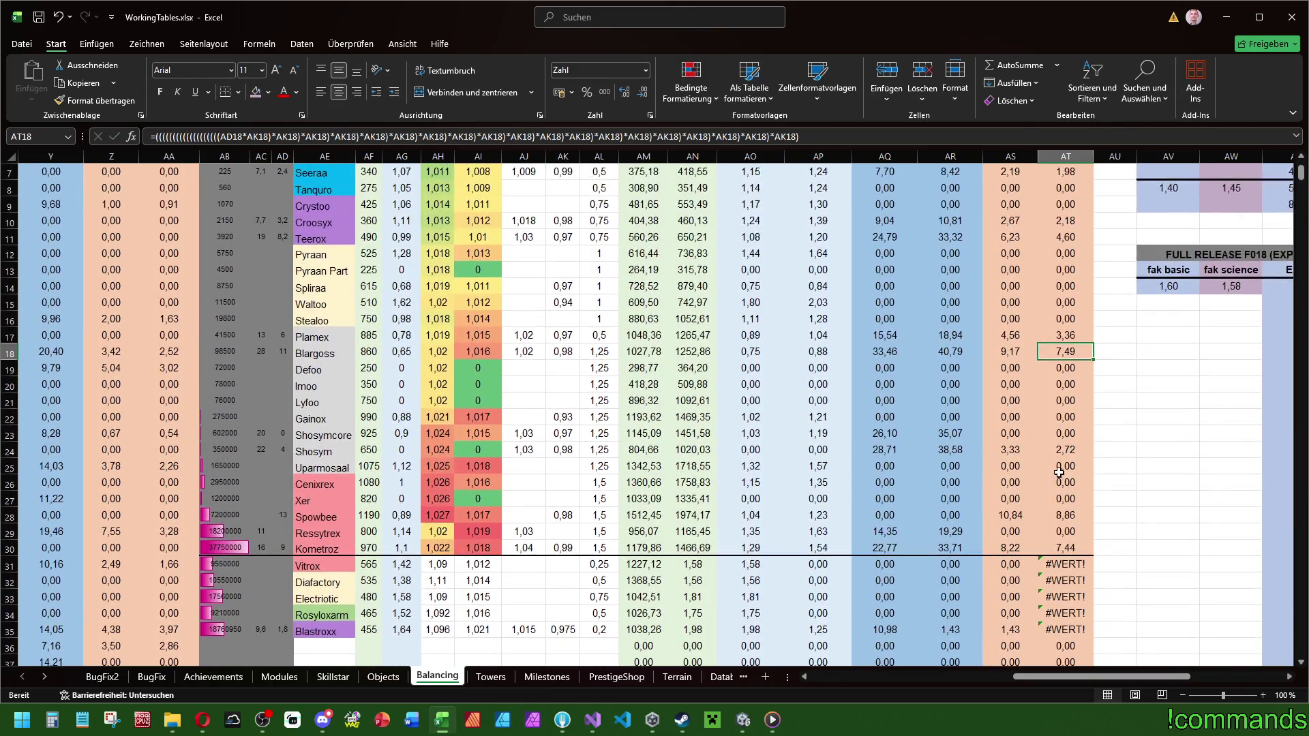
pyautogui.scroll(2, 1059, 473)
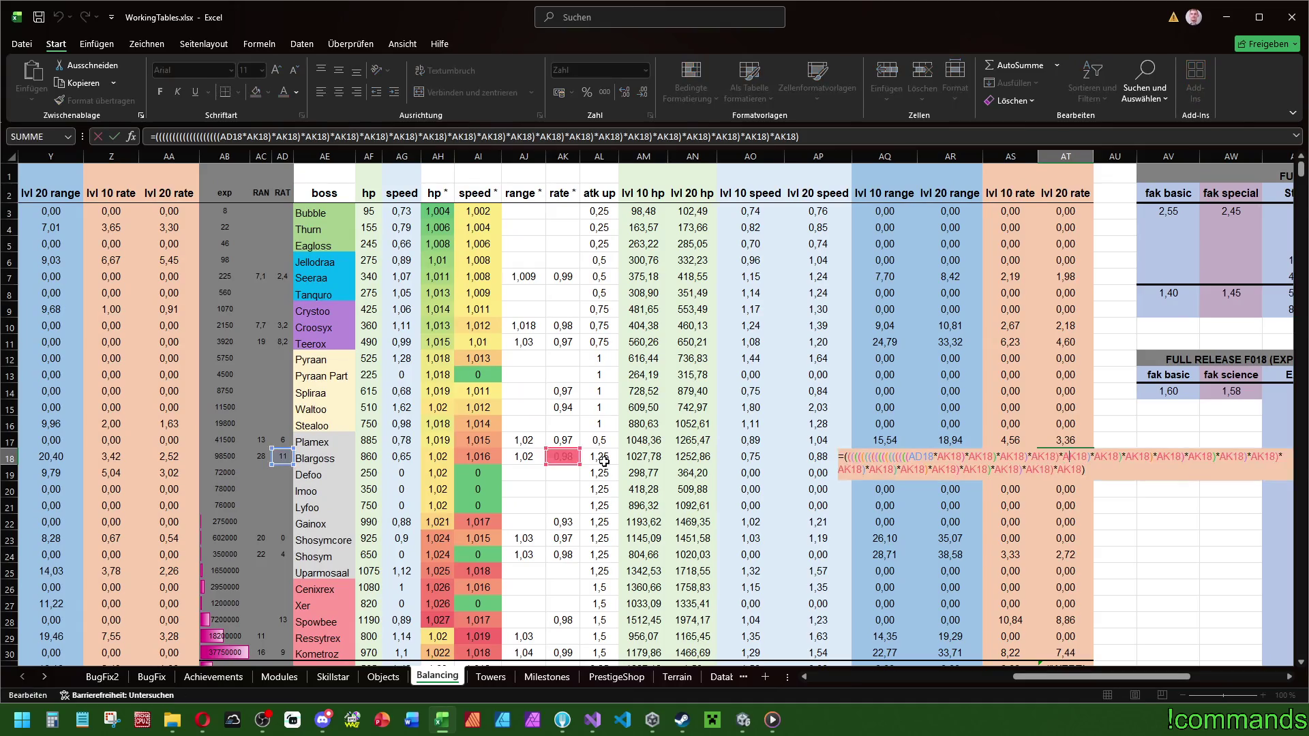
pyautogui.scroll(-6, 569, 458)
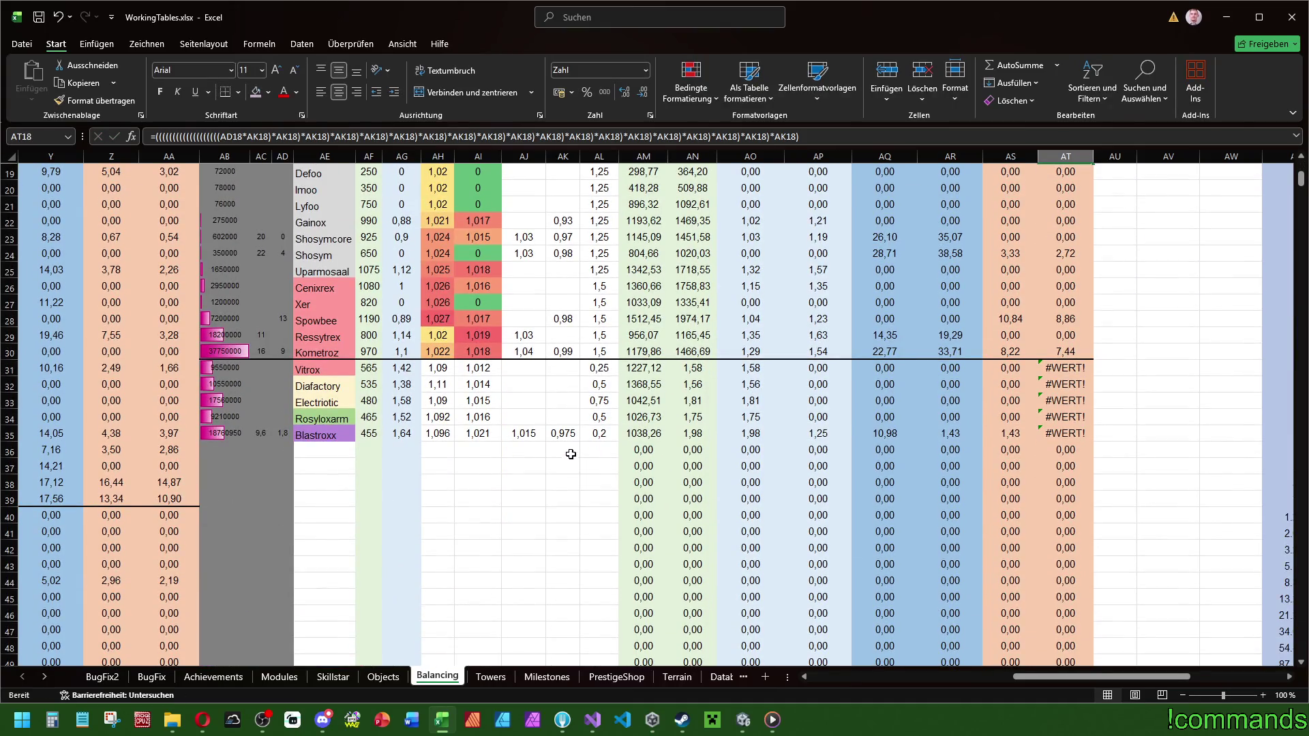
pyautogui.click(564, 436)
pyautogui.doubleClick(1065, 434)
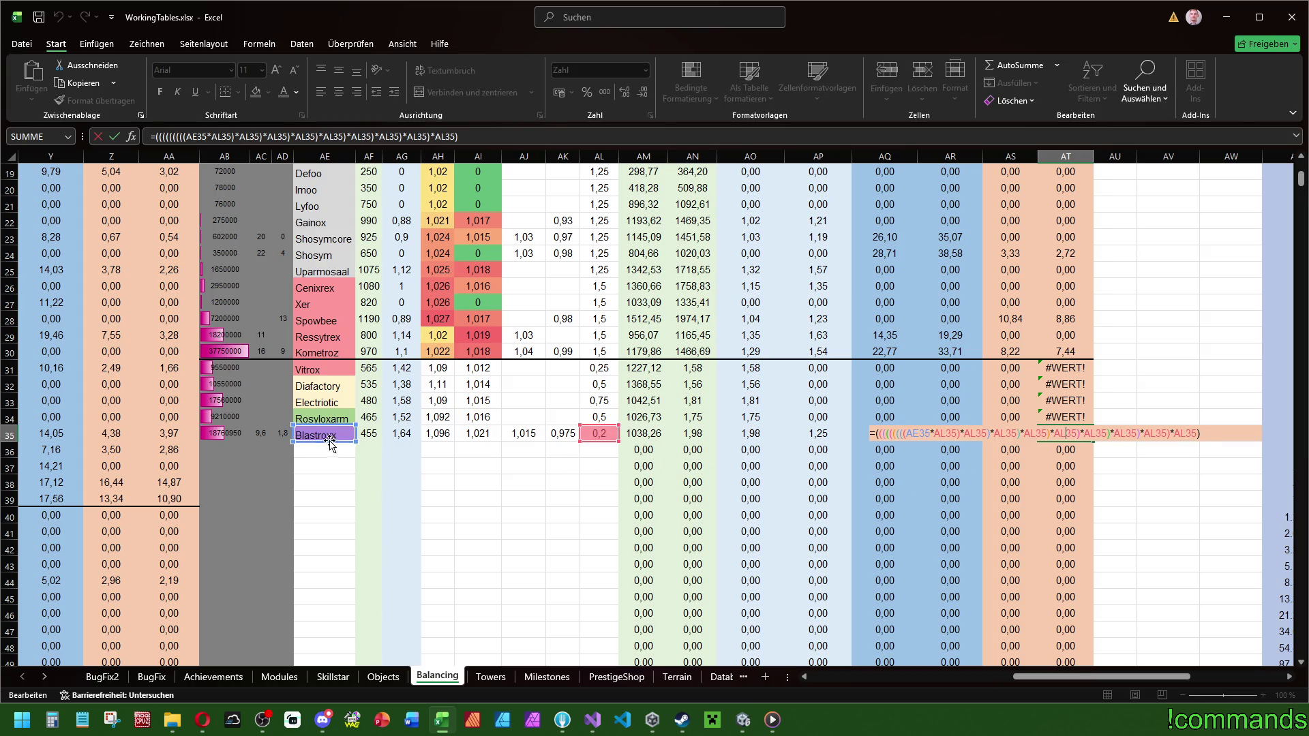
# Check Ressytrex's rate formula, then open Vitrox's AT31 formula and review its row-31 references
pyautogui.doubleClick(1069, 334)
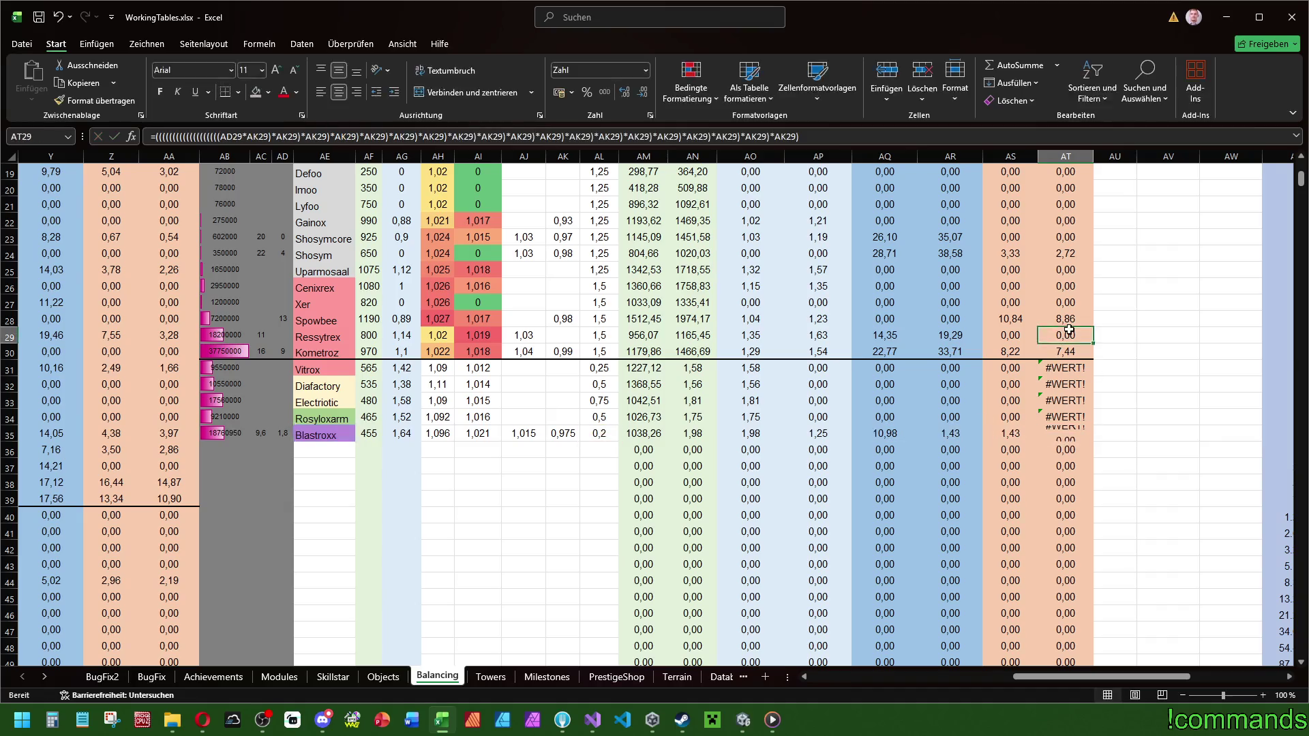
pyautogui.press('Return')
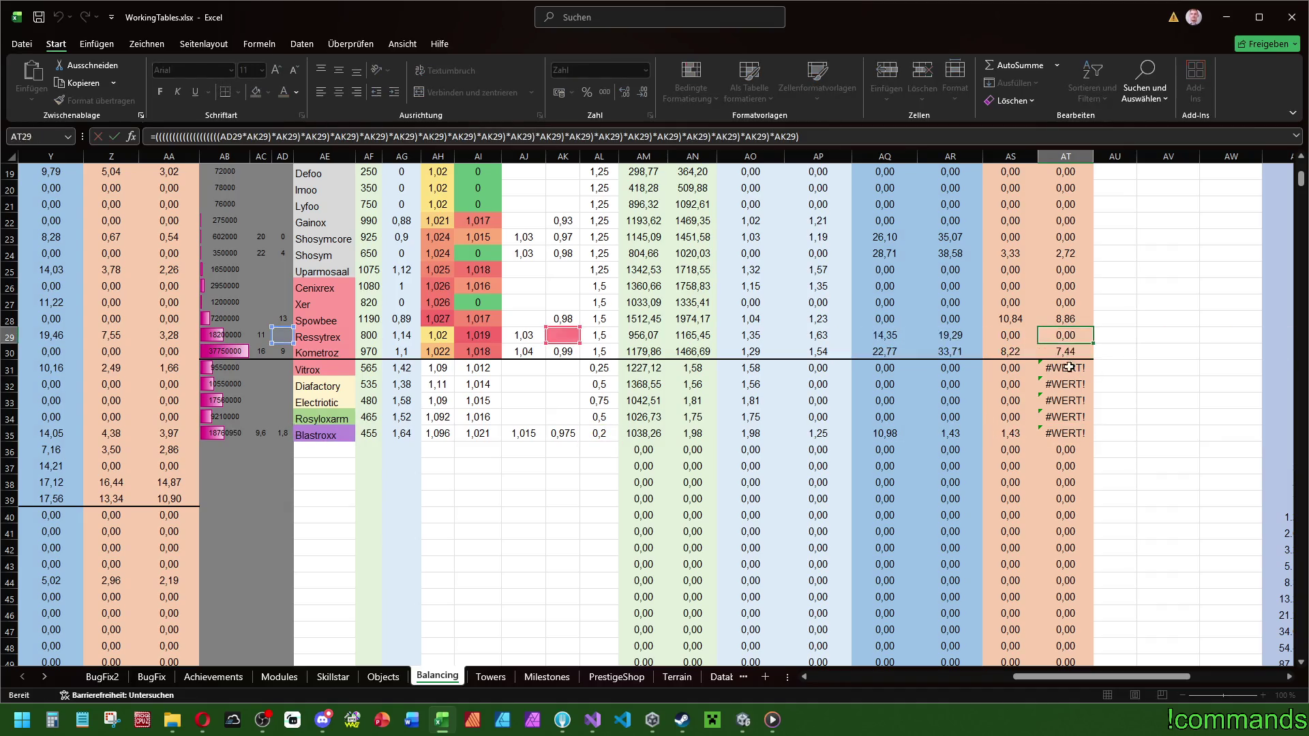
pyautogui.doubleClick(1069, 369)
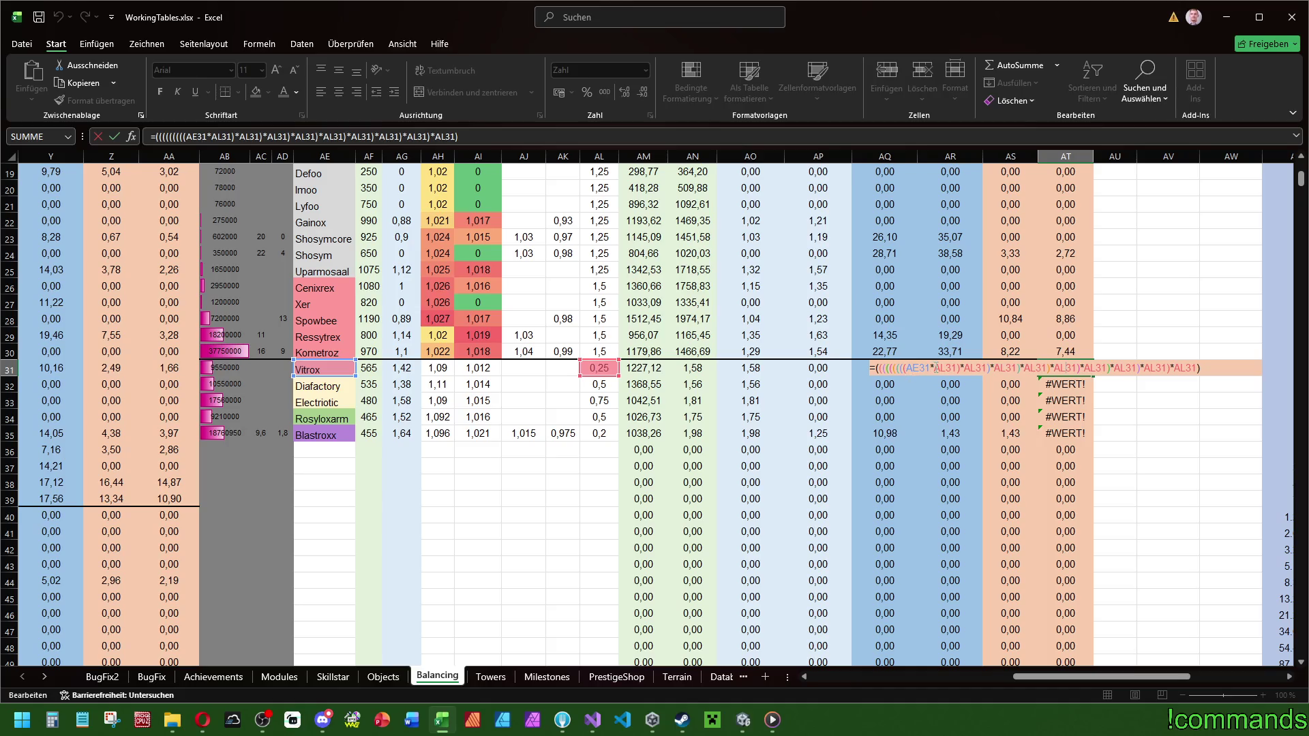
pyautogui.press('Up')
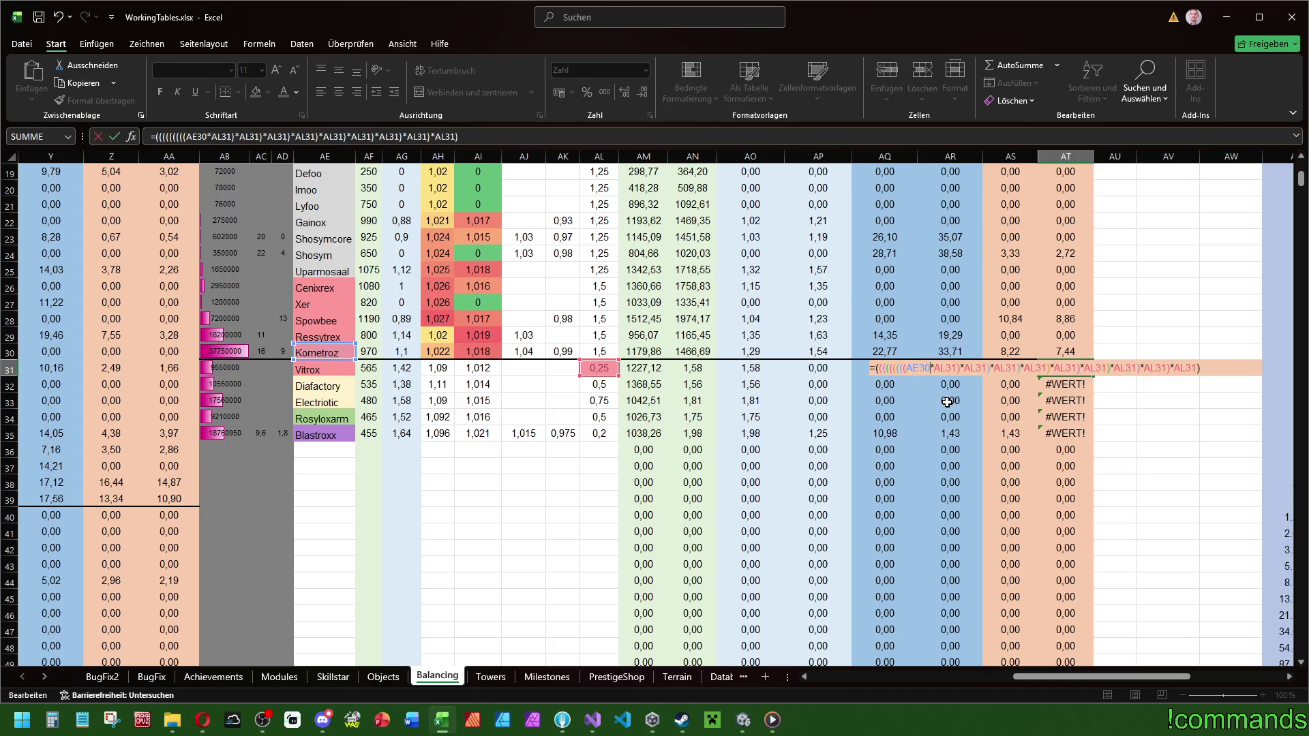
pyautogui.press('Down')
pyautogui.press('Up')
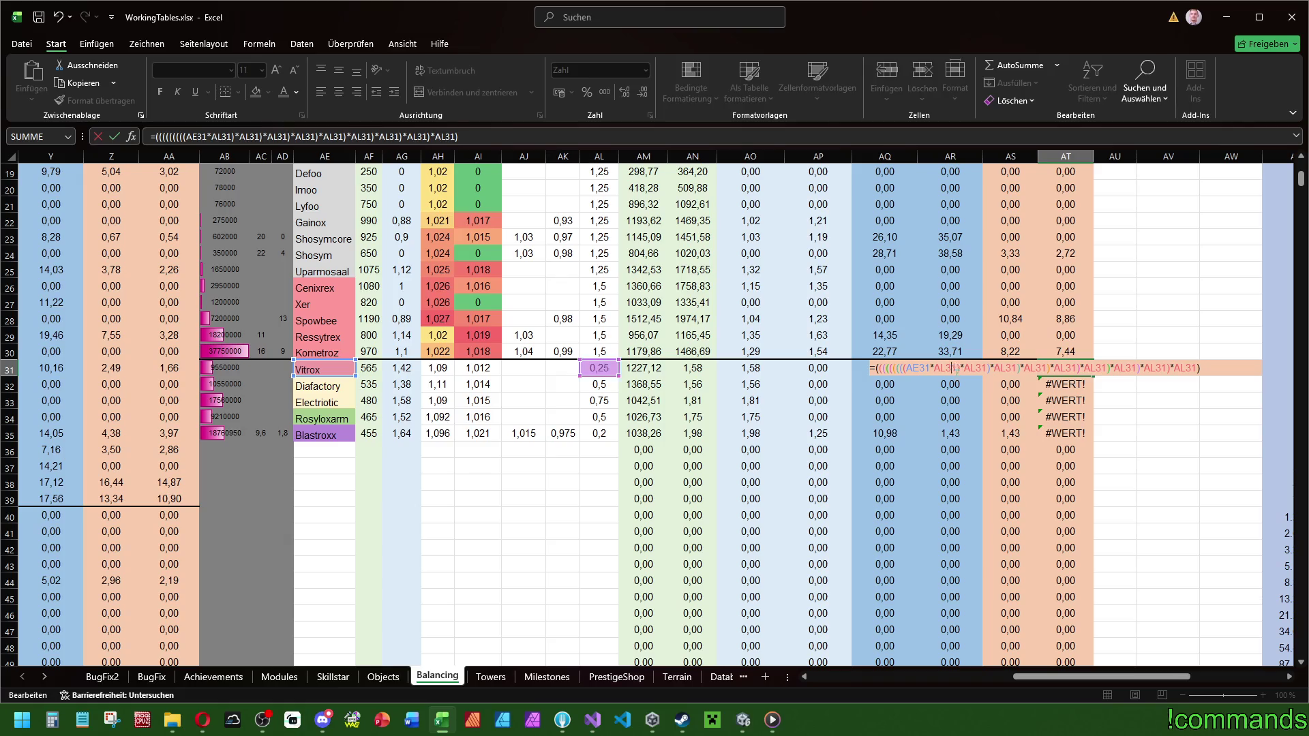
pyautogui.press('Down')
# Change the AE31 reference to AD31 in the AT31 rate formula and commit it
pyautogui.press('BackSpace')
pyautogui.write('d')
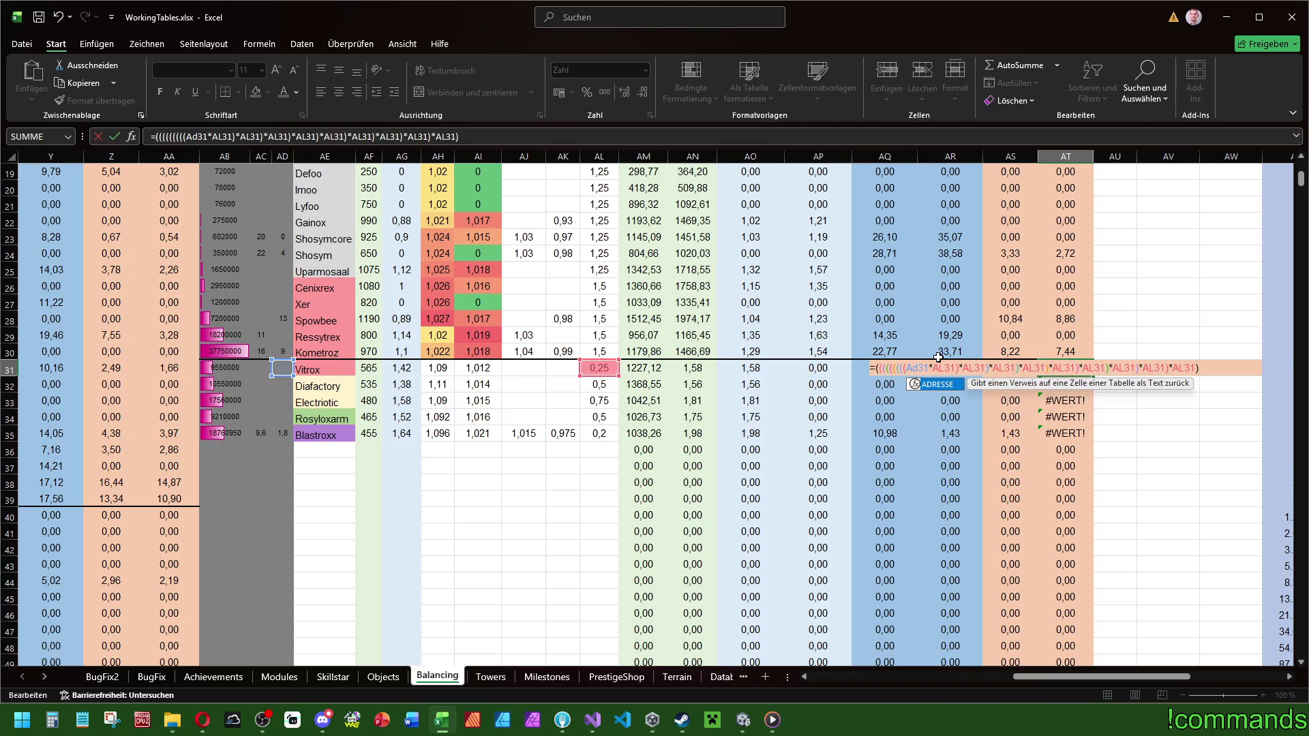
pyautogui.press('BackSpace')
pyautogui.write('D')
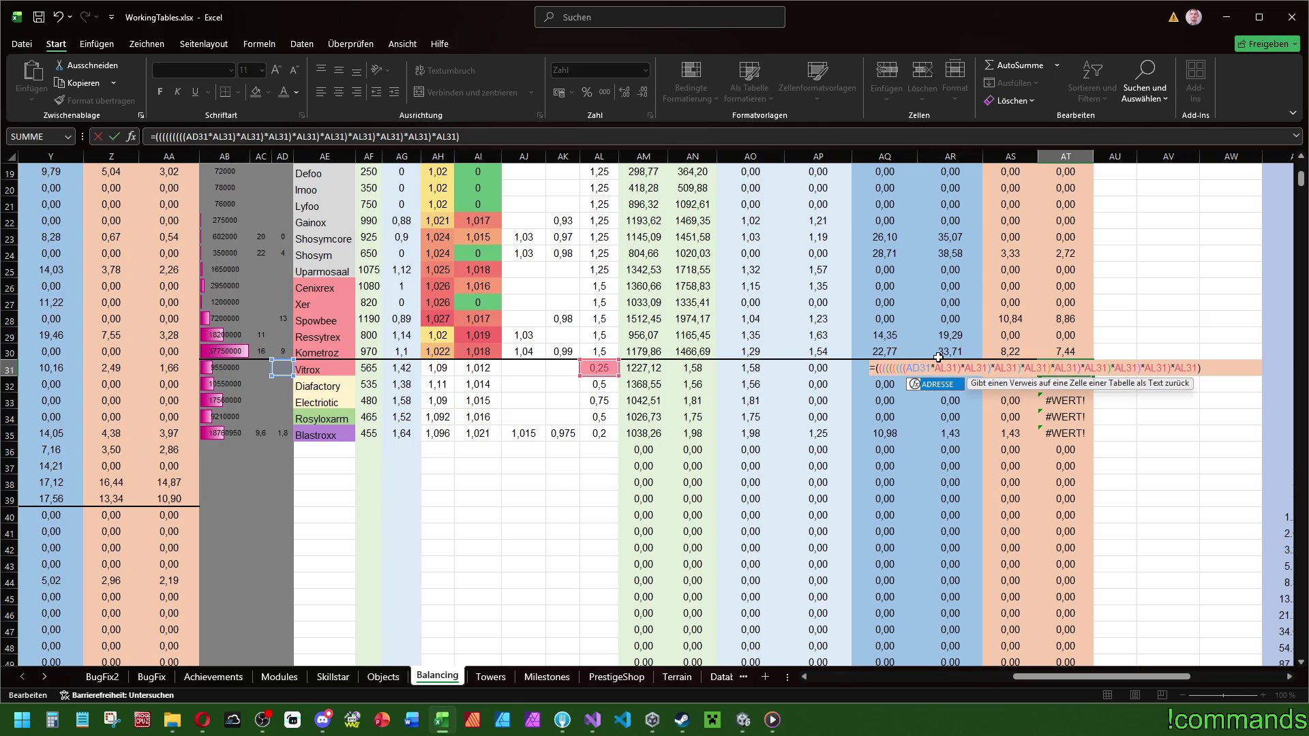
pyautogui.press('Return')
# Fill the AT31 formula down to AT35 and check Blastroxx's resulting formula
pyautogui.moveTo(1091, 377); pyautogui.dragTo(1093, 440)
pyautogui.doubleClick(1067, 433)
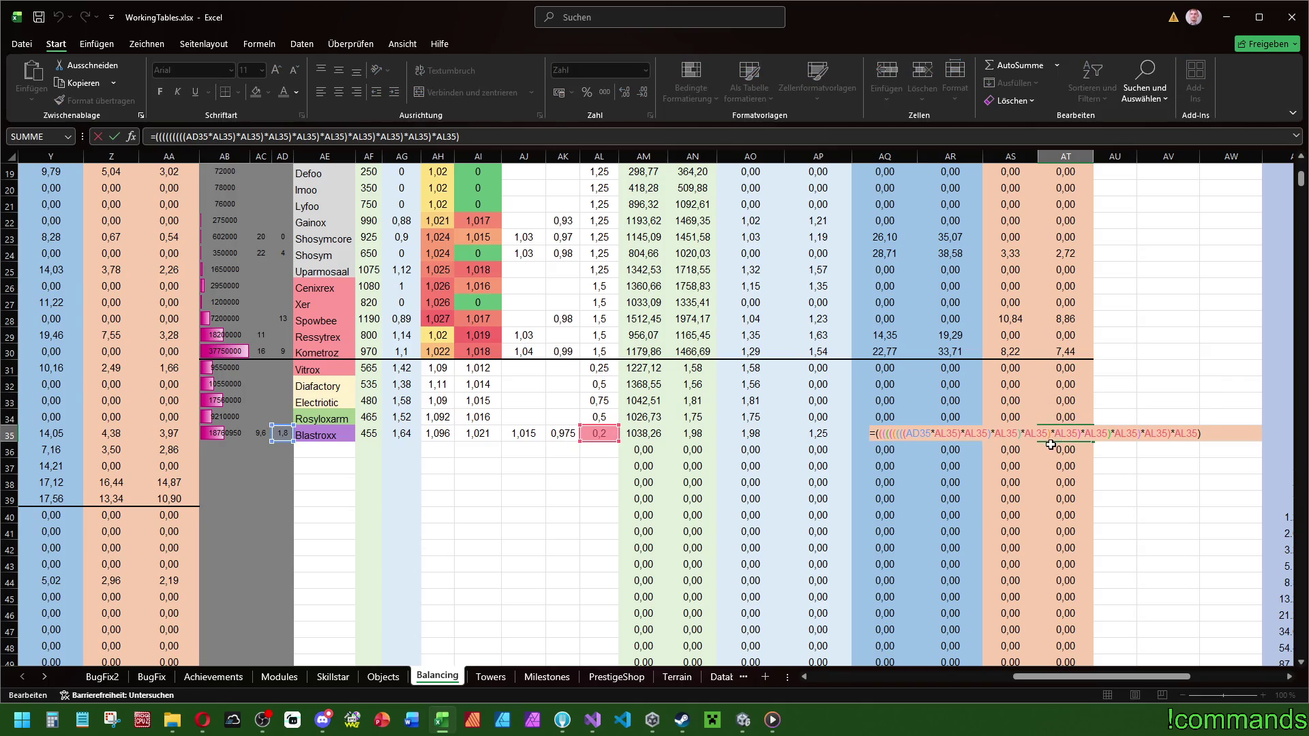
pyautogui.press('Escape')
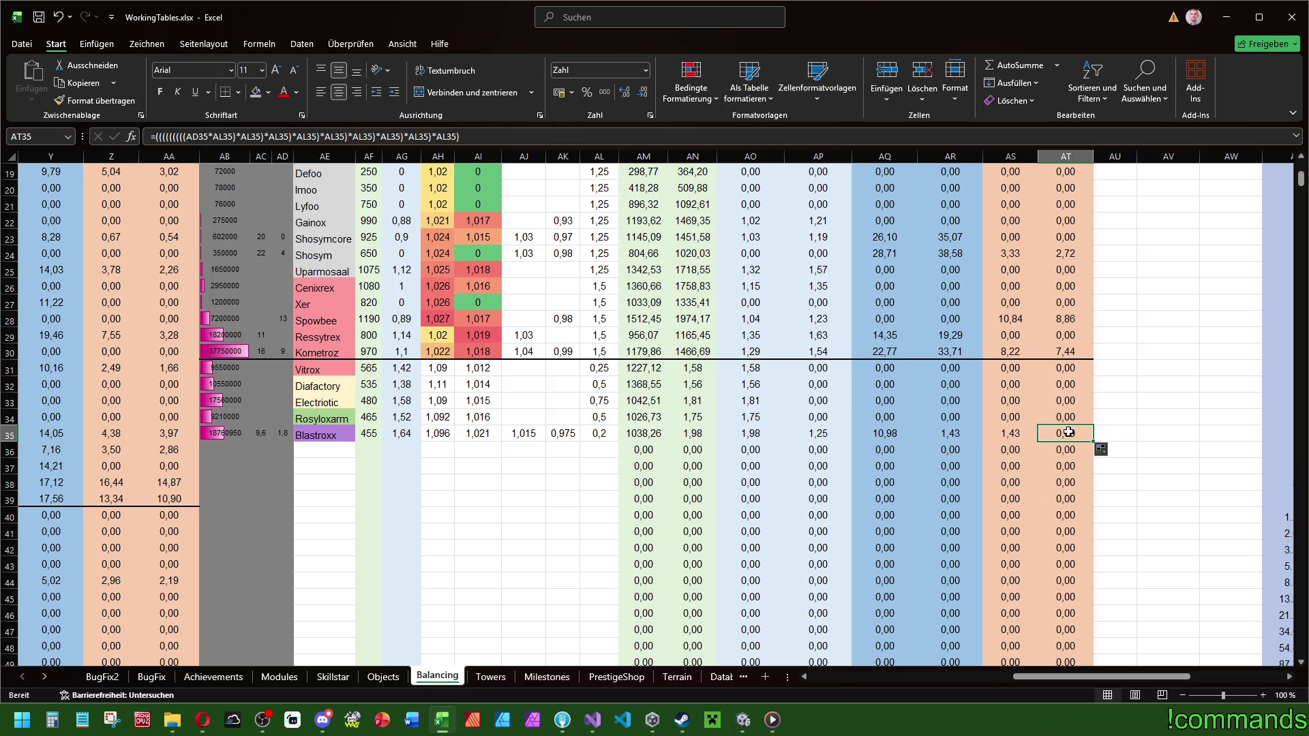
pyautogui.doubleClick(1080, 433)
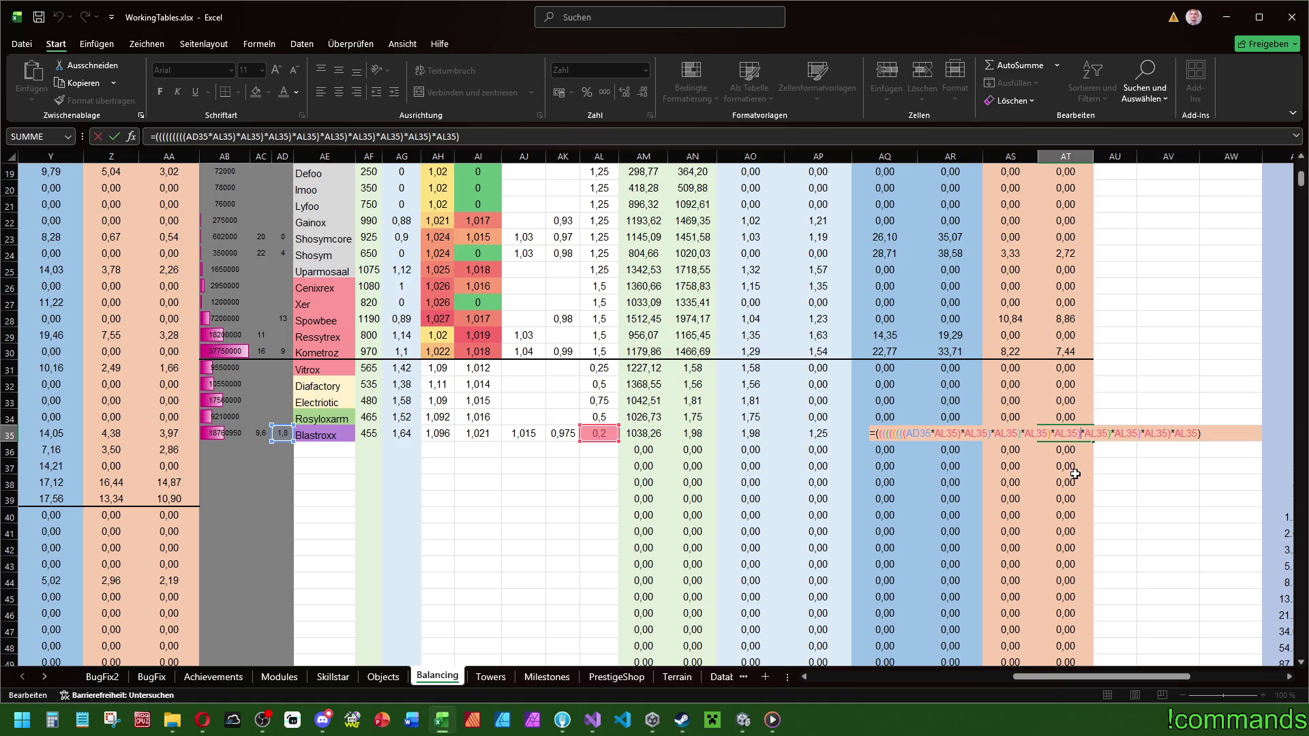
pyautogui.click(289, 432)
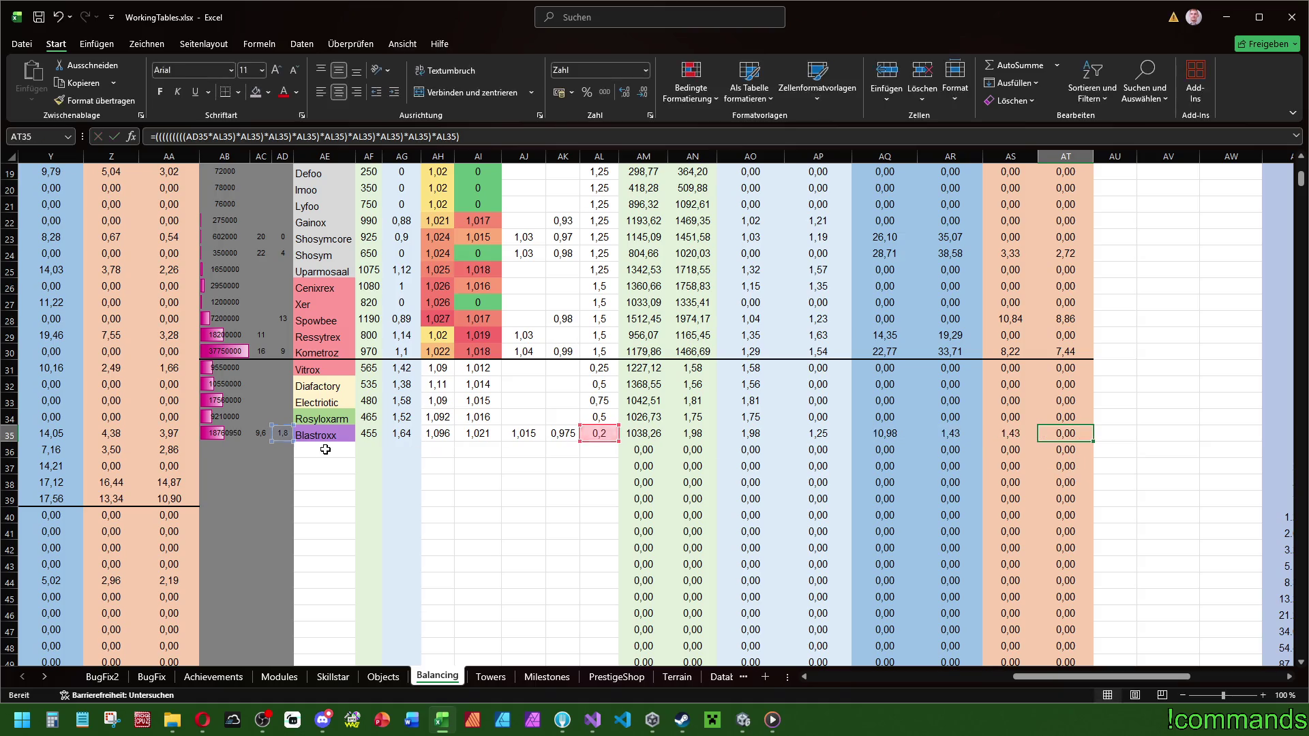
pyautogui.write('2')
pyautogui.press('Return')
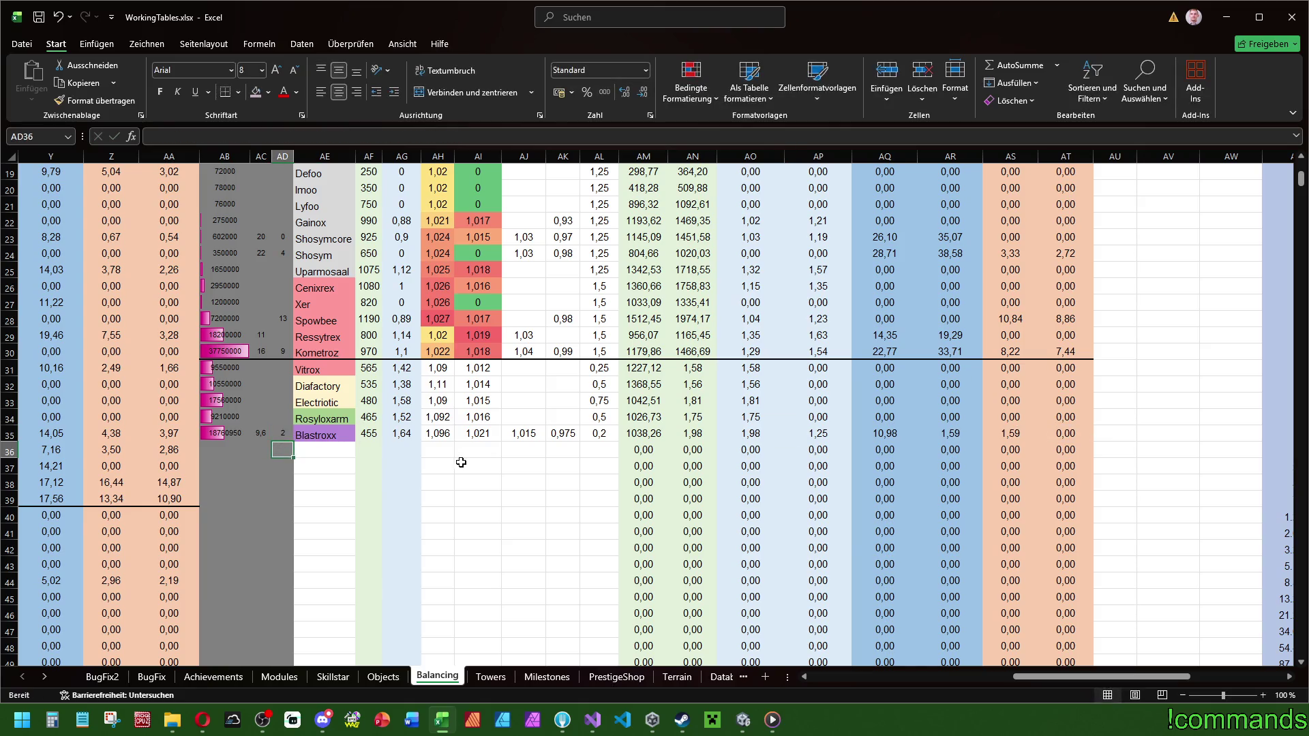
pyautogui.hotkey('ctrl', 'z')
pyautogui.scroll(6, 465, 461)
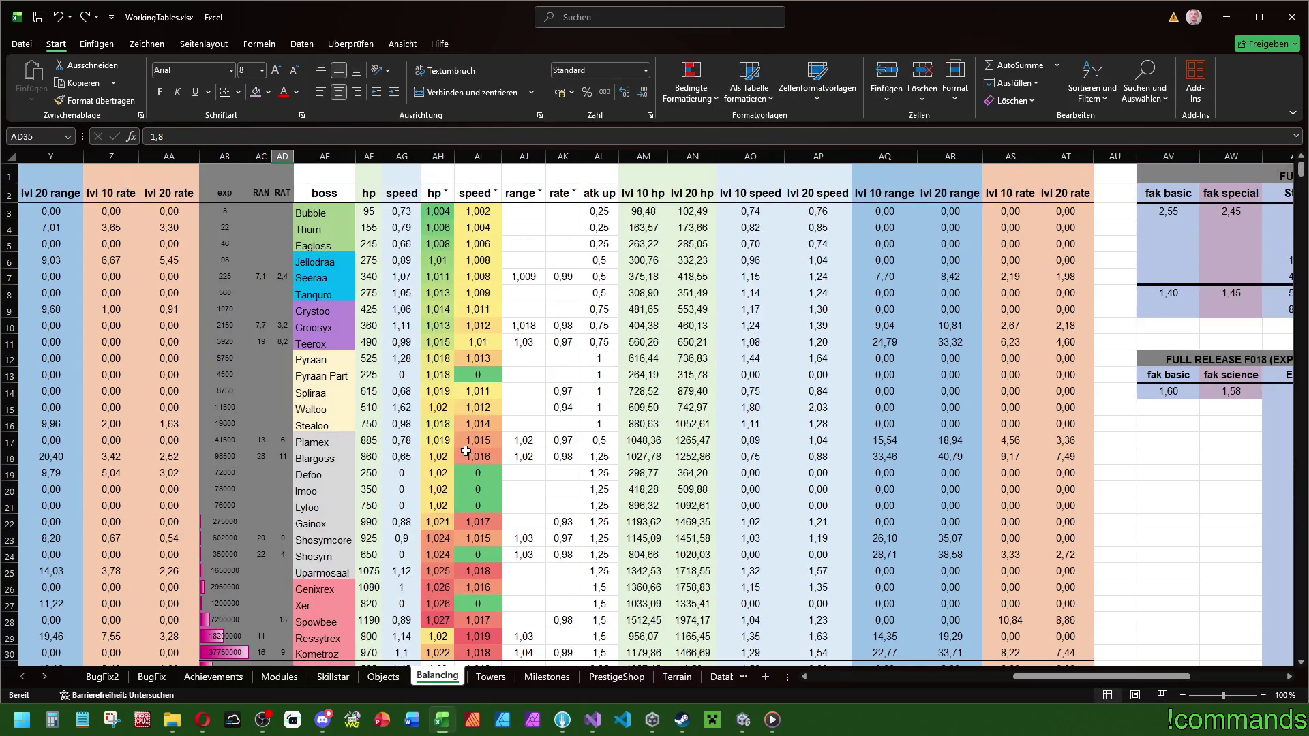
pyautogui.scroll(-6, 465, 451)
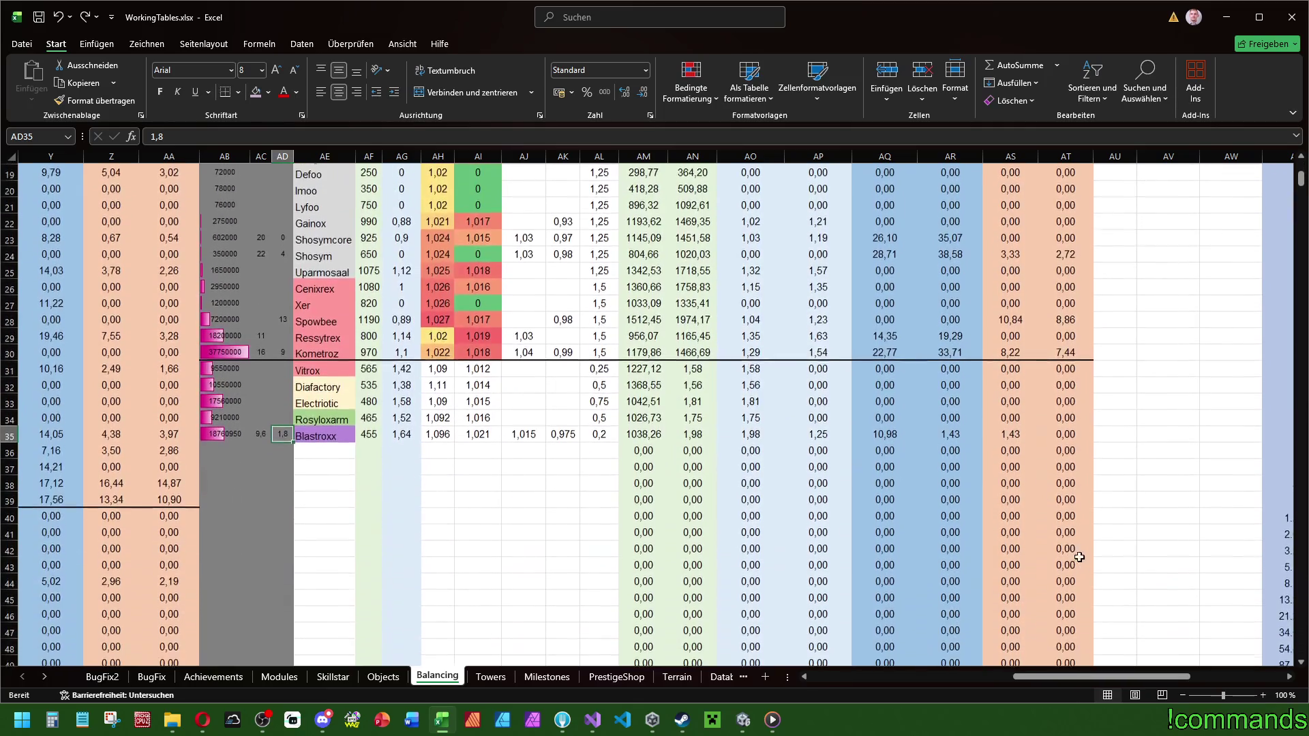
pyautogui.doubleClick(1050, 439)
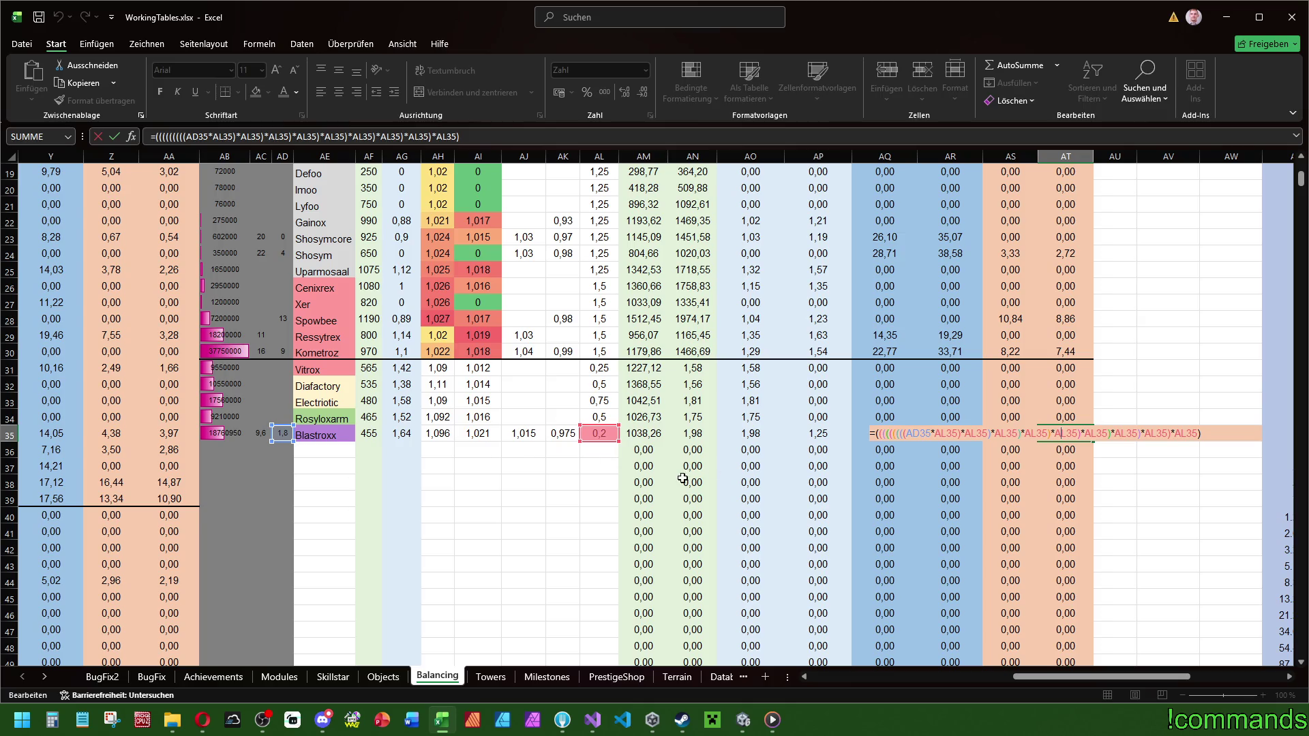
pyautogui.press('Escape')
pyautogui.doubleClick(1076, 319)
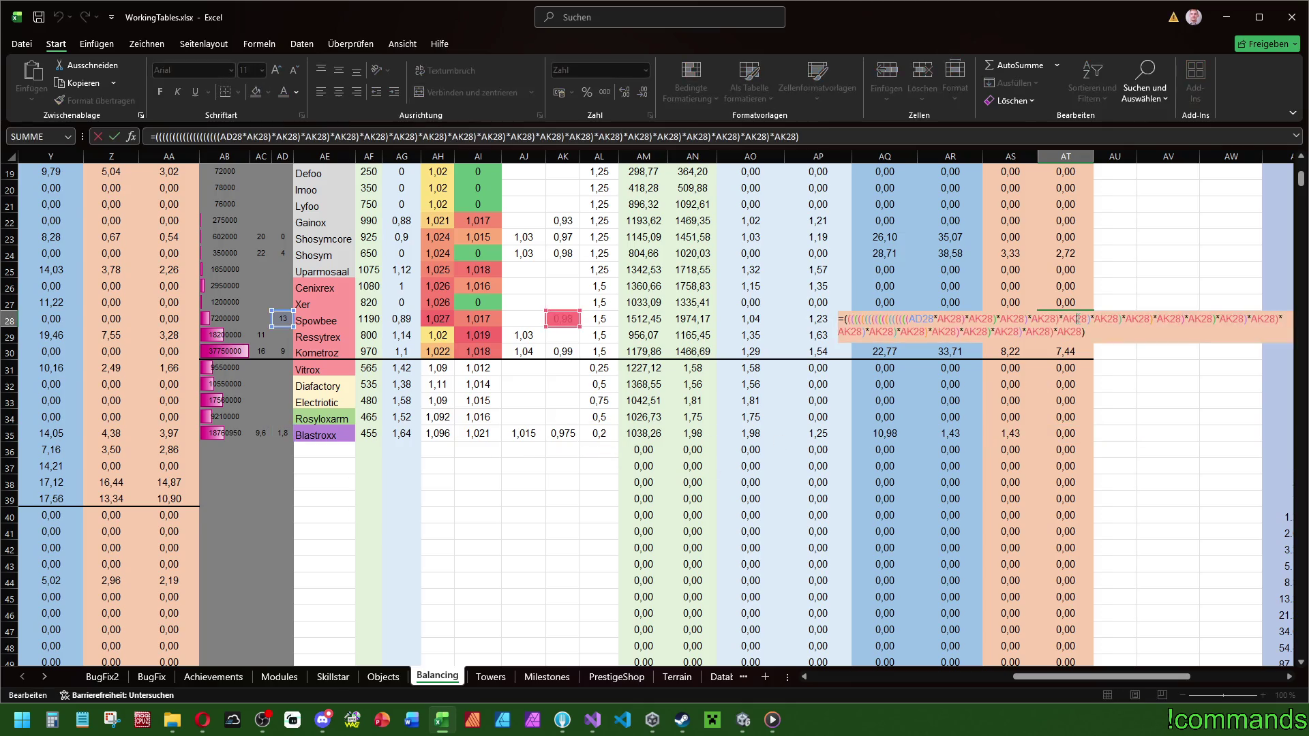
pyautogui.press('Escape')
pyautogui.scroll(6, 687, 267)
pyautogui.doubleClick(1066, 276)
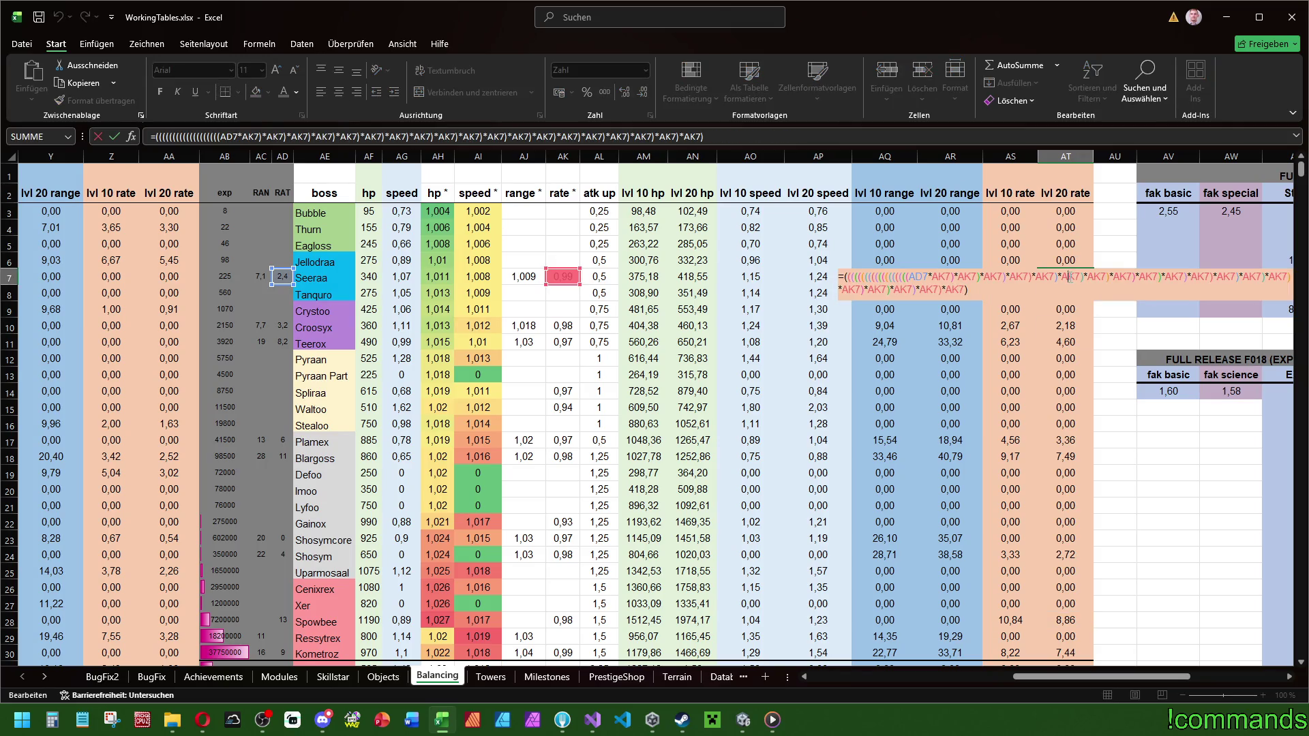
pyautogui.press('Escape')
pyautogui.scroll(-8, 662, 332)
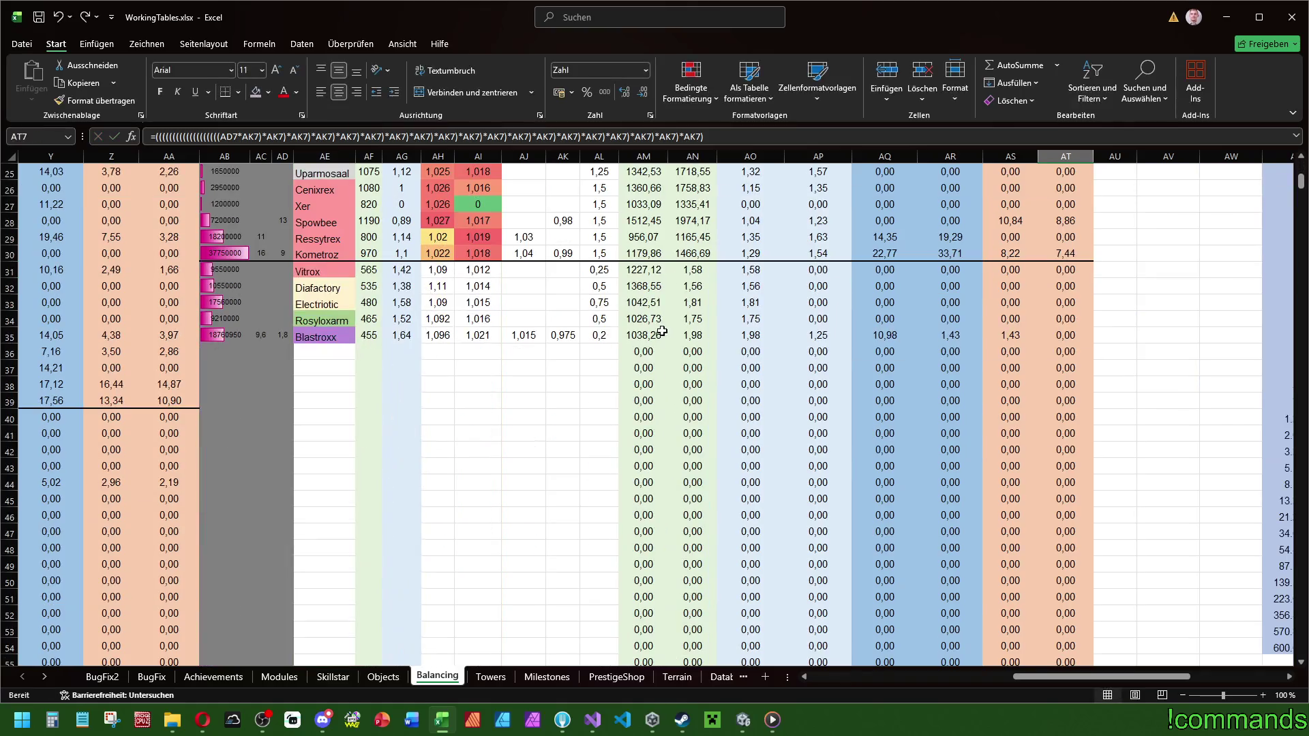
pyautogui.scroll(2, 686, 360)
pyautogui.scroll(6, 689, 365)
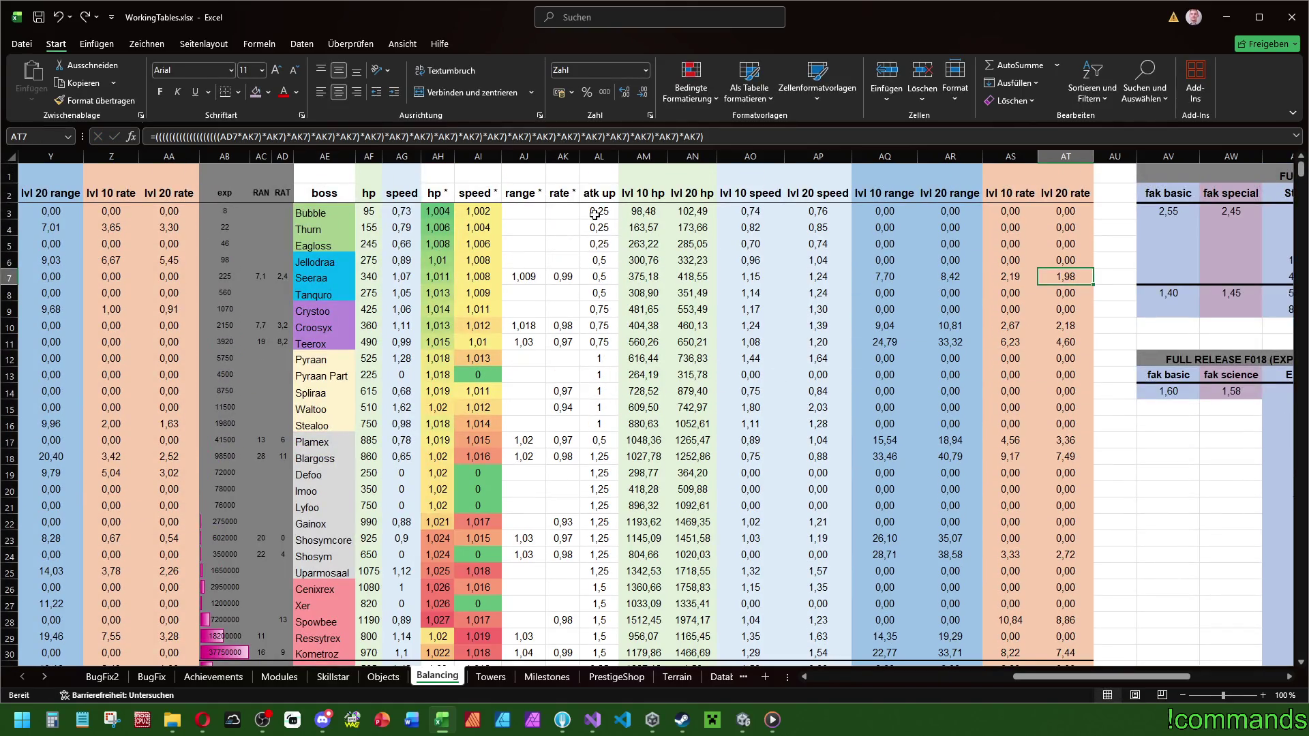
pyautogui.scroll(-8, 598, 361)
pyautogui.scroll(4, 605, 511)
pyautogui.doubleClick(1075, 531)
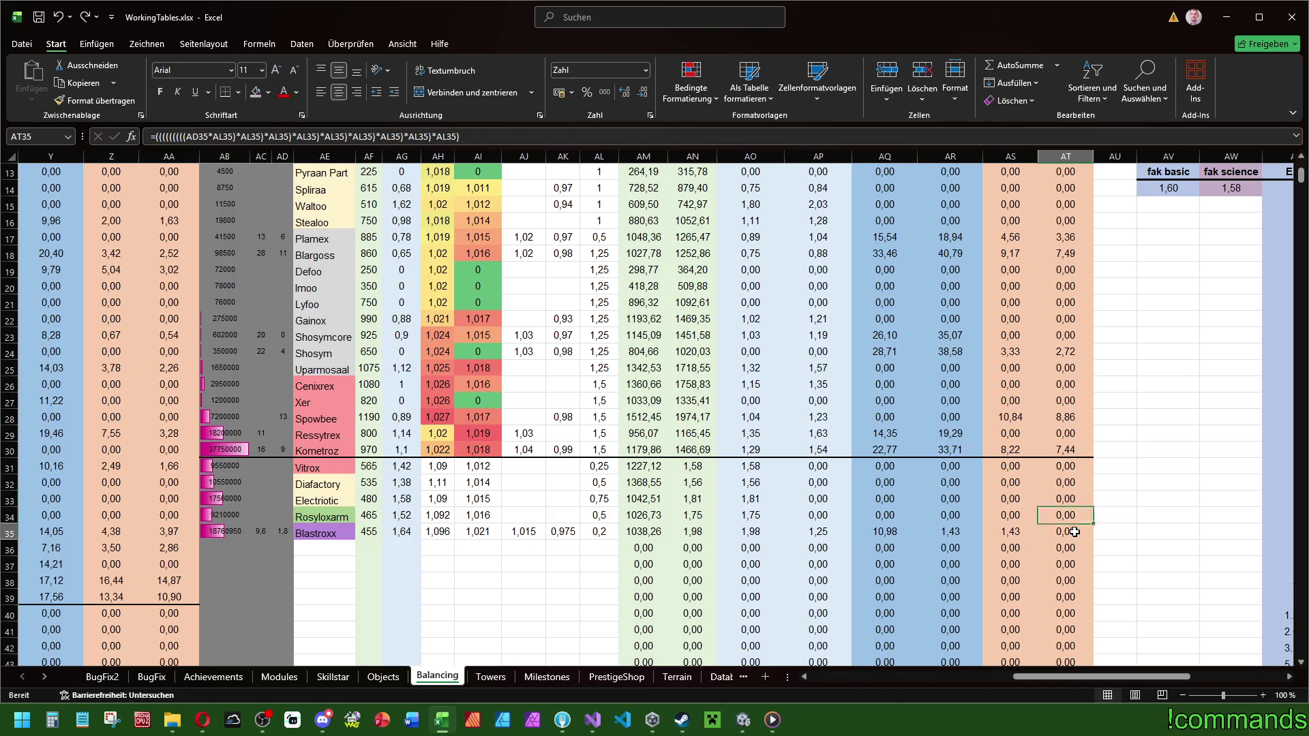
pyautogui.press('Escape')
pyautogui.scroll(4, 1074, 515)
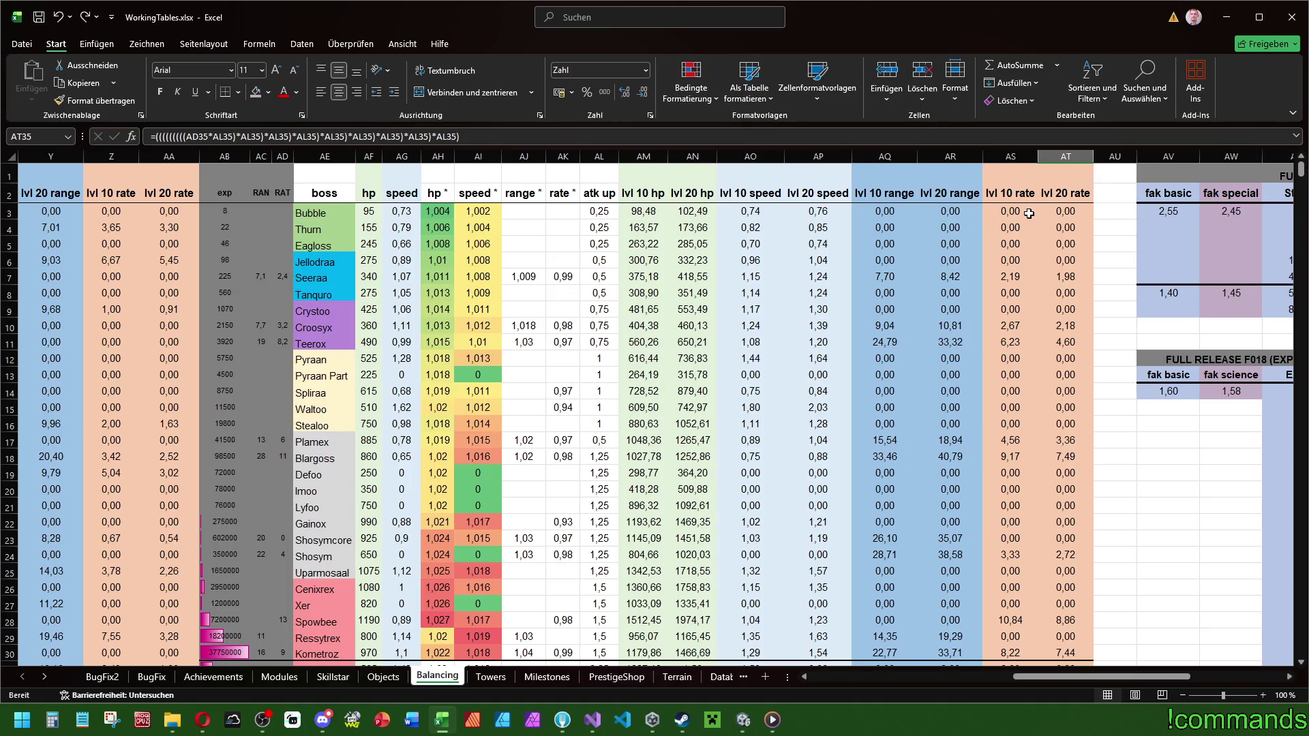
# Compare the lvl 10 rate formulas in AS3, AS7 and AS31
pyautogui.doubleClick(1029, 213)
pyautogui.doubleClick(1028, 278)
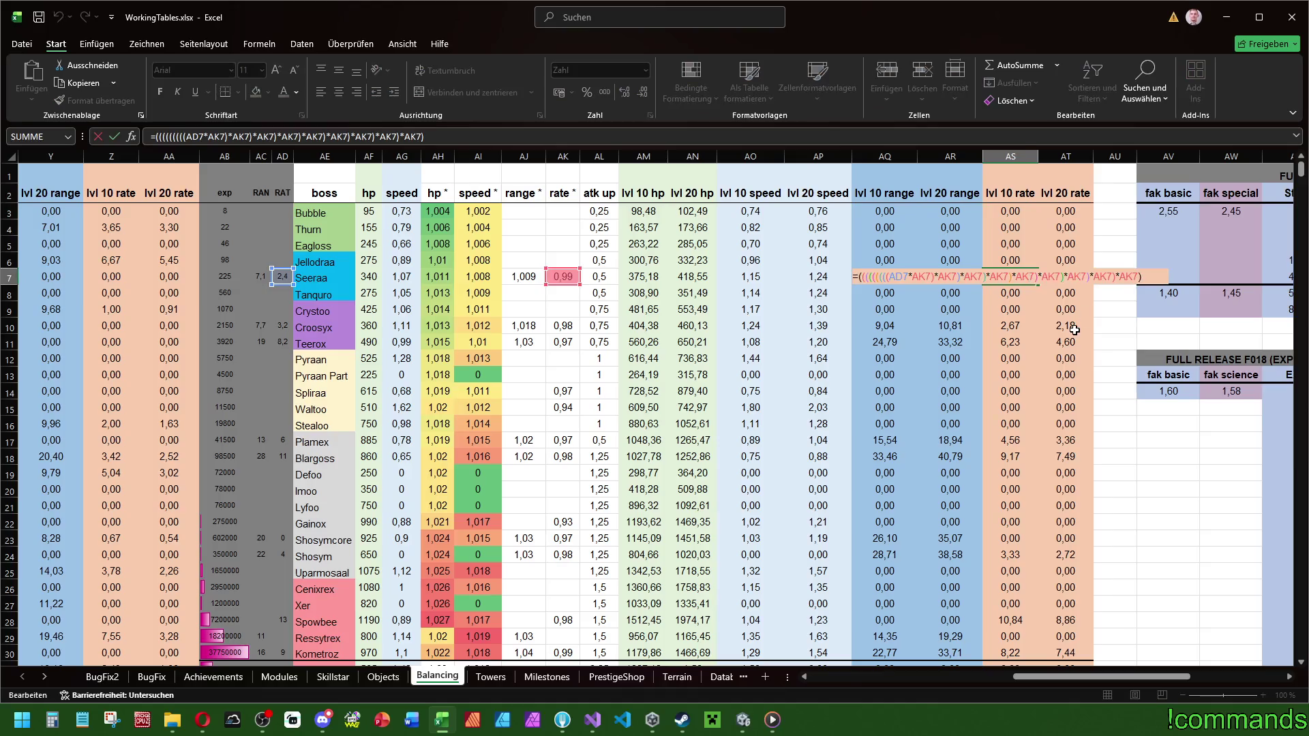
pyautogui.press('Escape')
pyautogui.scroll(-6, 1074, 330)
pyautogui.doubleClick(1012, 369)
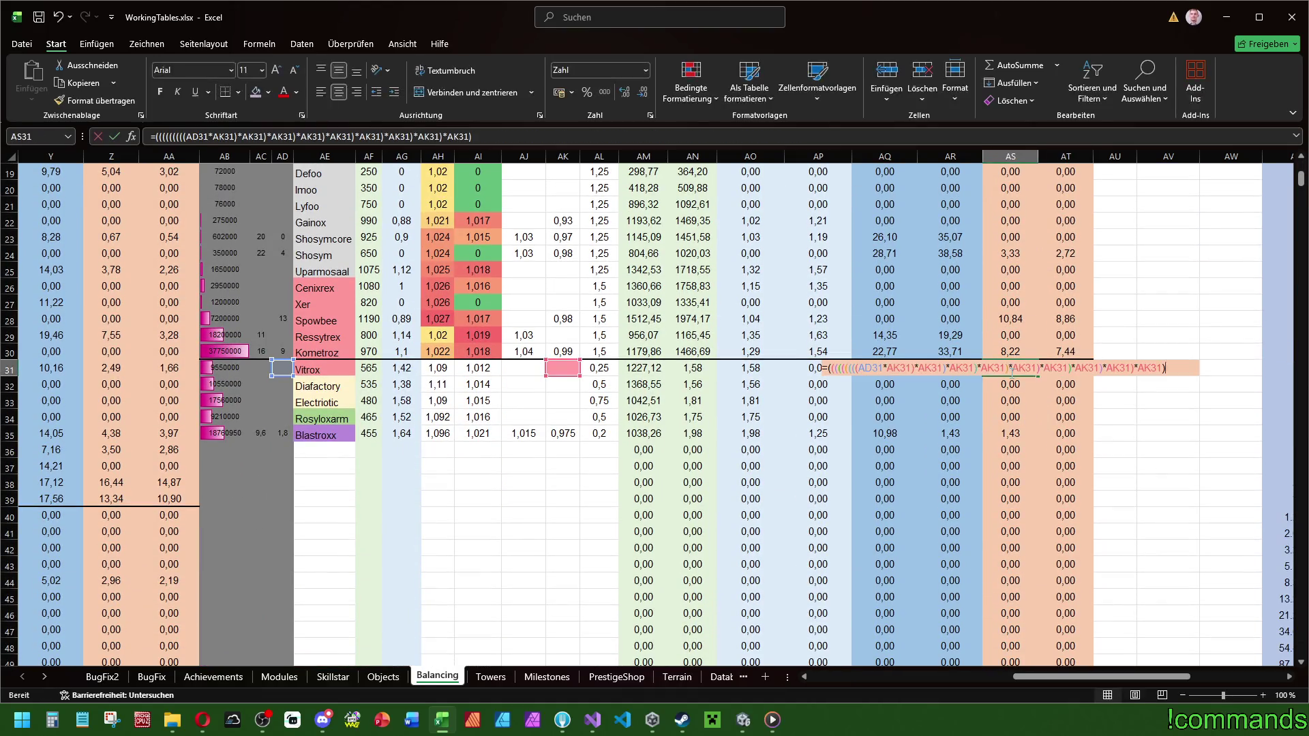
pyautogui.scroll(6, 1065, 500)
pyautogui.scroll(-6, 1066, 499)
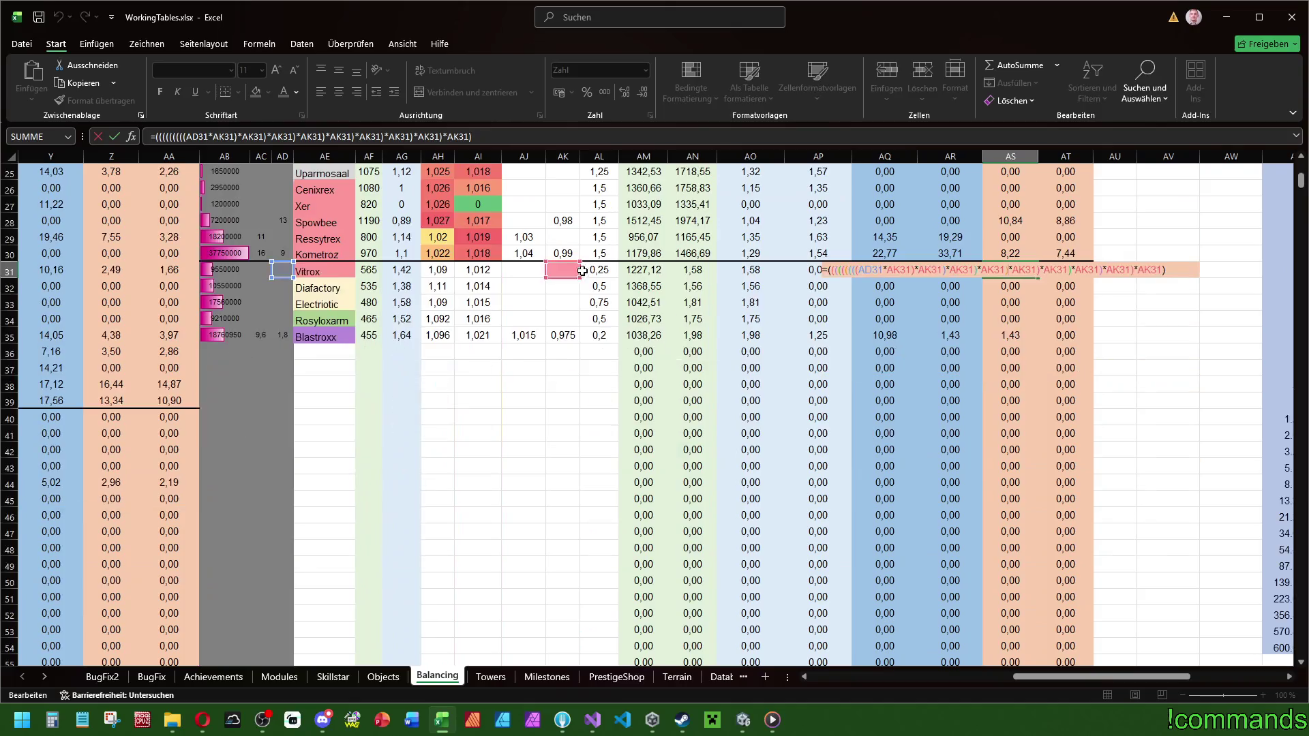
pyautogui.scroll(2, 1065, 500)
pyautogui.press('Escape')
# Check the AS32–AS34 formulas and Blastroxx's lvl 20 rate formula in AT35
pyautogui.doubleClick(1008, 483)
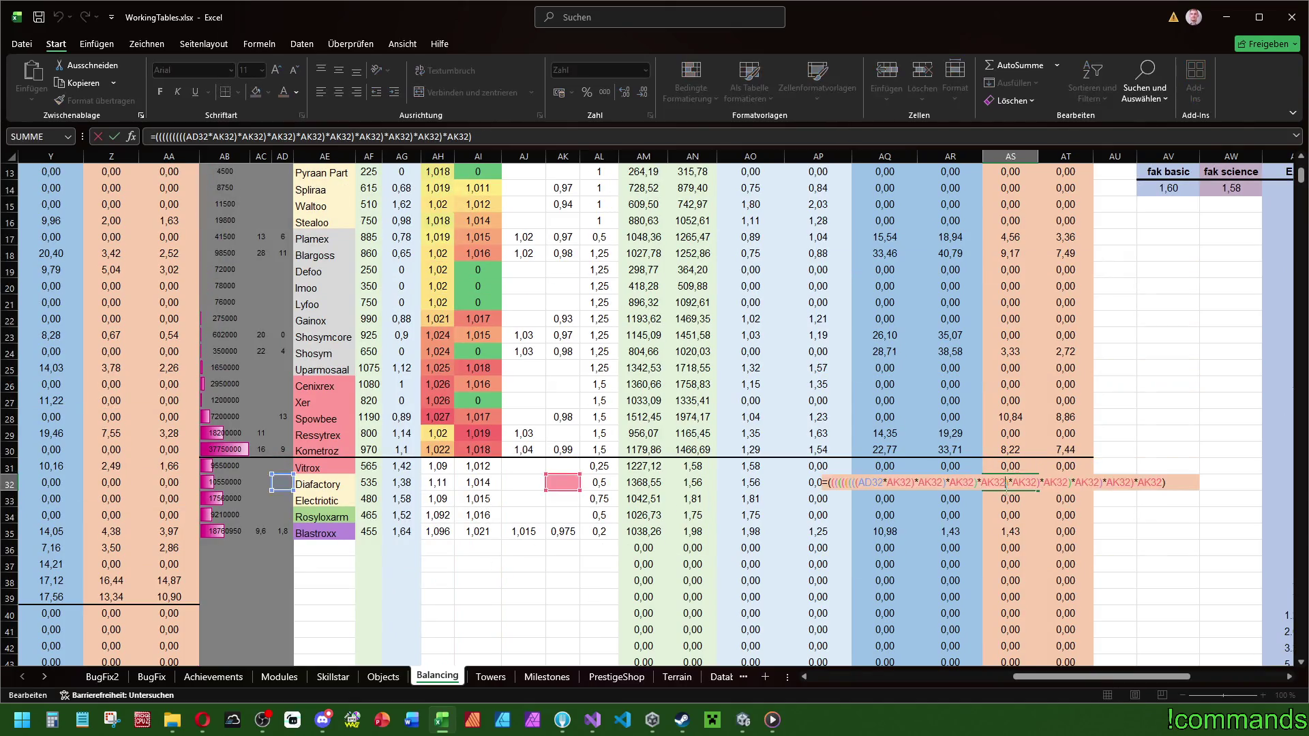
pyautogui.doubleClick(1010, 499)
pyautogui.click(1012, 516)
pyautogui.doubleClick(1066, 531)
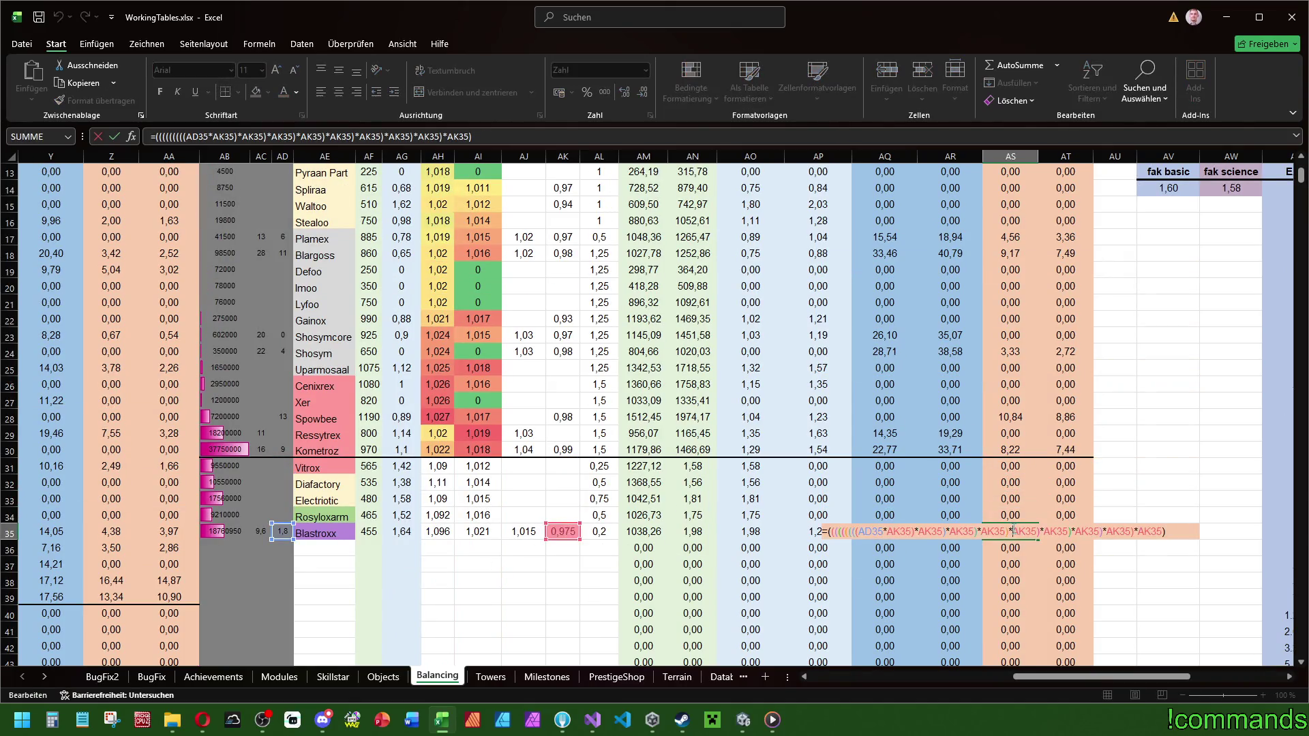
pyautogui.press('Escape')
# Rewrite the AT31 lvl 20 rate formula so every AL31 reference becomes AK31
pyautogui.click(1067, 466)
pyautogui.doubleClick(1067, 466)
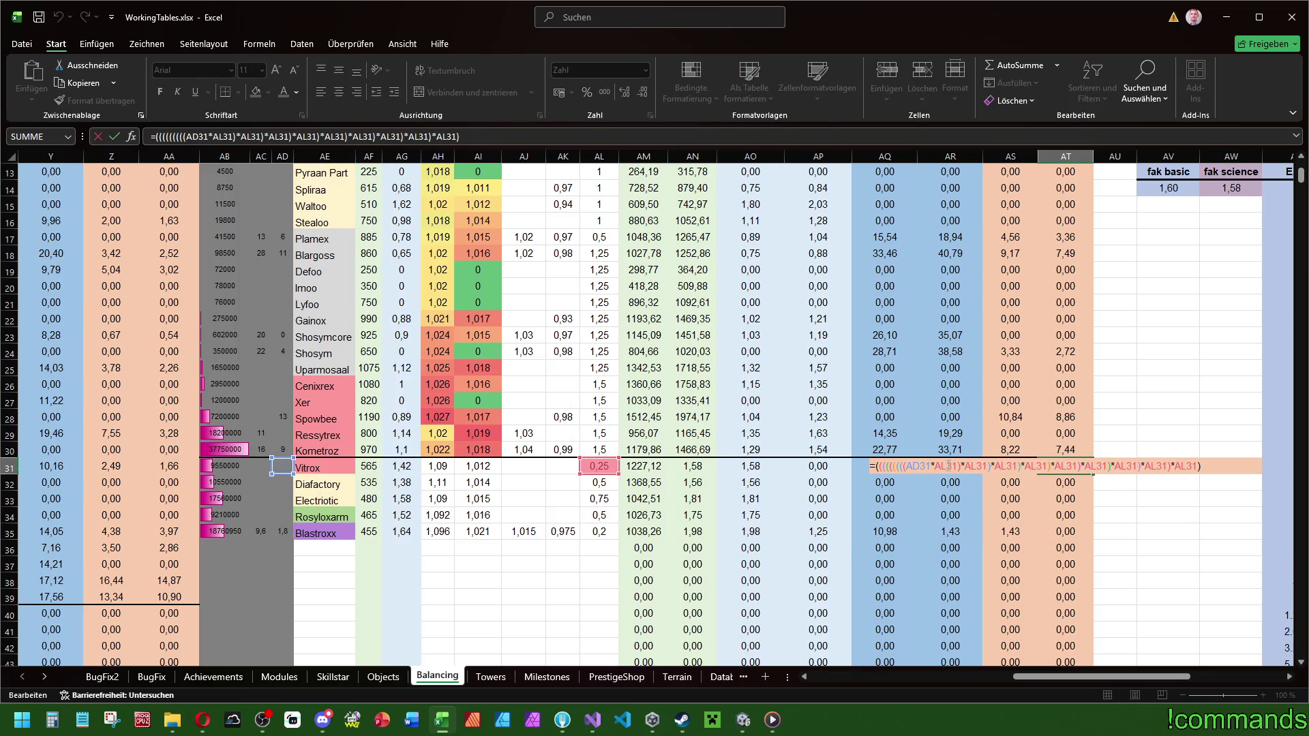
pyautogui.press('BackSpace')
pyautogui.write('K')
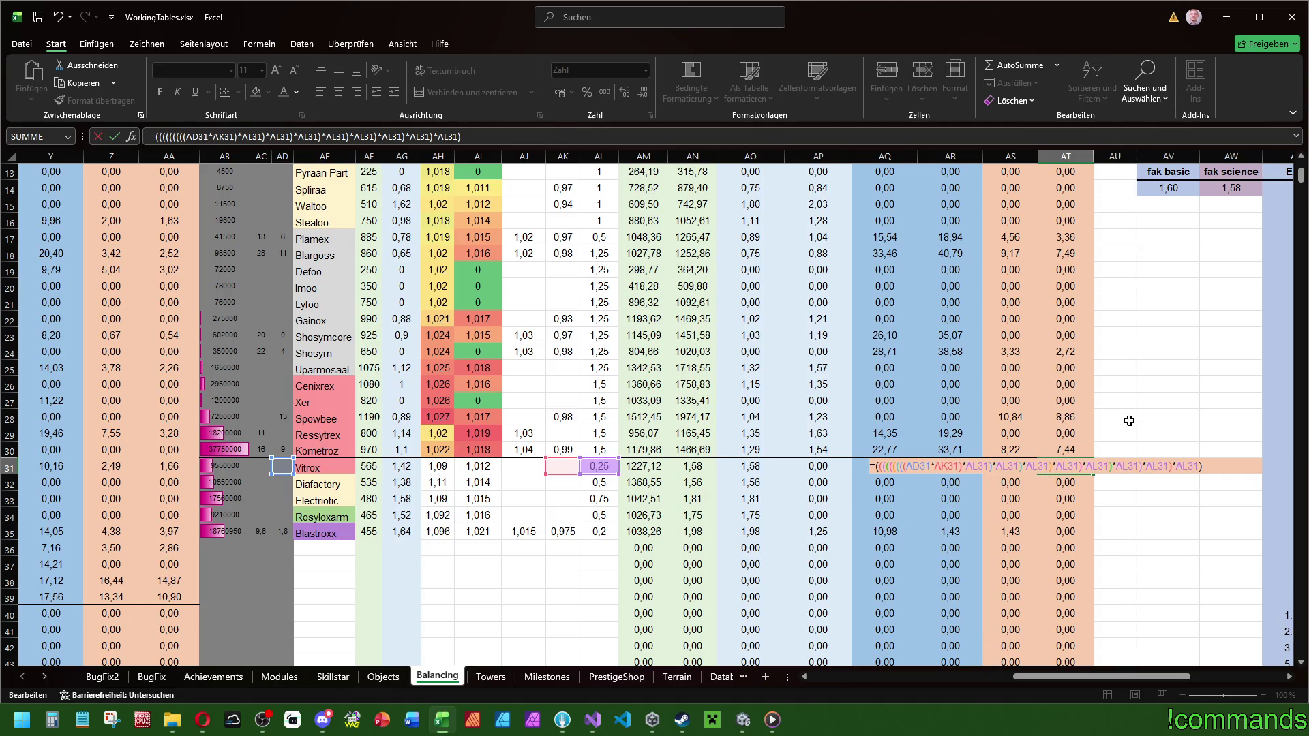
pyautogui.press('Right')
pyautogui.press('Right')
pyautogui.press('Right')
pyautogui.press('BackSpace')
pyautogui.write('K')
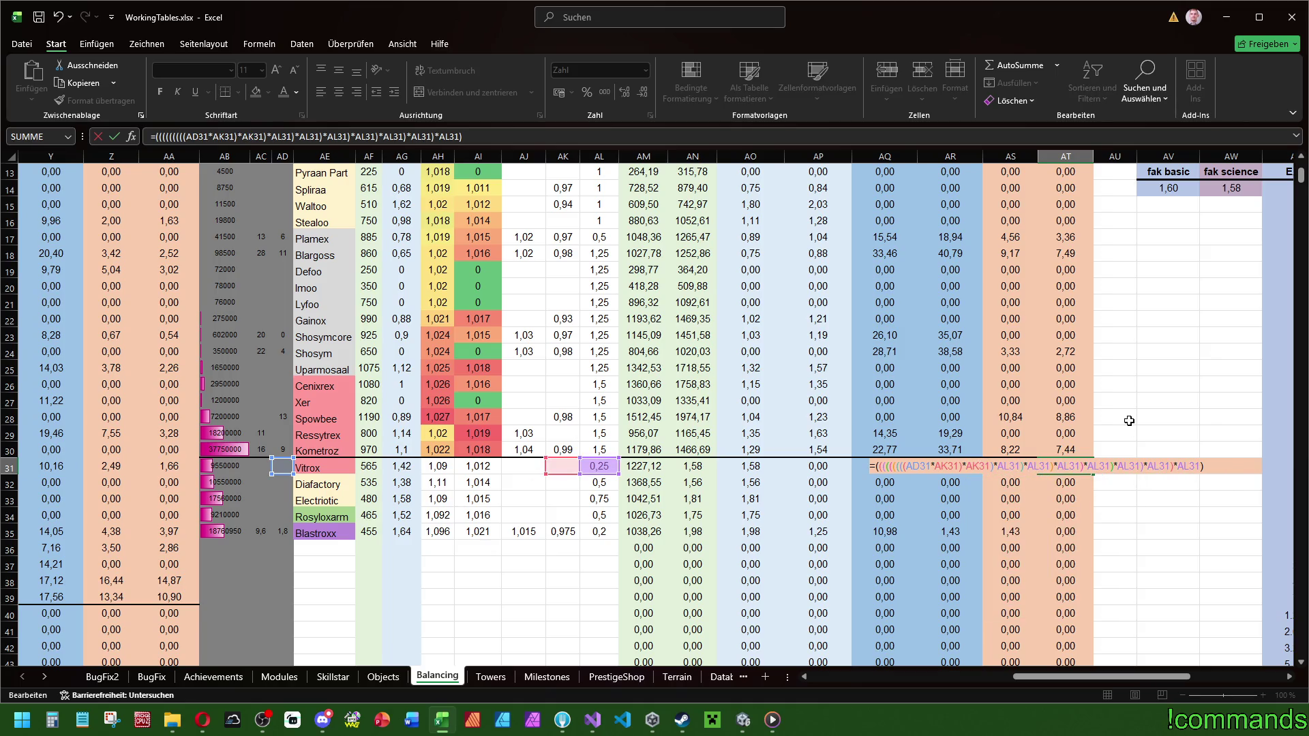
pyautogui.press('Right')
pyautogui.press('Right')
pyautogui.press('Right')
pyautogui.press('BackSpace')
pyautogui.write('K')
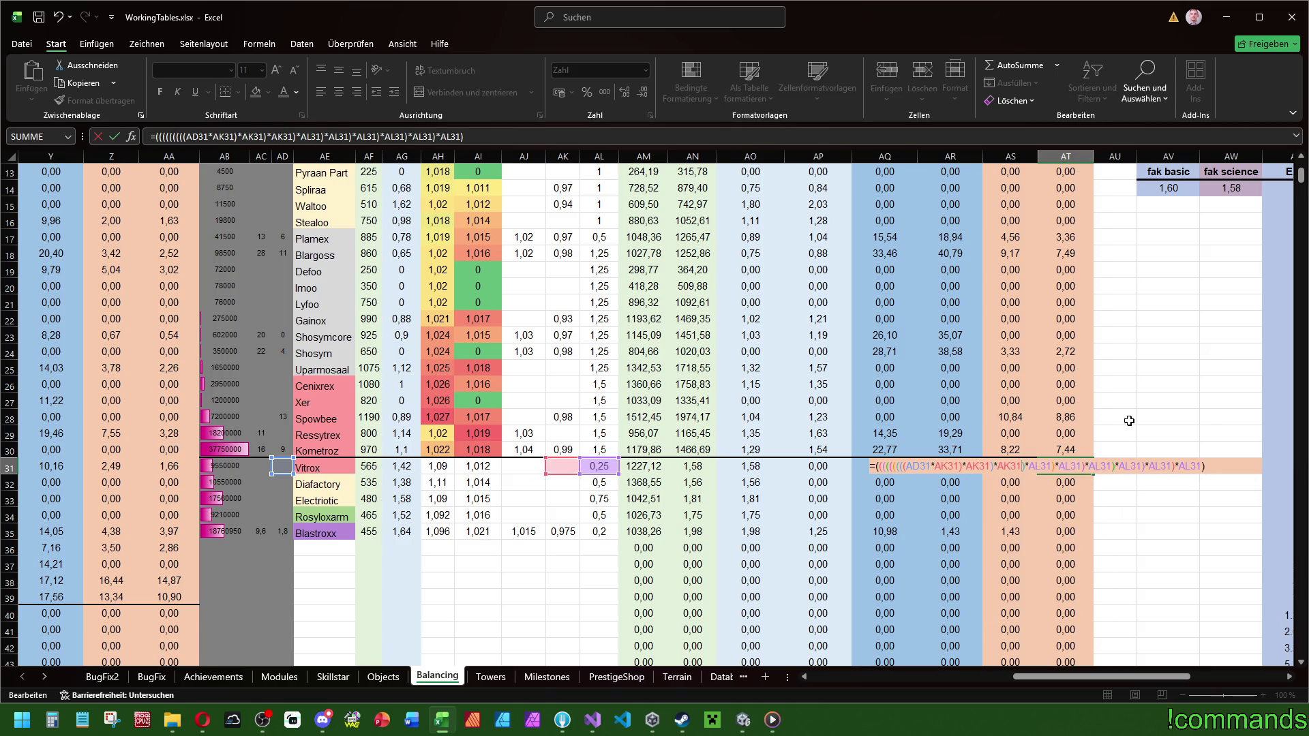
pyautogui.press('Right')
pyautogui.press('Right')
pyautogui.press('Right')
pyautogui.press('BackSpace')
pyautogui.write('K')
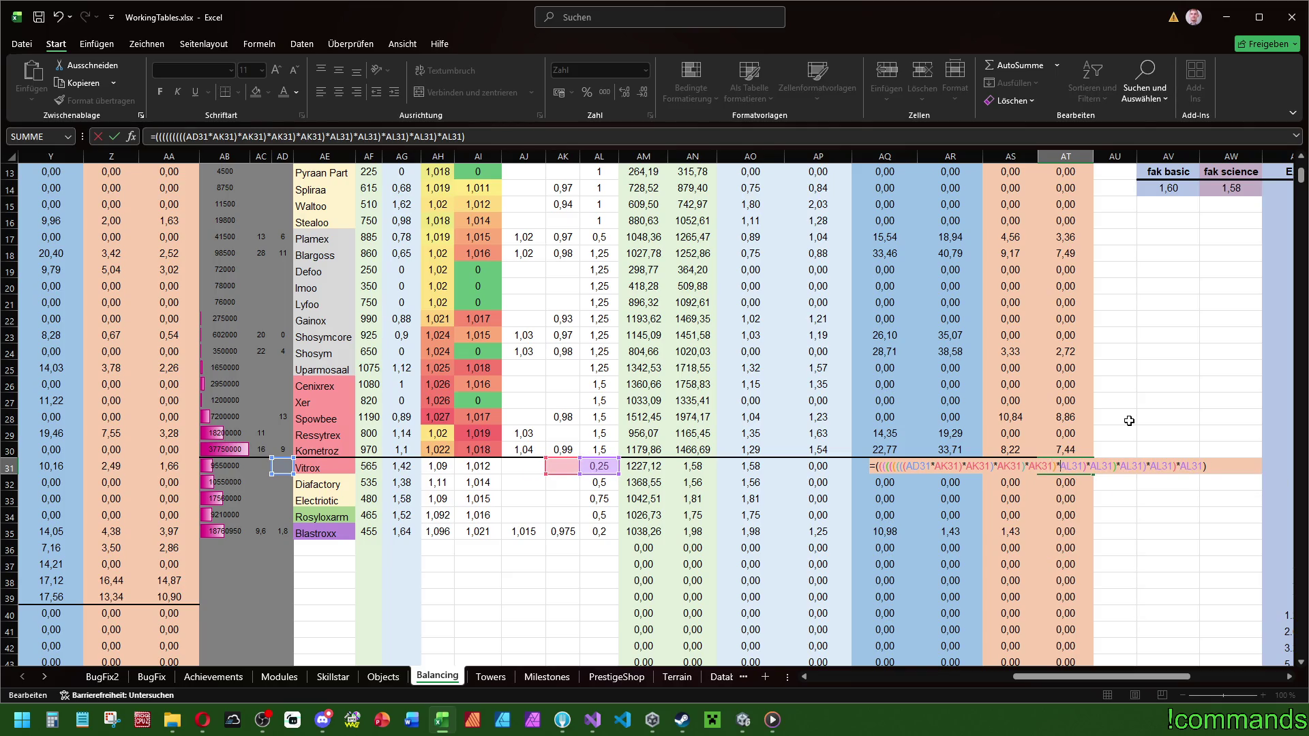
pyautogui.press('Right')
pyautogui.press('Right')
pyautogui.press('Right')
pyautogui.press('BackSpace')
pyautogui.write('K')
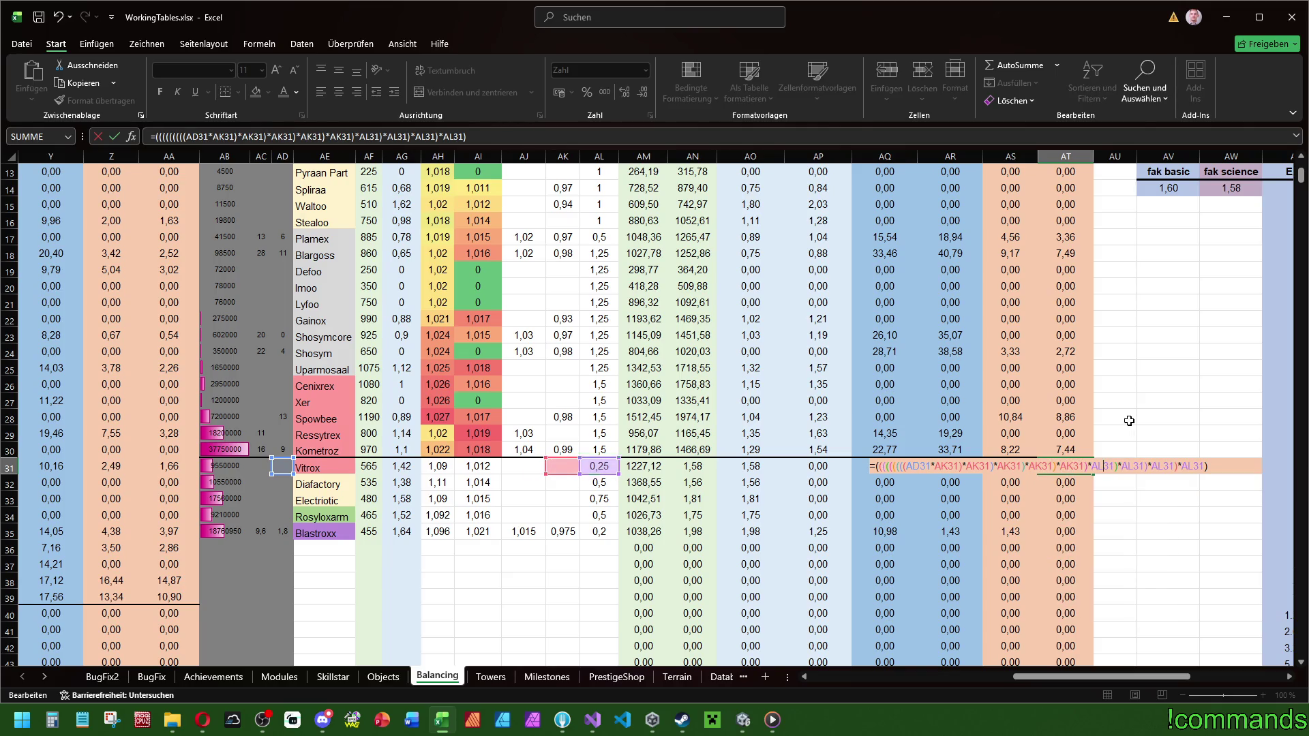
pyautogui.press('BackSpace')
pyautogui.write('K')
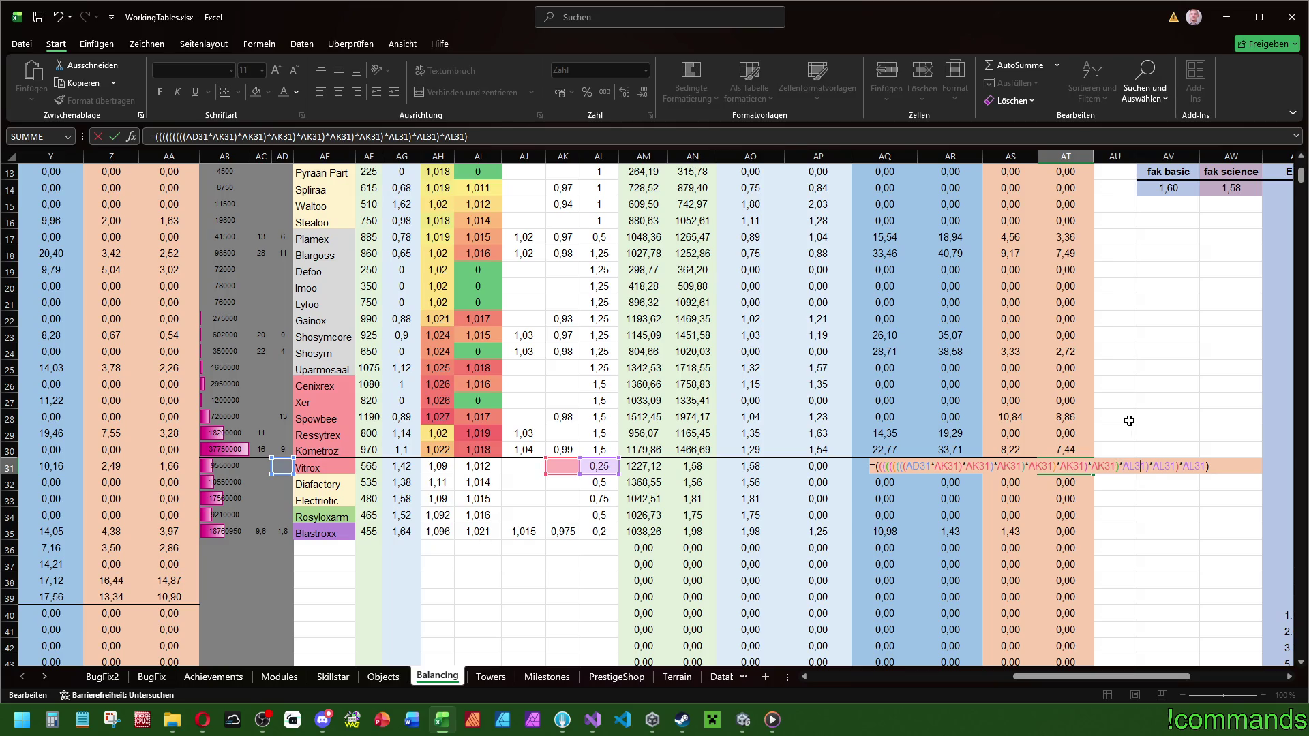
pyautogui.press('Left')
pyautogui.press('BackSpace')
pyautogui.write('K')
pyautogui.press('Right')
pyautogui.press('Right')
pyautogui.press('Right')
pyautogui.press('BackSpace')
pyautogui.write('K')
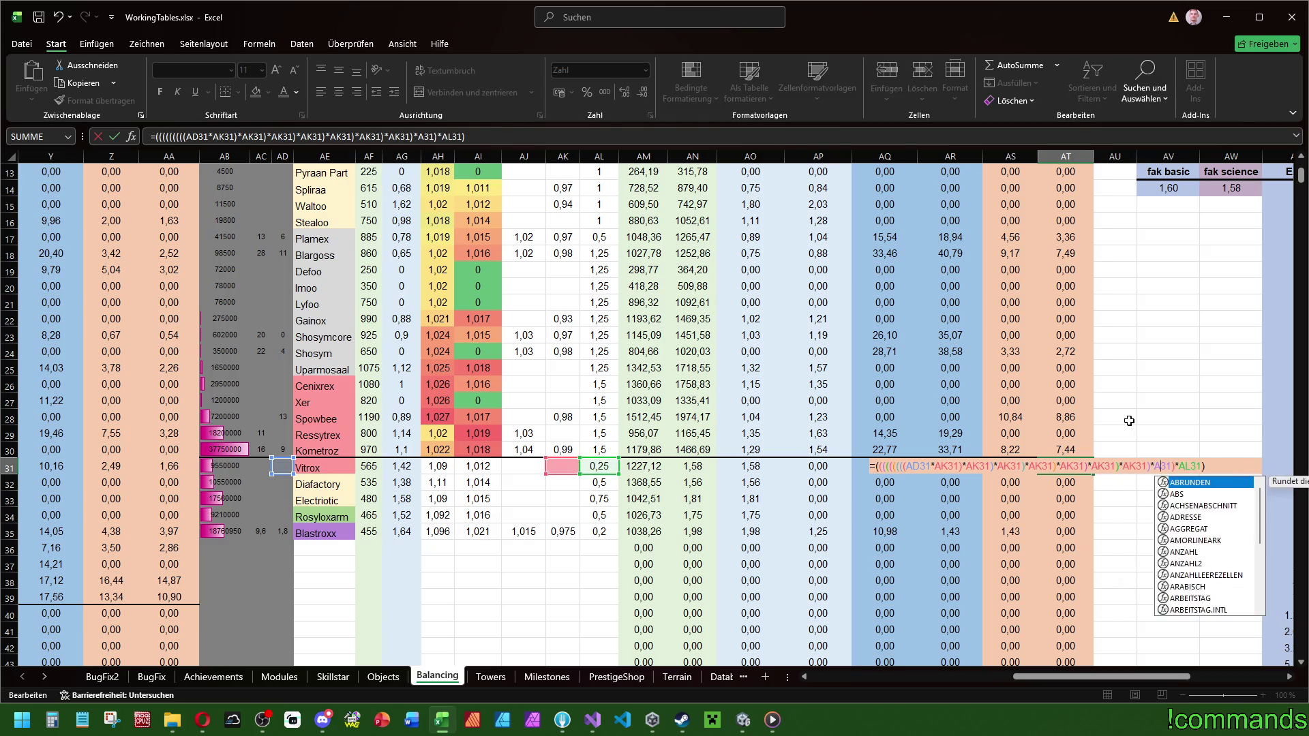
pyautogui.press('Right')
pyautogui.press('BackSpace')
pyautogui.write('K')
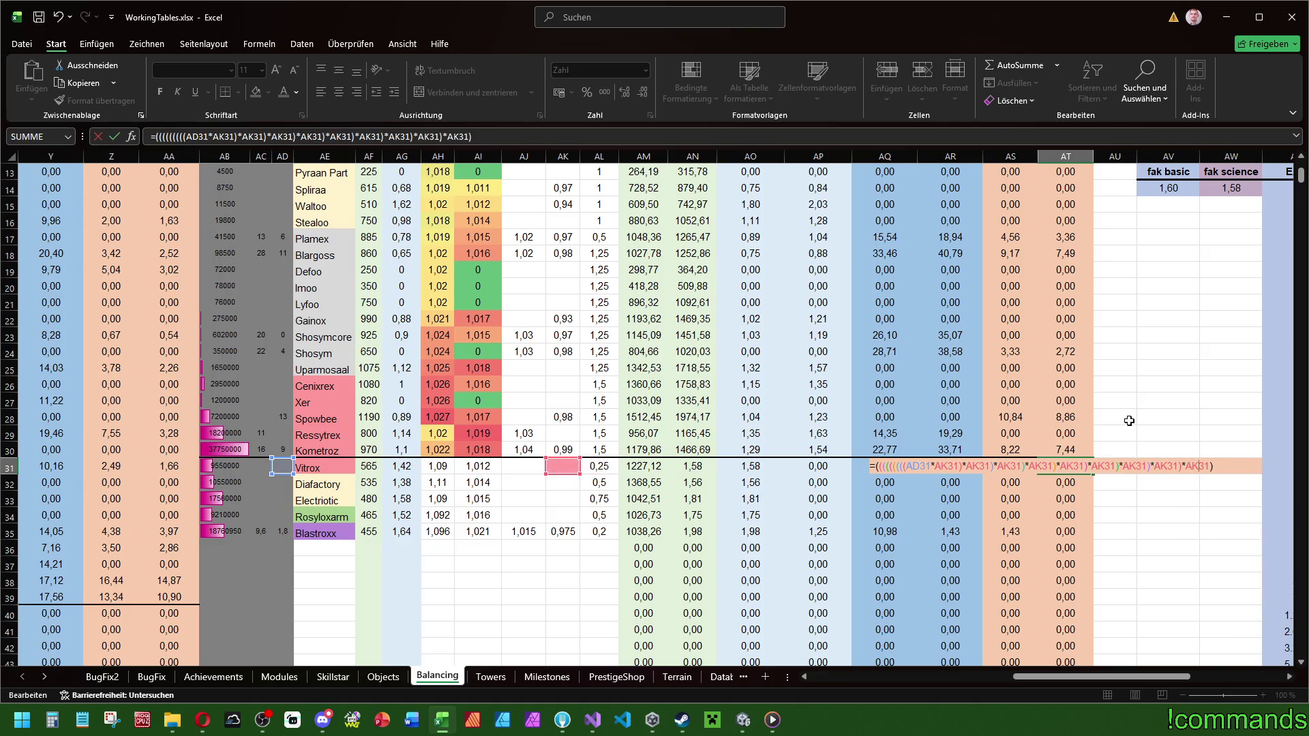
pyautogui.press('Return')
# Fill the corrected AT31 formula down through AT35 for Vitrox to Blastroxx
pyautogui.doubleClick(1058, 464)
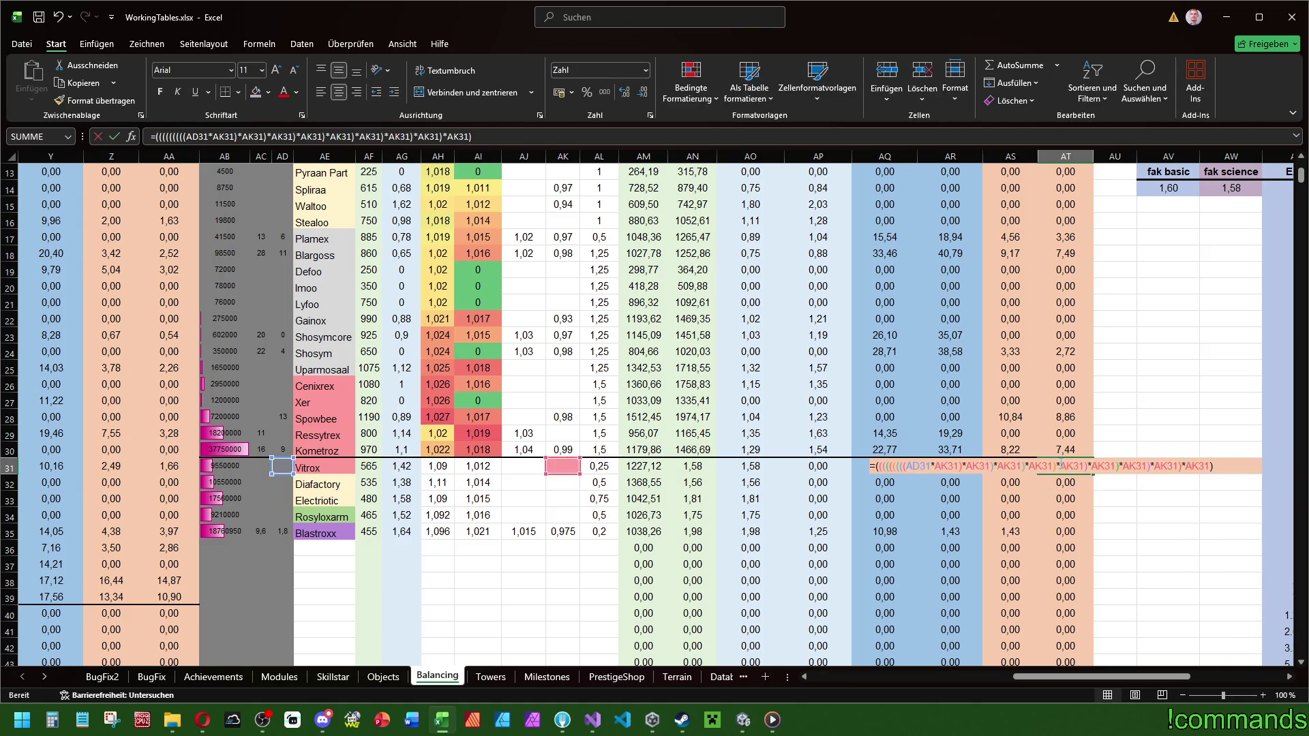
pyautogui.press('Escape')
pyautogui.moveTo(1094, 475); pyautogui.dragTo(1084, 537)
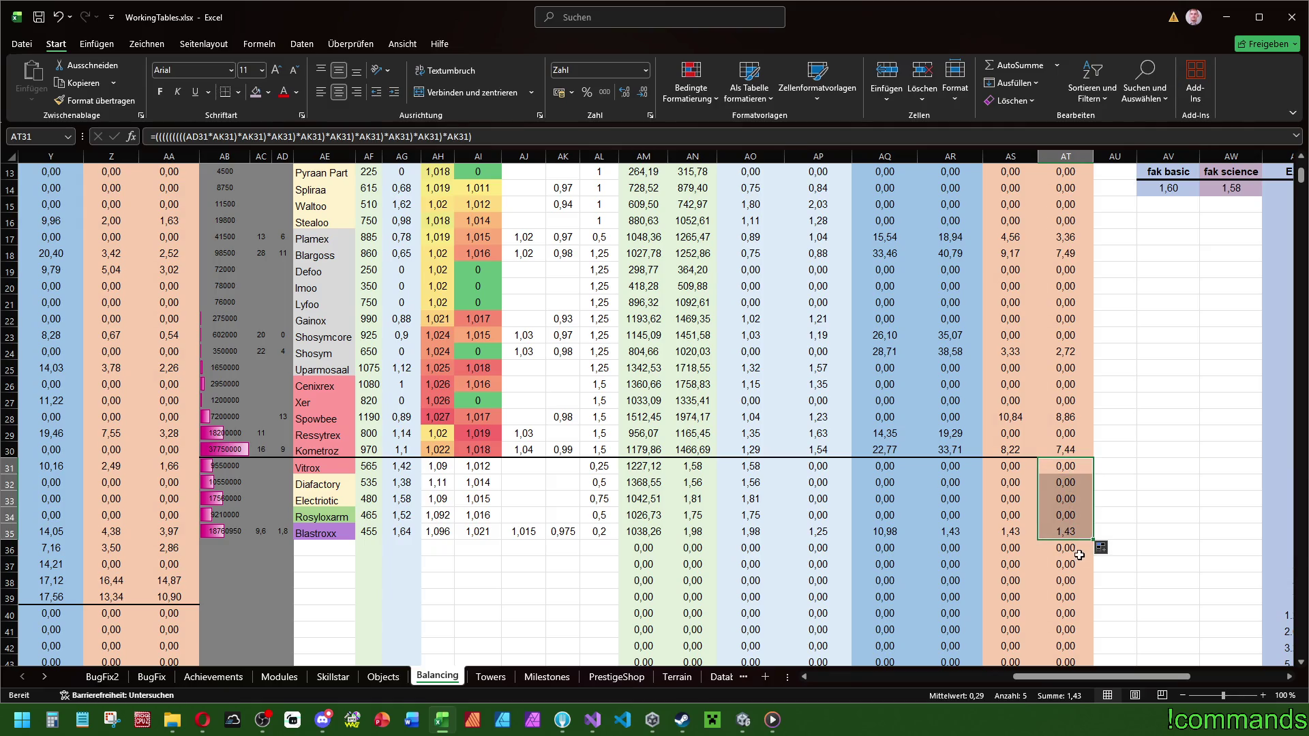
pyautogui.doubleClick(1079, 555)
pyautogui.press('Escape')
pyautogui.click(1063, 533)
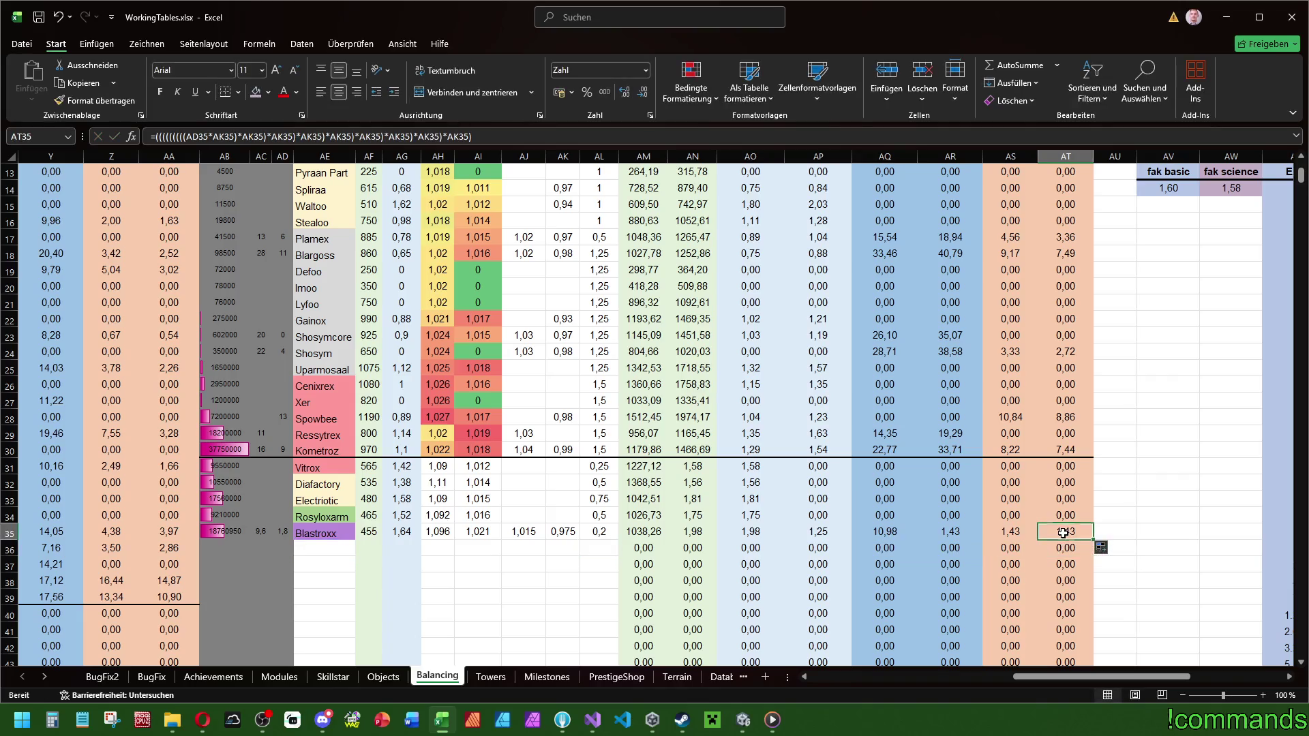
# Inspect Blastroxx's lvl 20 and lvl 10 range formulas in AR35 and AQ35
pyautogui.scroll(-6, 1054, 522)
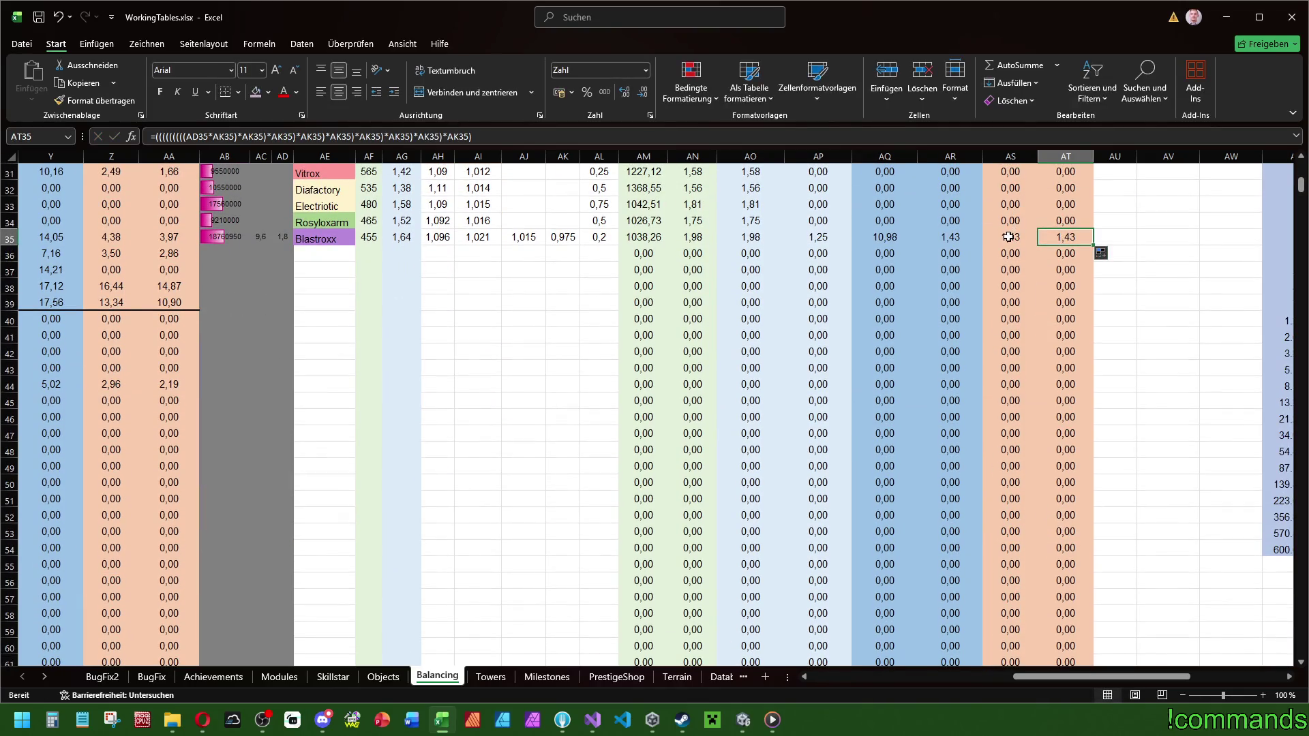
pyautogui.click(1006, 239)
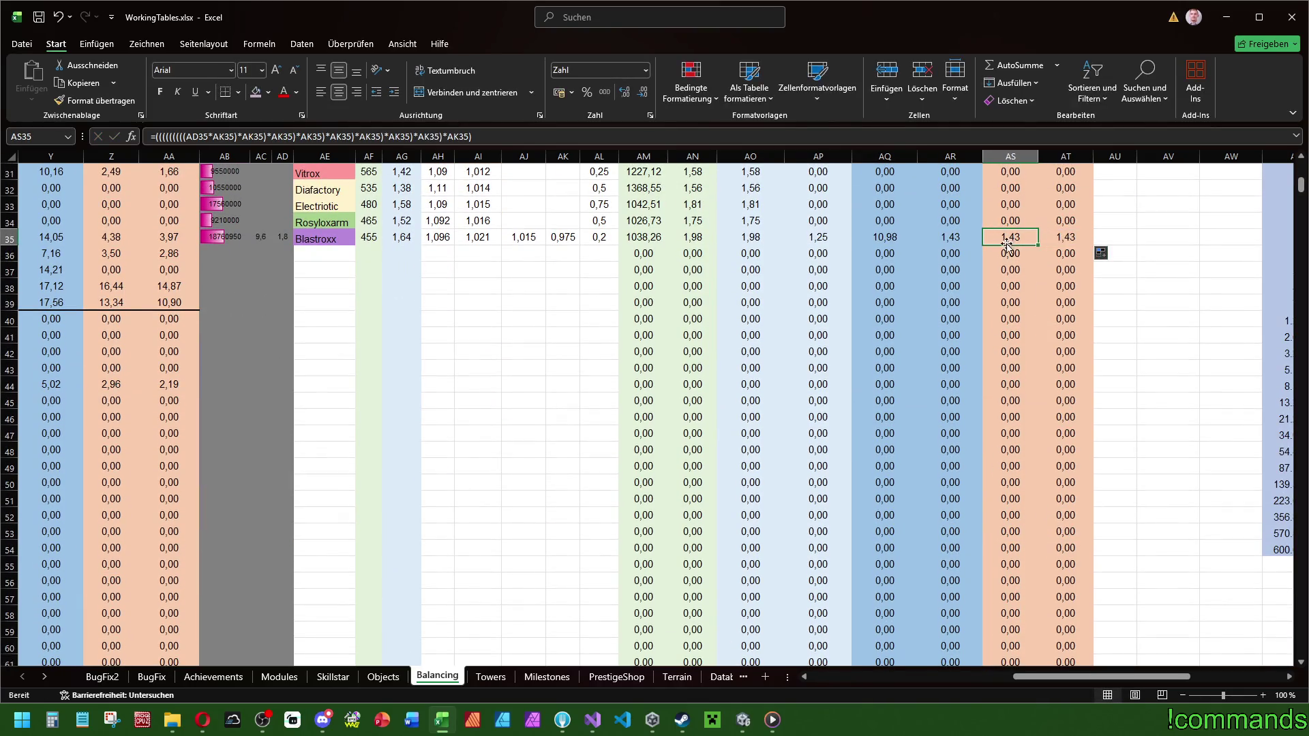
pyautogui.doubleClick(953, 236)
pyautogui.press('Escape')
pyautogui.scroll(10, 995, 436)
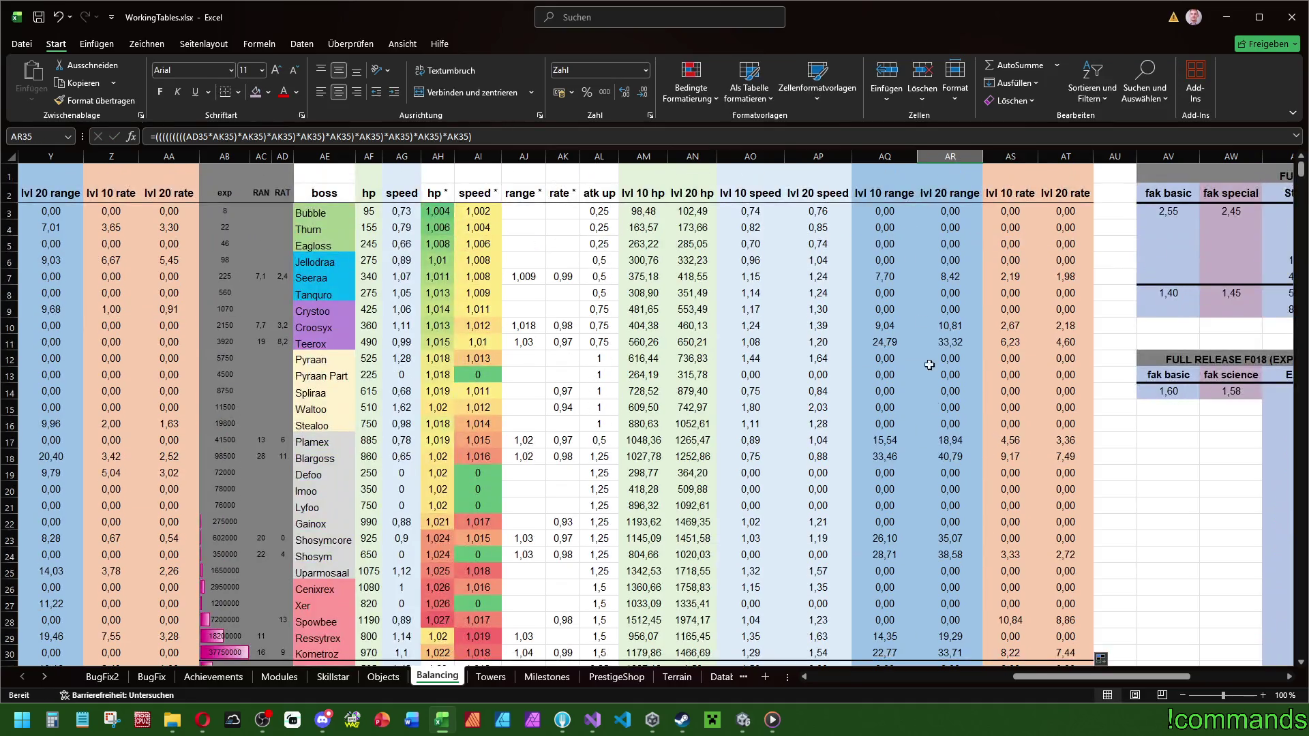
pyautogui.scroll(-4, 928, 365)
pyautogui.doubleClick(885, 531)
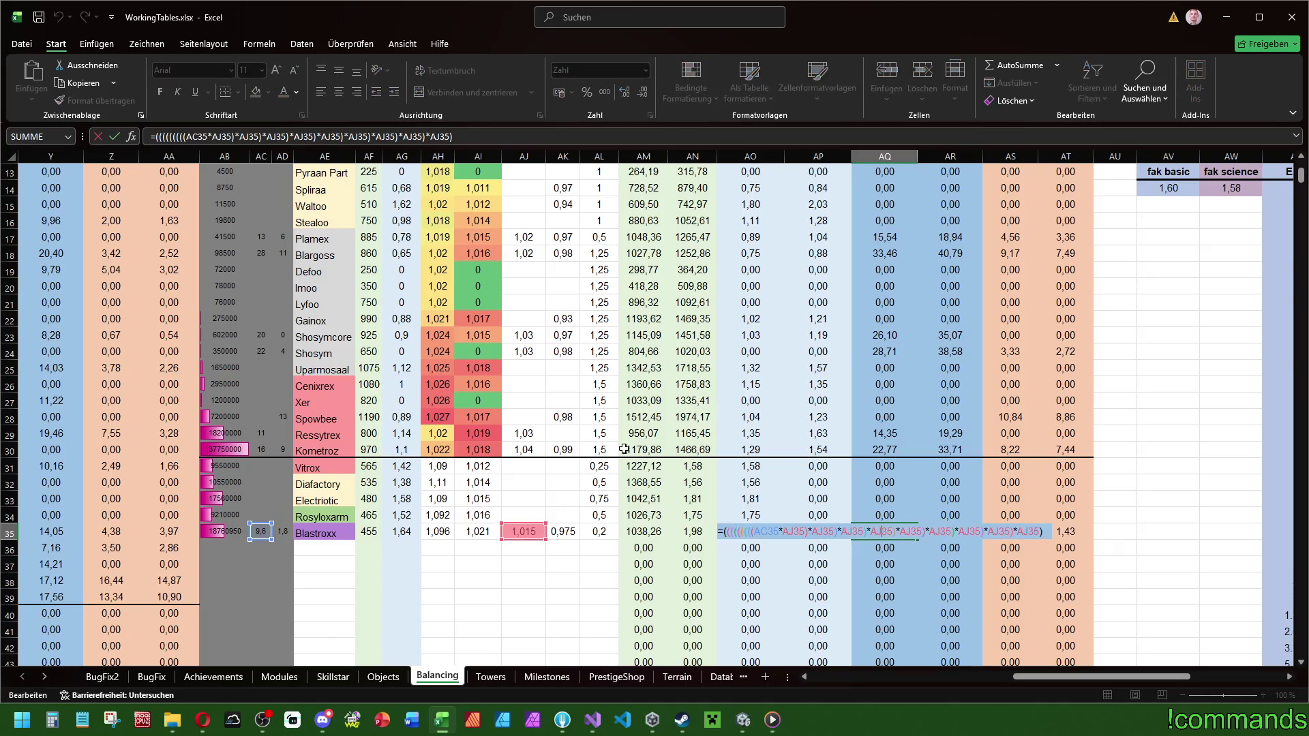
pyautogui.scroll(4, 623, 449)
pyautogui.scroll(-6, 546, 381)
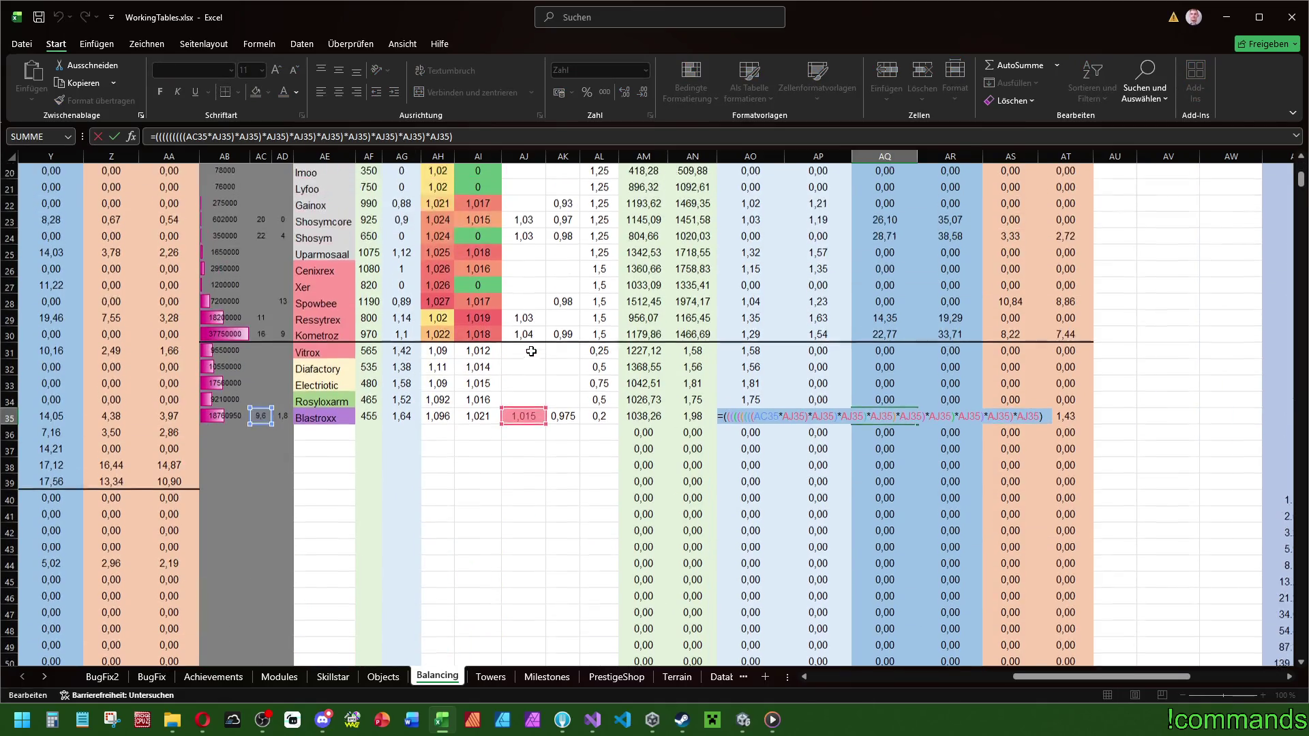
pyautogui.scroll(1, 531, 351)
pyautogui.press('Tab')
# Recheck AR35's lvl 20 range formula and compare it with Kometroz's in AR30
pyautogui.doubleClick(951, 434)
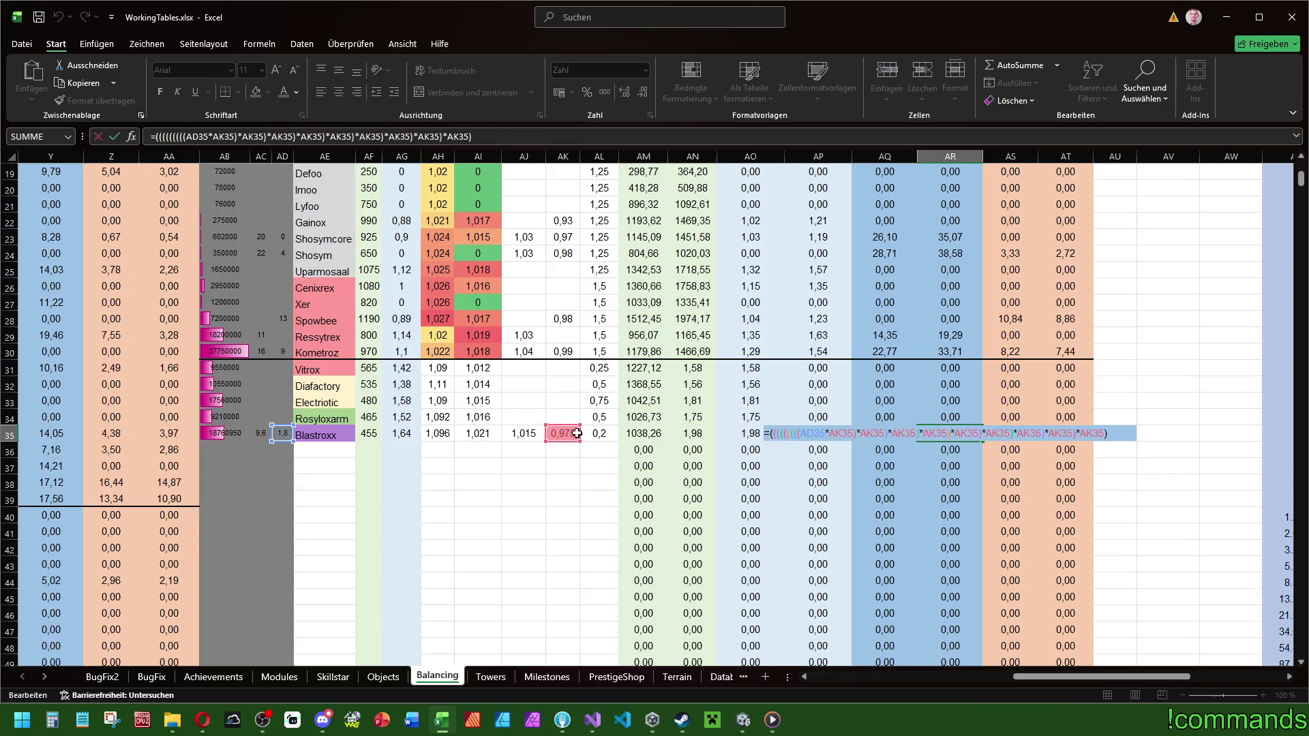
pyautogui.scroll(6, 580, 433)
pyautogui.scroll(-10, 682, 439)
pyautogui.scroll(4, 798, 451)
pyautogui.press('Escape')
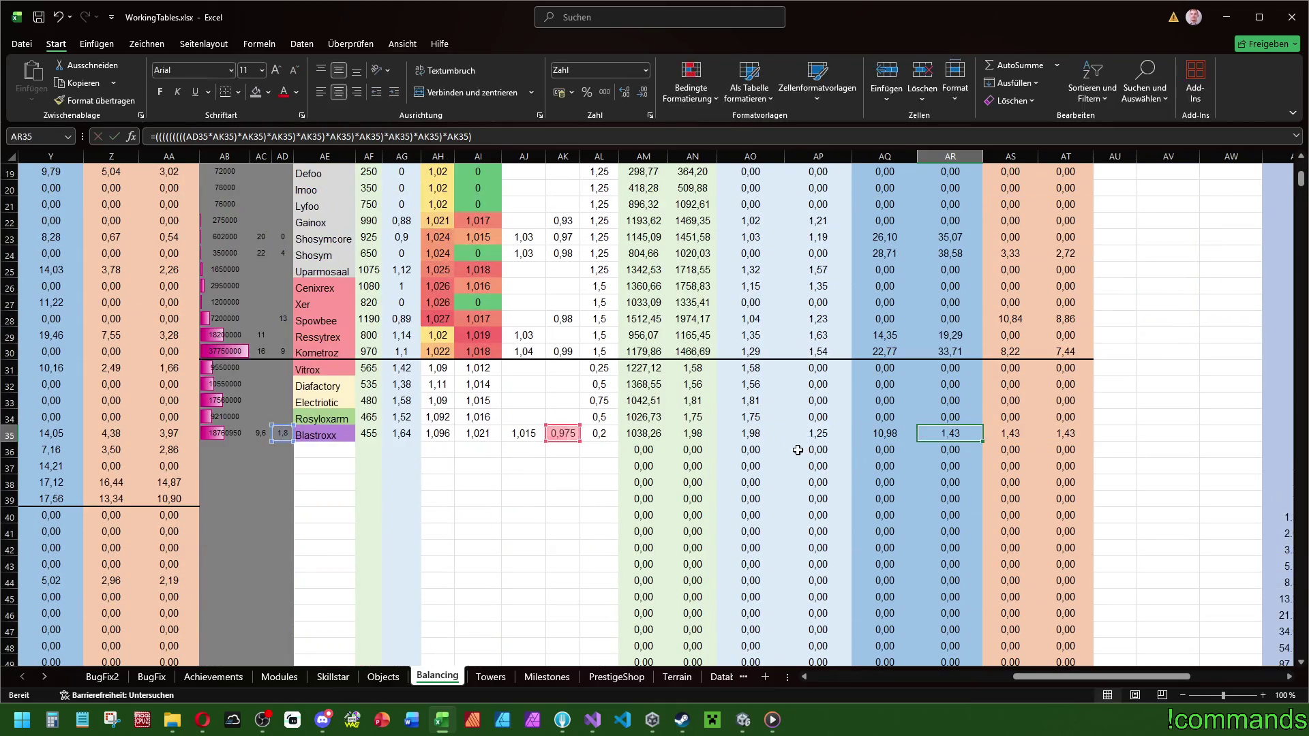
pyautogui.click(955, 352)
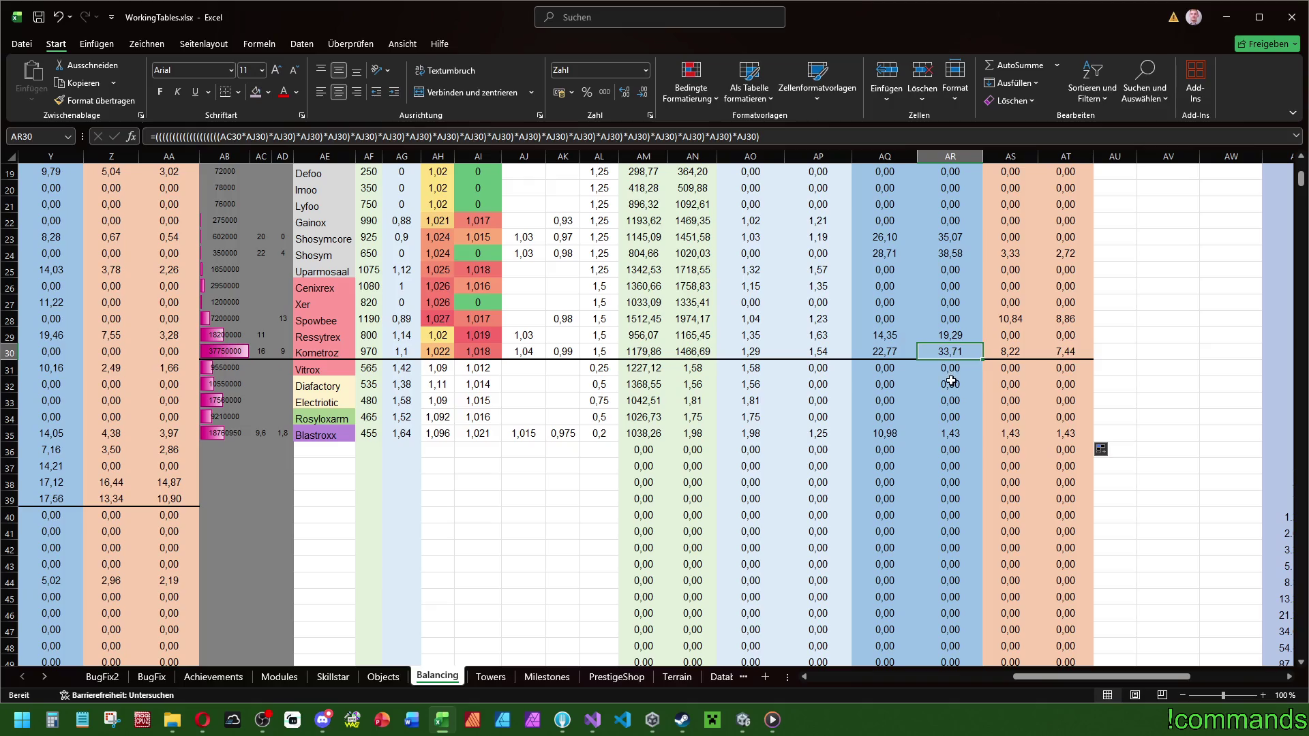
# Replace every AK31 reference in Vitrox's AR31 lvl 20 range formula with AJ31
pyautogui.doubleClick(951, 369)
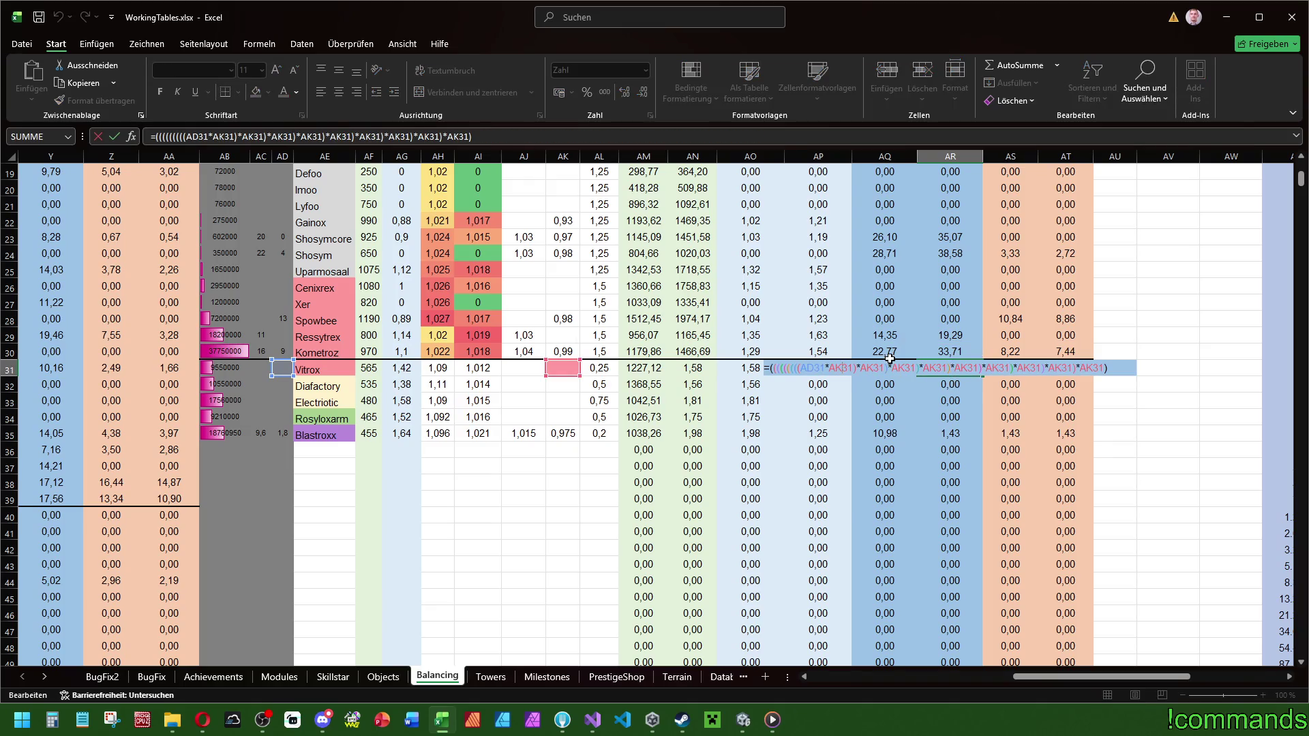
pyautogui.press('BackSpace')
pyautogui.press('BackSpace')
pyautogui.press('BackSpace')
pyautogui.press('Escape')
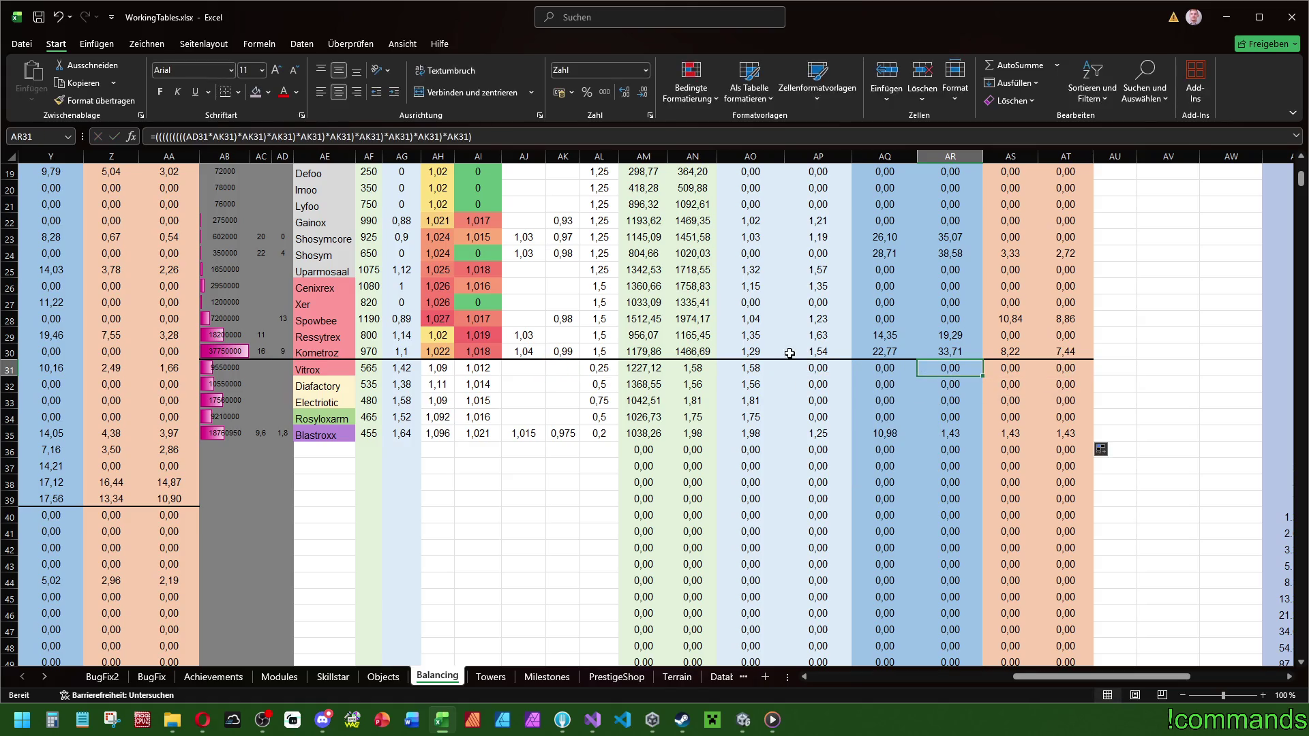
pyautogui.doubleClick(943, 362)
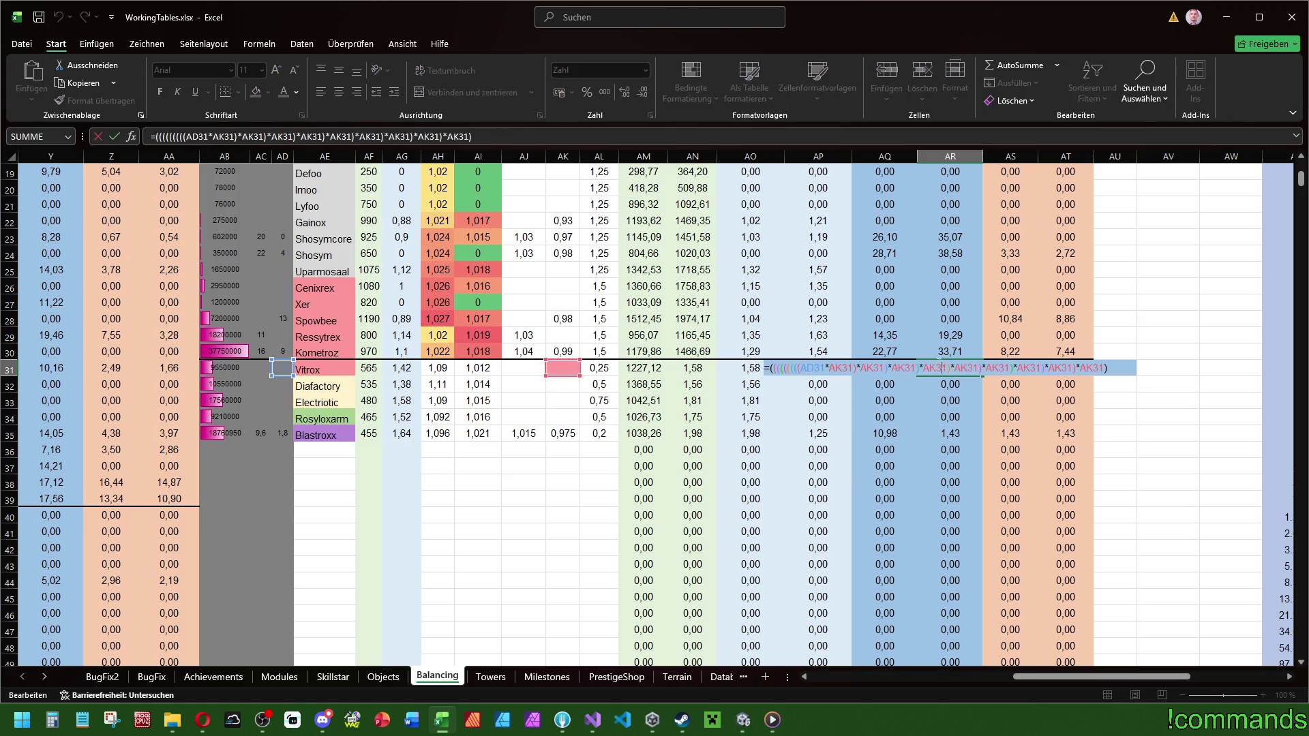
pyautogui.doubleClick(841, 368)
pyautogui.write('AJ31')
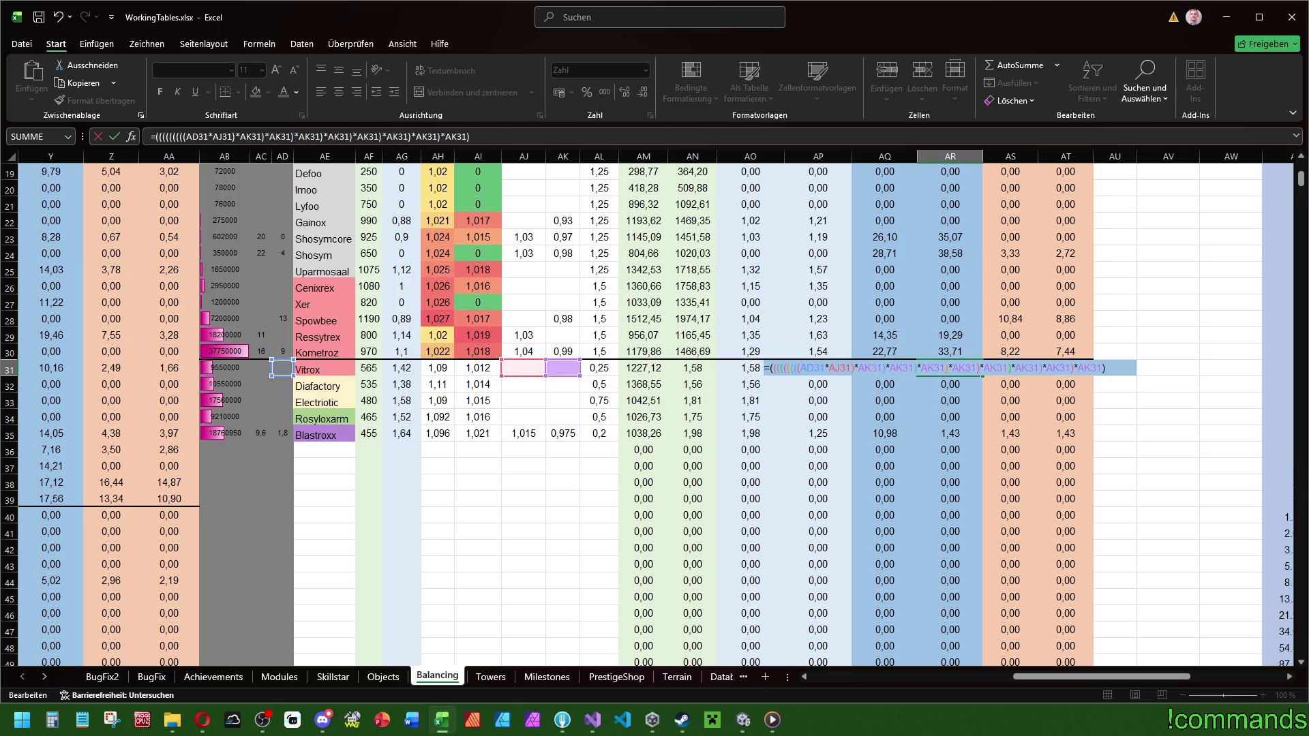
pyautogui.doubleClick(879, 368)
pyautogui.write('AJ31')
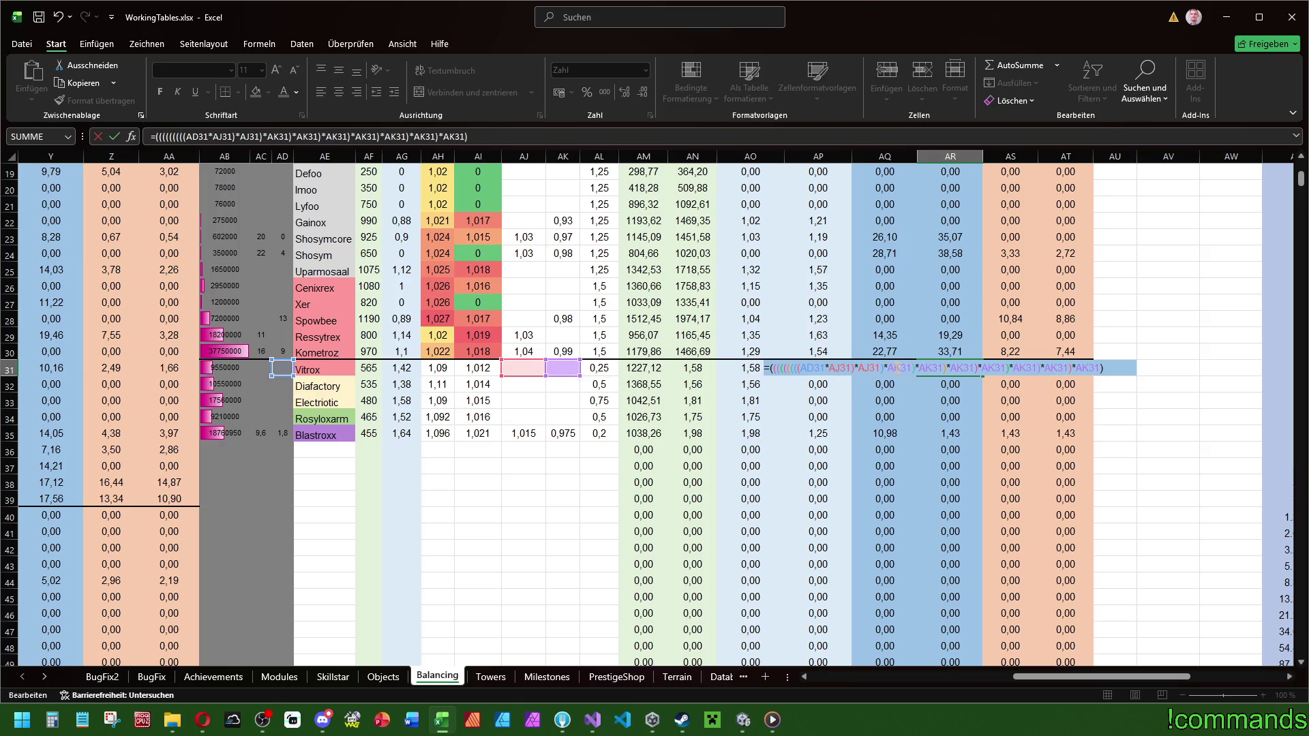
pyautogui.doubleClick(899, 368)
pyautogui.write('AJ31')
pyautogui.doubleClick(927, 368)
pyautogui.write('AJ31')
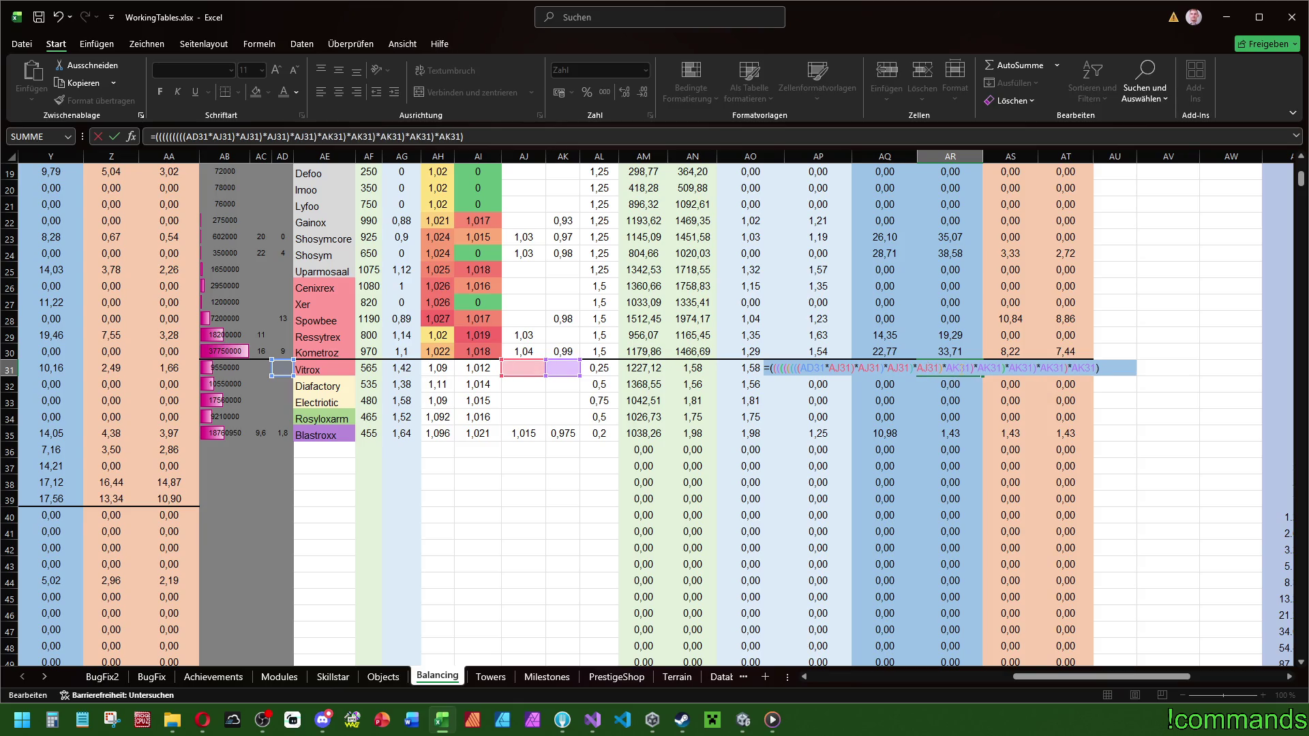
pyautogui.doubleClick(958, 368)
pyautogui.write('AJ31')
pyautogui.doubleClick(982, 368)
pyautogui.write('AJ31')
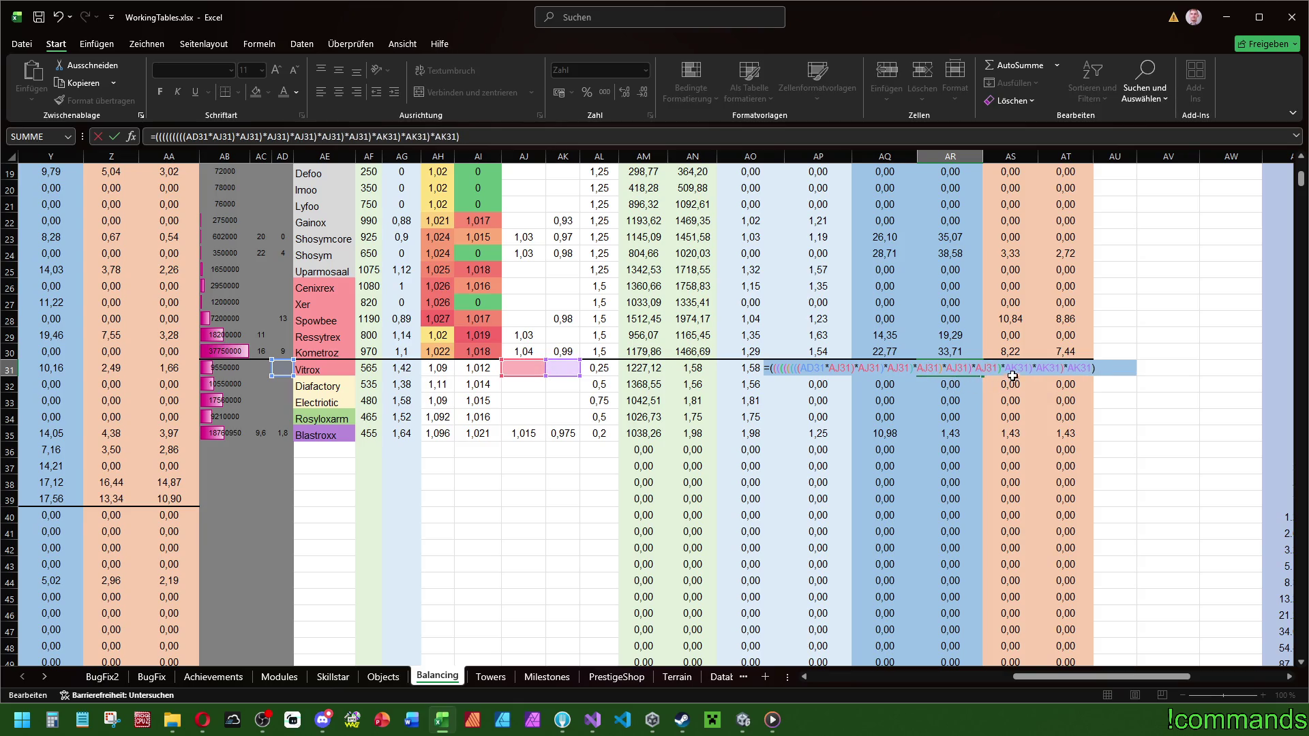
pyautogui.doubleClick(1016, 368)
pyautogui.write('AJ31)*')
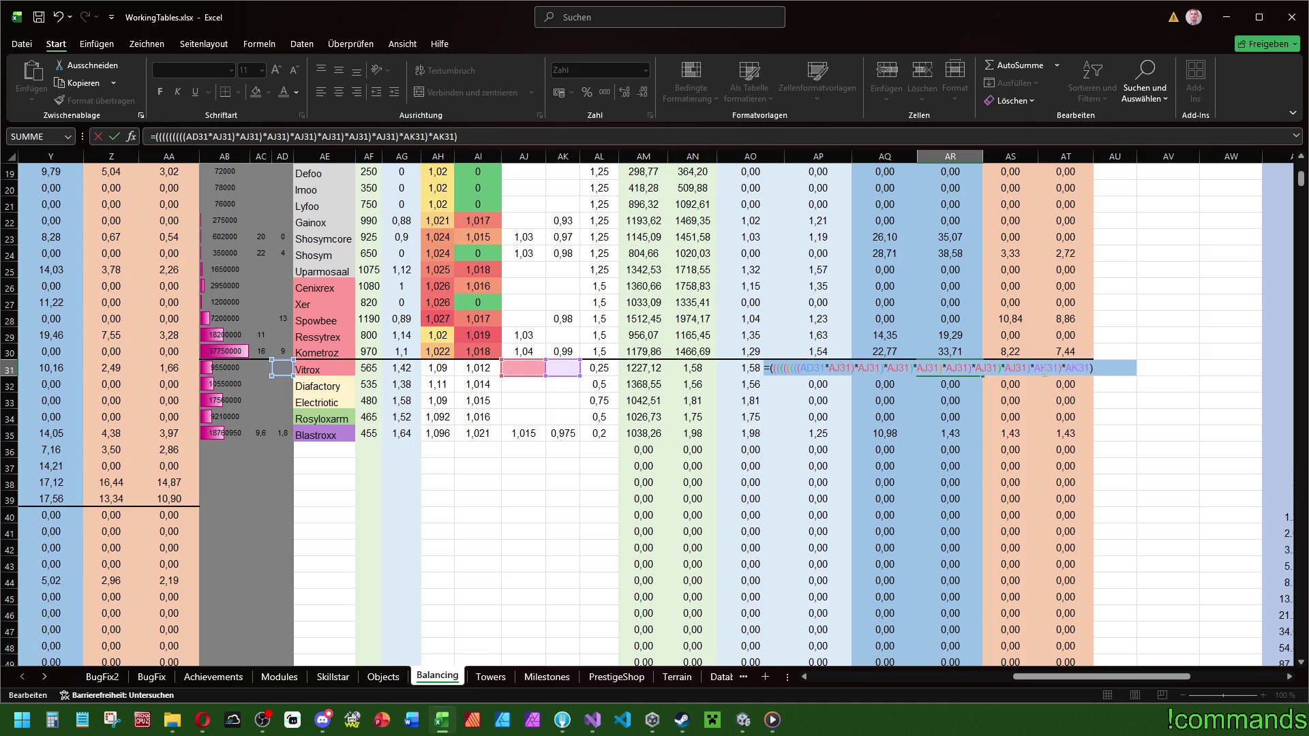
pyautogui.write('AJ31)*')
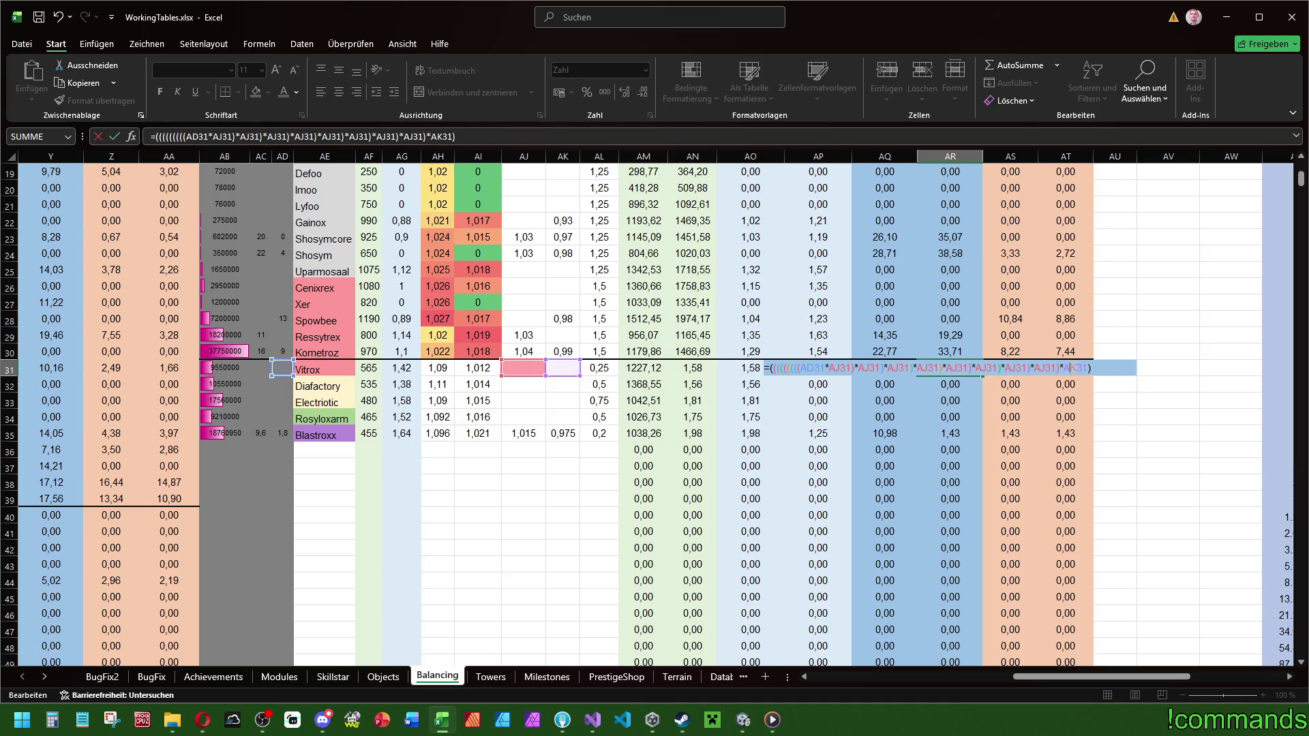
pyautogui.write('AJ31')
pyautogui.hotkey('ctrl', 'Return')
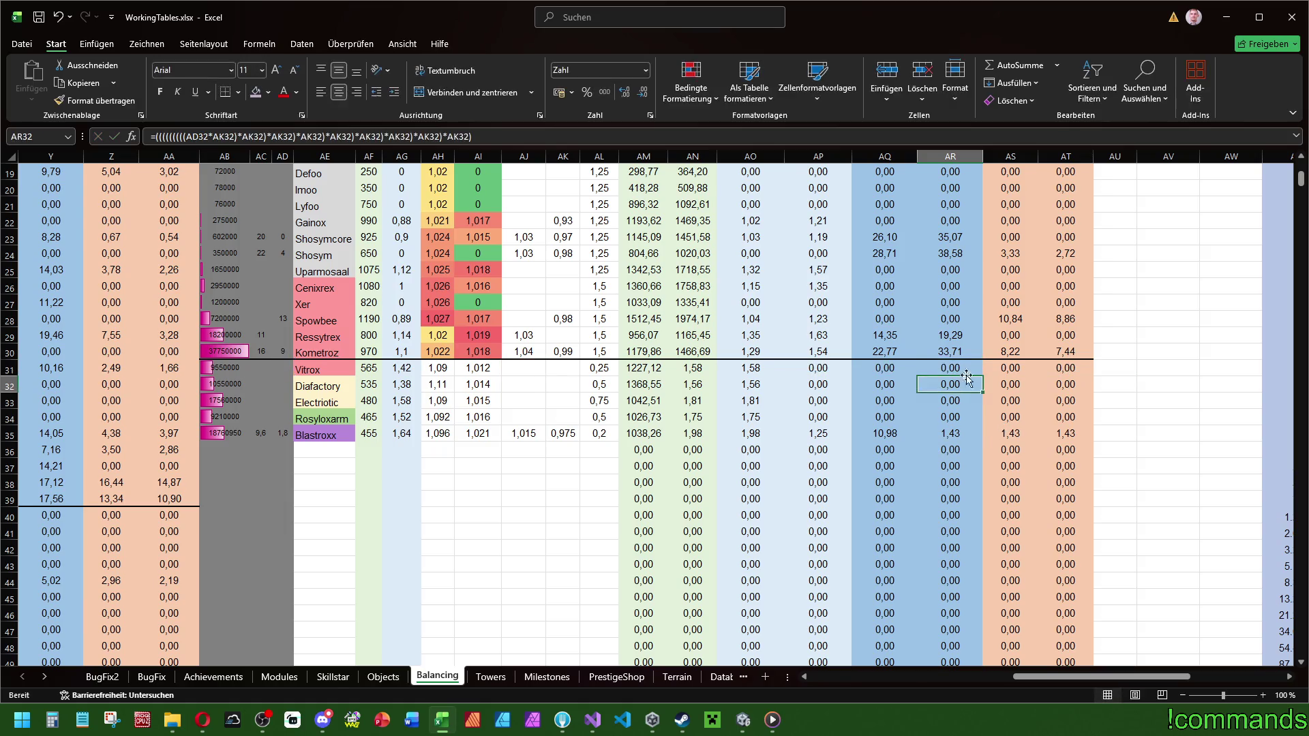
# Fill the corrected AR31 formula down to AR35 and verify Blastroxx's result
pyautogui.moveTo(985, 376); pyautogui.dragTo(975, 439)
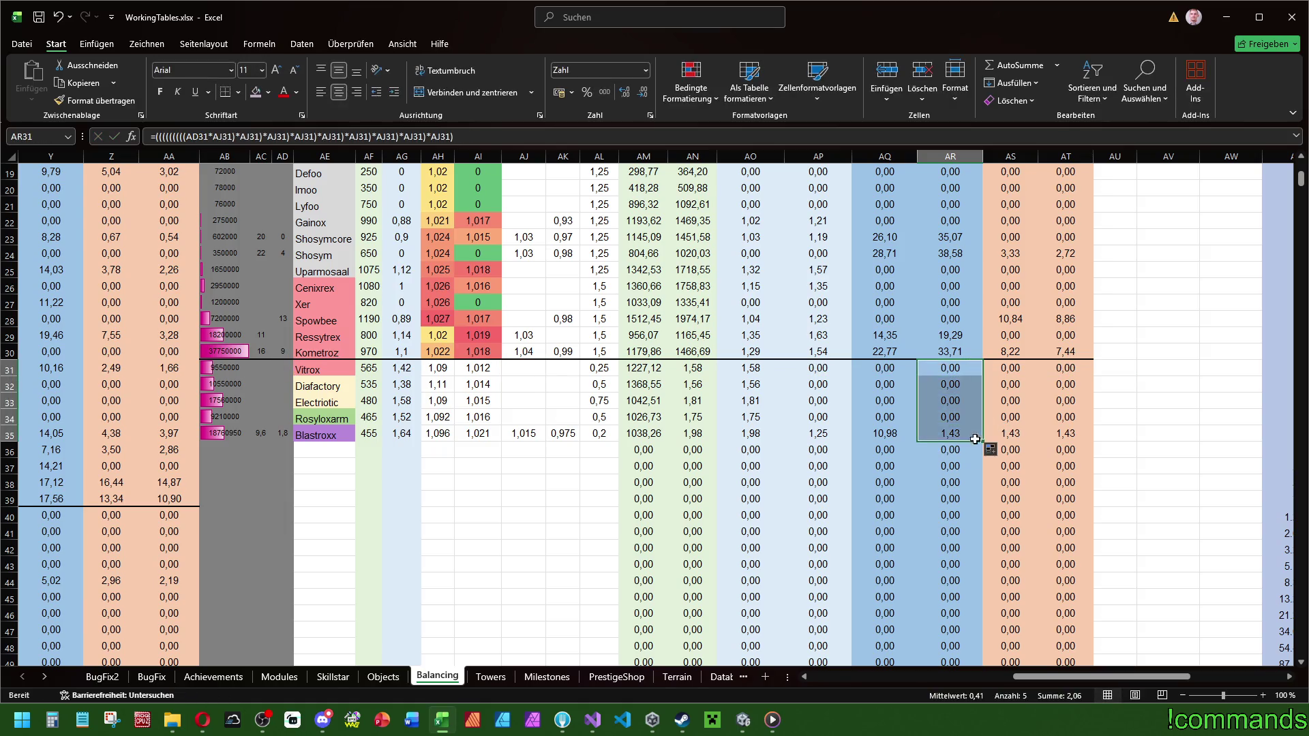
pyautogui.doubleClick(958, 436)
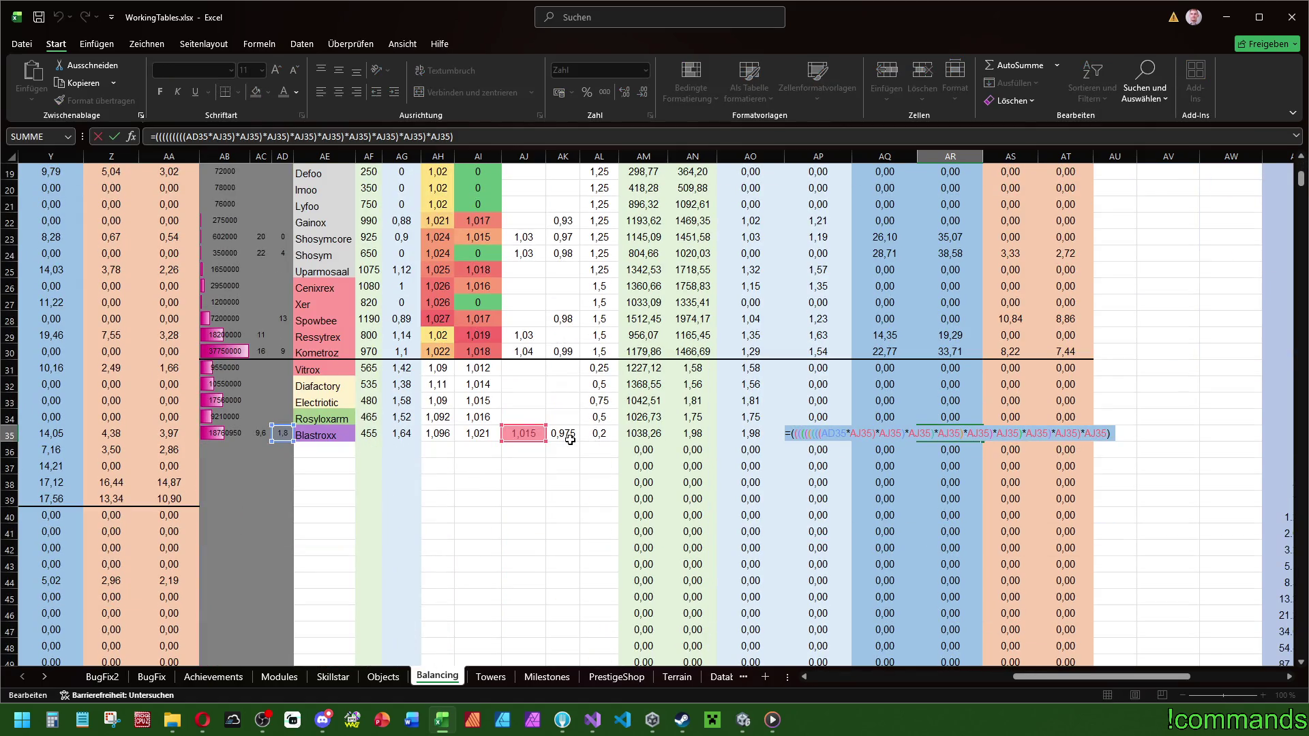
pyautogui.press('Escape')
# Inspect the lvl 10 range formula in AQ35 and the lvl 20 speed formula in AP35
pyautogui.doubleClick(880, 434)
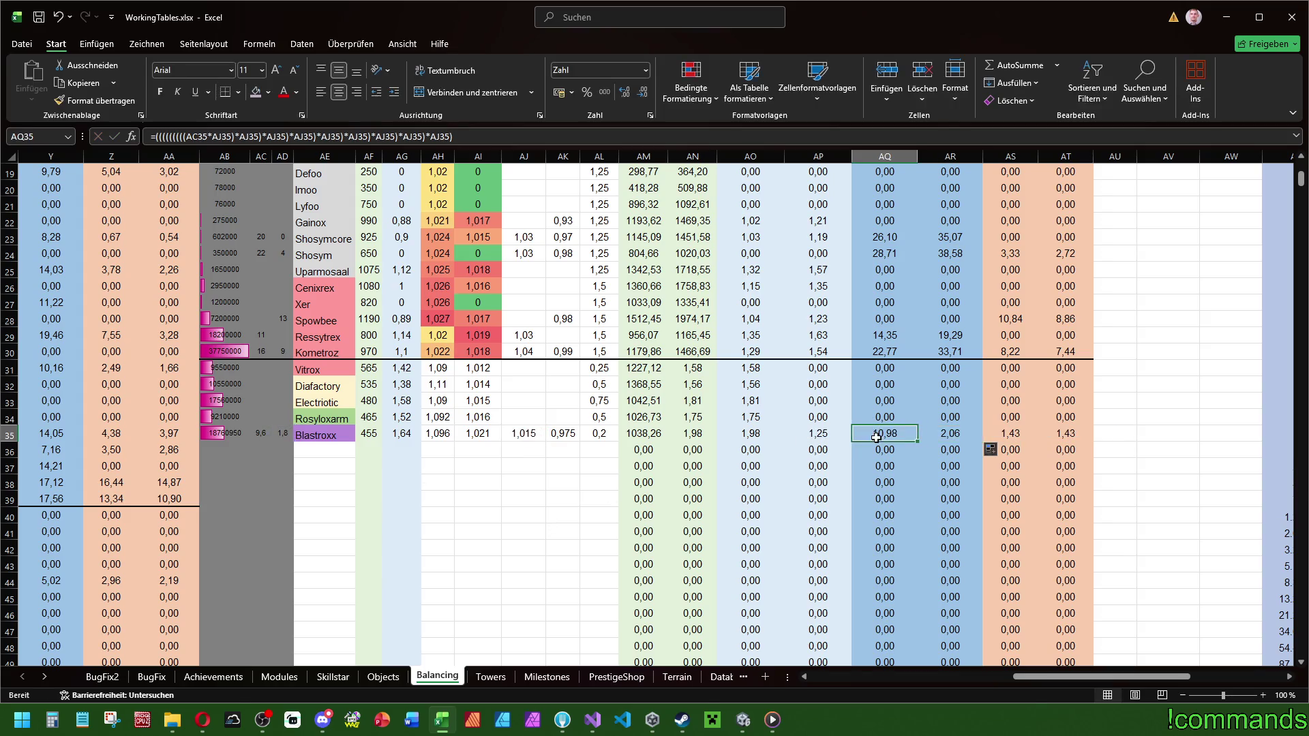
pyautogui.scroll(6, 599, 441)
pyautogui.scroll(-4, 813, 227)
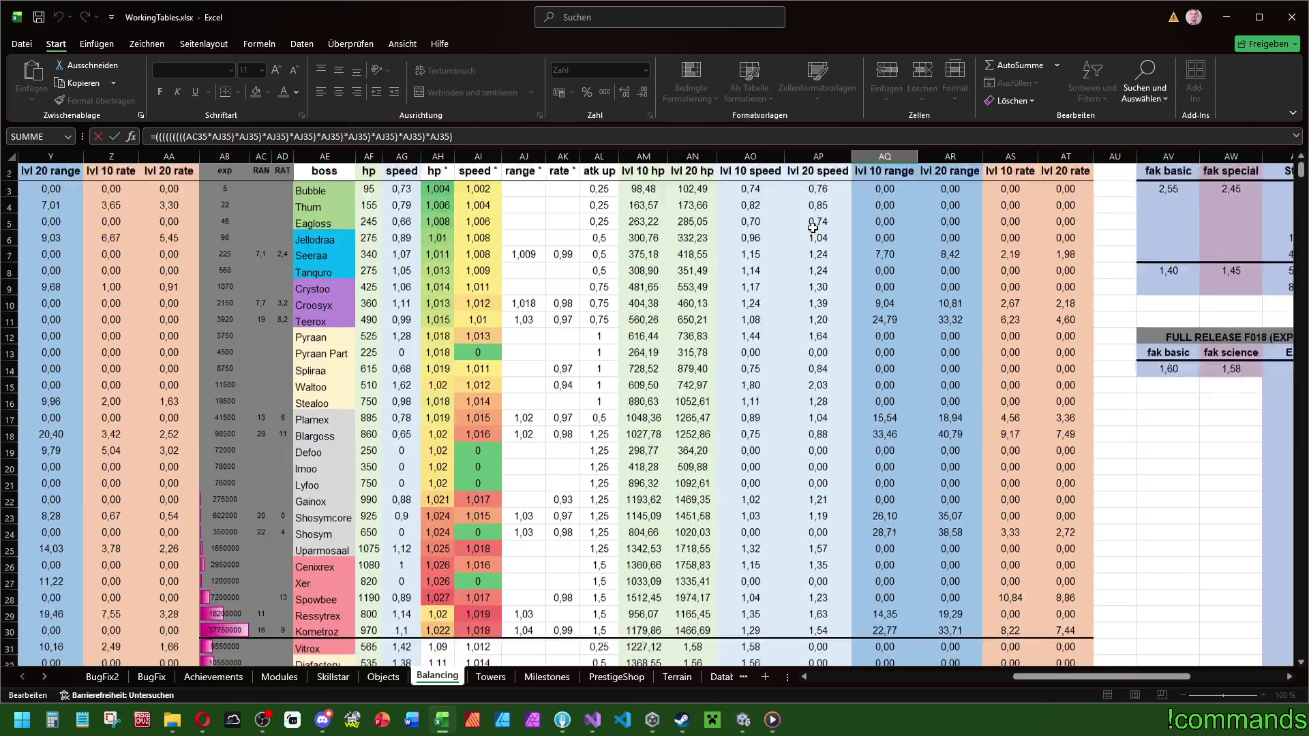
pyautogui.press('Escape')
pyautogui.doubleClick(824, 529)
pyautogui.scroll(4, 613, 412)
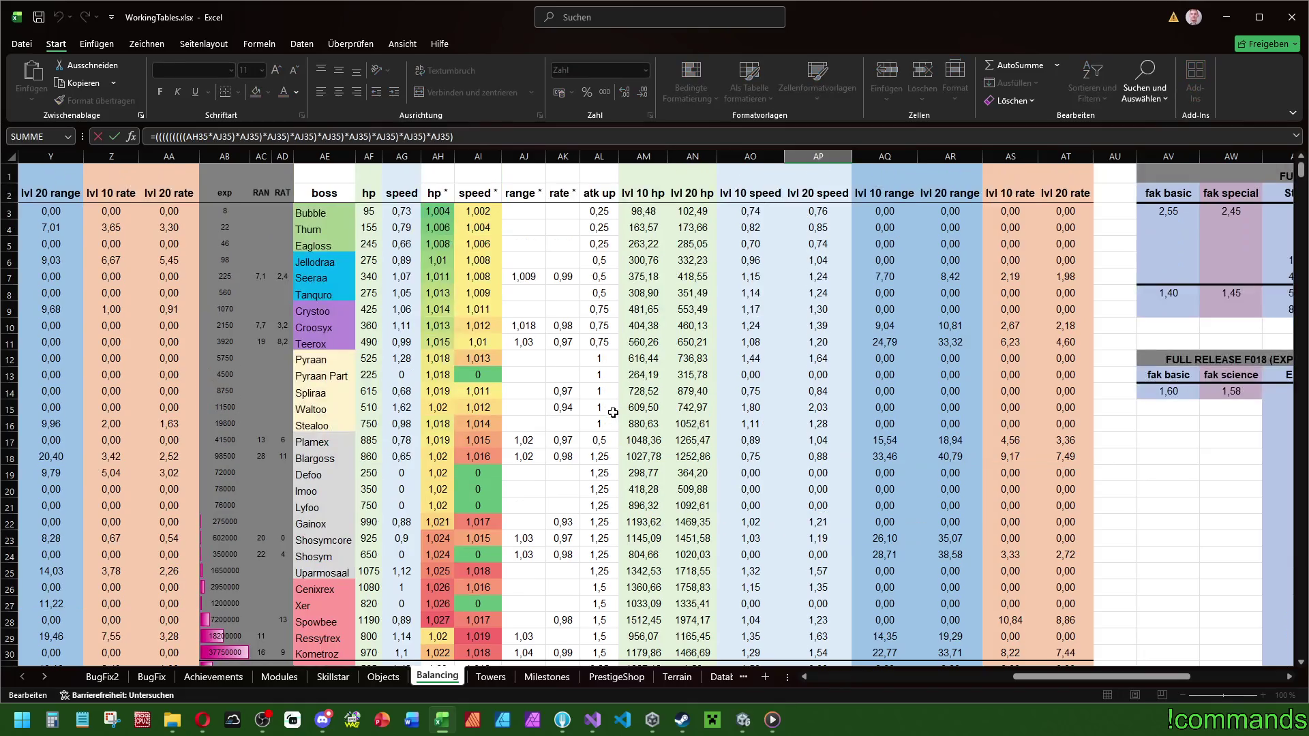
pyautogui.scroll(-6, 531, 220)
pyautogui.press('Escape')
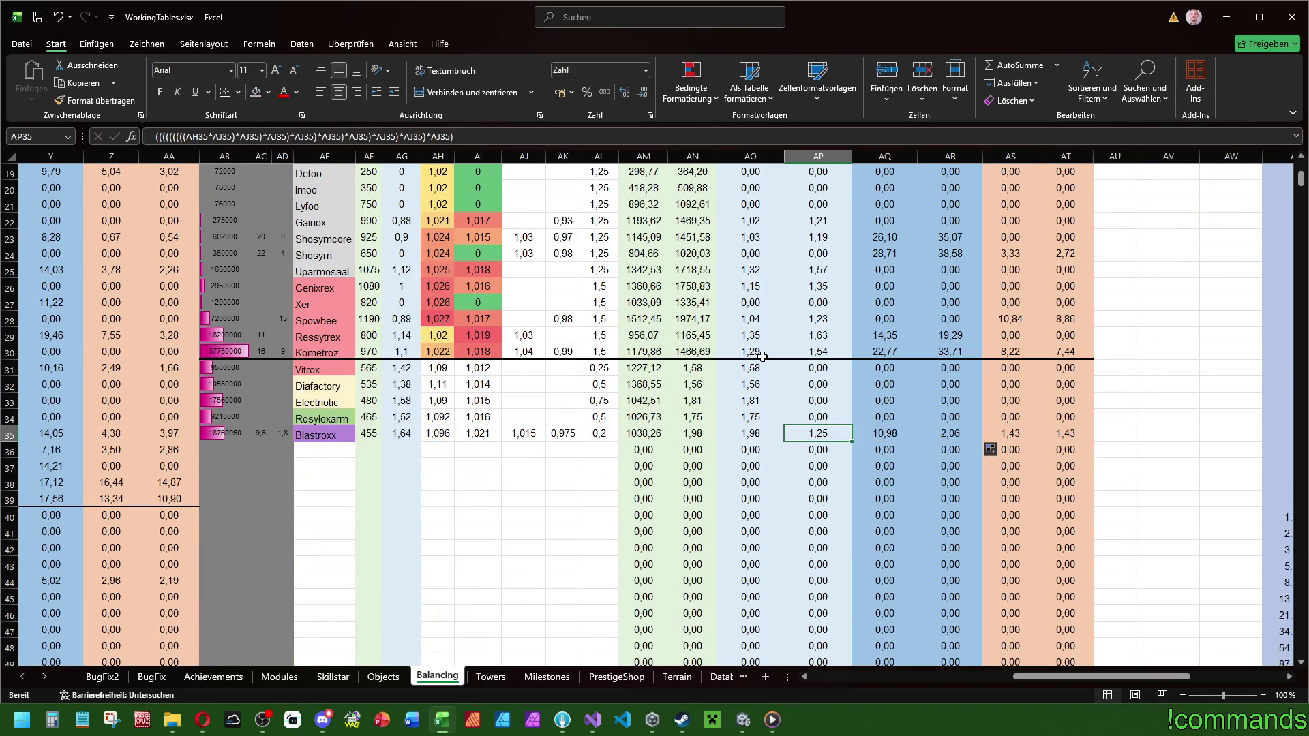
pyautogui.scroll(6, 763, 356)
pyautogui.scroll(-4, 832, 437)
# Inspect the lvl 20 speed formulas for Kometroz in AP30 and for Vitrox
pyautogui.doubleClick(833, 447)
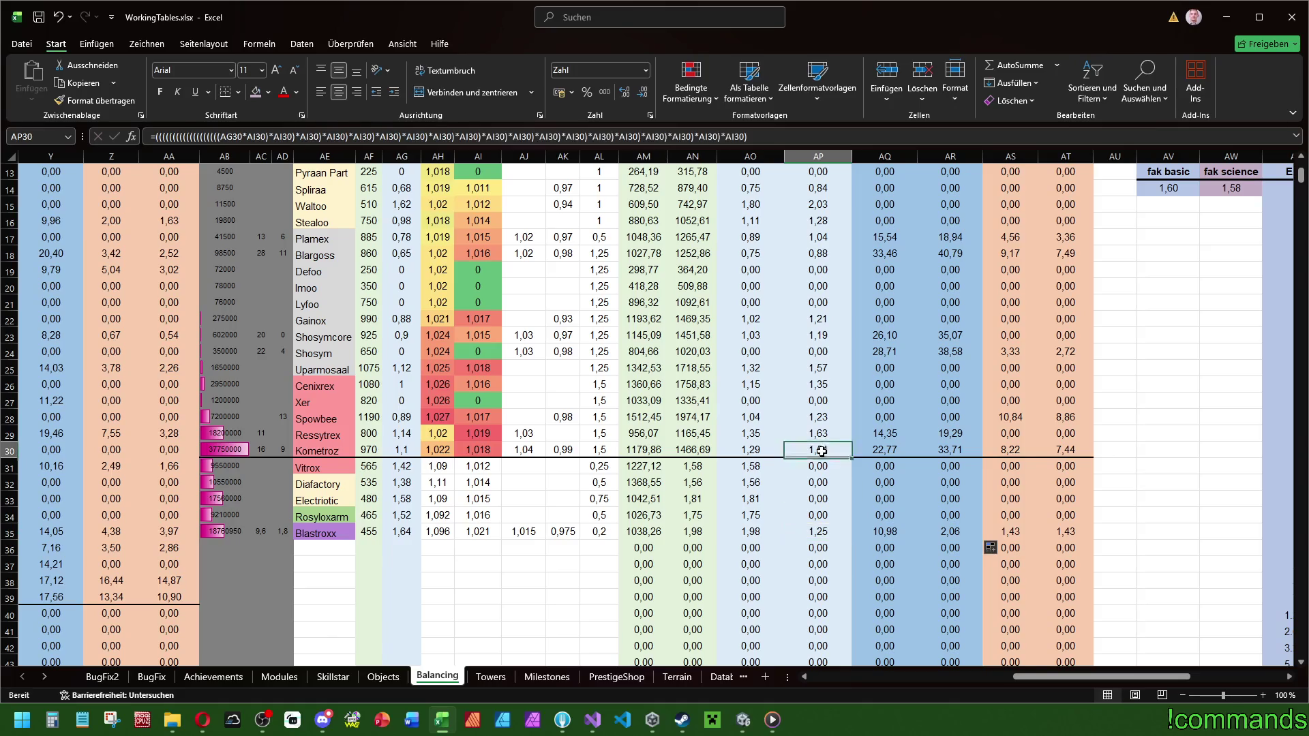
pyautogui.scroll(4, 831, 422)
pyautogui.scroll(-8, 829, 402)
pyautogui.scroll(2, 830, 389)
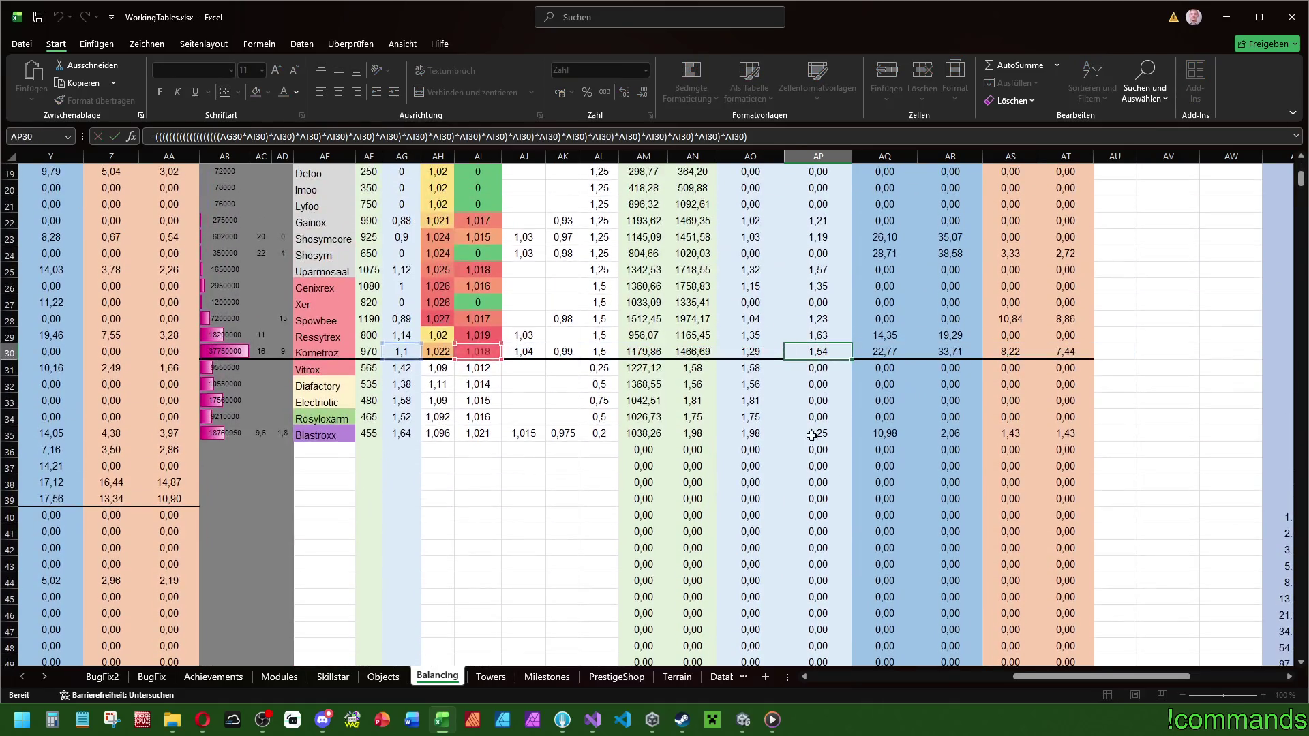
pyautogui.press('Escape')
pyautogui.press('F2')
pyautogui.press('Escape')
pyautogui.press('F2')
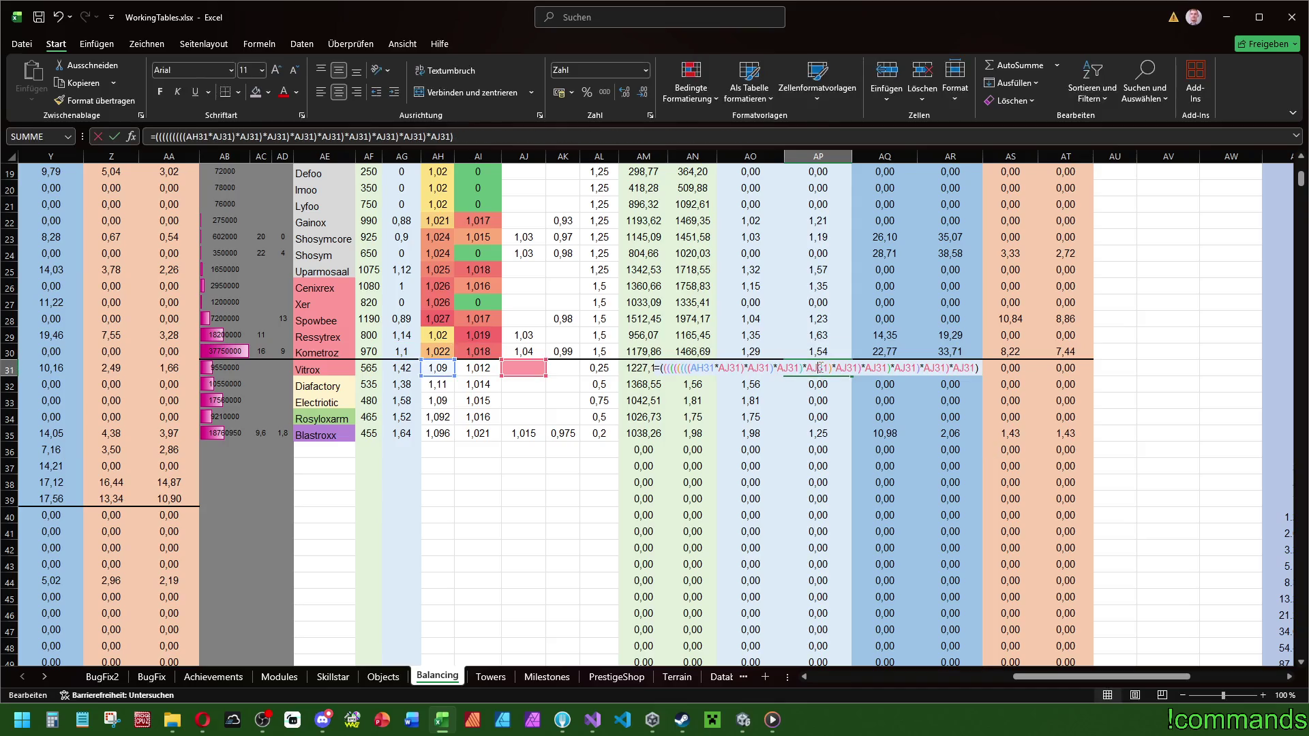
pyautogui.press('Escape')
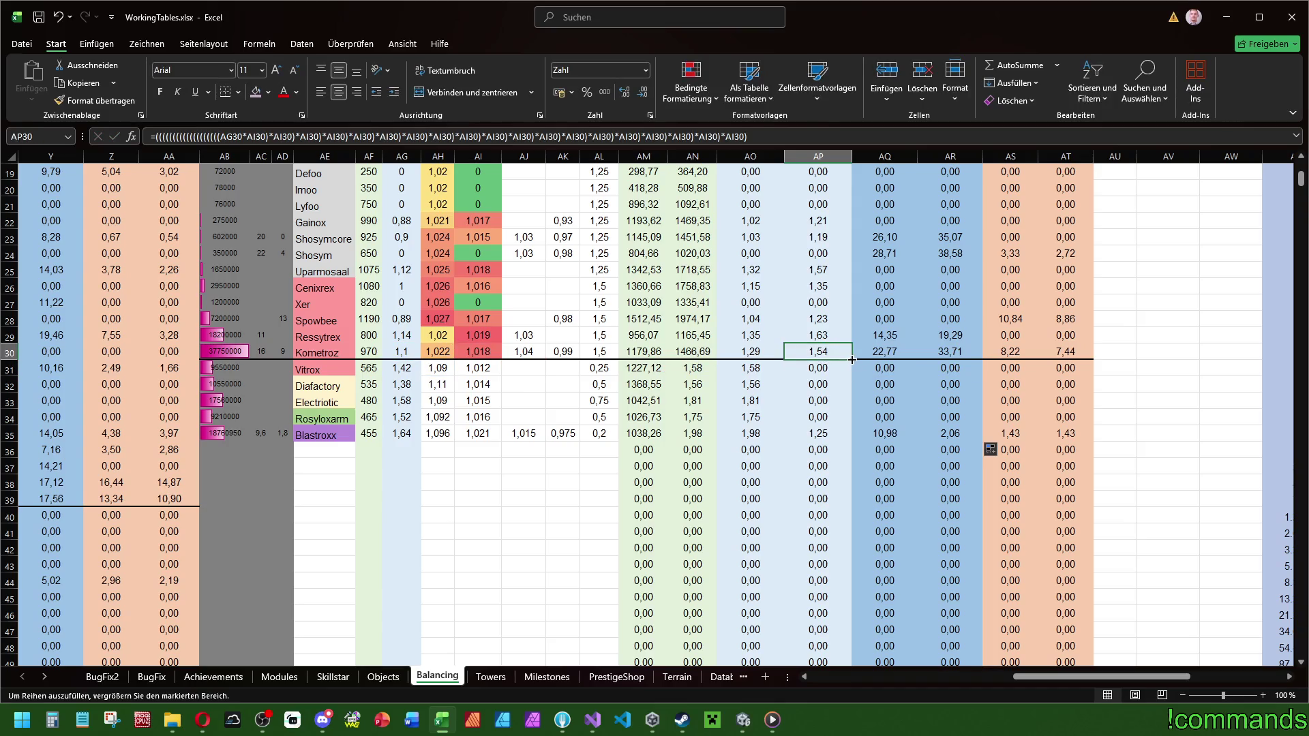
# Fill the lvl 20 speed formula from AP29, not AP30, down through row 35
pyautogui.moveTo(846, 358)
pyautogui.mouseDown()
pyautogui.moveTo(846, 454)
pyautogui.moveTo(846, 436)
pyautogui.mouseUp()
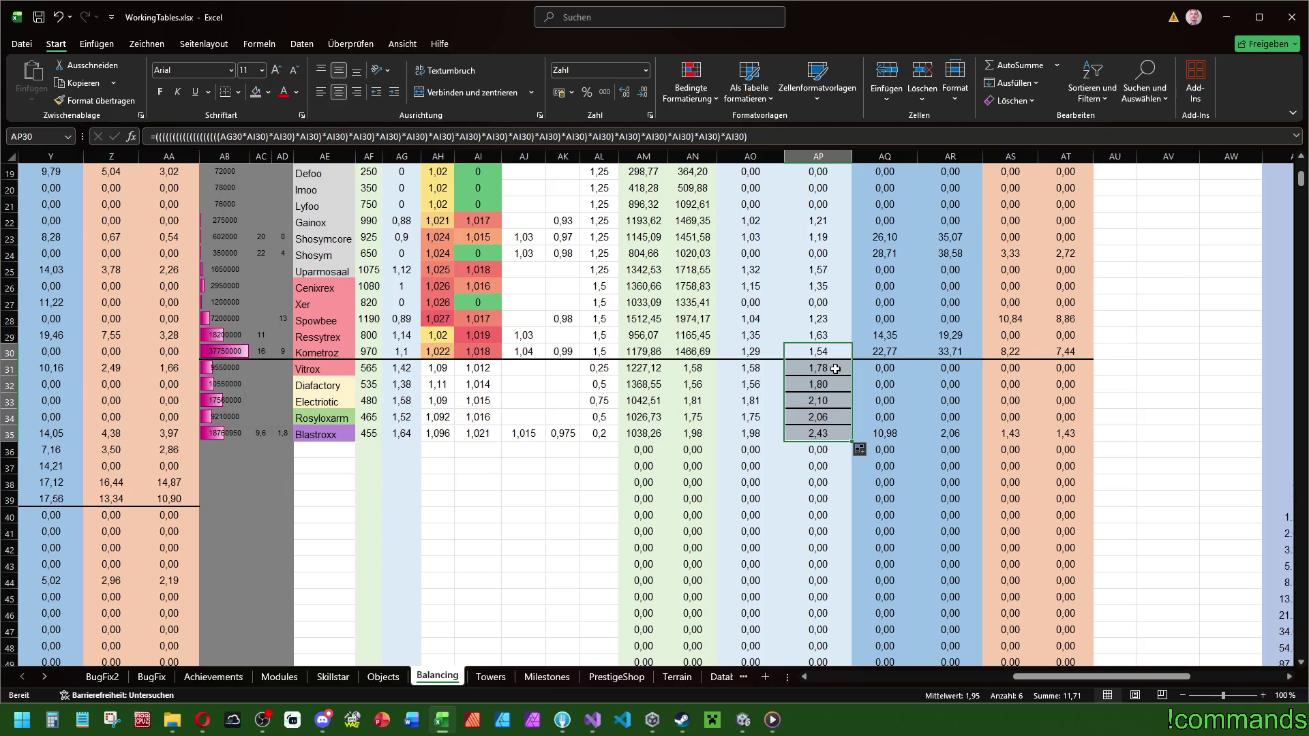
pyautogui.hotkey('ctrl', 'z')
pyautogui.click(822, 335)
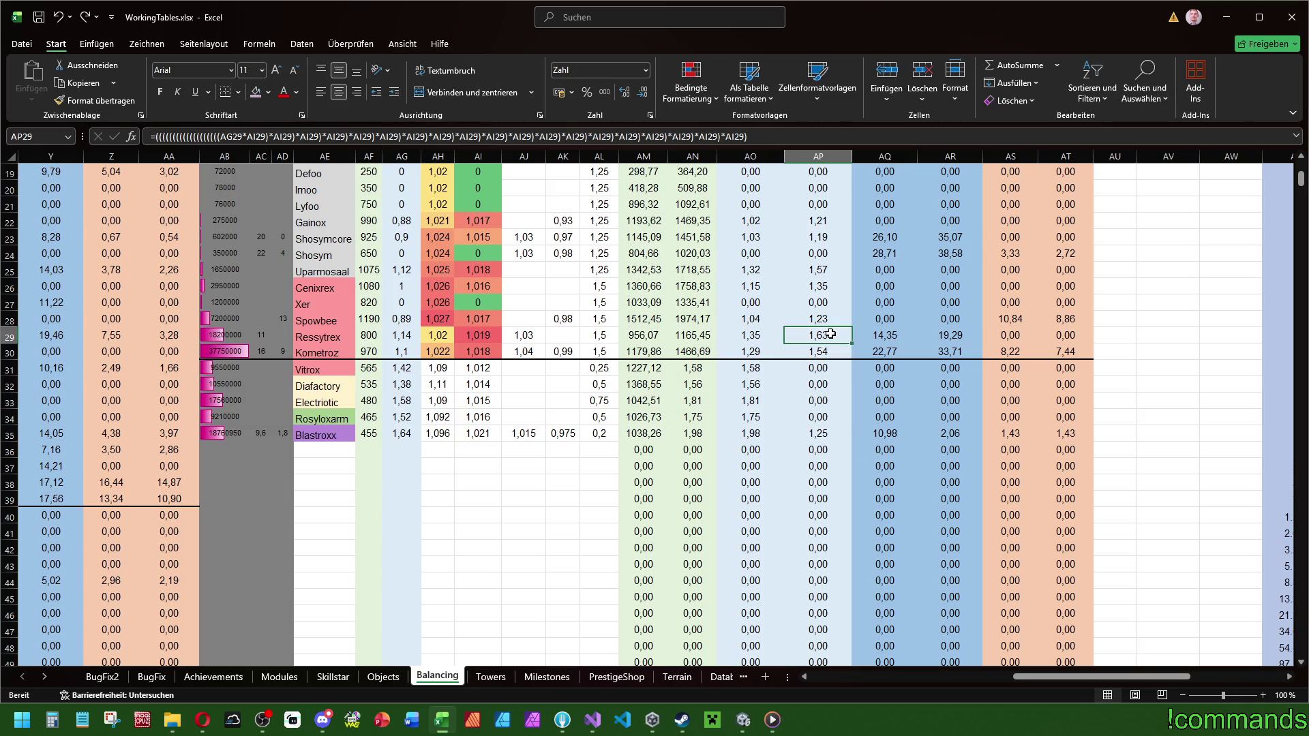
pyautogui.moveTo(851, 343); pyautogui.dragTo(847, 437)
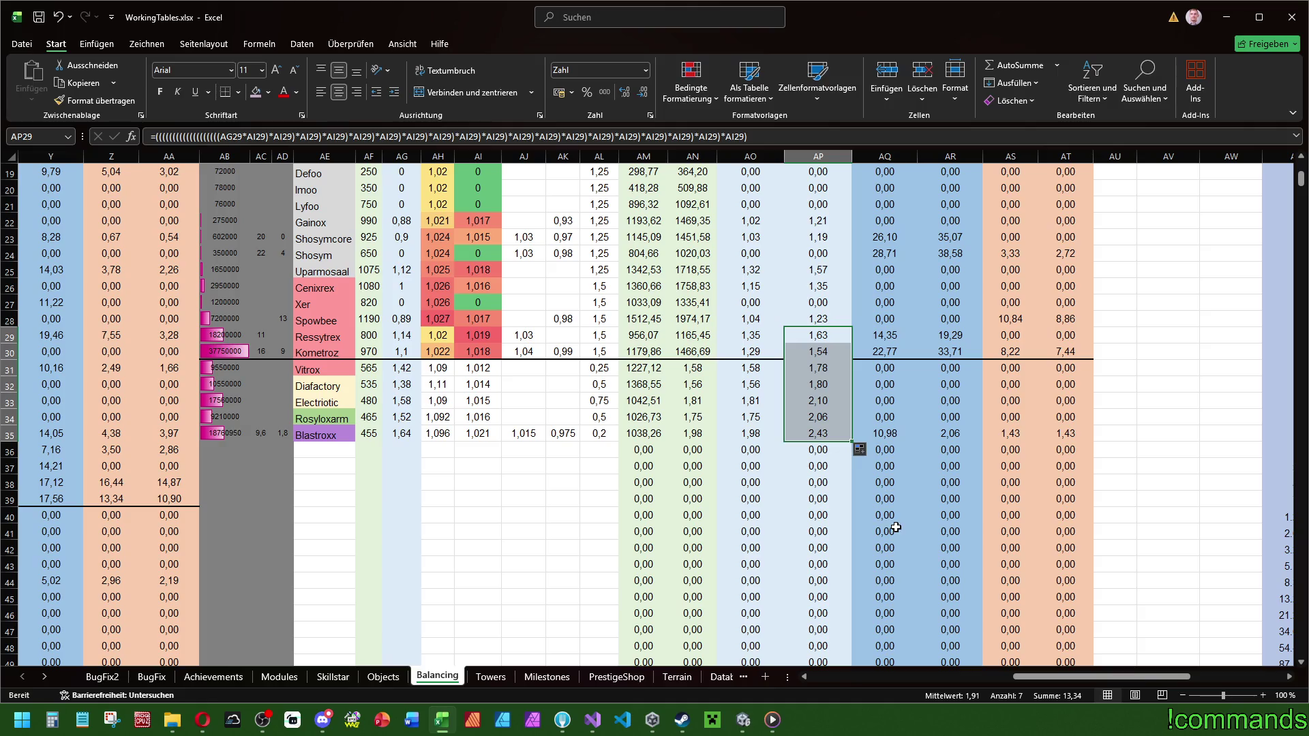
# Verify the speed formulas in AP30 and AP31 and the lvl 10 speed values for rows 29–35
pyautogui.doubleClick(823, 366)
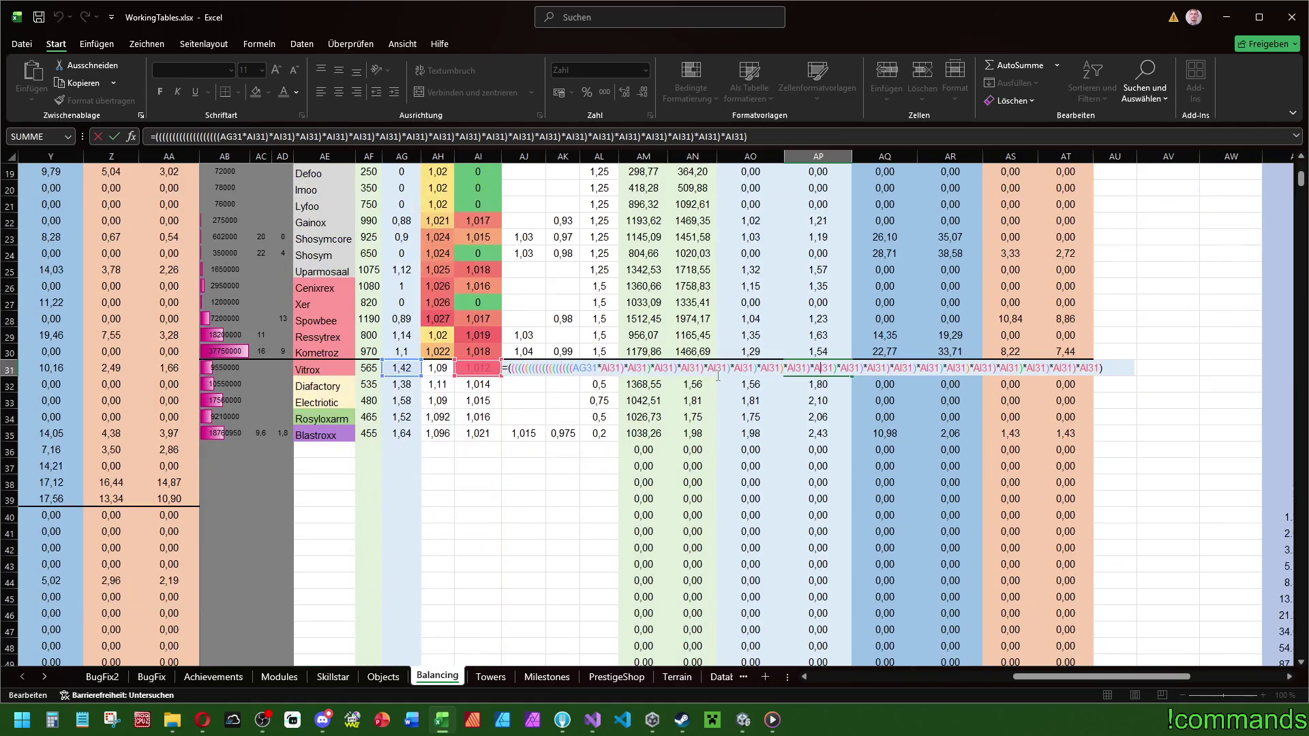
pyautogui.press('Escape')
pyautogui.doubleClick(813, 352)
pyautogui.press('Escape')
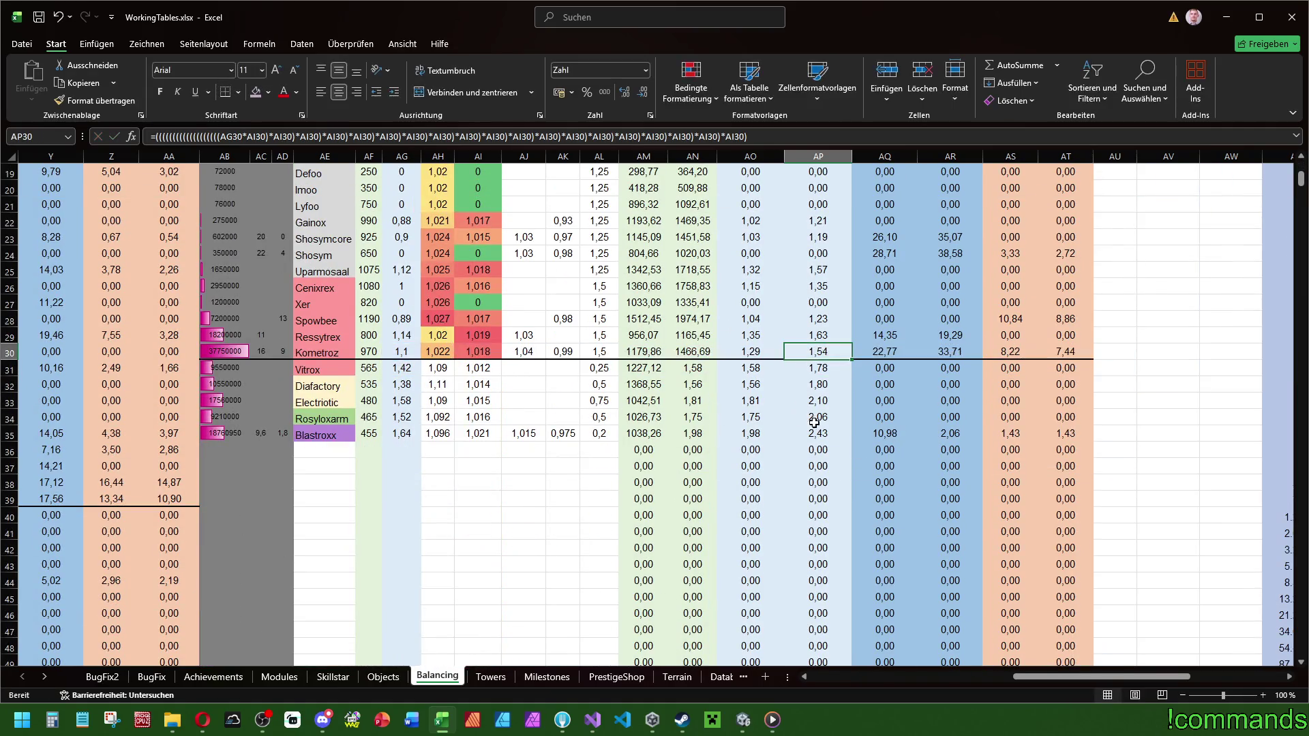
pyautogui.moveTo(764, 335)
pyautogui.mouseDown()
pyautogui.moveTo(781, 348)
pyautogui.moveTo(777, 435)
pyautogui.mouseUp()
pyautogui.click(896, 501)
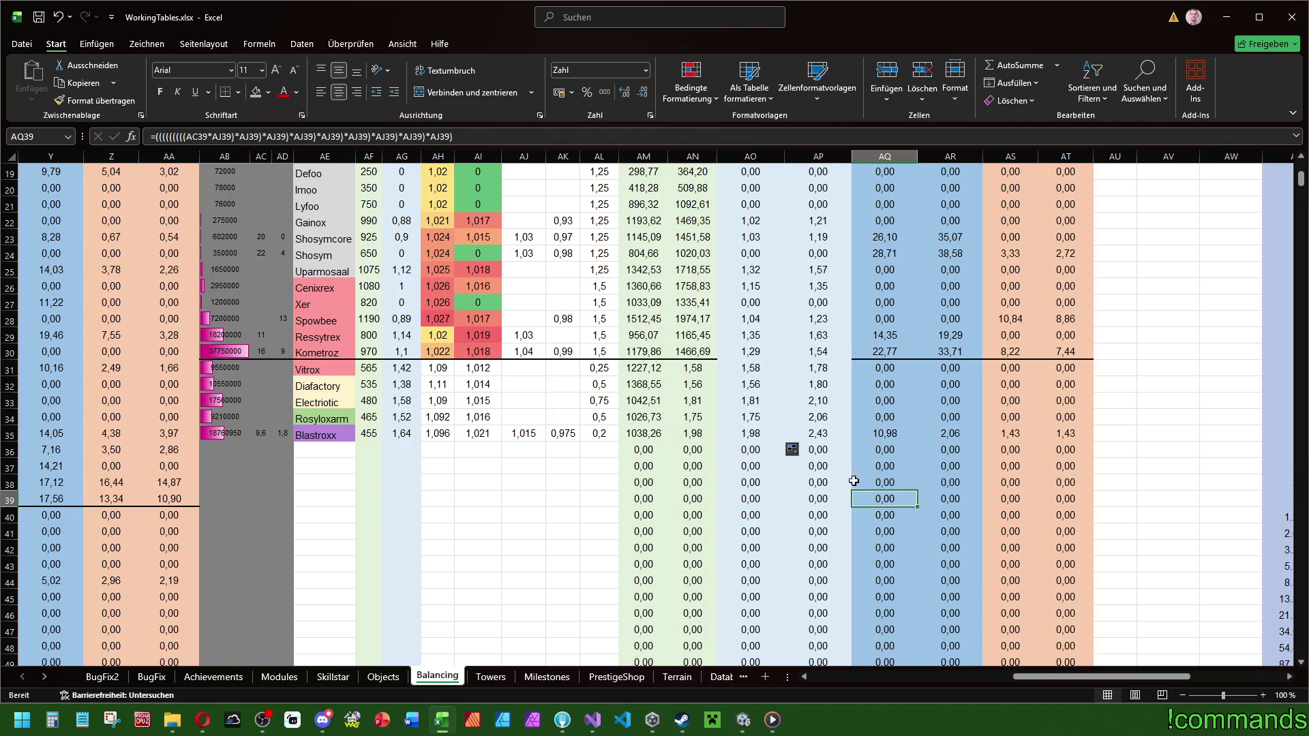
# Inspect the lvl 20 hp formula in AN31
pyautogui.scroll(6, 686, 348)
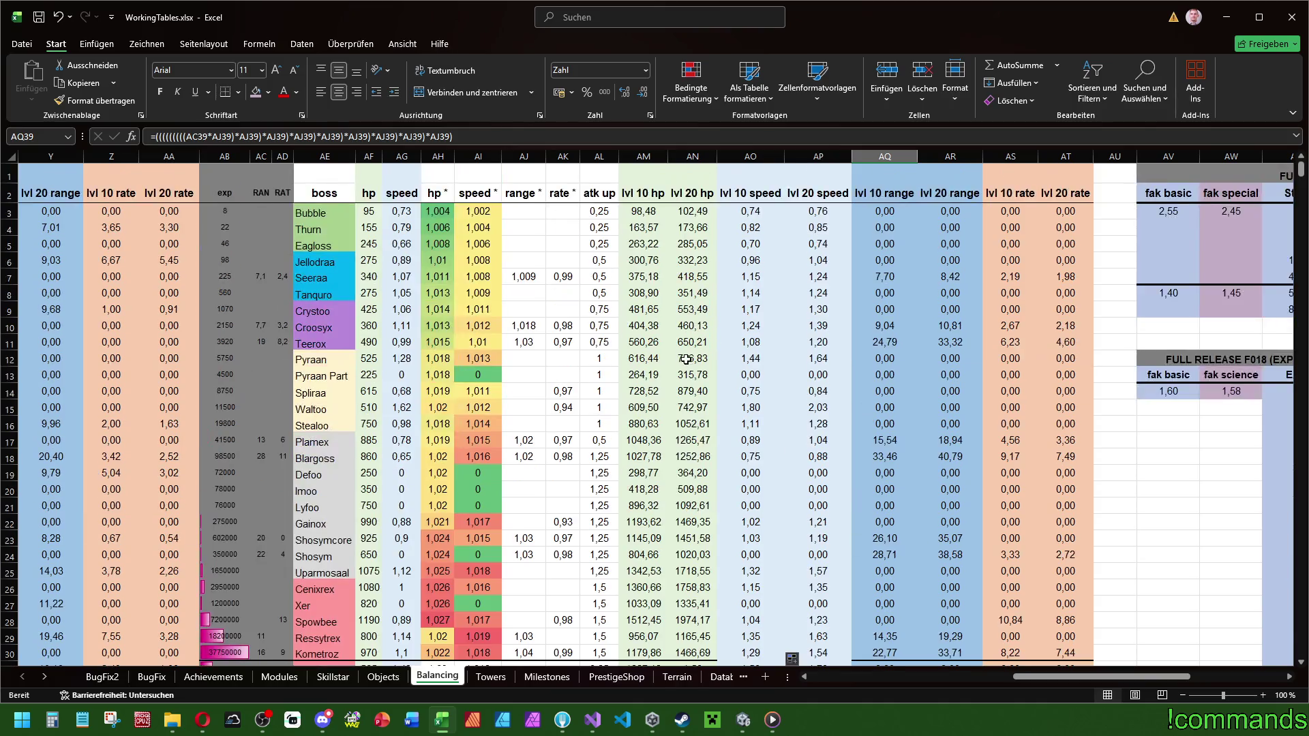
pyautogui.scroll(-6, 685, 347)
pyautogui.doubleClick(689, 369)
pyautogui.scroll(6, 552, 422)
pyautogui.scroll(-2, 553, 423)
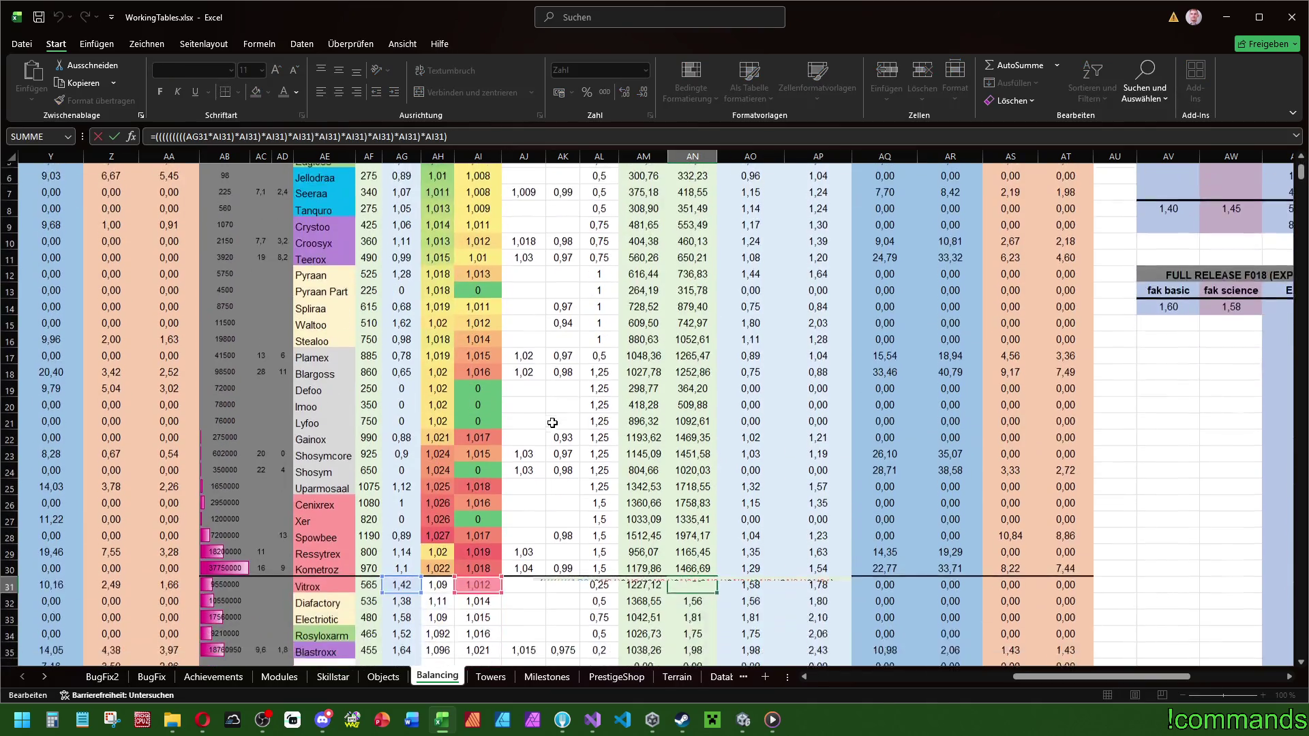
pyautogui.press('Escape')
# Remove the stray AN22 reference from AN29's lvl 20 hp formula
pyautogui.click(709, 530)
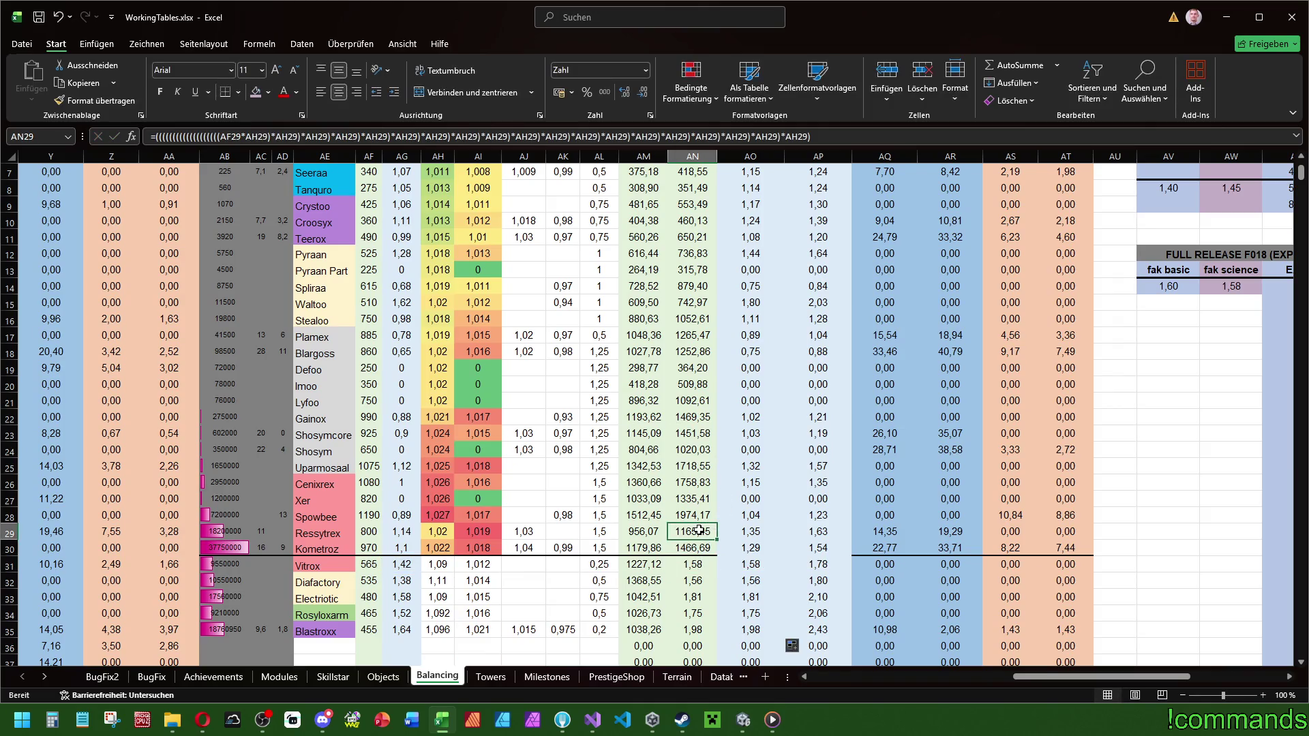
pyautogui.doubleClick(699, 531)
pyautogui.scroll(2, 692, 443)
pyautogui.scroll(-2, 692, 443)
pyautogui.click(693, 416)
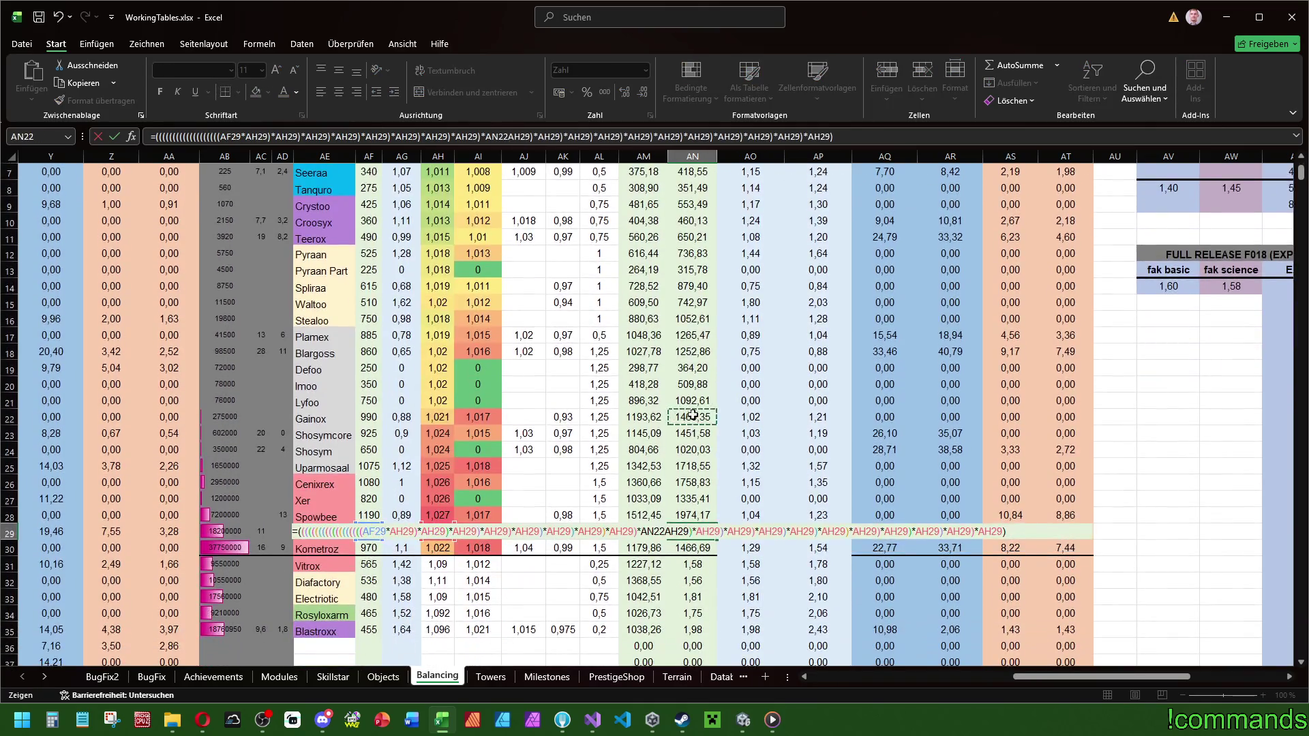
pyautogui.hotkey('ctrl', 'z')
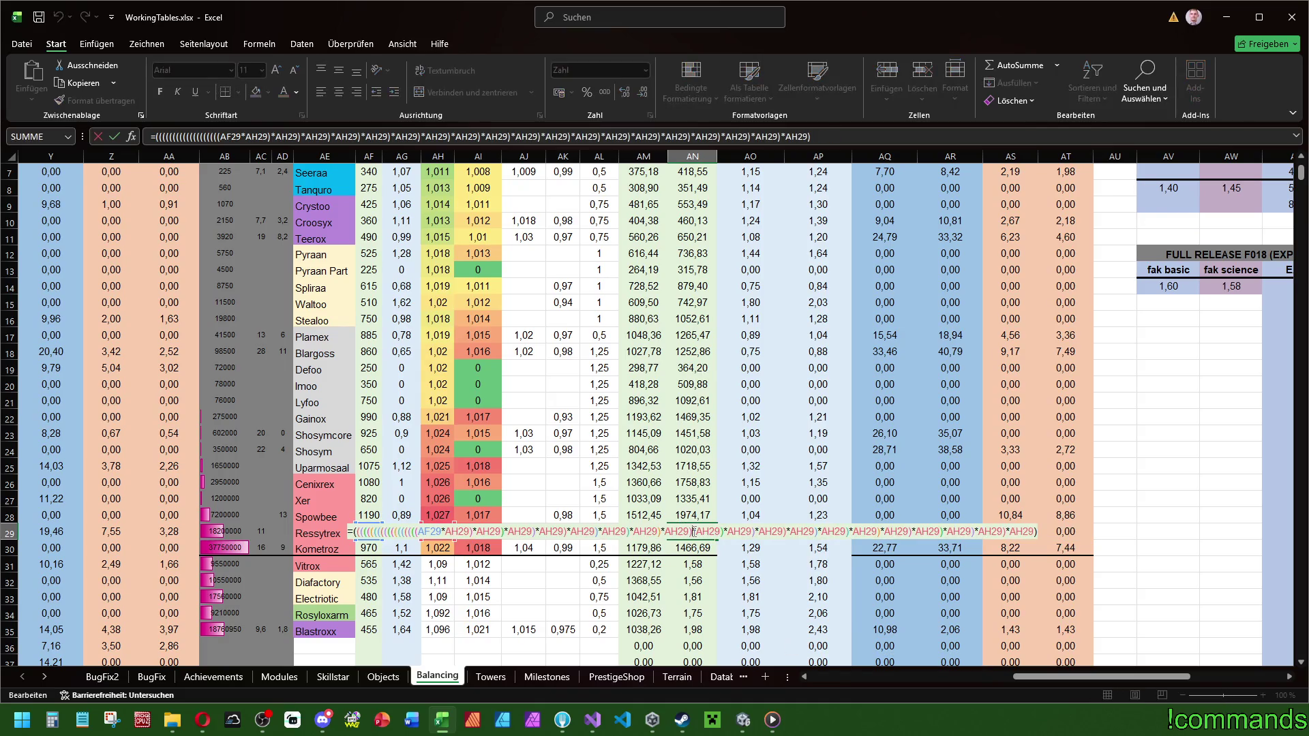
pyautogui.scroll(2, 600, 457)
pyautogui.scroll(-6, 682, 463)
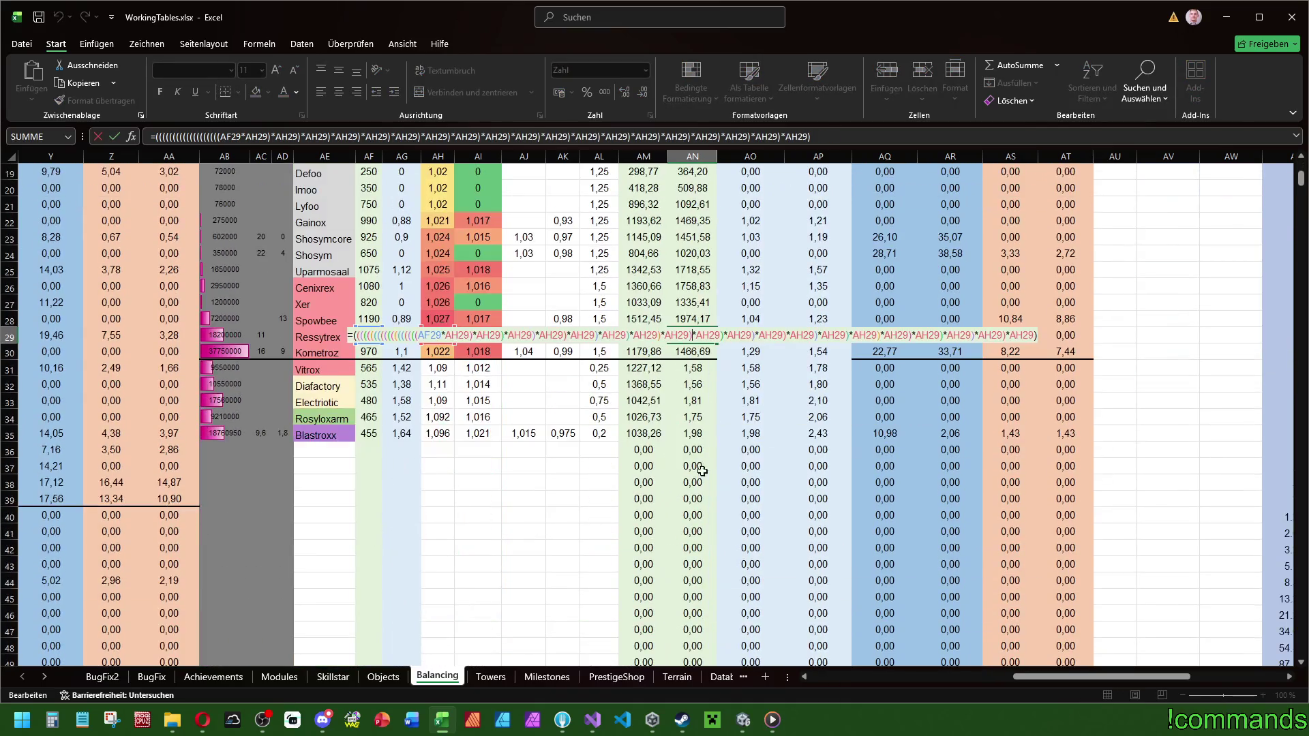
pyautogui.press('Escape')
# Fill the AN29 and AM29 hp formulas down to row 35, then select row 31 of the boss table
pyautogui.moveTo(719, 343); pyautogui.dragTo(716, 436)
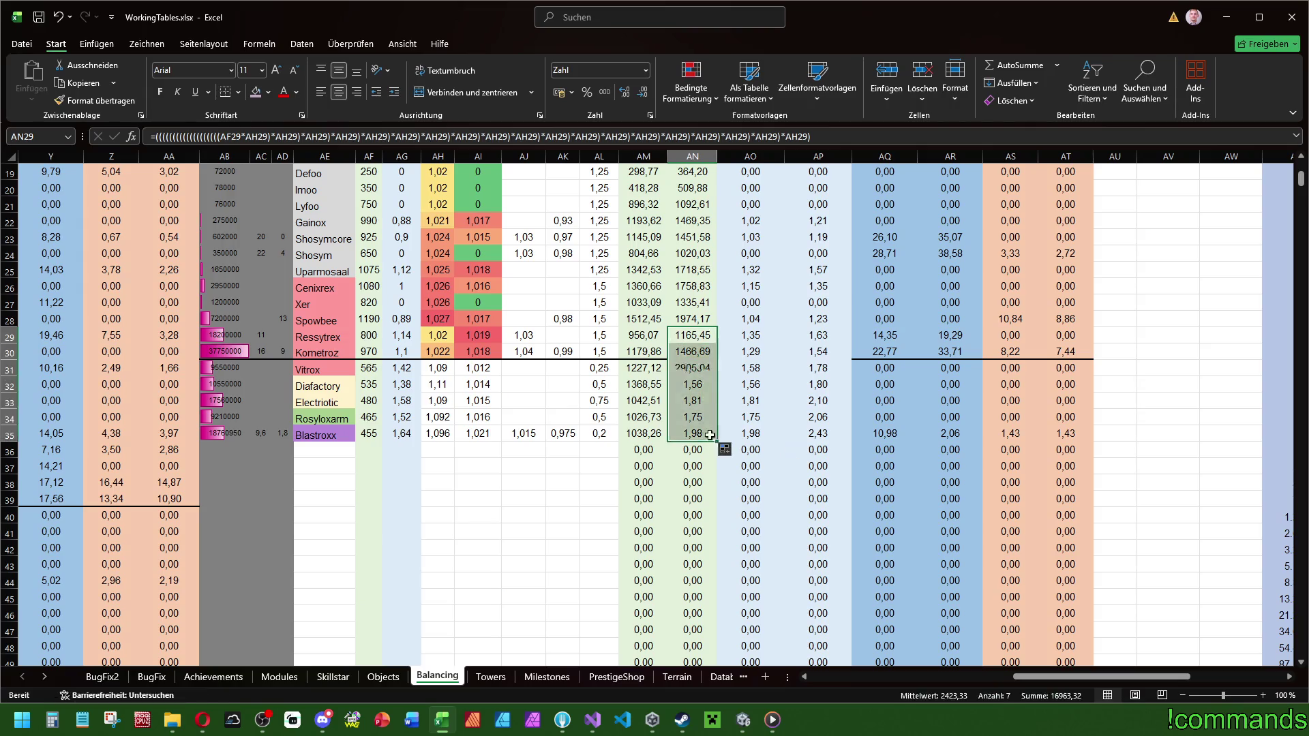
pyautogui.click(659, 336)
pyautogui.moveTo(668, 343); pyautogui.dragTo(668, 440)
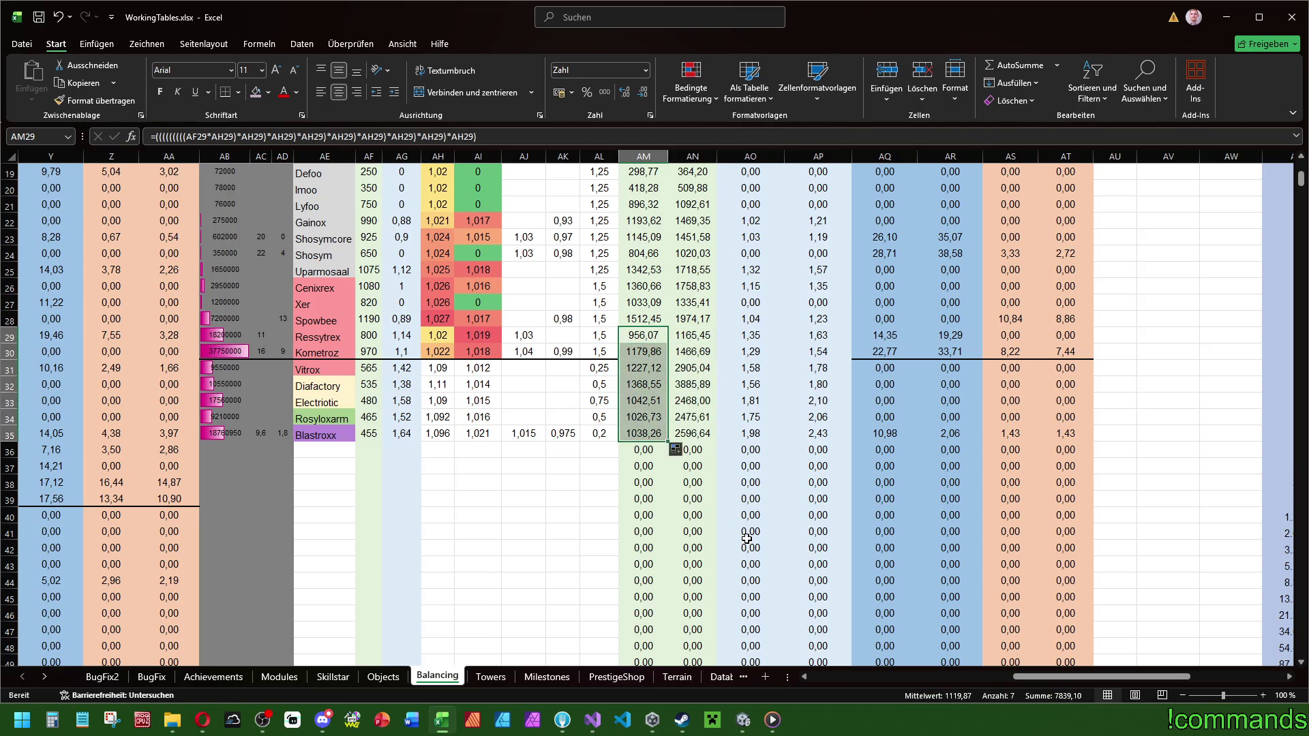
pyautogui.click(697, 422)
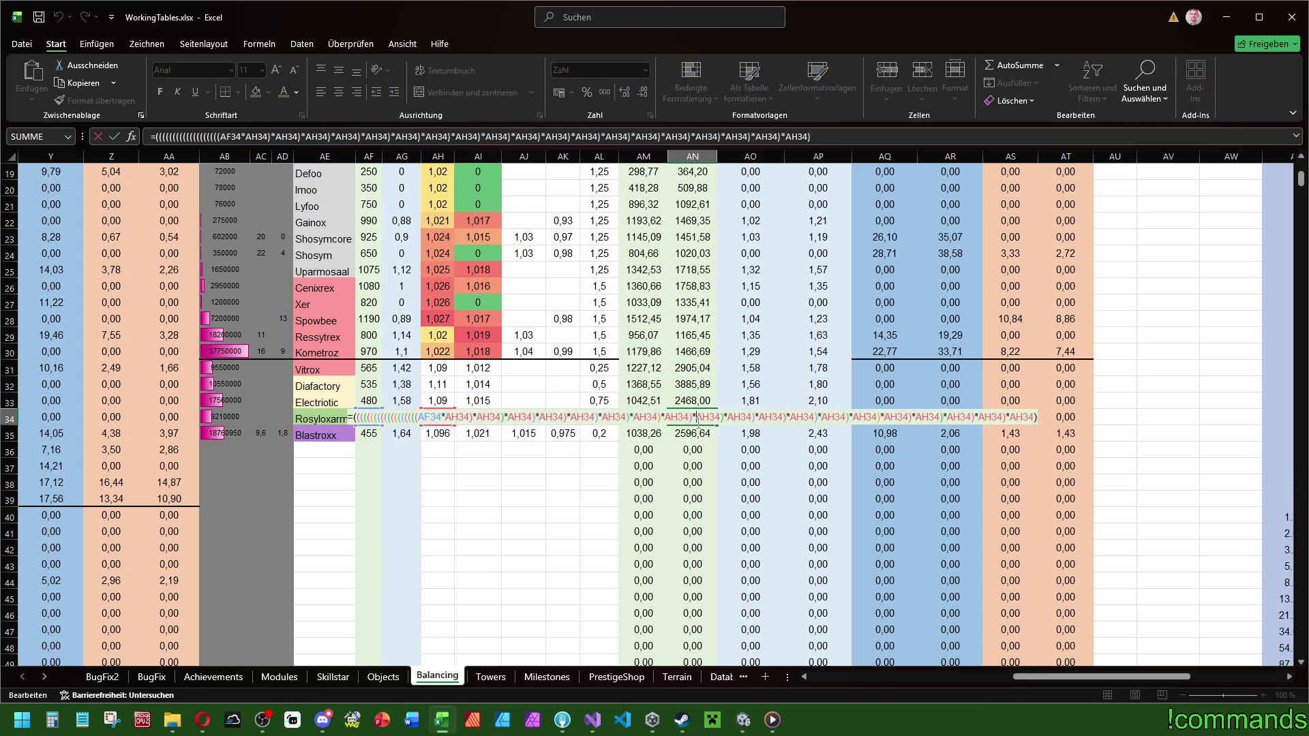
pyautogui.doubleClick(692, 435)
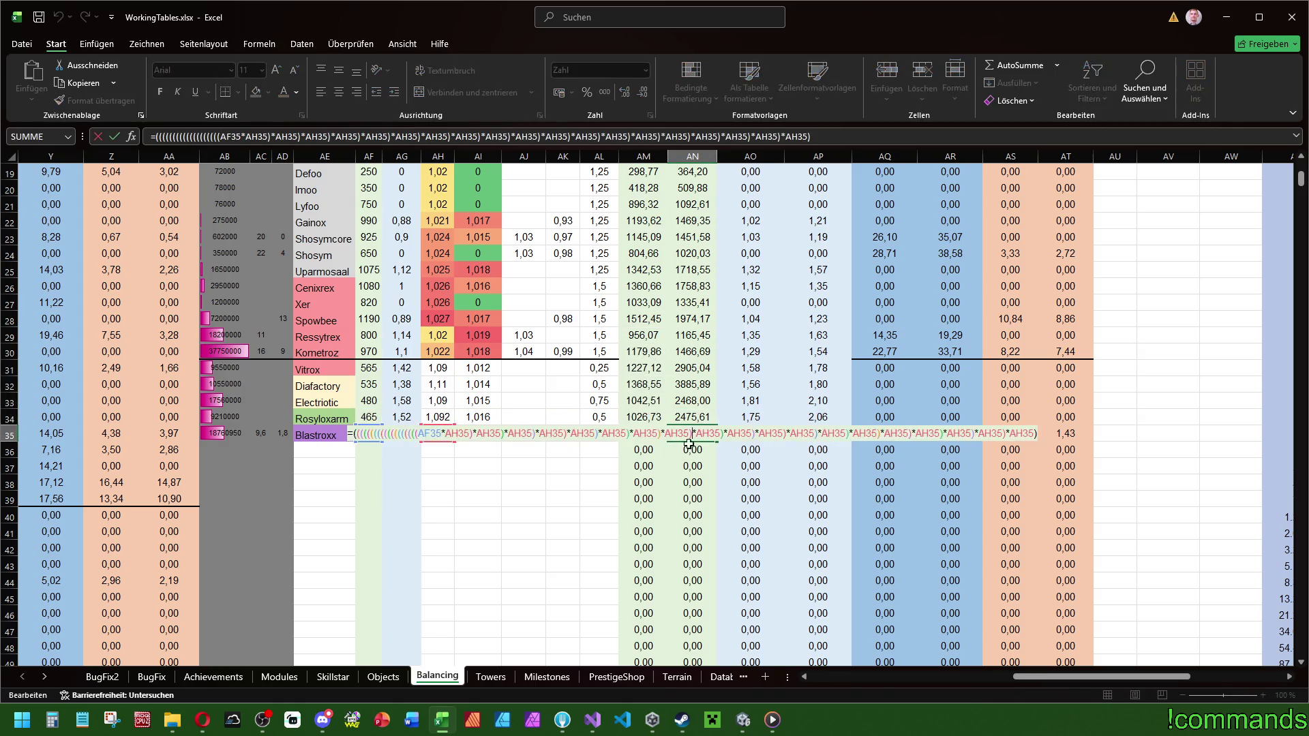
pyautogui.press('Escape')
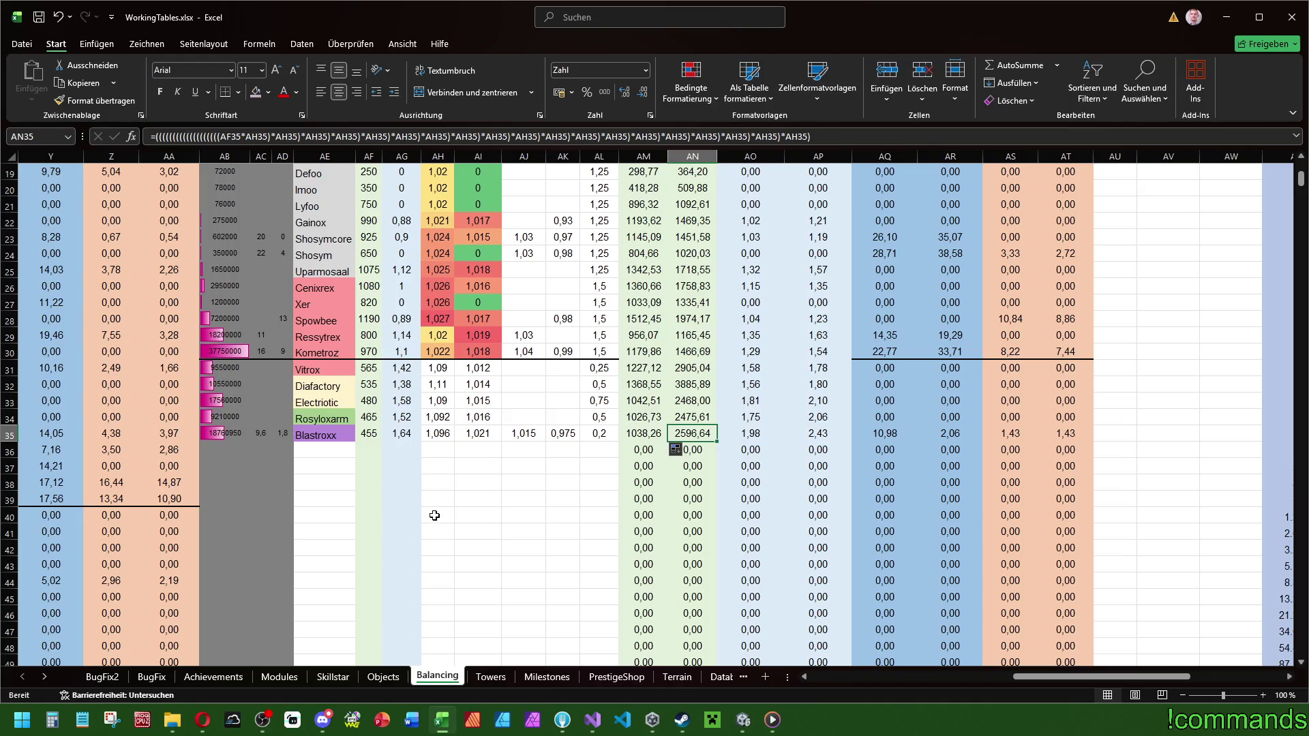
pyautogui.scroll(2, 539, 385)
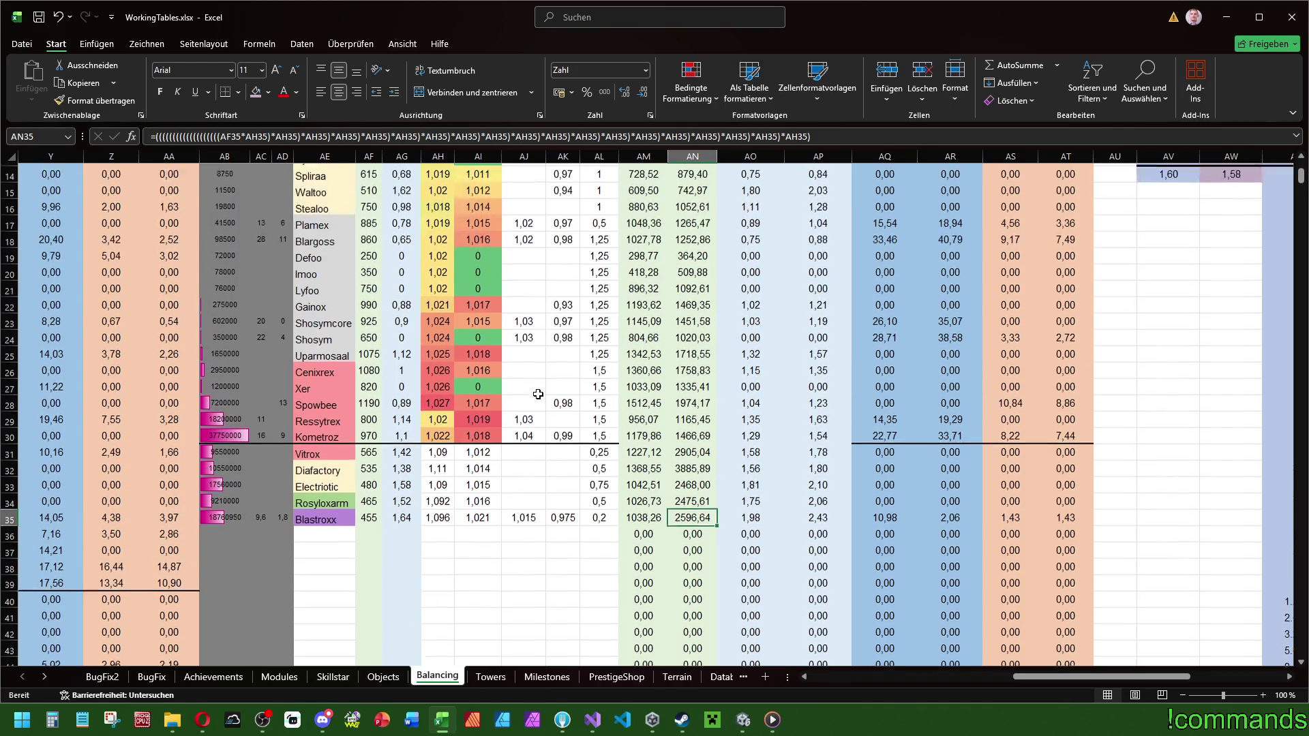
pyautogui.moveTo(243, 469); pyautogui.dragTo(1057, 466)
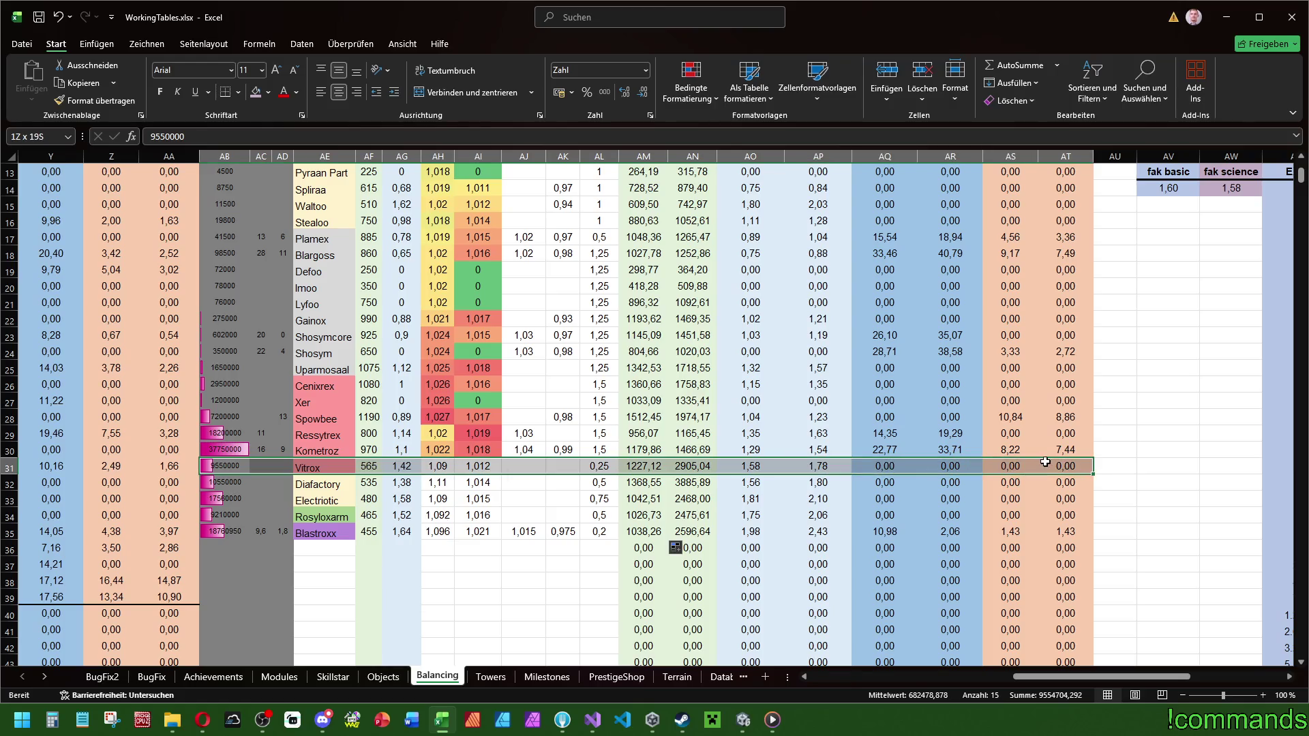
# Apply a thick top border to the selected row 31 range via Zellen formatieren > Rahmen
pyautogui.rightClick(1058, 466)
pyautogui.click(1102, 384)
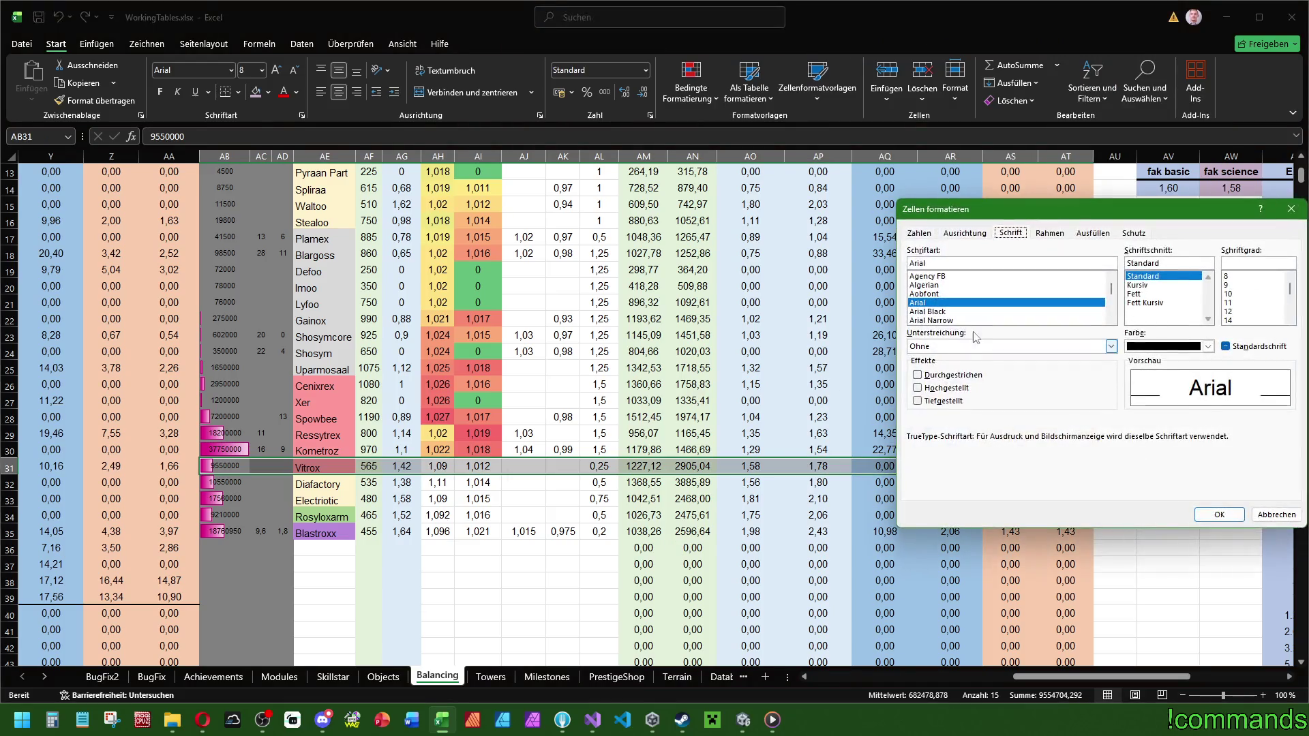
pyautogui.click(1052, 236)
pyautogui.click(981, 332)
pyautogui.click(1029, 323)
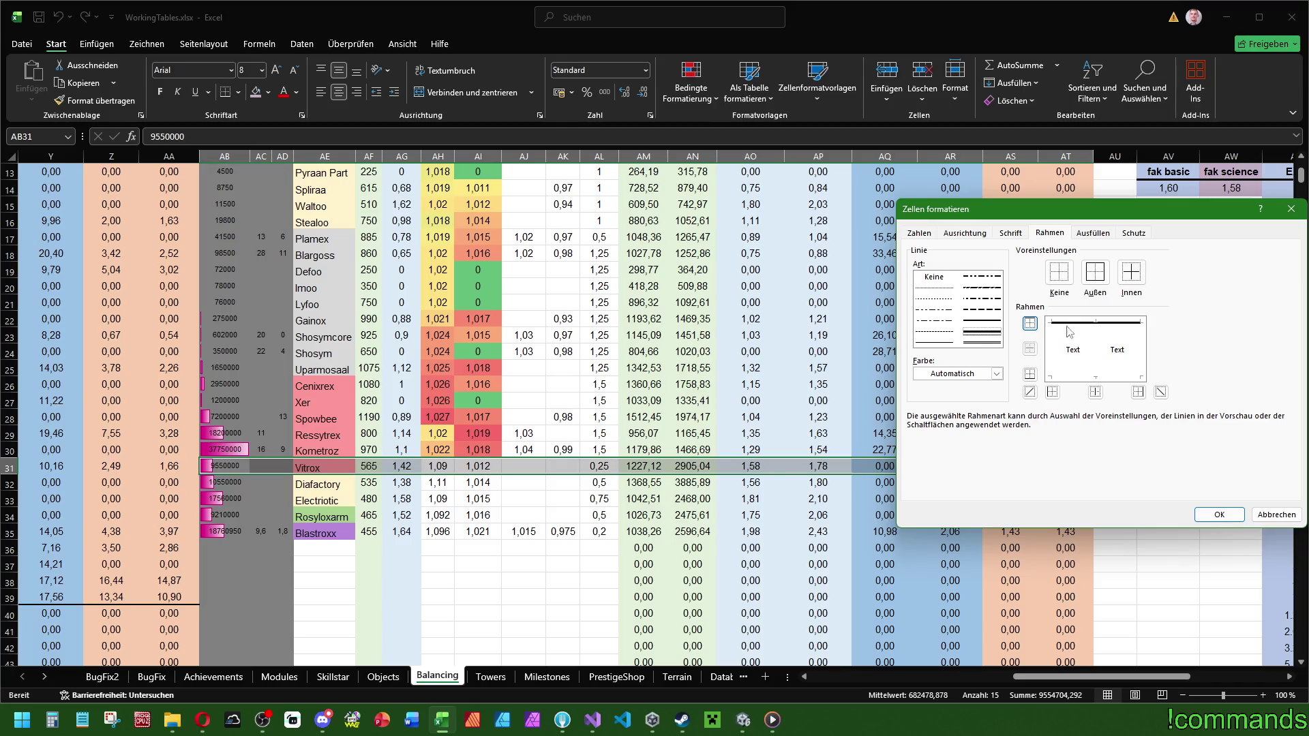
pyautogui.click(1219, 514)
pyautogui.click(732, 569)
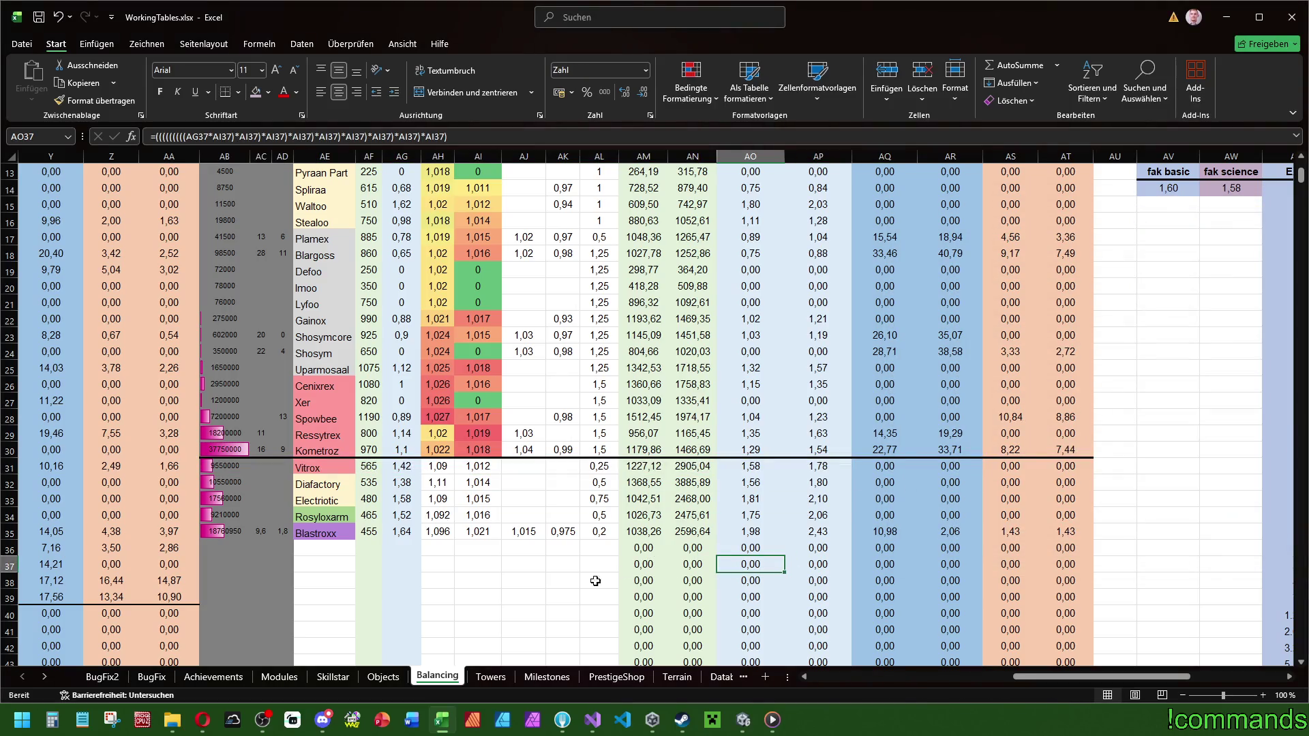
# Review Bubble's hp multiplier in AH3 and scroll around the sheet
pyautogui.scroll(4, 497, 511)
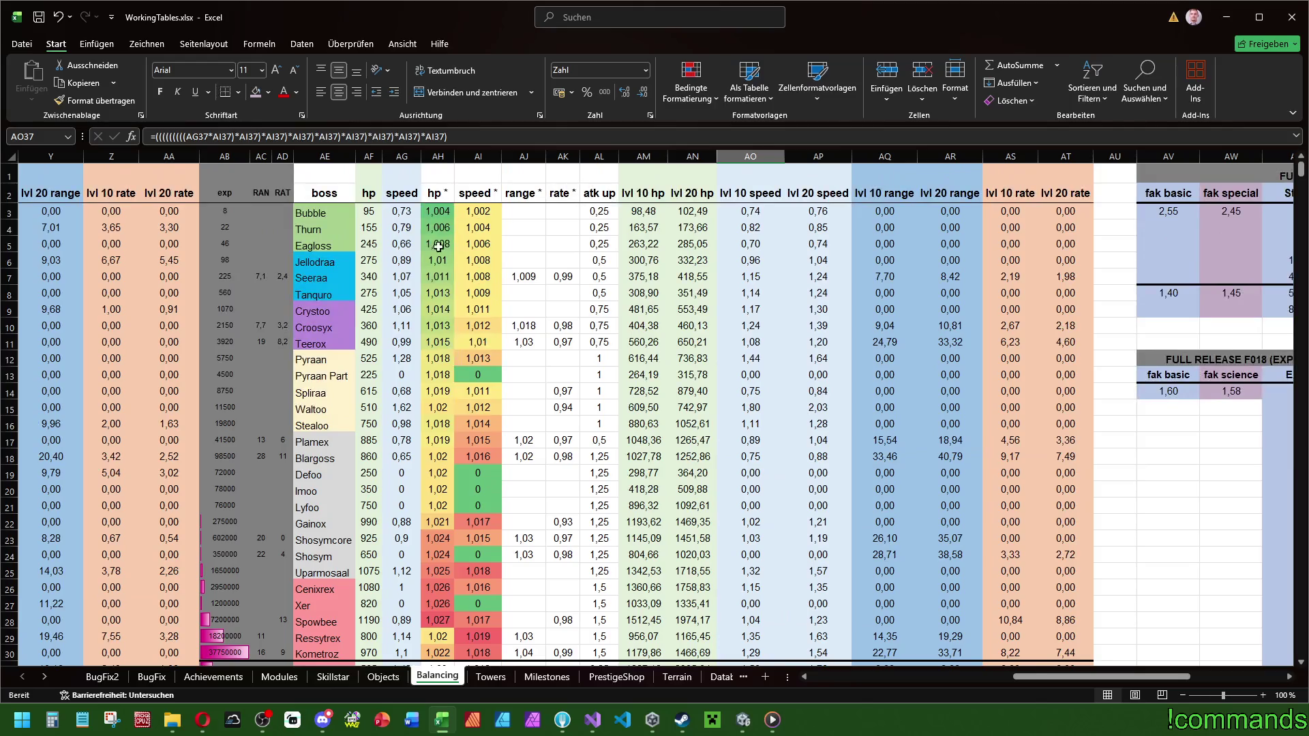
pyautogui.click(439, 216)
pyautogui.scroll(-6, 552, 424)
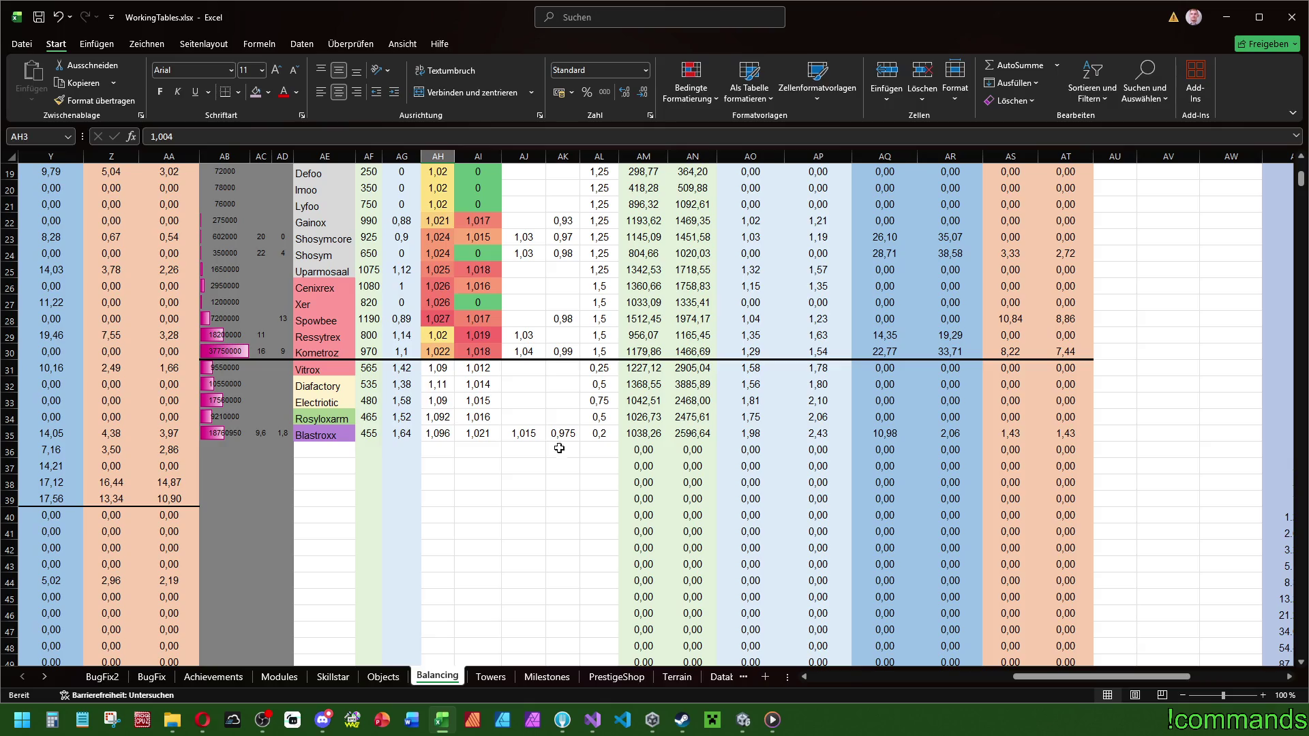
pyautogui.scroll(6, 559, 448)
pyautogui.scroll(-4, 788, 515)
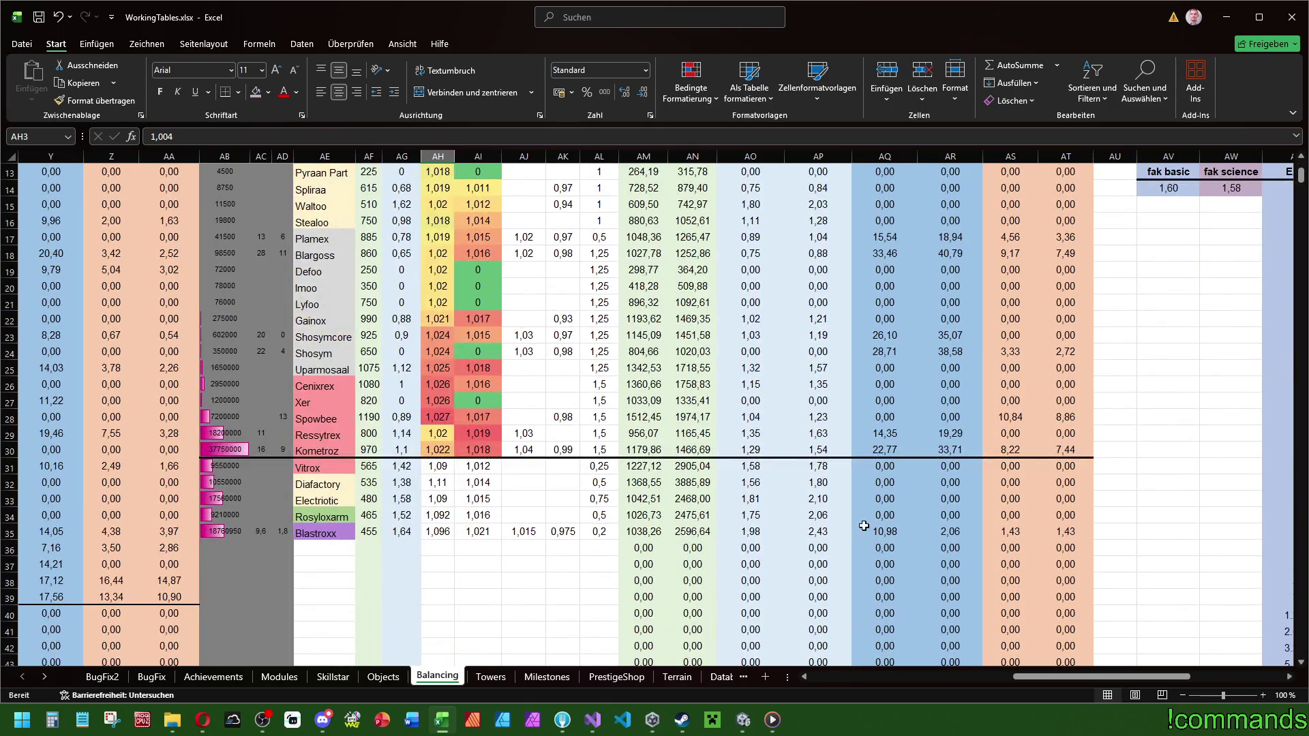
pyautogui.moveTo(1043, 677); pyautogui.dragTo(964, 677)
pyautogui.moveTo(1010, 673); pyautogui.dragTo(1040, 676)
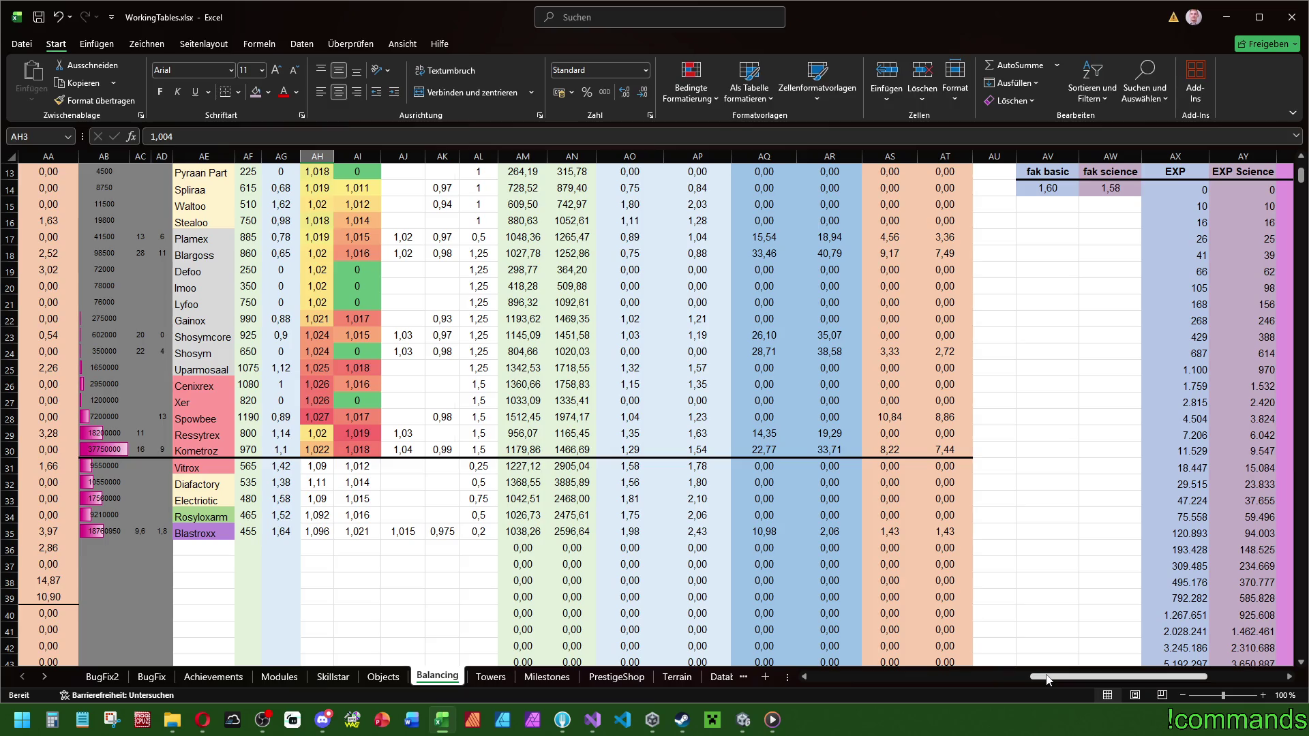
pyautogui.scroll(4, 837, 492)
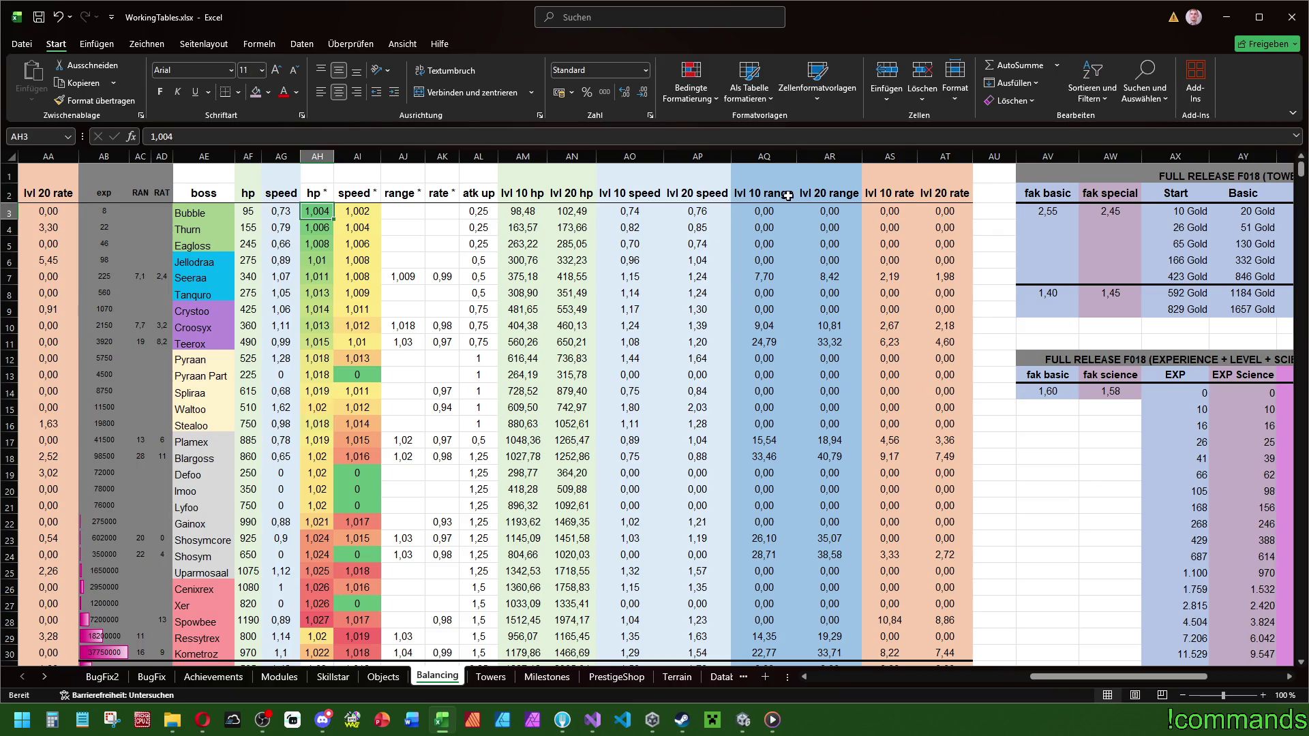
pyautogui.scroll(-8, 656, 287)
pyautogui.scroll(8, 834, 484)
pyautogui.moveTo(1063, 676); pyautogui.dragTo(1013, 676)
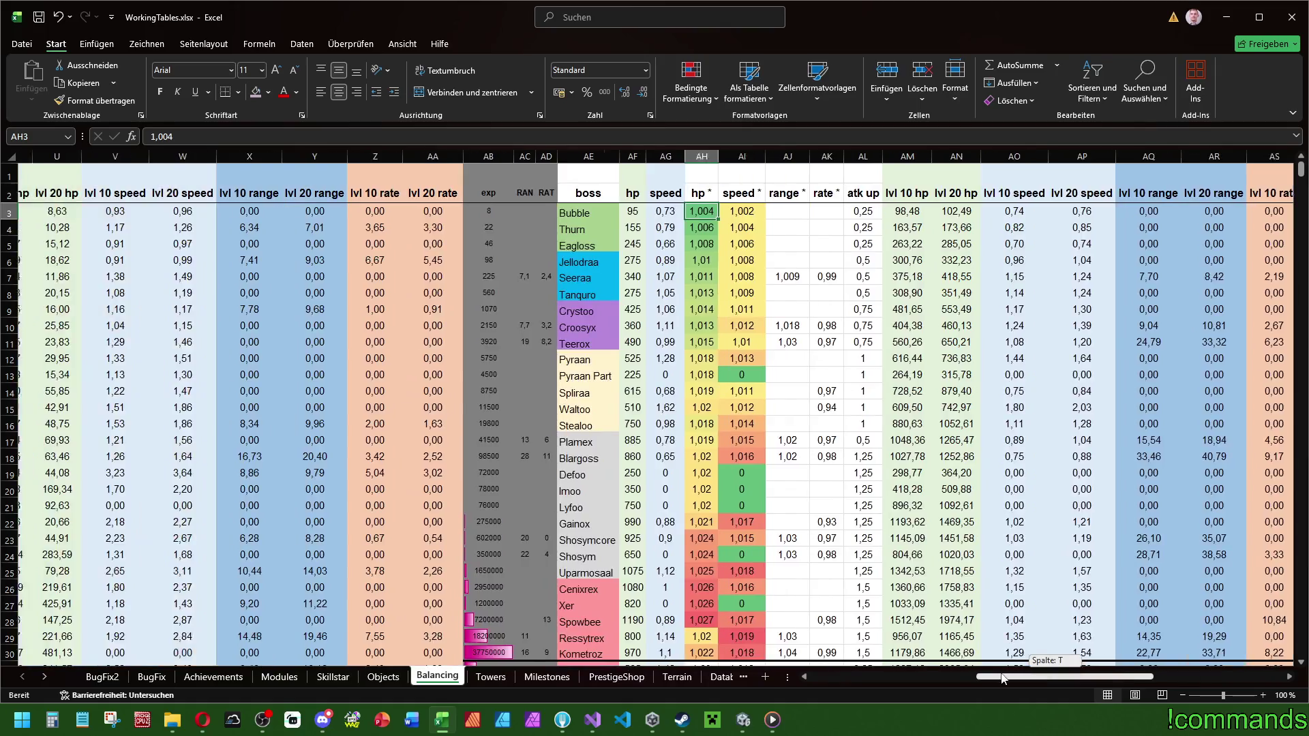
pyautogui.scroll(-6, 933, 493)
pyautogui.scroll(4, 932, 492)
pyautogui.hscroll(2, 933, 493)
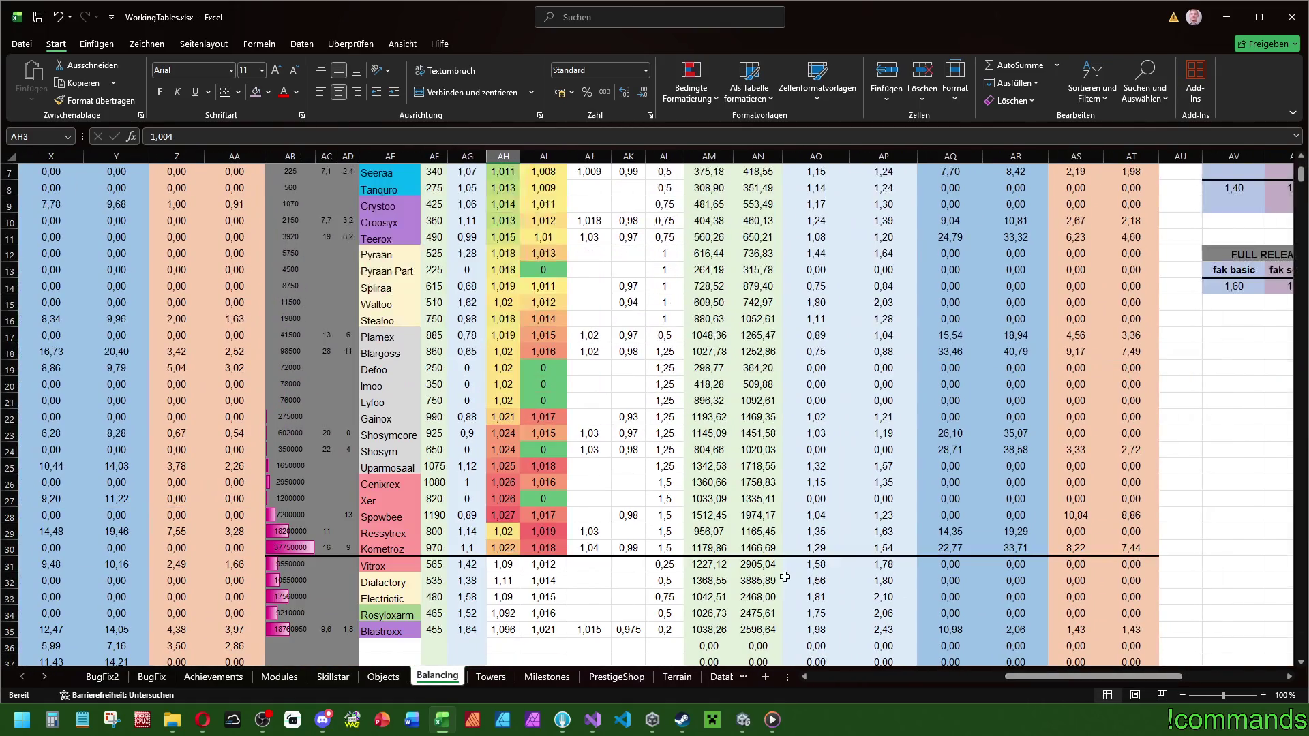
pyautogui.moveTo(394, 630)
pyautogui.mouseDown()
pyautogui.moveTo(495, 609)
pyautogui.moveTo(1147, 563)
pyautogui.mouseUp()
pyautogui.scroll(-6, 756, 492)
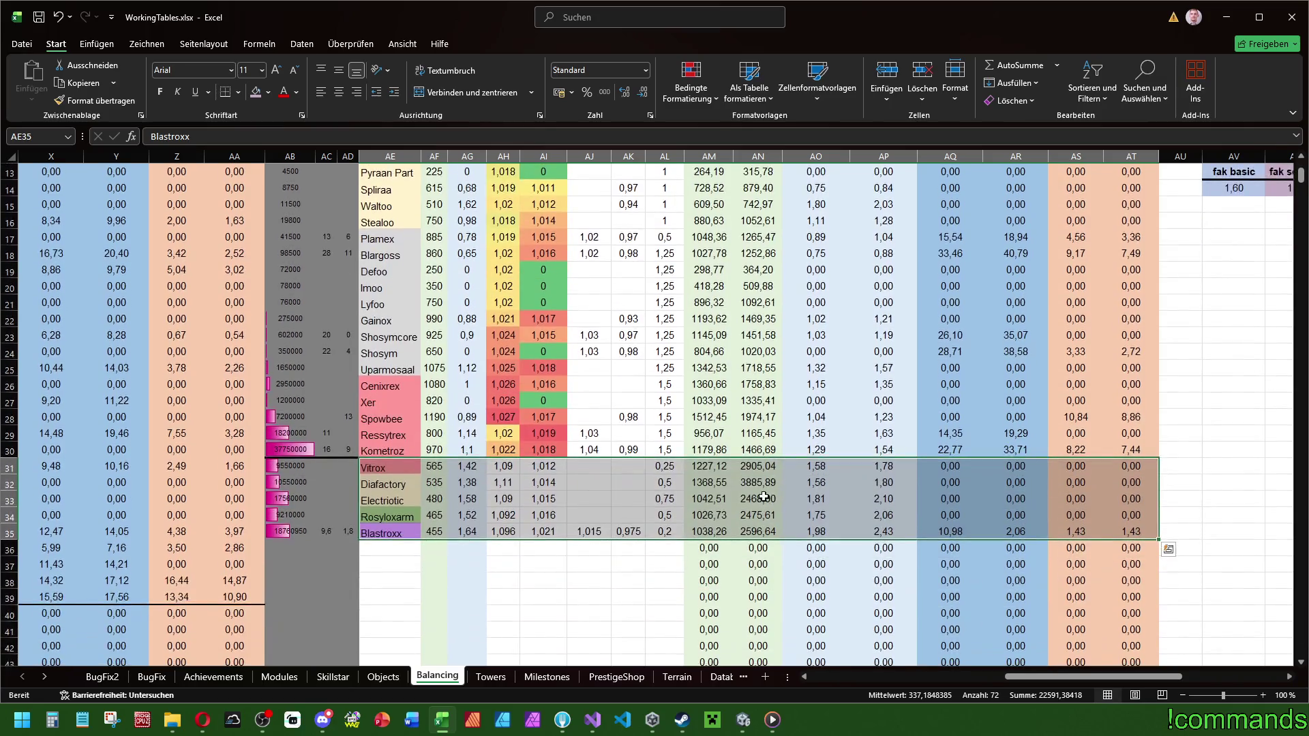
pyautogui.scroll(2, 706, 421)
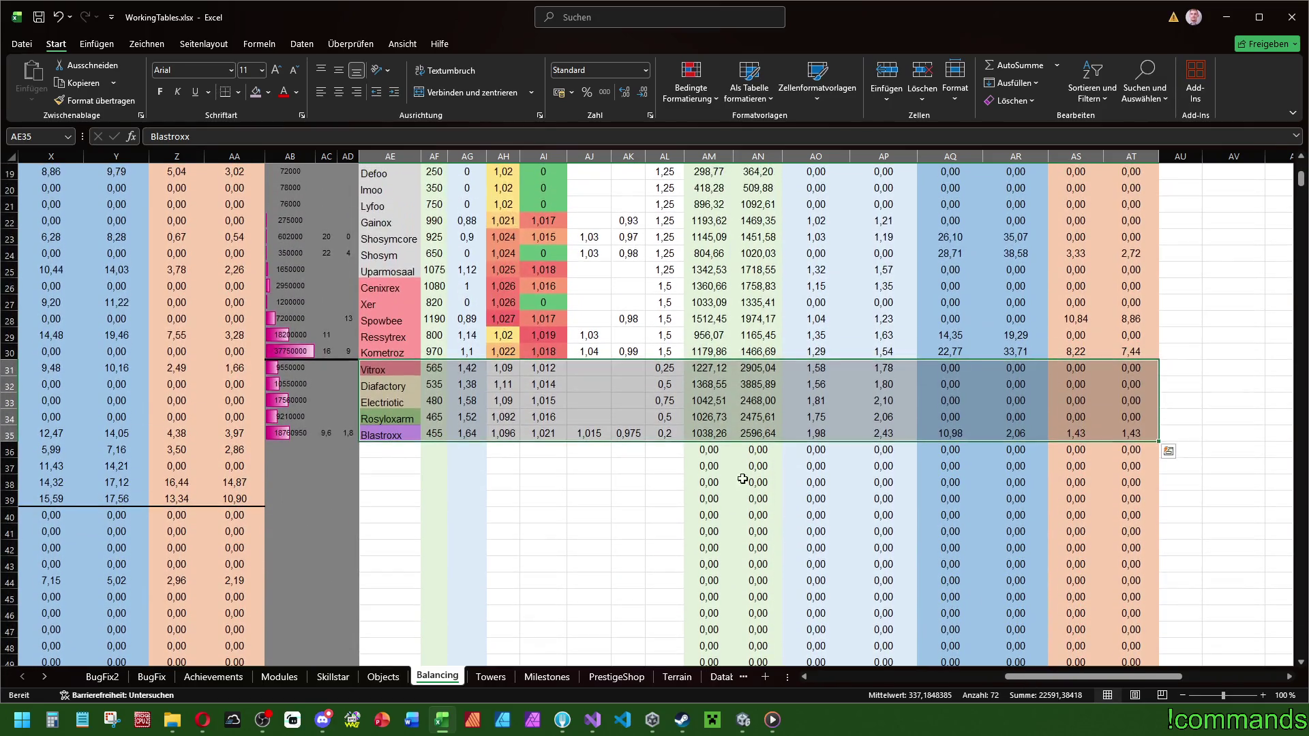
pyautogui.click(706, 421)
pyautogui.scroll(6, 654, 434)
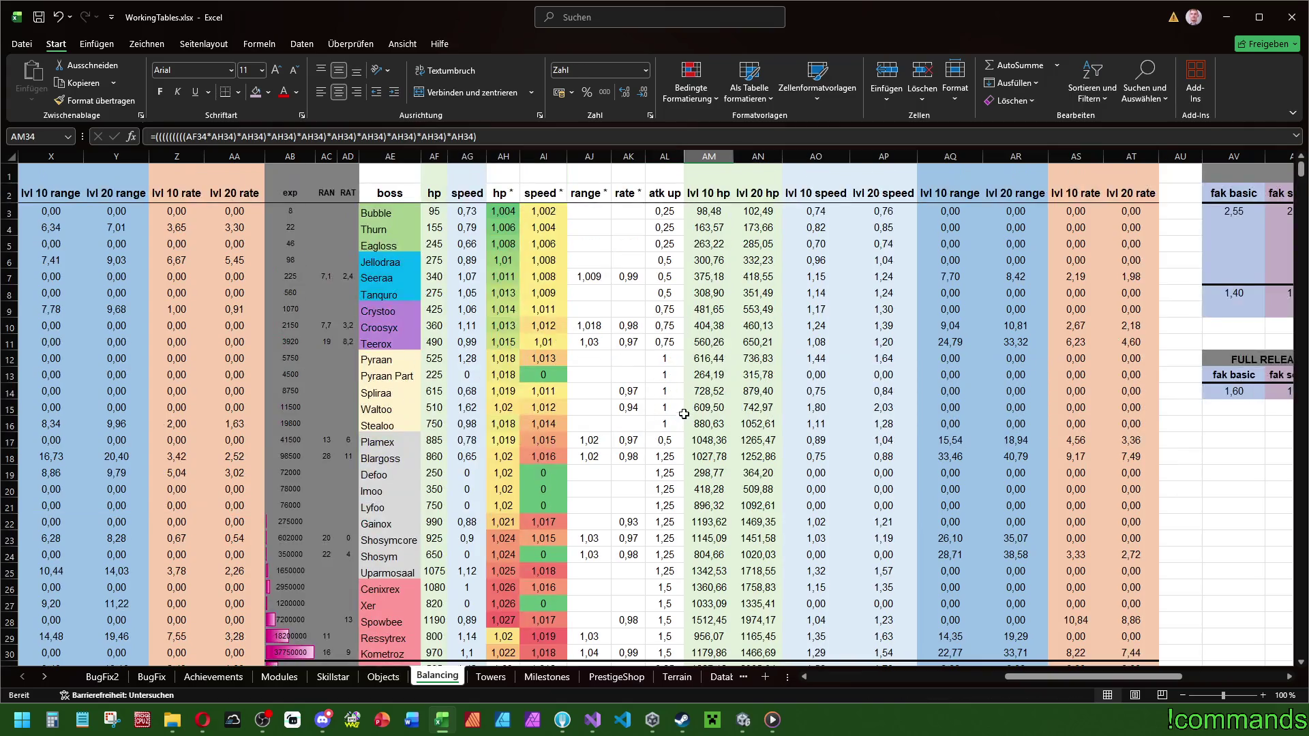
pyautogui.doubleClick(656, 407)
pyautogui.click(551, 406)
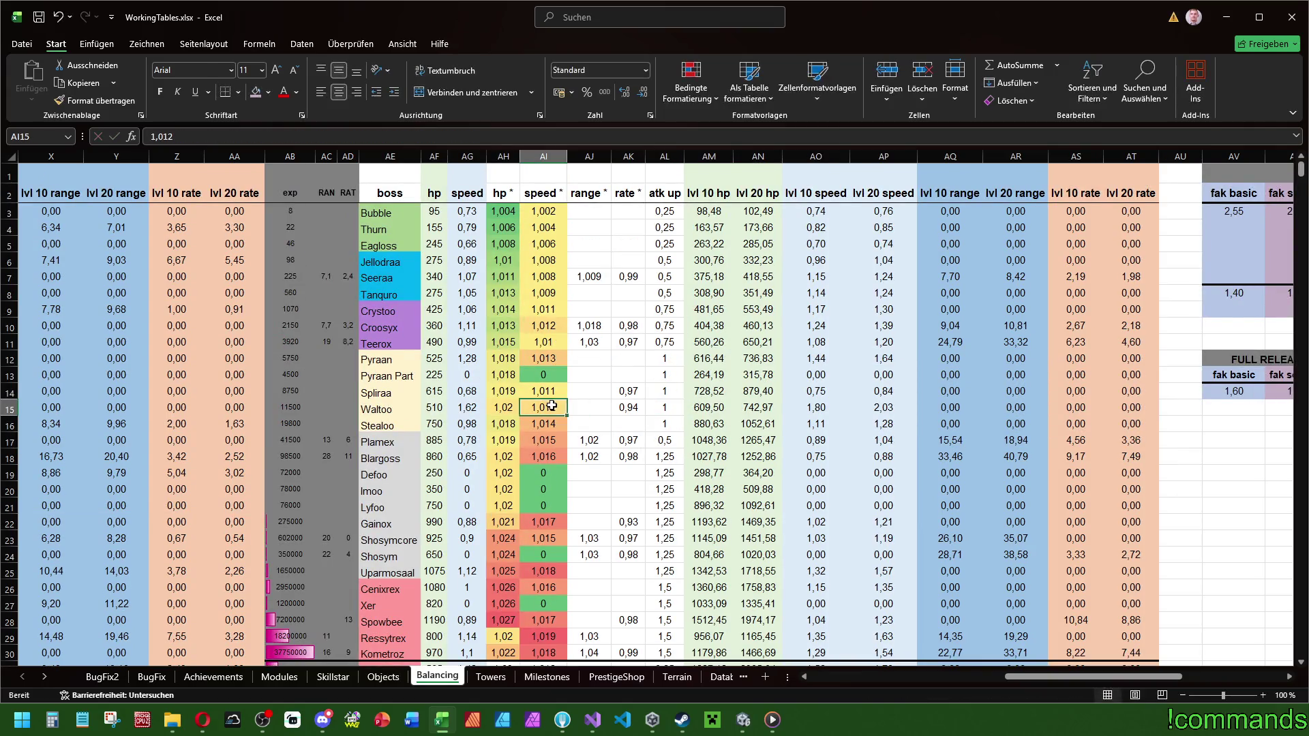
pyautogui.click(503, 403)
pyautogui.press('Escape')
pyautogui.scroll(-8, 641, 405)
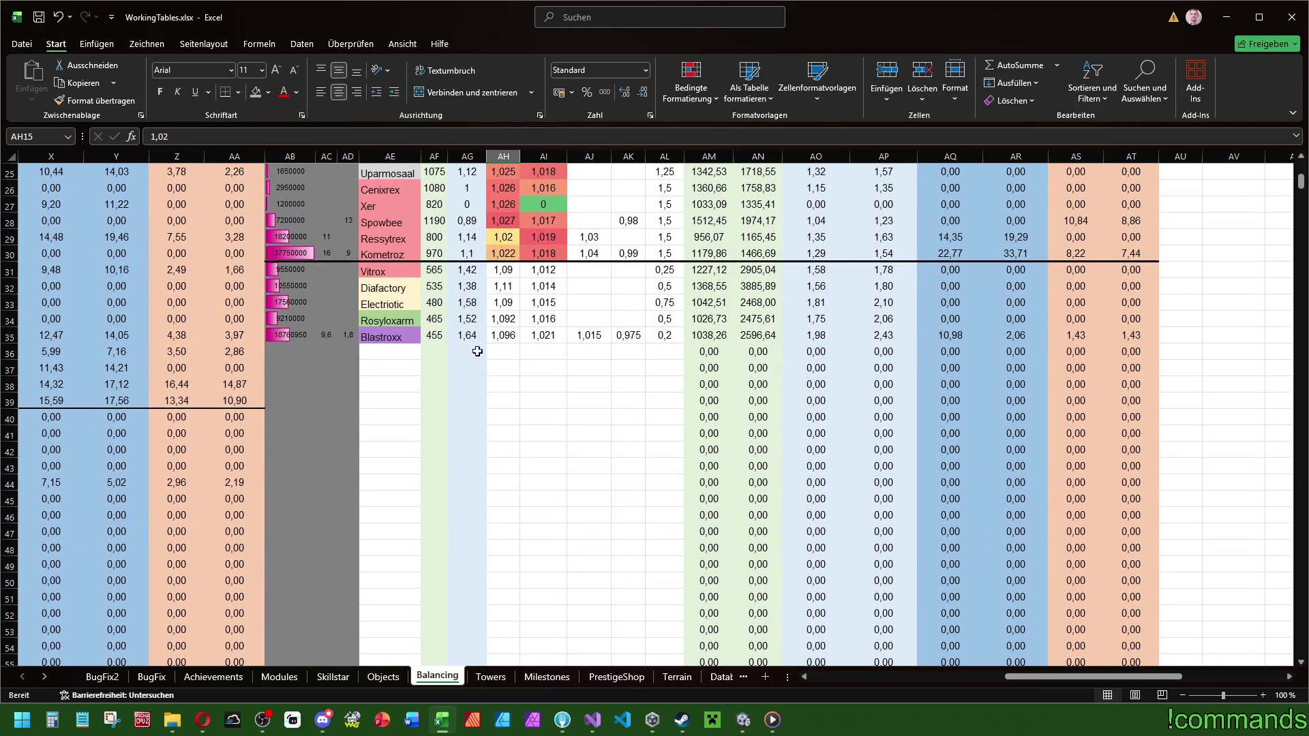
pyautogui.scroll(-4, 477, 351)
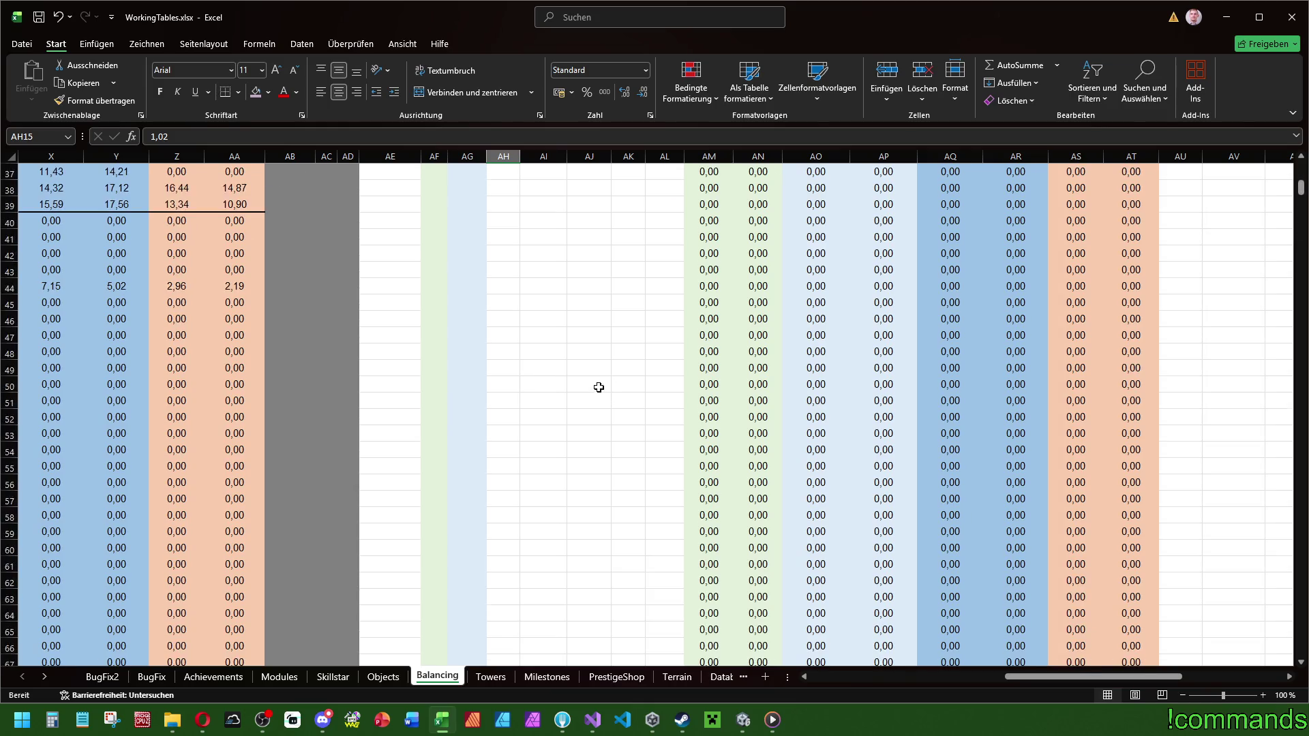
pyautogui.scroll(4, 594, 394)
pyautogui.scroll(-2, 582, 407)
# Fill the hp and speed formulas in AM35, AN35, AO35 and AP35 down to row 314
pyautogui.click(709, 237)
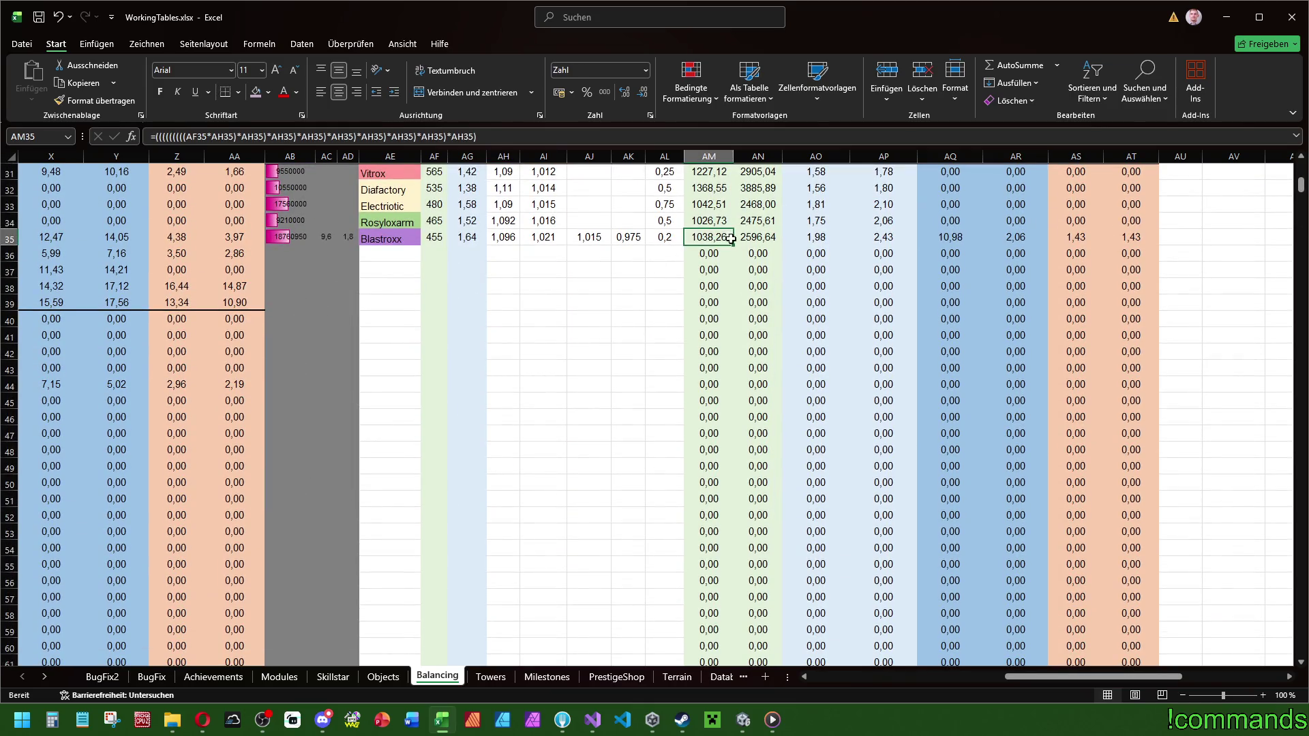
pyautogui.moveTo(736, 245)
pyautogui.mouseDown()
pyautogui.moveTo(741, 733)
pyautogui.moveTo(737, 617)
pyautogui.mouseUp()
pyautogui.scroll(20, 771, 504)
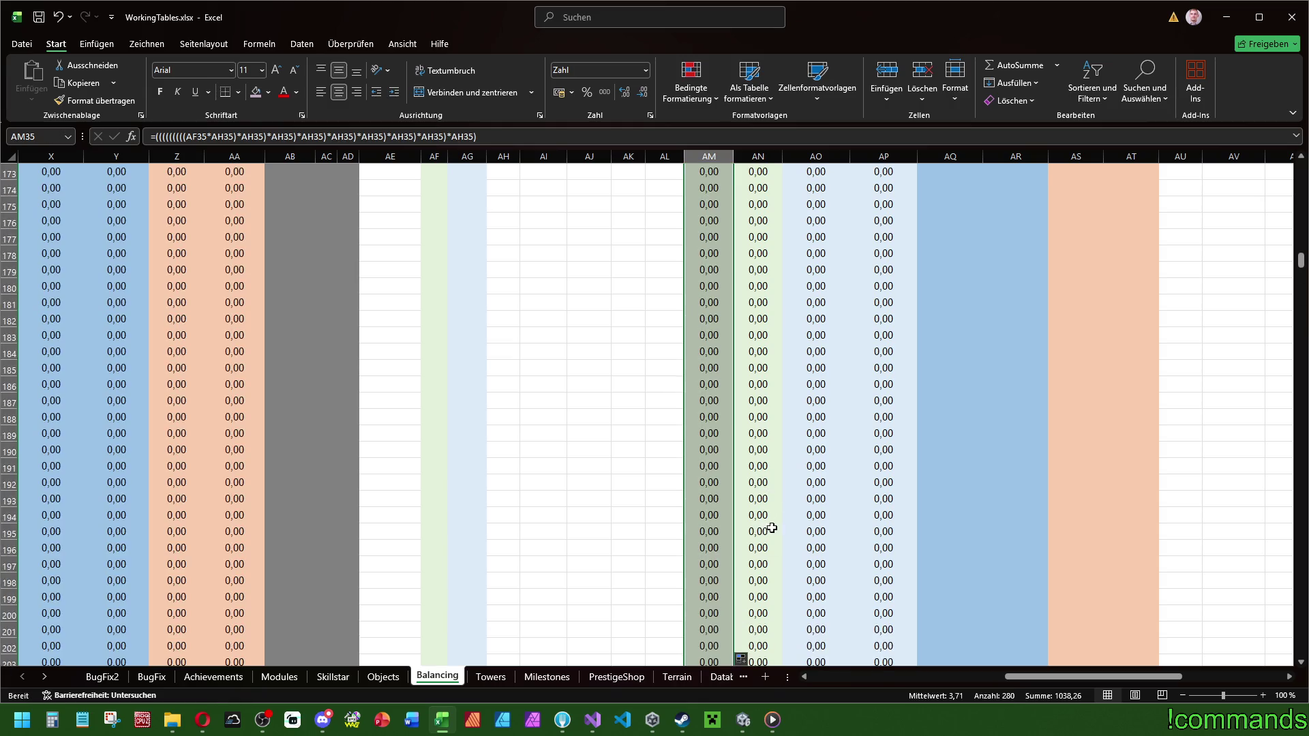
pyautogui.scroll(20, 787, 513)
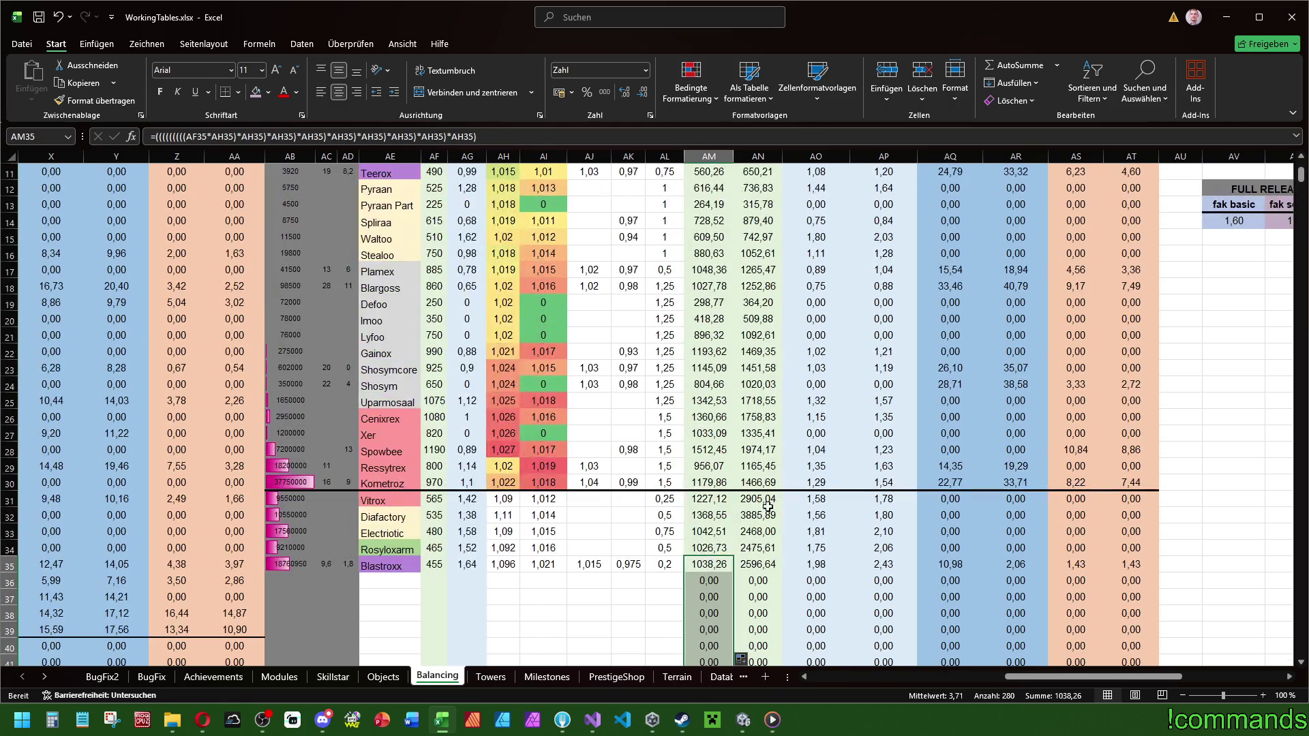
pyautogui.click(756, 369)
pyautogui.moveTo(782, 376)
pyautogui.mouseDown()
pyautogui.moveTo(772, 733)
pyautogui.moveTo(770, 642)
pyautogui.moveTo(785, 613)
pyautogui.mouseUp()
pyautogui.scroll(20, 822, 518)
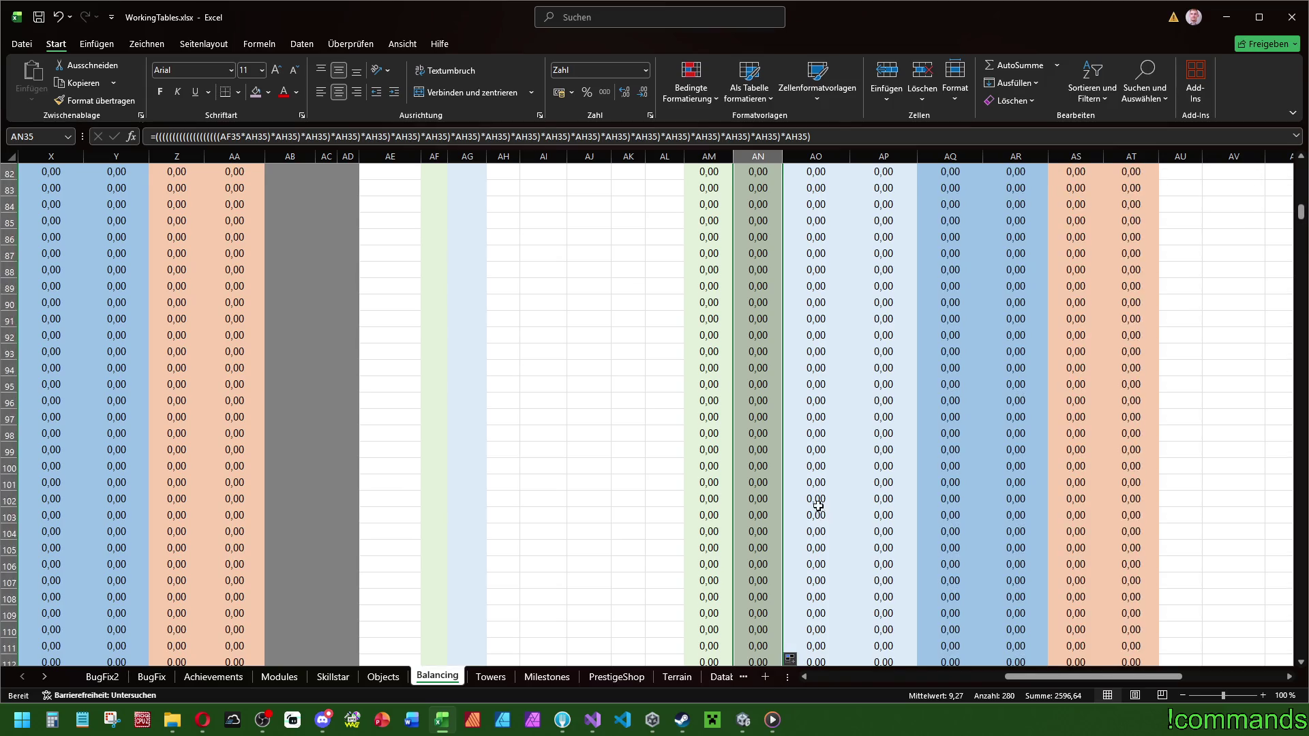
pyautogui.click(825, 478)
pyautogui.moveTo(850, 490)
pyautogui.mouseDown()
pyautogui.moveTo(859, 733)
pyautogui.moveTo(855, 649)
pyautogui.mouseUp()
pyautogui.scroll(20, 912, 529)
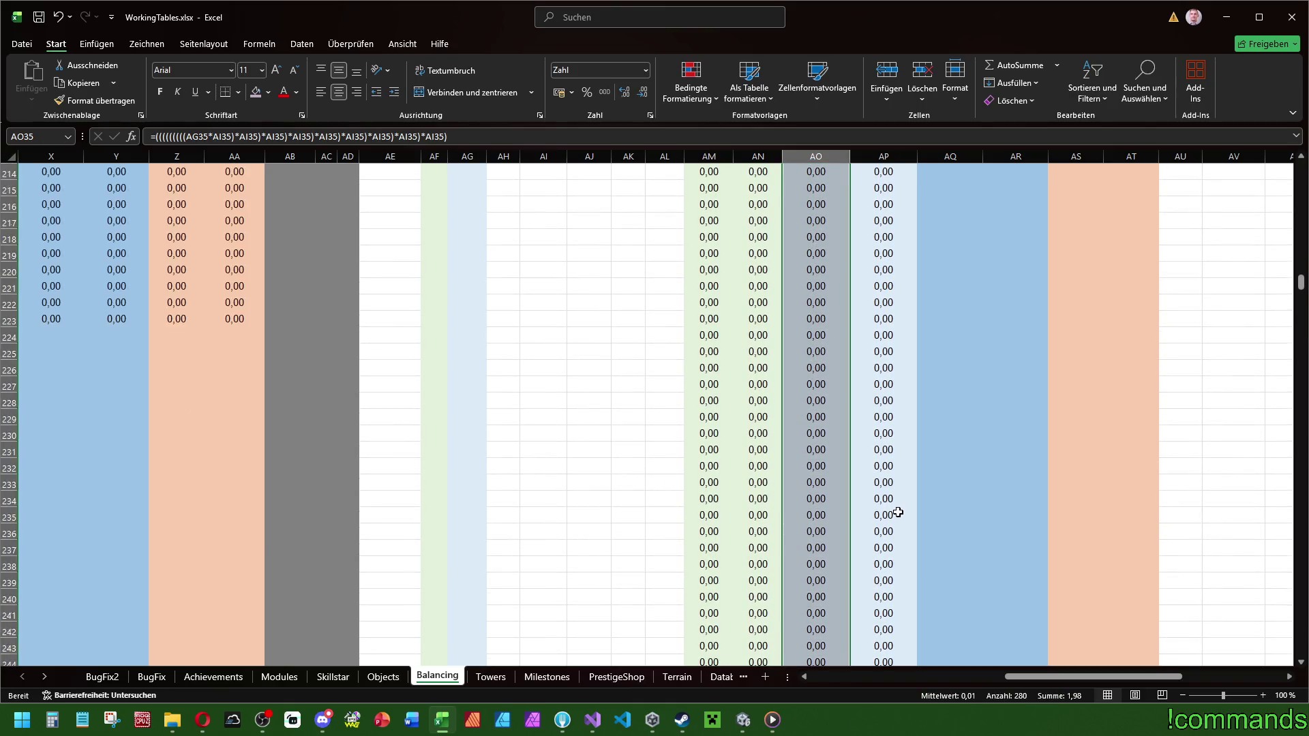
pyautogui.scroll(20, 899, 518)
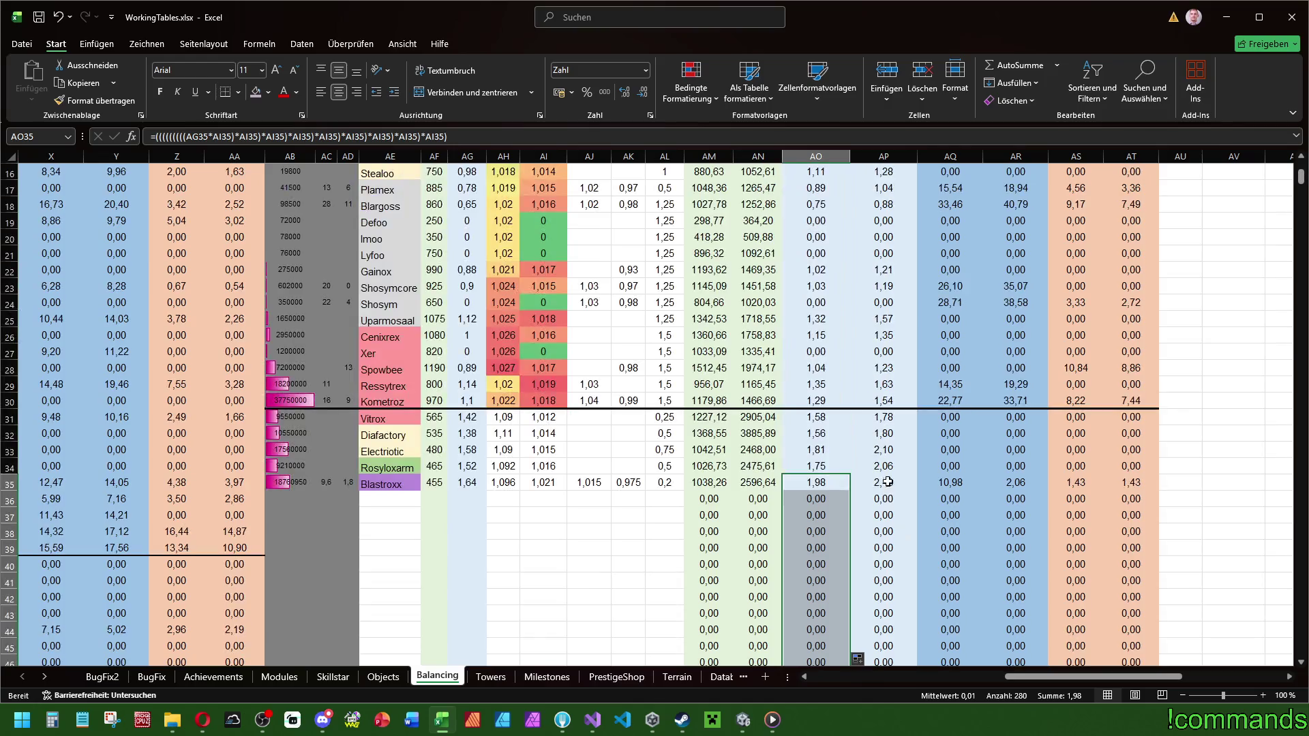
pyautogui.click(886, 484)
pyautogui.moveTo(907, 490); pyautogui.dragTo(914, 724)
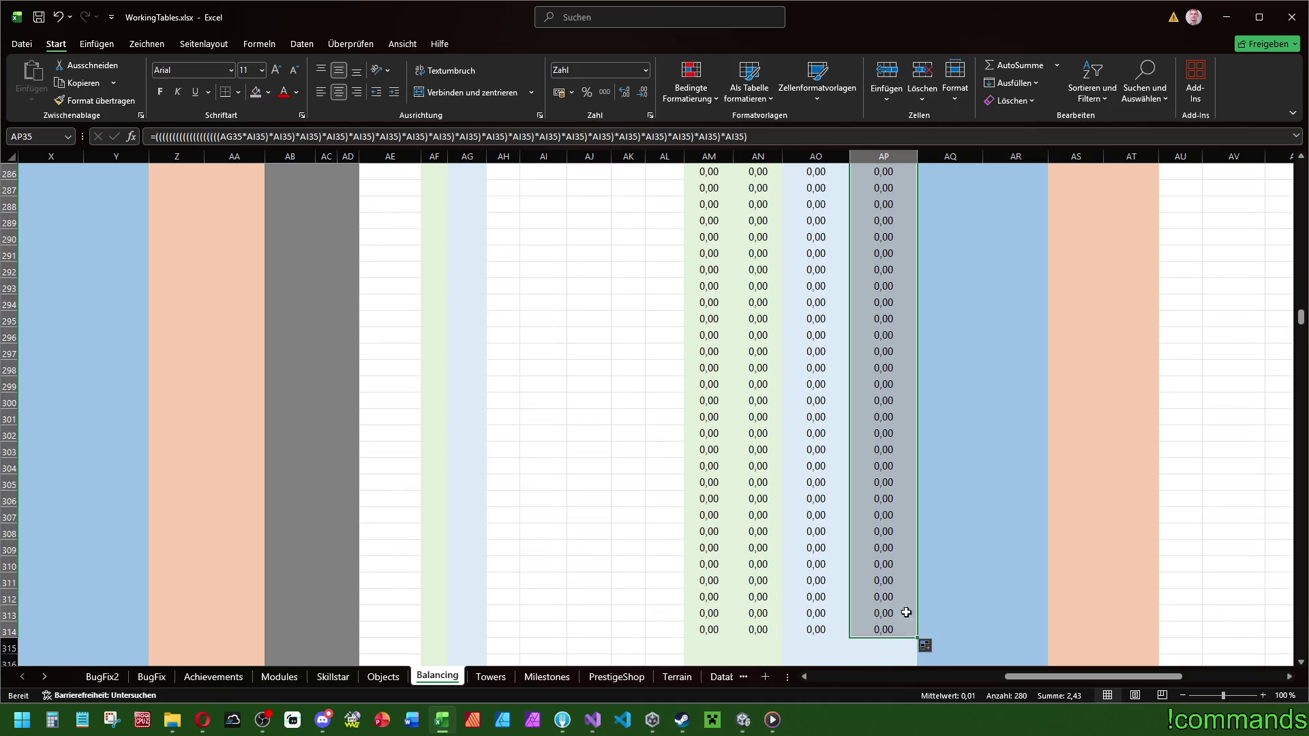
# Fill the range and rate formulas in AQ35, AR35, AS35 and AT35 down to row 314
pyautogui.scroll(20, 973, 473)
pyautogui.scroll(20, 973, 473)
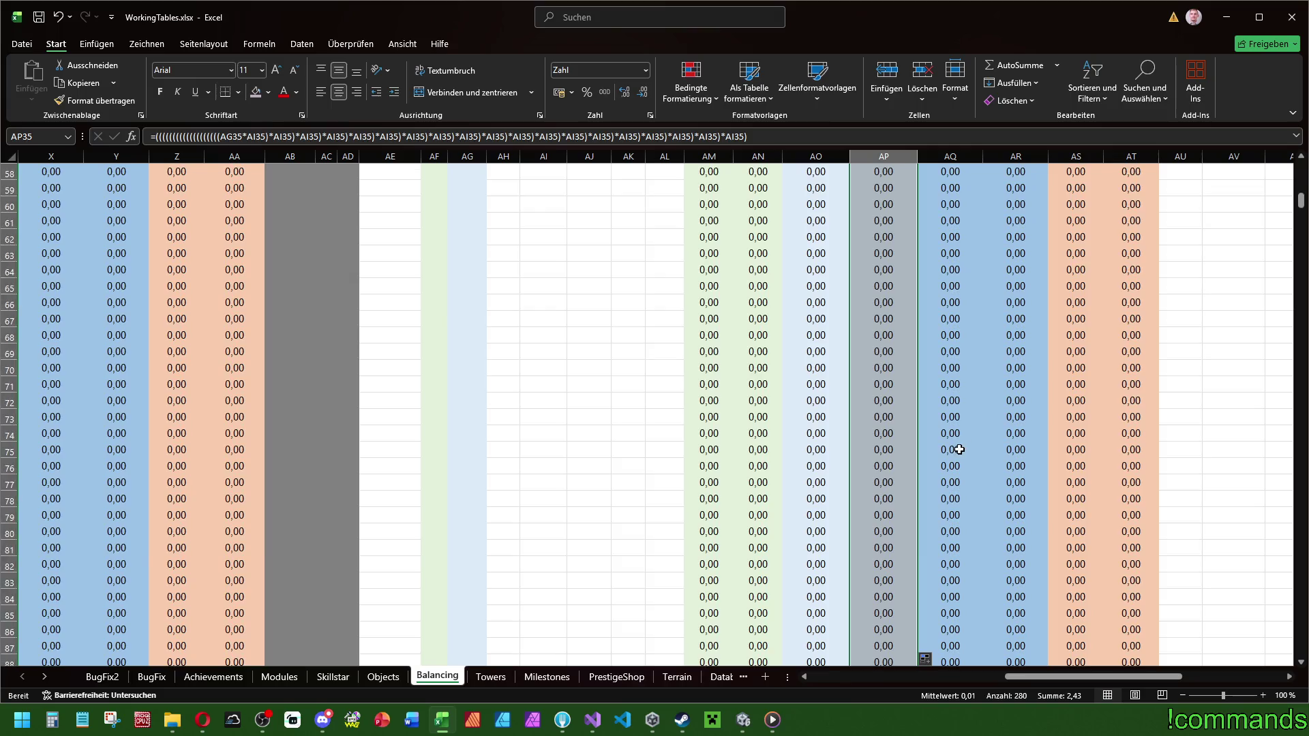
pyautogui.scroll(20, 957, 423)
pyautogui.click(958, 481)
pyautogui.moveTo(984, 491)
pyautogui.mouseDown()
pyautogui.moveTo(983, 681)
pyautogui.moveTo(984, 641)
pyautogui.moveTo(1016, 732)
pyautogui.moveTo(992, 638)
pyautogui.mouseUp()
pyautogui.scroll(20, 1074, 497)
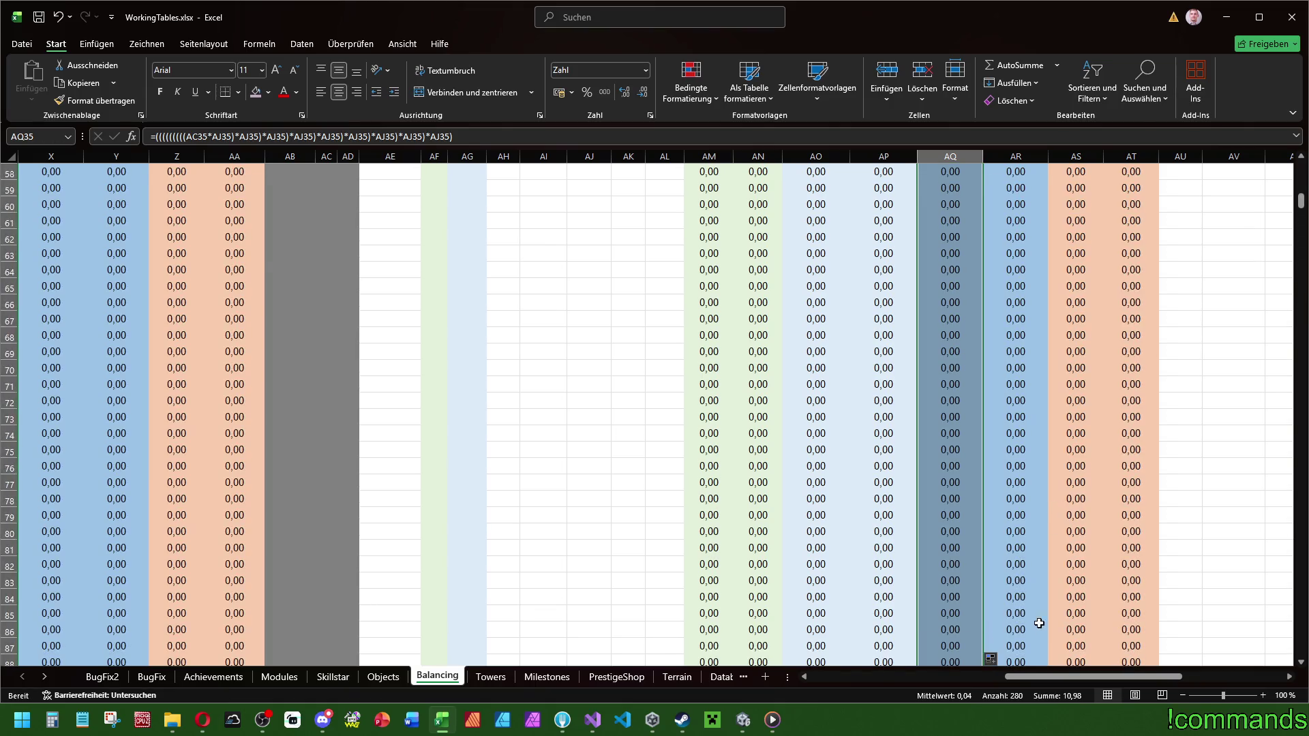
pyautogui.scroll(20, 1033, 600)
pyautogui.click(1015, 584)
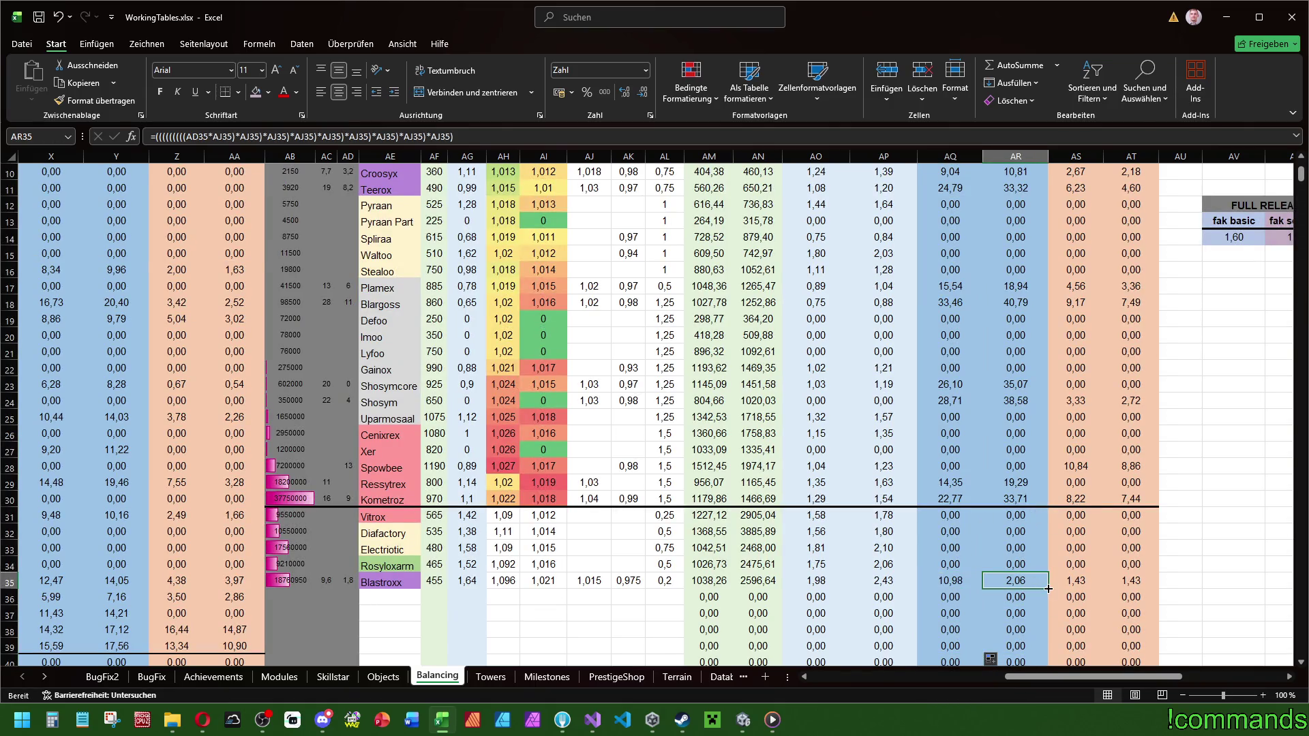
pyautogui.moveTo(1047, 588)
pyautogui.mouseDown()
pyautogui.moveTo(1058, 734)
pyautogui.moveTo(1050, 703)
pyautogui.mouseUp()
pyautogui.scroll(20, 1091, 538)
pyautogui.scroll(20, 1098, 532)
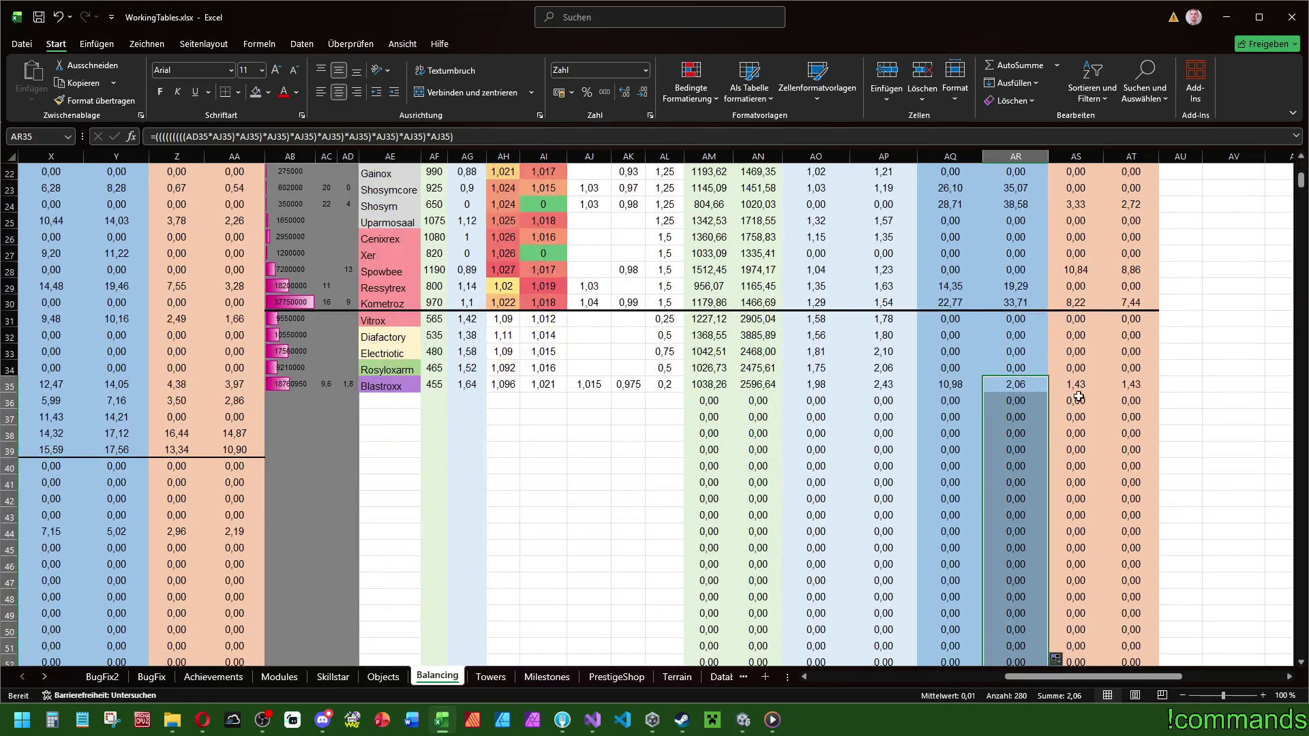
pyautogui.click(1075, 481)
pyautogui.moveTo(1103, 490)
pyautogui.mouseDown()
pyautogui.moveTo(1116, 732)
pyautogui.moveTo(1098, 593)
pyautogui.moveTo(1098, 648)
pyautogui.moveTo(1102, 620)
pyautogui.mouseUp()
pyautogui.scroll(20, 1130, 545)
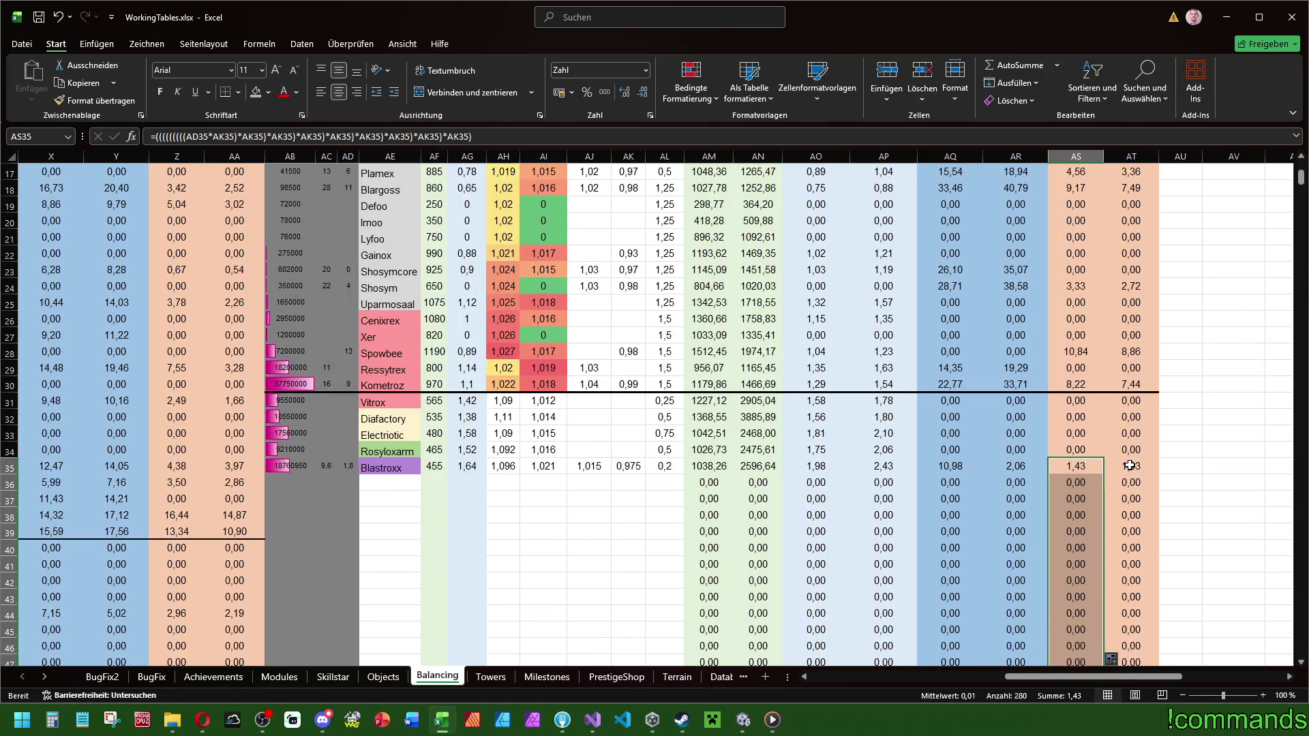
pyautogui.click(1132, 465)
pyautogui.moveTo(1158, 474)
pyautogui.mouseDown()
pyautogui.moveTo(1182, 733)
pyautogui.moveTo(1166, 608)
pyautogui.mouseUp()
# Deselect the fill range by clicking AC36 and minimize Unity to return to the spreadsheet
pyautogui.scroll(20, 913, 582)
pyautogui.scroll(18, 916, 586)
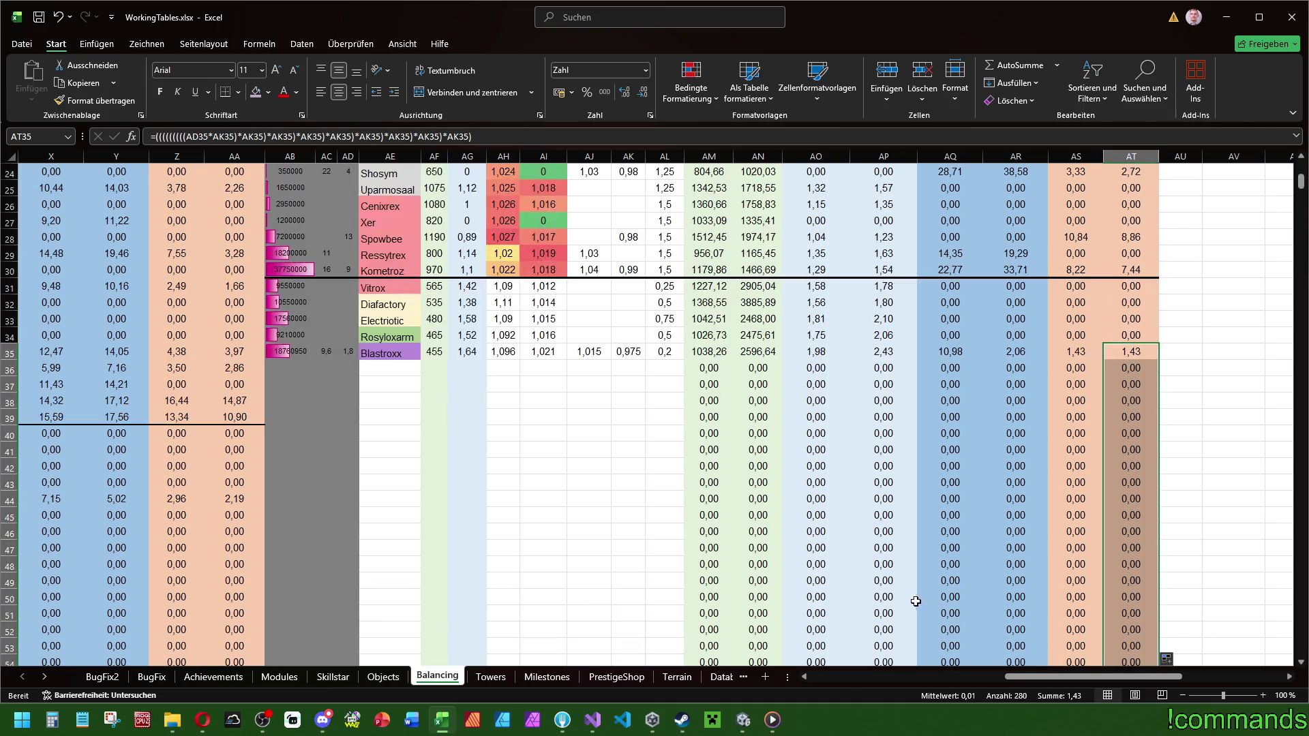
pyautogui.scroll(2, 848, 559)
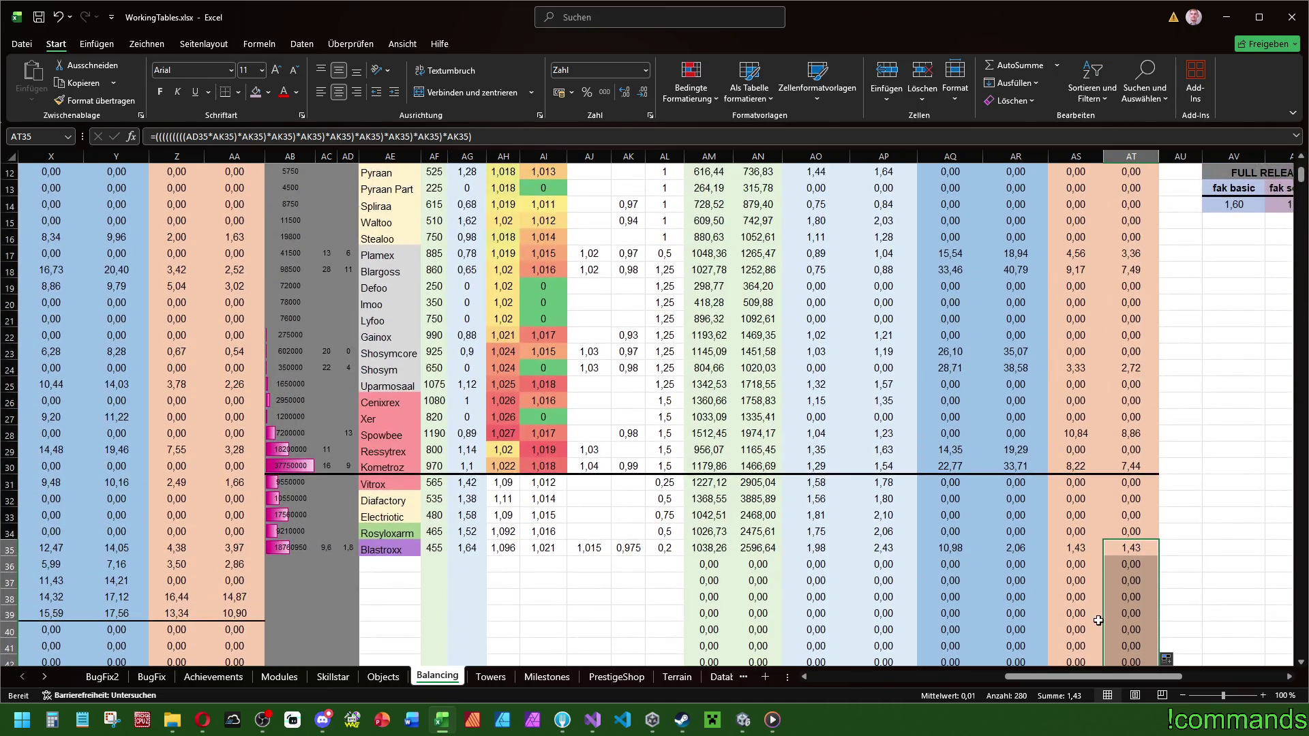
pyautogui.moveTo(1075, 678); pyautogui.dragTo(1041, 680)
pyautogui.click(565, 564)
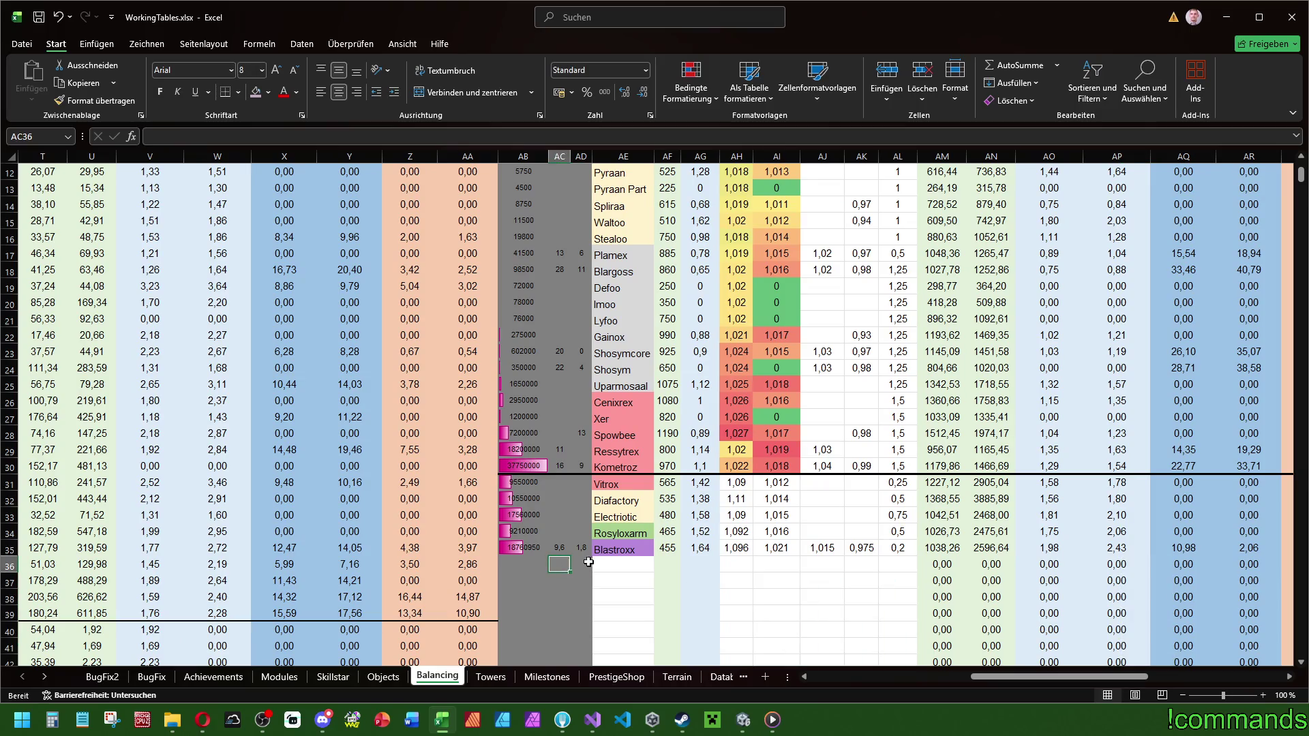
pyautogui.click(743, 720)
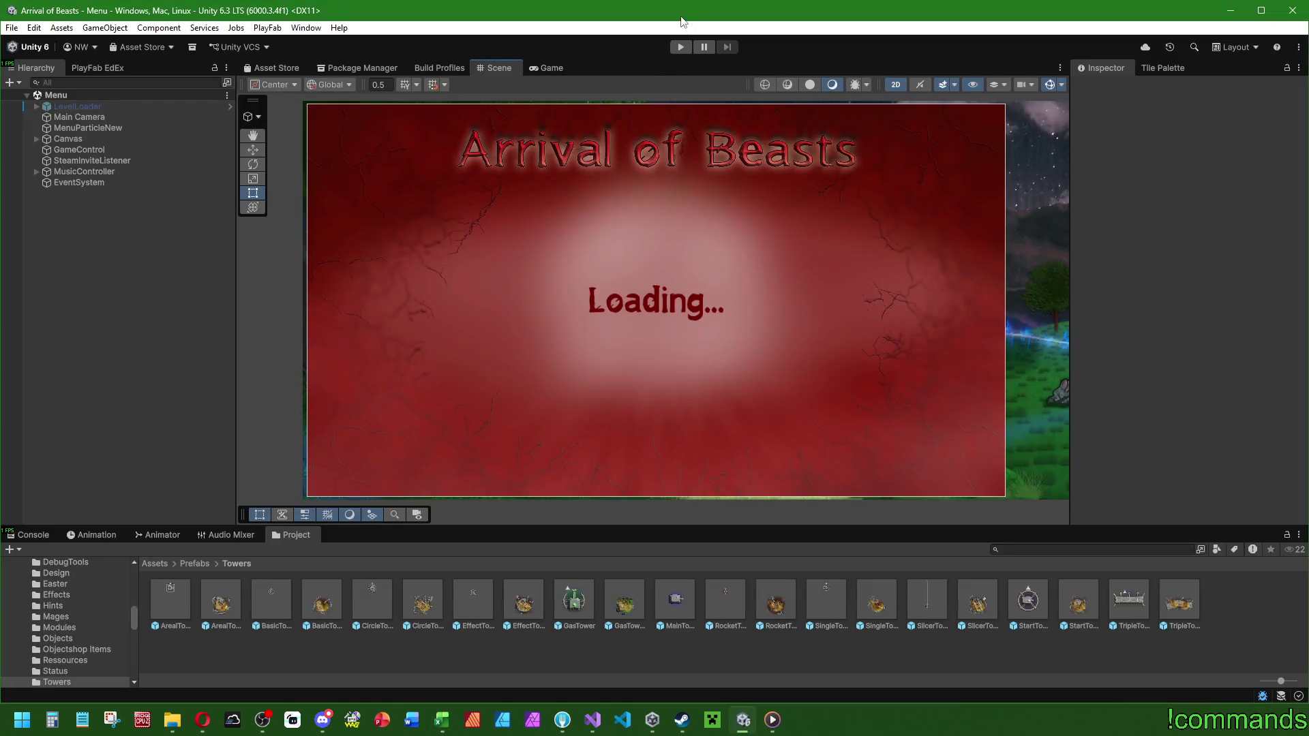
pyautogui.click(743, 720)
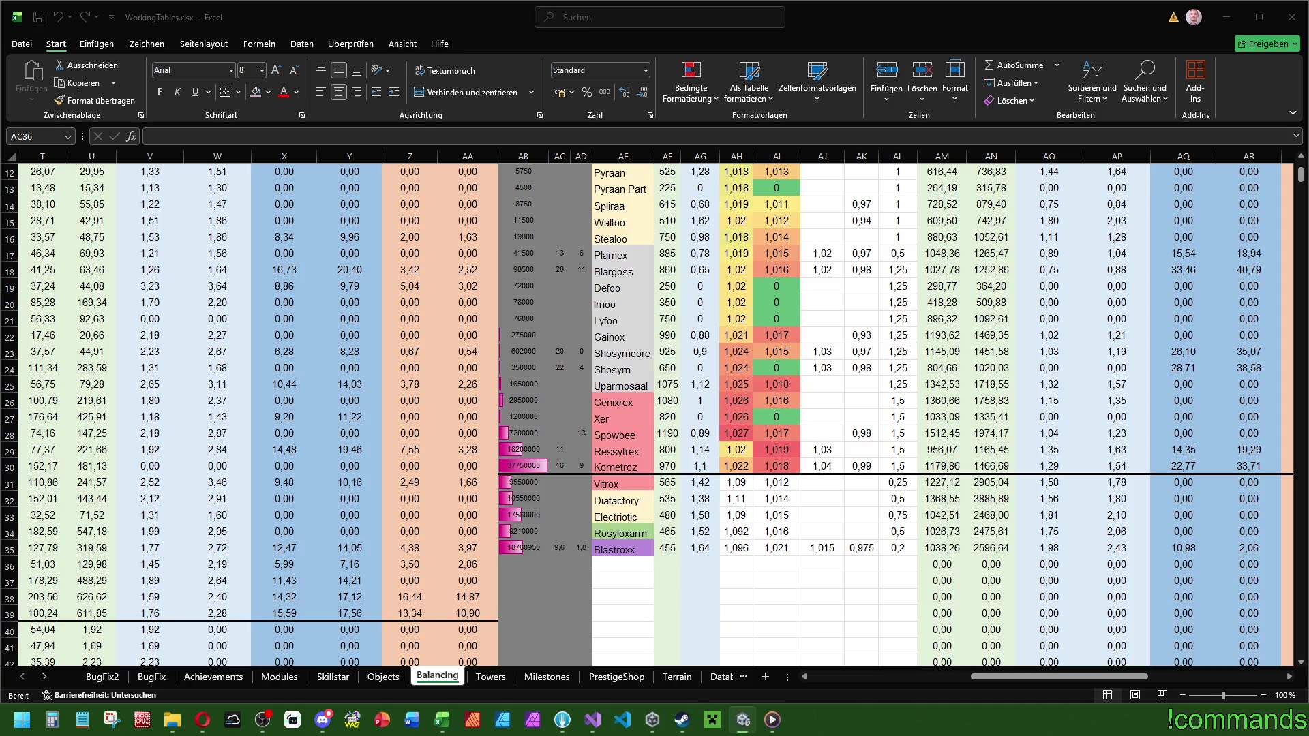
# Add the new boss name Jinglox in the cell below Blastroxx
pyautogui.click(637, 566)
pyautogui.write('Jinglox')
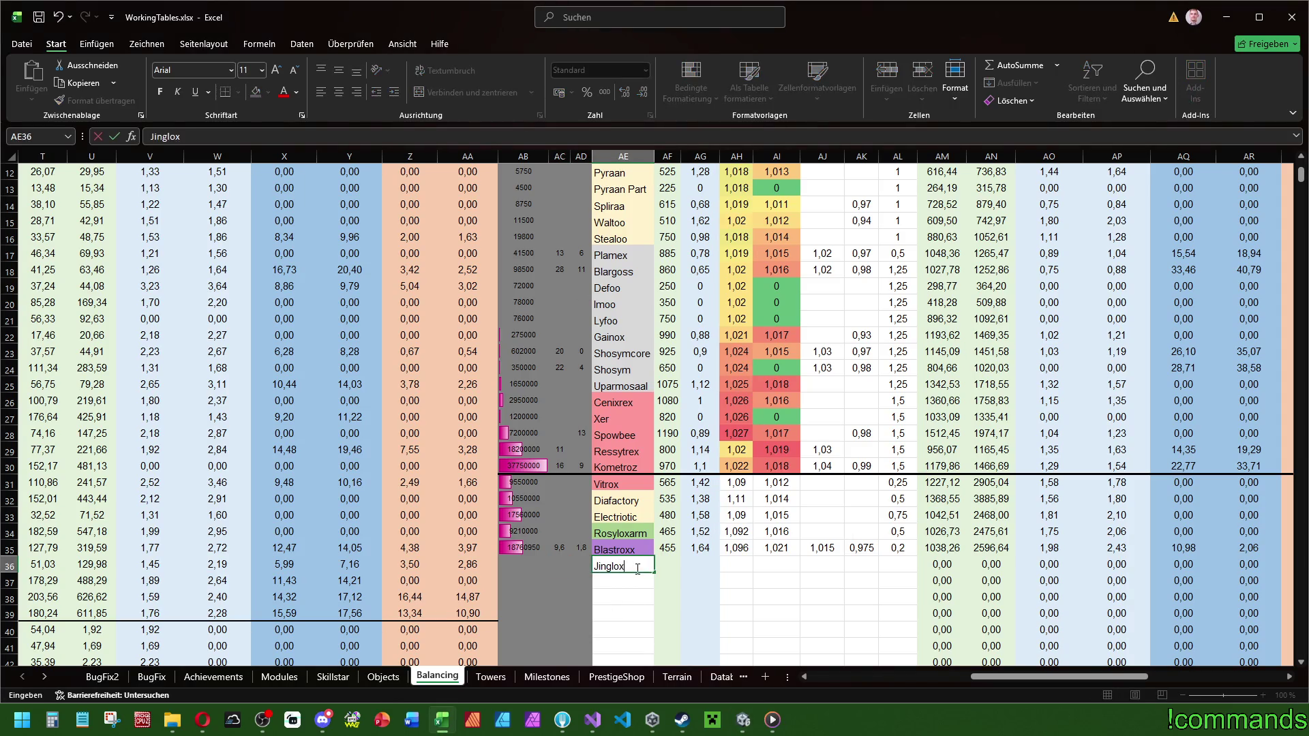
pyautogui.press('Return')
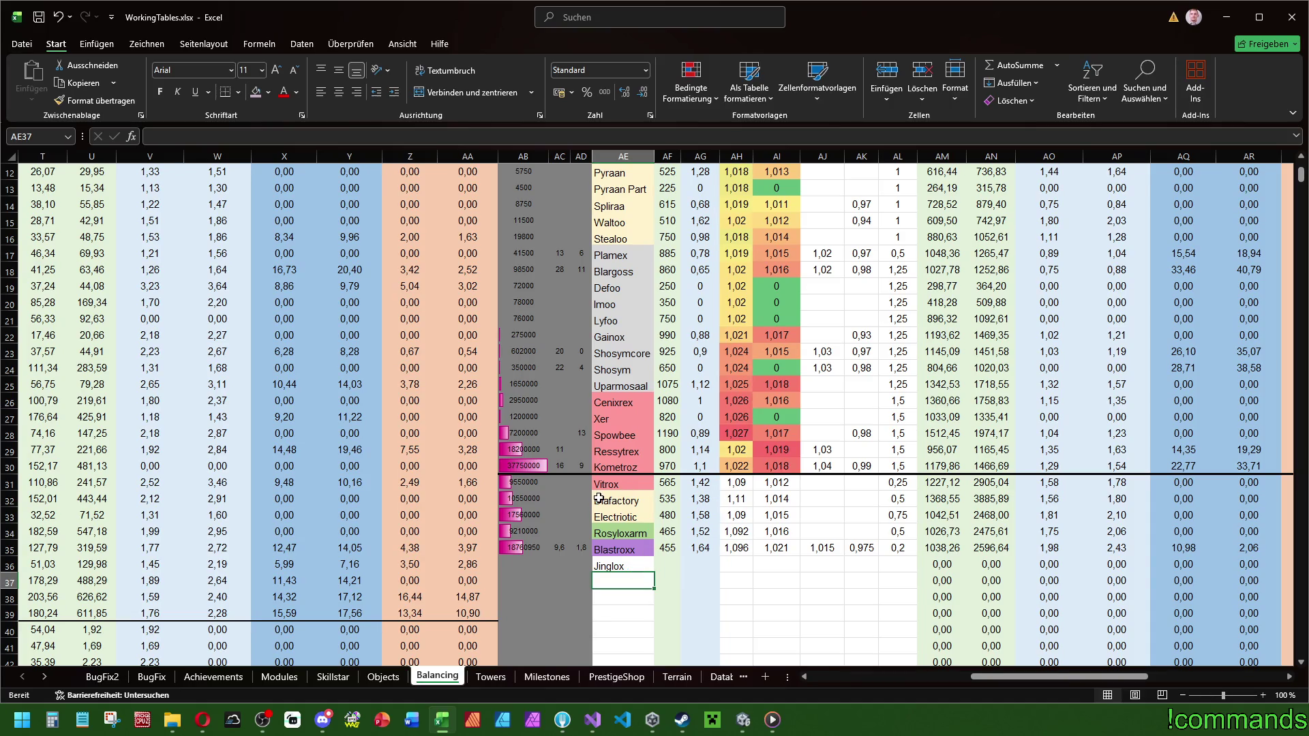
# Copy Rosyloxarm's green fill onto Jinglox with Format Painter
pyautogui.click(630, 534)
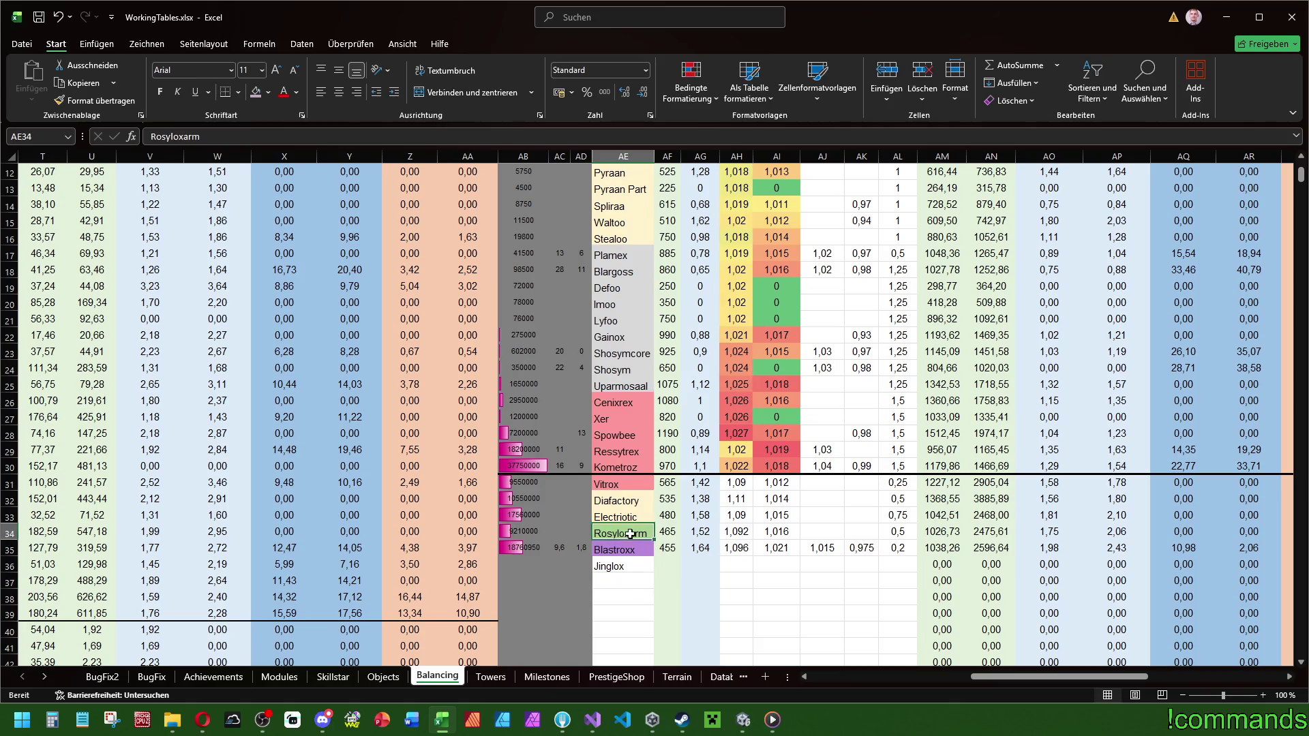
pyautogui.click(95, 100)
pyautogui.click(608, 566)
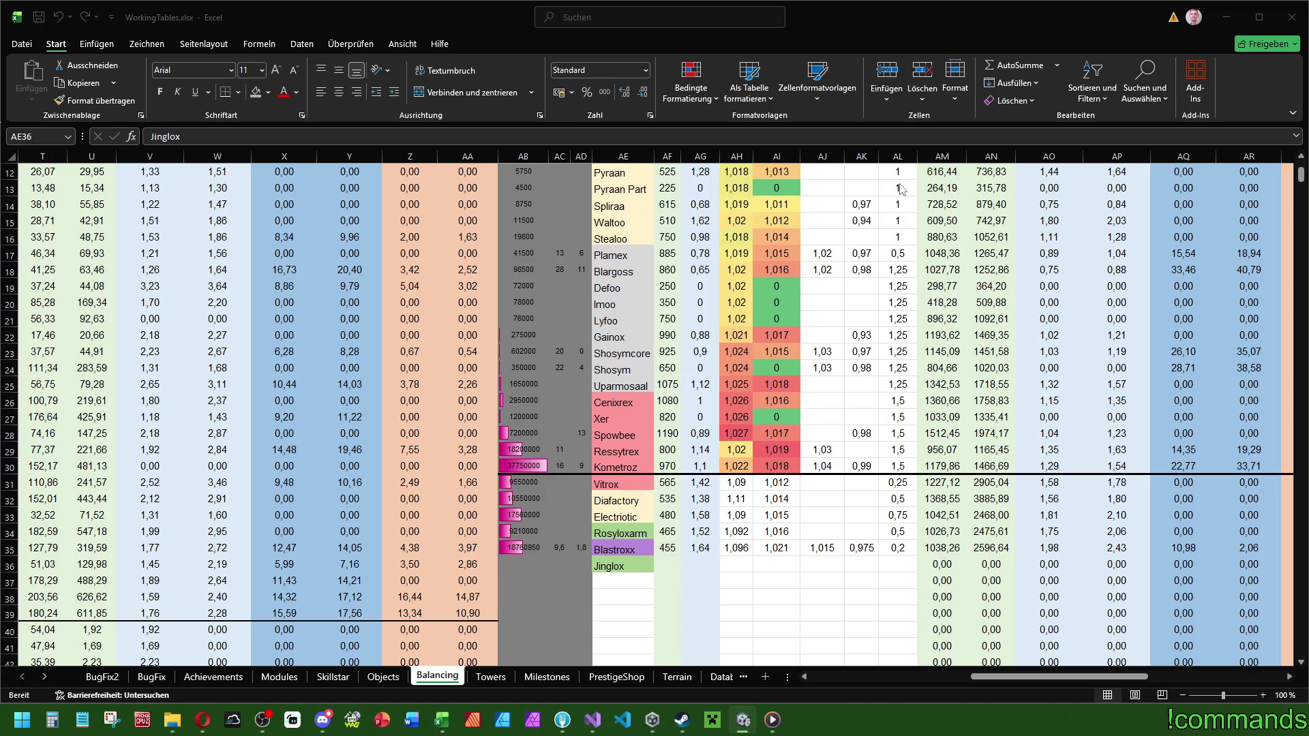
pyautogui.click(675, 566)
# Enter Jinglox's hp of 548 and a first speed value of 1,012
pyautogui.write('548')
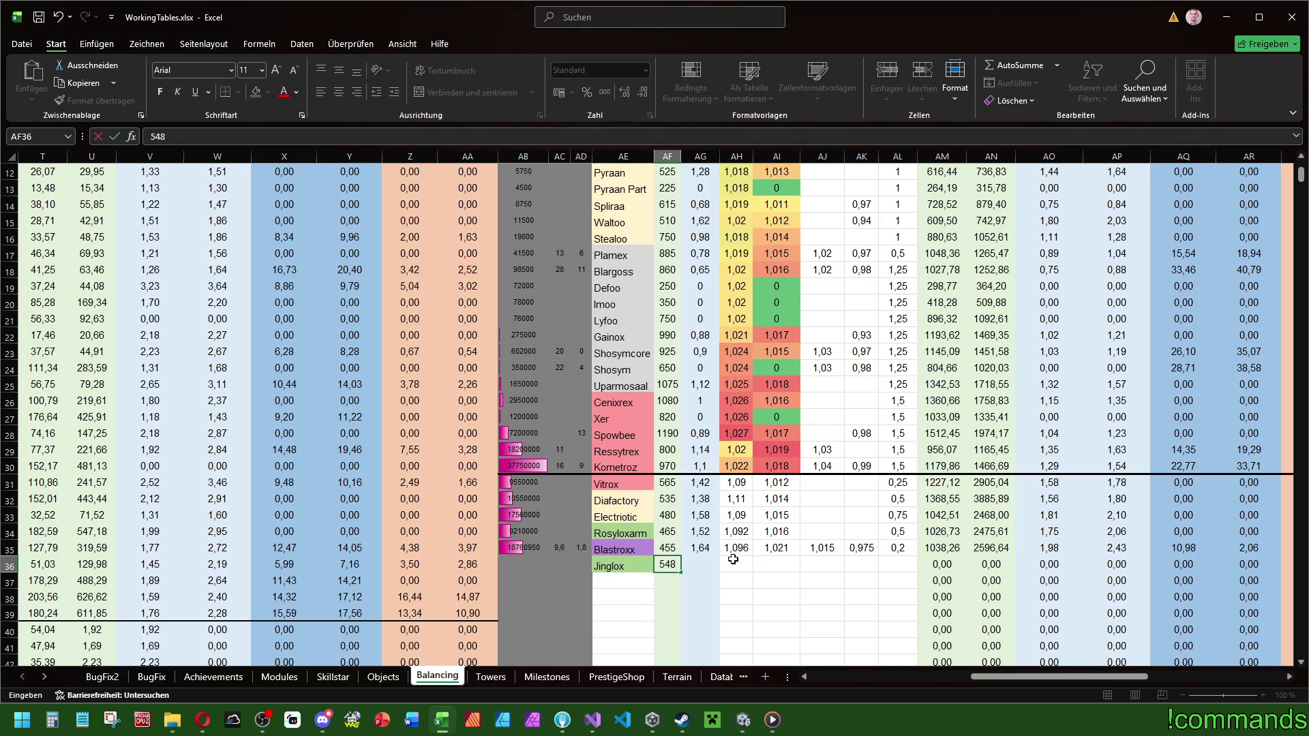
pyautogui.press('Return')
pyautogui.click(709, 565)
pyautogui.scroll(4, 725, 483)
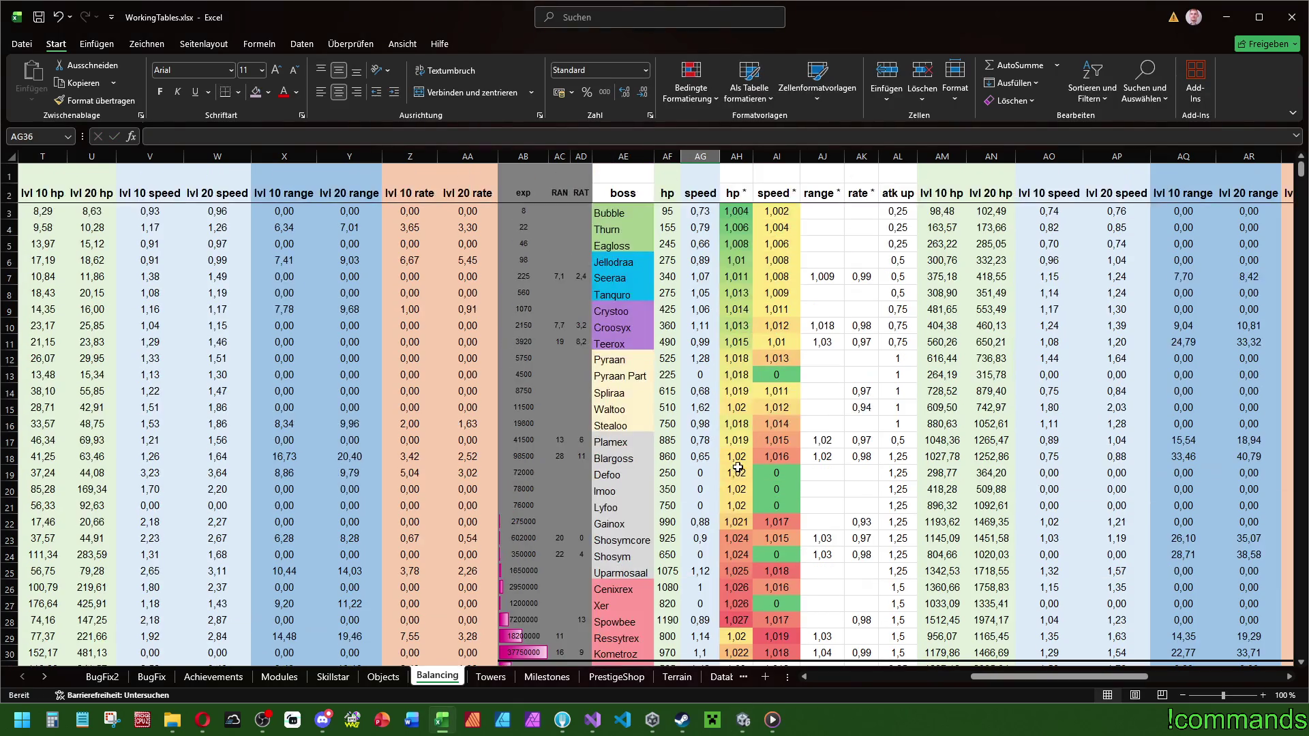
pyautogui.scroll(-10, 721, 375)
pyautogui.scroll(4, 723, 382)
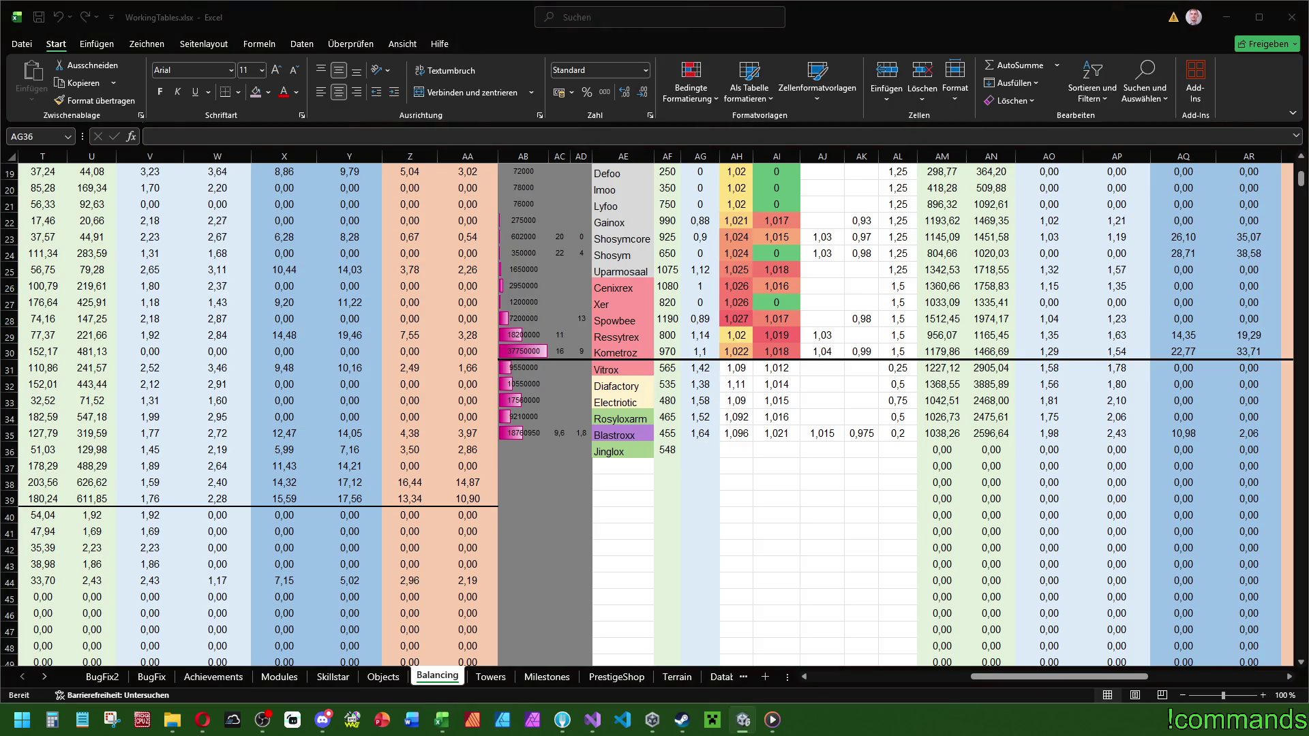
pyautogui.click(696, 453)
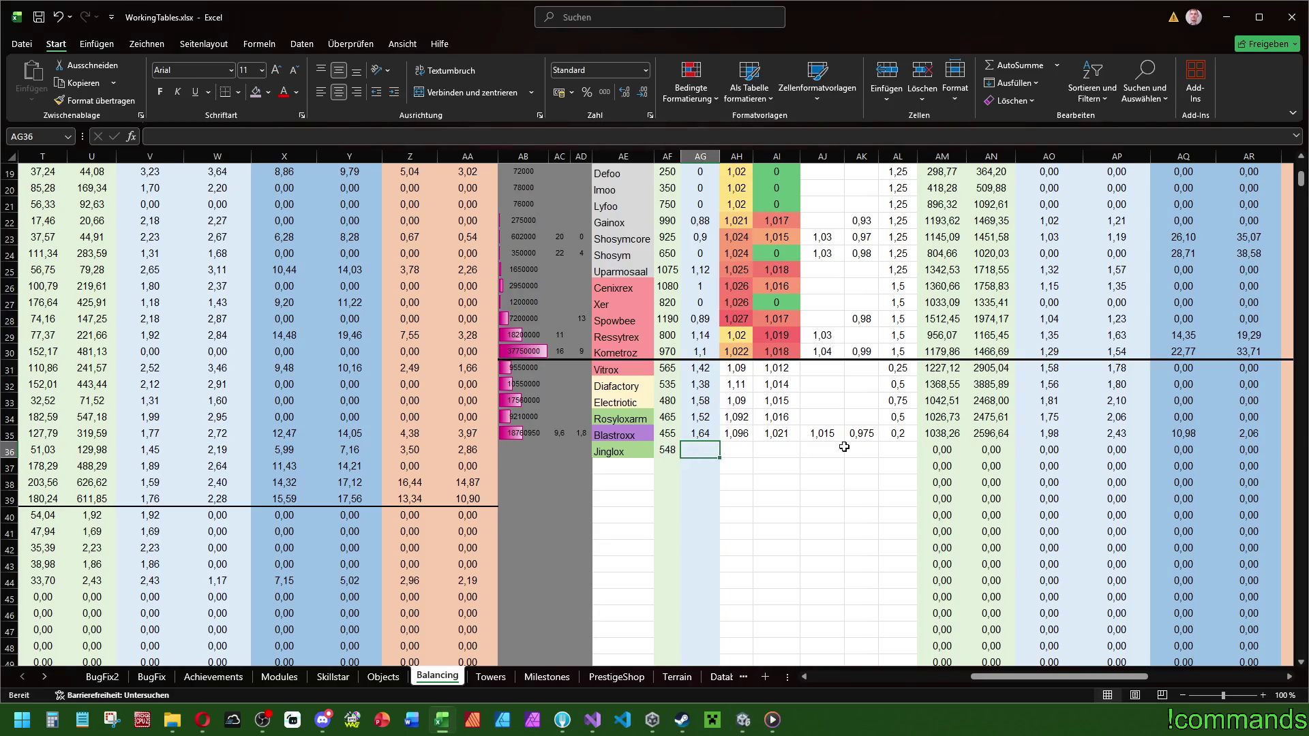
pyautogui.write('1,01')
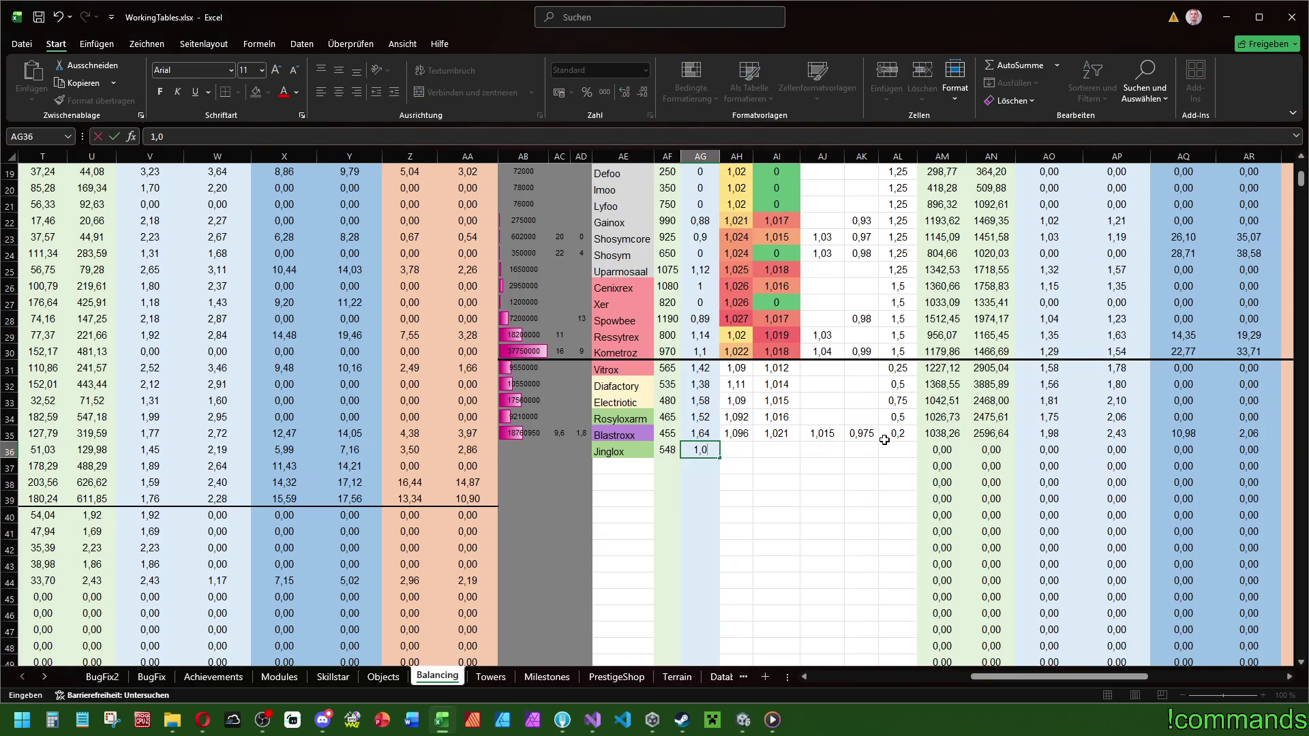
pyautogui.write('2')
pyautogui.press('Return')
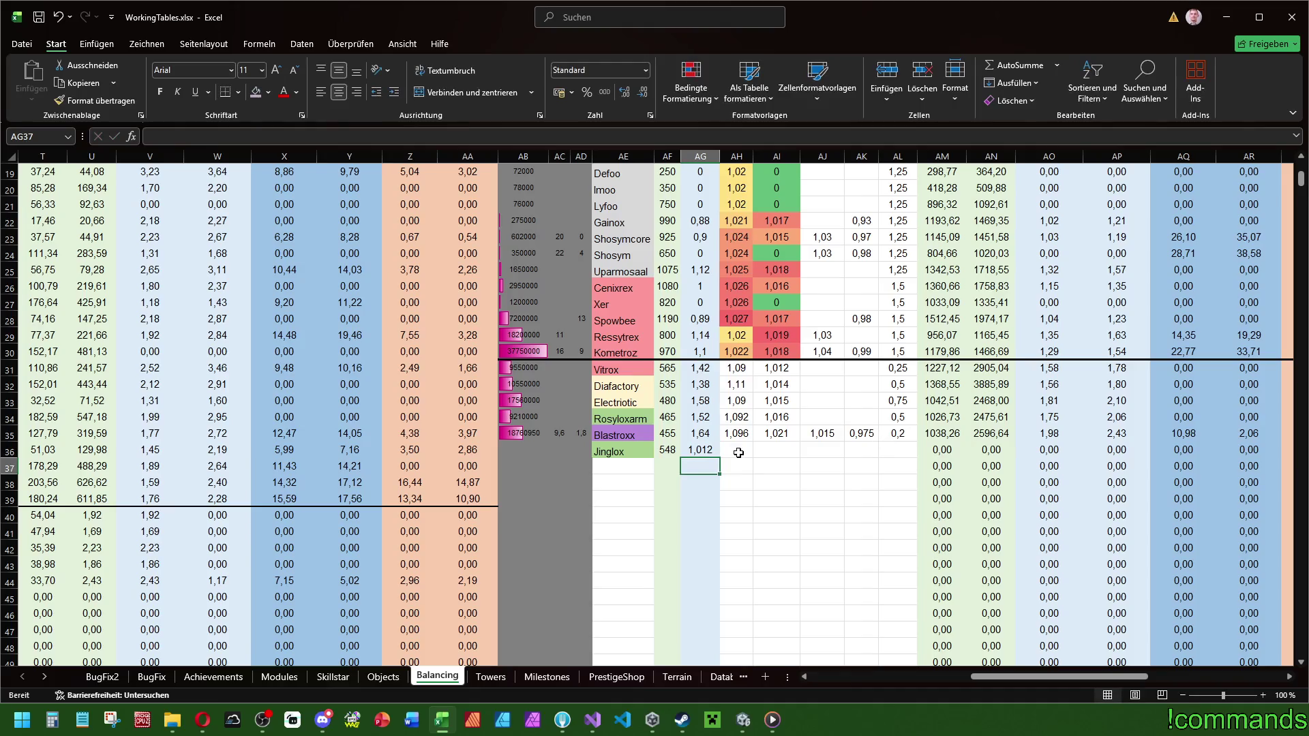
# Set Jinglox's hp multiplier in AH36 to 1,13
pyautogui.scroll(3, 741, 452)
pyautogui.scroll(-3, 741, 452)
pyautogui.click(741, 452)
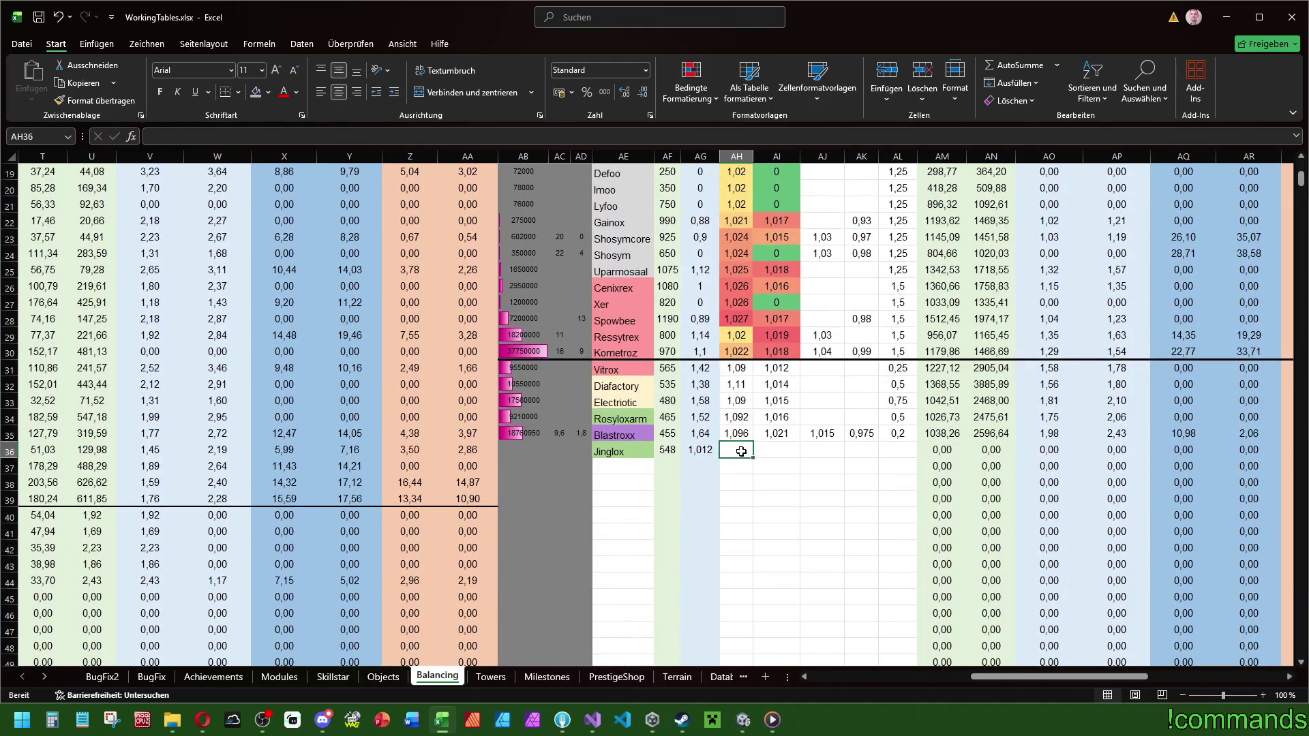
pyautogui.write('1,13')
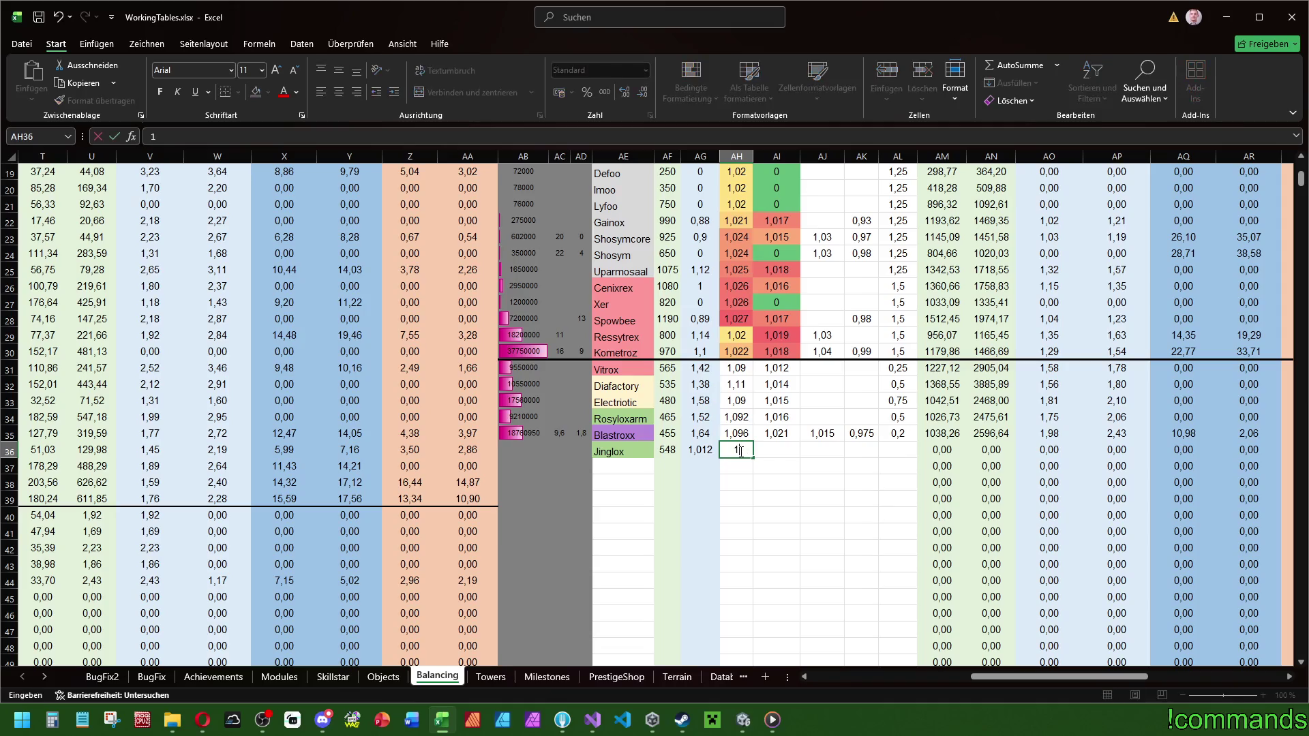
pyautogui.press('Return')
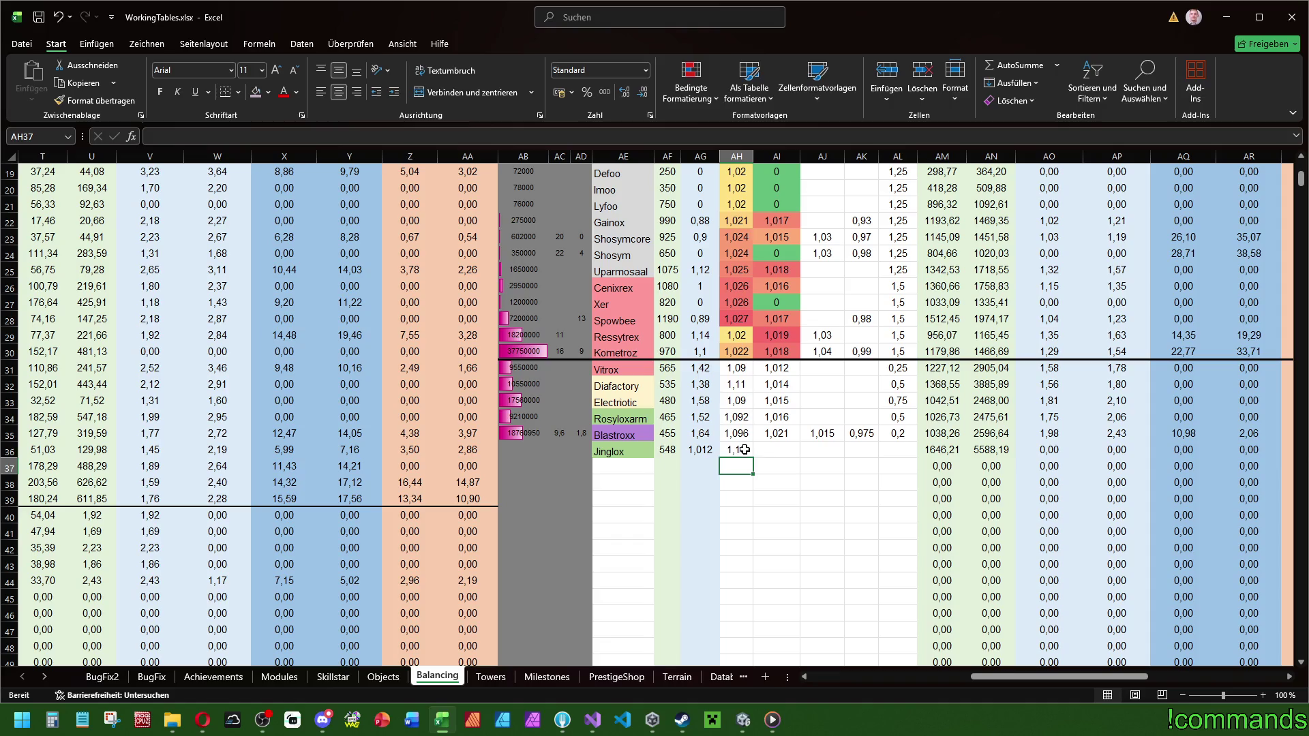
# Correct Jinglox's speed in AG36 to 1,41
pyautogui.click(770, 450)
pyautogui.scroll(3, 770, 450)
pyautogui.scroll(-3, 803, 429)
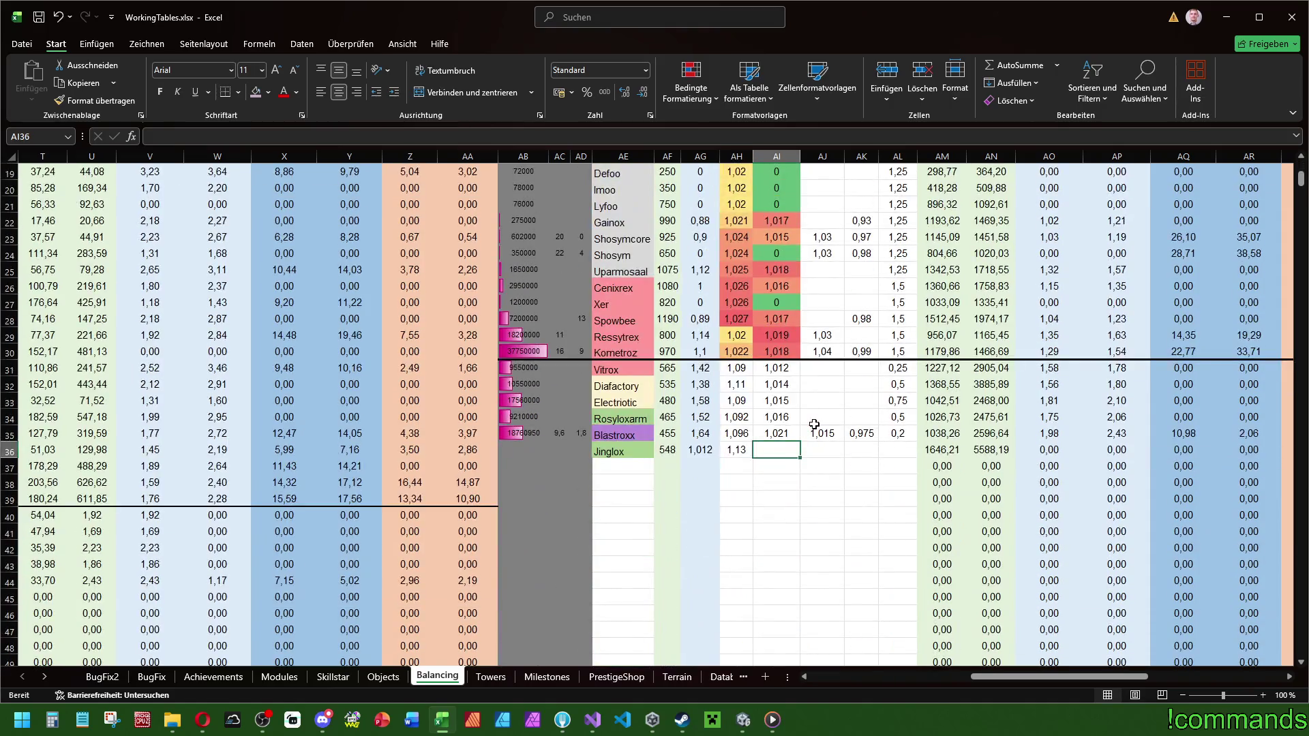
pyautogui.scroll(6, 824, 428)
pyautogui.scroll(-4, 730, 323)
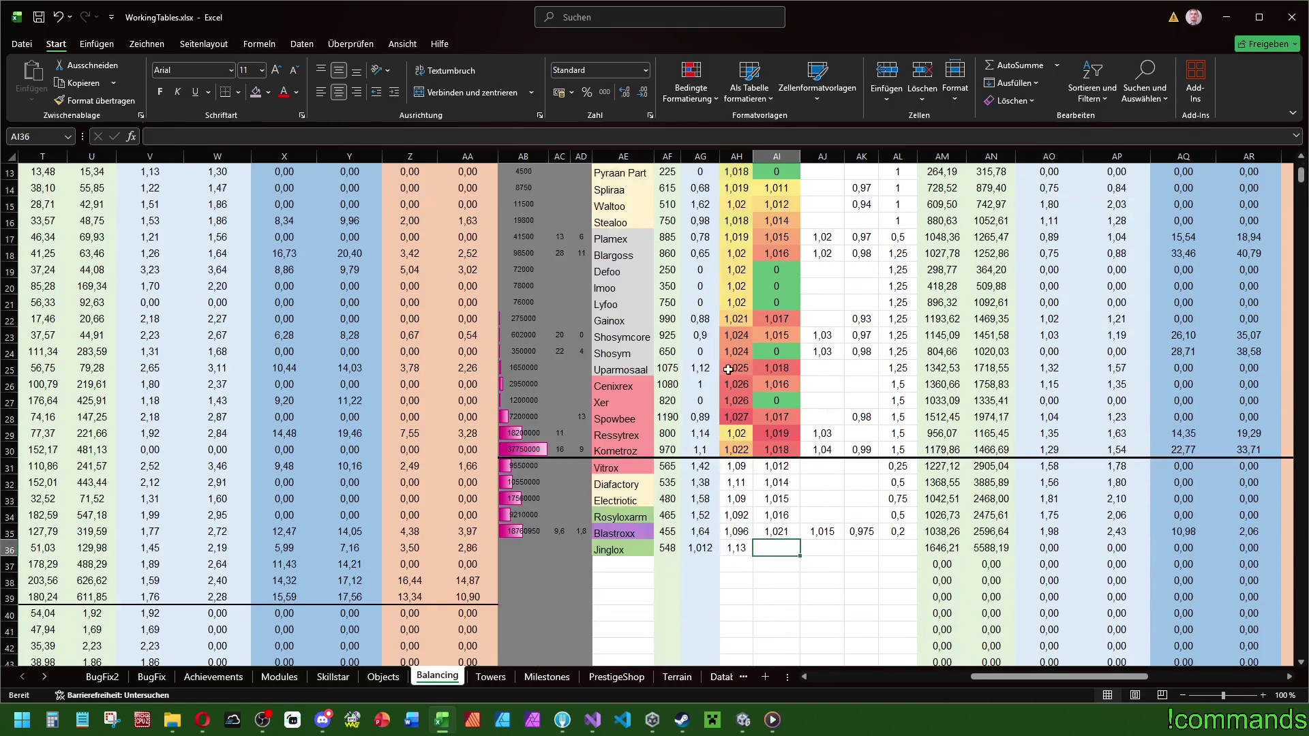
pyautogui.click(700, 546)
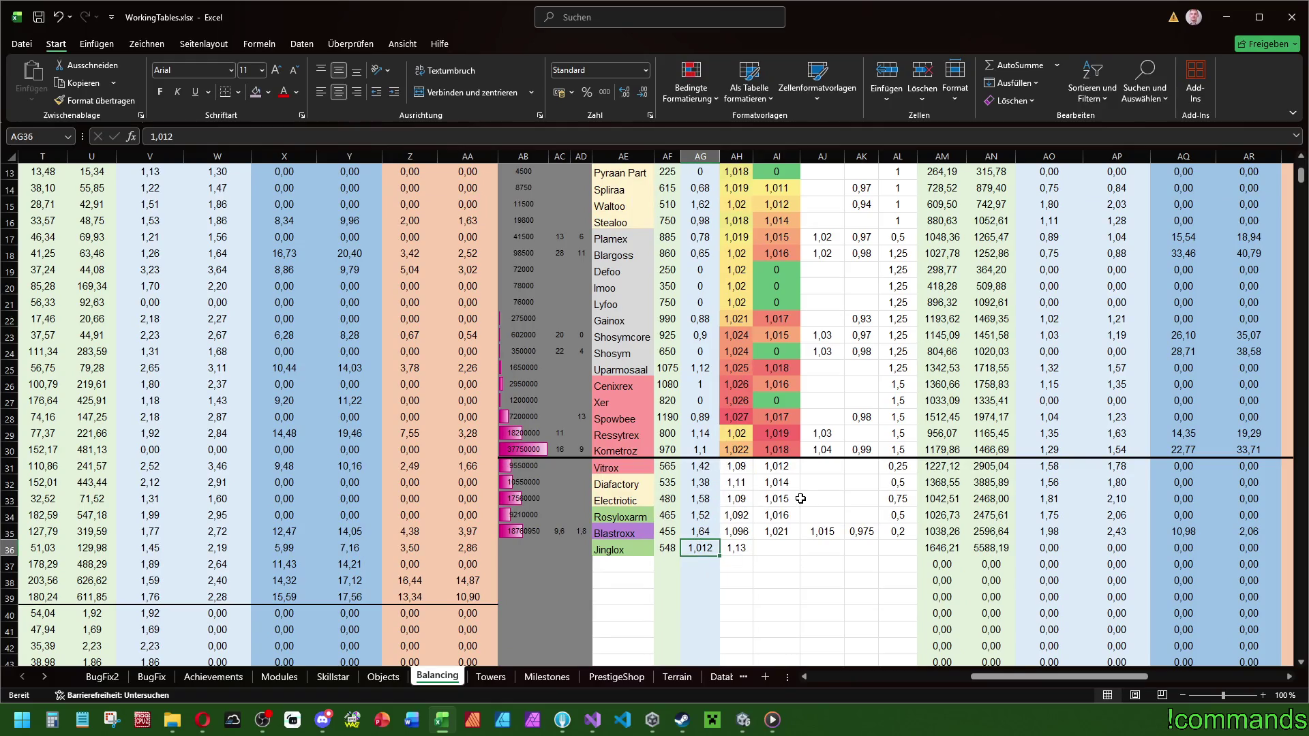
pyautogui.write('1,41')
pyautogui.press('Return')
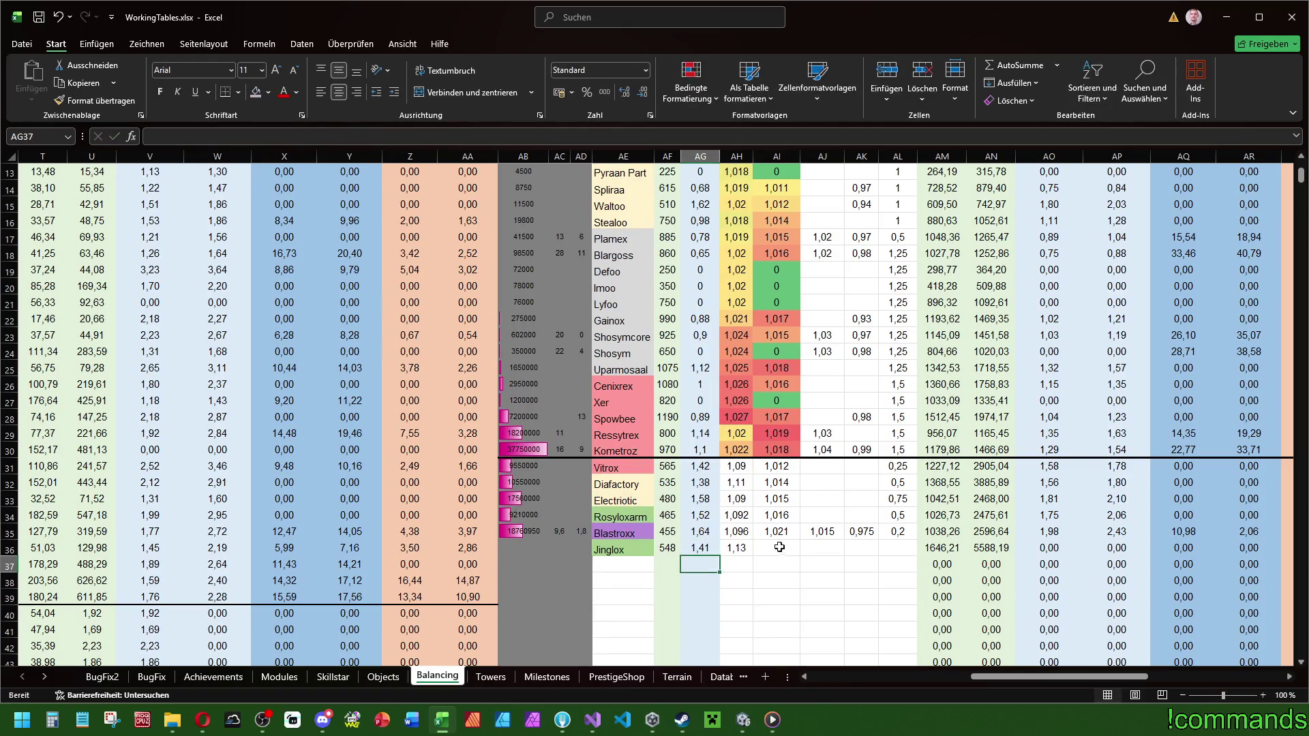
# Enter Jinglox's speed multiplier of 1,012 in AI36
pyautogui.click(770, 551)
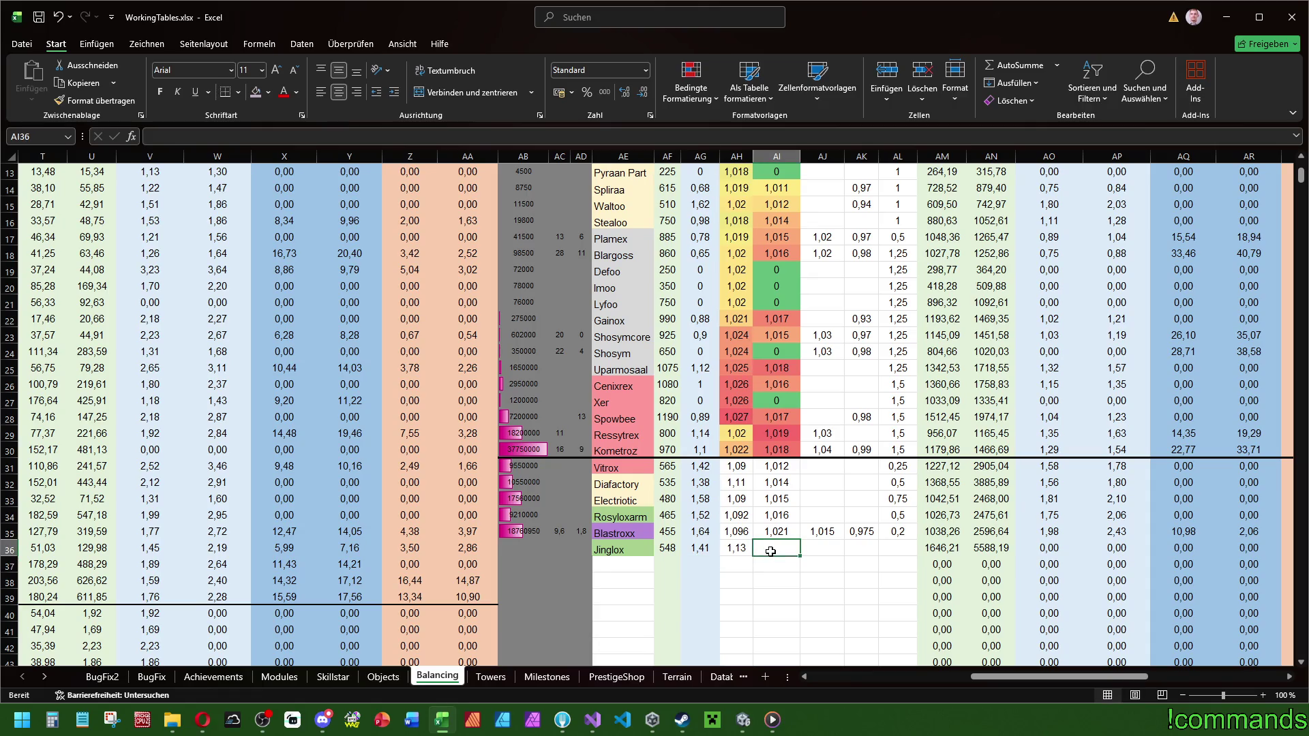
pyautogui.write('1,012')
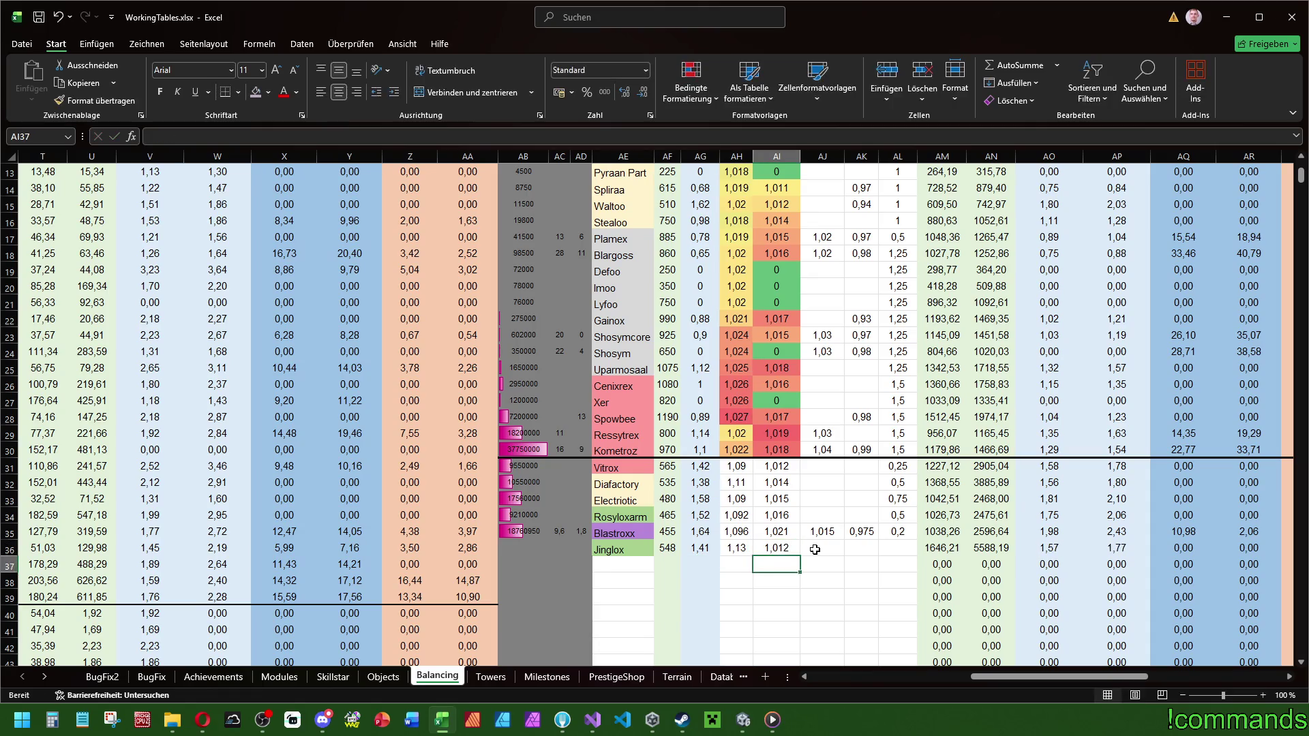
pyautogui.click(826, 545)
pyautogui.scroll(4, 828, 542)
pyautogui.scroll(-5, 828, 490)
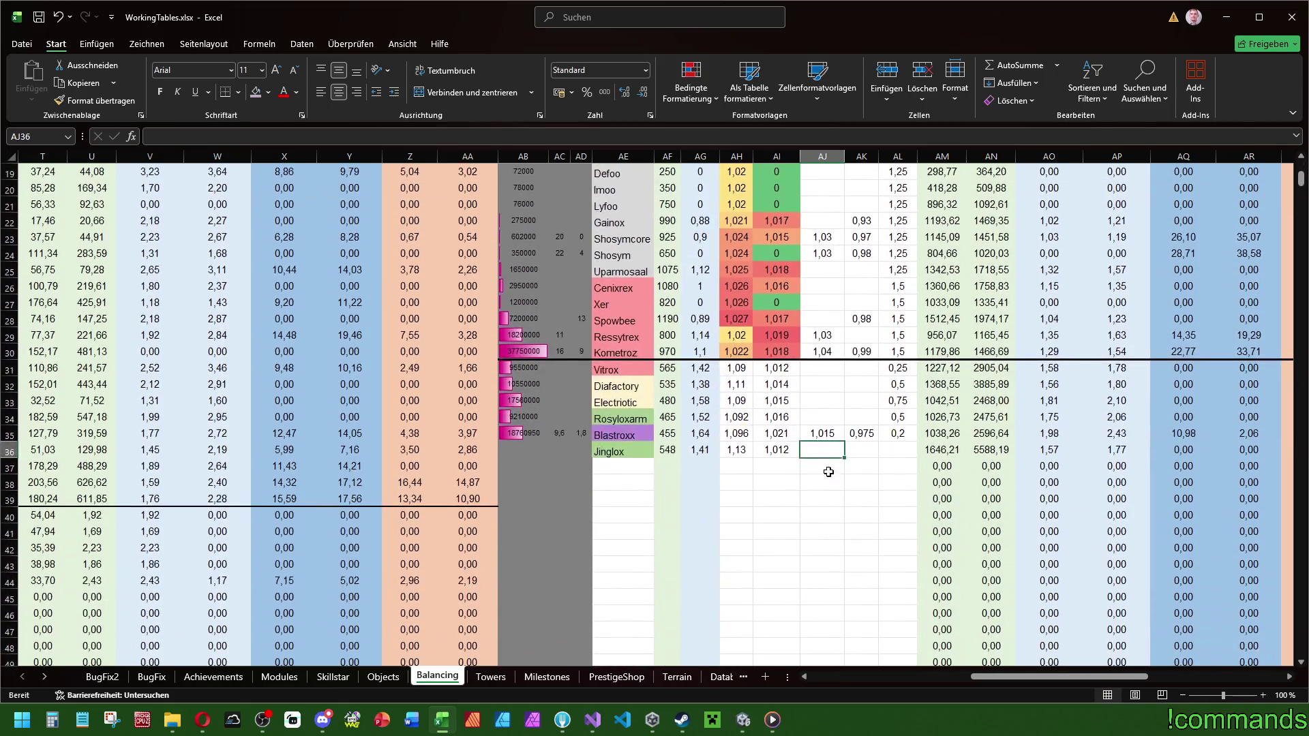
pyautogui.scroll(6, 839, 456)
pyautogui.scroll(-4, 852, 467)
pyautogui.scroll(4, 854, 468)
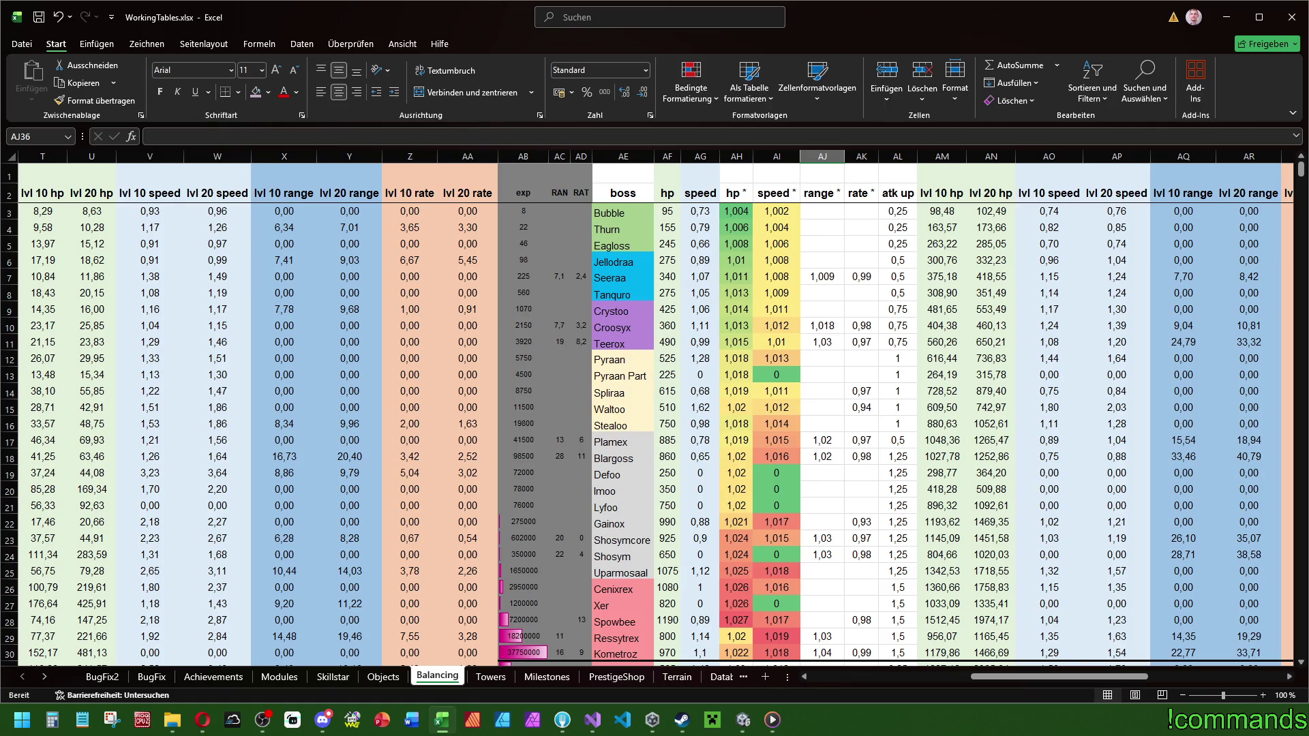
pyautogui.scroll(-3, 928, 306)
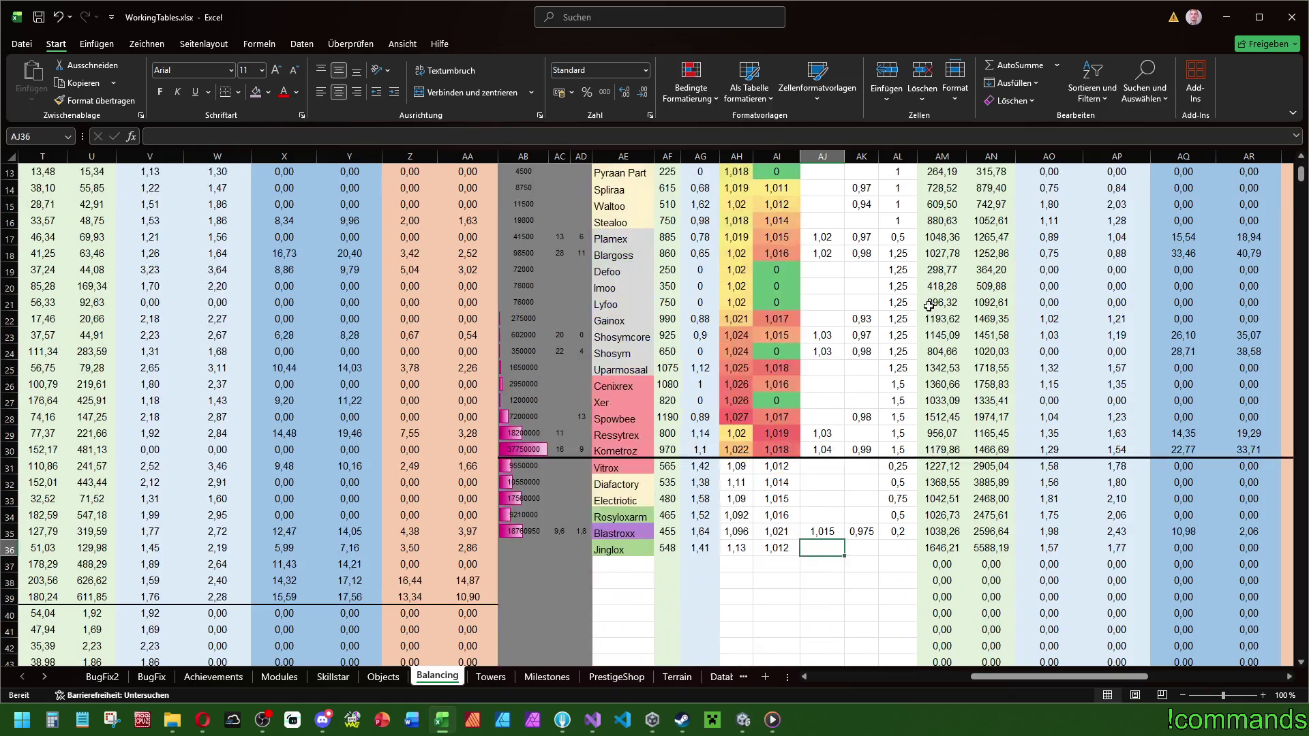
pyautogui.click(916, 548)
pyautogui.write('0,5')
pyautogui.press('Return')
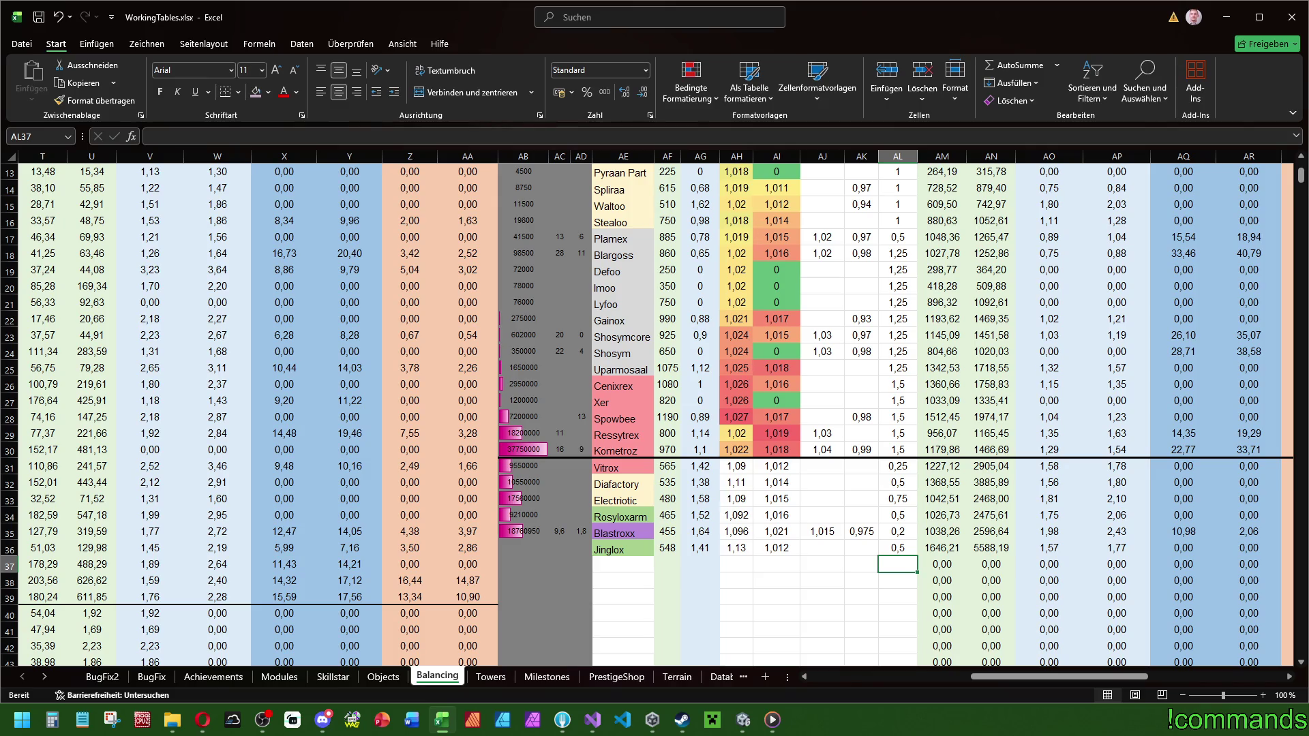
pyautogui.scroll(4, 856, 401)
pyautogui.scroll(-6, 856, 417)
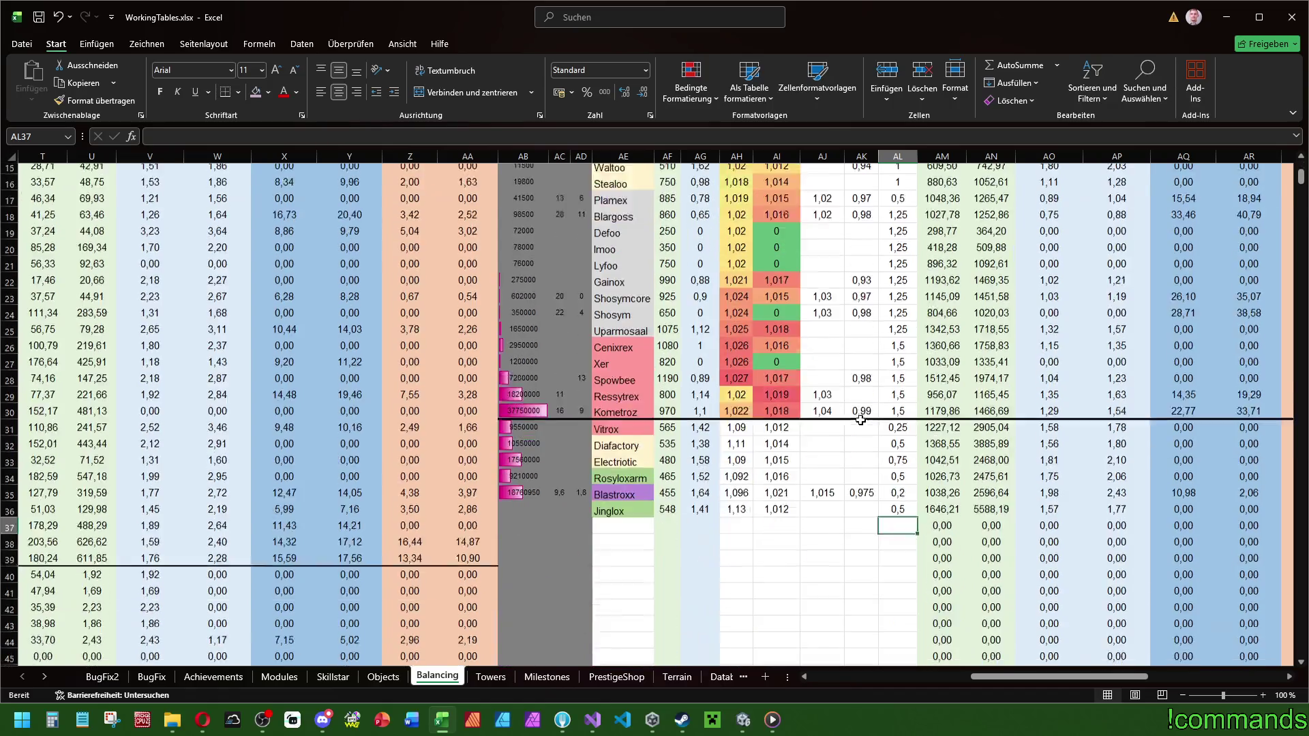
pyautogui.scroll(6, 910, 514)
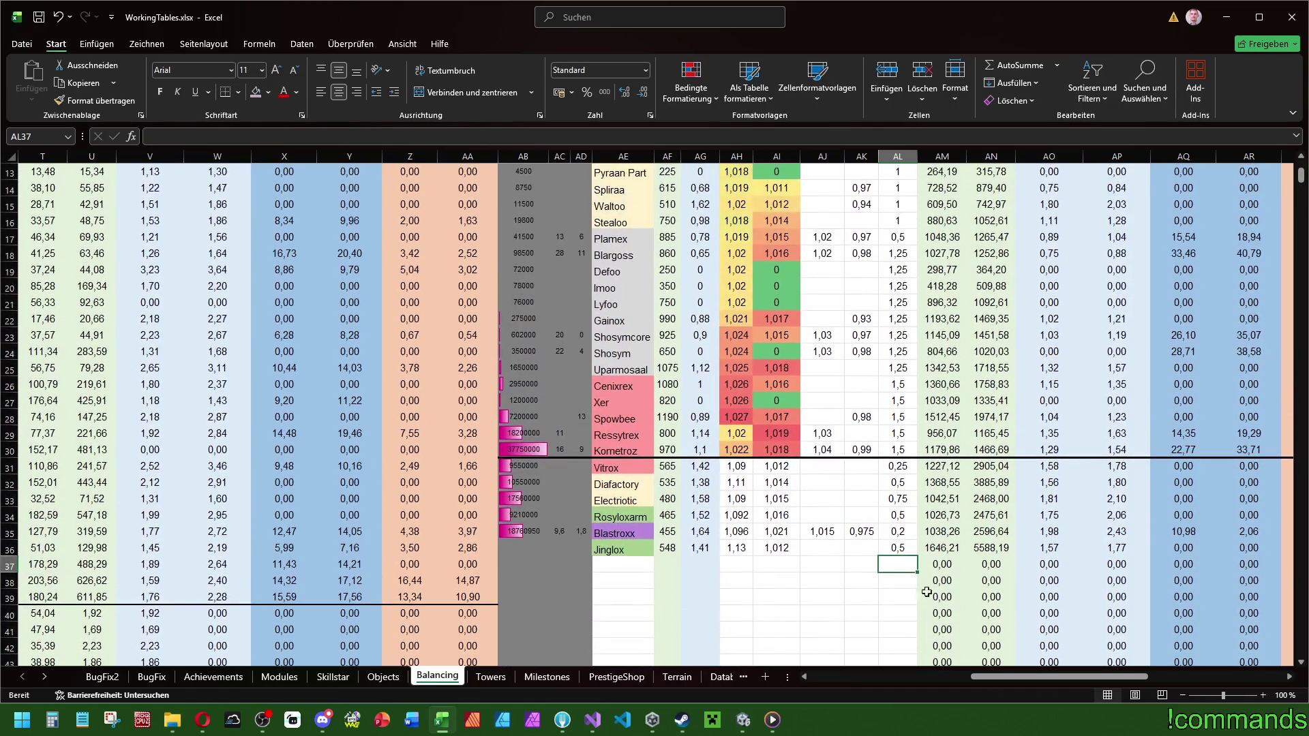
pyautogui.scroll(-4, 975, 518)
pyautogui.click(990, 547)
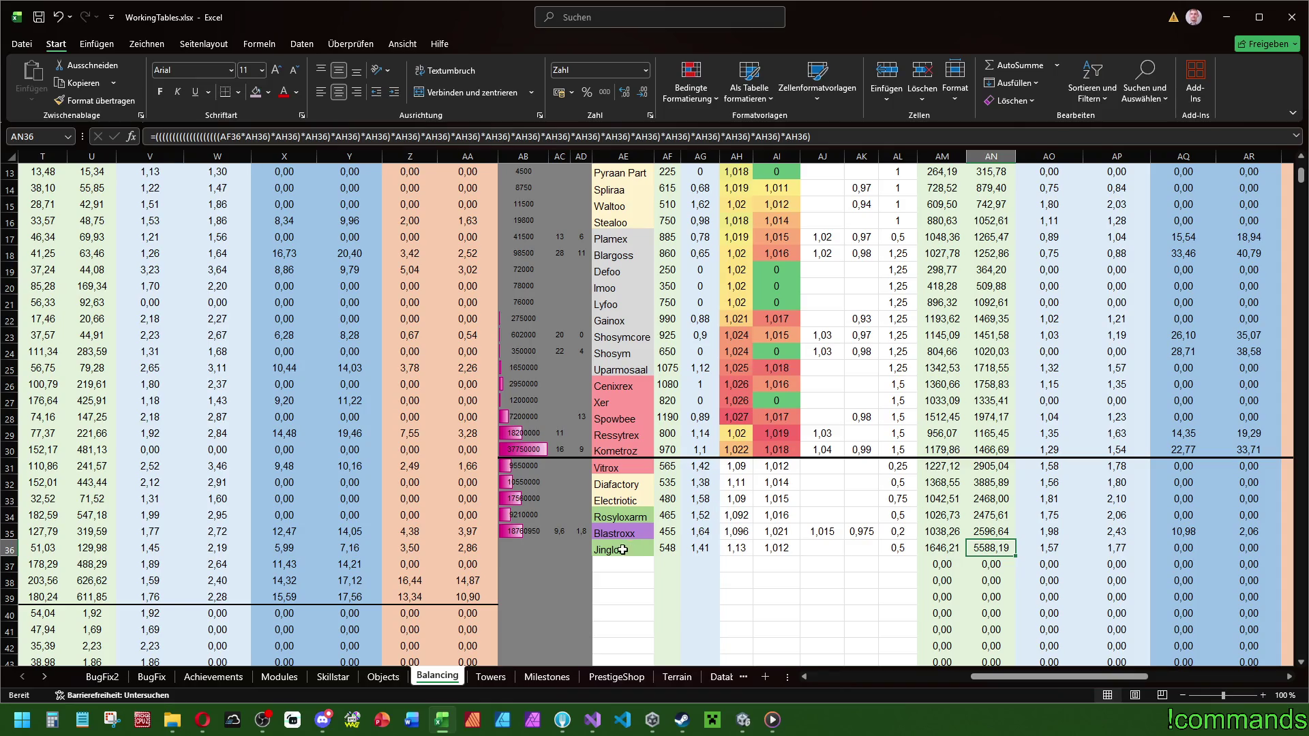
pyautogui.press('Right')
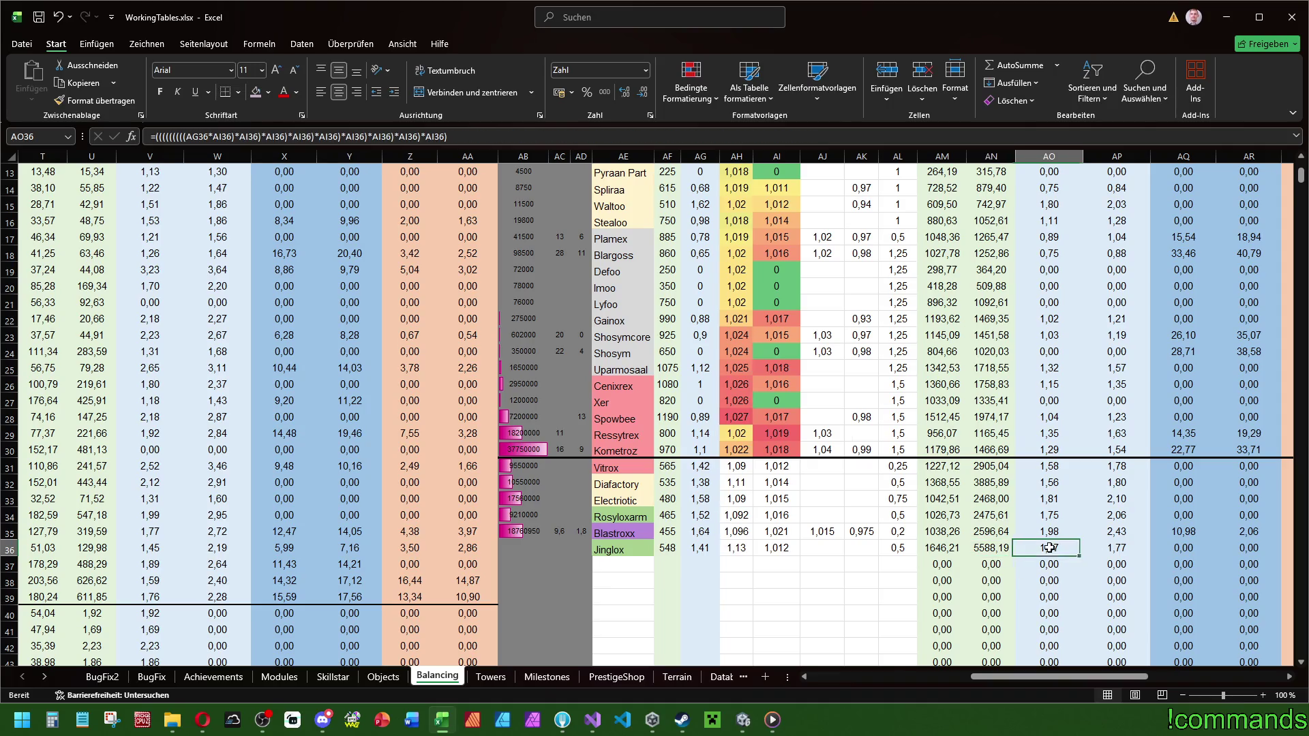
pyautogui.scroll(4, 1084, 549)
pyautogui.scroll(-4, 1084, 550)
pyautogui.click(1128, 549)
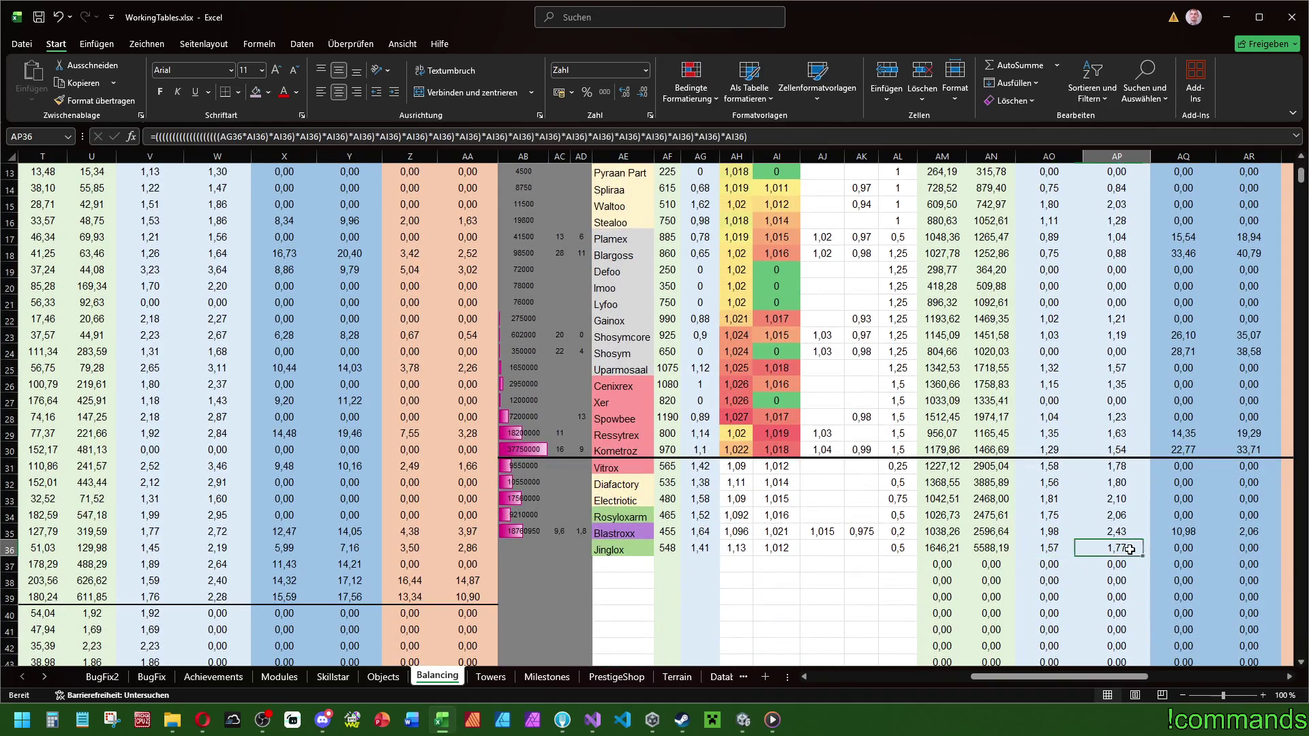
pyautogui.scroll(-2, 1130, 550)
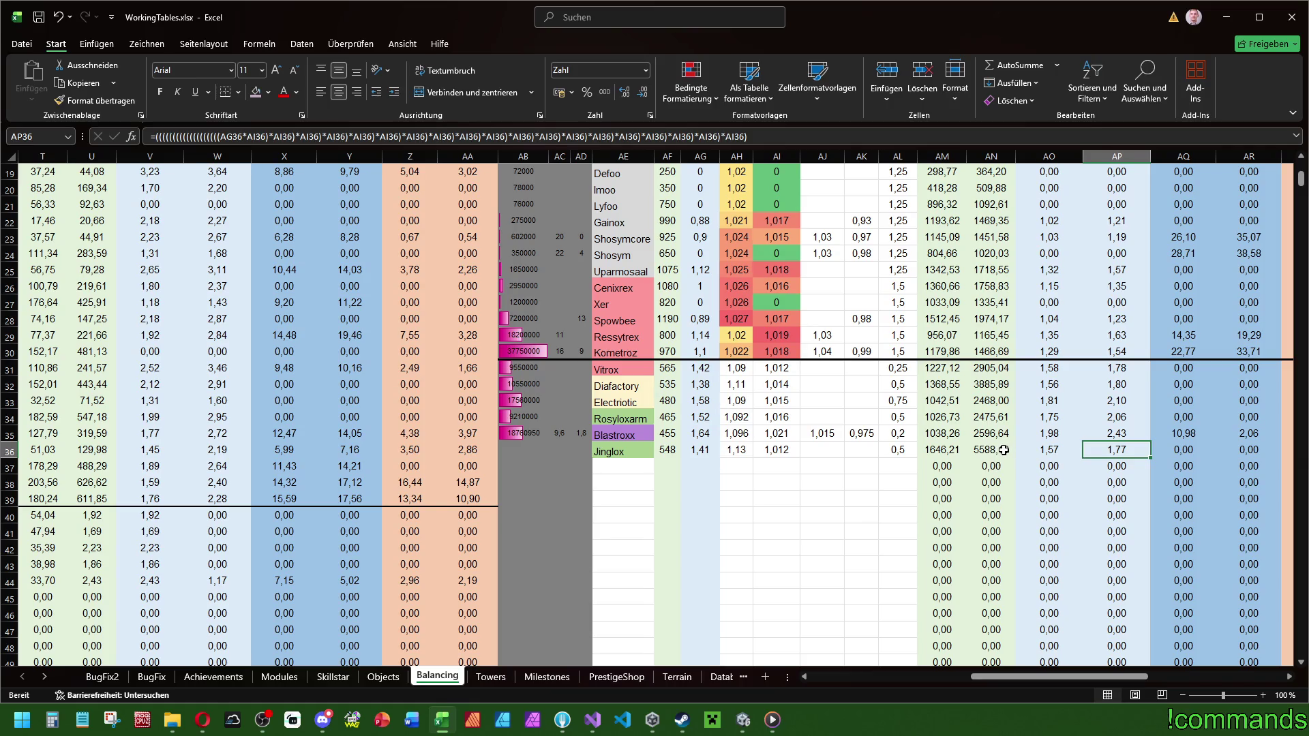
pyautogui.scroll(6, 1004, 450)
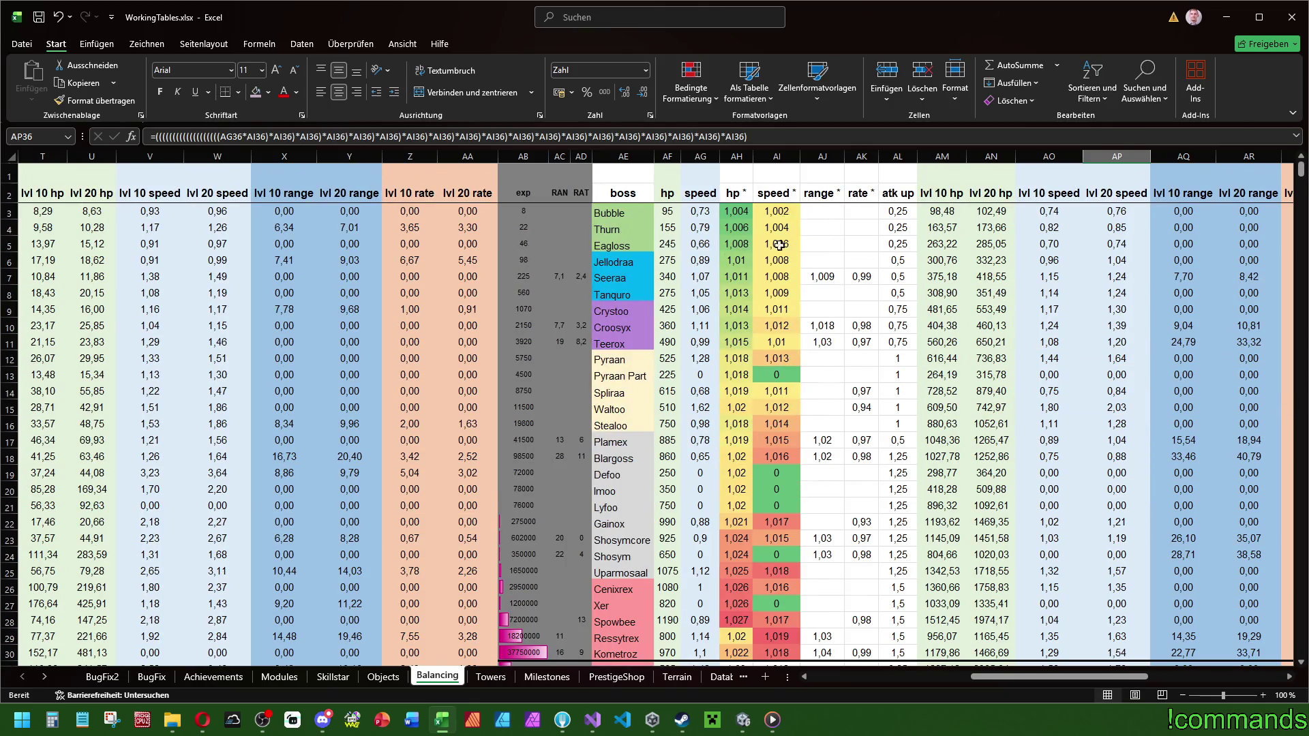
pyautogui.scroll(-4, 784, 272)
pyautogui.scroll(4, 763, 542)
pyautogui.scroll(-6, 753, 213)
pyautogui.scroll(6, 784, 327)
pyautogui.scroll(-6, 790, 368)
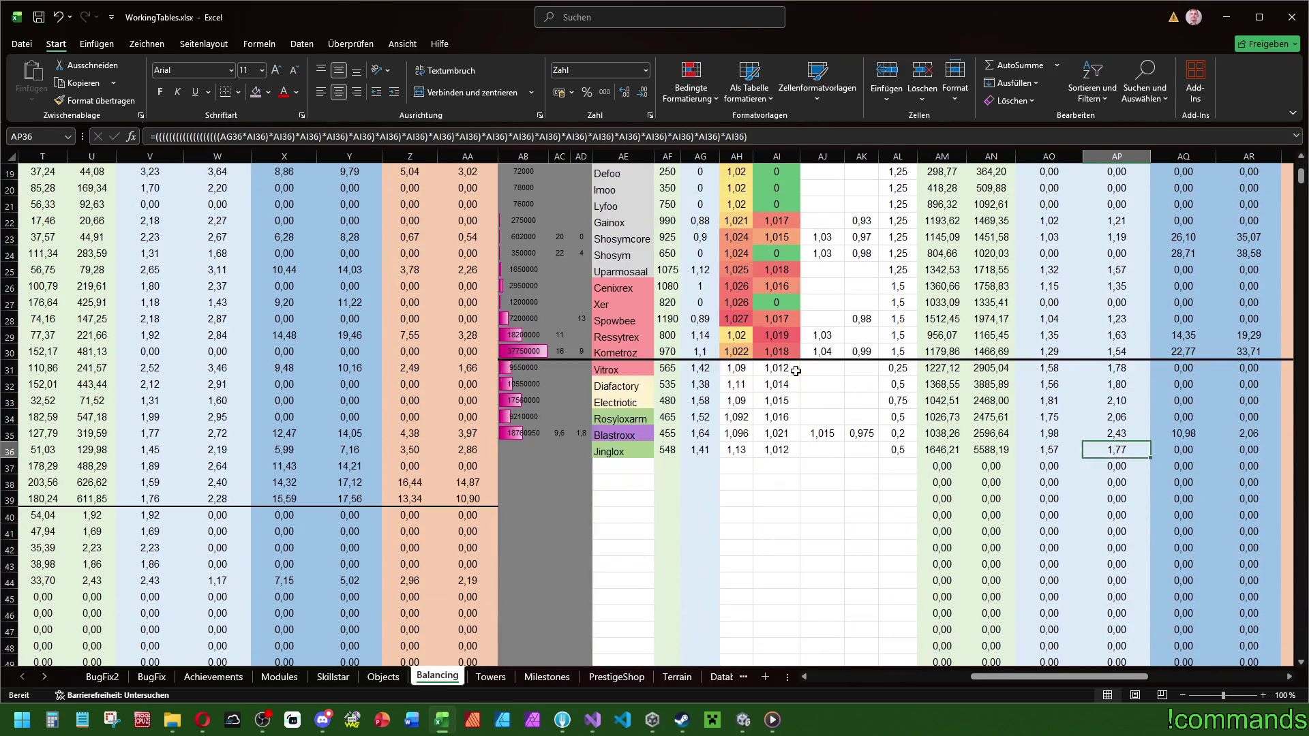
# Try hp multipliers 1,098, 1,102, 1,108 and 1,12 for Jinglox in AH36
pyautogui.click(742, 449)
pyautogui.write('1,')
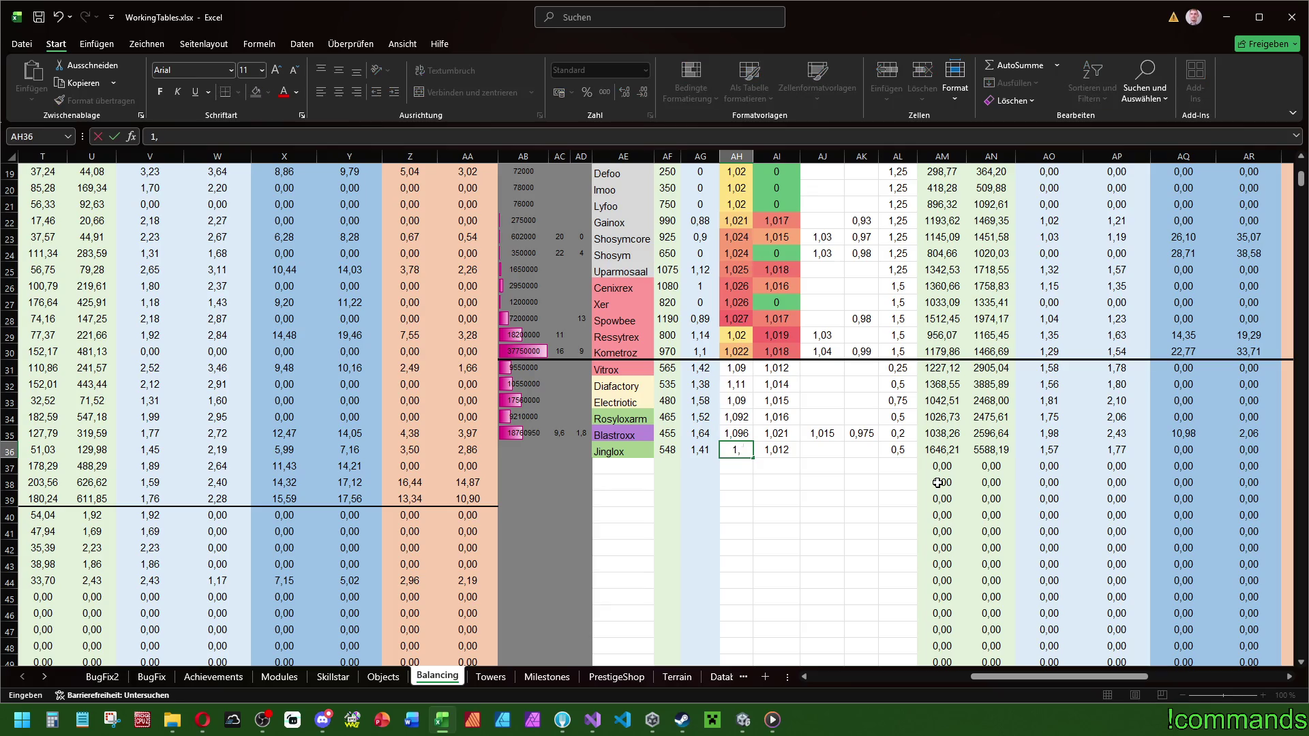
pyautogui.write('098')
pyautogui.press('Return')
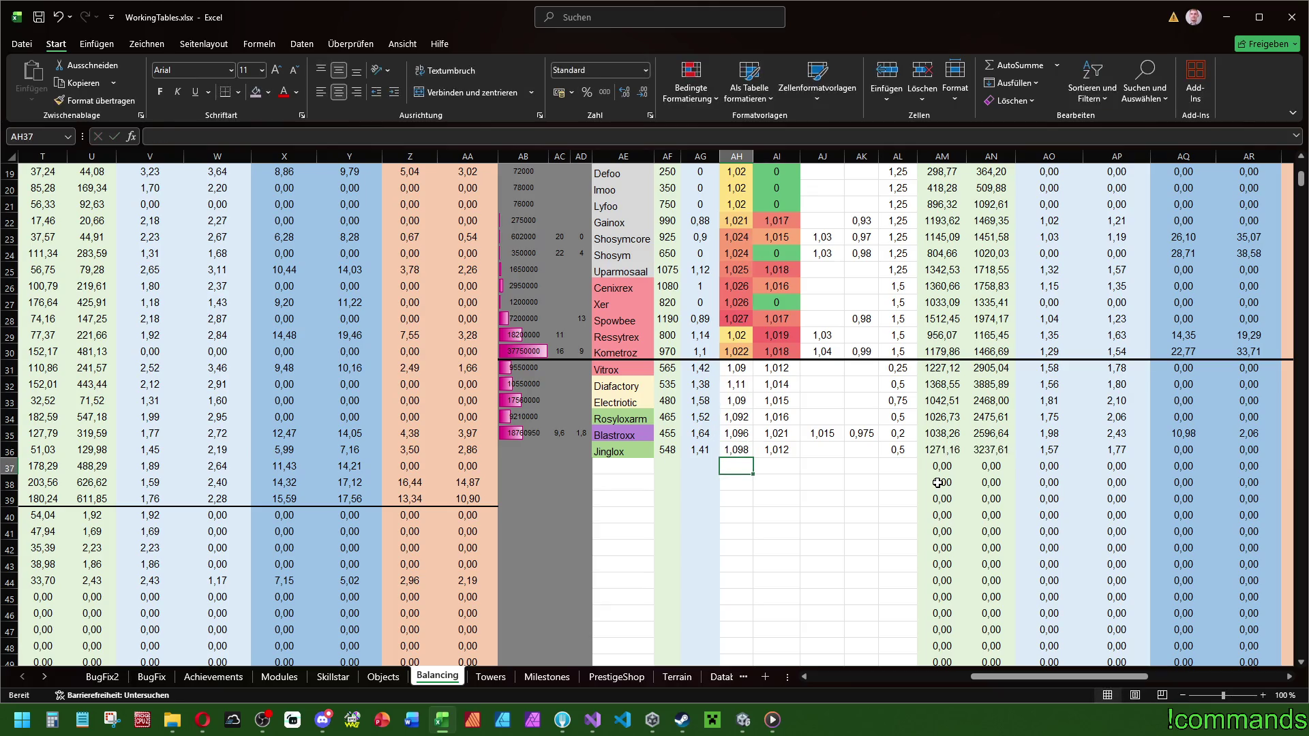
pyautogui.press('Up')
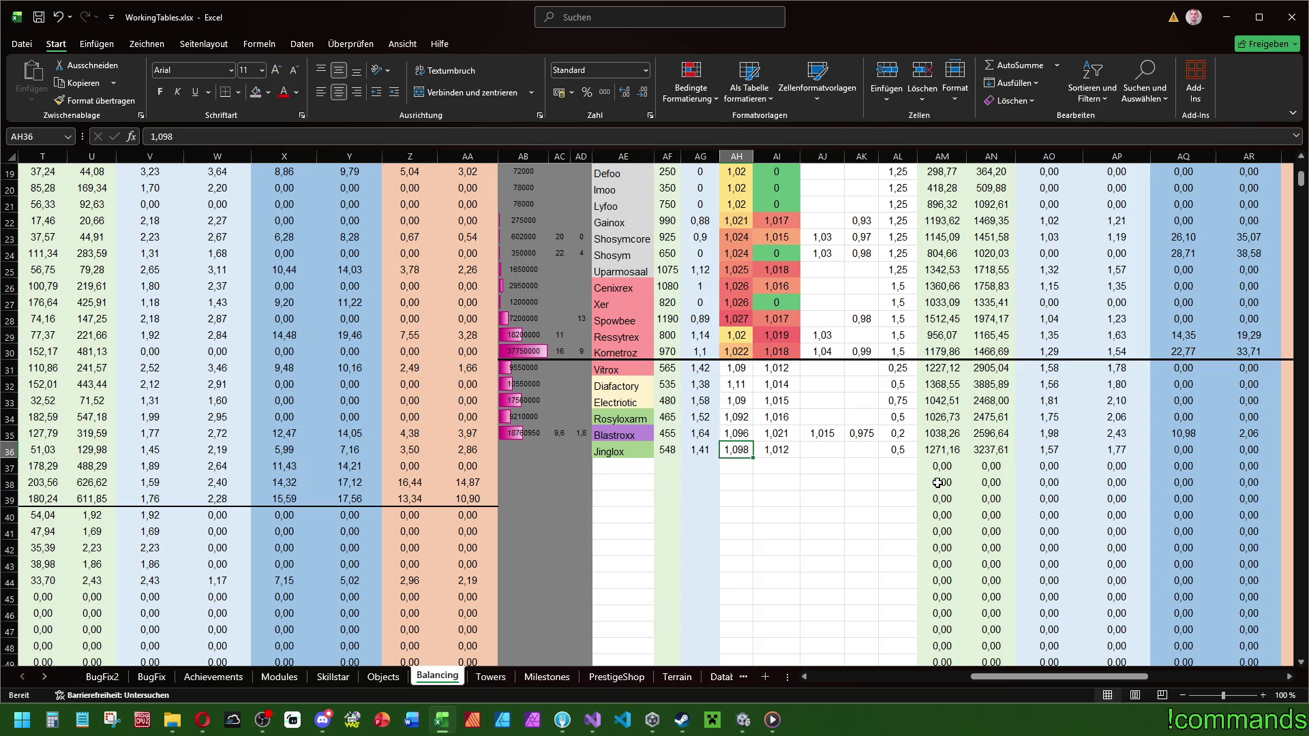
pyautogui.write('1,102')
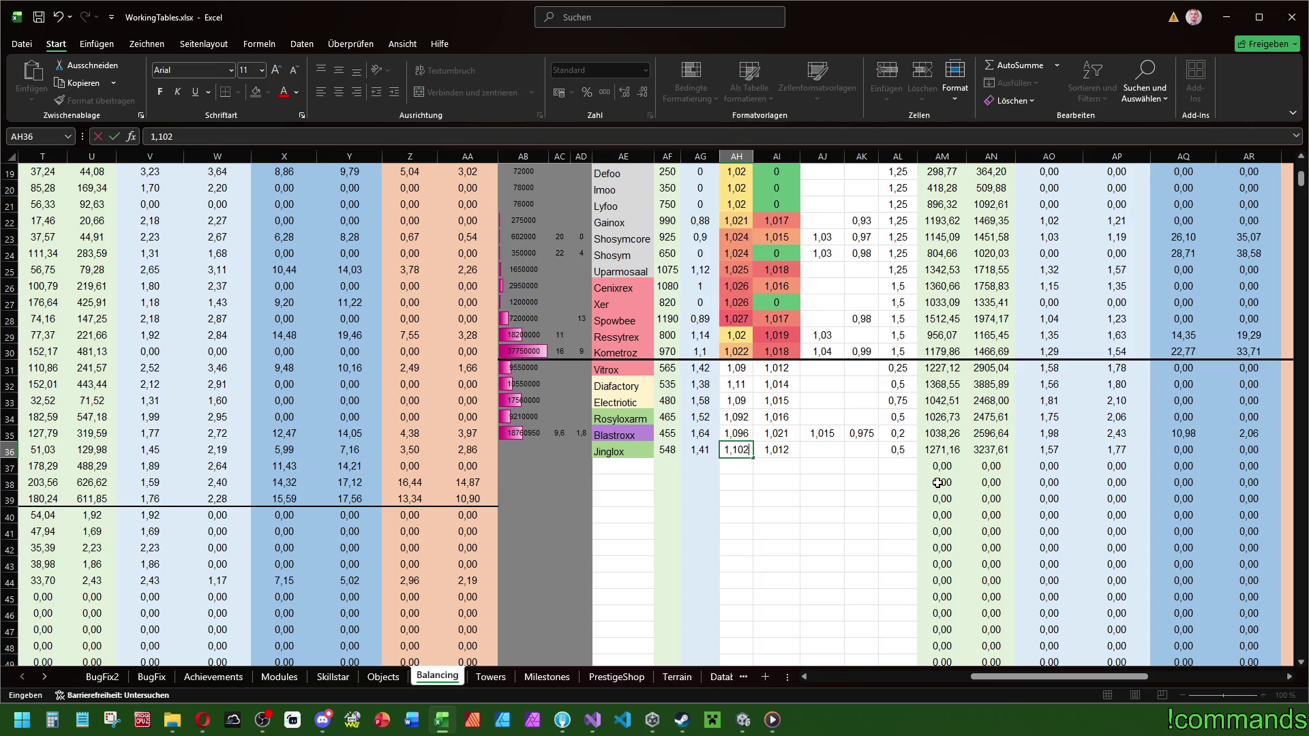
pyautogui.press('Return')
pyautogui.press('Up')
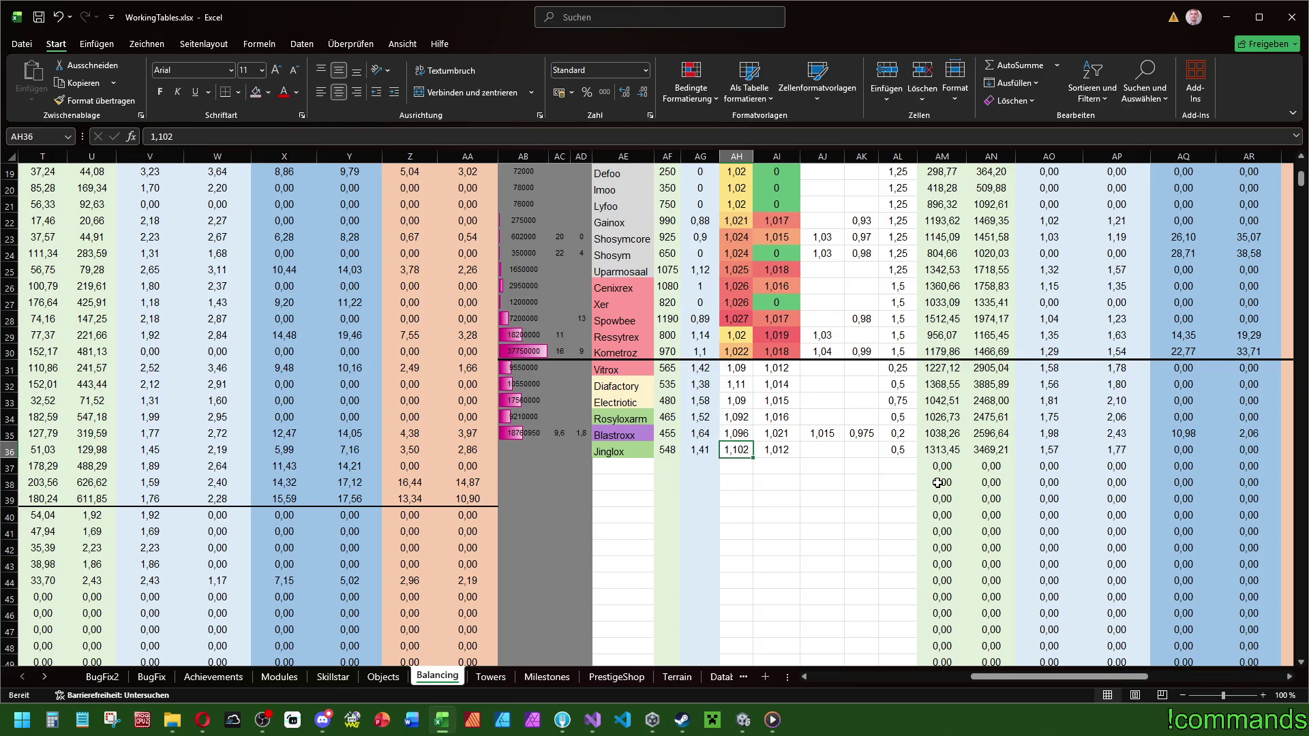
pyautogui.write('1,108')
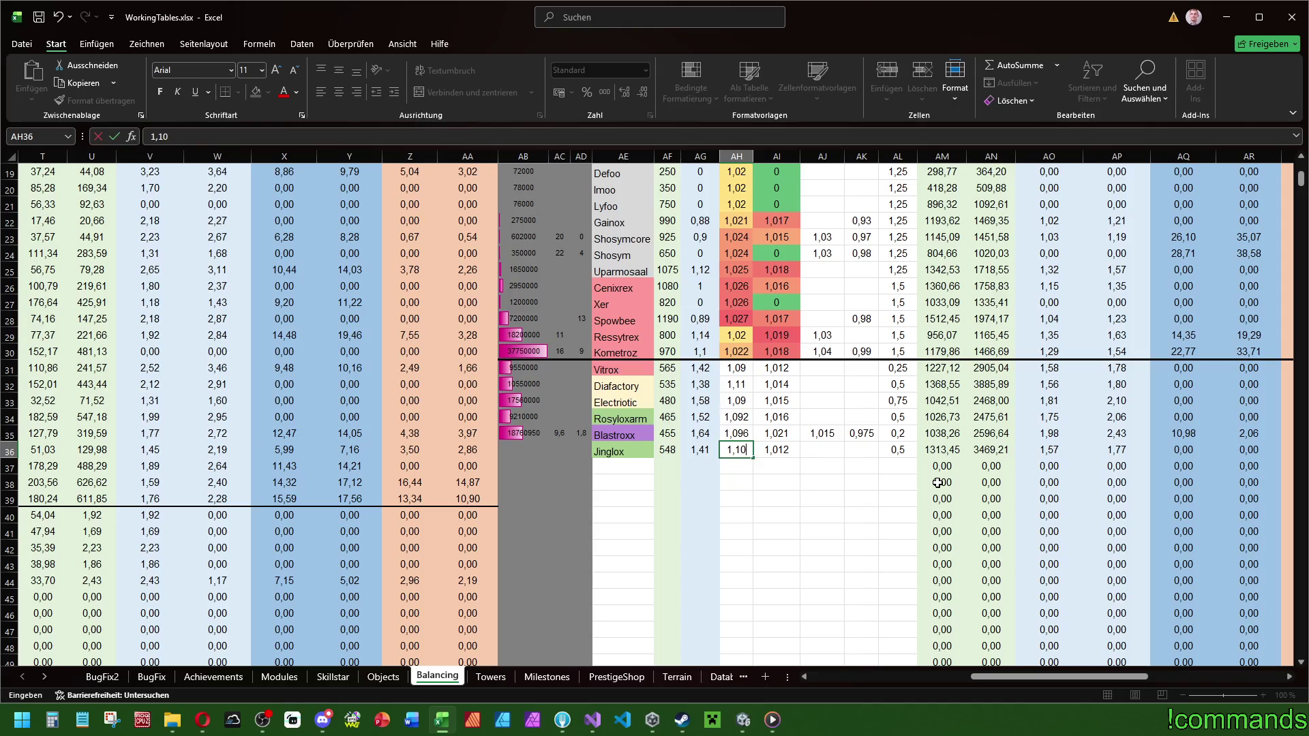
pyautogui.hotkey('ctrl', 'Return')
pyautogui.write('1,')
pyautogui.hotkey('ctrl', 'Return')
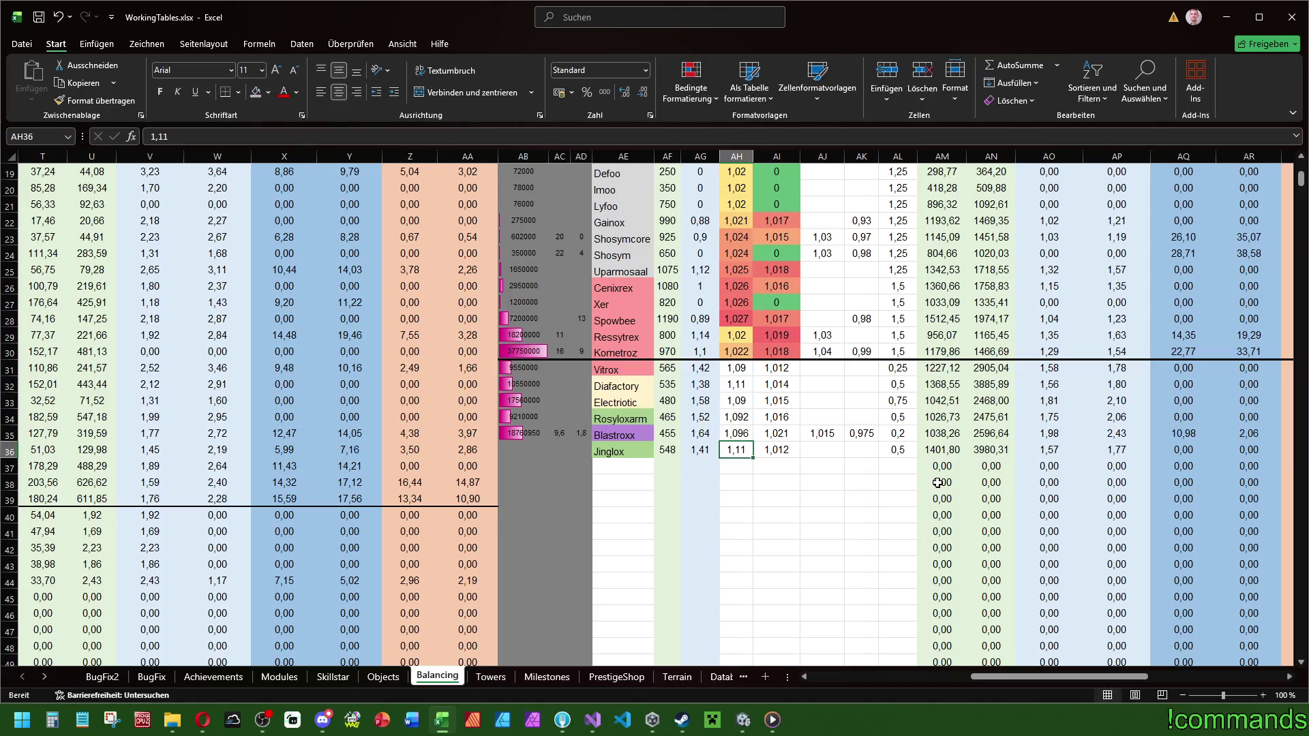
pyautogui.write('1')
pyautogui.write('2')
pyautogui.press('Return')
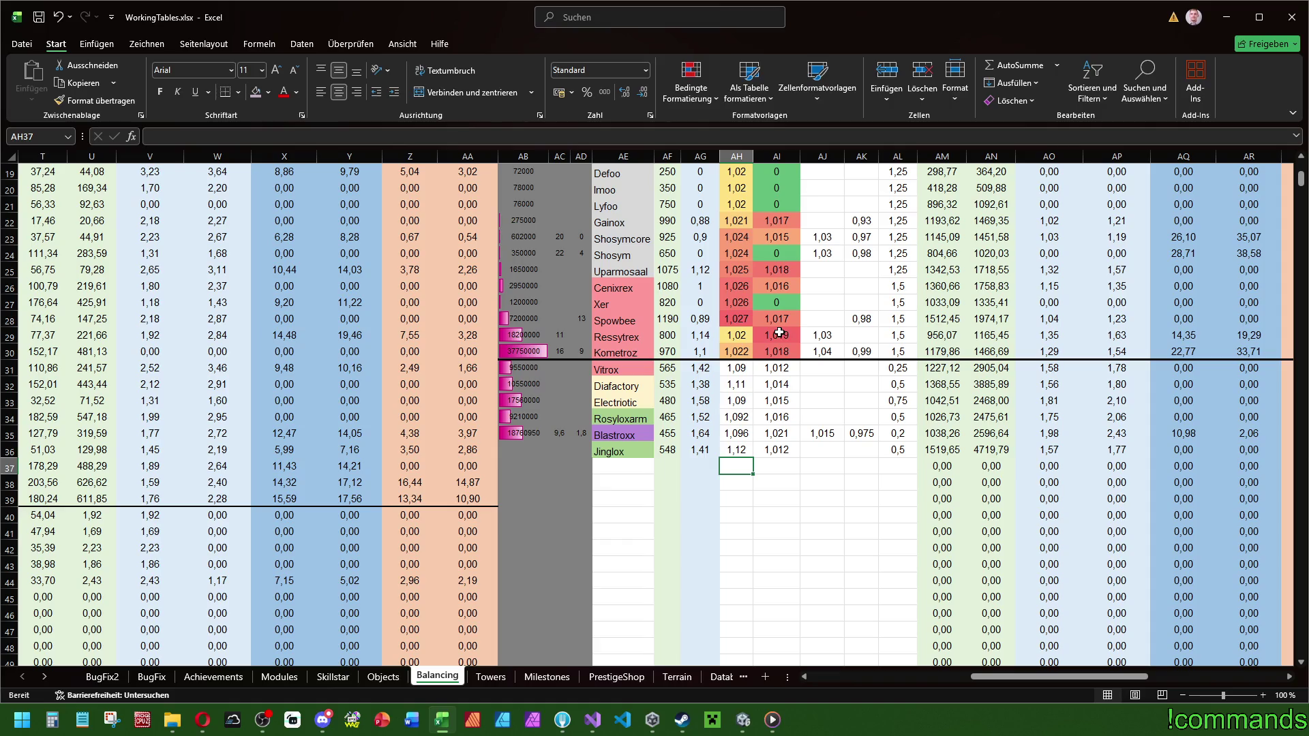
# Settle Jinglox's hp multiplier at 1,111 after trying 1,112
pyautogui.click(740, 448)
pyautogui.write('1,11')
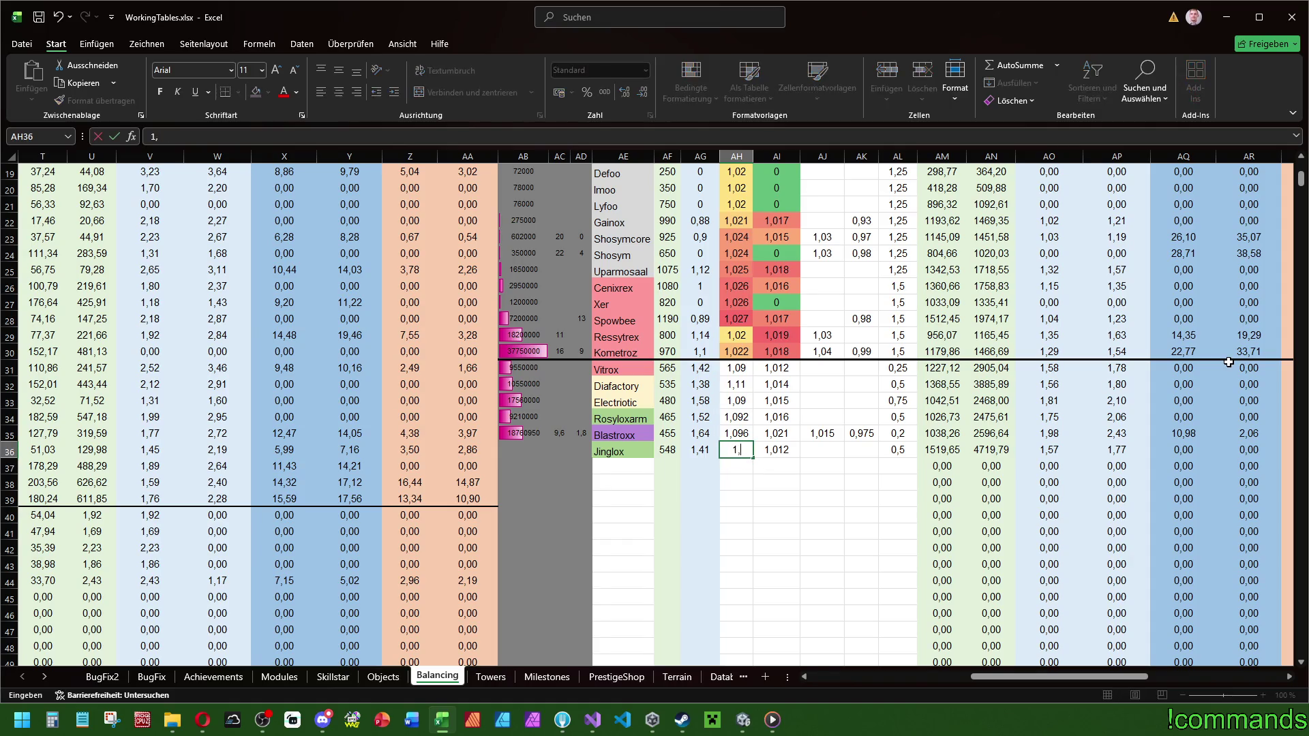
pyautogui.write('2')
pyautogui.press('Return')
pyautogui.press('Up')
pyautogui.write('1,111')
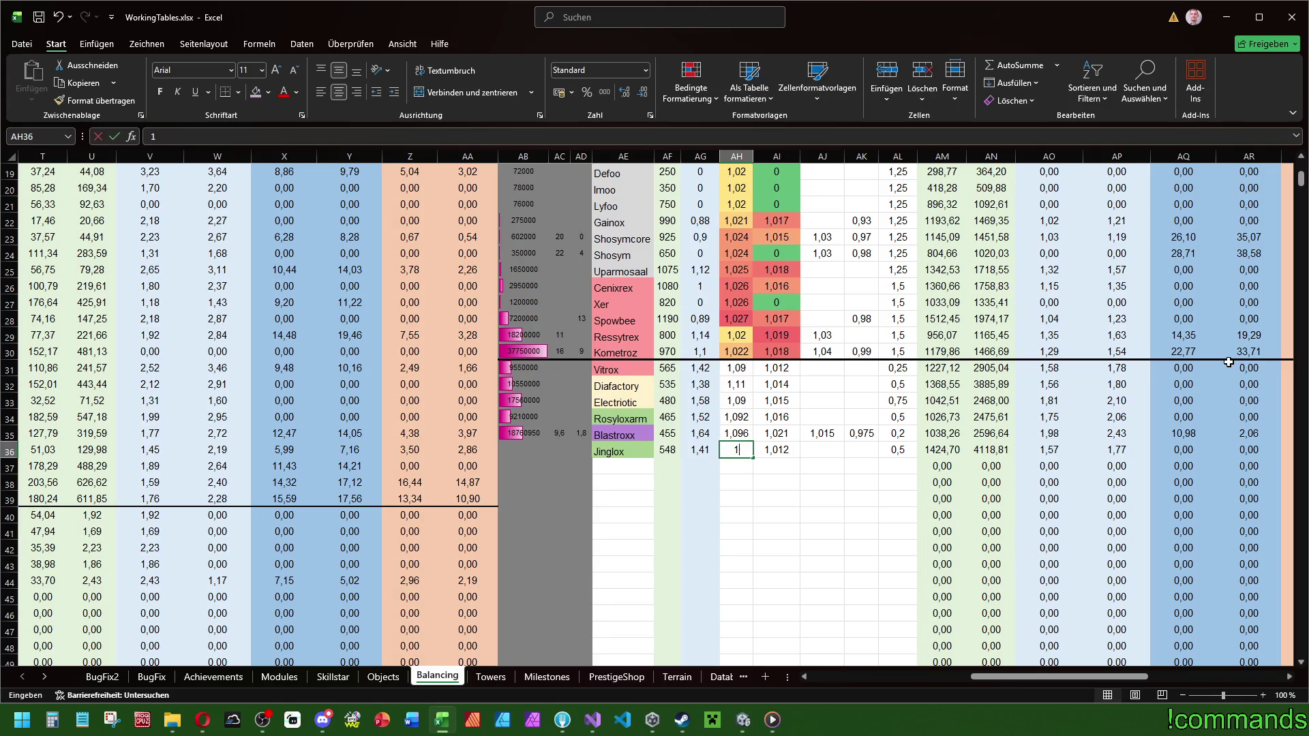
pyautogui.press('Return')
pyautogui.press('Up')
# Compare Jinglox's level 20 hp formula with Diafactory's, then begin Jinglox's exp in AB36
pyautogui.hotkey('alt', 'Tab')
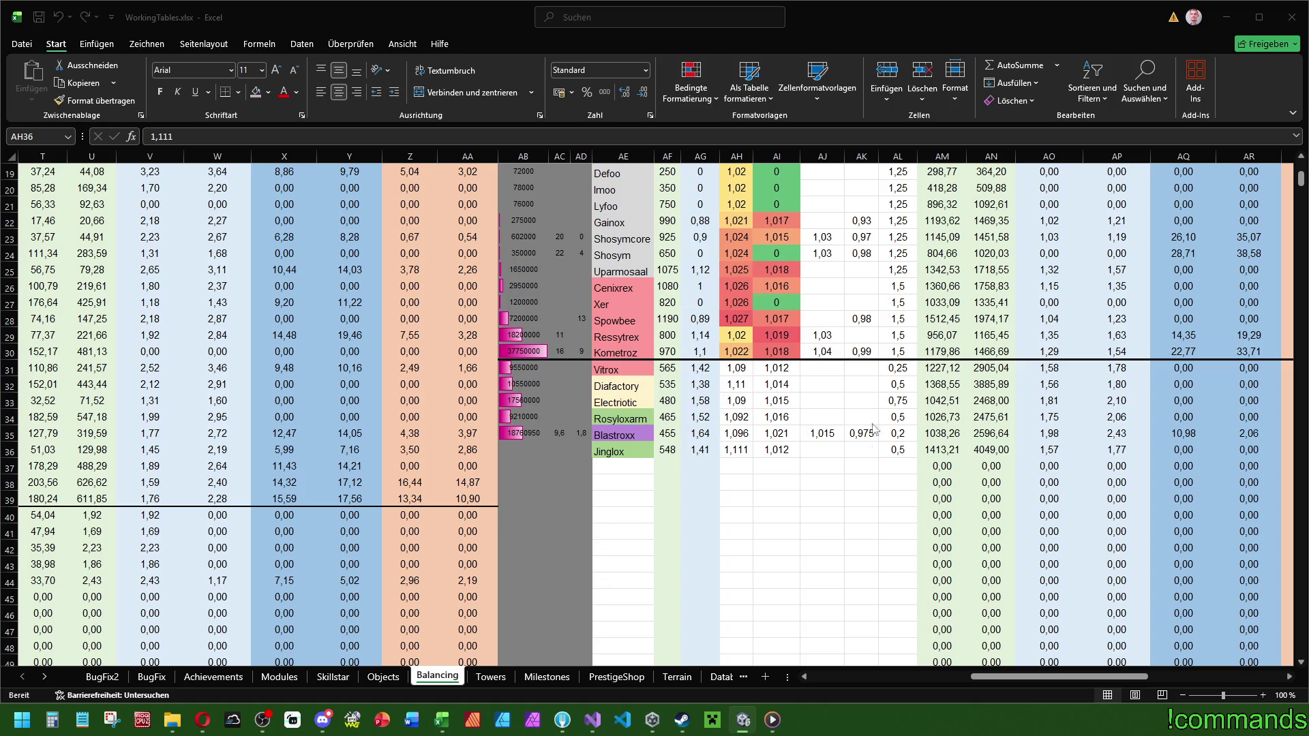
pyautogui.click(979, 453)
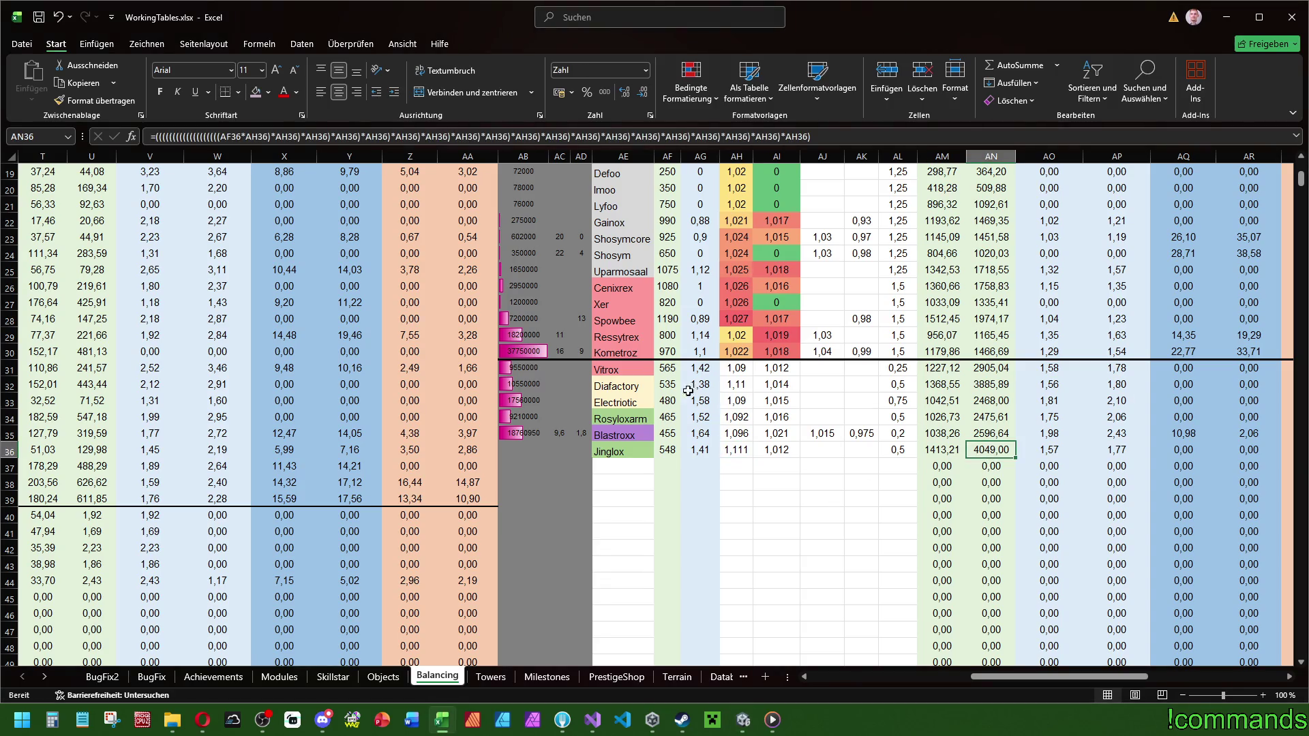
pyautogui.click(994, 387)
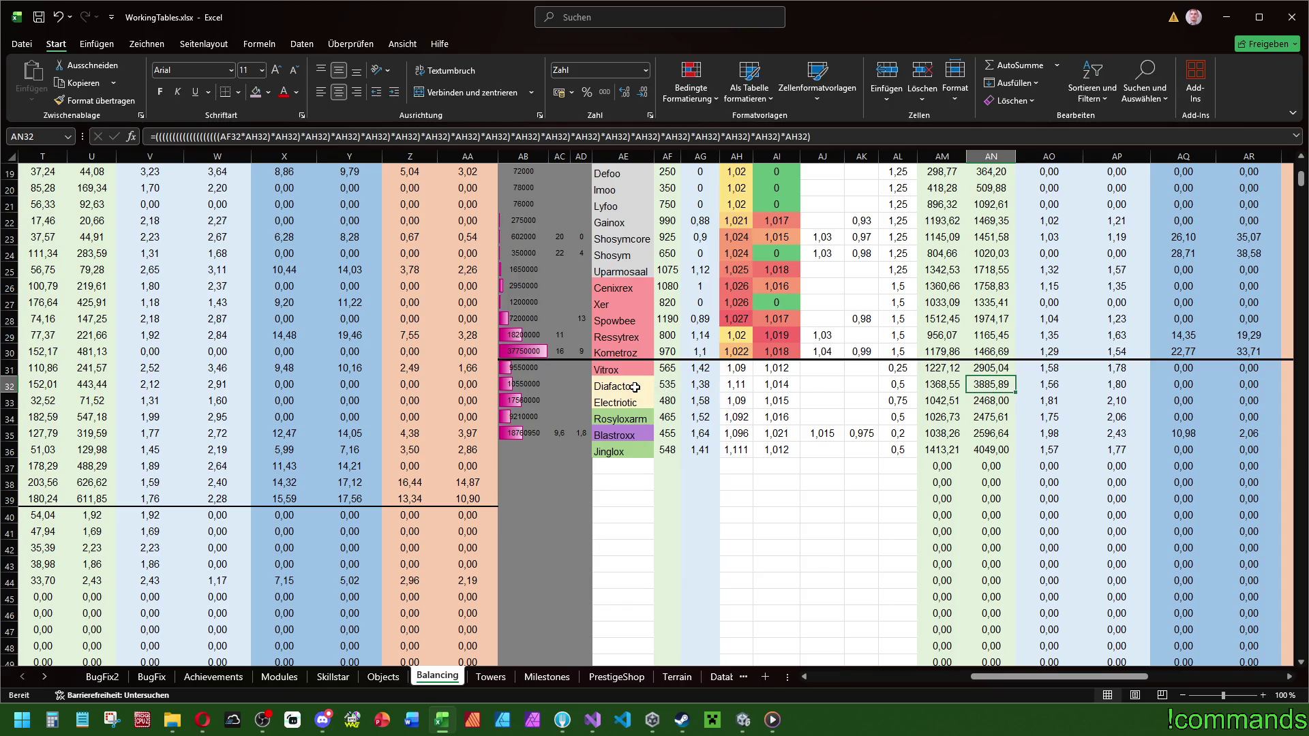
pyautogui.click(520, 451)
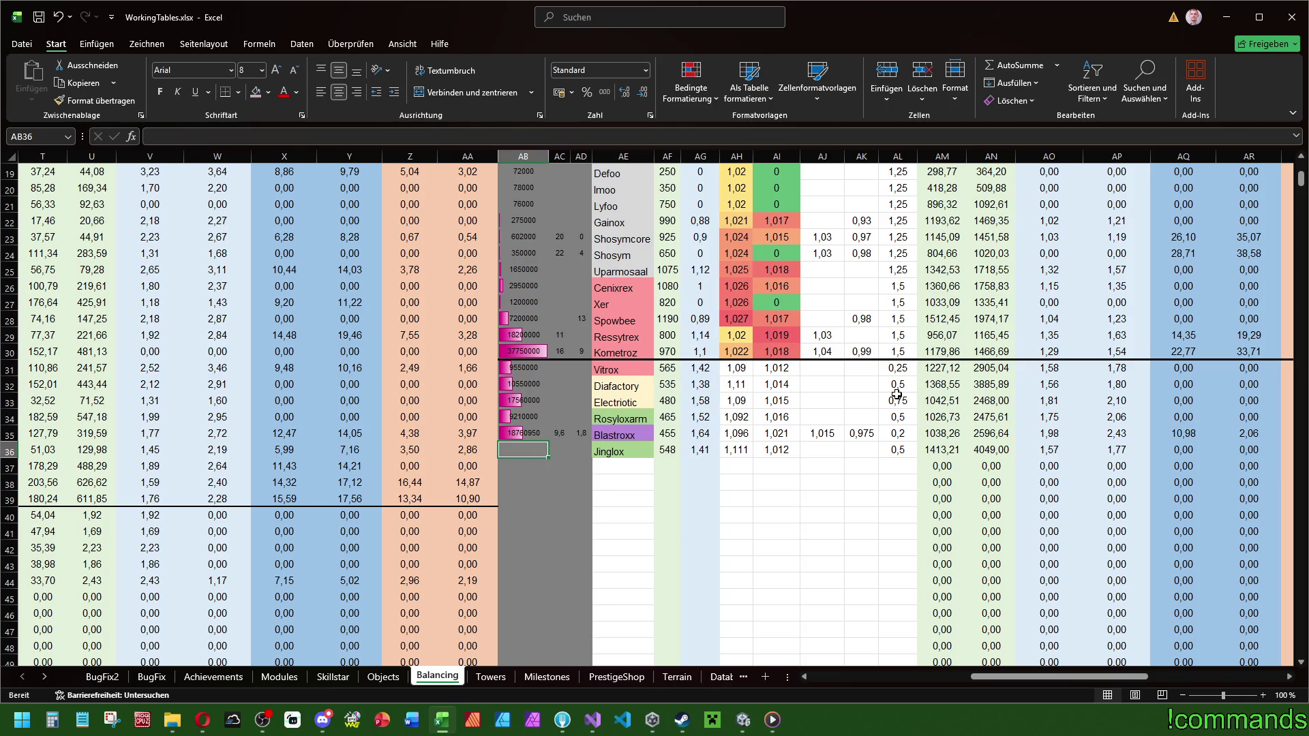
pyautogui.write('11750000')
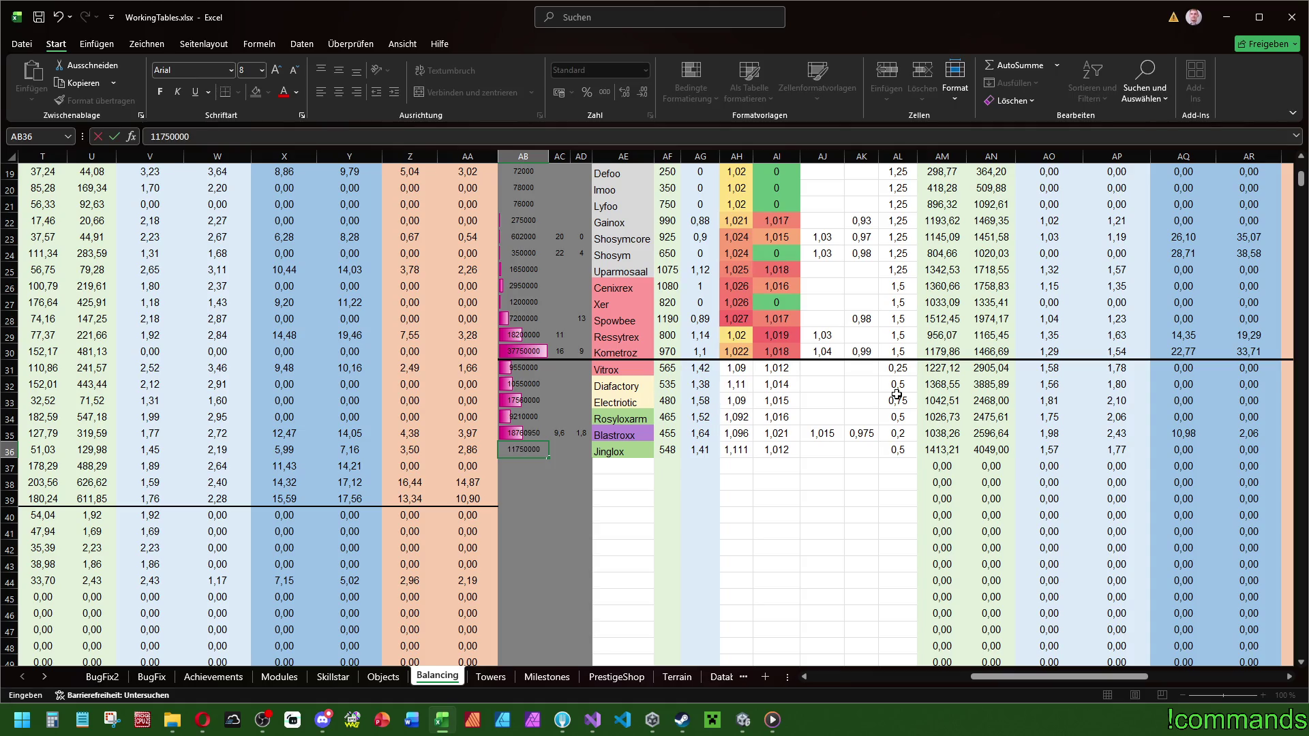
# Commit 11750000 as Jinglox's exp and compare it with Electriotic's exp value
pyautogui.press('Tab')
pyautogui.scroll(6, 906, 379)
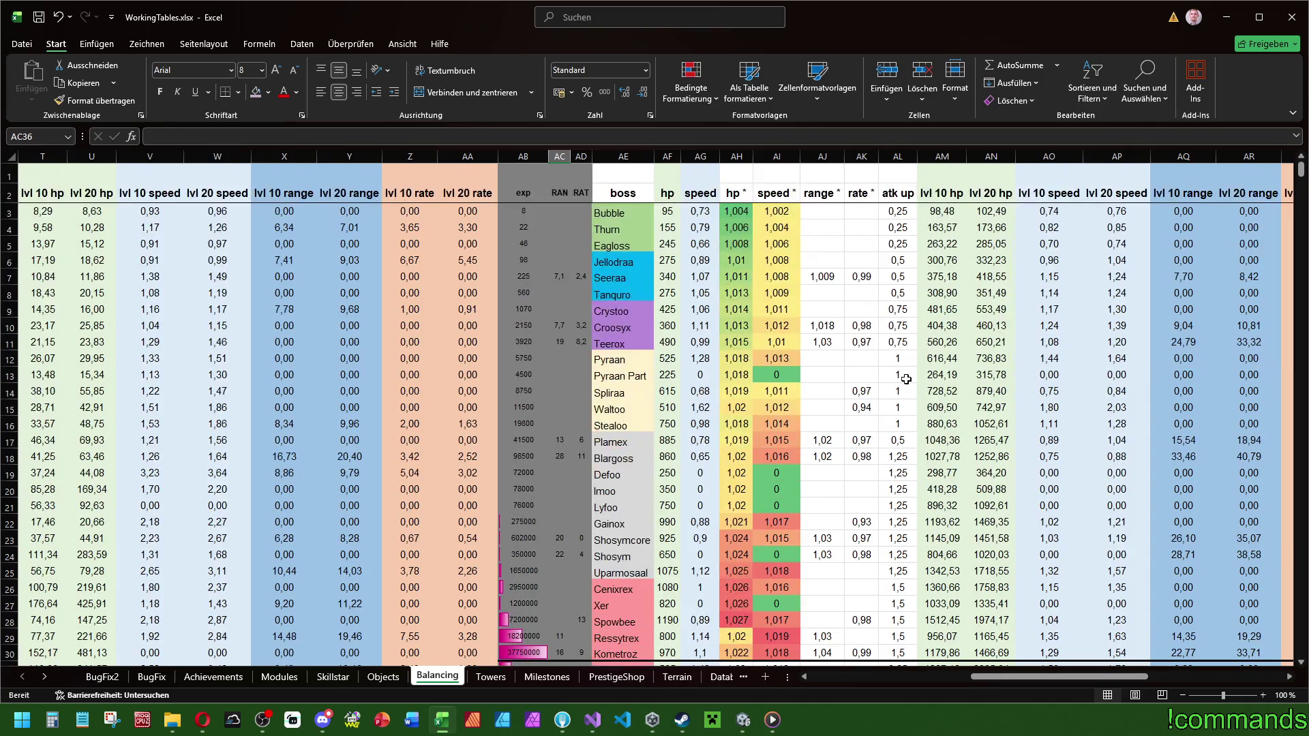
pyautogui.scroll(-4, 906, 399)
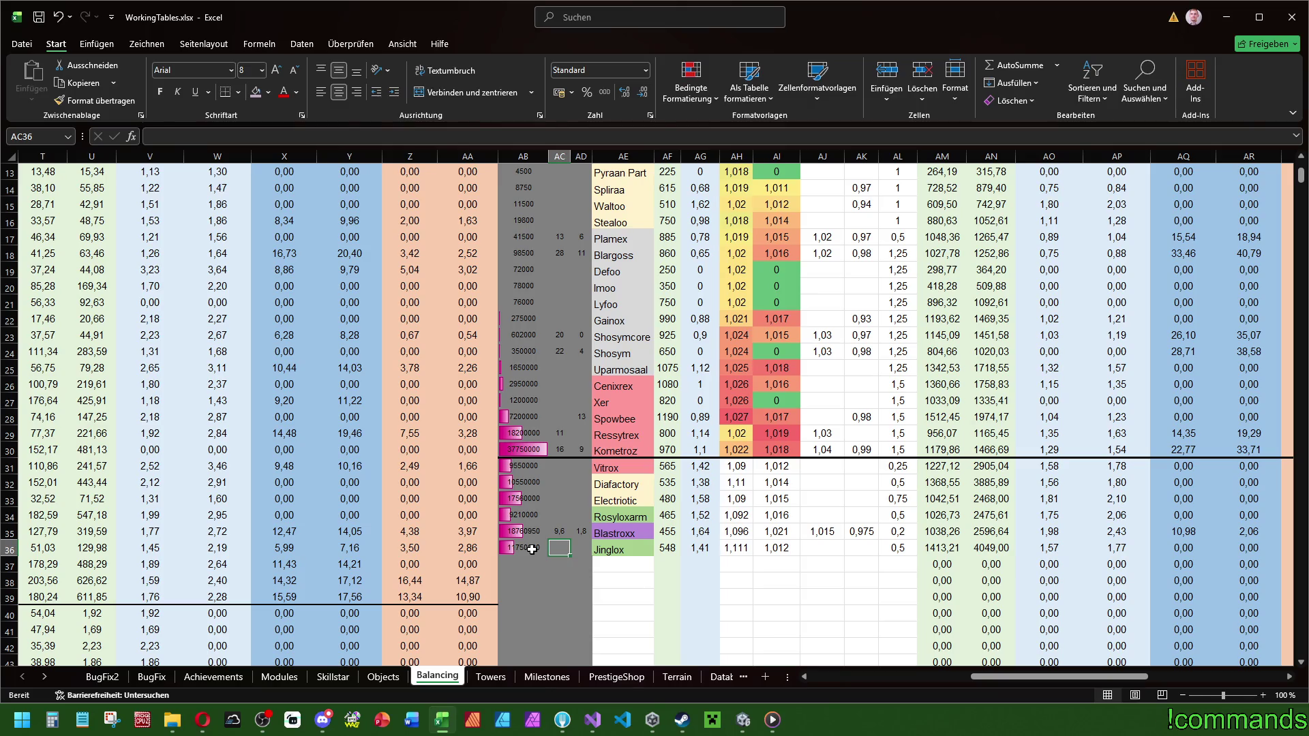
pyautogui.click(531, 549)
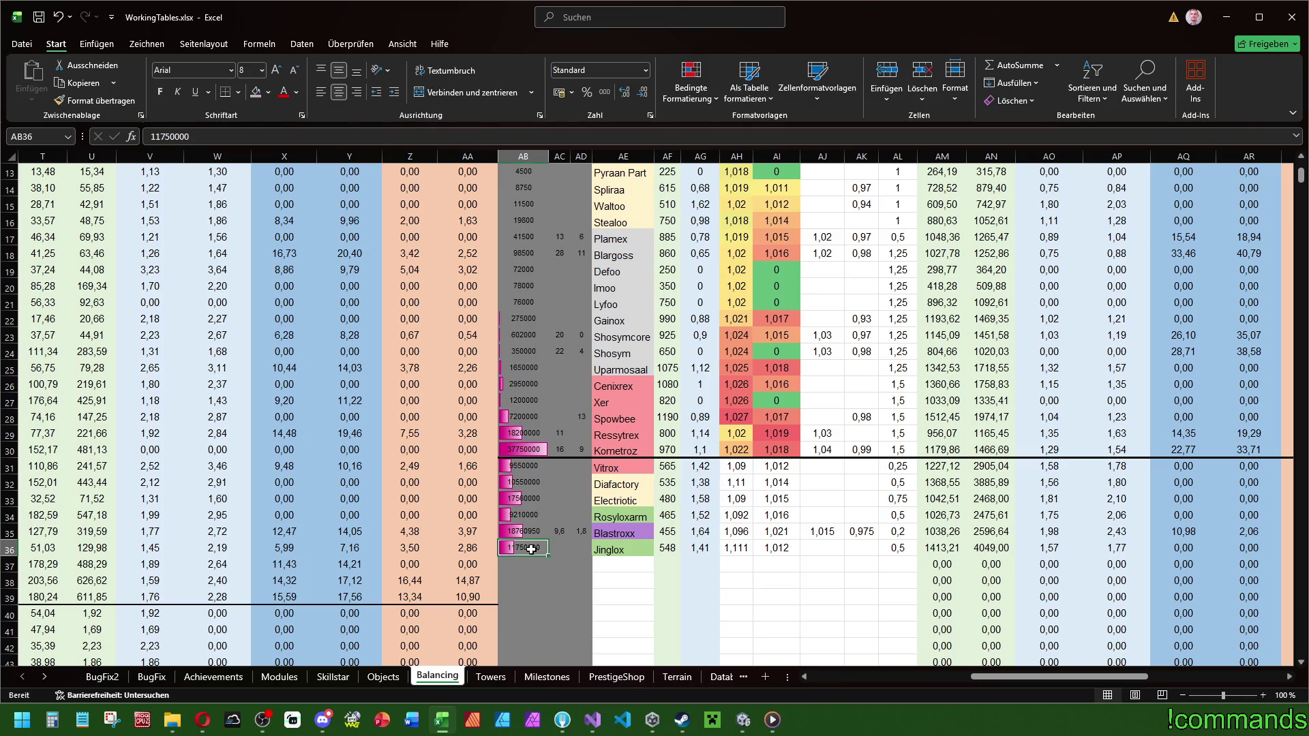
pyautogui.click(536, 498)
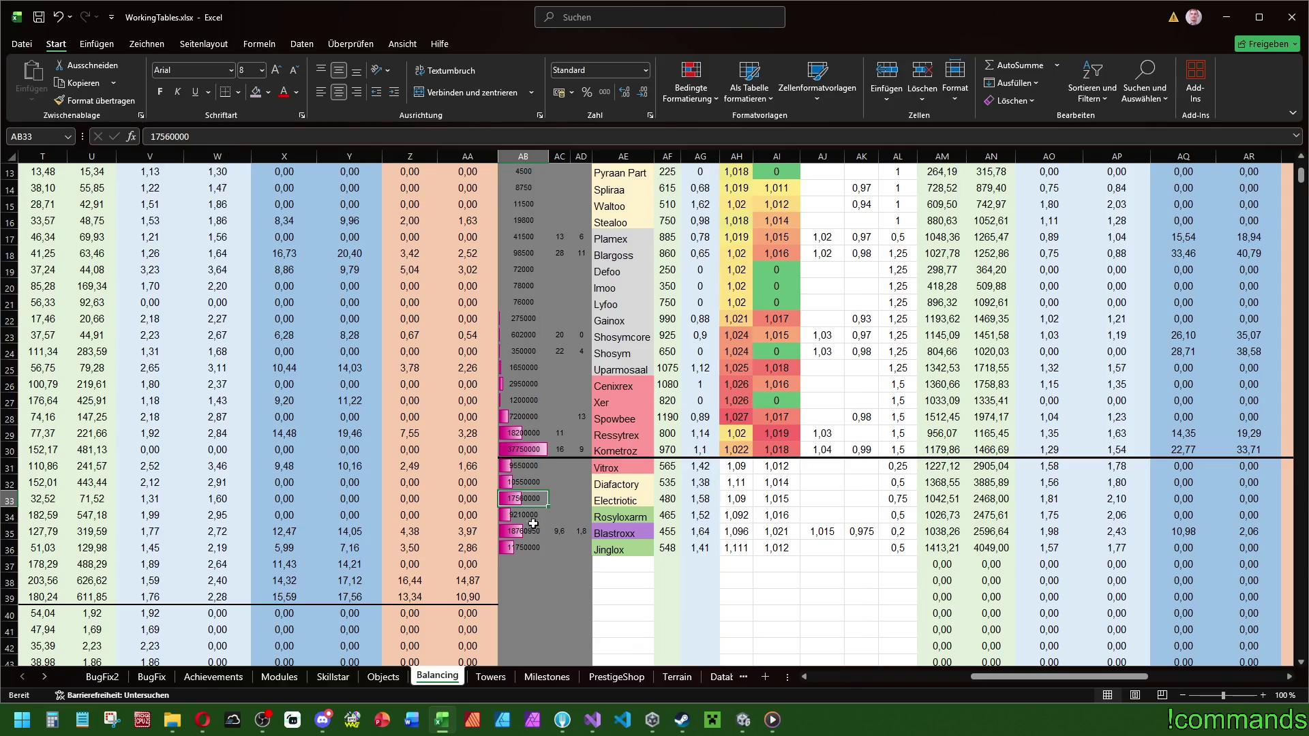
pyautogui.scroll(4, 579, 403)
pyautogui.click(539, 156)
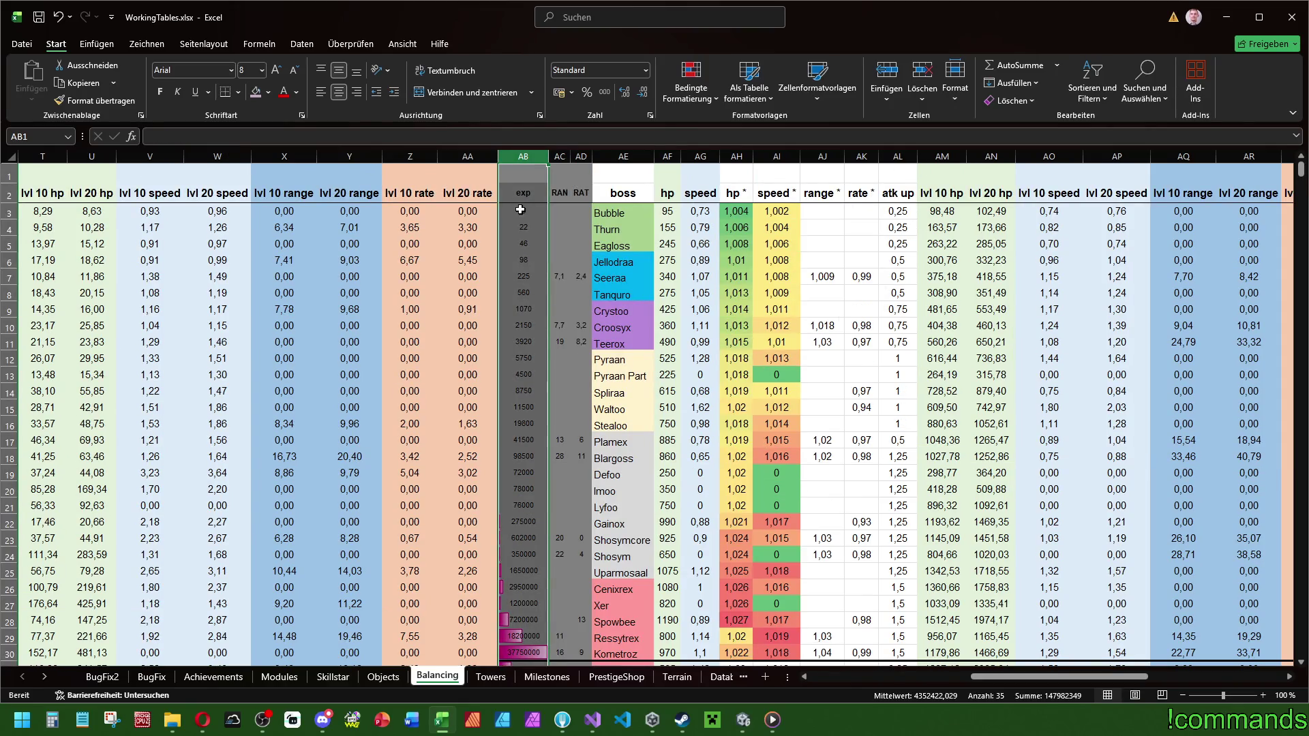
# Format the exp column as numbers with a thousands separator and 0 decimal places
pyautogui.rightClick(528, 379)
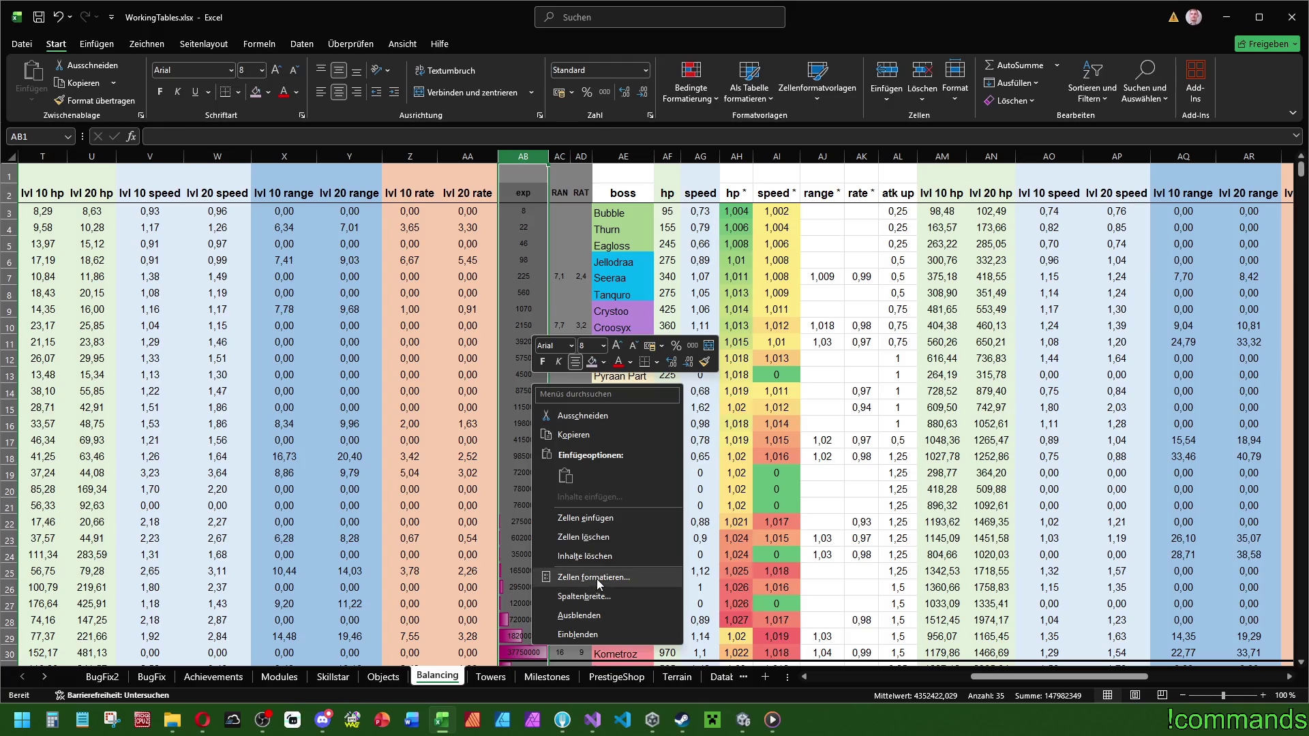
pyautogui.click(587, 577)
pyautogui.click(629, 403)
pyautogui.click(587, 402)
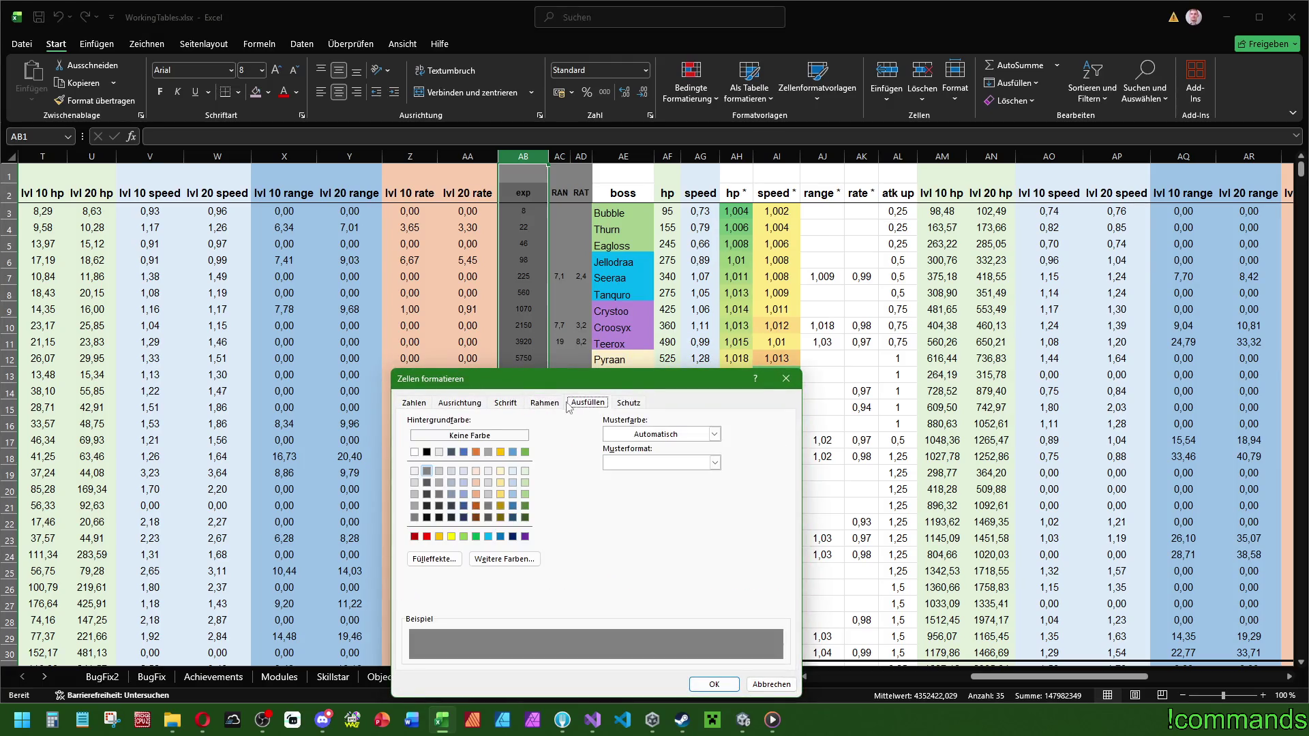
pyautogui.click(422, 402)
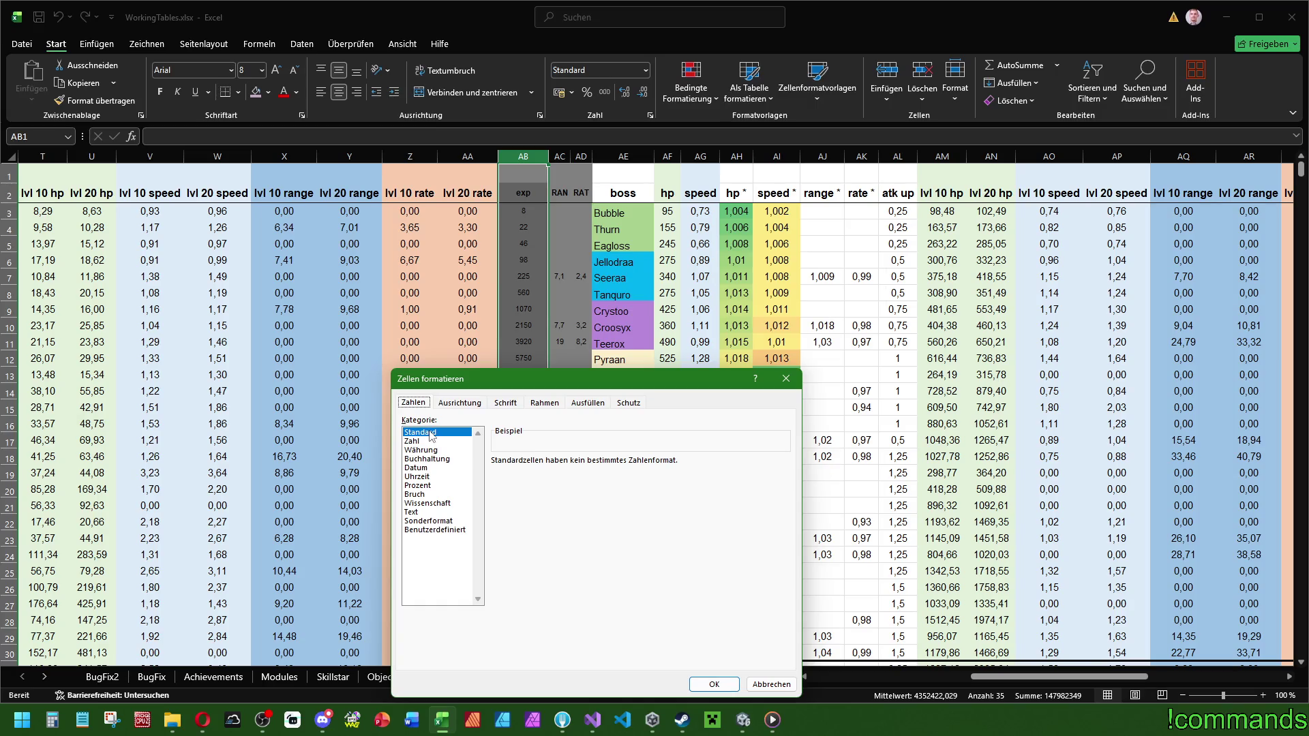
pyautogui.moveTo(522, 378); pyautogui.dragTo(274, 323)
pyautogui.click(197, 387)
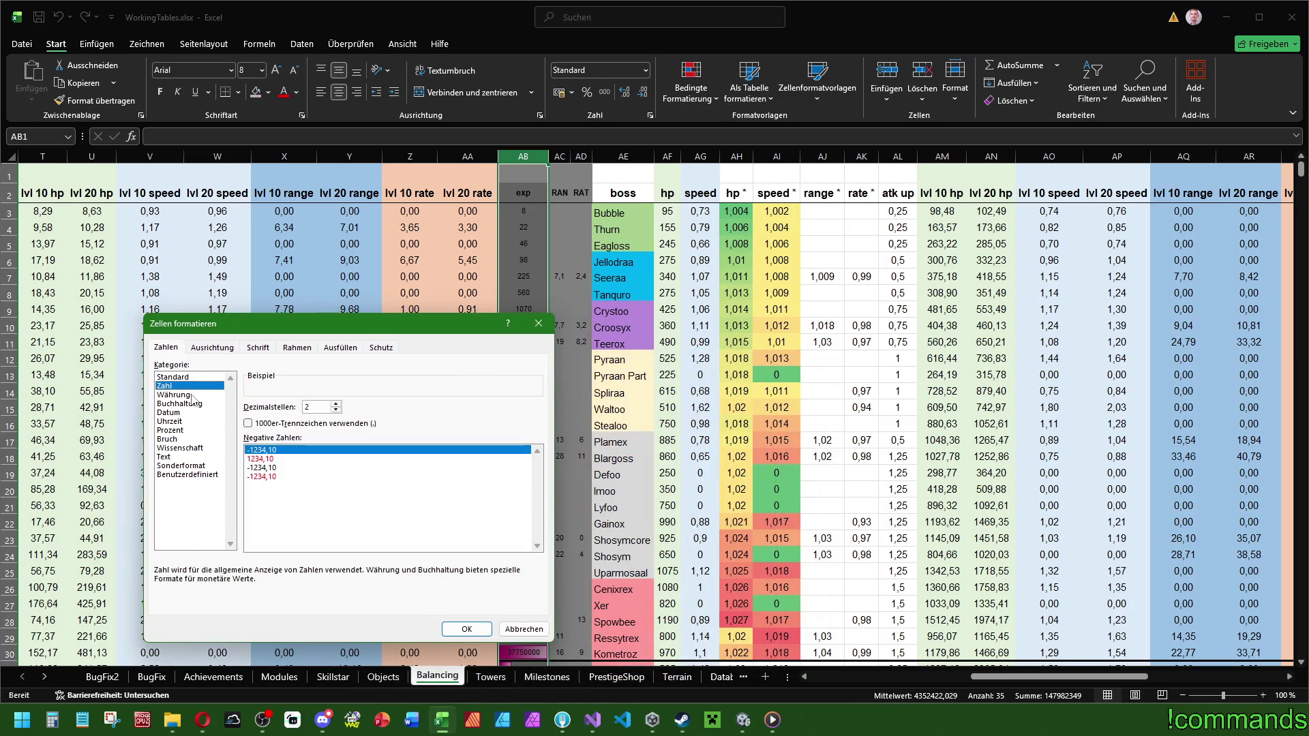
pyautogui.click(248, 424)
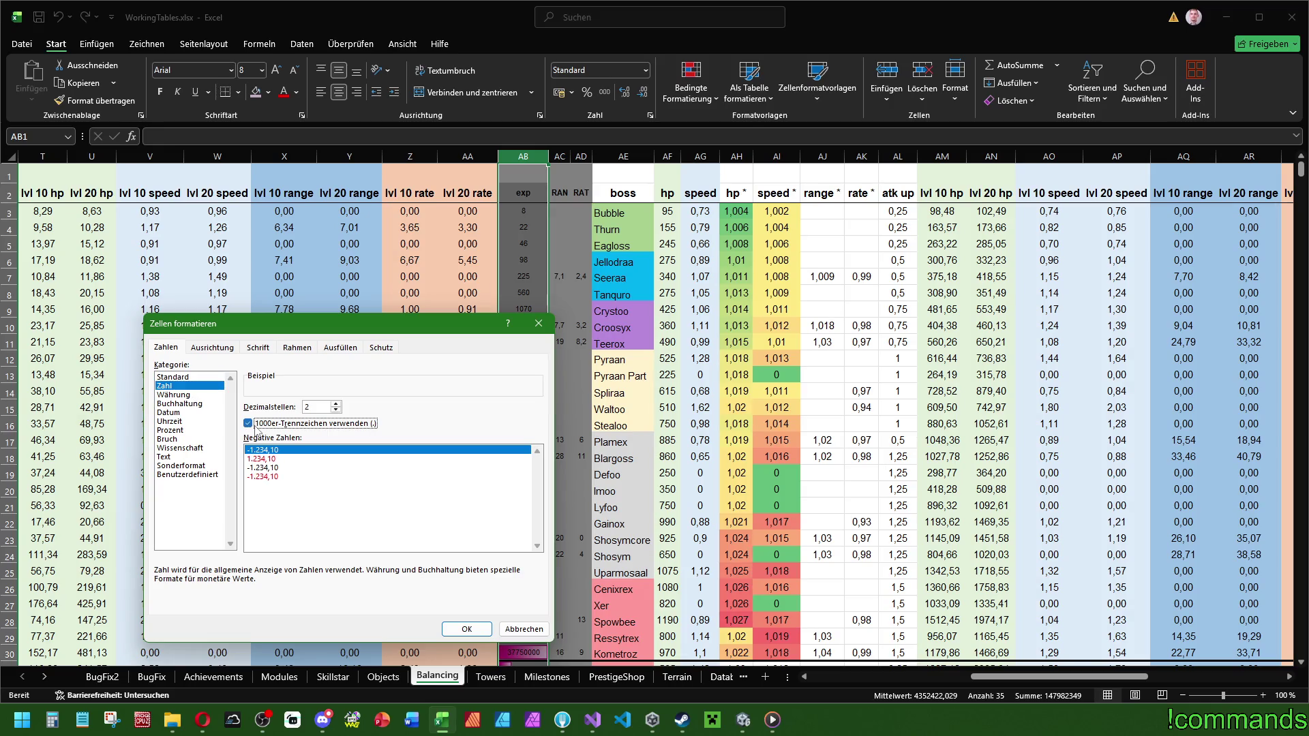
pyautogui.click(336, 411)
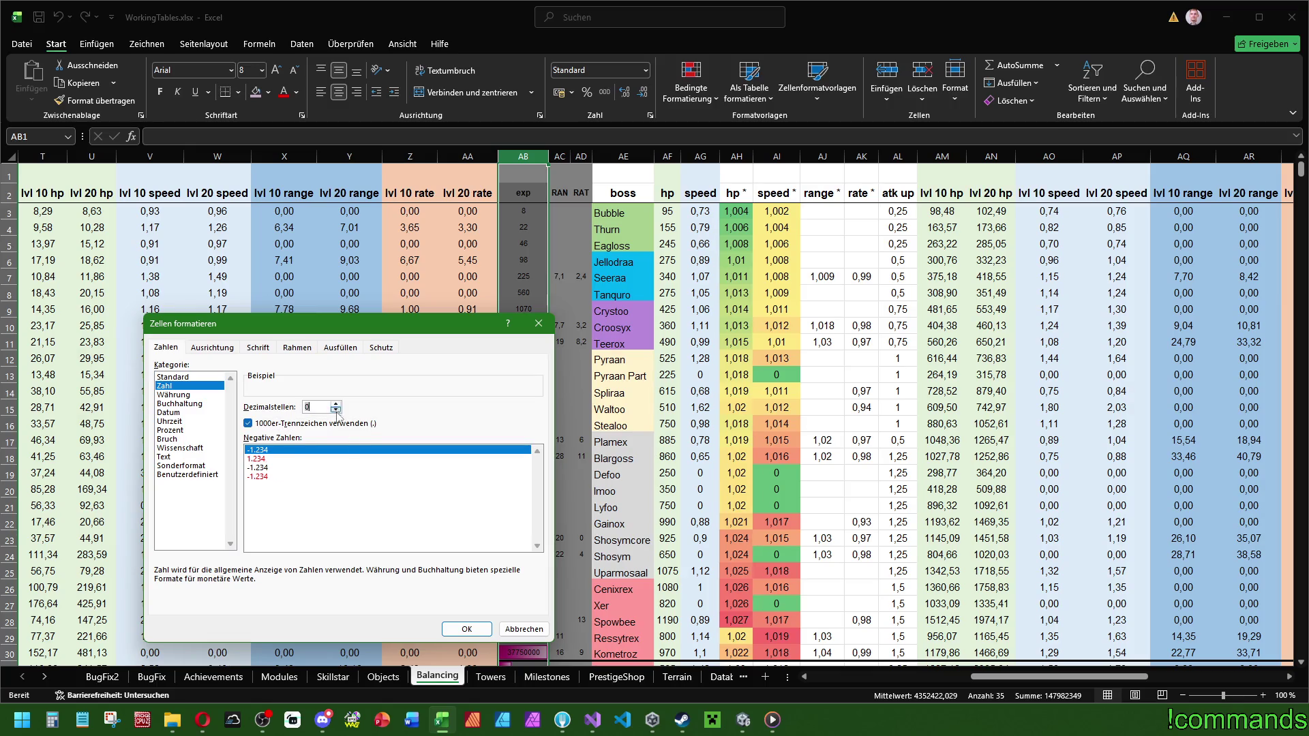
pyautogui.click(336, 411)
pyautogui.click(466, 630)
pyautogui.scroll(-4, 691, 514)
# Widen the exp column slightly
pyautogui.scroll(-2, 691, 514)
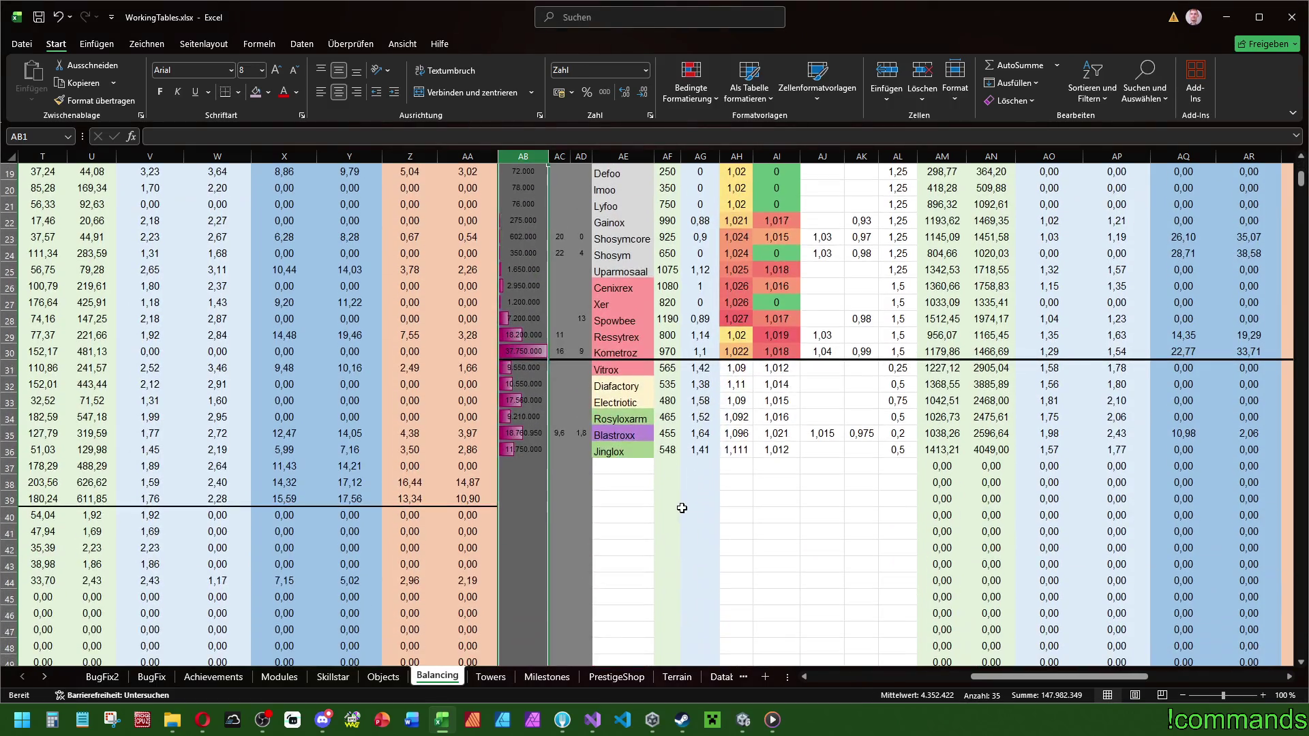
pyautogui.click(623, 497)
pyautogui.moveTo(548, 158); pyautogui.dragTo(551, 158)
pyautogui.scroll(2, 569, 390)
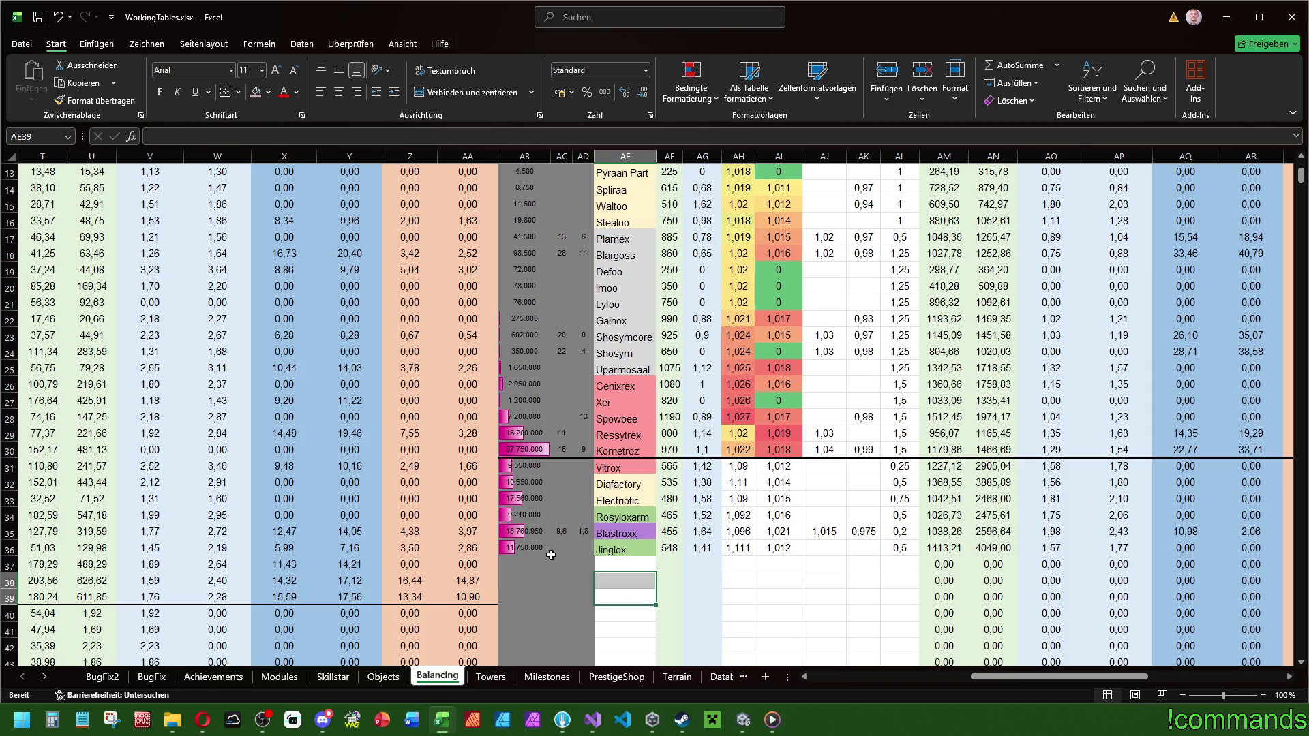
# Change Jinglox's exp in AB36 to 21250500, displayed as 21.250.500
pyautogui.click(524, 547)
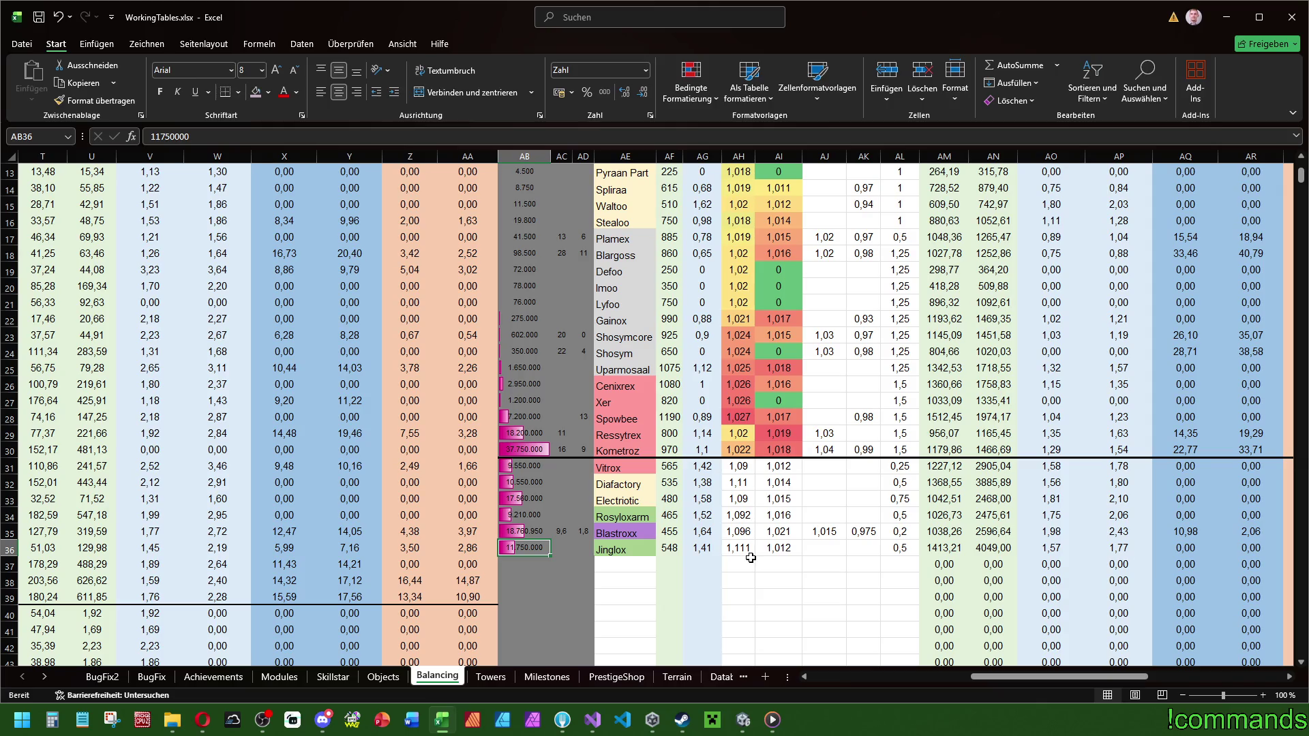
pyautogui.write('20')
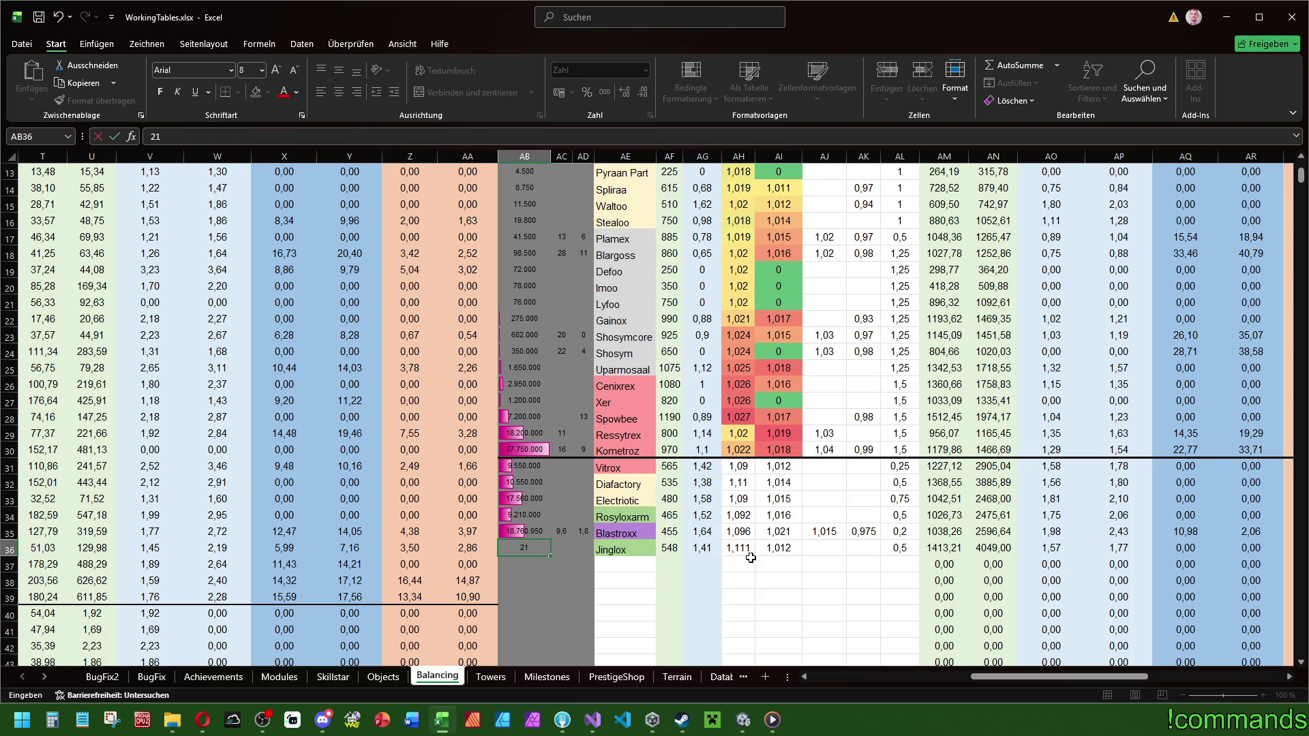
pyautogui.write('250.500')
pyautogui.press('Return')
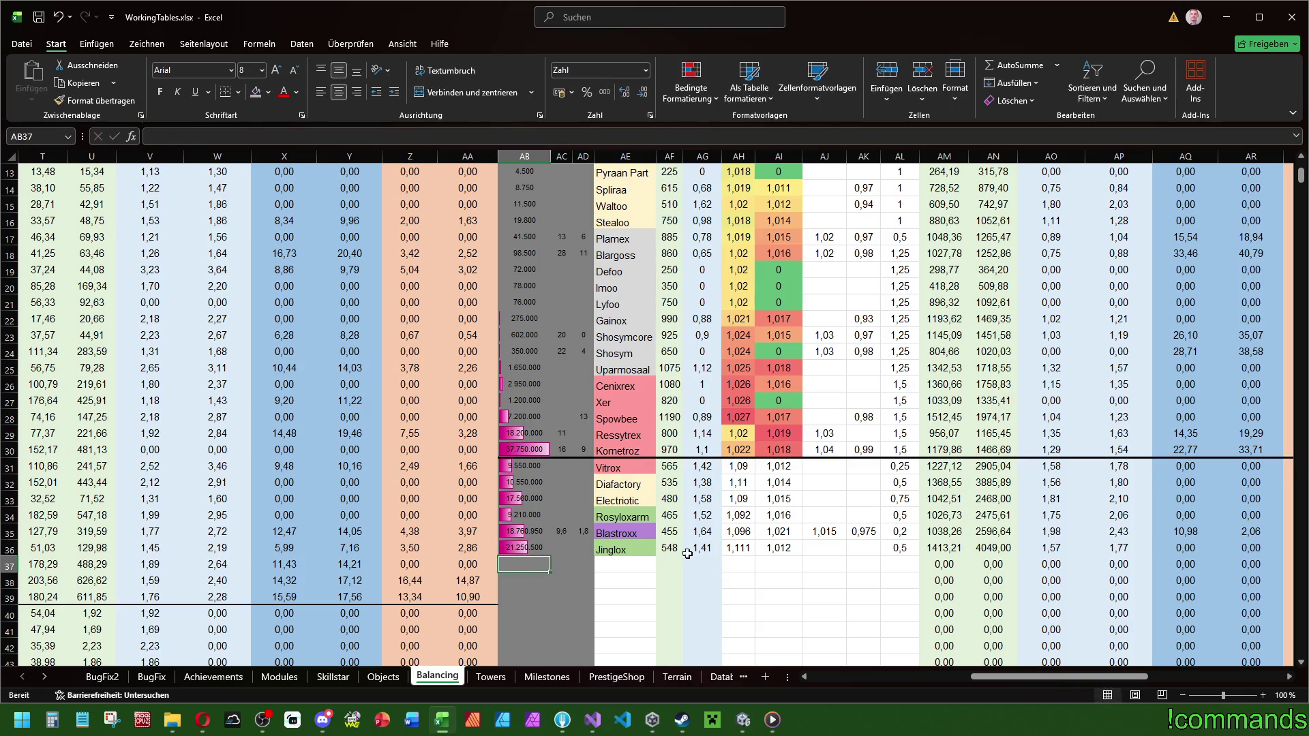
pyautogui.click(537, 549)
pyautogui.doubleClick(169, 136)
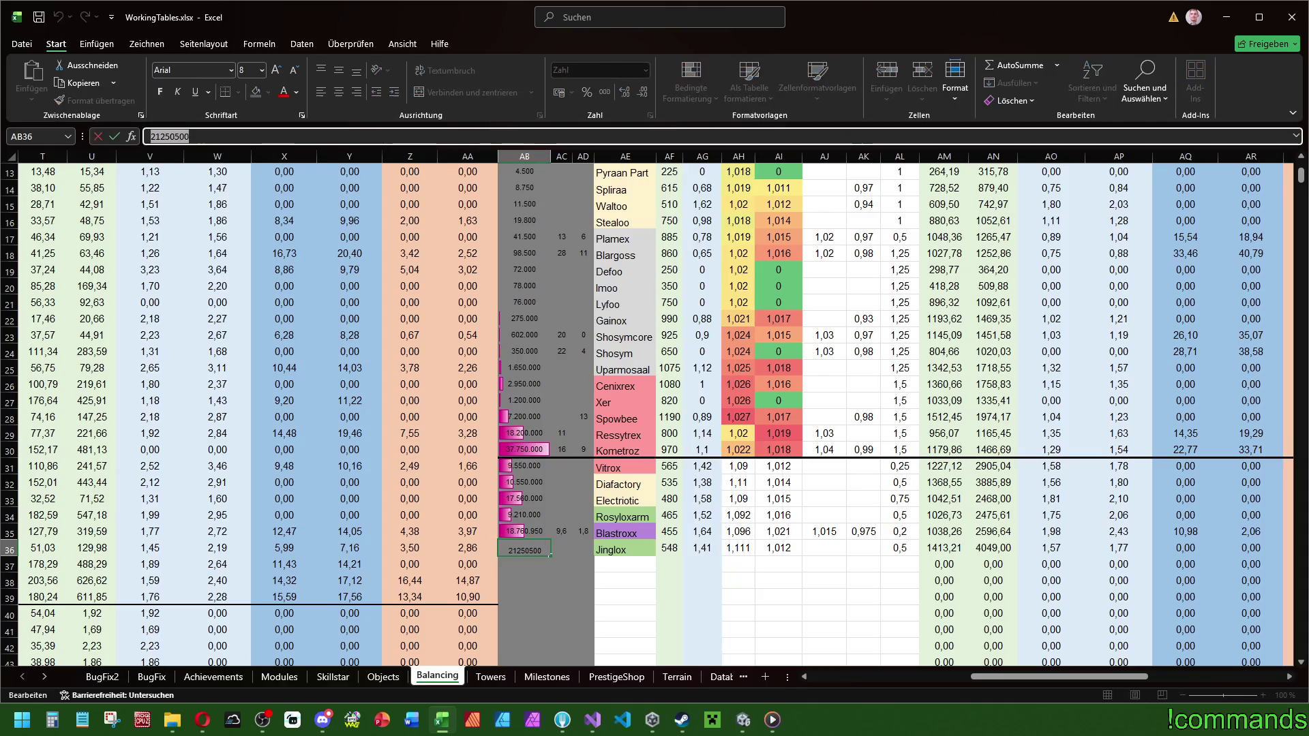
pyautogui.hotkey('alt', 'Tab')
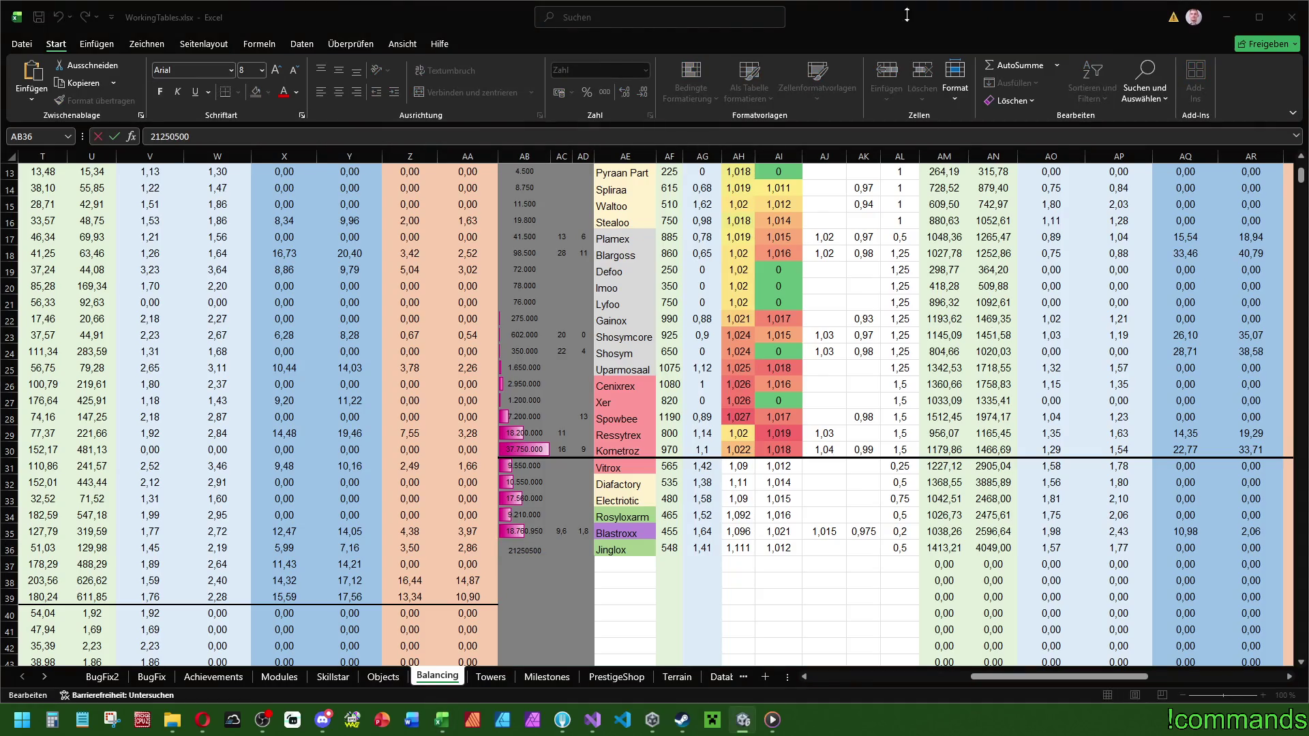
pyautogui.hotkey('alt', 'Tab')
pyautogui.click(641, 531)
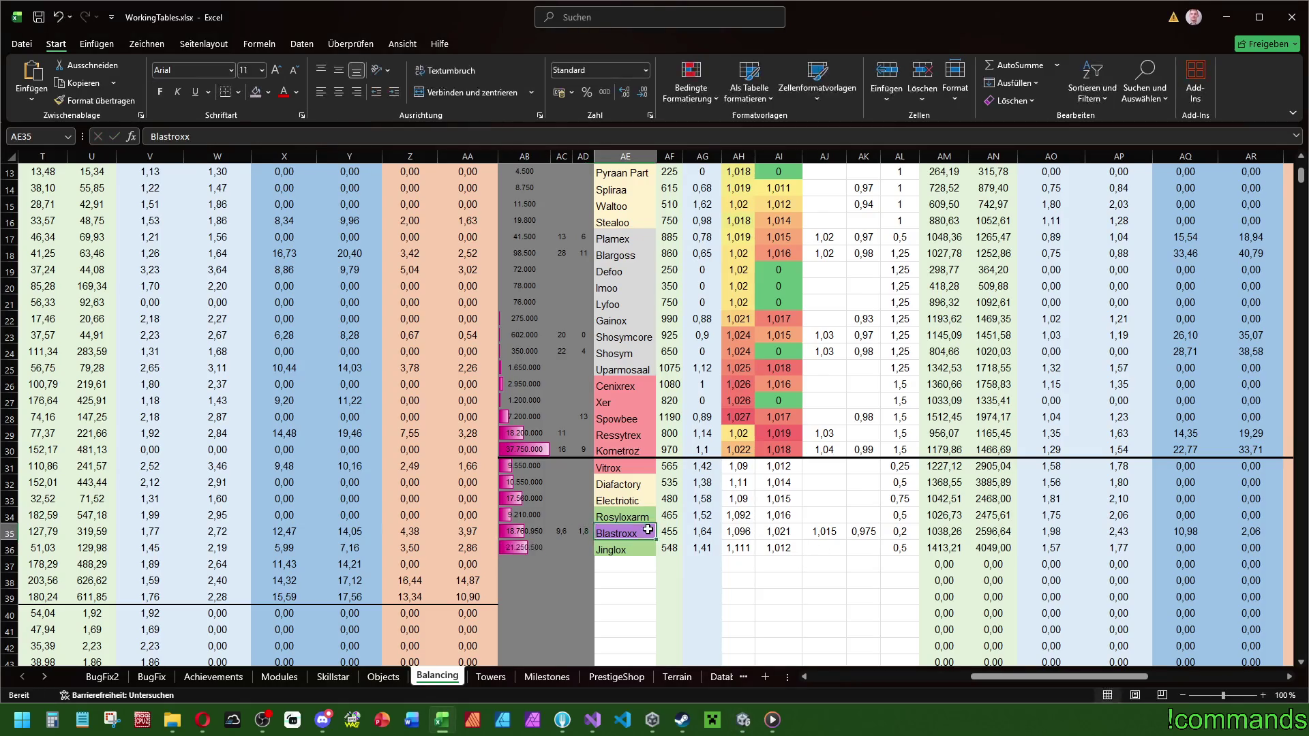
pyautogui.click(546, 541)
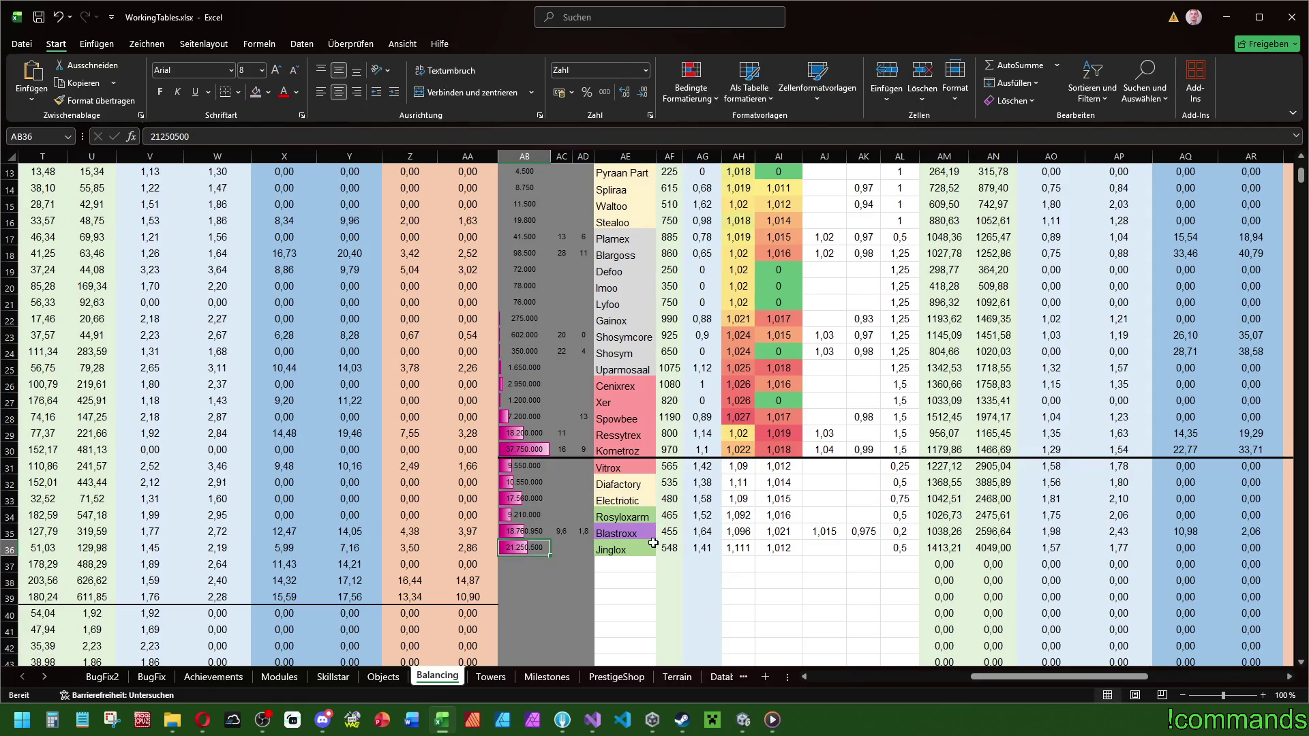
pyautogui.scroll(-2, 688, 548)
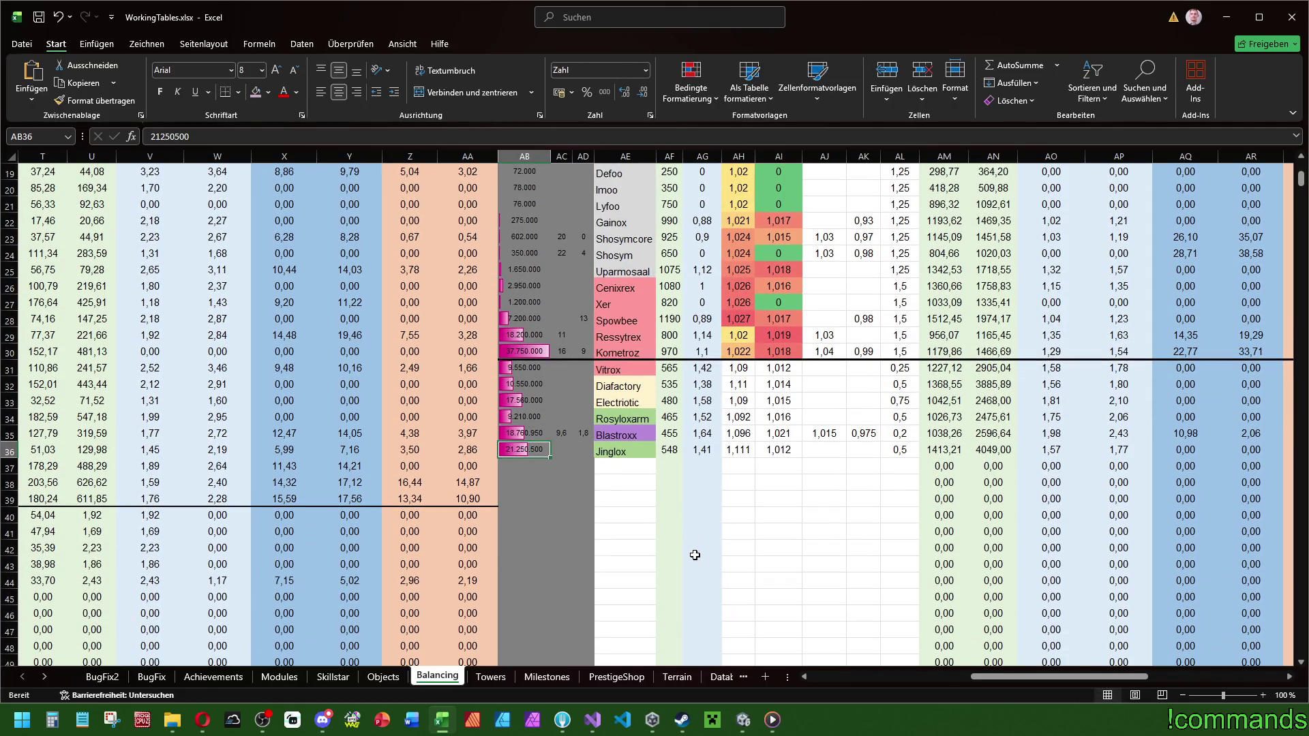
# Save the workbook and look over a lvl 20 range formula
pyautogui.click(38, 23)
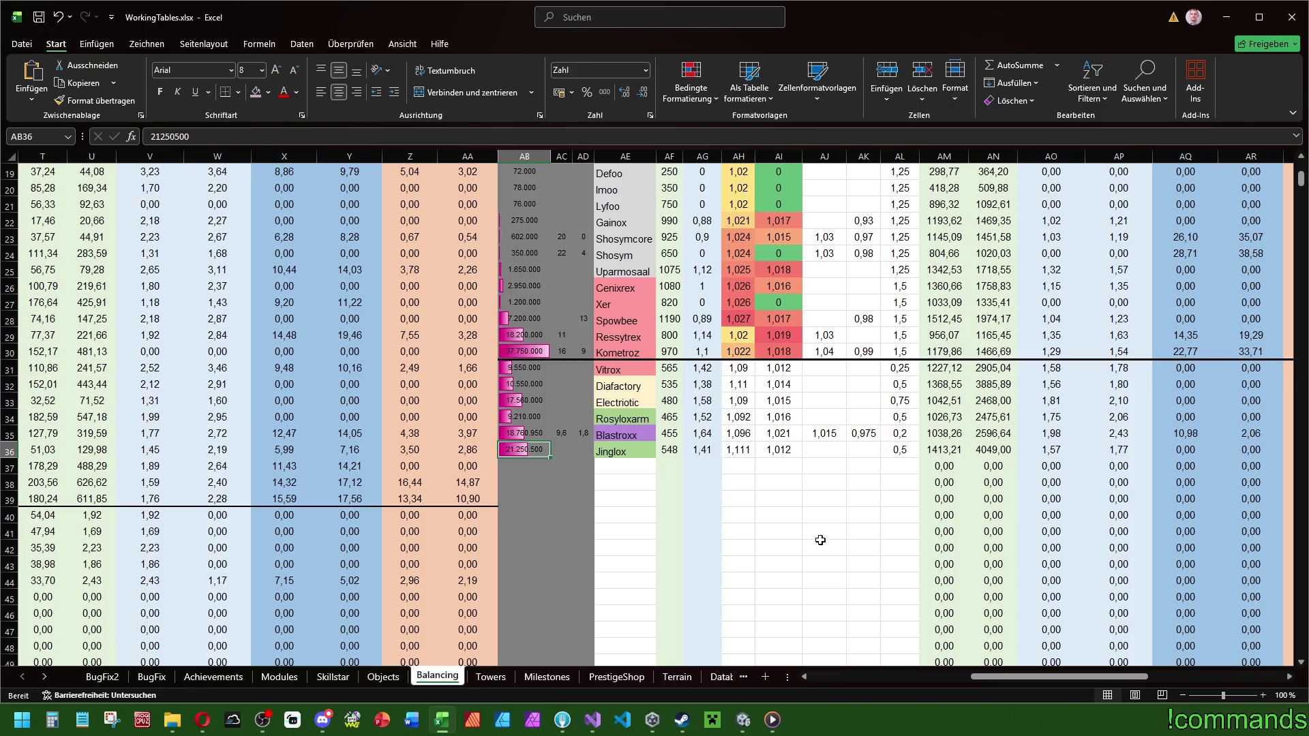
pyautogui.scroll(-4, 981, 563)
pyautogui.moveTo(1002, 676); pyautogui.dragTo(842, 671)
pyautogui.scroll(4, 781, 569)
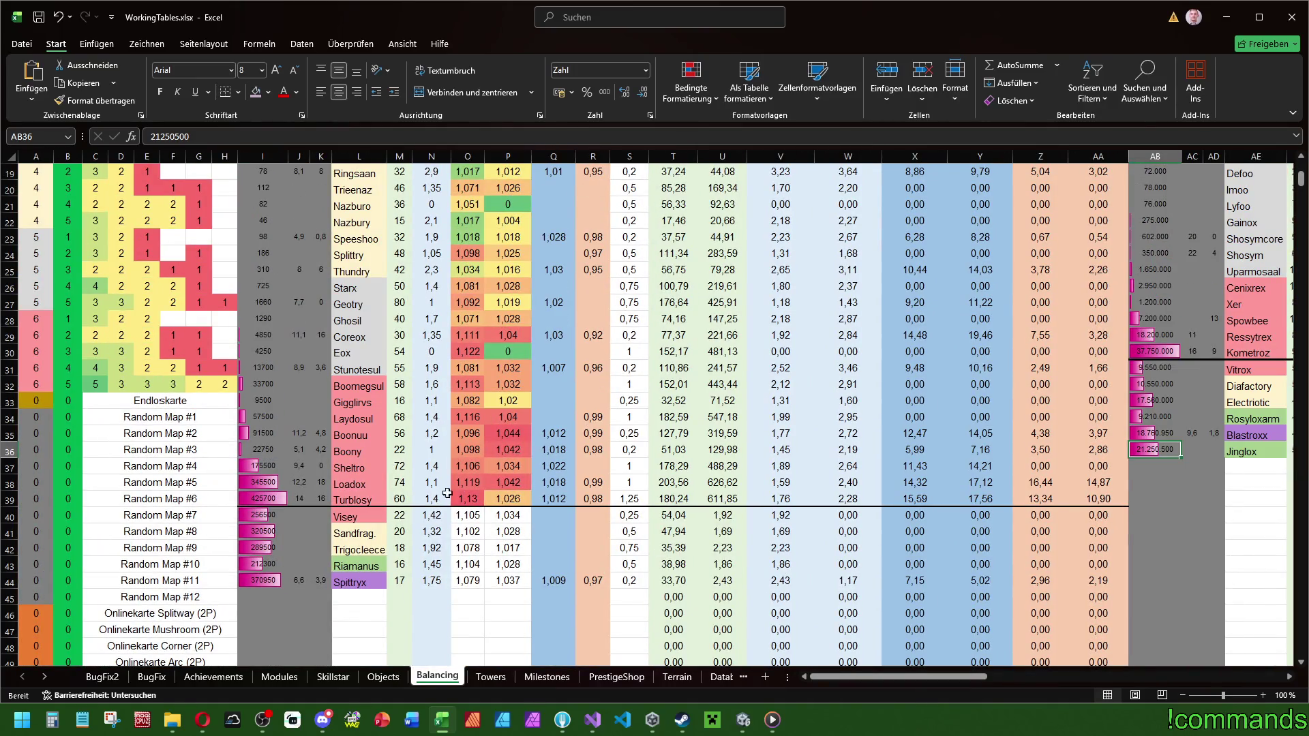
pyautogui.moveTo(446, 493)
pyautogui.mouseDown()
pyautogui.moveTo(354, 450)
pyautogui.moveTo(934, 219)
pyautogui.mouseUp()
pyautogui.click(980, 253)
pyautogui.scroll(6, 933, 326)
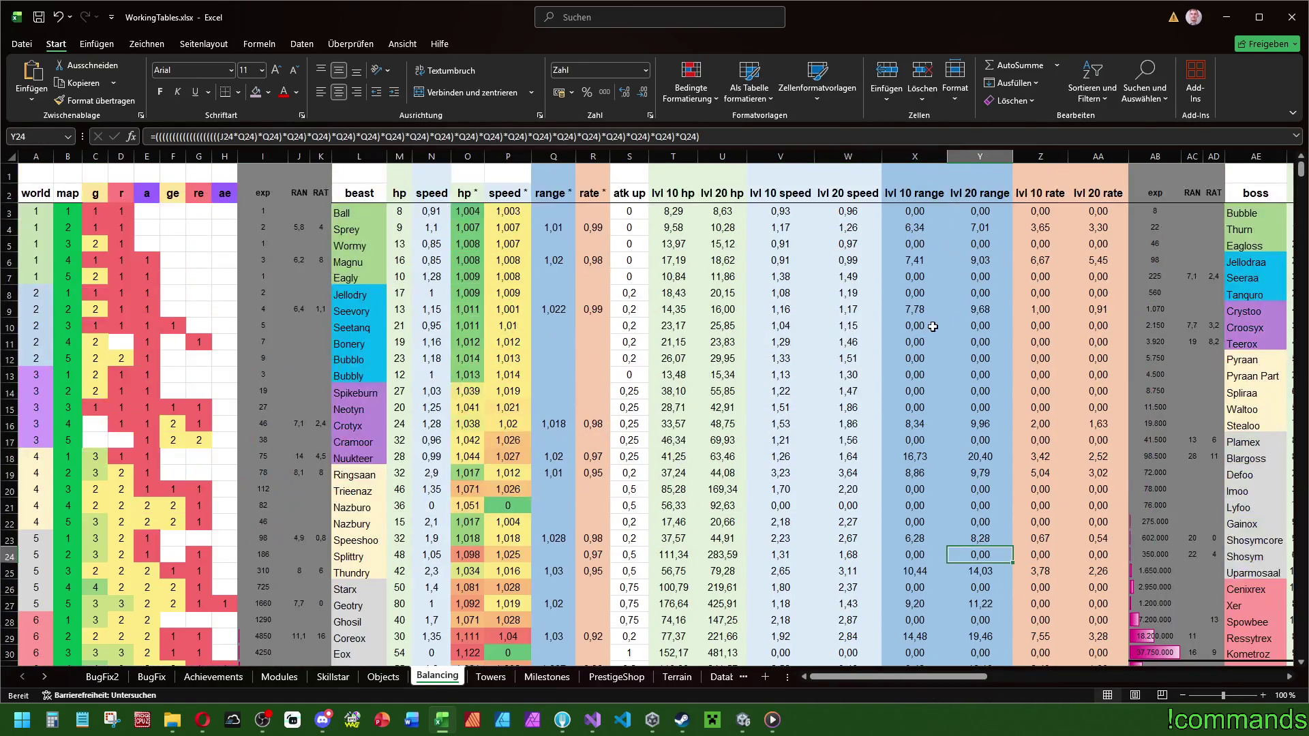
pyautogui.scroll(-6, 932, 327)
# Inspect Spittryx's lvl 10 and lvl 20 stat formulas in row 44, then the row 38 lvl 10 formula
pyautogui.moveTo(372, 521); pyautogui.dragTo(1064, 585)
pyautogui.click(914, 579)
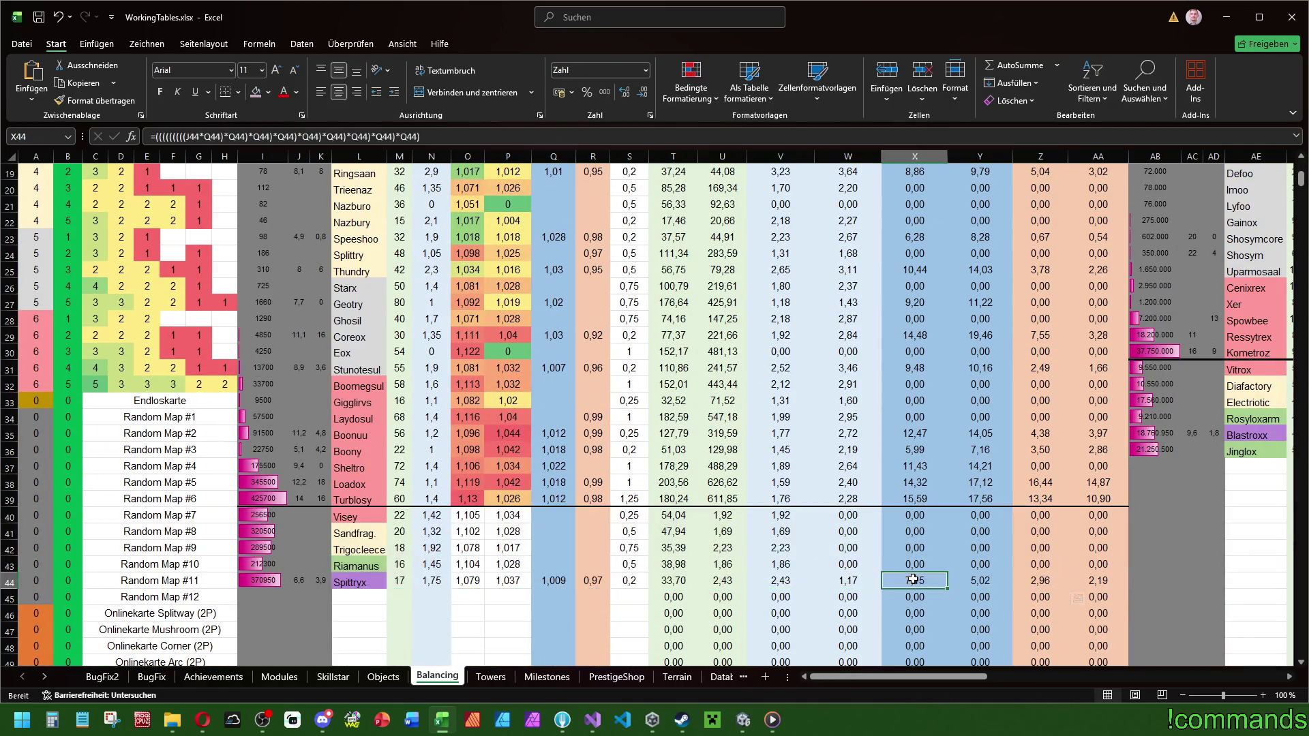
pyautogui.scroll(-4, 886, 566)
pyautogui.scroll(10, 757, 549)
pyautogui.scroll(-6, 682, 474)
pyautogui.doubleClick(673, 579)
pyautogui.scroll(6, 691, 501)
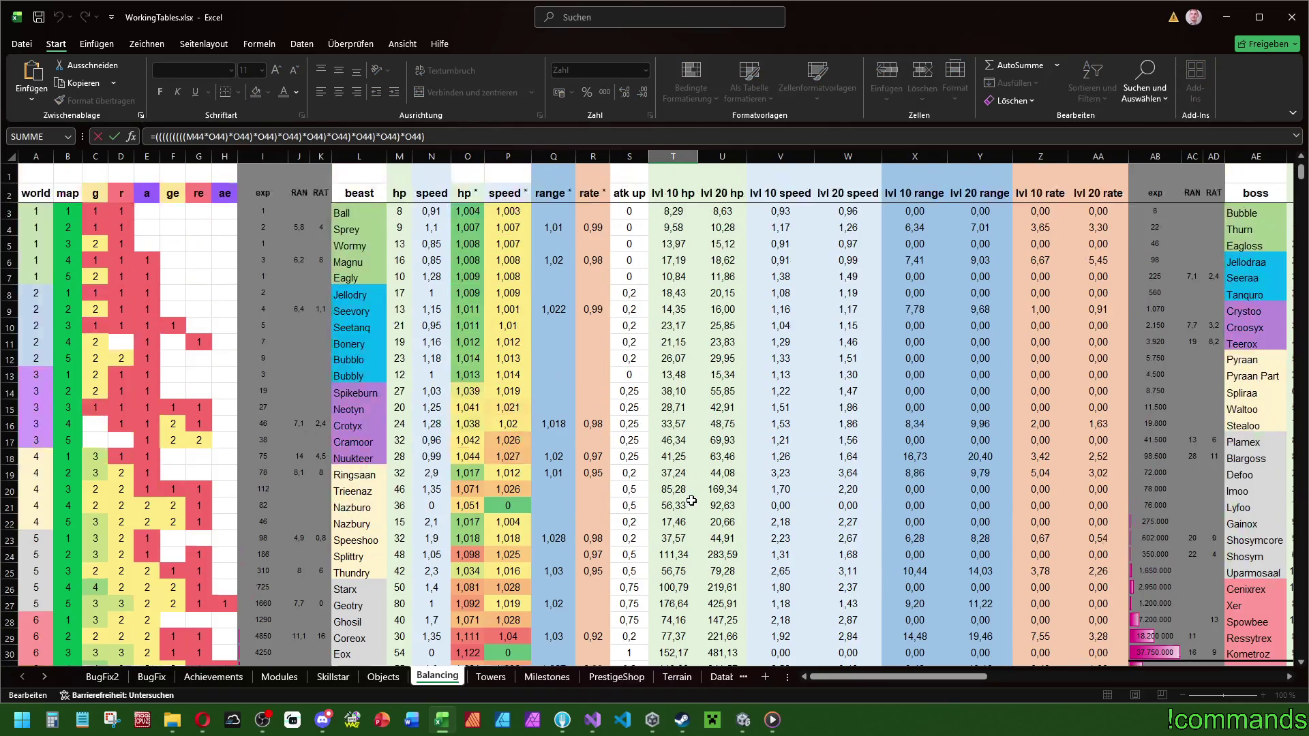
pyautogui.scroll(-6, 689, 499)
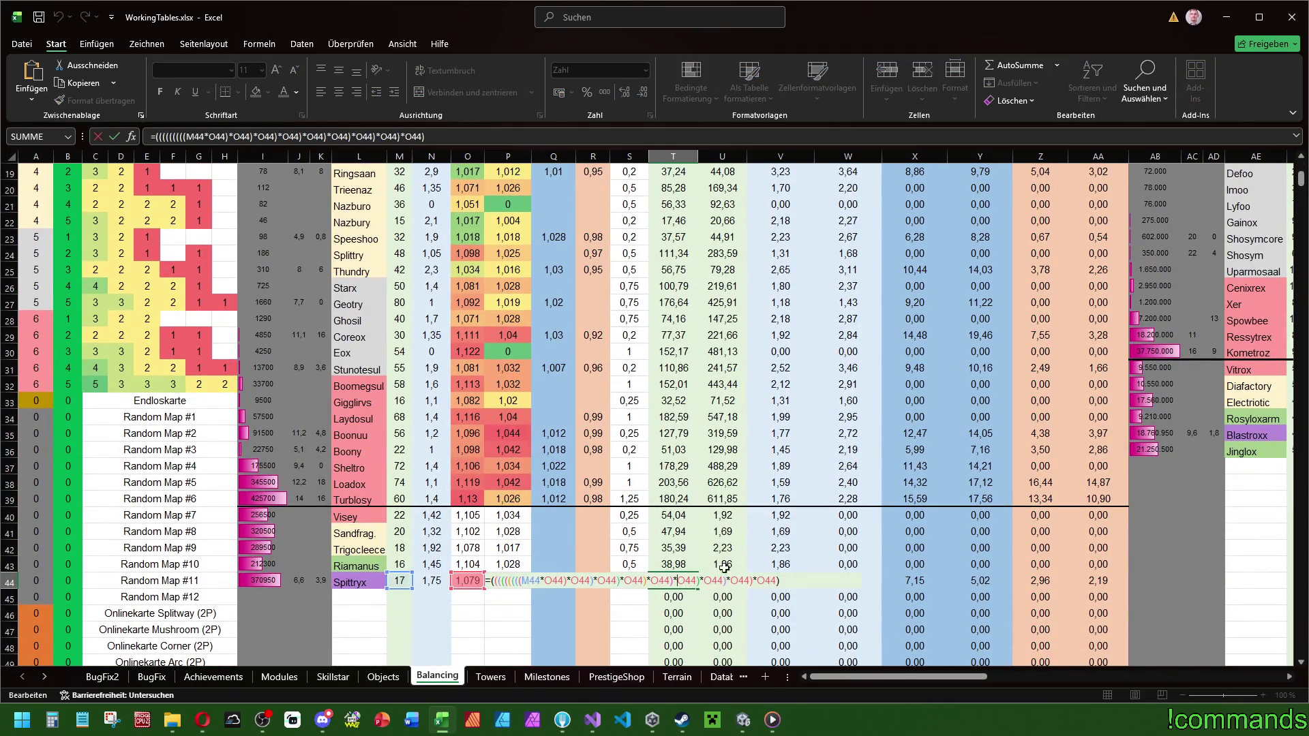
pyautogui.press('Tab')
pyautogui.press('F2')
pyautogui.scroll(6, 705, 467)
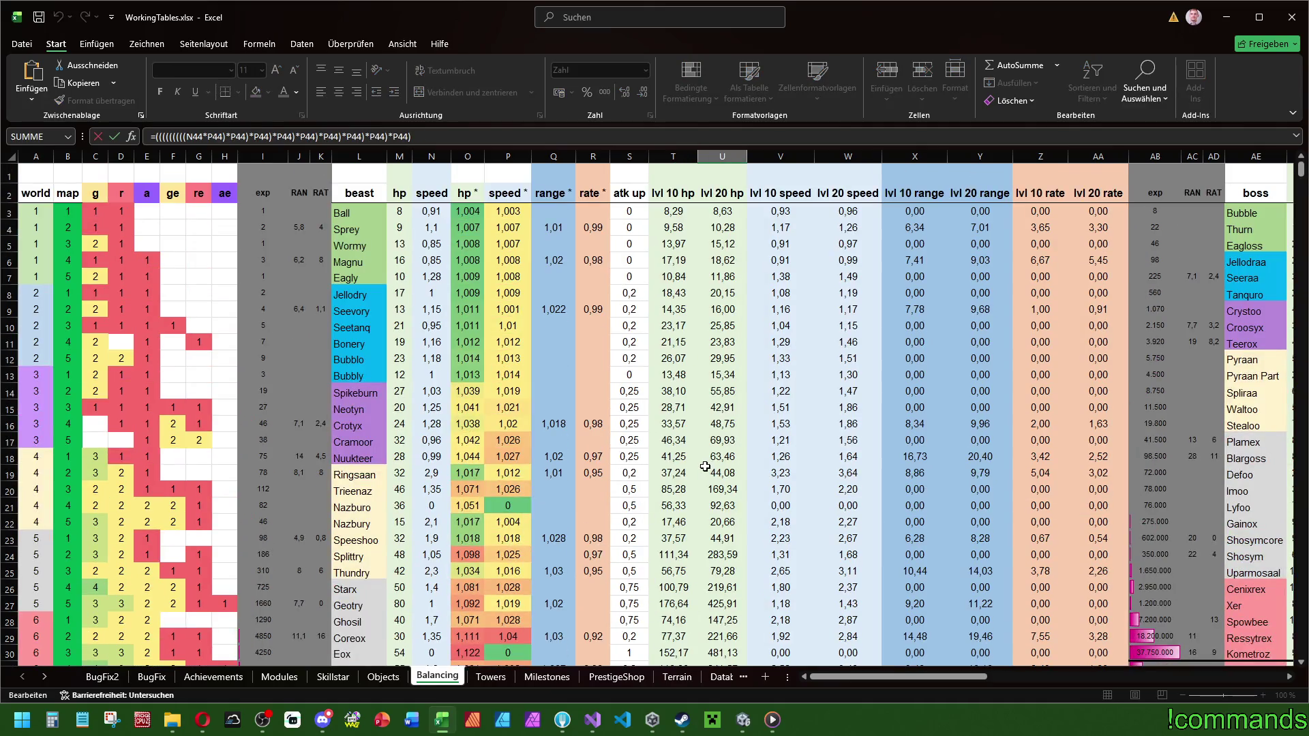
pyautogui.scroll(-6, 704, 467)
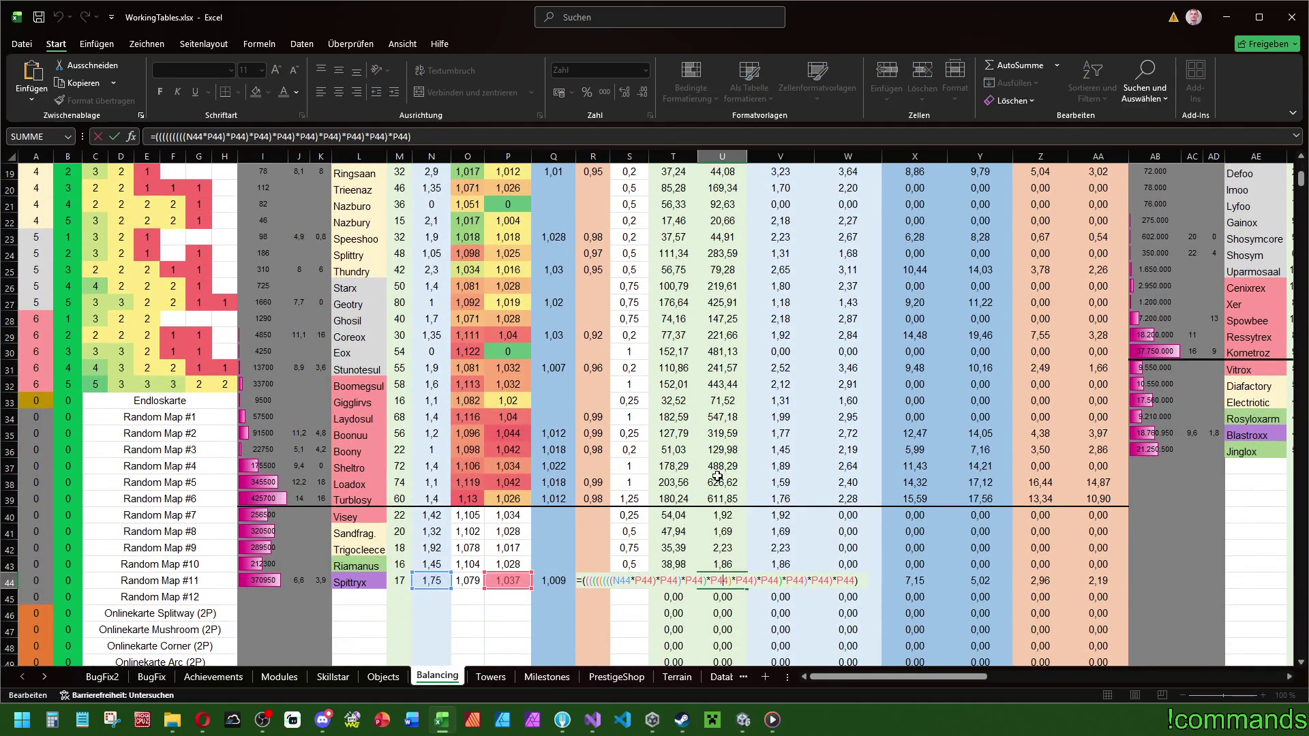
pyautogui.hotkey('ctrl', 'Return')
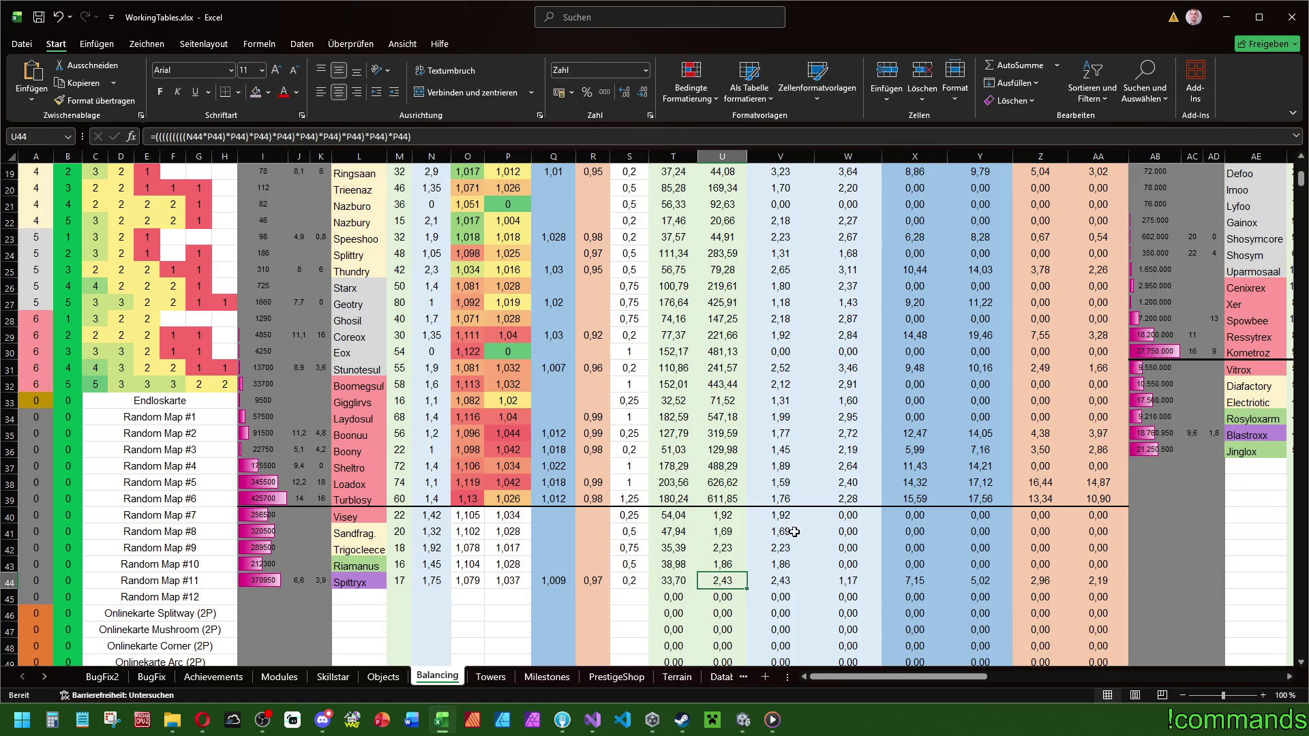
pyautogui.click(682, 481)
pyautogui.scroll(-2, 708, 402)
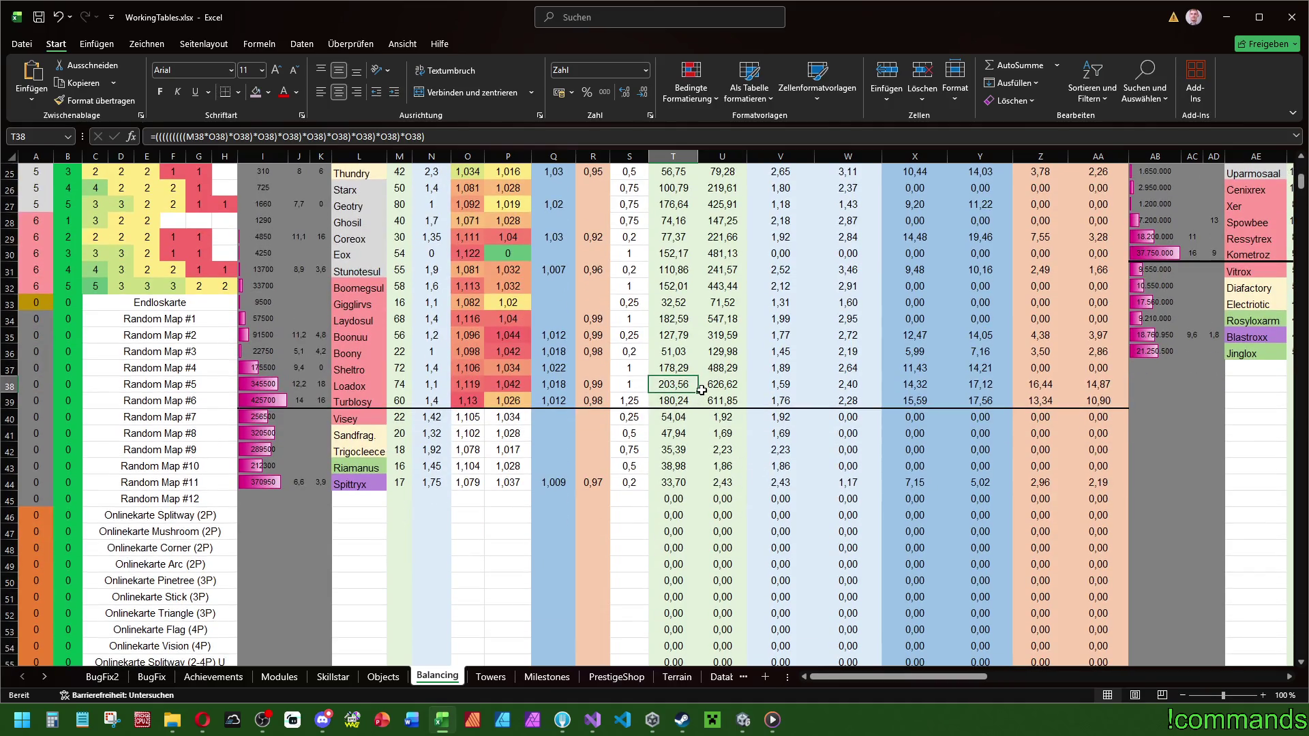
# Fill the lvl 10 hp, lvl 20 hp and lvl 10 speed formulas from row 38 down to row 314
pyautogui.moveTo(701, 390)
pyautogui.mouseDown()
pyautogui.moveTo(687, 731)
pyautogui.moveTo(681, 632)
pyautogui.mouseUp()
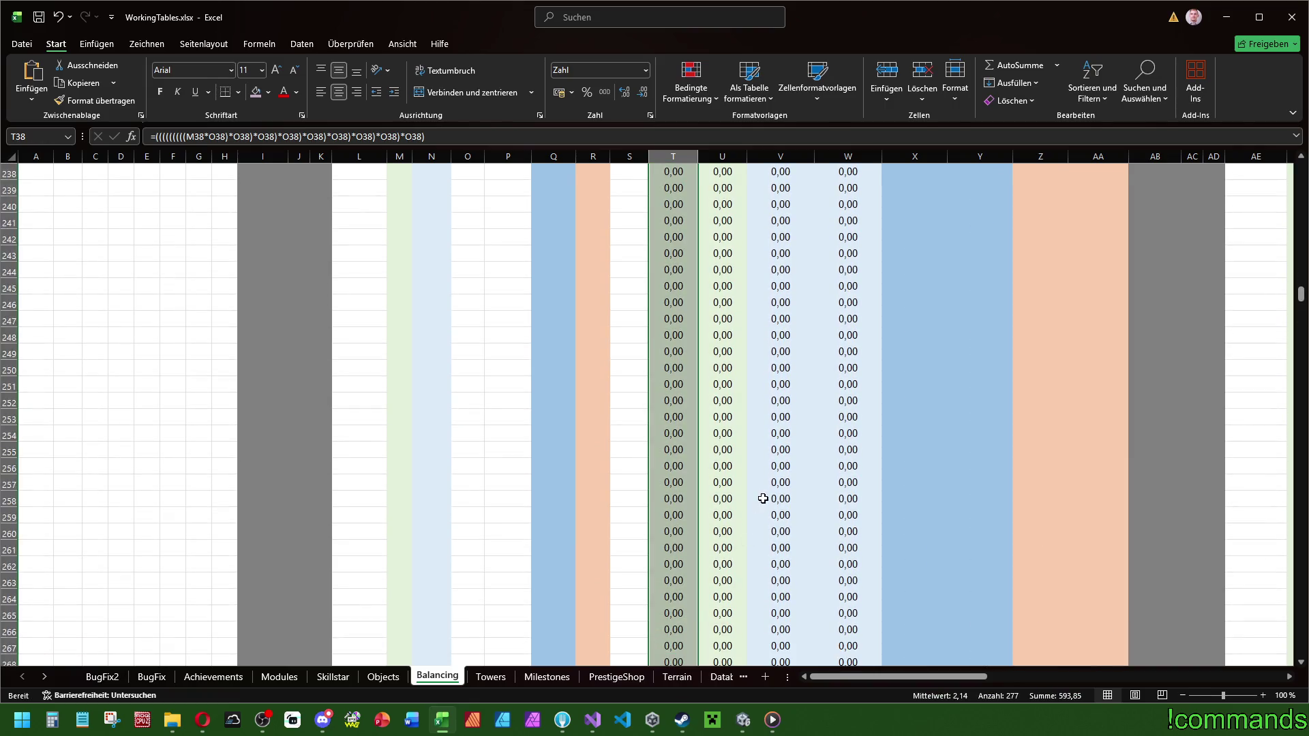
pyautogui.scroll(20, 762, 501)
pyautogui.scroll(4, 759, 511)
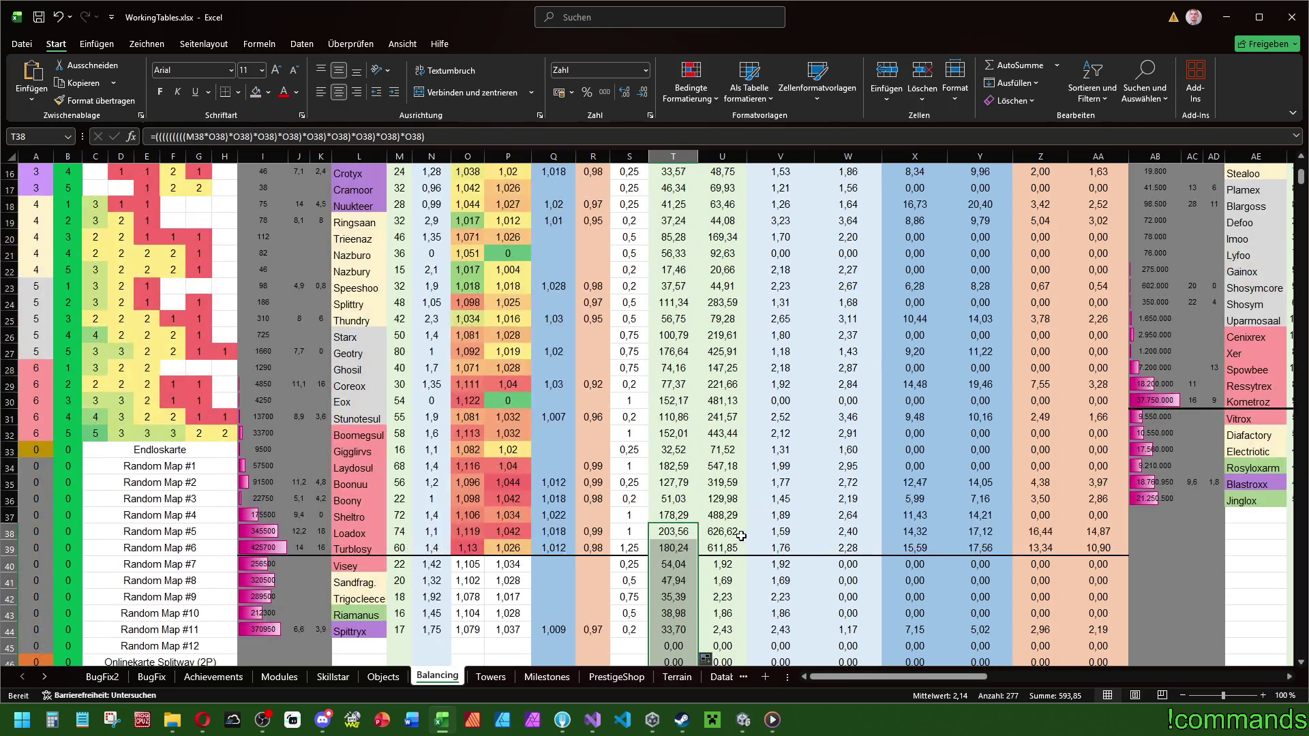
pyautogui.click(741, 535)
pyautogui.moveTo(748, 538); pyautogui.dragTo(758, 733)
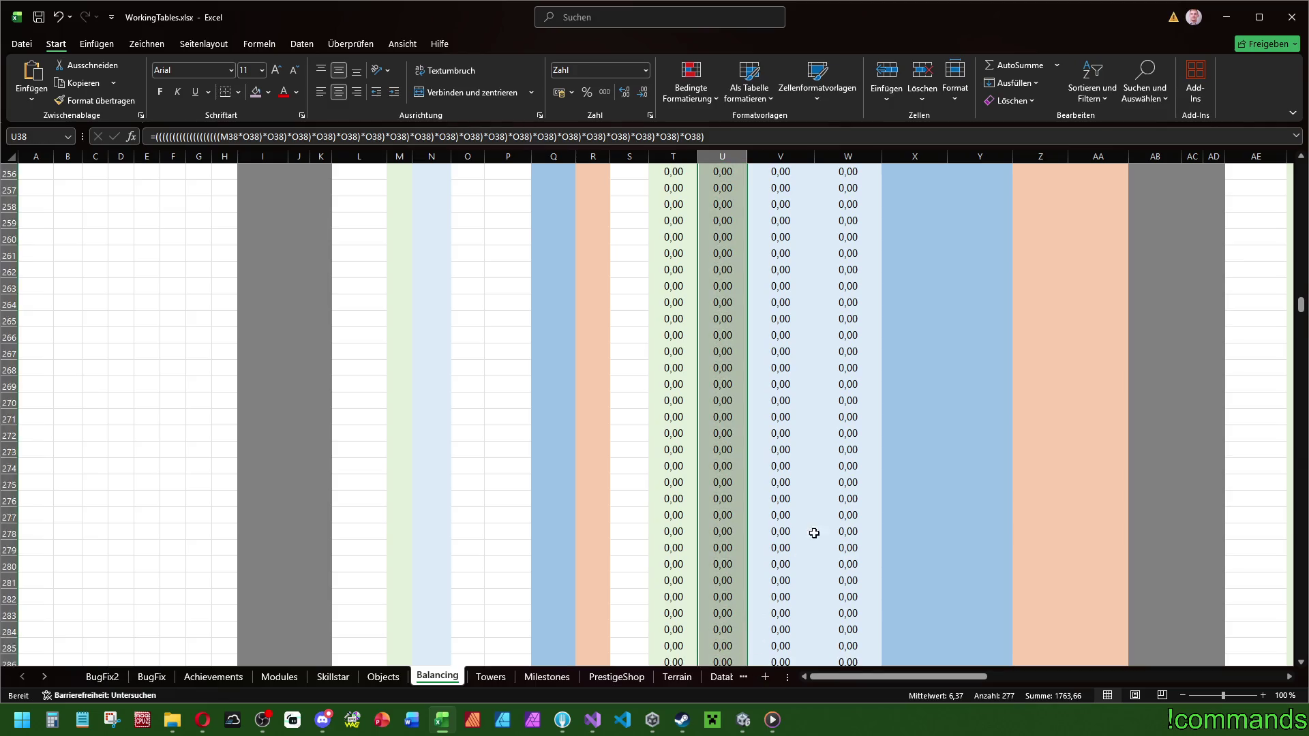
pyautogui.scroll(20, 831, 532)
pyautogui.scroll(20, 831, 532)
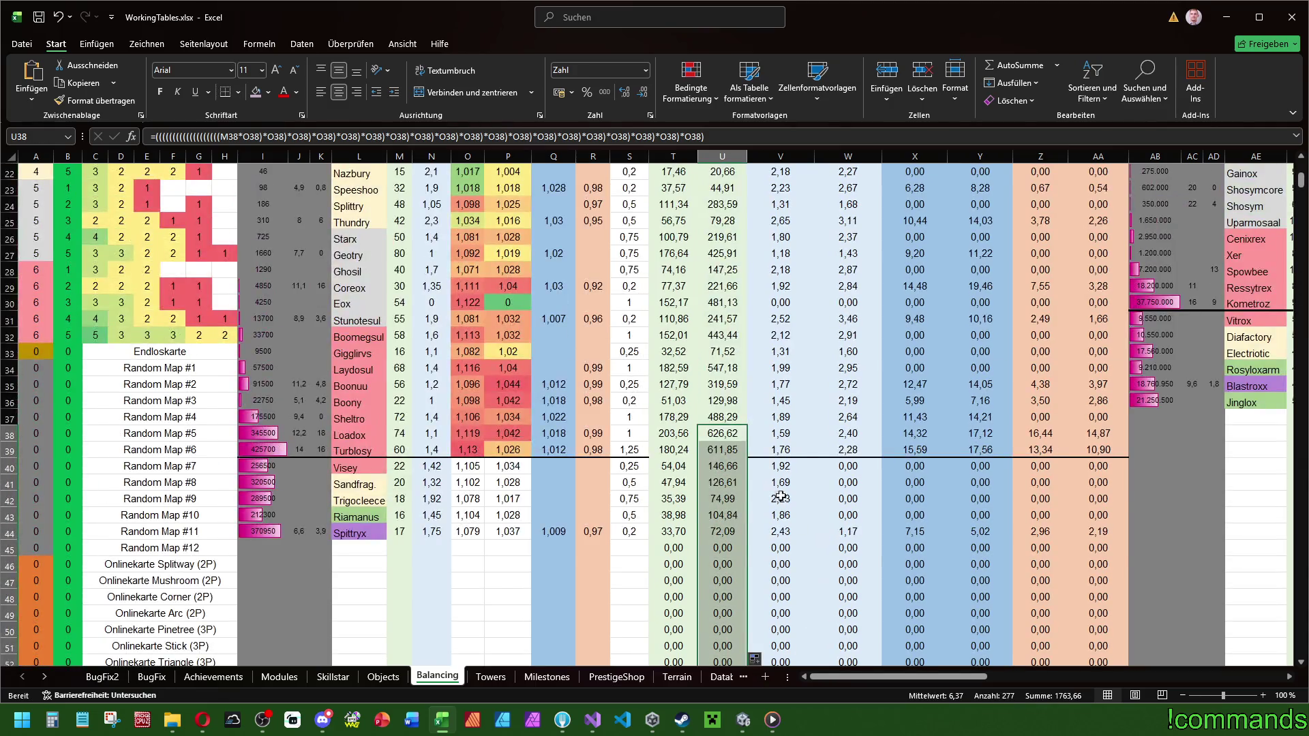
pyautogui.click(794, 436)
pyautogui.moveTo(815, 442); pyautogui.dragTo(833, 734)
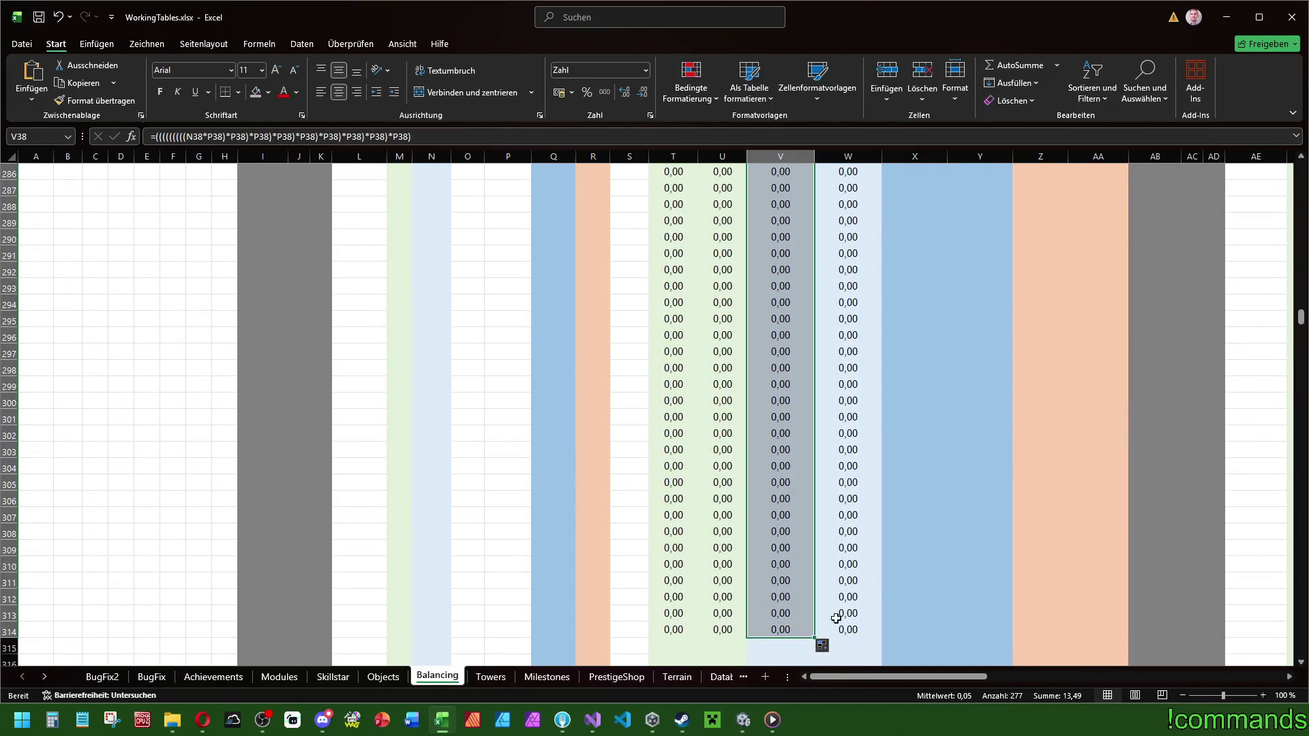
# Fill the lvl 20 speed, X38 and Y38 formulas down to row 314
pyautogui.scroll(20, 846, 647)
pyautogui.scroll(20, 863, 599)
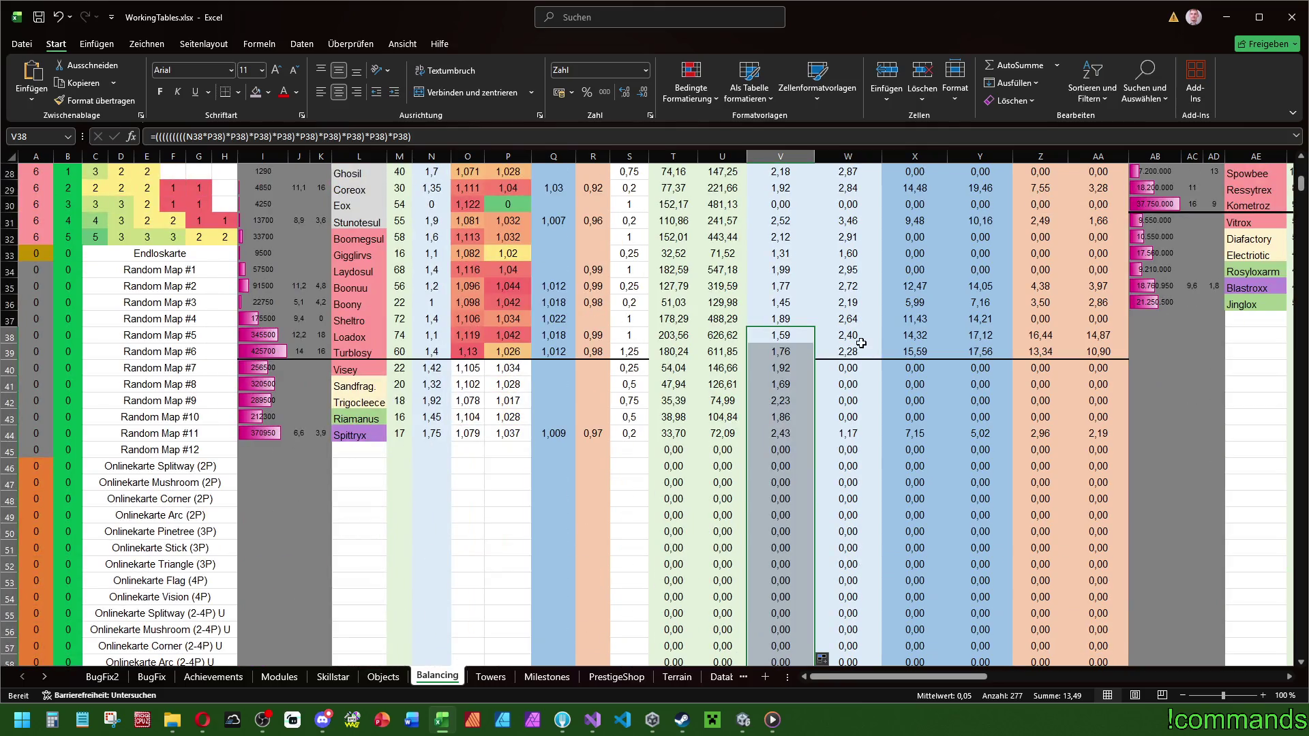
pyautogui.click(866, 341)
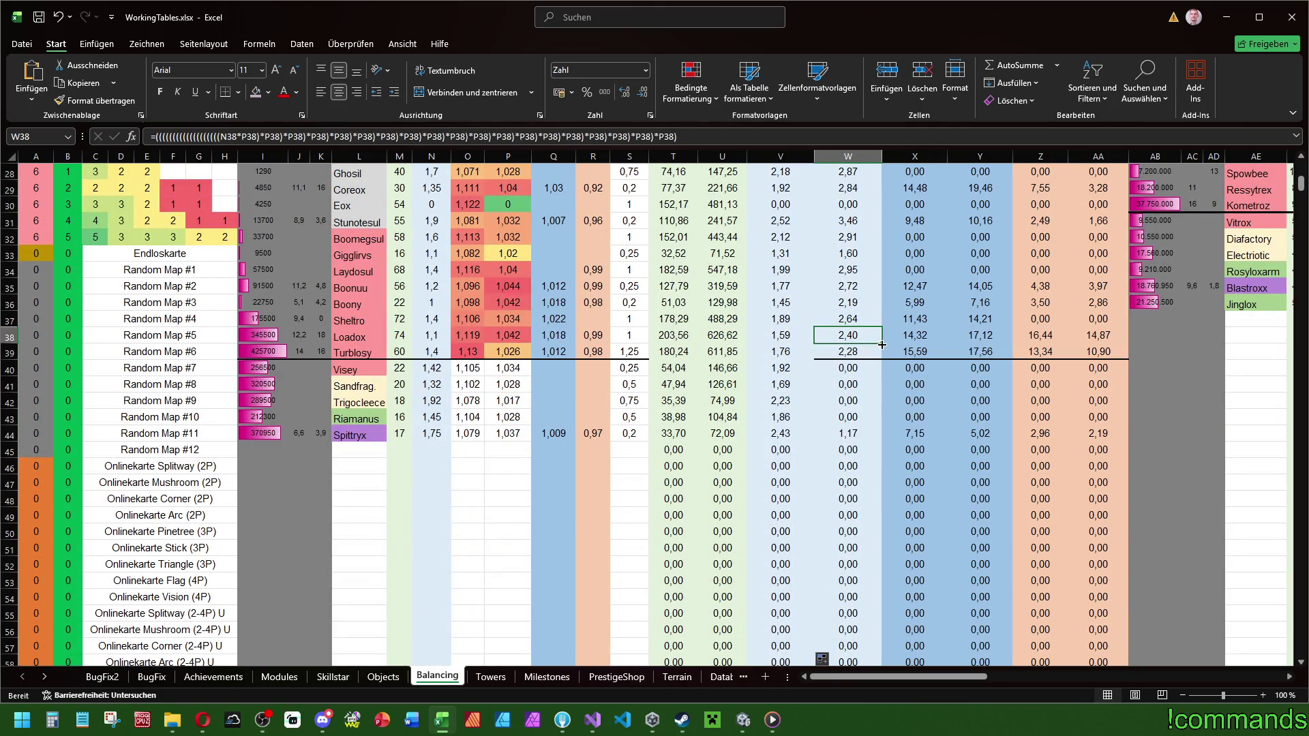
pyautogui.moveTo(881, 345)
pyautogui.mouseDown()
pyautogui.moveTo(893, 733)
pyautogui.moveTo(873, 624)
pyautogui.mouseUp()
pyautogui.scroll(20, 947, 565)
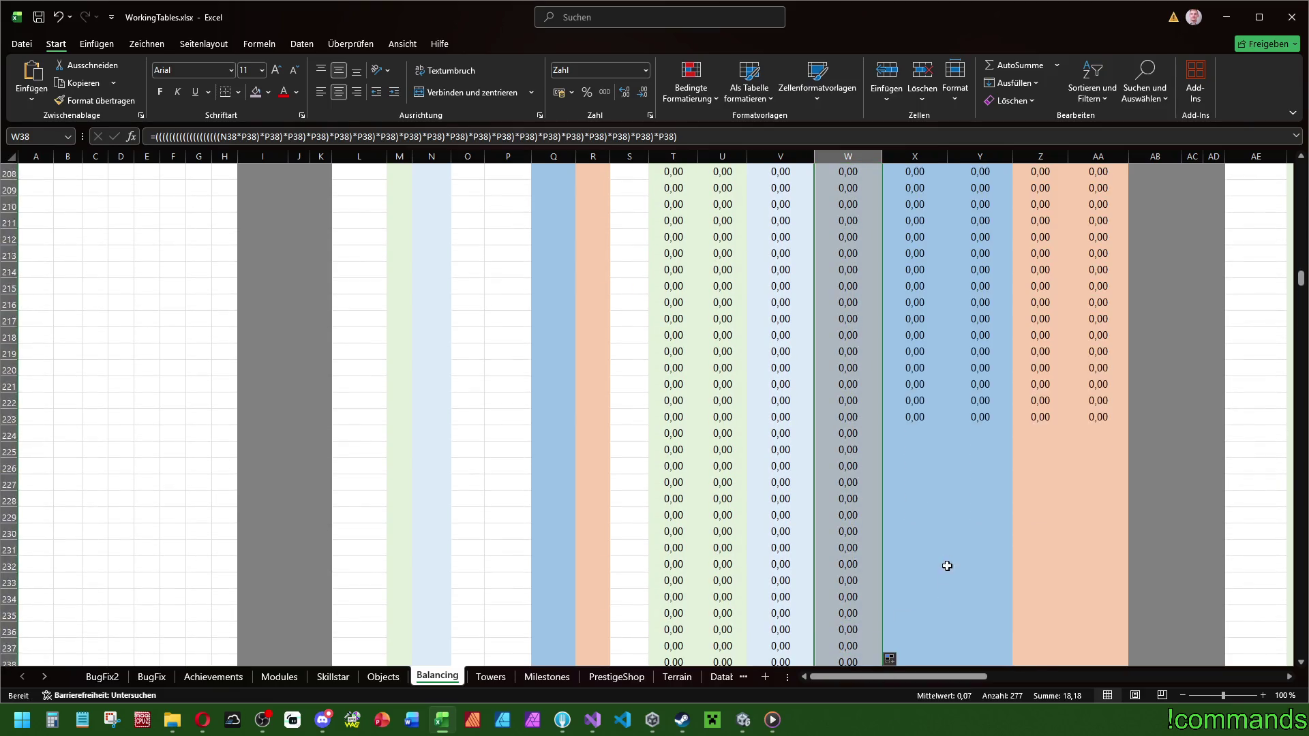
pyautogui.scroll(20, 955, 579)
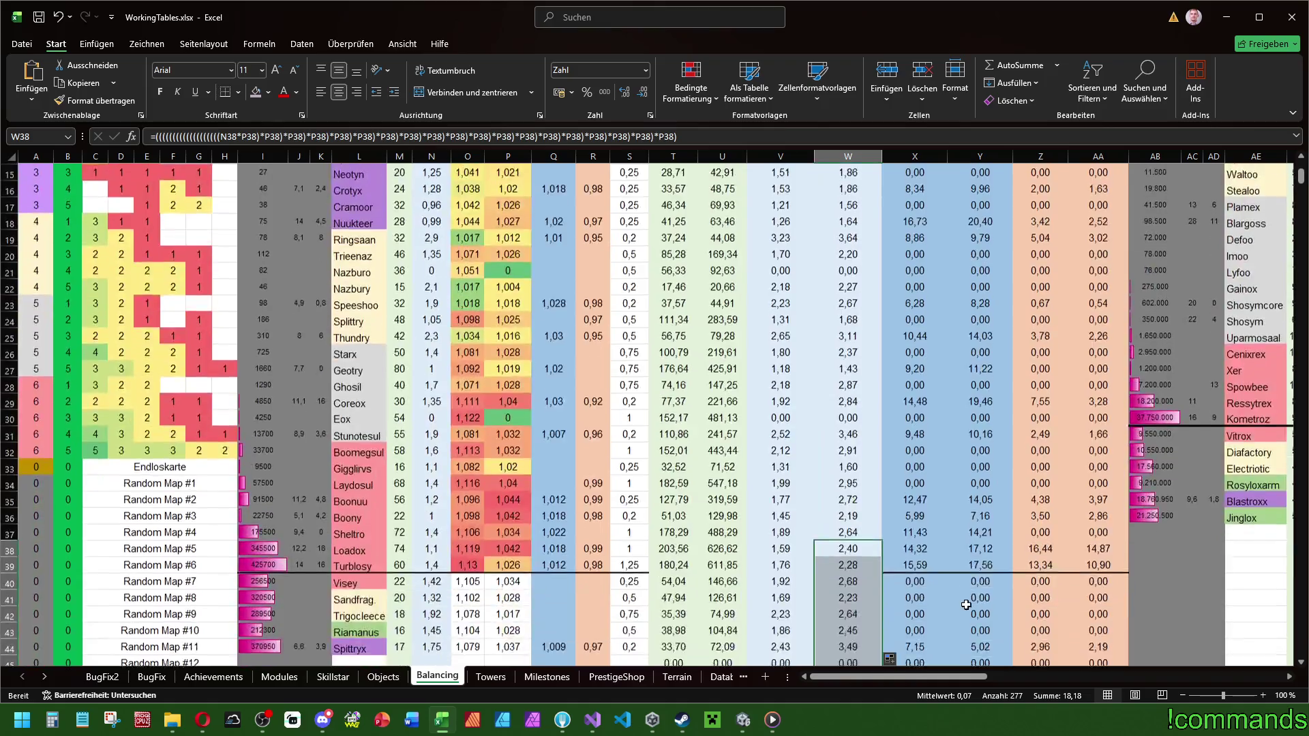
pyautogui.scroll(-2, 966, 605)
pyautogui.click(917, 433)
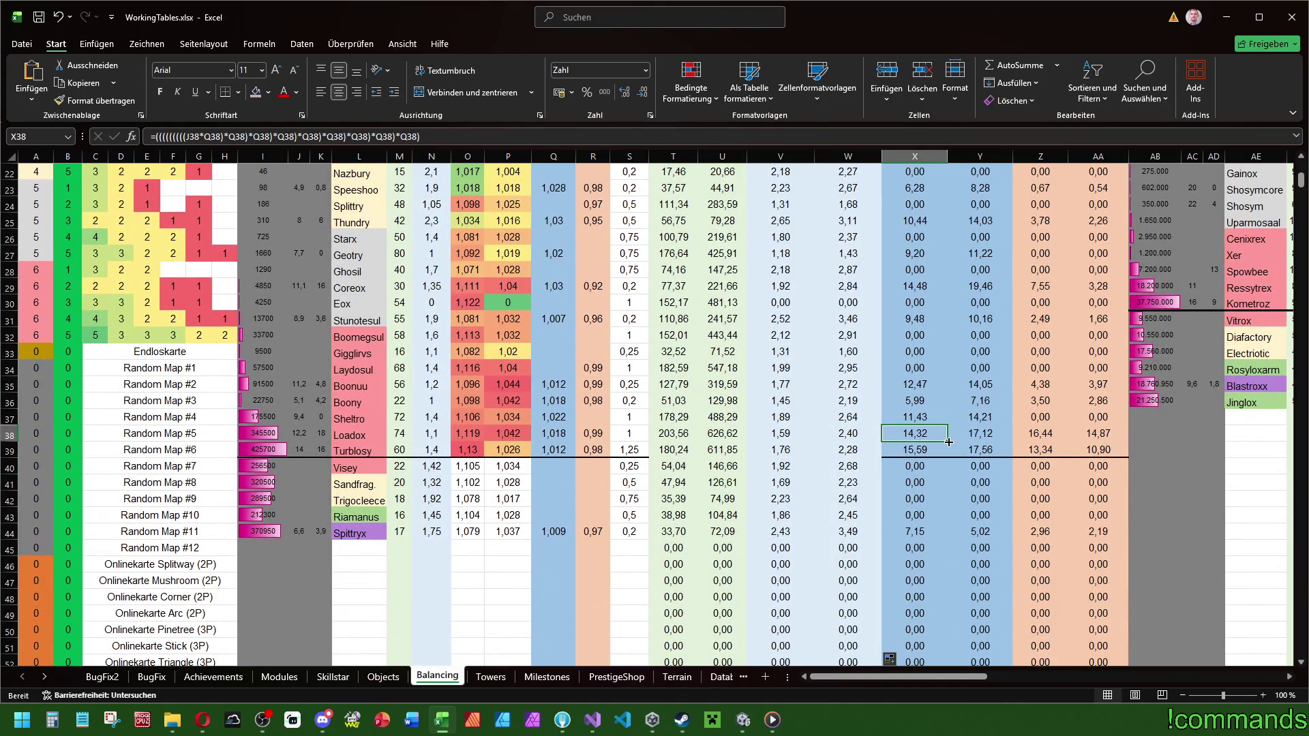
pyautogui.moveTo(948, 442)
pyautogui.mouseDown()
pyautogui.moveTo(941, 721)
pyautogui.moveTo(926, 633)
pyautogui.mouseUp()
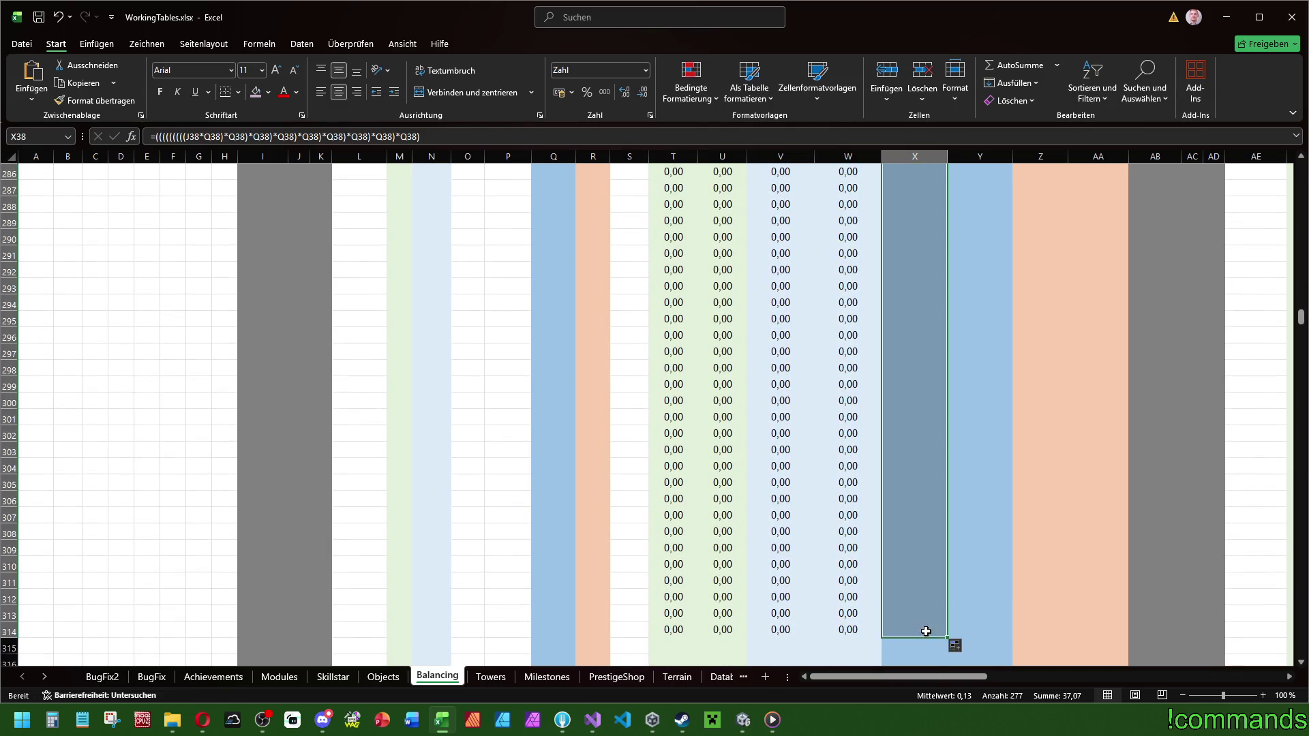
pyautogui.scroll(20, 1006, 591)
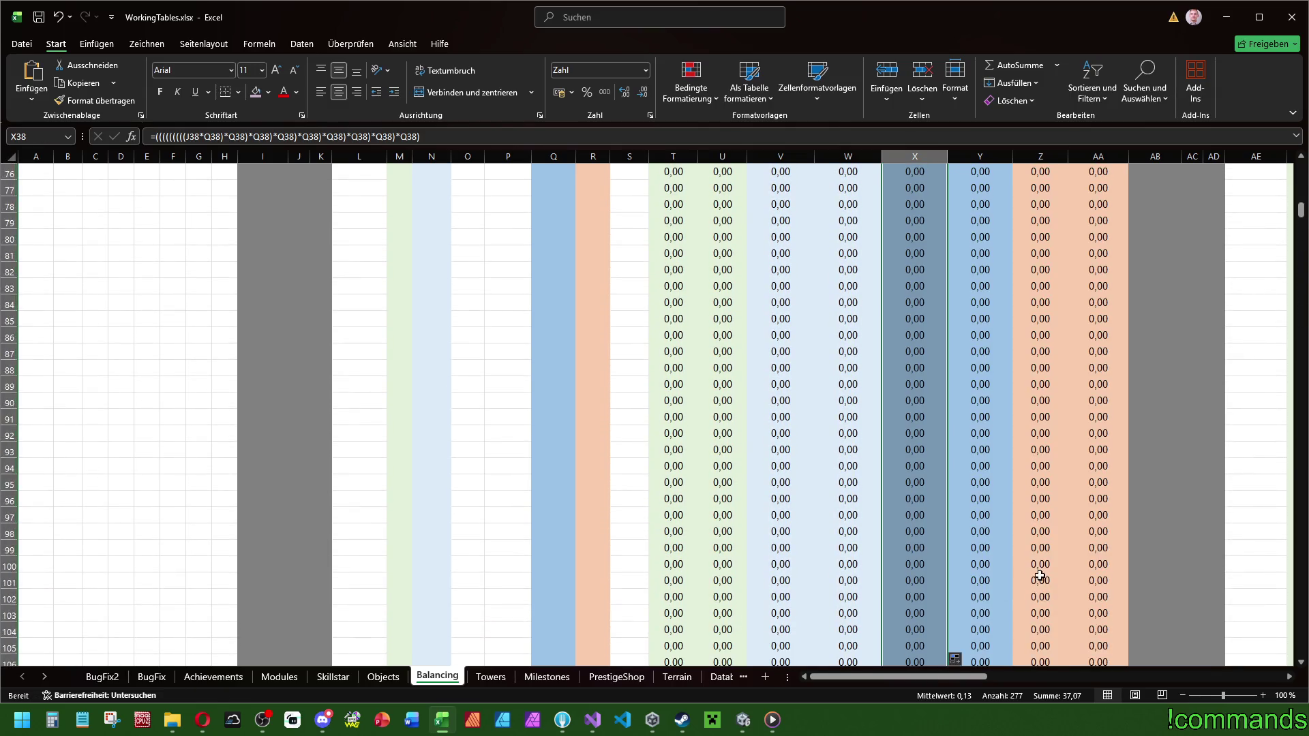
pyautogui.click(997, 434)
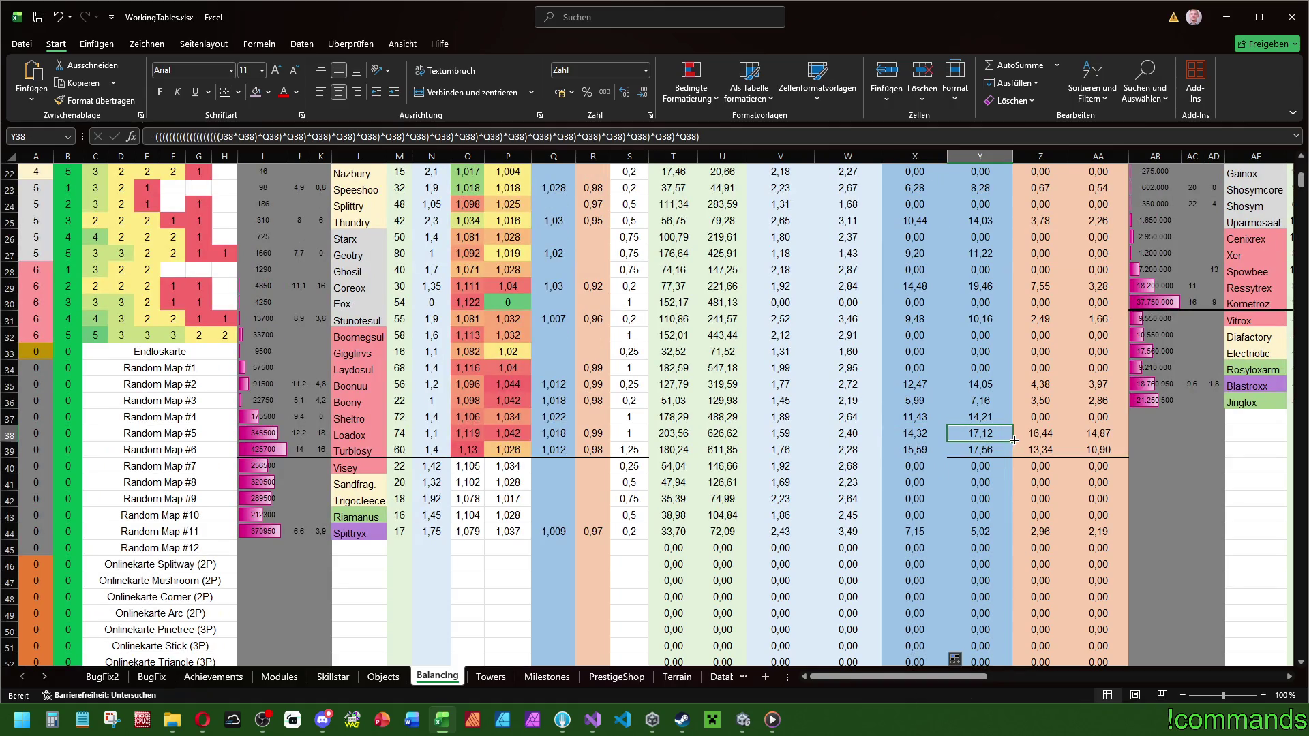
pyautogui.moveTo(1014, 440)
pyautogui.mouseDown()
pyautogui.moveTo(1008, 734)
pyautogui.moveTo(981, 631)
pyautogui.mouseUp()
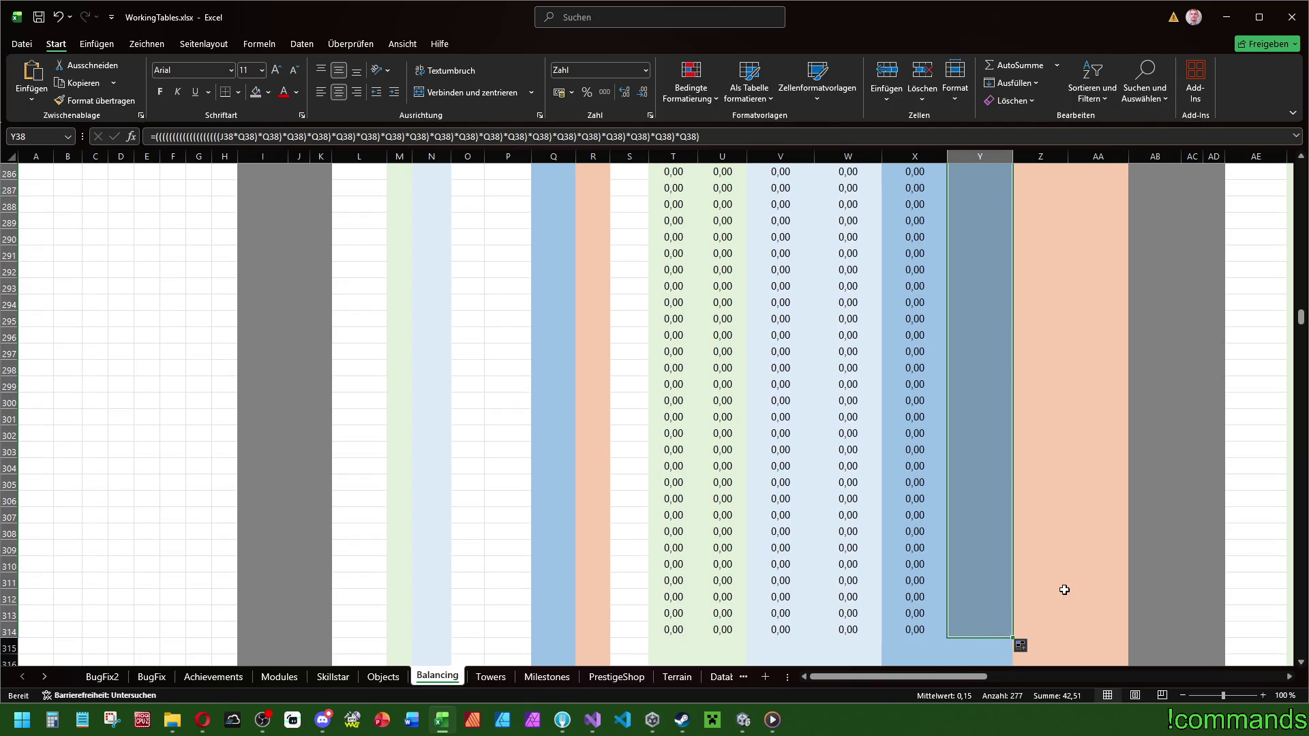
# Fill the Z38 and AA38 multiplier formulas down to row 314
pyautogui.scroll(20, 1104, 546)
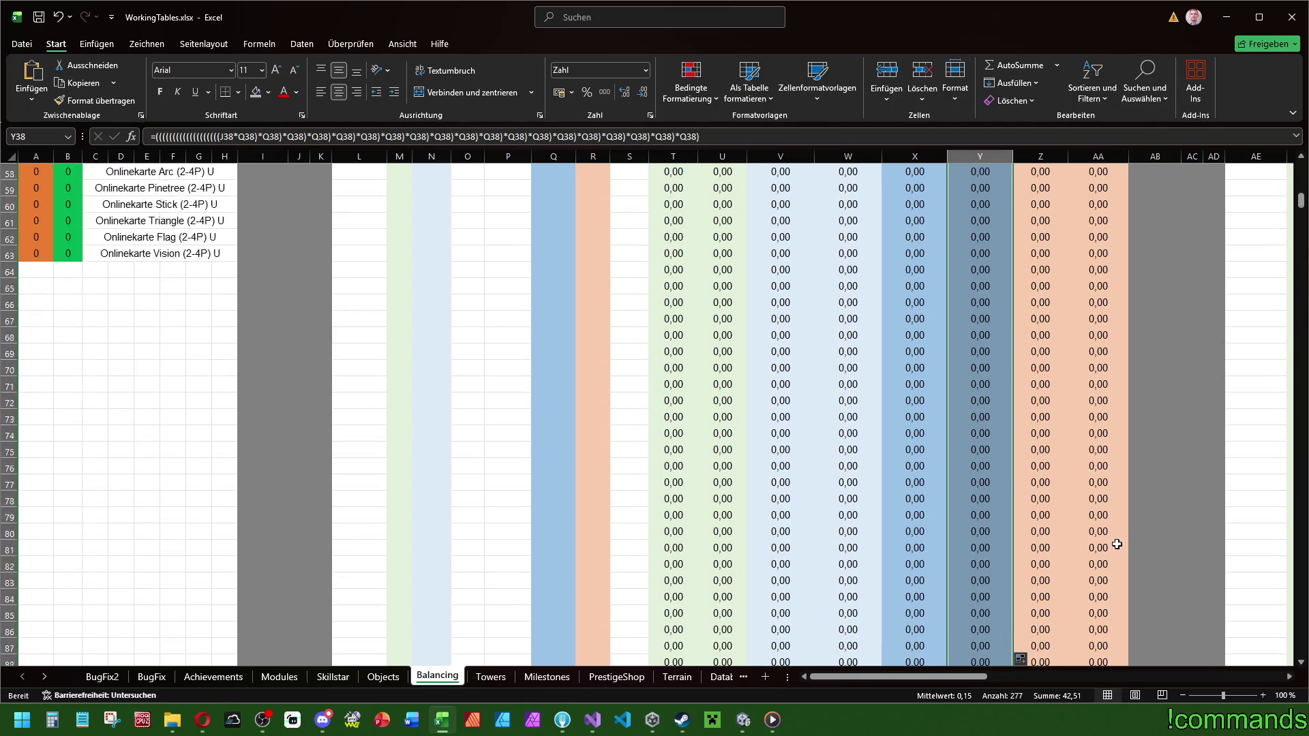
pyautogui.scroll(14, 1117, 544)
pyautogui.click(1043, 532)
pyautogui.moveTo(1068, 539)
pyautogui.mouseDown()
pyautogui.moveTo(1069, 721)
pyautogui.moveTo(1048, 626)
pyautogui.mouseUp()
pyautogui.scroll(20, 1159, 532)
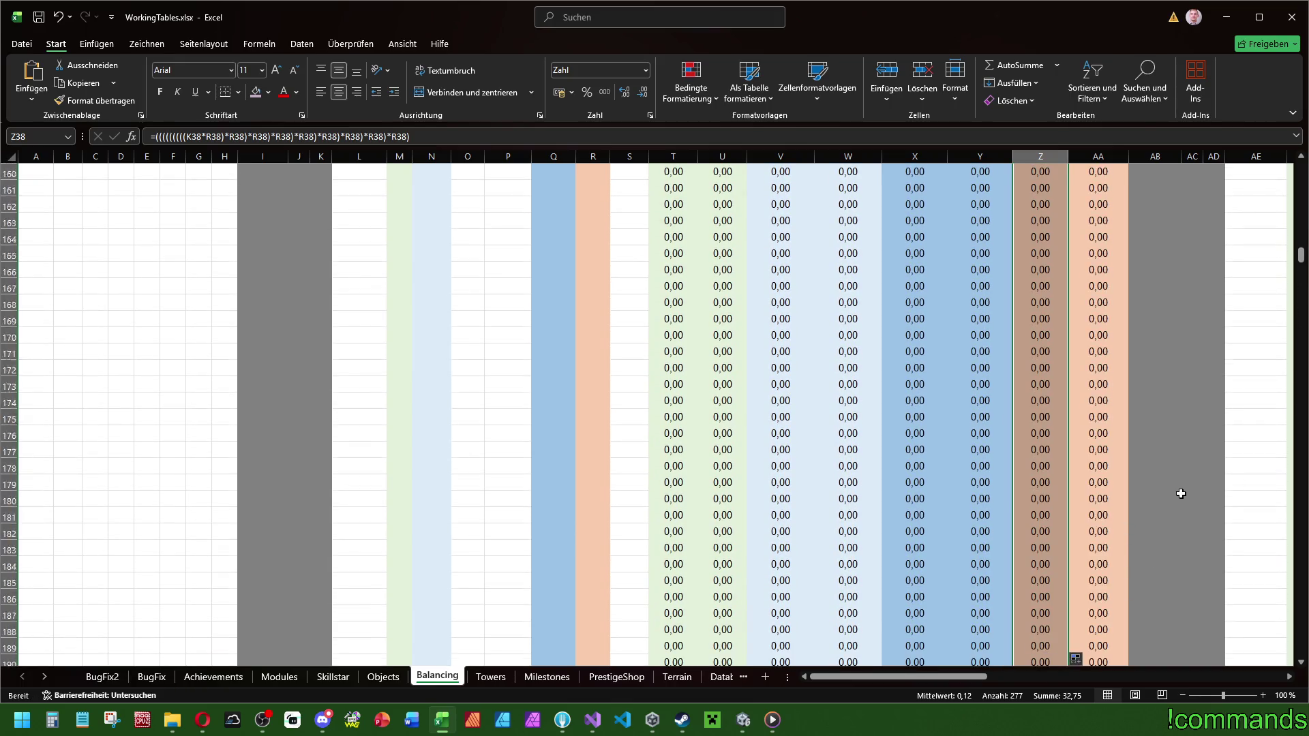
pyautogui.scroll(20, 1178, 492)
pyautogui.click(1091, 336)
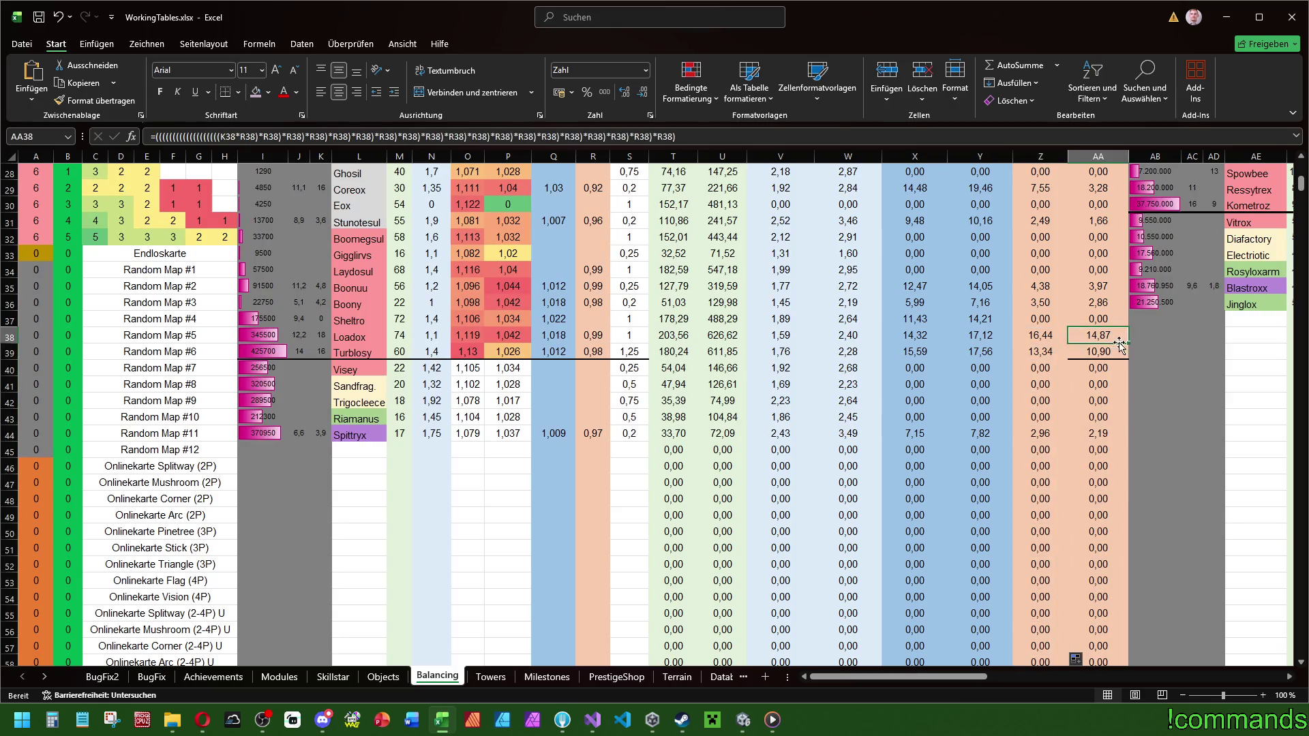
pyautogui.moveTo(1119, 345)
pyautogui.mouseDown()
pyautogui.moveTo(1128, 733)
pyautogui.moveTo(1097, 630)
pyautogui.mouseUp()
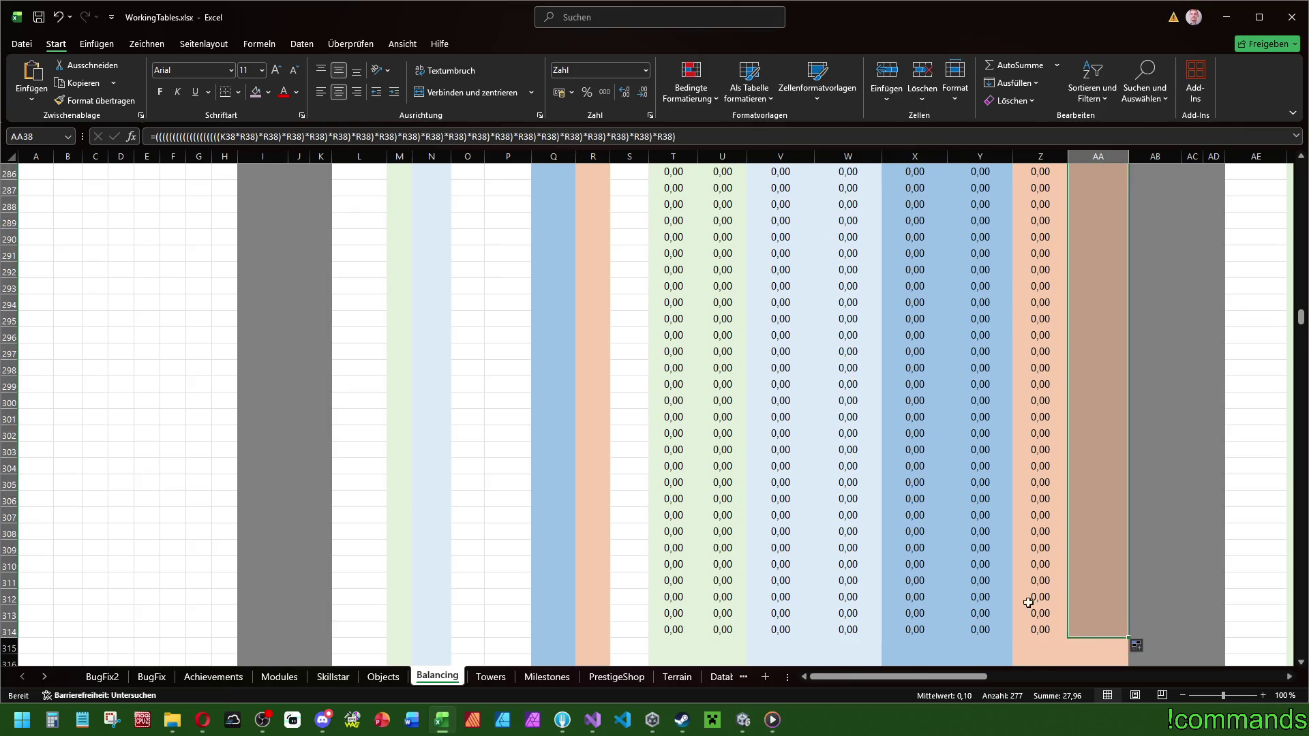
pyautogui.scroll(20, 955, 553)
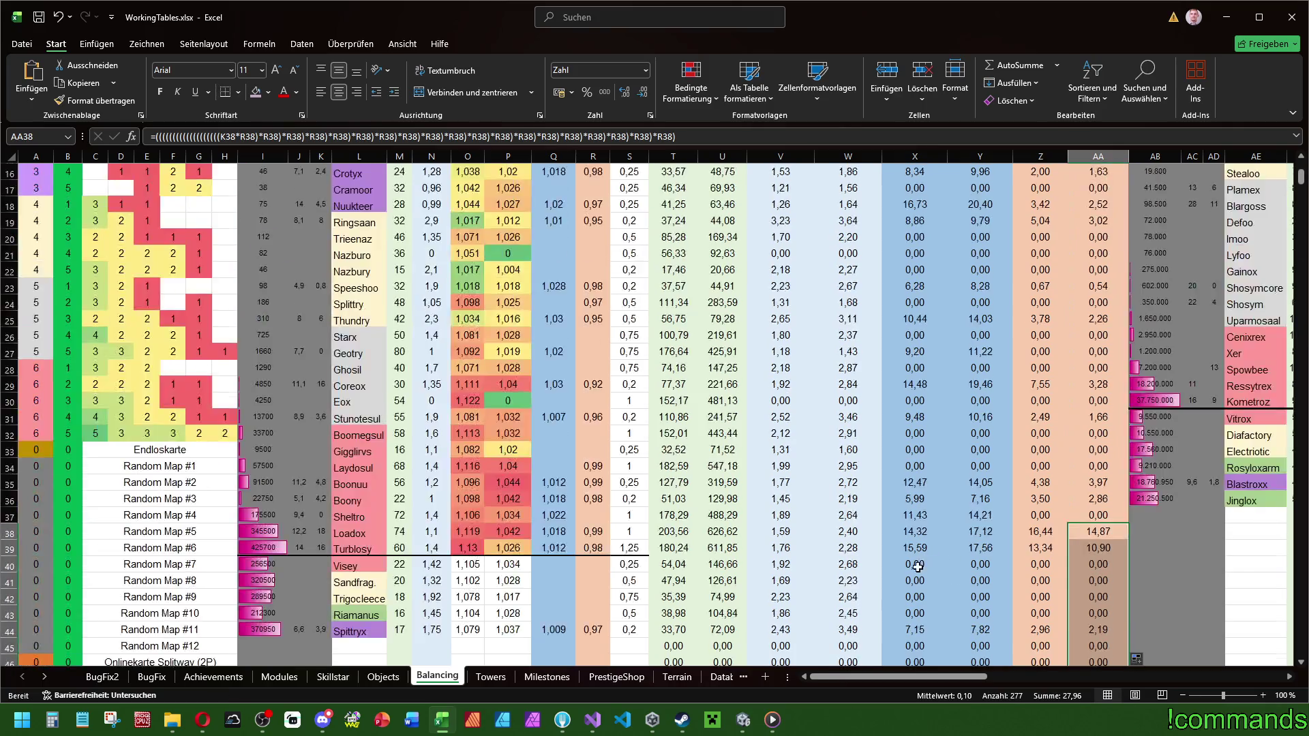
pyautogui.scroll(-2, 917, 567)
pyautogui.click(321, 468)
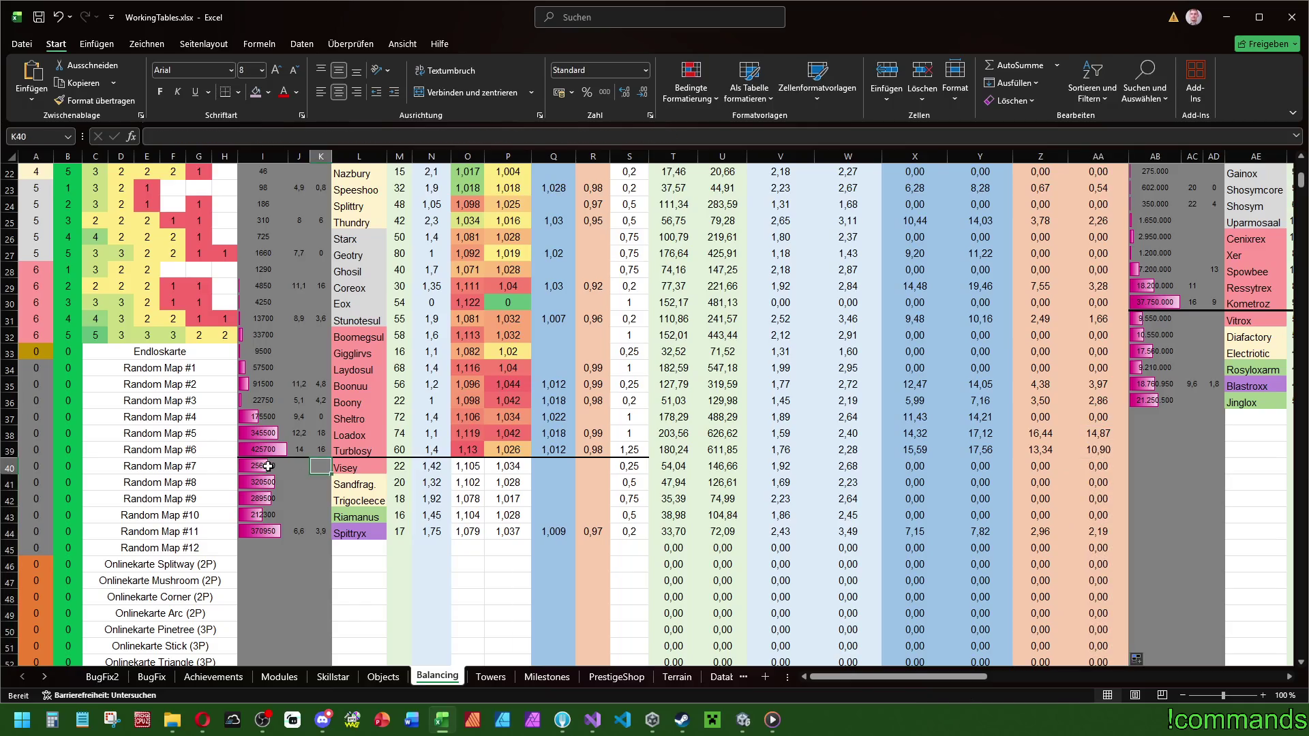
# Apply a thick top-edge border to cells I40:AA40 in the Zellen formatieren Rahmen settings
pyautogui.moveTo(268, 466); pyautogui.dragTo(1086, 470)
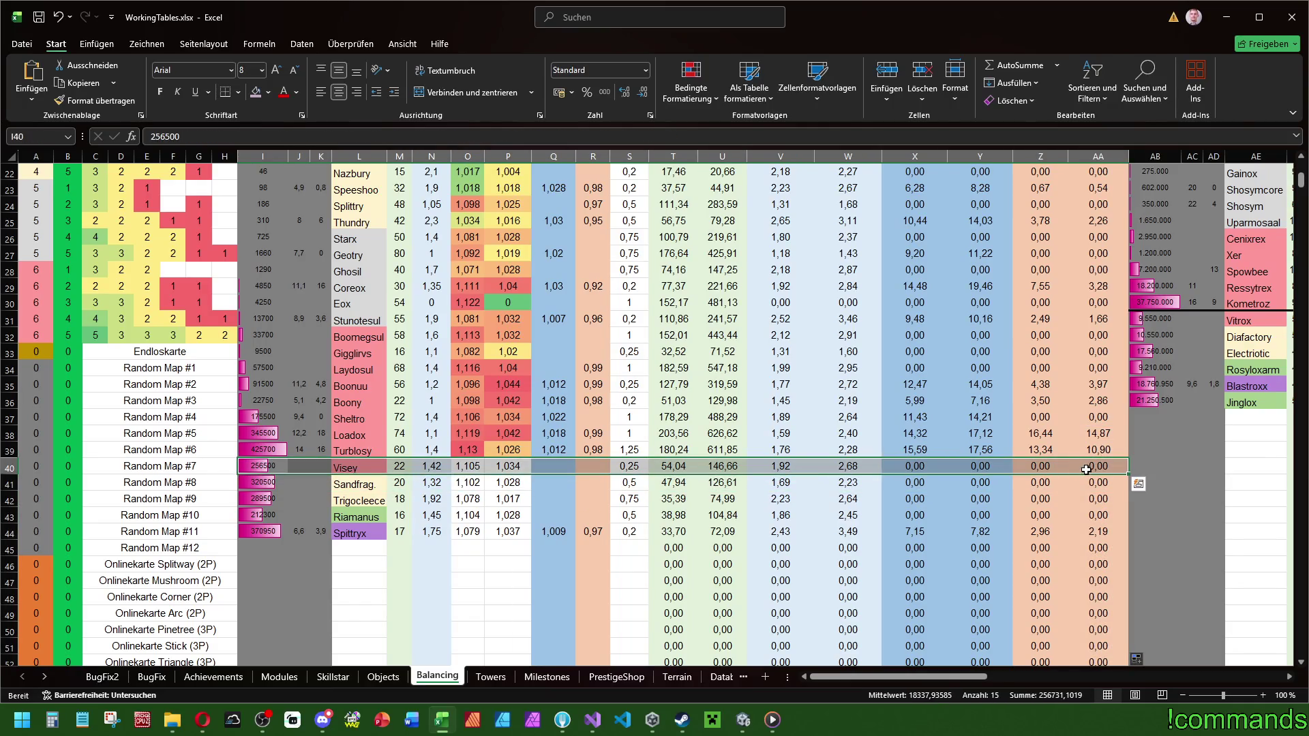
pyautogui.rightClick(1086, 469)
pyautogui.click(1132, 384)
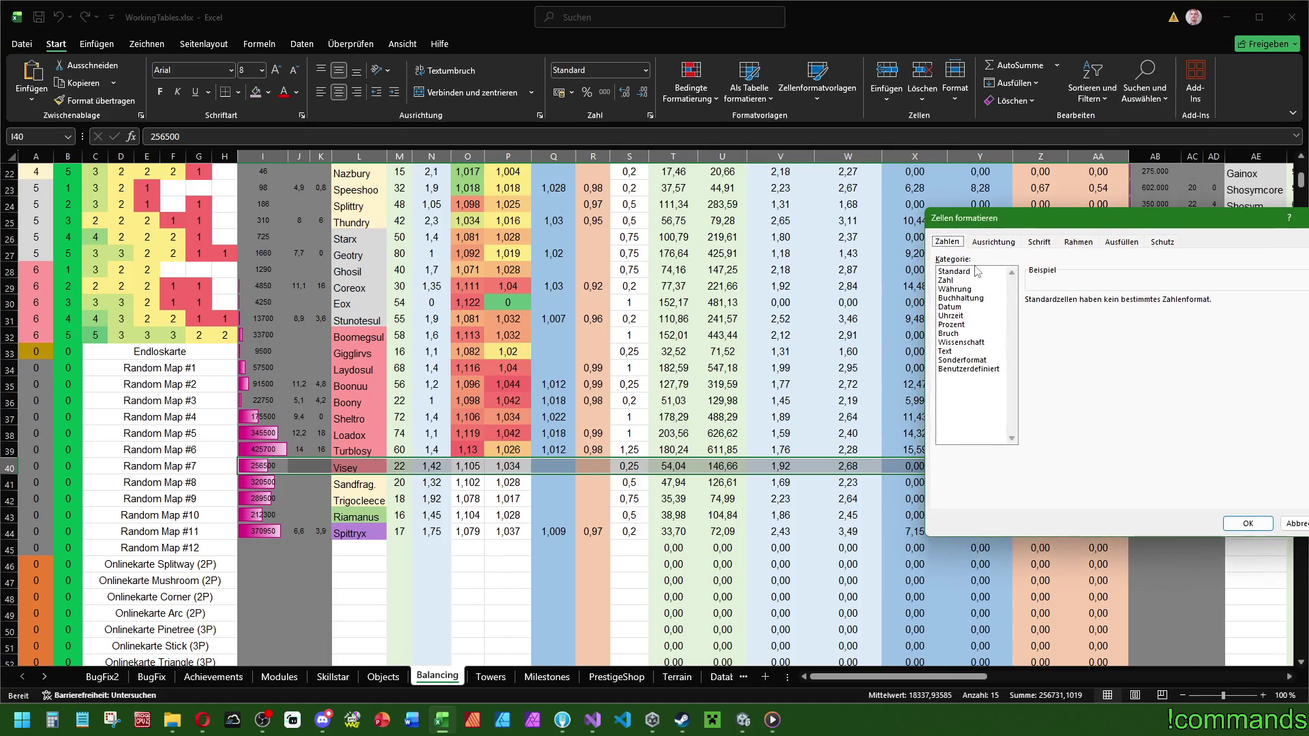
pyautogui.moveTo(982, 218); pyautogui.dragTo(750, 193)
pyautogui.click(849, 217)
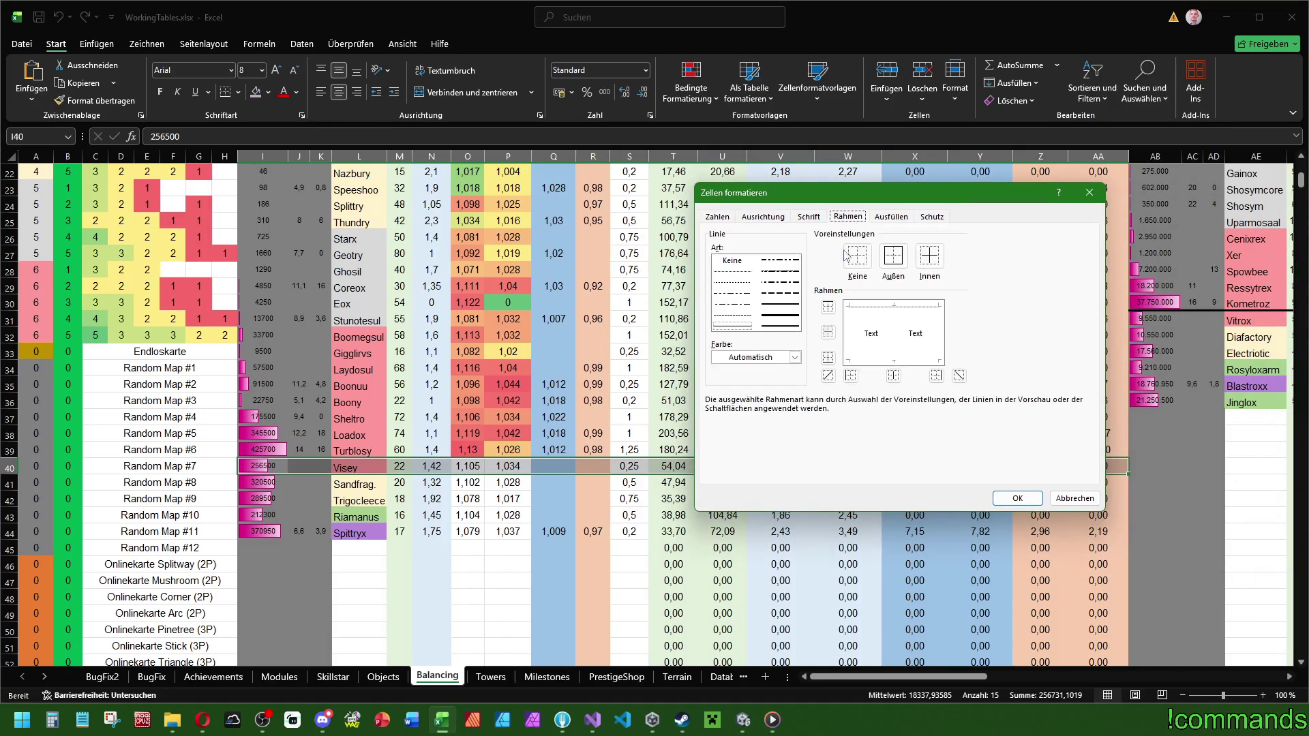
pyautogui.click(780, 318)
pyautogui.click(892, 321)
pyautogui.click(1017, 498)
pyautogui.click(860, 498)
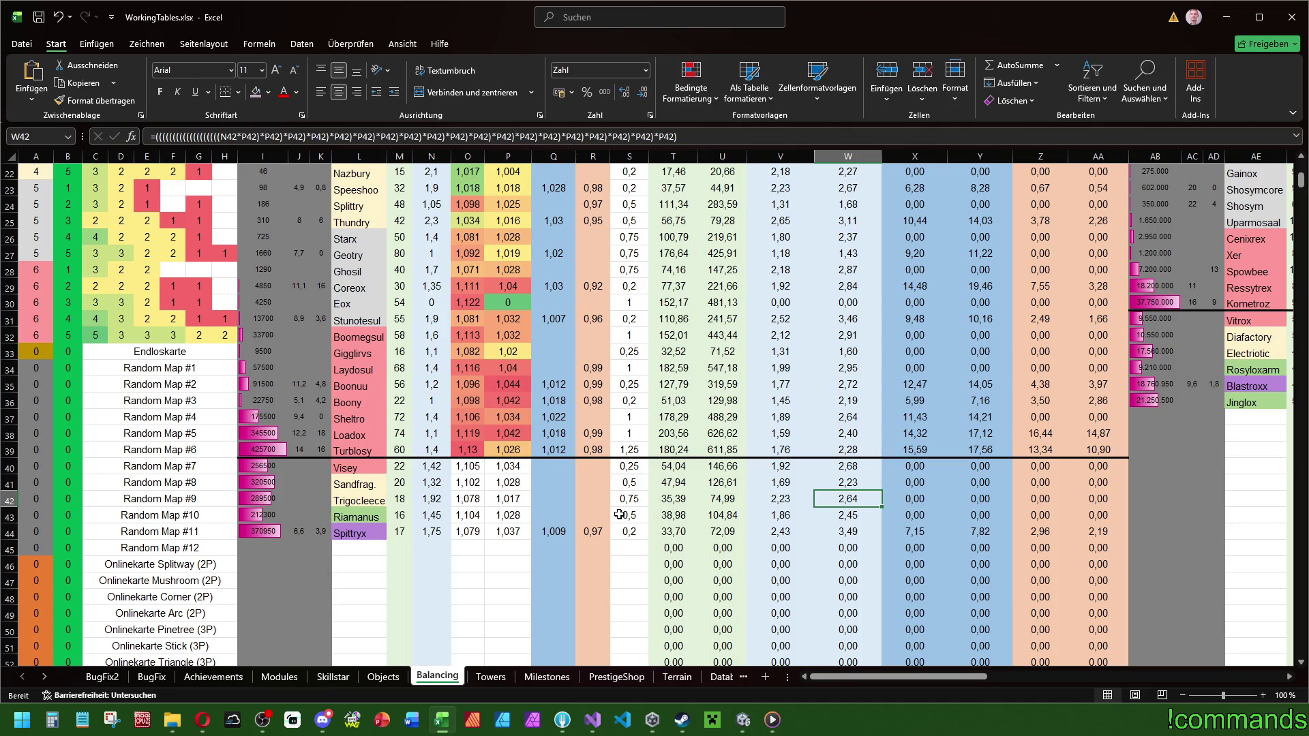
# Re-enter Spittryx's level-stat formulas in cells U44 through AA44 so they recalculate
pyautogui.doubleClick(720, 532)
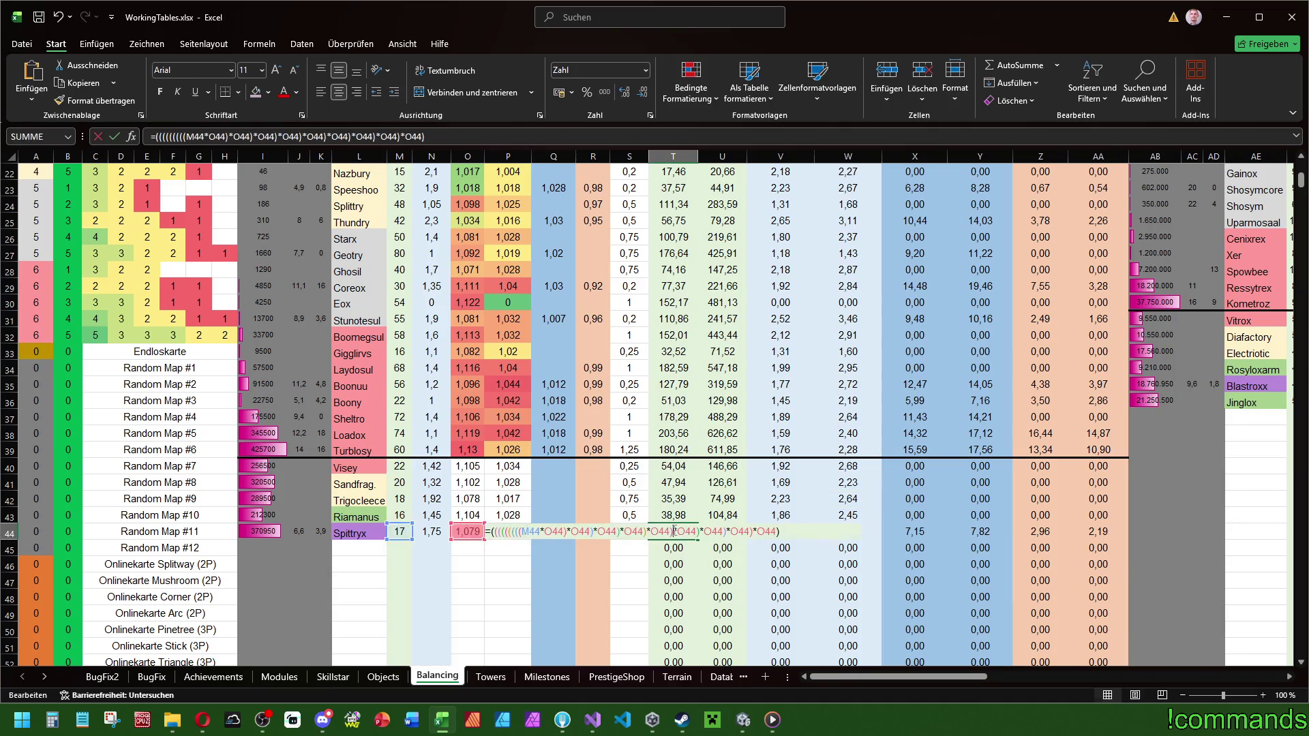
pyautogui.press('Escape')
pyautogui.doubleClick(780, 532)
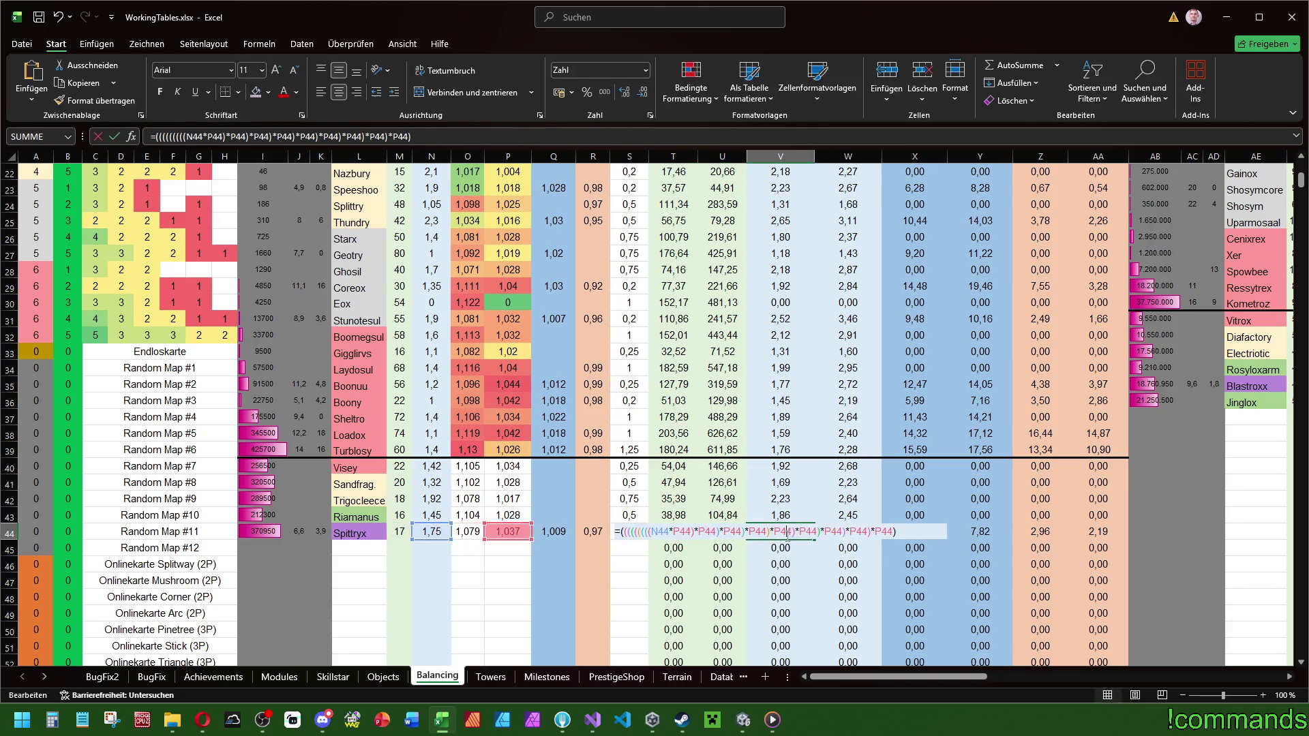
pyautogui.press('Escape')
pyautogui.doubleClick(857, 526)
pyautogui.press('Escape')
pyautogui.doubleClick(915, 532)
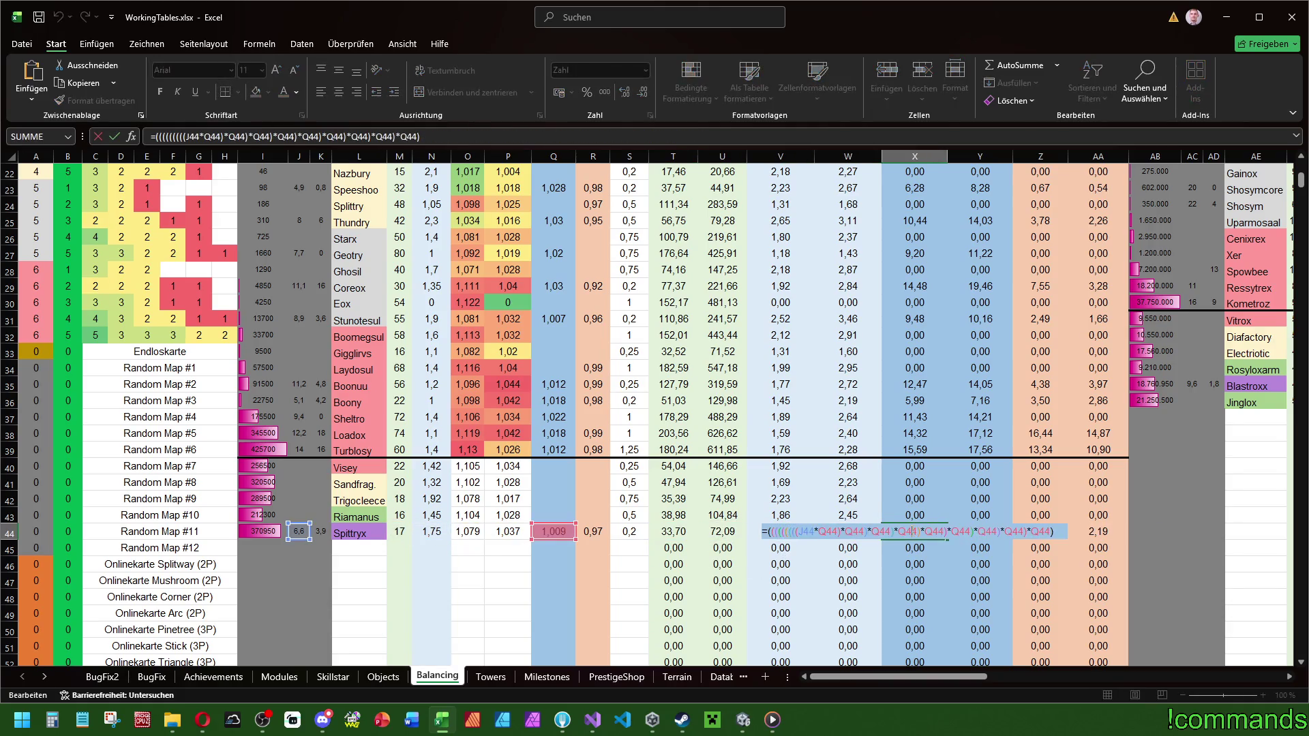
pyautogui.press('Escape')
pyautogui.doubleClick(979, 531)
pyautogui.press('Escape')
pyautogui.doubleClick(1045, 533)
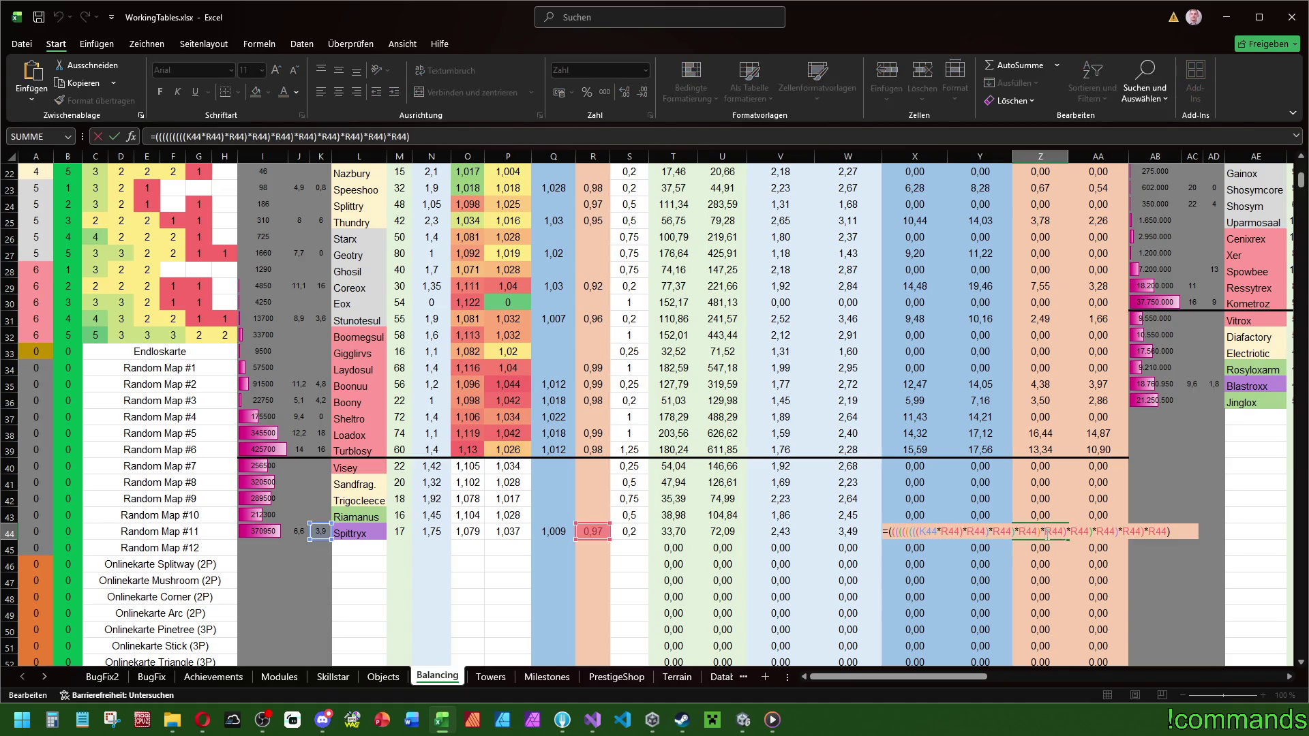
pyautogui.press('Escape')
pyautogui.doubleClick(1099, 531)
pyautogui.press('Escape')
pyautogui.scroll(7, 675, 418)
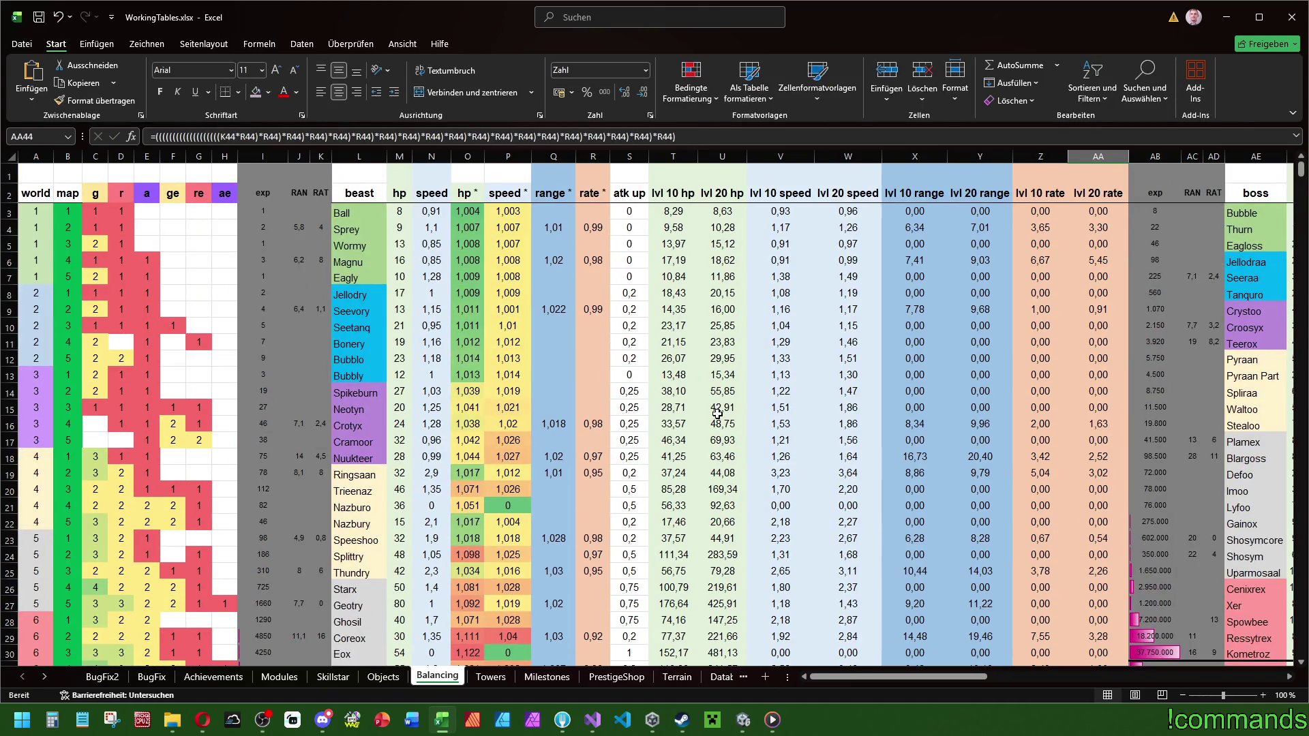
pyautogui.scroll(-8, 690, 400)
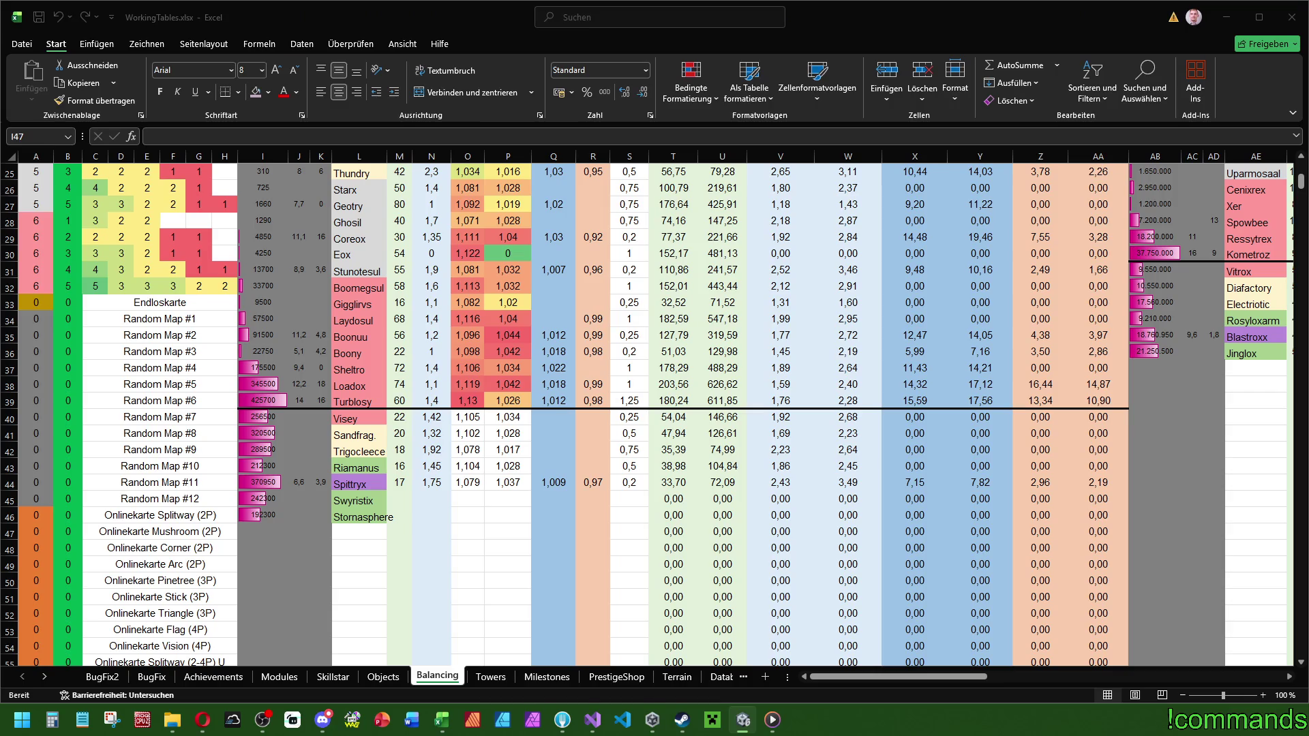
# Change the Splitway (2P) exp value in I46 from 192300 to 172300
pyautogui.click(260, 517)
pyautogui.click(164, 143)
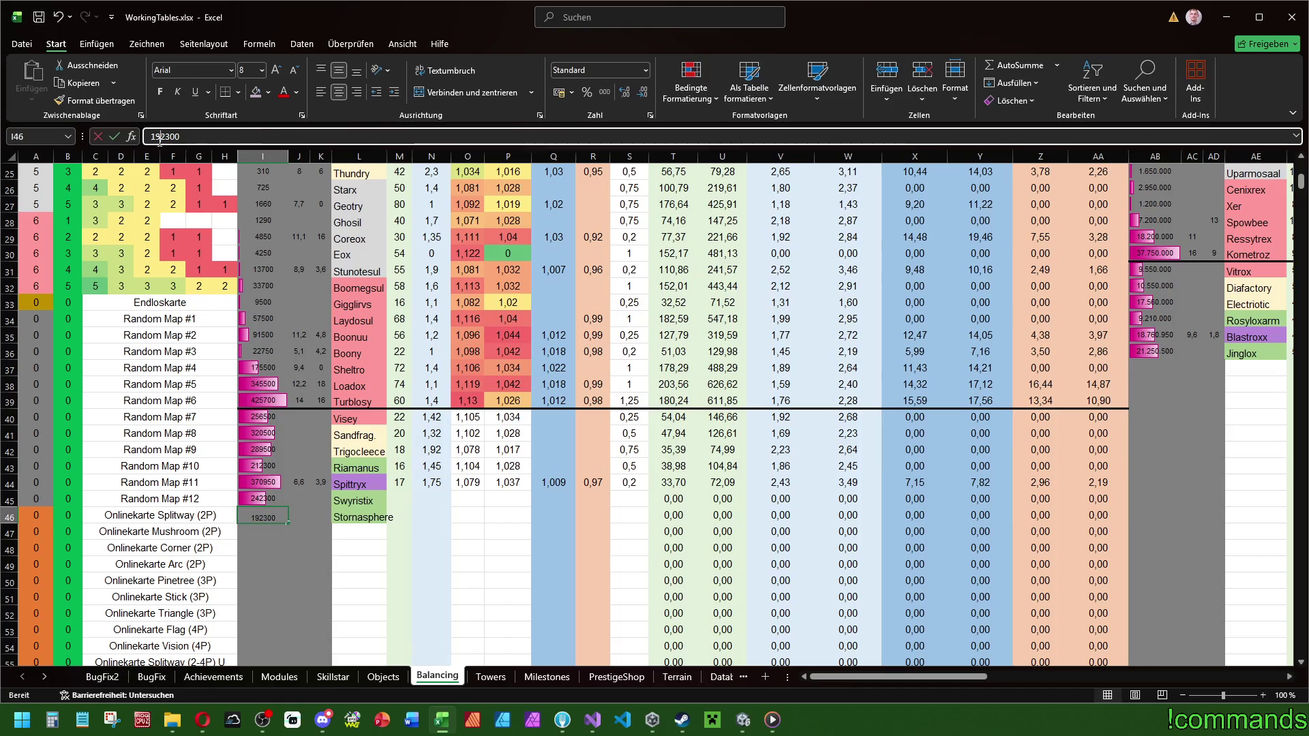
pyautogui.press('BackSpace')
pyautogui.write('7')
pyautogui.press('Return')
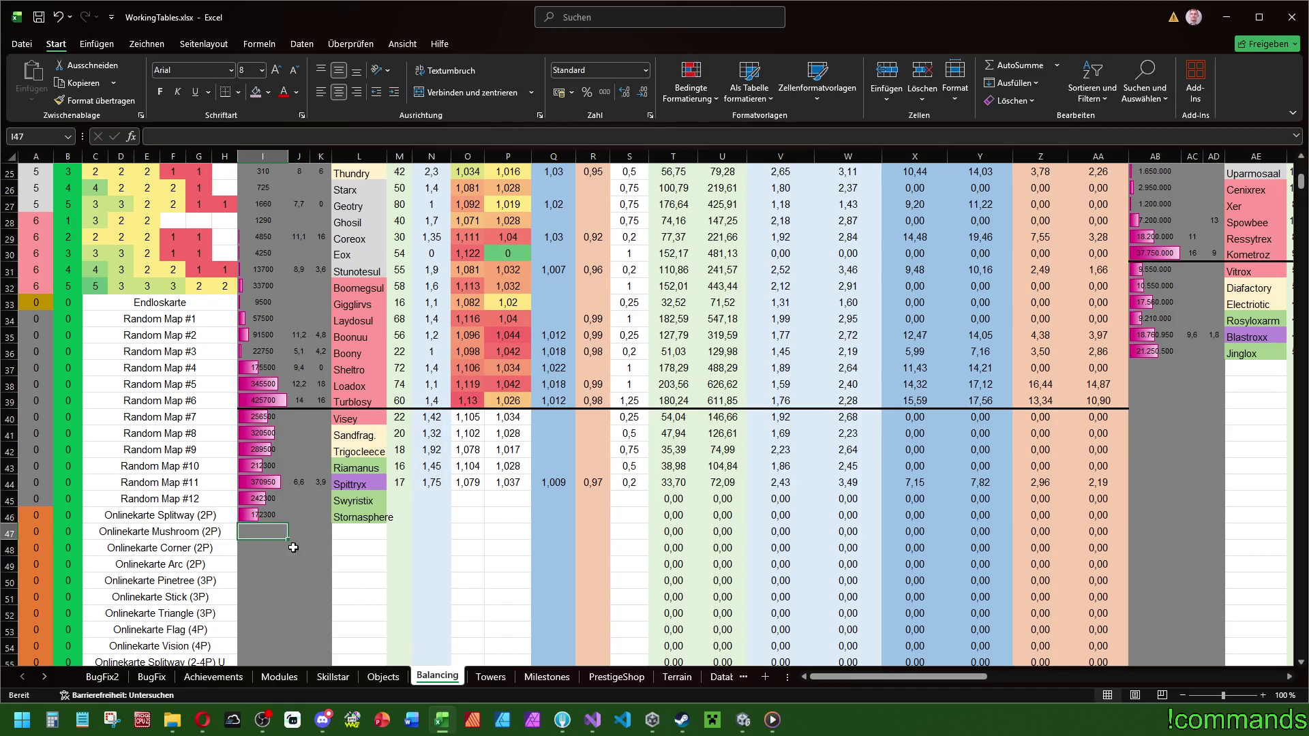
pyautogui.click(272, 515)
pyautogui.click(215, 141)
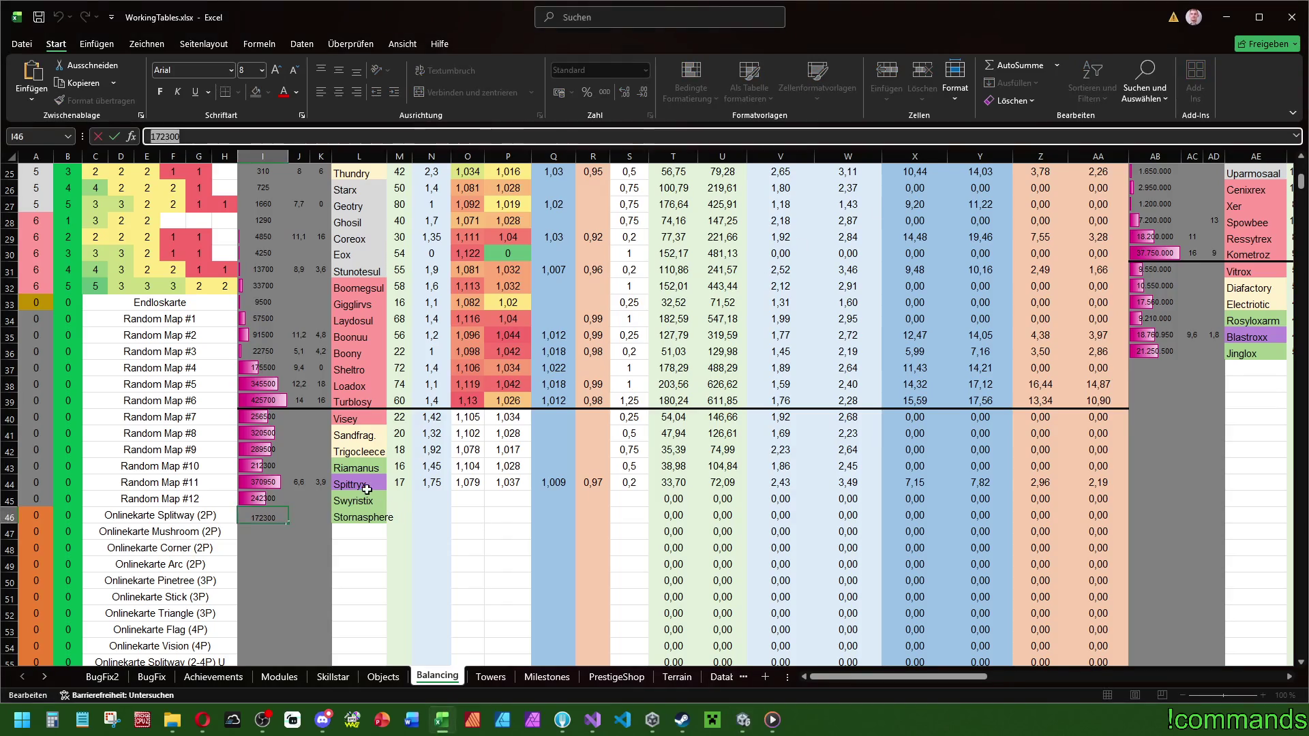
pyautogui.press('Return')
pyautogui.click(369, 534)
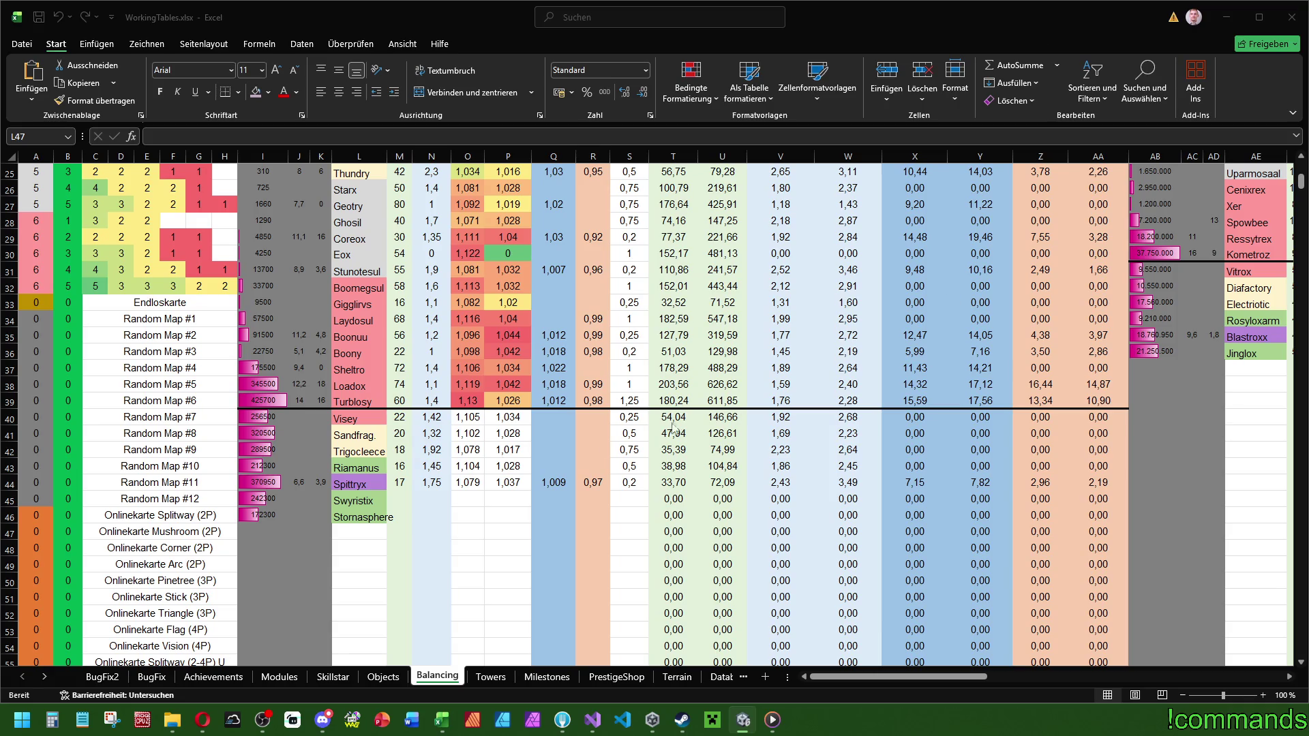
# Enter Swyristix's hp 15, speed 1,77 and hp* 1,105 in row 45
pyautogui.click(404, 503)
pyautogui.write('15')
pyautogui.press('Return')
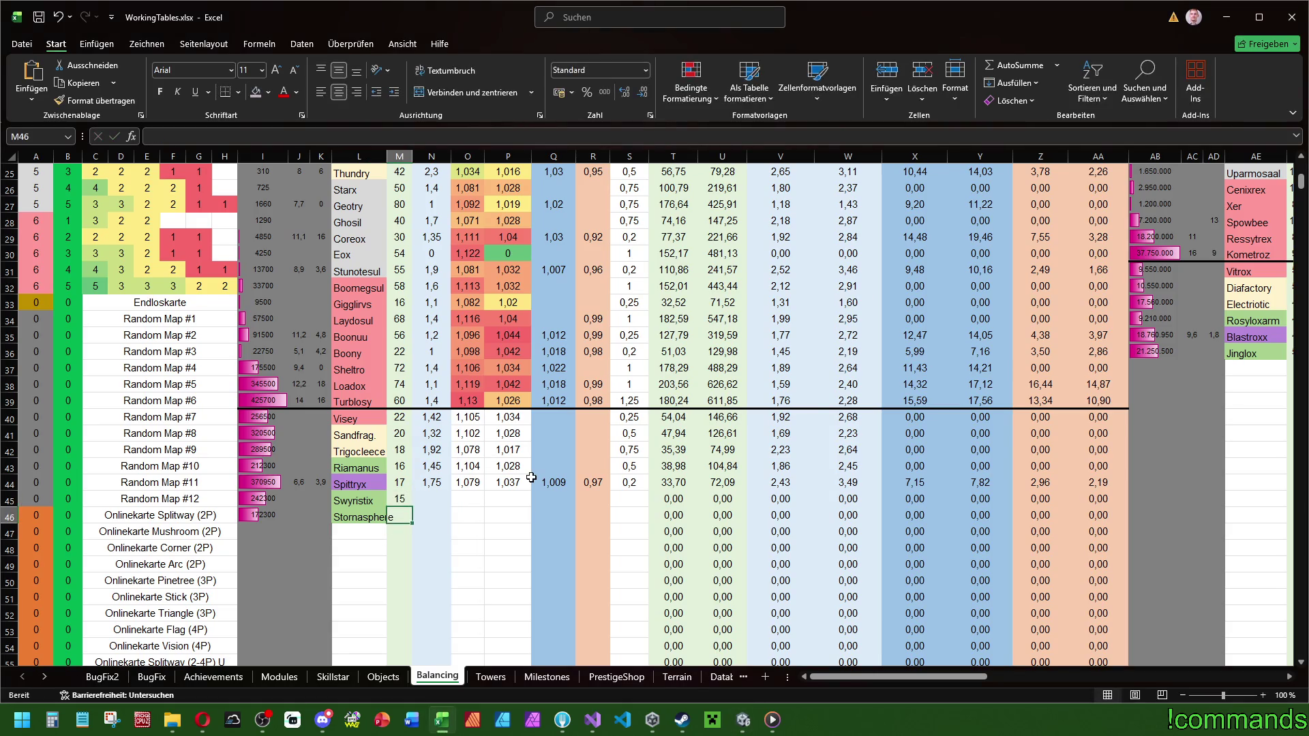
pyautogui.click(426, 501)
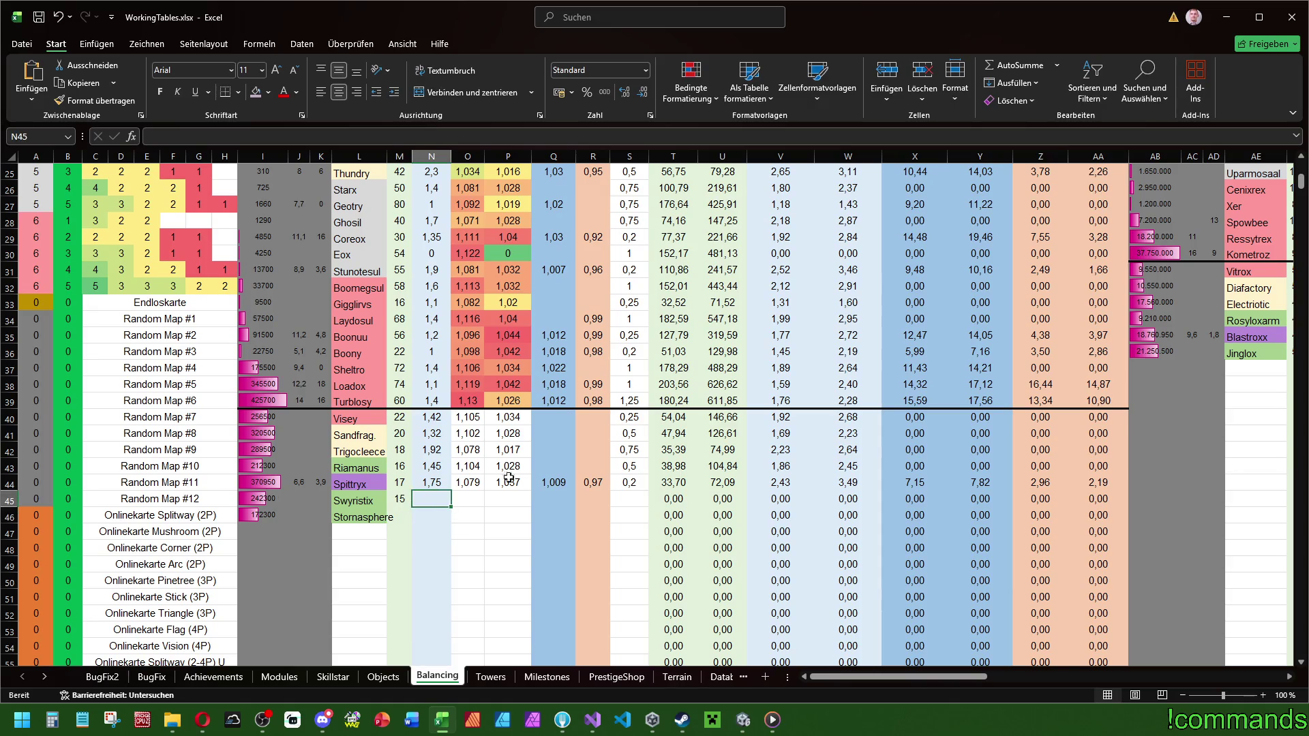
pyautogui.scroll(8, 508, 477)
pyautogui.scroll(-8, 518, 479)
pyautogui.write('1,77')
pyautogui.press('Return')
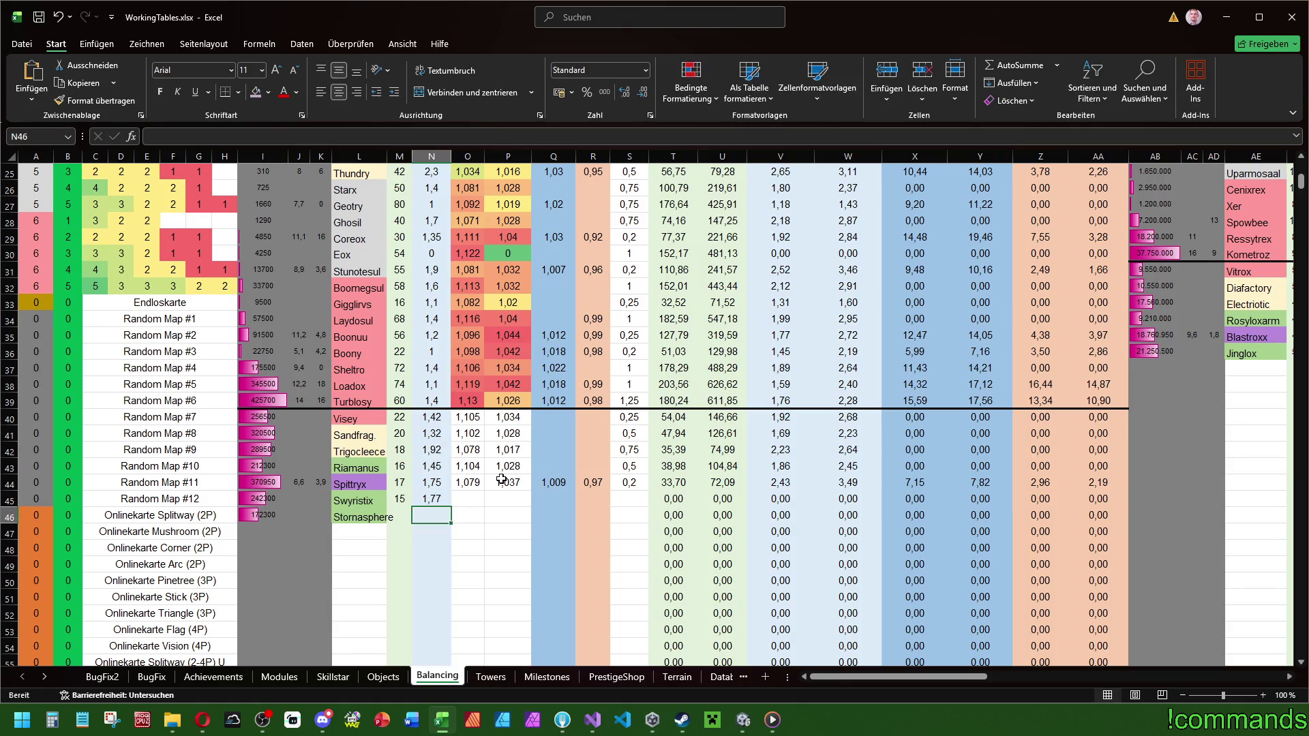
pyautogui.click(466, 501)
pyautogui.scroll(8, 477, 501)
pyautogui.scroll(-8, 484, 501)
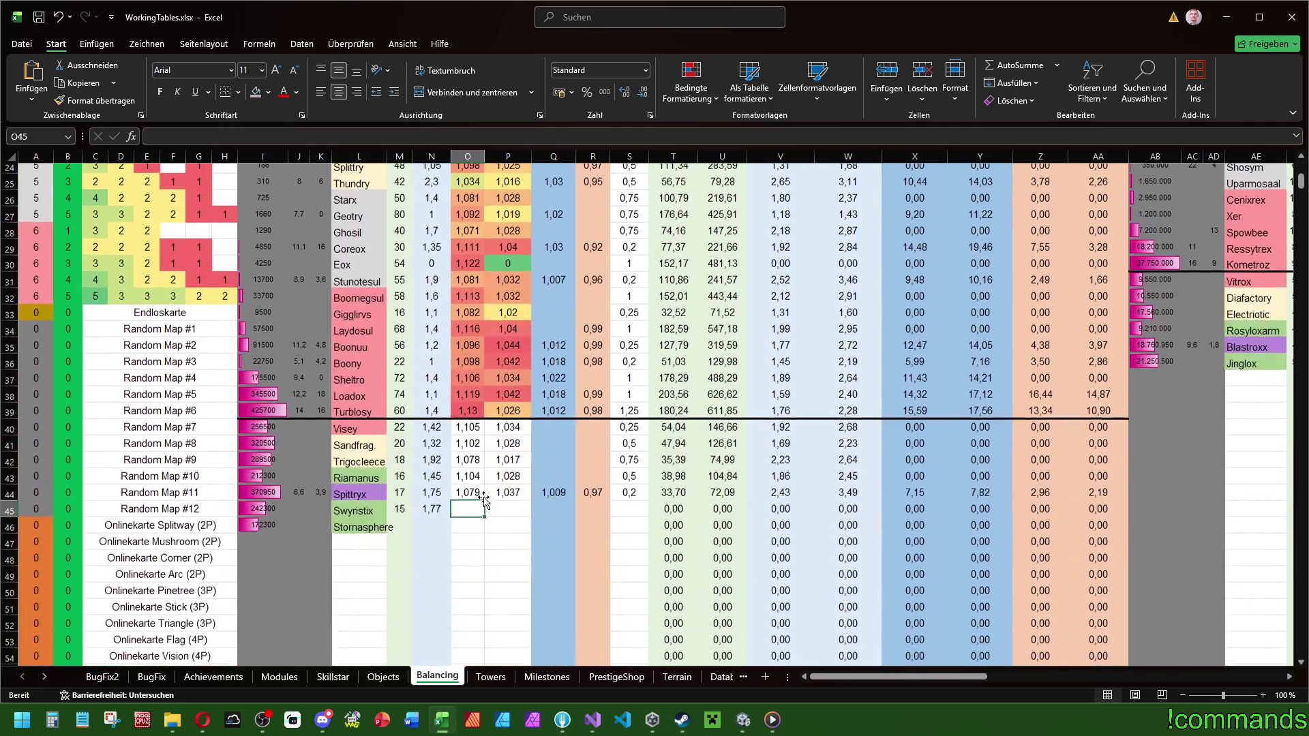
pyautogui.scroll(-1, 484, 501)
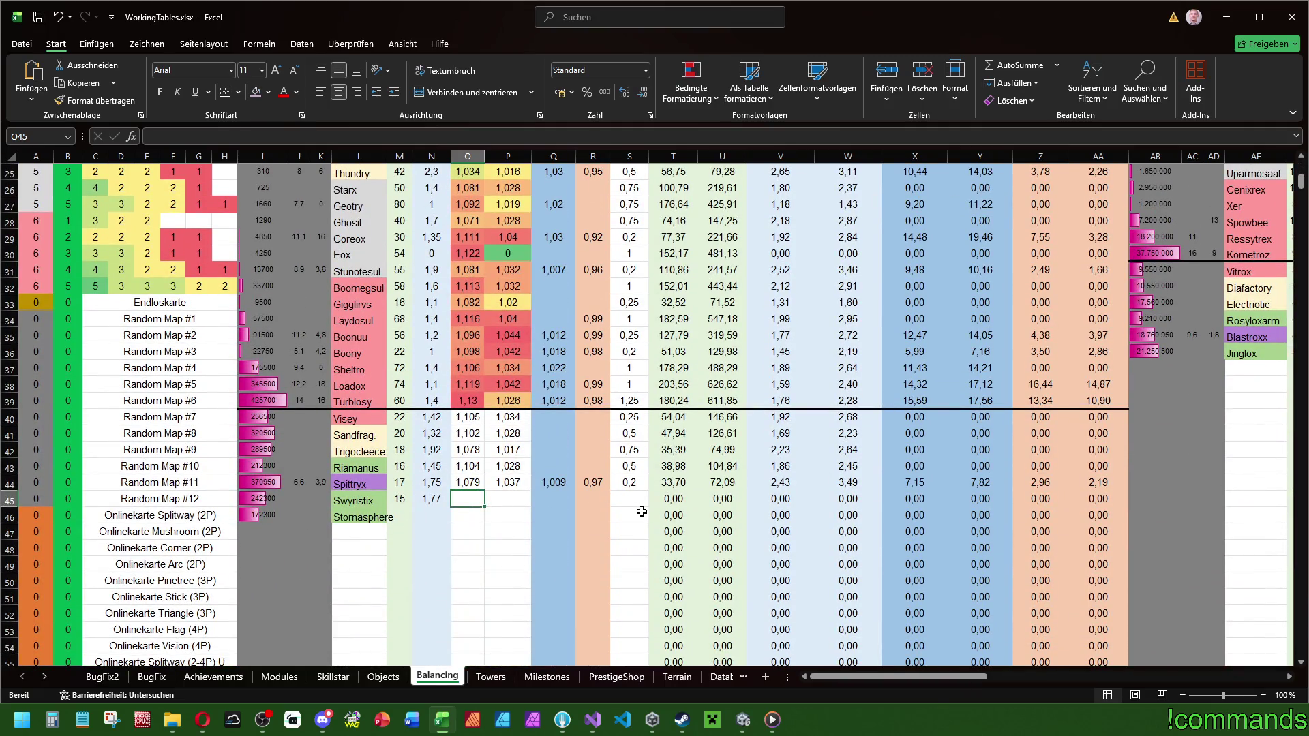
pyautogui.write('1,105')
pyautogui.press('Return')
# Set Swyristix's speed* to 1,032 and its atk up to 0,4
pyautogui.click(517, 498)
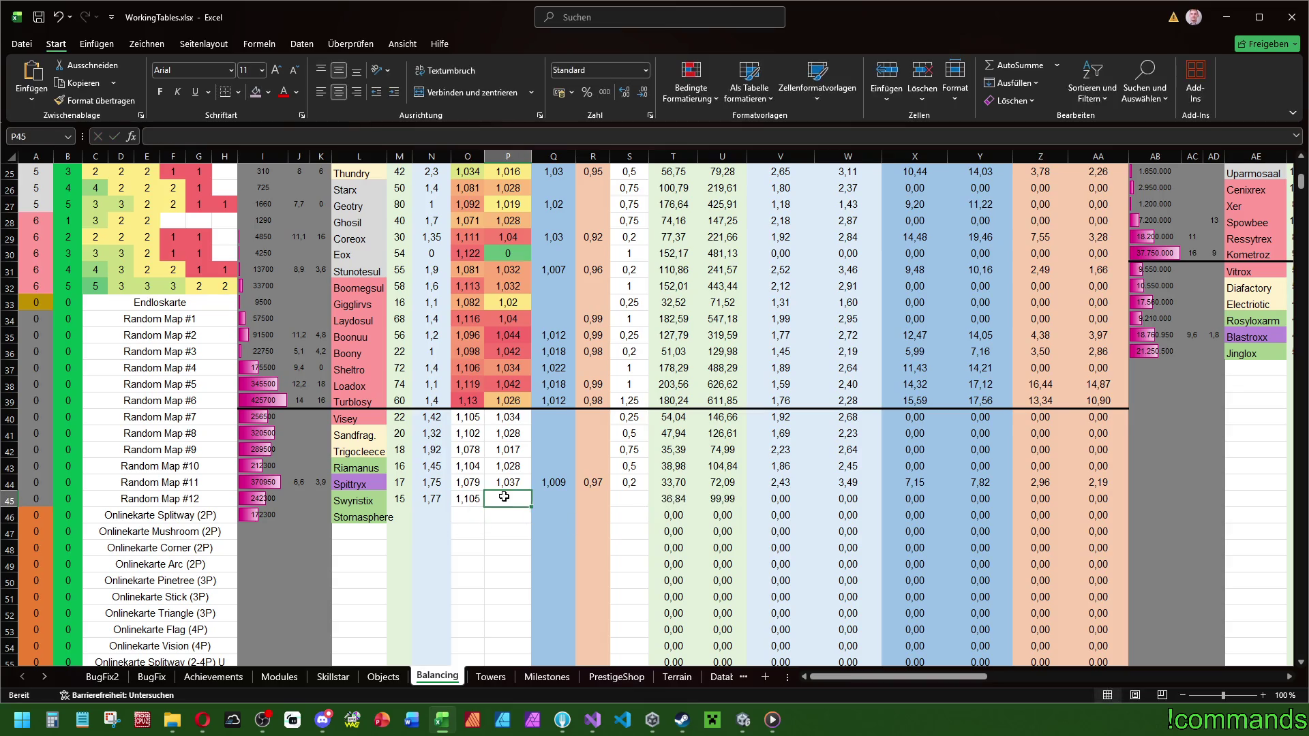
pyautogui.scroll(8, 518, 498)
pyautogui.scroll(-8, 518, 499)
pyautogui.write('1,032')
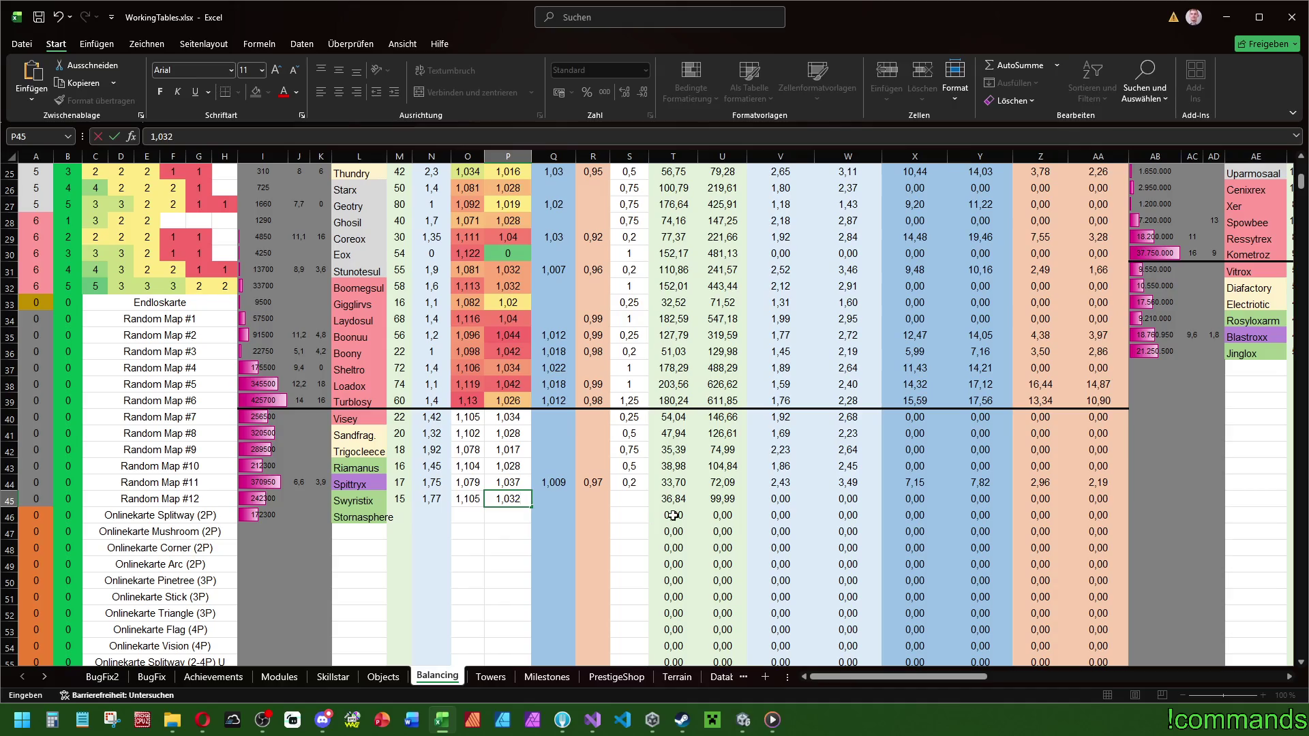
pyautogui.press('Return')
pyautogui.scroll(8, 596, 502)
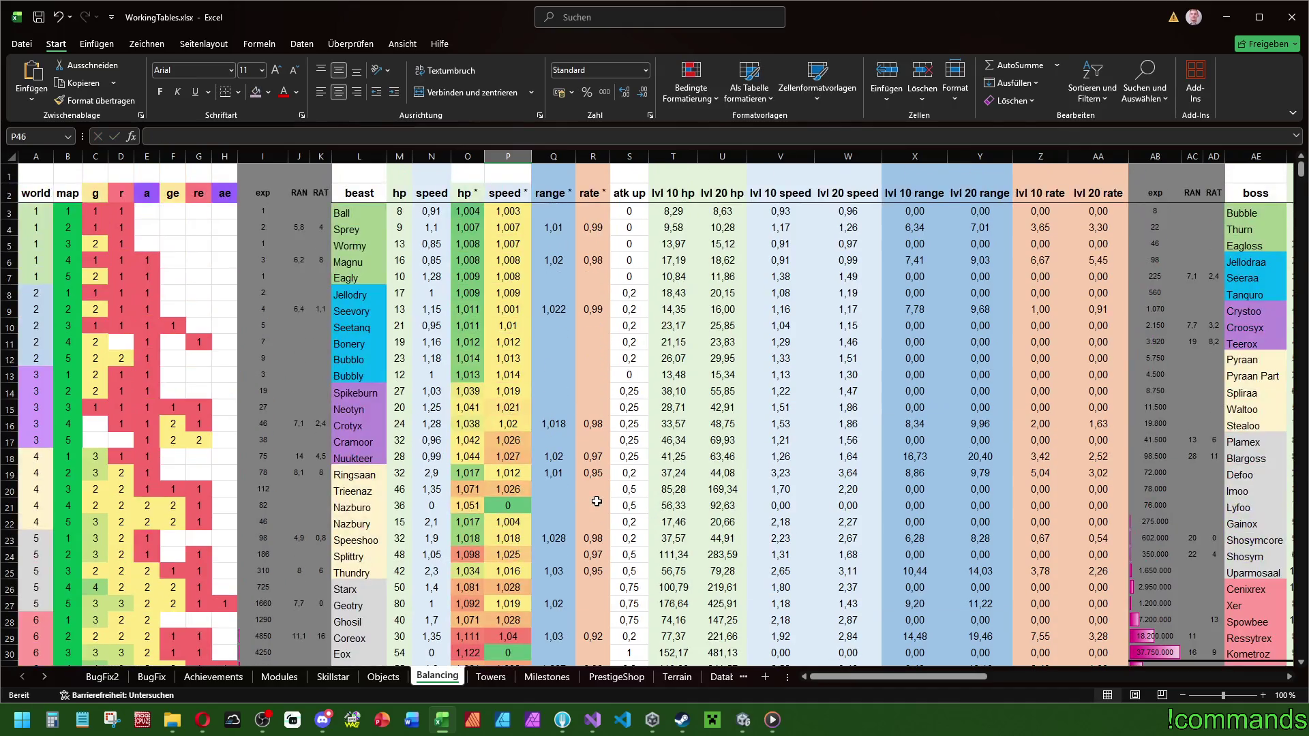
pyautogui.scroll(-6, 596, 502)
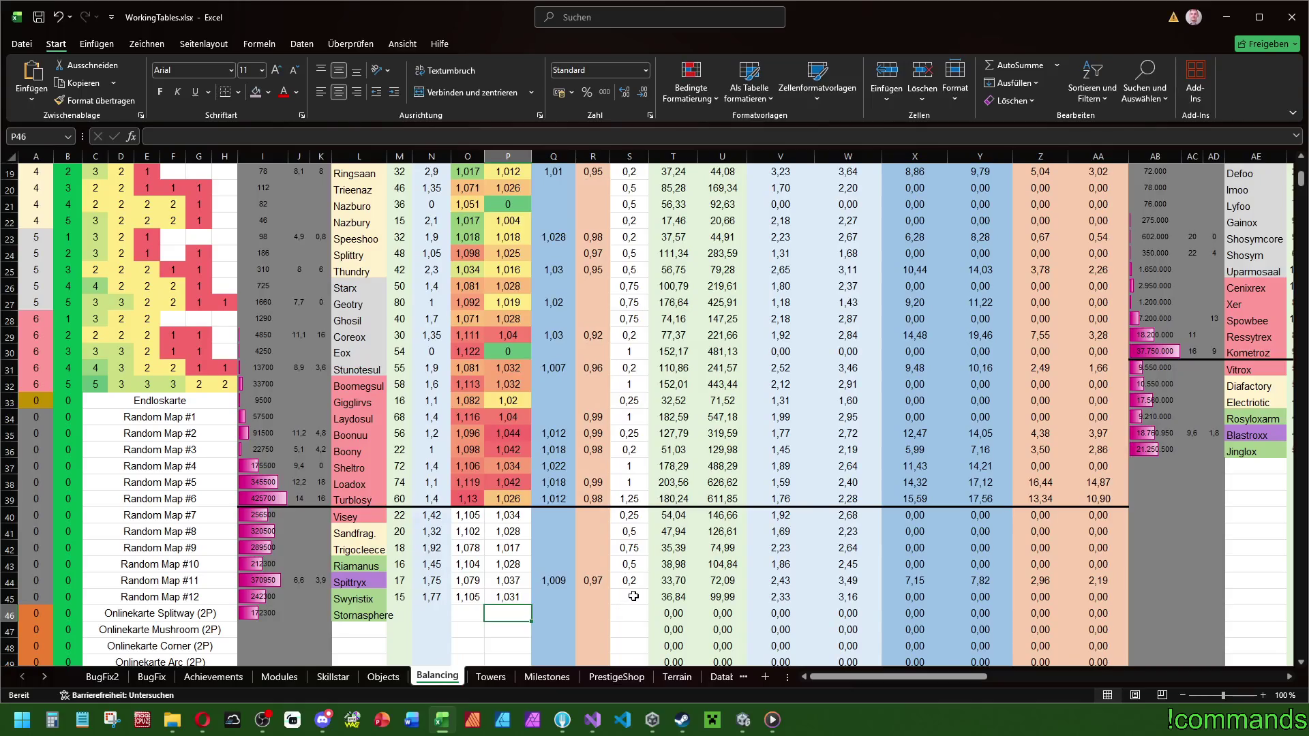
pyautogui.click(633, 596)
pyautogui.write('0,5')
pyautogui.press('Return')
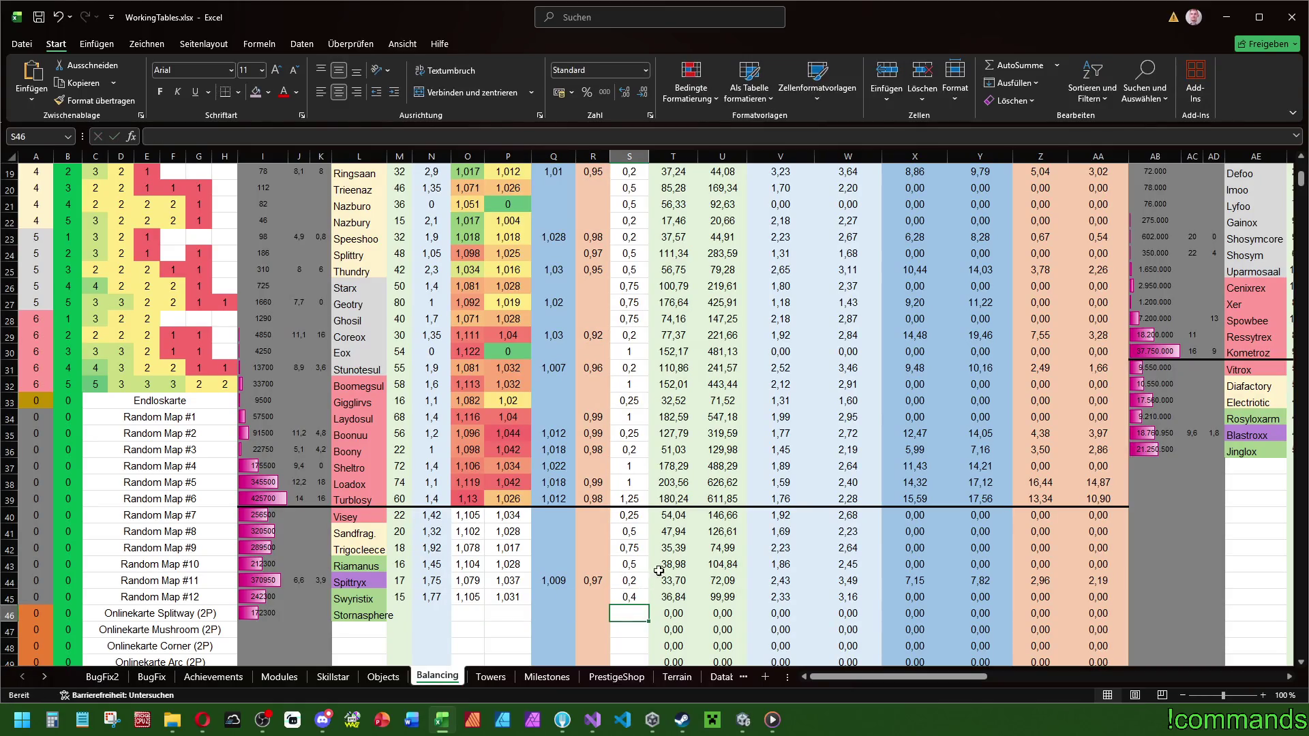
pyautogui.scroll(-2, 633, 596)
pyautogui.click(630, 498)
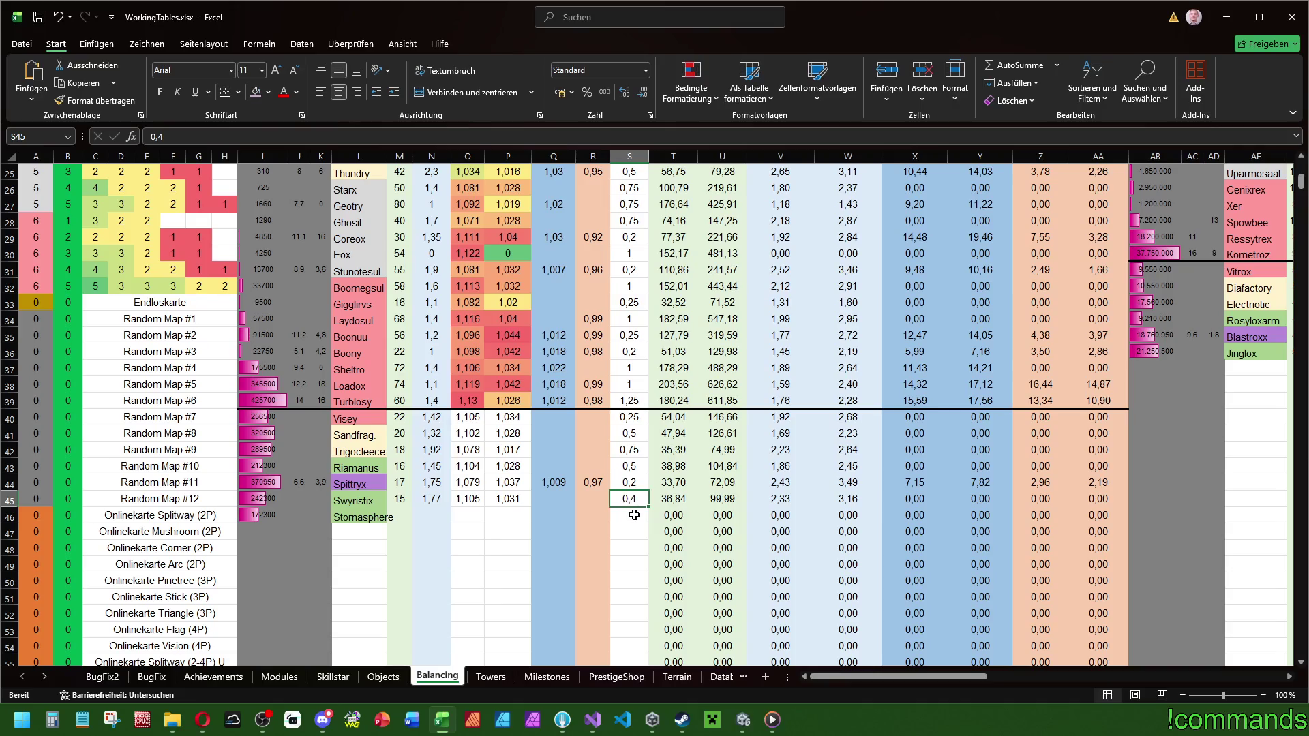
pyautogui.write('0,4')
pyautogui.press('Return')
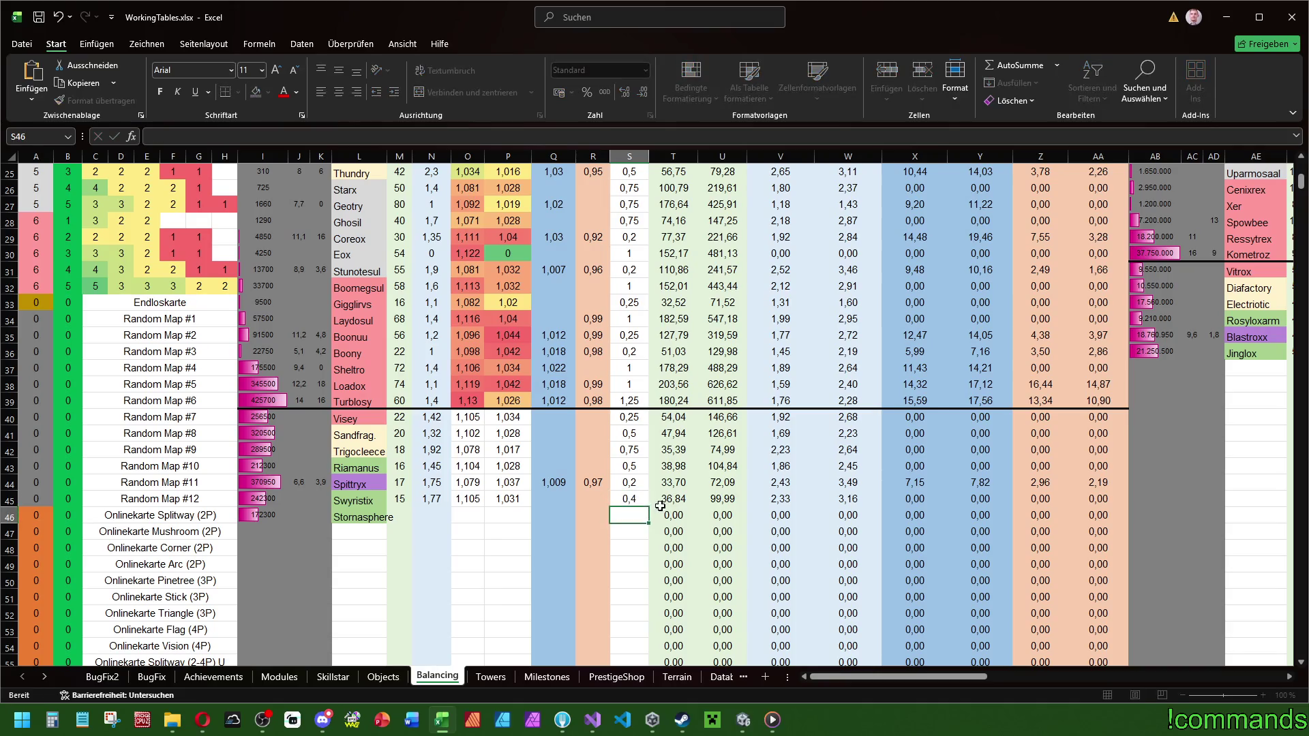
pyautogui.scroll(8, 626, 499)
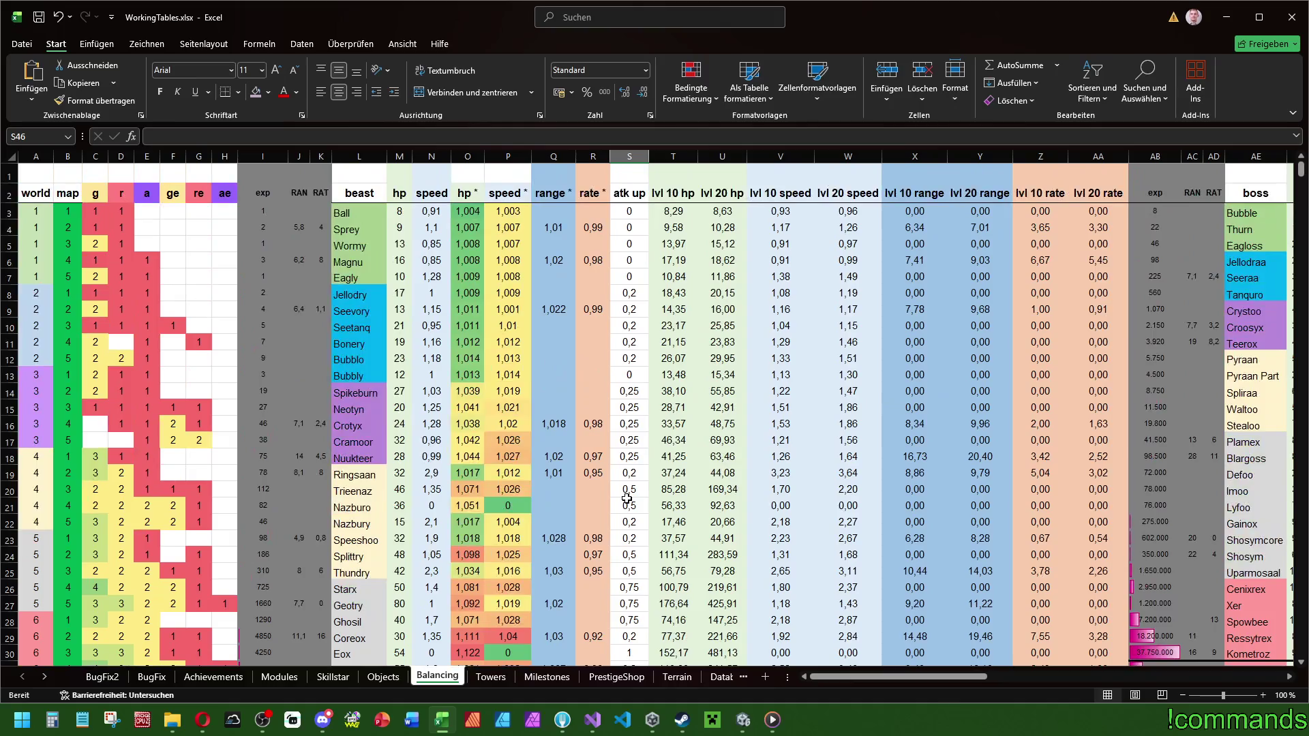
pyautogui.scroll(-6, 626, 494)
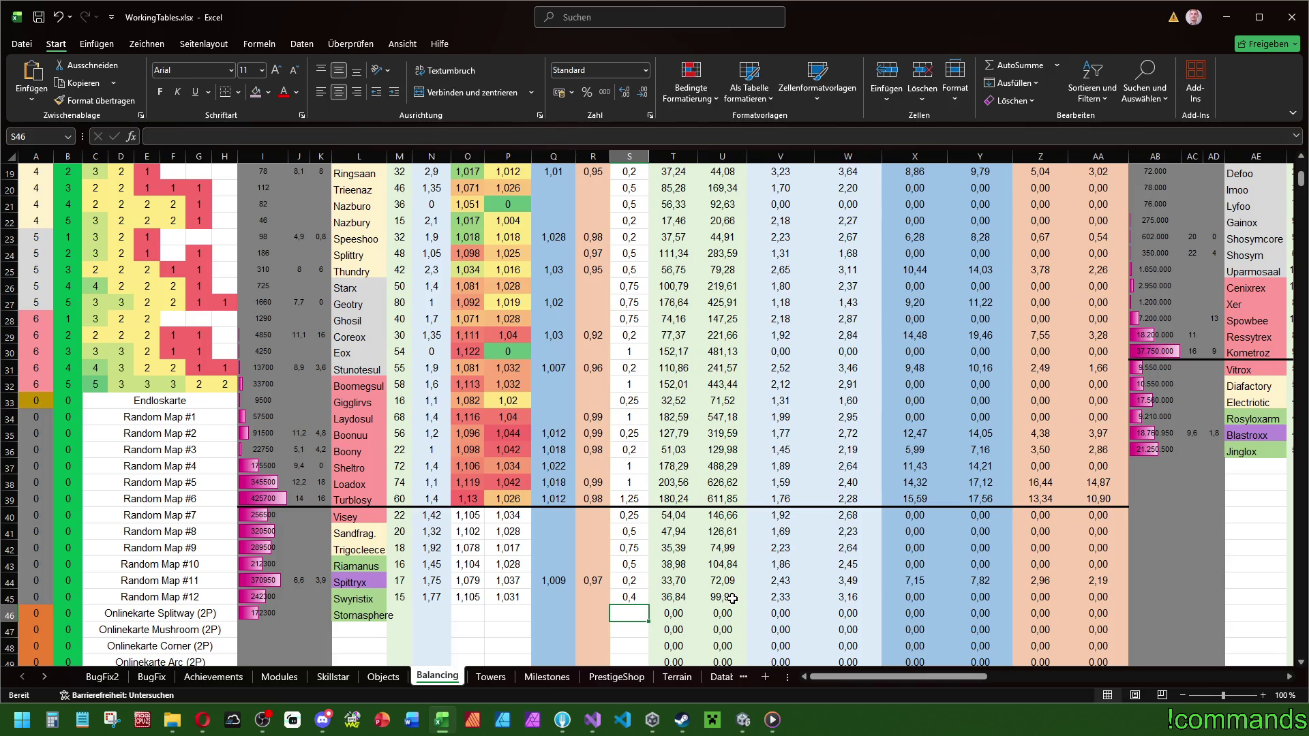
pyautogui.doubleClick(733, 599)
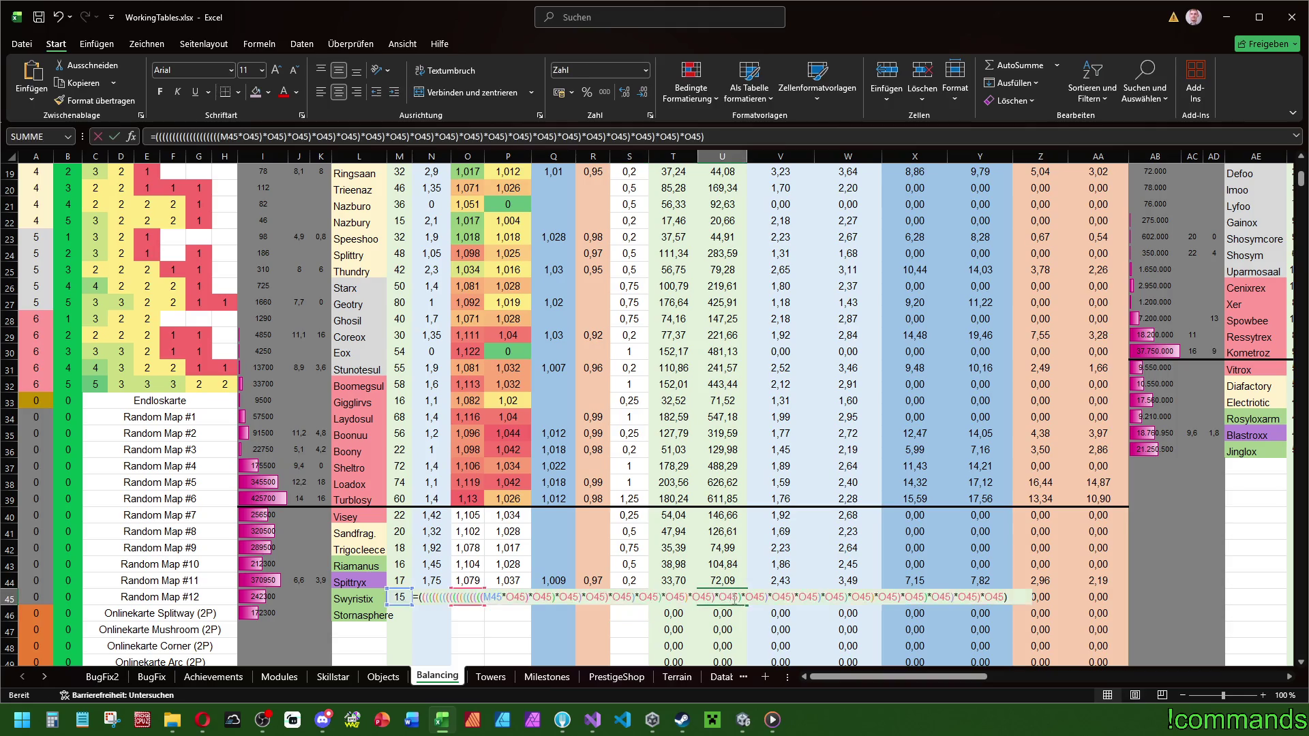
pyautogui.press('Escape')
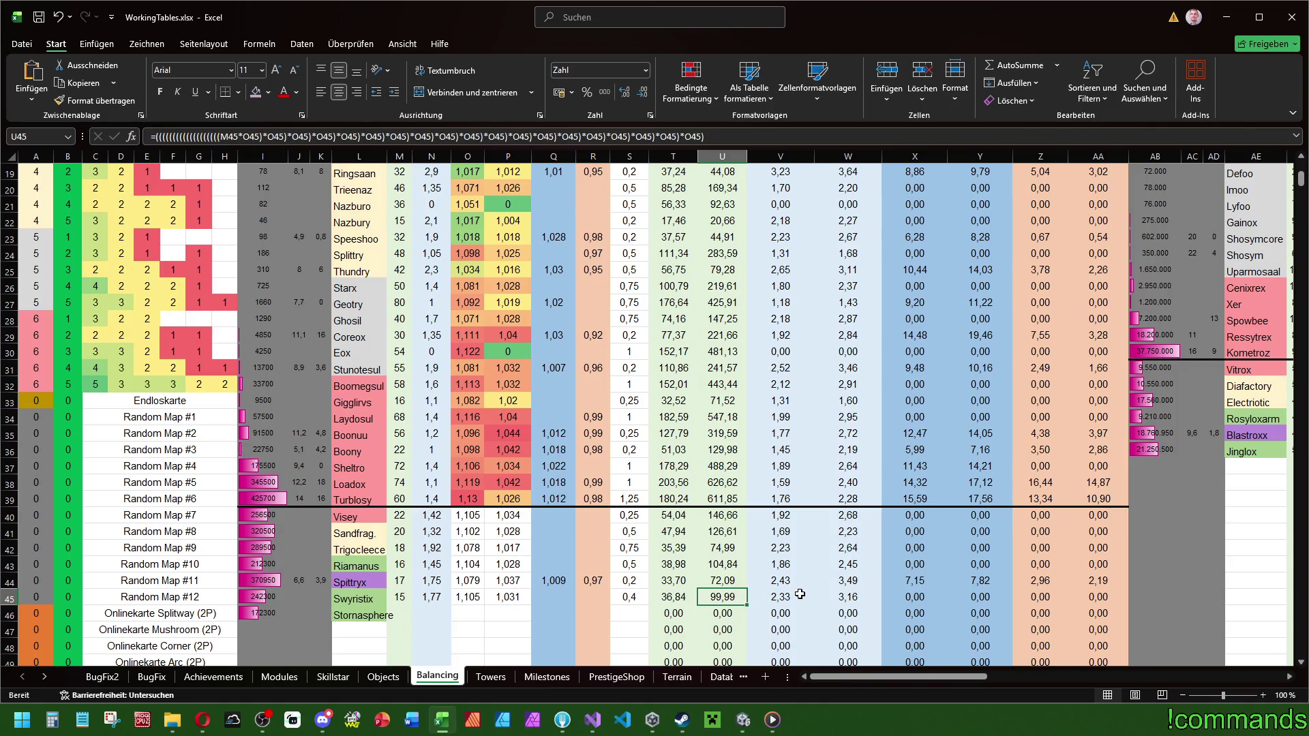
pyautogui.scroll(6, 795, 593)
pyautogui.scroll(-6, 807, 583)
pyautogui.doubleClick(788, 599)
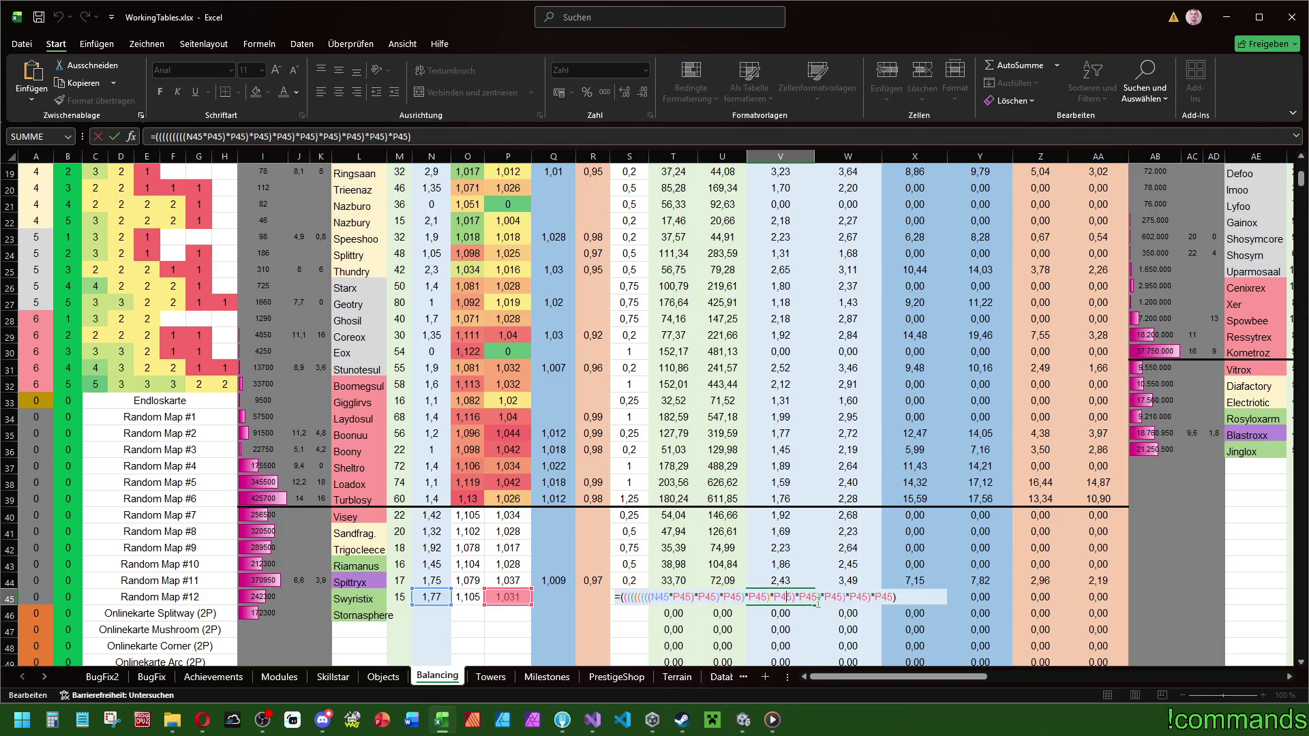
pyautogui.press('Escape')
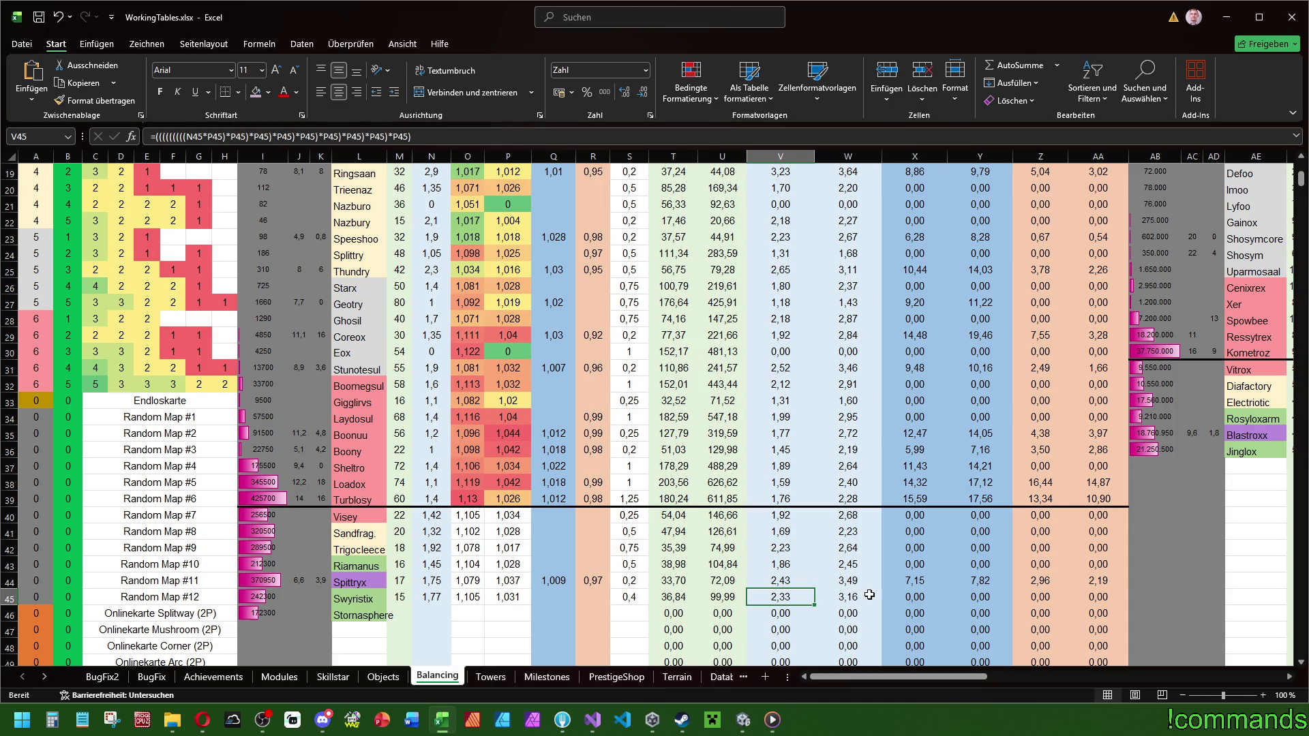
pyautogui.scroll(6, 944, 603)
pyautogui.scroll(-8, 946, 604)
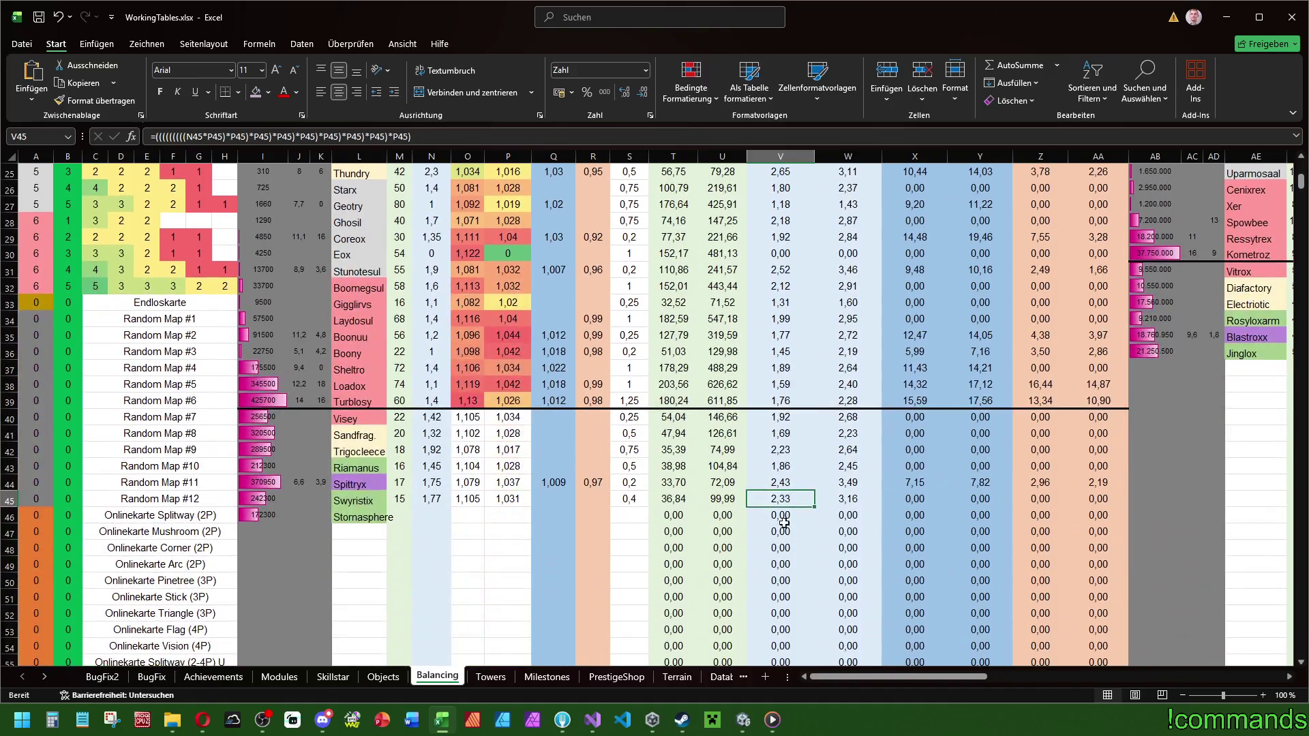
# Clear M46, then enter Stornasphere's hp 12, speed 1,59 and hp* 1,103 across M46:O46
pyautogui.click(403, 513)
pyautogui.press('Delete')
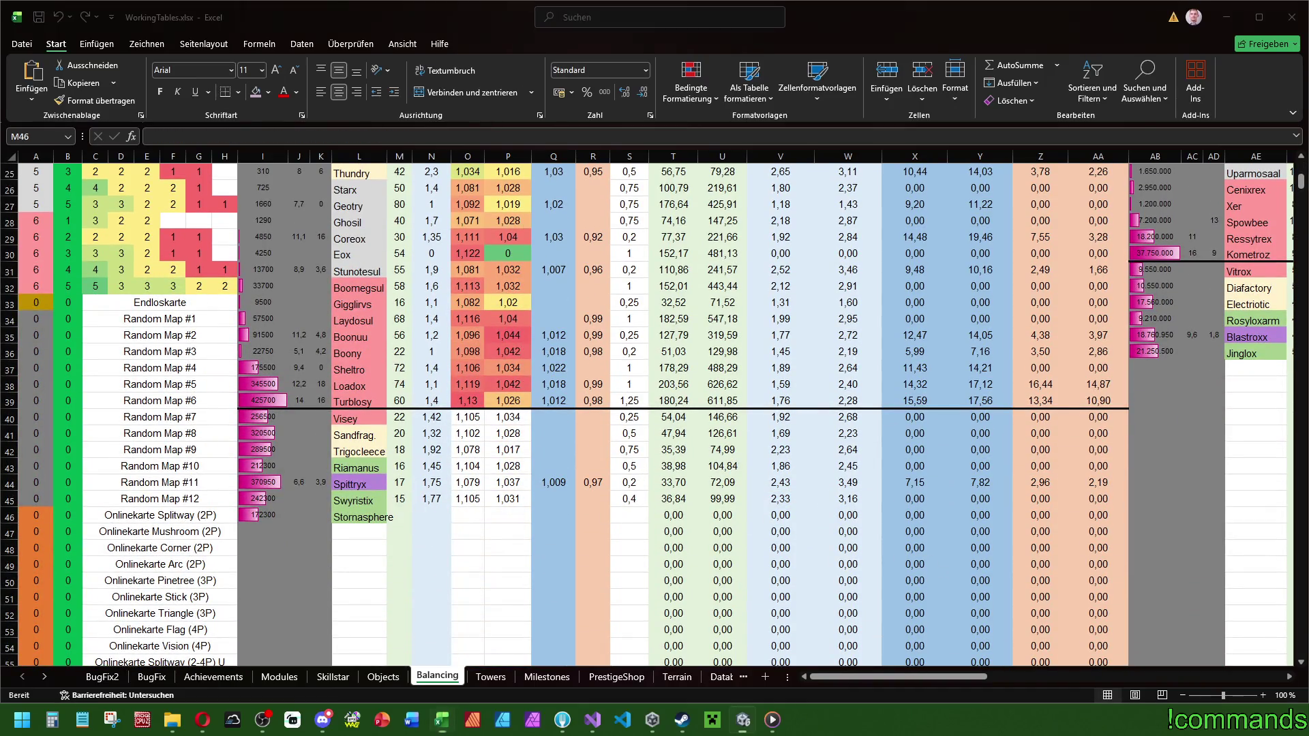
pyautogui.click(403, 515)
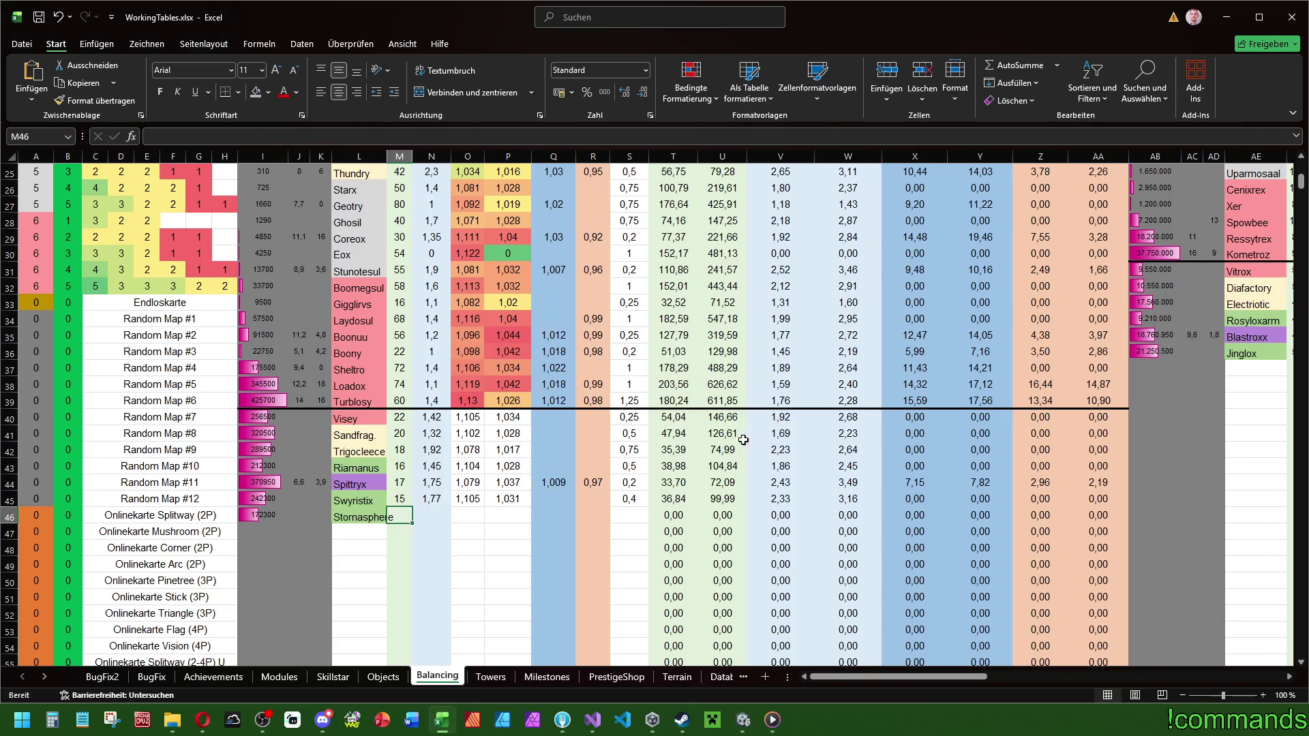
pyautogui.write('12')
pyautogui.press('Tab')
pyautogui.write('1,59')
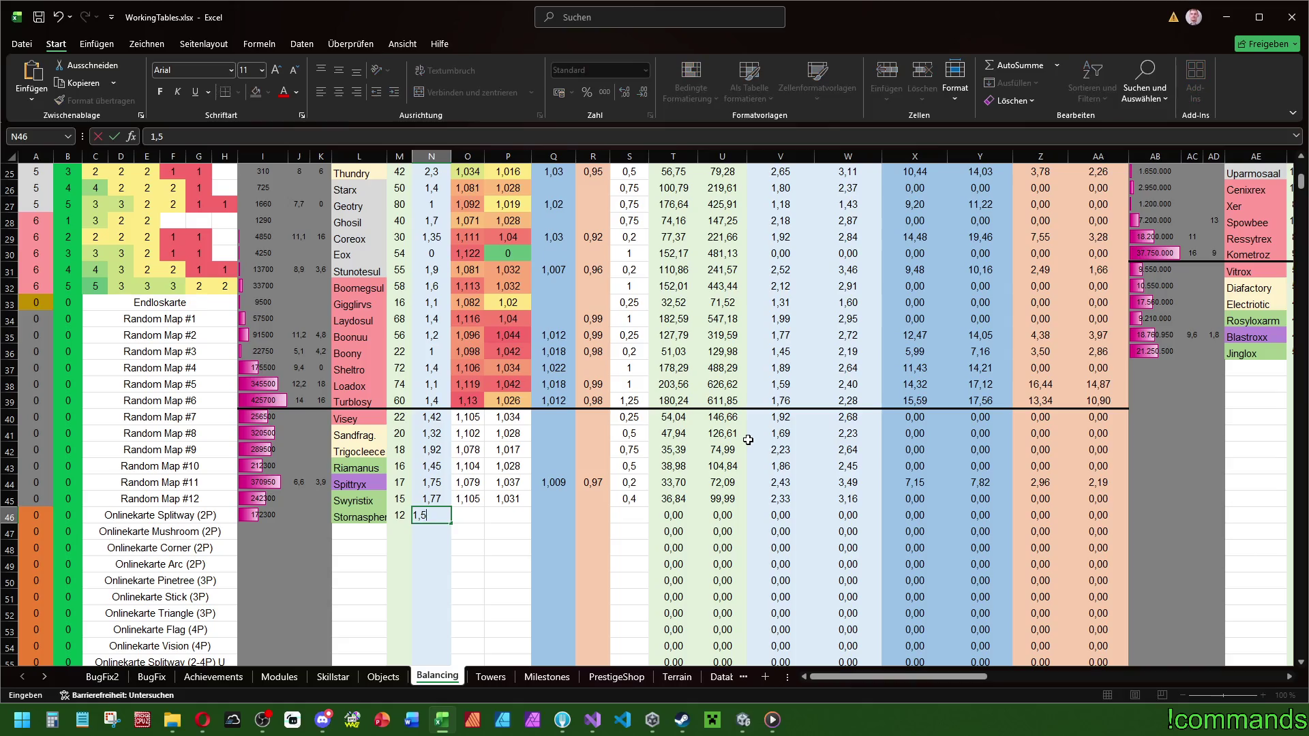
pyautogui.press('Tab')
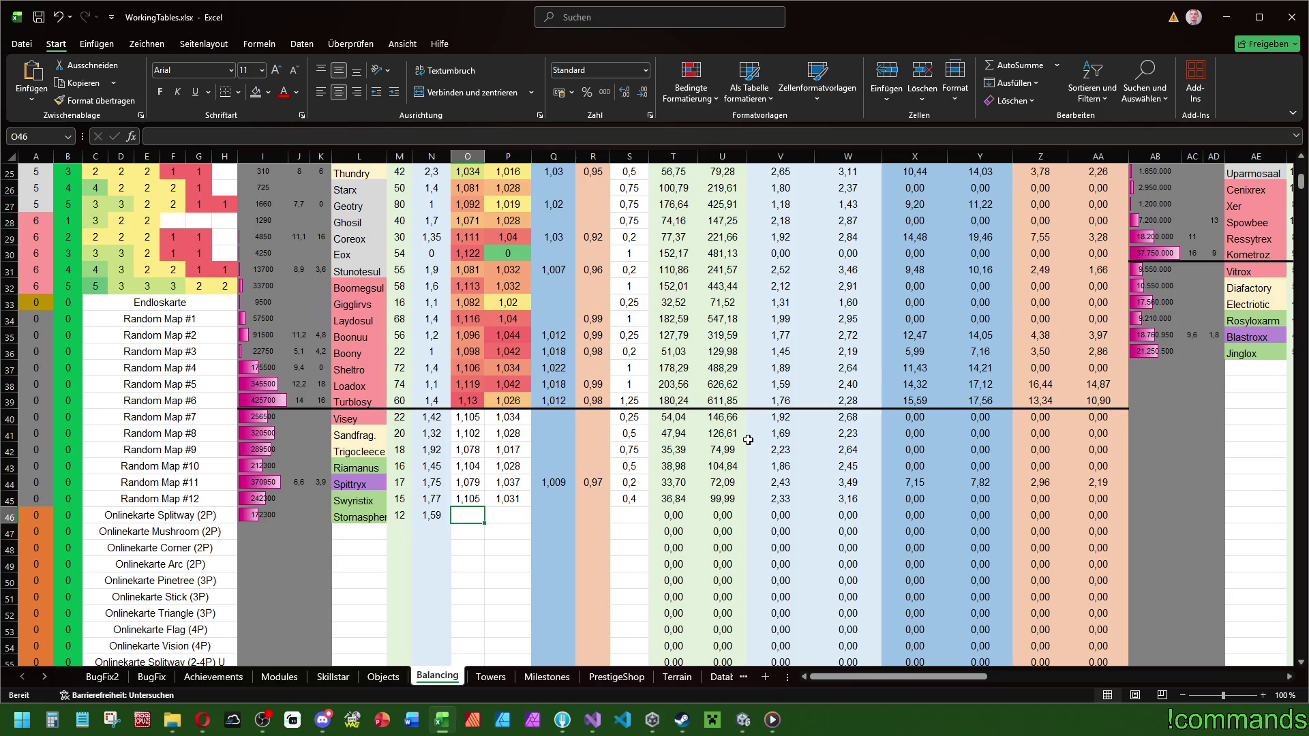
pyautogui.scroll(8, 747, 440)
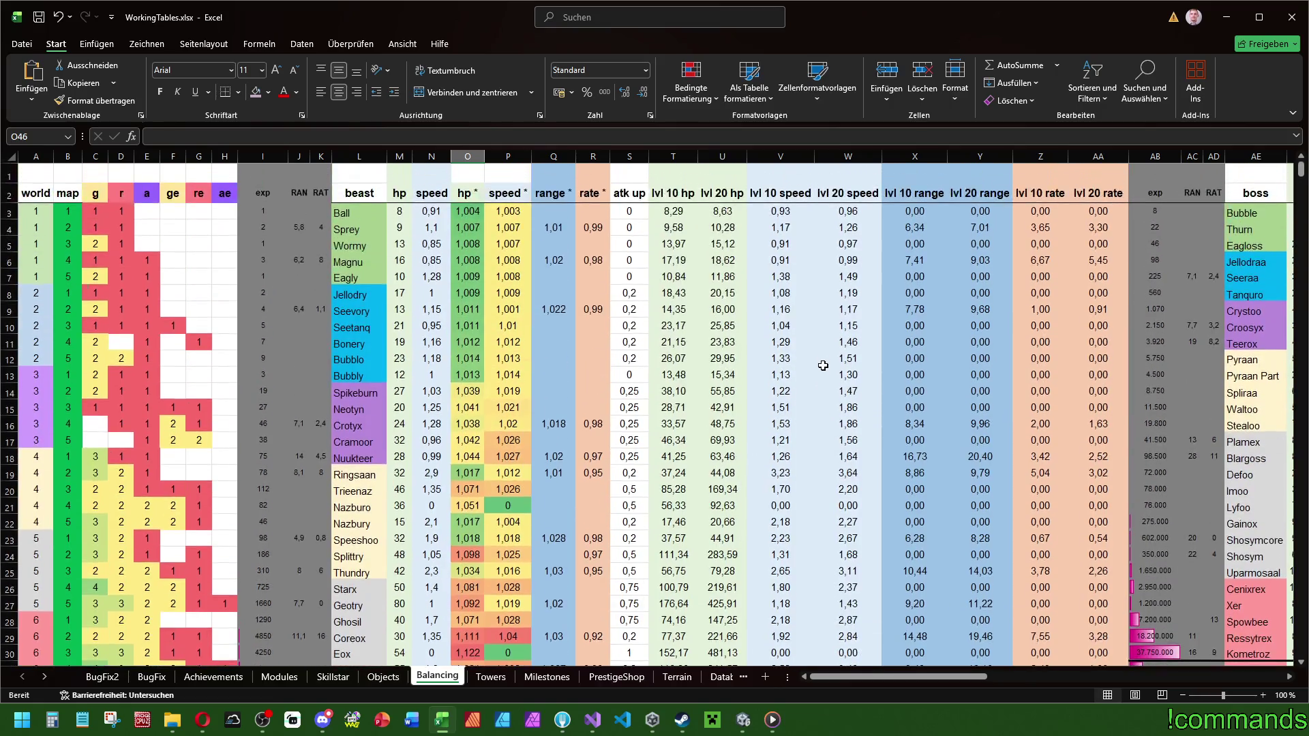
pyautogui.scroll(-5, 827, 388)
pyautogui.scroll(-1, 827, 389)
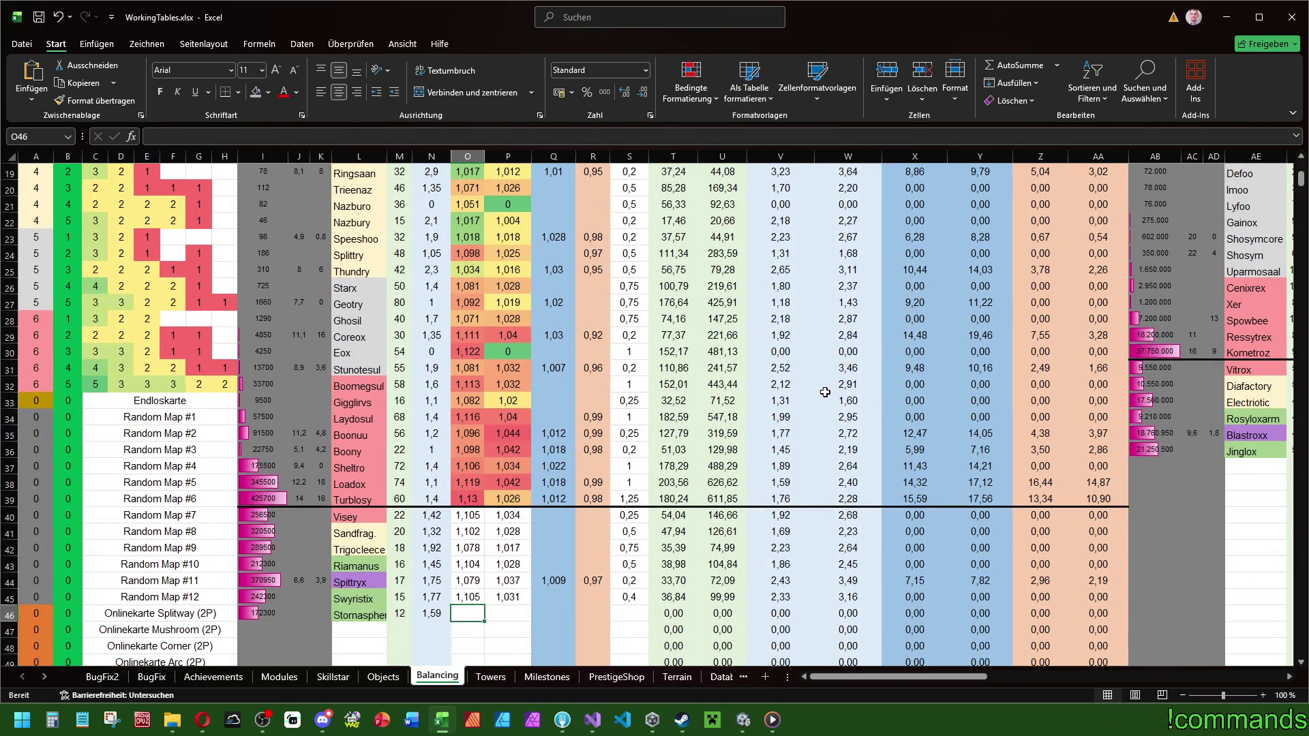
pyautogui.write('1,103')
pyautogui.press('Tab')
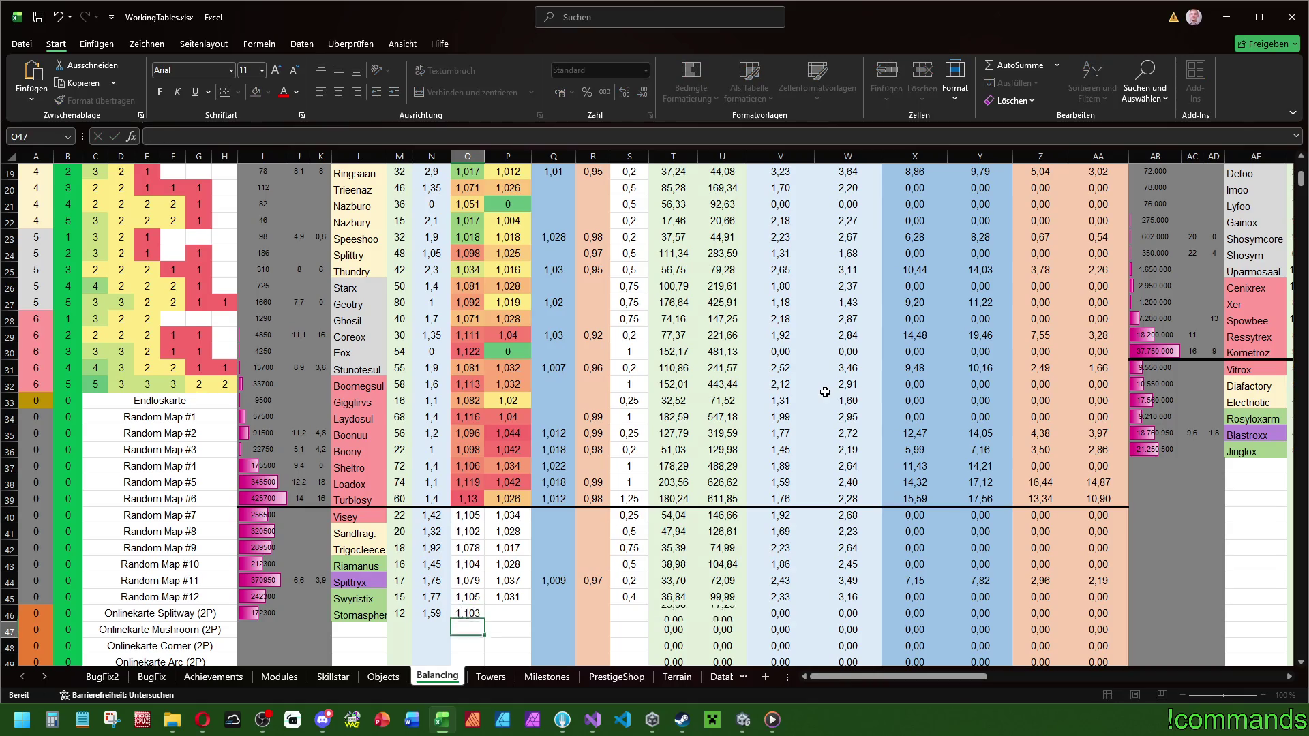